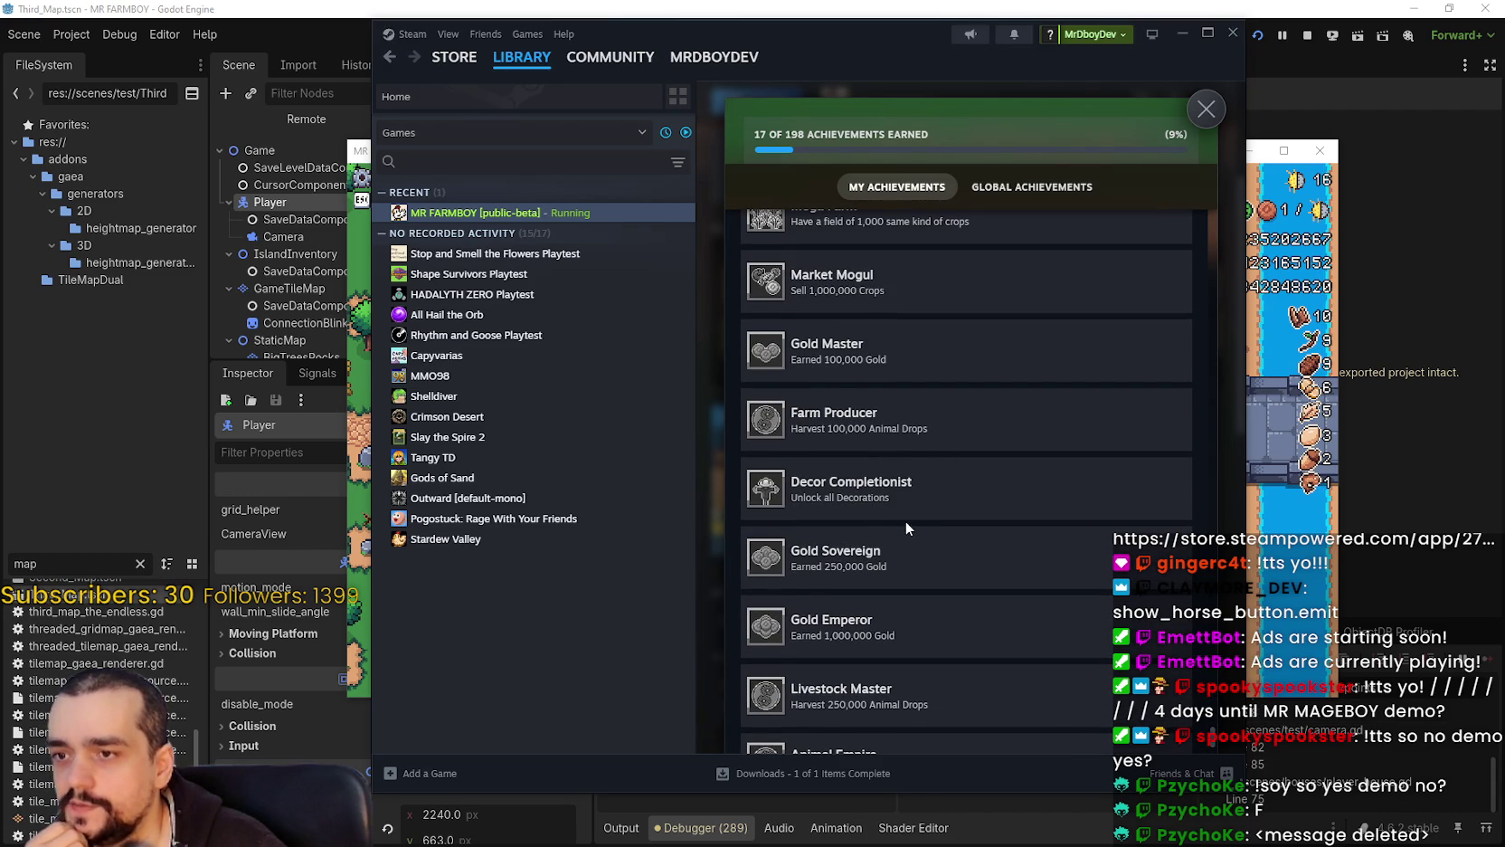
# Step: Scroll to the bottom of MR FARMBOY's Steam achievements, then switch back to the debug game window
pyautogui.scroll(-2, 926, 498)
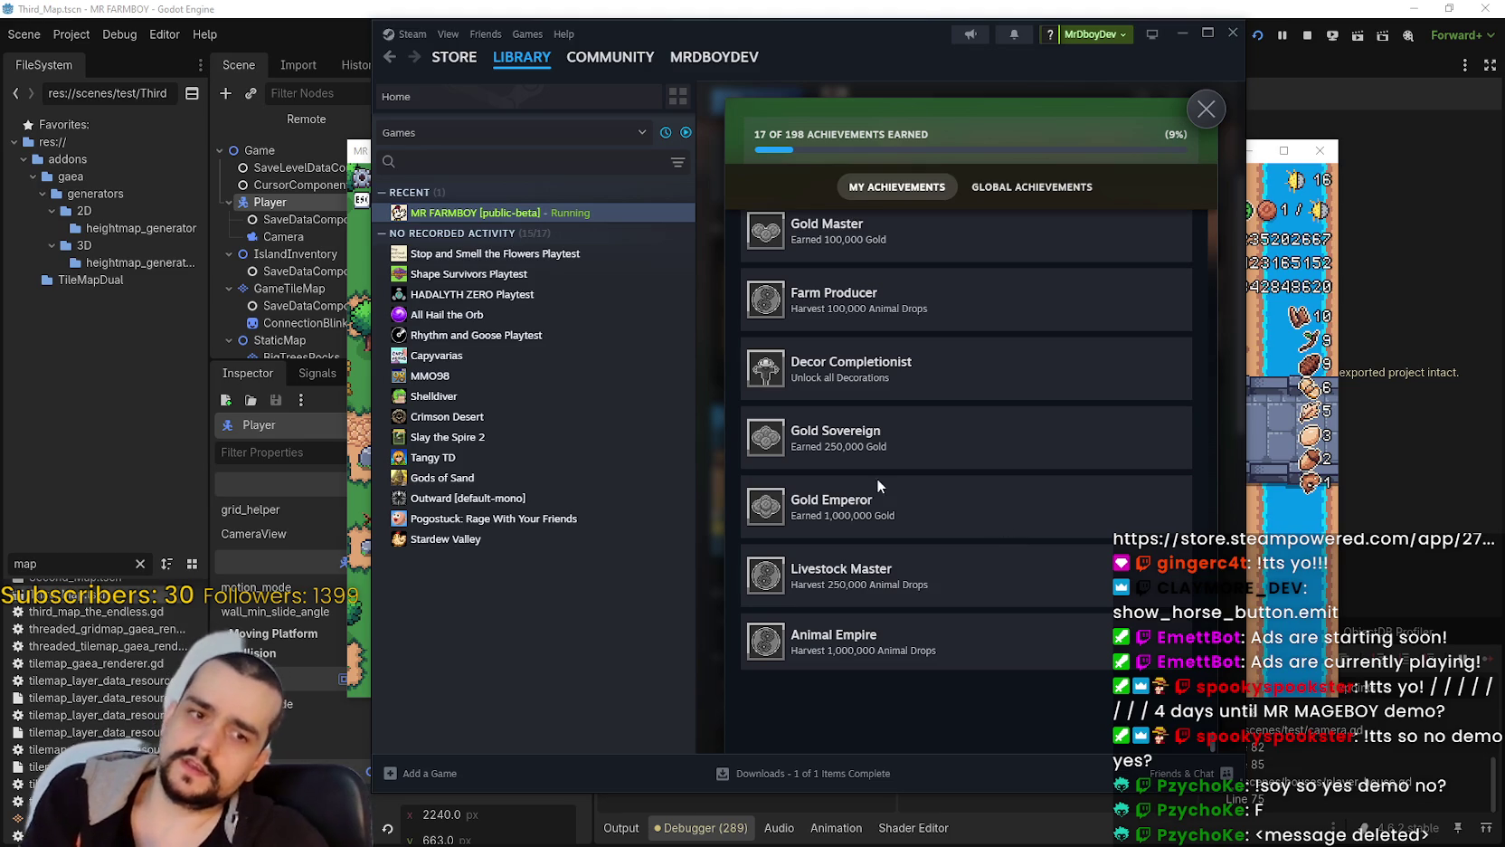
pyautogui.hotkey('alt', 'Tab')
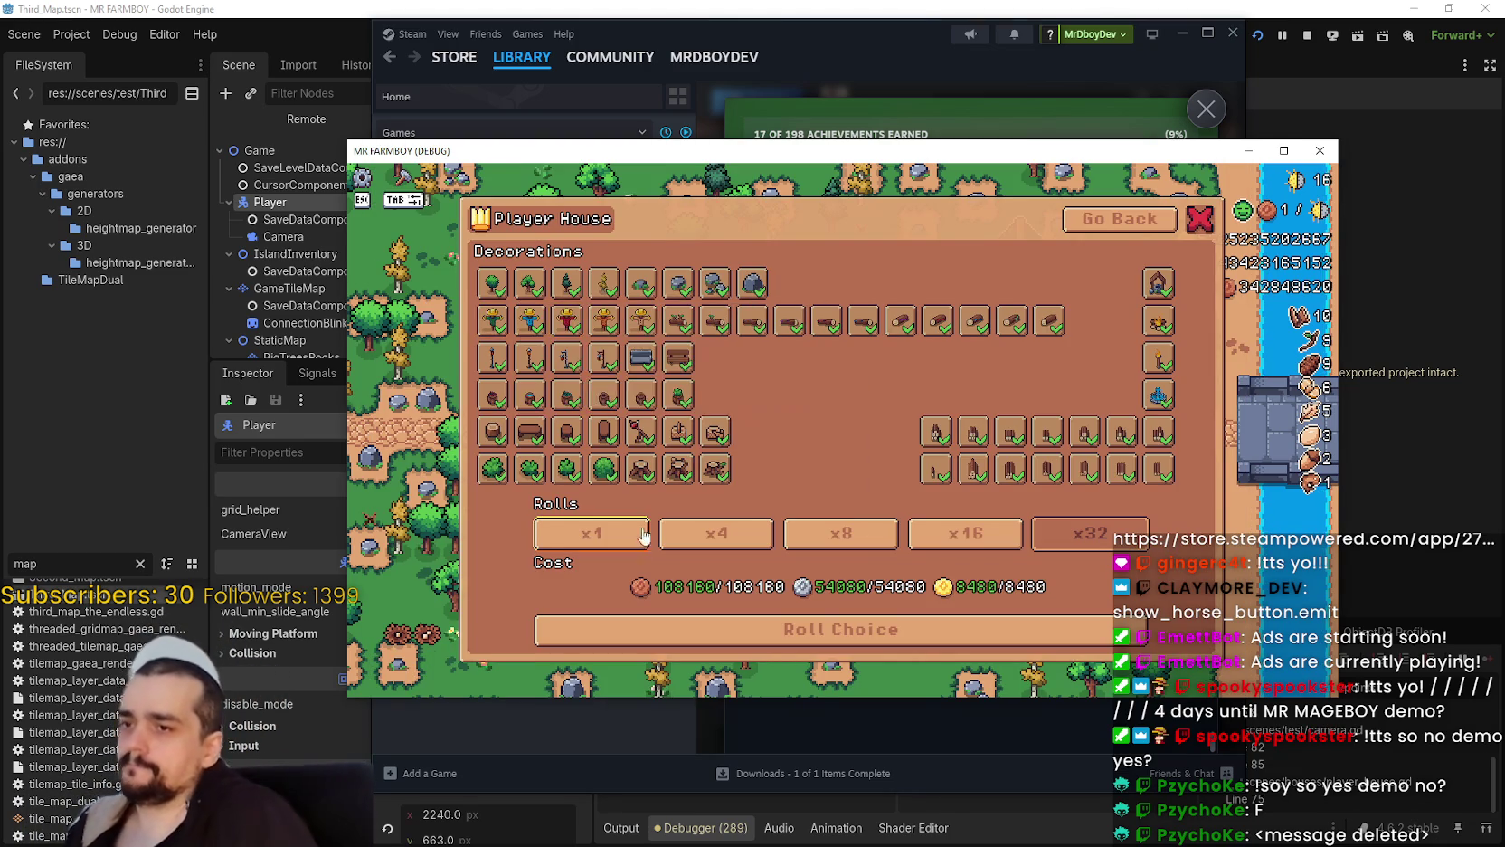
# Step: Switch to the advancements tree and unlock Apple, Wheat Hay, Rye, Market Upgrade 1 and Horse Stable
pyautogui.click(1118, 220)
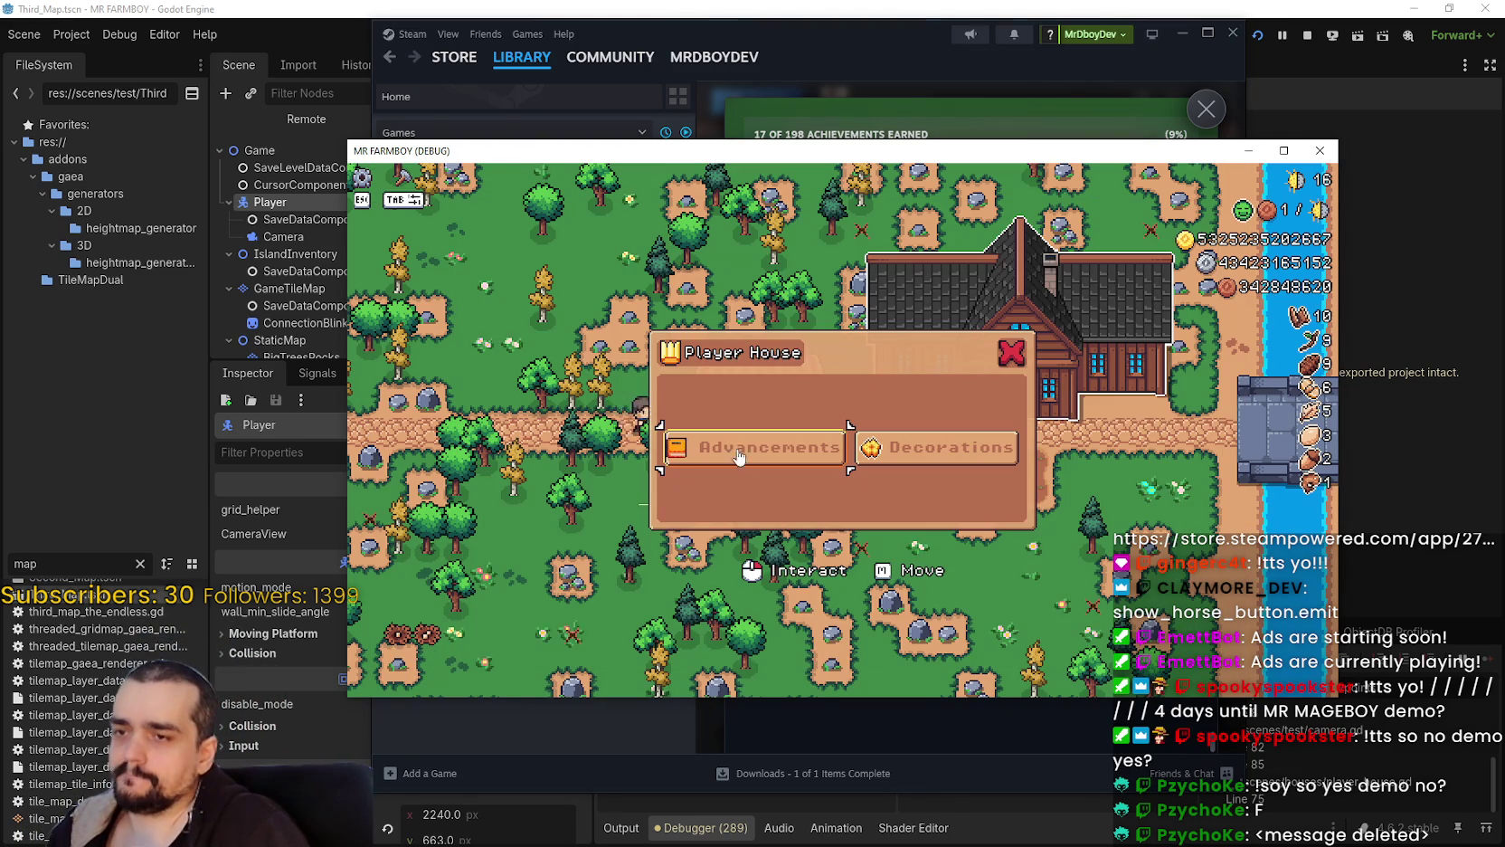
pyautogui.click(739, 457)
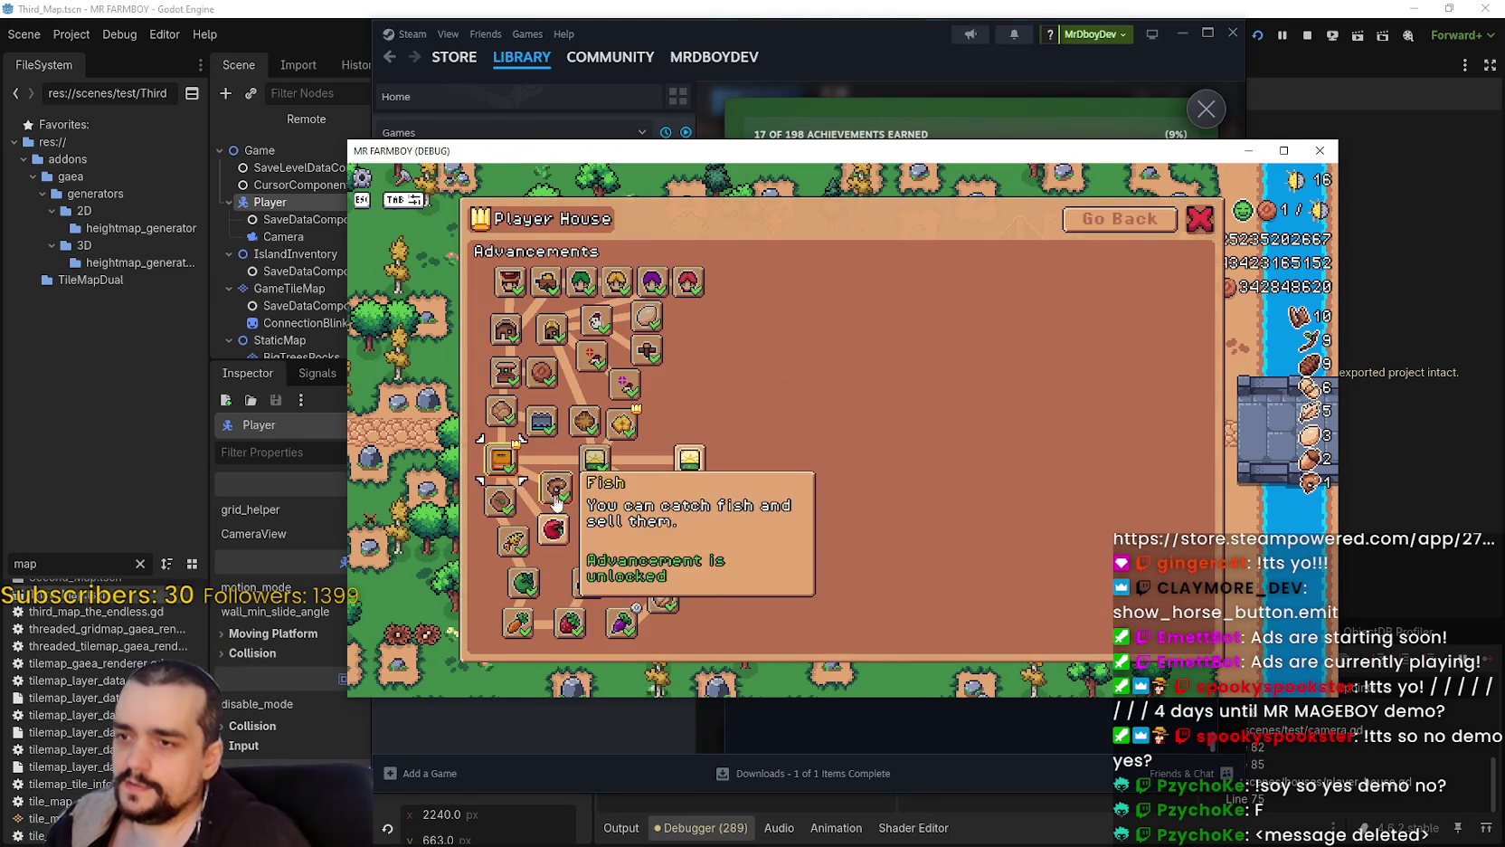
pyautogui.moveTo(650, 500)
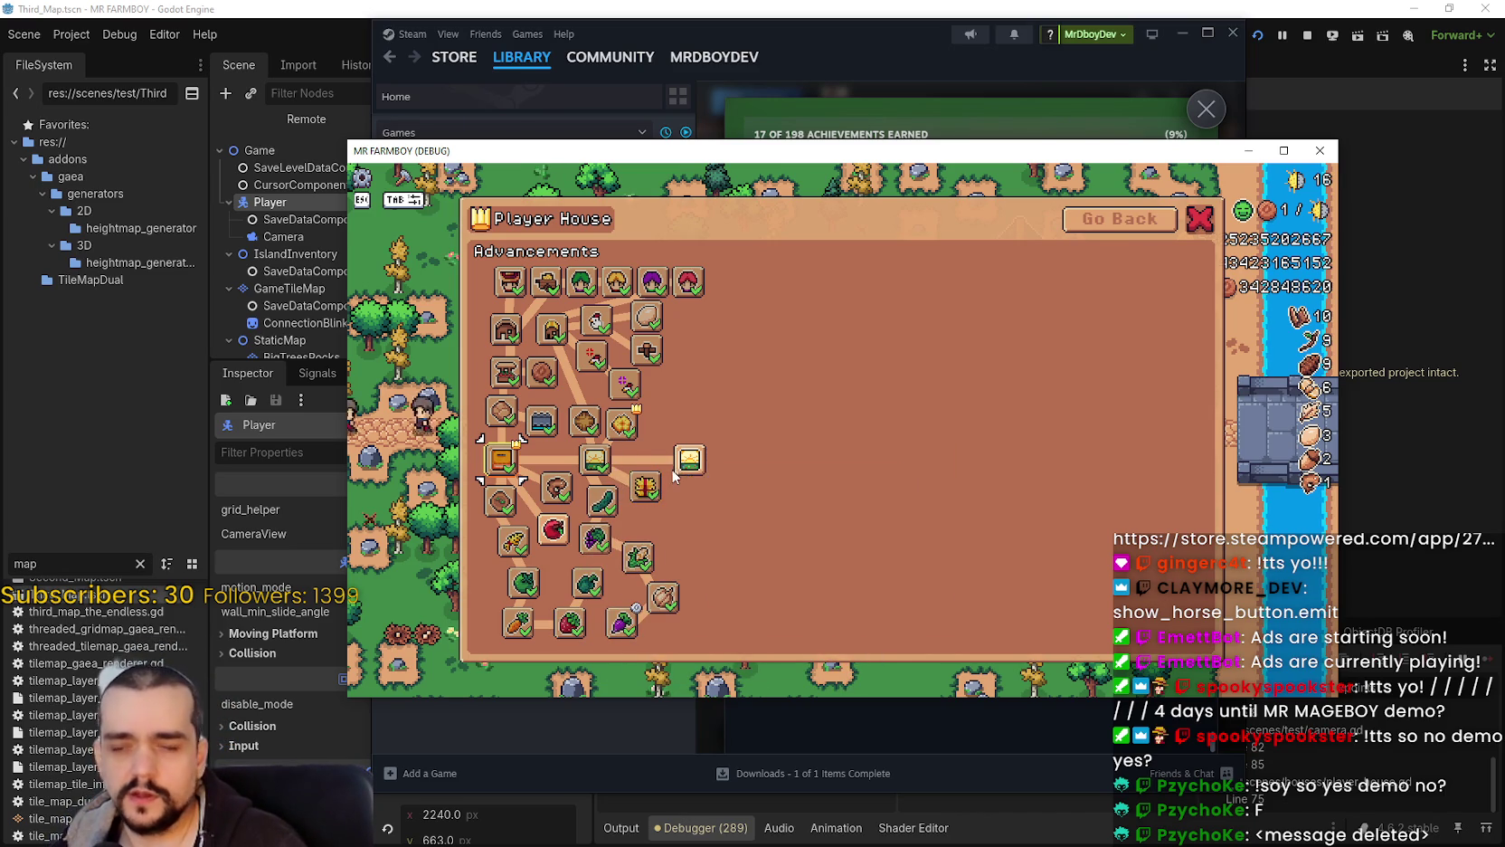
pyautogui.click(554, 529)
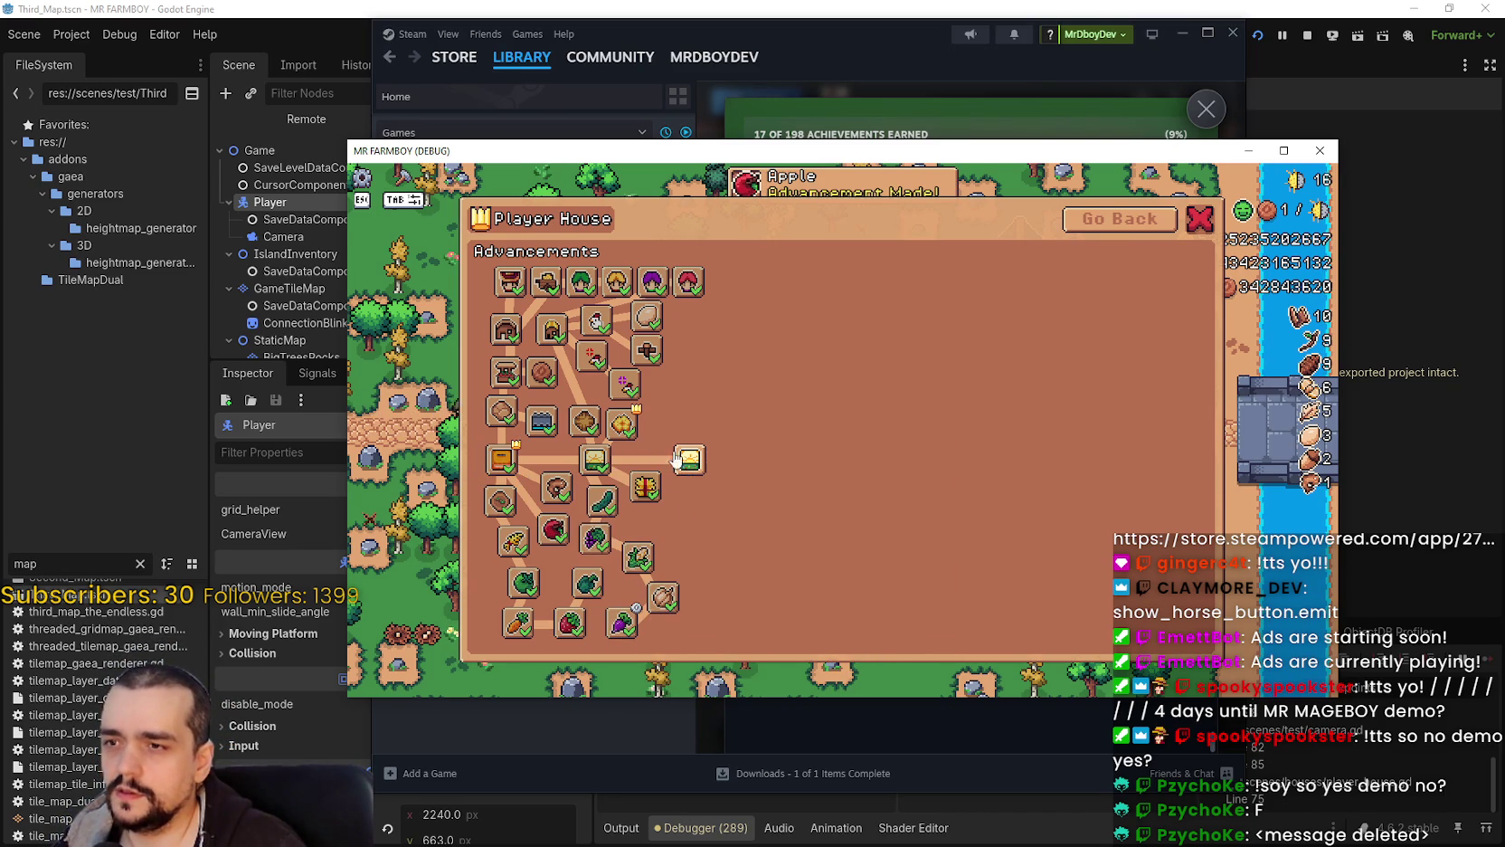
pyautogui.click(687, 460)
pyautogui.click(702, 500)
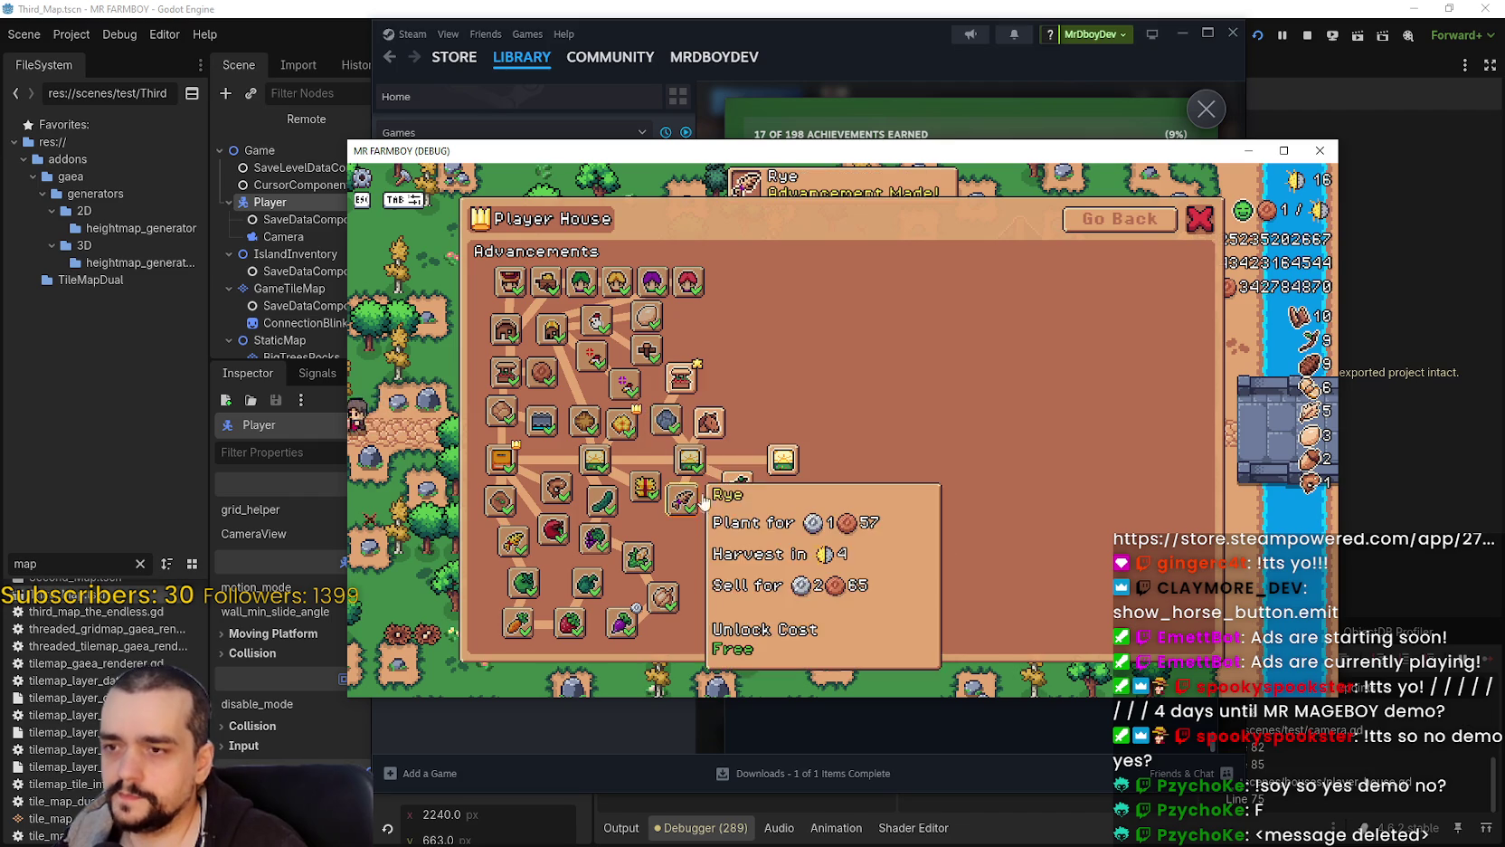
pyautogui.click(683, 380)
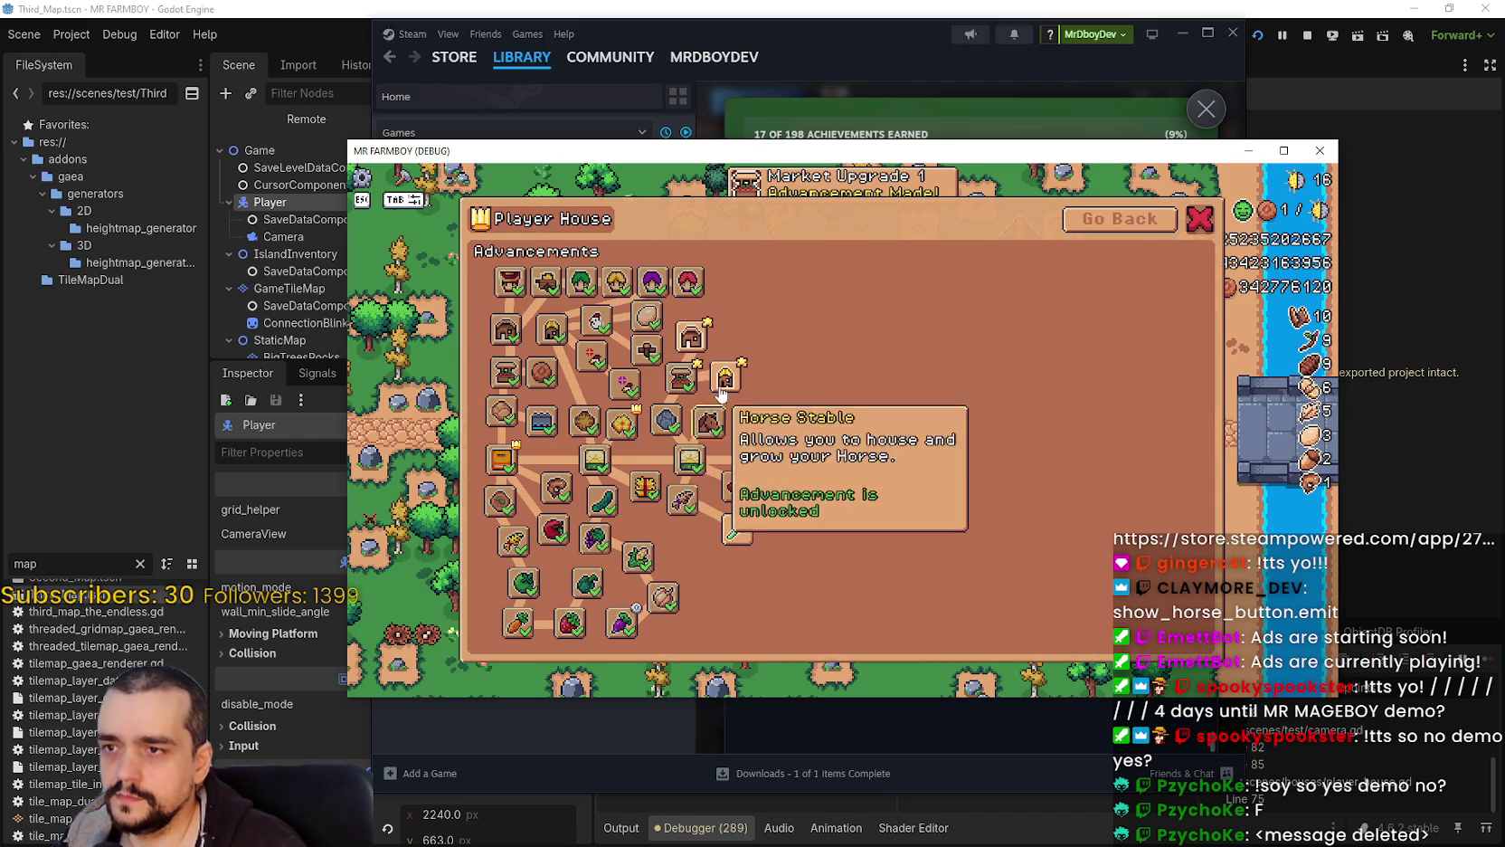
pyautogui.click(724, 380)
pyautogui.click(737, 333)
# Step: Unlock Gatherer Upgrade 1, Rancher Upgrade 1, Baby Chickens, Leek, Orange Pepper and Pumpkin
pyautogui.click(764, 289)
pyautogui.click(796, 330)
pyautogui.click(844, 286)
pyautogui.click(774, 377)
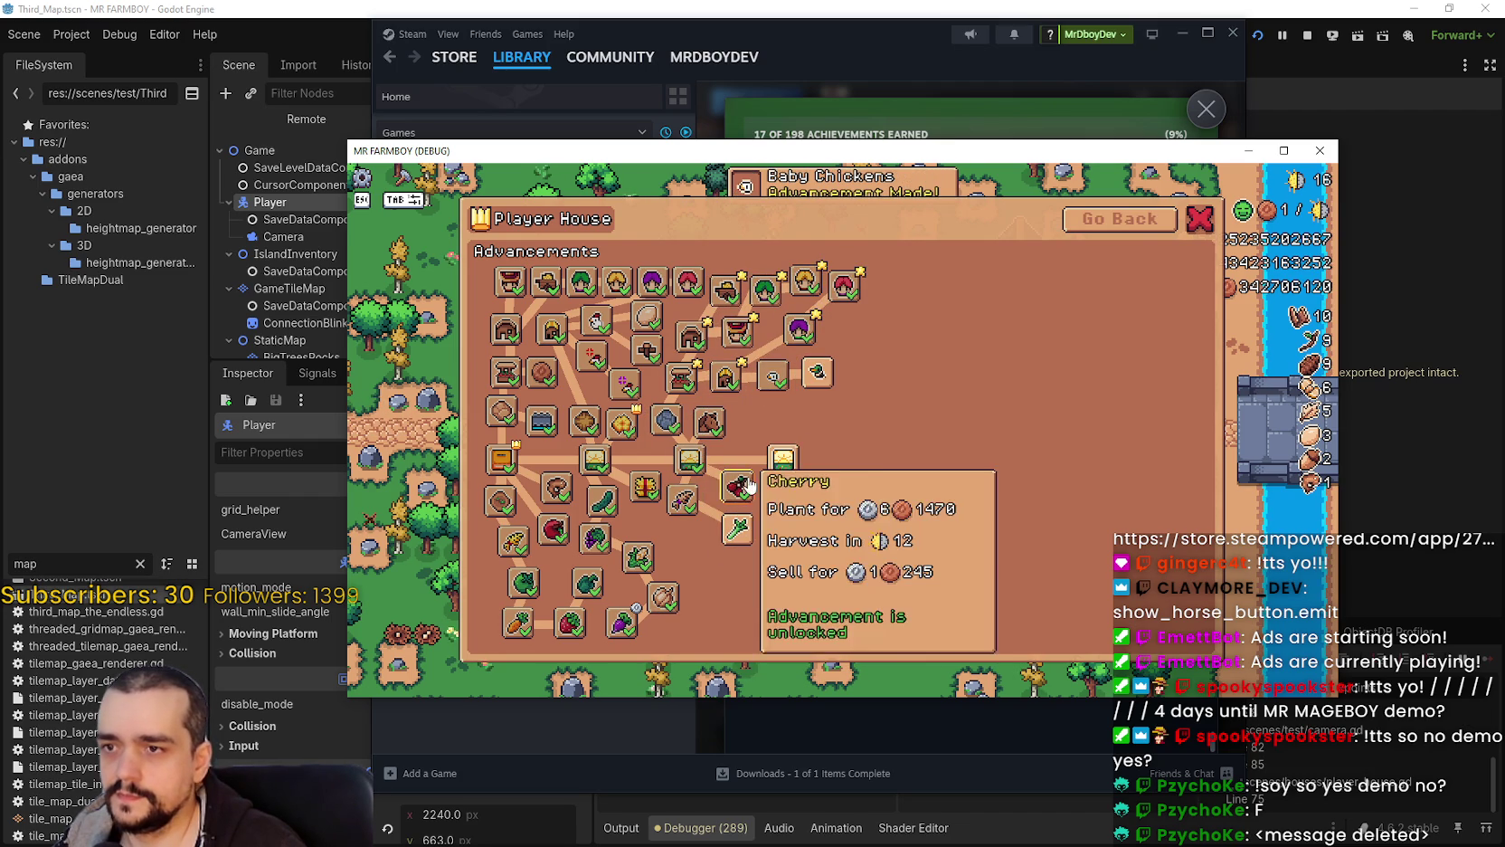
pyautogui.click(738, 529)
pyautogui.click(701, 553)
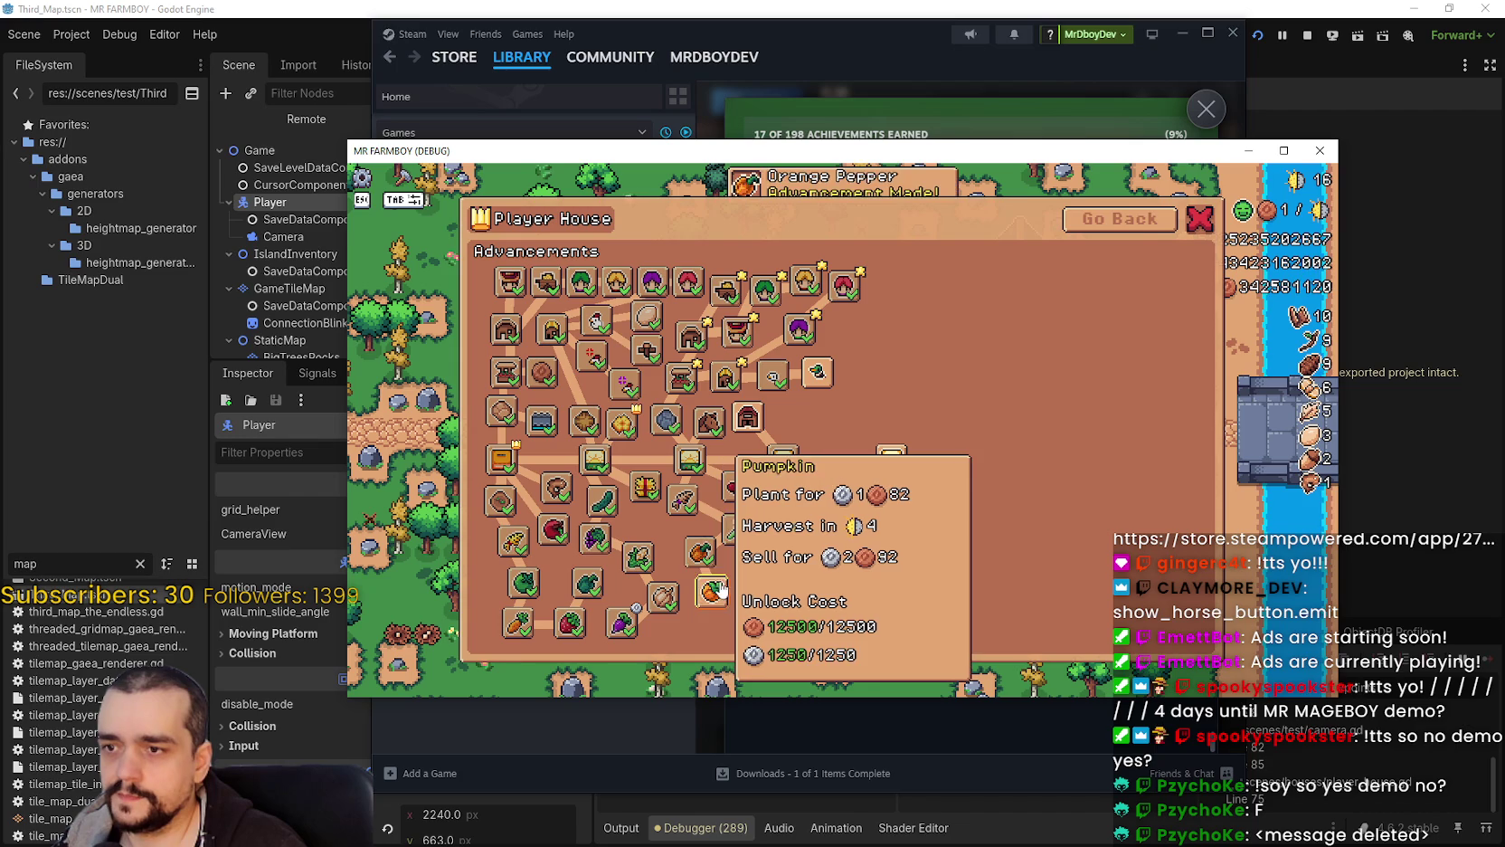
pyautogui.click(722, 589)
# Step: Unlock Water Trough, Island Expansion IV, Exchange, Market Upgrade 2, Barn Upgrade 1 and Baby Pig
pyautogui.click(841, 489)
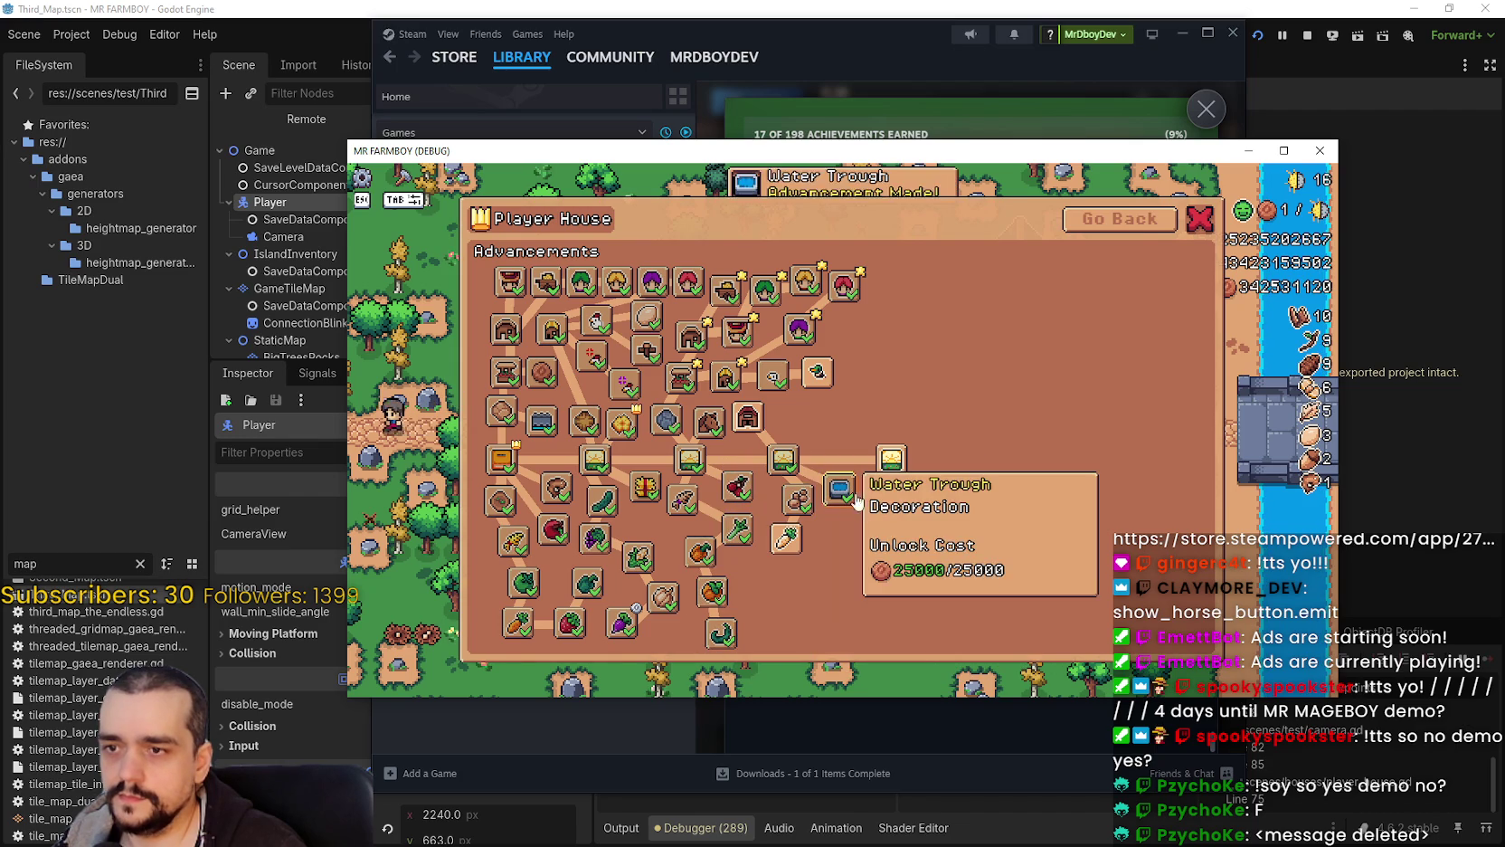
pyautogui.click(891, 460)
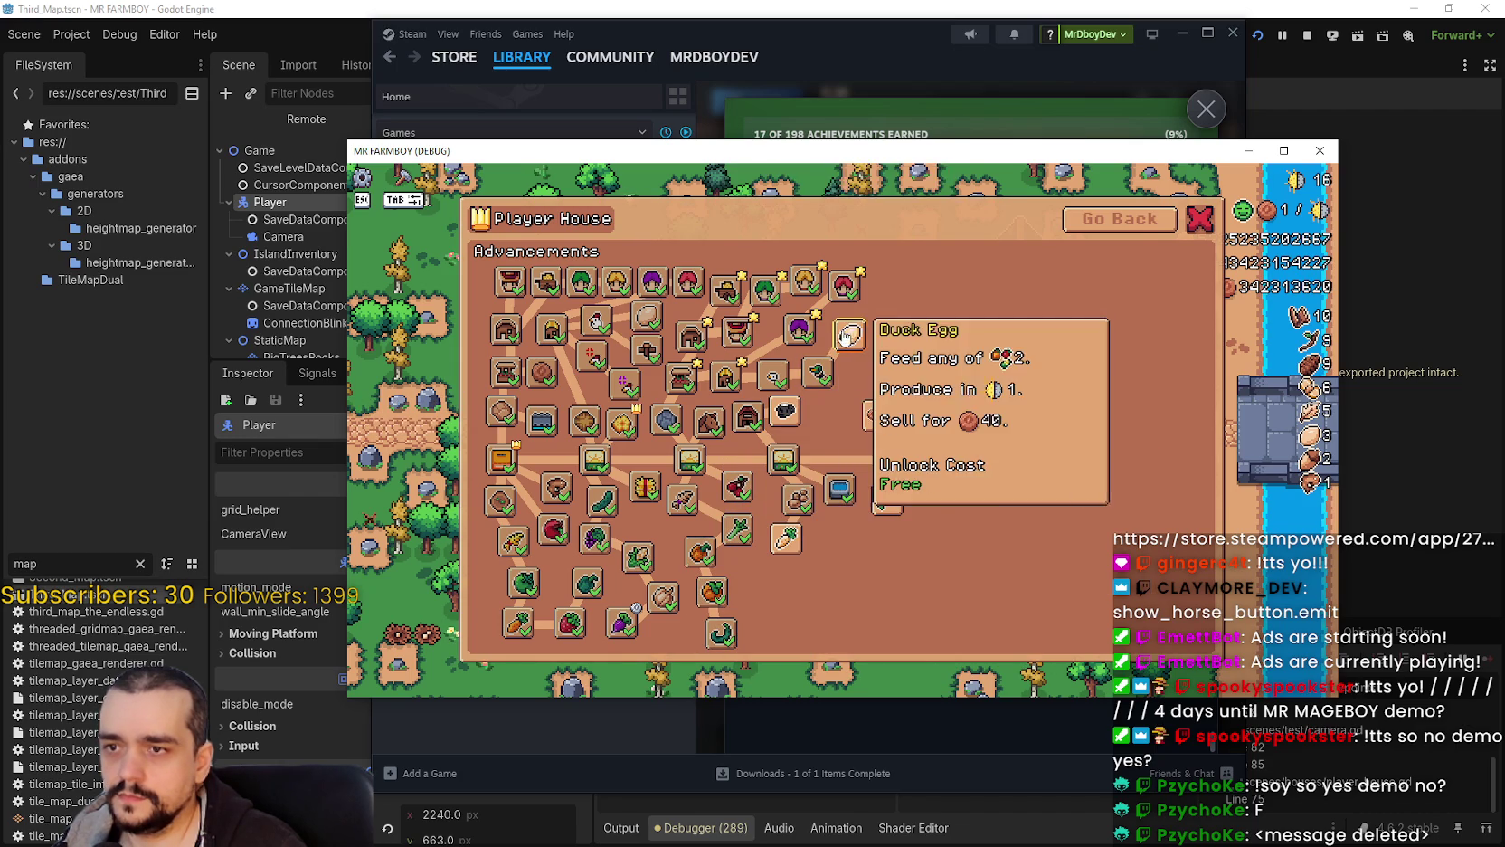
pyautogui.click(877, 416)
pyautogui.click(924, 416)
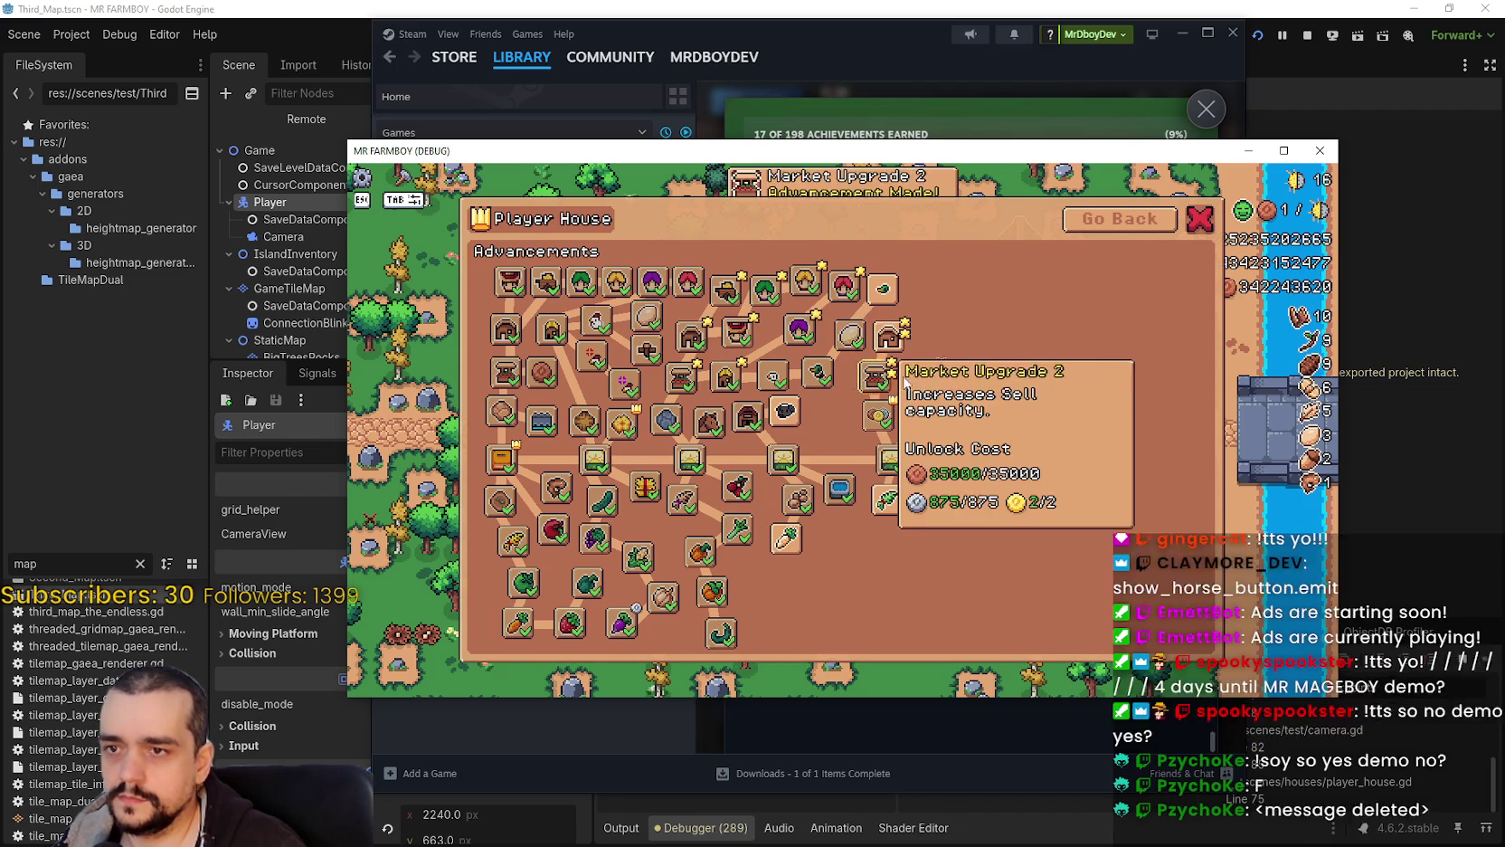
pyautogui.click(891, 336)
pyautogui.click(948, 339)
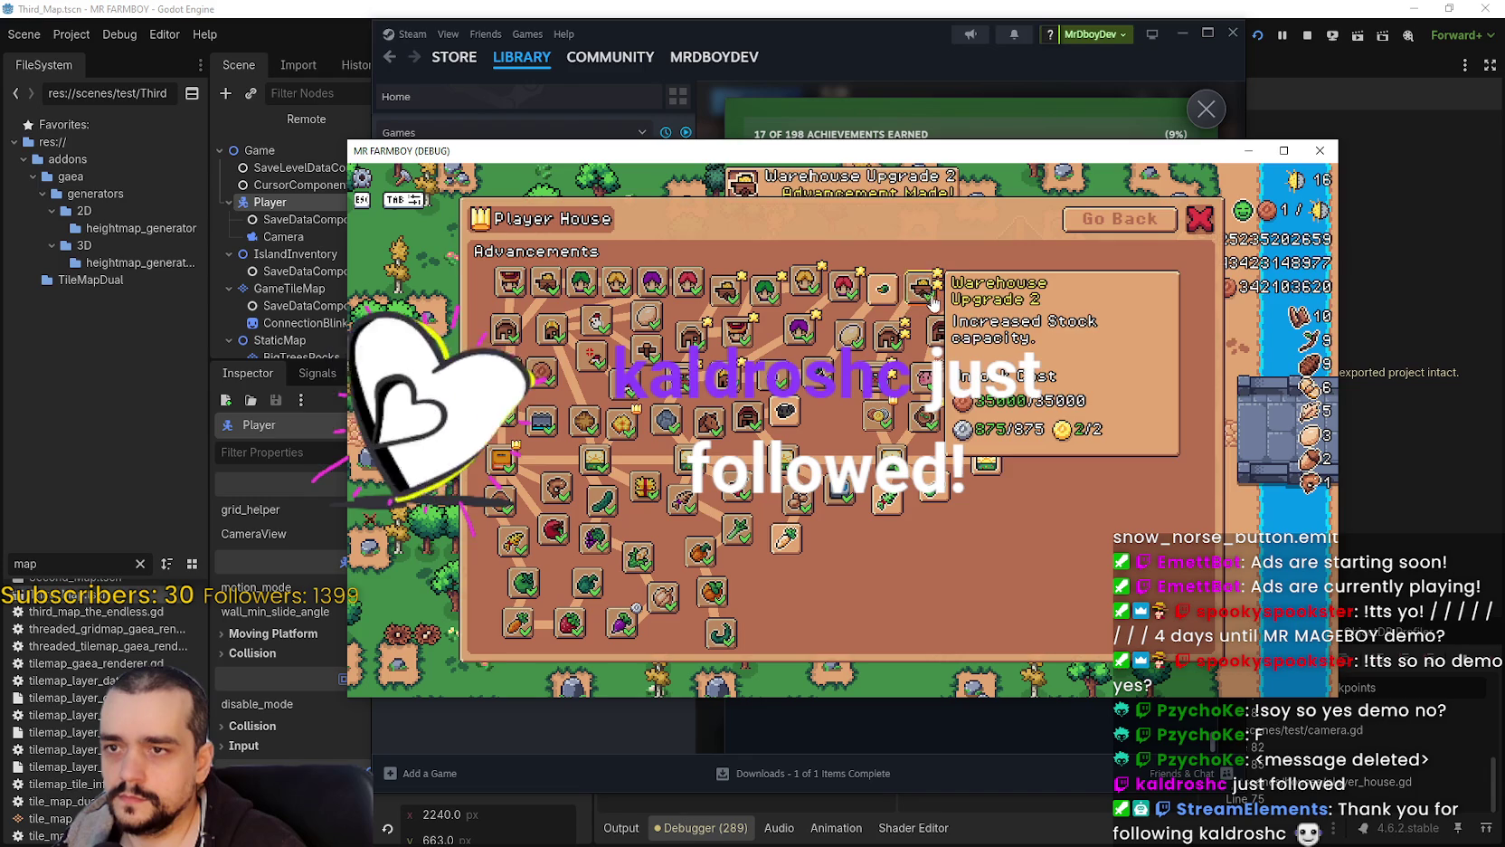
pyautogui.click(982, 330)
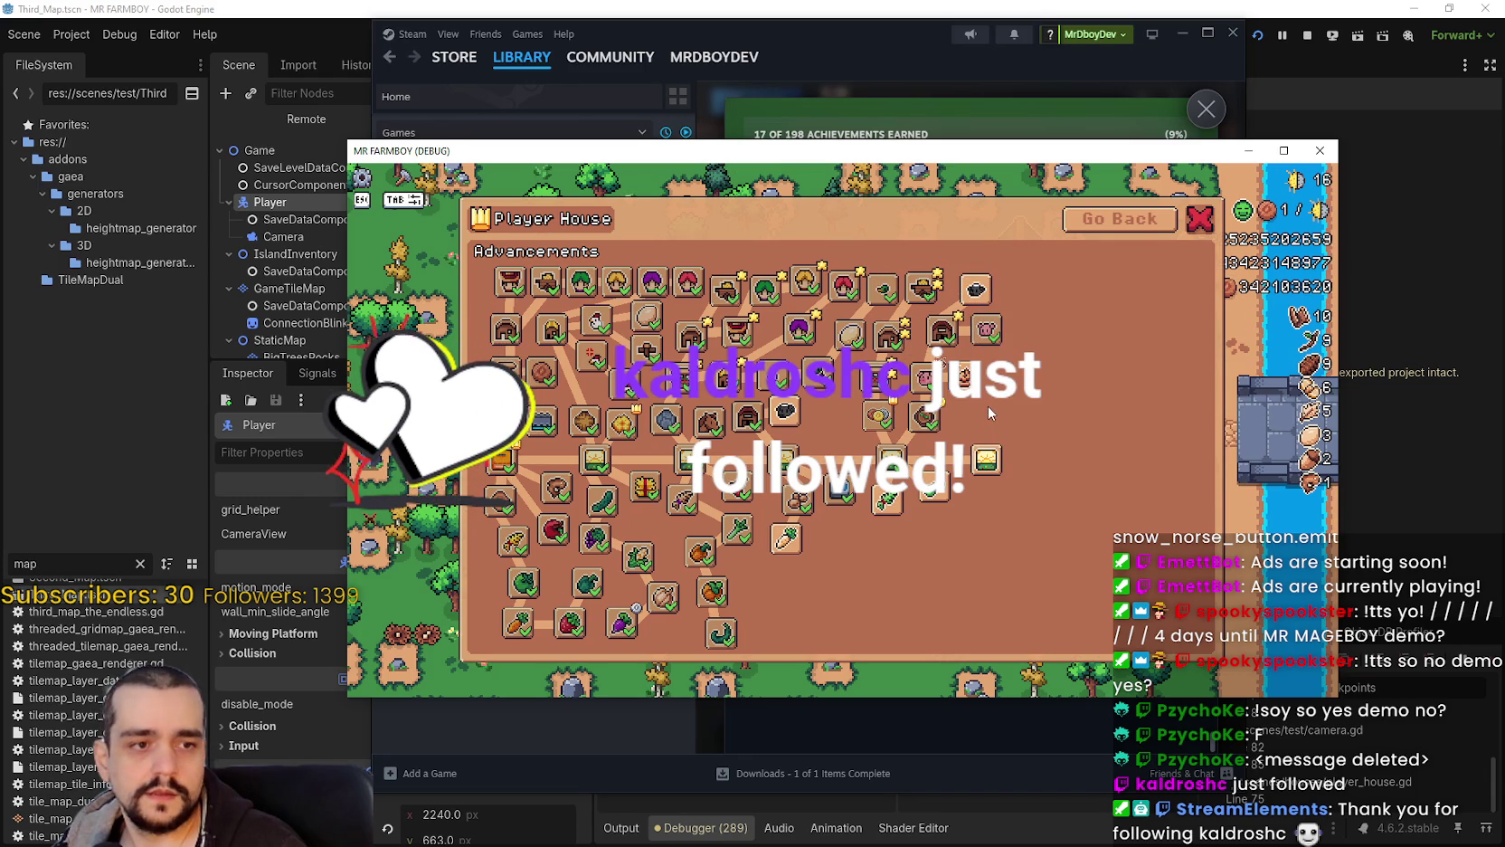
# Step: Unlock Barley, Cabbage, Red Grapes, White Pumpkin and Corn
pyautogui.moveTo(986, 331)
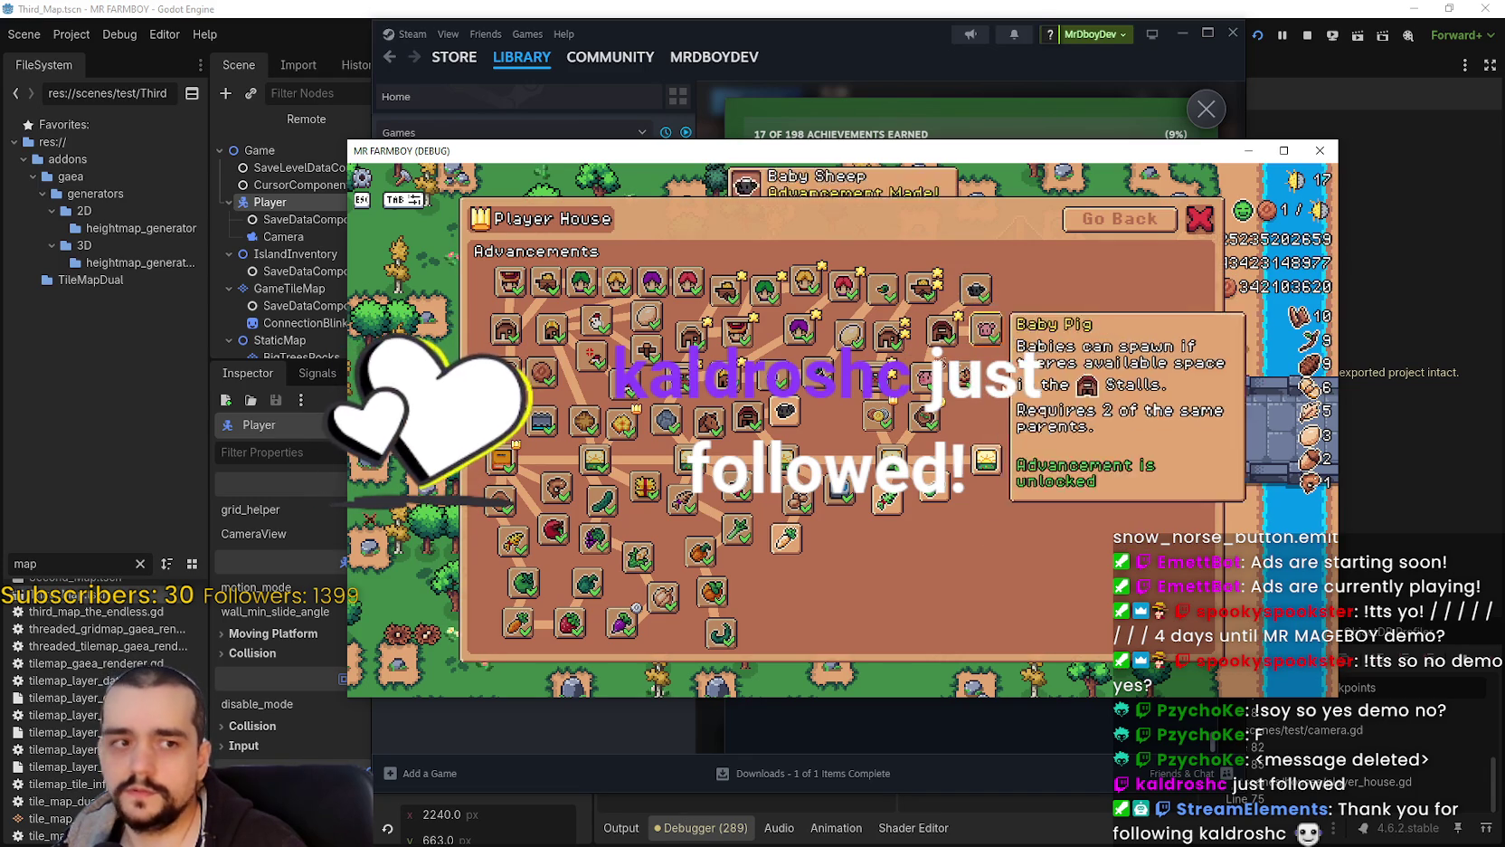
pyautogui.click(988, 460)
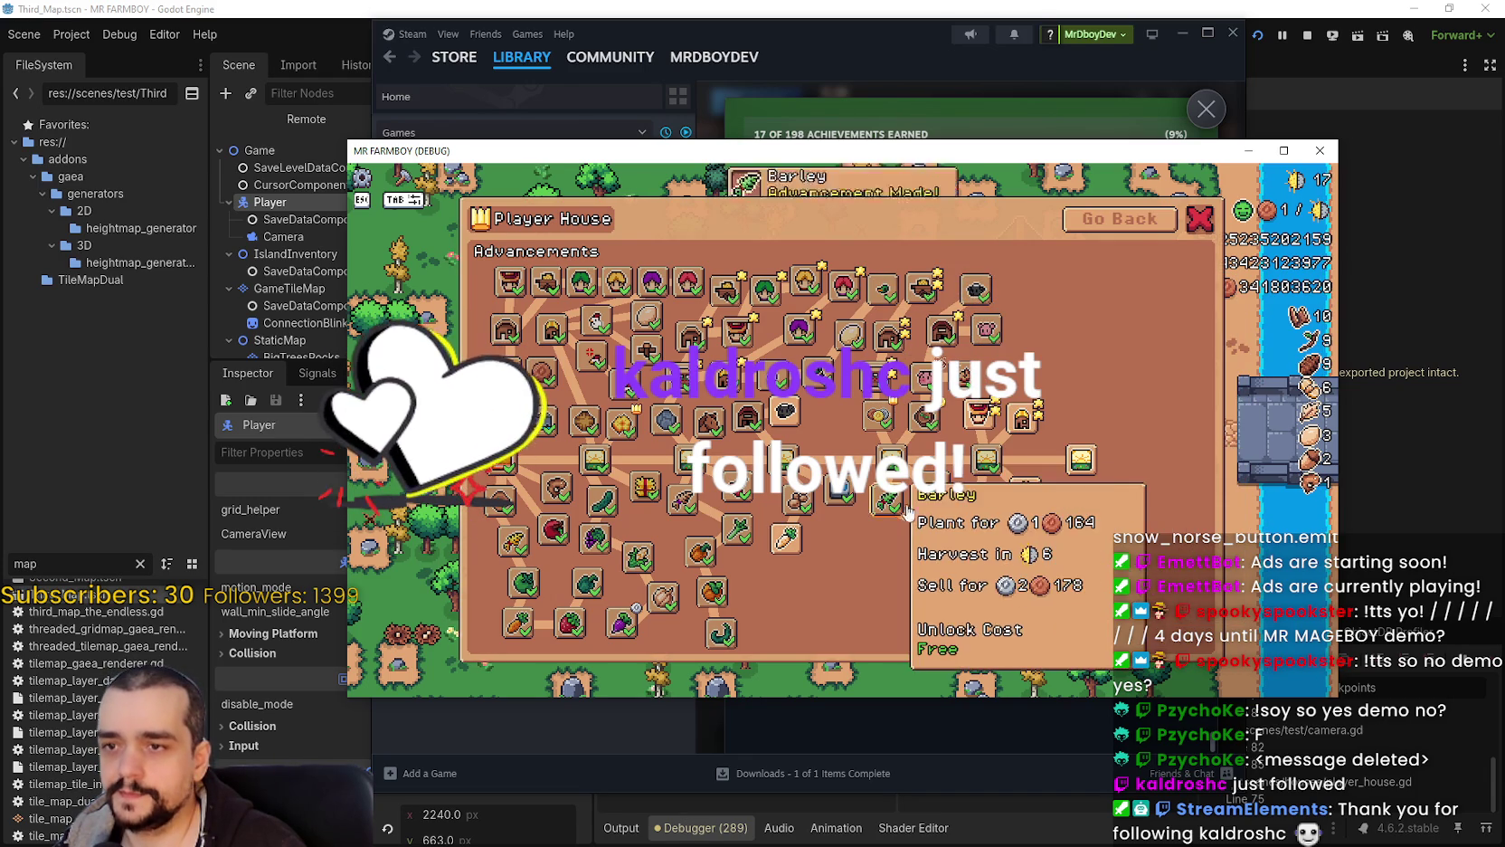
pyautogui.click(881, 545)
pyautogui.click(901, 586)
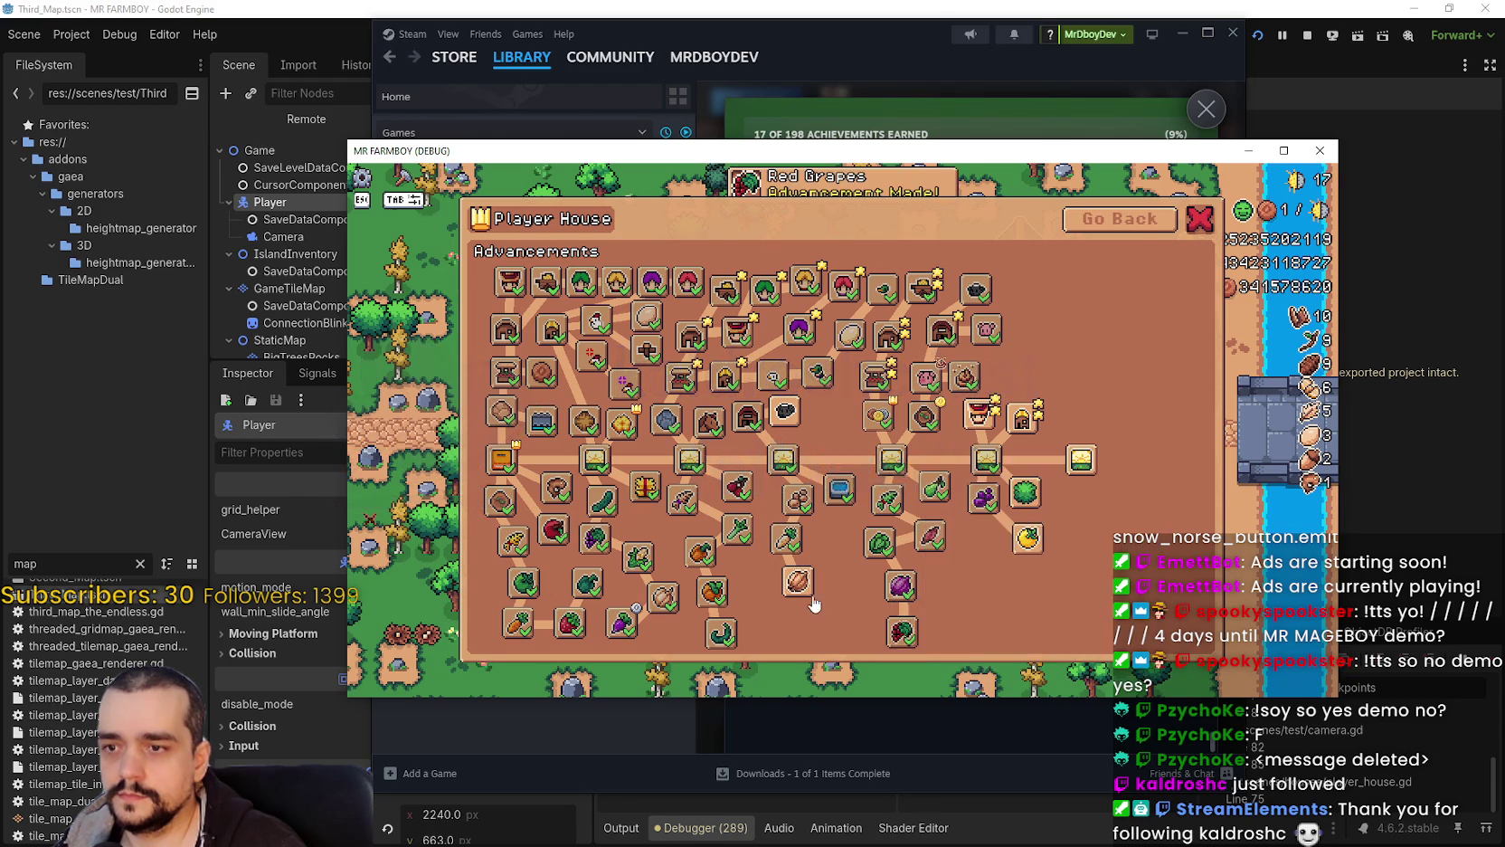
pyautogui.click(797, 581)
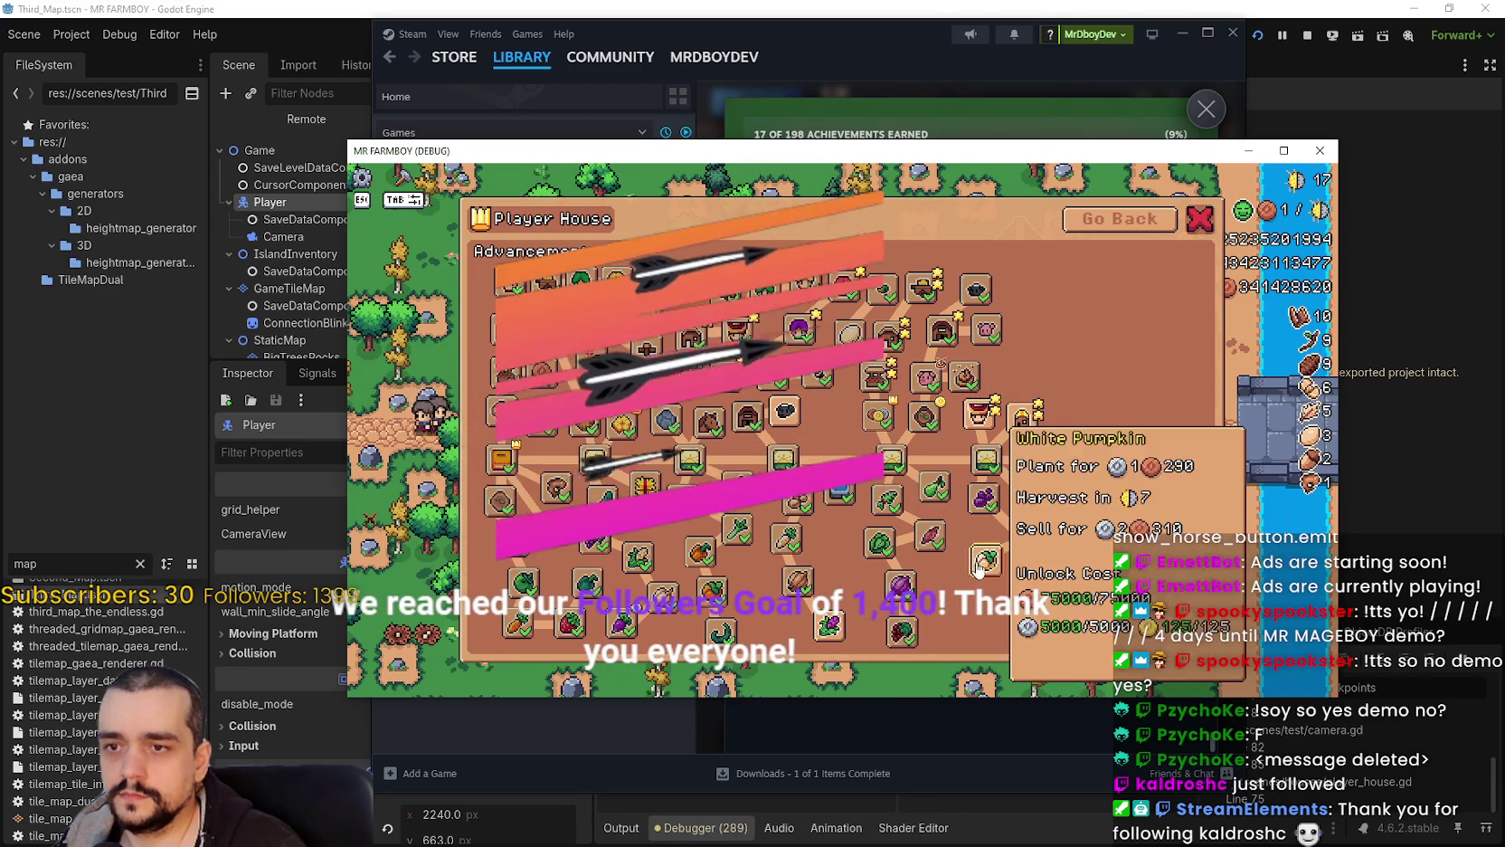
pyautogui.click(982, 562)
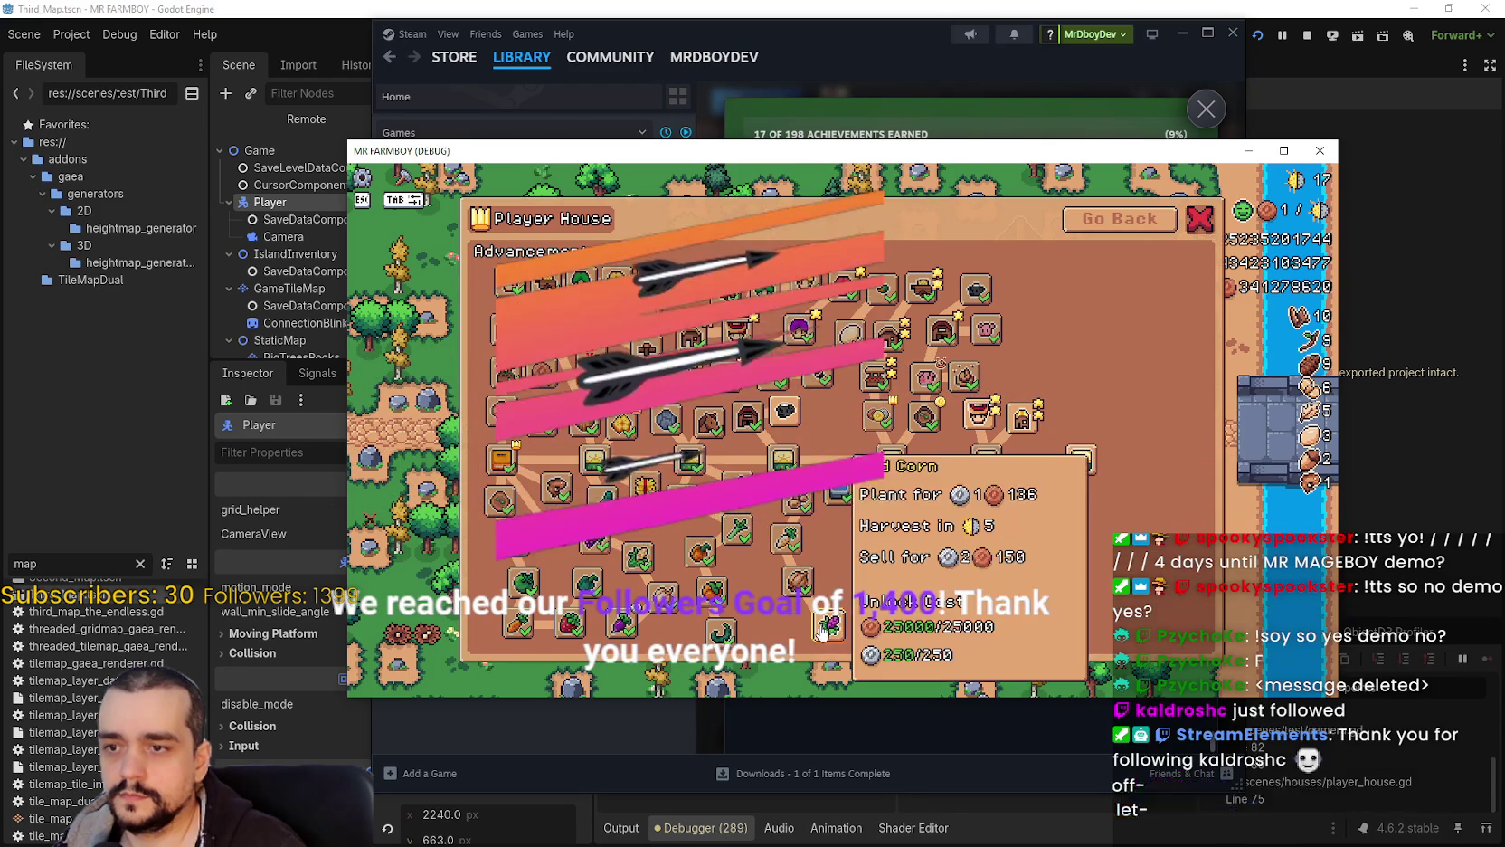
pyautogui.click(822, 632)
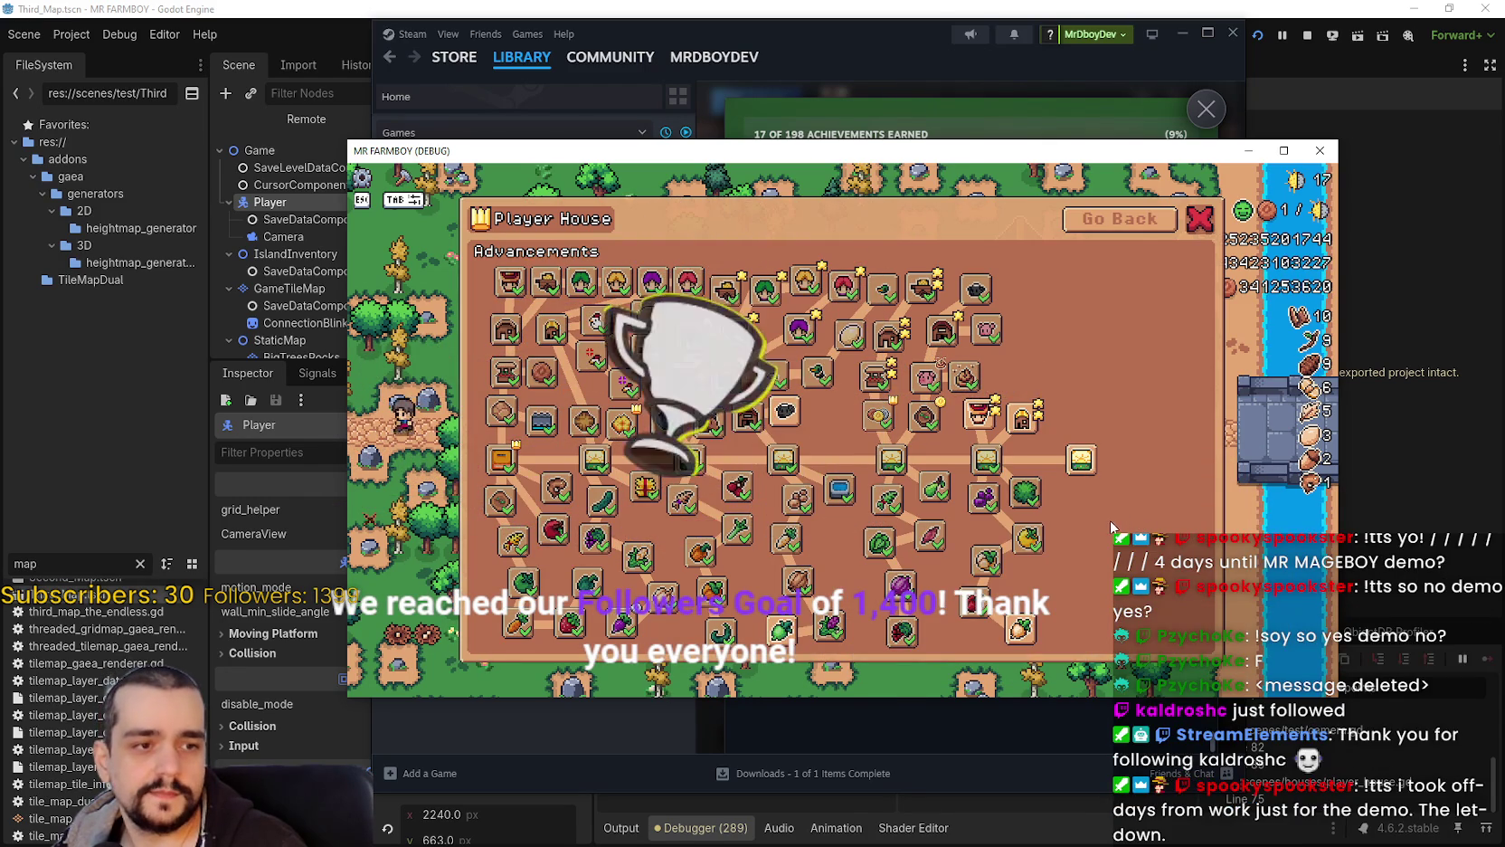
# Step: Unlock Island Expansion VI, Cows, Baby Cow, Island Expansion VIII, Sunflower and Watermelon
pyautogui.click(1079, 463)
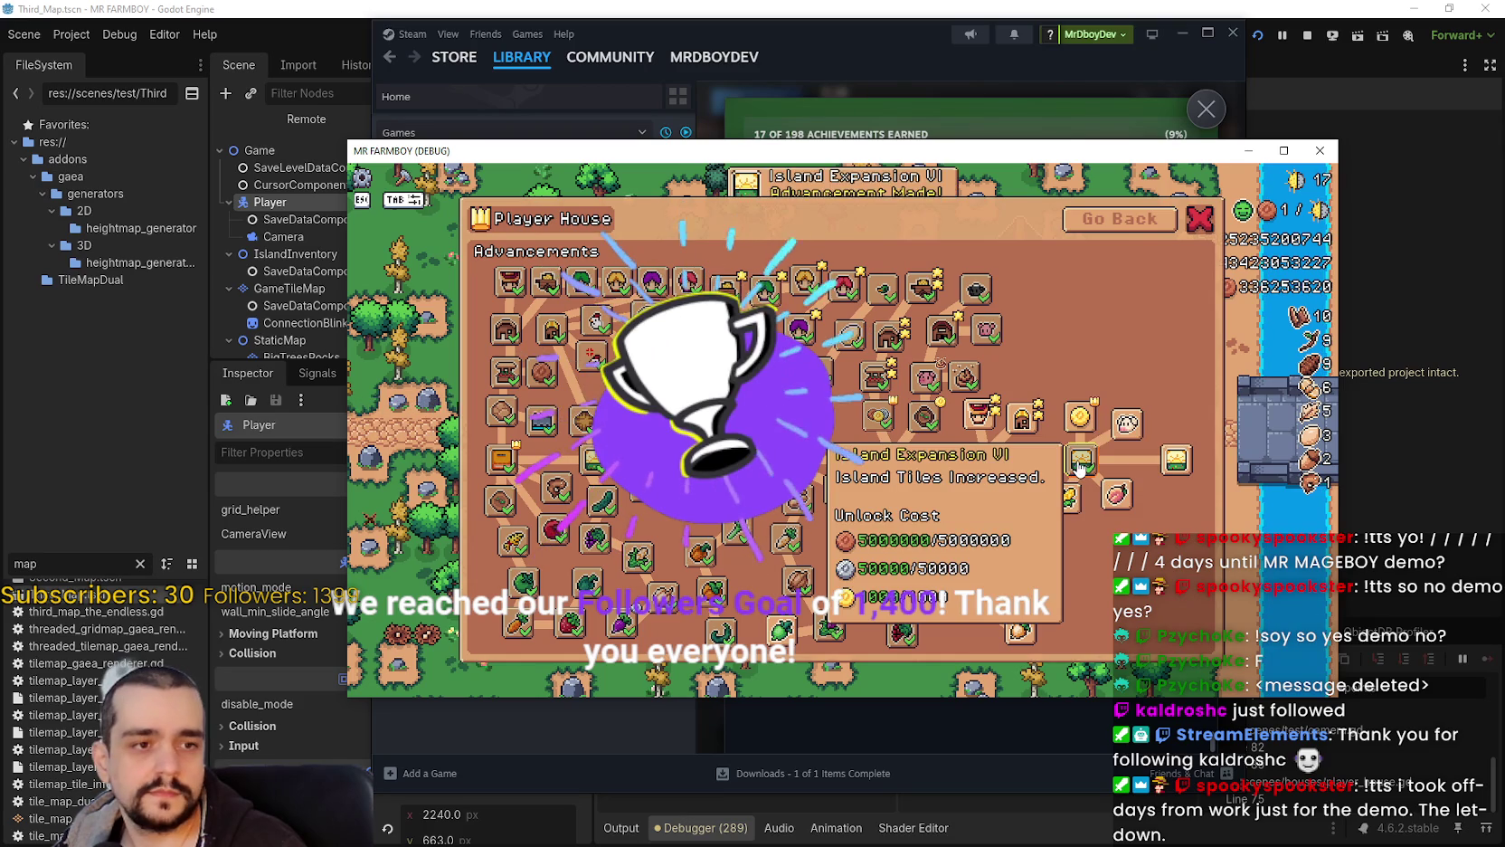
pyautogui.click(1126, 432)
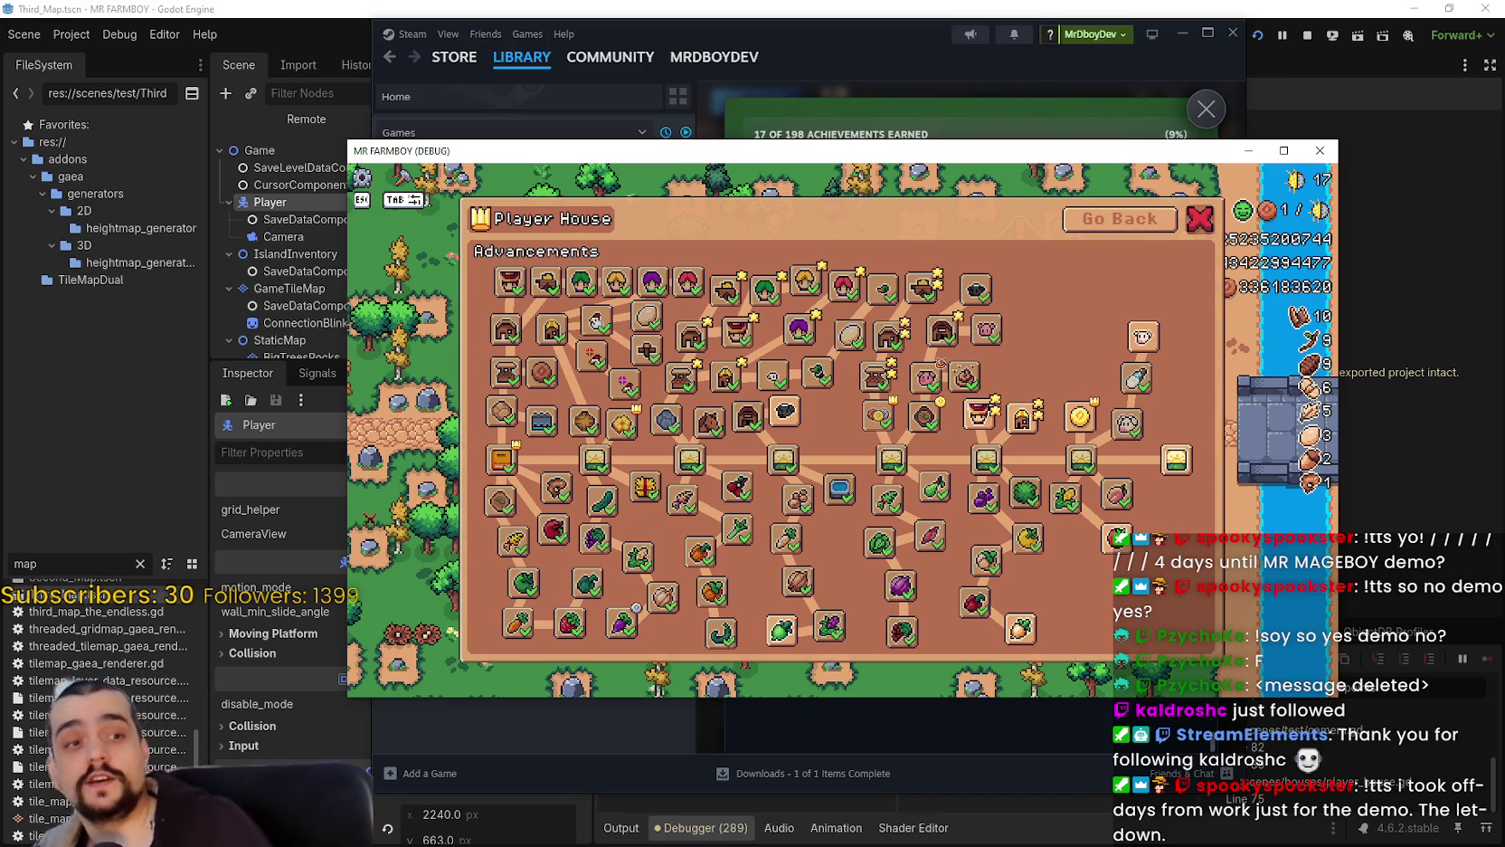
pyautogui.click(1135, 340)
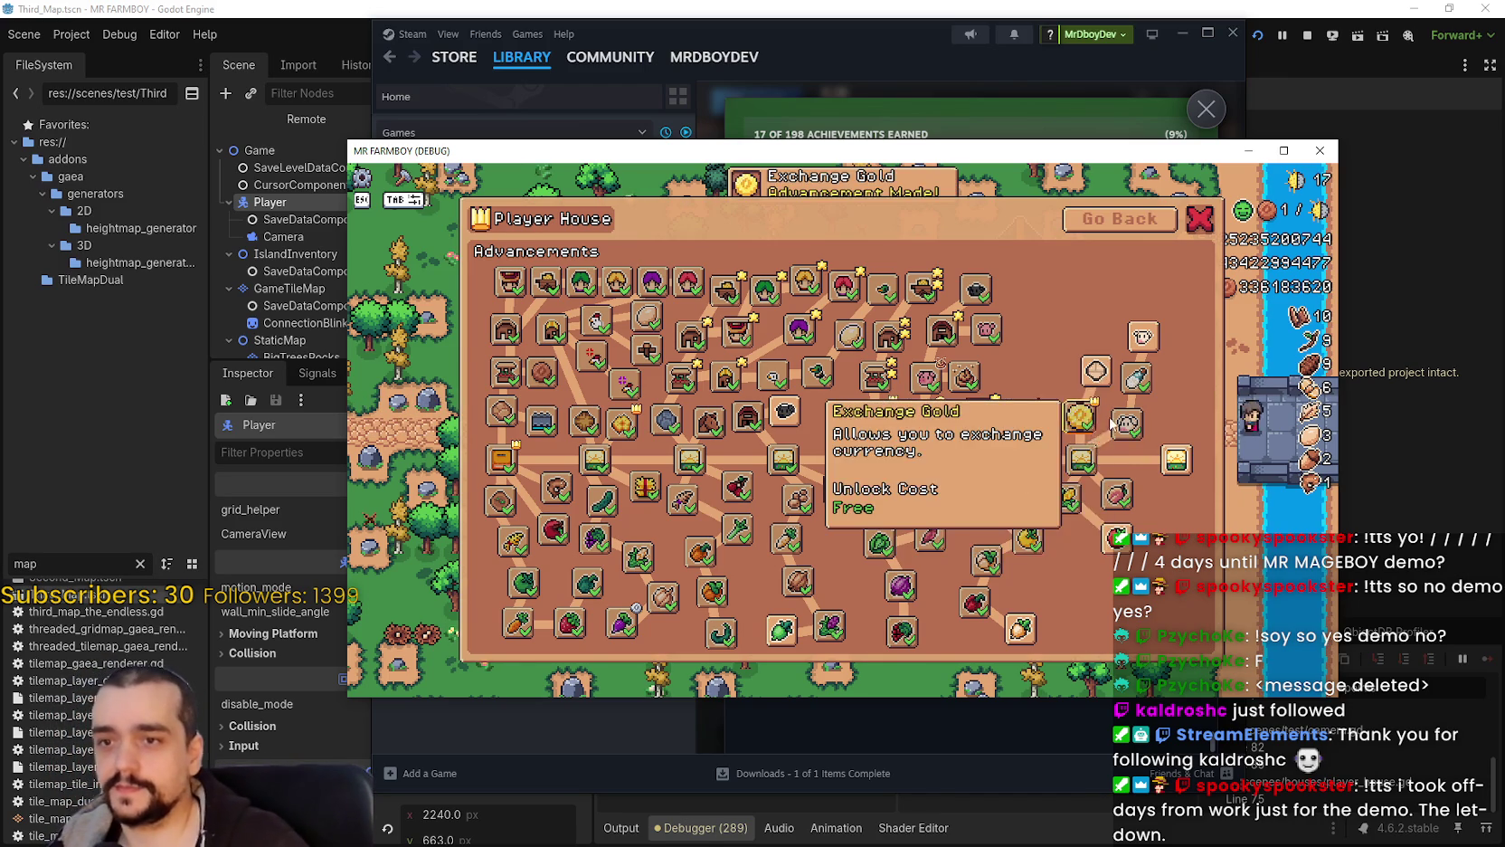
pyautogui.click(1179, 461)
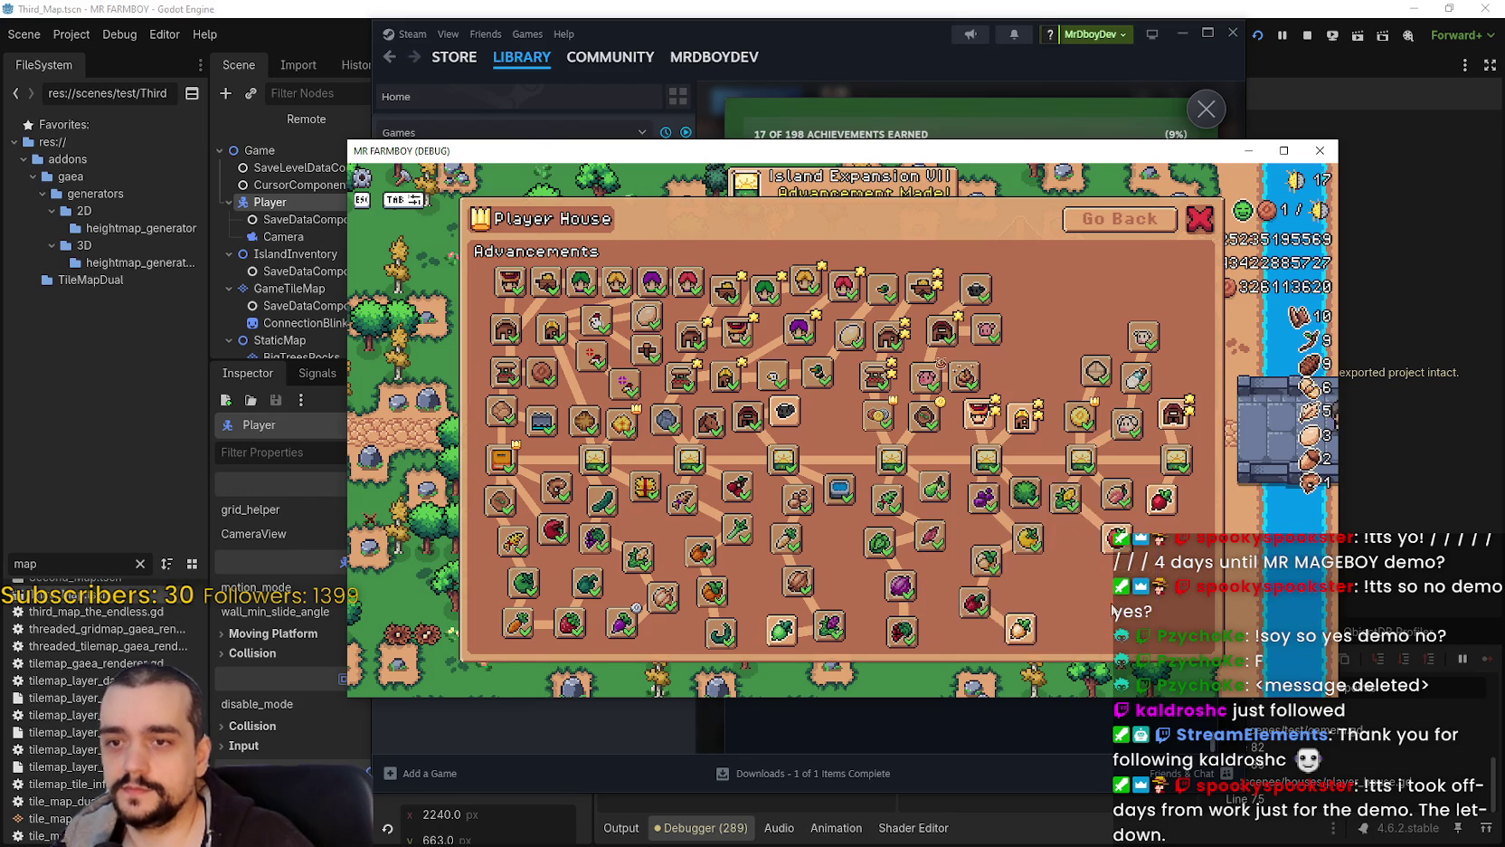
pyautogui.click(1160, 579)
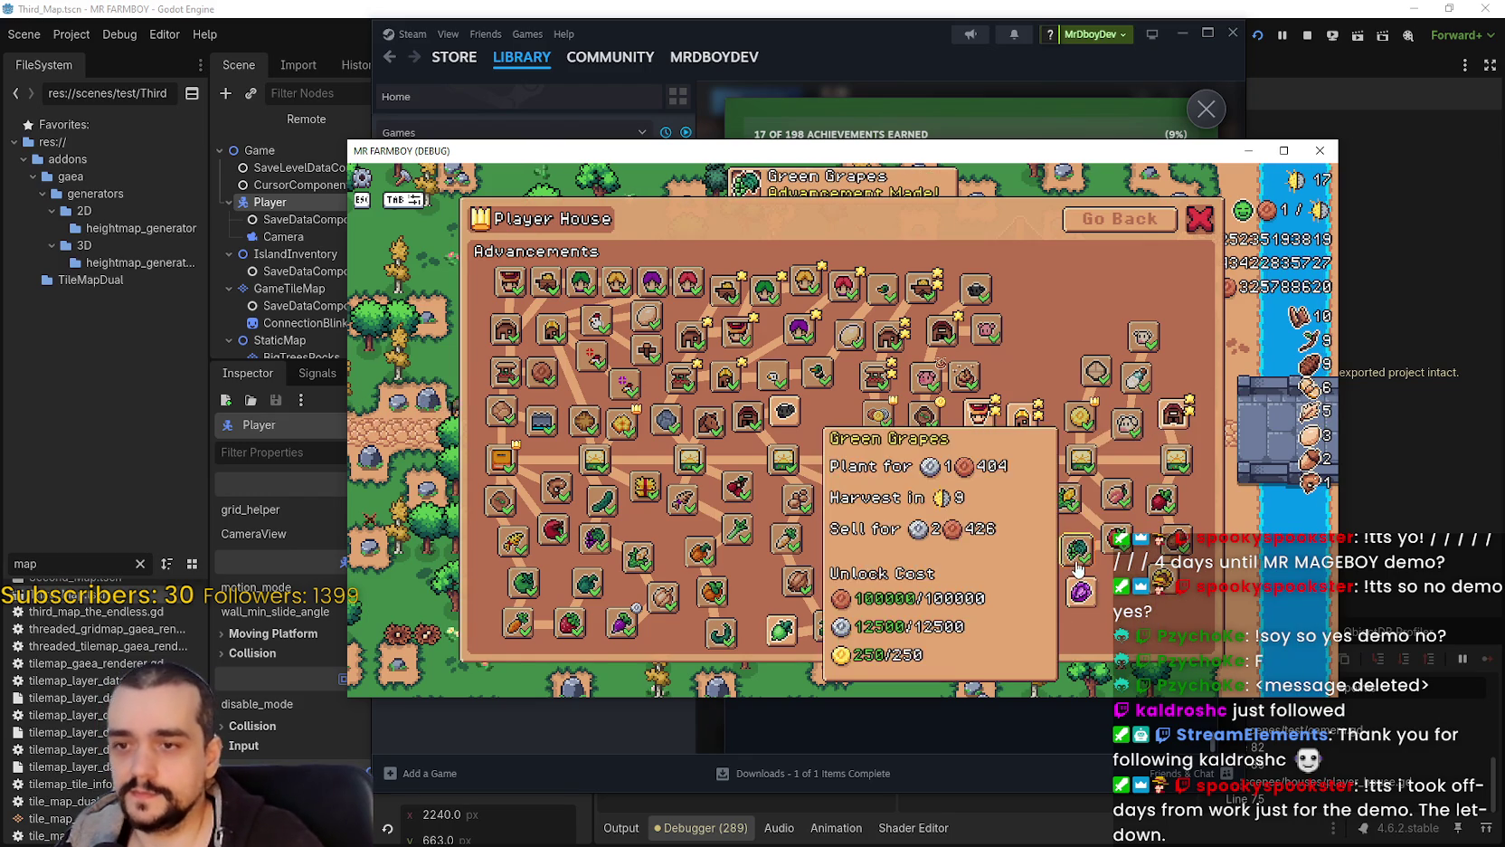
pyautogui.click(1173, 619)
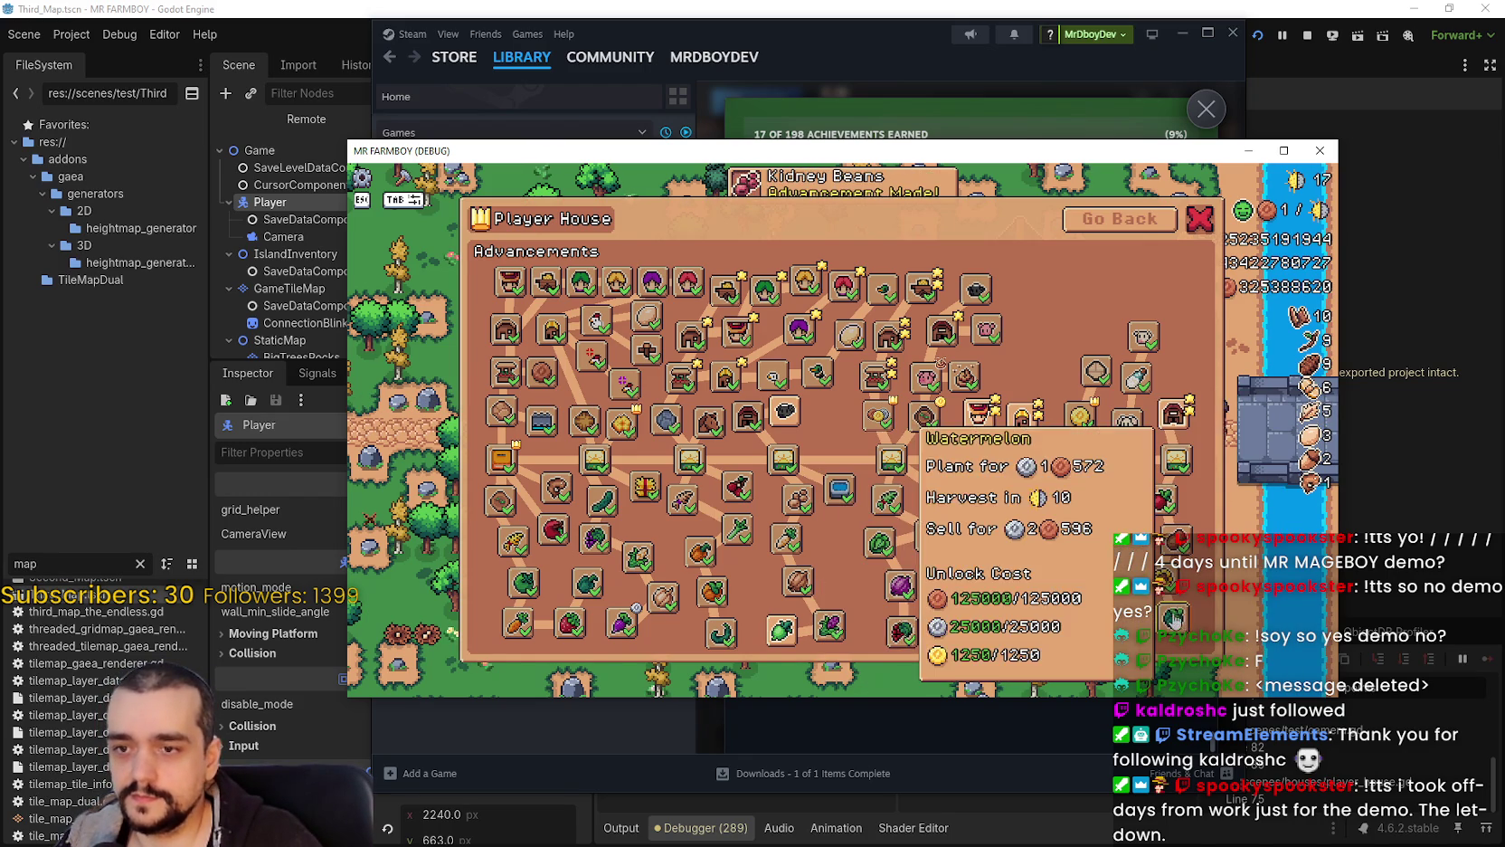
# Step: Unlock Rancher Upgrade 2, Farmer Upgrade 2, Carrier Upgrade 2 and the next revealed advancement
pyautogui.click(1143, 336)
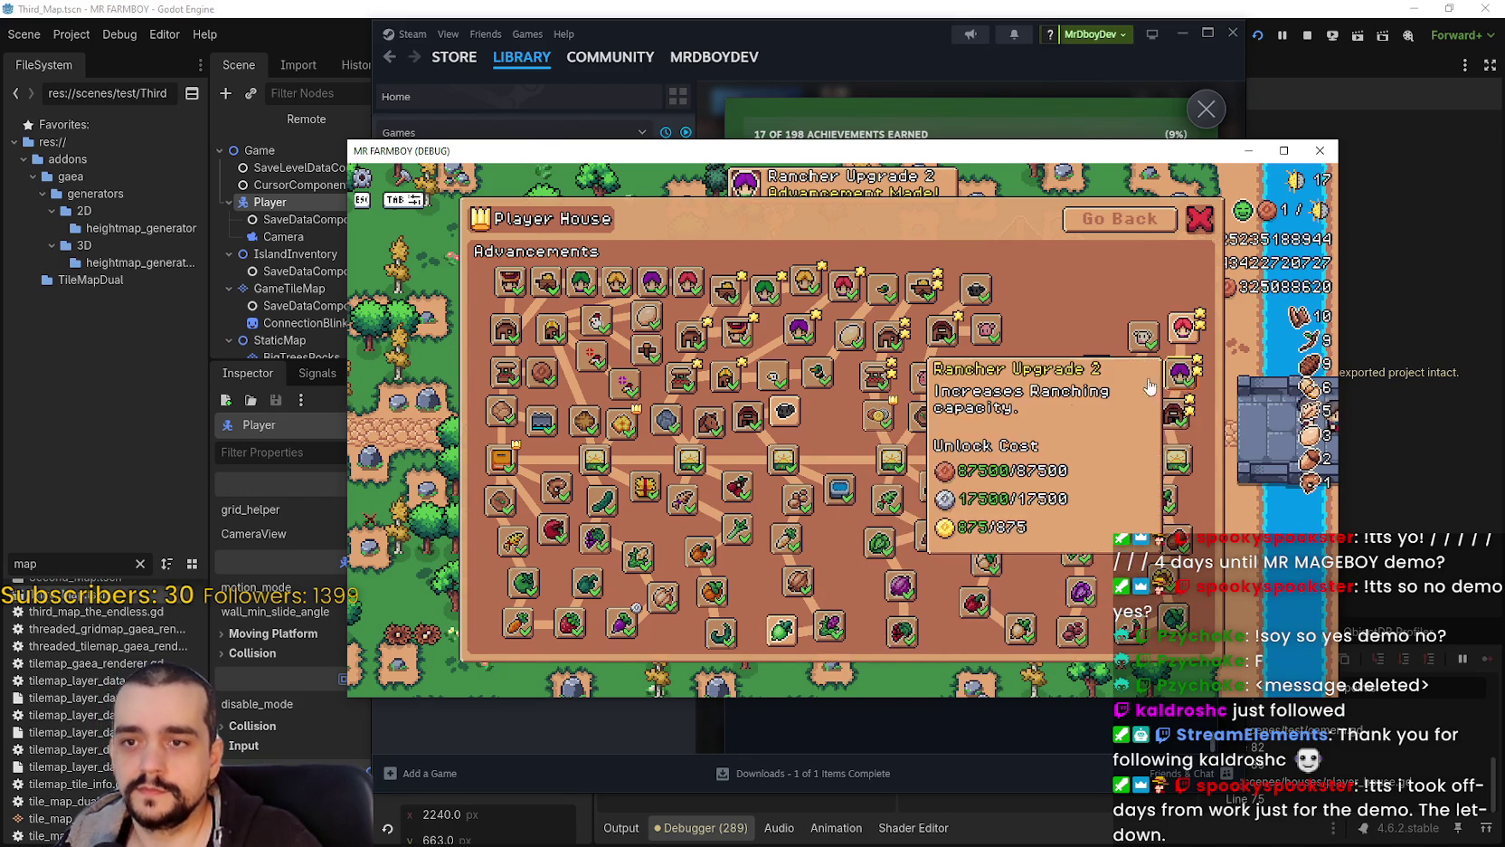
pyautogui.click(979, 418)
pyautogui.click(1031, 328)
pyautogui.click(1055, 338)
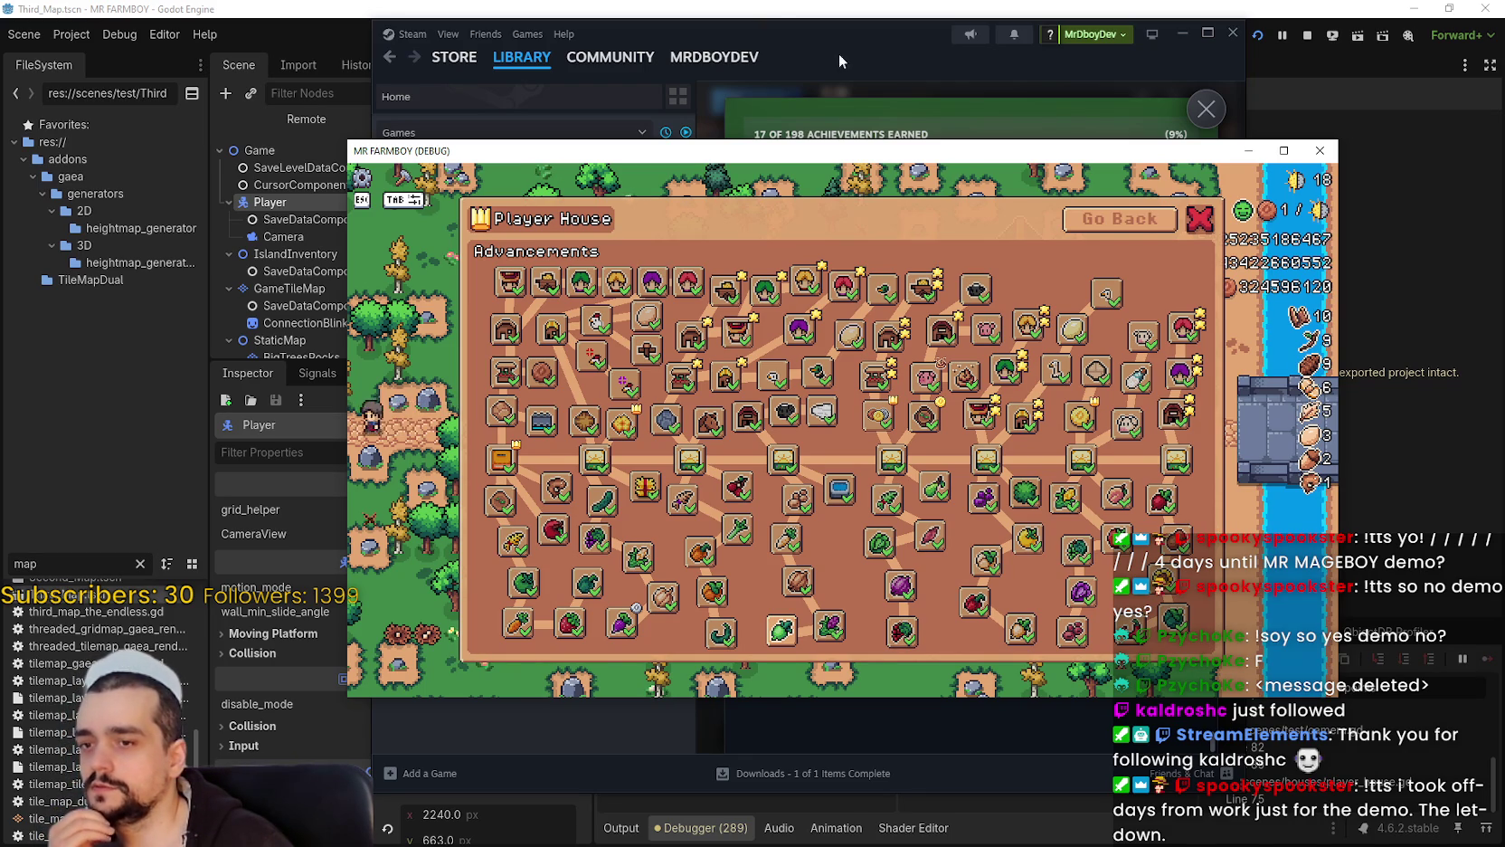
# Step: Return to the Player House menu, open Decorations, and bring up Steam's achievements list
pyautogui.click(1120, 218)
pyautogui.click(909, 446)
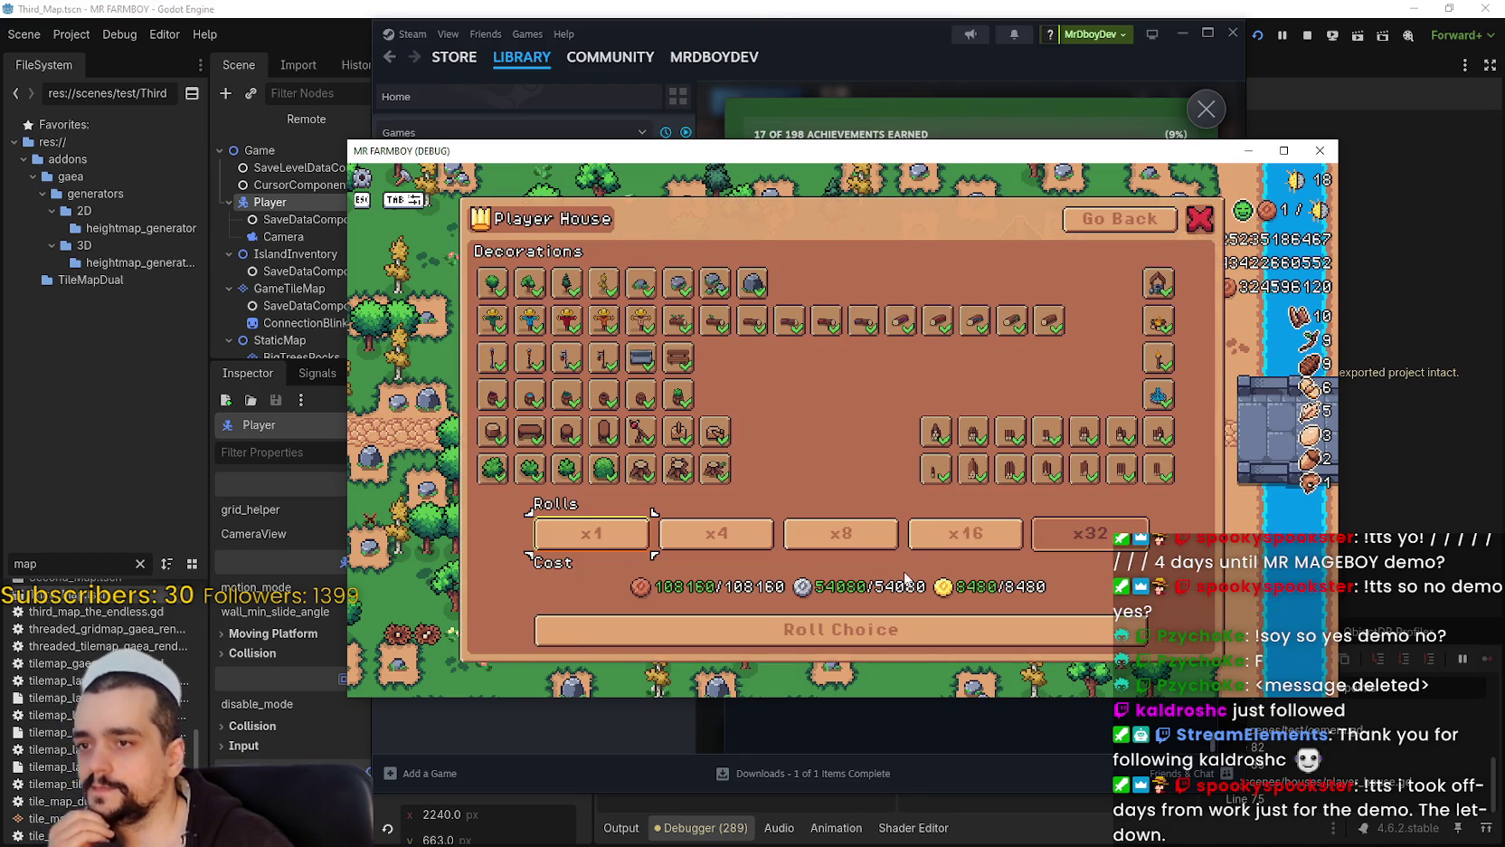
pyautogui.hotkey('alt', 'Tab')
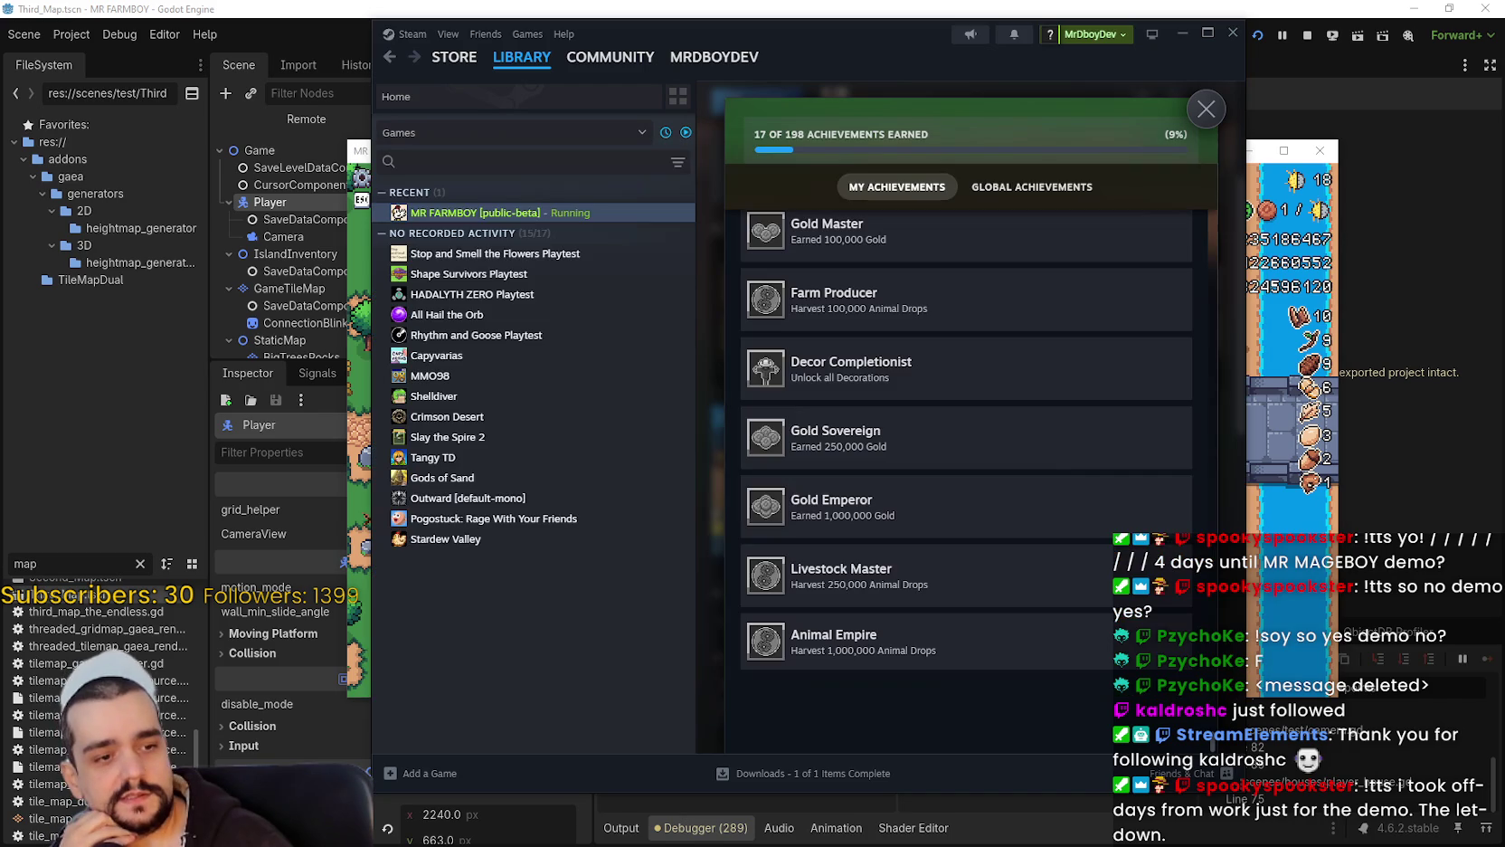
# Step: Scroll up through My Achievements to Decor Completionist, then return to the Godot editor
pyautogui.scroll(3, 1039, 400)
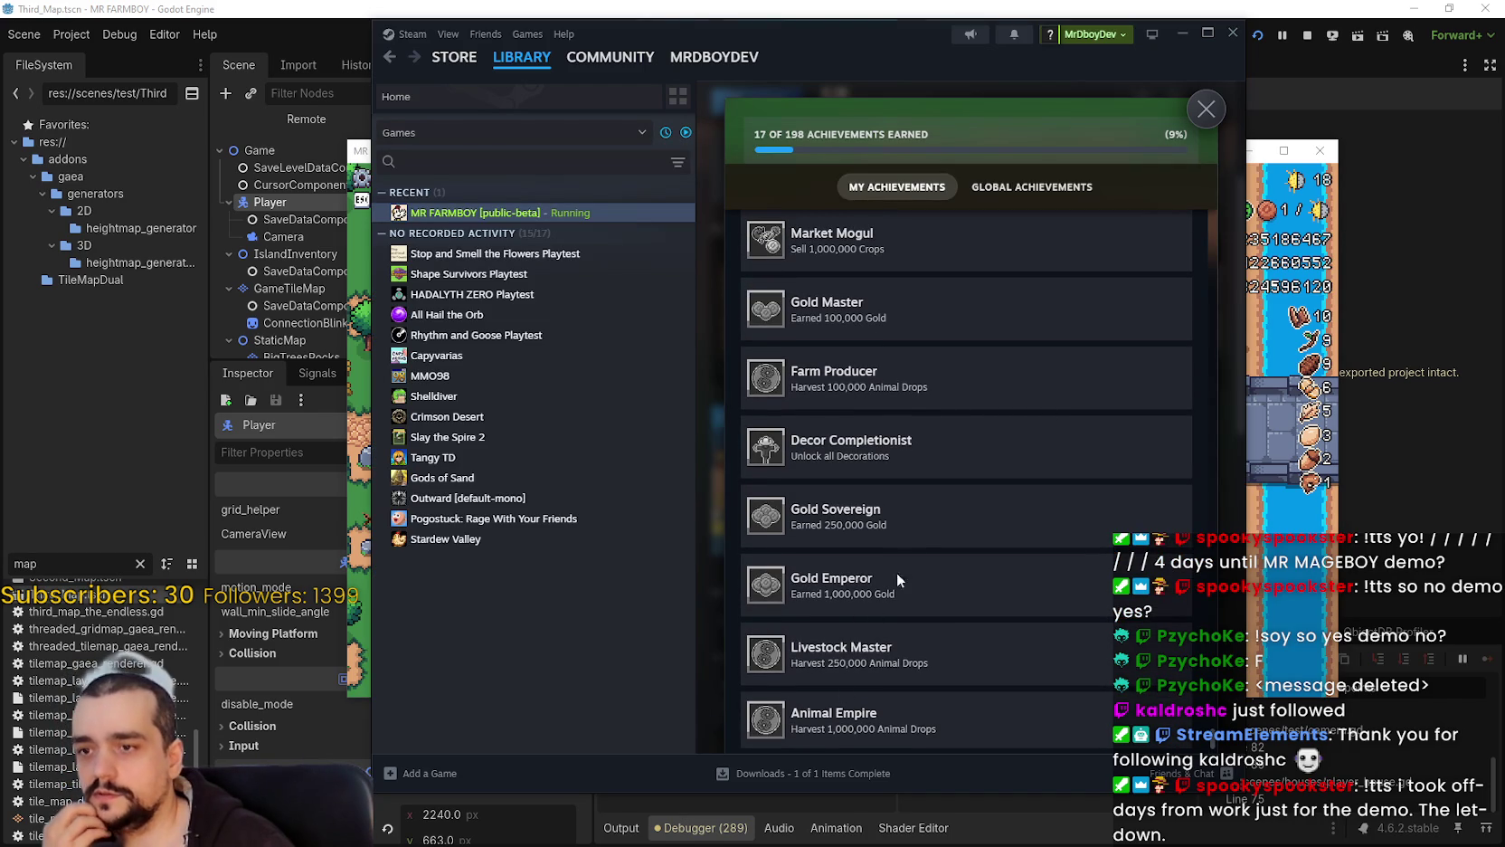
pyautogui.scroll(3, 967, 573)
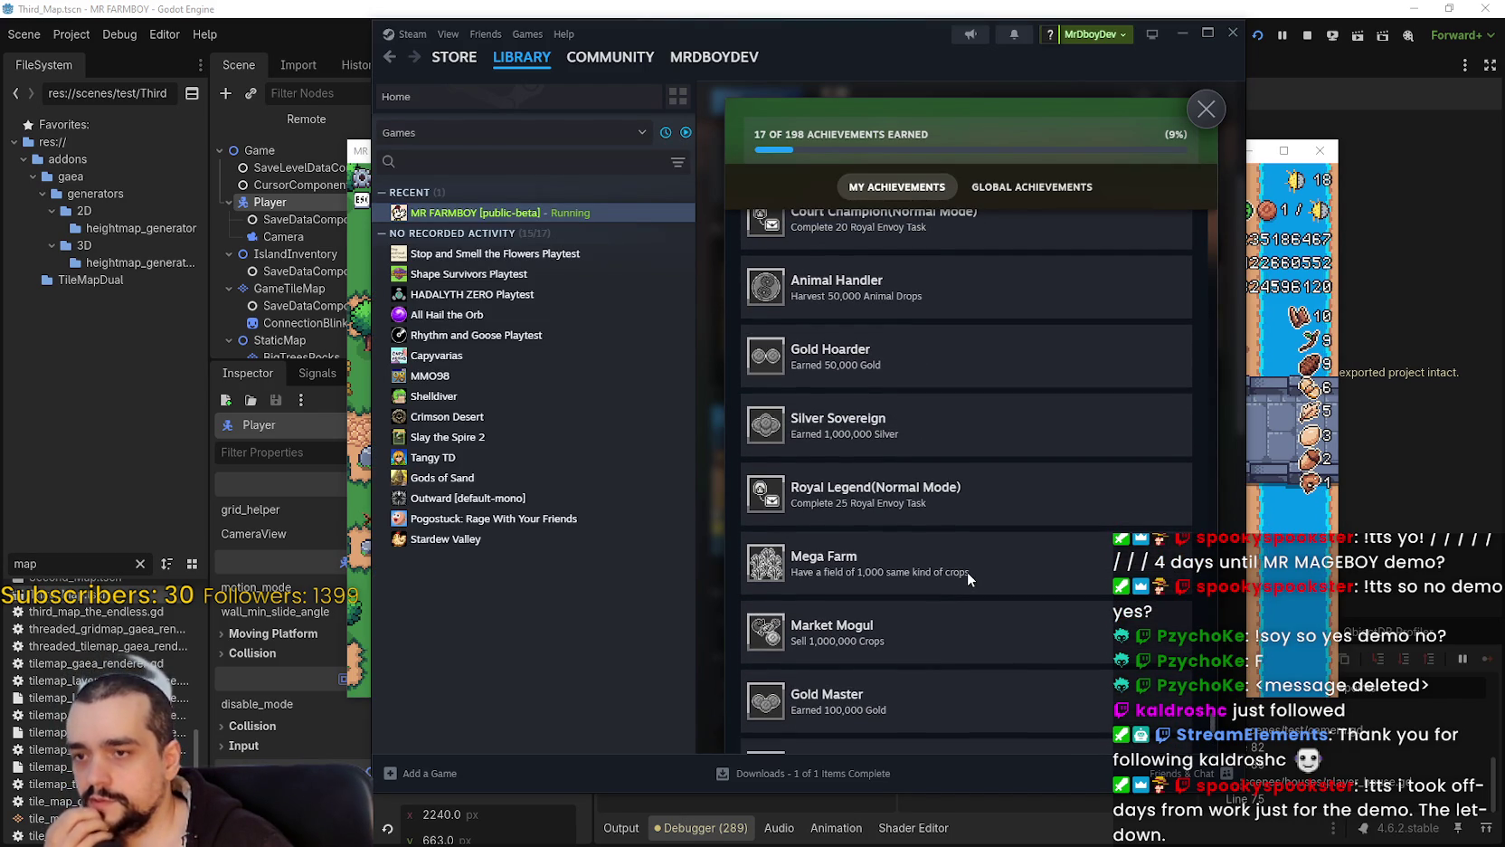
pyautogui.scroll(3, 967, 570)
pyautogui.click(918, 9)
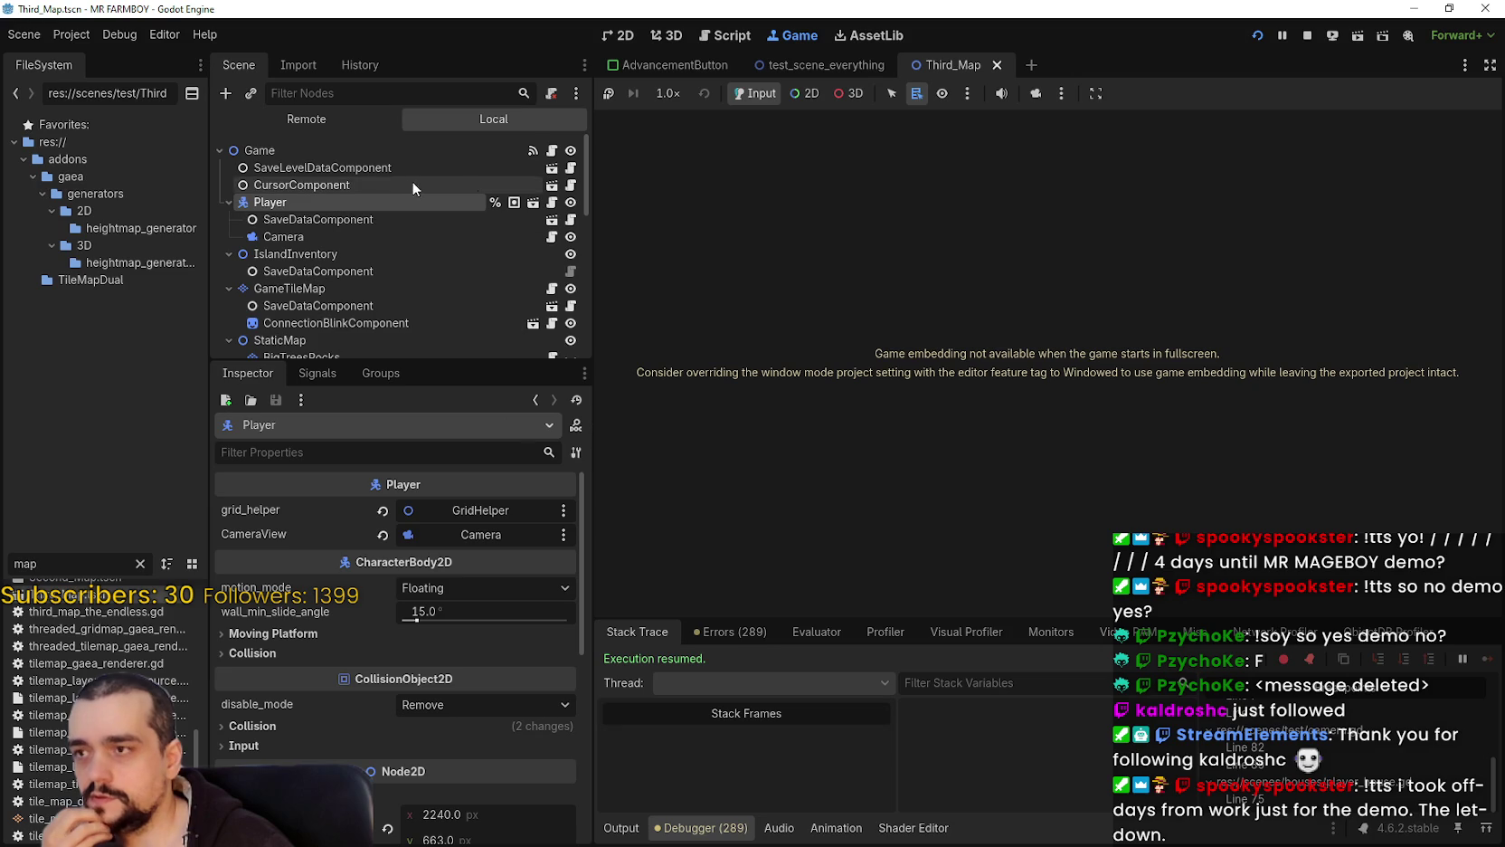
# Step: Review stats_manager.gd in the Script view, then filter the FileSystem dock for 'player'
pyautogui.scroll(1, 133, 655)
pyautogui.scroll(2, 100, 678)
pyautogui.click(719, 36)
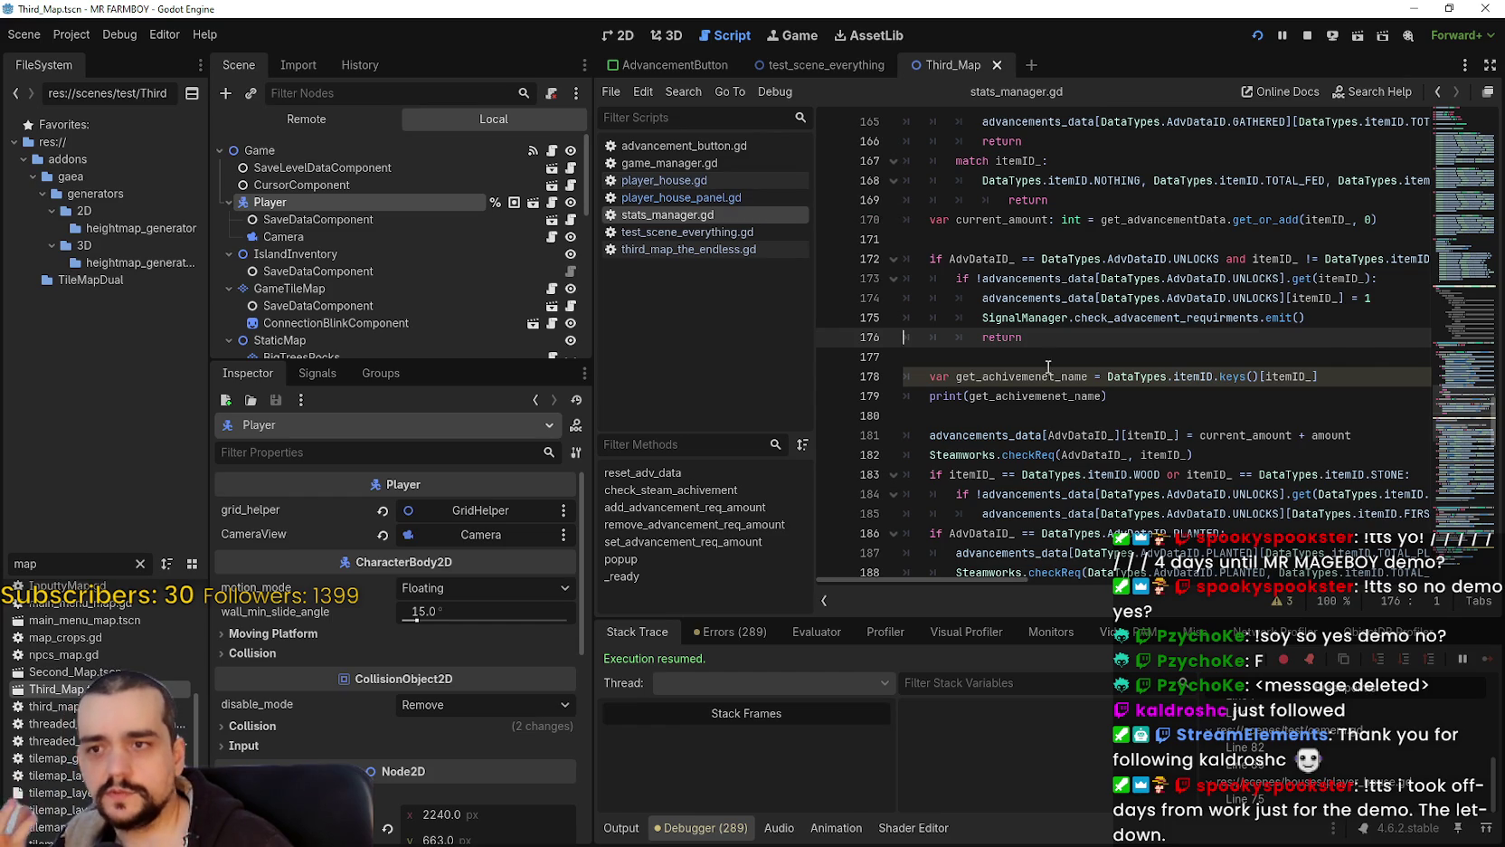
pyautogui.click(1063, 416)
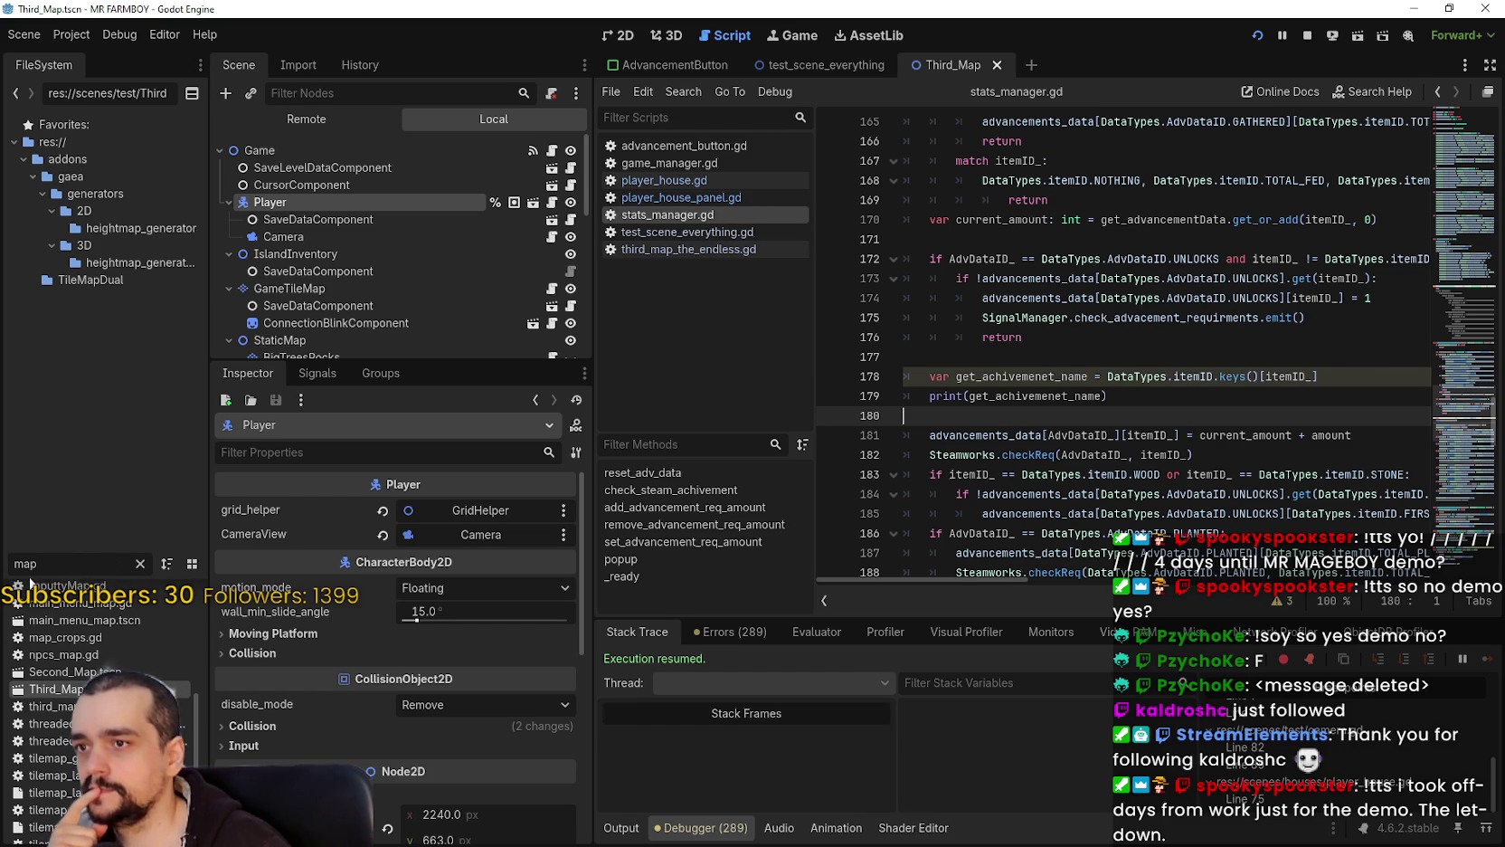
pyautogui.moveTo(37, 552); pyautogui.dragTo(36, 555)
pyautogui.write('player')
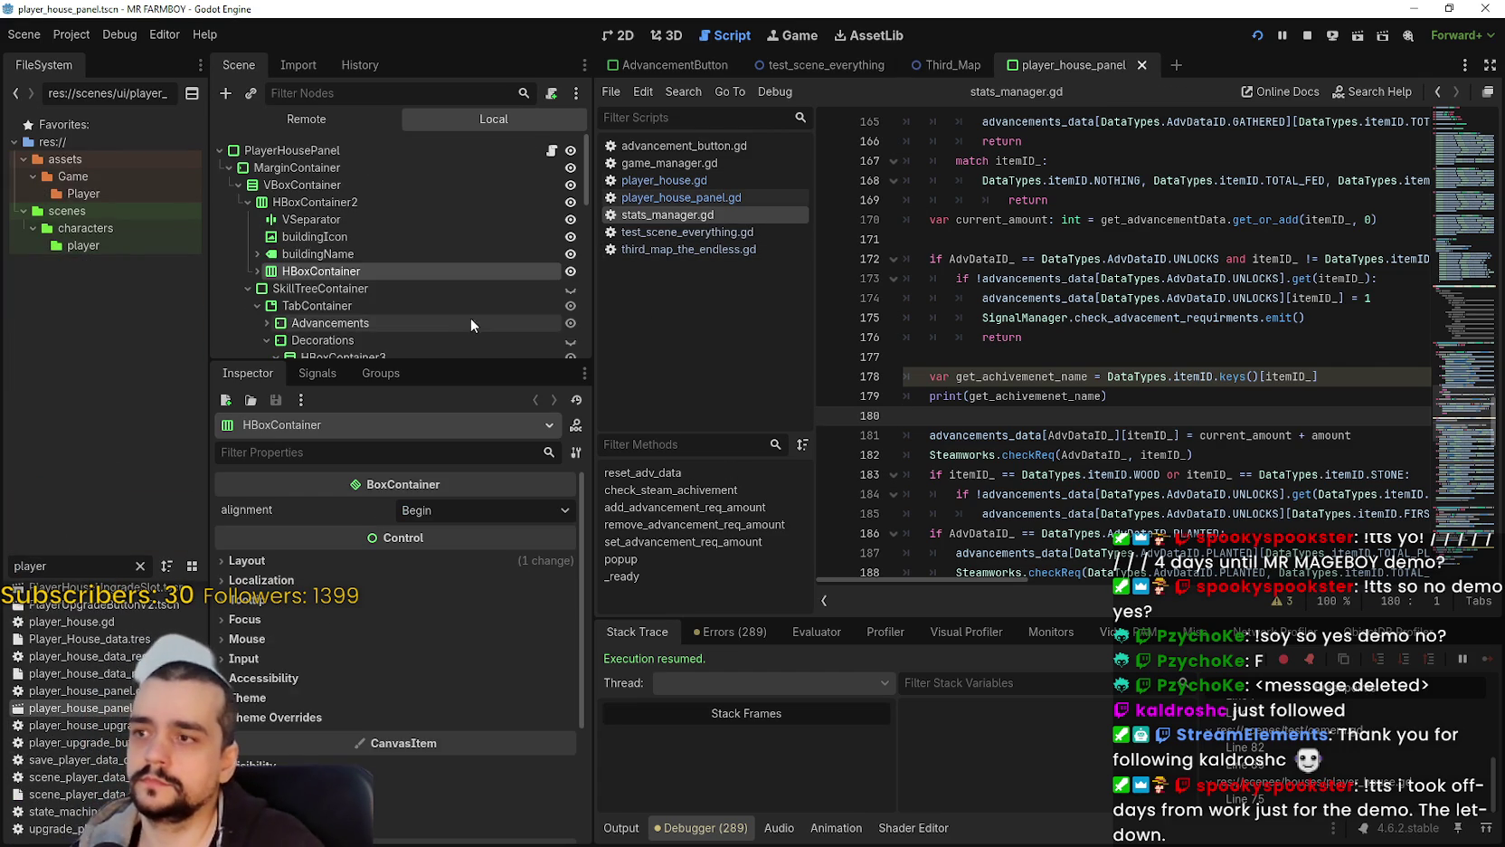
# Step: Expand the Decorations node and open its player_house_upgrade_slot.gd script
pyautogui.scroll(-5, 408, 271)
pyautogui.scroll(5, 380, 260)
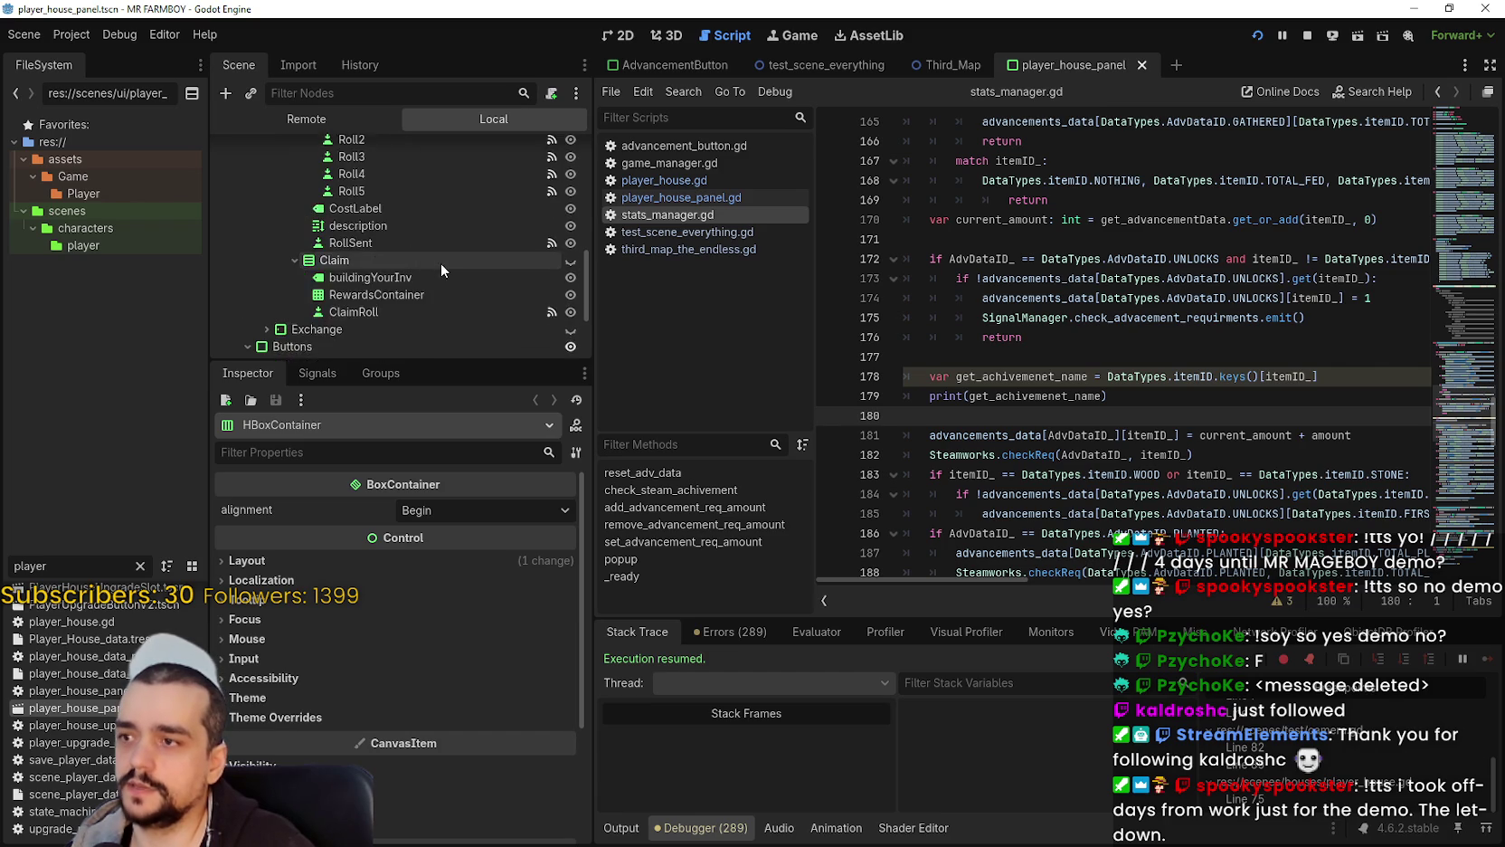
pyautogui.scroll(3, 305, 210)
pyautogui.click(295, 270)
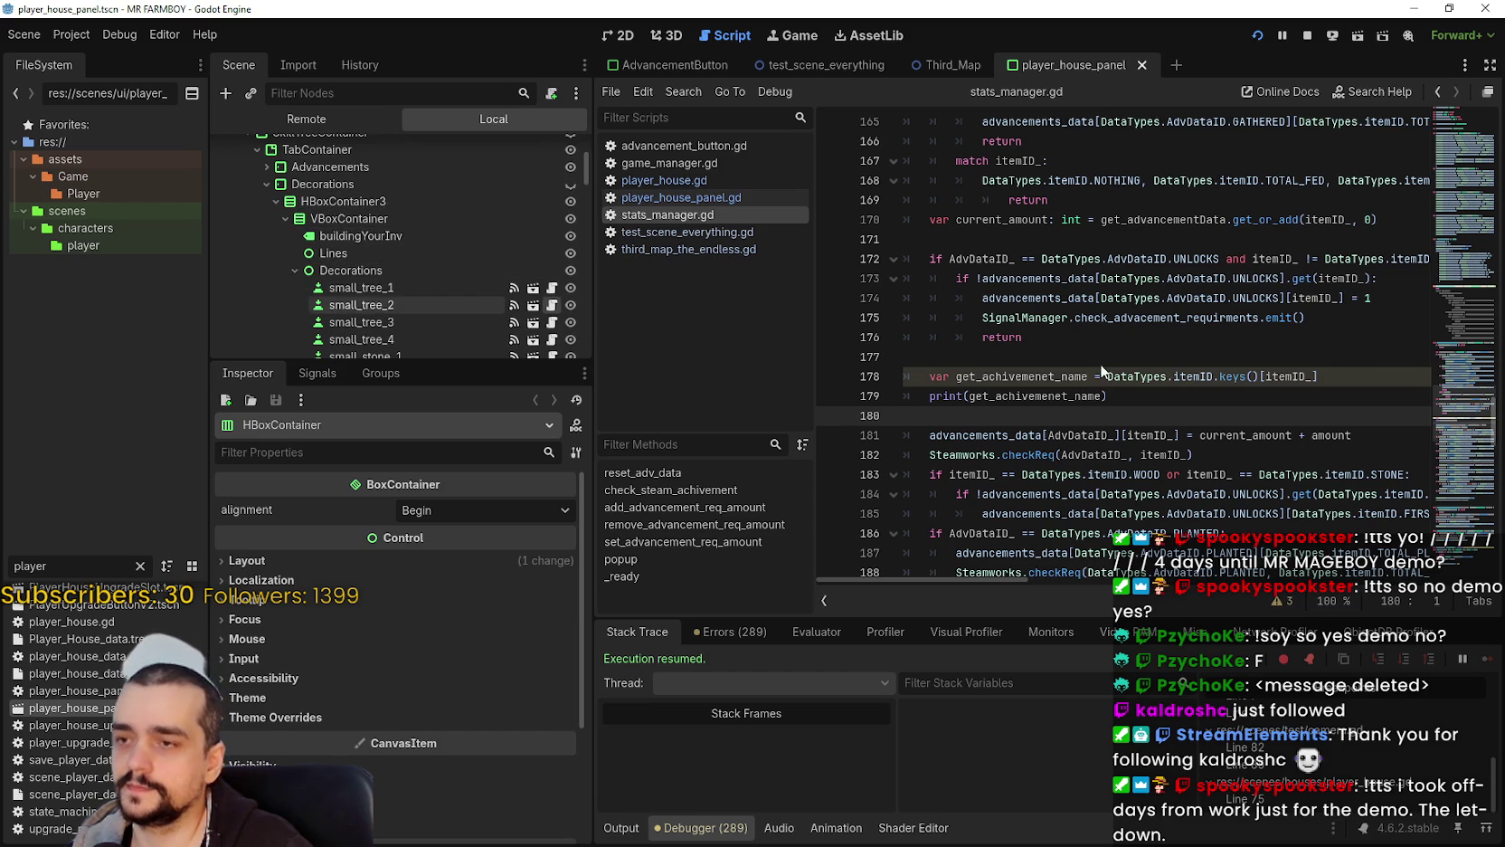
pyautogui.click(296, 269)
# Step: Locate the Decorations case on lines 258–259 and select its StatsManager call
pyautogui.scroll(6, 1205, 359)
pyautogui.scroll(10, 1205, 359)
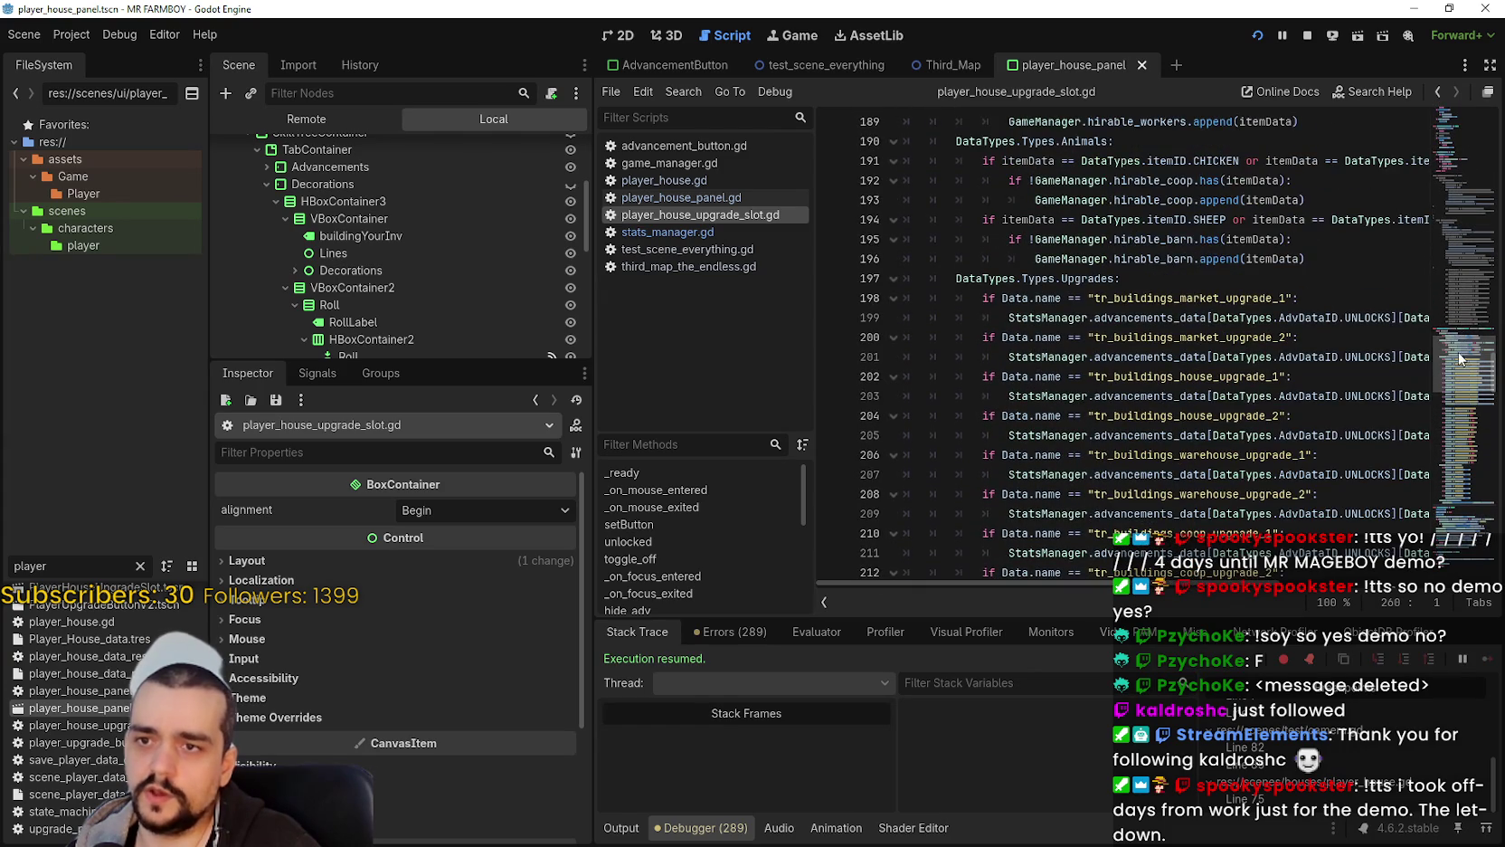
pyautogui.scroll(3, 1186, 387)
pyautogui.scroll(1, 995, 234)
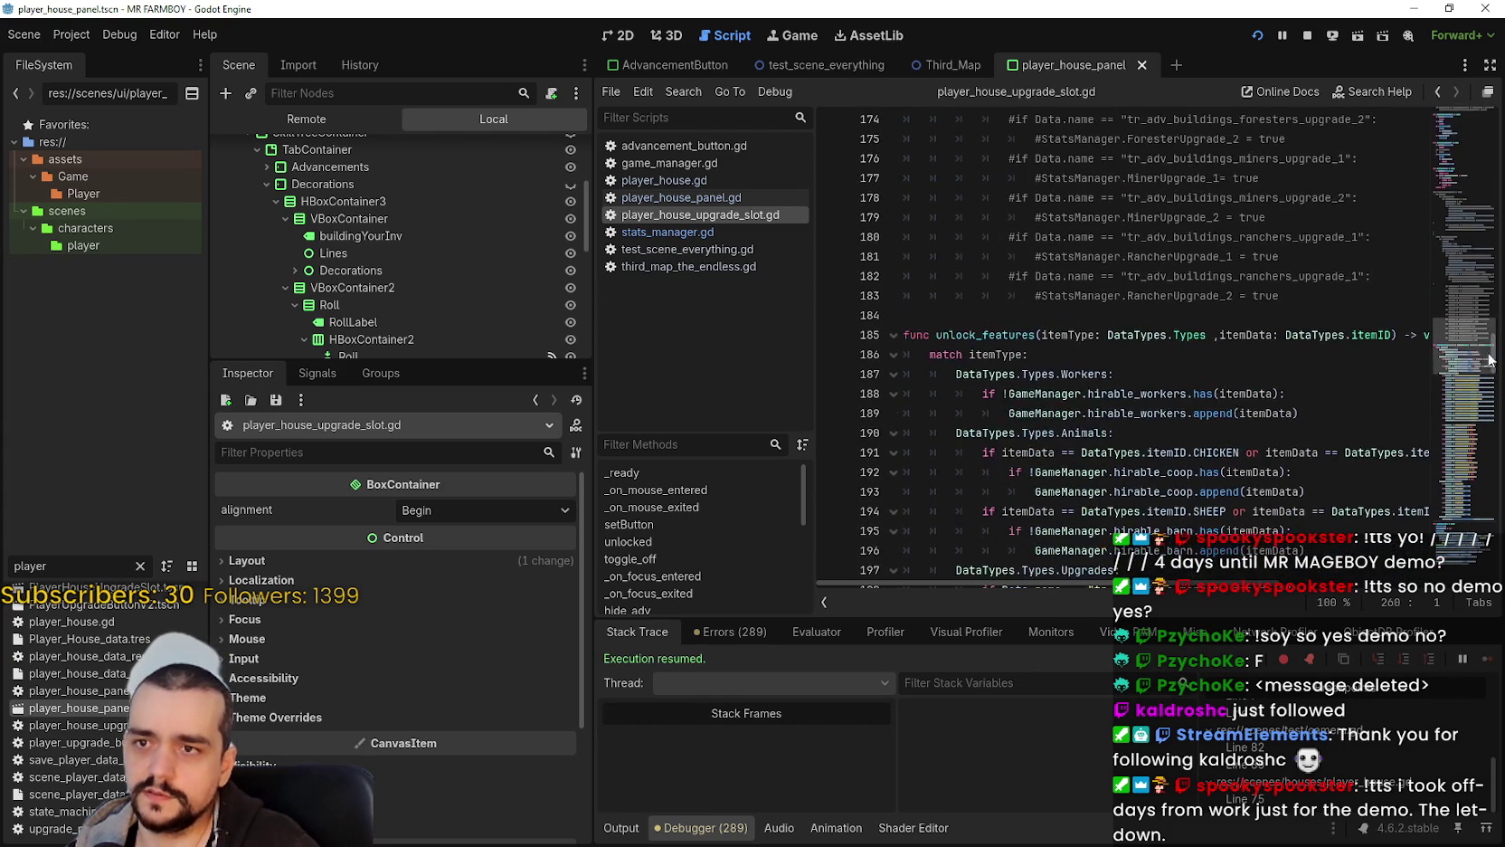
pyautogui.scroll(-1, 1470, 353)
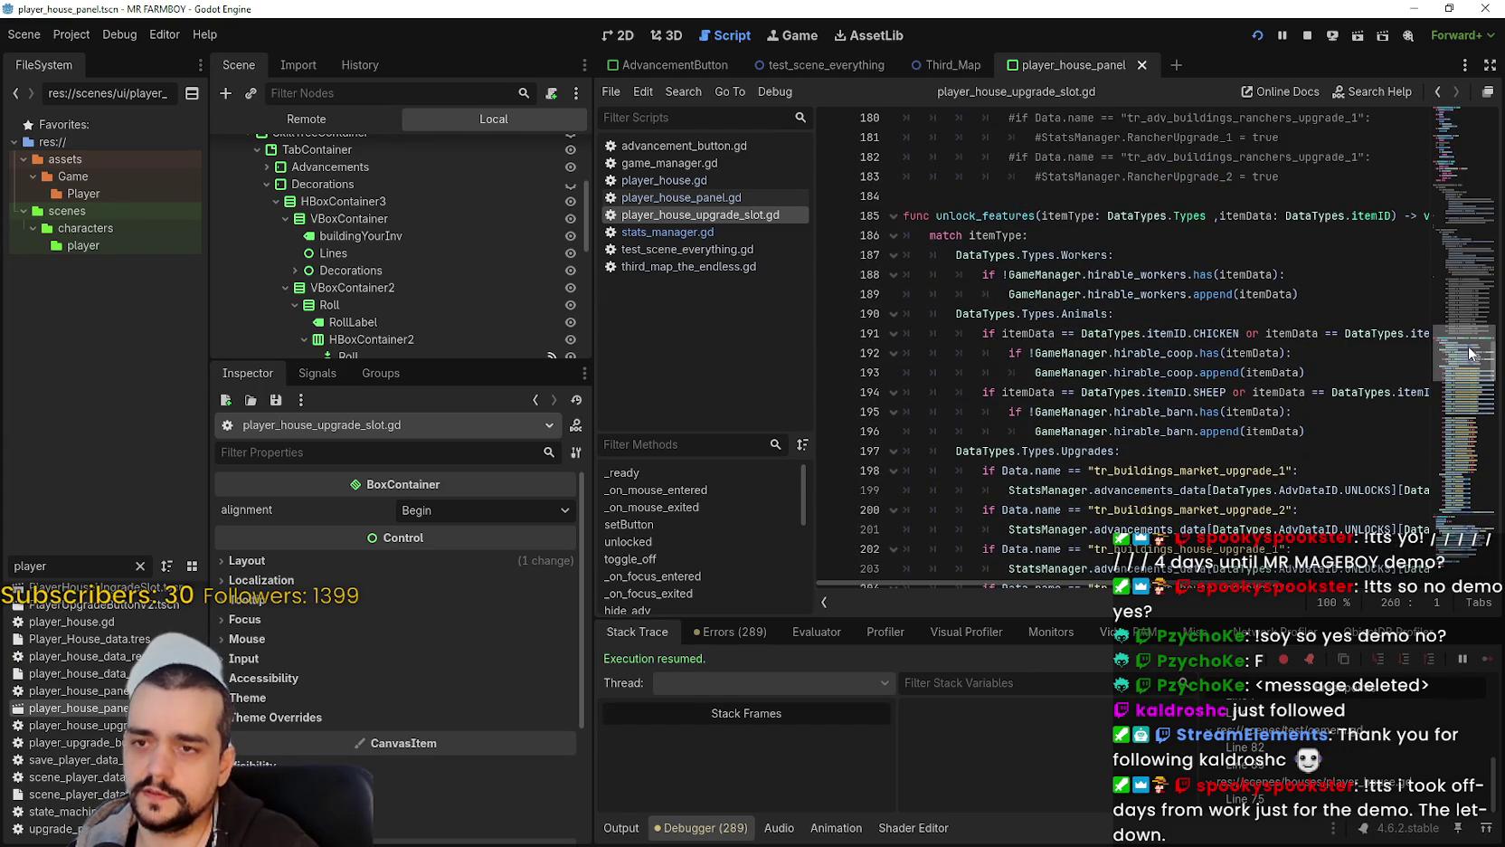
pyautogui.scroll(-2, 1470, 353)
pyautogui.scroll(1, 1476, 359)
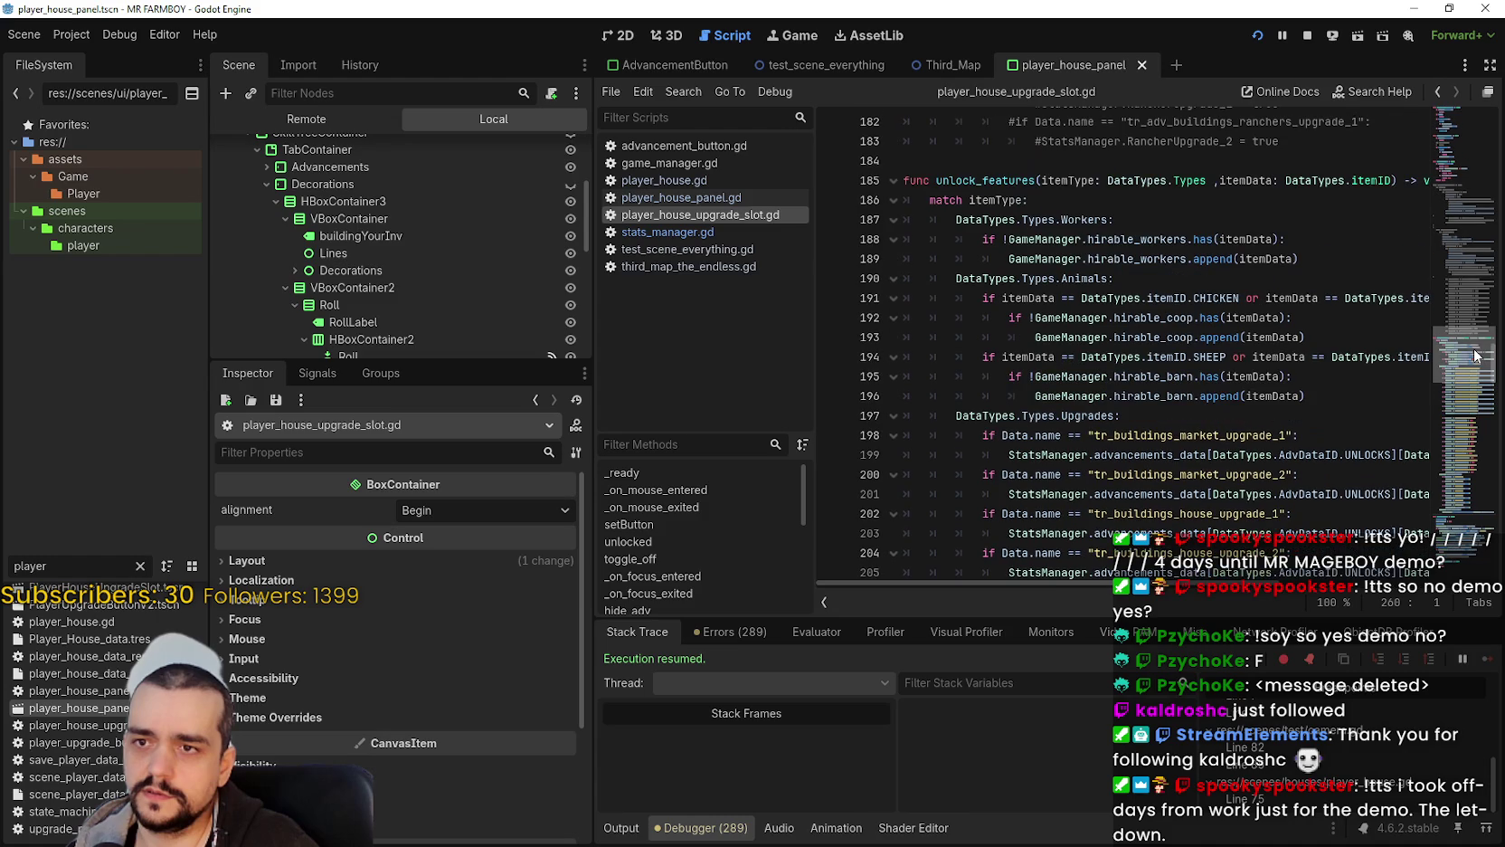
pyautogui.scroll(-1, 1477, 355)
pyautogui.scroll(-10, 1479, 358)
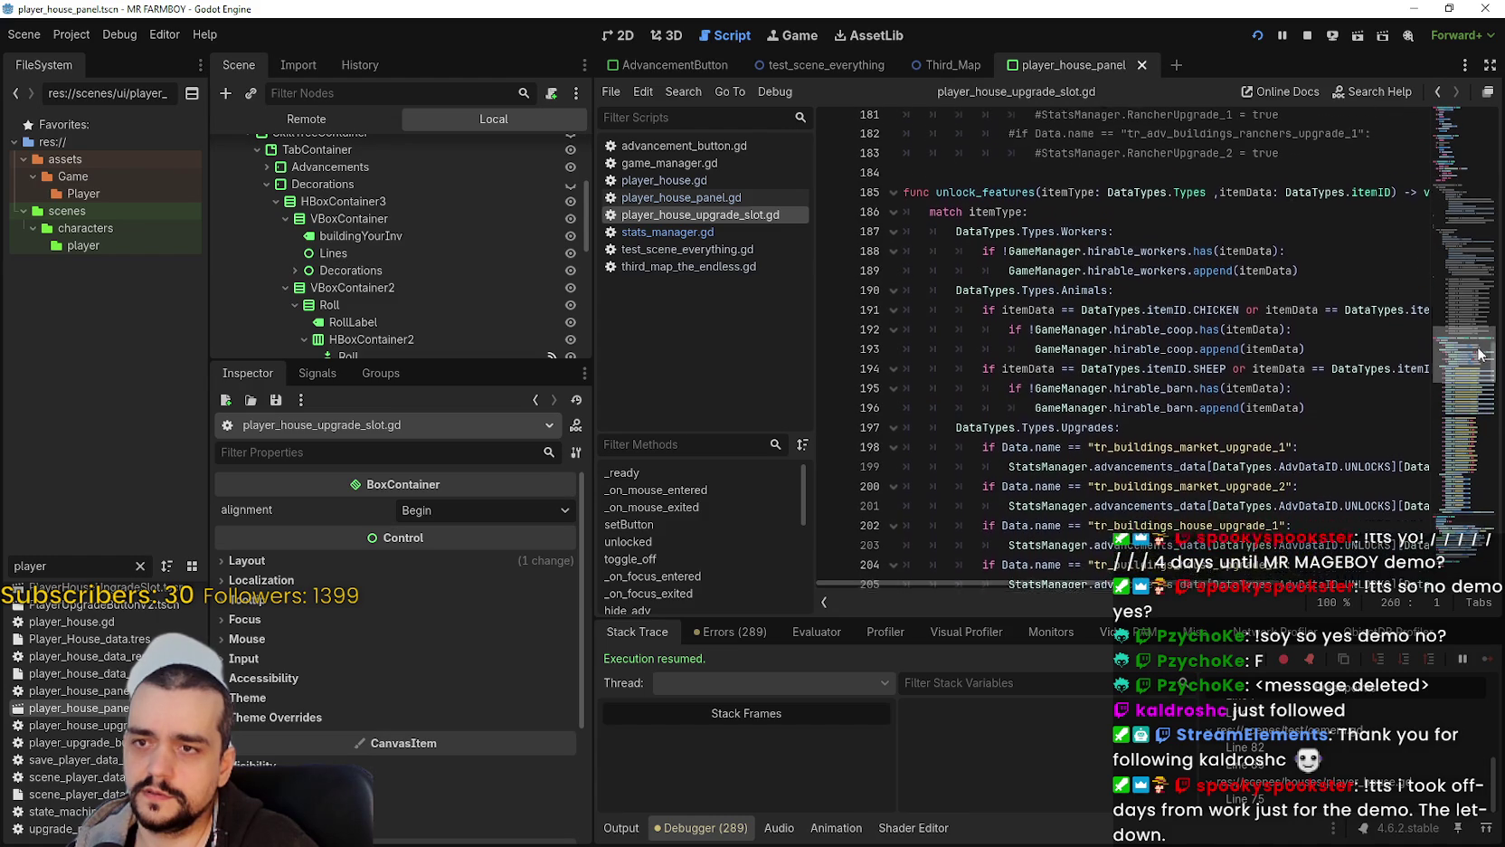
pyautogui.scroll(-10, 1485, 403)
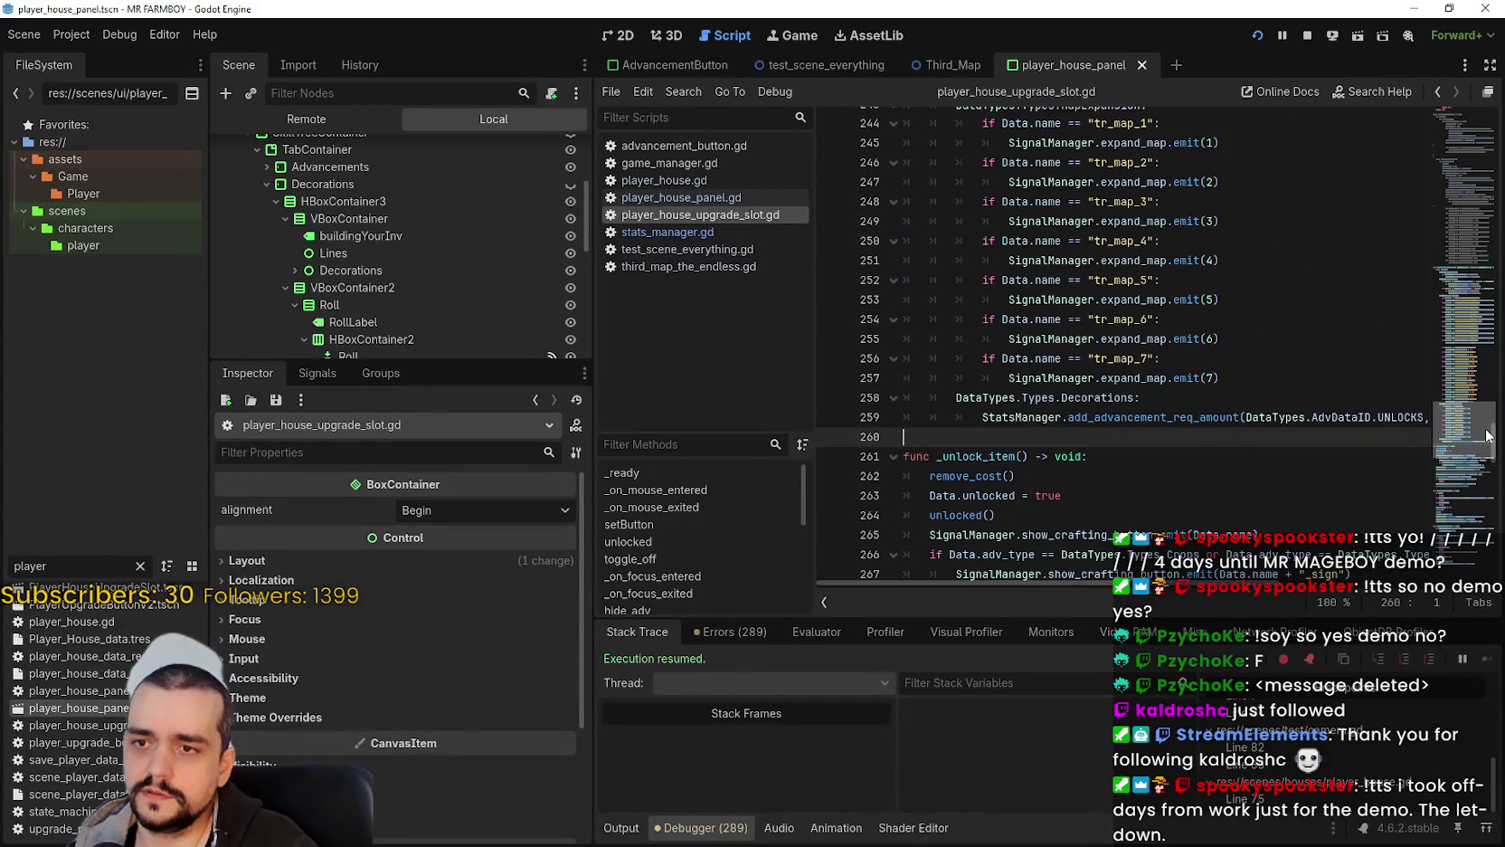
pyautogui.moveTo(1018, 582)
pyautogui.mouseDown()
pyautogui.moveTo(1099, 573)
pyautogui.moveTo(1268, 595)
pyautogui.mouseUp()
pyautogui.moveTo(1356, 415); pyautogui.dragTo(859, 399)
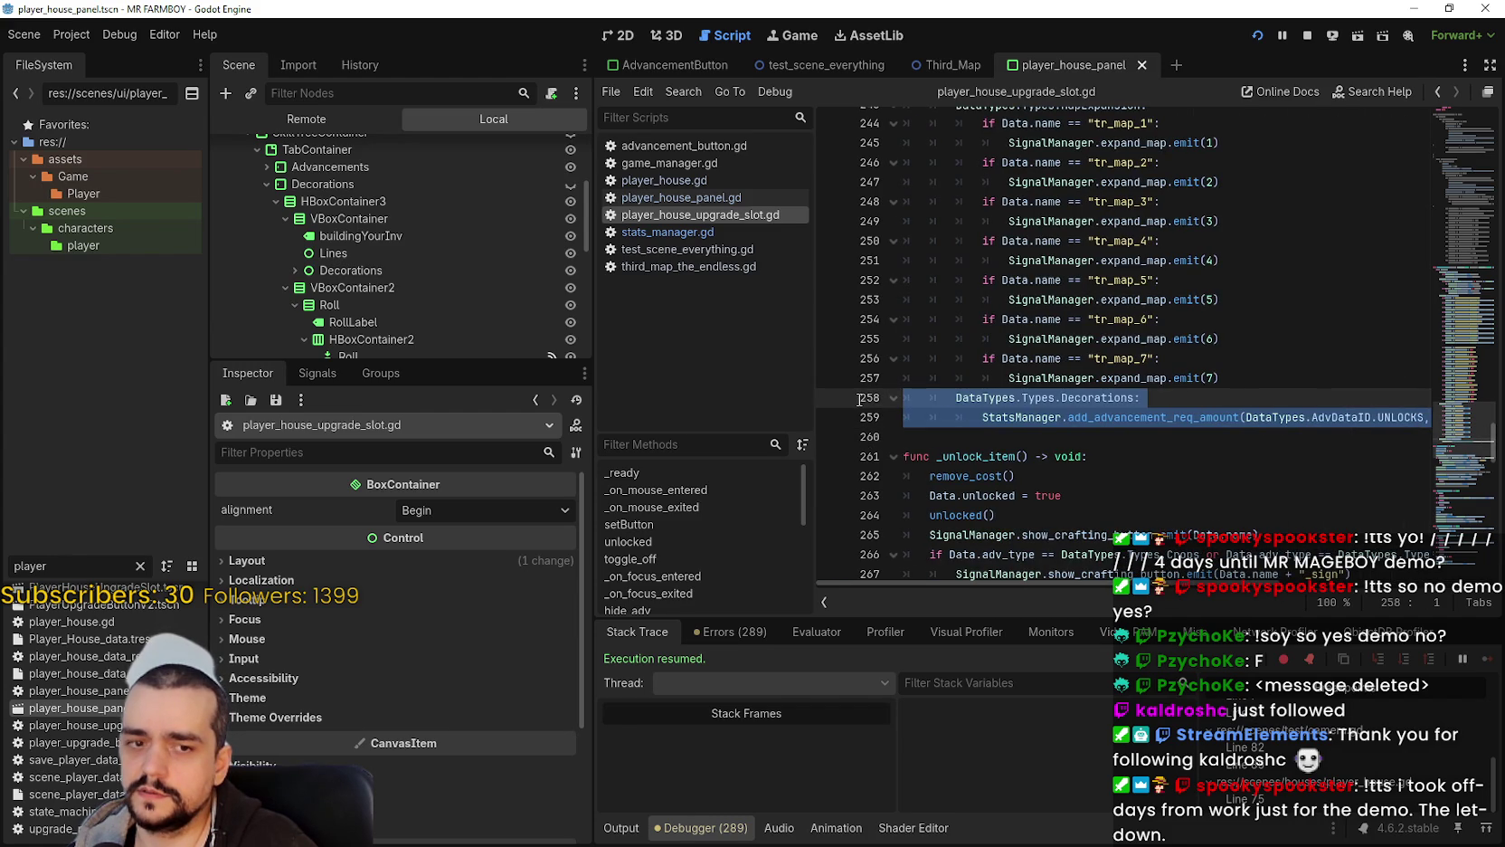
pyautogui.moveTo(859, 399); pyautogui.dragTo(973, 420)
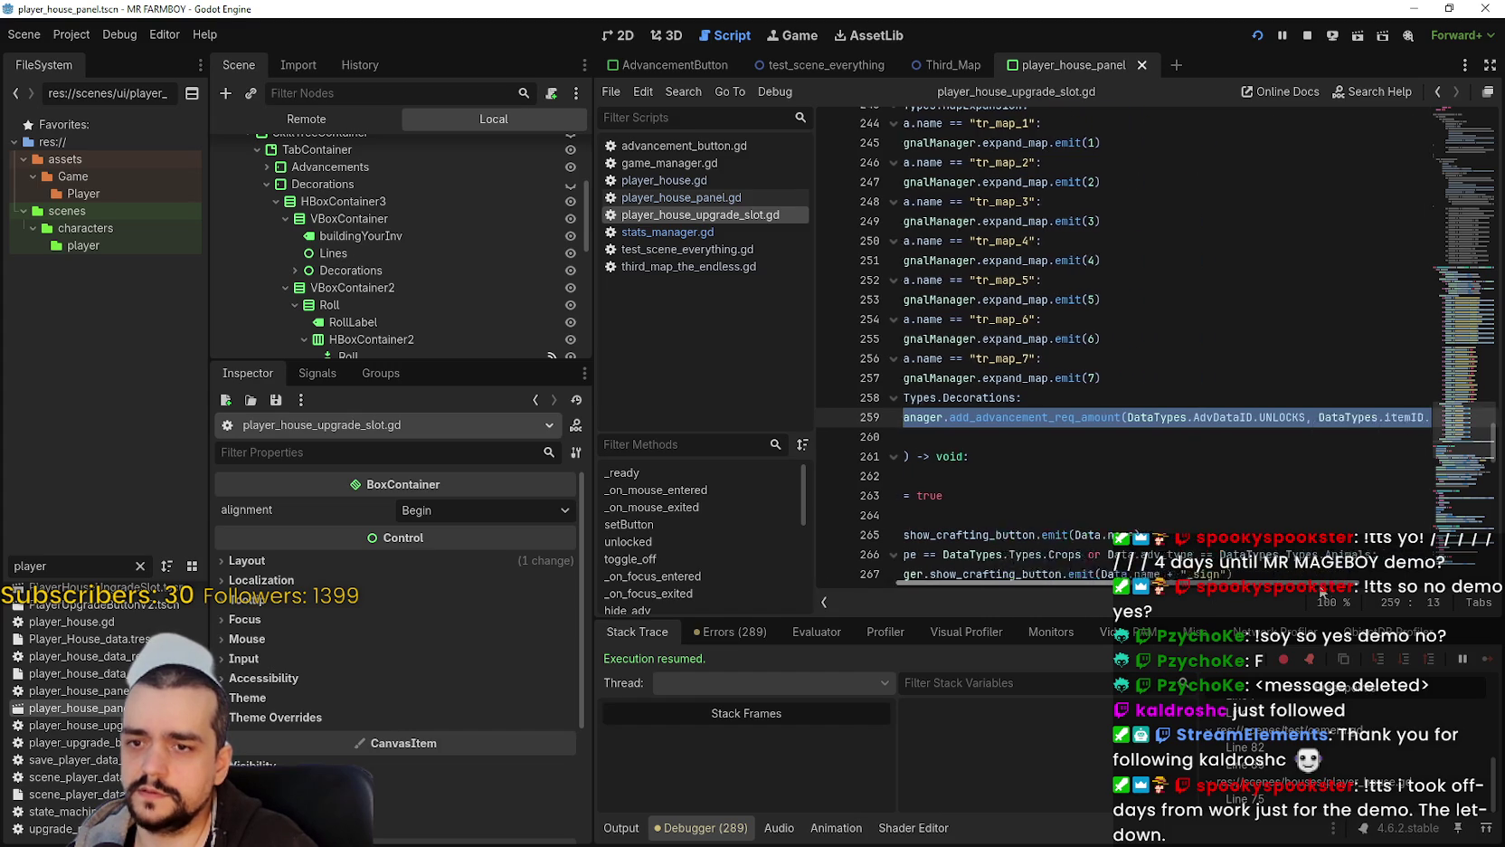
pyautogui.click(1173, 386)
# Step: Insert a blank line under the Decorations case on line 258
pyautogui.click(1302, 398)
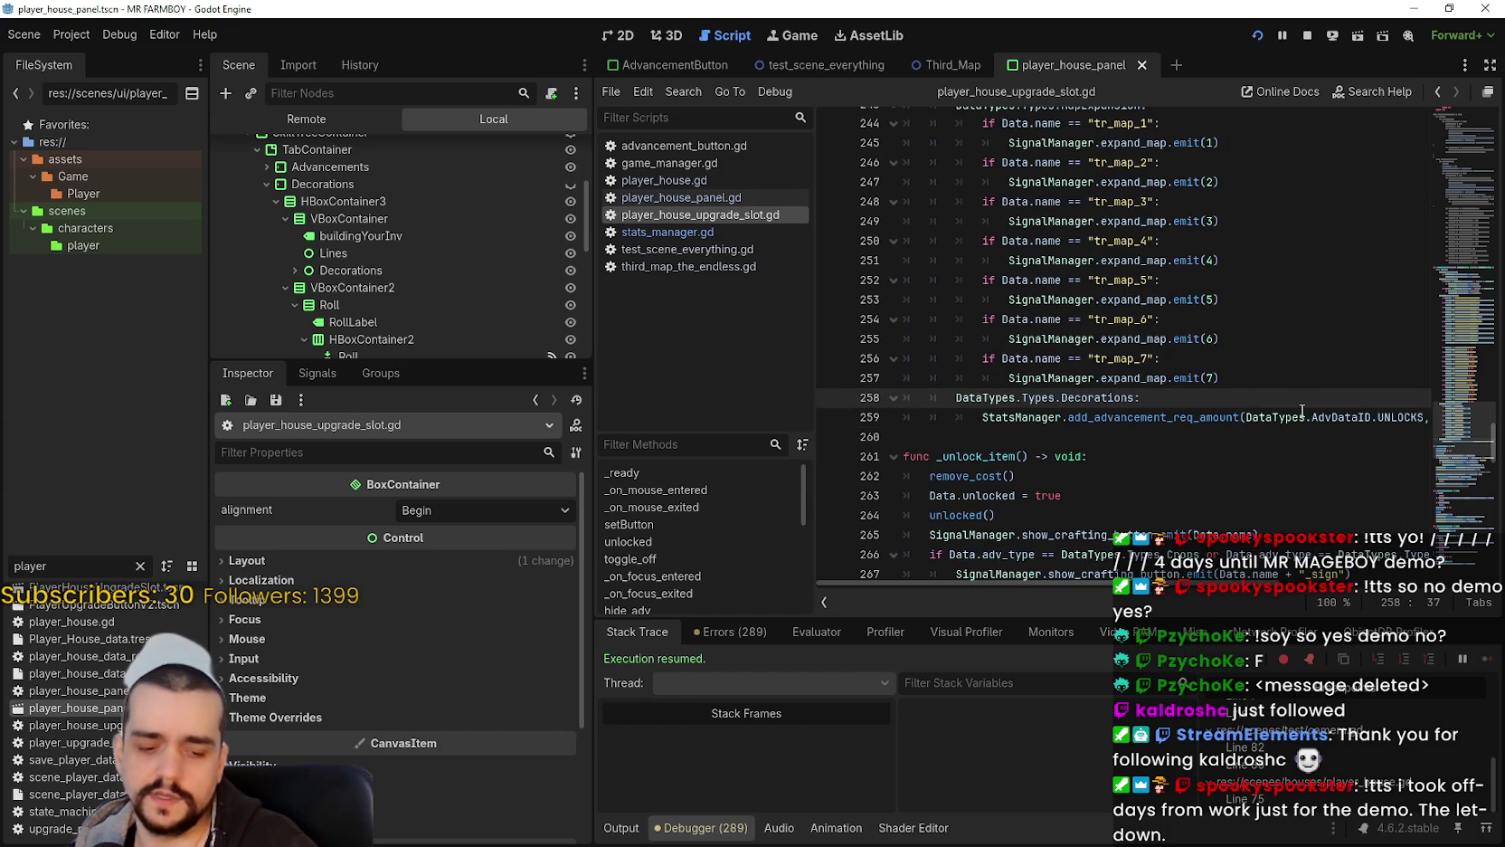
pyautogui.press('Return')
pyautogui.hscroll(5, 1221, 581)
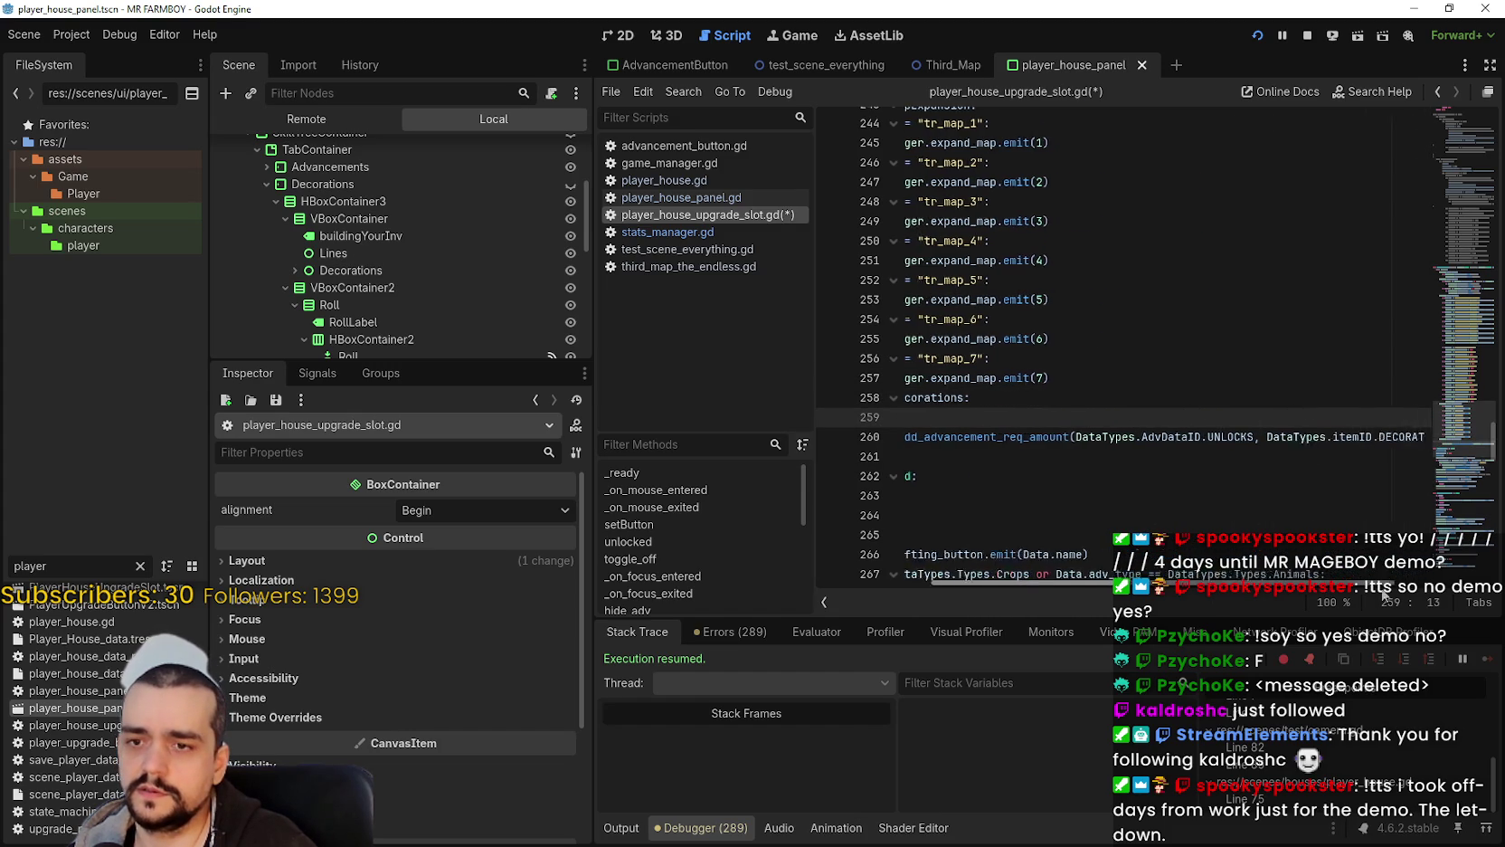
pyautogui.hscroll(-5, 1226, 576)
pyautogui.scroll(15, 1060, 408)
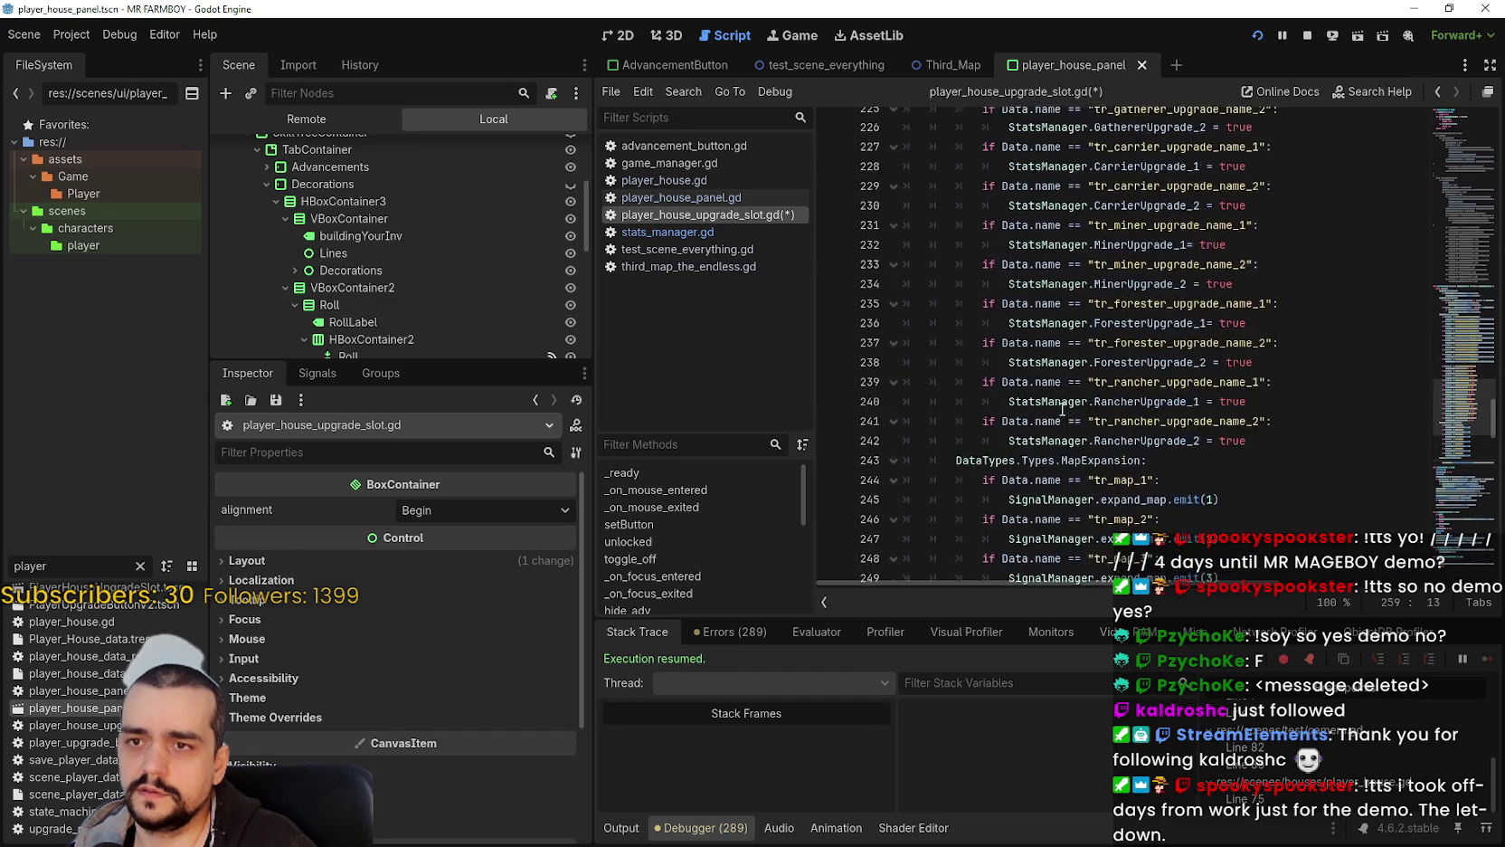
pyautogui.scroll(4, 1187, 473)
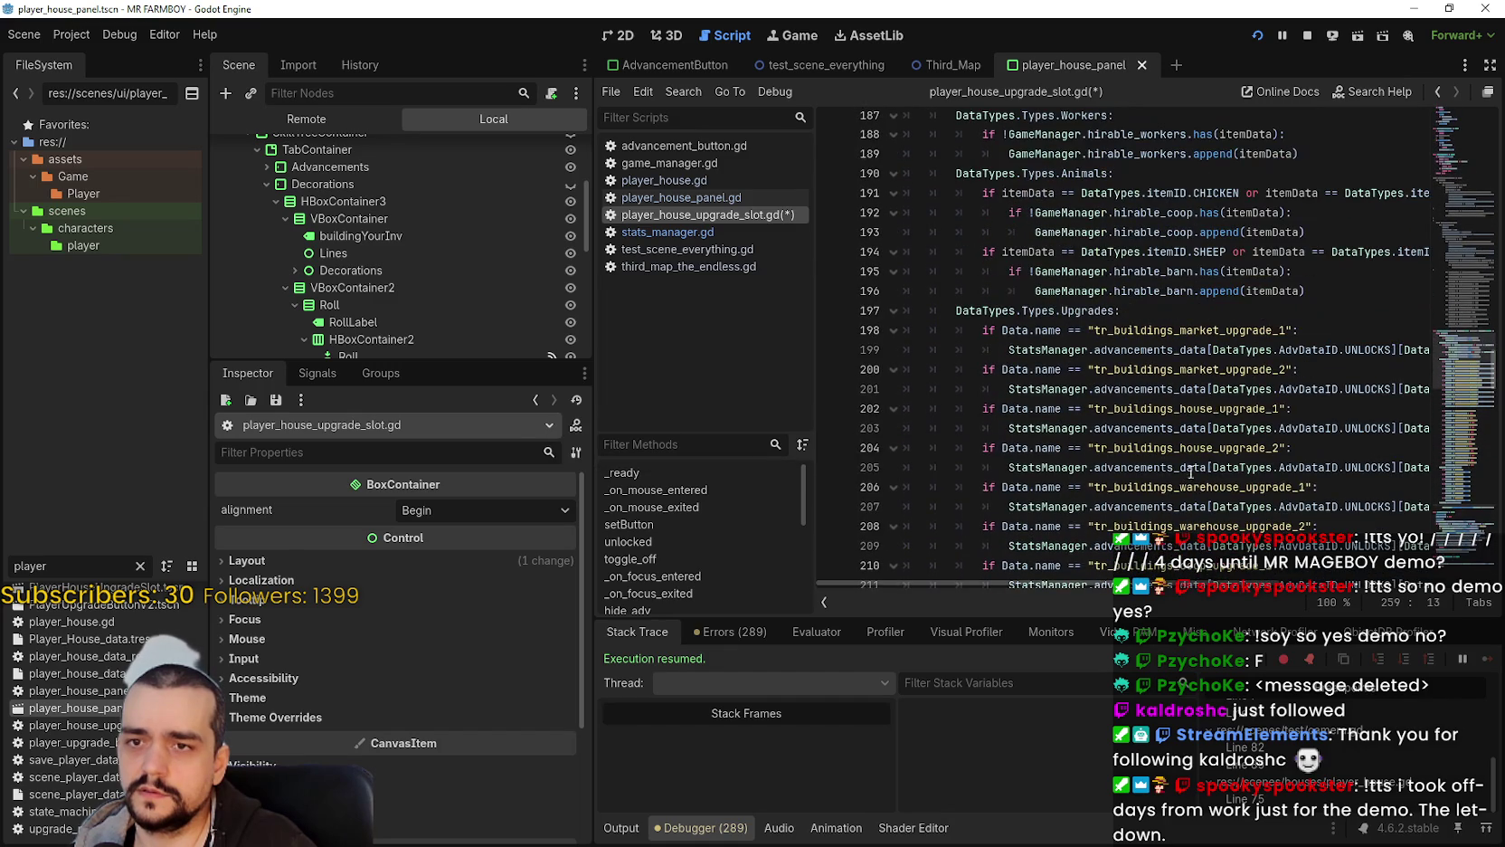
# Step: Copy the add_advancement_req_amount call from line 260 into the new line 259
pyautogui.moveTo(996, 351)
pyautogui.mouseDown()
pyautogui.moveTo(1420, 351)
pyautogui.moveTo(1399, 351)
pyautogui.mouseUp()
pyautogui.scroll(-20, 1330, 373)
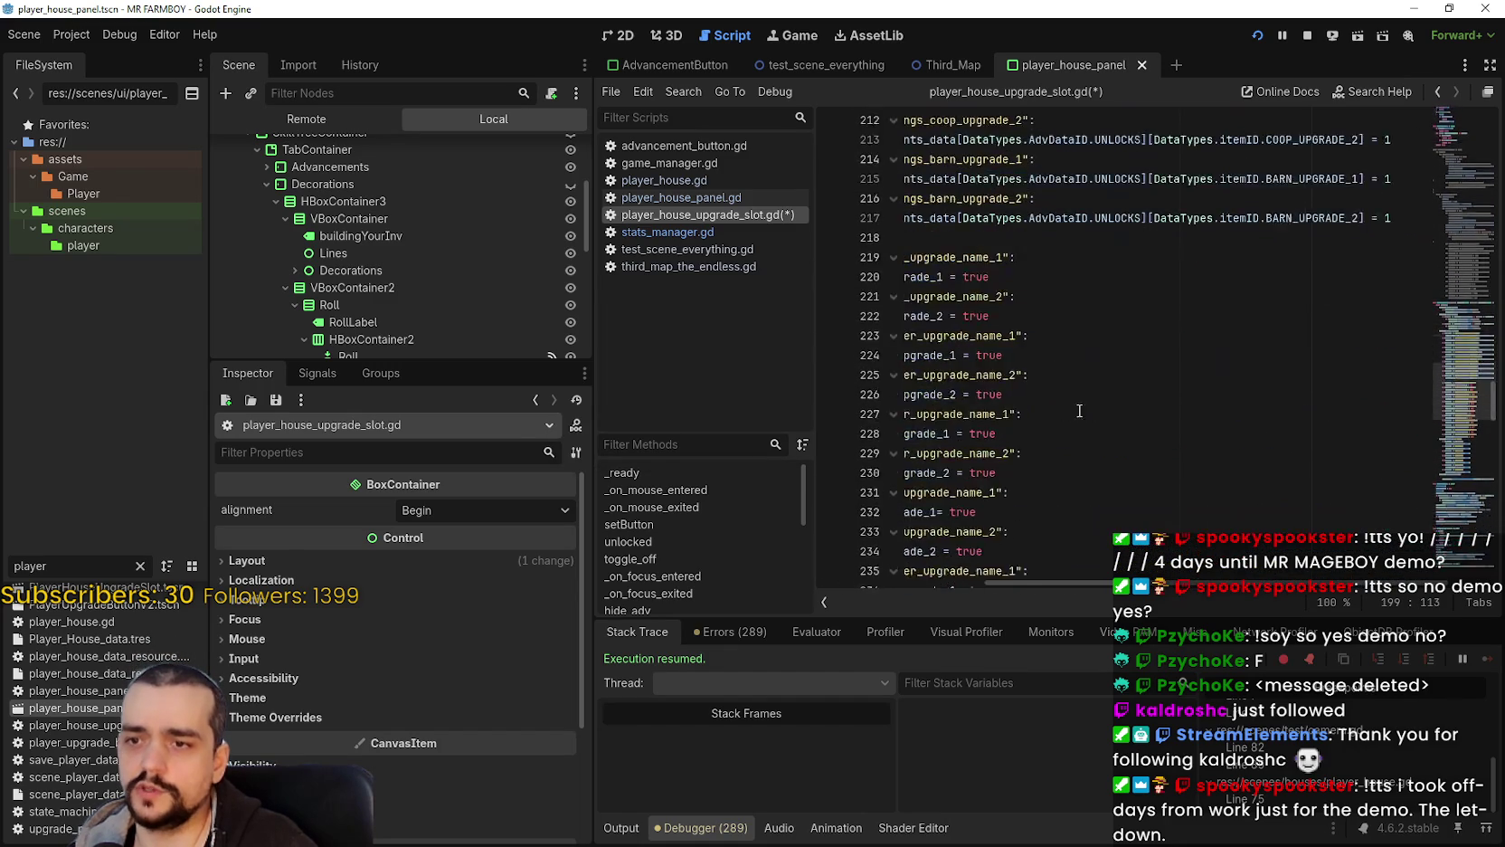
pyautogui.scroll(-3, 1223, 490)
pyautogui.scroll(3, 1250, 521)
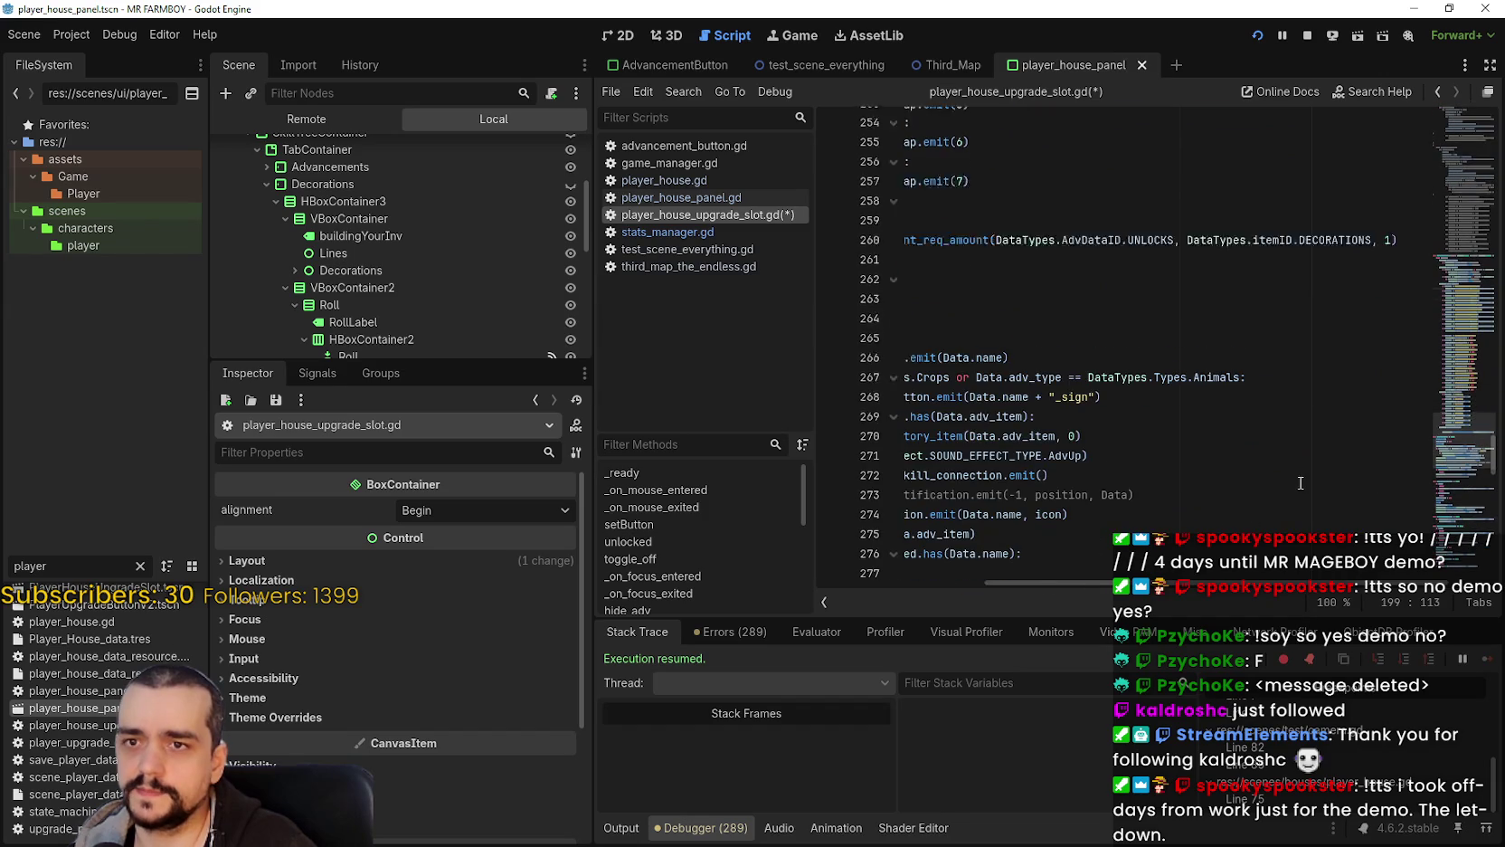
pyautogui.moveTo(1425, 387)
pyautogui.mouseDown()
pyautogui.moveTo(898, 391)
pyautogui.moveTo(913, 393)
pyautogui.mouseUp()
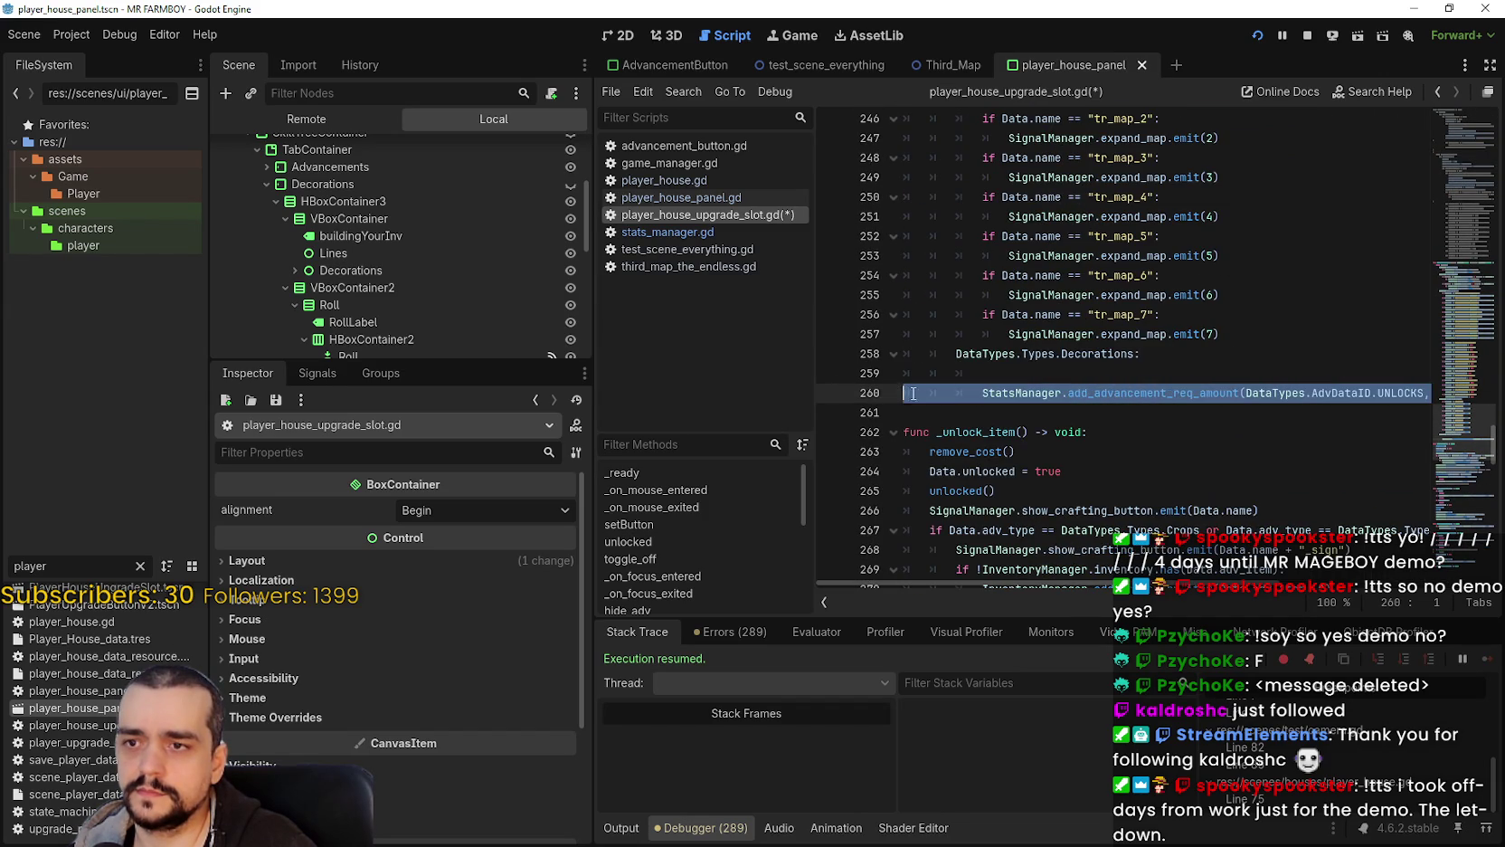
pyautogui.hotkey('ctrl', 'c')
pyautogui.click(1011, 377)
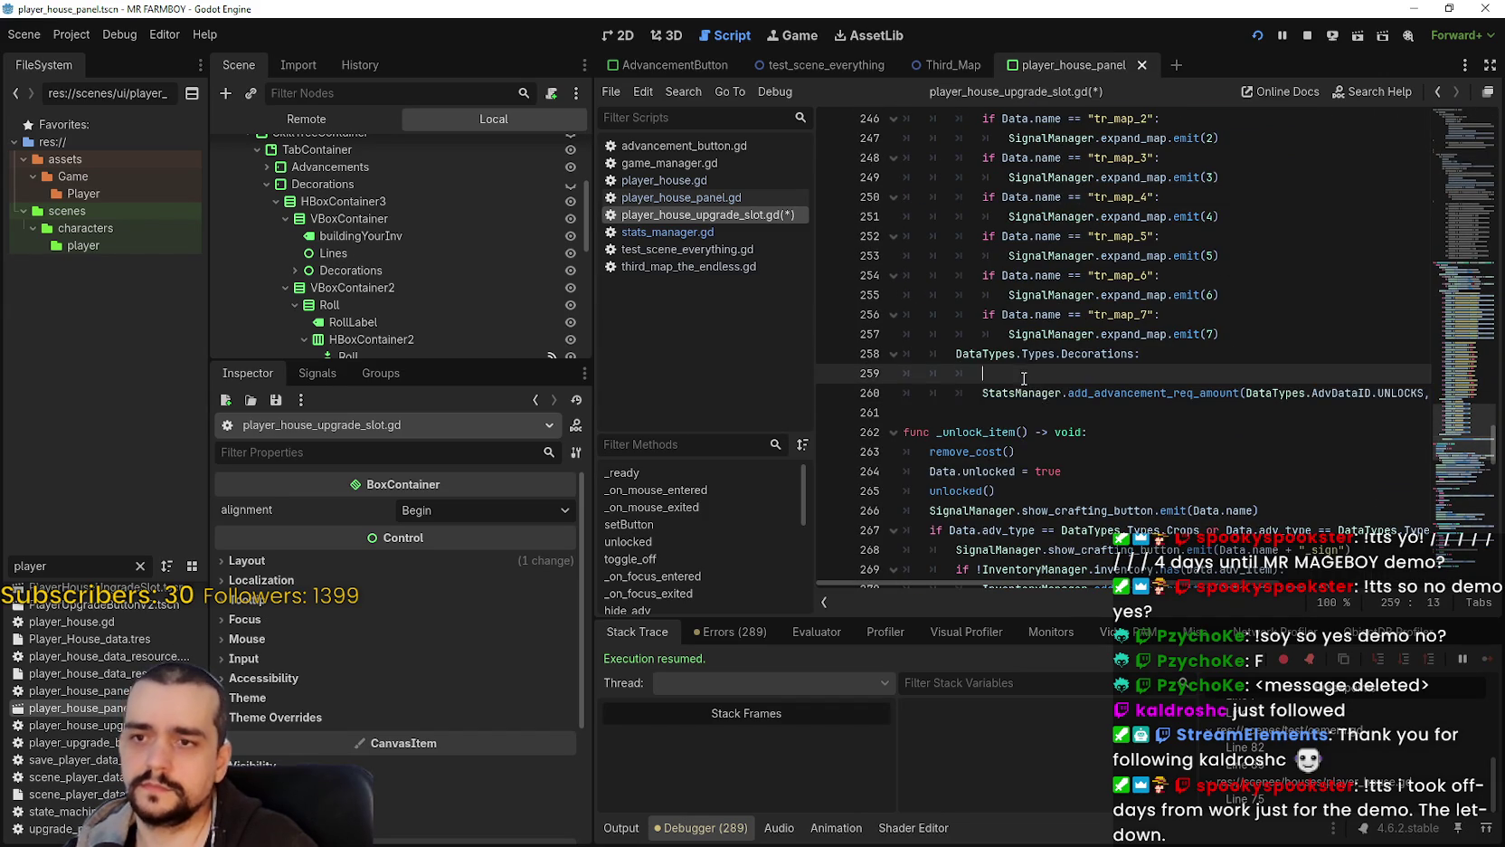
pyautogui.hotkey('ctrl', 'v')
# Step: Select the UNLOCKS and DECORATIONS arguments in the pasted call on line 259
pyautogui.doubleClick(1305, 373)
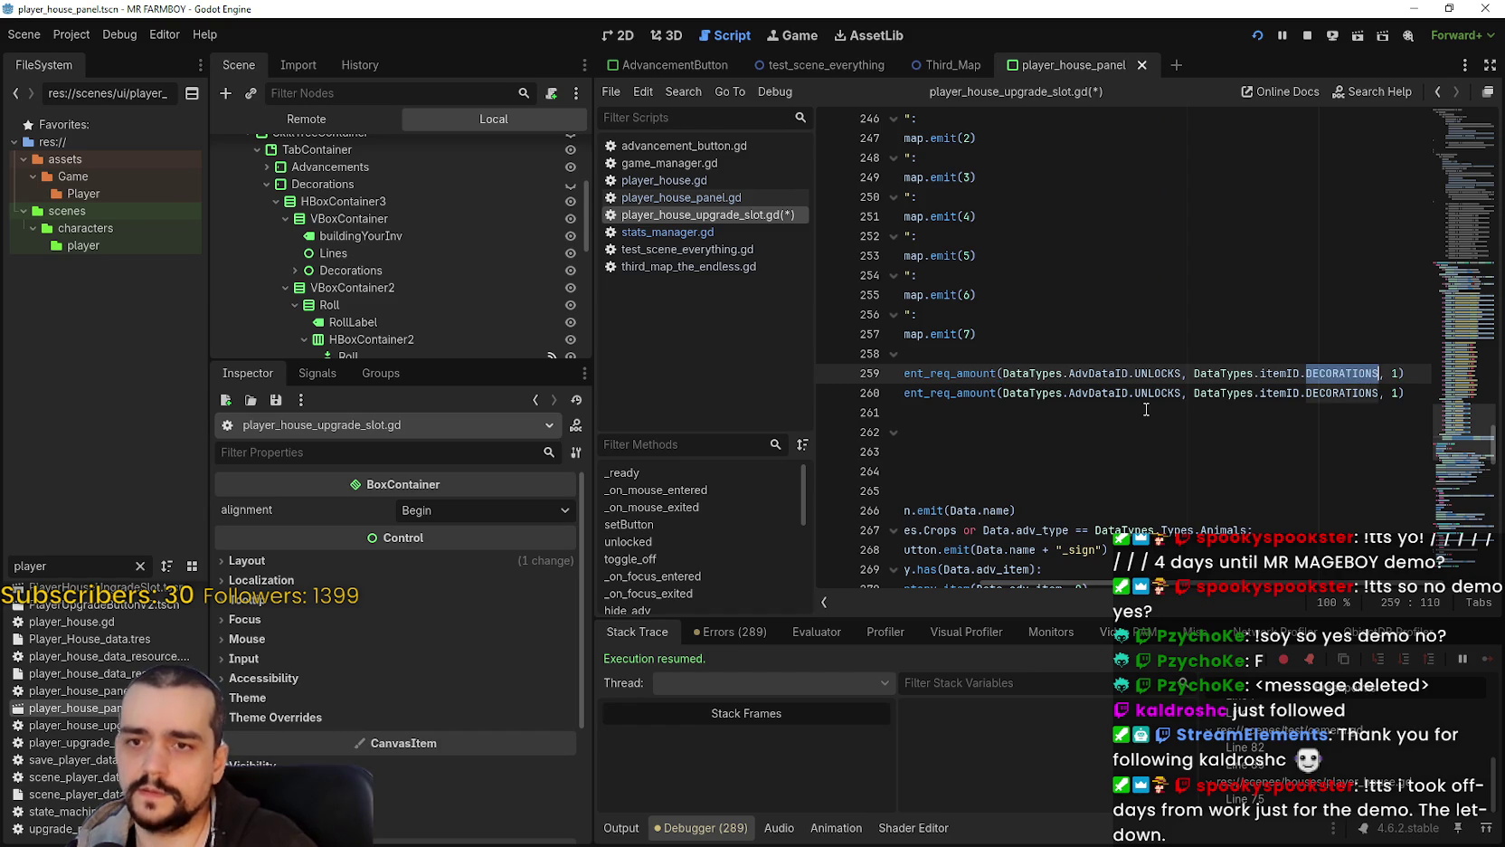
pyautogui.doubleClick(1169, 374)
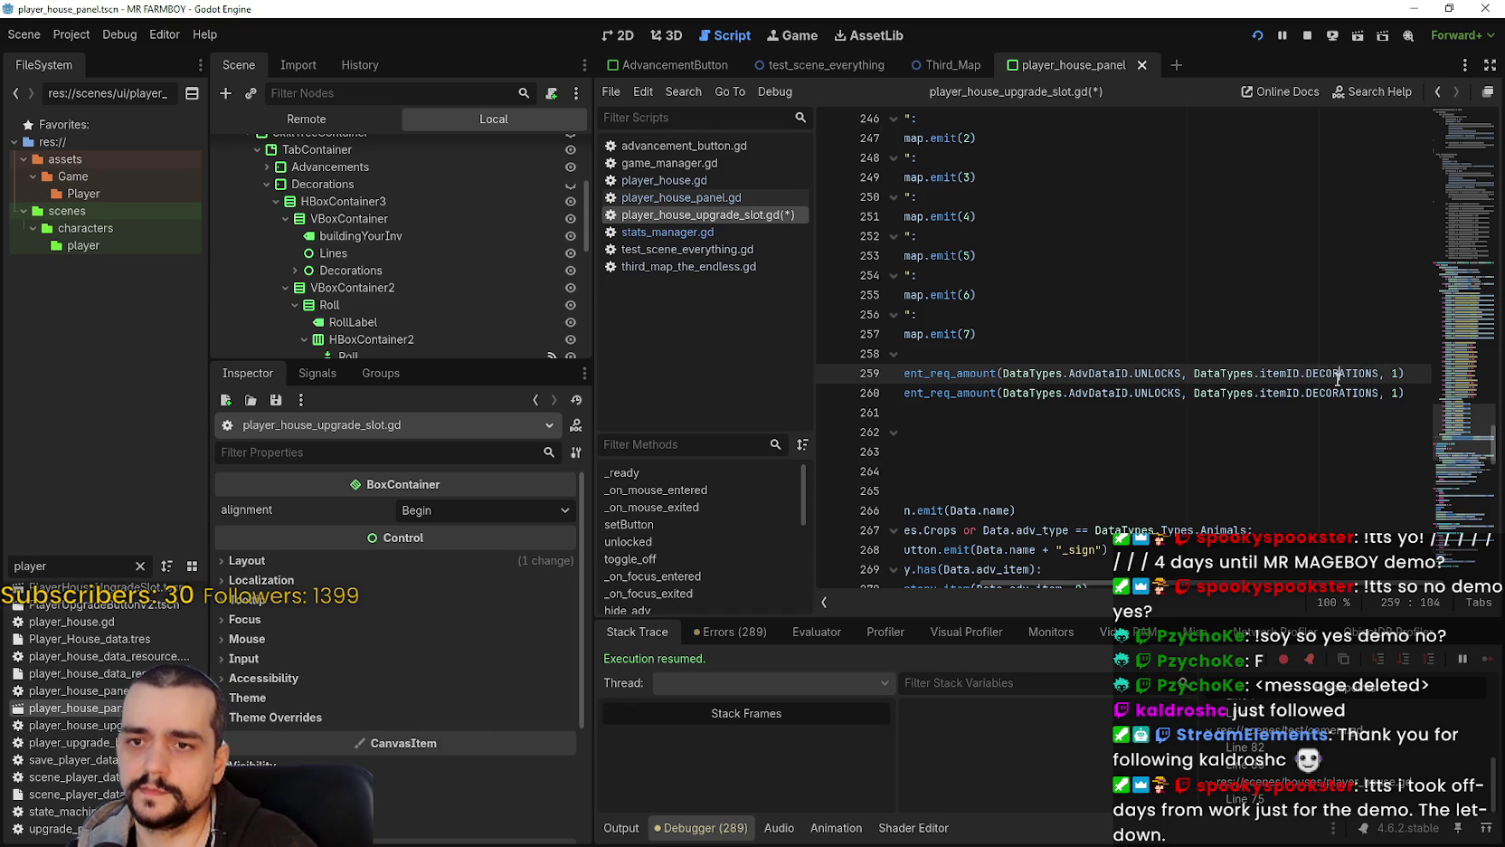
pyautogui.moveTo(1267, 372); pyautogui.dragTo(1223, 371)
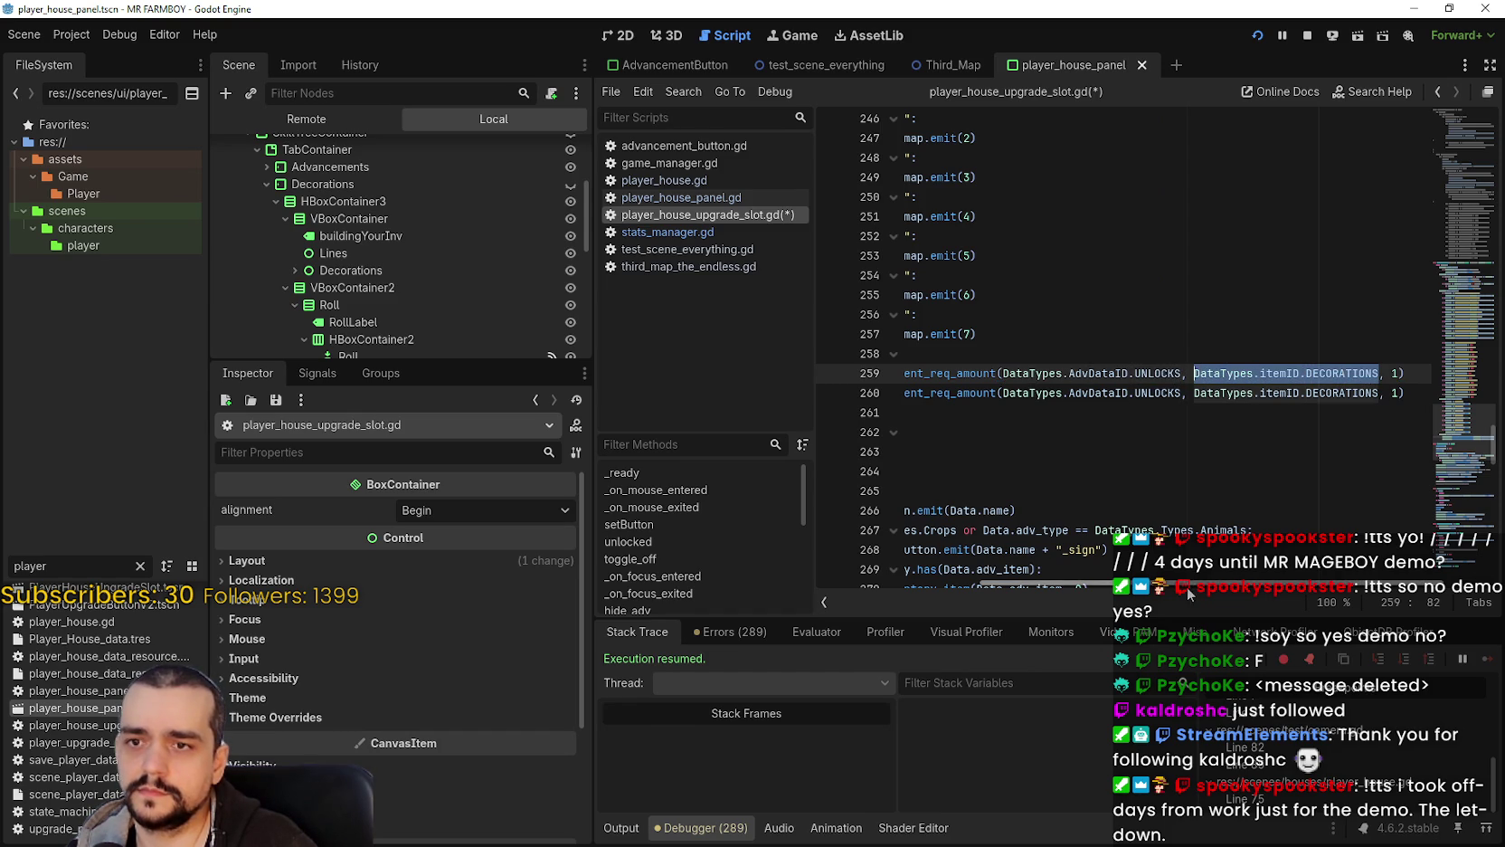
pyautogui.moveTo(1187, 585)
pyautogui.mouseDown()
pyautogui.moveTo(968, 579)
pyautogui.moveTo(1190, 583)
pyautogui.moveTo(937, 547)
pyautogui.mouseUp()
pyautogui.scroll(8, 971, 338)
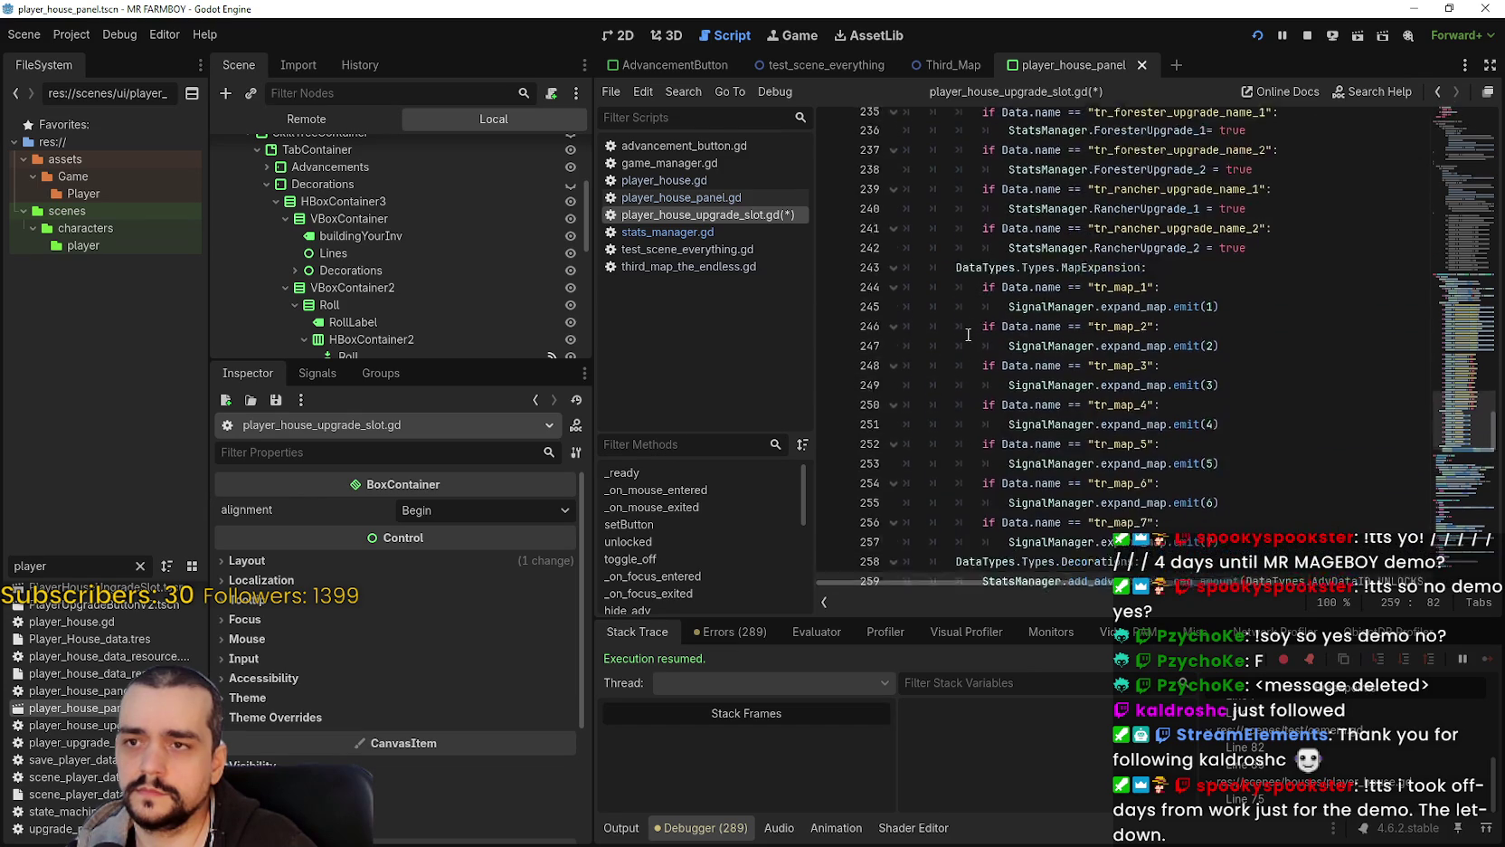
pyautogui.scroll(11, 992, 381)
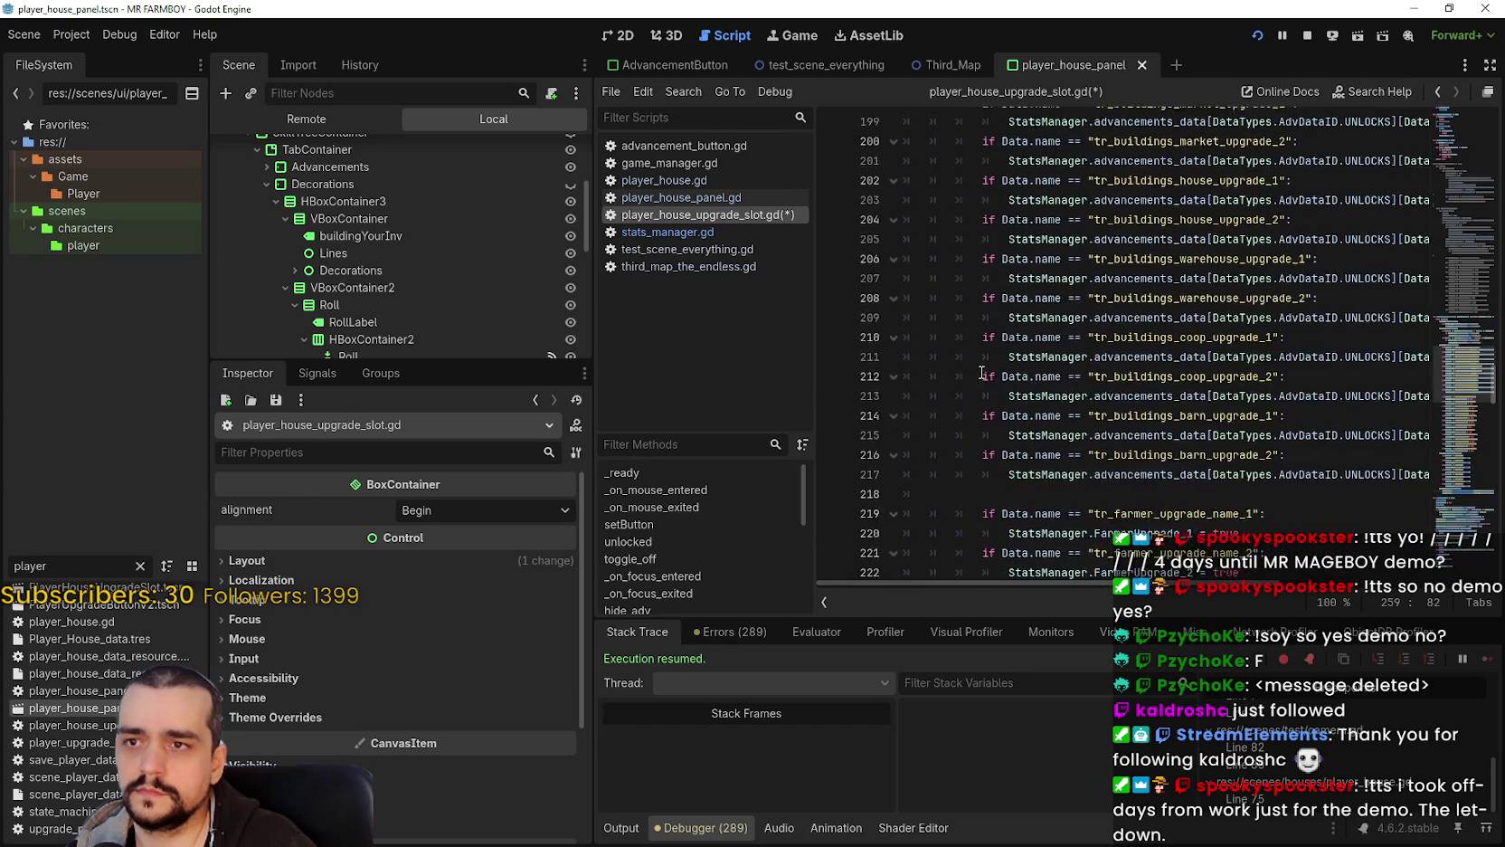
pyautogui.scroll(6, 981, 371)
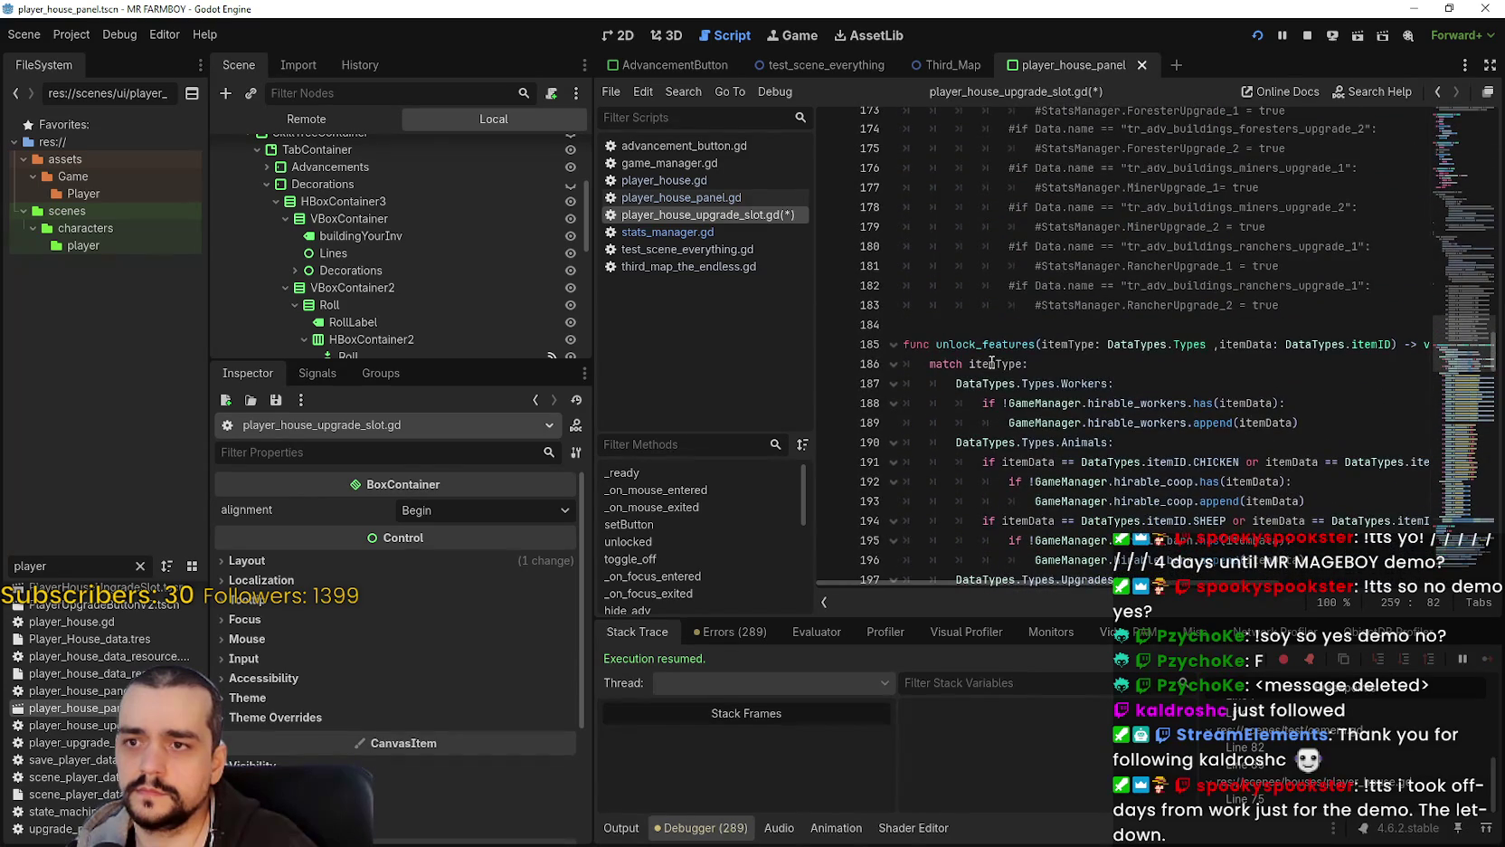
pyautogui.doubleClick(992, 363)
pyautogui.scroll(-20, 1118, 353)
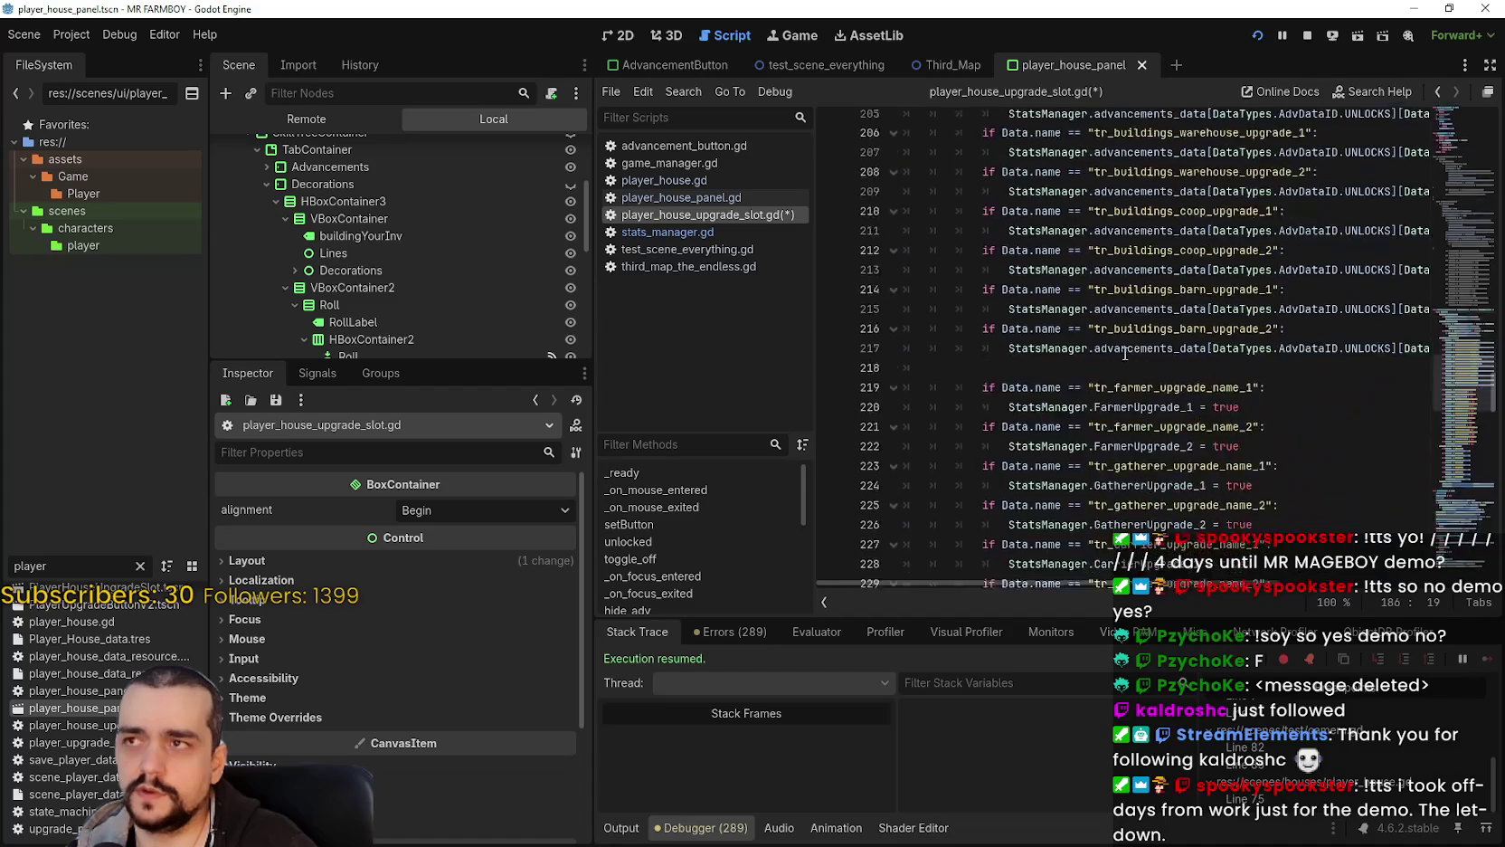
pyautogui.scroll(-5, 1109, 353)
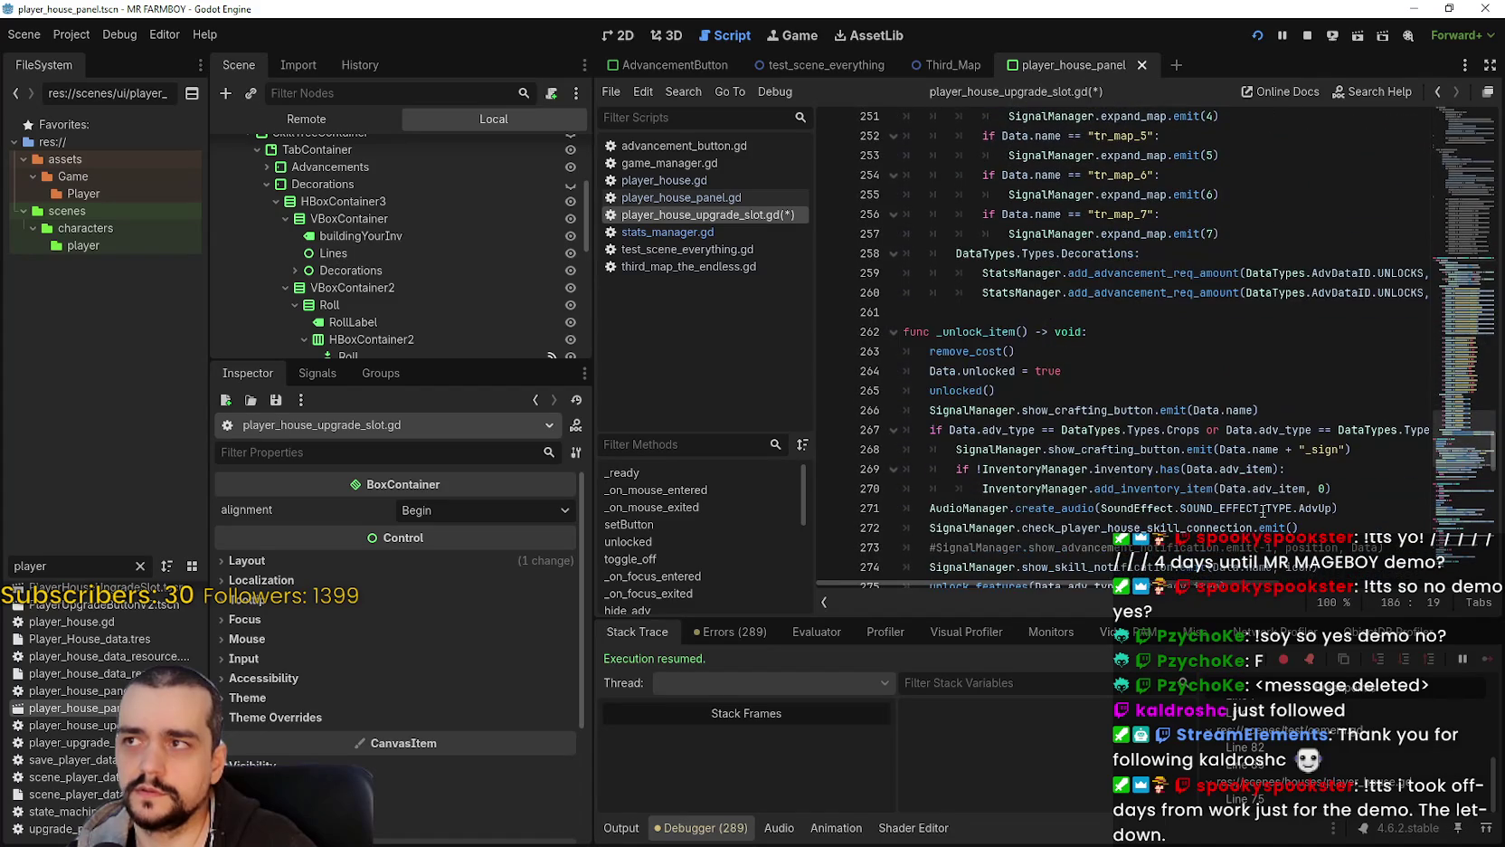
pyautogui.moveTo(1067, 583); pyautogui.dragTo(1287, 597)
pyautogui.doubleClick(1255, 273)
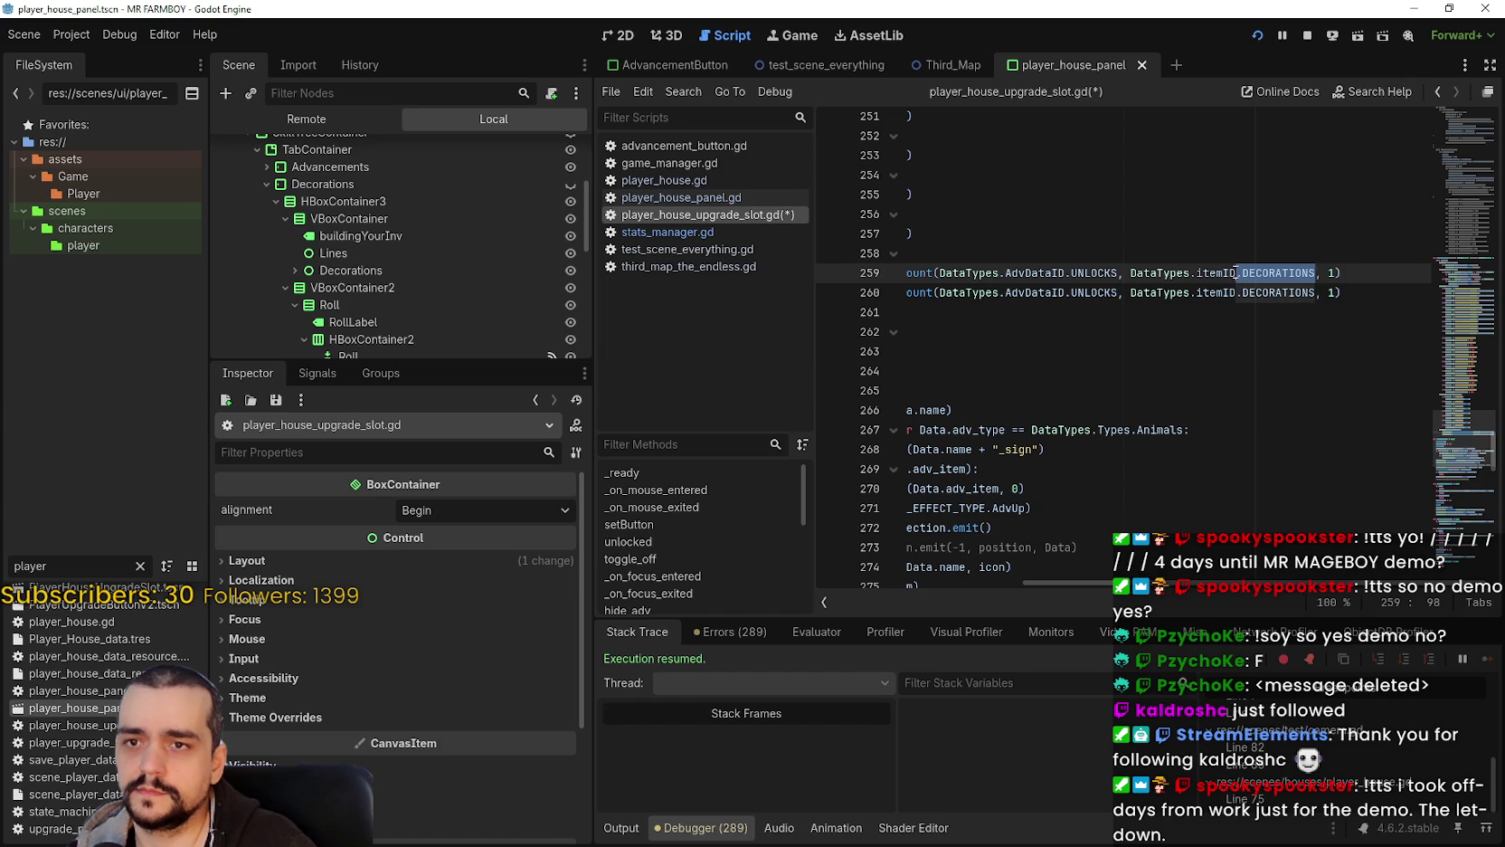
pyautogui.keyDown('shift'); pyautogui.click(1130, 272); pyautogui.keyUp('shift')
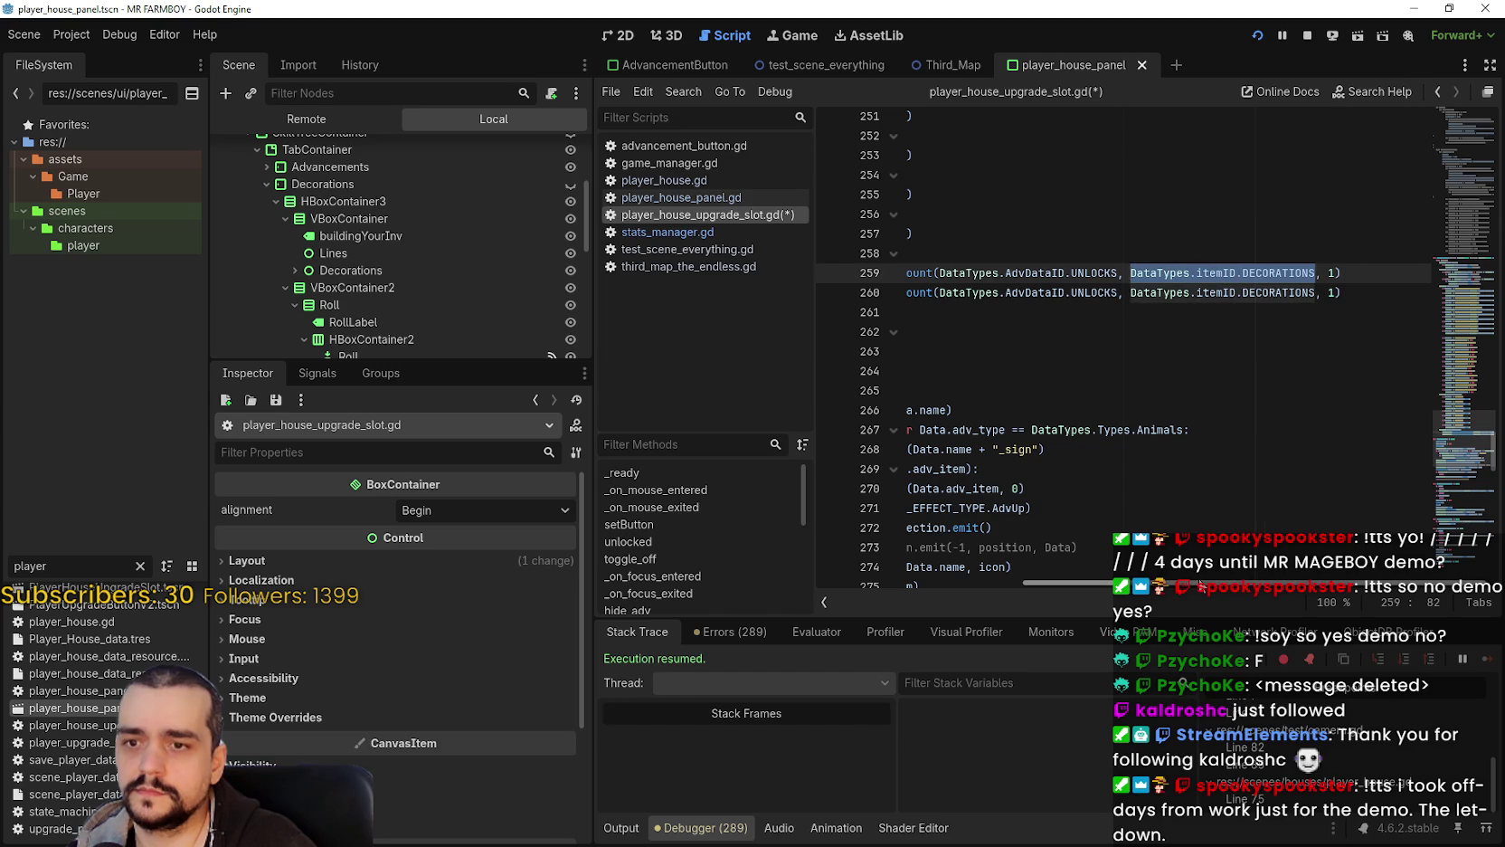
pyautogui.moveTo(1067, 583); pyautogui.dragTo(859, 583)
pyautogui.scroll(15, 1058, 434)
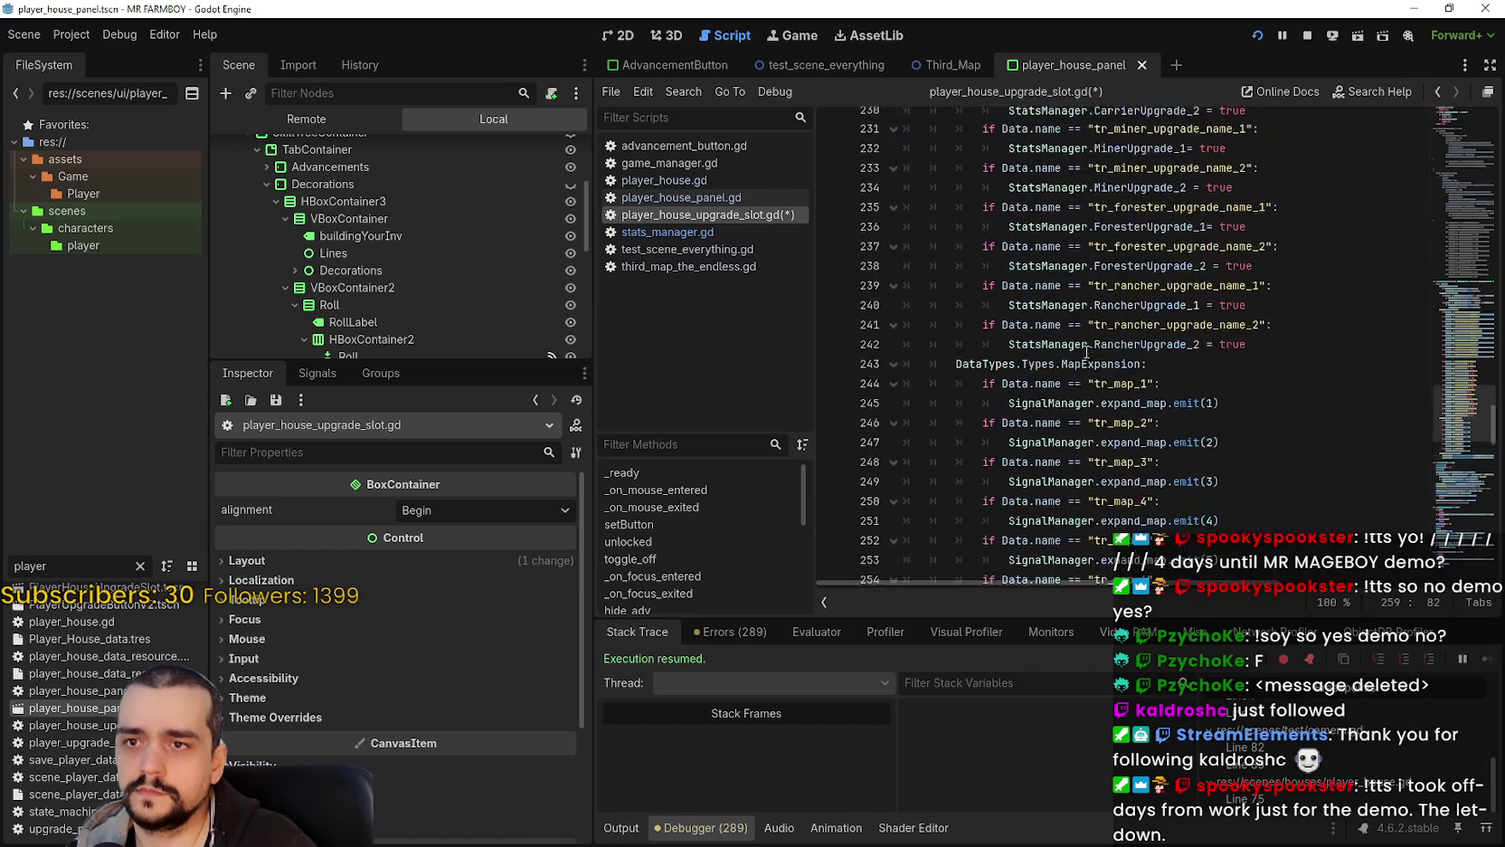
pyautogui.moveTo(1107, 597); pyautogui.dragTo(1355, 602)
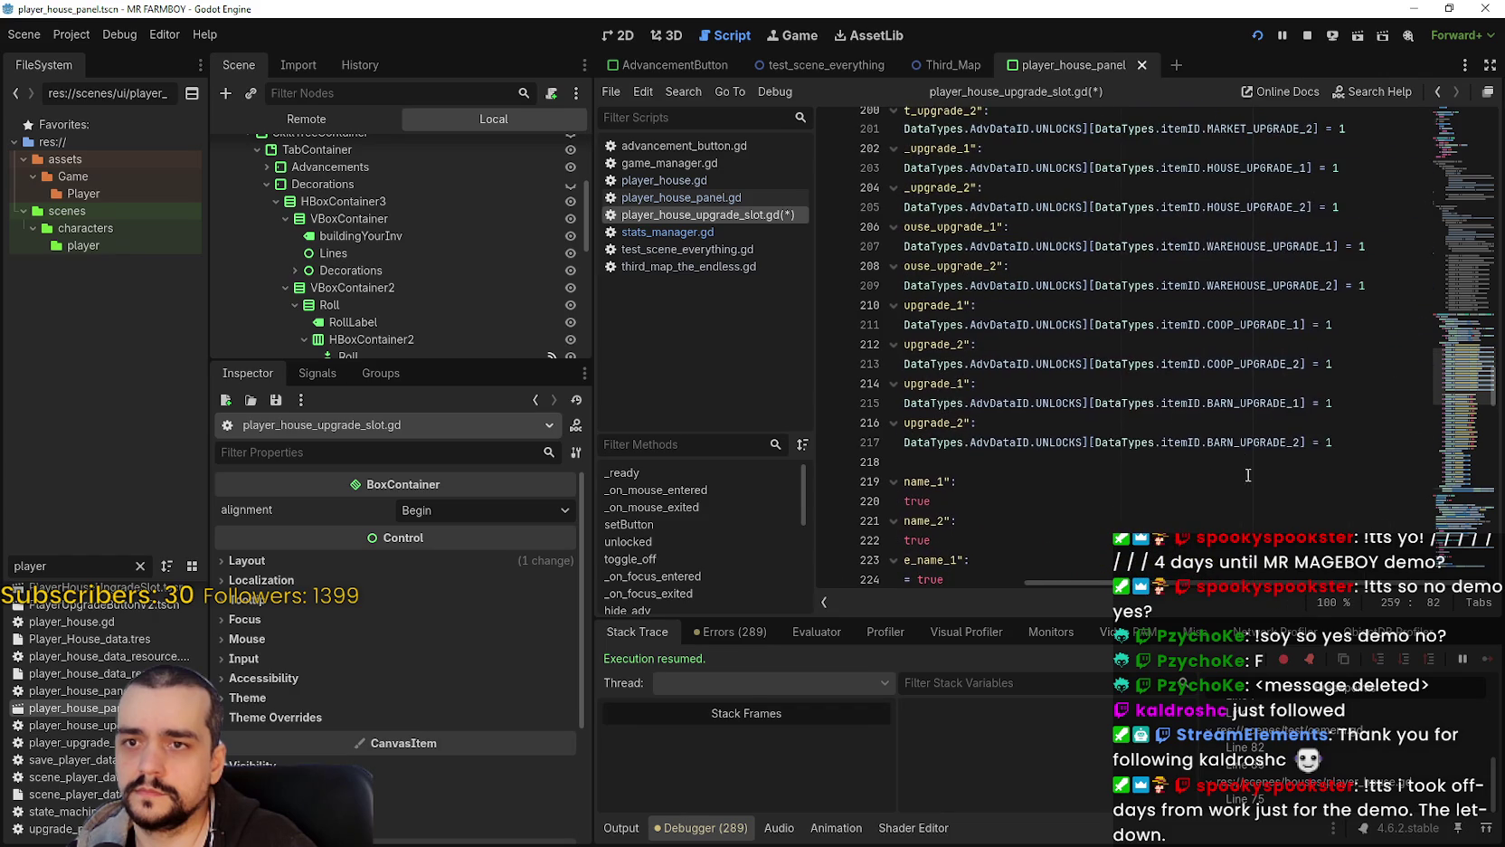
pyautogui.scroll(2, 1176, 452)
pyautogui.scroll(-3, 512, 269)
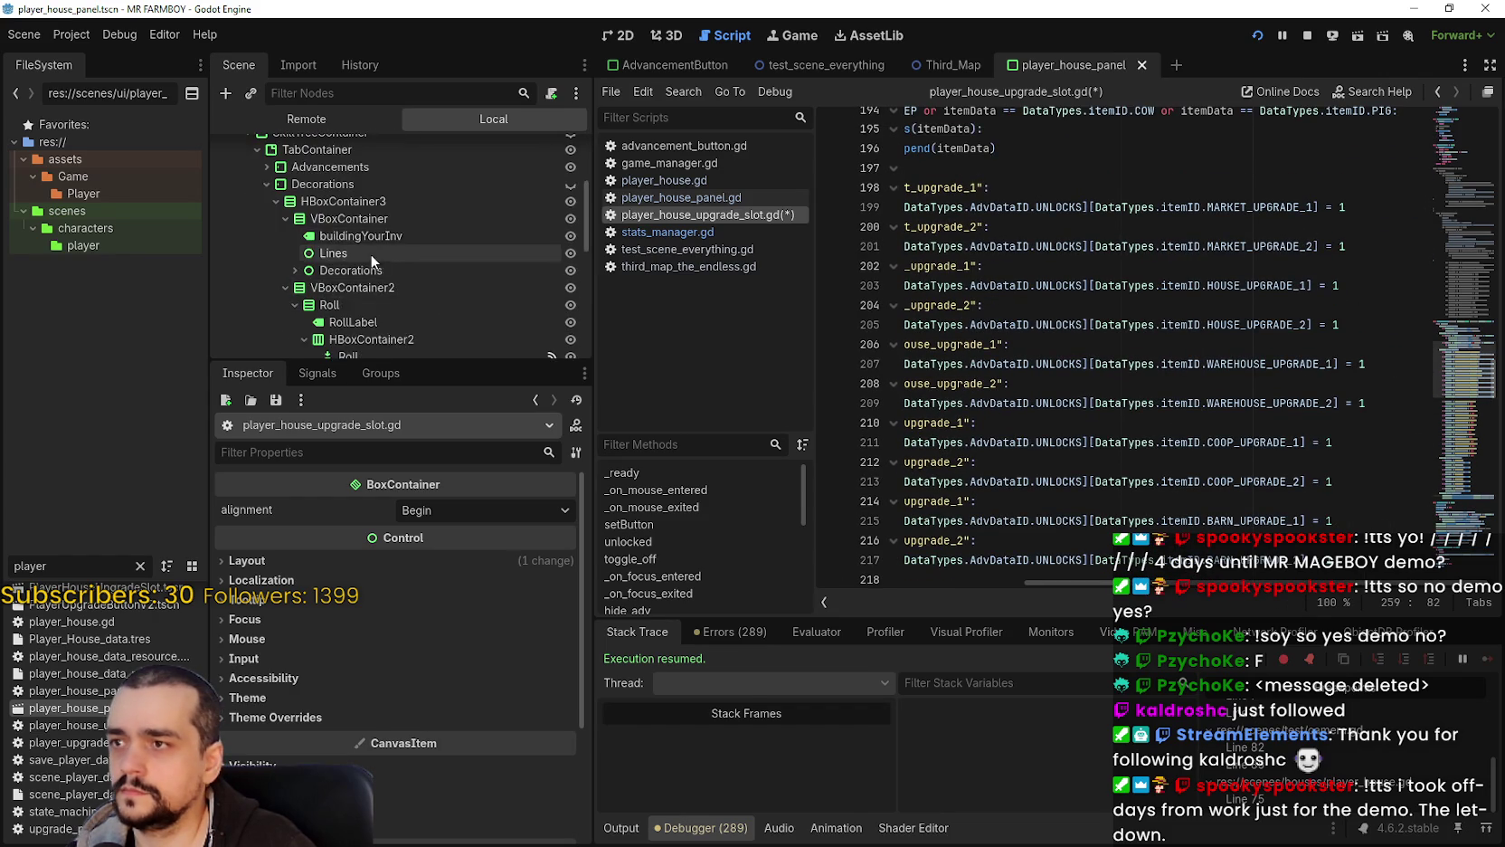
pyautogui.scroll(4, 362, 254)
# Step: Expand Advancements in the Scene dock and select the Hay upgrade slot
pyautogui.click(262, 241)
pyautogui.scroll(-3, 429, 311)
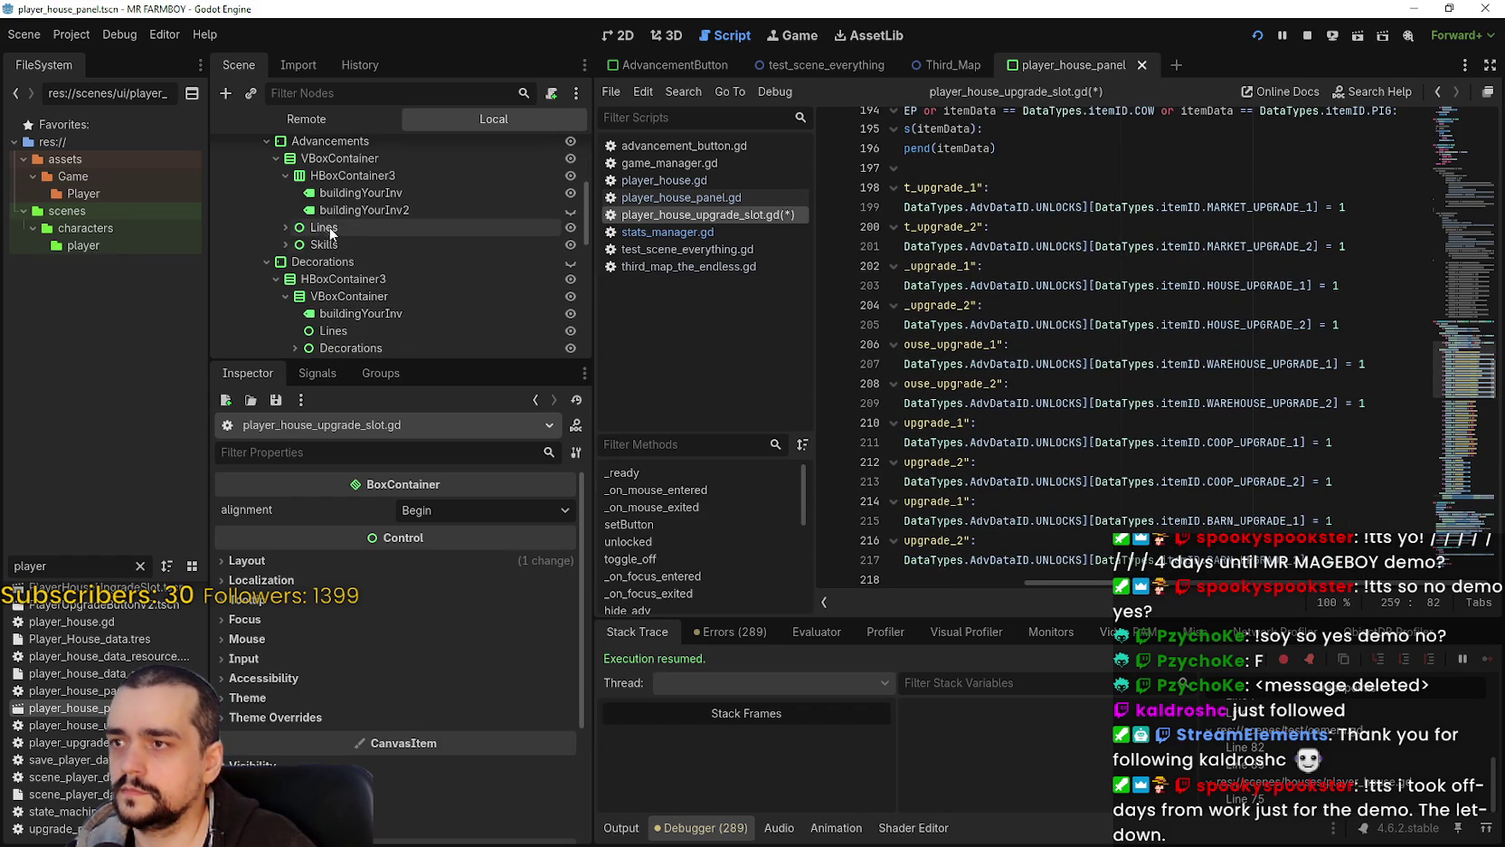
pyautogui.scroll(-3, 434, 308)
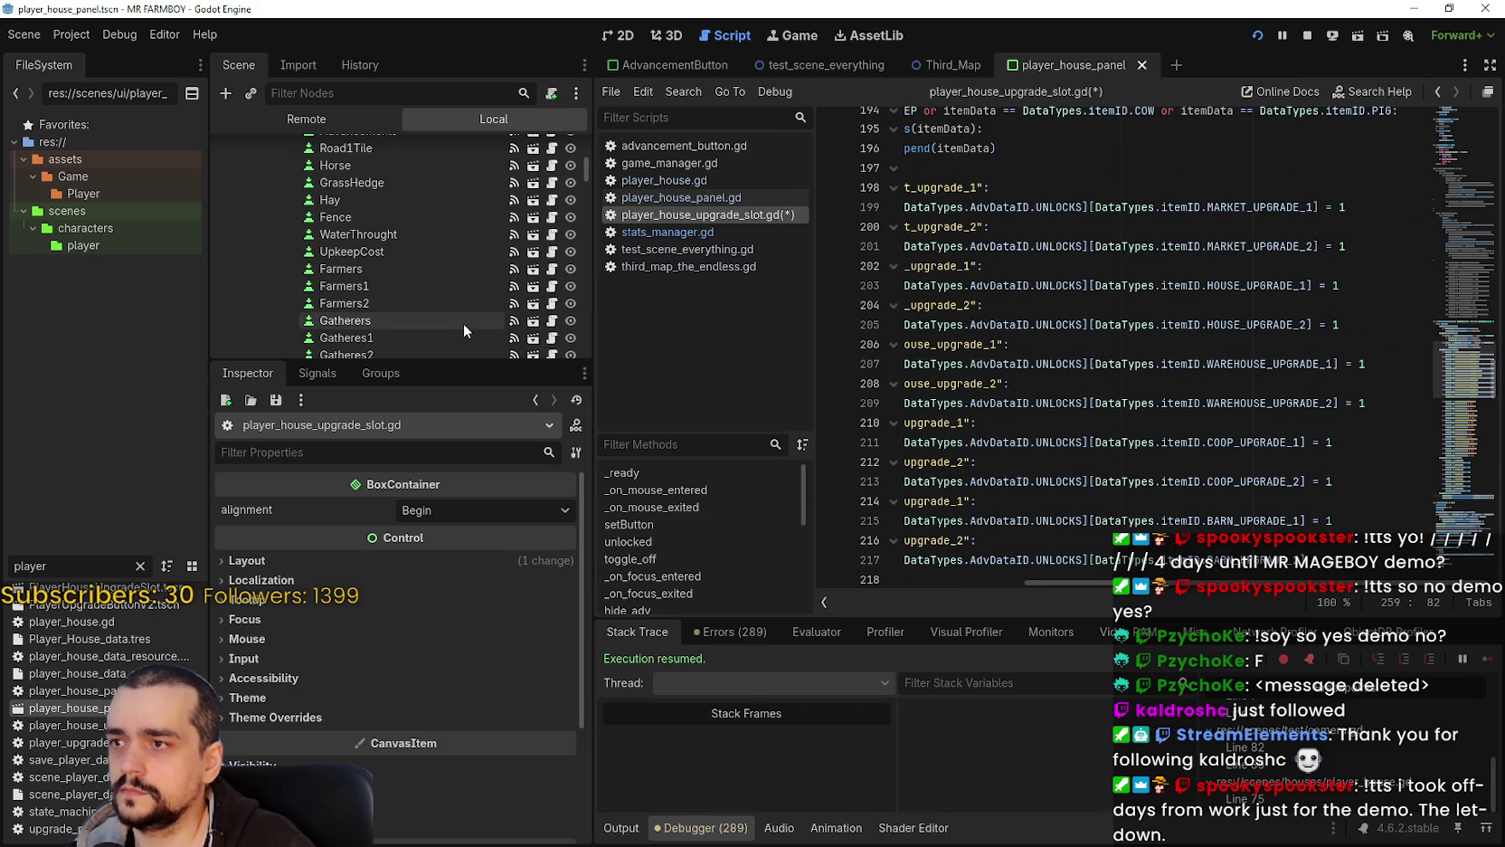
pyautogui.click(365, 199)
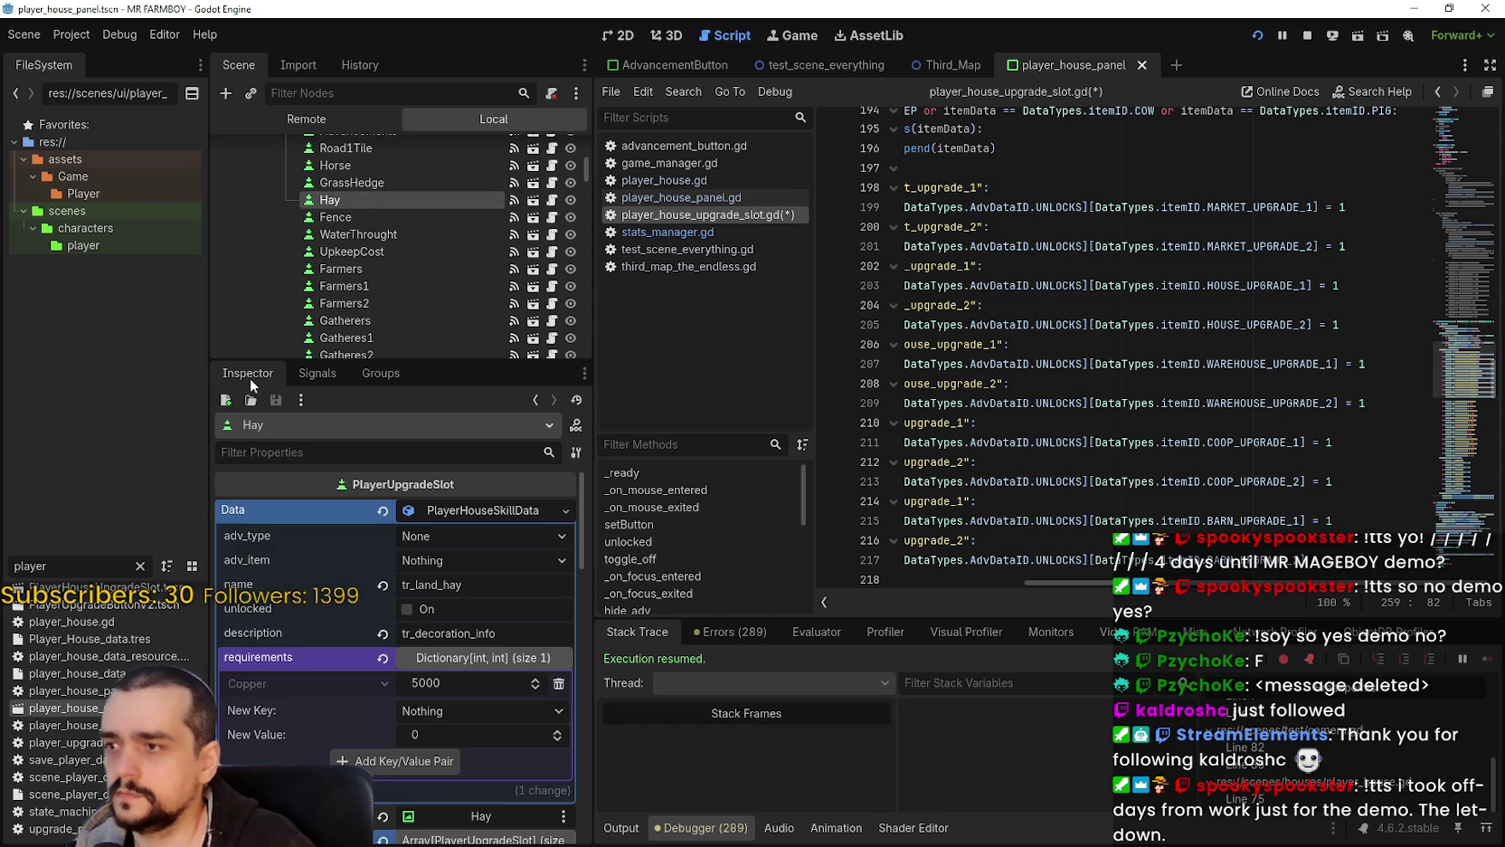
pyautogui.scroll(-3, 1282, 452)
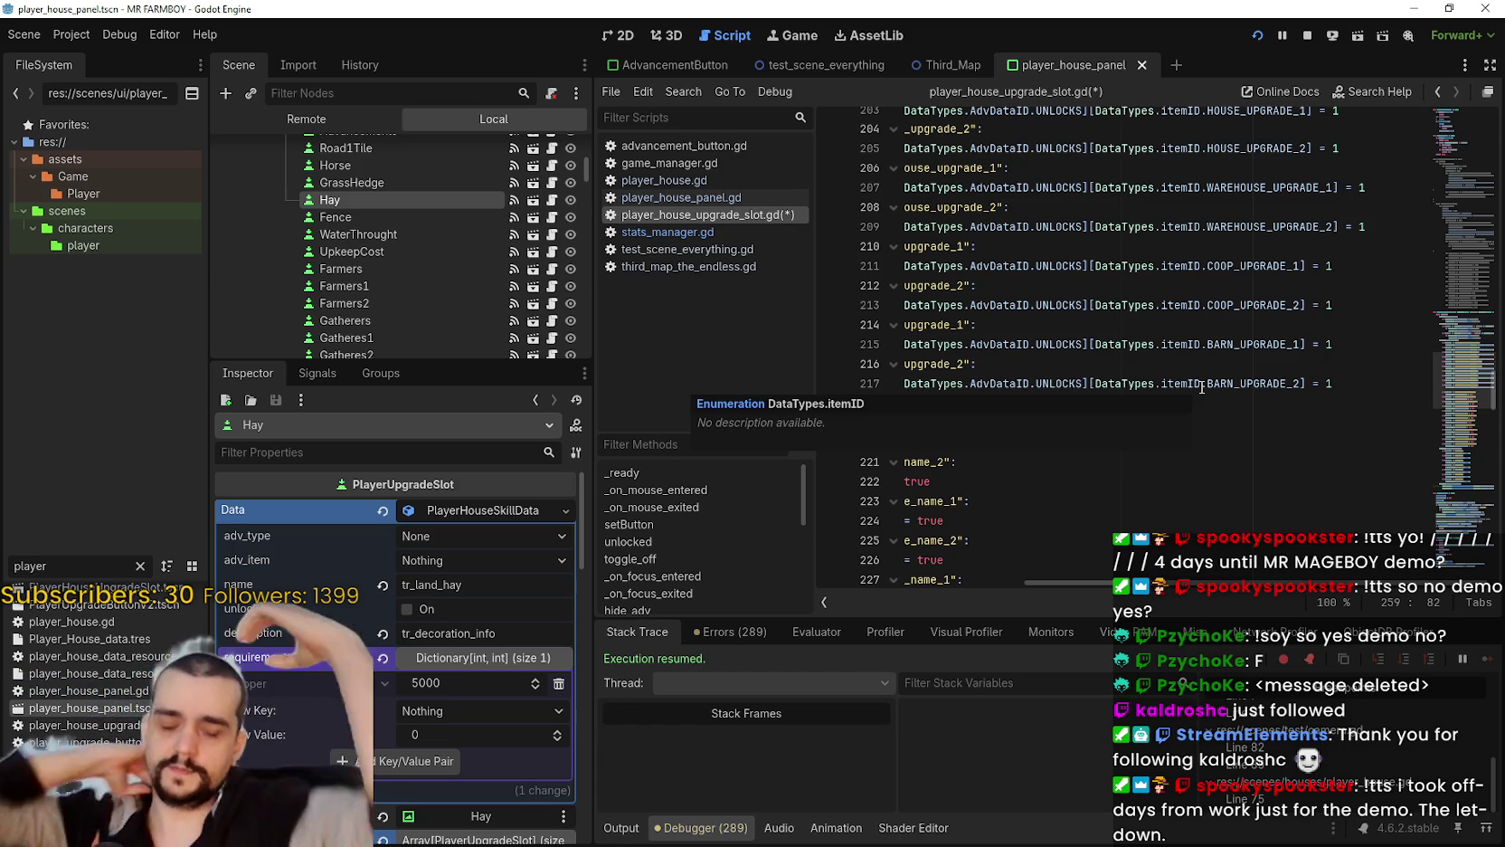
# Step: Select the barn upgrade lines 214–218, then move to empty line 261
pyautogui.moveTo(1348, 403); pyautogui.dragTo(803, 319)
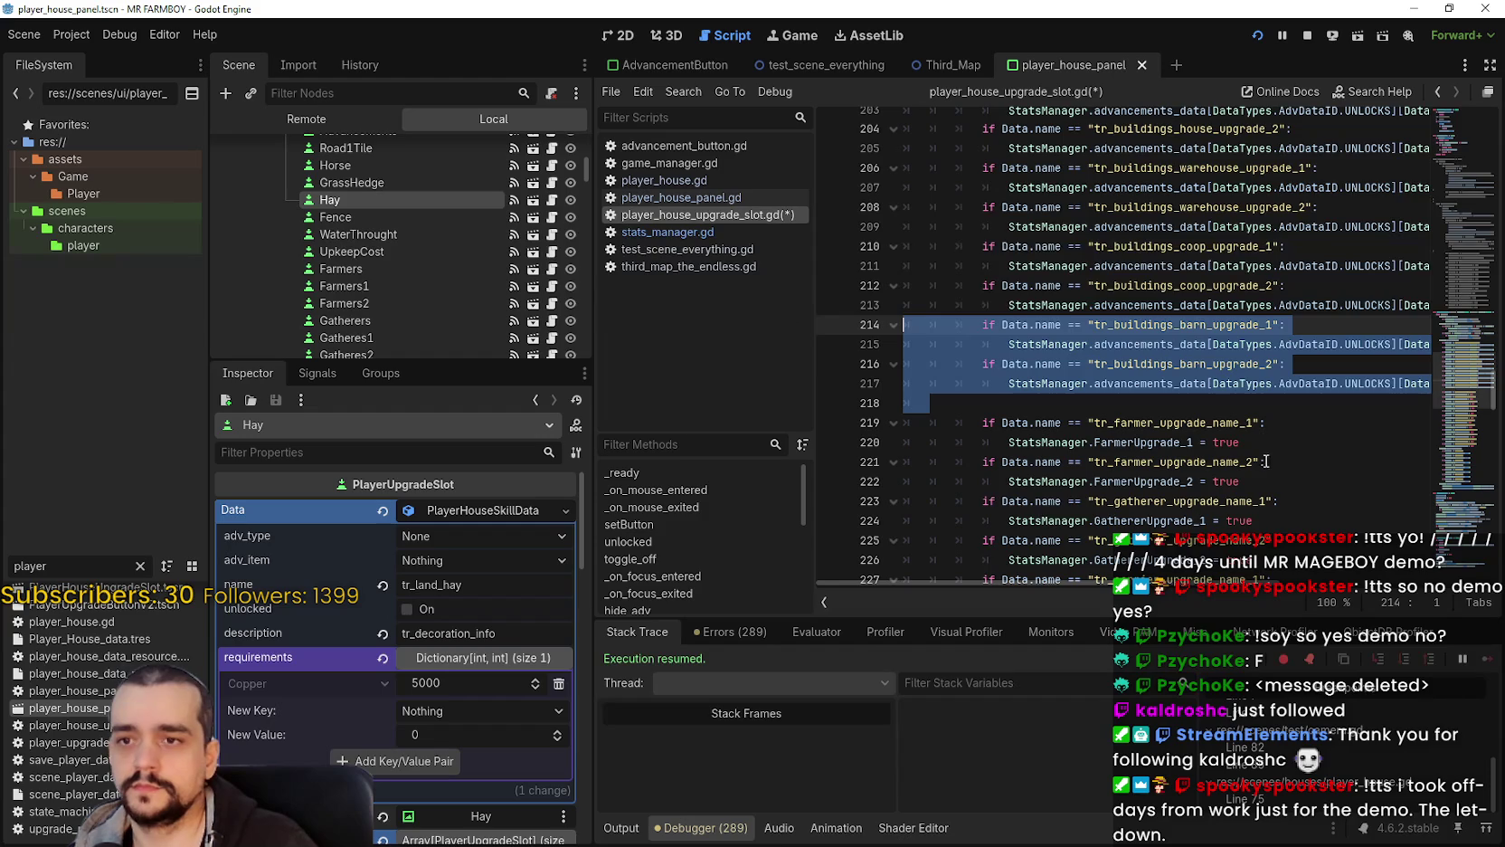
pyautogui.scroll(-12, 1266, 461)
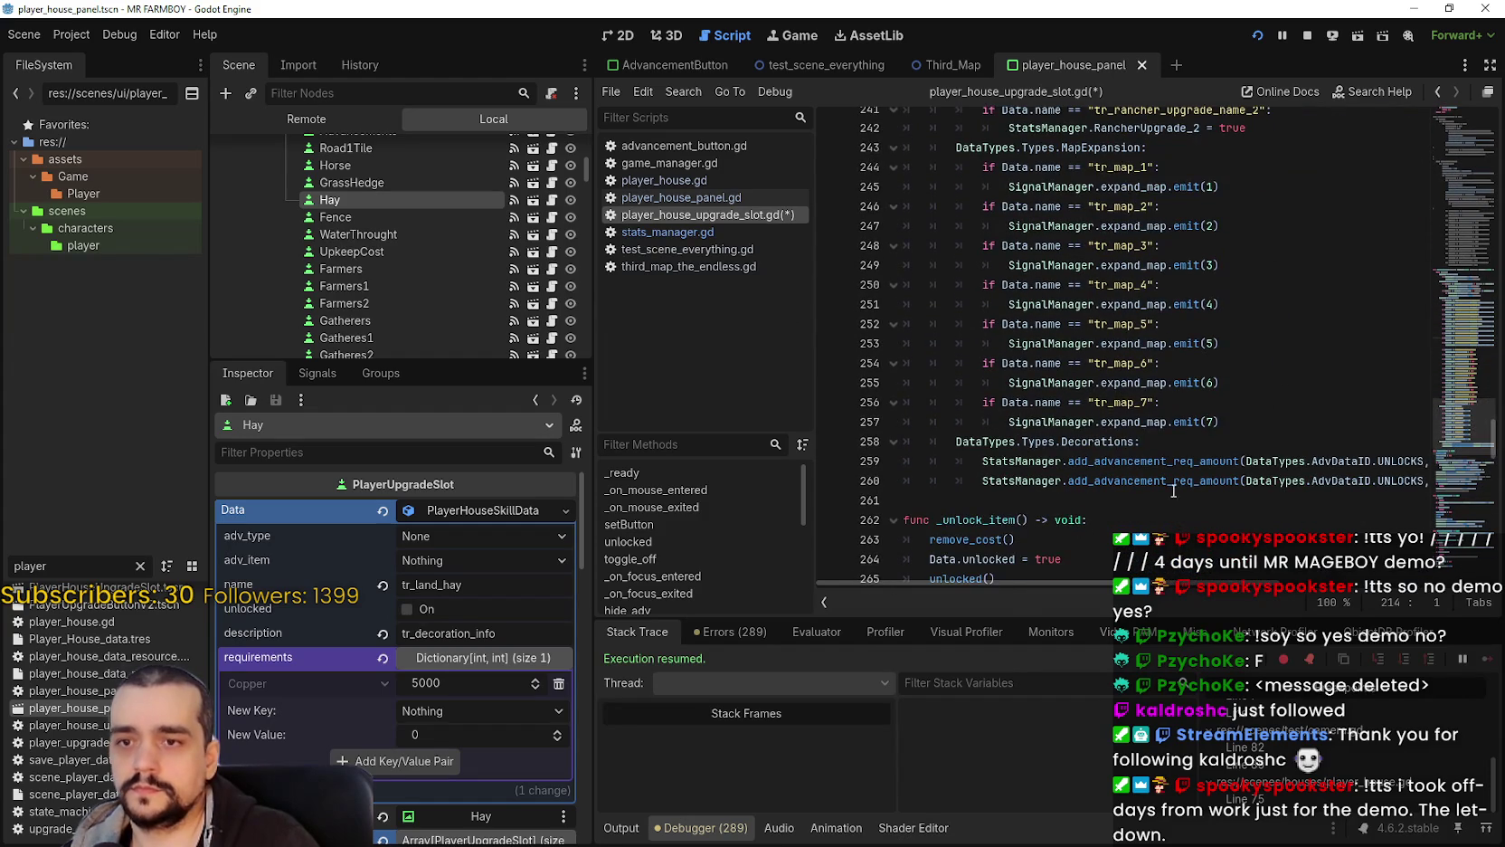
pyautogui.click(1048, 500)
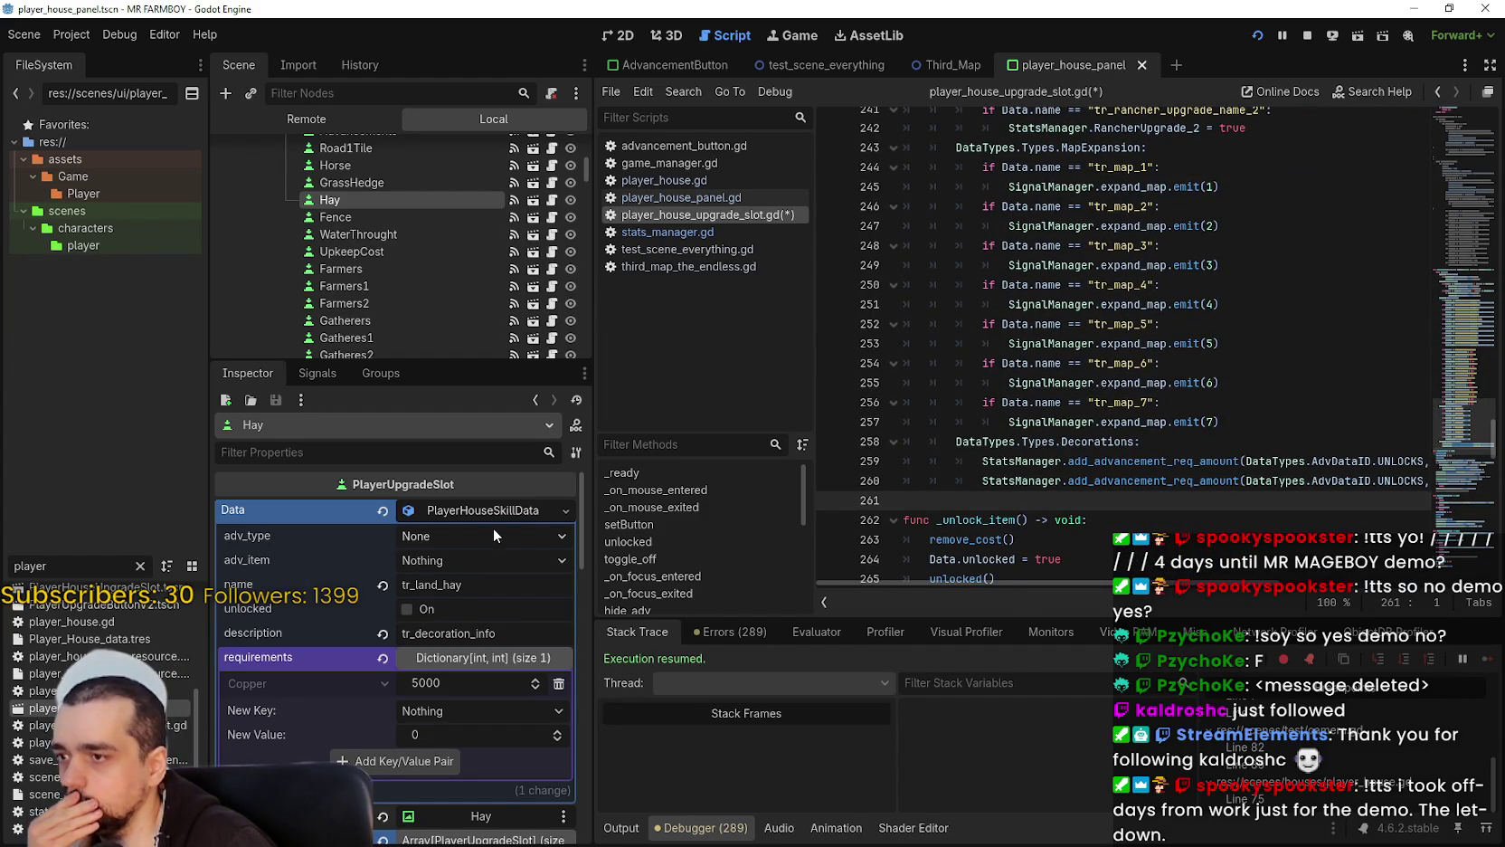
pyautogui.click(493, 527)
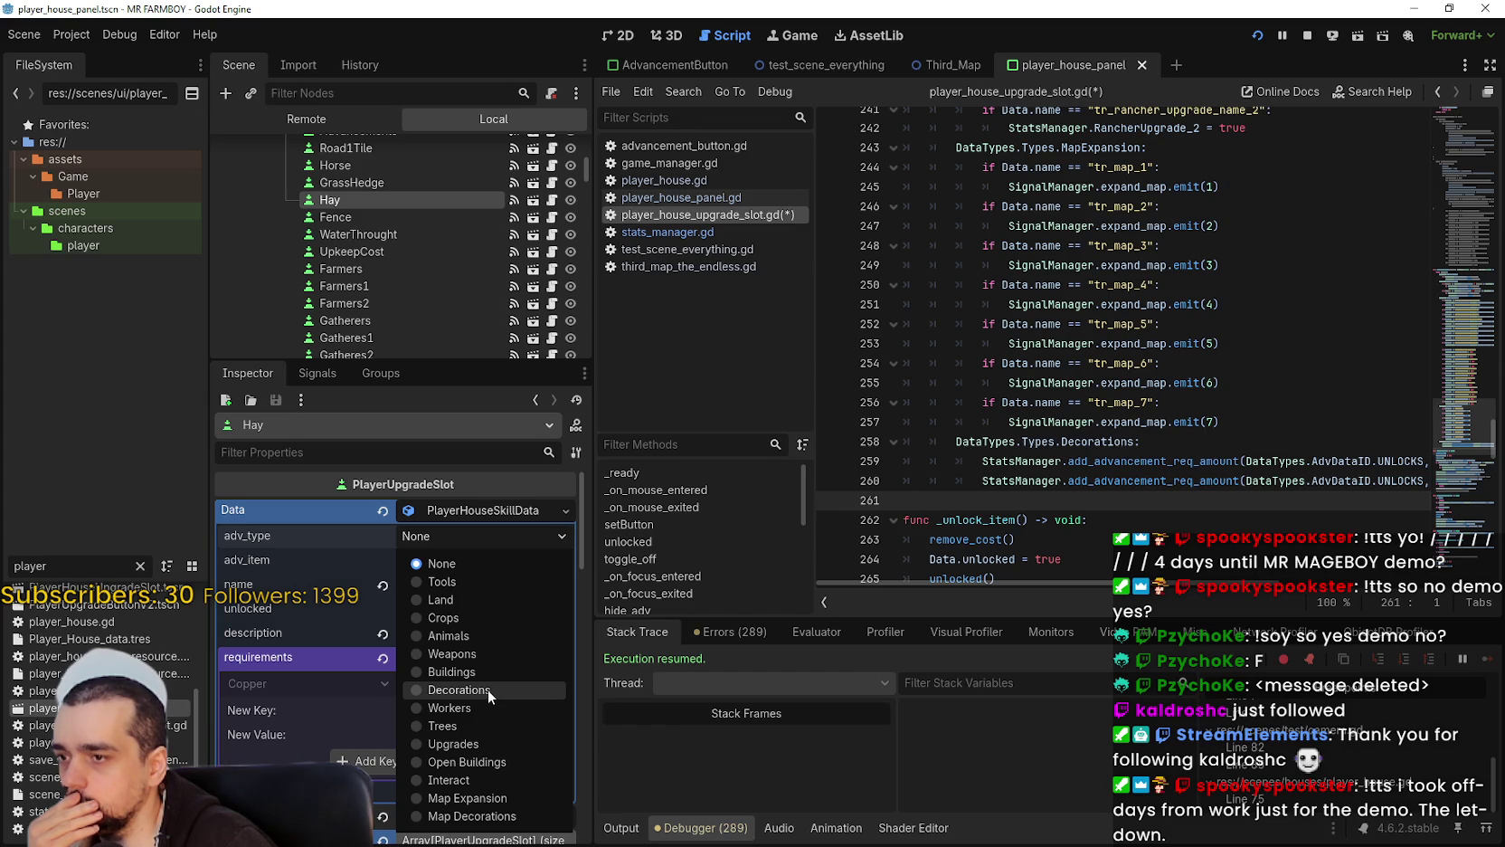
pyautogui.click(481, 536)
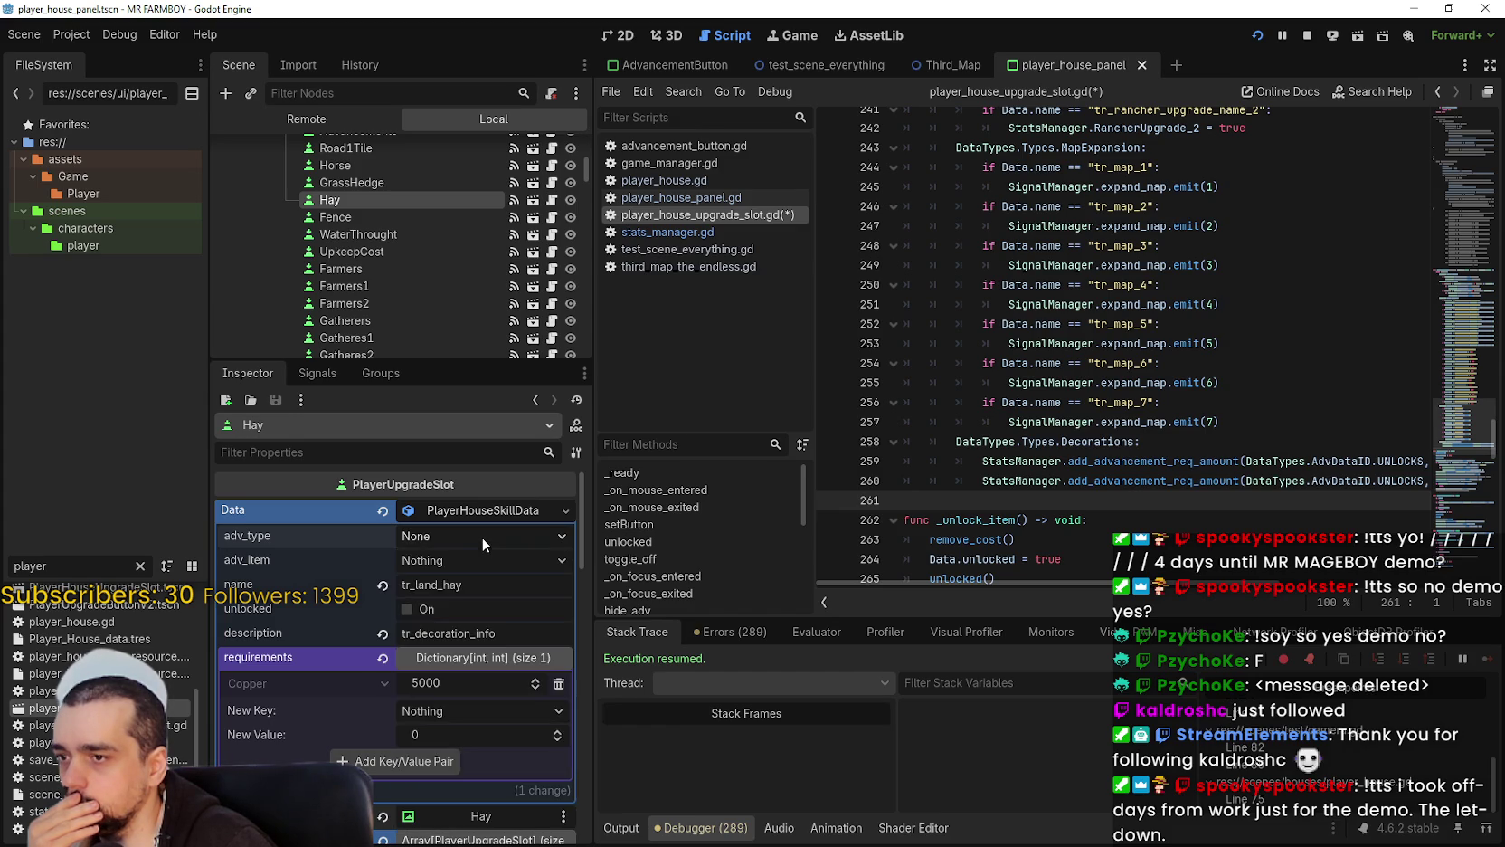
pyautogui.scroll(-5, 488, 588)
pyautogui.scroll(4, 499, 684)
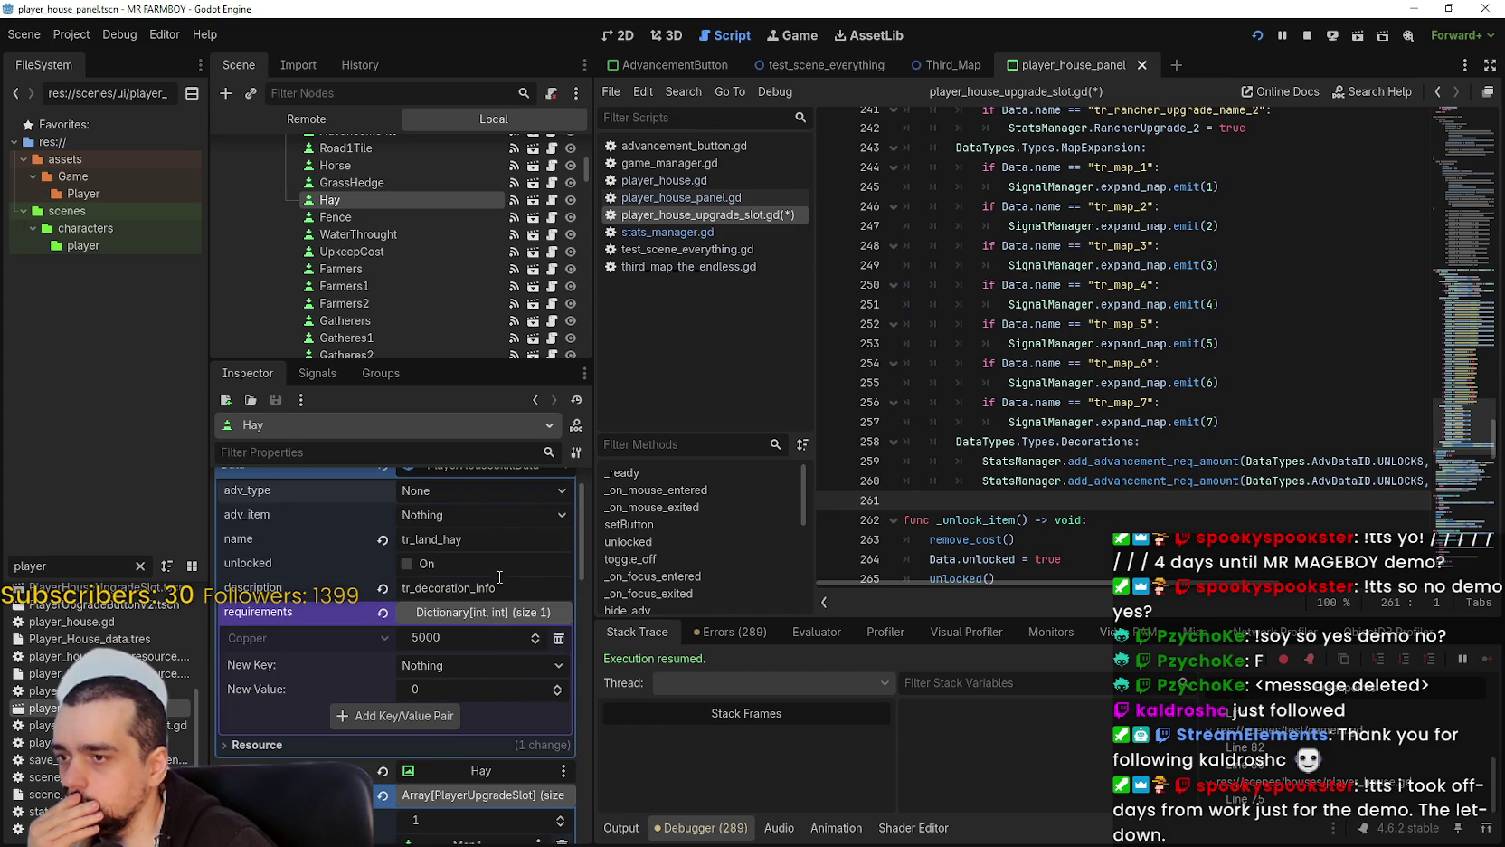
pyautogui.click(503, 513)
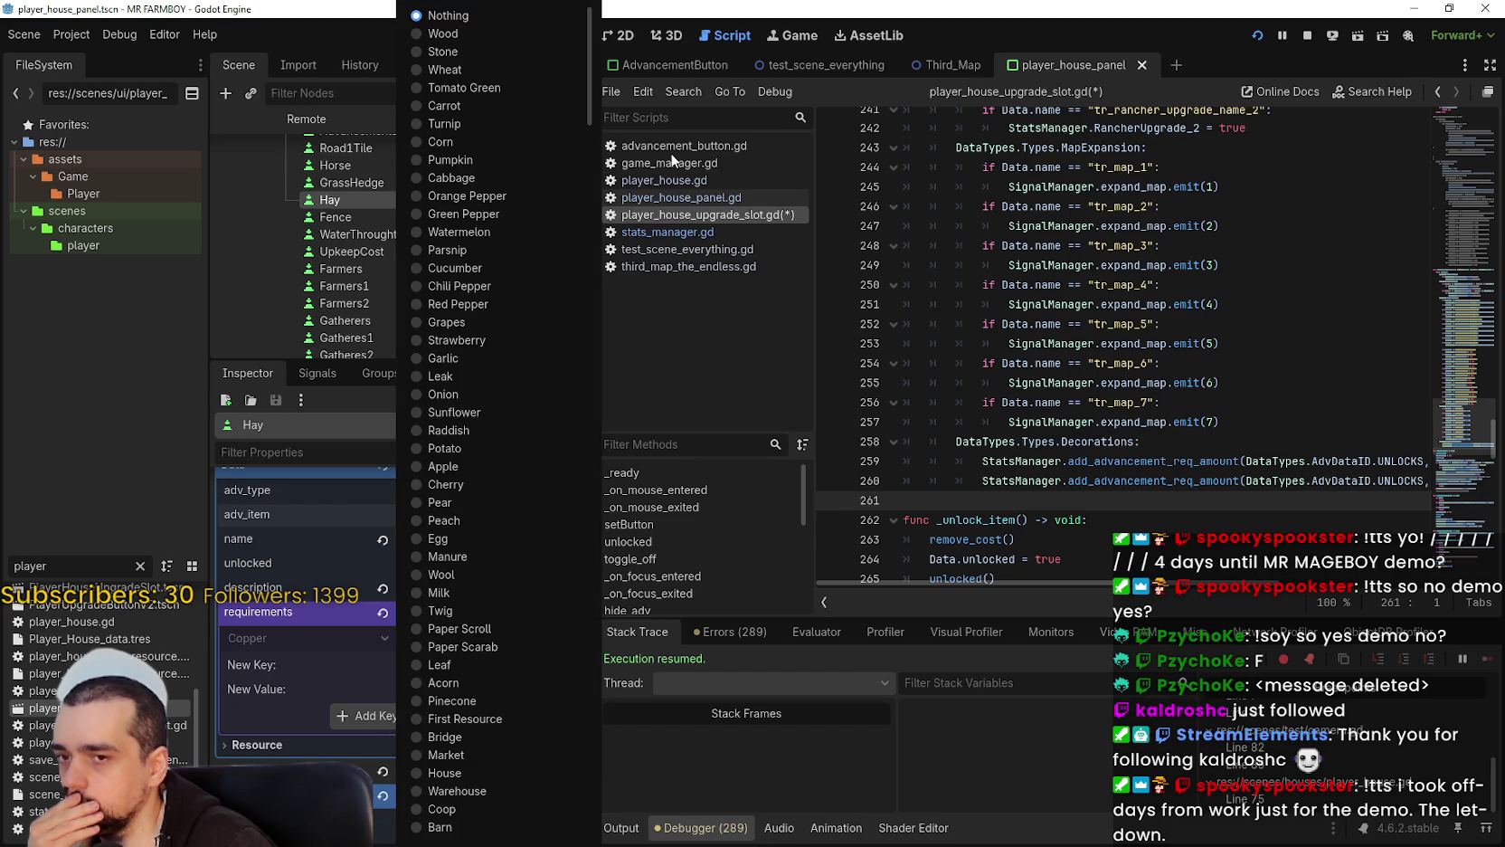
pyautogui.scroll(-7, 595, 126)
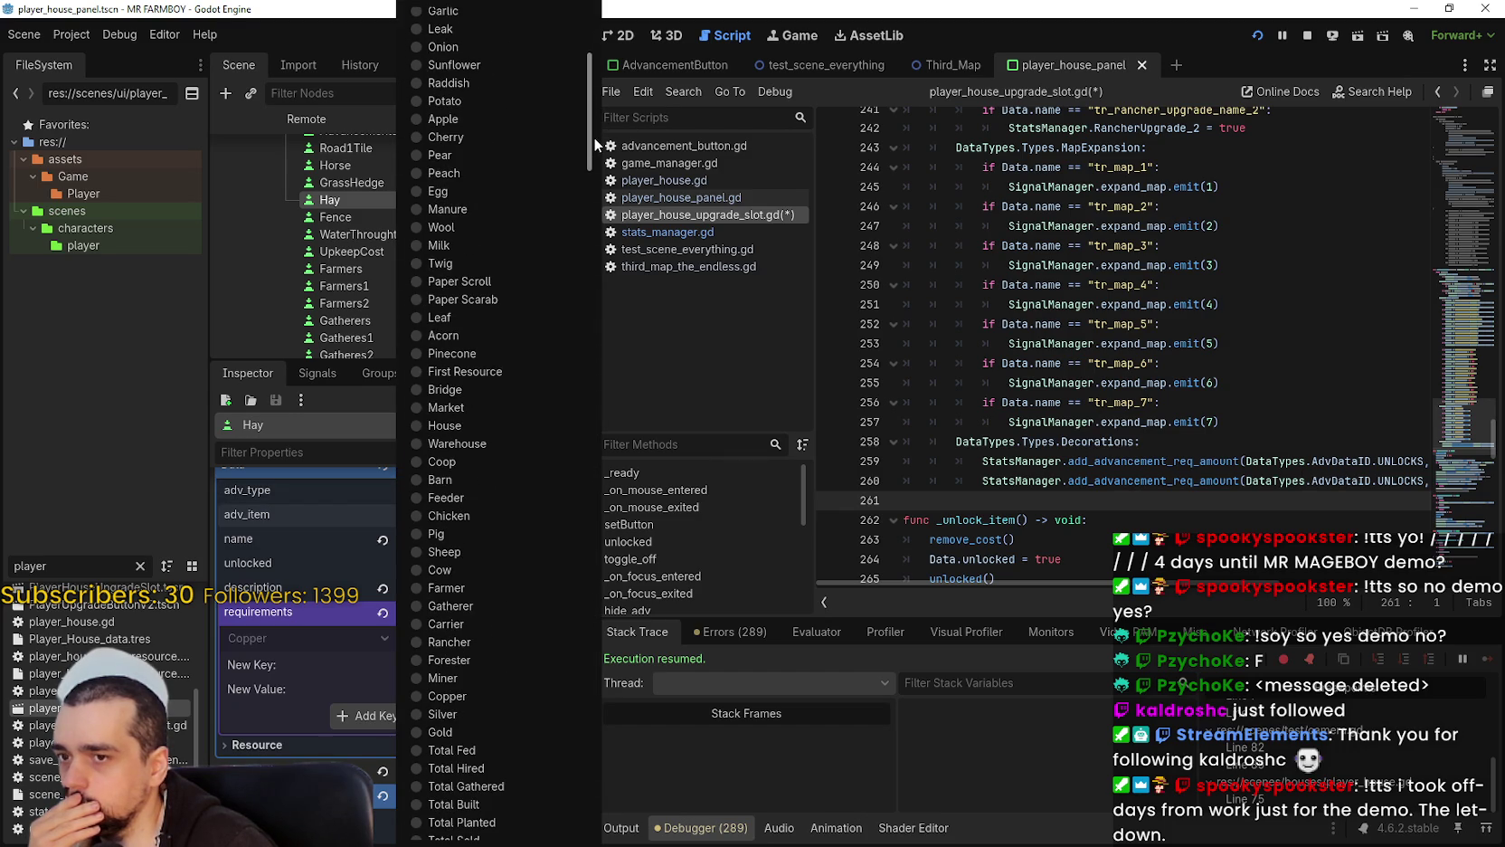
pyautogui.moveTo(594, 137); pyautogui.dragTo(570, 805)
pyautogui.scroll(15, 559, 695)
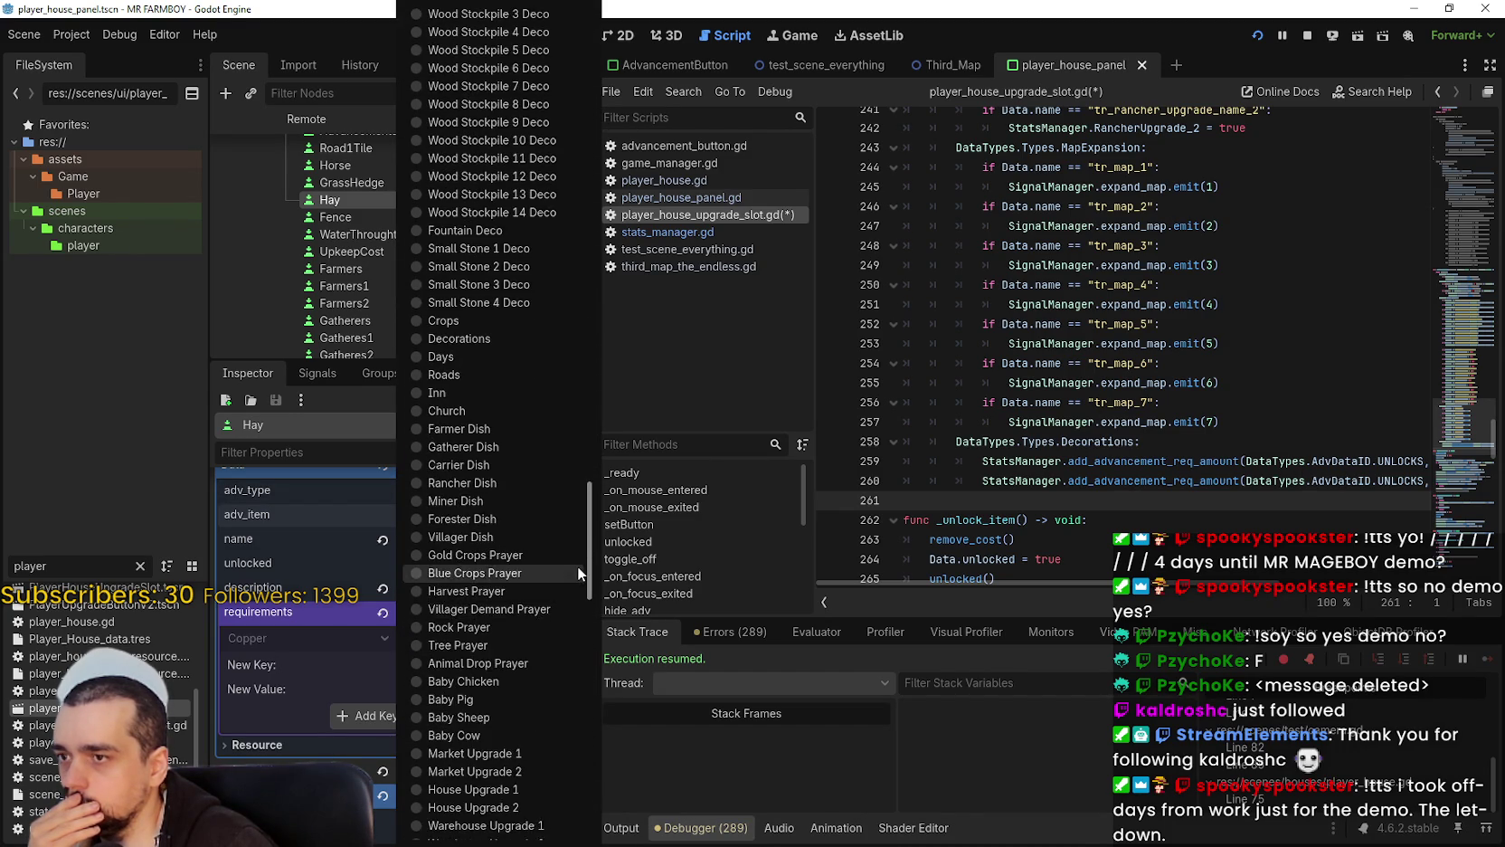
pyautogui.scroll(5, 577, 523)
pyautogui.scroll(5, 577, 523)
pyautogui.moveTo(590, 522)
pyautogui.mouseDown()
pyautogui.moveTo(591, 432)
pyautogui.moveTo(577, 431)
pyautogui.mouseUp()
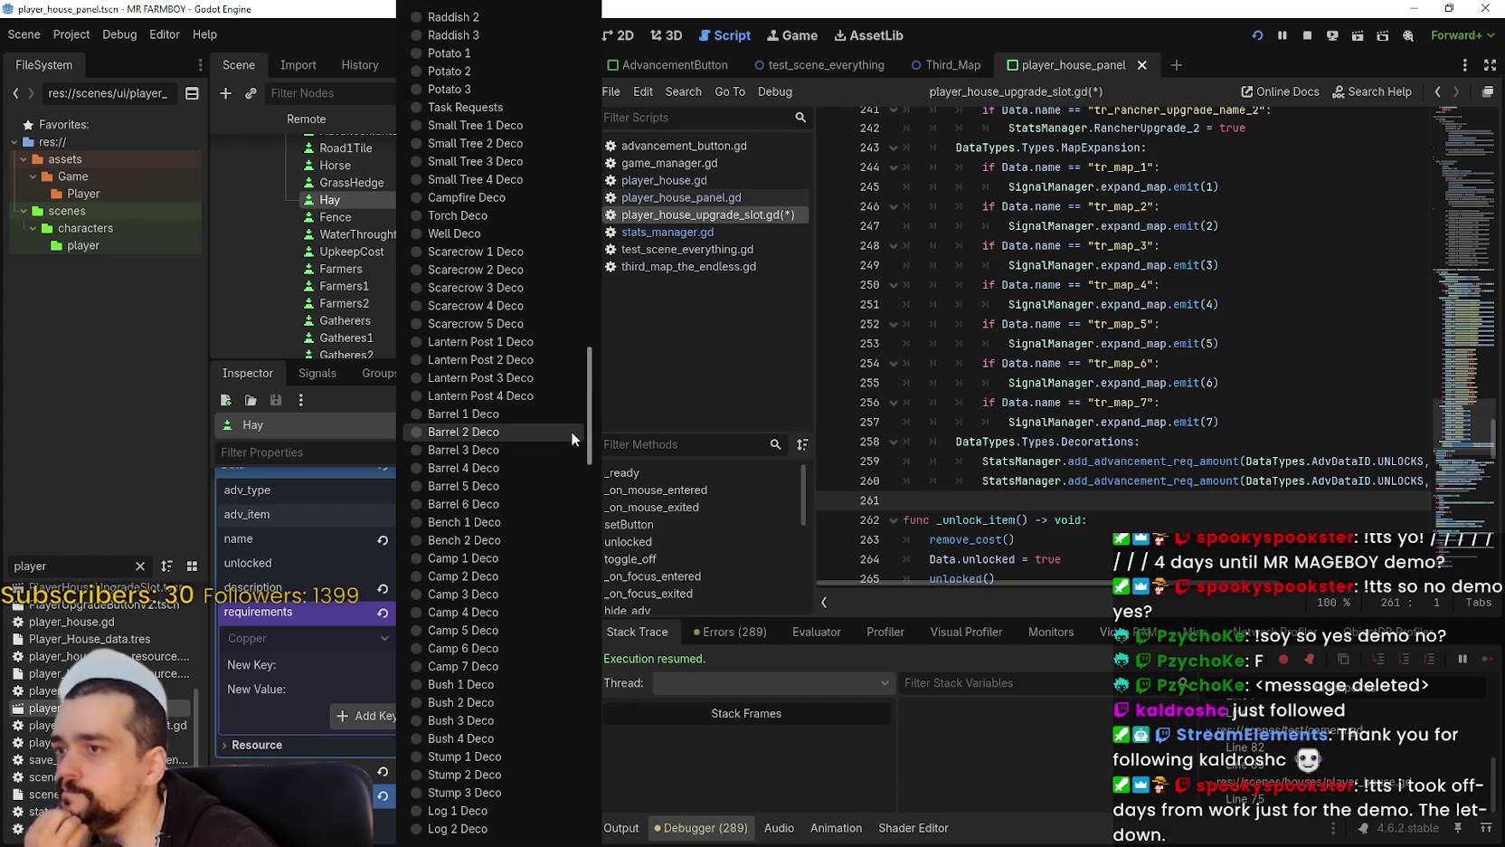
pyautogui.scroll(10, 500, 758)
pyautogui.click(335, 612)
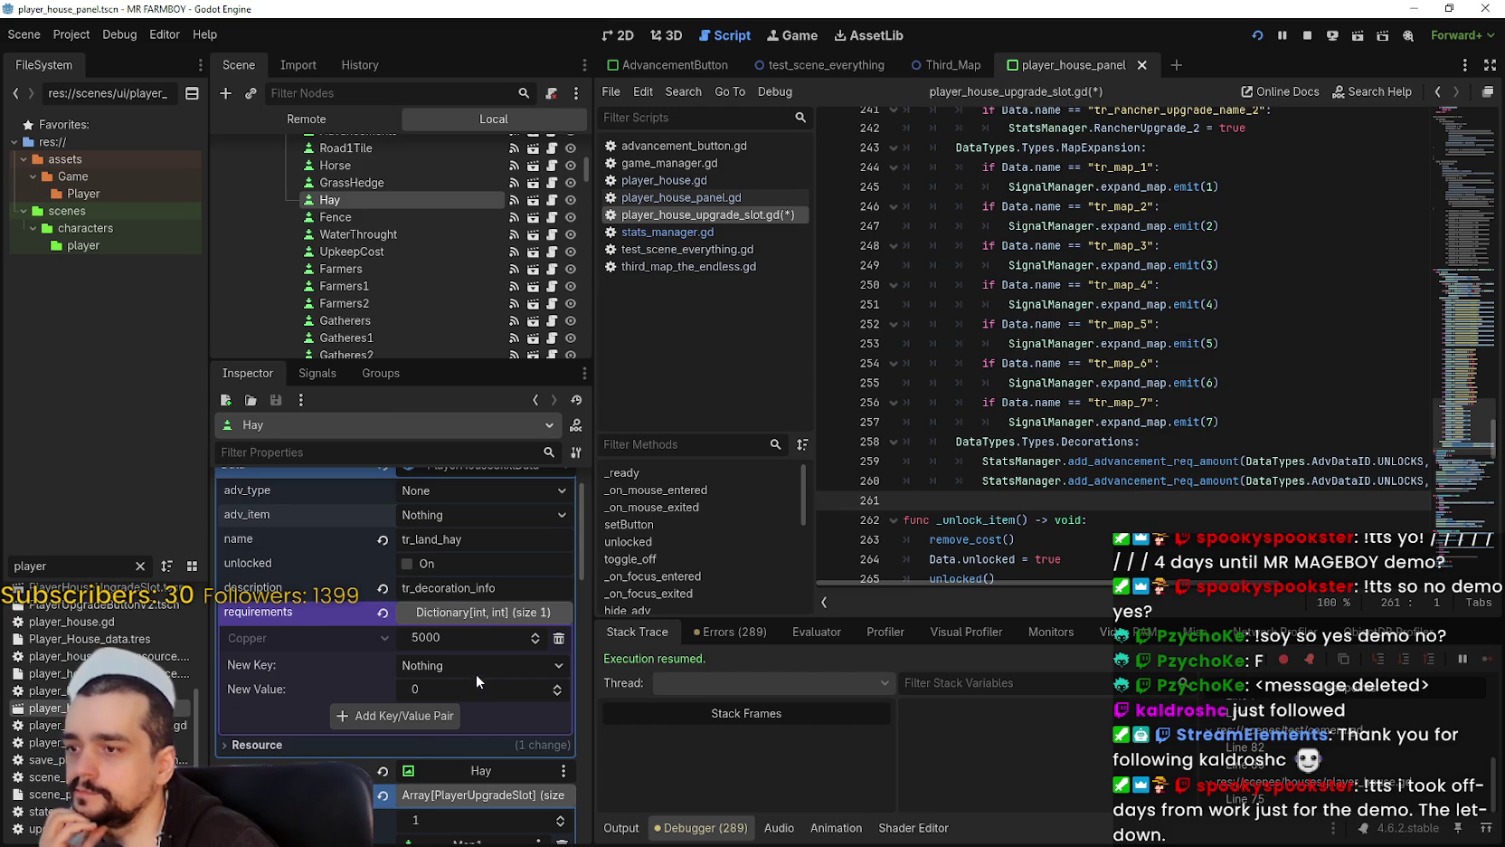
pyautogui.scroll(1, 476, 673)
pyautogui.click(479, 560)
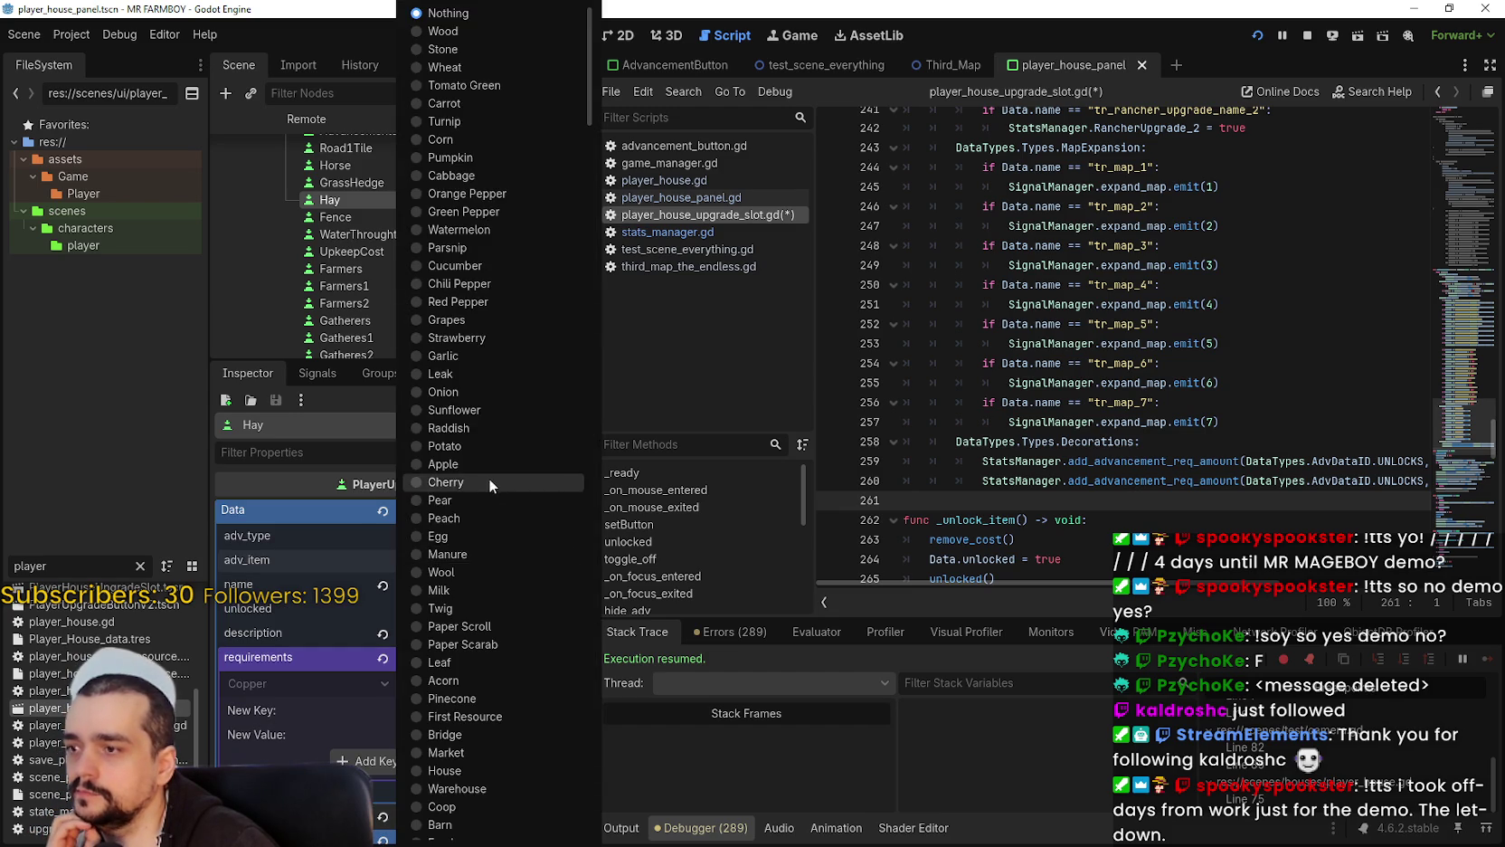
pyautogui.scroll(-3, 520, 434)
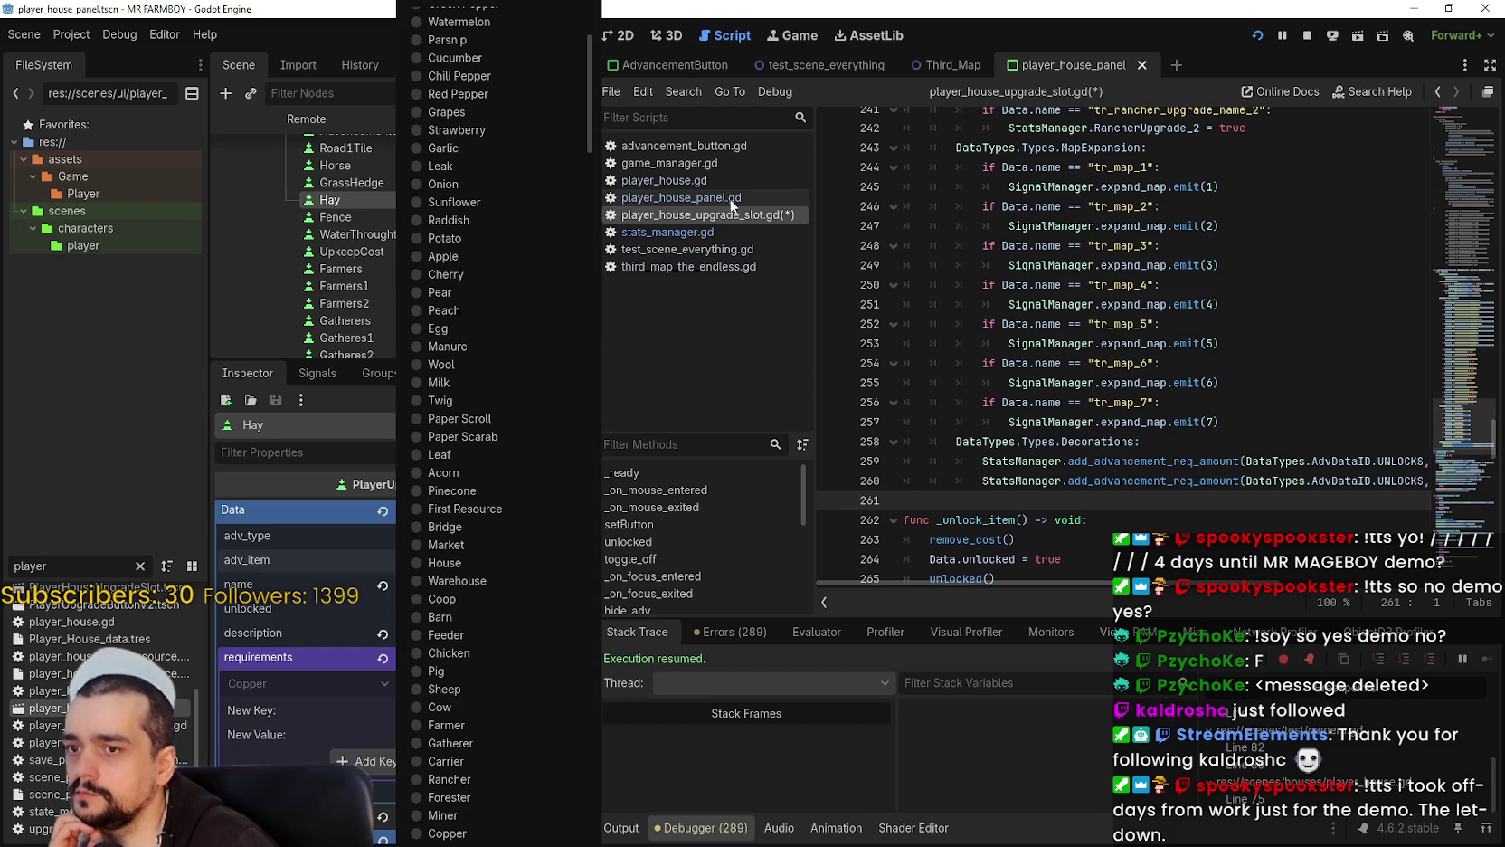
pyautogui.click(1070, 441)
pyautogui.moveTo(1075, 441)
pyautogui.mouseDown()
pyautogui.moveTo(991, 433)
pyautogui.moveTo(1141, 443)
pyautogui.mouseUp()
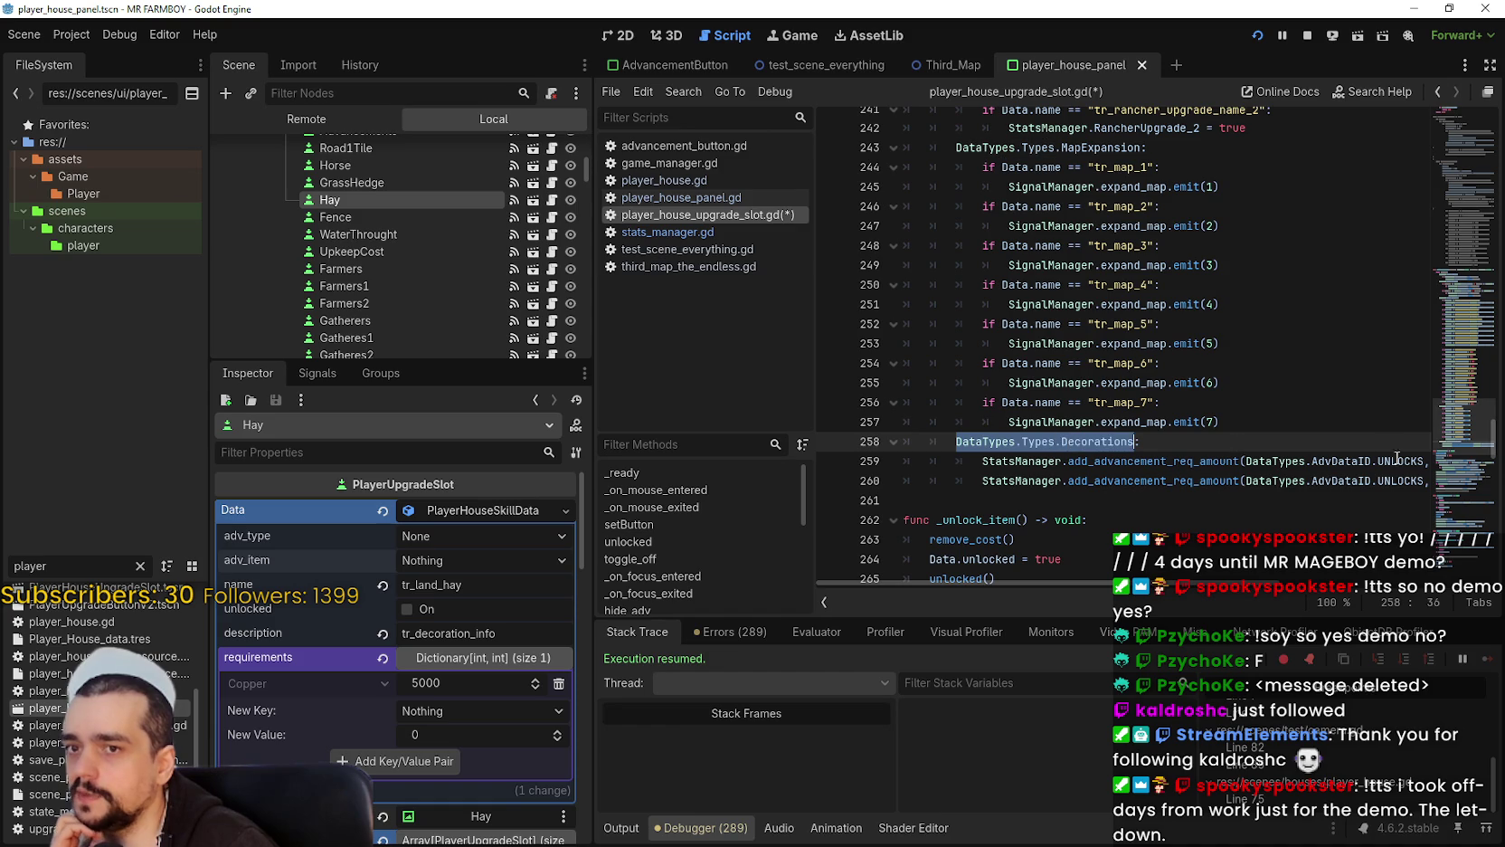
# Step: Scroll the upgrade slot script to line 258 and place the caret in DataTypes.Types.Decorations
pyautogui.scroll(-7, 1456, 472)
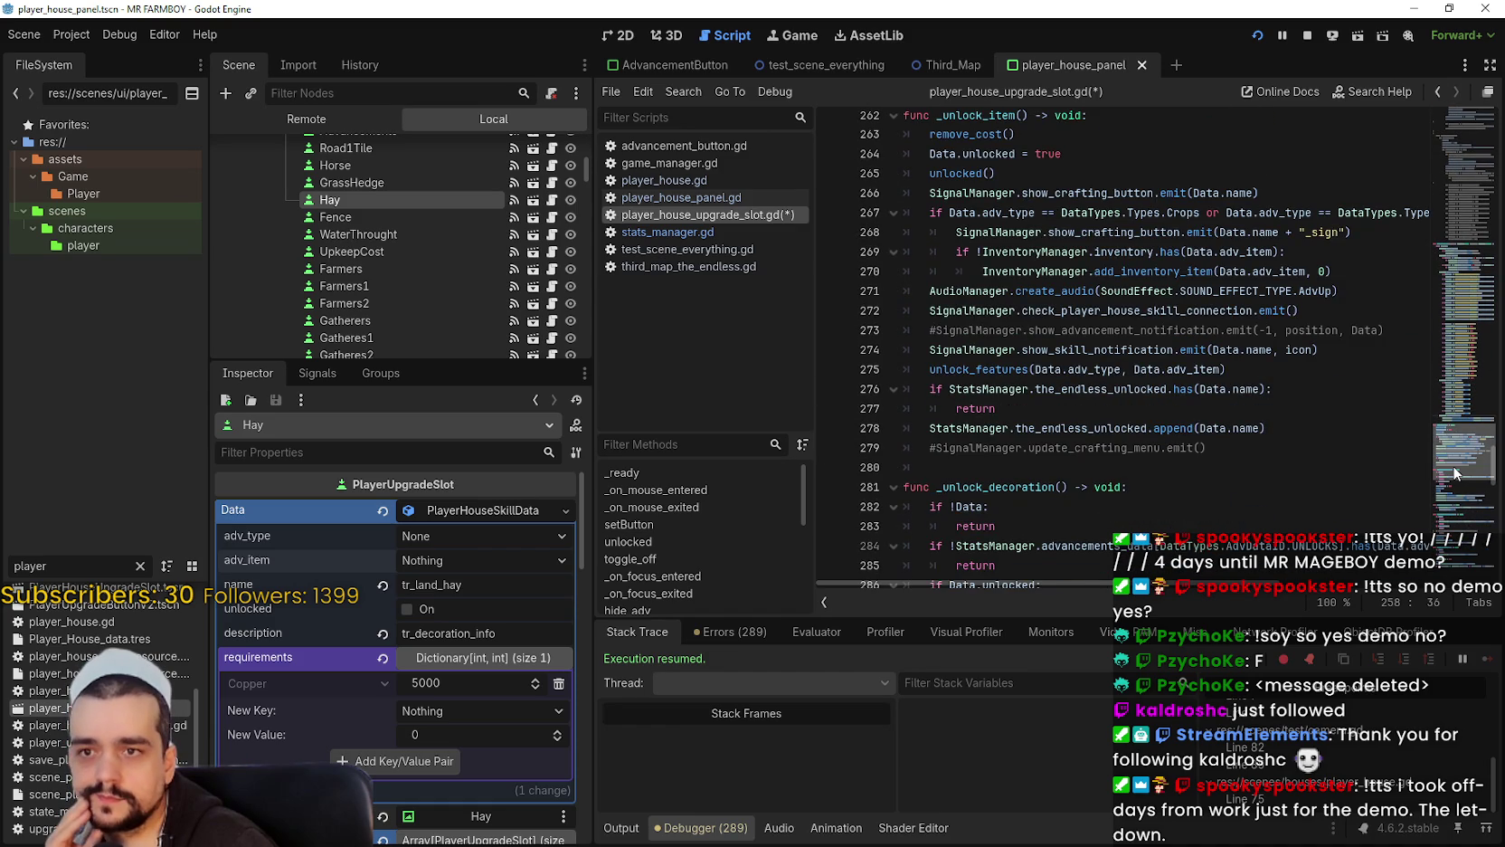
pyautogui.moveTo(1455, 472)
pyautogui.mouseDown()
pyautogui.moveTo(1473, 120)
pyautogui.moveTo(1483, 152)
pyautogui.mouseUp()
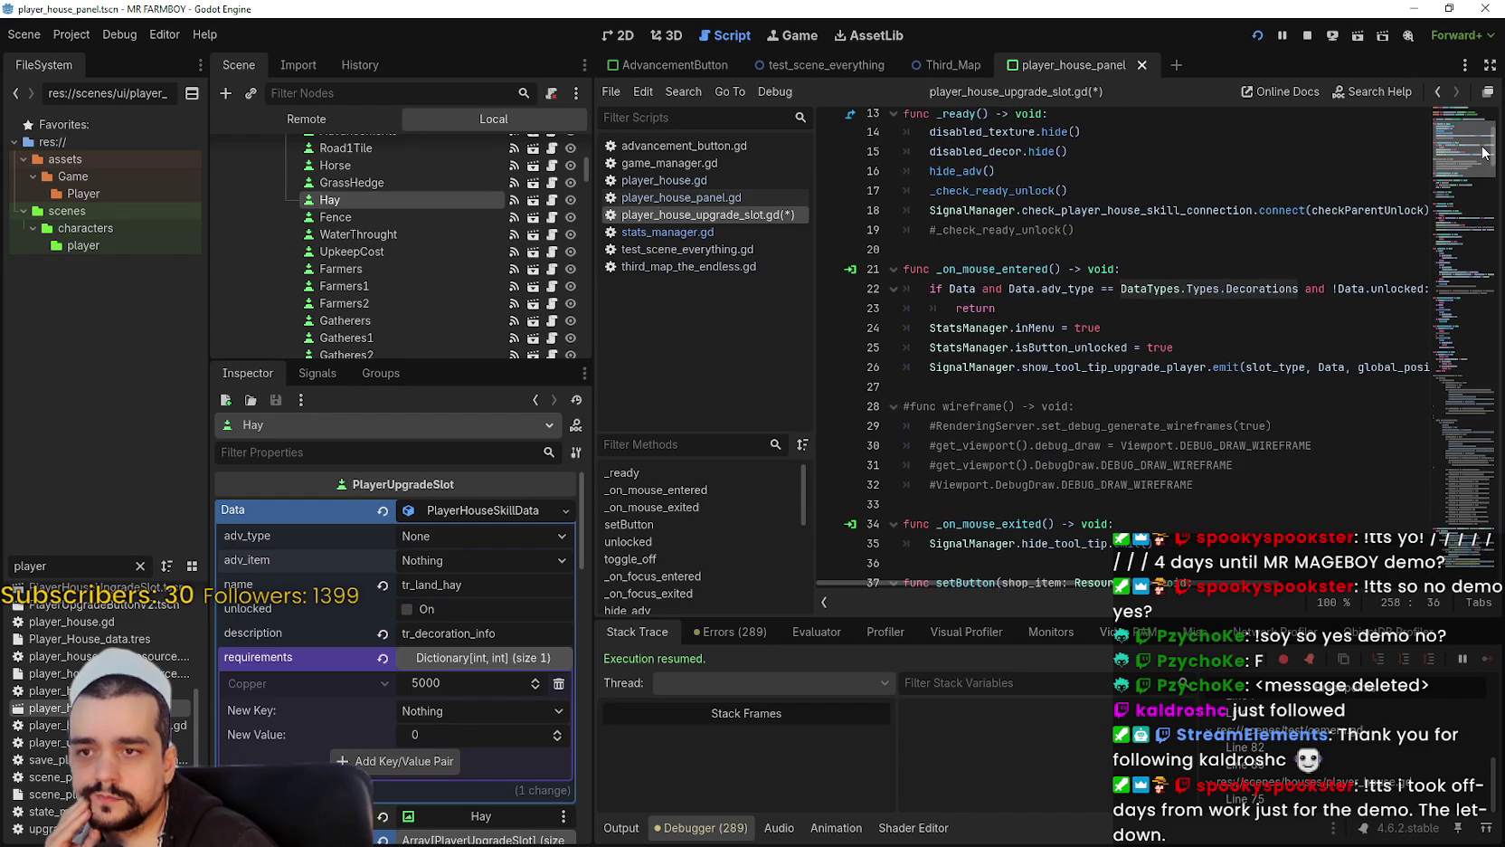
pyautogui.moveTo(1183, 581)
pyautogui.mouseDown()
pyautogui.moveTo(1234, 577)
pyautogui.moveTo(1171, 579)
pyautogui.mouseUp()
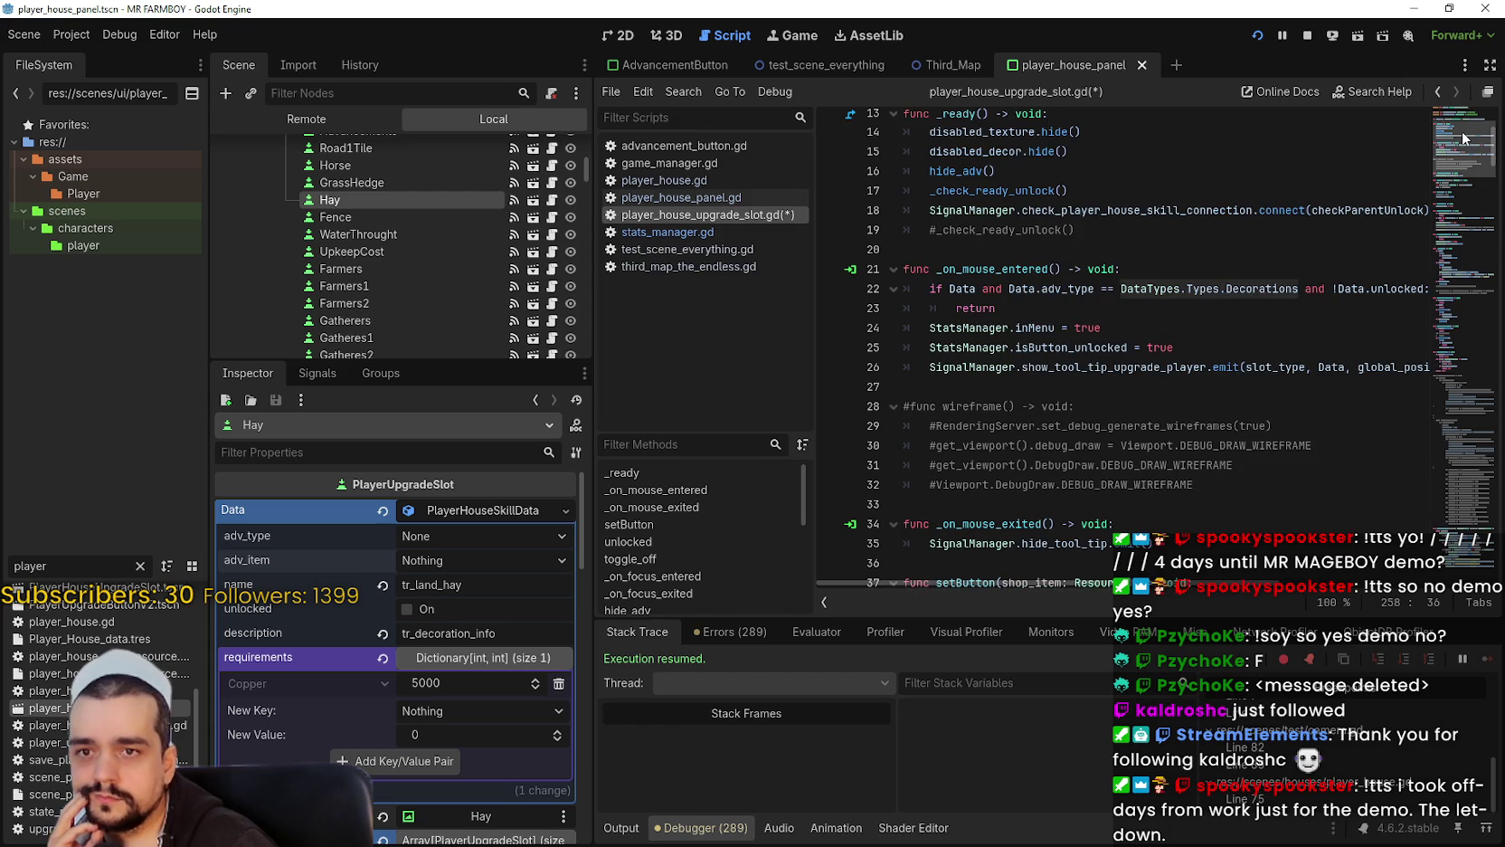
pyautogui.moveTo(1448, 151); pyautogui.dragTo(1448, 563)
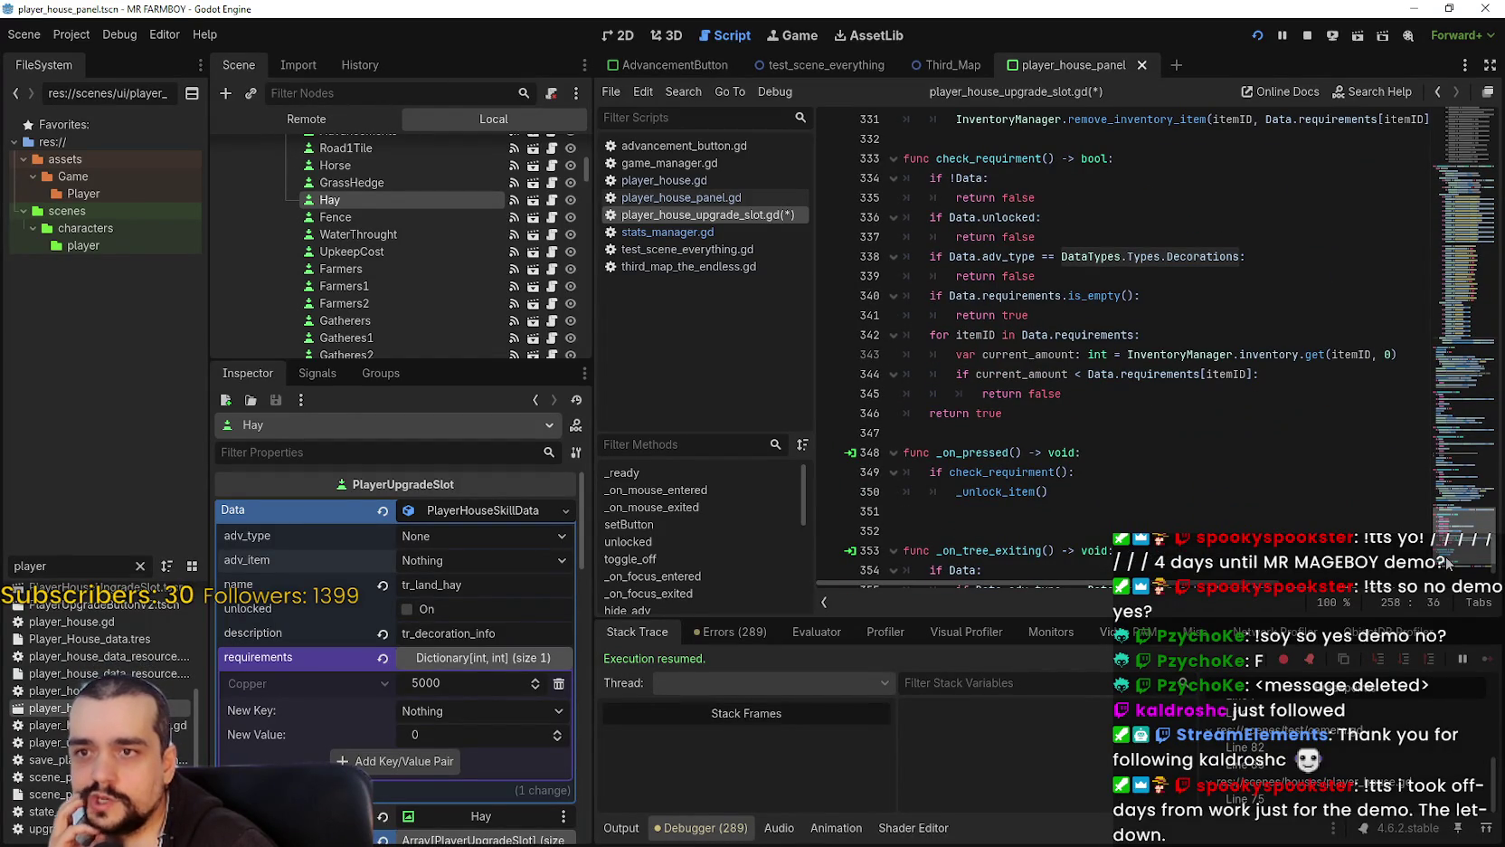
pyautogui.moveTo(1449, 563)
pyautogui.mouseDown()
pyautogui.moveTo(1443, 599)
pyautogui.moveTo(1456, 499)
pyautogui.moveTo(1444, 360)
pyautogui.moveTo(1447, 461)
pyautogui.moveTo(1446, 431)
pyautogui.mouseUp()
pyautogui.scroll(-6, 1348, 404)
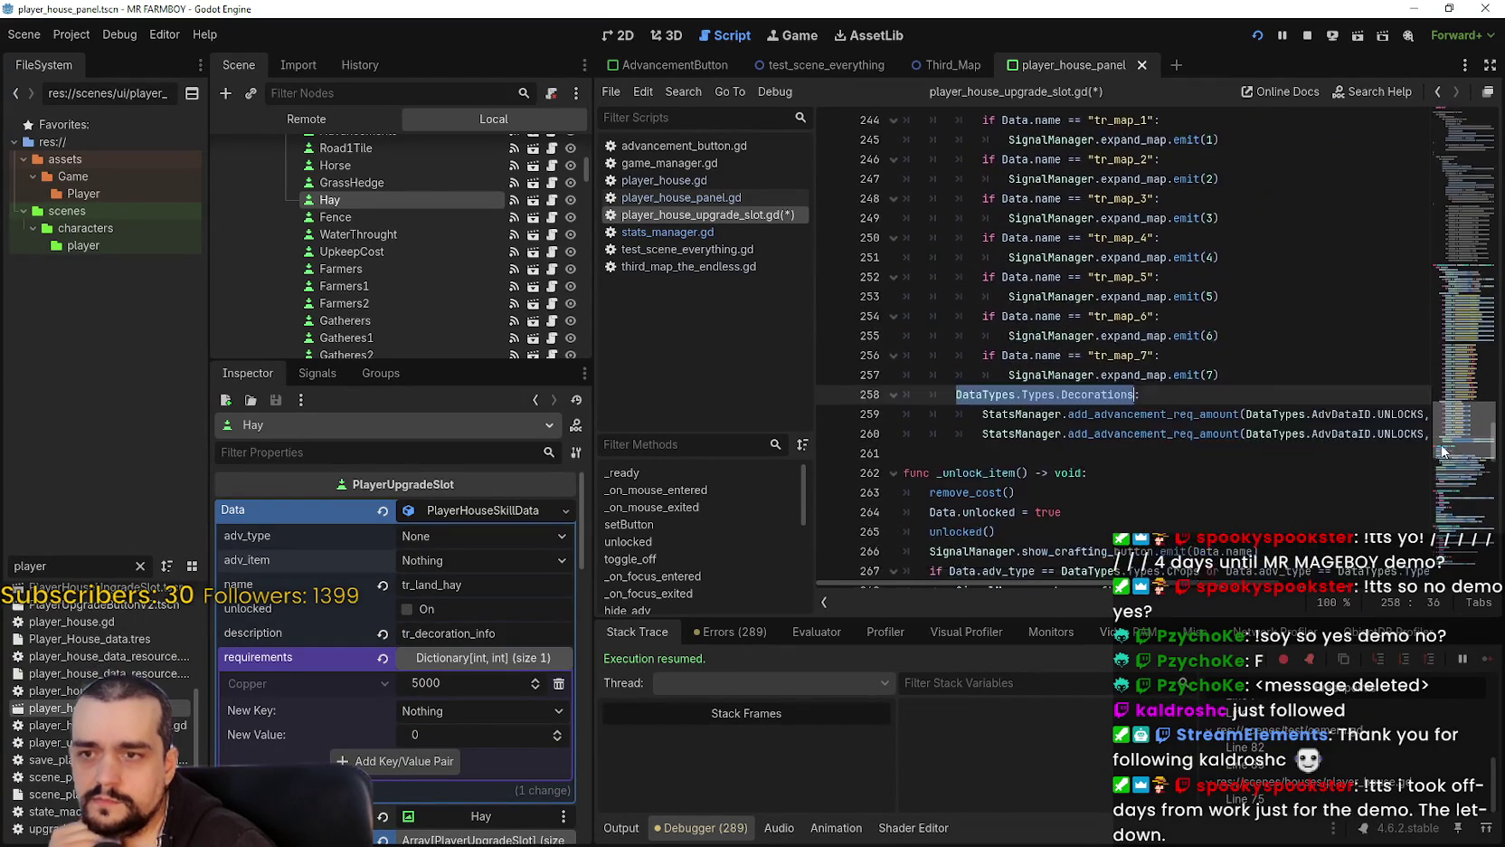
pyautogui.click(1095, 322)
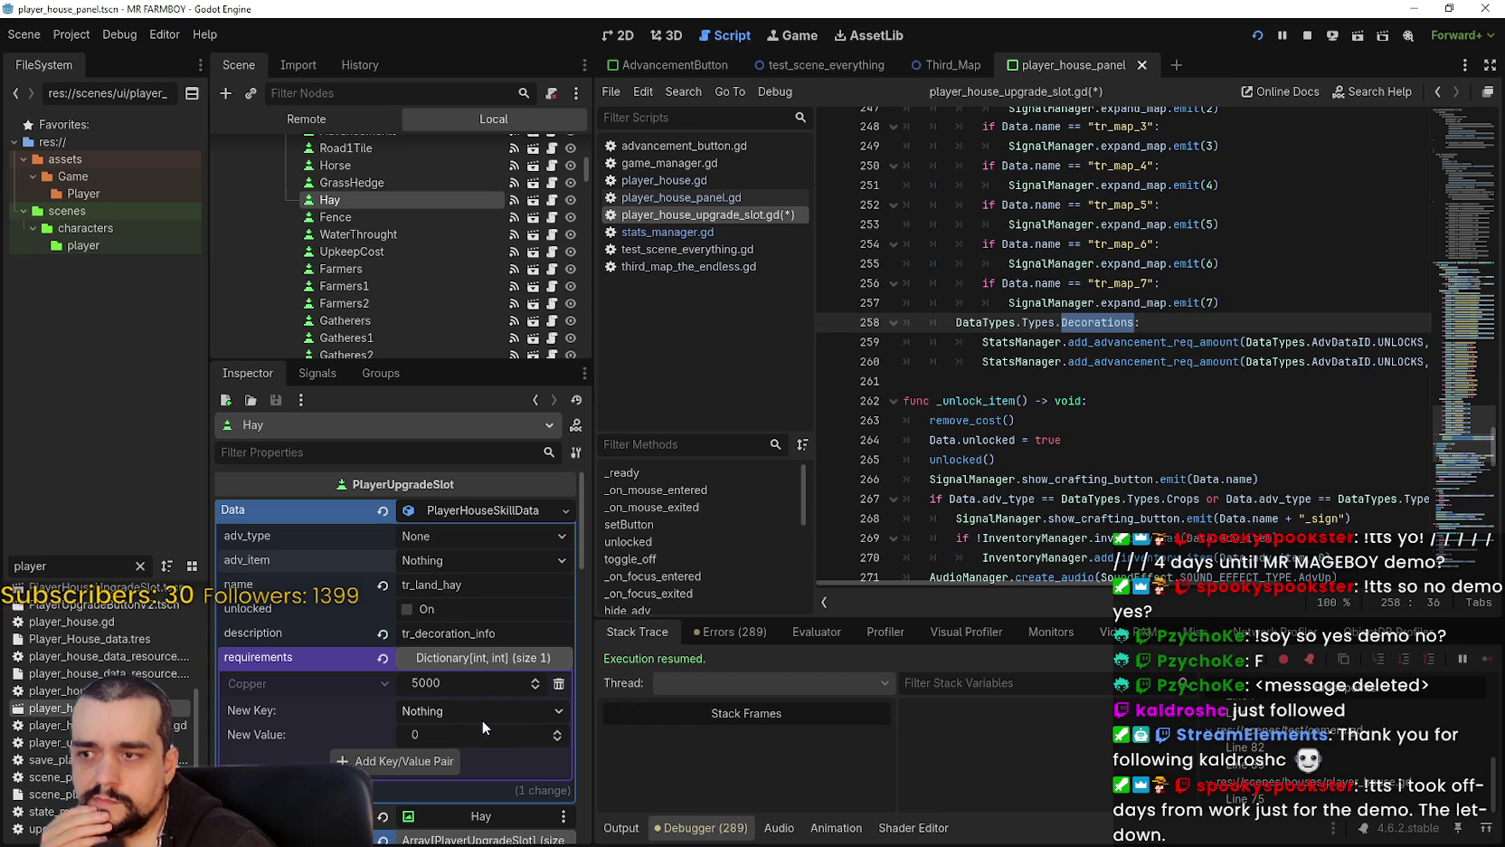
# Step: Browse Hay's adv_item list, leaving it at Nothing, then open the adv_type list
pyautogui.click(441, 556)
pyautogui.scroll(-5, 502, 586)
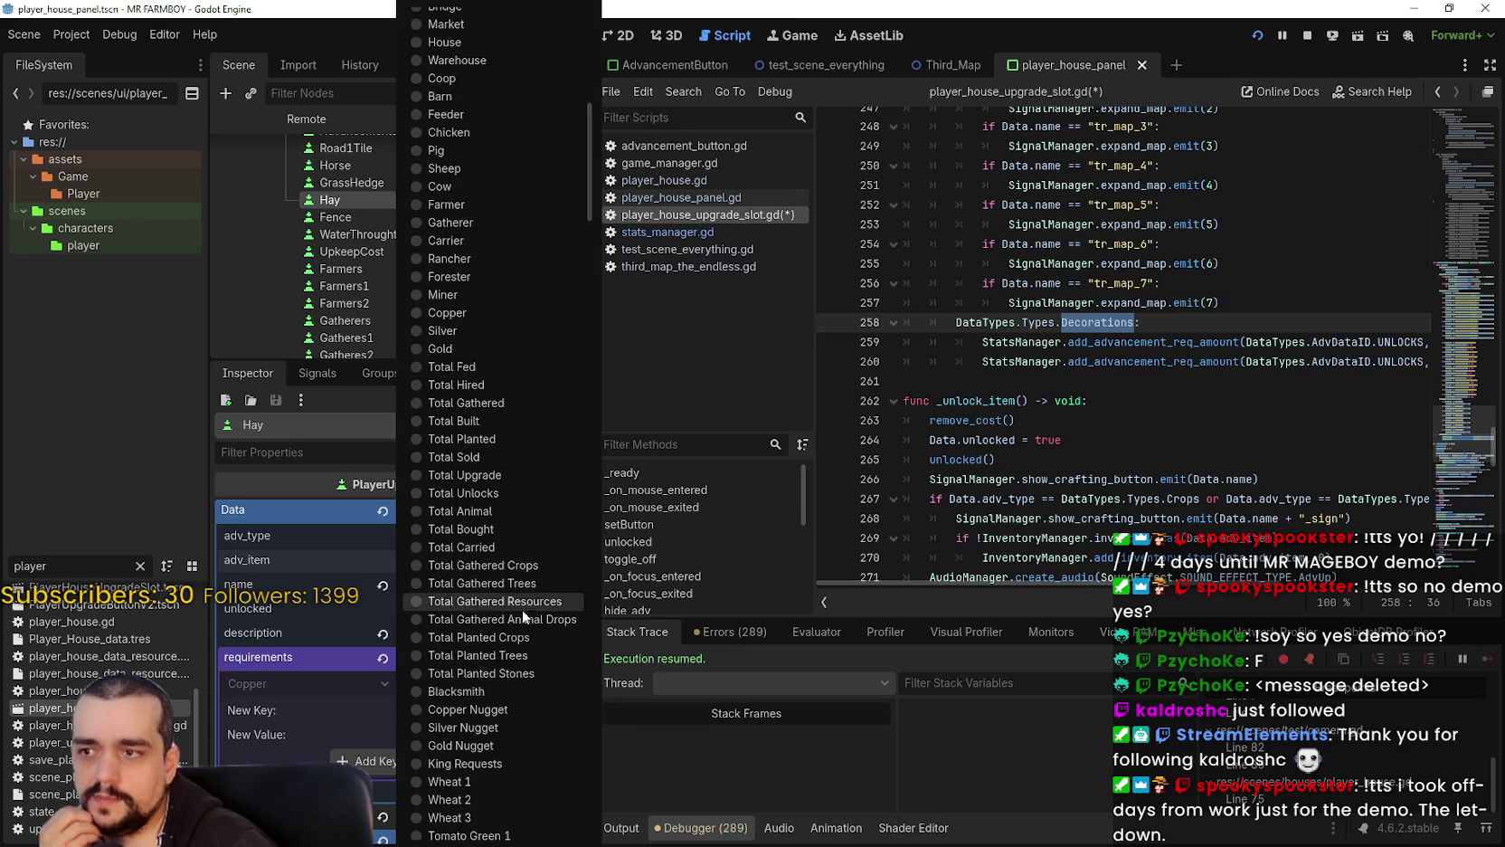
pyautogui.moveTo(588, 192)
pyautogui.mouseDown()
pyautogui.moveTo(612, 436)
pyautogui.moveTo(604, 516)
pyautogui.mouseUp()
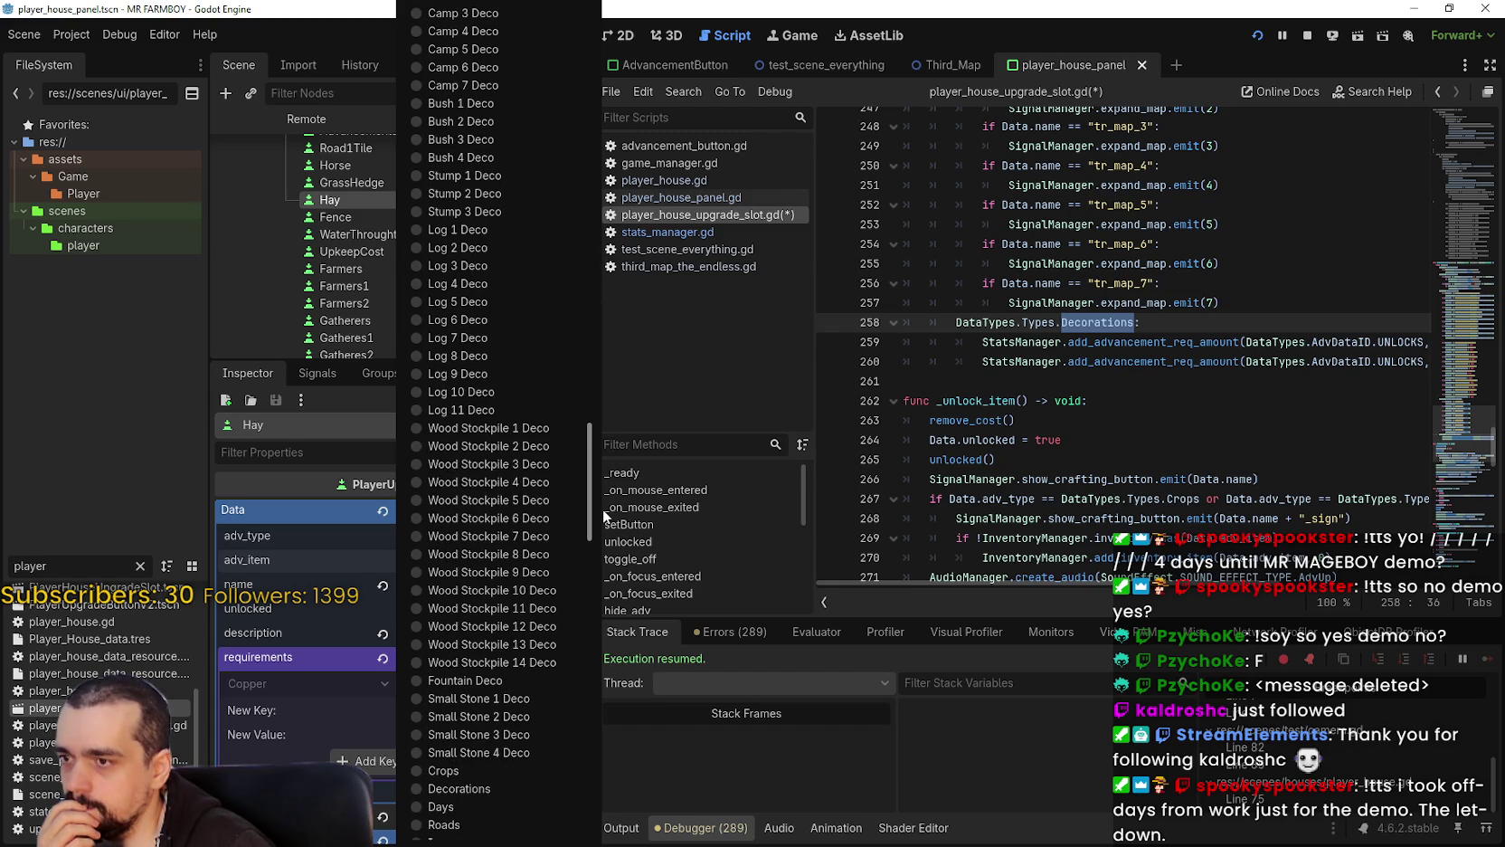
pyautogui.moveTo(606, 516); pyautogui.dragTo(607, 417)
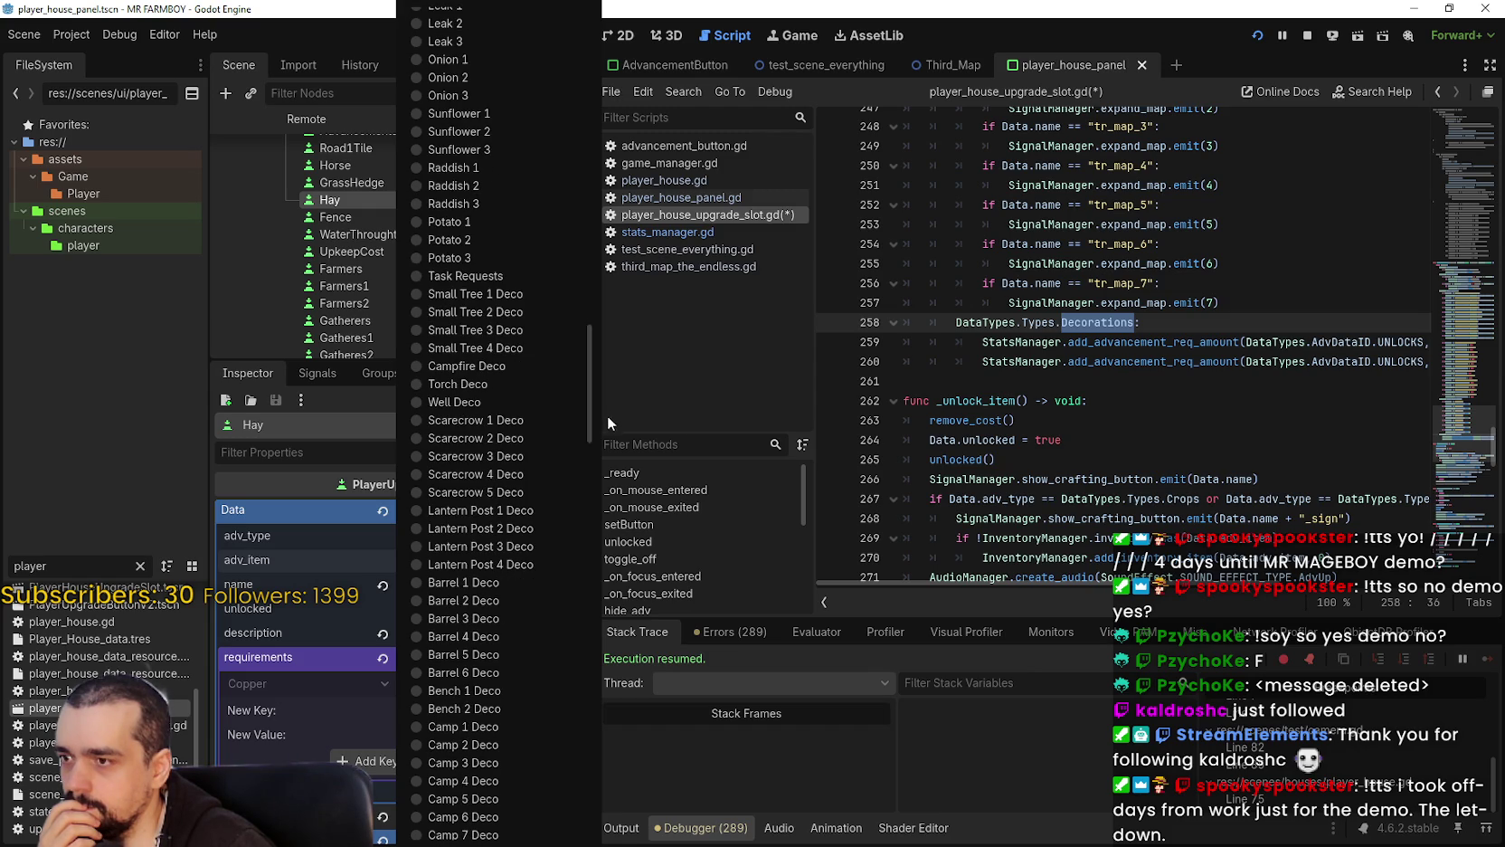
pyautogui.click(267, 560)
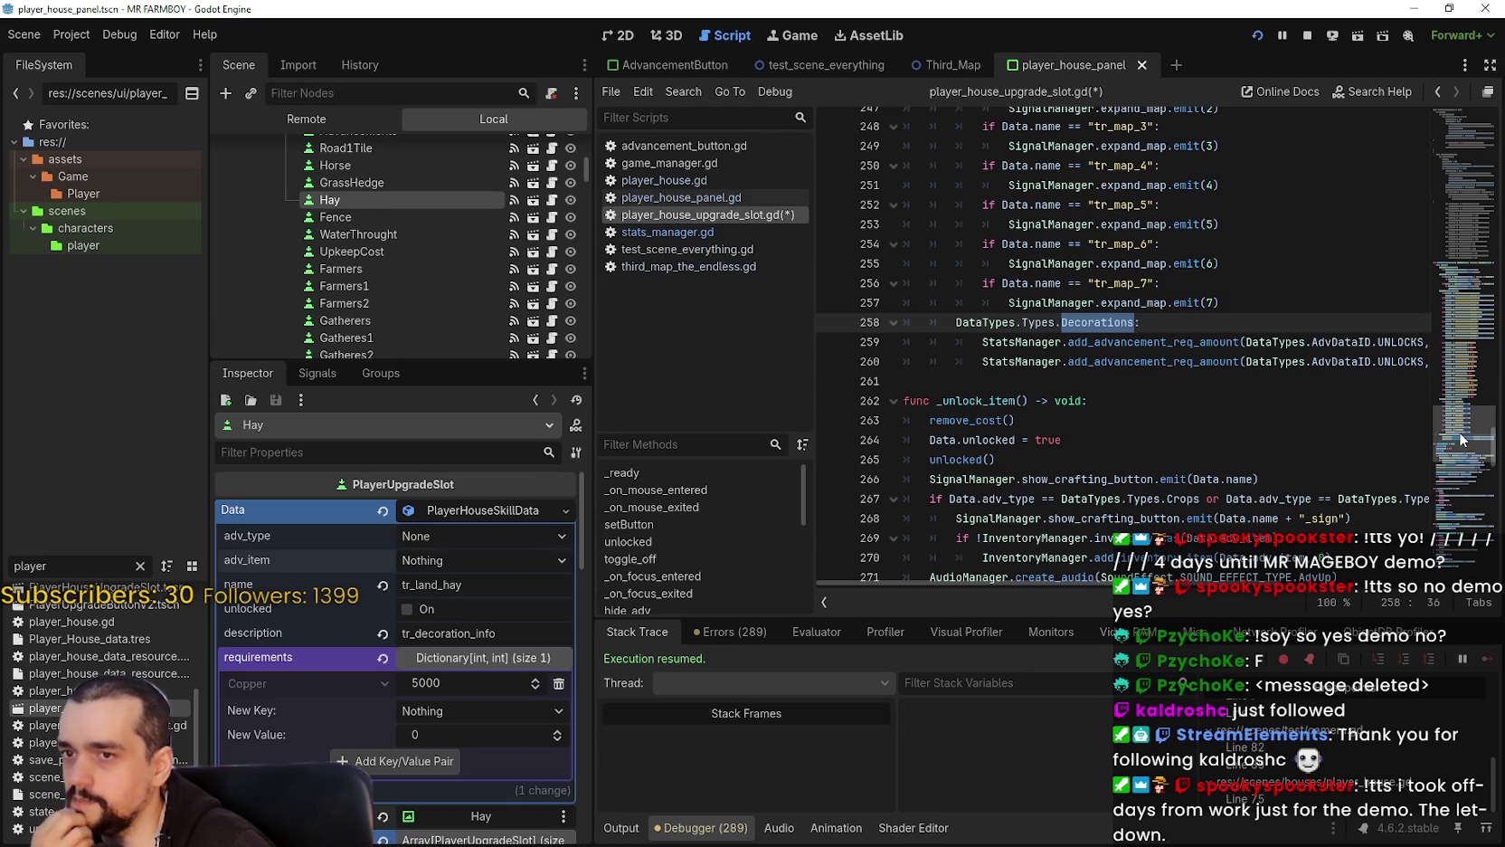
pyautogui.moveTo(1049, 583)
pyautogui.mouseDown()
pyautogui.moveTo(1238, 590)
pyautogui.moveTo(1055, 581)
pyautogui.mouseUp()
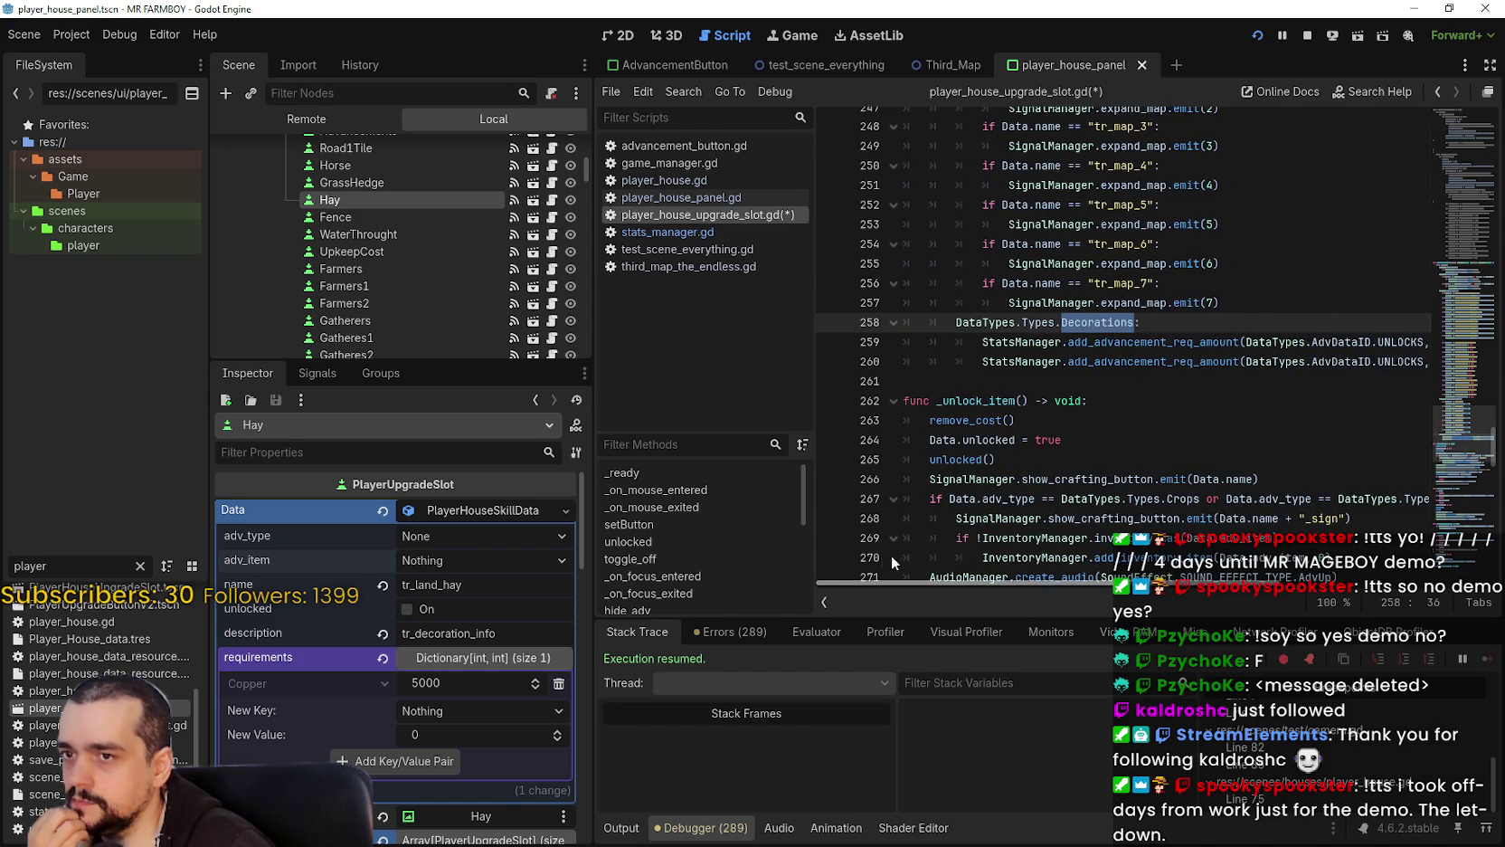
pyautogui.click(456, 560)
pyautogui.press('Escape')
pyautogui.click(436, 558)
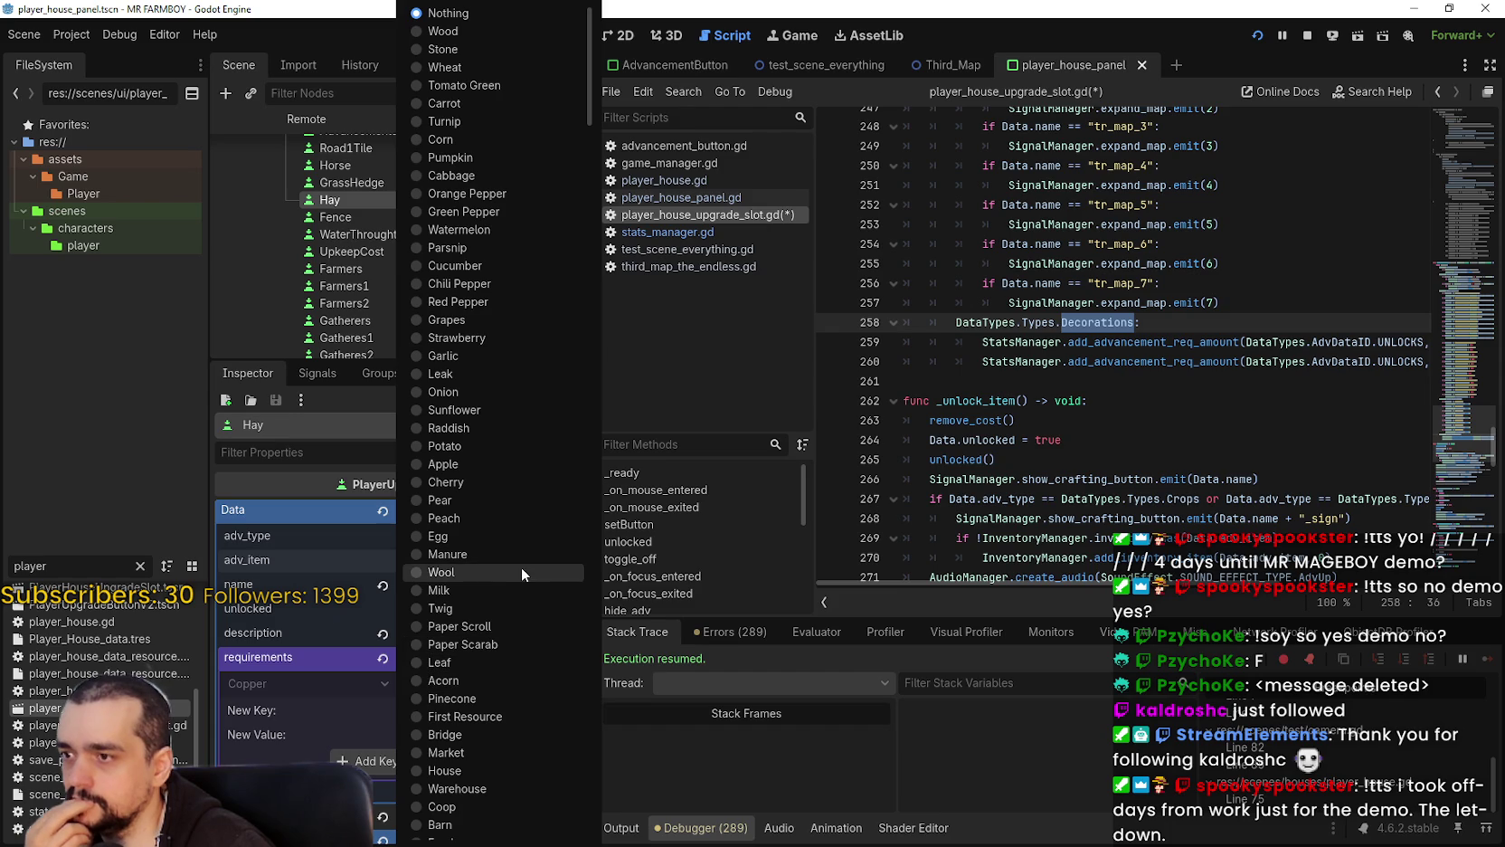
pyautogui.click(325, 567)
pyautogui.click(490, 536)
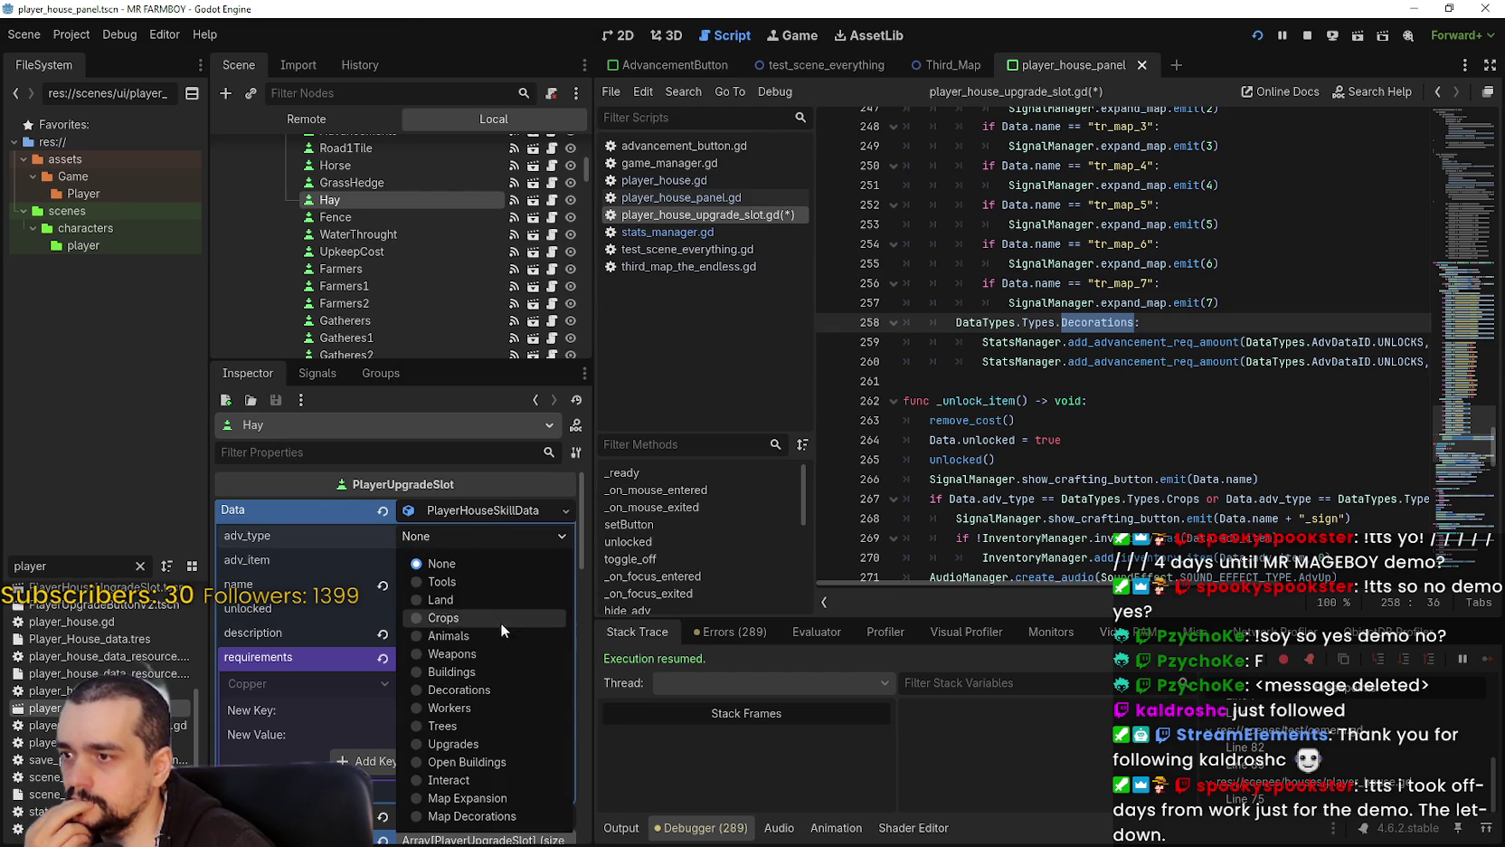
# Step: Set the Hay slot's adv_type to Decorations and browse the advancement item list
pyautogui.click(475, 689)
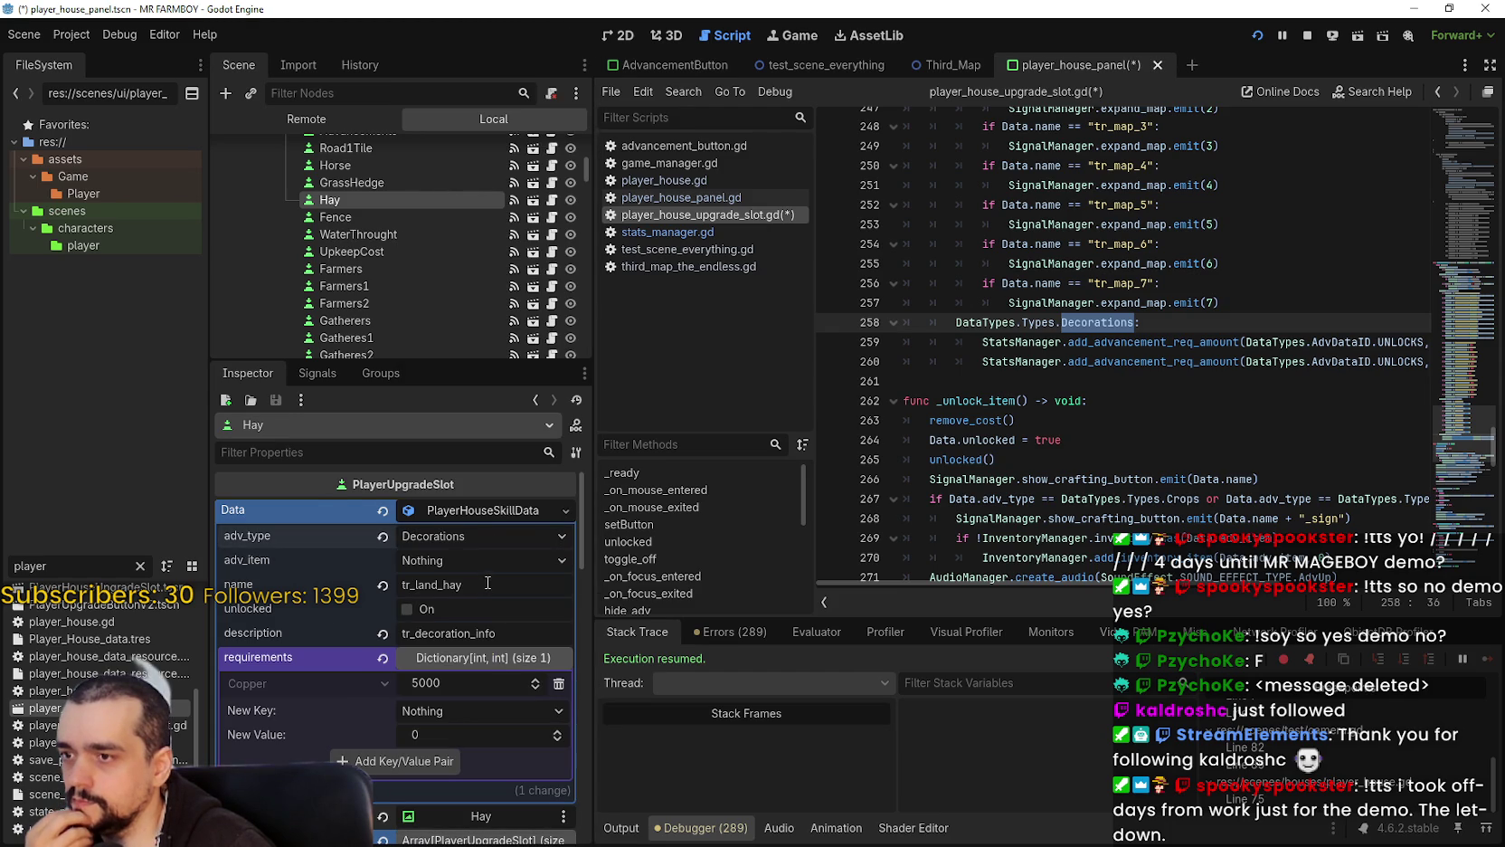
pyautogui.click(465, 559)
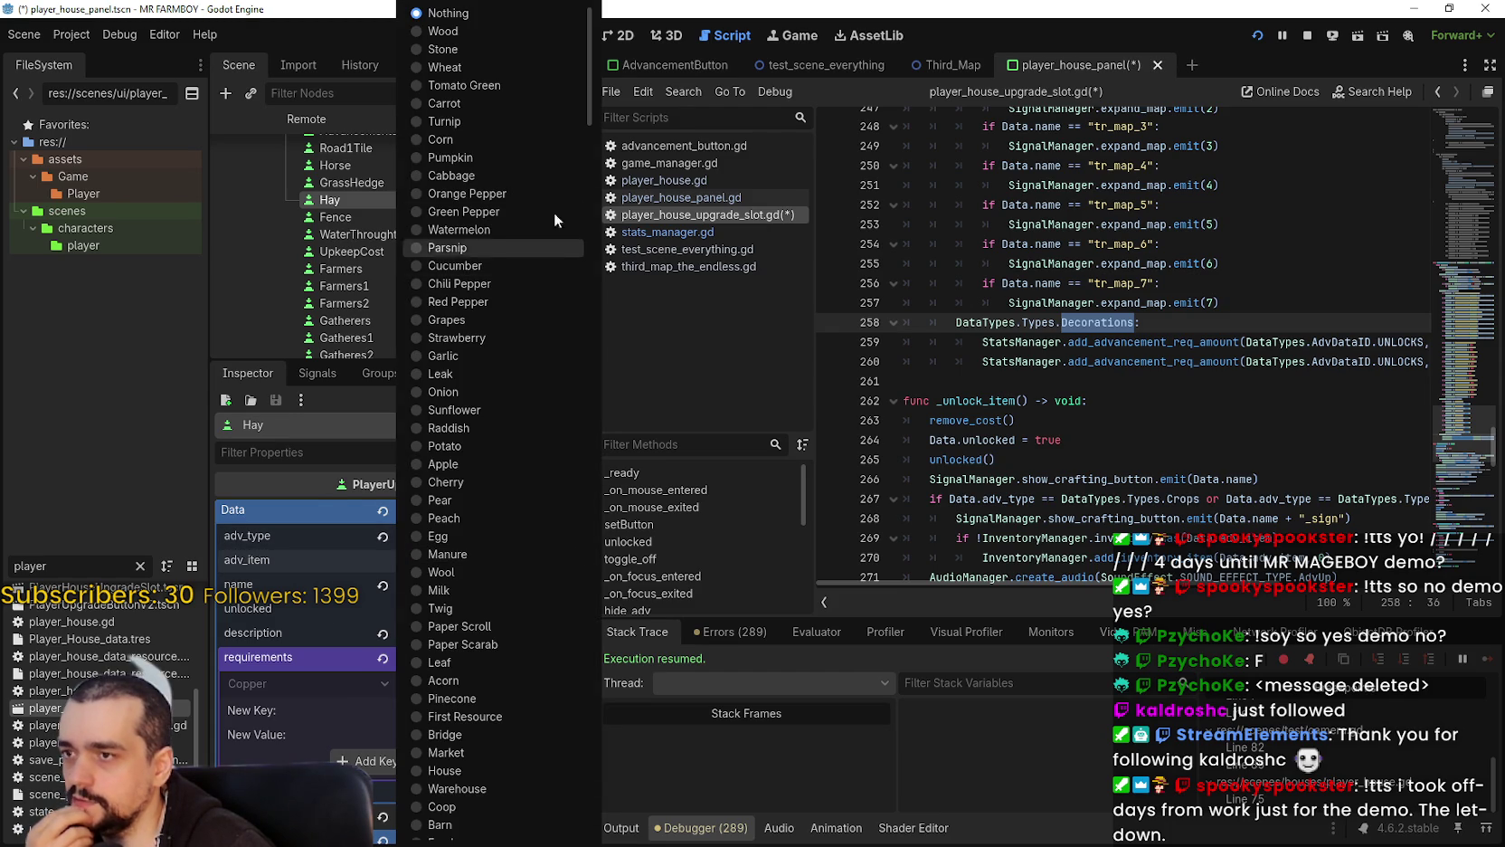
pyautogui.moveTo(589, 81); pyautogui.dragTo(593, 97)
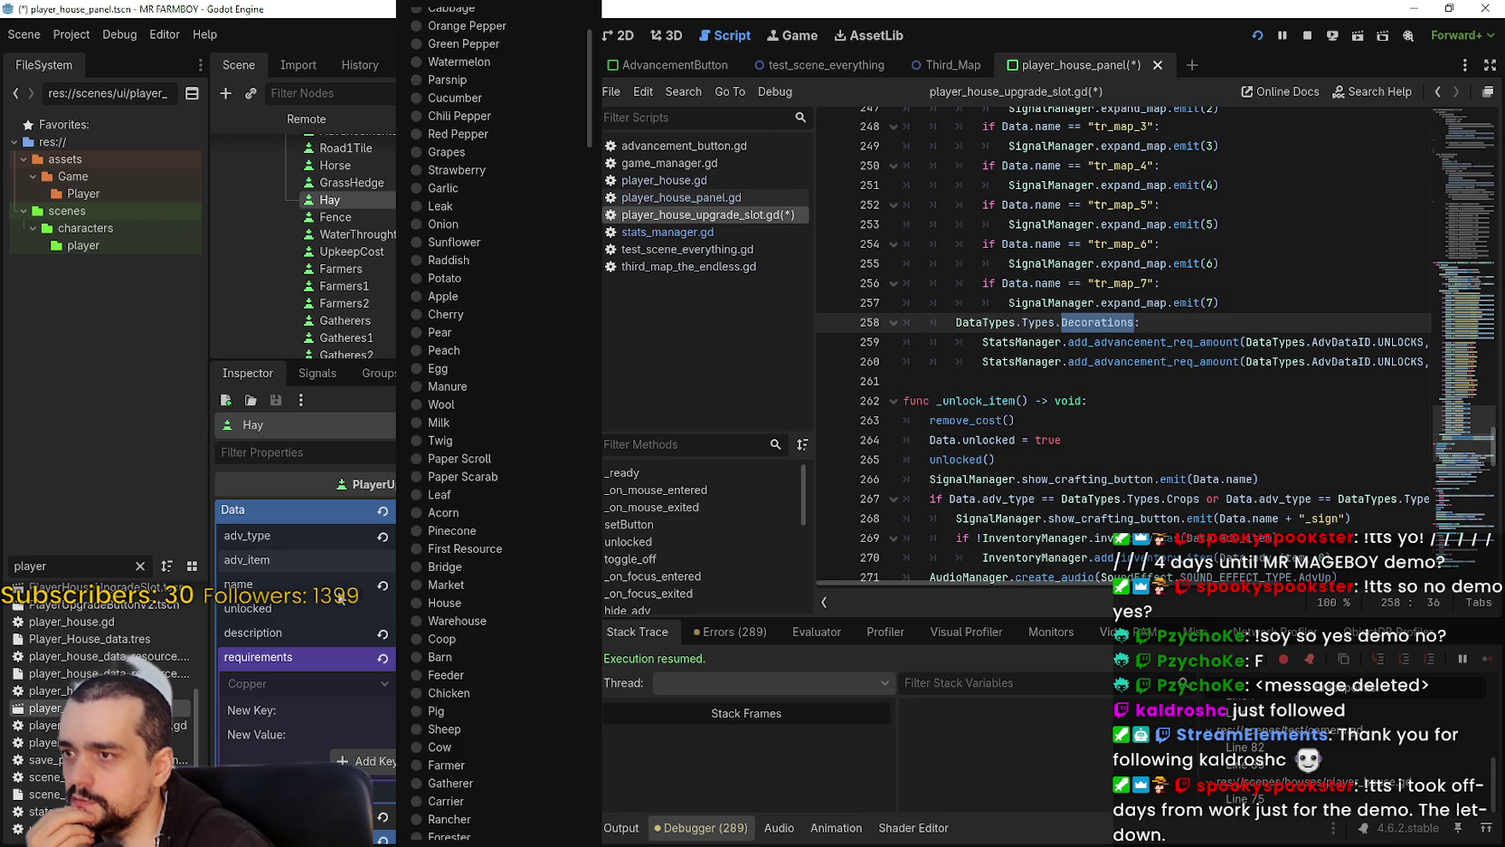
pyautogui.scroll(3, 515, 688)
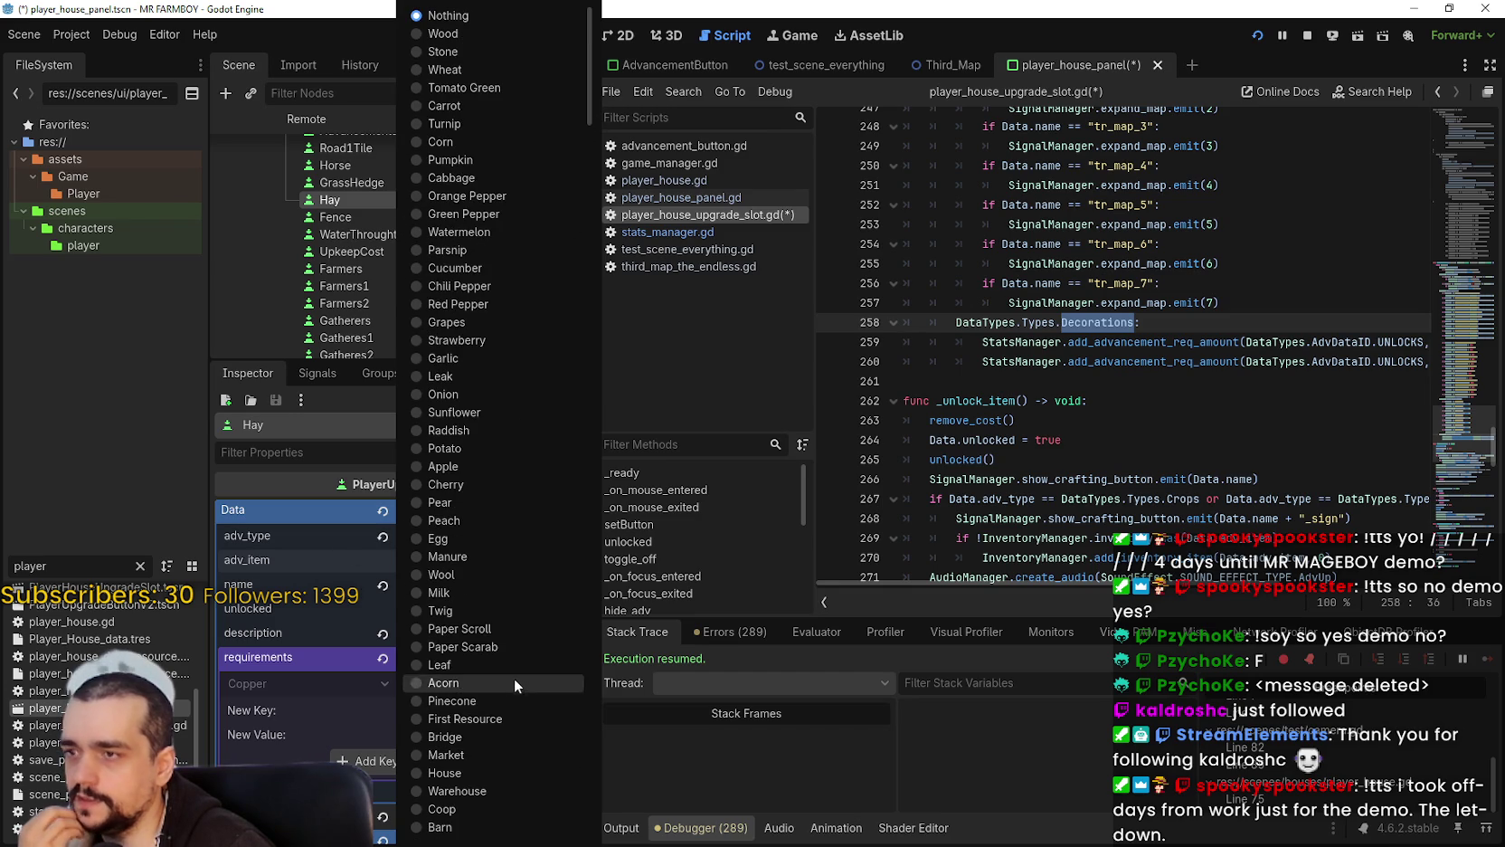
pyautogui.scroll(-5, 461, 172)
pyautogui.scroll(-5, 479, 588)
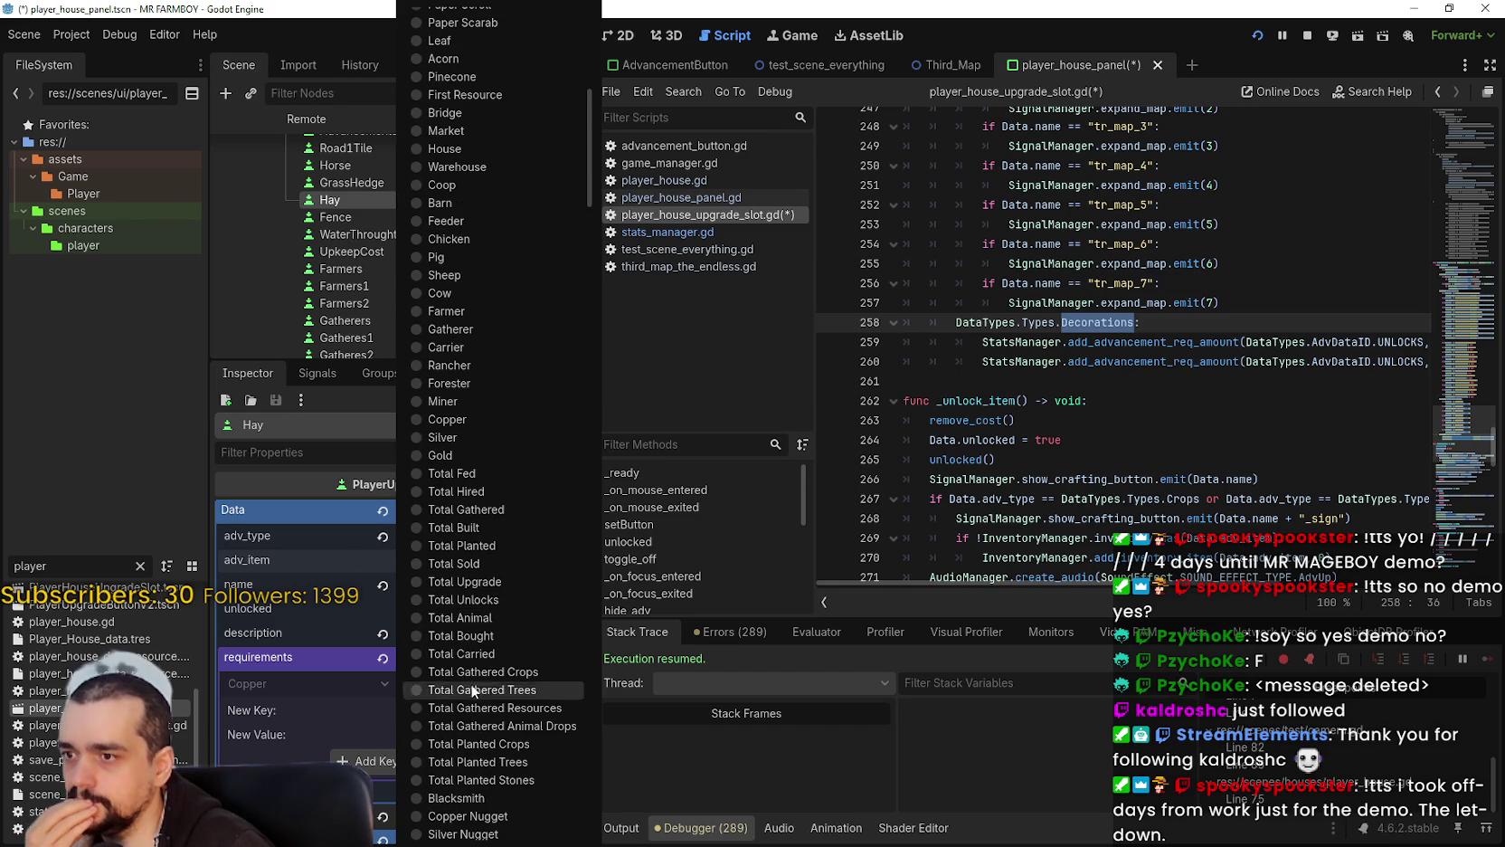
pyautogui.scroll(-2, 462, 362)
pyautogui.scroll(-4, 457, 433)
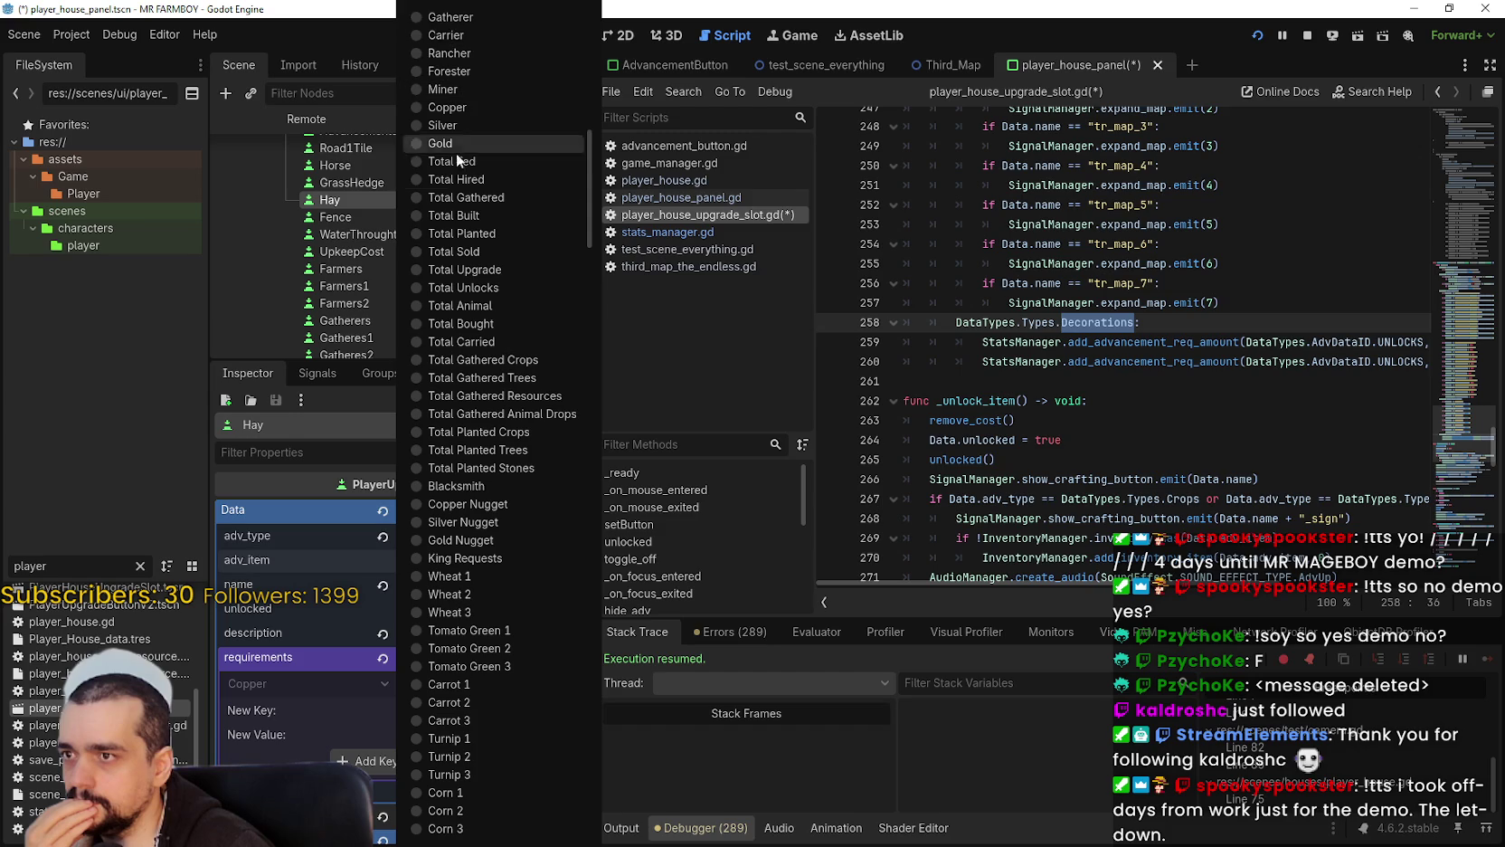
pyautogui.scroll(-4, 474, 97)
pyautogui.scroll(-15, 477, 194)
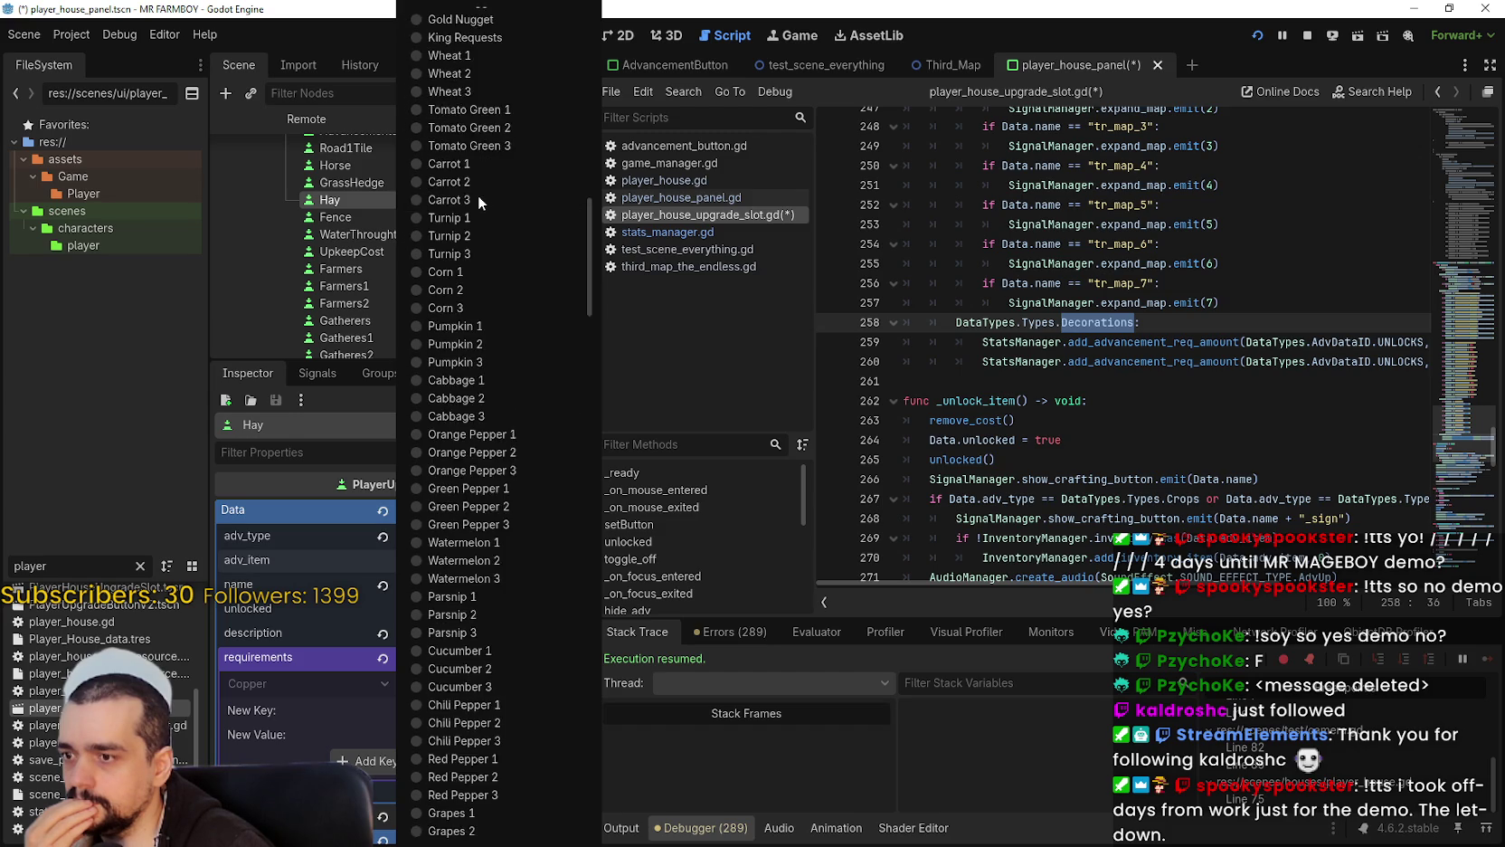
pyautogui.scroll(-4, 512, 436)
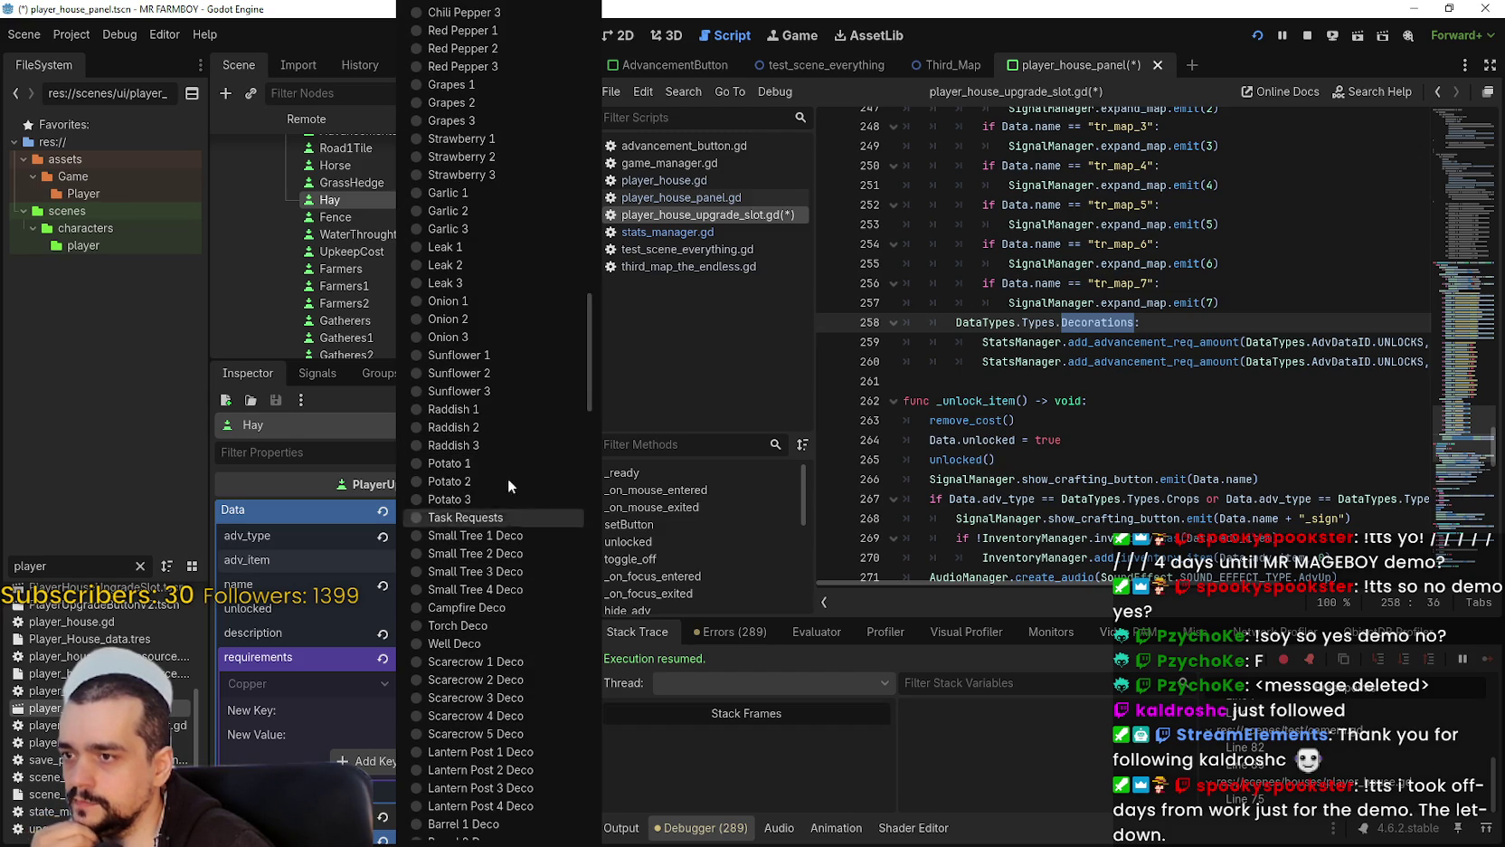
pyautogui.scroll(-6, 502, 796)
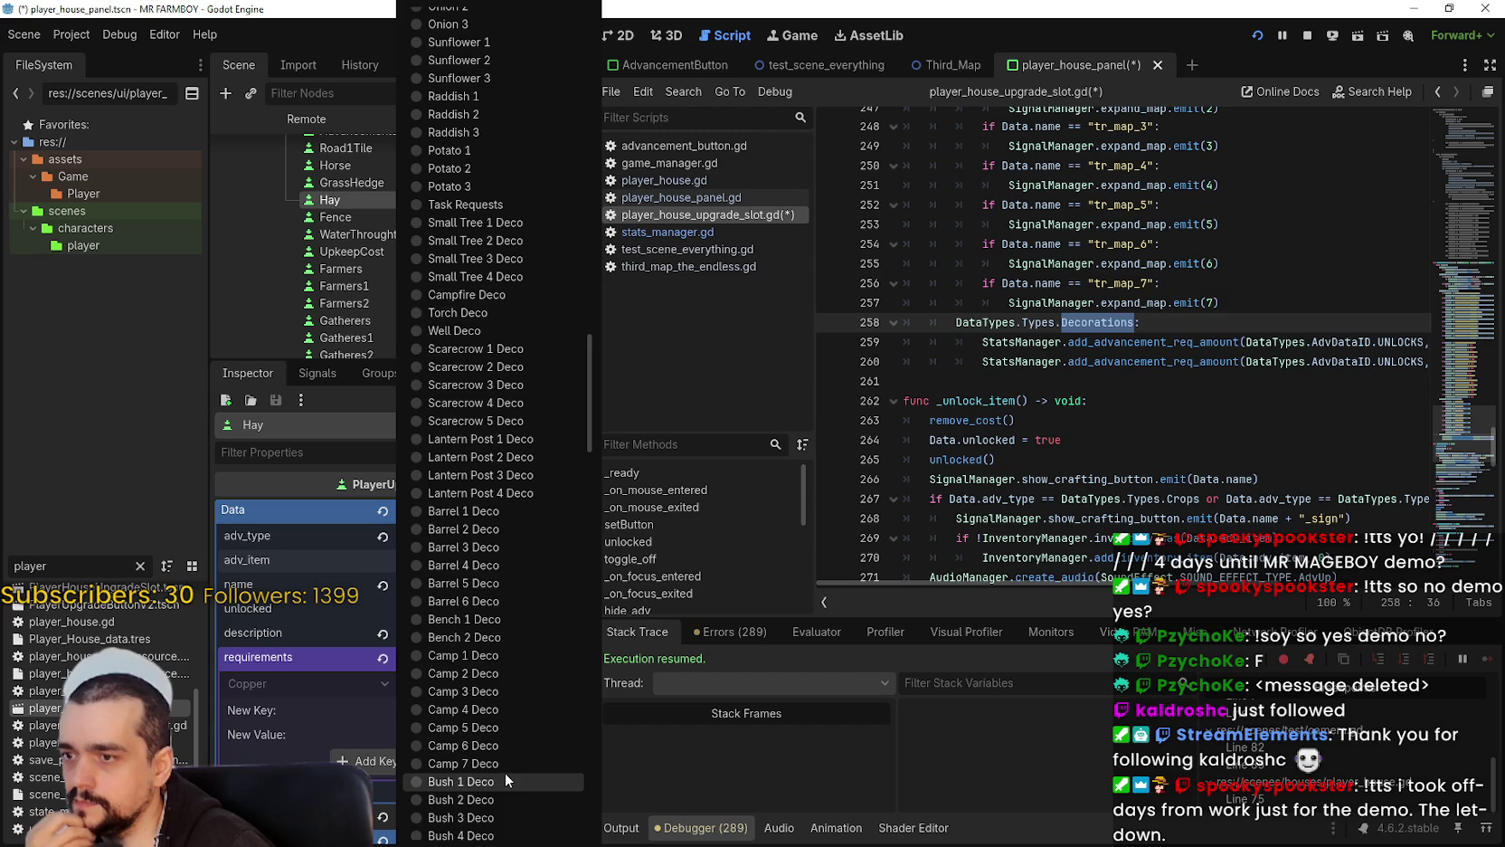
pyautogui.scroll(-6, 505, 772)
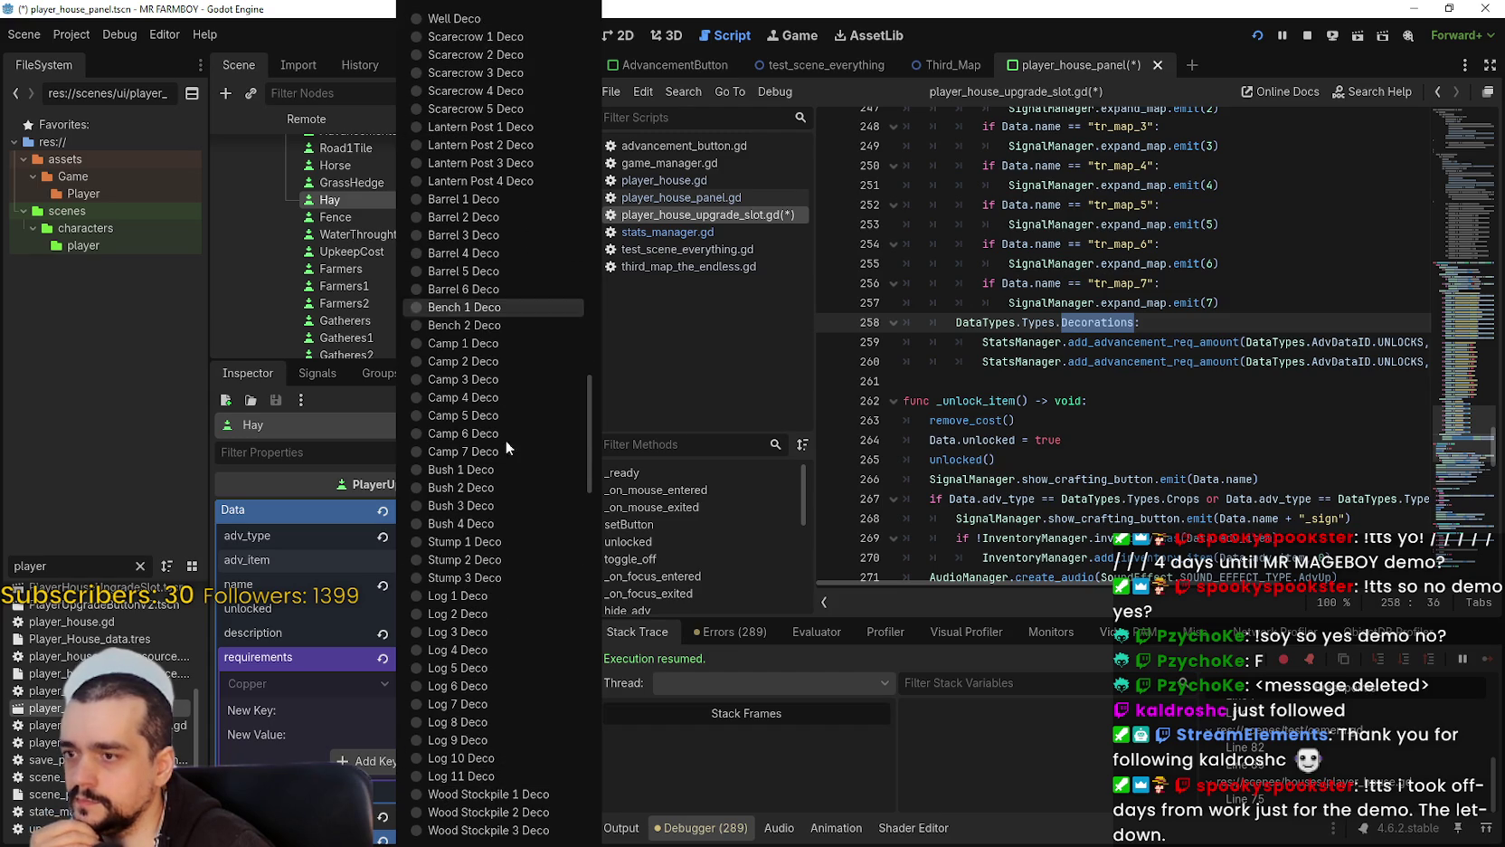
pyautogui.scroll(-2, 501, 695)
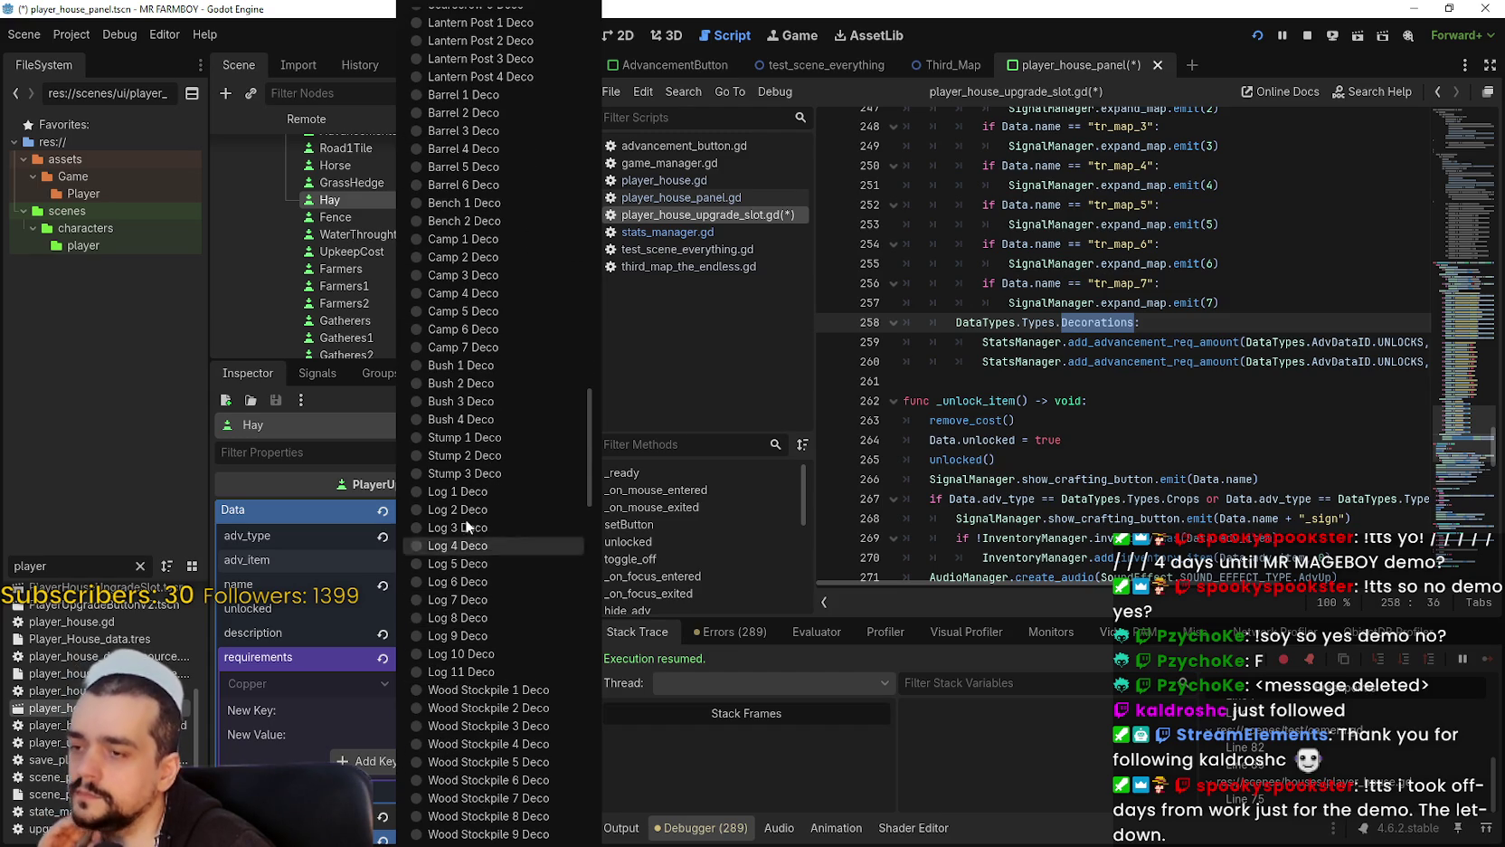
pyautogui.scroll(-4, 462, 465)
pyautogui.scroll(-2, 463, 475)
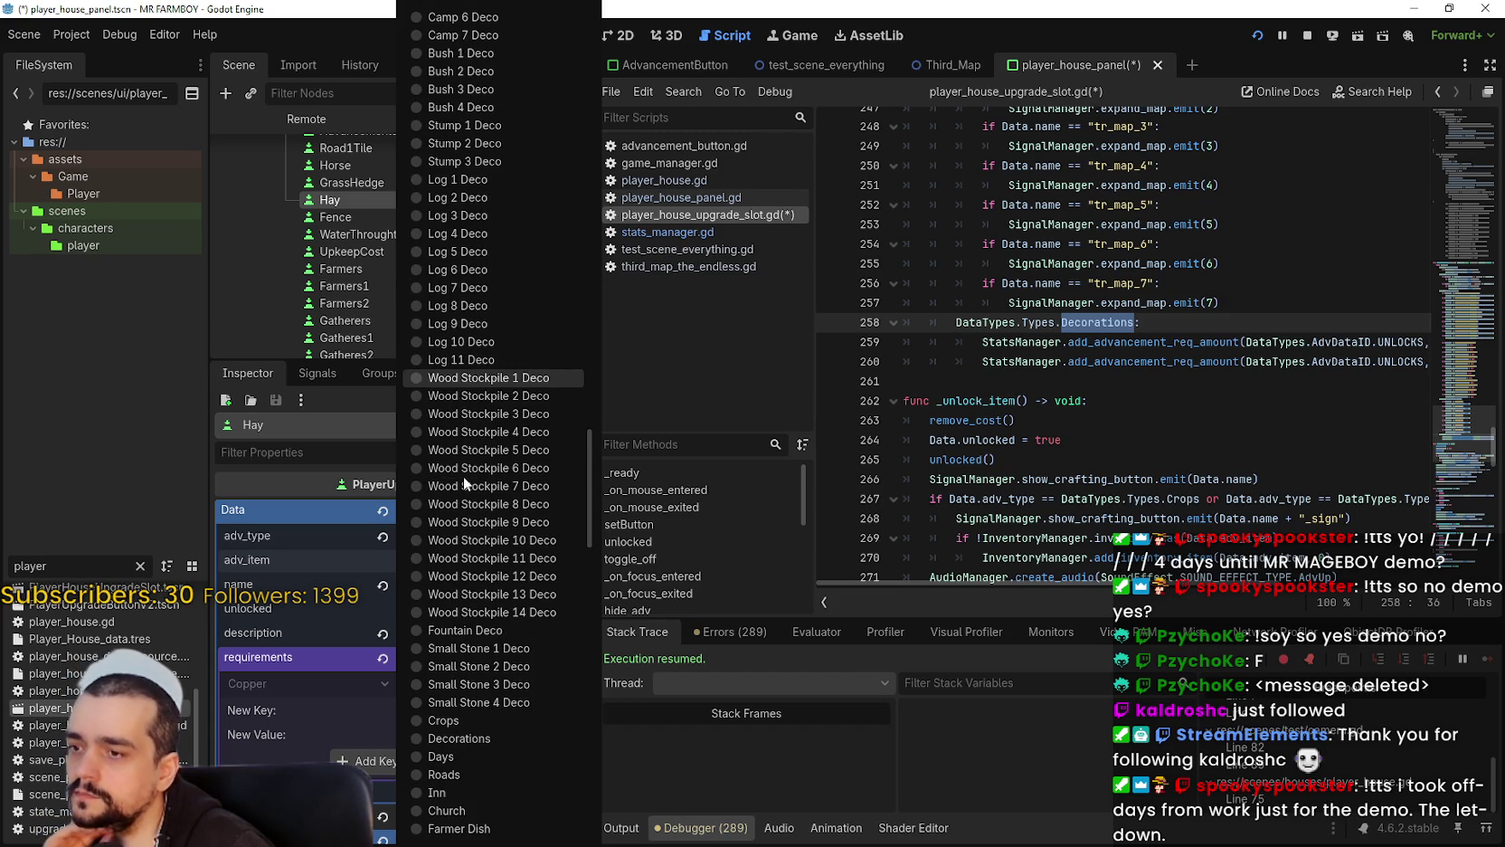
pyautogui.scroll(-5, 463, 476)
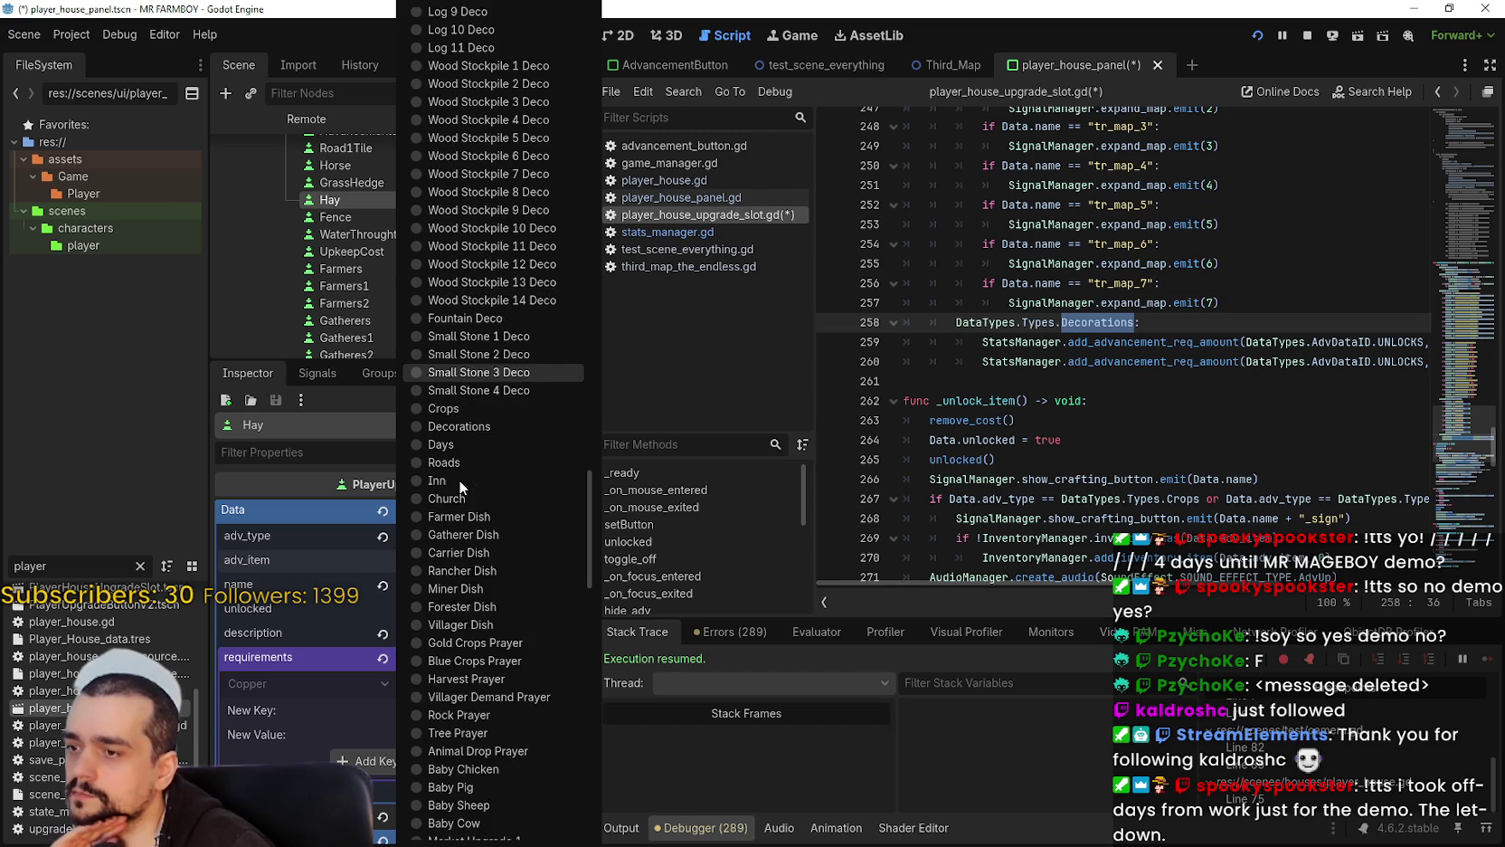
pyautogui.scroll(-5, 520, 543)
pyautogui.scroll(-5, 521, 339)
# Step: Search the advancement item list for Hay, then close it without changing the item
pyautogui.moveTo(589, 641)
pyautogui.mouseDown()
pyautogui.moveTo(599, 807)
pyautogui.moveTo(611, 242)
pyautogui.mouseUp()
pyautogui.scroll(10, 539, 188)
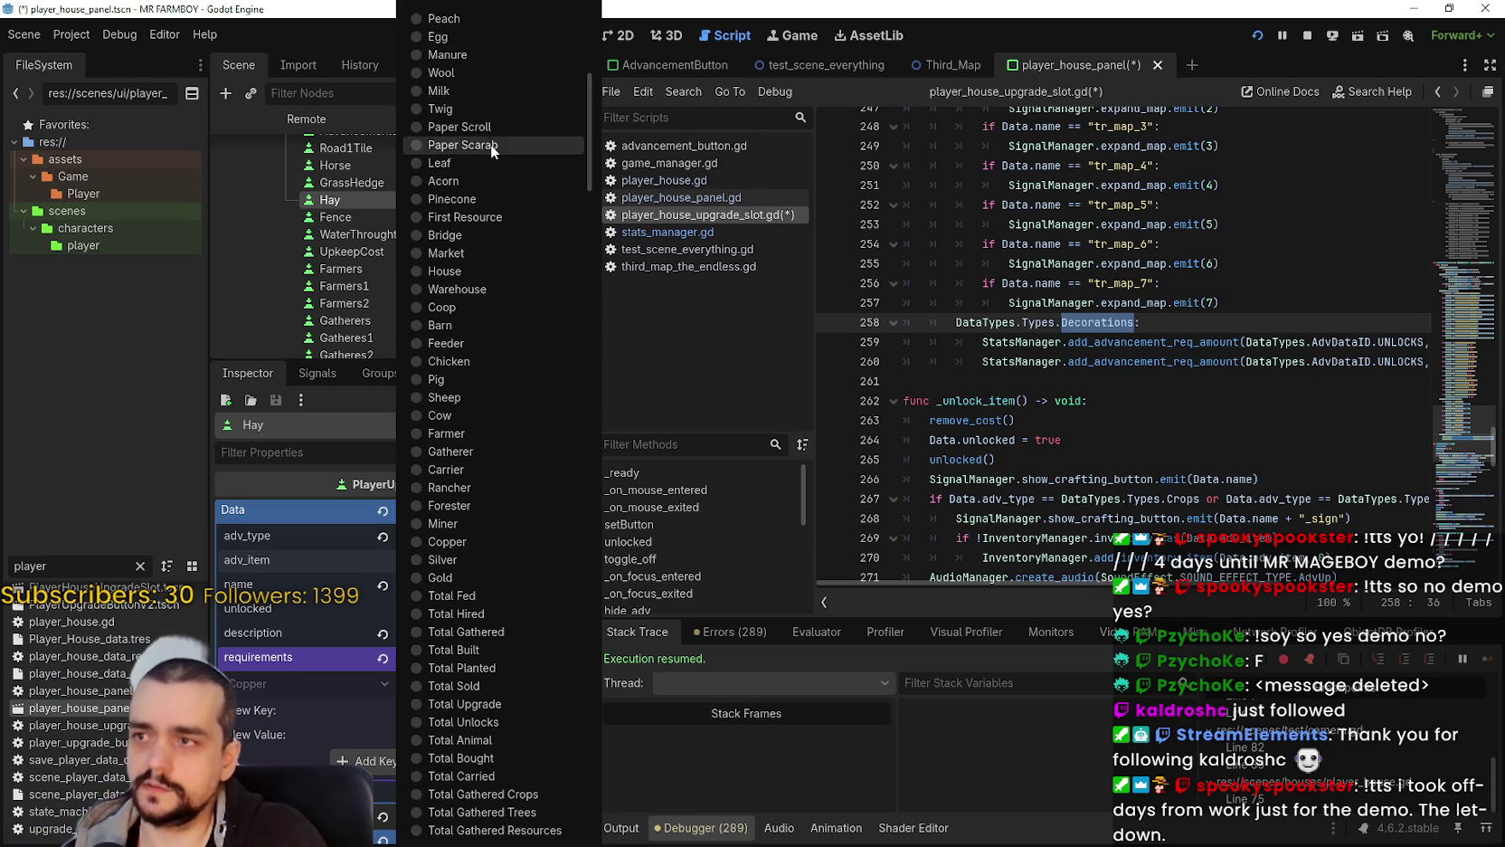
pyautogui.scroll(8, 488, 131)
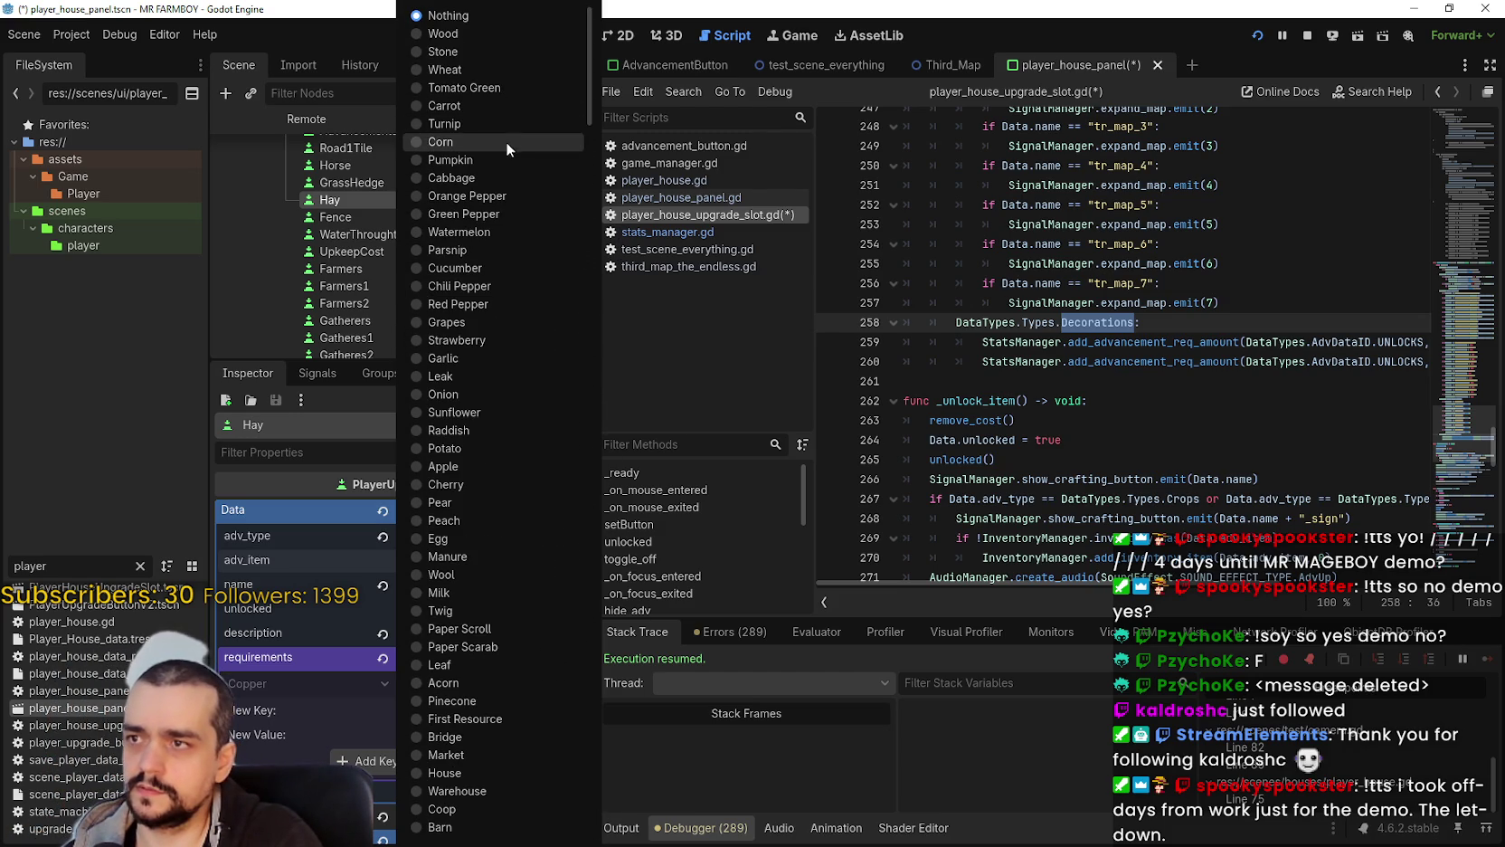
pyautogui.write('ha')
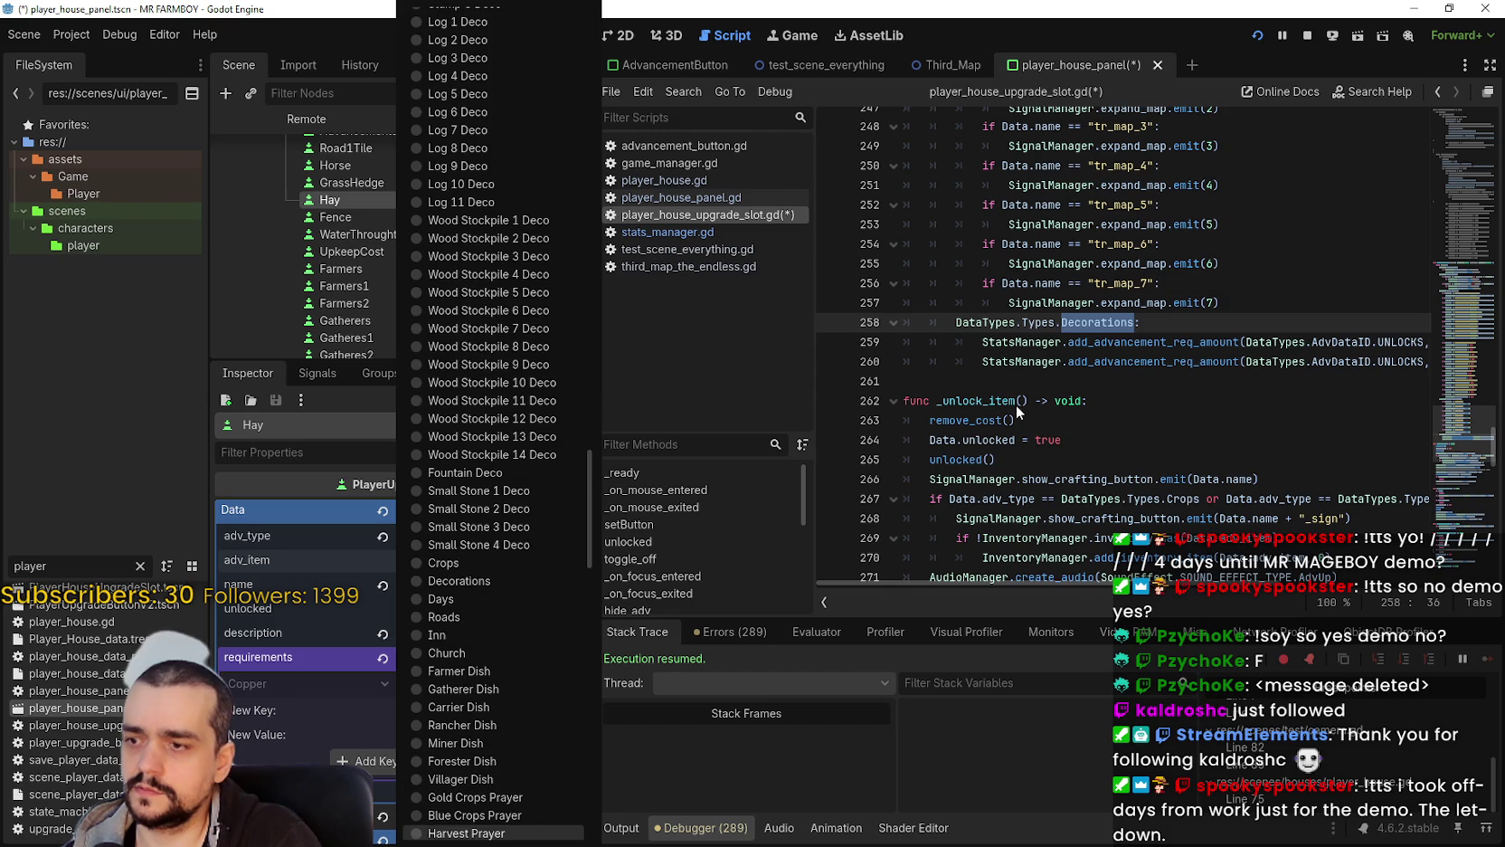
pyautogui.write('hay')
pyautogui.write('ha')
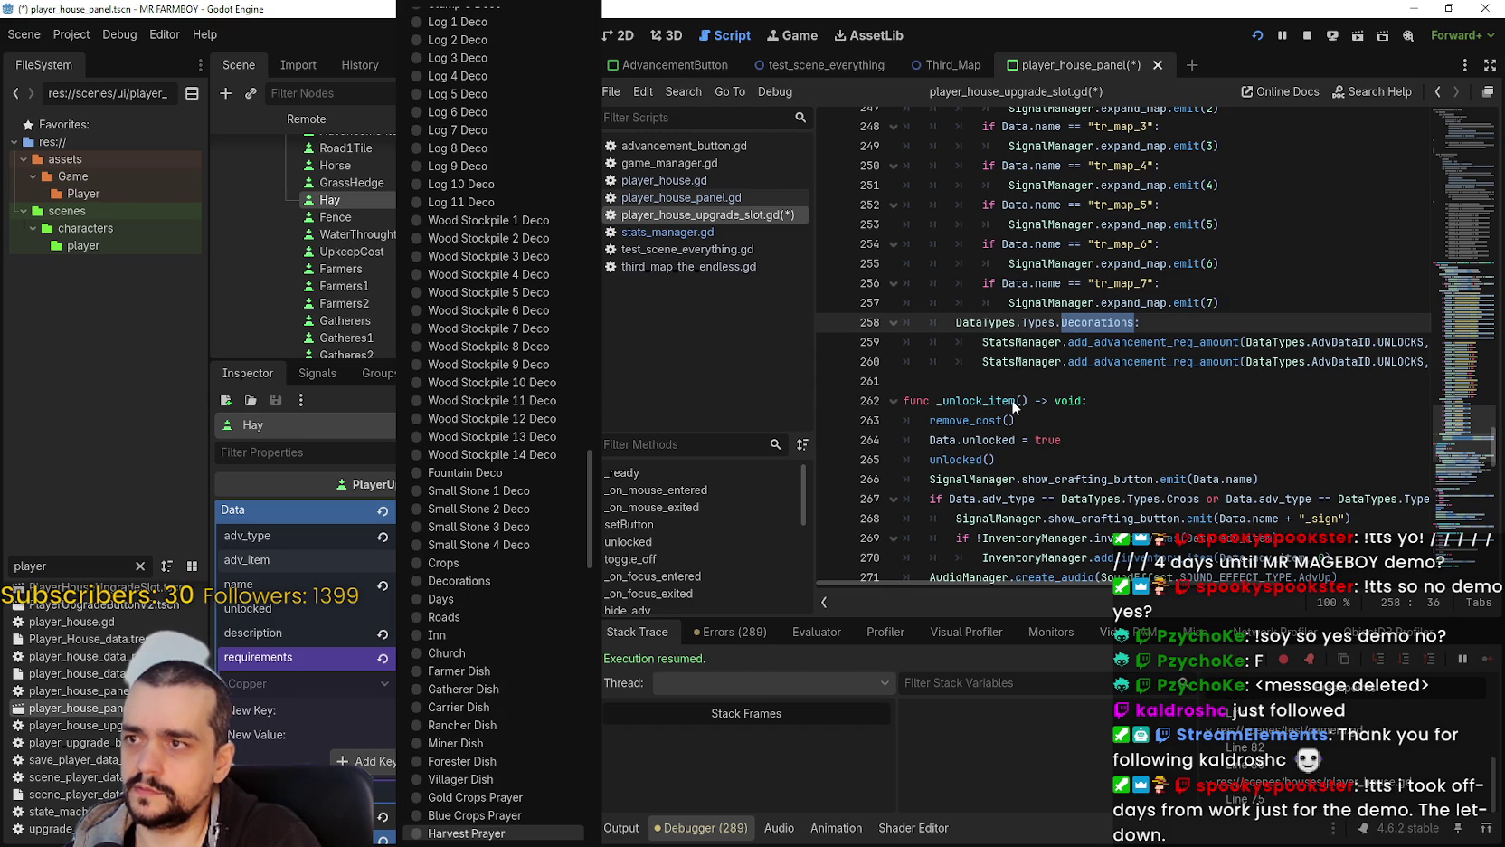
pyautogui.write('y')
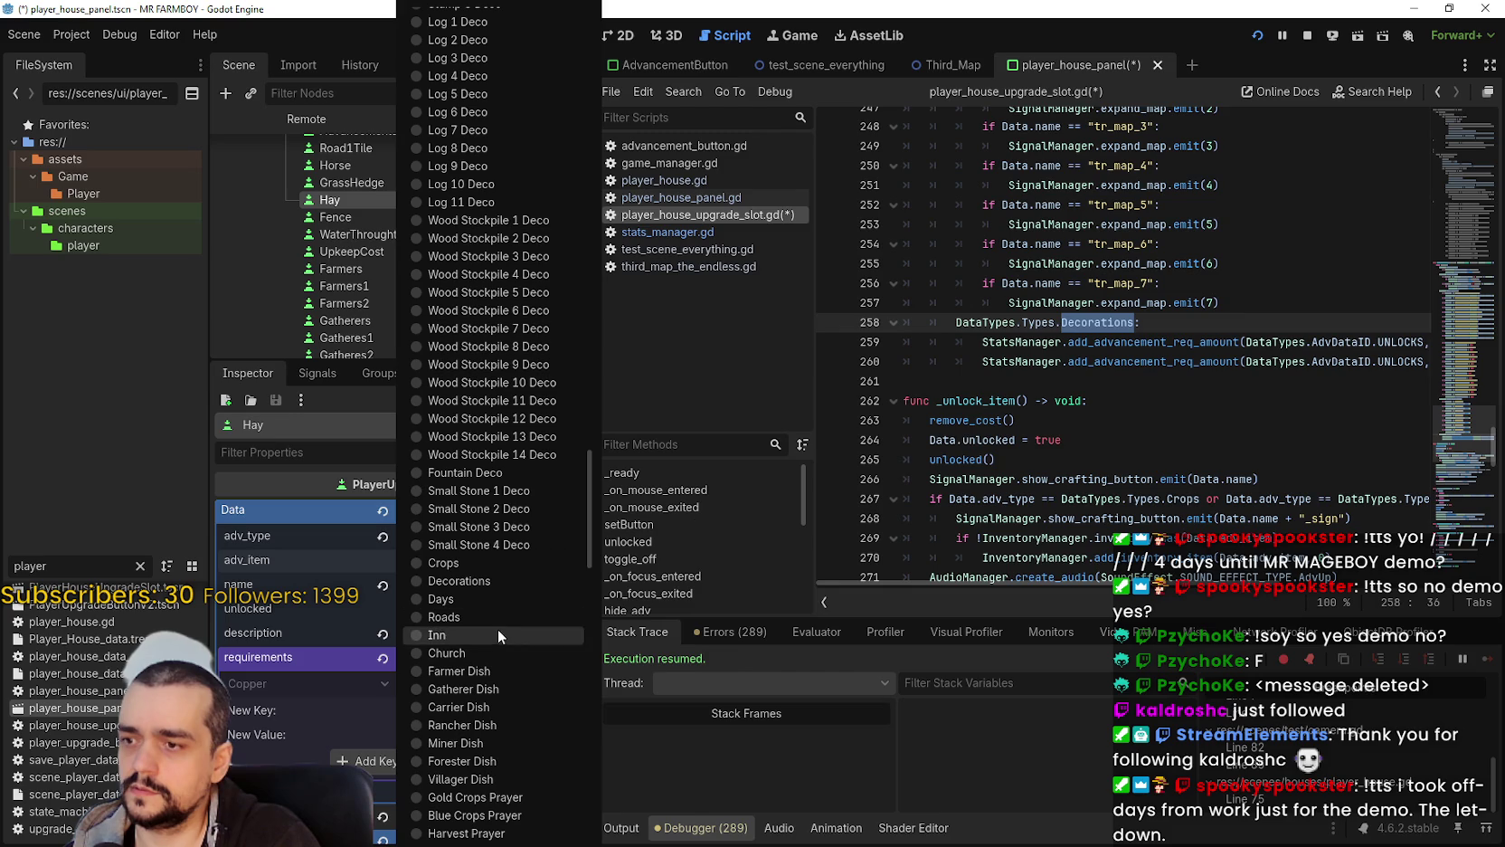
pyautogui.scroll(-3, 471, 585)
pyautogui.scroll(-3, 541, 588)
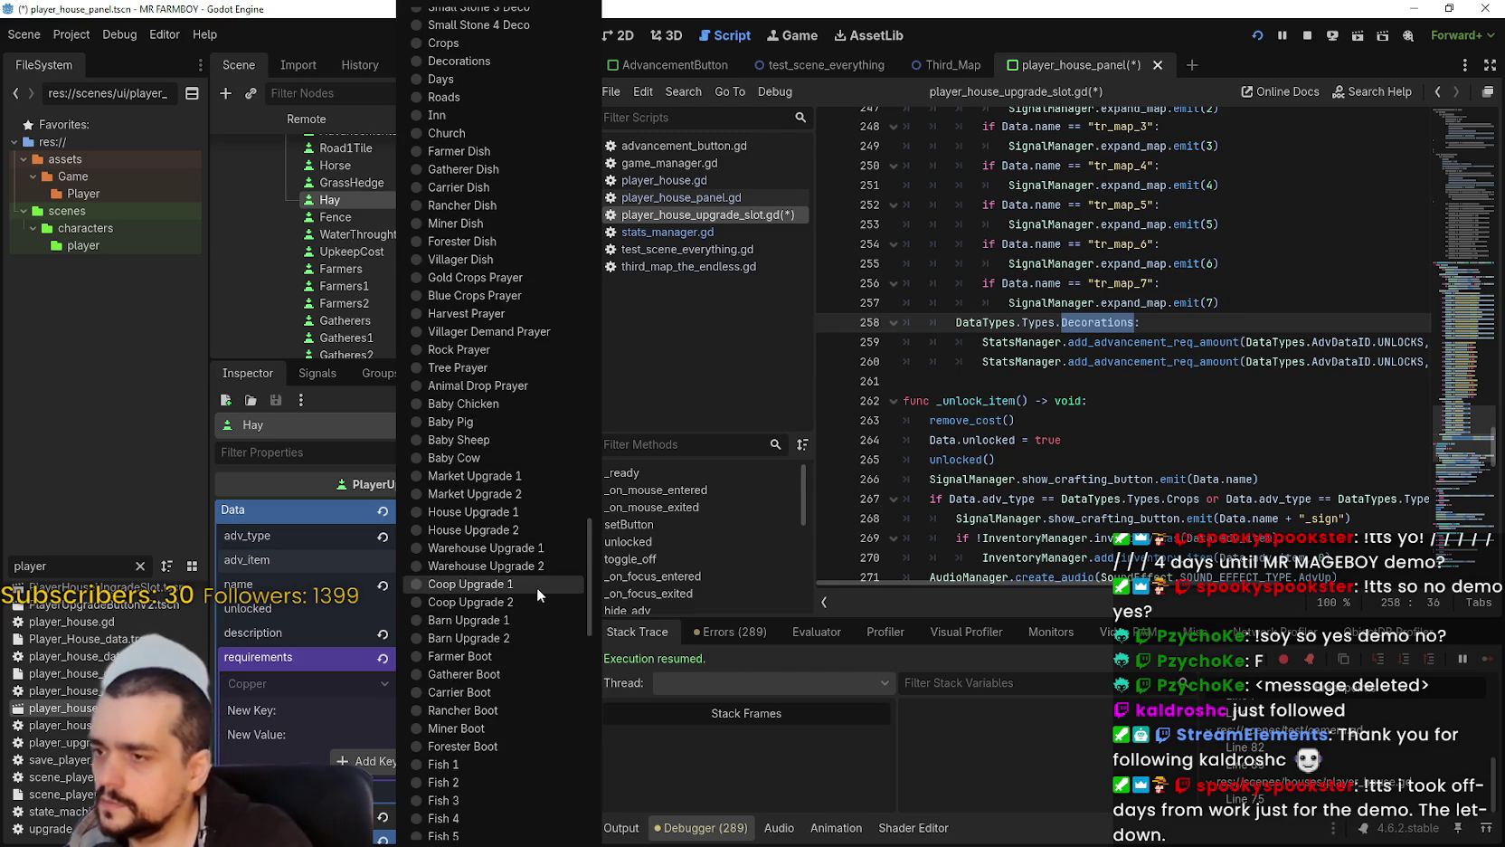
pyautogui.scroll(-2, 539, 515)
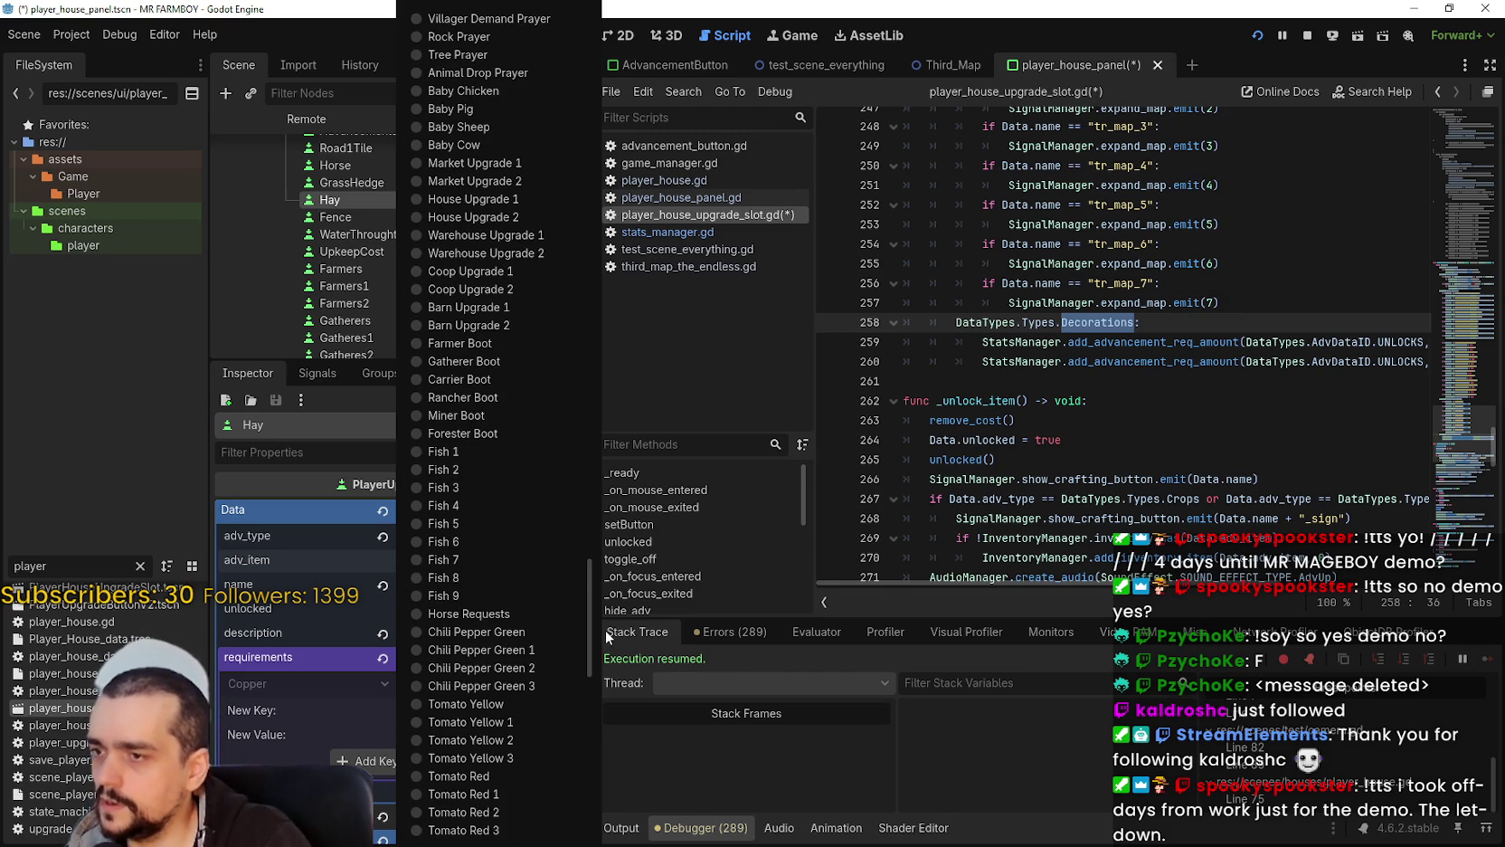
pyautogui.moveTo(591, 622)
pyautogui.mouseDown()
pyautogui.moveTo(599, 716)
pyautogui.moveTo(585, 768)
pyautogui.moveTo(602, 593)
pyautogui.mouseUp()
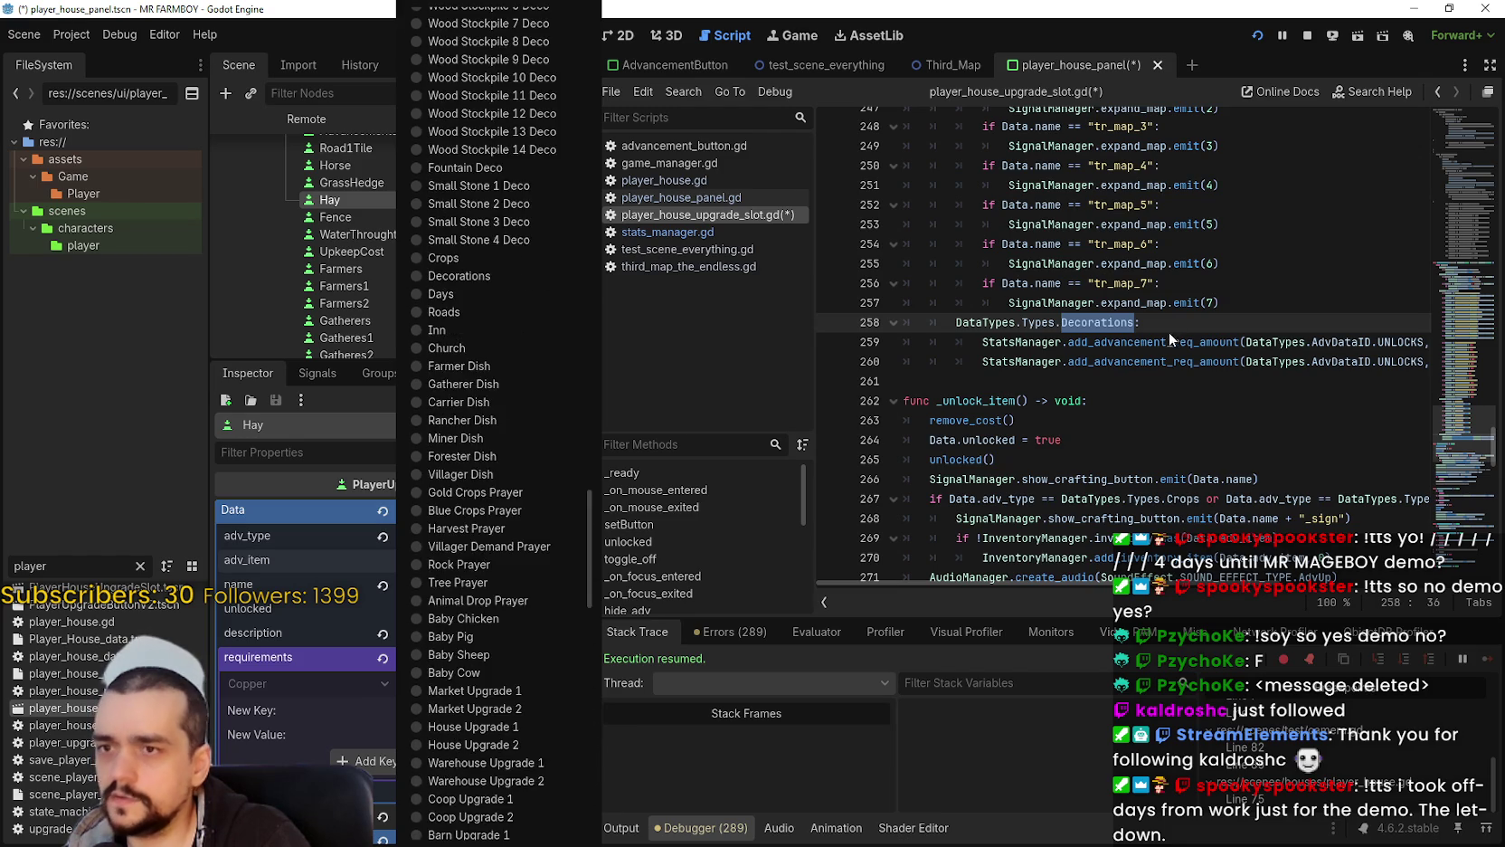
pyautogui.click(1175, 303)
pyautogui.click(1163, 166)
# Step: Filter the FileSystem dock with 'adva' to bring up the AdvancementSystem scene
pyautogui.doubleClick(84, 566)
pyautogui.write('adva')
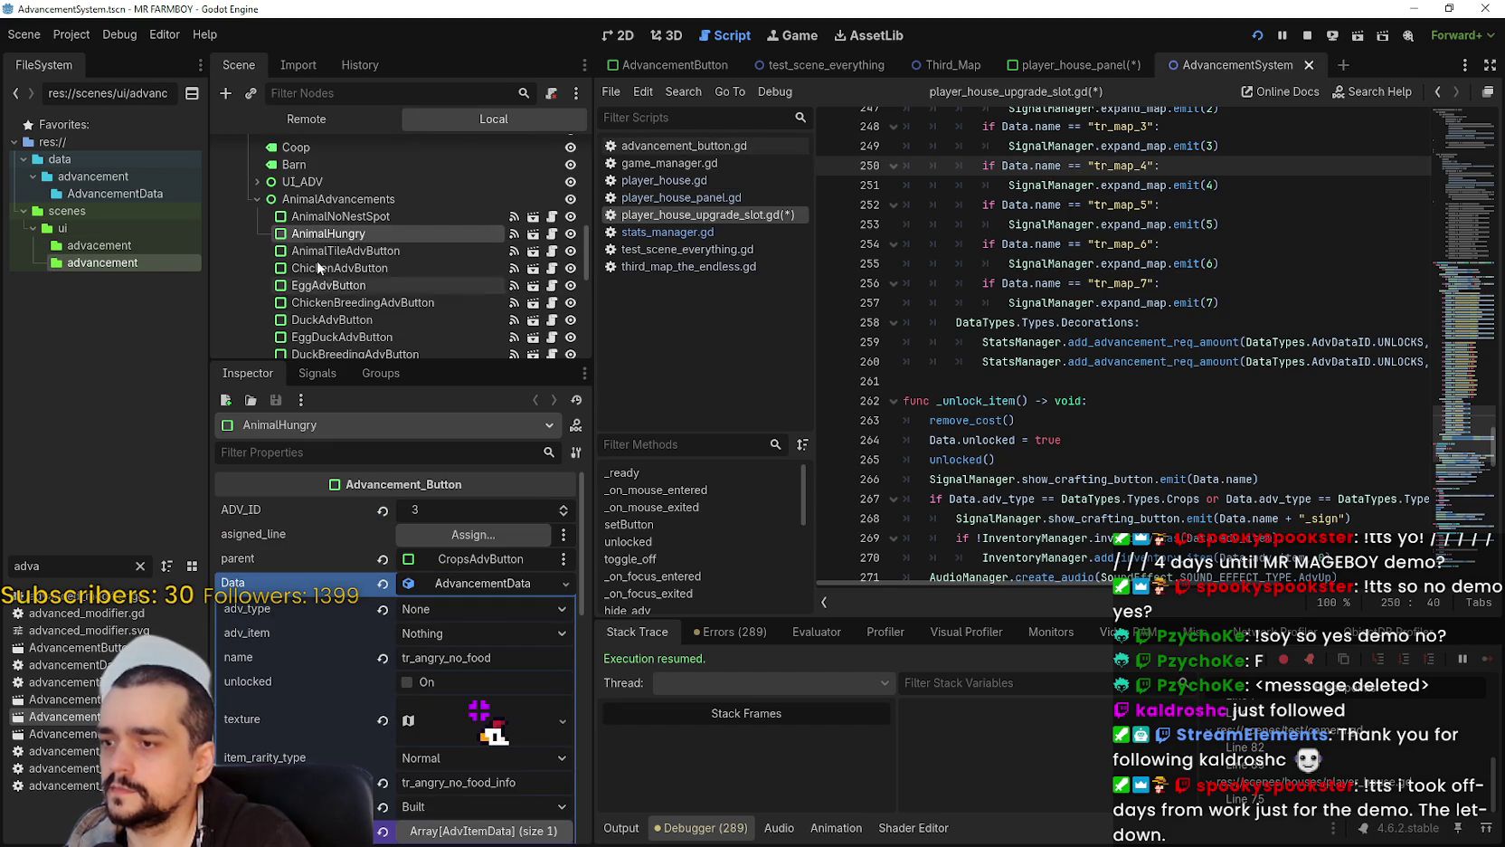
pyautogui.scroll(-1, 395, 262)
pyautogui.scroll(2, 411, 282)
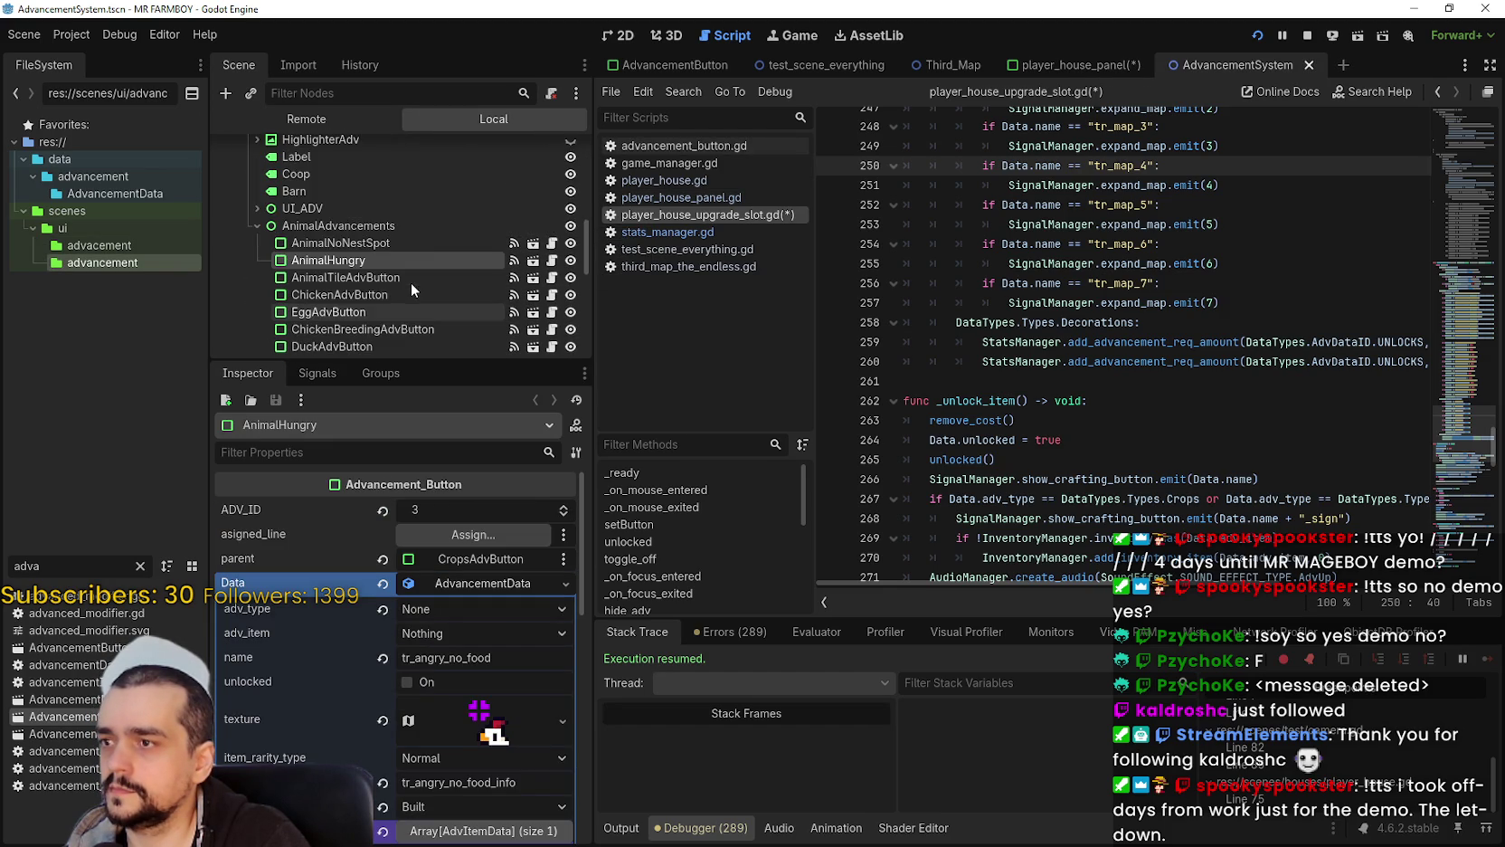
# Step: Expand AdvancementsBuildings > BuildingAdvancements, inspect FenceAdvButton, then return to player_house_panel
pyautogui.click(258, 226)
pyautogui.scroll(3, 365, 285)
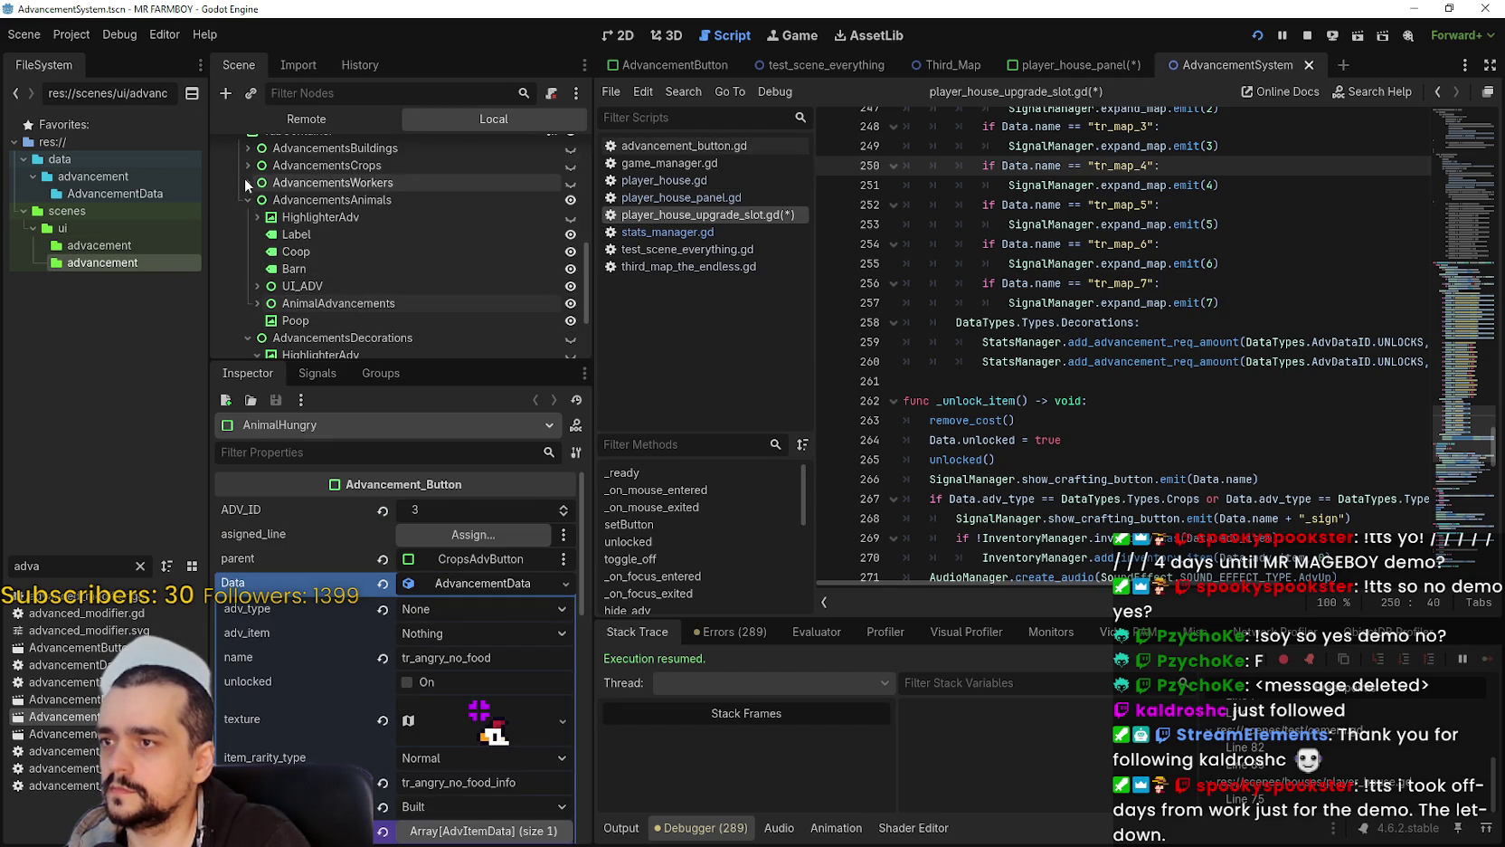
pyautogui.click(246, 148)
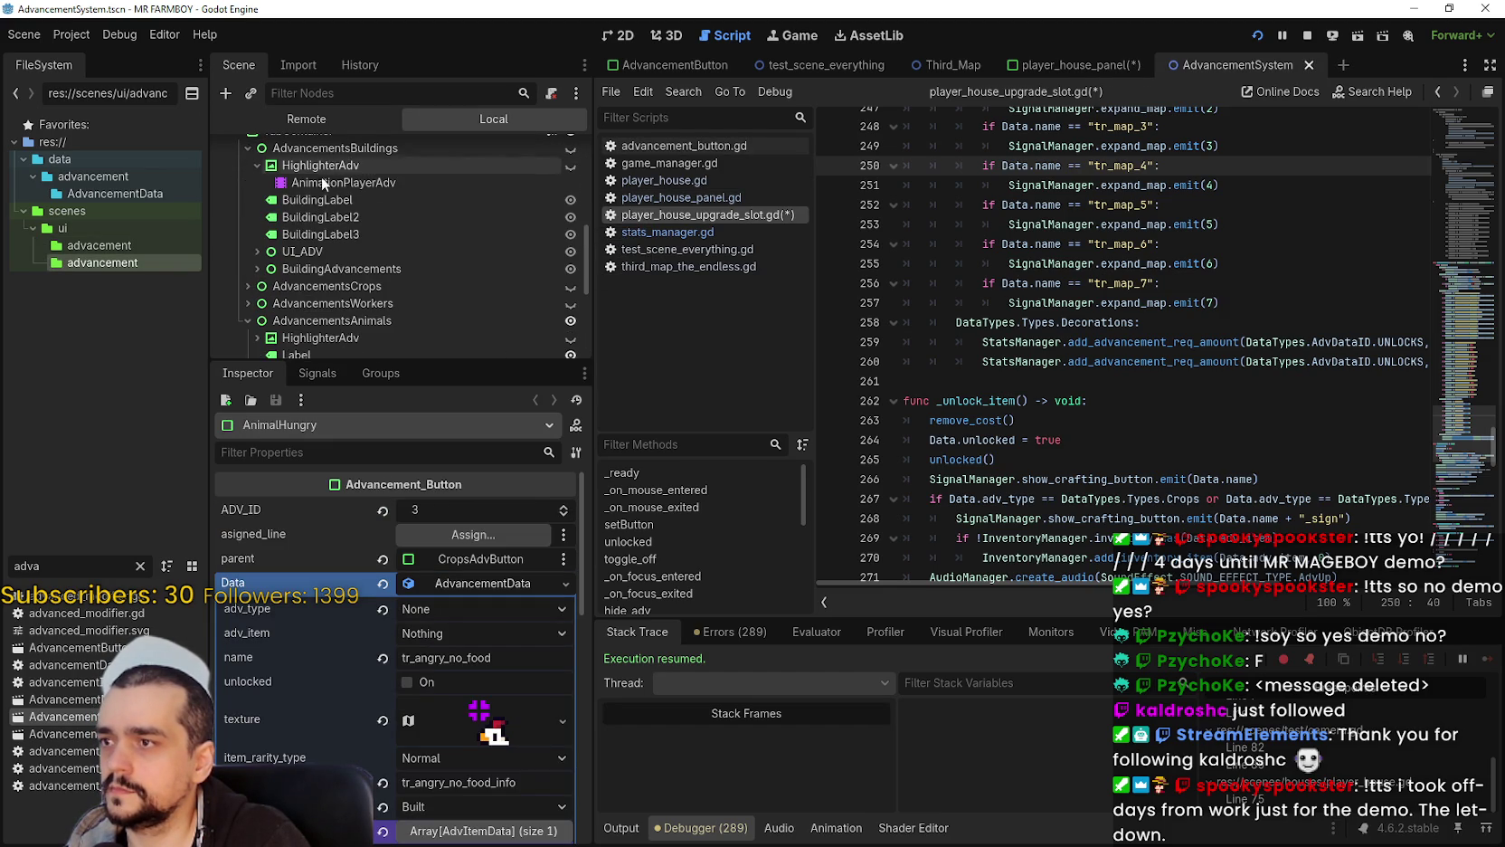
pyautogui.click(257, 269)
pyautogui.scroll(-3, 407, 262)
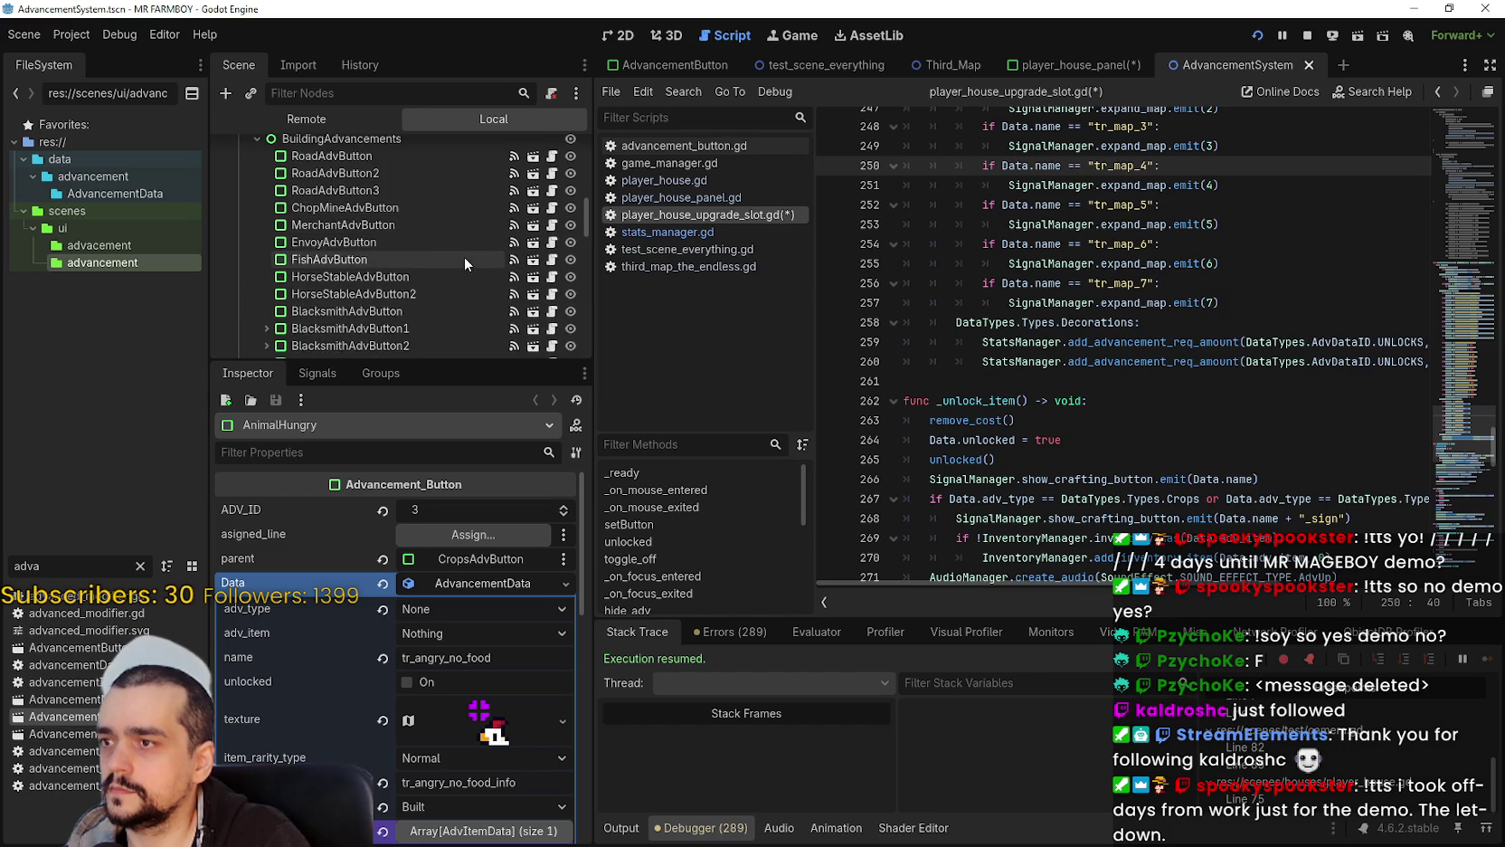
pyautogui.scroll(-5, 465, 256)
pyautogui.scroll(-3, 368, 286)
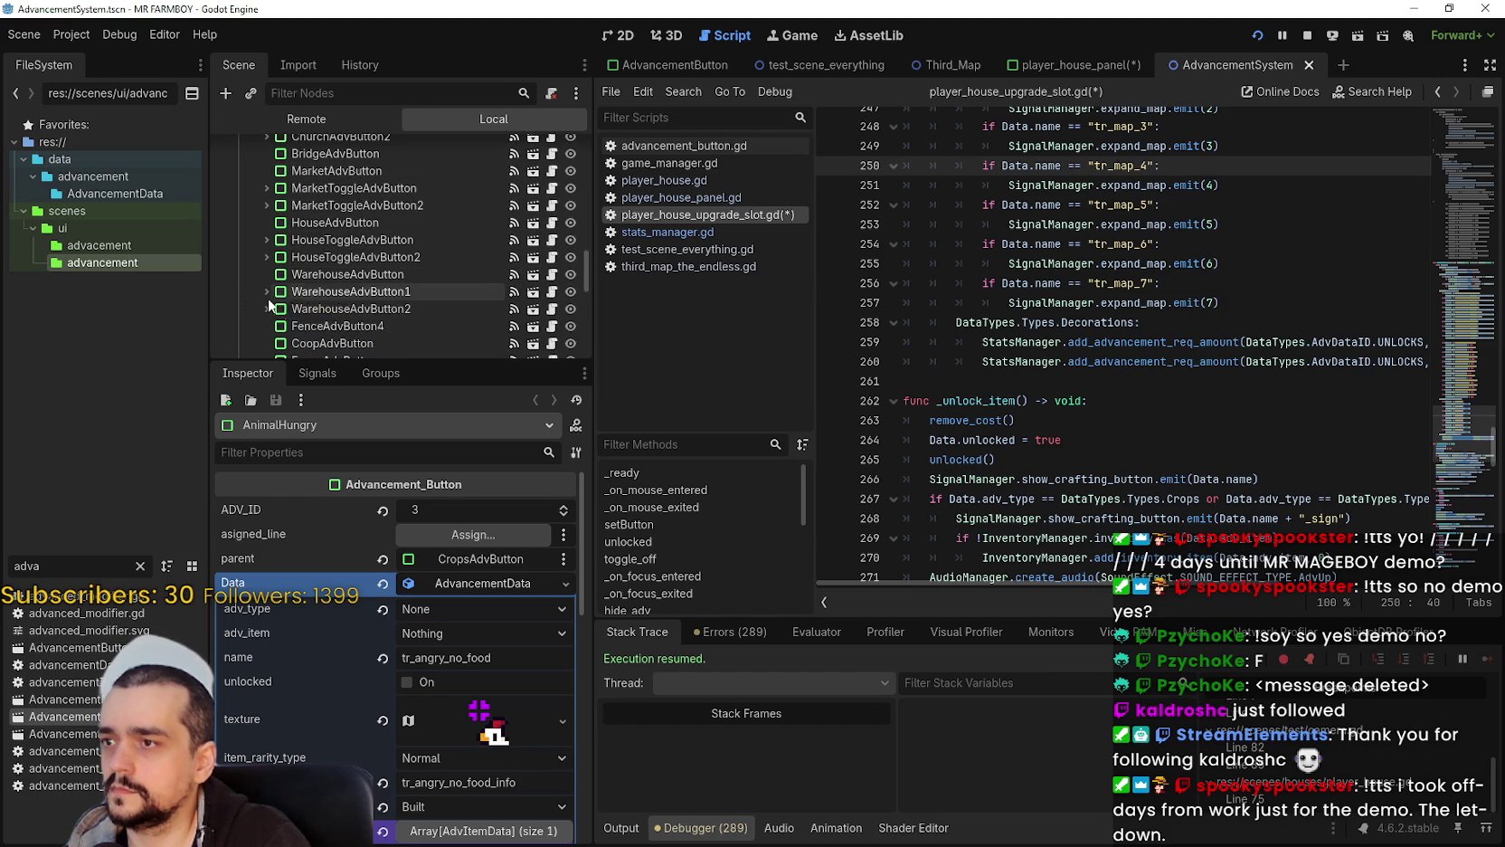
pyautogui.scroll(-2, 272, 299)
pyautogui.click(325, 258)
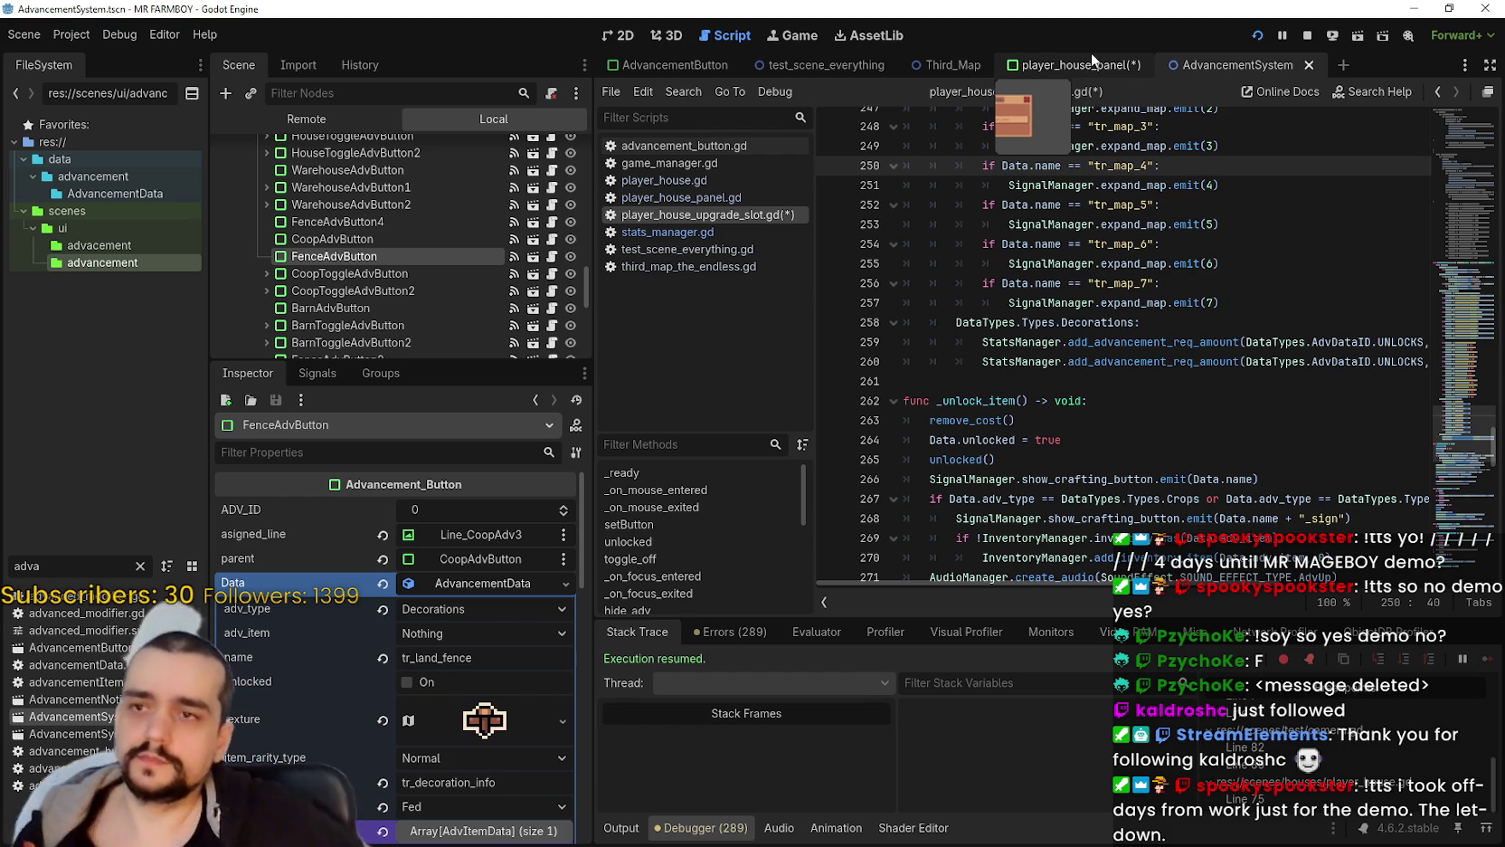
pyautogui.click(1092, 55)
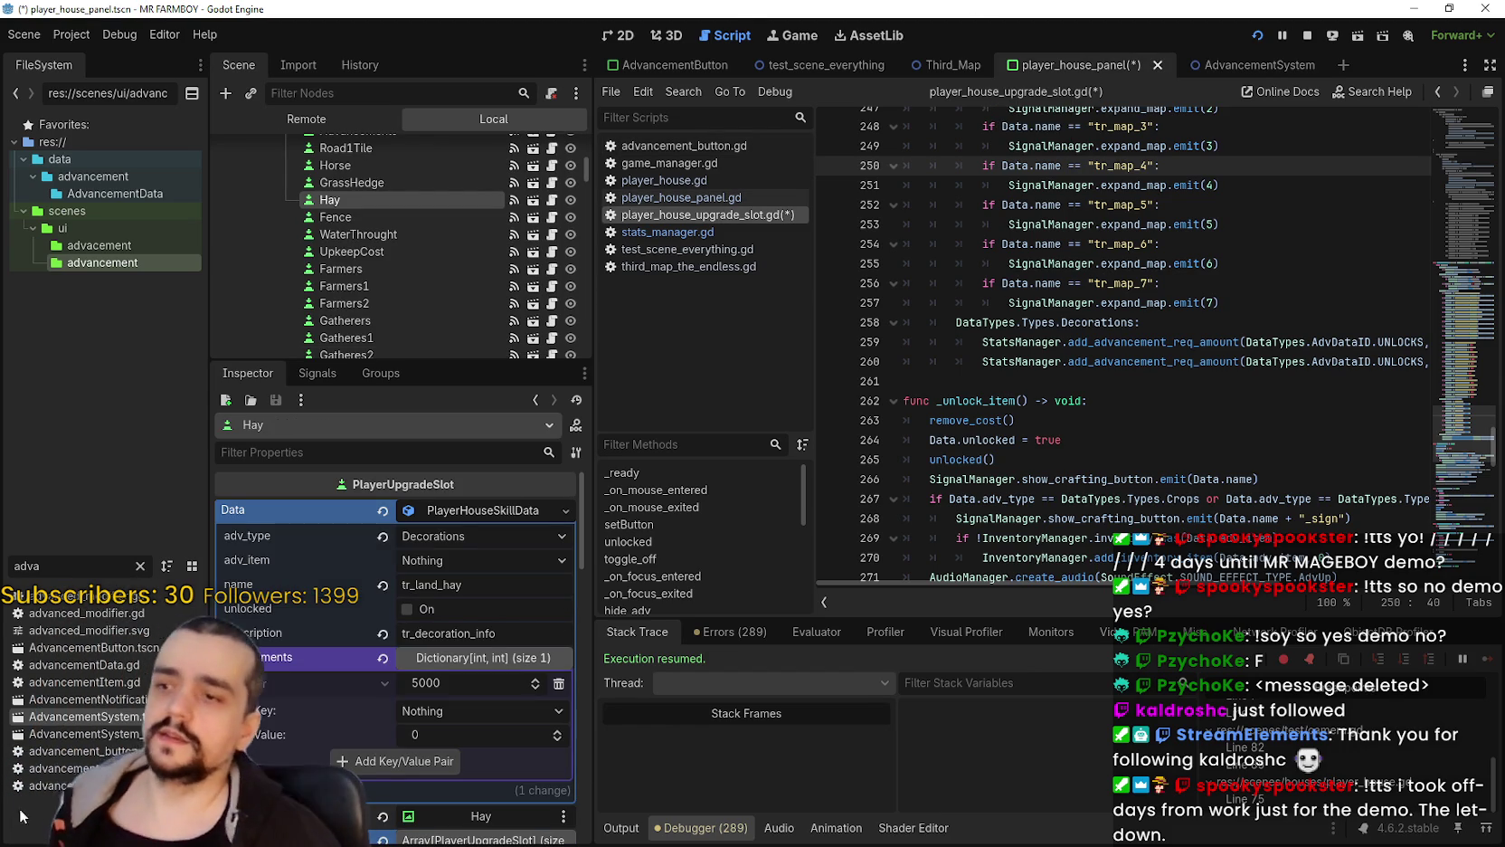
# Step: Set the GrassHedge slot's adv_type to Decorations, comparing against the Hay slot
pyautogui.scroll(-1, 431, 209)
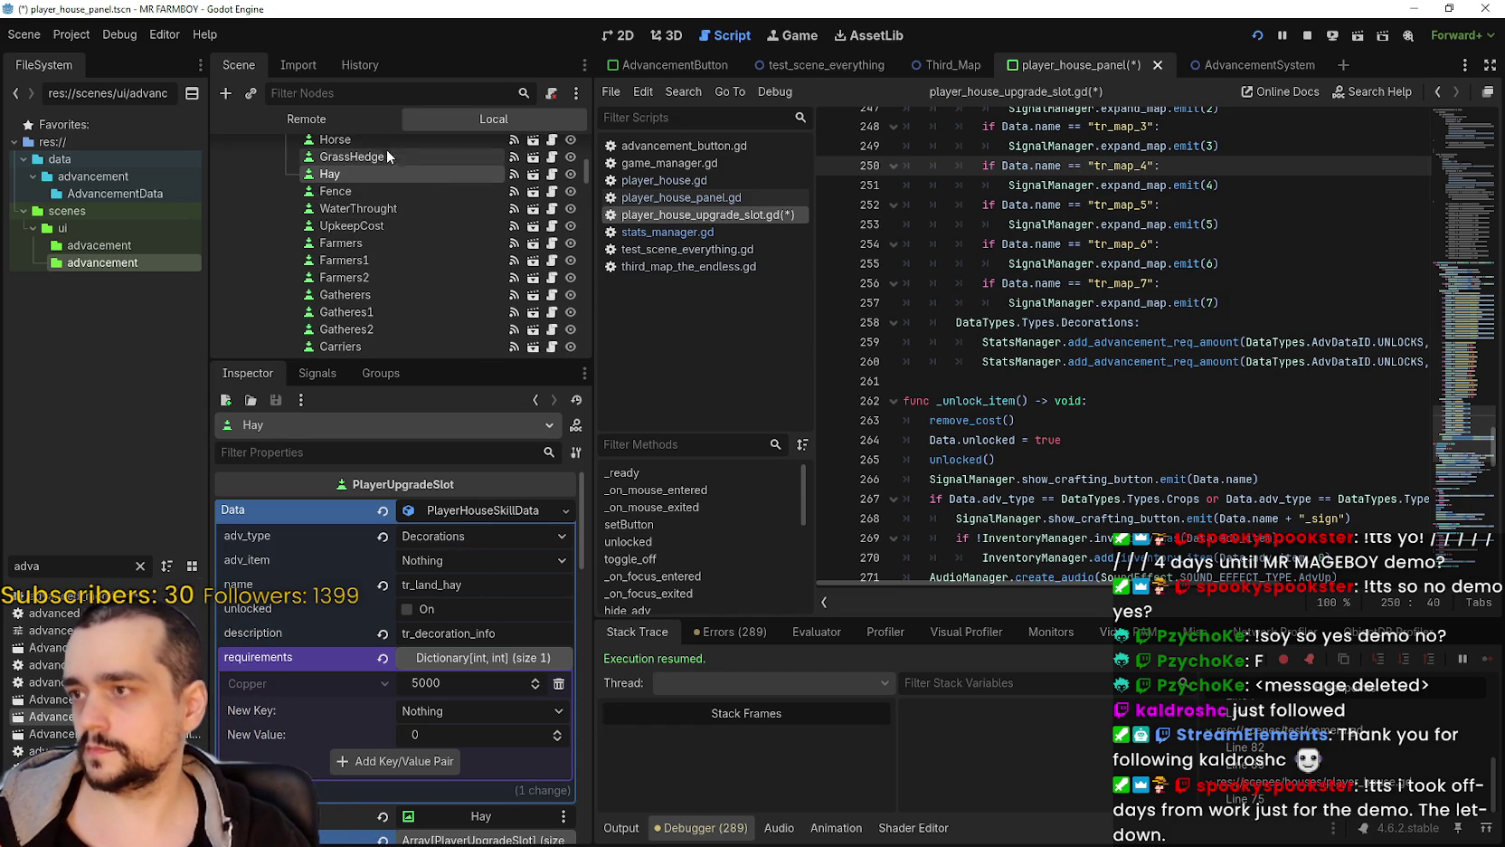
pyautogui.scroll(2, 389, 181)
pyautogui.click(403, 209)
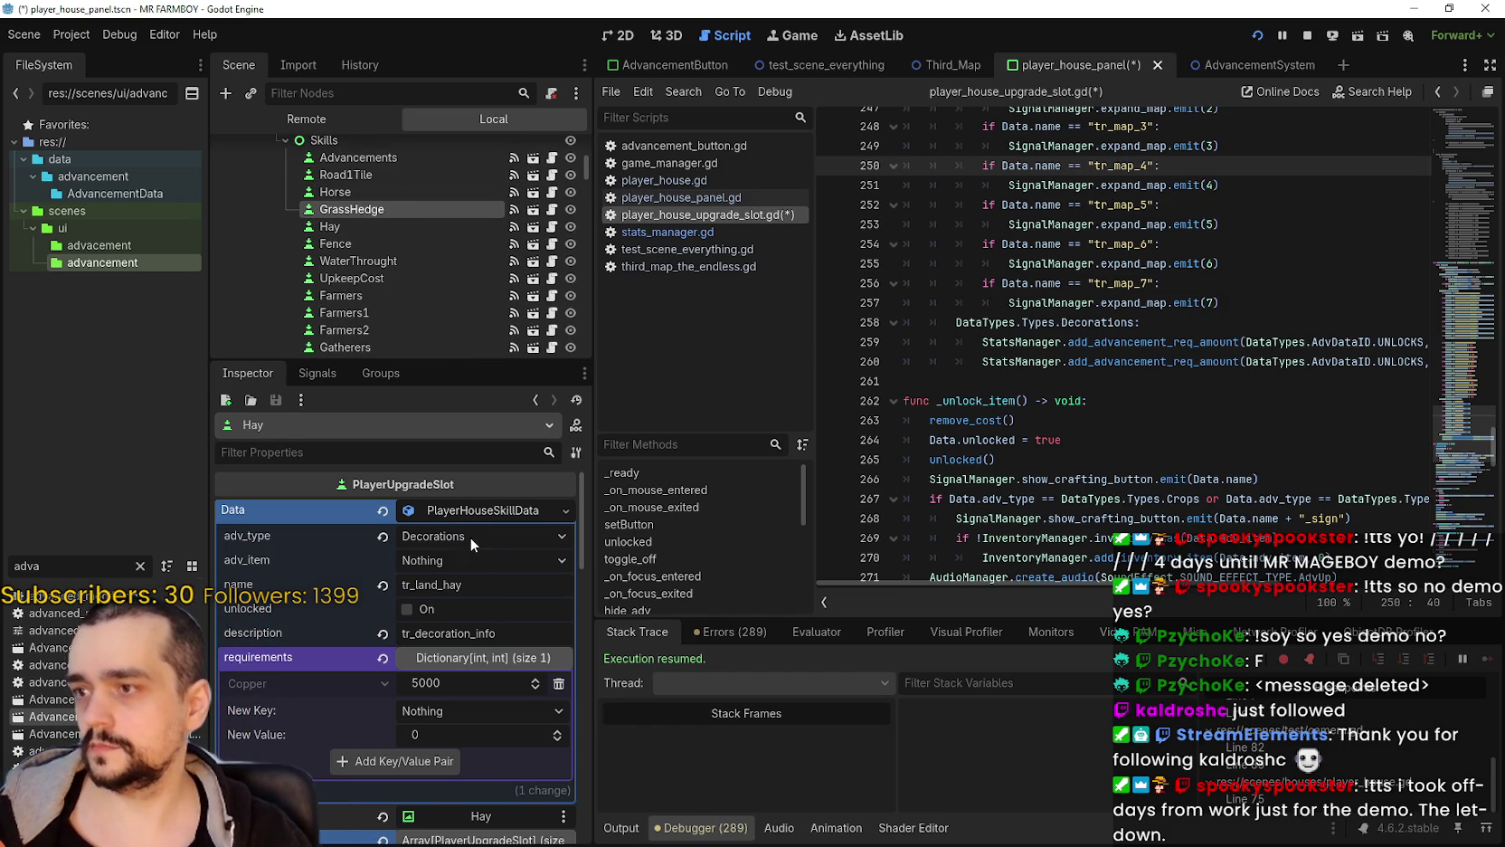
pyautogui.click(465, 538)
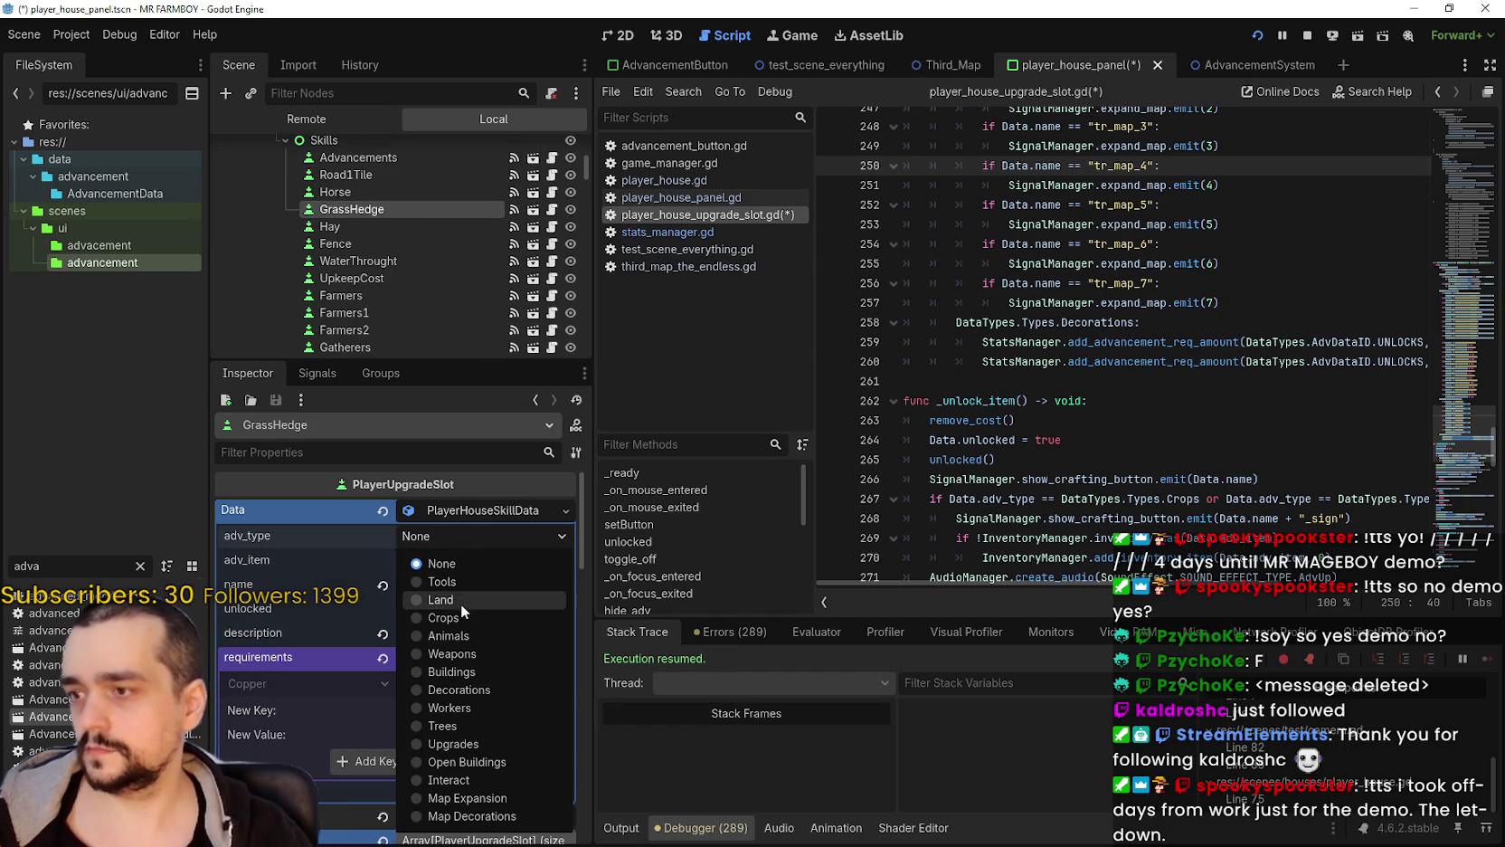
pyautogui.click(481, 695)
pyautogui.scroll(3, 447, 232)
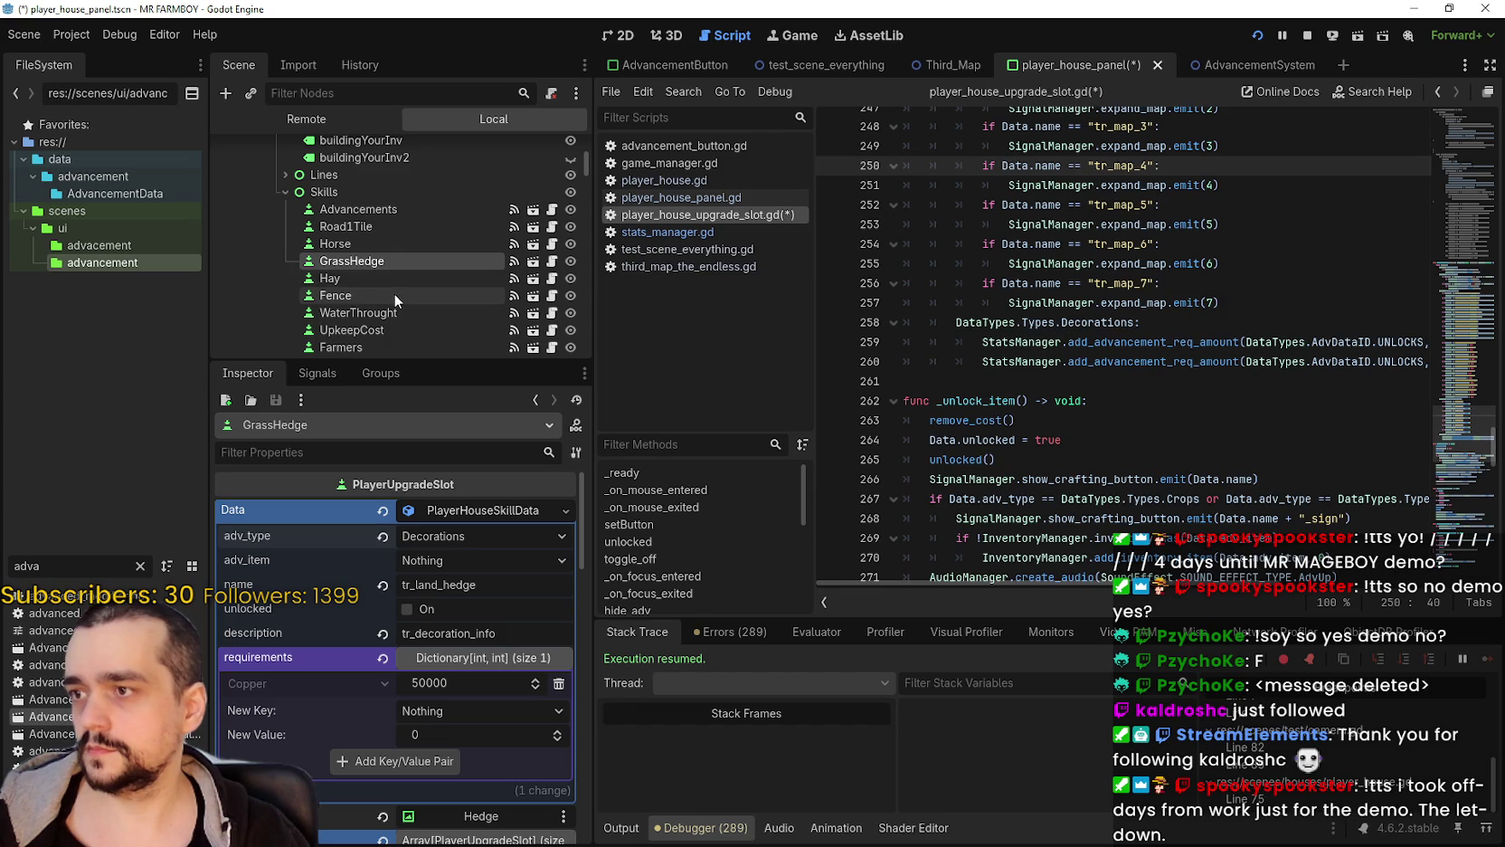
pyautogui.press('Down')
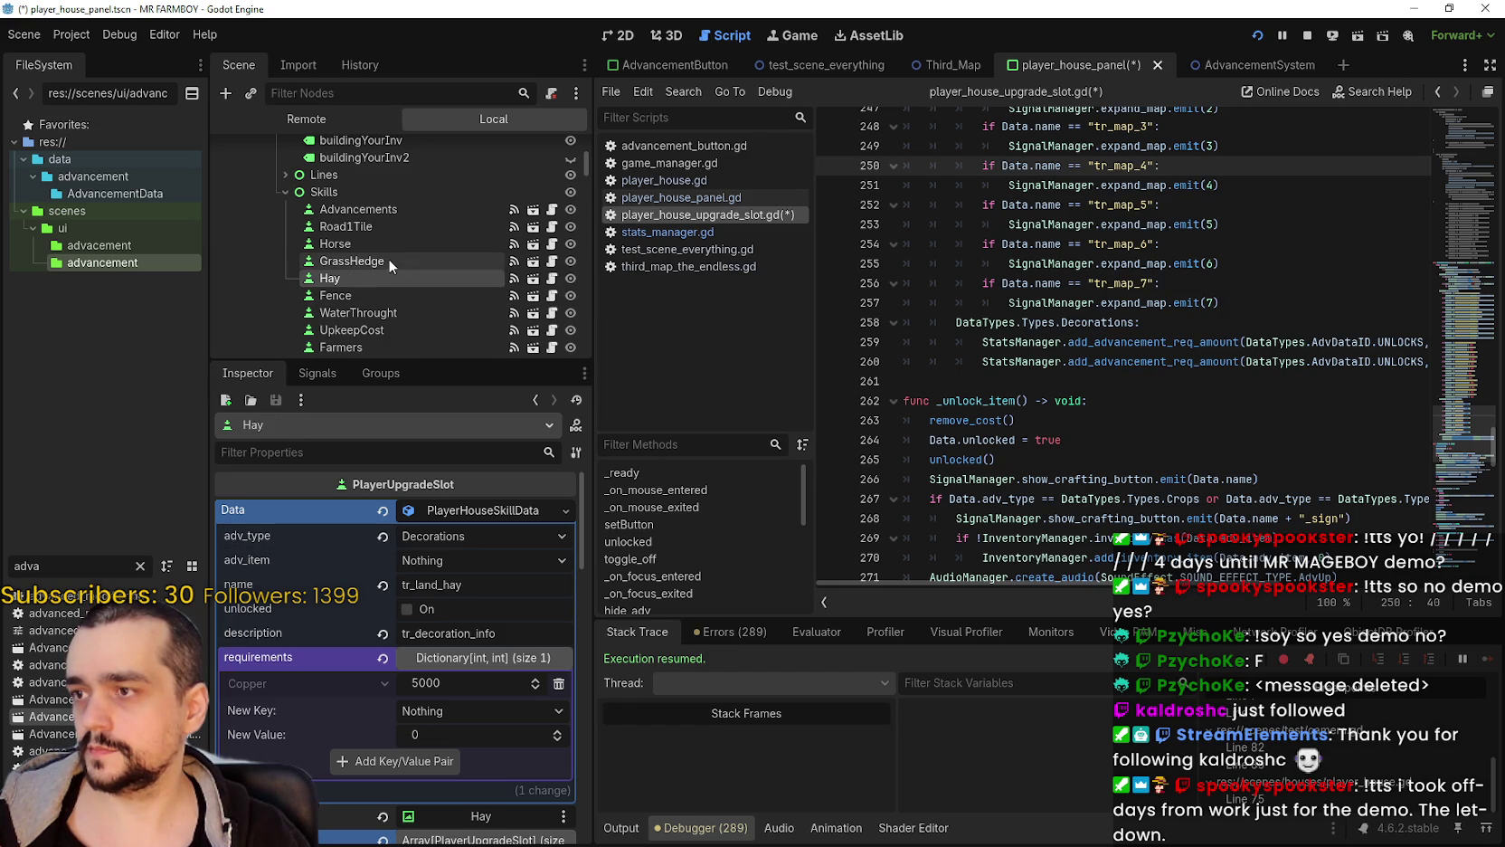
pyautogui.click(390, 261)
pyautogui.scroll(-3, 419, 280)
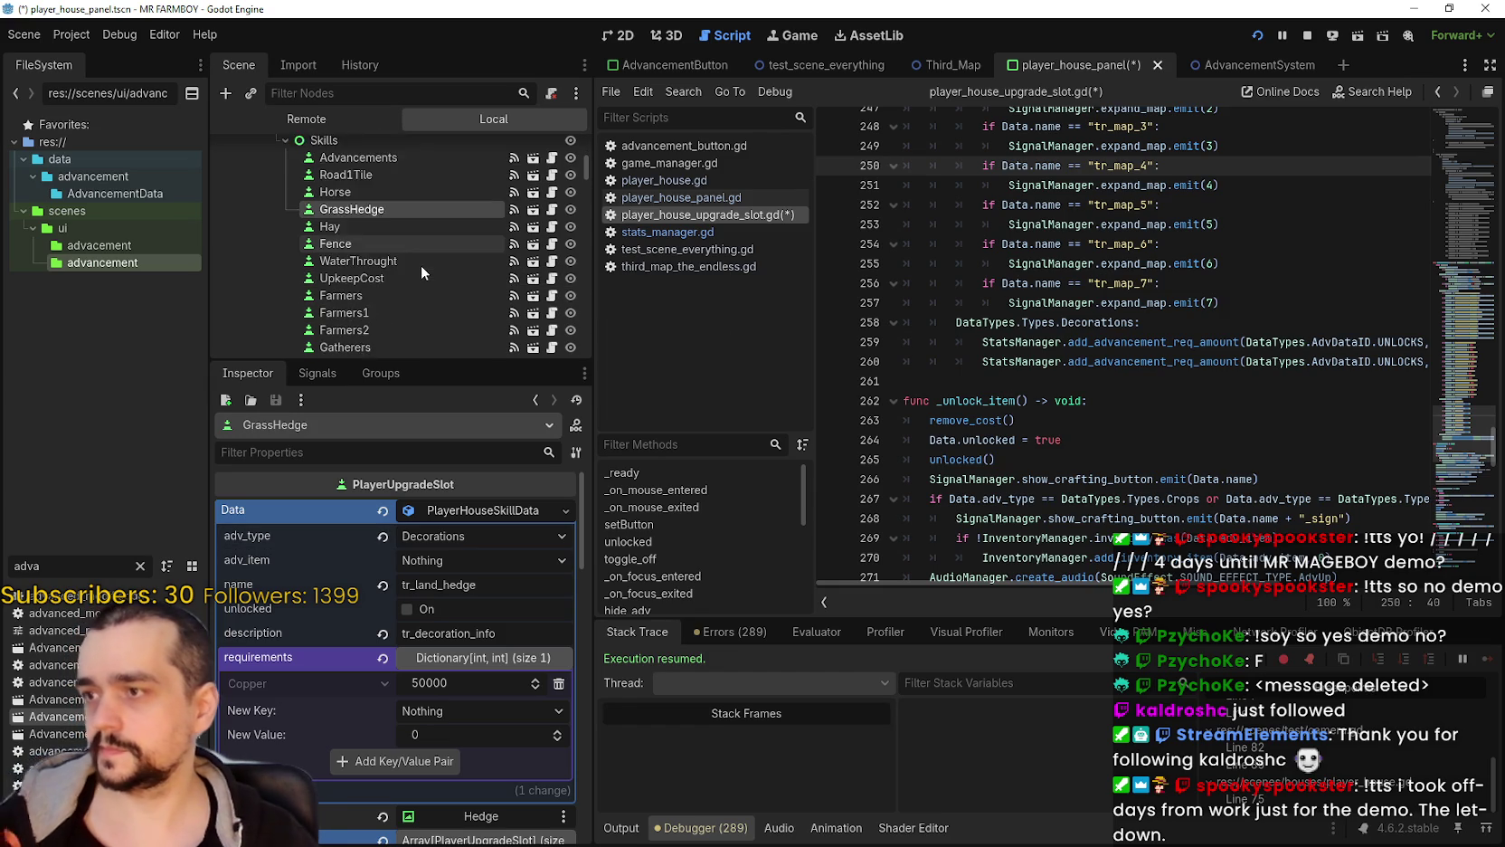
pyautogui.scroll(-3, 421, 264)
pyautogui.scroll(-3, 411, 240)
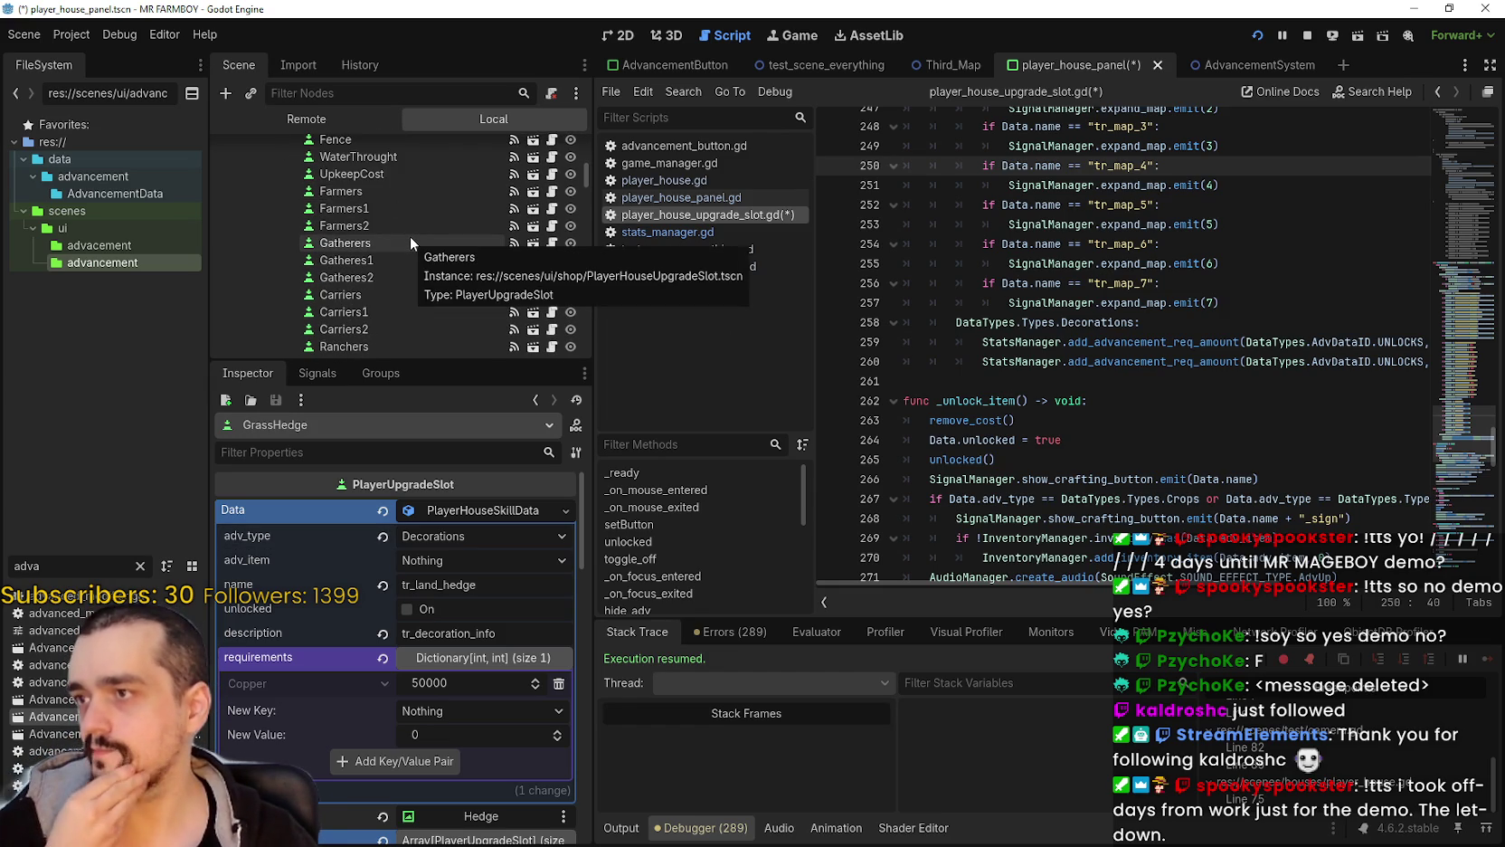
pyautogui.scroll(5, 411, 233)
# Step: Set the Fence slot's adv_type to Decorations and select the StatsManager text on script line 259
pyautogui.click(382, 217)
pyautogui.click(463, 537)
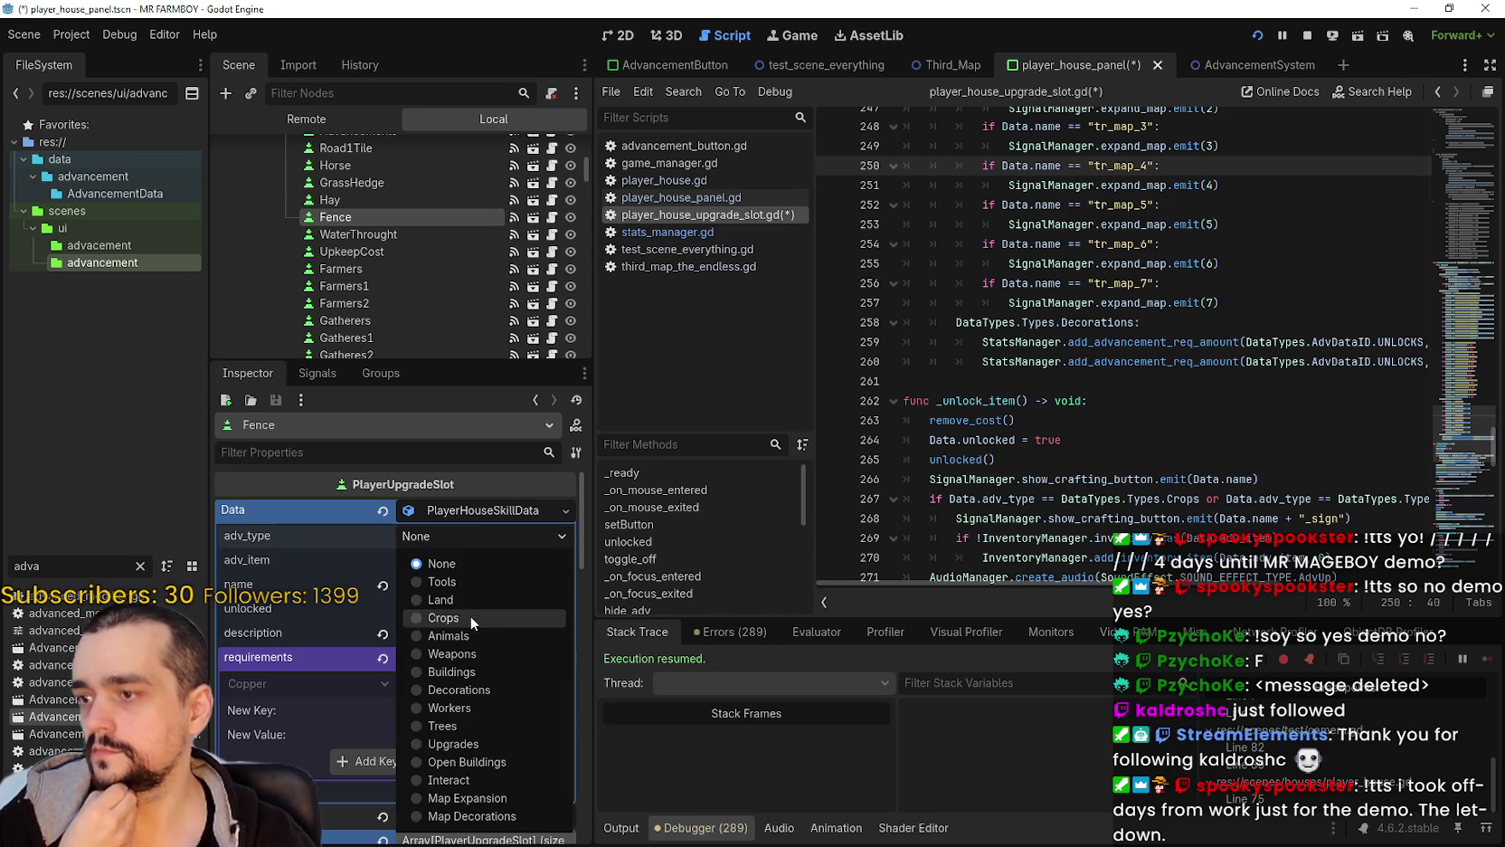
pyautogui.click(470, 689)
pyautogui.scroll(-3, 441, 269)
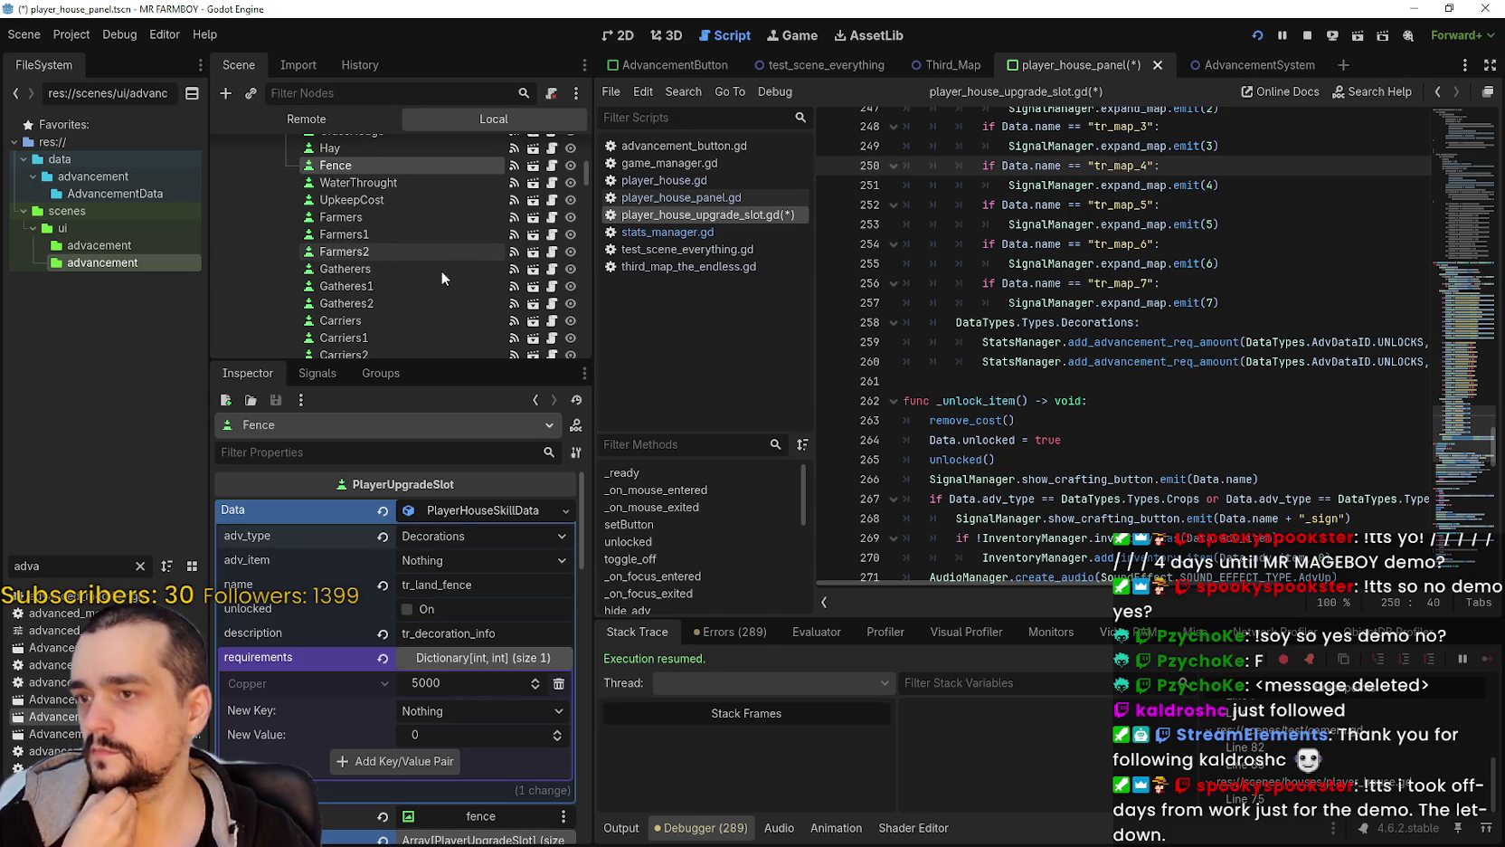
pyautogui.click(1214, 360)
pyautogui.moveTo(1221, 336)
pyautogui.mouseDown()
pyautogui.moveTo(1420, 342)
pyautogui.moveTo(777, 353)
pyautogui.mouseUp()
pyautogui.click(1411, 343)
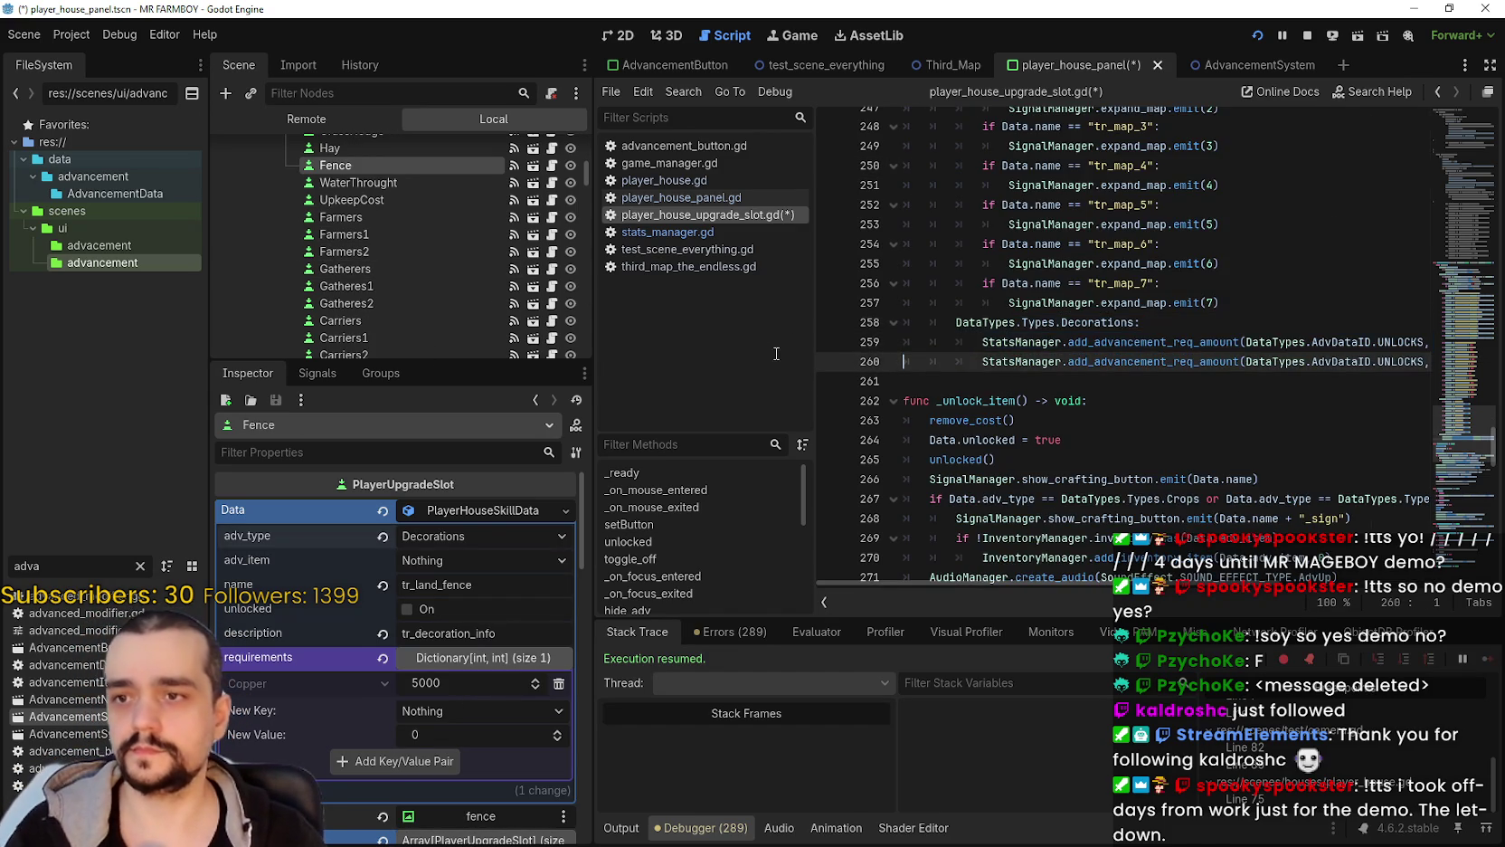
# Step: Delete the StatsManager call and its empty line 259 from the script
pyautogui.moveTo(993, 339); pyautogui.dragTo(1425, 344)
pyautogui.press('BackSpace')
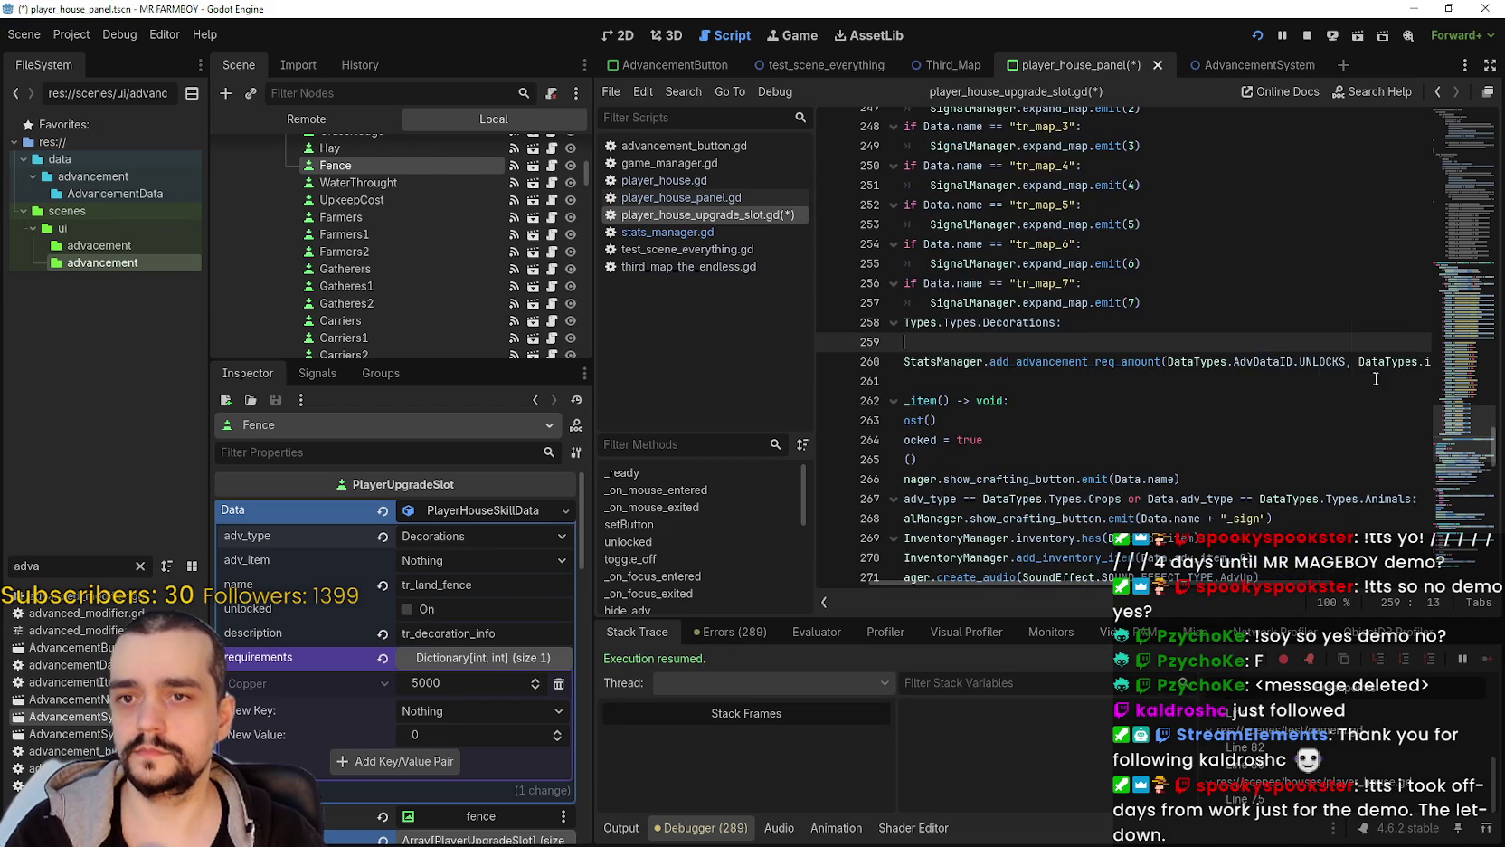
pyautogui.hotkey('ctrl', 'shift', 'k')
pyautogui.click(1109, 340)
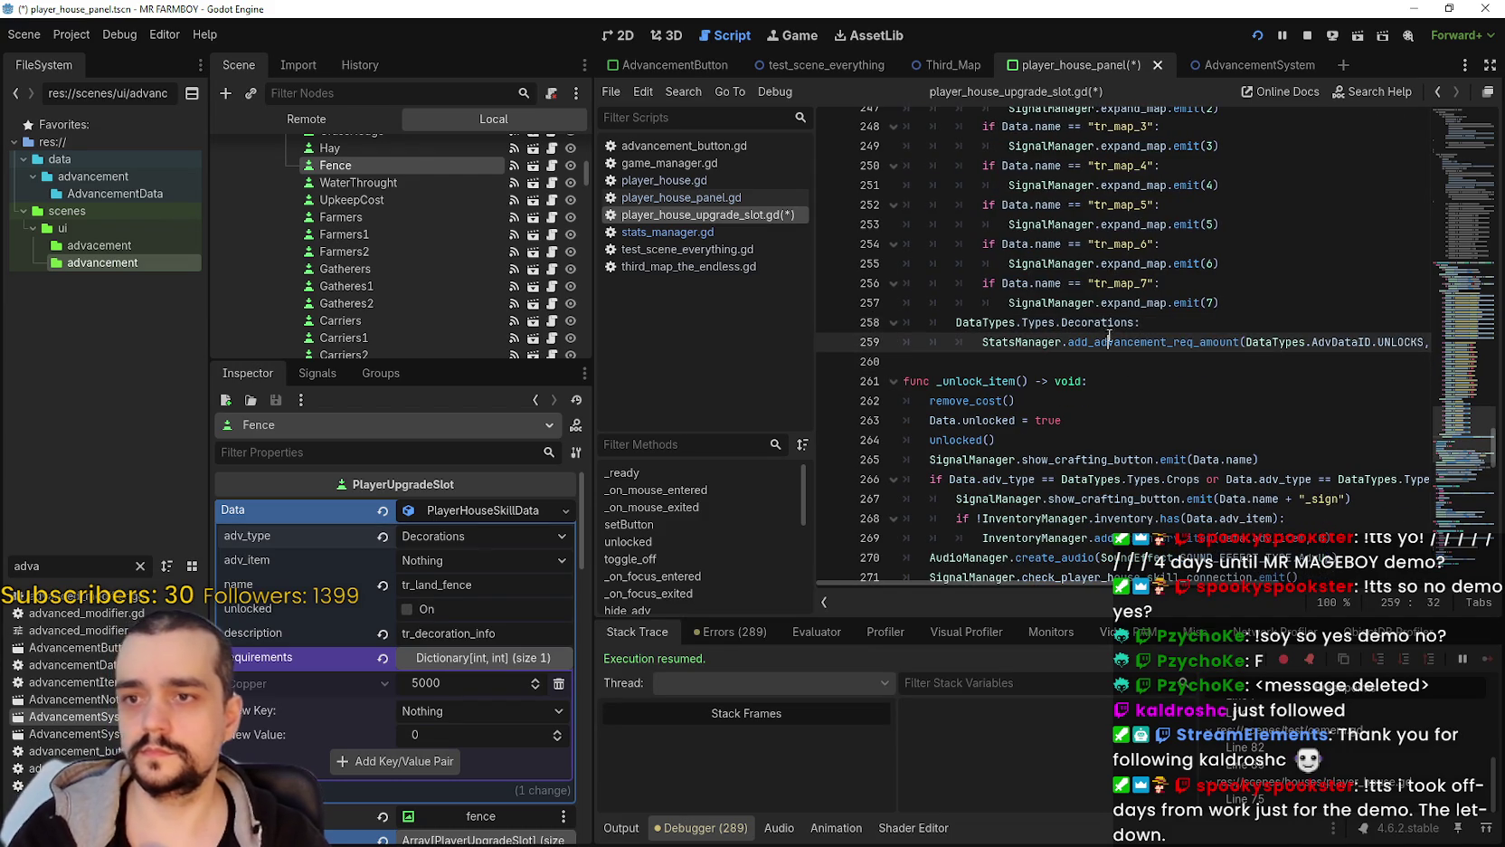
pyautogui.click(1092, 361)
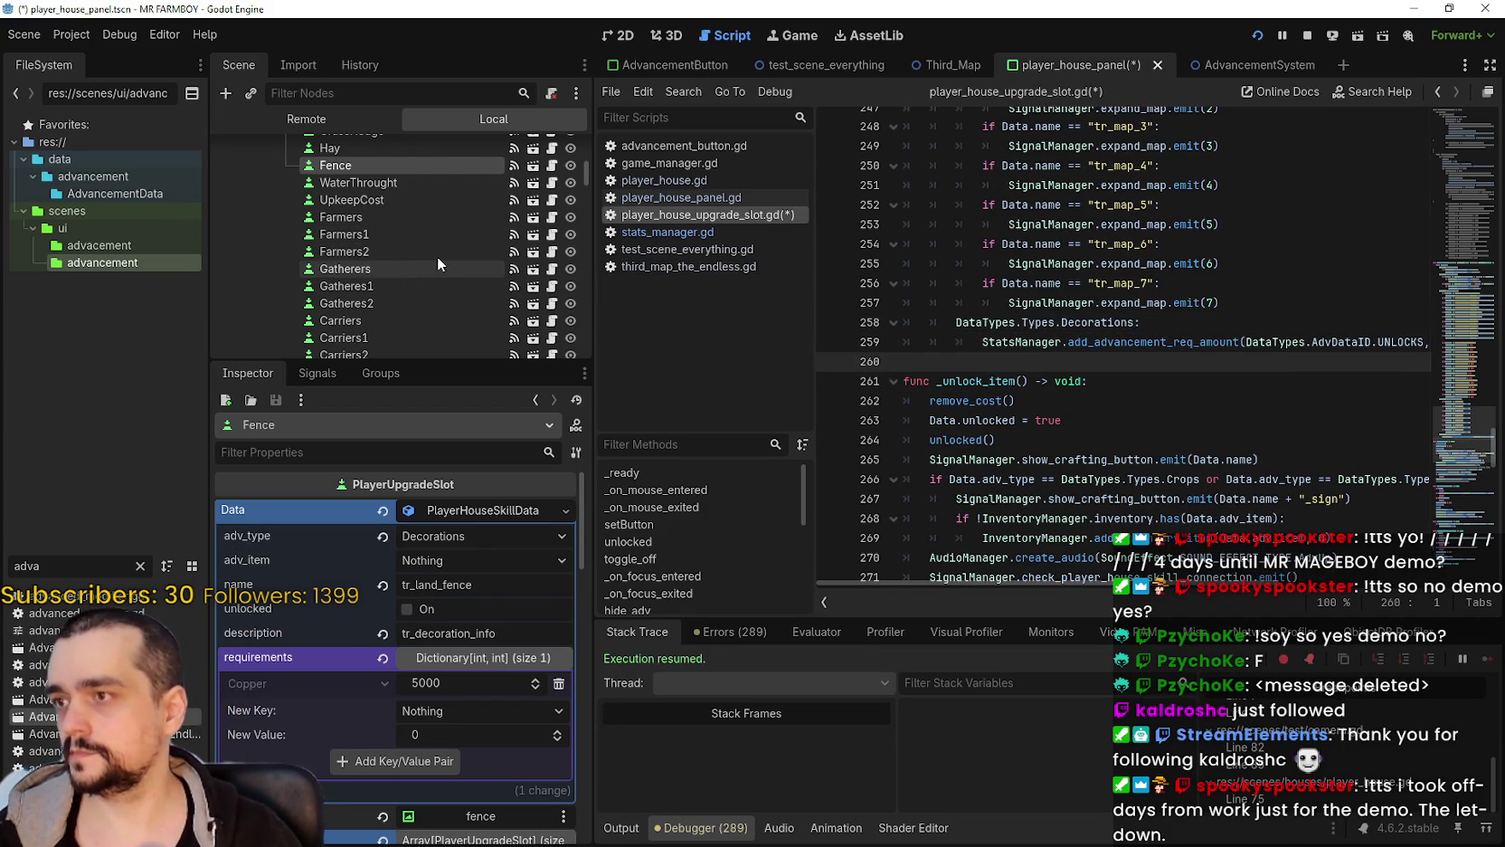
# Step: Inspect the Decorations upgrade slot's Data settings, still adv_type None and adv_item Nothing
pyautogui.scroll(-3, 438, 256)
pyautogui.scroll(-6, 438, 259)
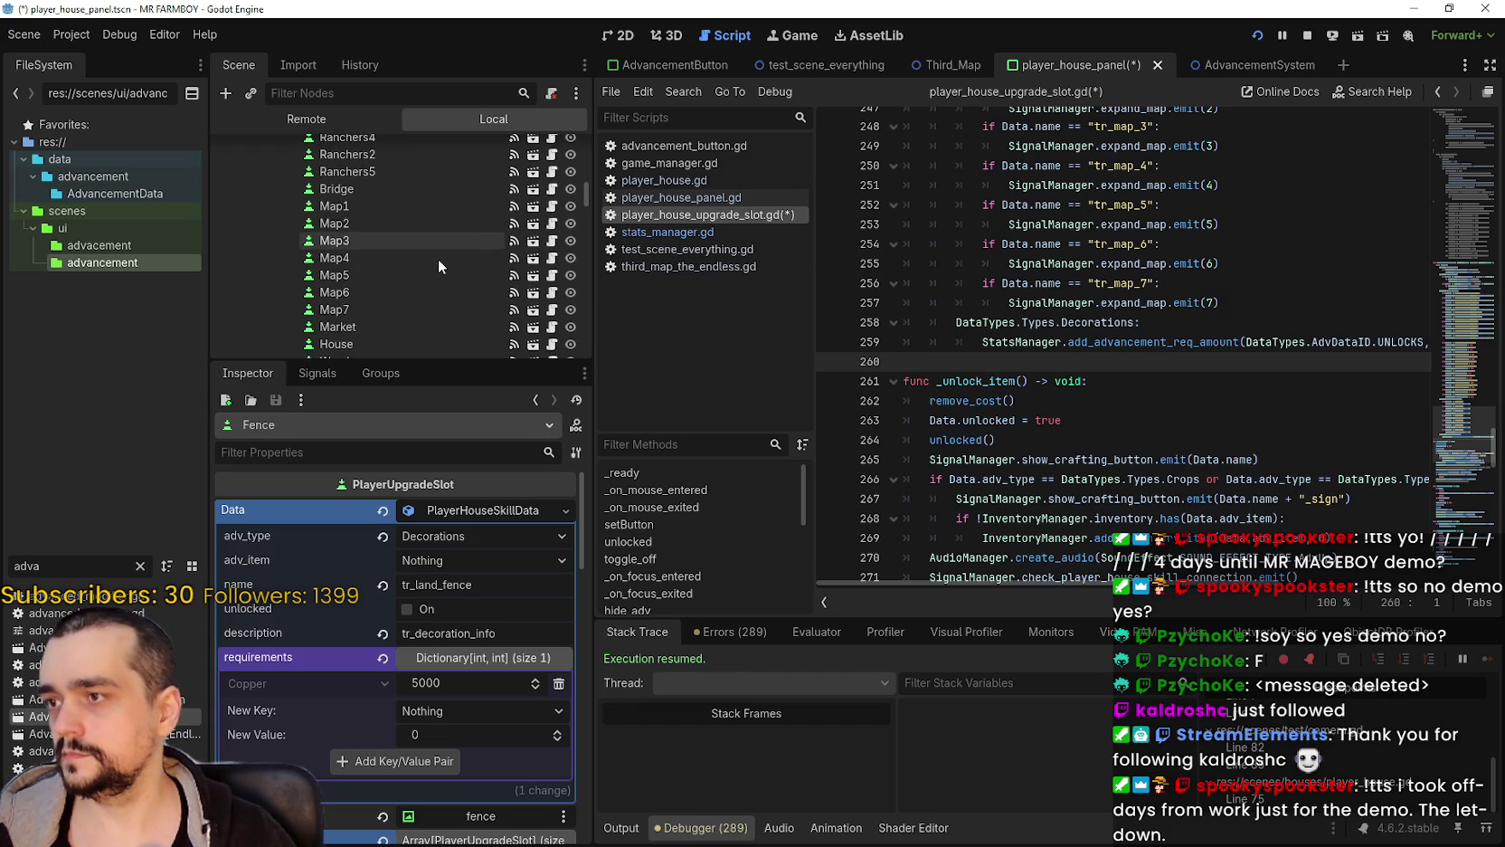
pyautogui.scroll(-5, 391, 271)
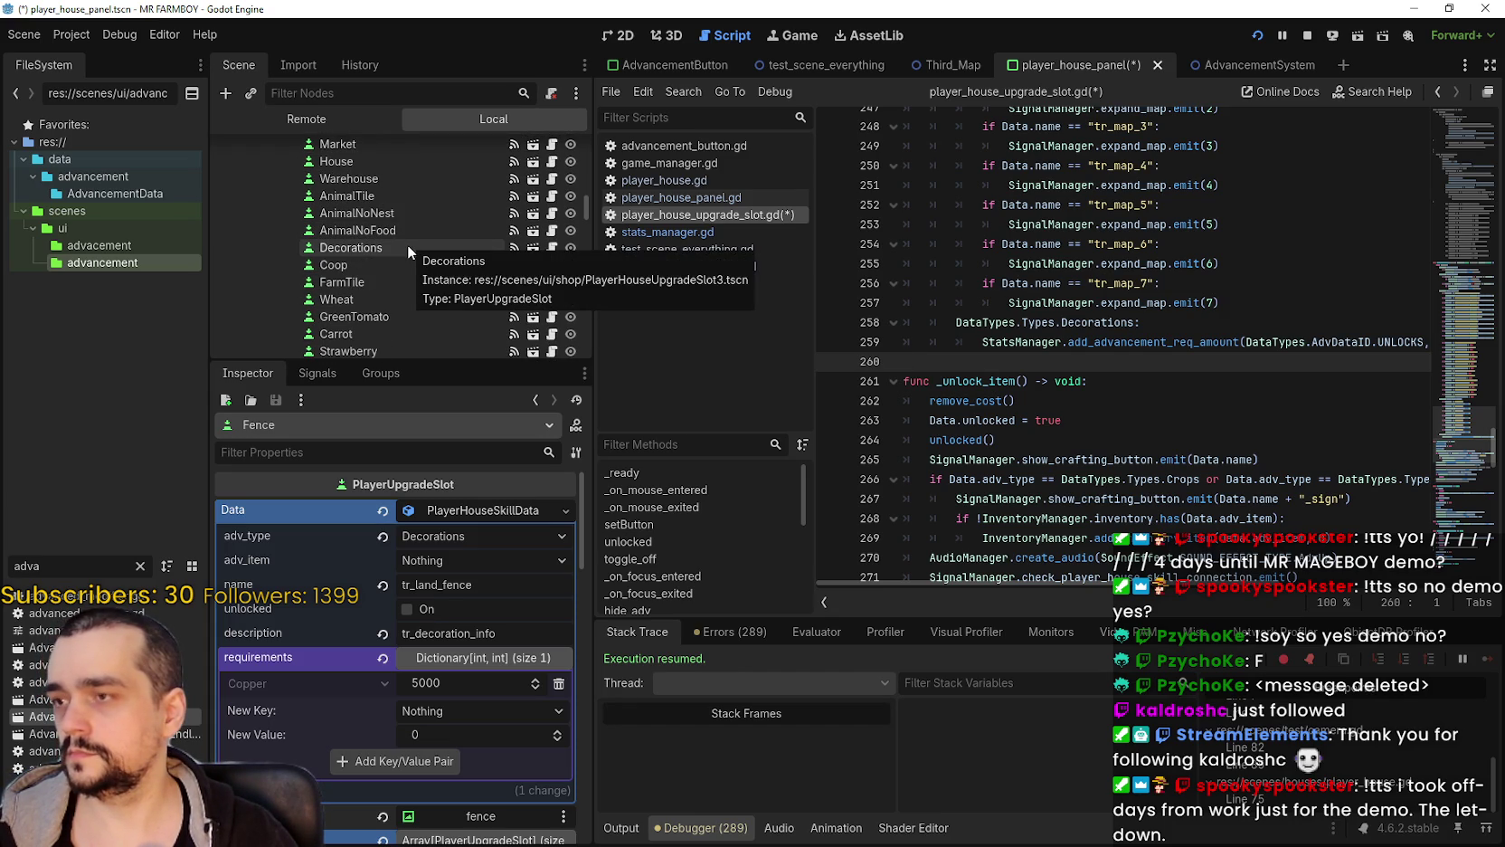
pyautogui.click(407, 246)
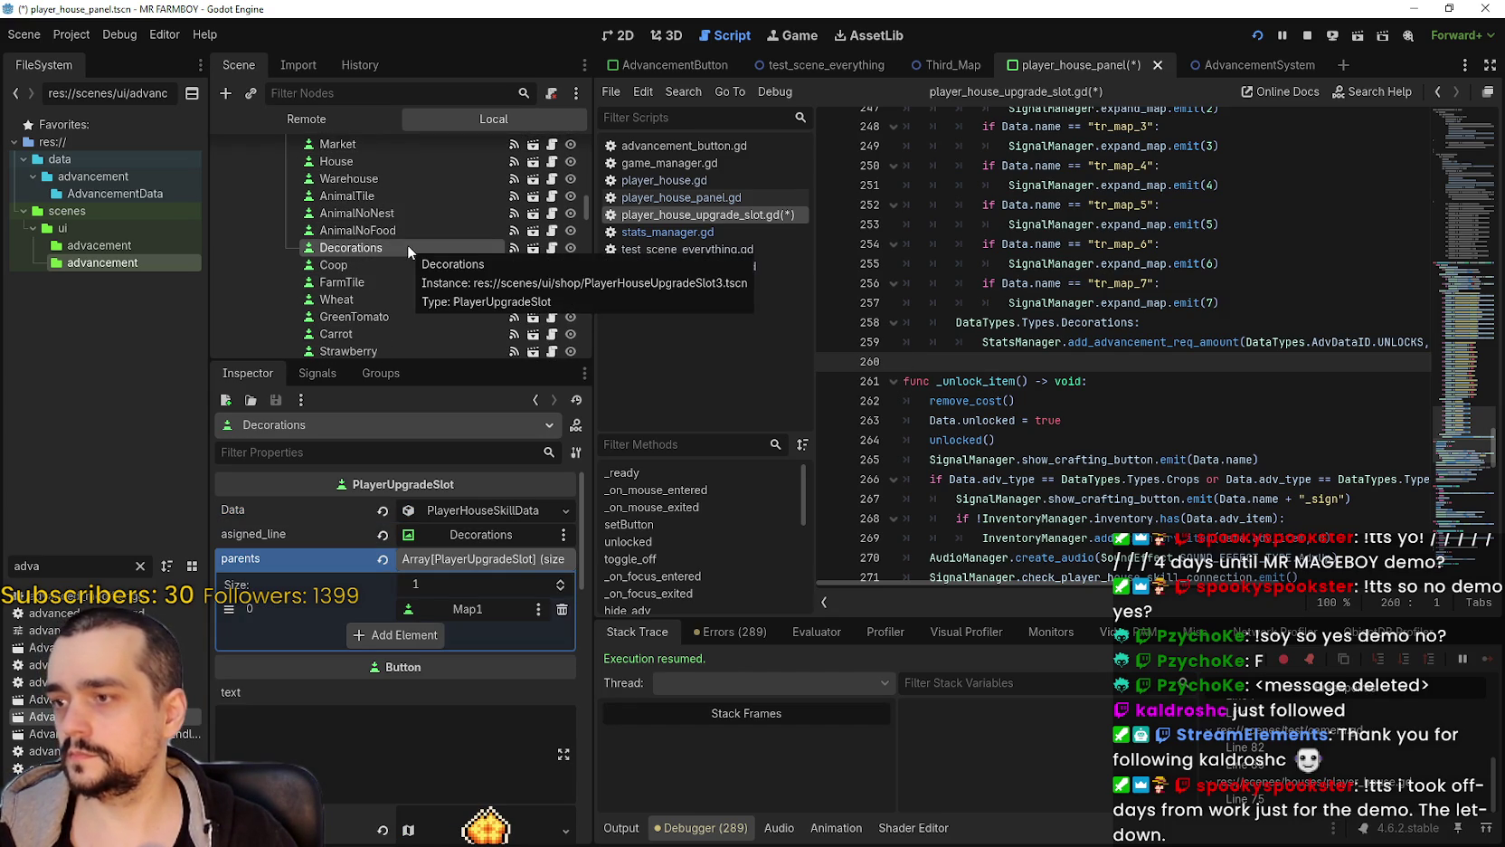
pyautogui.click(452, 512)
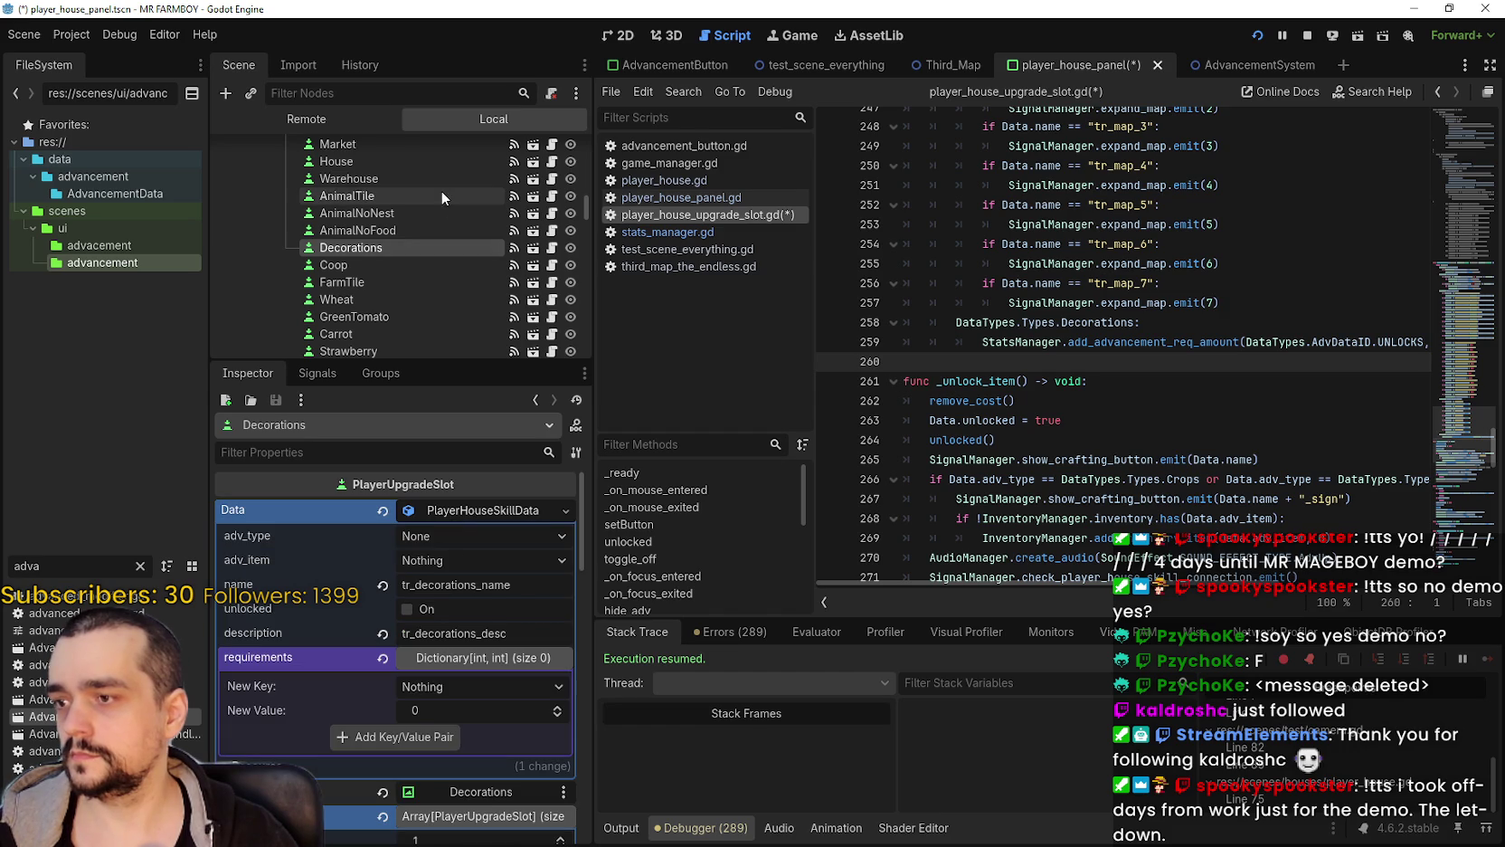
pyautogui.scroll(-3, 442, 217)
pyautogui.scroll(-6, 423, 217)
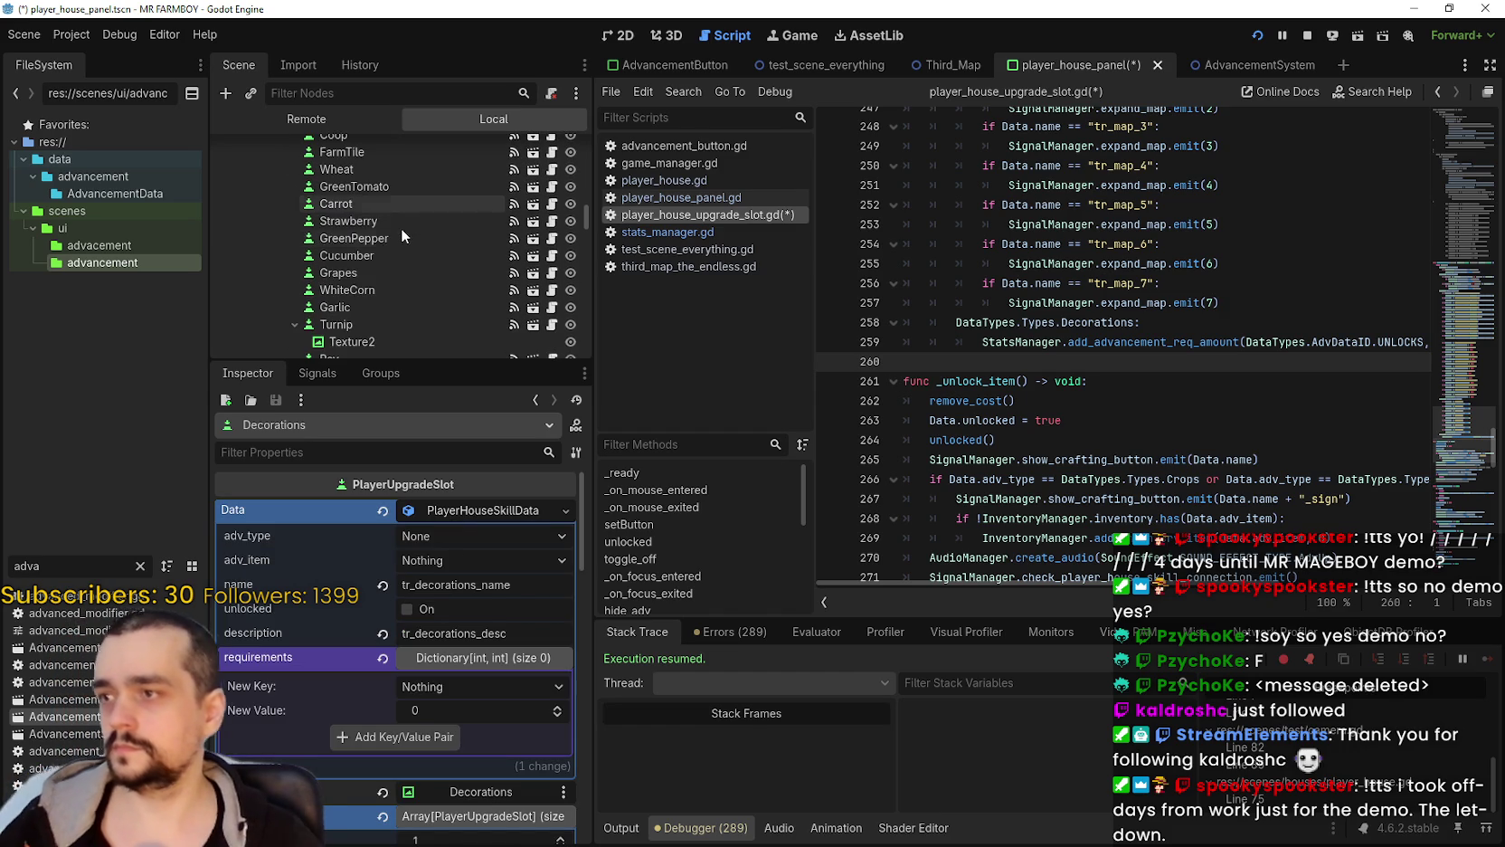
pyautogui.scroll(-1, 400, 256)
# Step: Collapse the Turnip, Pig and FarmTile2 nodes and scroll down to the Skills branch
pyautogui.click(294, 273)
pyautogui.scroll(-2, 355, 259)
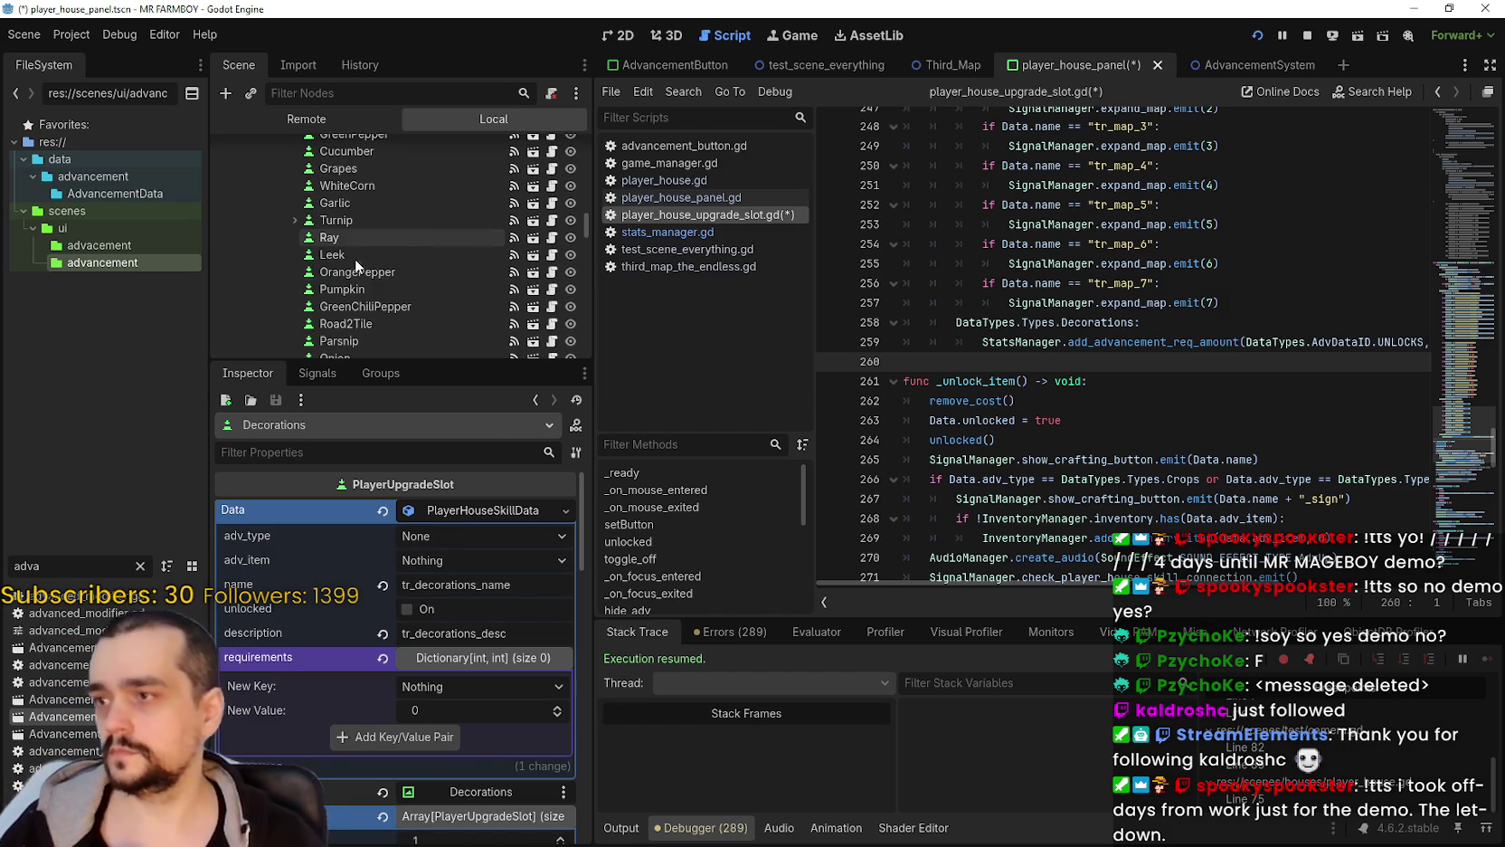
pyautogui.scroll(-5, 402, 237)
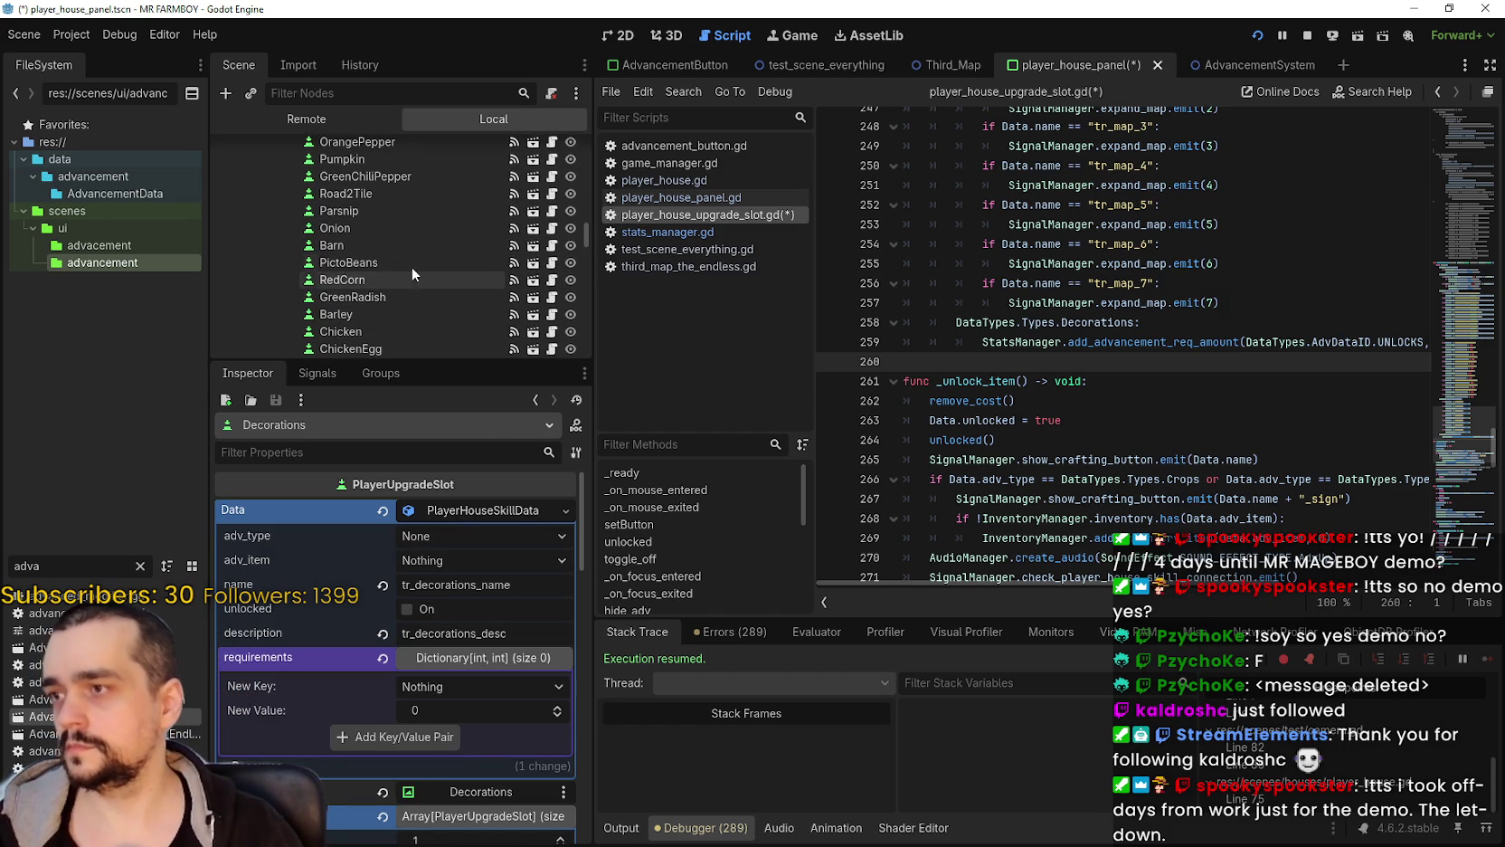
pyautogui.scroll(-4, 405, 246)
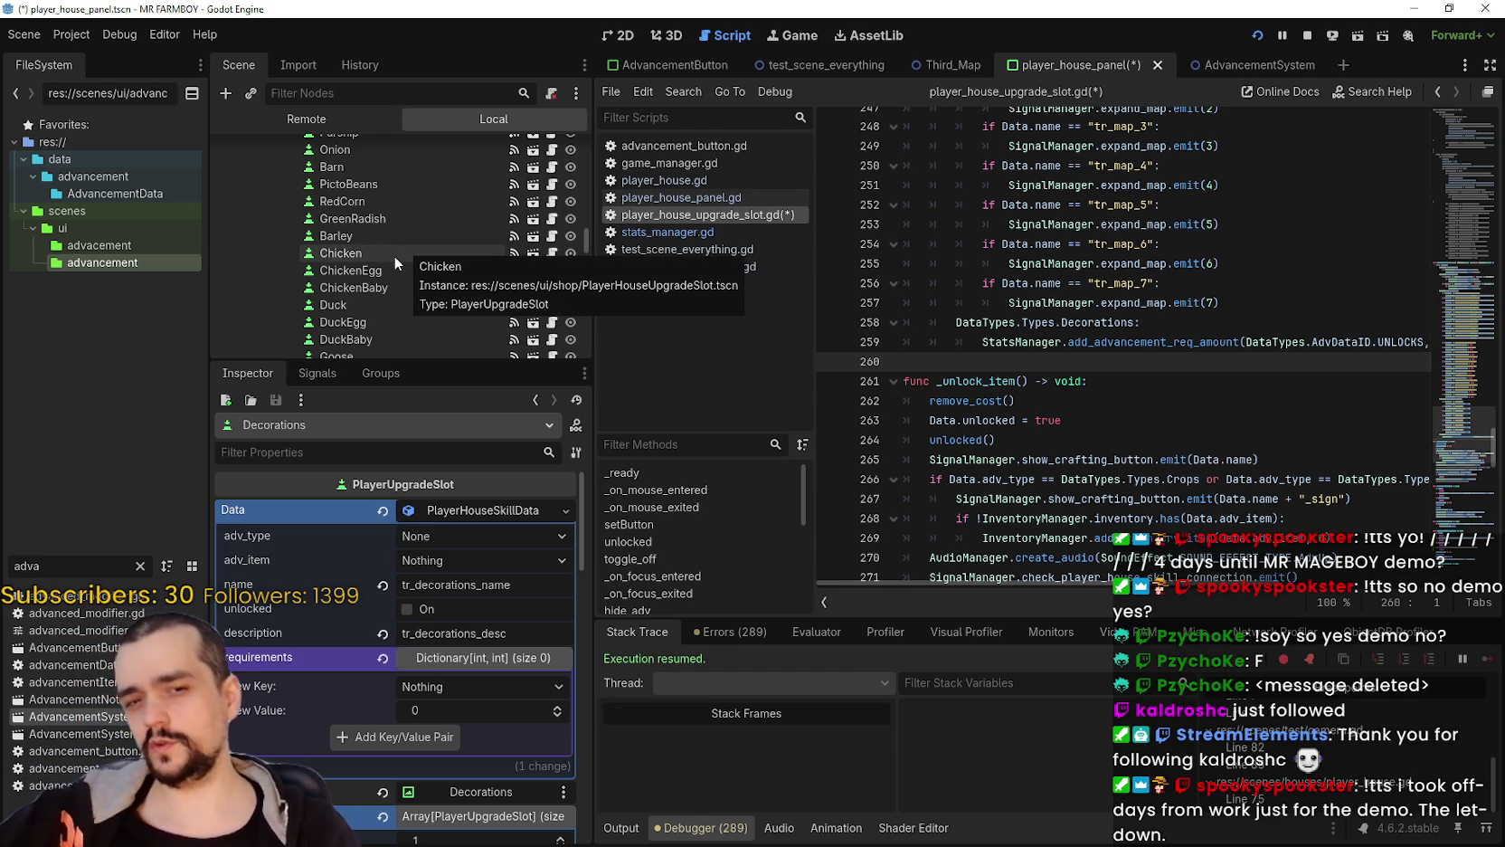
pyautogui.scroll(-6, 395, 262)
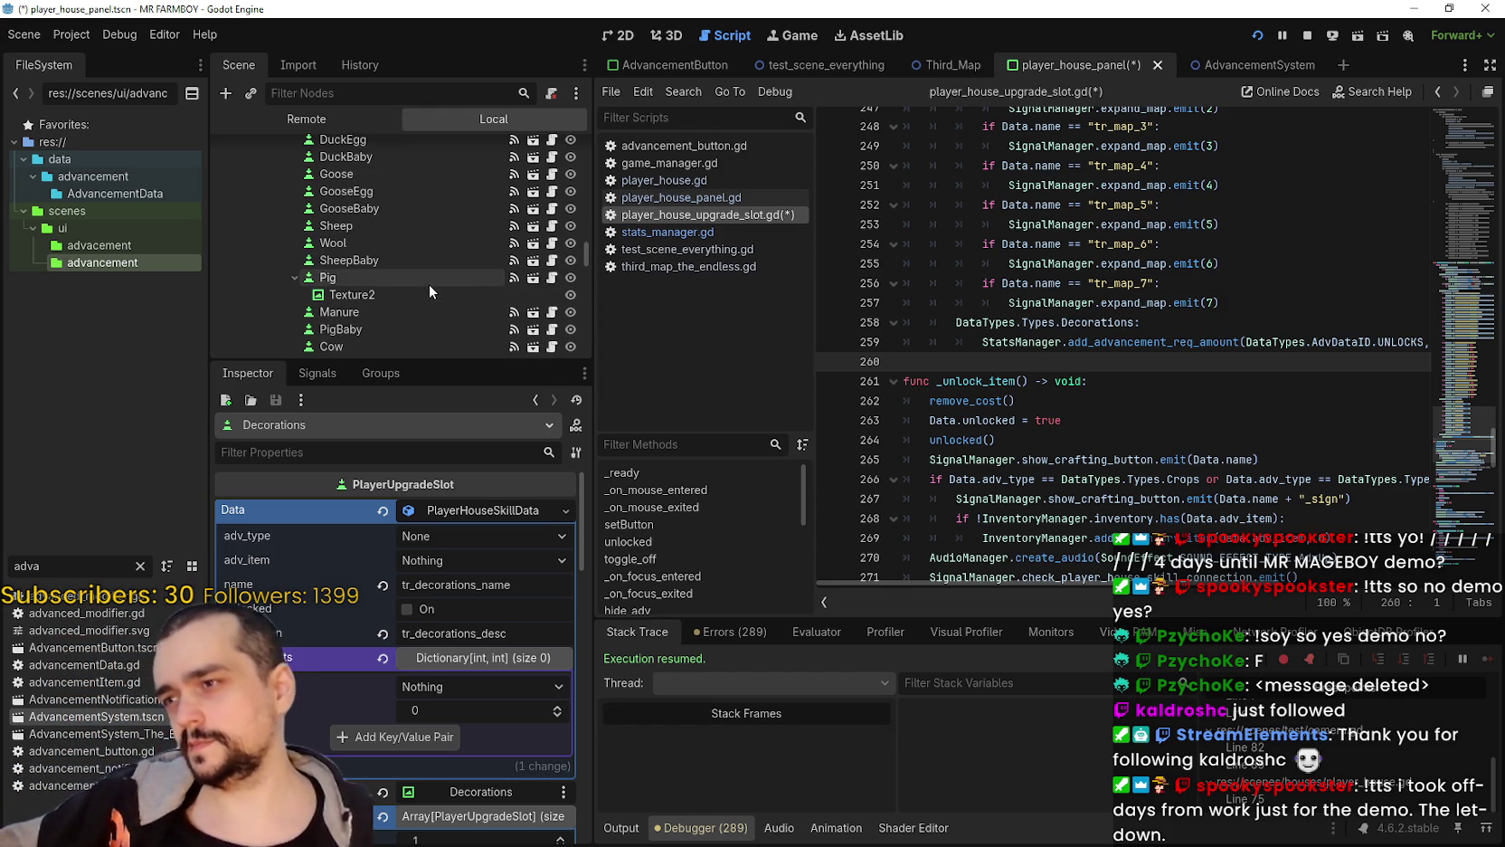
pyautogui.click(295, 277)
pyautogui.scroll(-3, 385, 273)
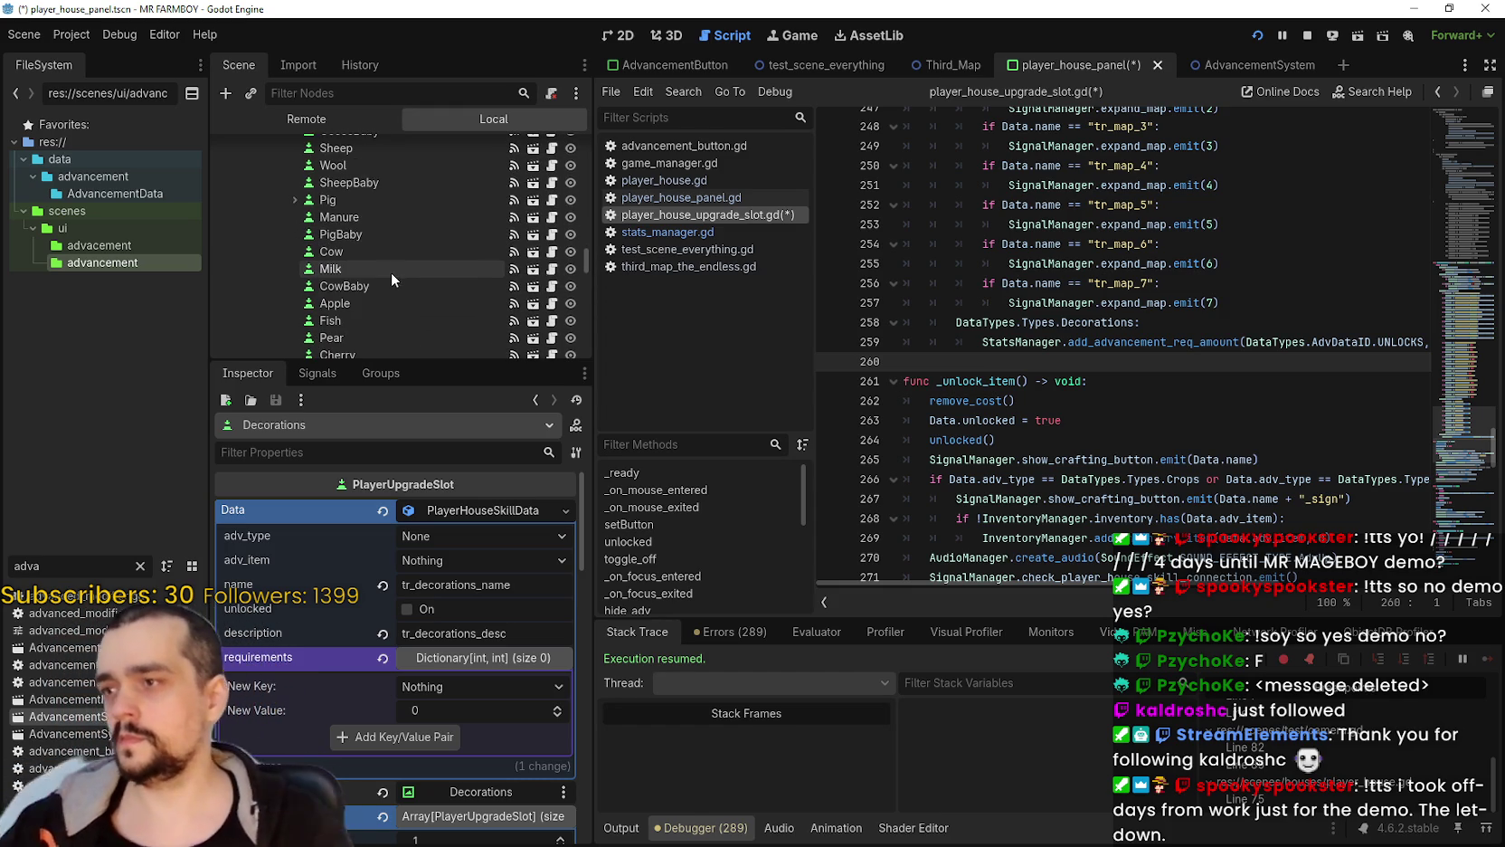
pyautogui.scroll(-3, 386, 270)
pyautogui.scroll(-3, 385, 256)
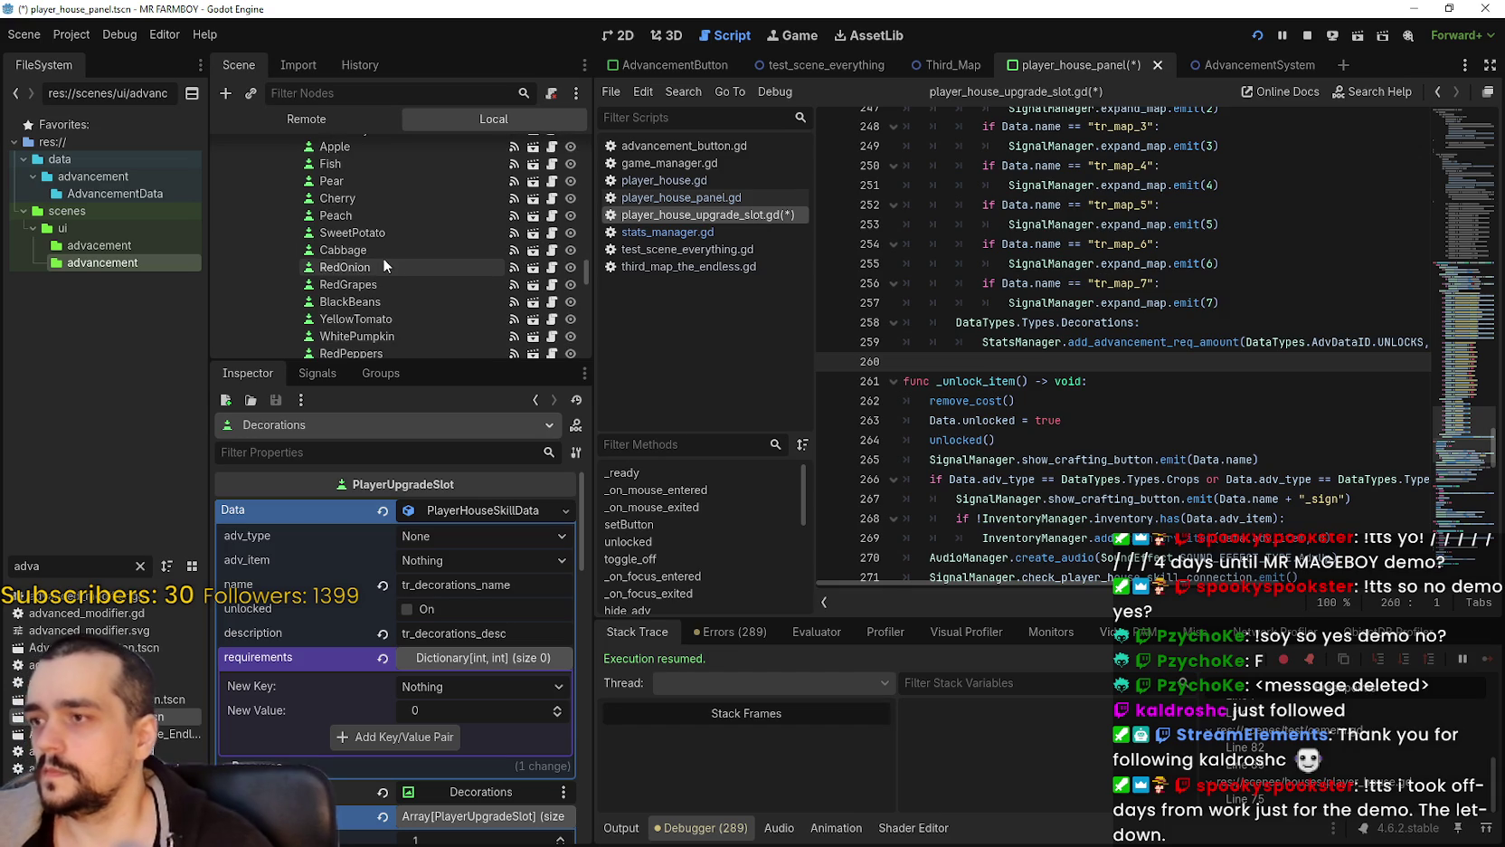
pyautogui.scroll(-4, 374, 254)
pyautogui.scroll(-5, 426, 268)
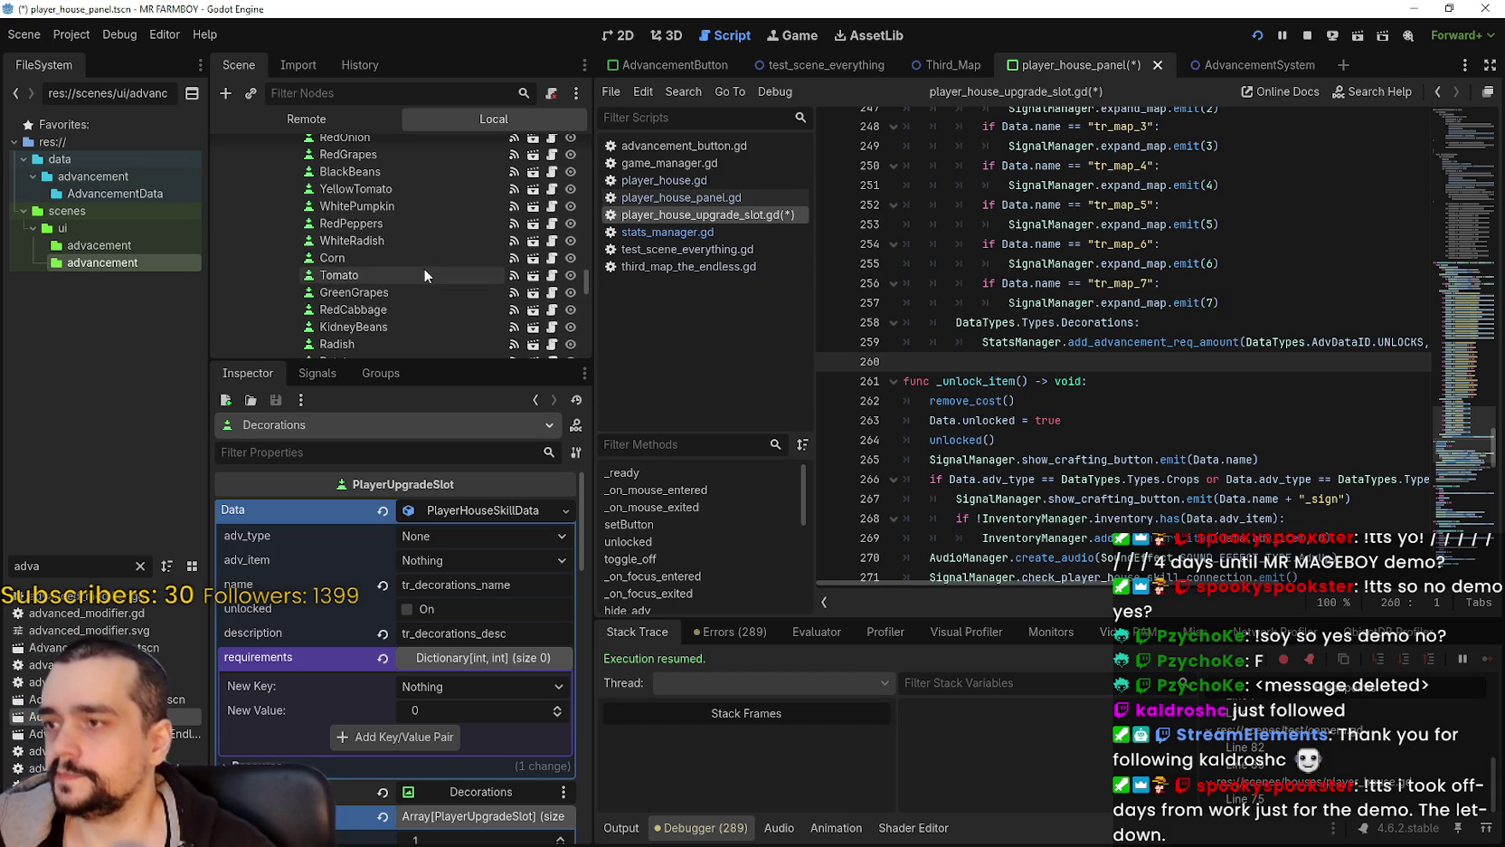
pyautogui.click(295, 290)
pyautogui.scroll(-2, 401, 291)
pyautogui.scroll(-5, 332, 311)
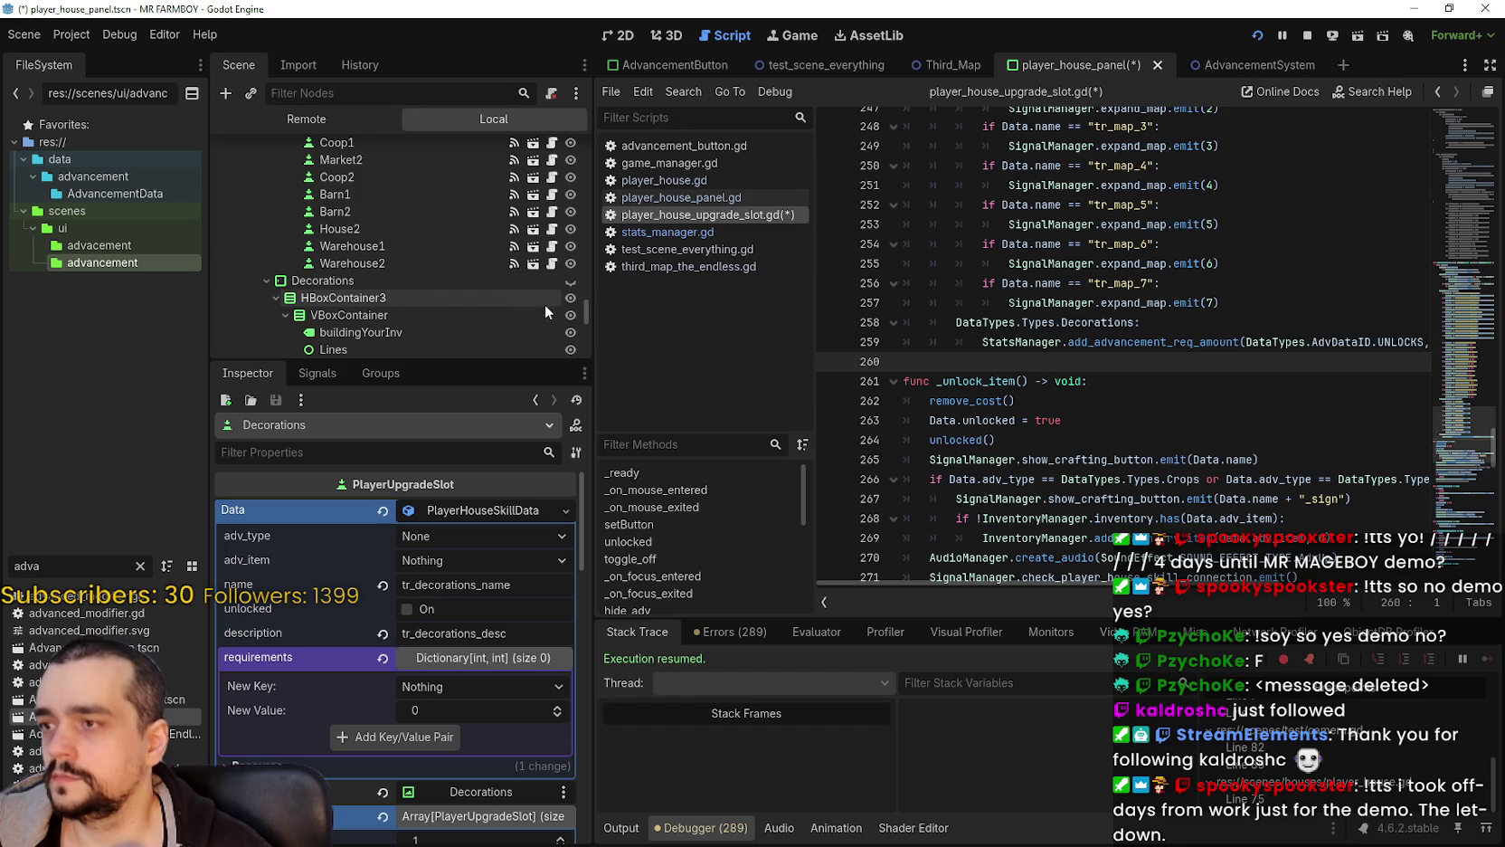
pyautogui.moveTo(582, 308); pyautogui.dragTo(595, 166)
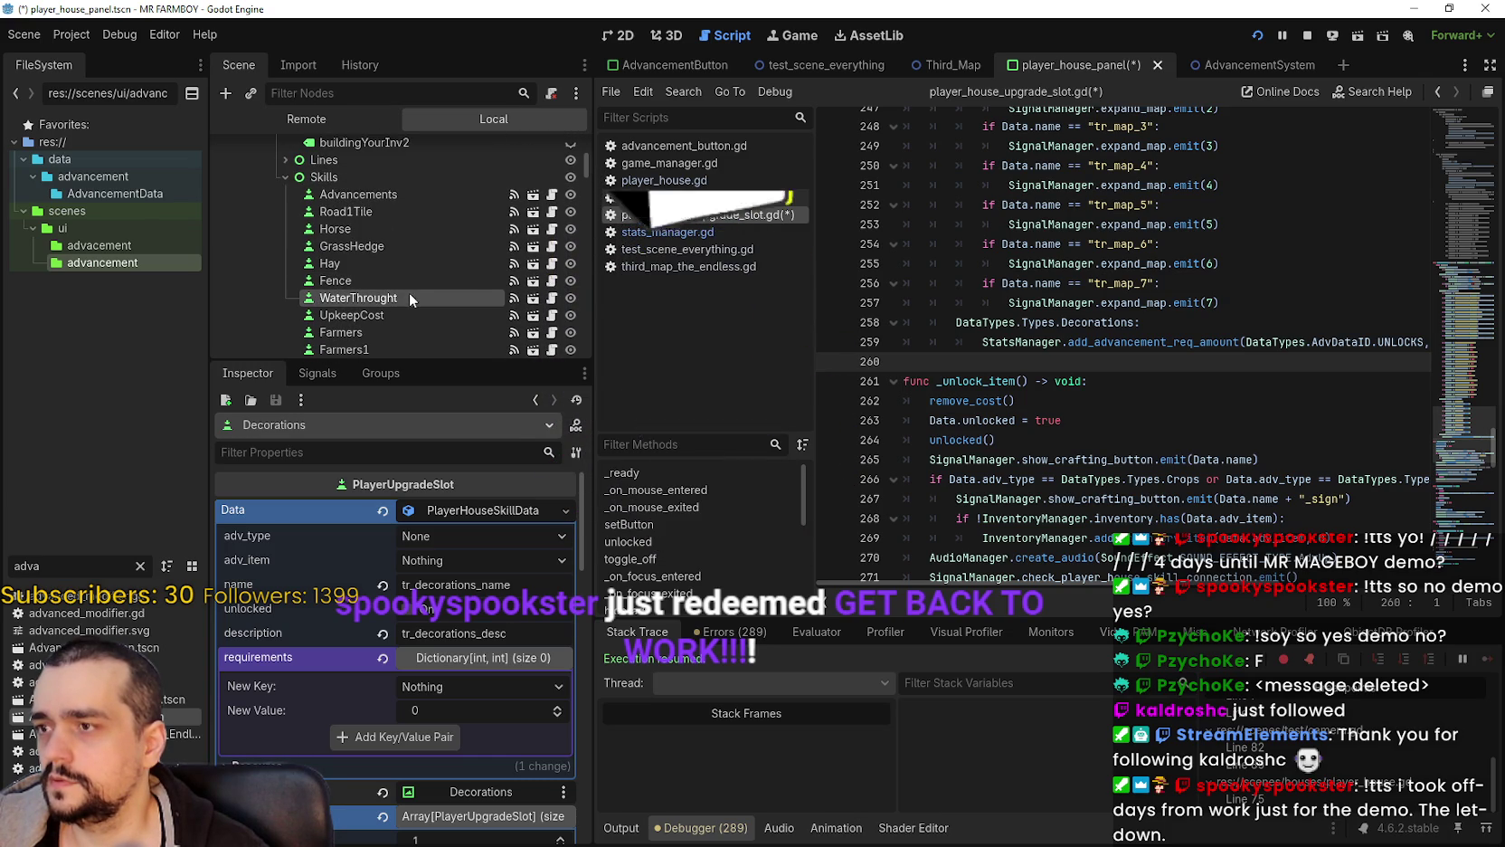
# Step: Set WaterThrought's adv_type to Decorations, leaving its advancement item as Nothing
pyautogui.click(411, 298)
pyautogui.click(460, 561)
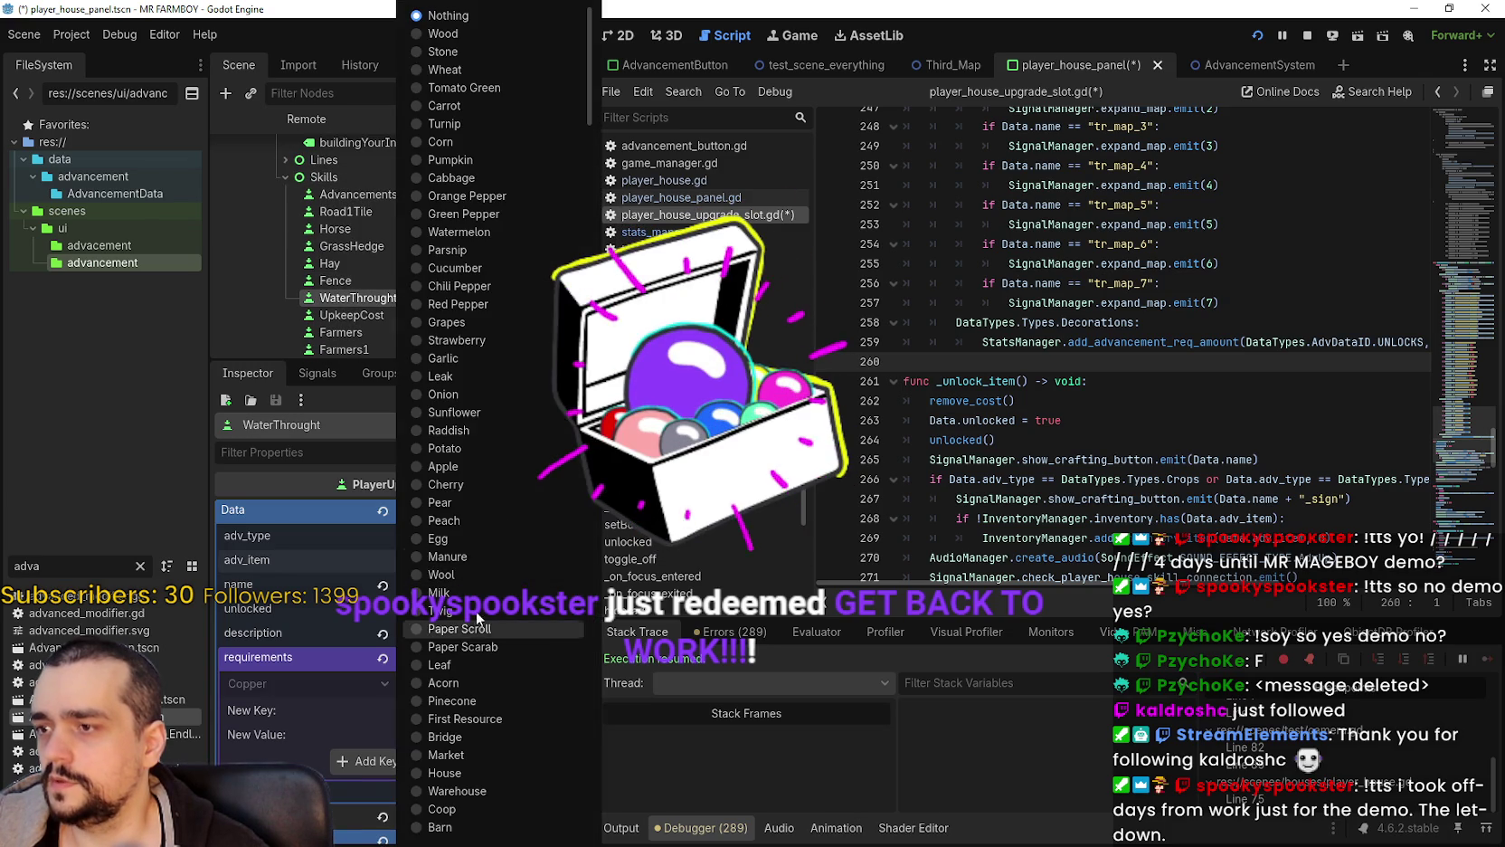
pyautogui.click(471, 16)
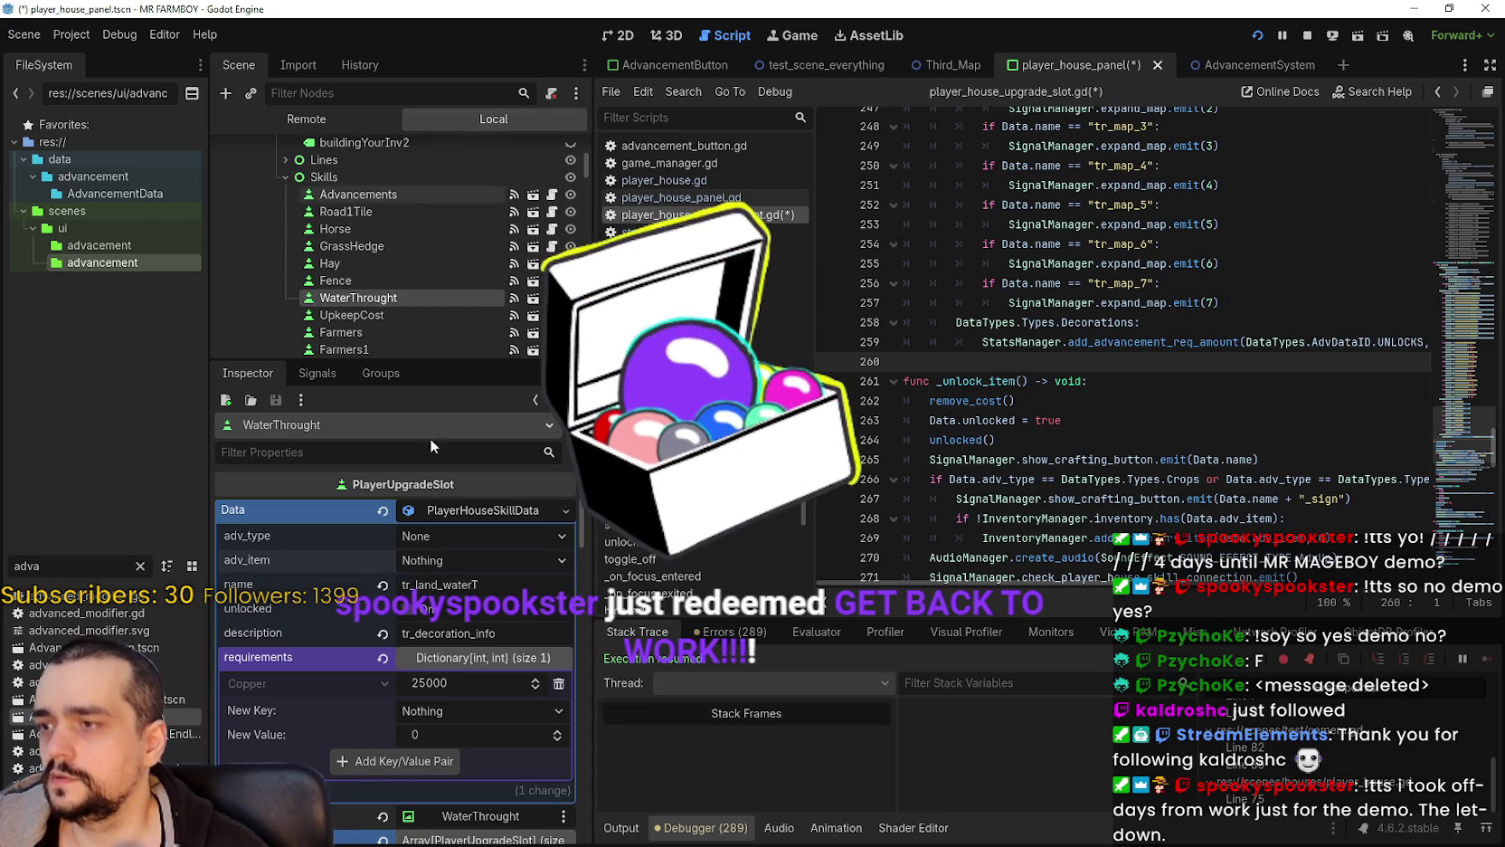
pyautogui.click(452, 533)
pyautogui.click(468, 700)
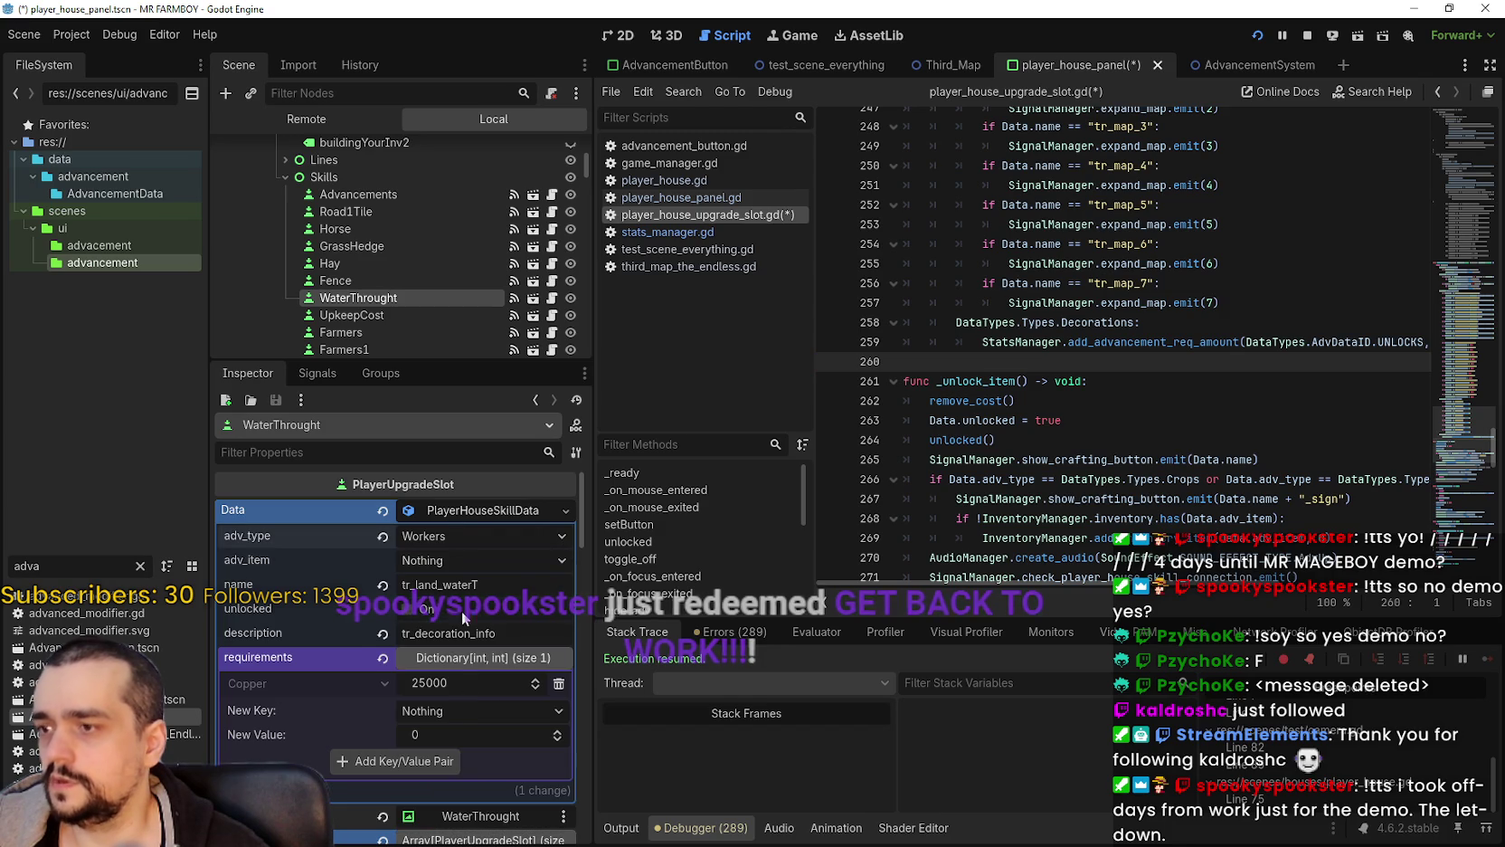
pyautogui.click(449, 539)
pyautogui.click(464, 689)
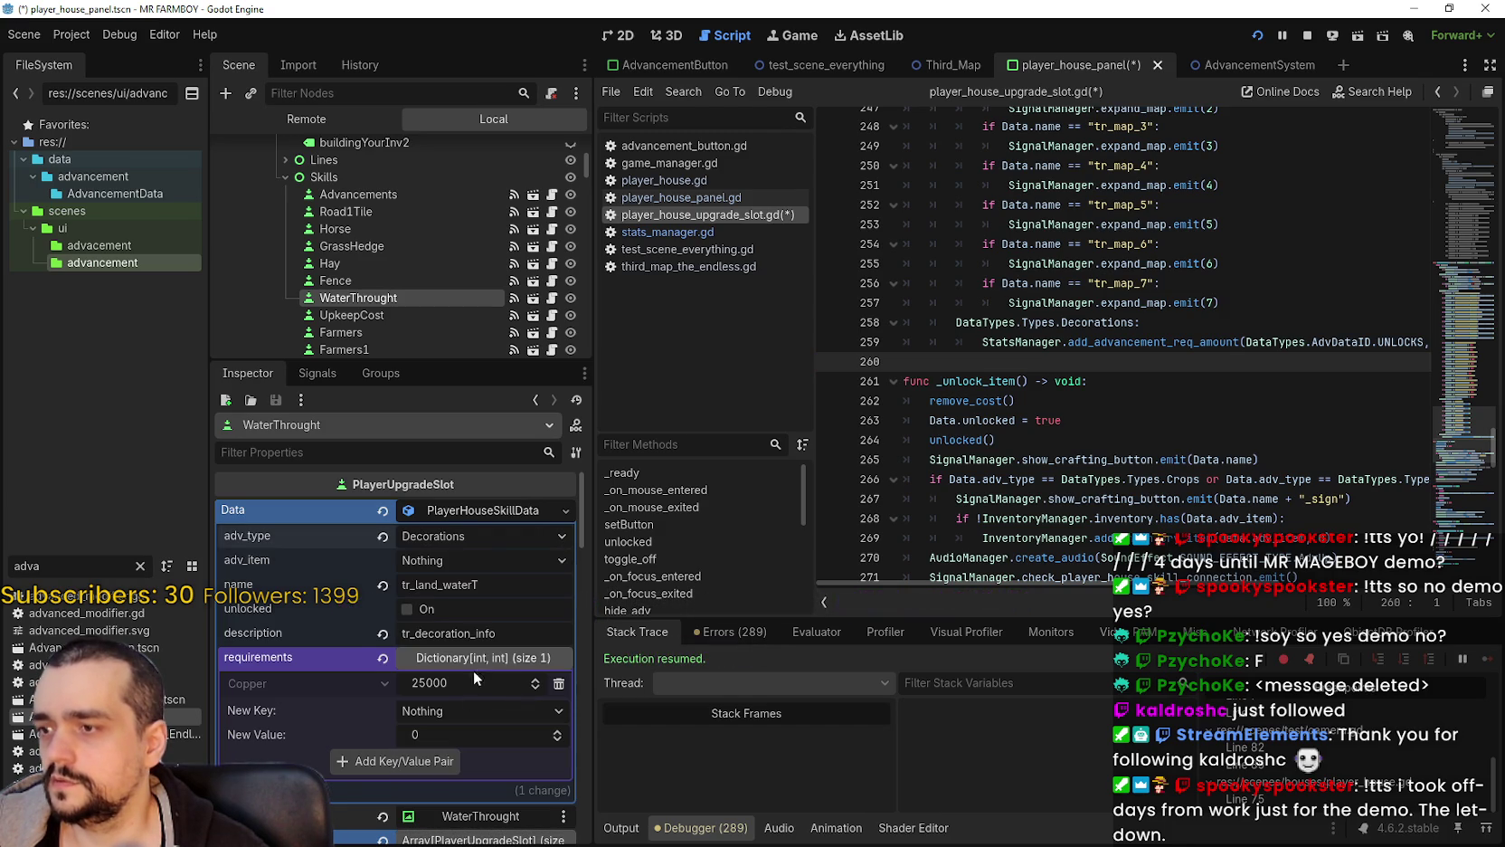
# Step: Check the Fence, Hay and GrassHedge slots, then save the scene with Ctrl+S
pyautogui.click(354, 282)
pyautogui.click(375, 259)
pyautogui.click(379, 246)
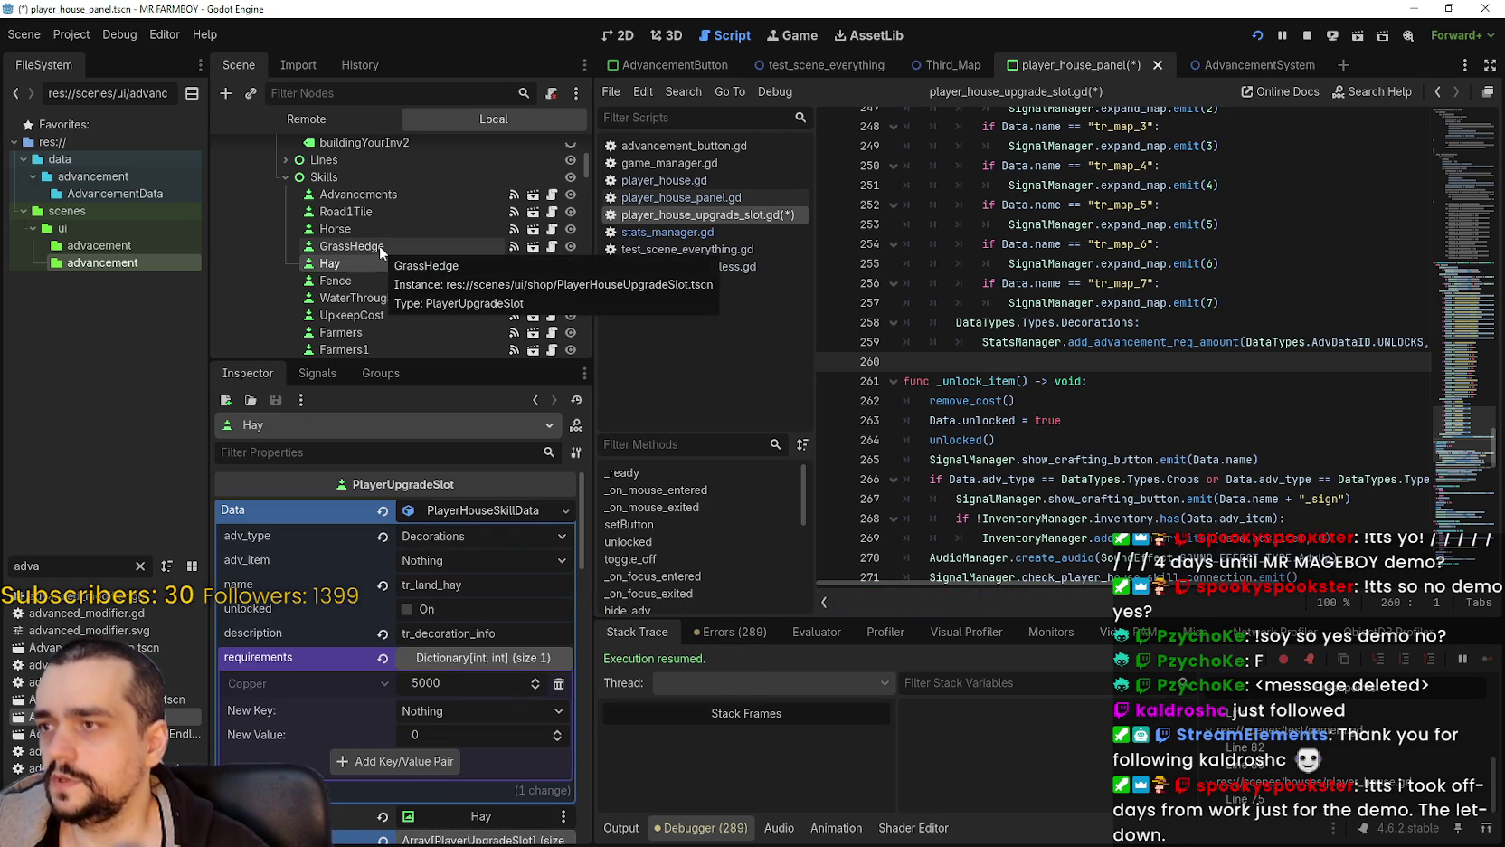
pyautogui.click(1167, 282)
pyautogui.hotkey('ctrl', 's')
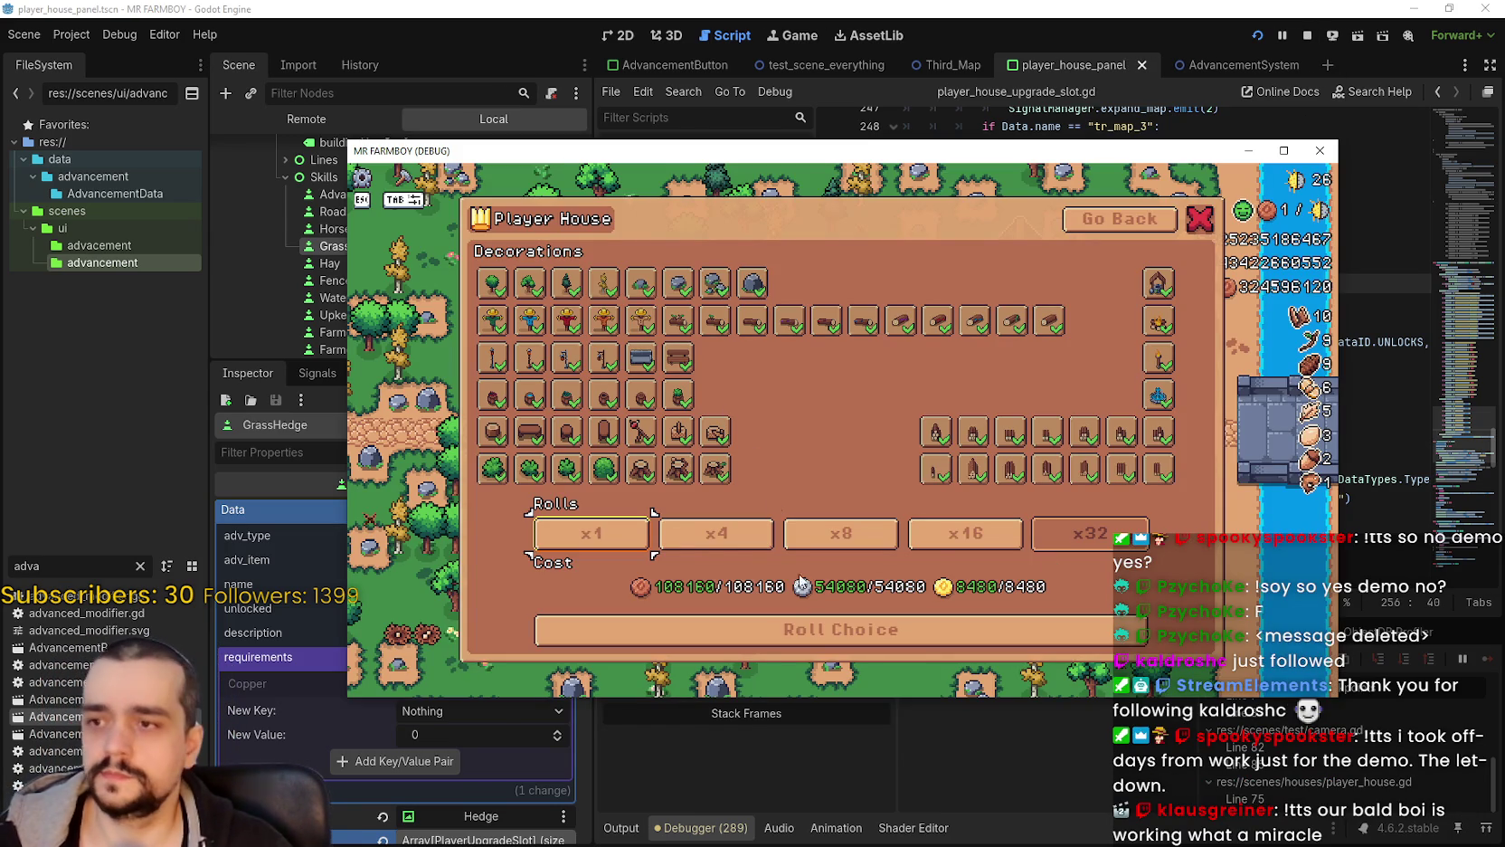
# Step: Open the Player House advancements tree in the game and review the unlocked entries
pyautogui.click(1164, 223)
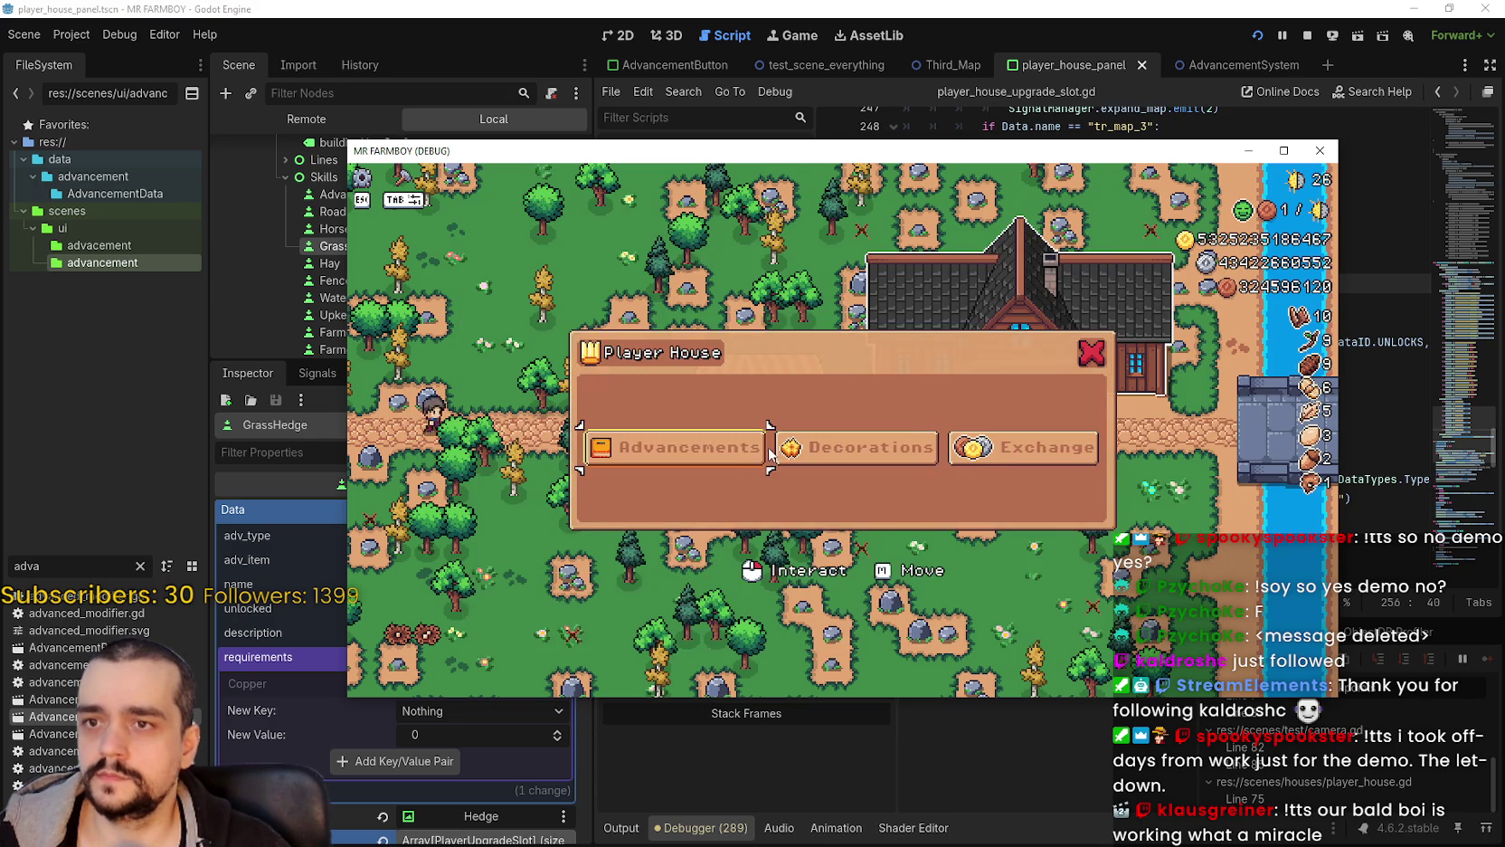
pyautogui.click(760, 445)
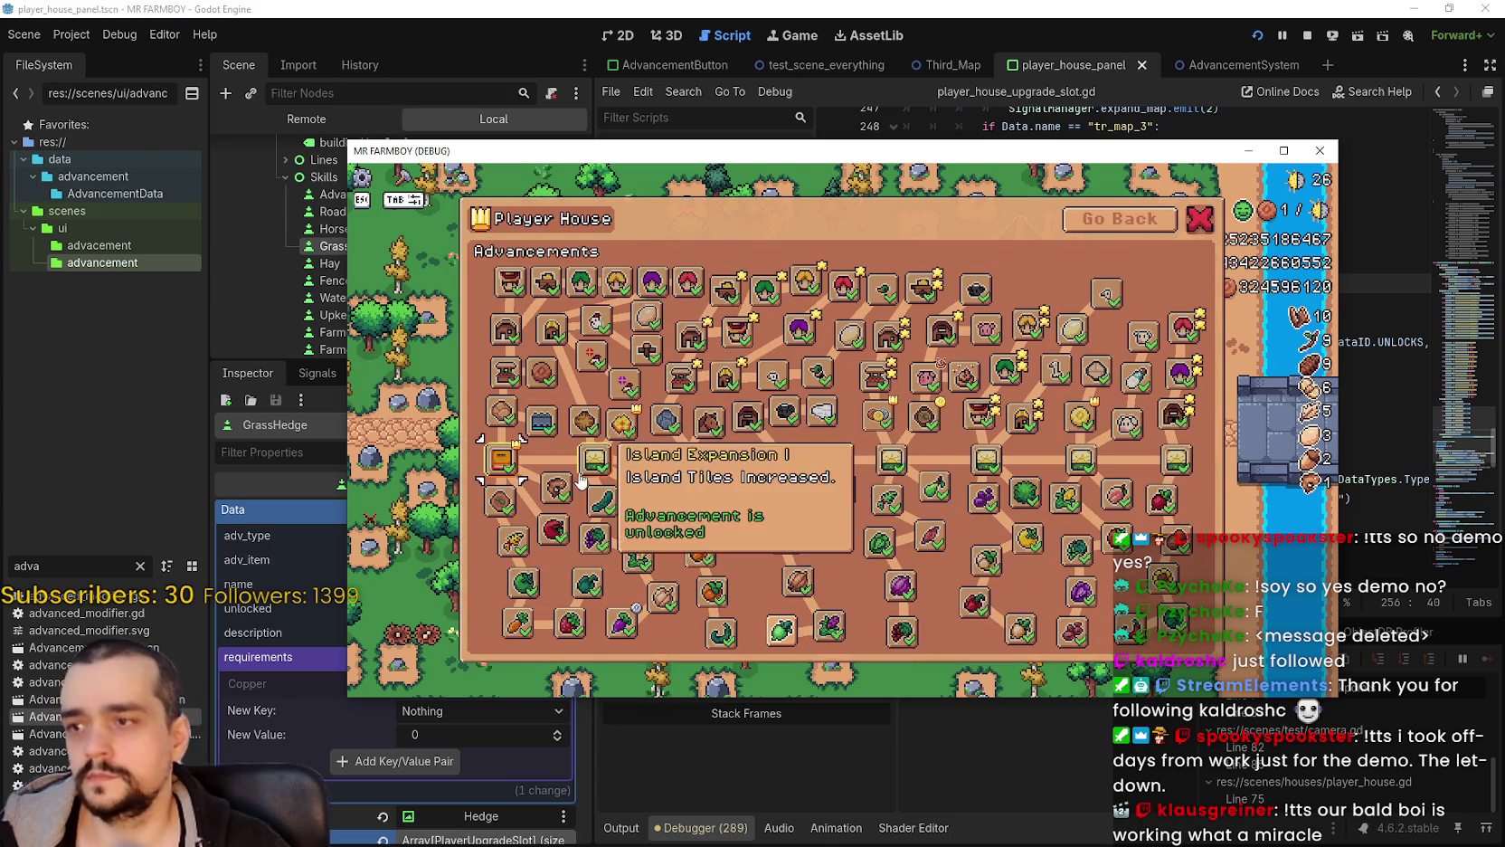
pyautogui.moveTo(611, 438)
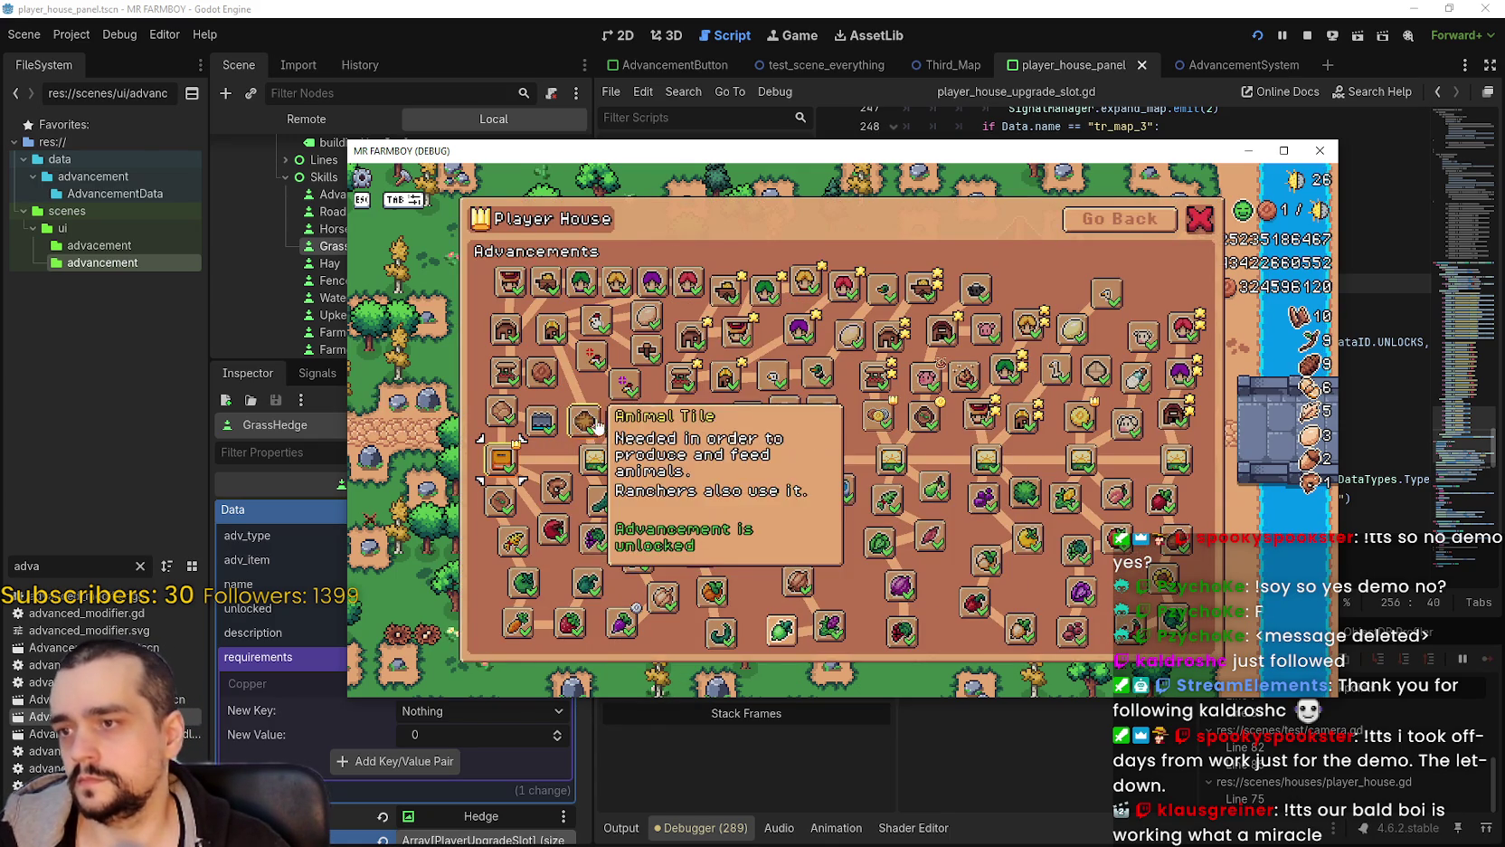
pyautogui.moveTo(537, 541)
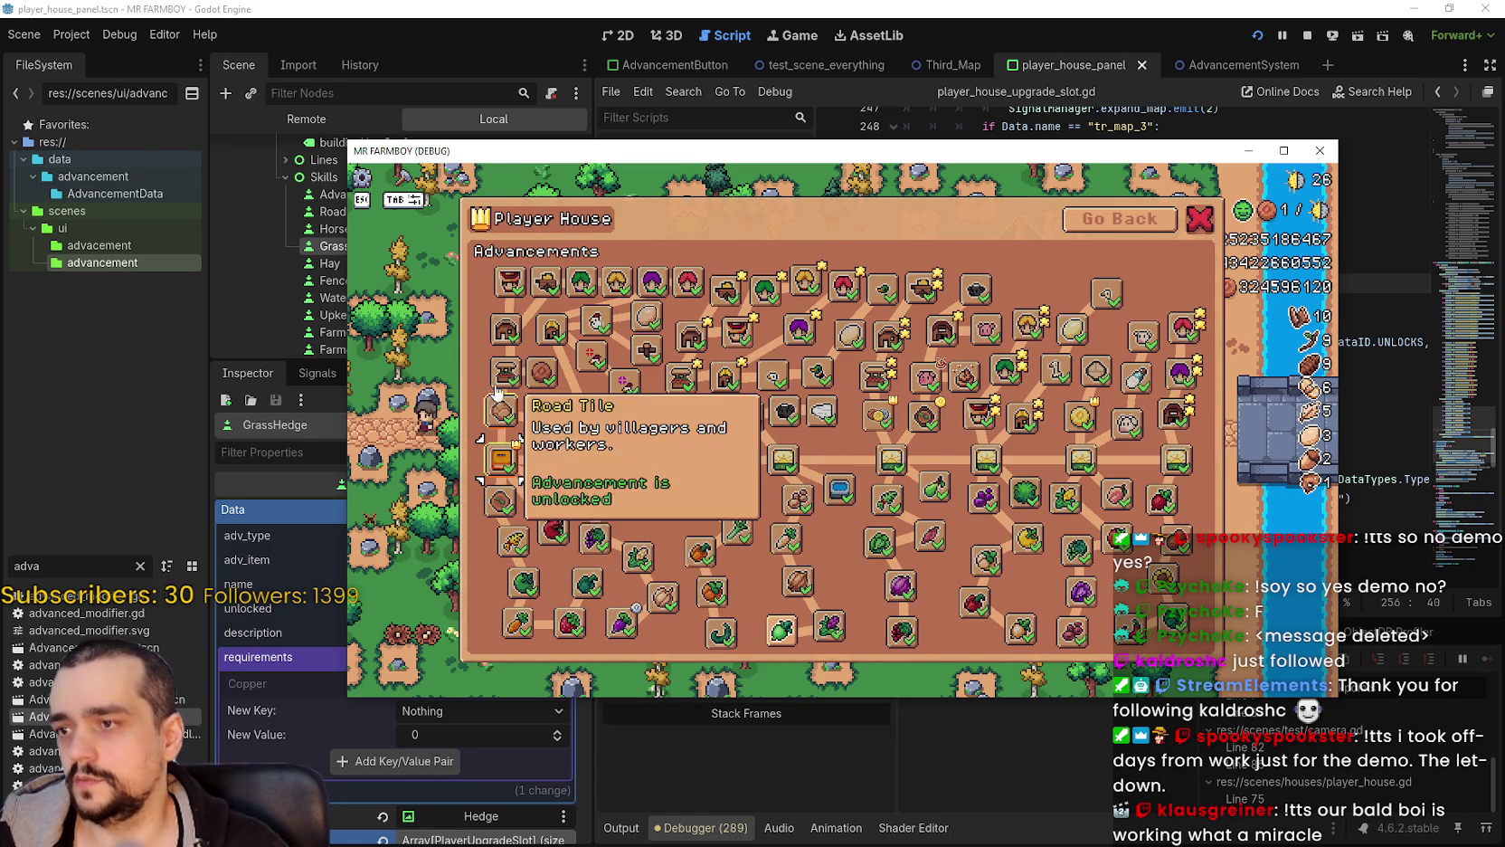
pyautogui.moveTo(644, 497)
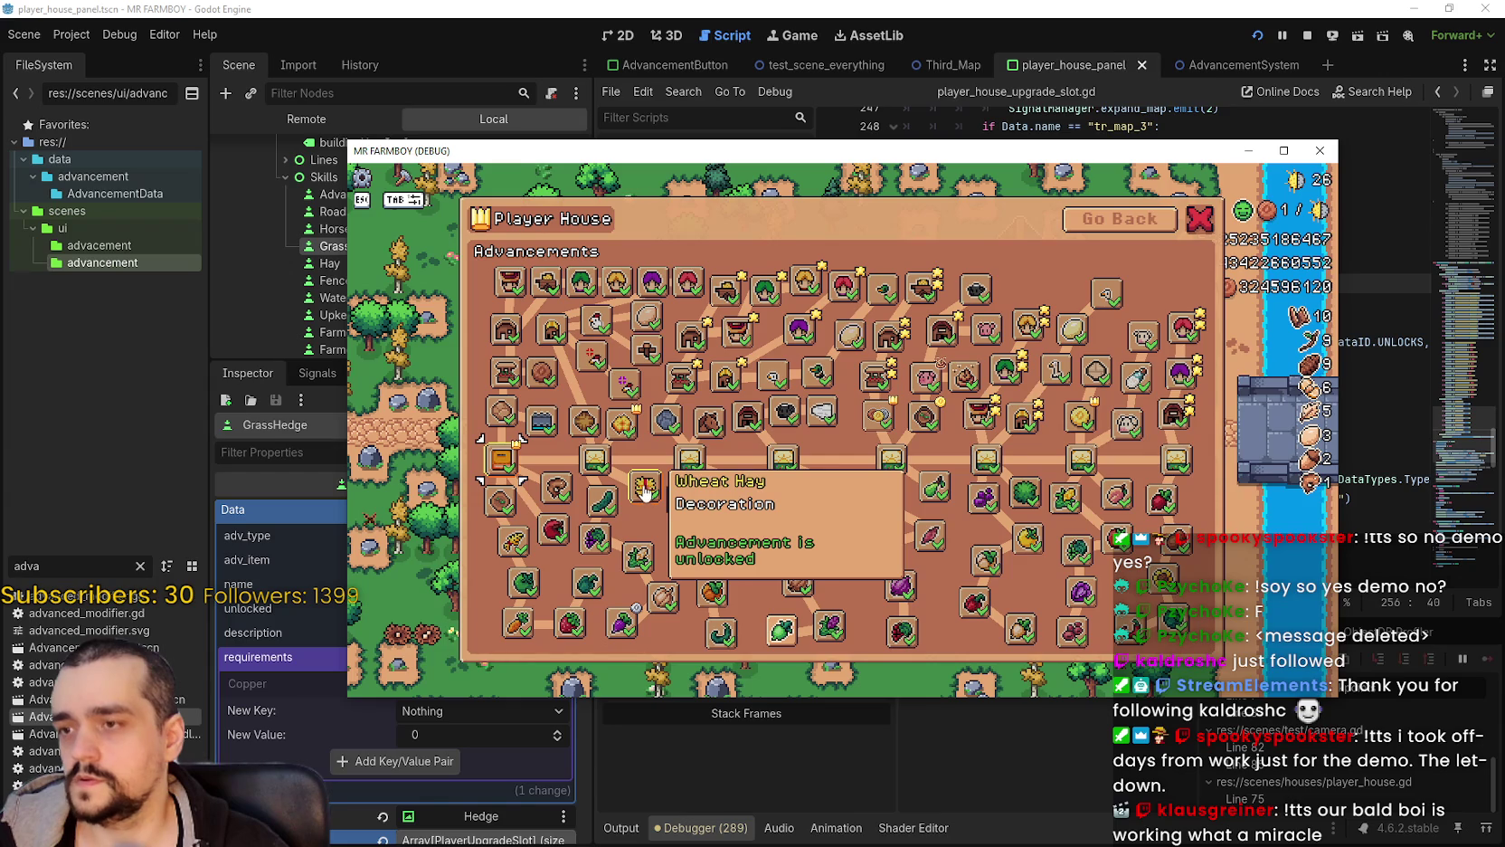
# Step: Close the advancement panels and the game window, returning to the upgrade-slot script lines 257–259
pyautogui.click(1160, 224)
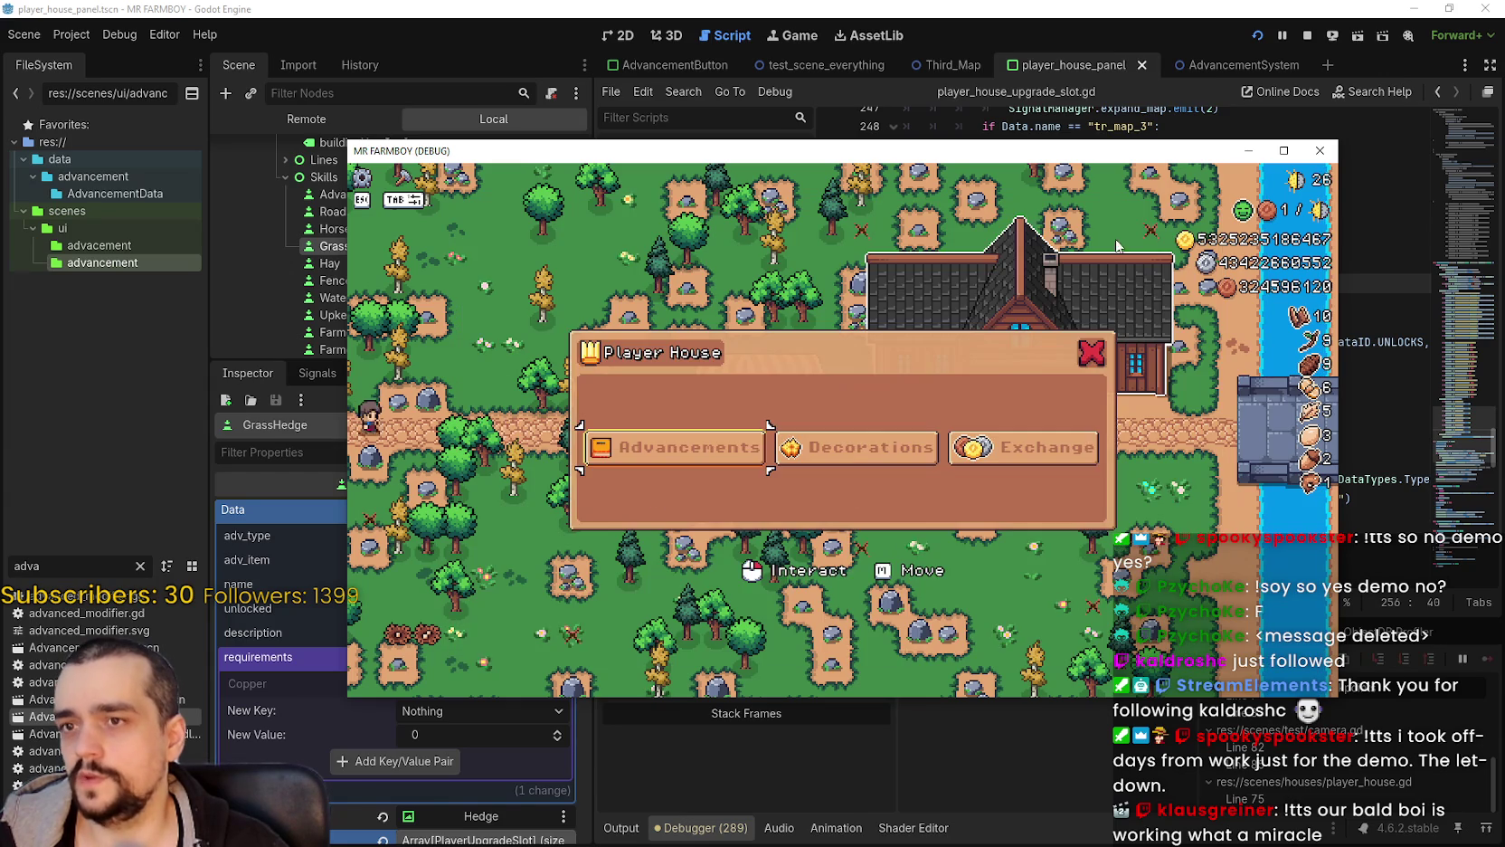
pyautogui.click(1091, 347)
pyautogui.click(1327, 150)
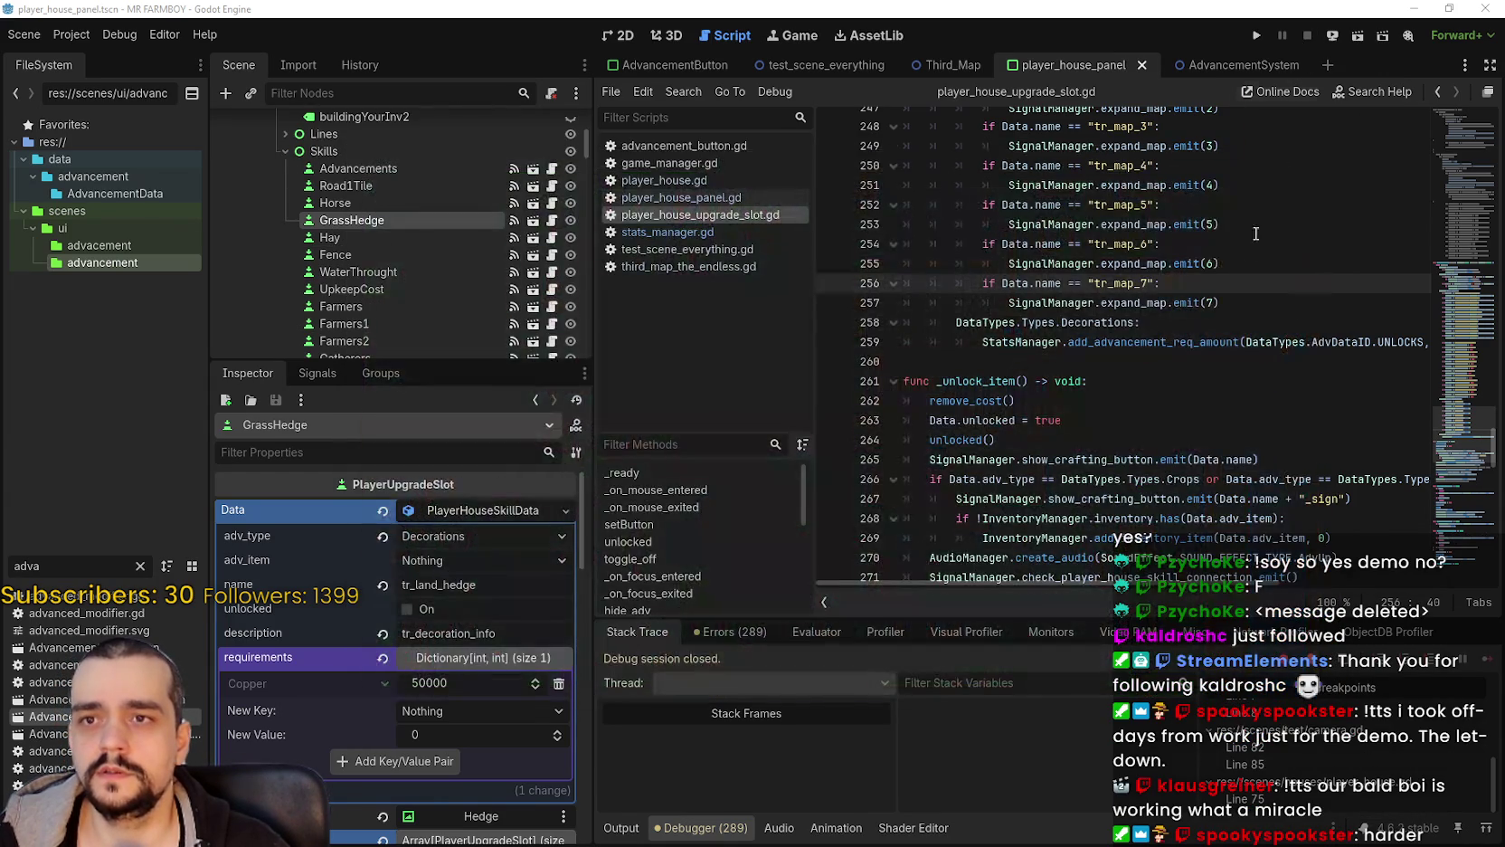
pyautogui.click(1229, 303)
pyautogui.click(1236, 341)
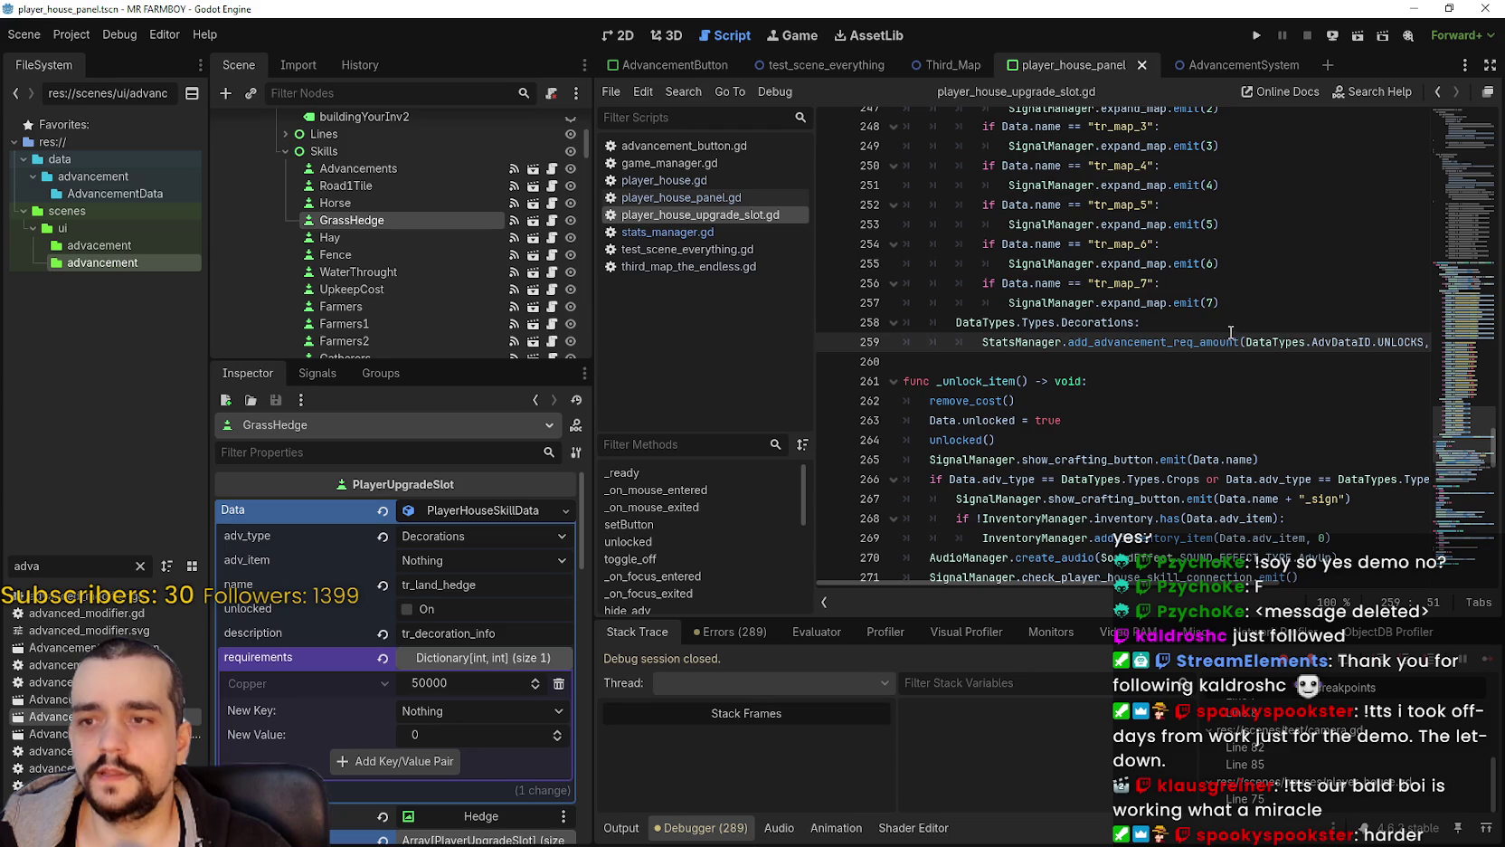
pyautogui.click(1212, 319)
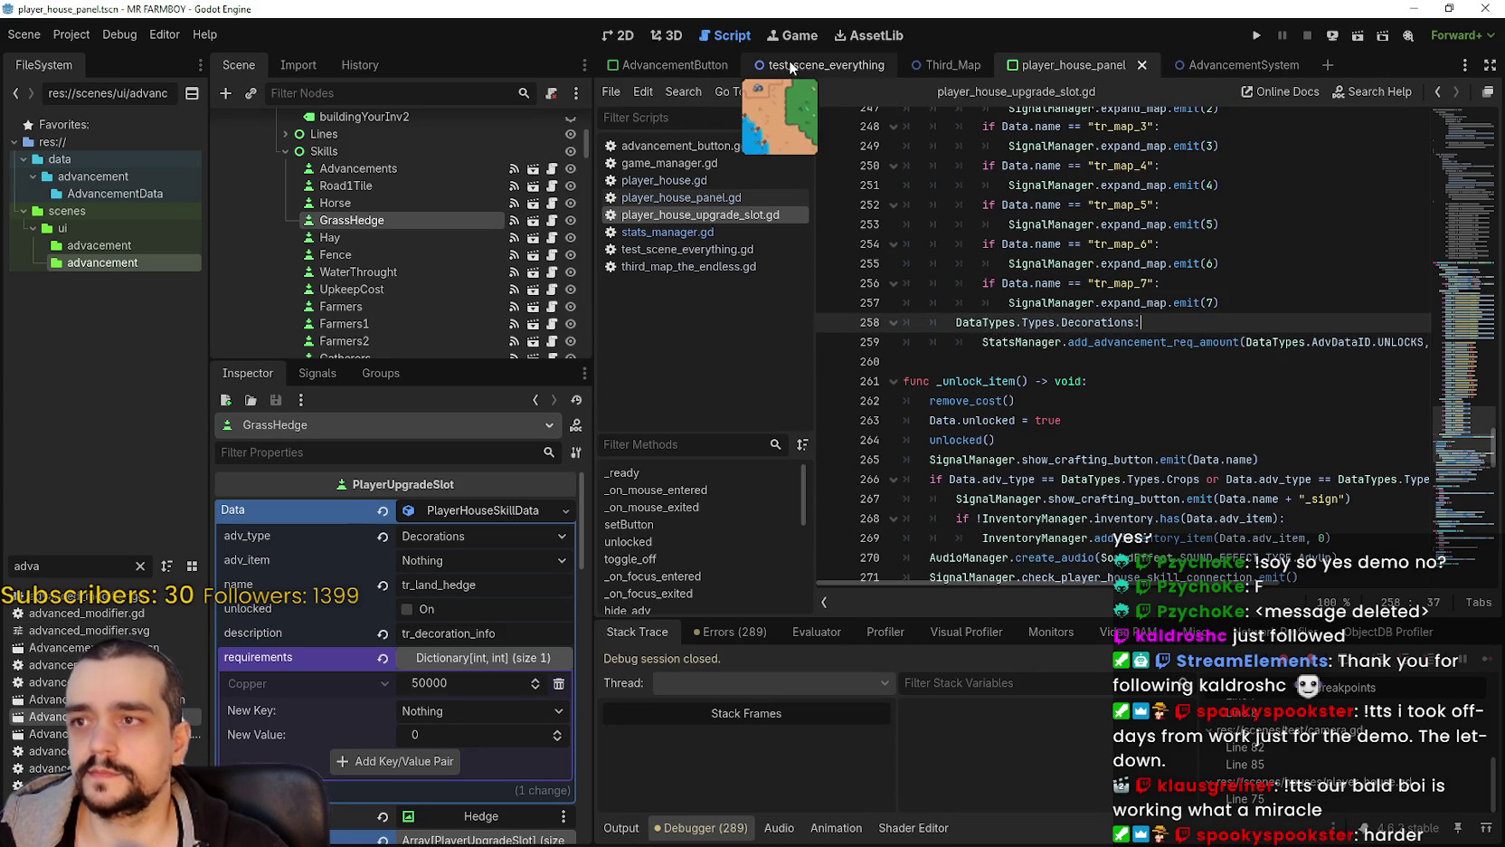
# Step: Open test_scene_everything.gd and locate the Steam achievement reset loop
pyautogui.click(693, 249)
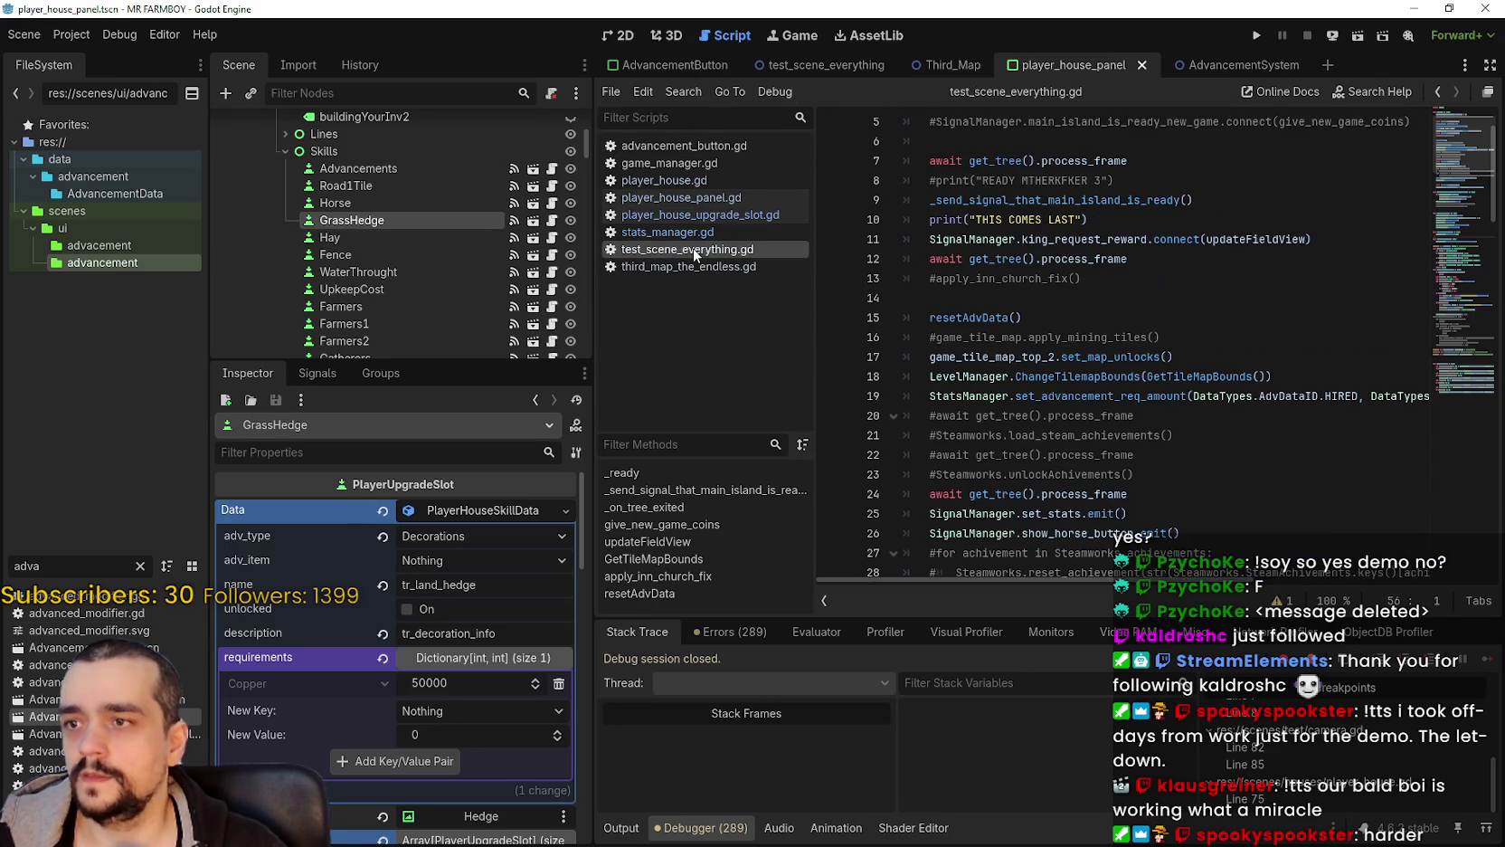
pyautogui.scroll(-4, 1126, 477)
pyautogui.click(1212, 292)
pyautogui.scroll(3, 1212, 289)
pyautogui.click(1208, 357)
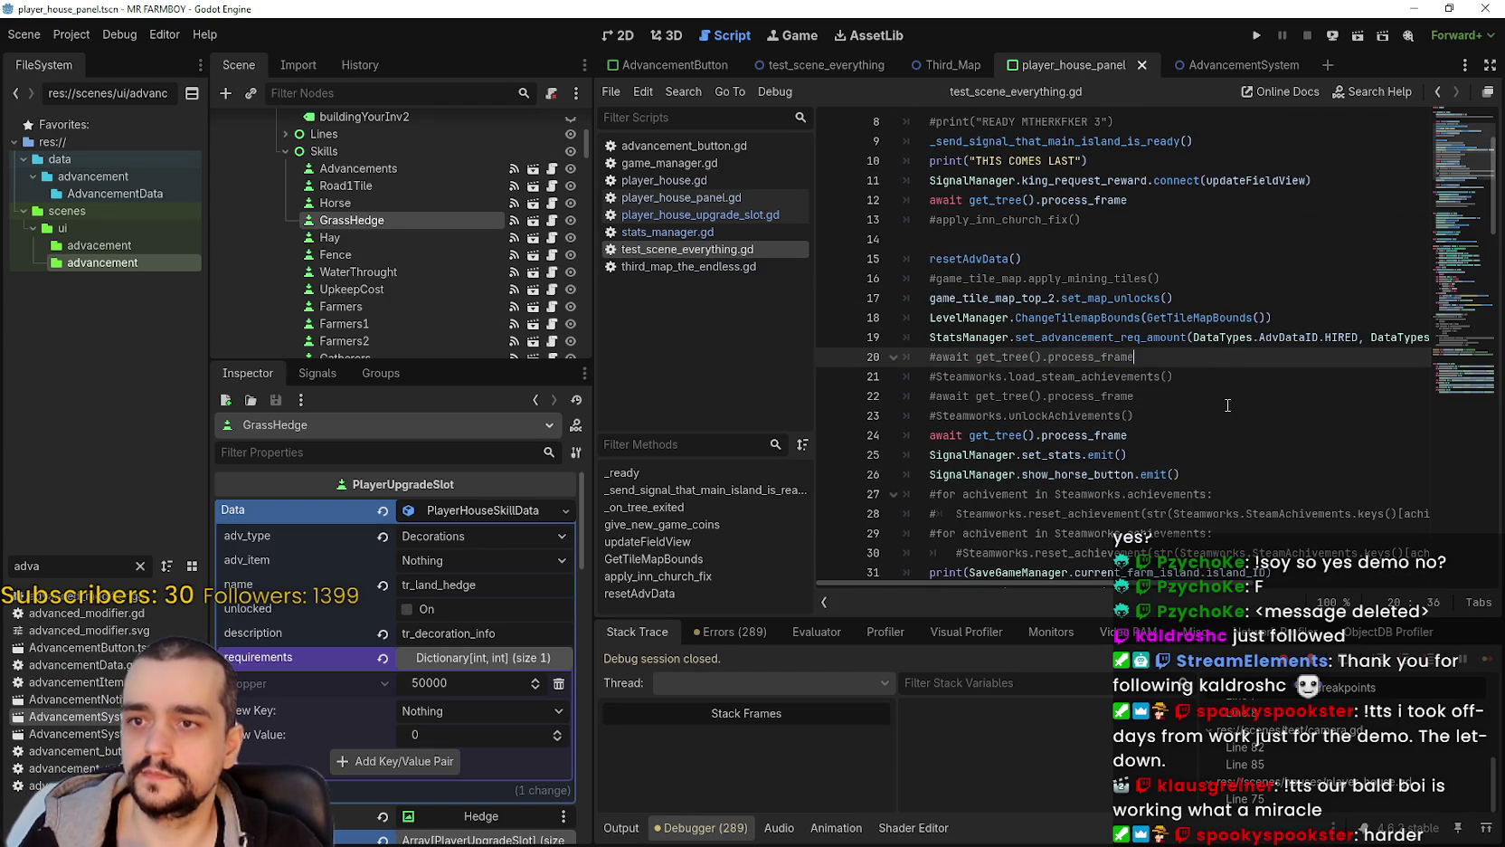
pyautogui.scroll(-3, 1136, 374)
# Step: Uncomment lines 29–30 that reset every Steam achievement, save, and run the project
pyautogui.click(960, 379)
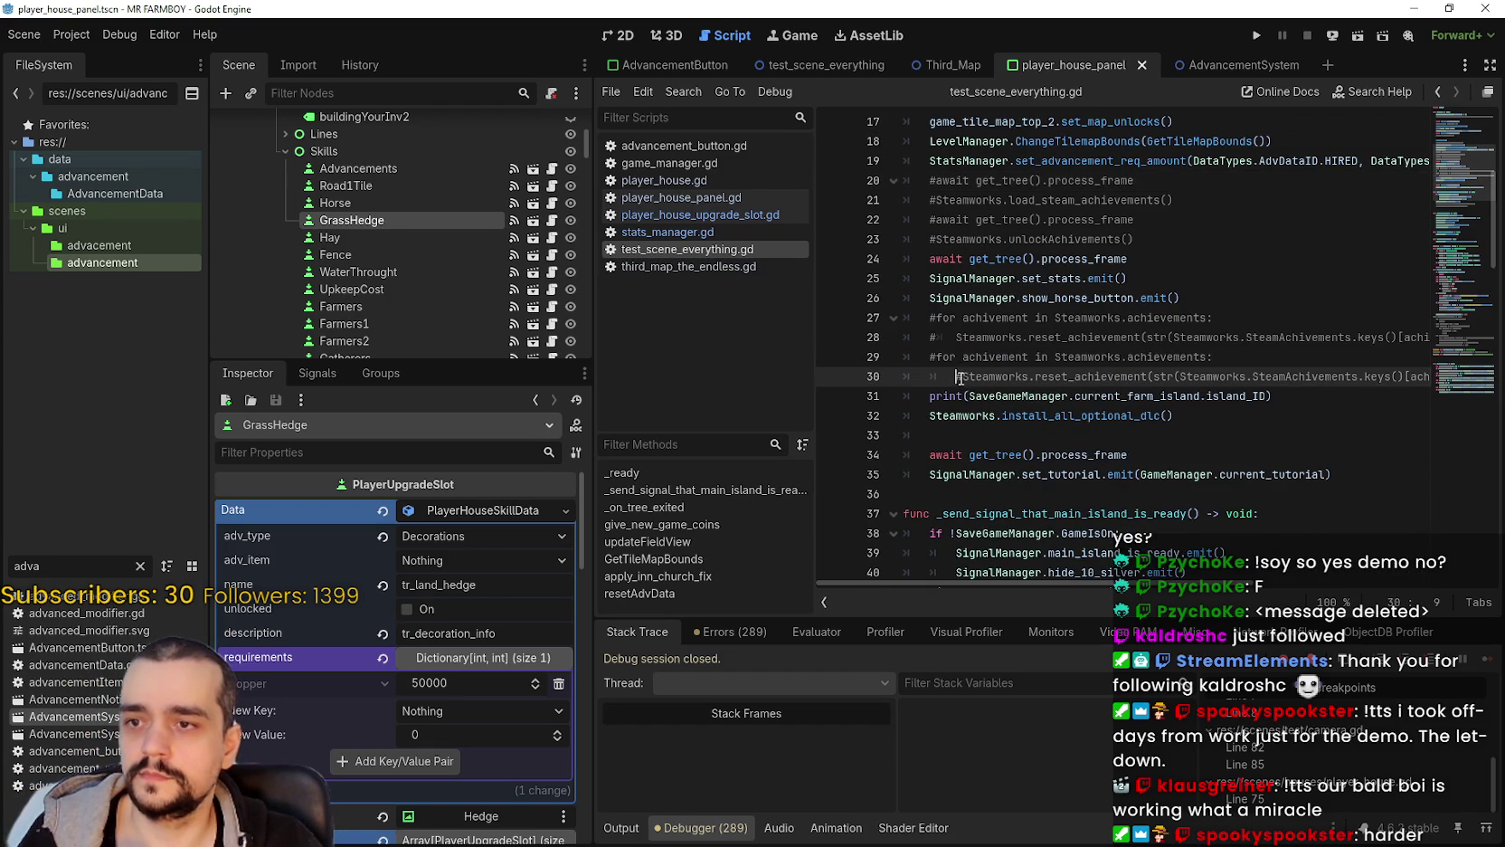
pyautogui.hotkey('ctrl', 'k')
pyautogui.click(933, 356)
pyautogui.hotkey('ctrl', 'k')
pyautogui.press('BackSpace')
pyautogui.click(976, 376)
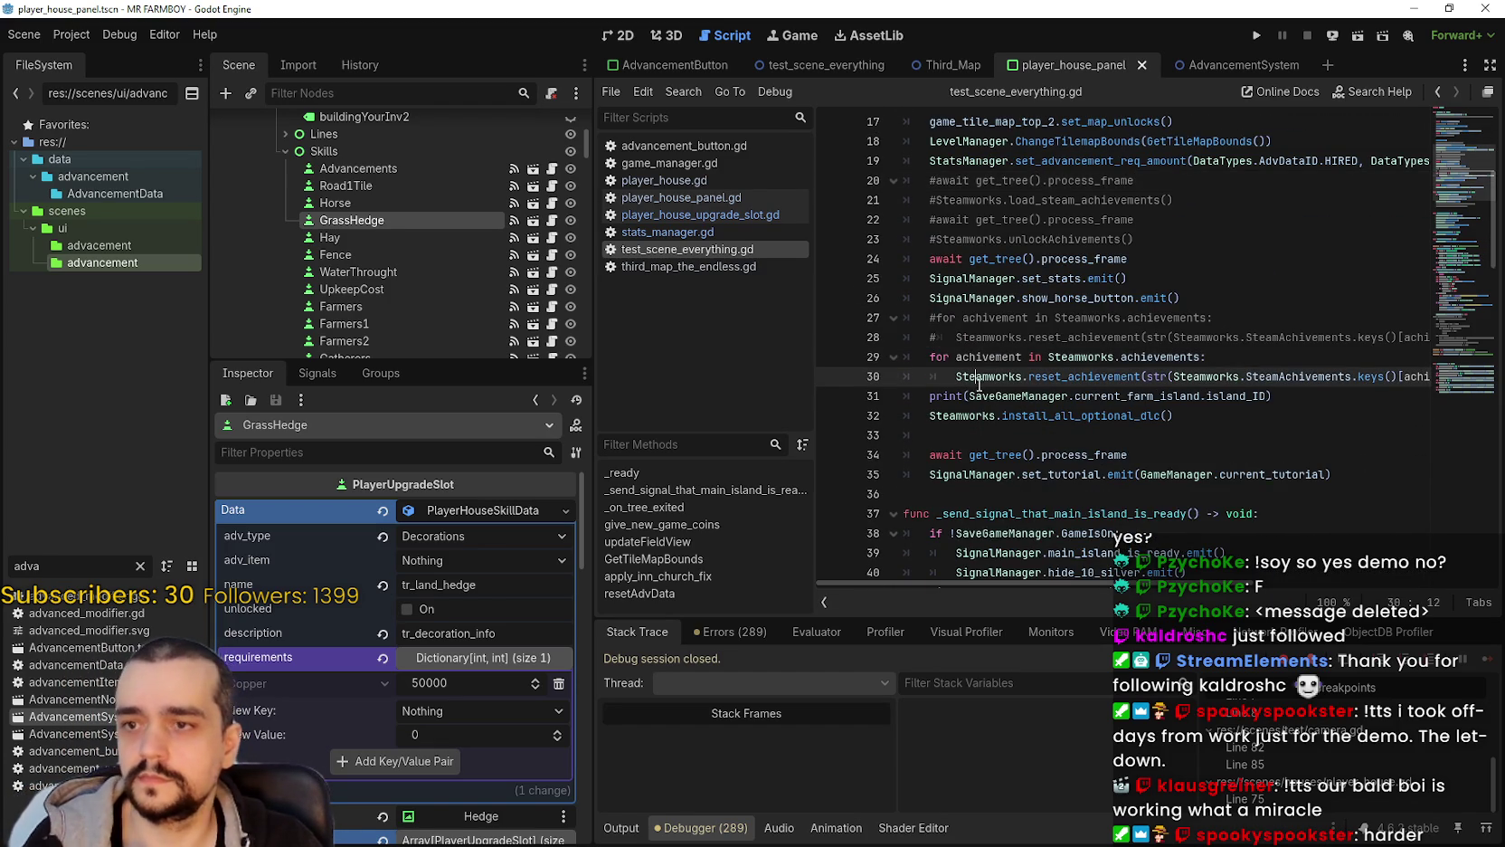
pyautogui.hotkey('ctrl', 's')
pyautogui.click(1257, 37)
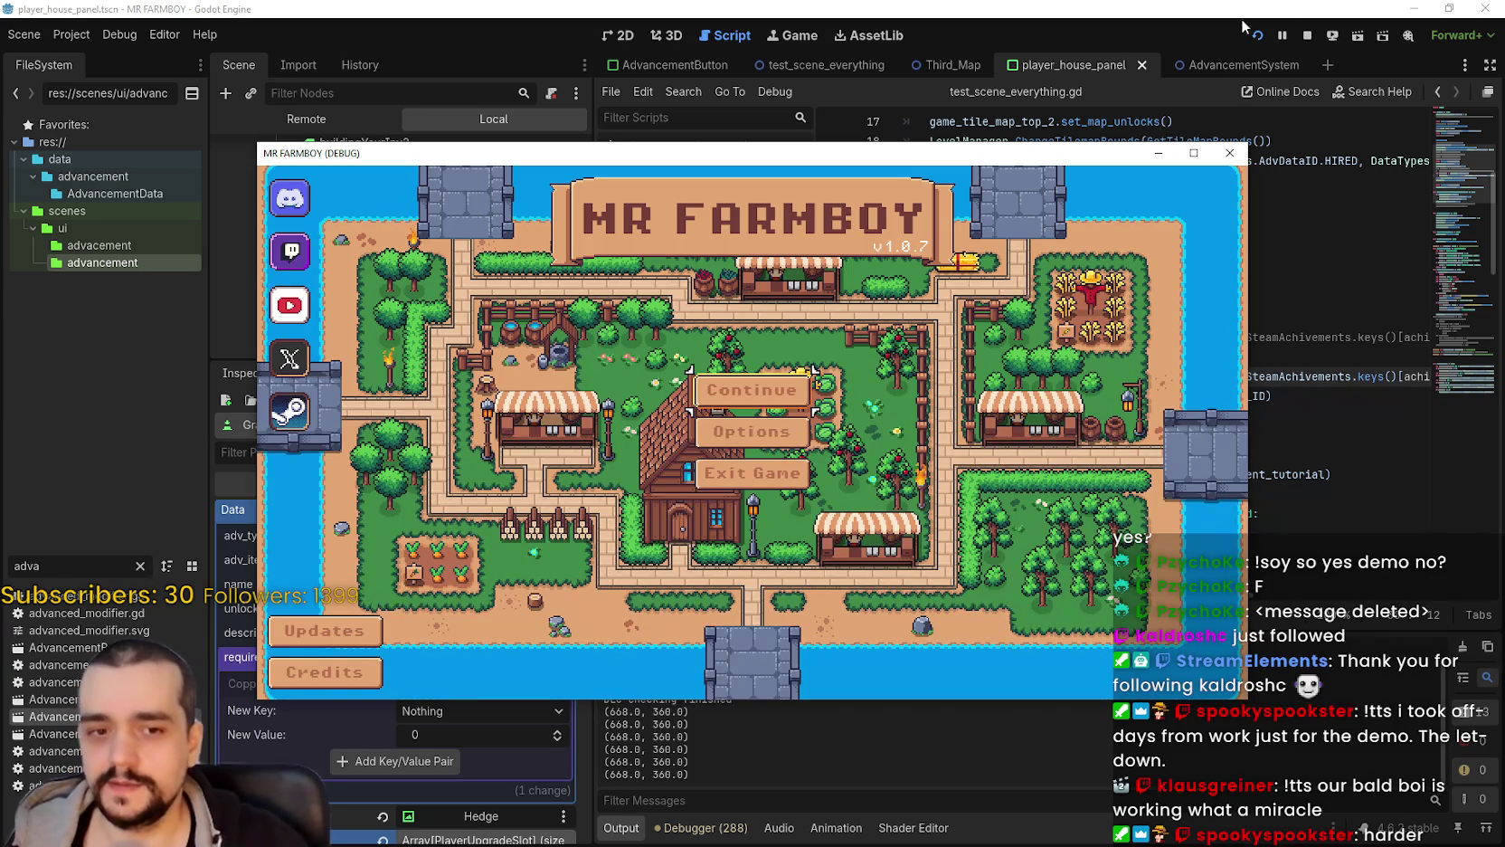
# Step: Create a new Balanced Economy save, dismiss the intro letter, and bring up the achievements list
pyautogui.click(757, 394)
pyautogui.scroll(-3, 759, 453)
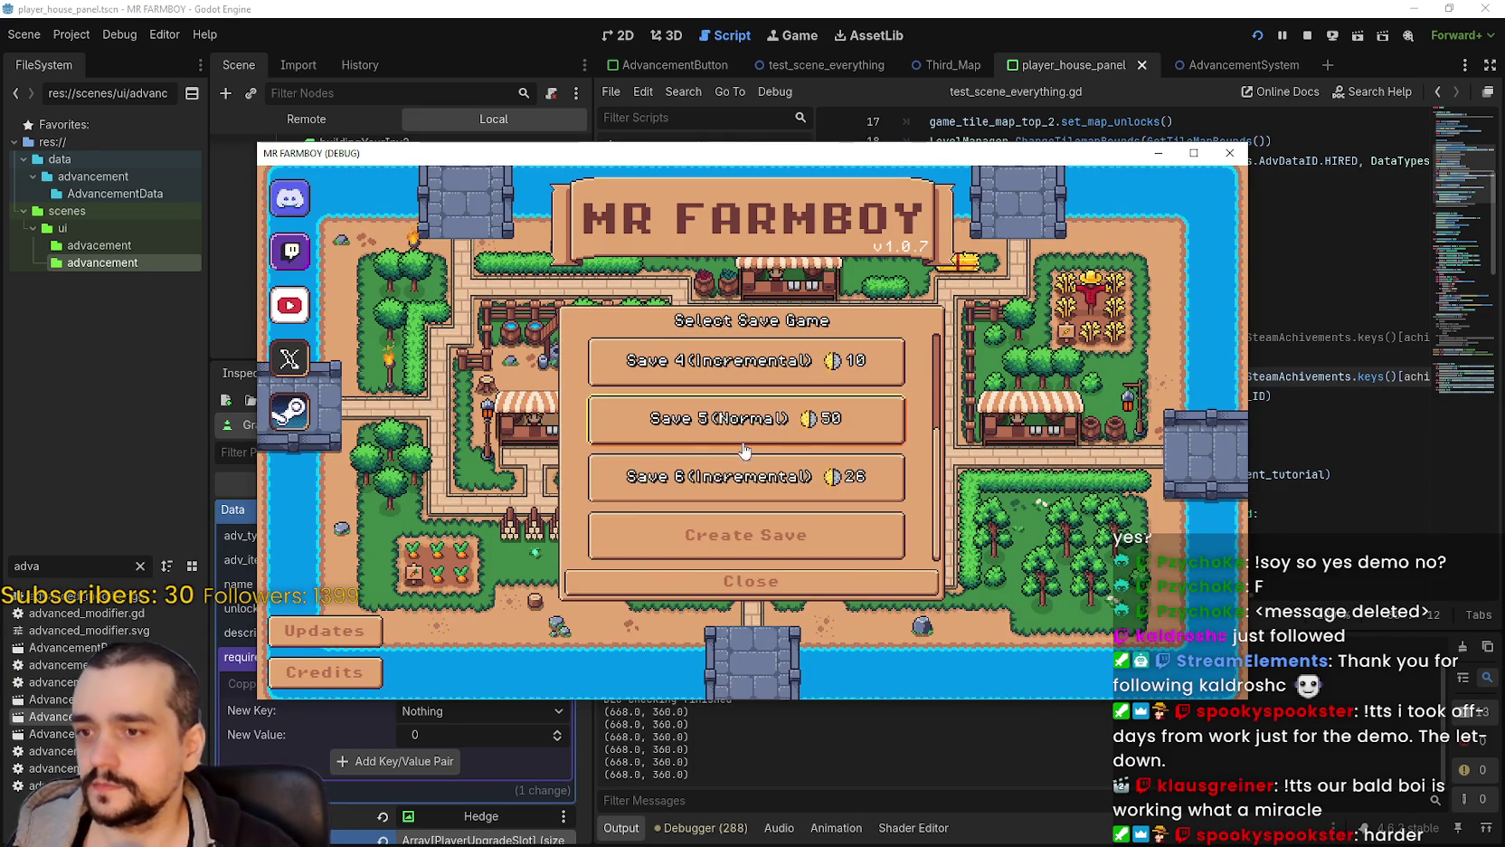
pyautogui.click(763, 535)
pyautogui.click(752, 362)
pyautogui.click(538, 477)
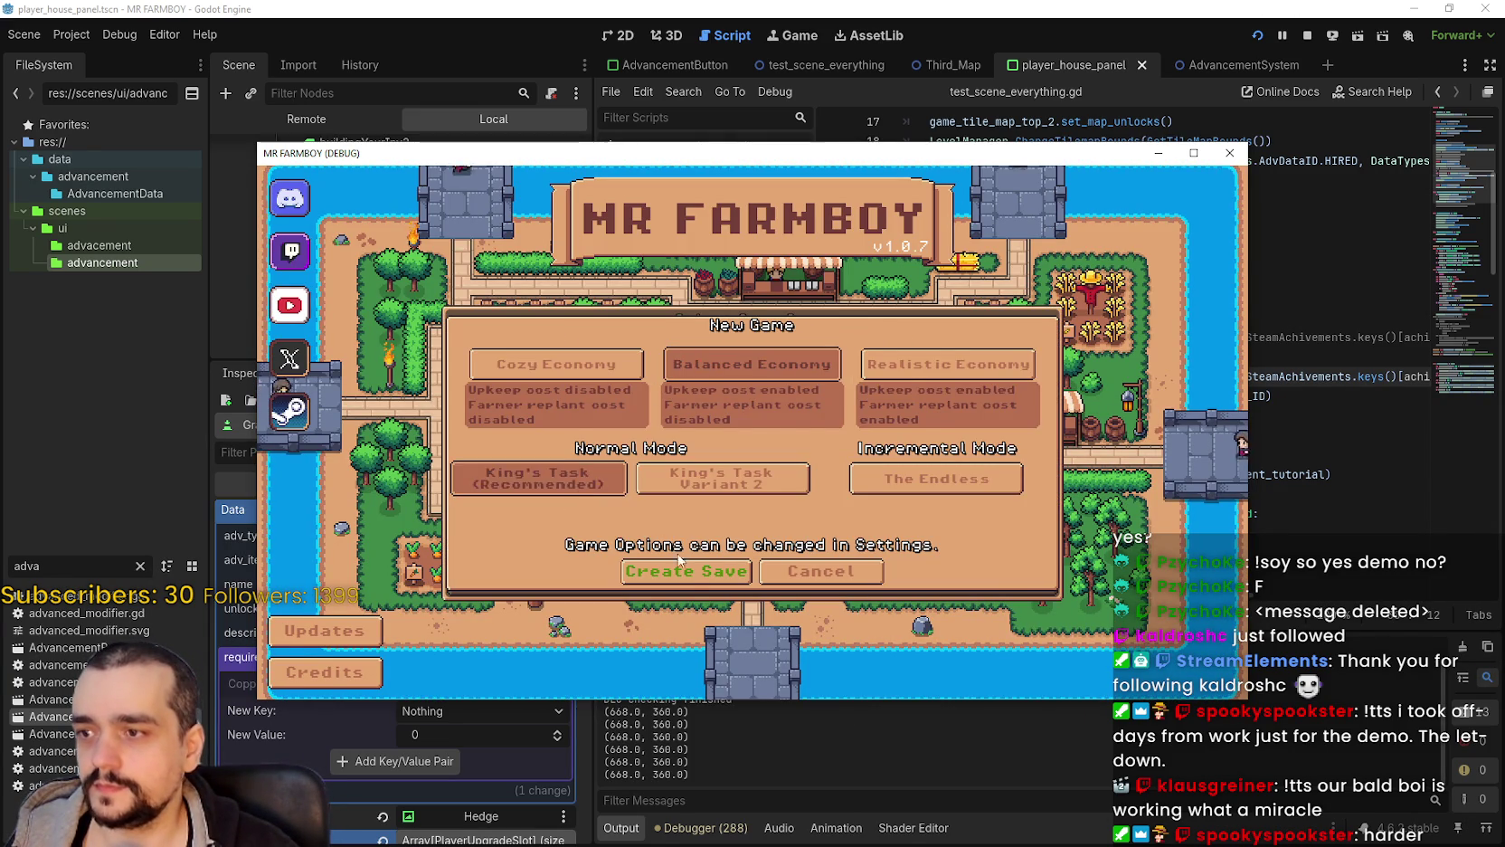
pyautogui.click(701, 570)
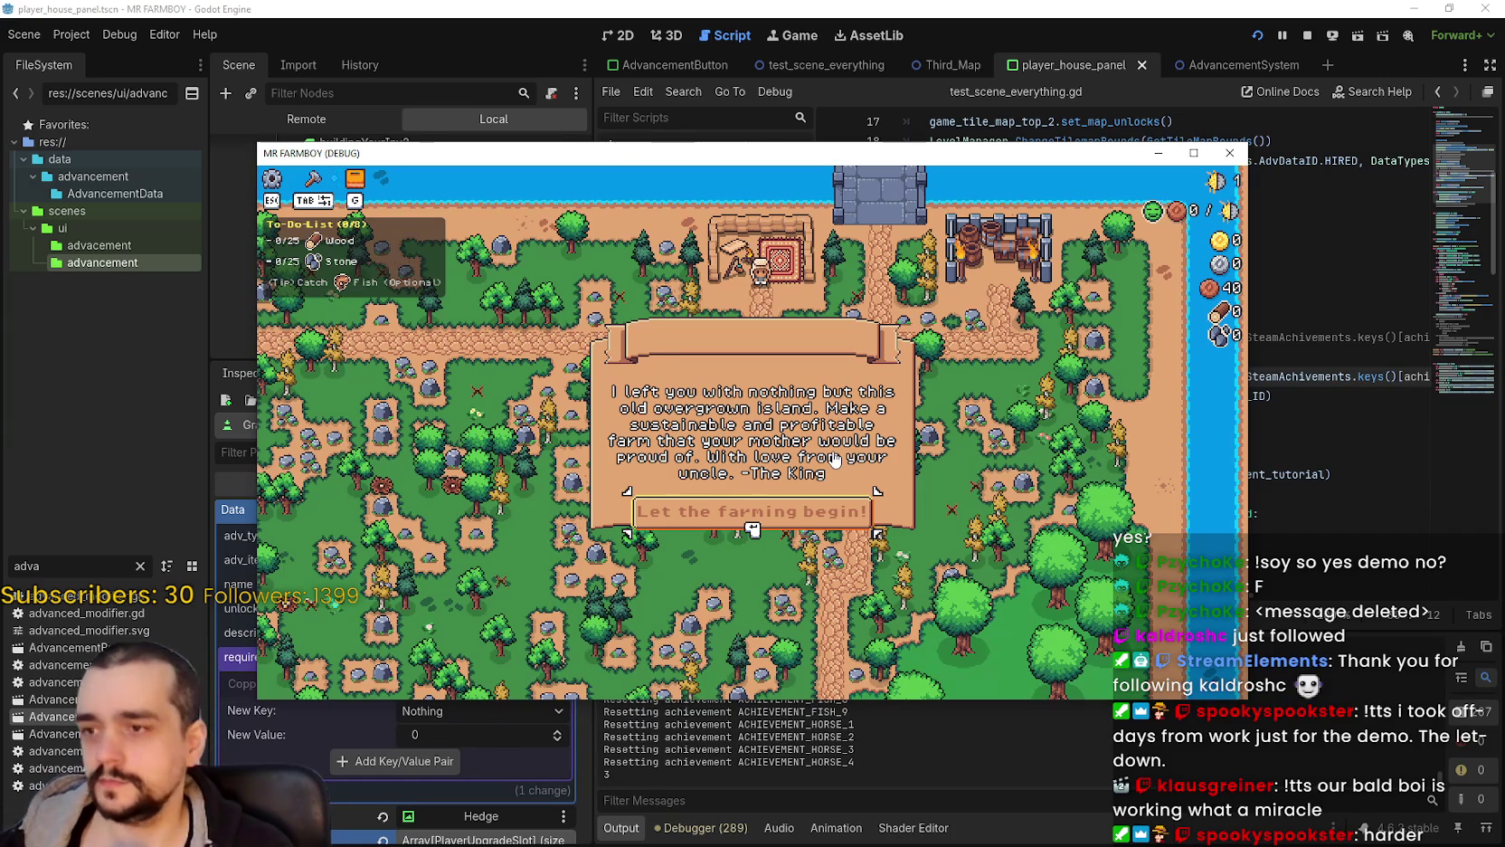
pyautogui.click(859, 479)
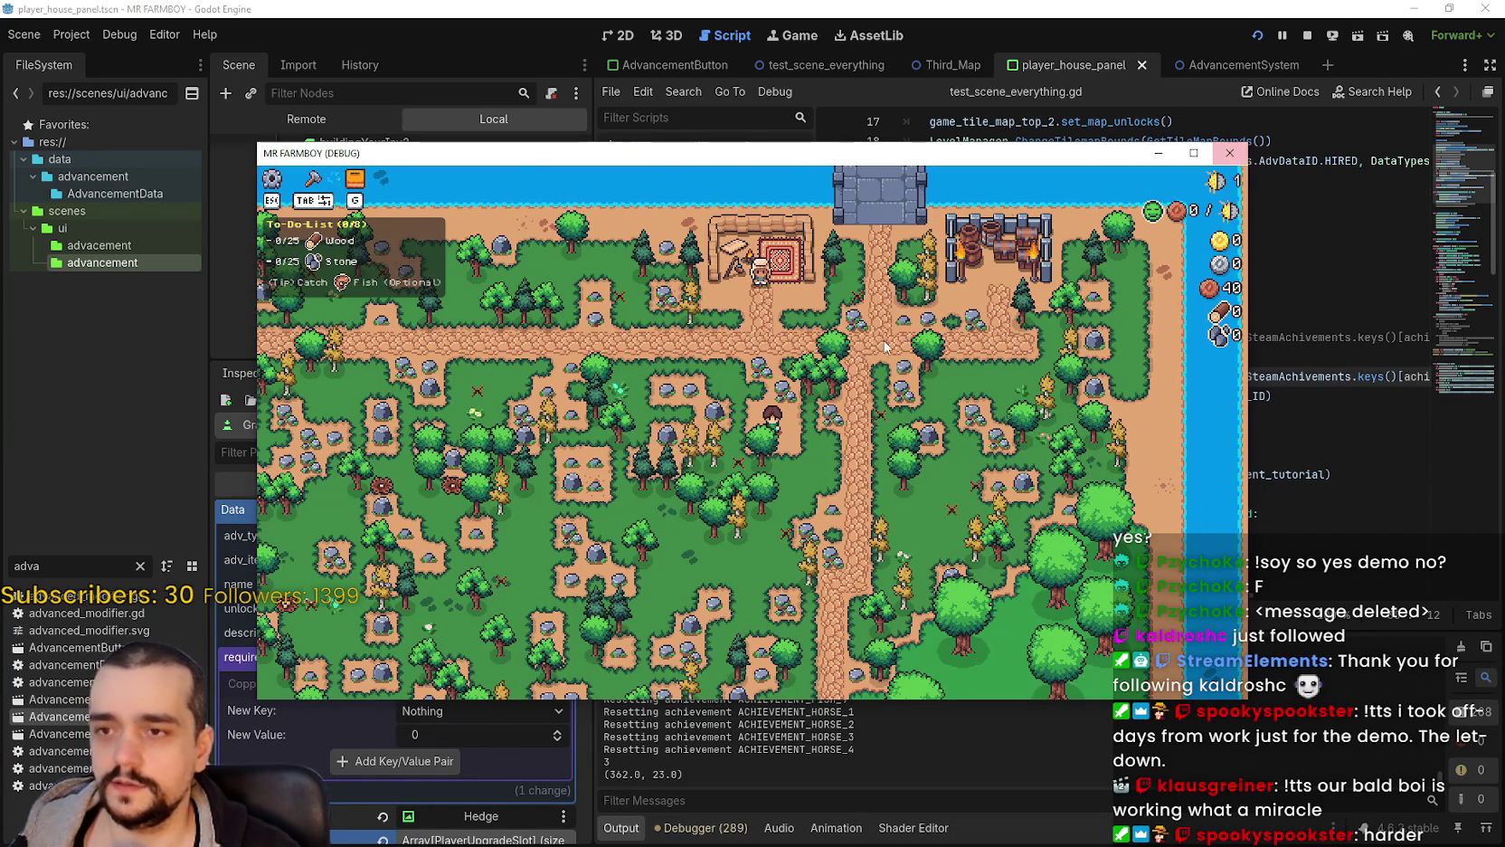
pyautogui.click(1229, 152)
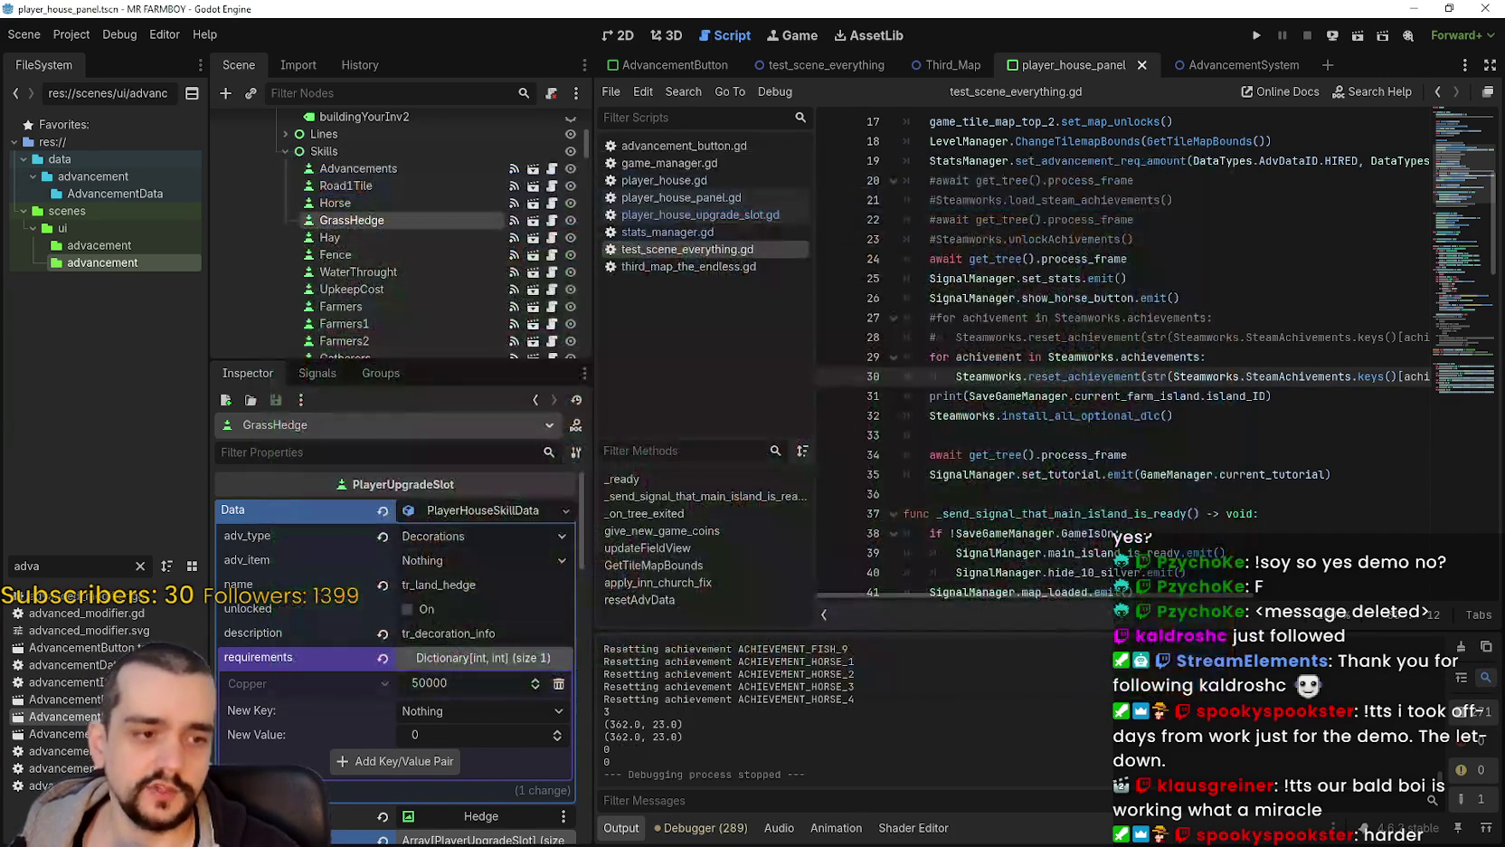
pyautogui.scroll(10, 989, 438)
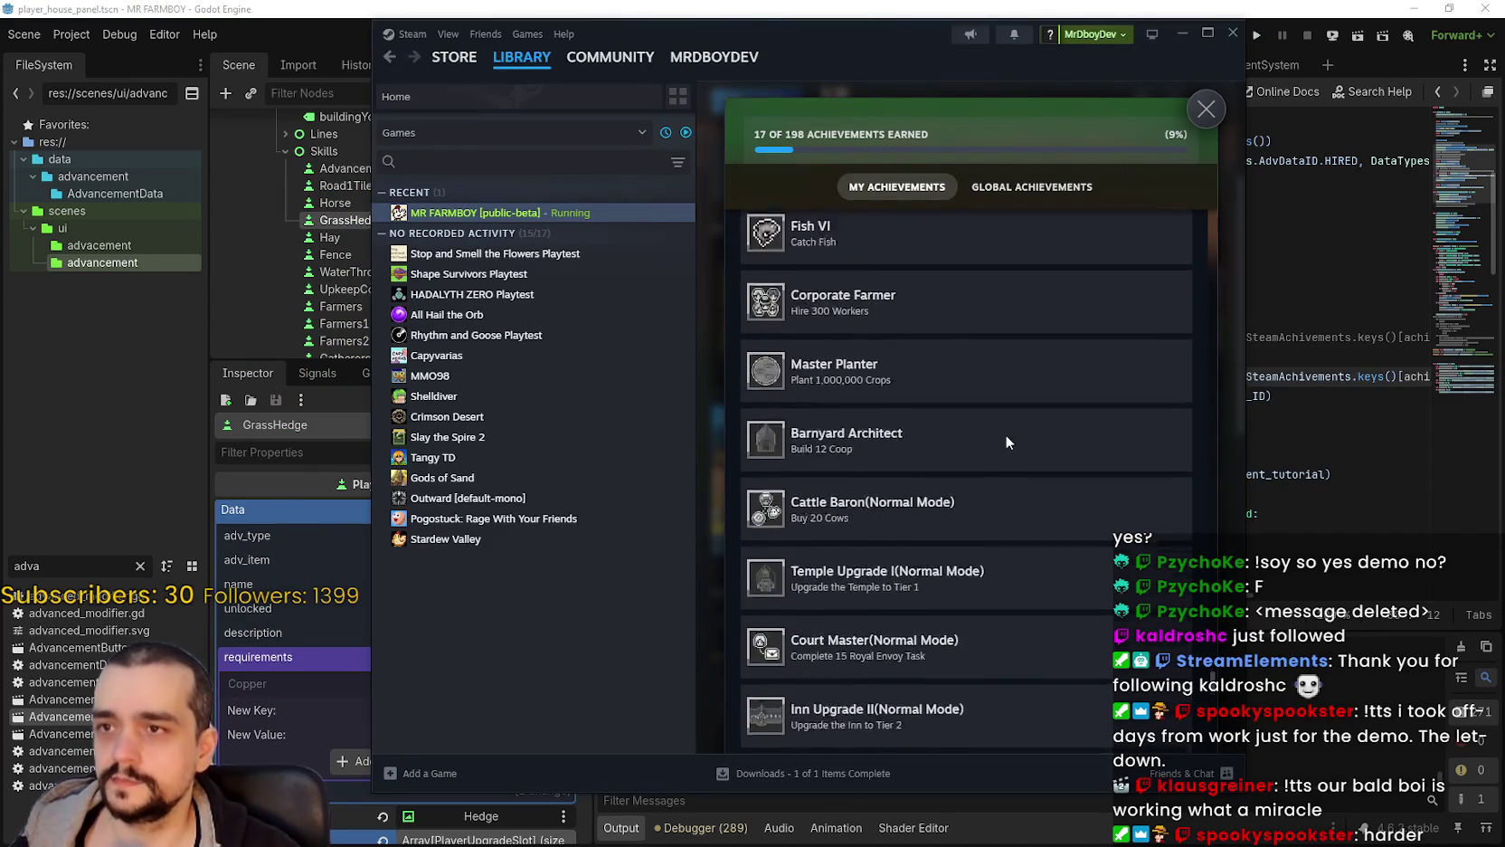
pyautogui.click(1194, 108)
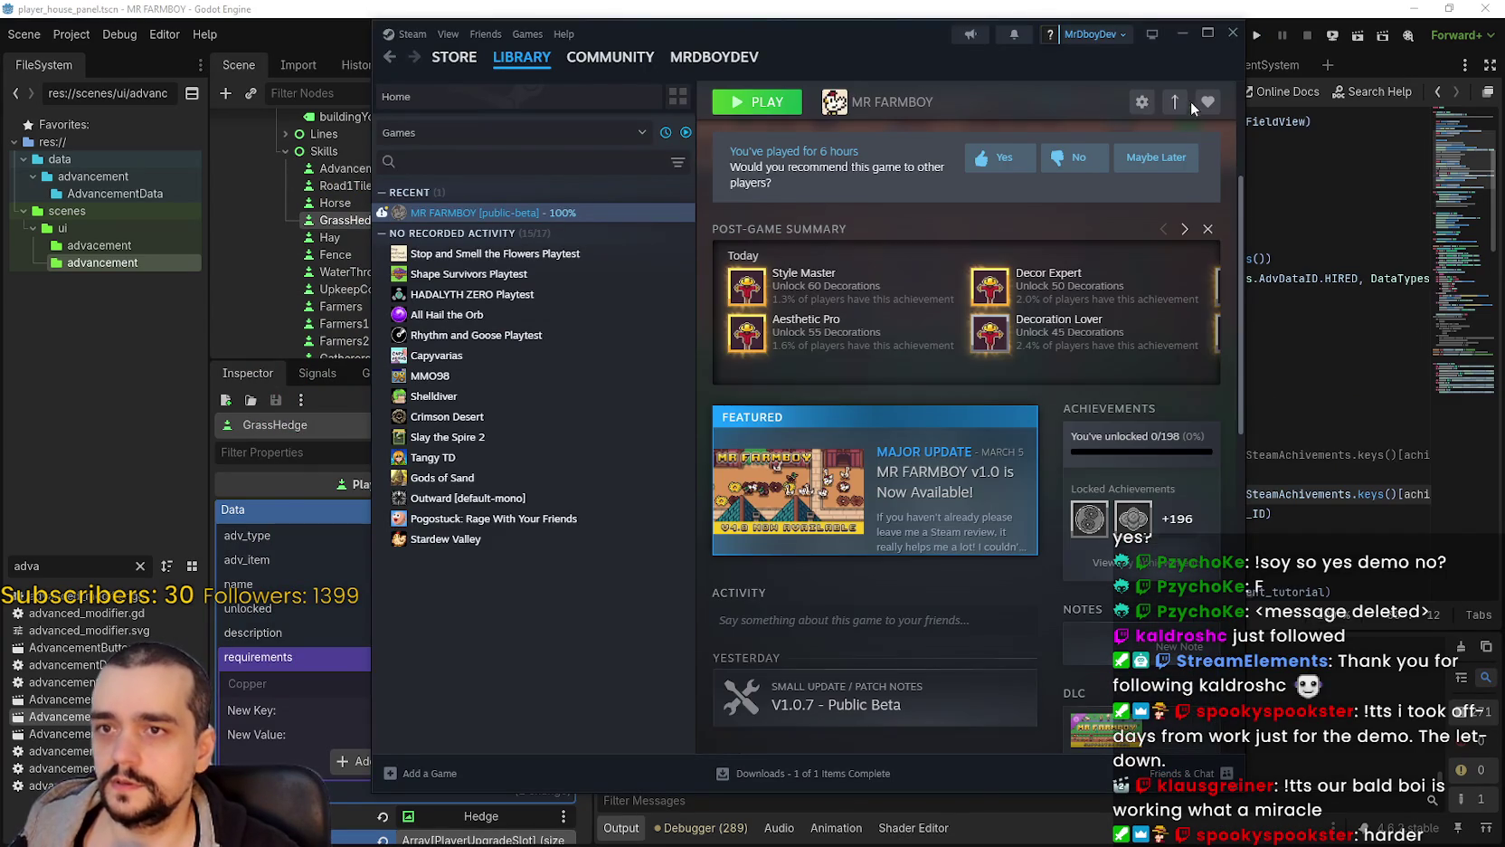
pyautogui.click(1157, 564)
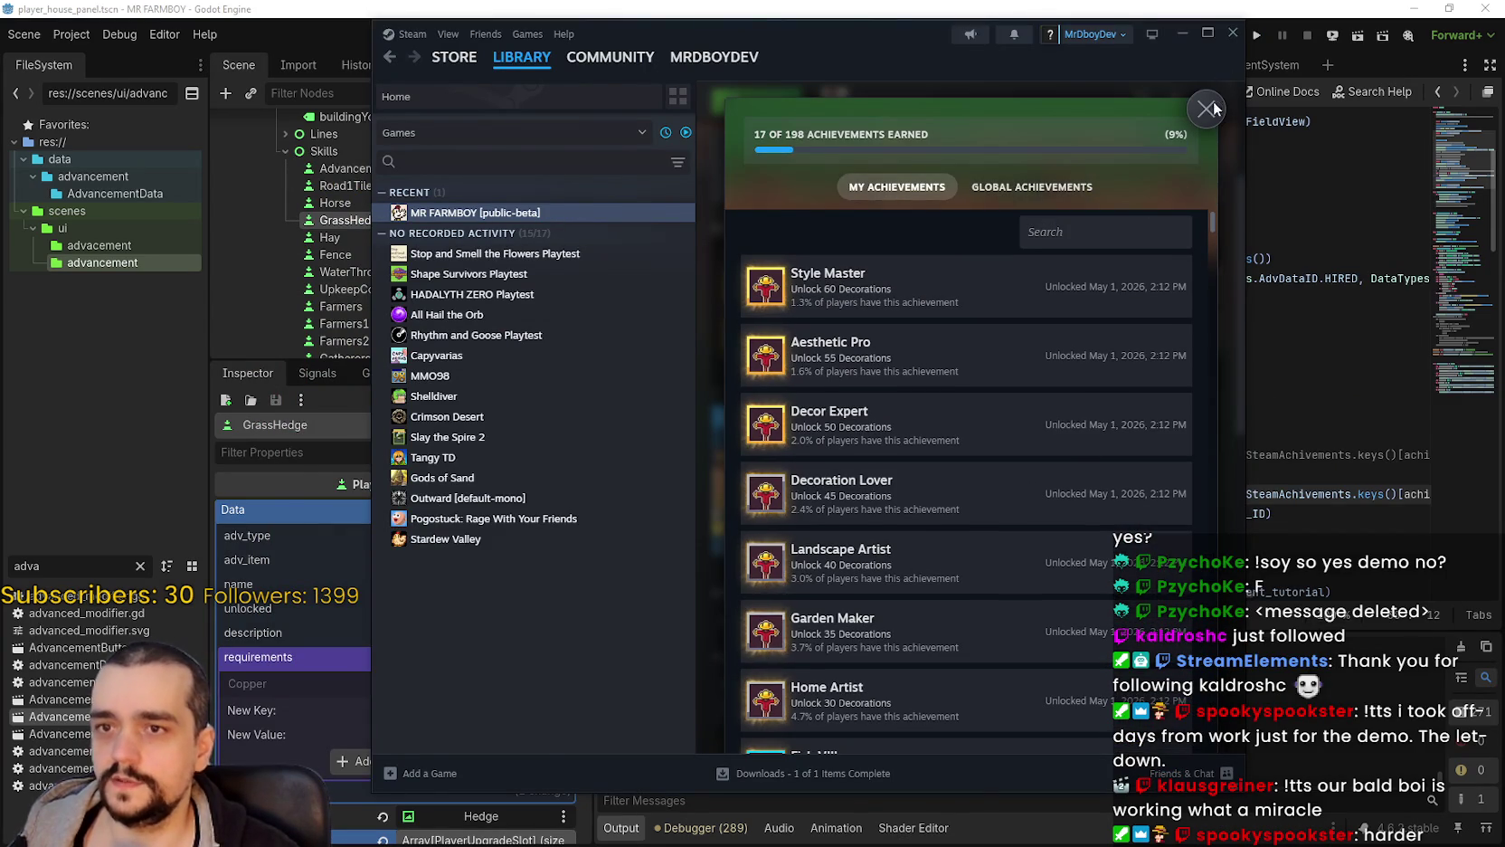
pyautogui.click(1212, 108)
pyautogui.click(1182, 35)
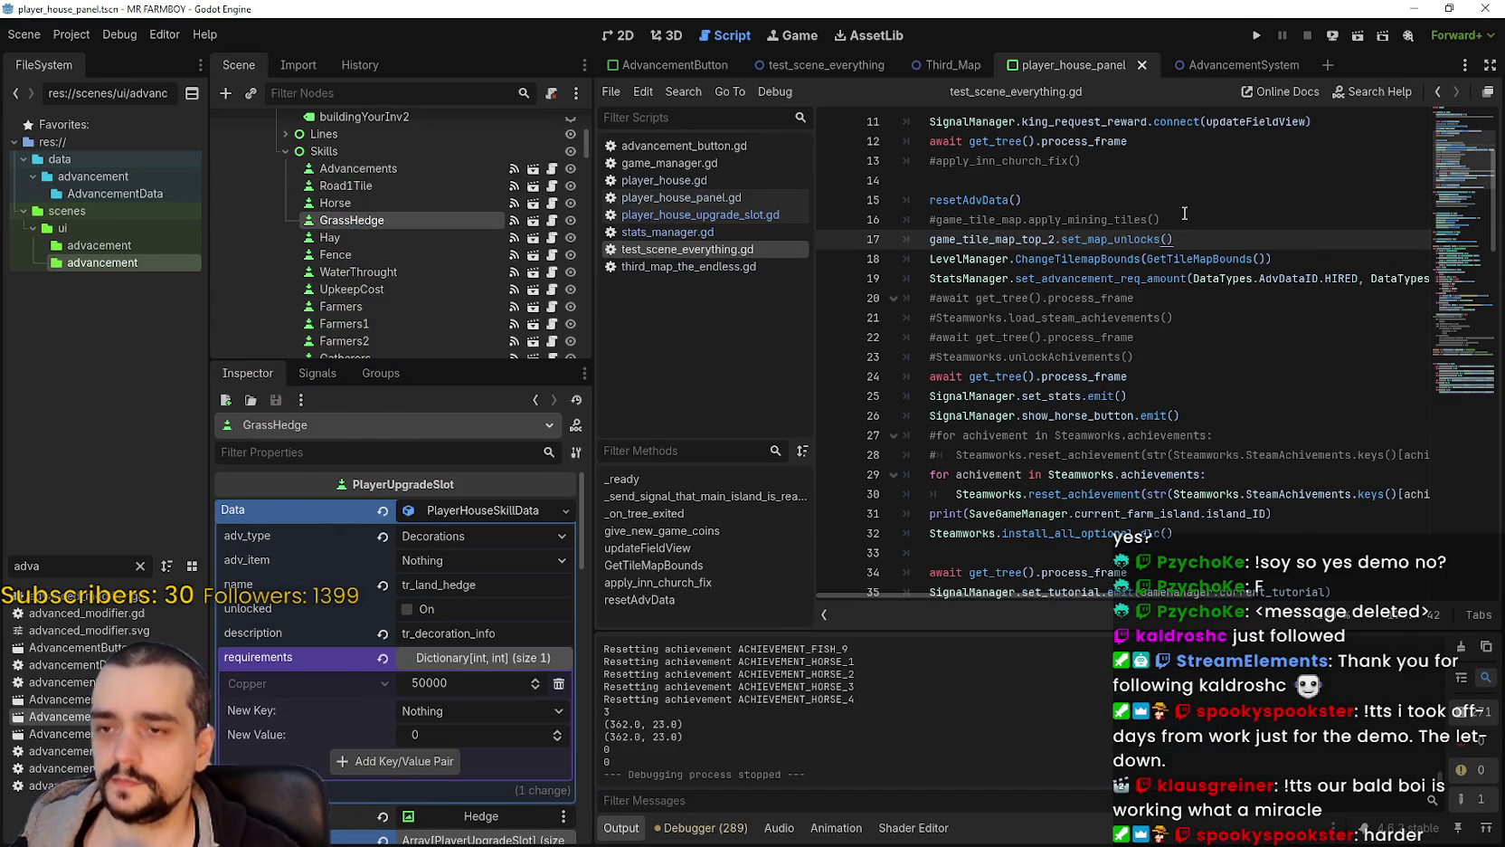
# Step: Toggle the comment on the achievement reset loop at line 29 so achievements are no longer reset
pyautogui.click(933, 474)
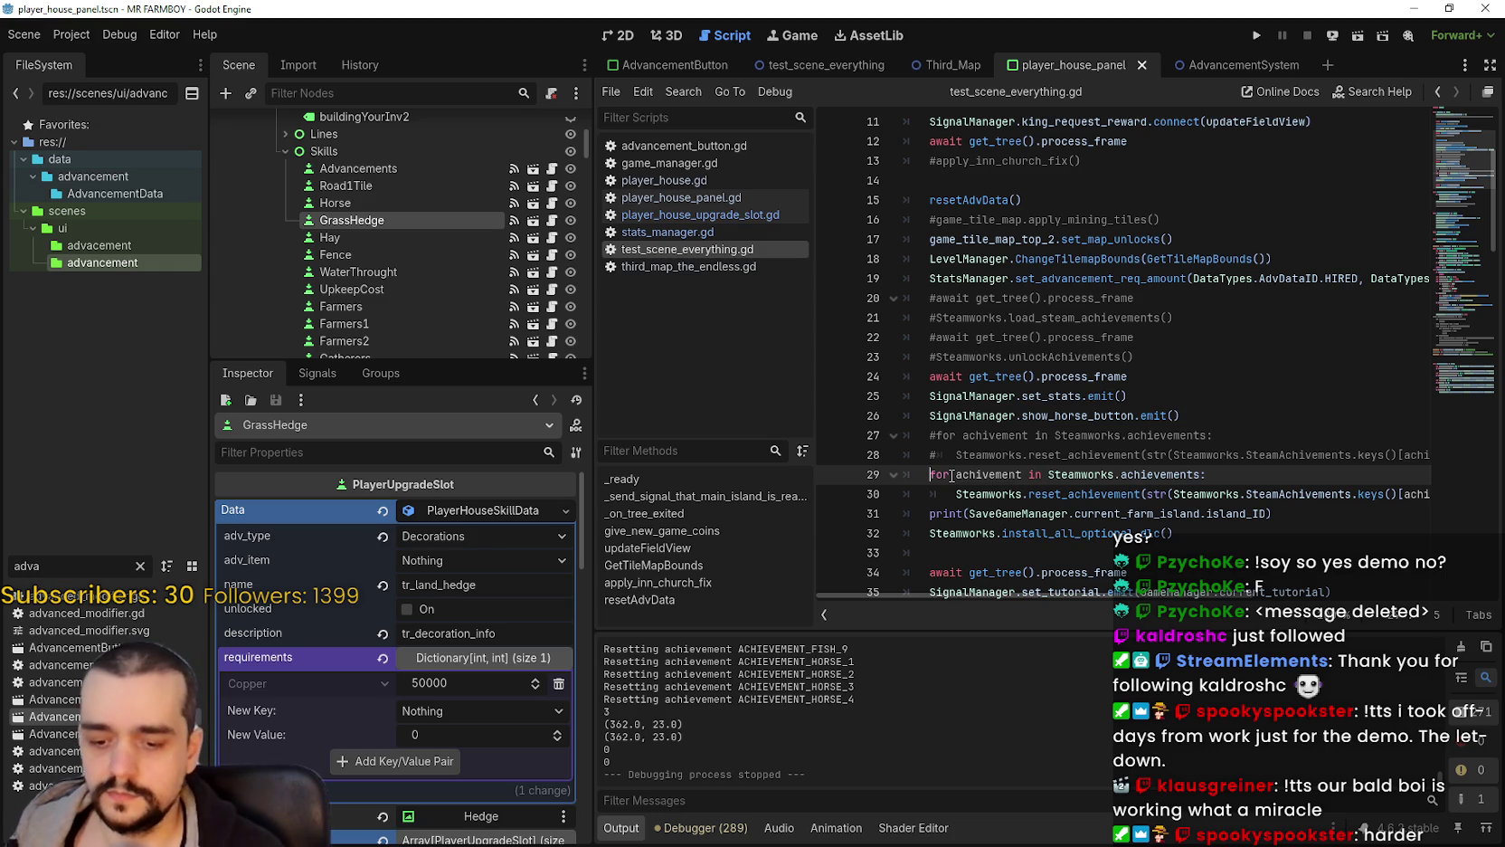
pyautogui.write('#')
pyautogui.press('Delete')
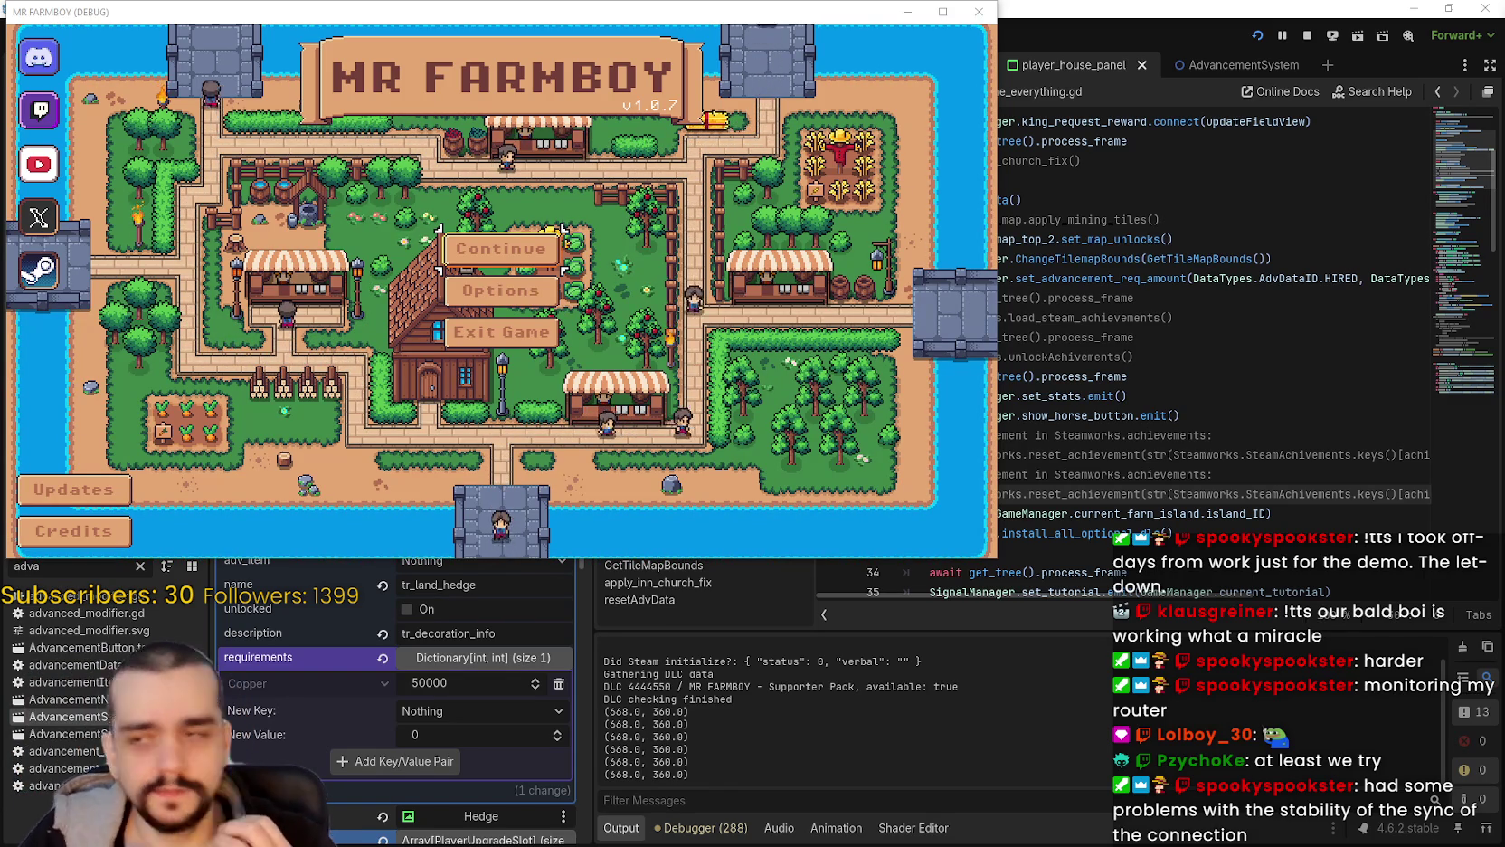
# Step: Move the game window into view and load Save 6 (Incremental) from Continue
pyautogui.moveTo(323, 6); pyautogui.dragTo(521, 59)
pyautogui.click(701, 302)
pyautogui.scroll(-5, 803, 418)
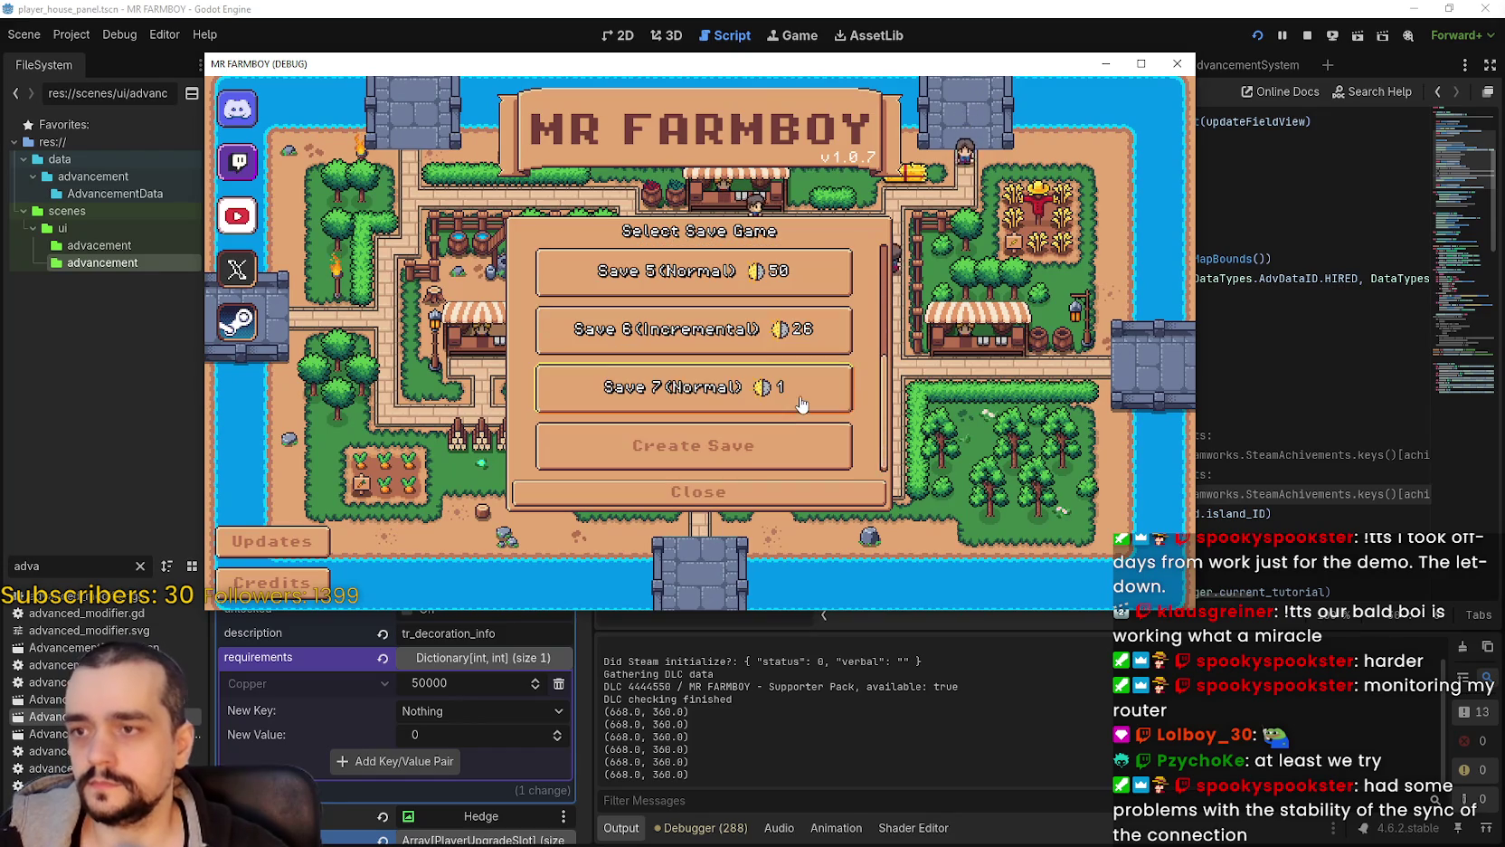
pyautogui.click(789, 353)
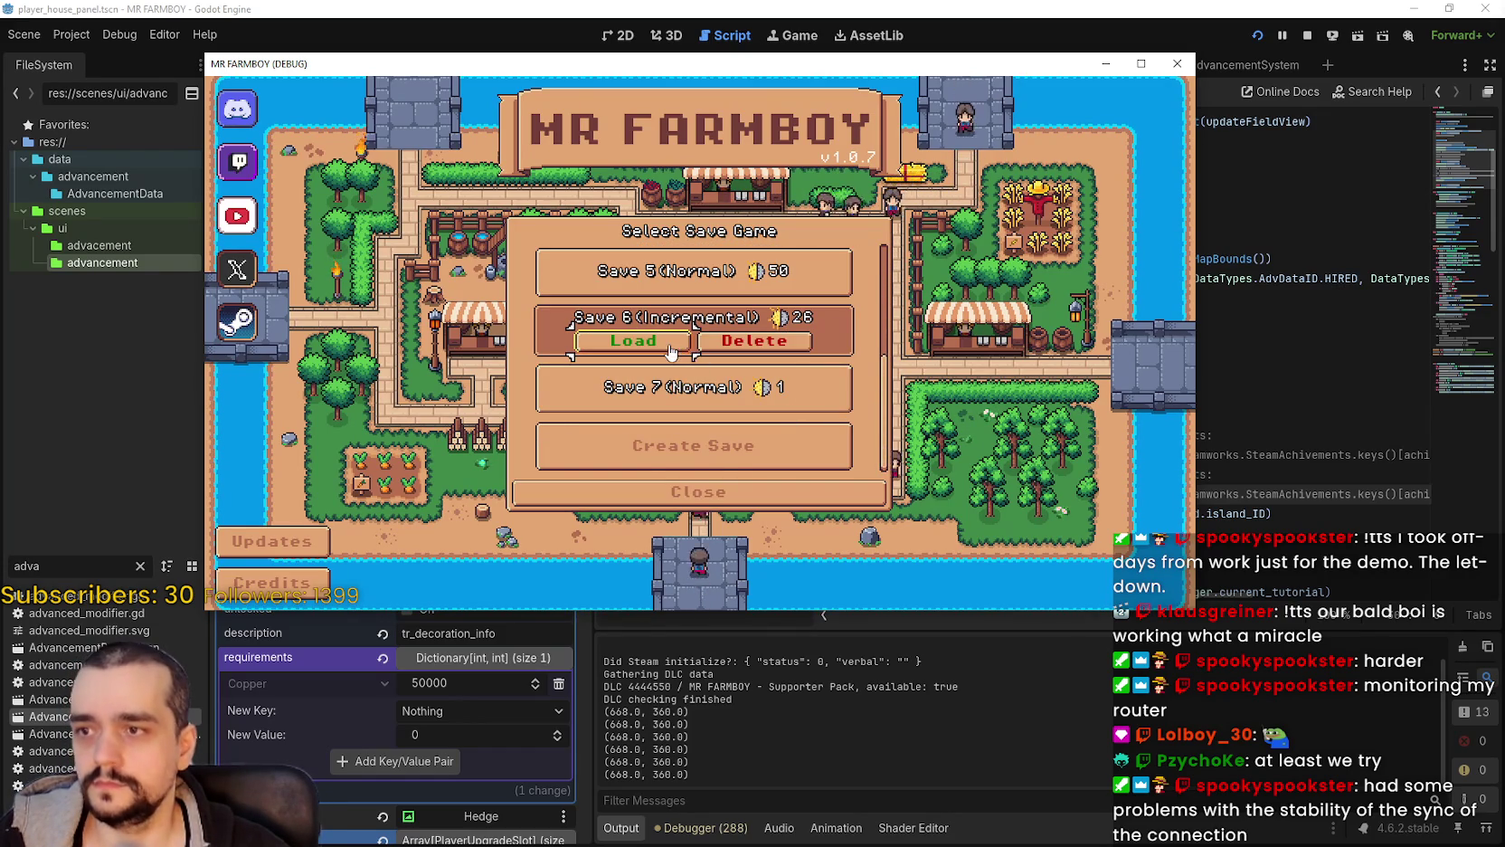
pyautogui.click(633, 342)
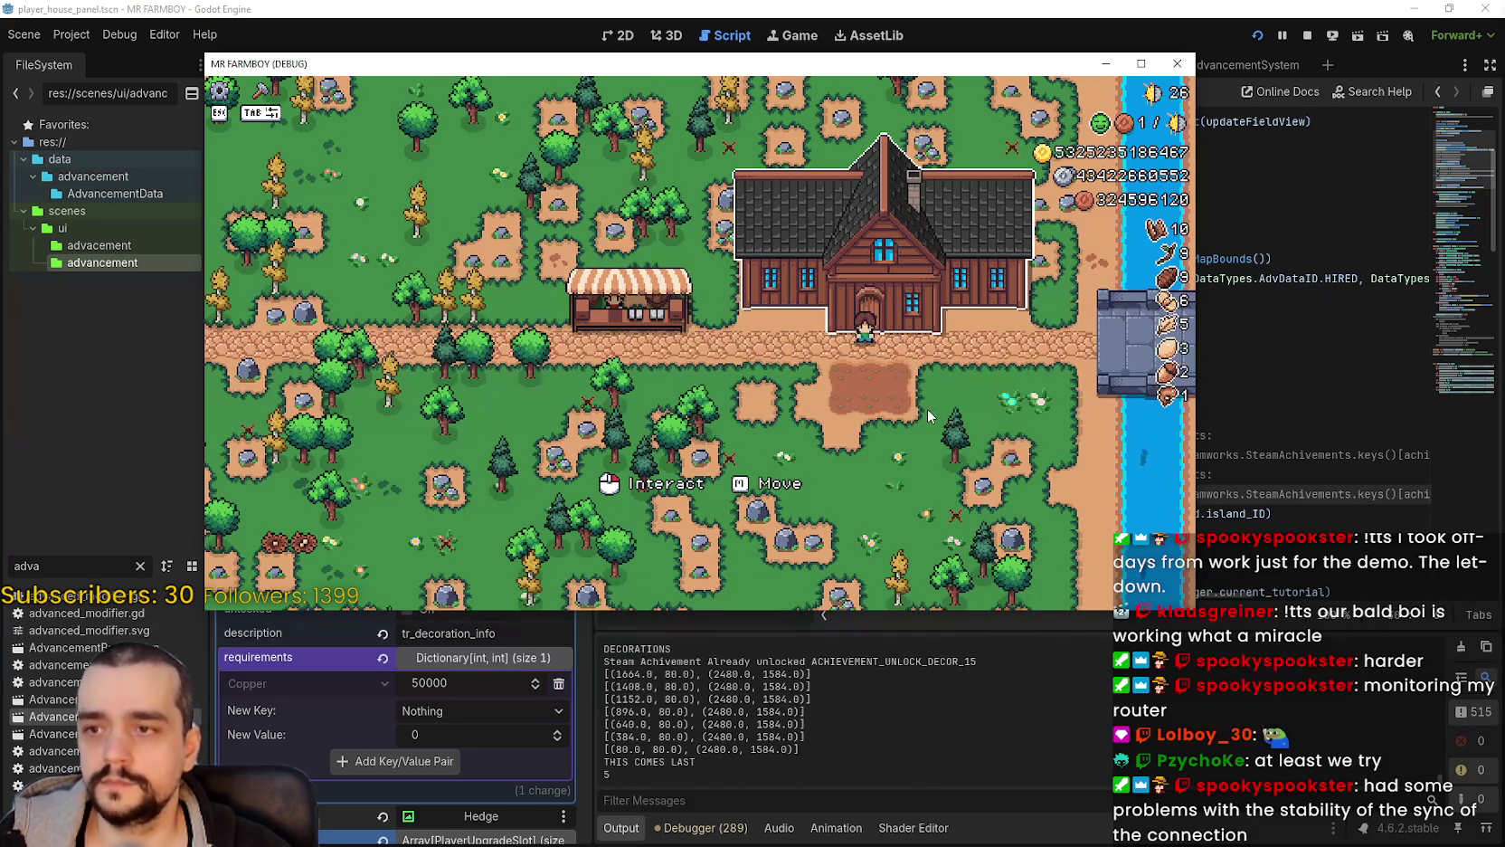
# Step: Inspect the Player House decorations grid and the advancements tree, then close the panel
pyautogui.click(928, 413)
pyautogui.click(769, 360)
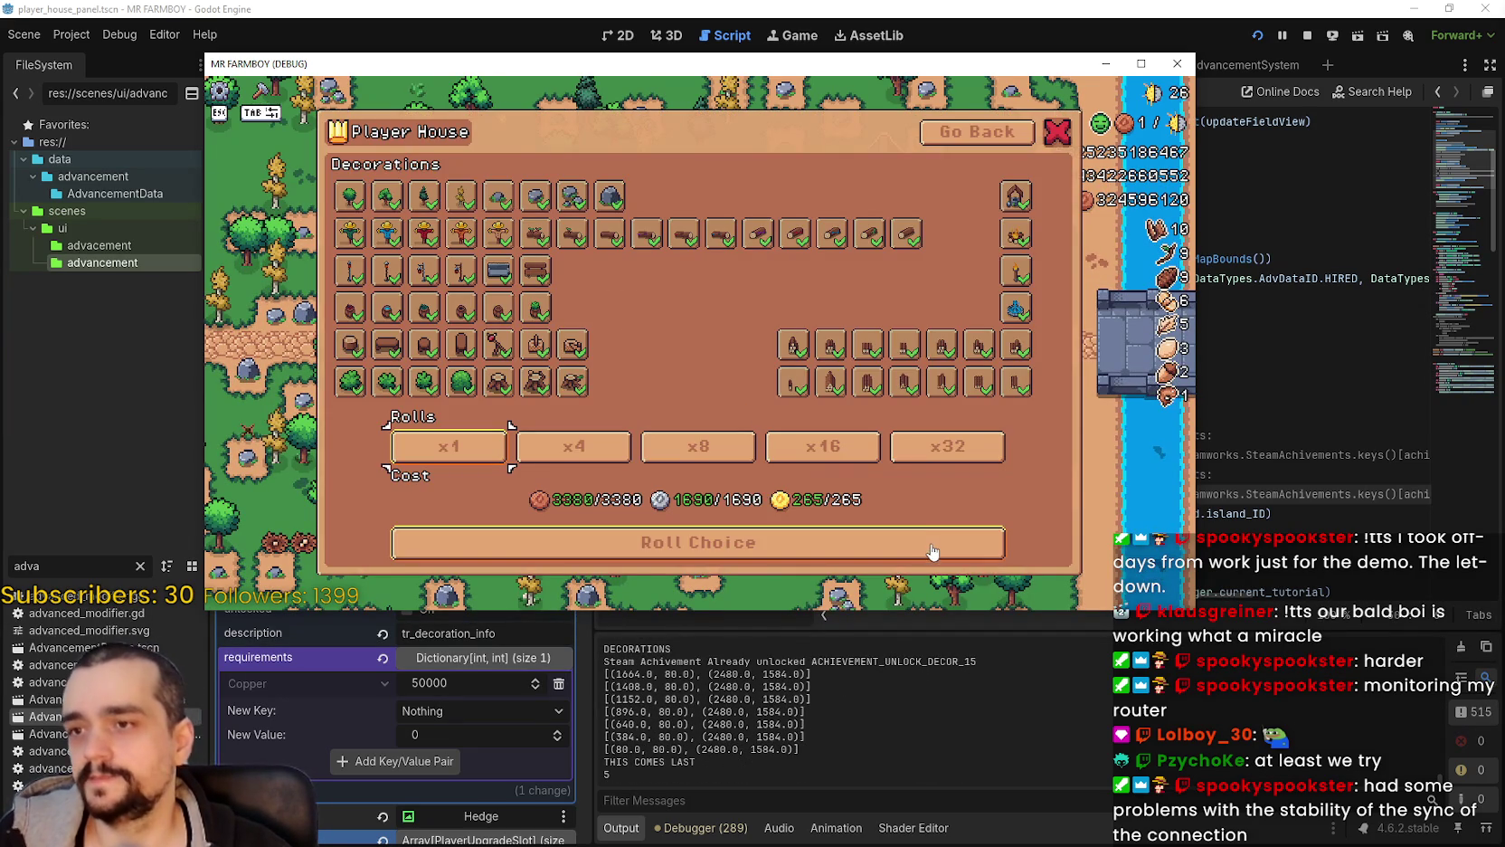
pyautogui.click(981, 134)
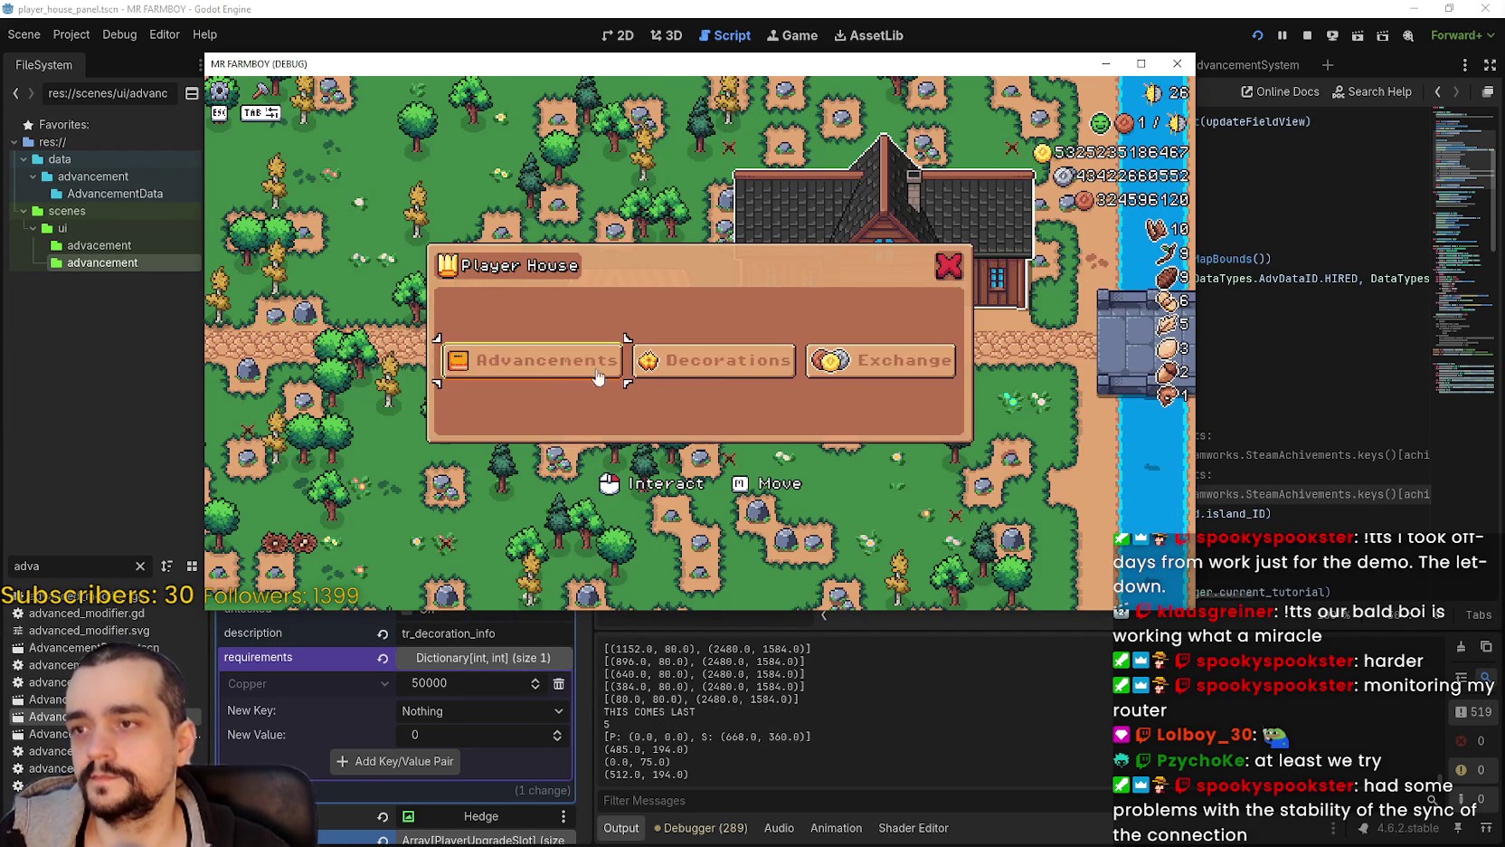
pyautogui.click(588, 366)
pyautogui.click(977, 132)
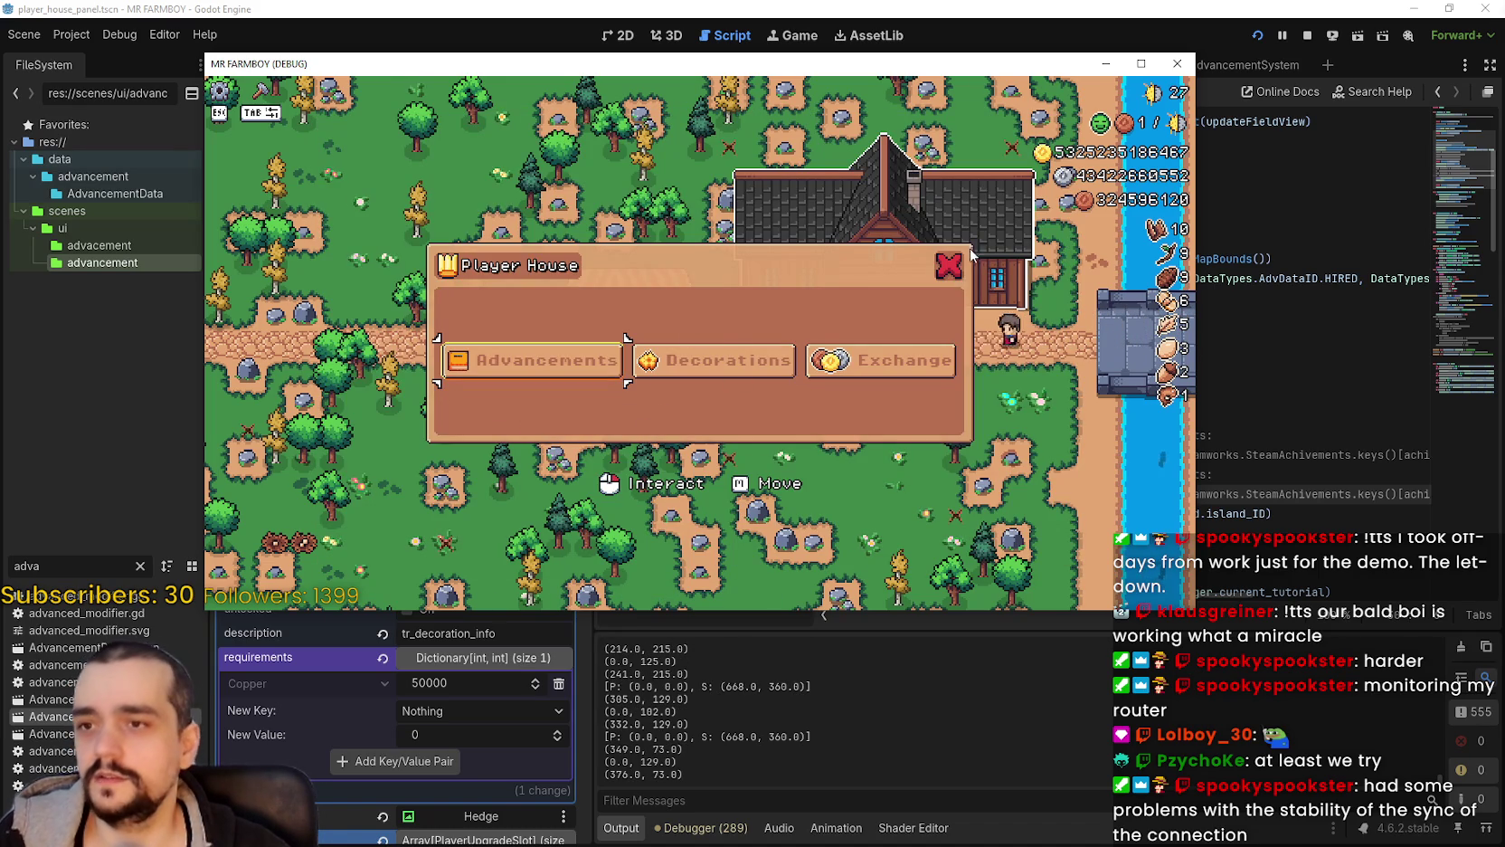
pyautogui.click(950, 268)
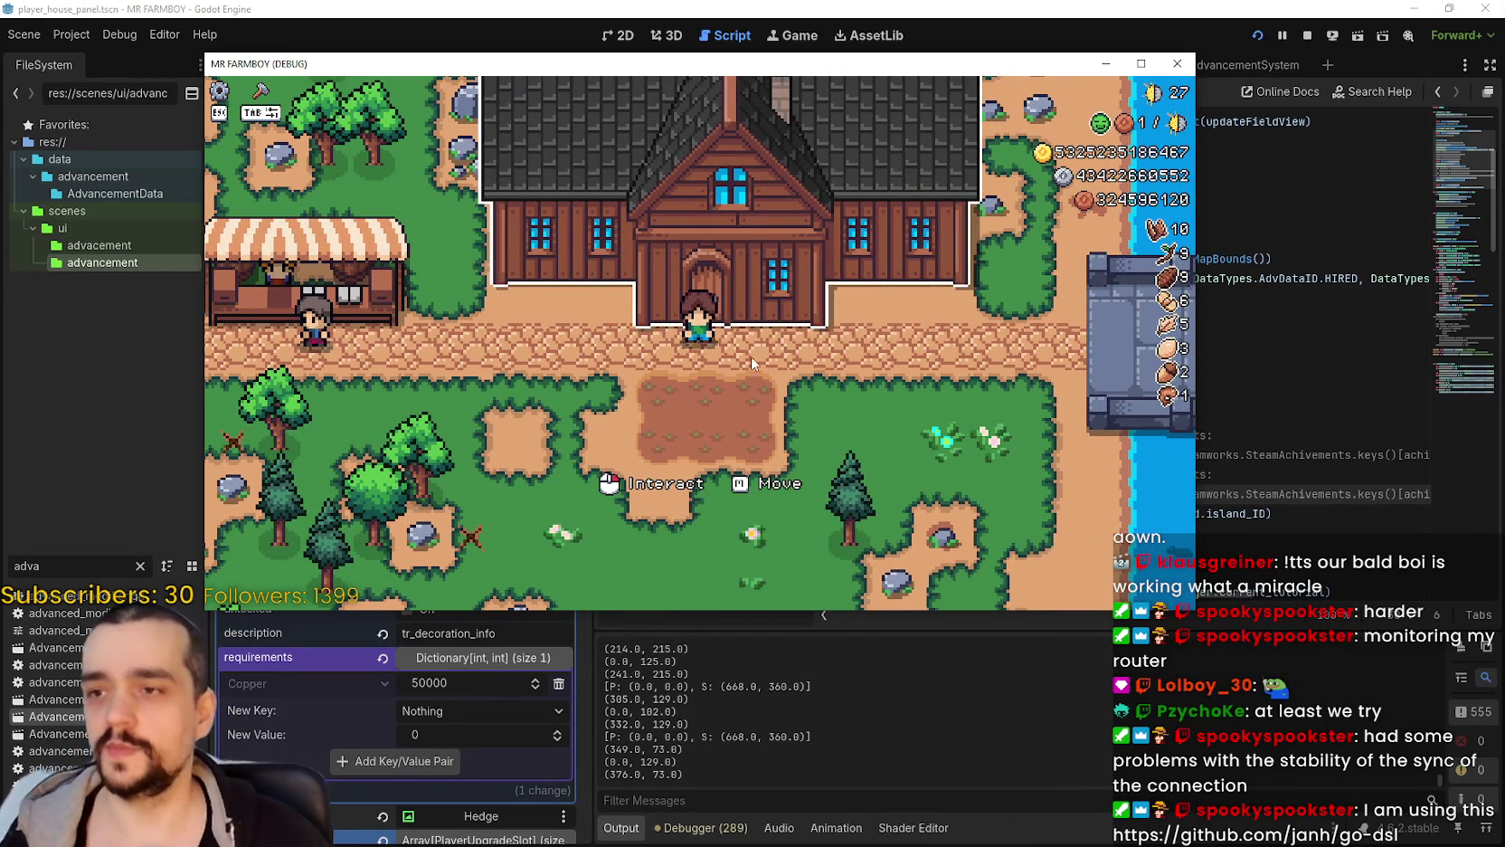
# Step: Toggle the game's pause menu with Esc and stop the running game
pyautogui.press('Escape')
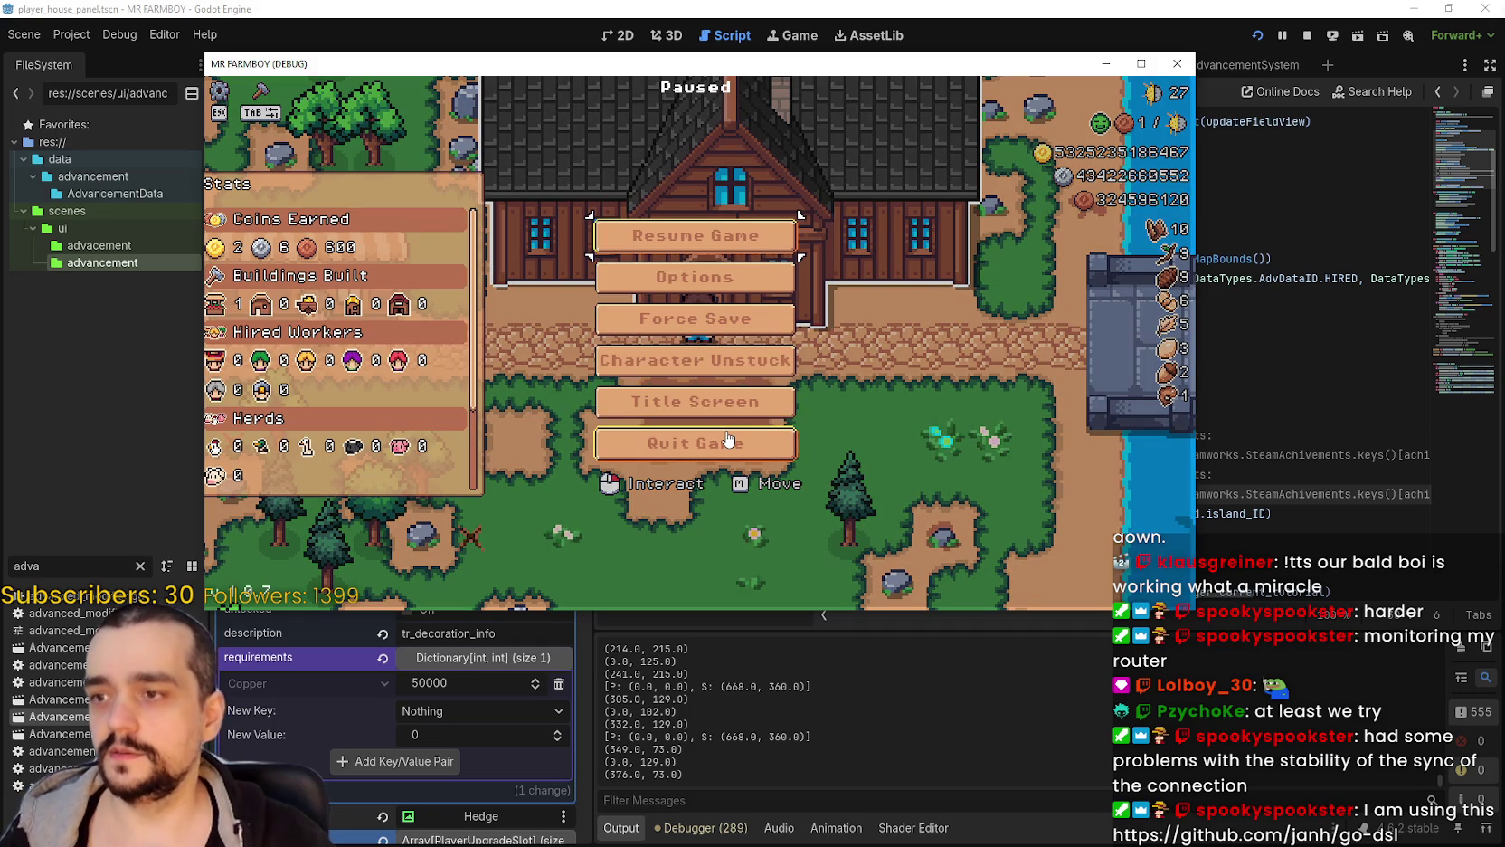
pyautogui.press('Escape')
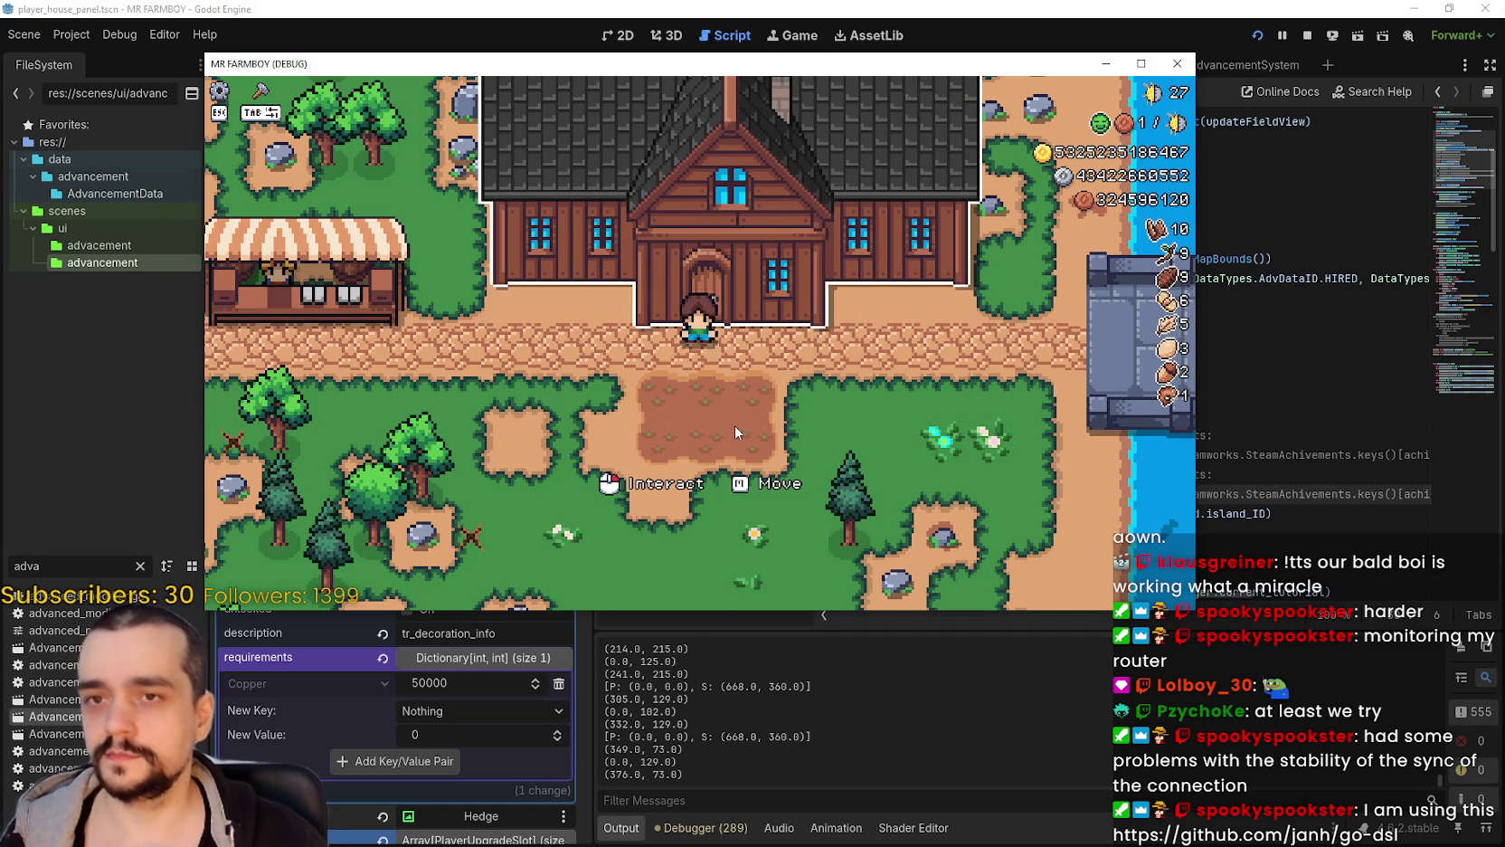
pyautogui.press('Escape')
pyautogui.click(739, 446)
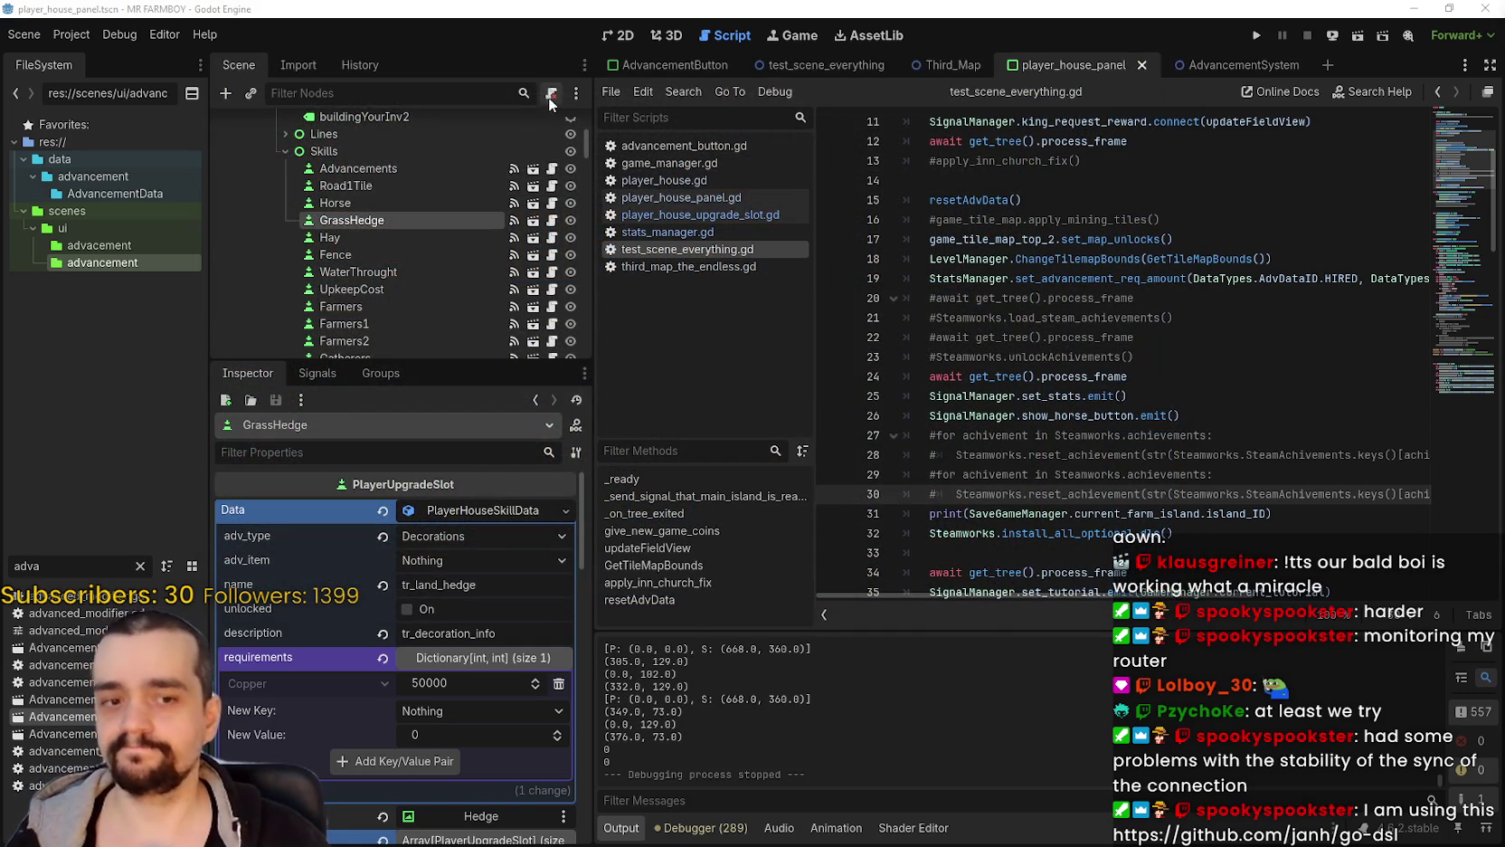
# Step: Open MR FARMBOY's user data folder via Project > Open User Data Folder and enter game_data
pyautogui.click(67, 33)
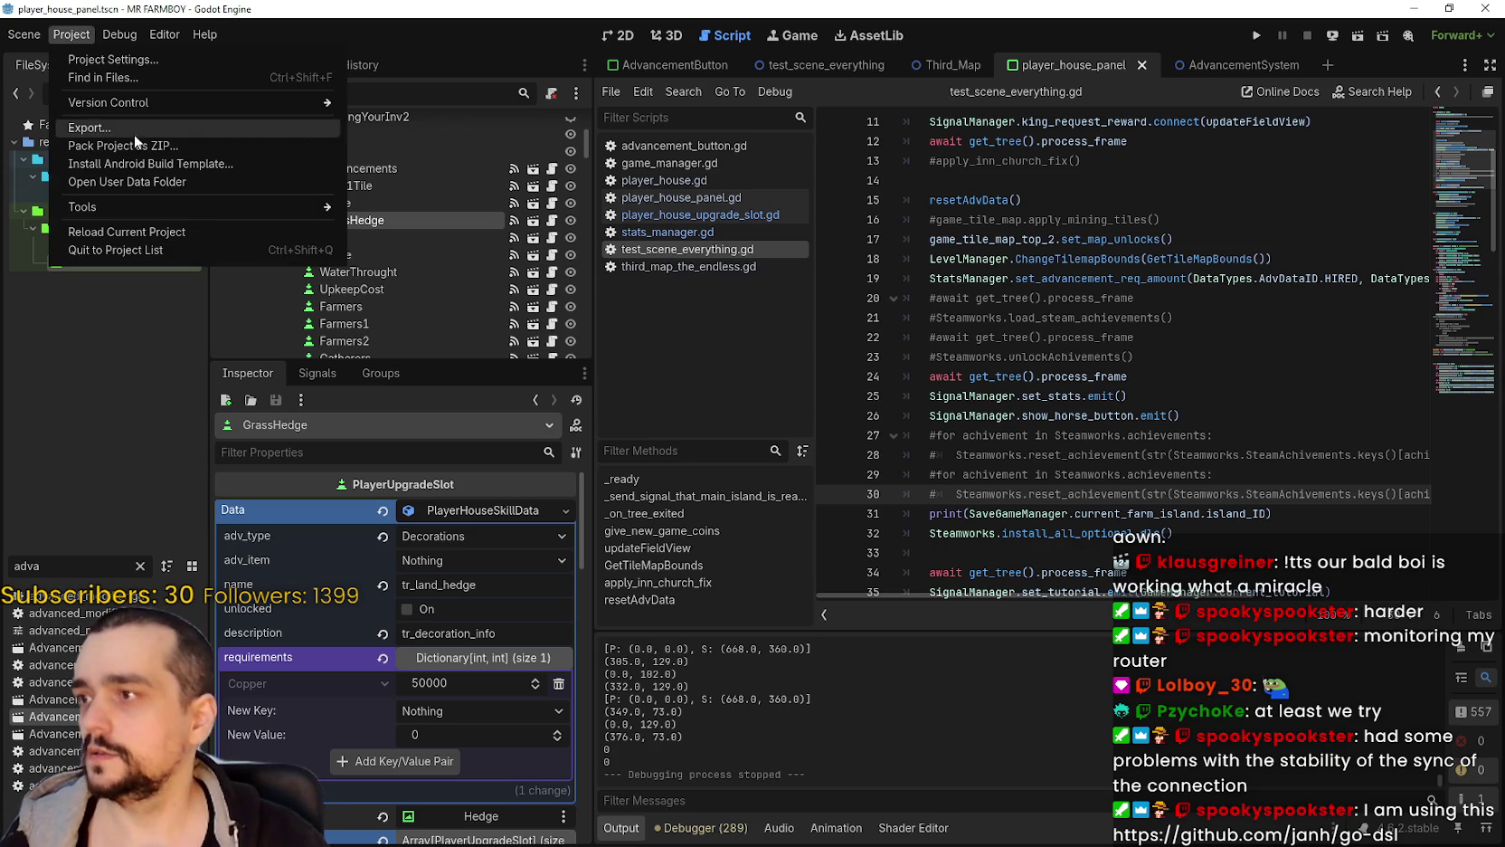
pyautogui.moveTo(142, 194)
pyautogui.press('Escape')
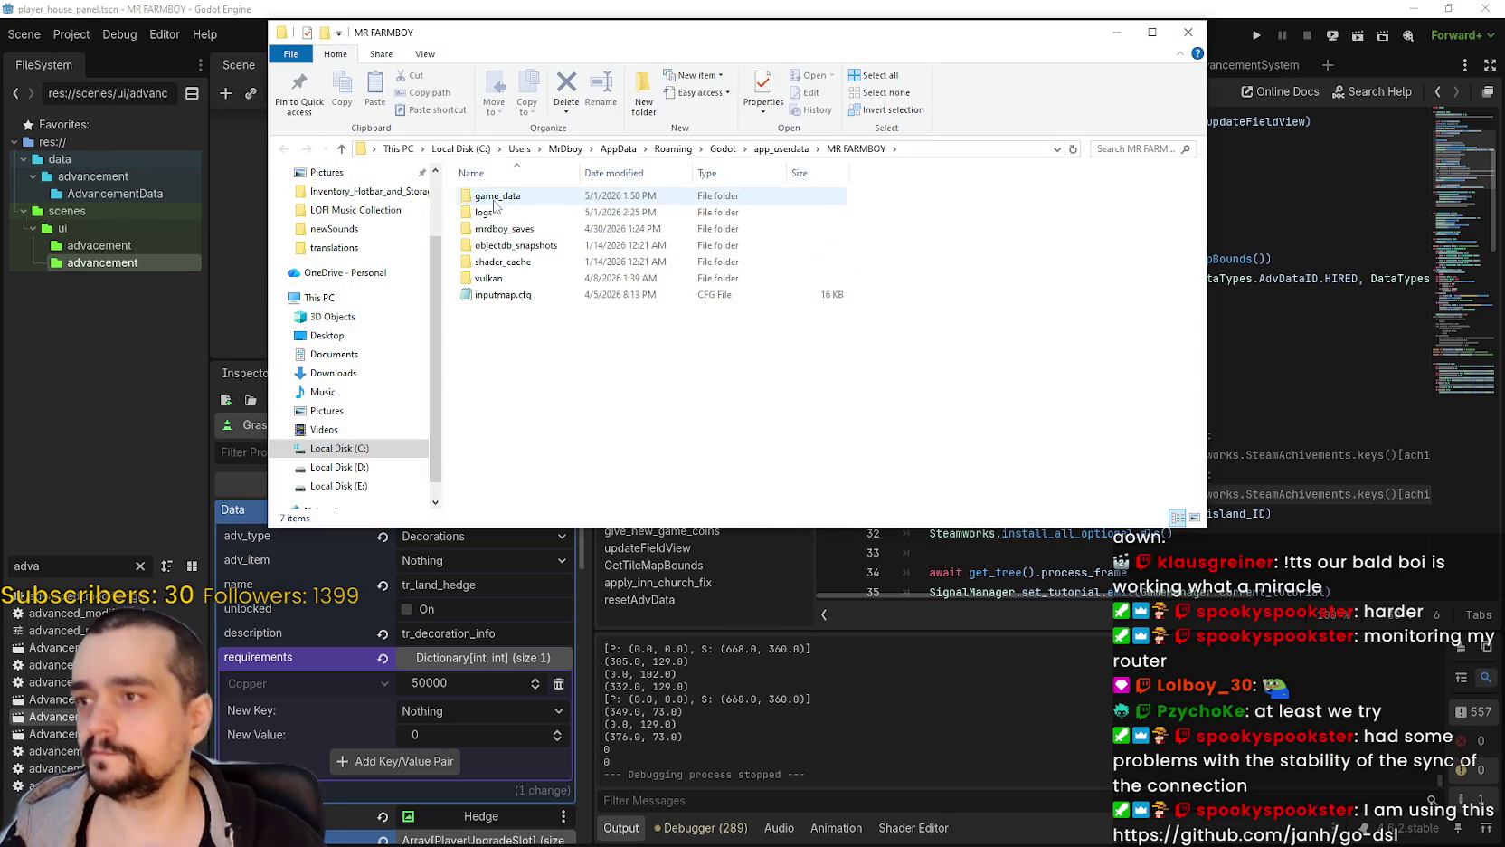
pyautogui.click(496, 197)
pyautogui.press('Return')
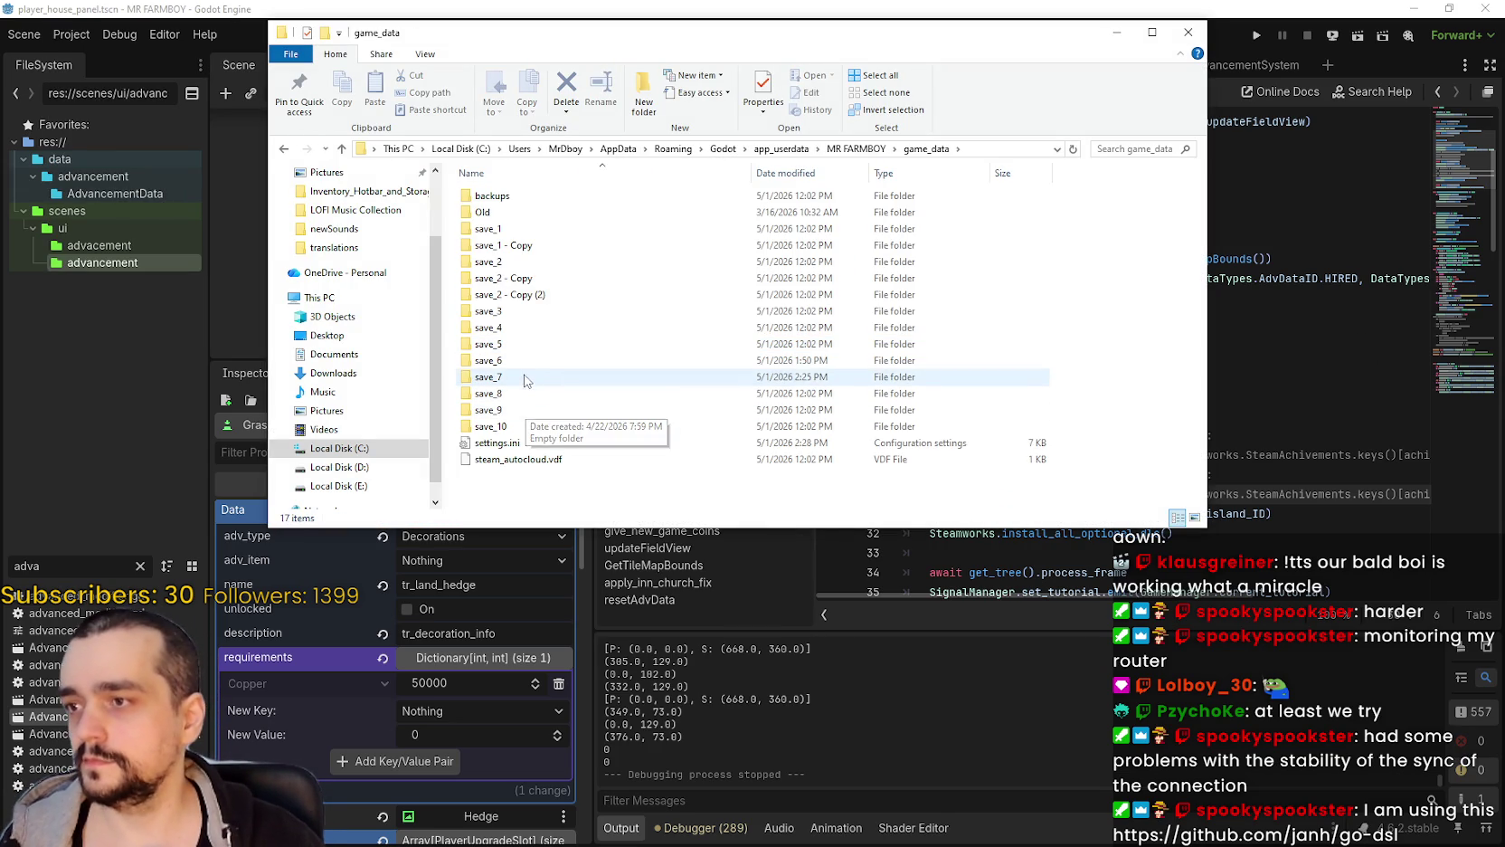
# Step: Look inside the save_5 and save_4 folders, returning to game_data each time
pyautogui.doubleClick(521, 347)
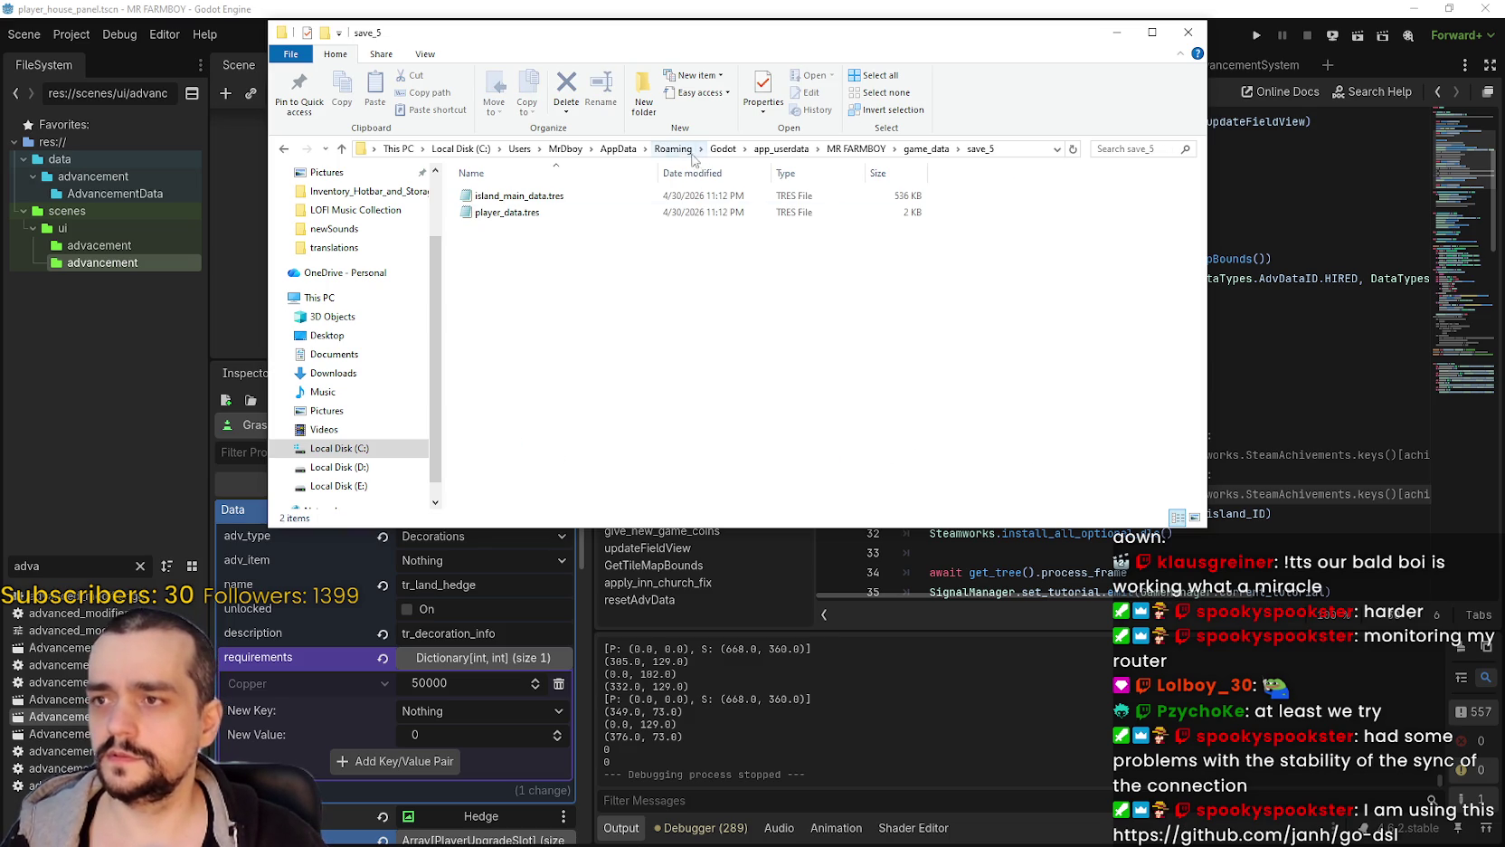
pyautogui.click(926, 148)
pyautogui.doubleClick(504, 331)
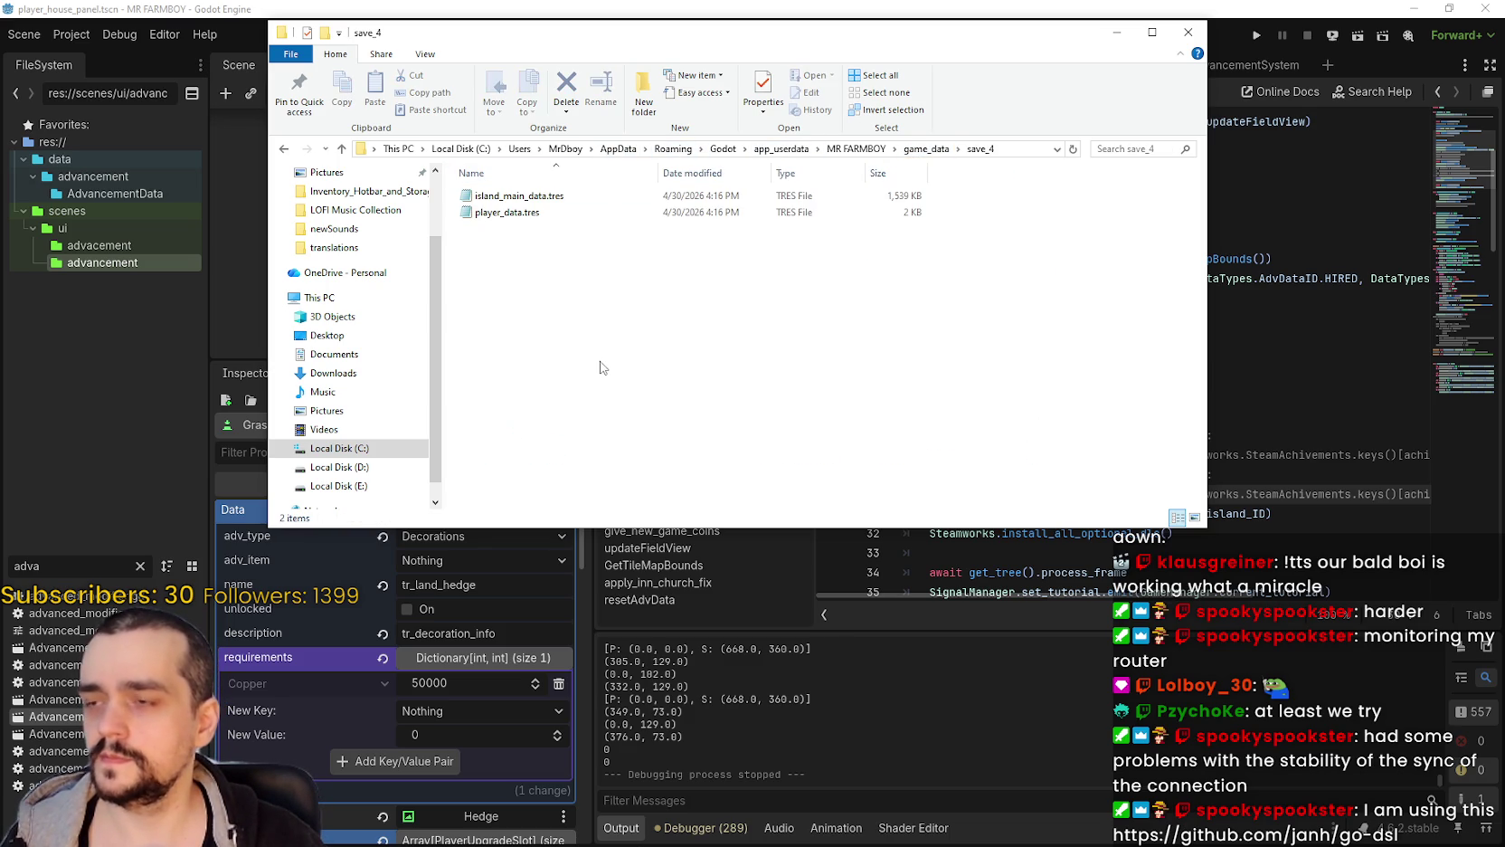
pyautogui.click(928, 150)
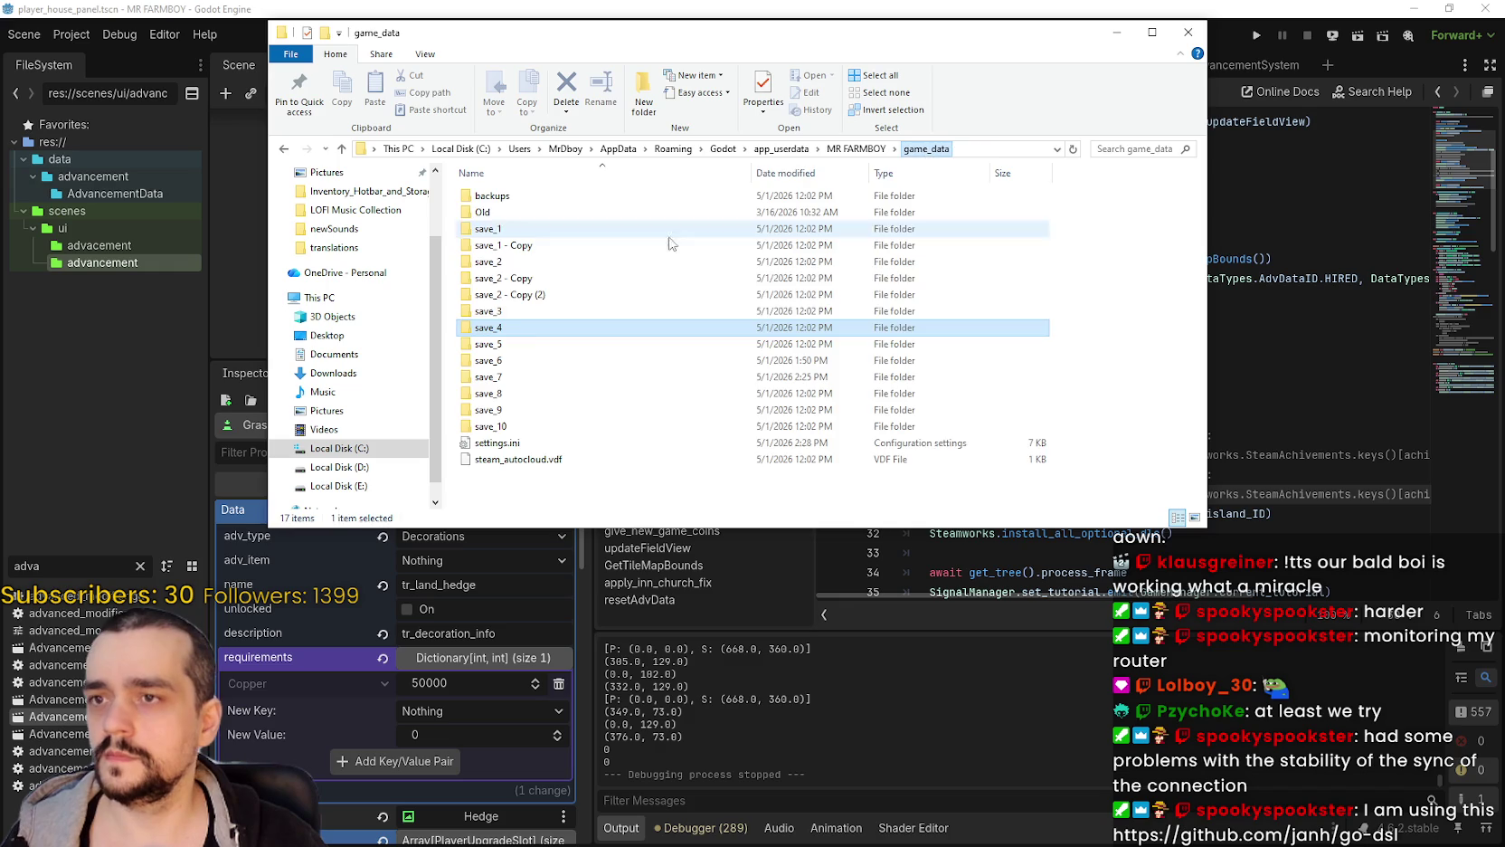
# Step: Open the save_6 folder and select its player_data.tres file
pyautogui.click(520, 360)
pyautogui.doubleClick(519, 360)
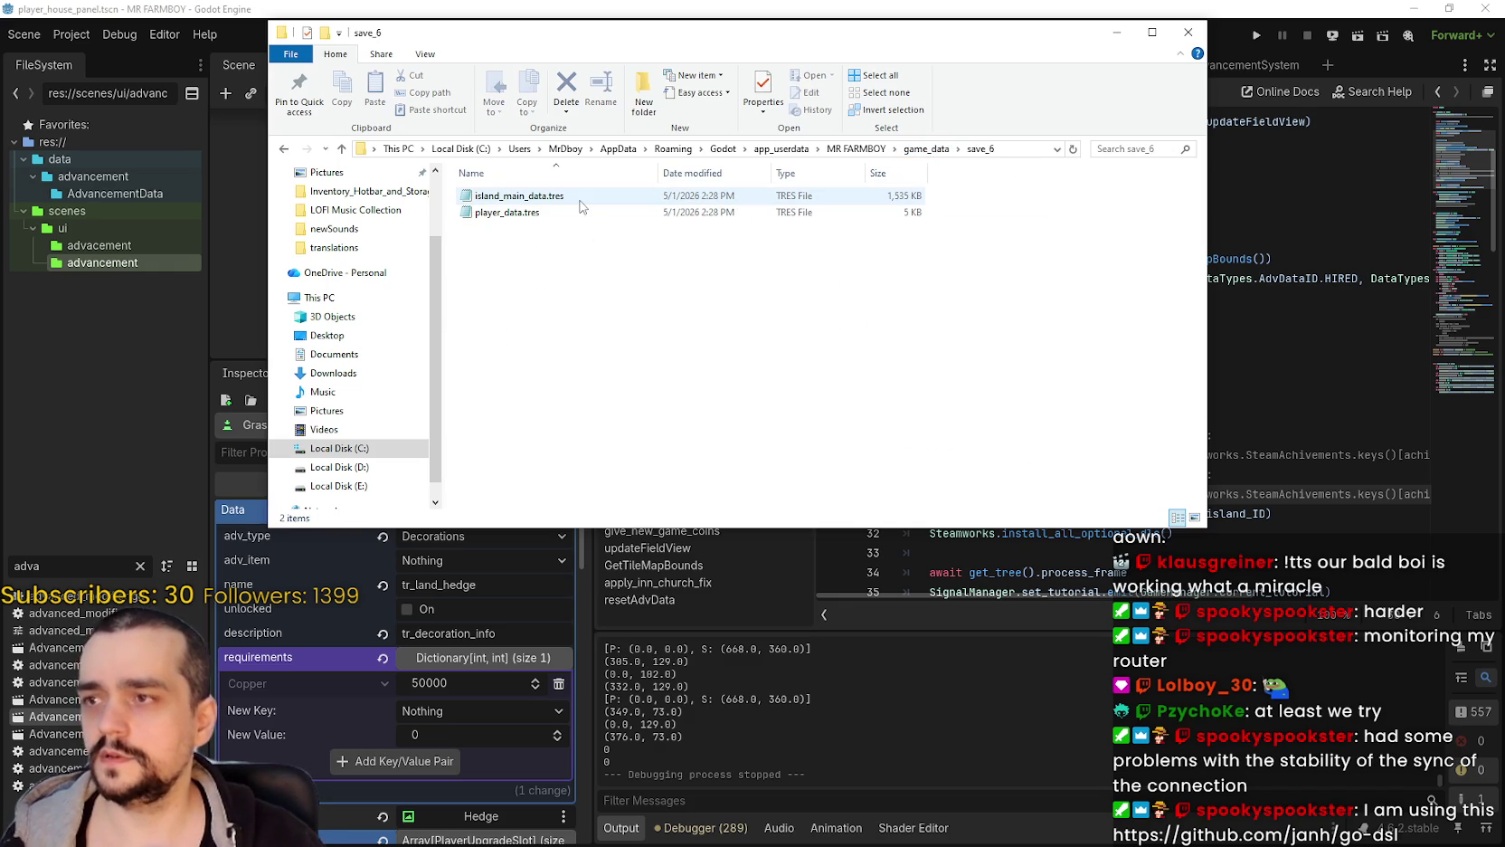
pyautogui.click(541, 214)
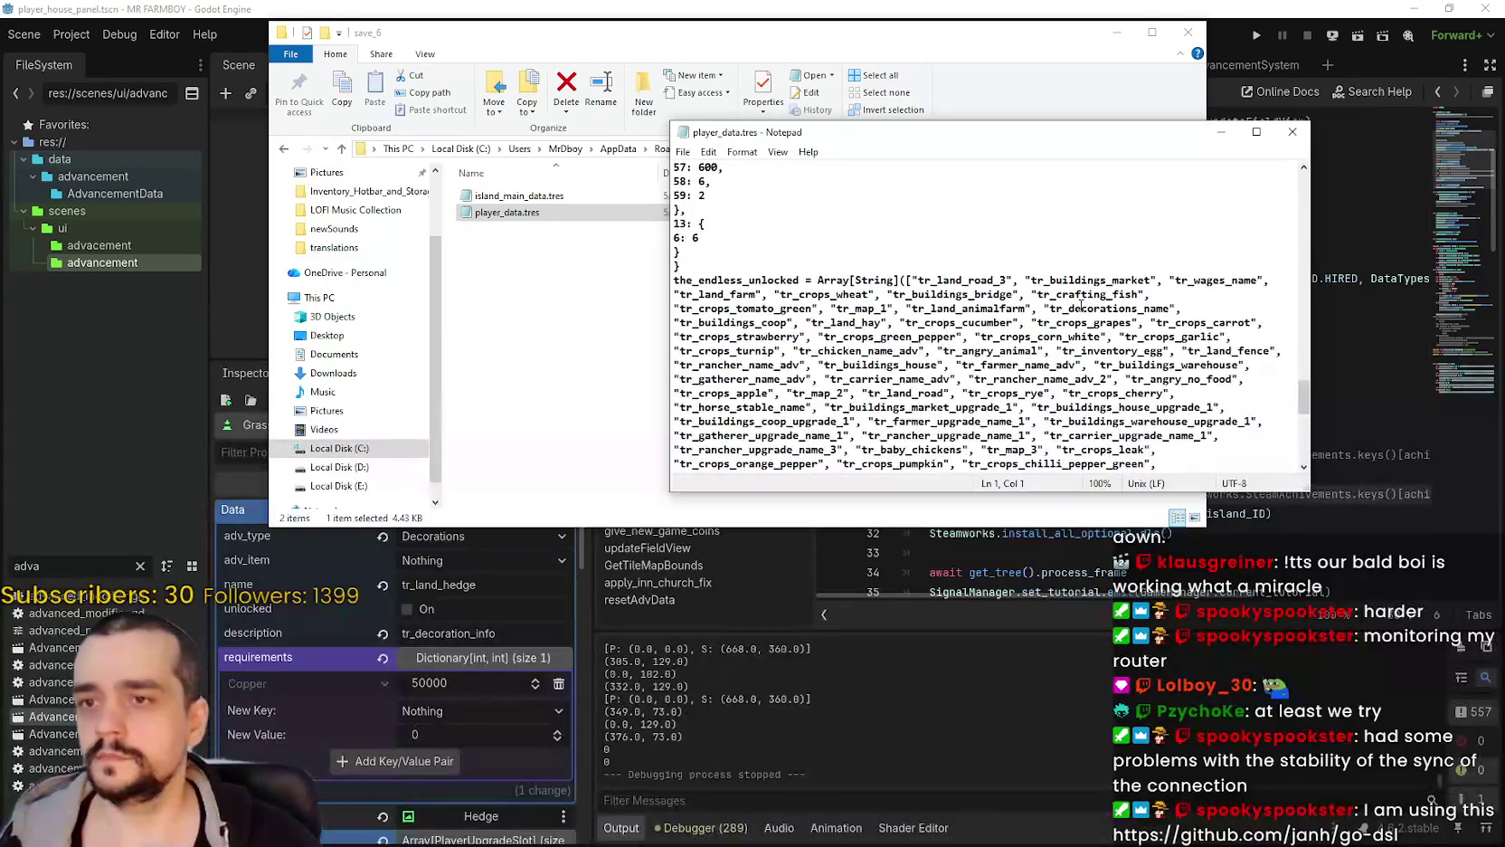
# Step: Delete the tr_land_hay entry from the unlocked list in player_data.tres
pyautogui.scroll(-2, 1081, 306)
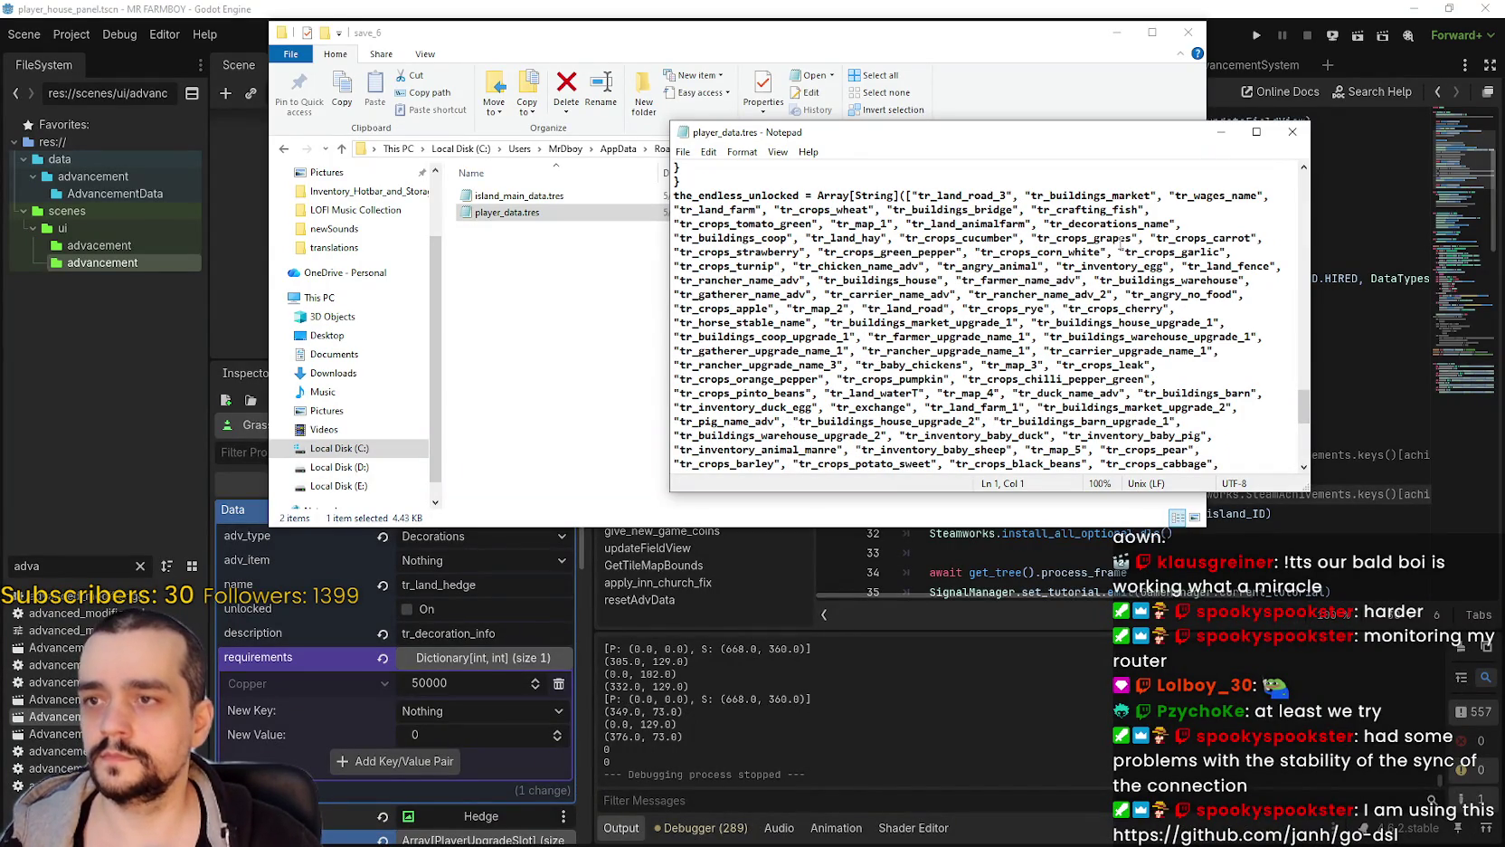
pyautogui.moveTo(1170, 223); pyautogui.dragTo(1049, 237)
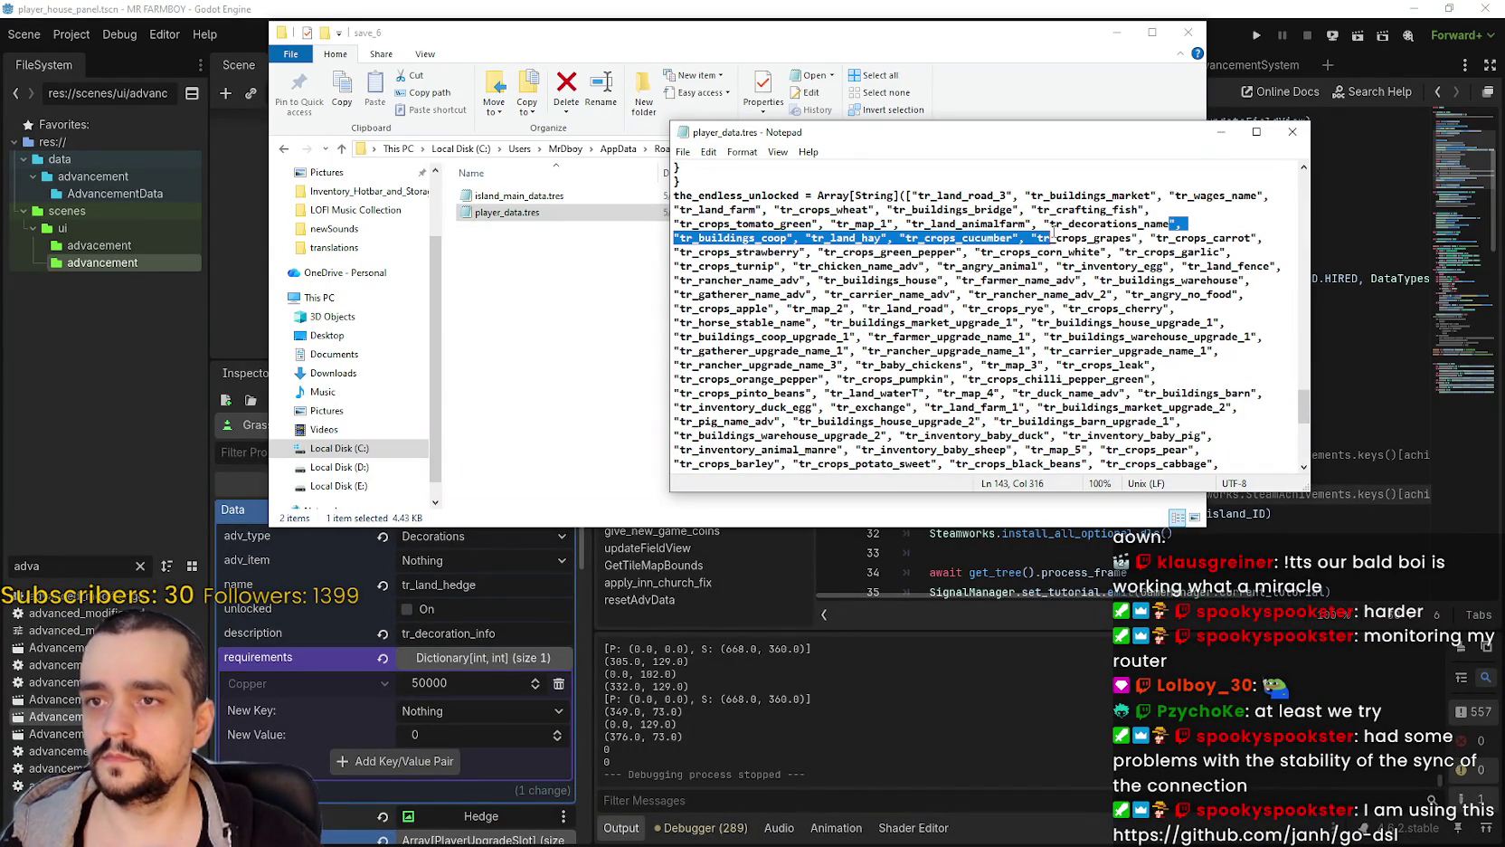
pyautogui.click(906, 223)
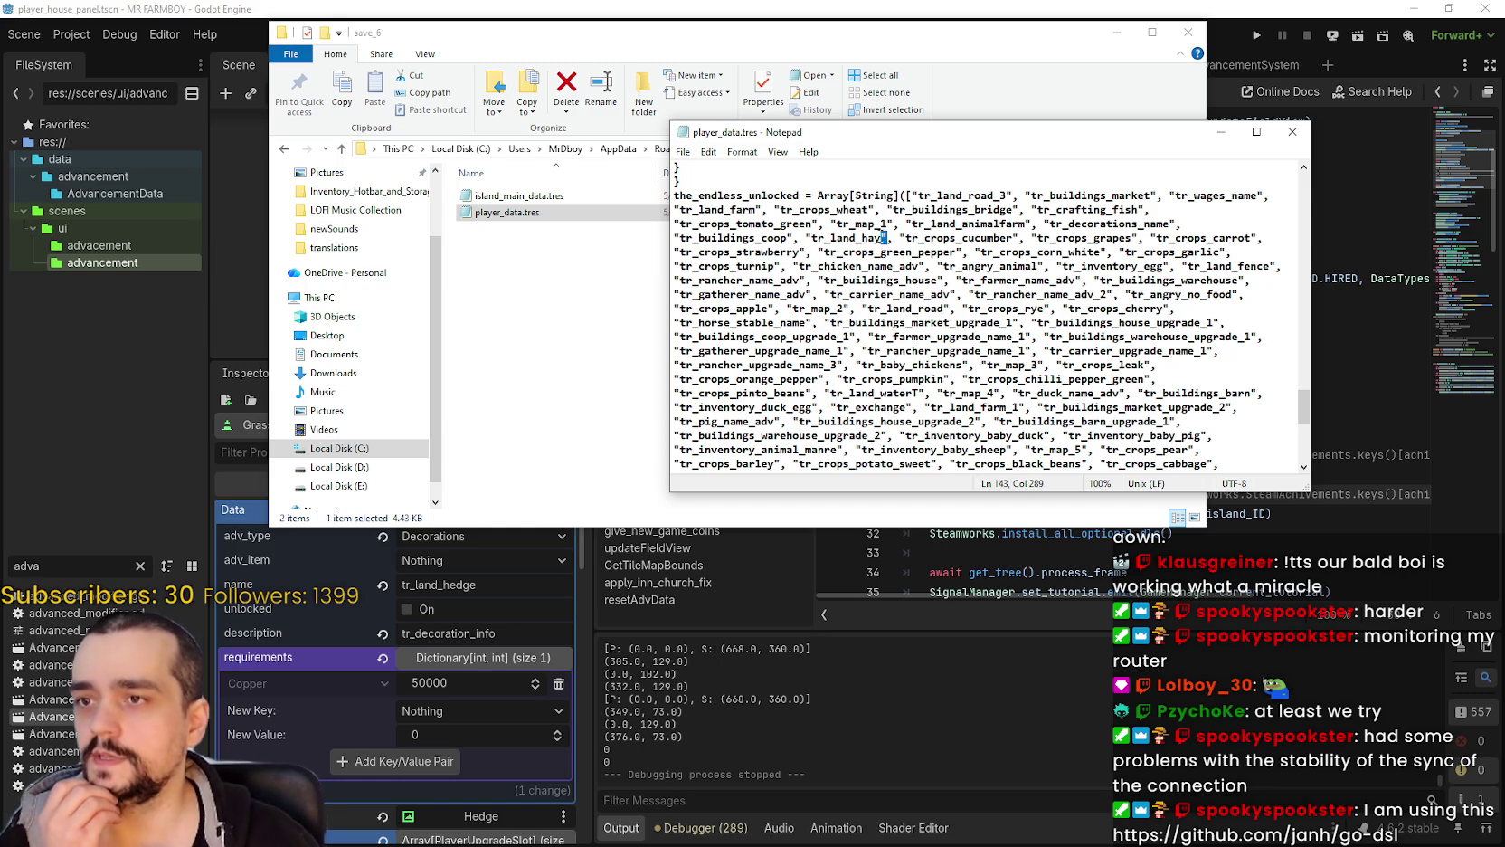
pyautogui.press('Delete')
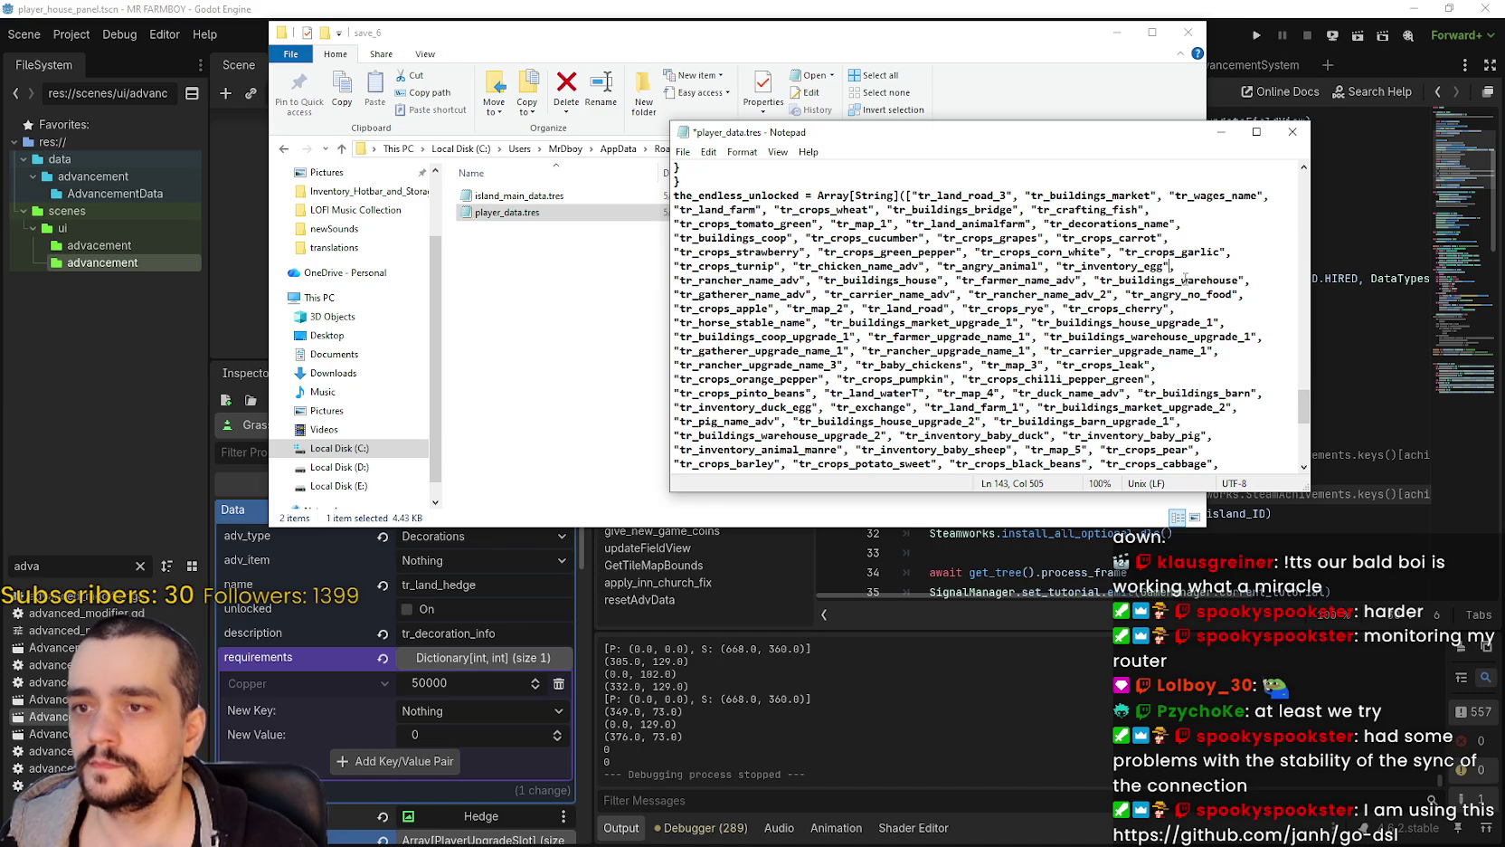
# Step: Find the tr_land_hedge entry further down and delete it
pyautogui.scroll(-1, 1154, 288)
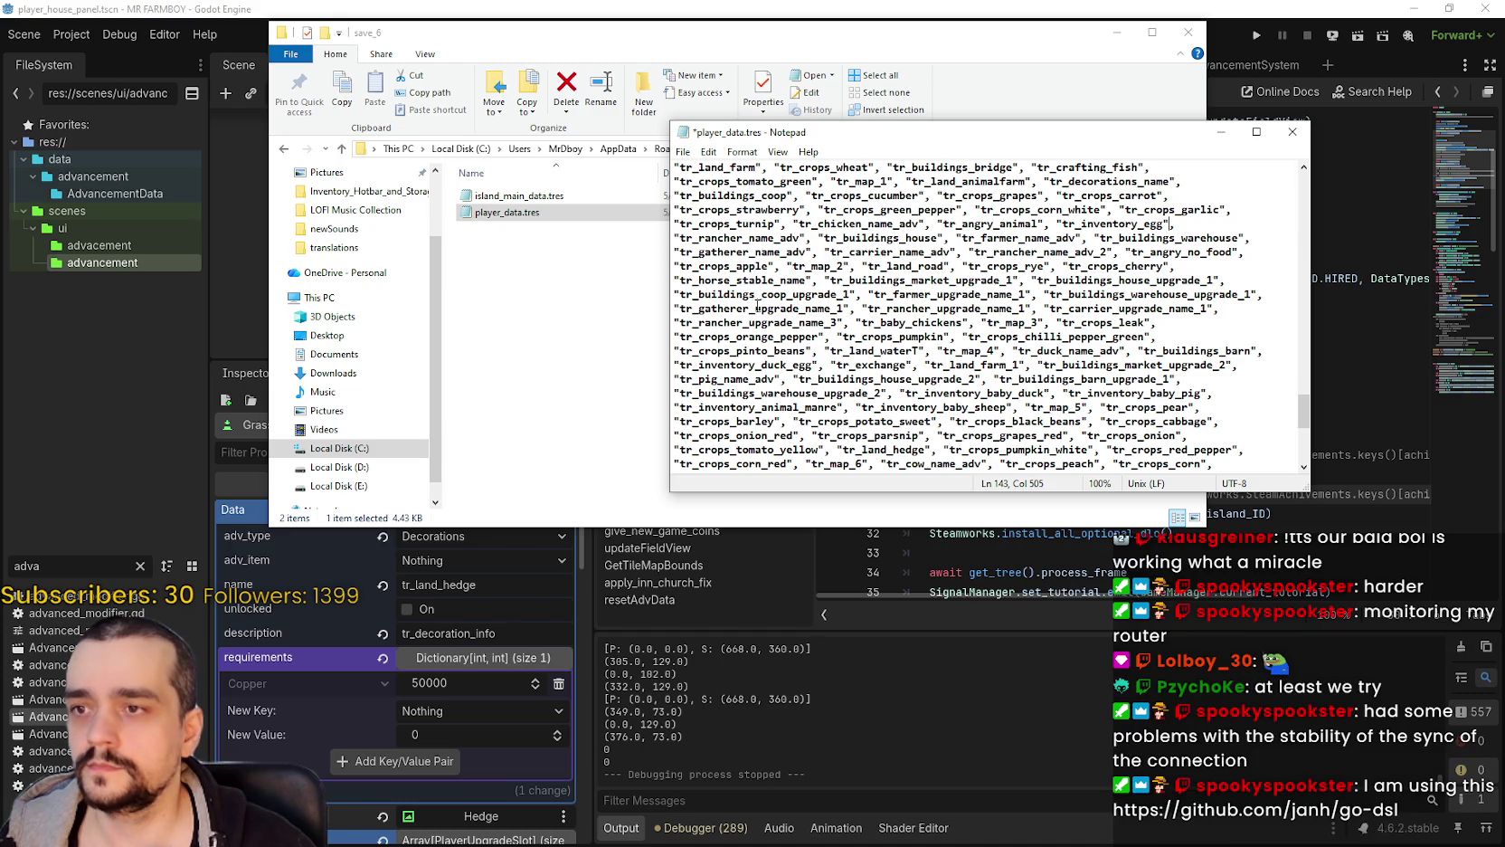
pyautogui.scroll(-1, 1123, 308)
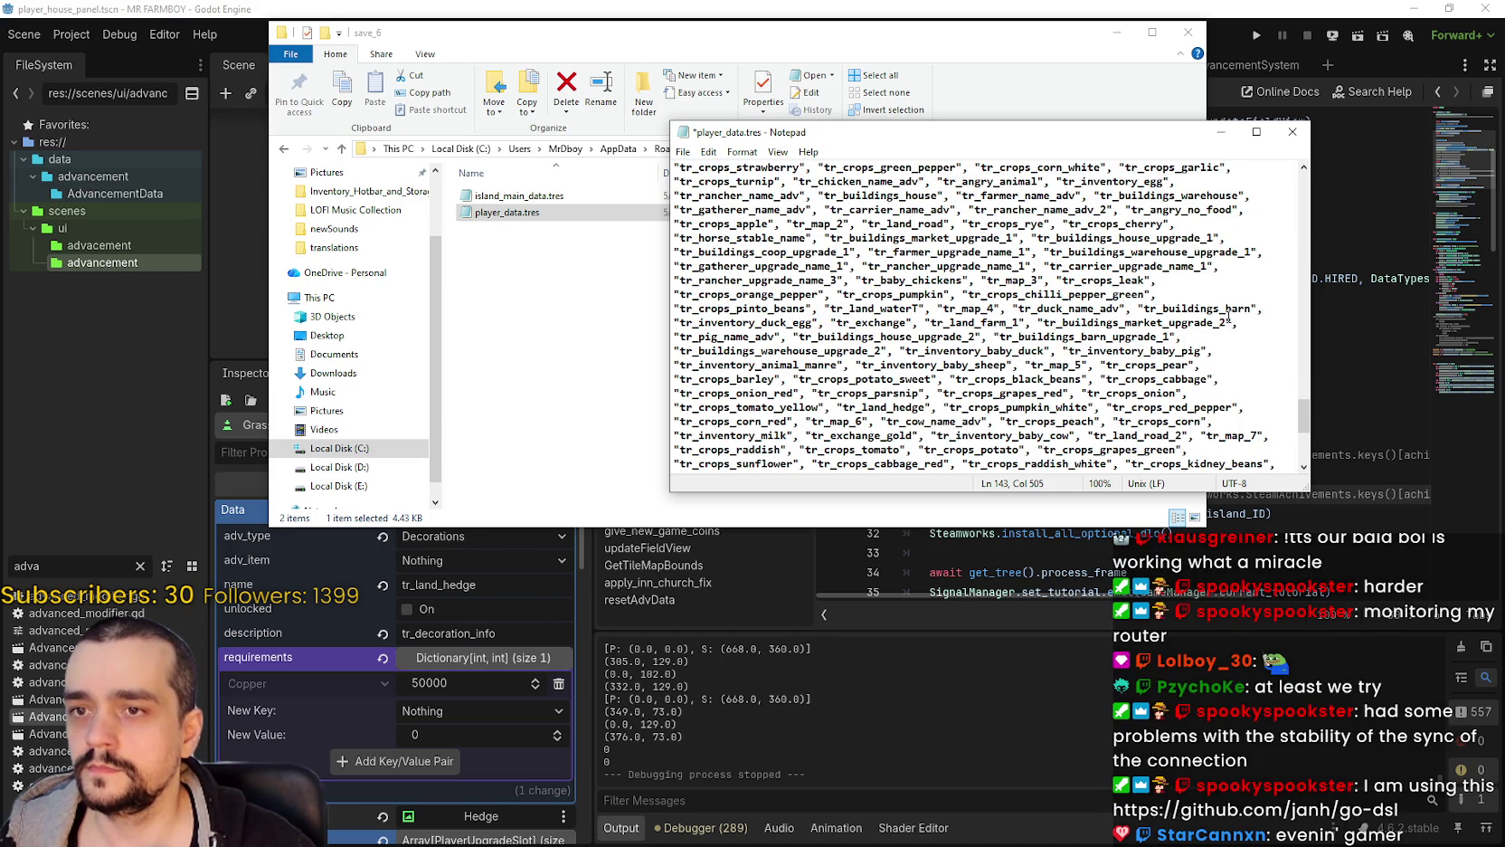
pyautogui.scroll(-1, 771, 339)
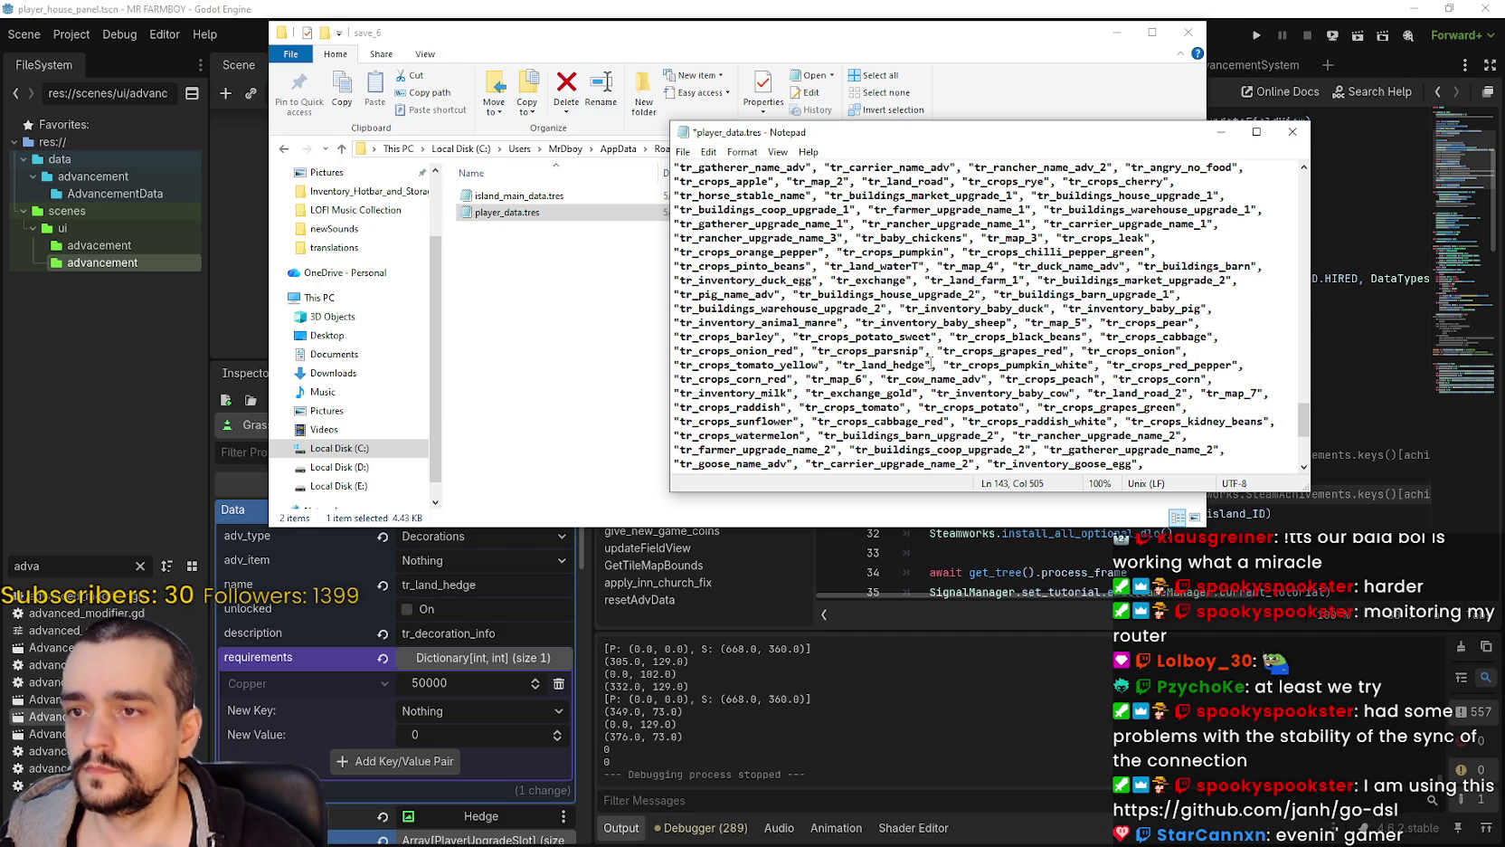
pyautogui.moveTo(931, 363); pyautogui.dragTo(833, 363)
pyautogui.press('Delete')
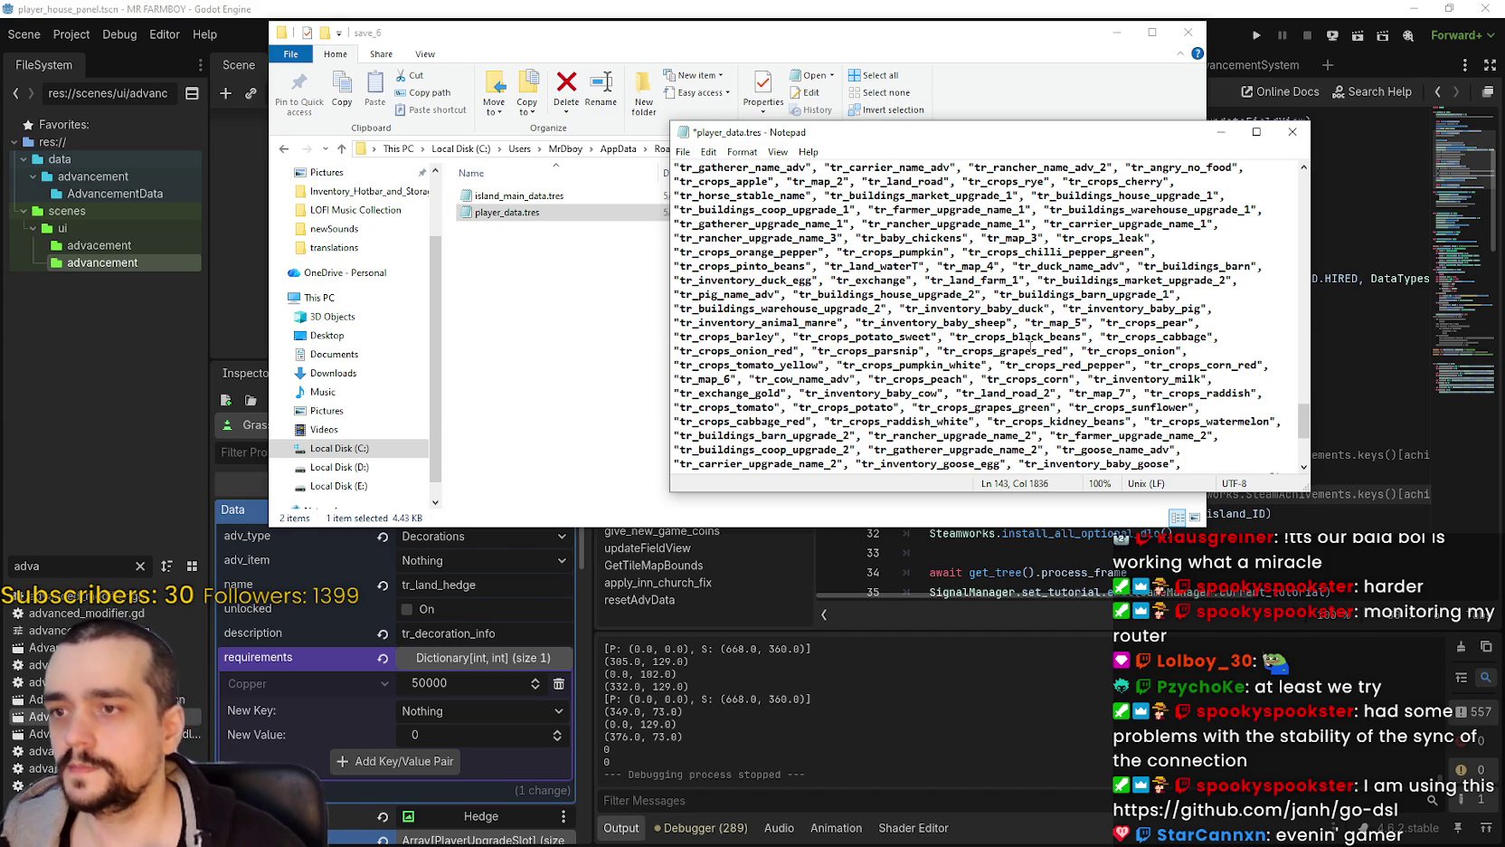
# Step: Search for 'water' with Ctrl+F and delete the tr_land_waterT entry
pyautogui.scroll(-1, 1040, 351)
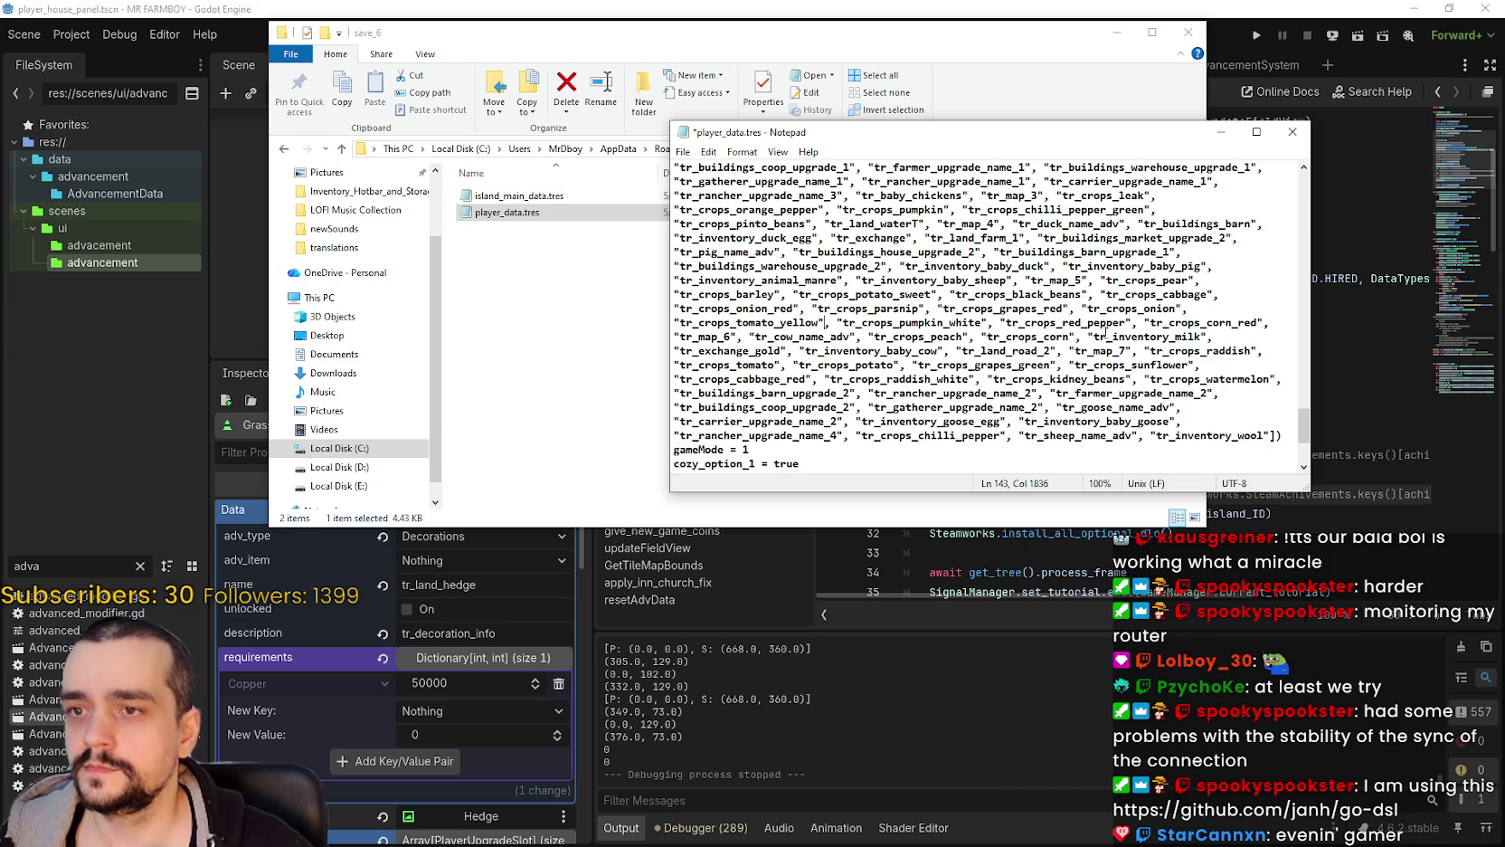
pyautogui.moveTo(1300, 437); pyautogui.dragTo(1297, 418)
pyautogui.click(995, 280)
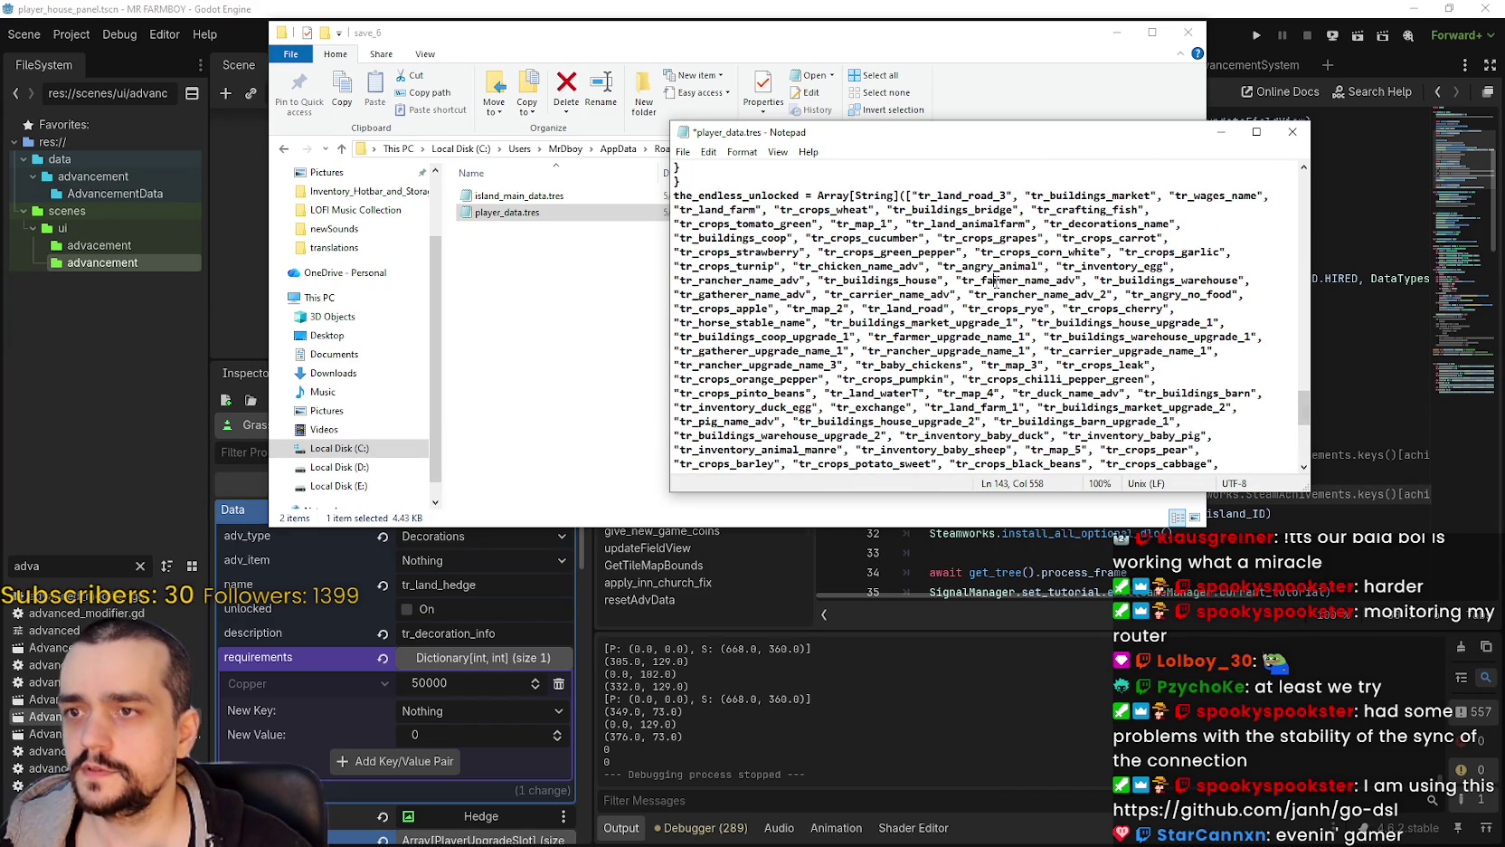
pyautogui.hotkey('ctrl', 'f')
pyautogui.write('water')
pyautogui.click(941, 301)
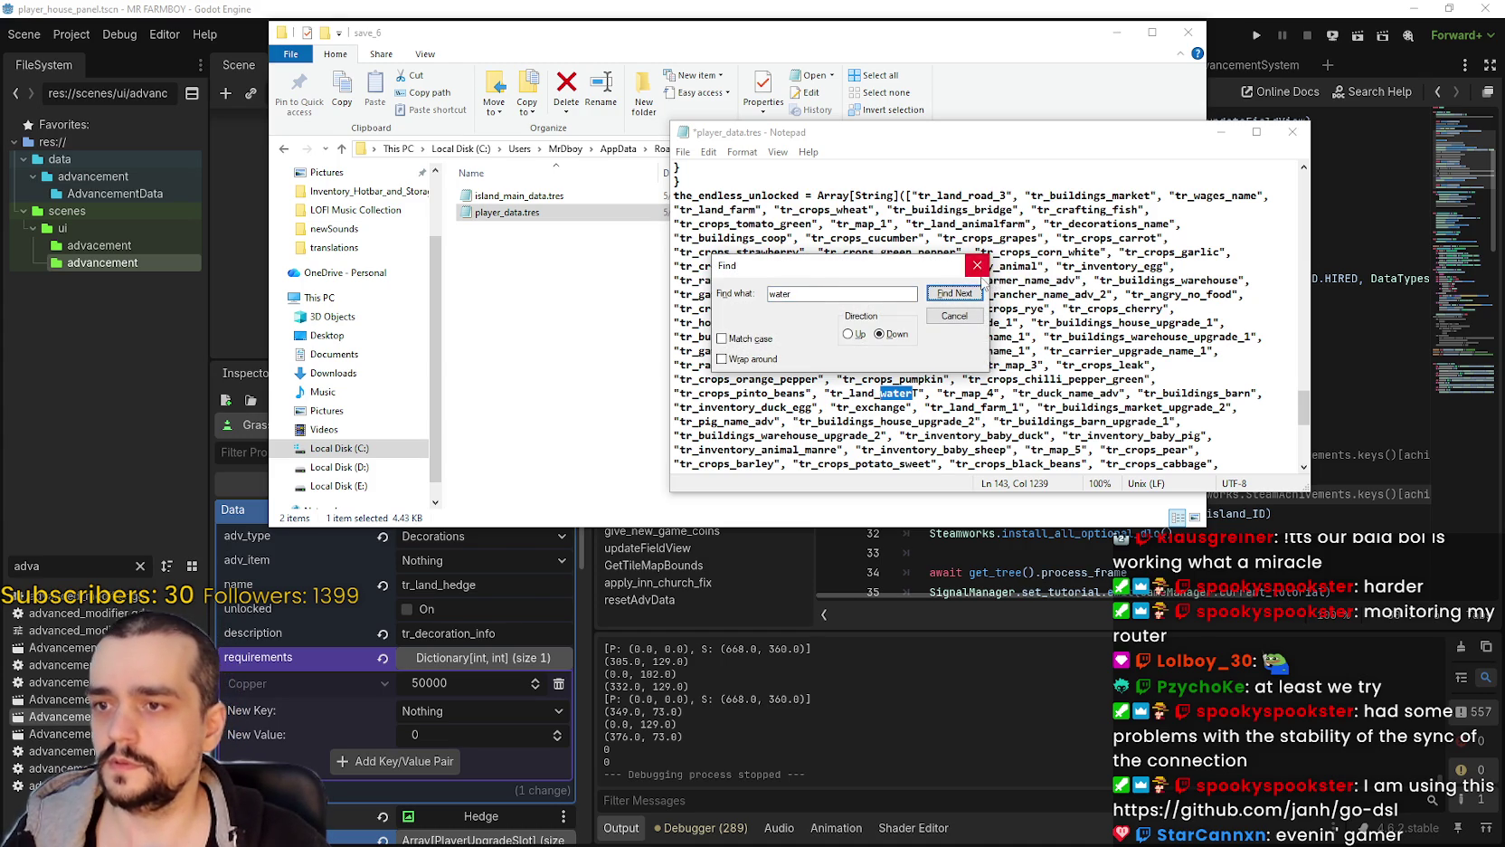
pyautogui.click(976, 265)
pyautogui.click(918, 393)
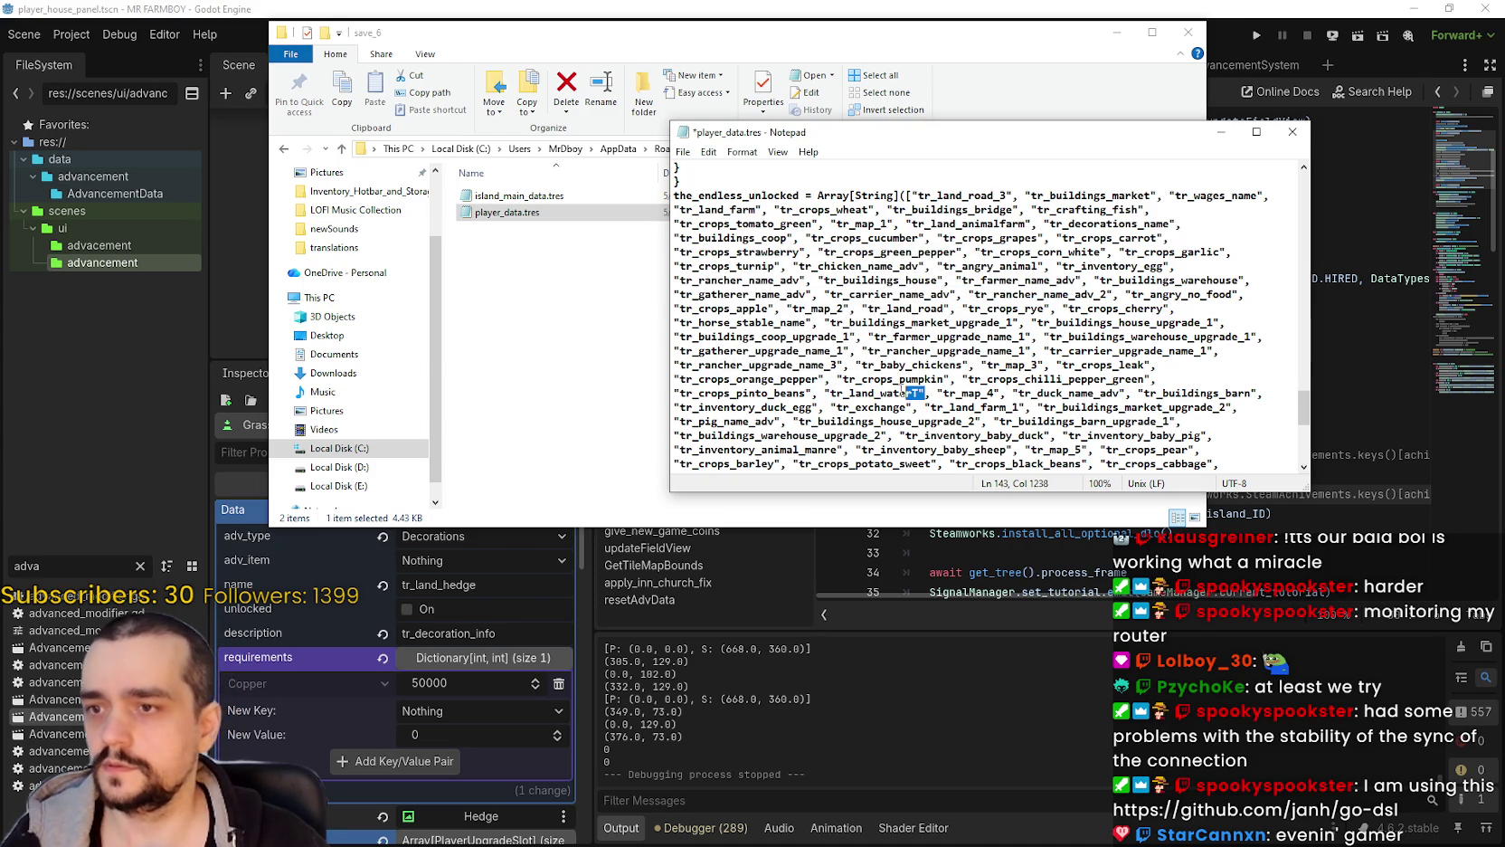
pyautogui.moveTo(907, 392); pyautogui.dragTo(825, 393)
pyautogui.press('BackSpace')
pyautogui.press('BackSpace')
pyautogui.press('BackSpace')
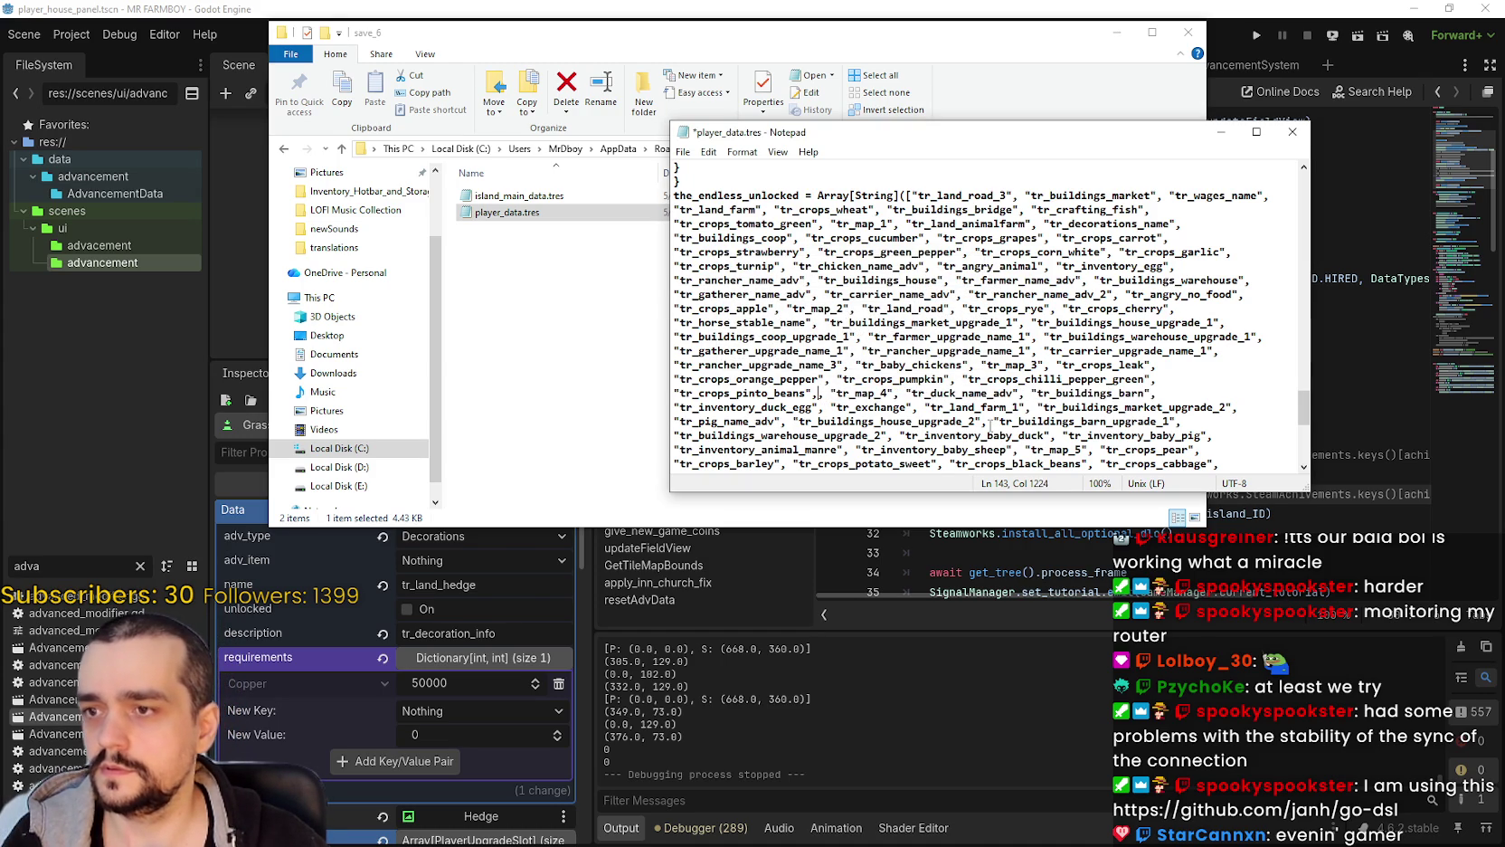
# Step: Save player_data.tres and close Notepad and the save folder window
pyautogui.hotkey('ctrl', 's')
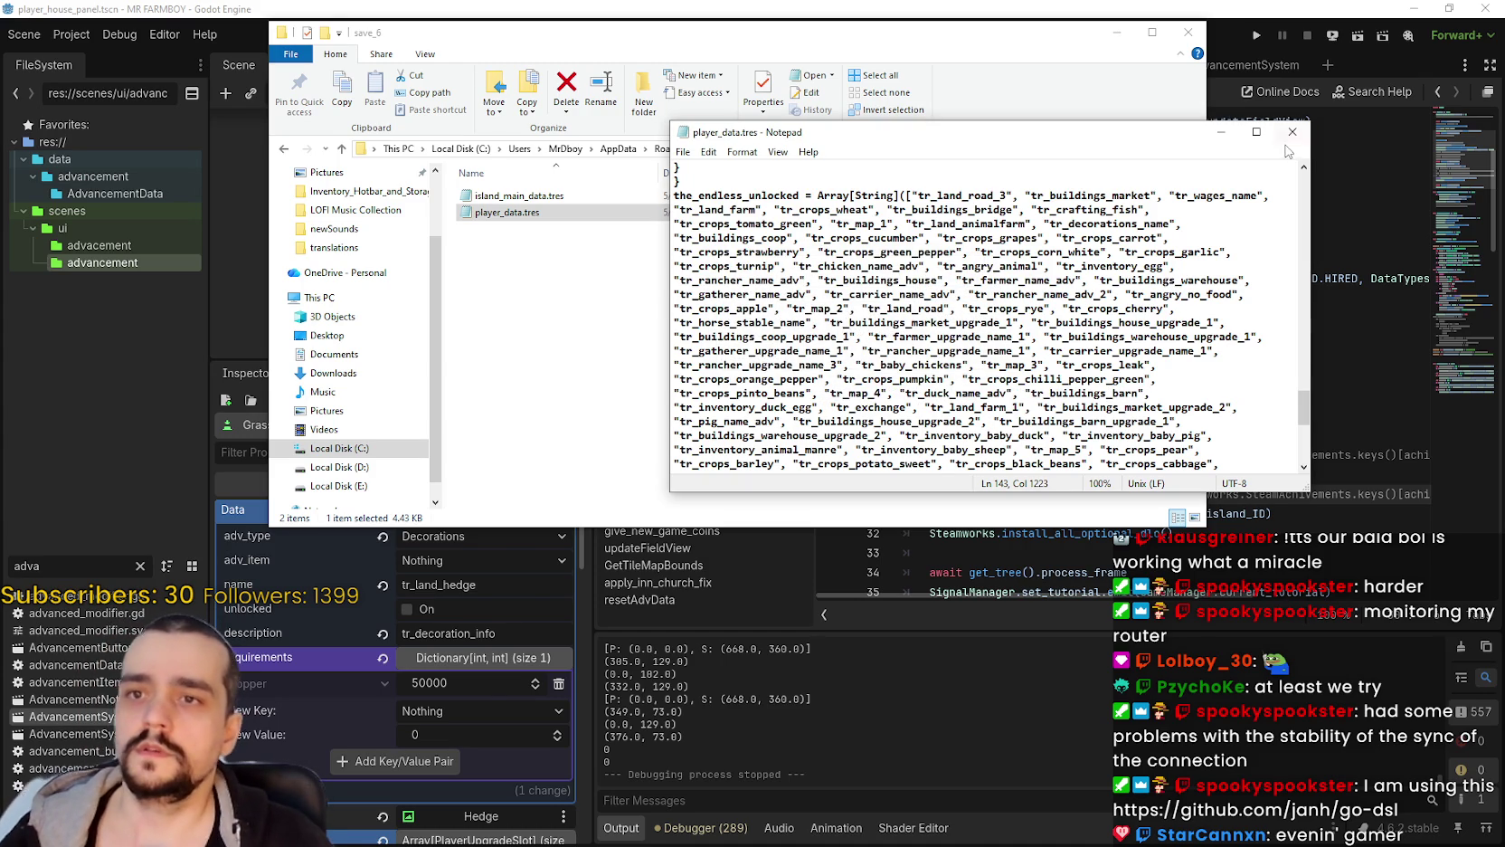
pyautogui.click(1293, 132)
pyautogui.click(1261, 36)
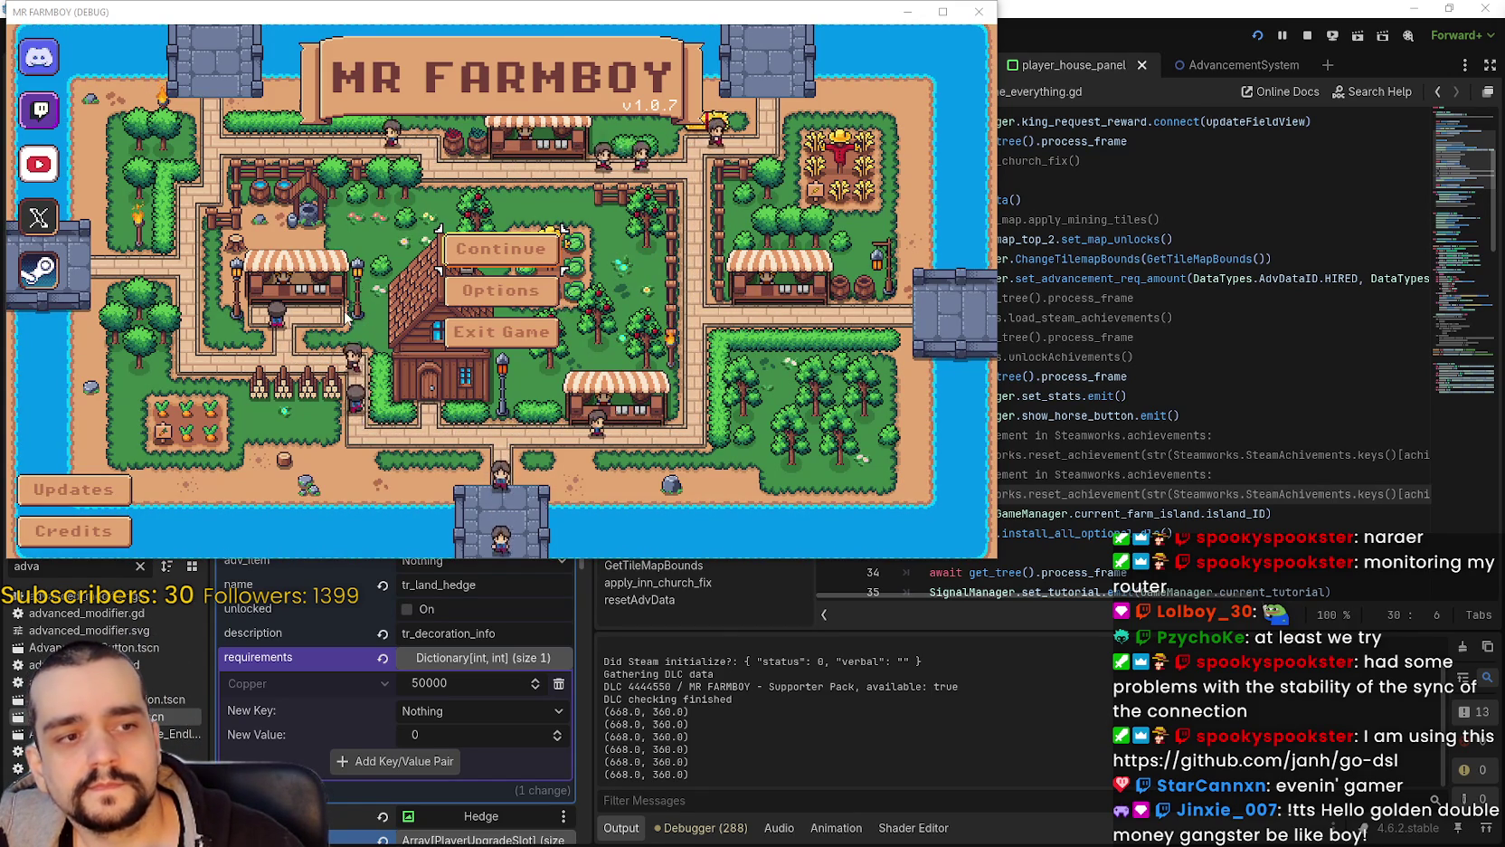
pyautogui.press('Return')
pyautogui.scroll(-2, 598, 357)
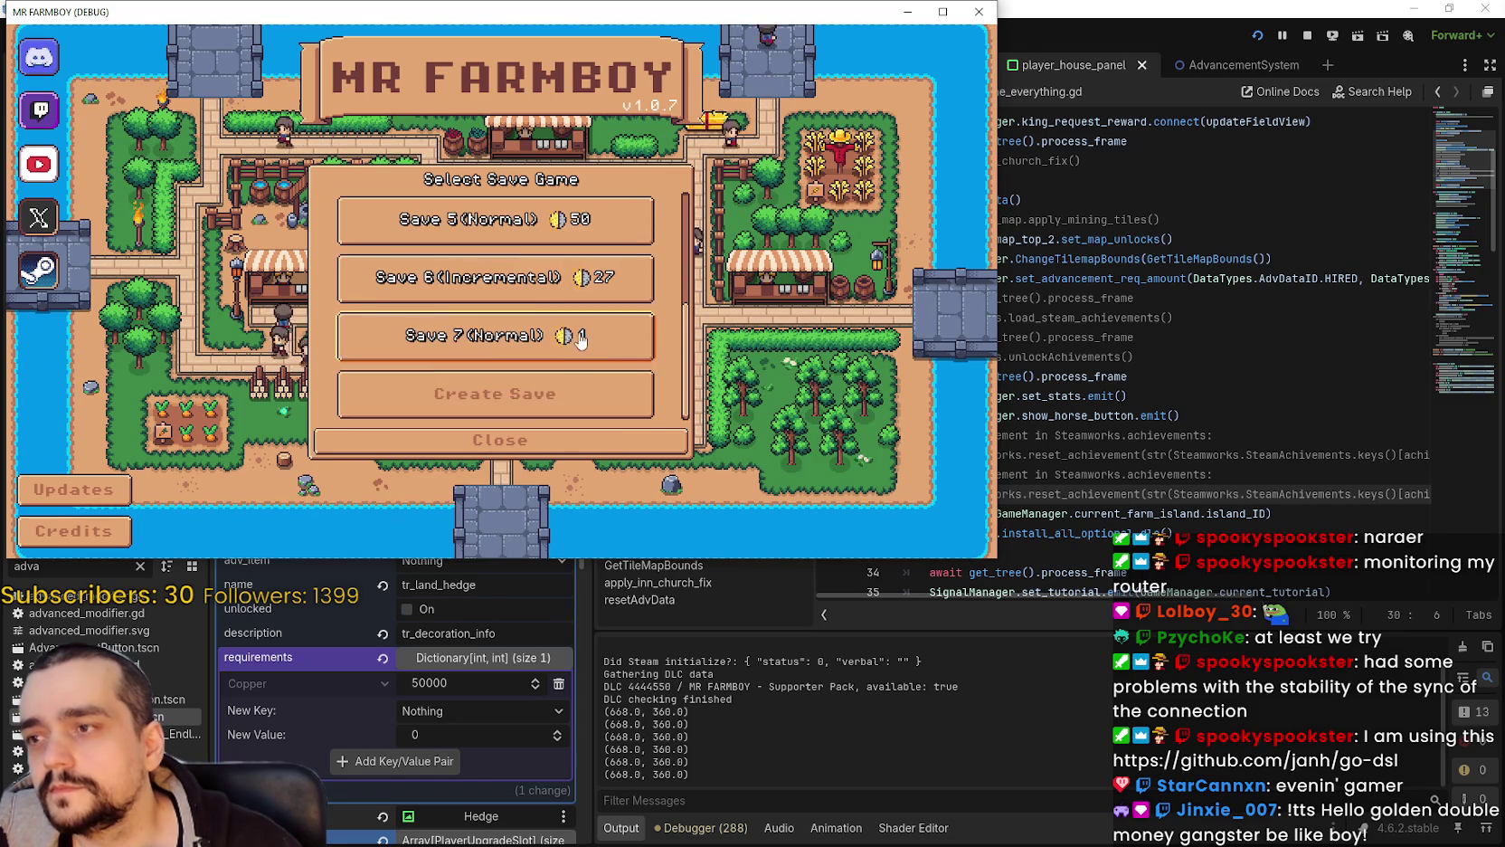
pyautogui.click(528, 290)
pyautogui.click(457, 288)
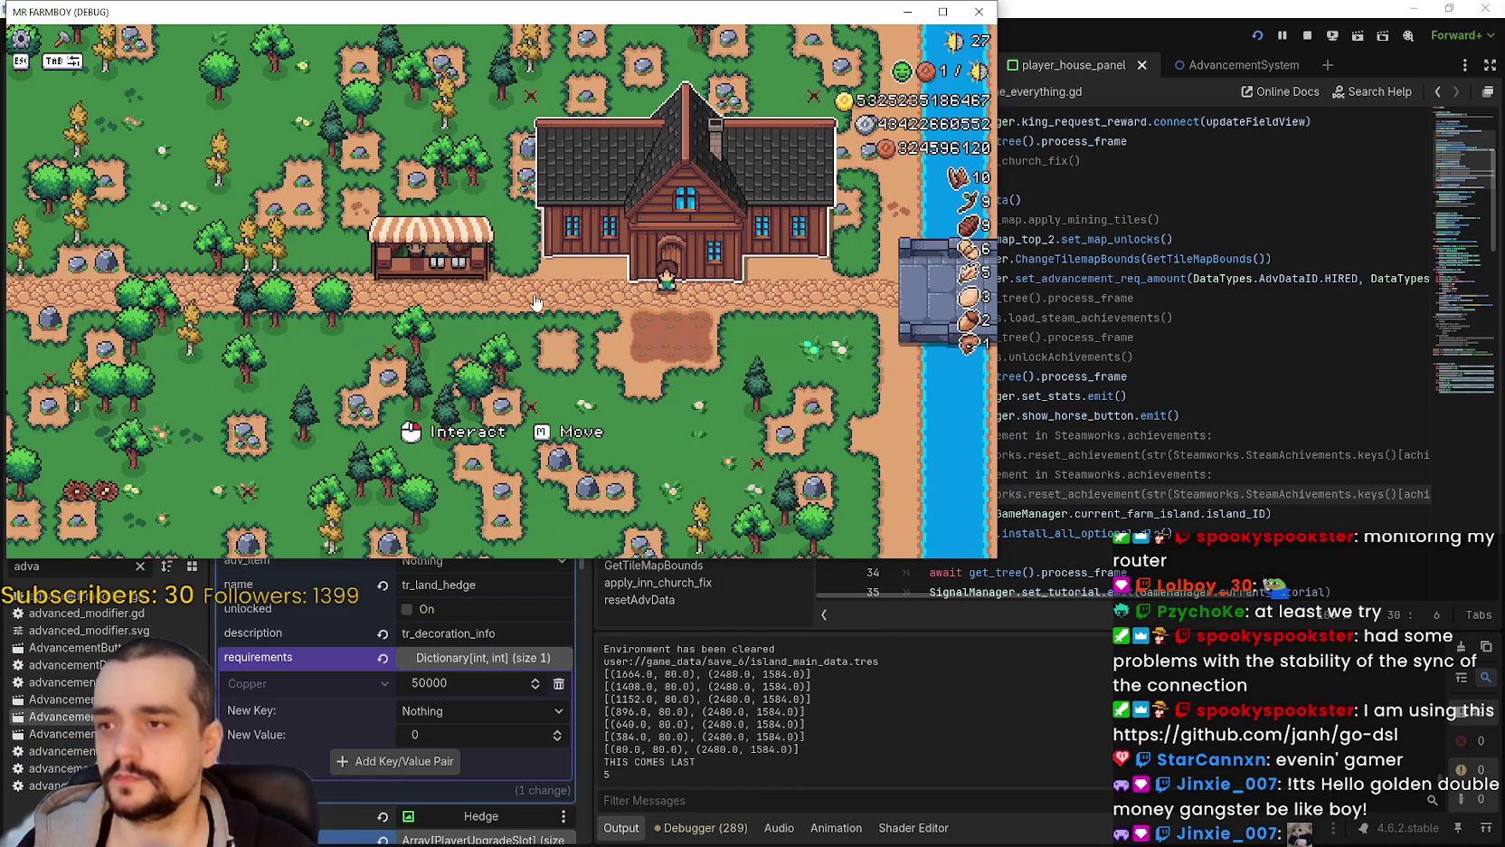
pyautogui.click(536, 302)
pyautogui.click(323, 315)
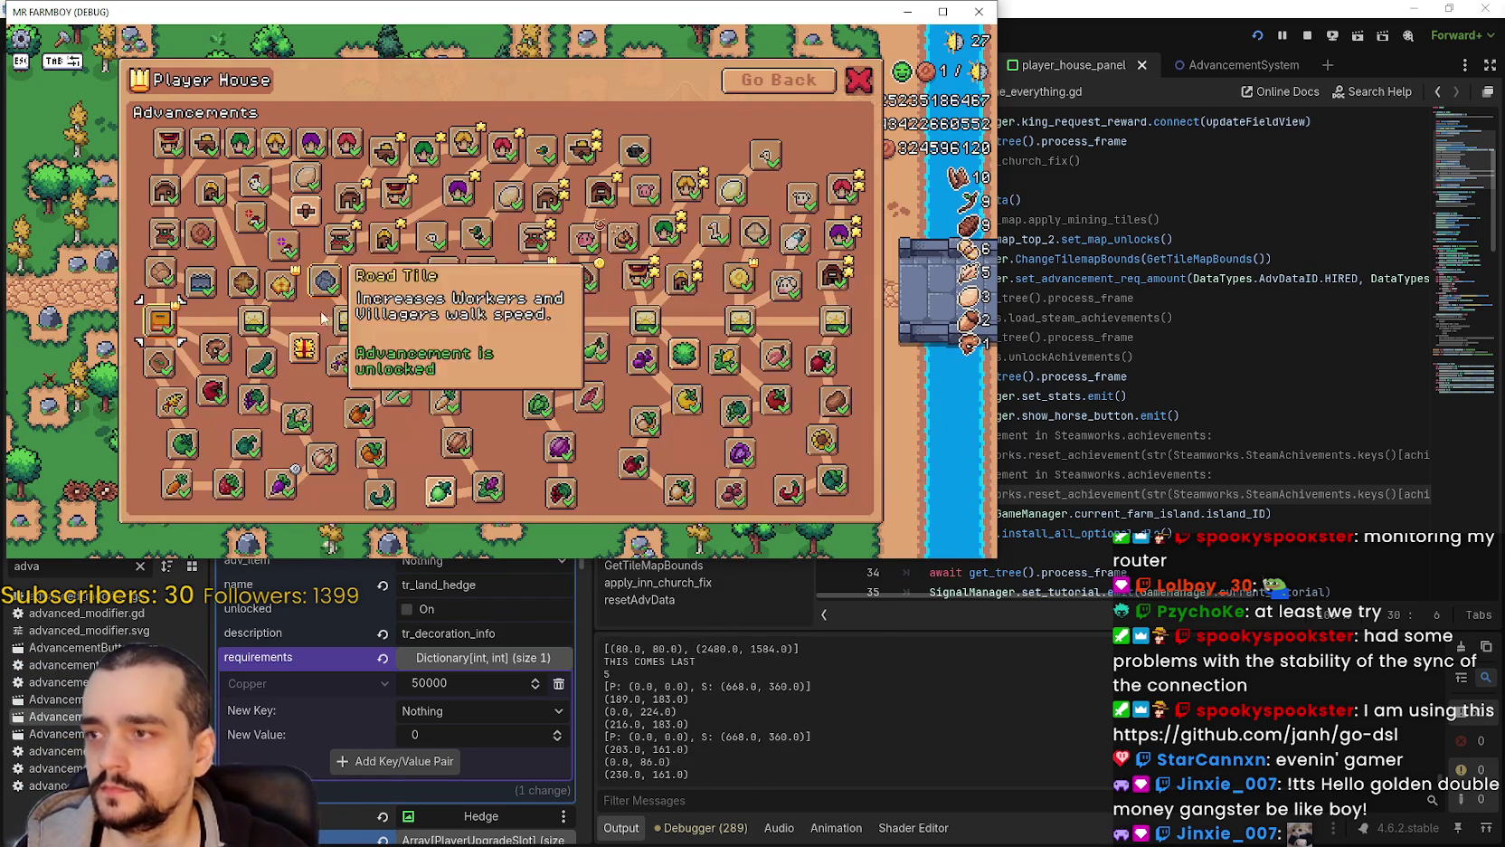
pyautogui.click(306, 214)
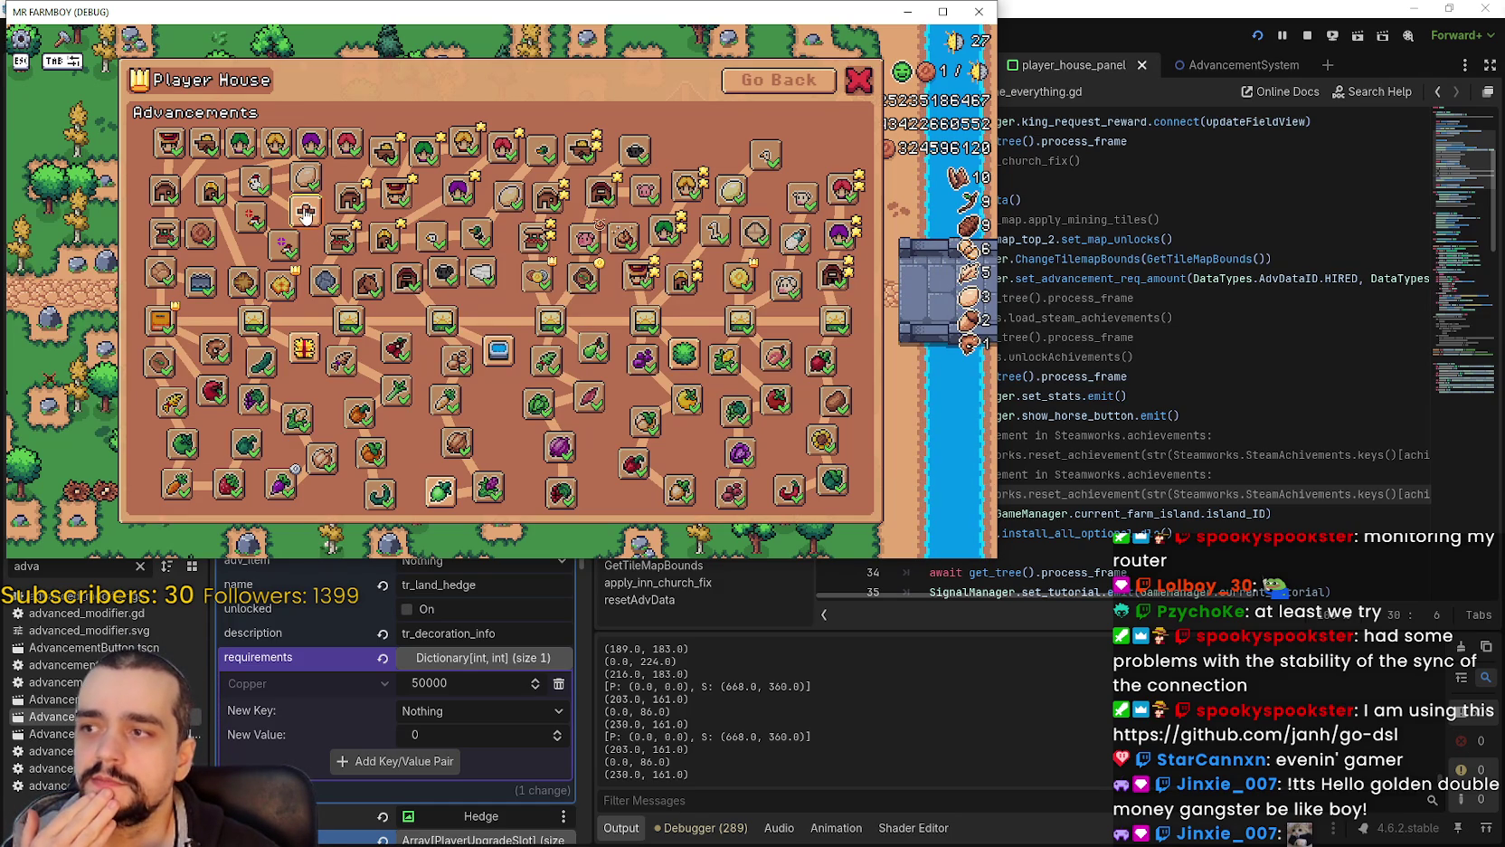
pyautogui.moveTo(378, 432)
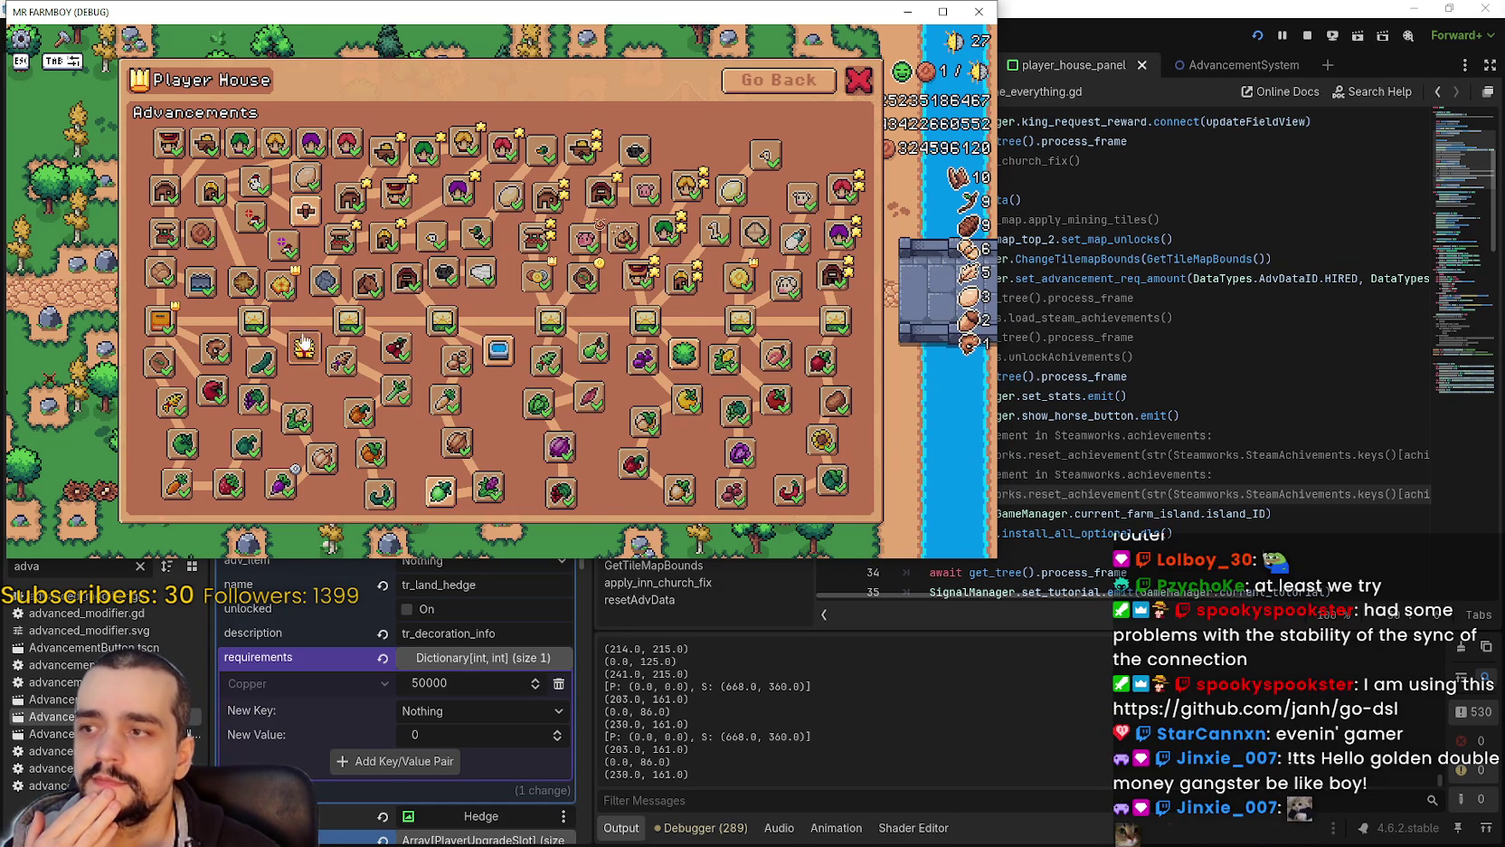
pyautogui.click(811, 84)
pyautogui.click(979, 11)
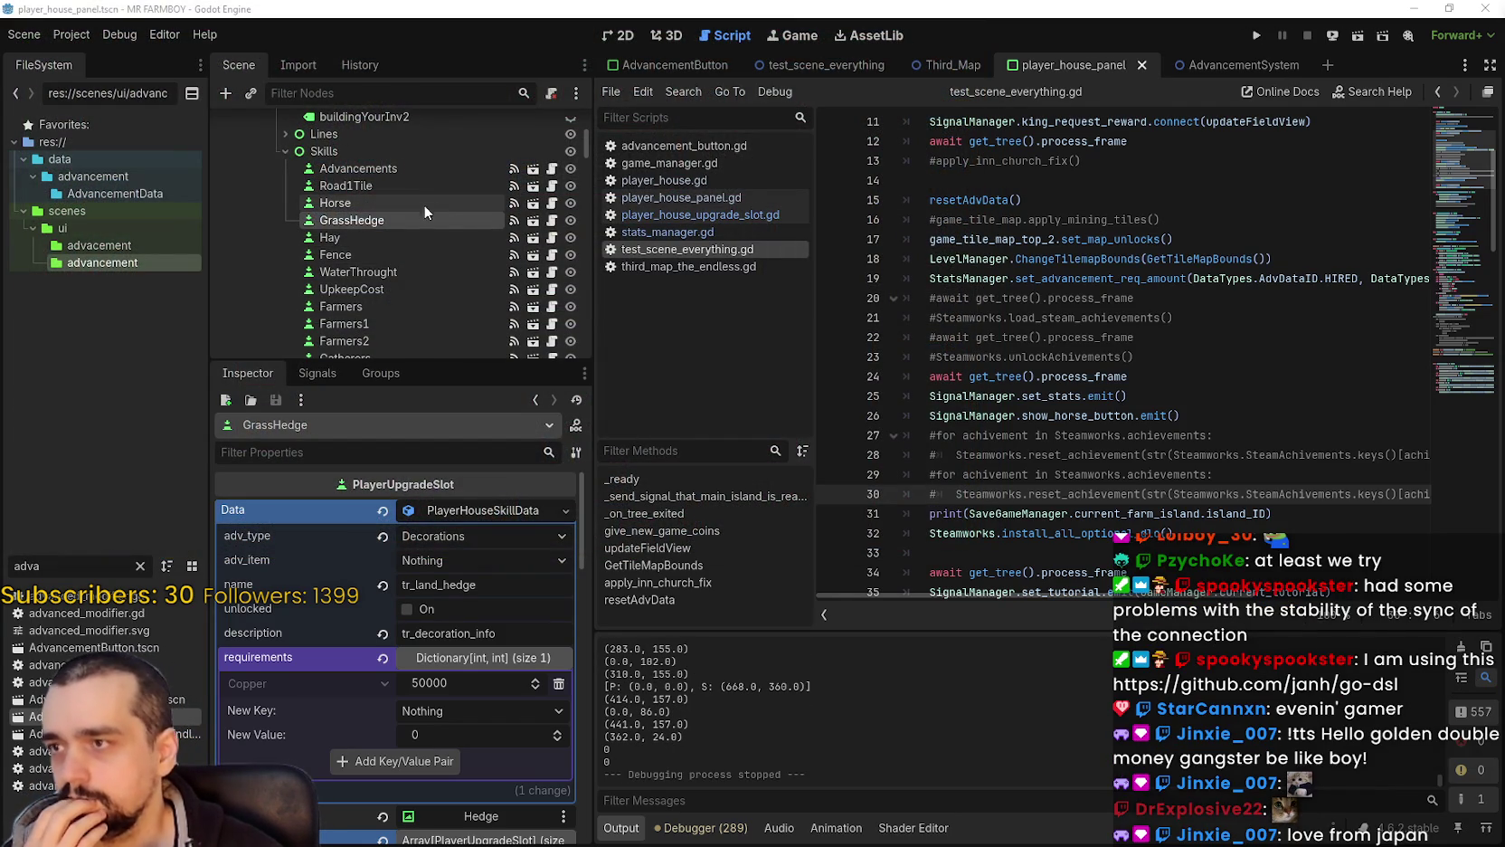
# Step: Open player_house_upgrade_slot.gd from GrassHedge's script icon in the Scene tree
pyautogui.click(459, 538)
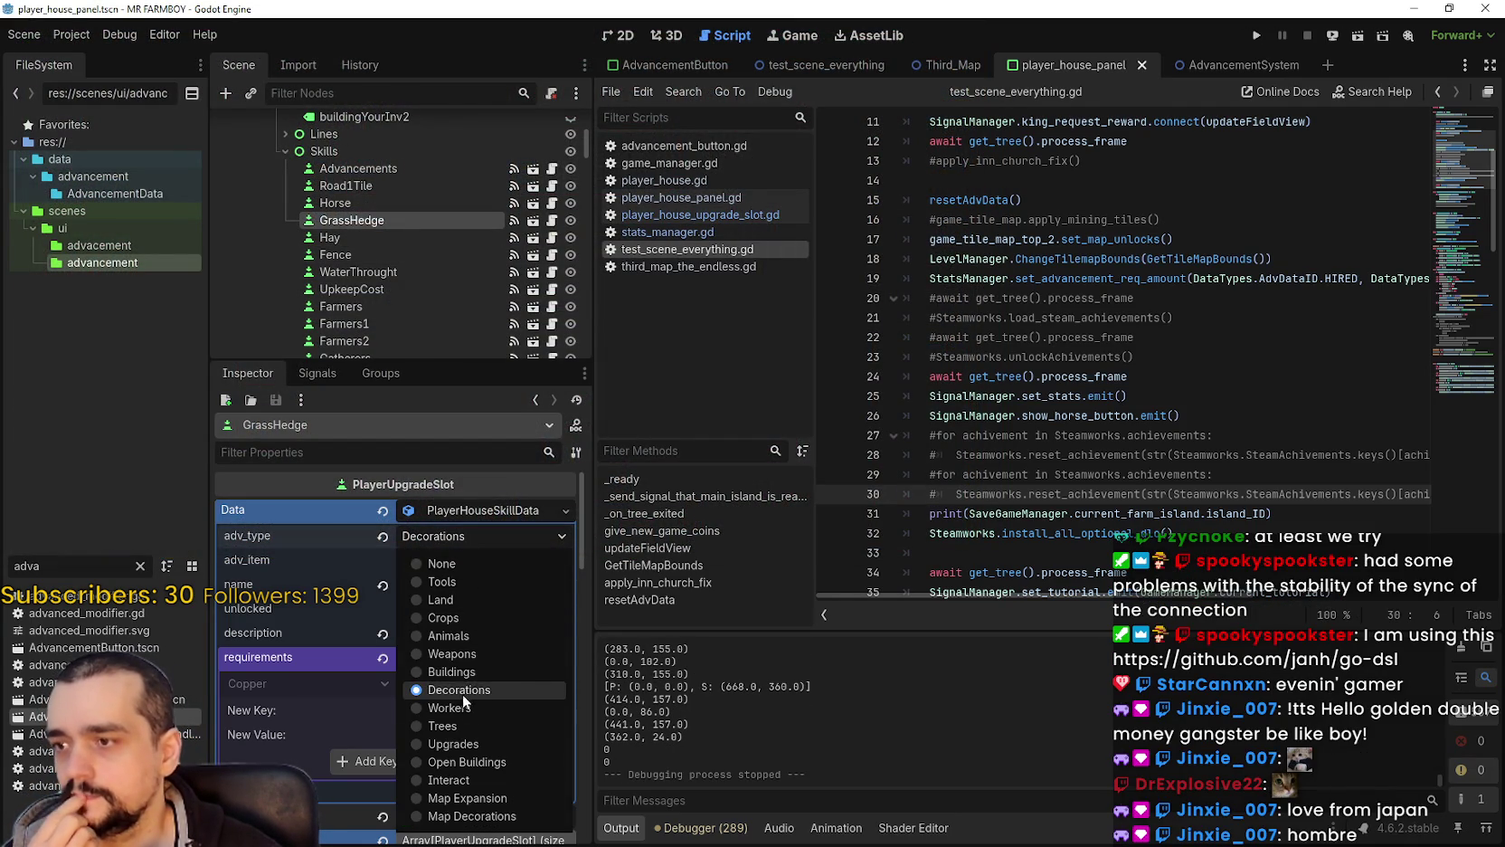
pyautogui.scroll(3, 1207, 391)
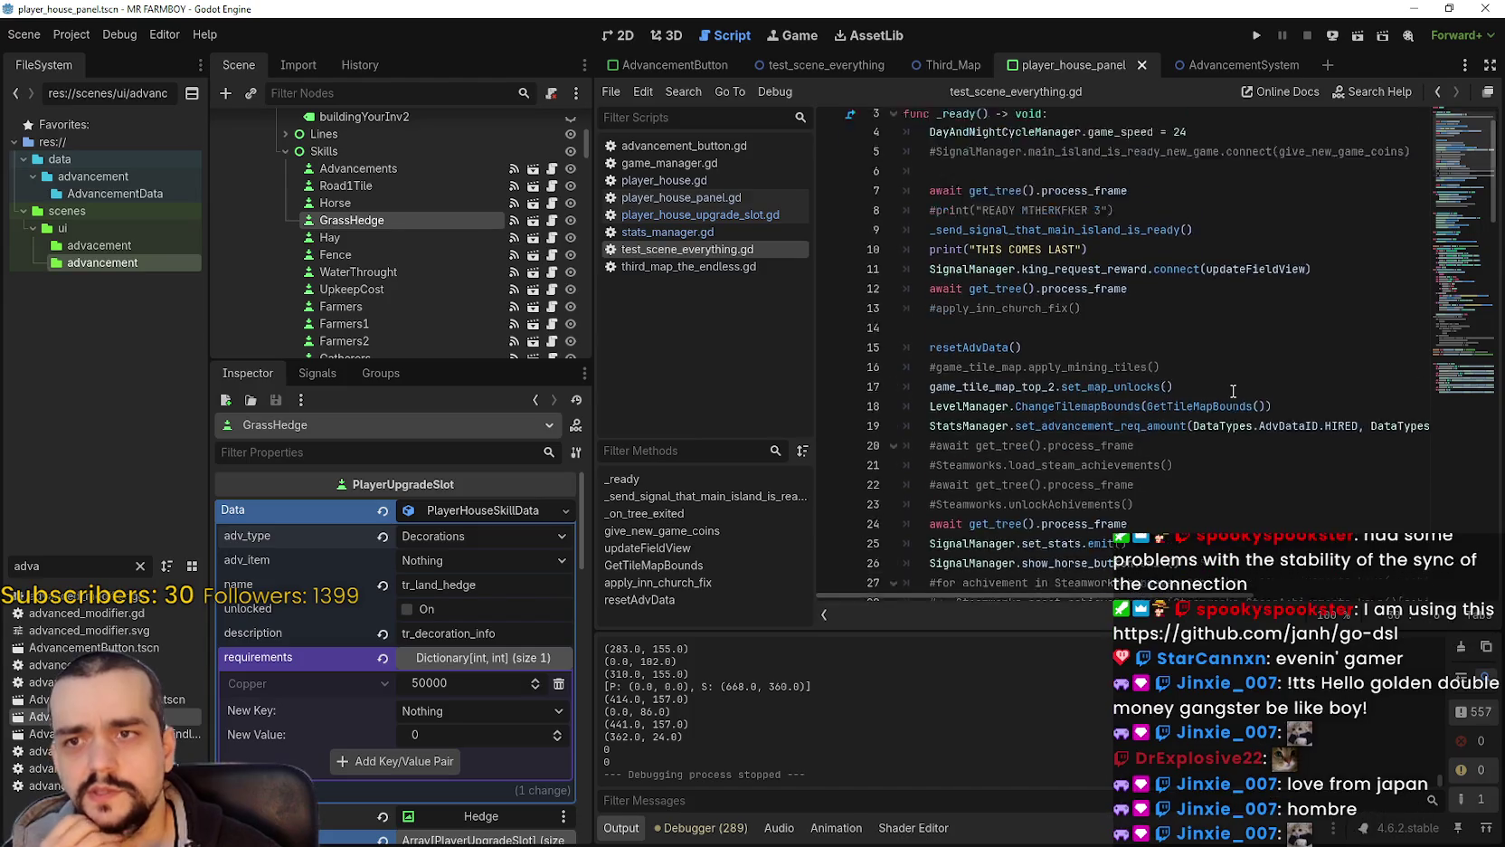
pyautogui.scroll(-3, 1206, 392)
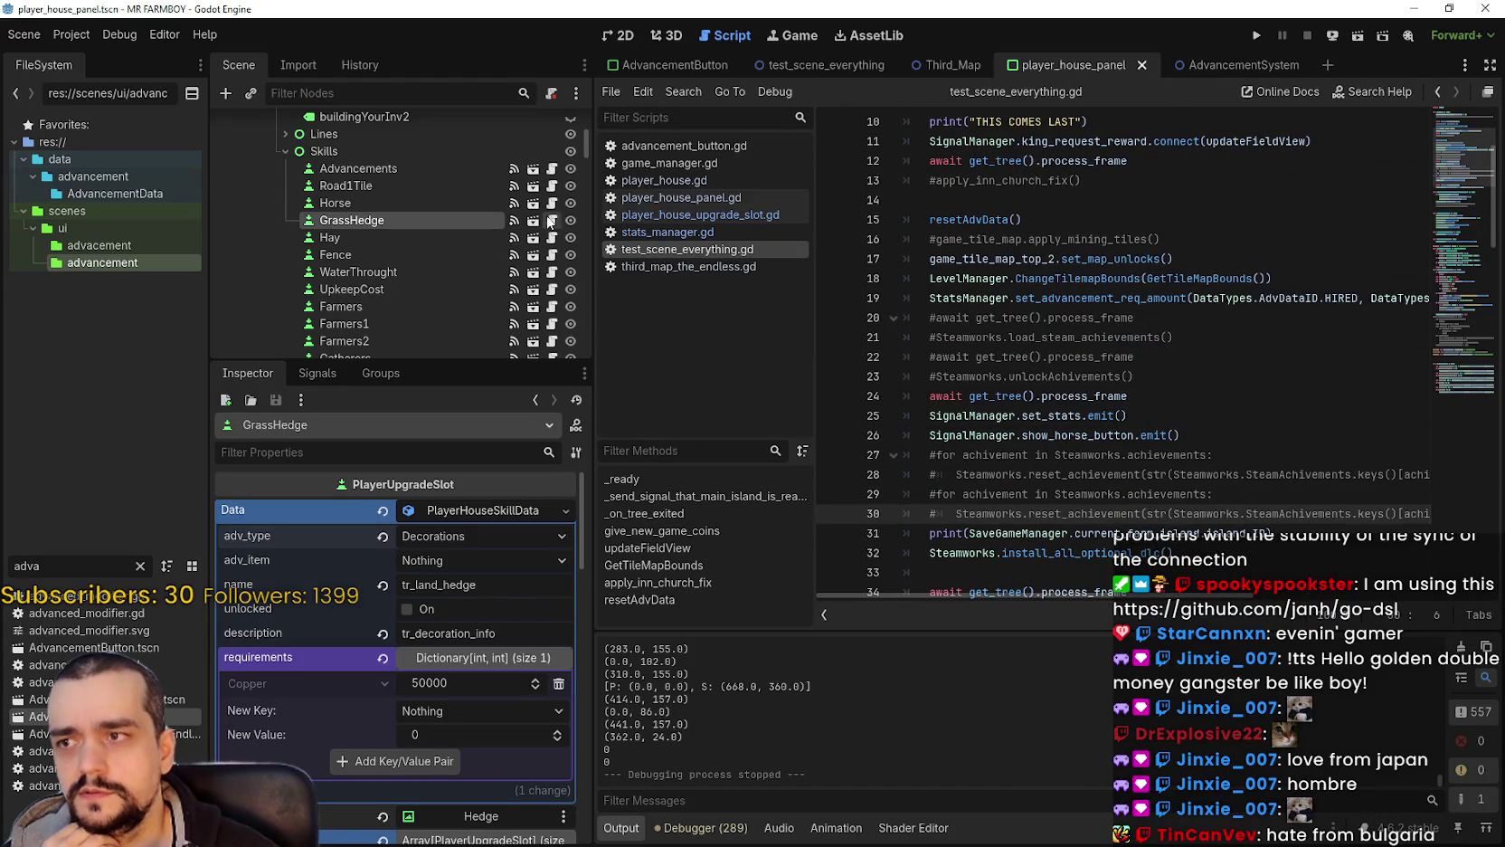
pyautogui.click(552, 221)
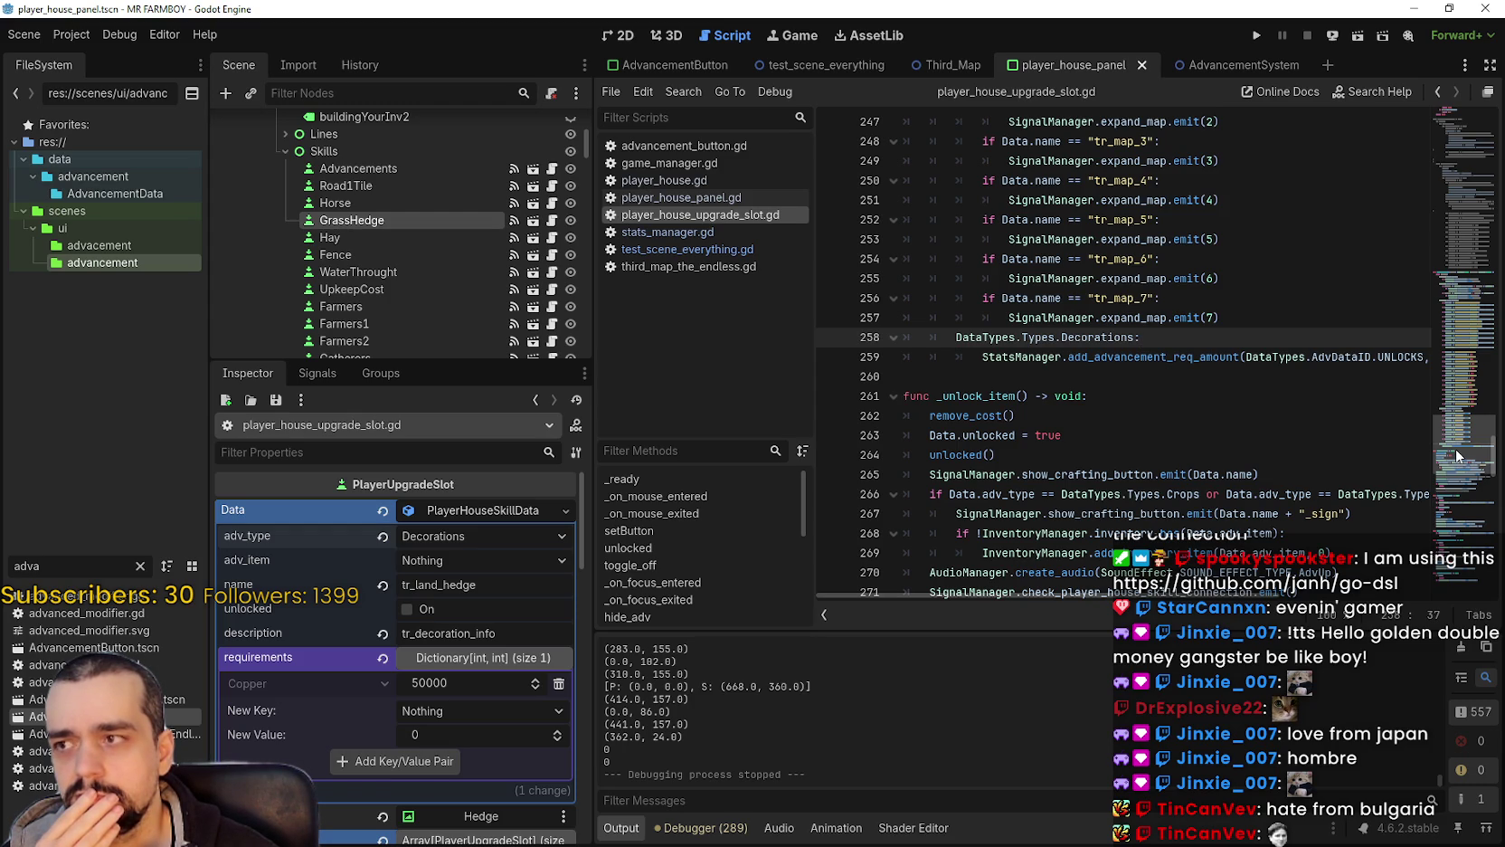
# Step: Review the _unlock_decoration() function and the decoration-count line near 259
pyautogui.moveTo(1454, 454)
pyautogui.mouseDown()
pyautogui.moveTo(1458, 325)
pyautogui.moveTo(1455, 479)
pyautogui.mouseUp()
pyautogui.moveTo(1060, 594)
pyautogui.mouseDown()
pyautogui.moveTo(1088, 590)
pyautogui.moveTo(1058, 593)
pyautogui.mouseUp()
pyautogui.scroll(-1, 1033, 358)
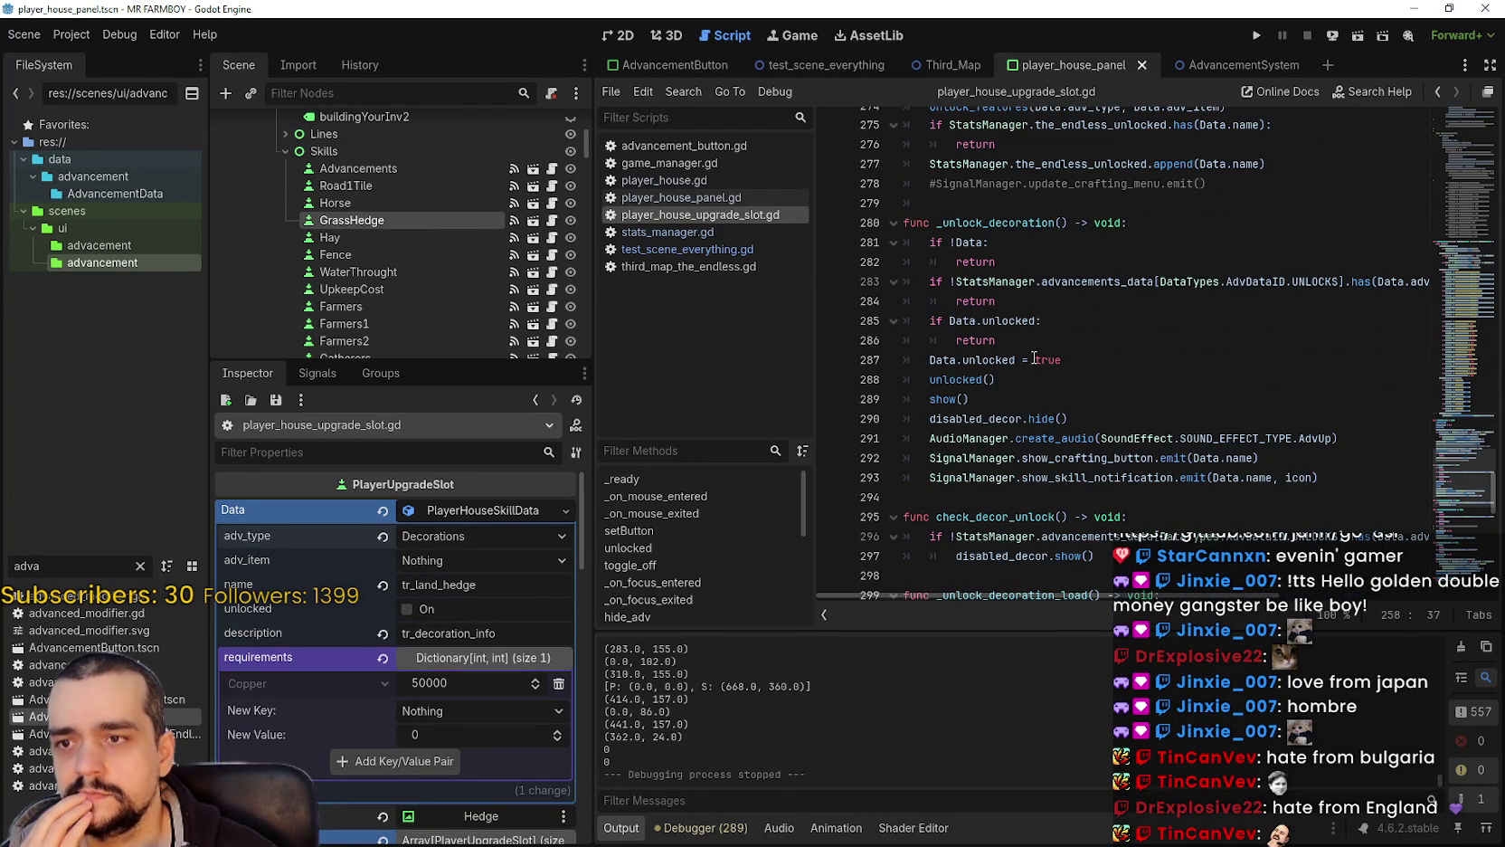
pyautogui.click(1028, 344)
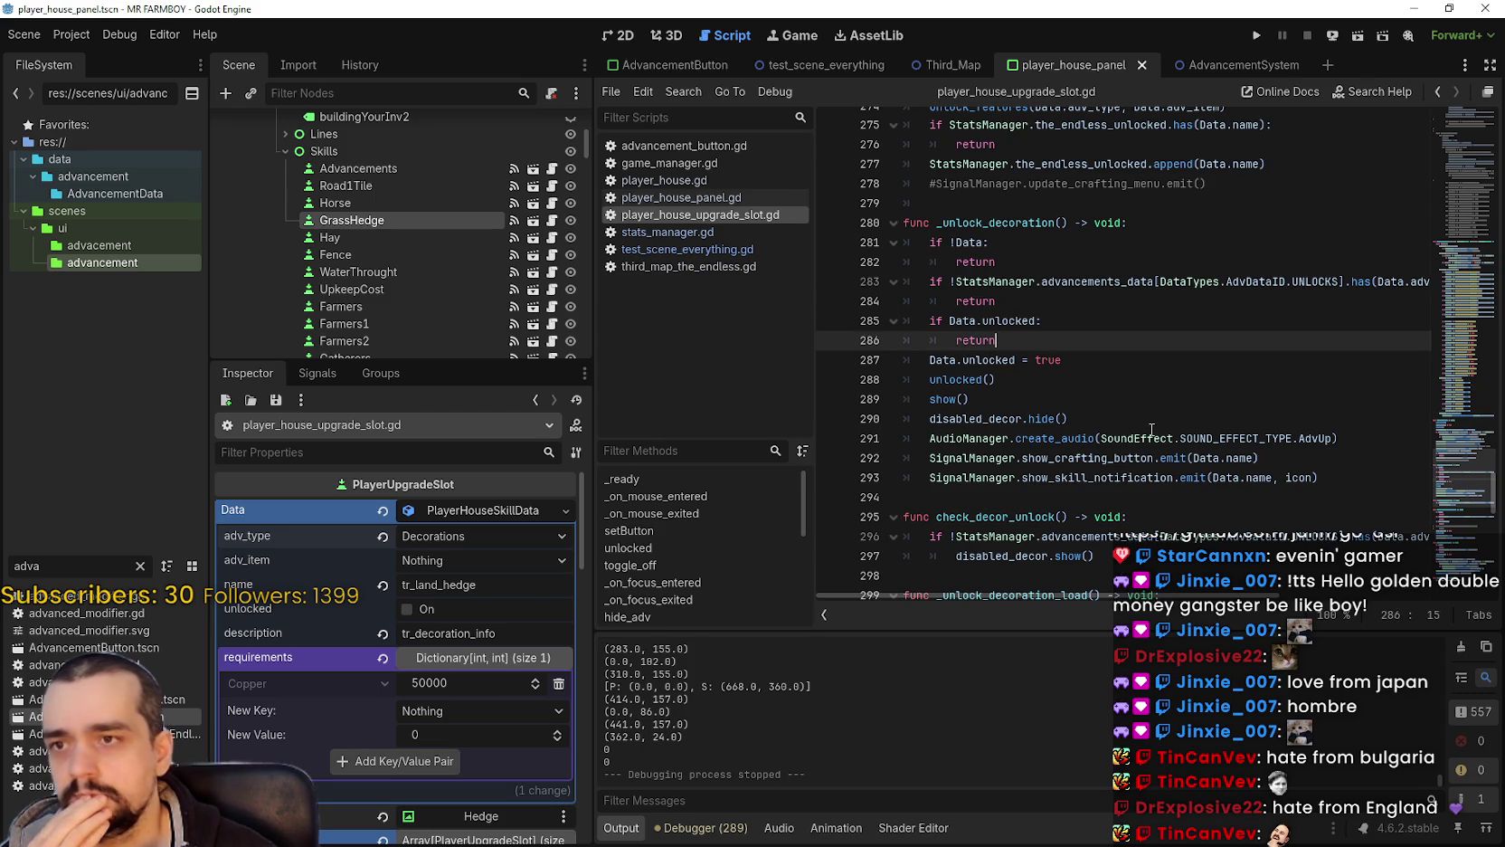
pyautogui.doubleClick(1013, 223)
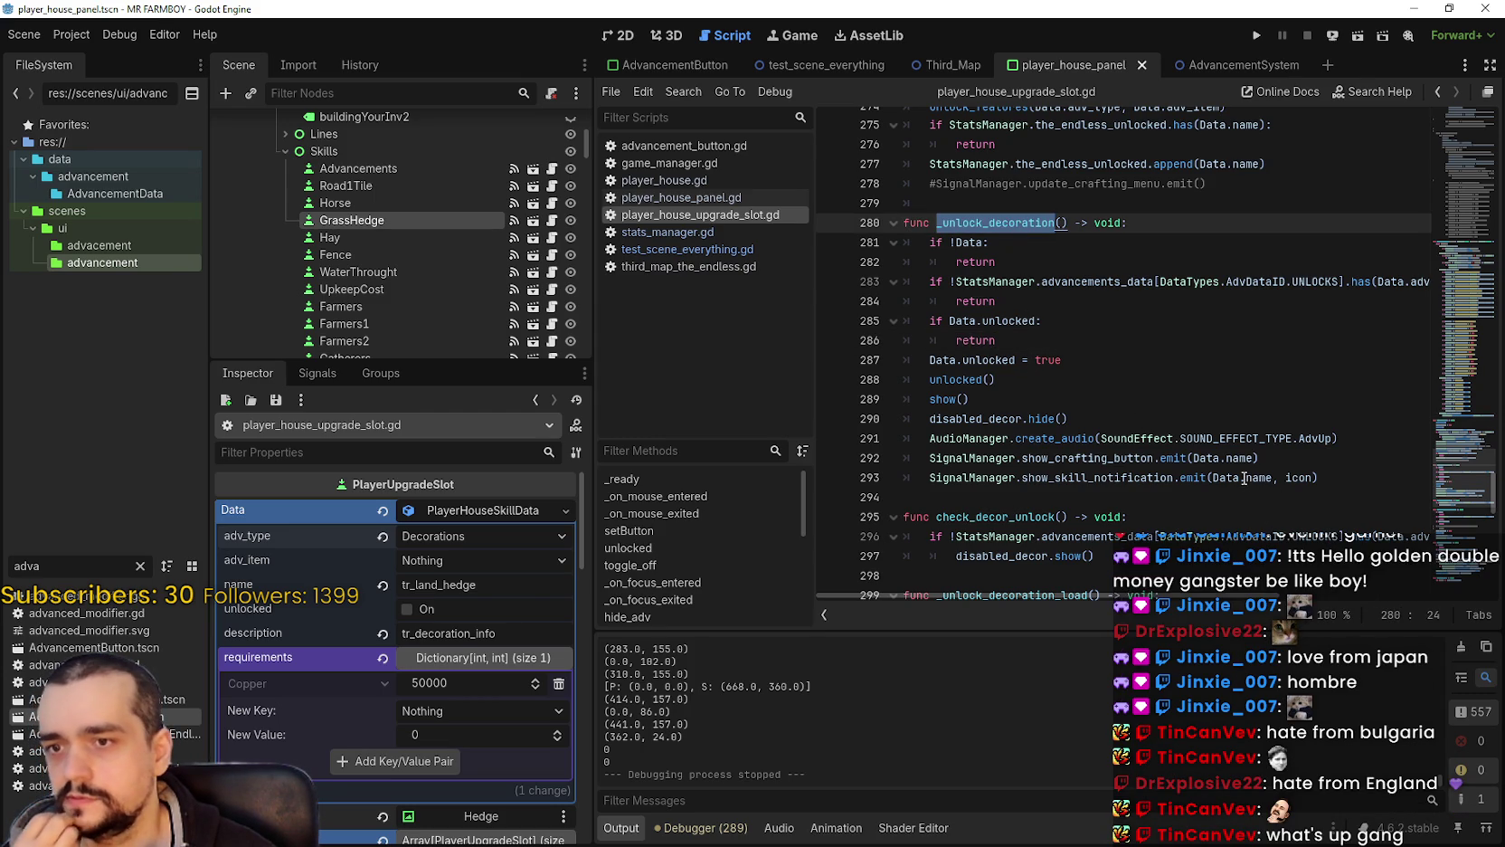
pyautogui.scroll(-2, 1223, 448)
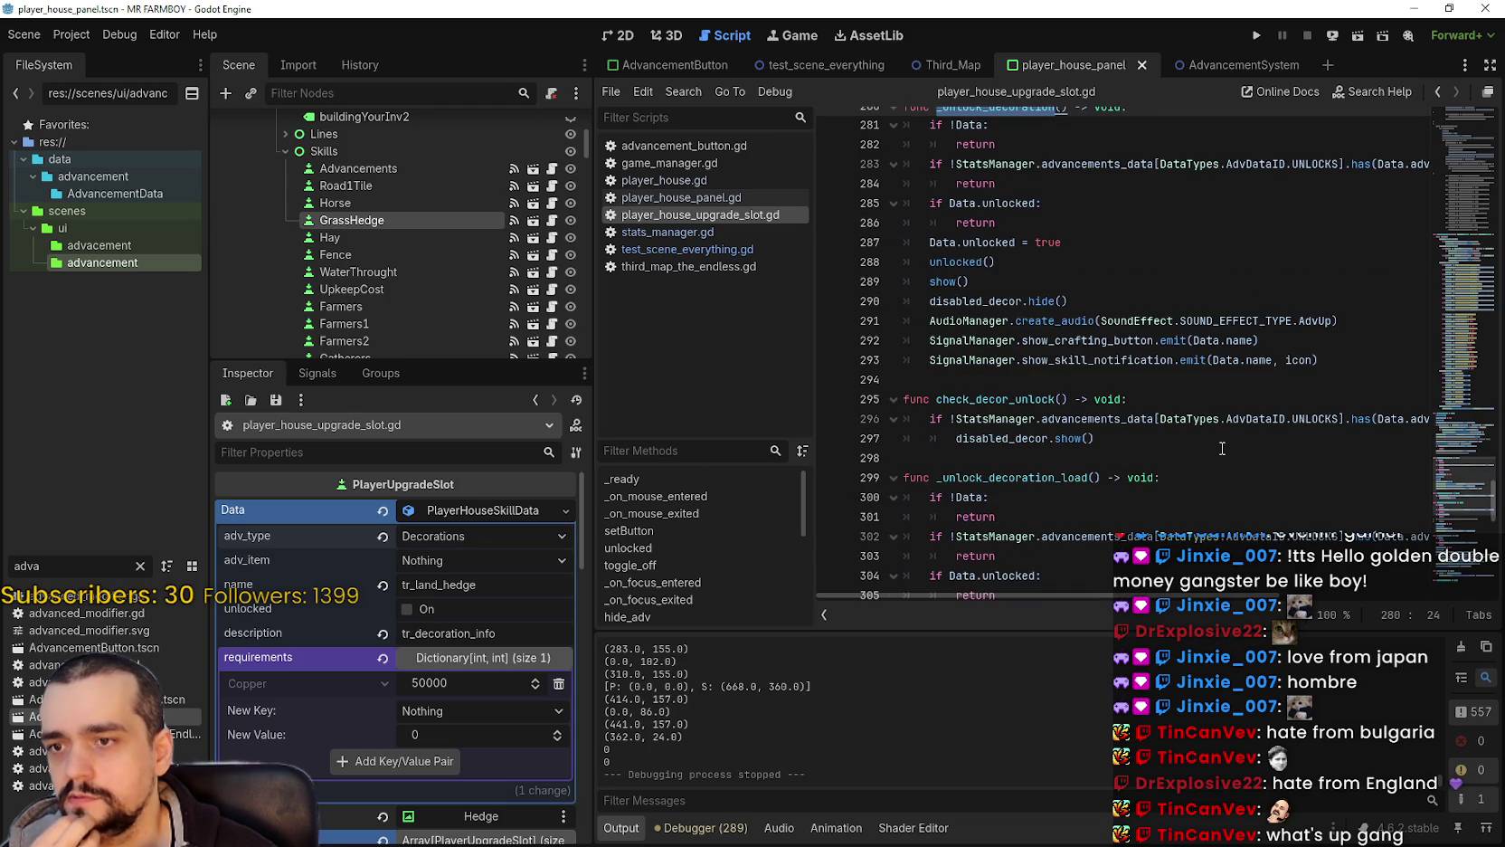
pyautogui.scroll(5, 1210, 438)
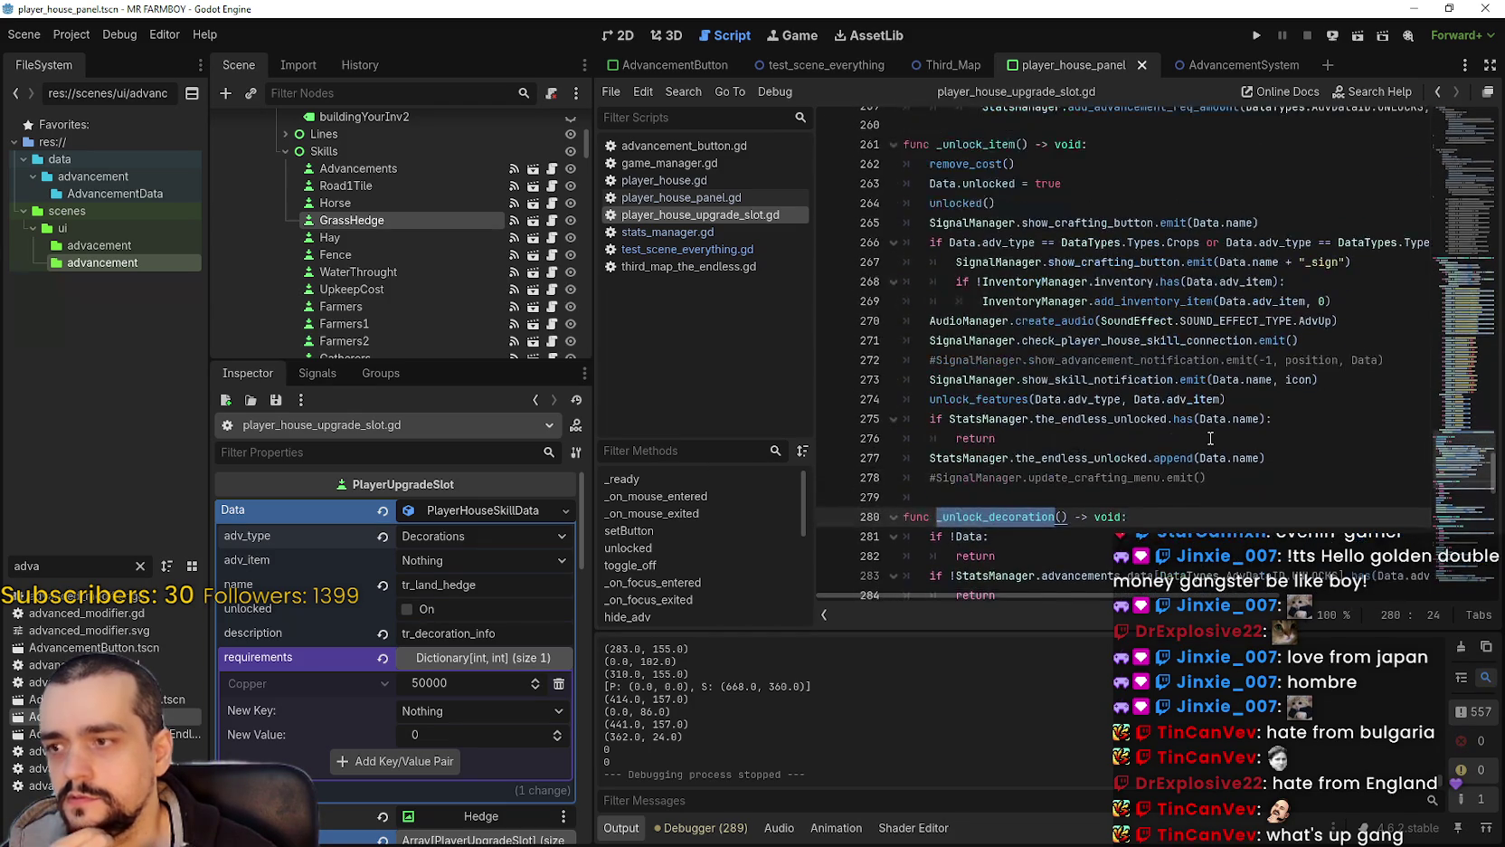
pyautogui.scroll(3, 1210, 438)
pyautogui.click(1176, 418)
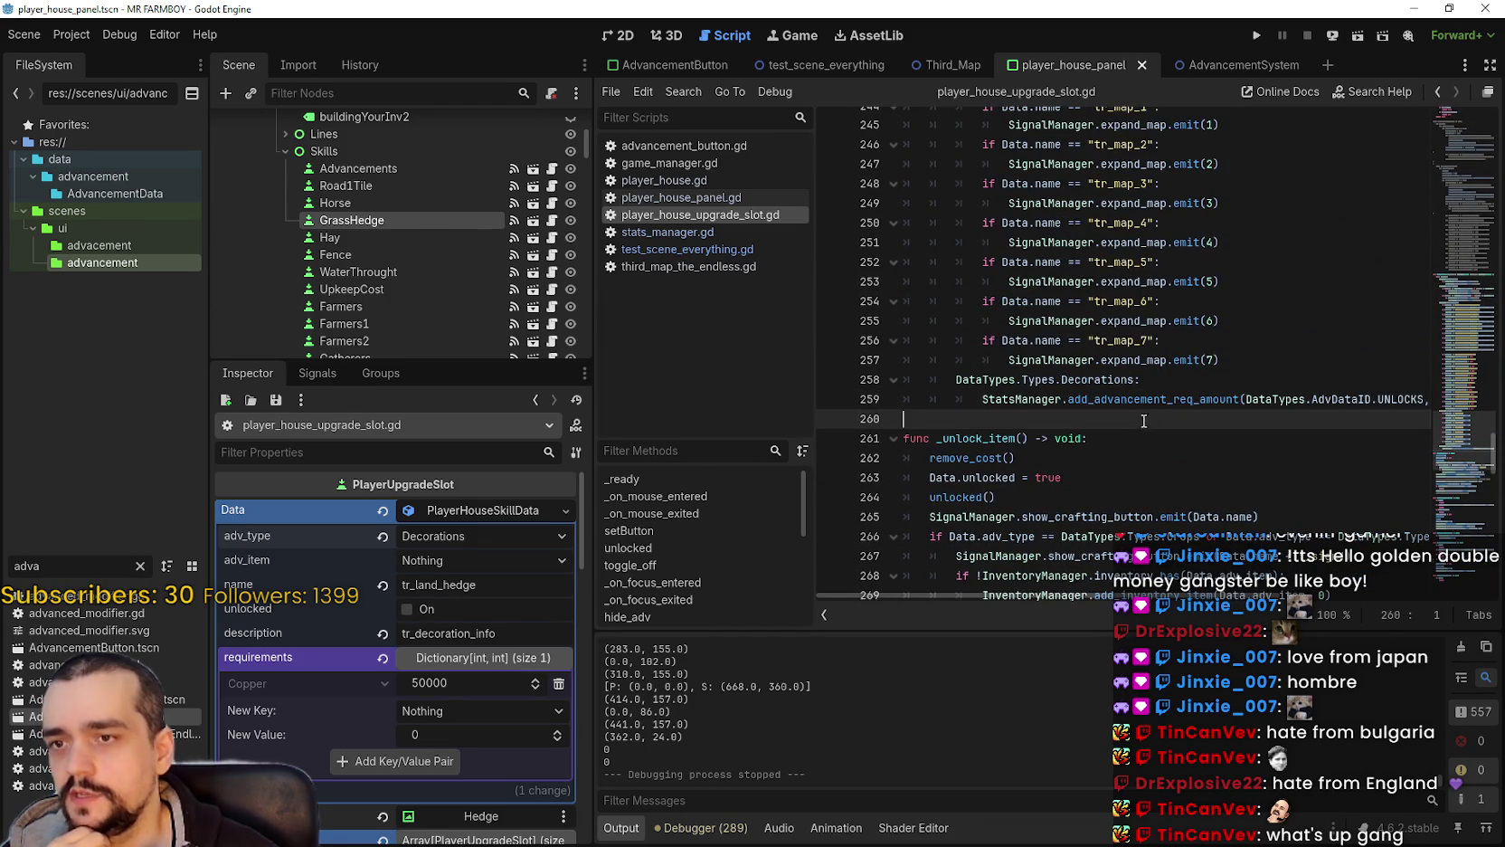
pyautogui.click(436, 537)
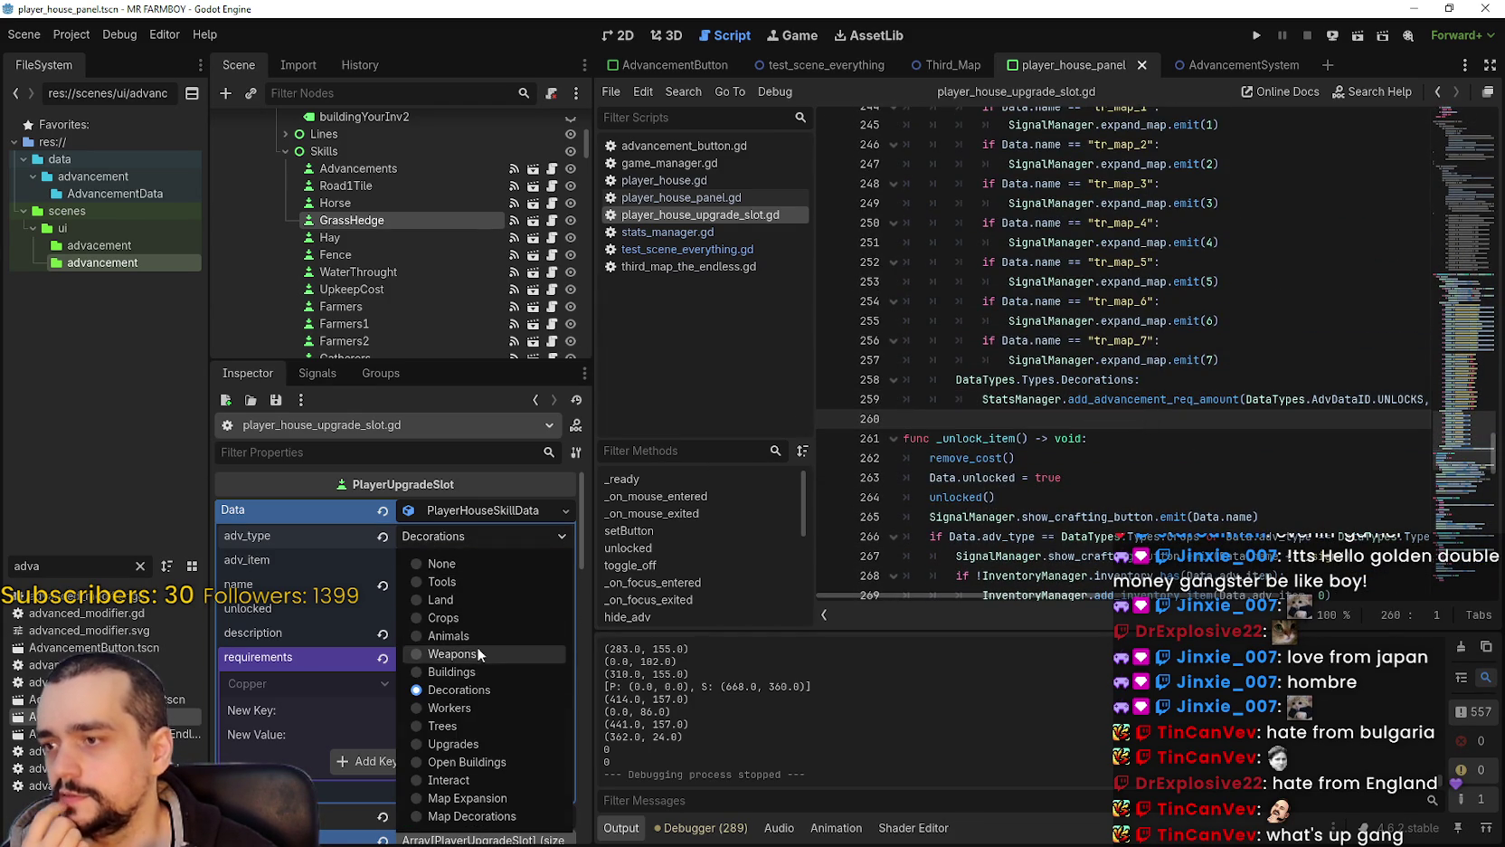
# Step: Set adv_type to None for the GrassHedge, Hay, Fence and WaterThrought slots
pyautogui.click(456, 563)
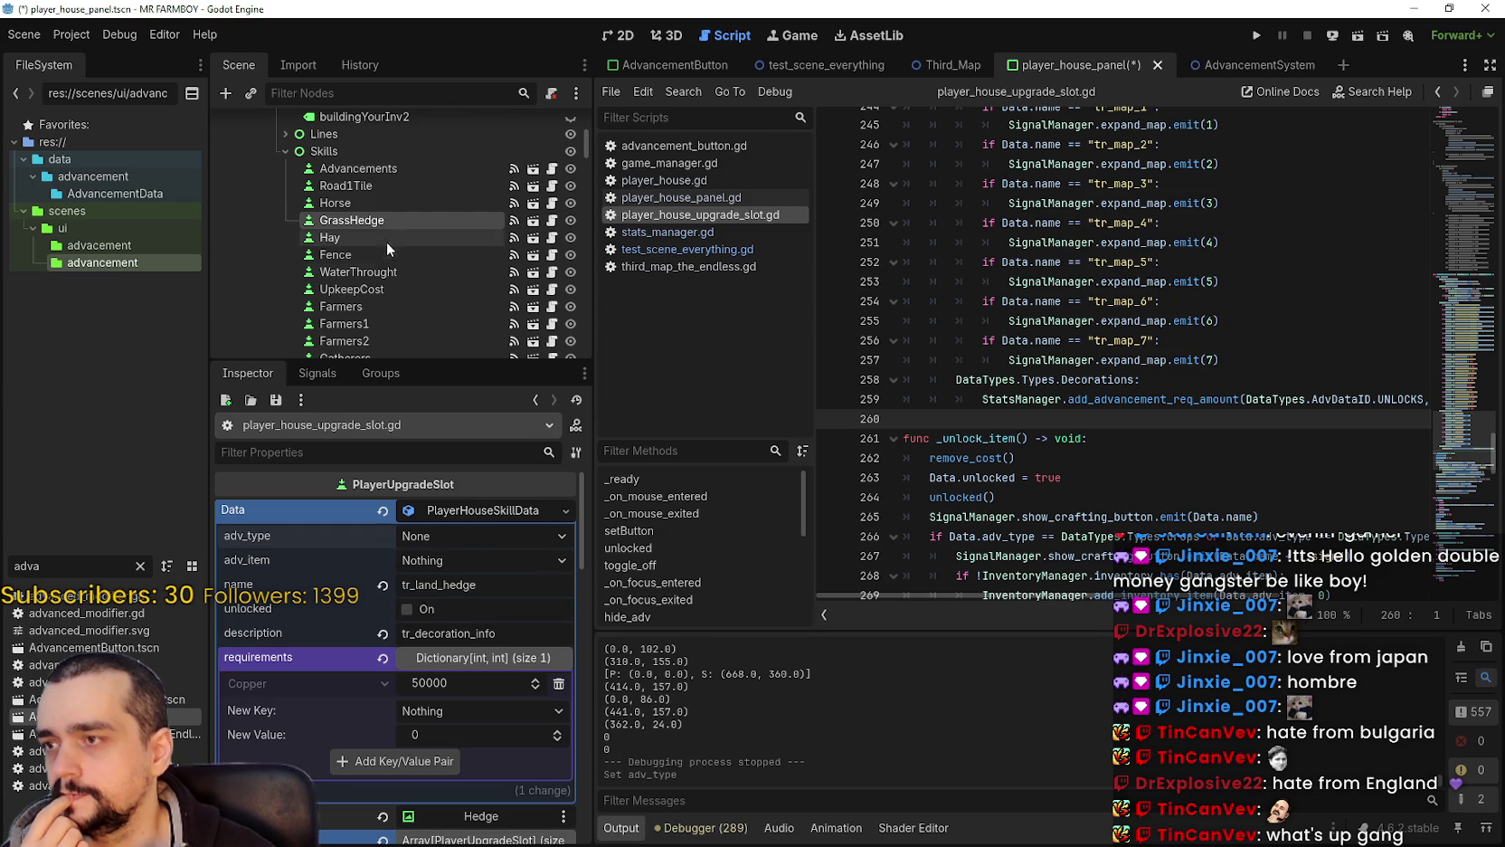
pyautogui.click(381, 231)
pyautogui.click(457, 536)
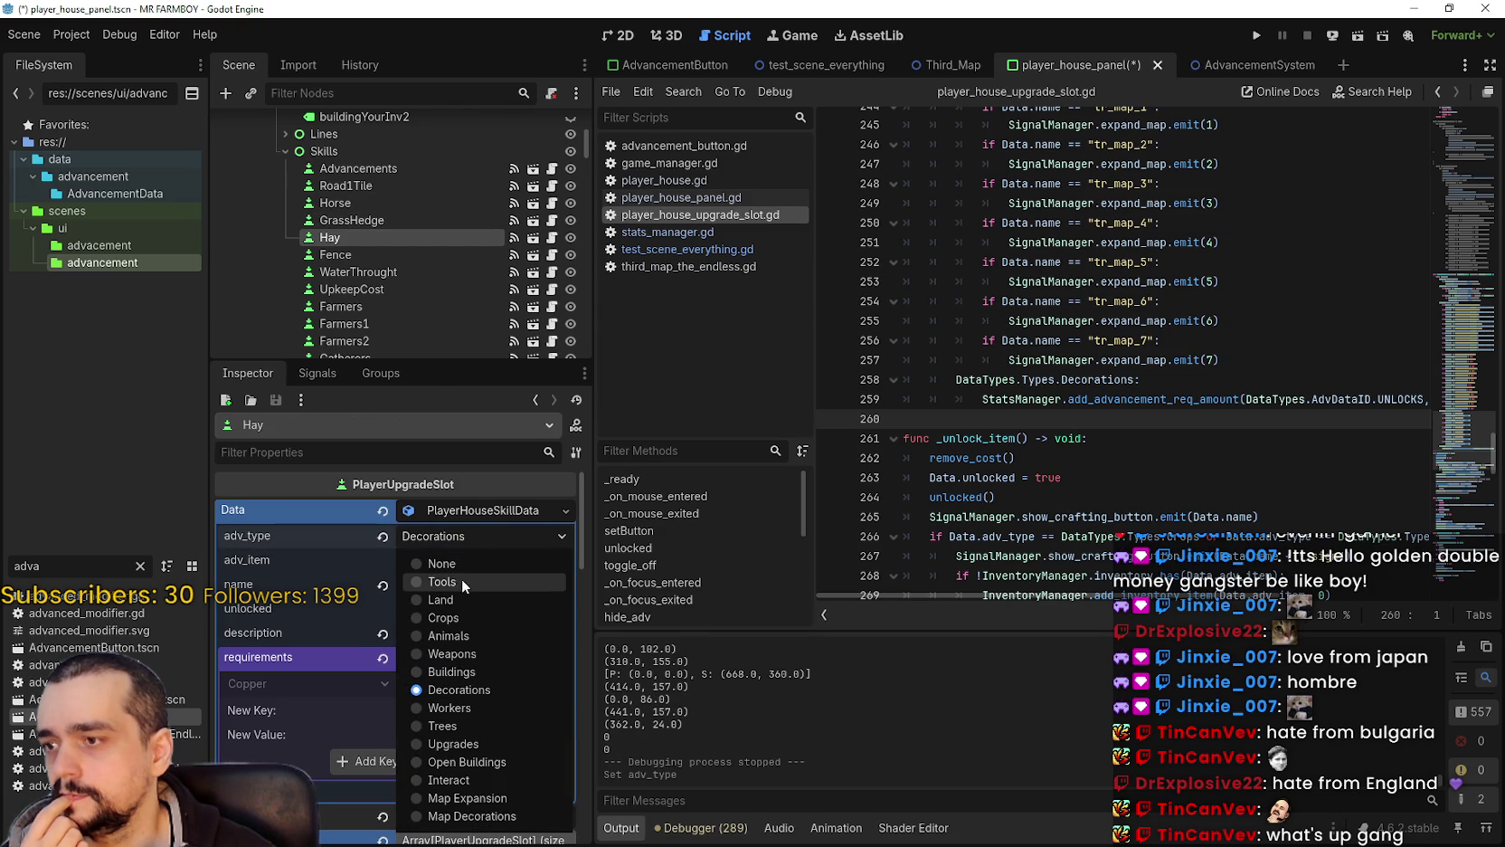
pyautogui.click(454, 561)
pyautogui.click(381, 254)
pyautogui.click(449, 536)
pyautogui.click(450, 562)
pyautogui.click(381, 272)
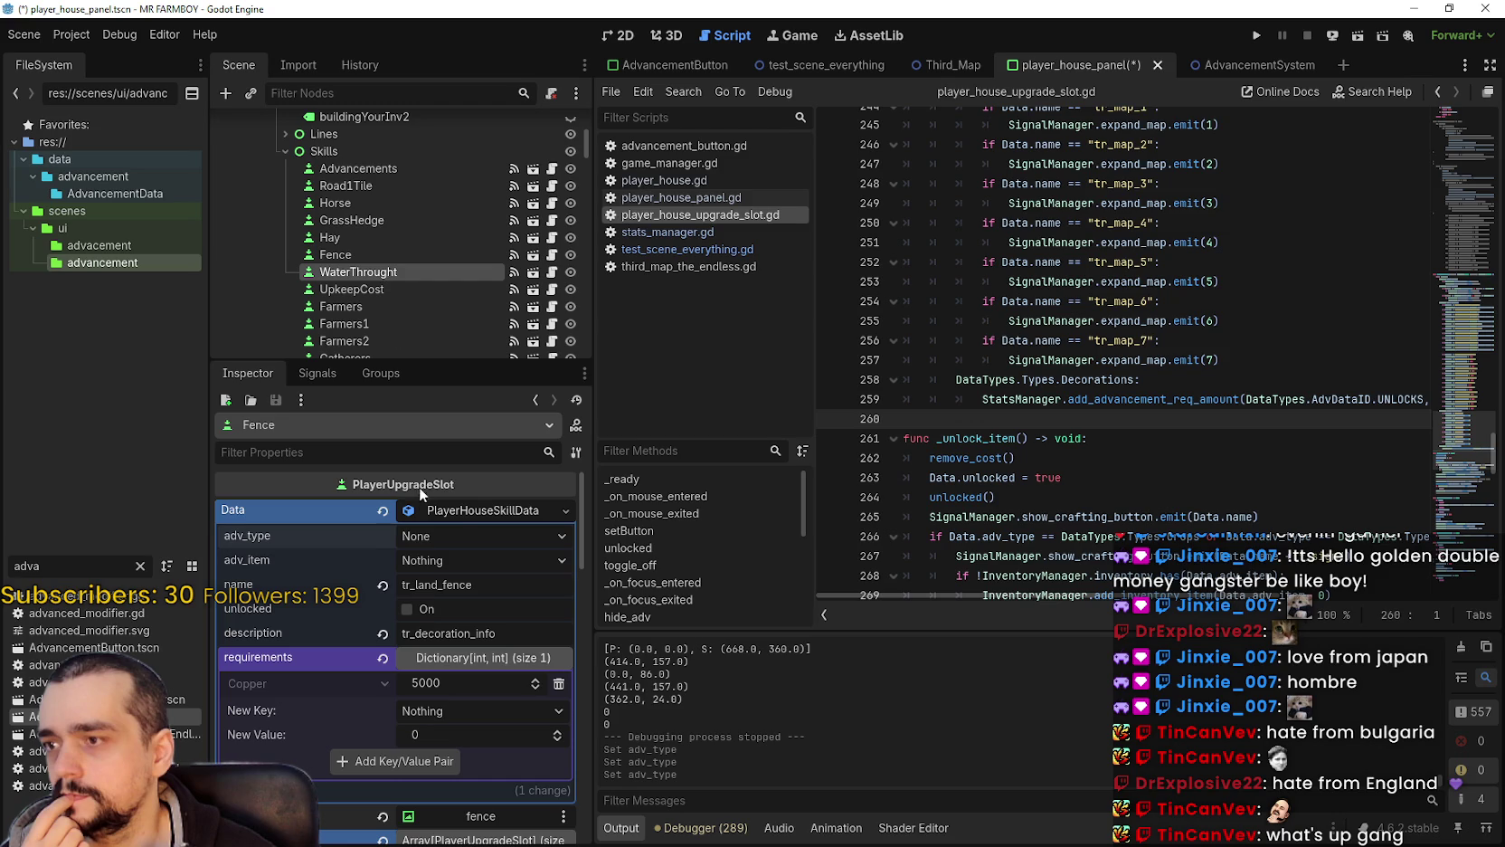
pyautogui.click(443, 541)
pyautogui.click(467, 554)
# Step: Scroll through player_house_upgrade_slot.gd to review the code
pyautogui.scroll(5, 1002, 374)
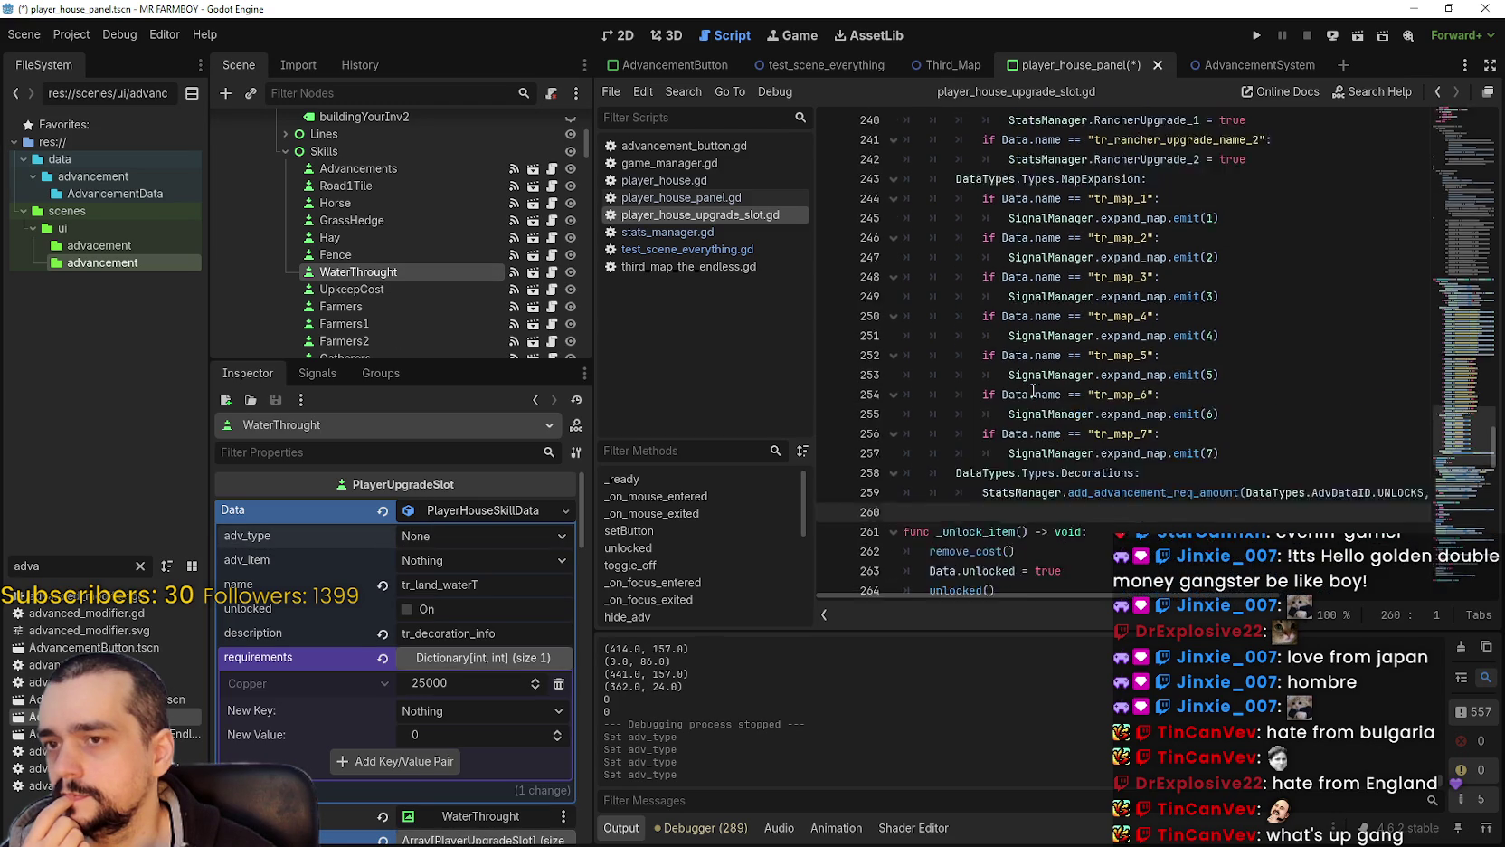
pyautogui.scroll(15, 1001, 375)
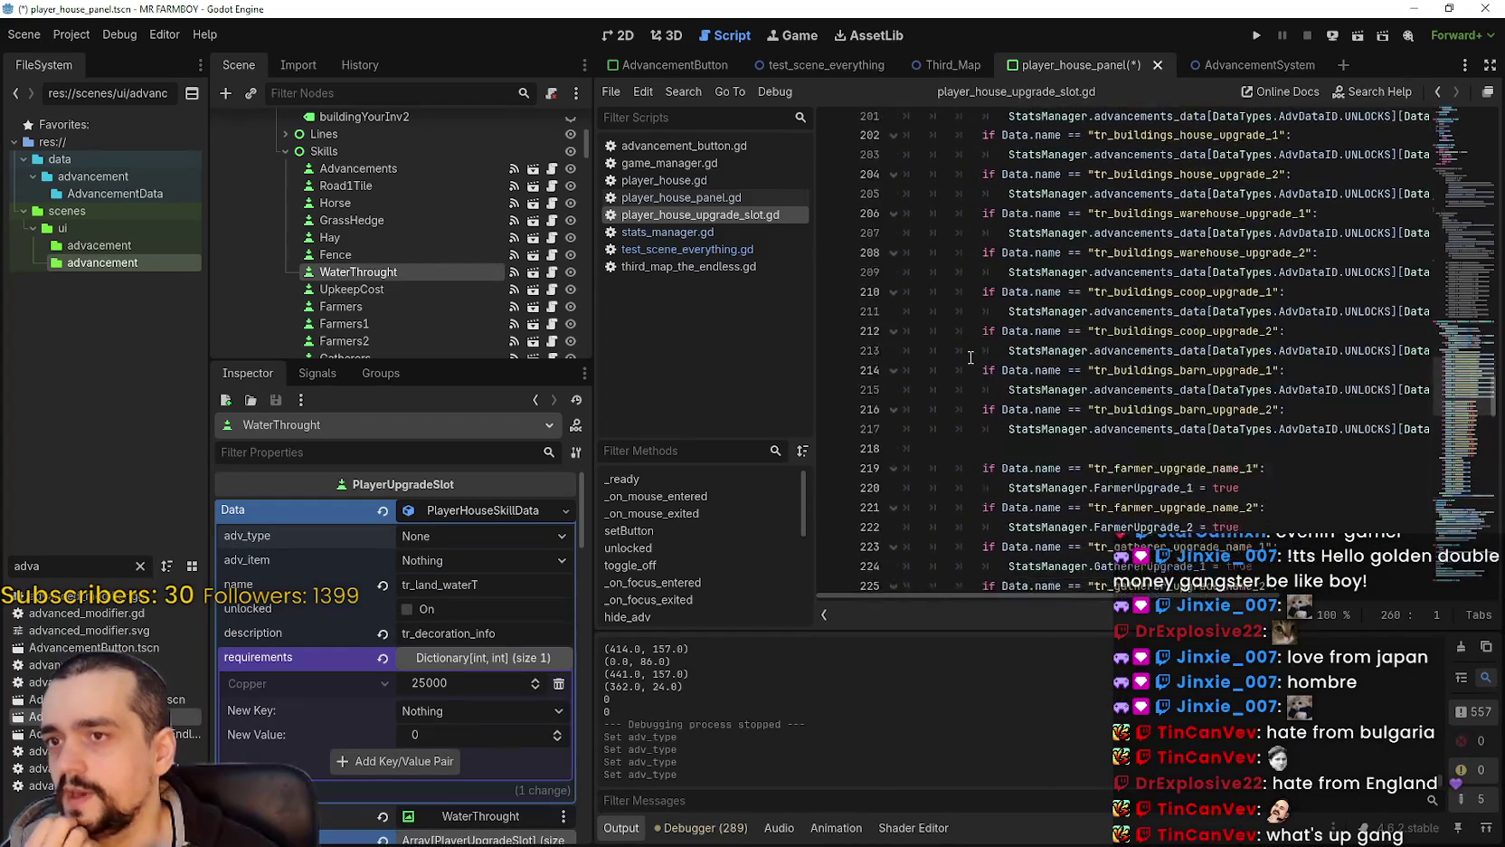
pyautogui.scroll(2, 972, 370)
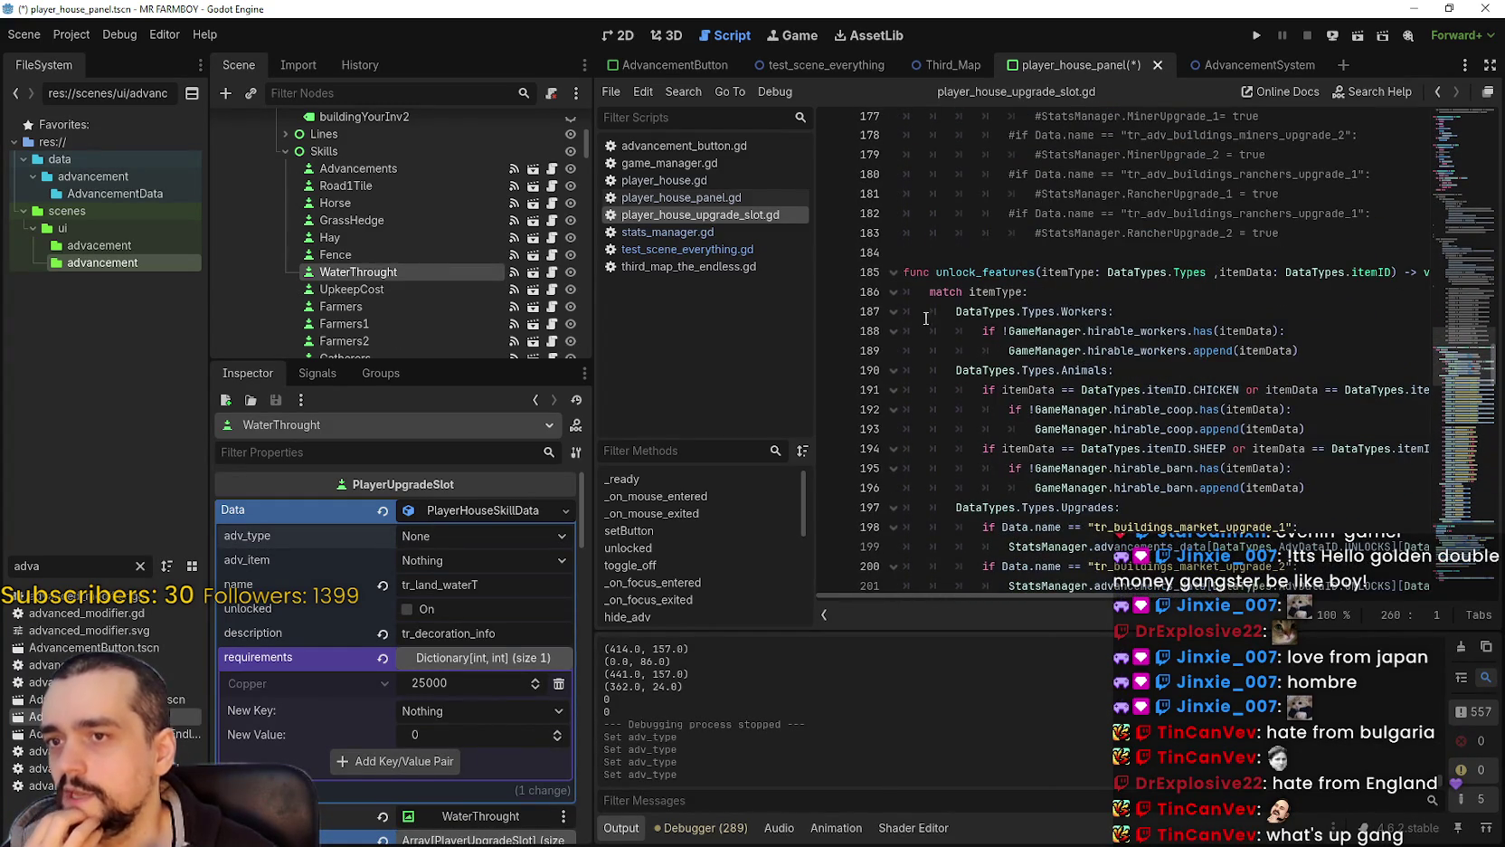
pyautogui.scroll(-20, 941, 344)
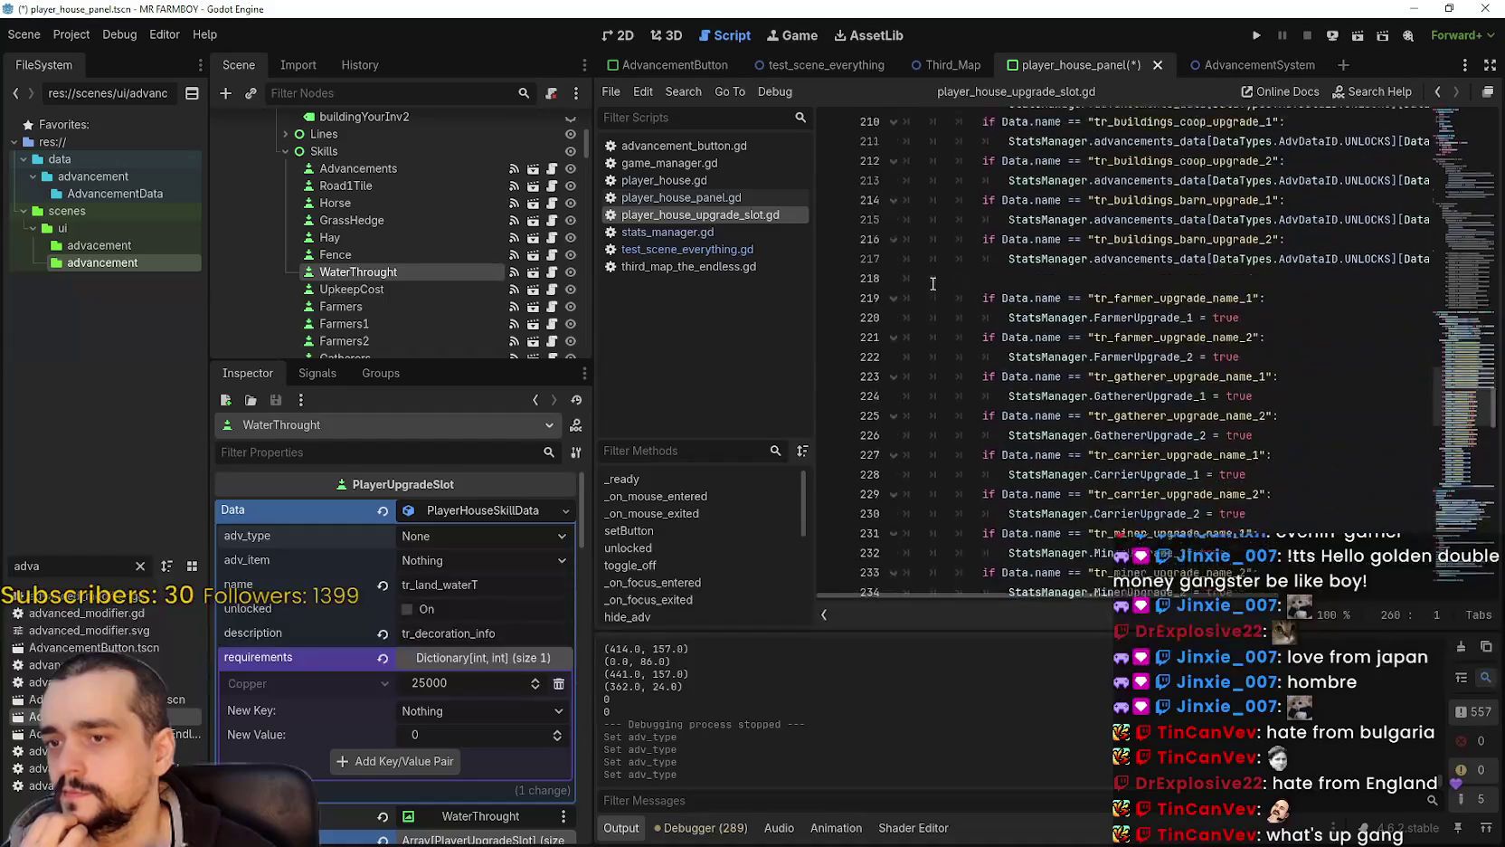
pyautogui.scroll(-1, 938, 369)
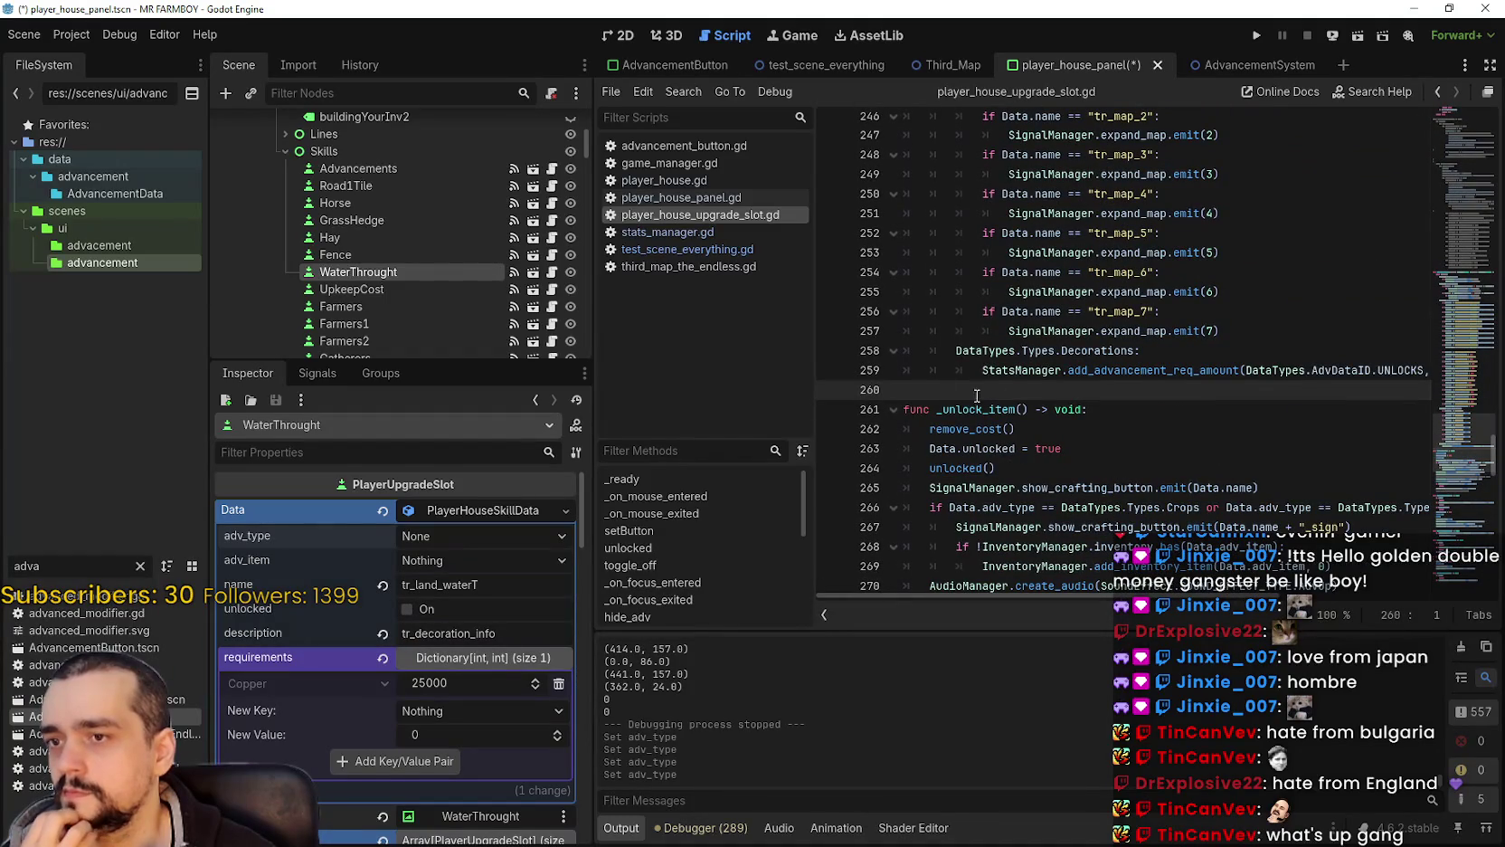
# Step: Start a new 'if data' condition on line 270 below line 269
pyautogui.moveTo(1466, 466); pyautogui.dragTo(1463, 354)
pyautogui.moveTo(1221, 597)
pyautogui.mouseDown()
pyautogui.moveTo(1285, 597)
pyautogui.moveTo(1221, 596)
pyautogui.mouseUp()
pyautogui.moveTo(1465, 353)
pyautogui.mouseDown()
pyautogui.moveTo(1470, 134)
pyautogui.moveTo(1469, 465)
pyautogui.mouseUp()
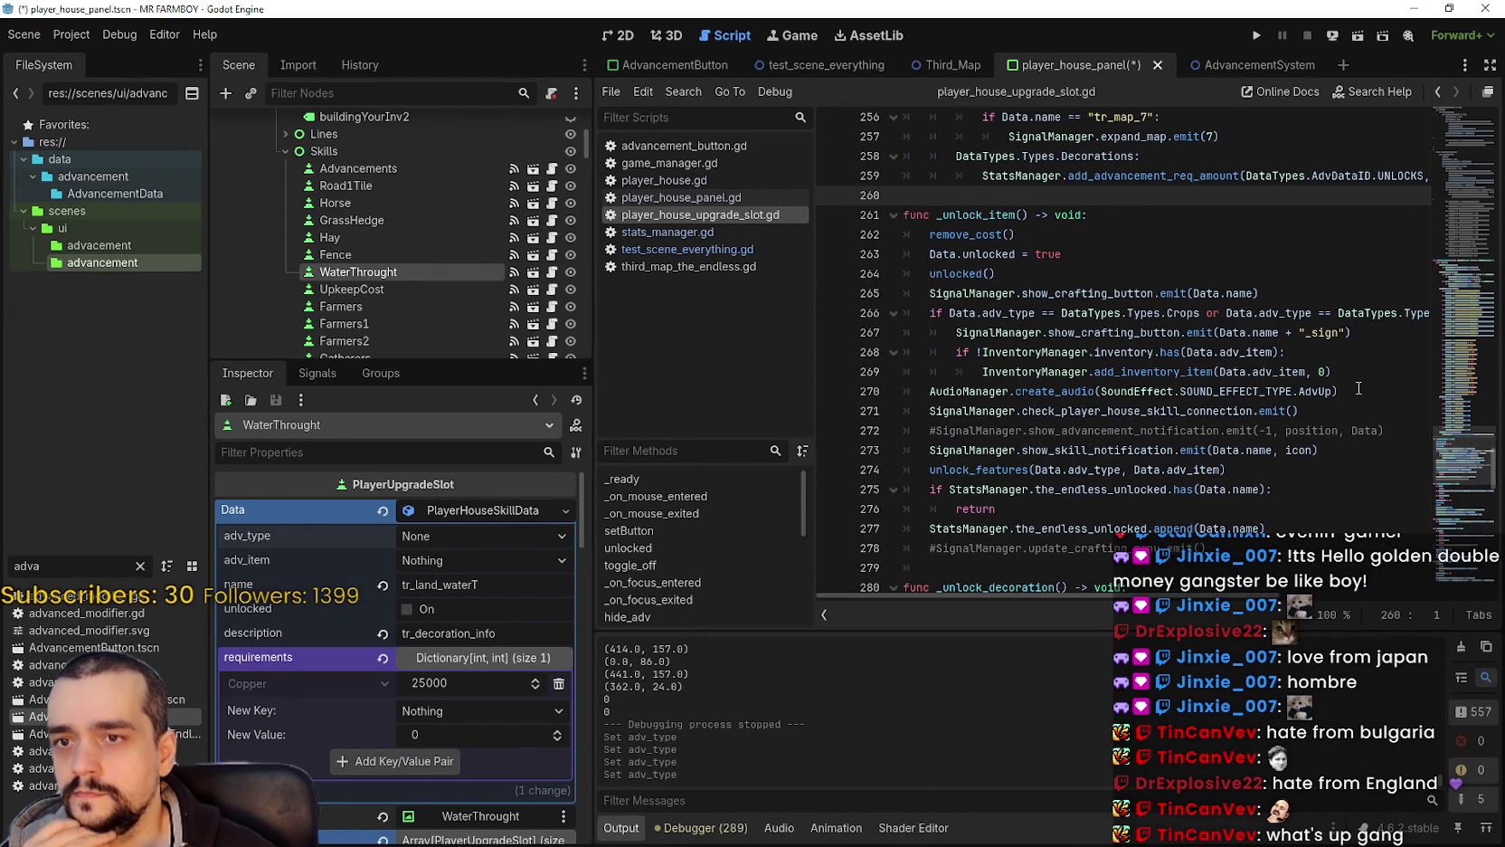
pyautogui.hscroll(3, 1290, 469)
pyautogui.hscroll(-3, 1267, 488)
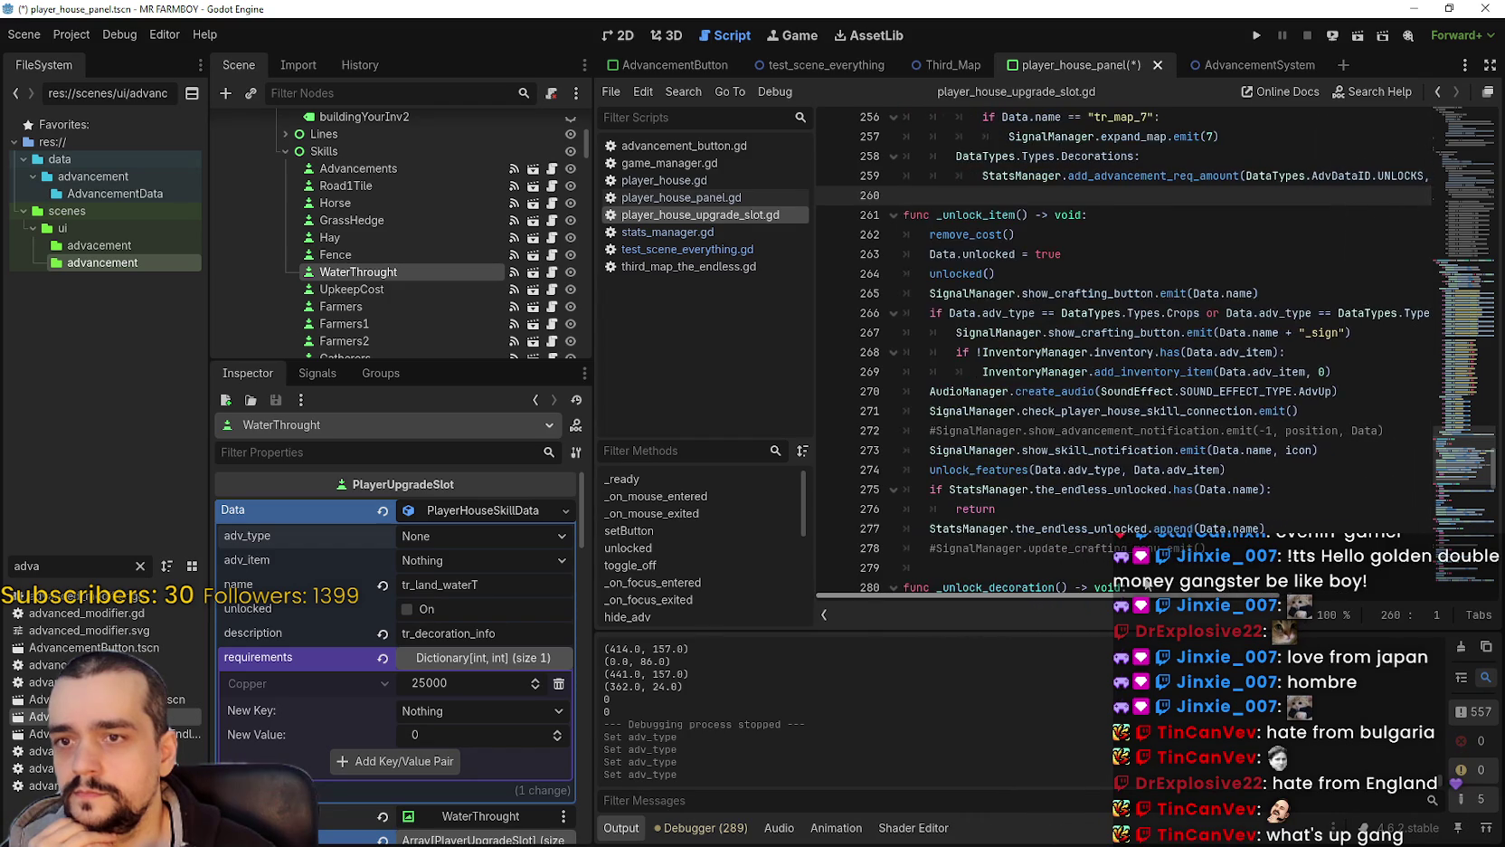
pyautogui.click(1382, 369)
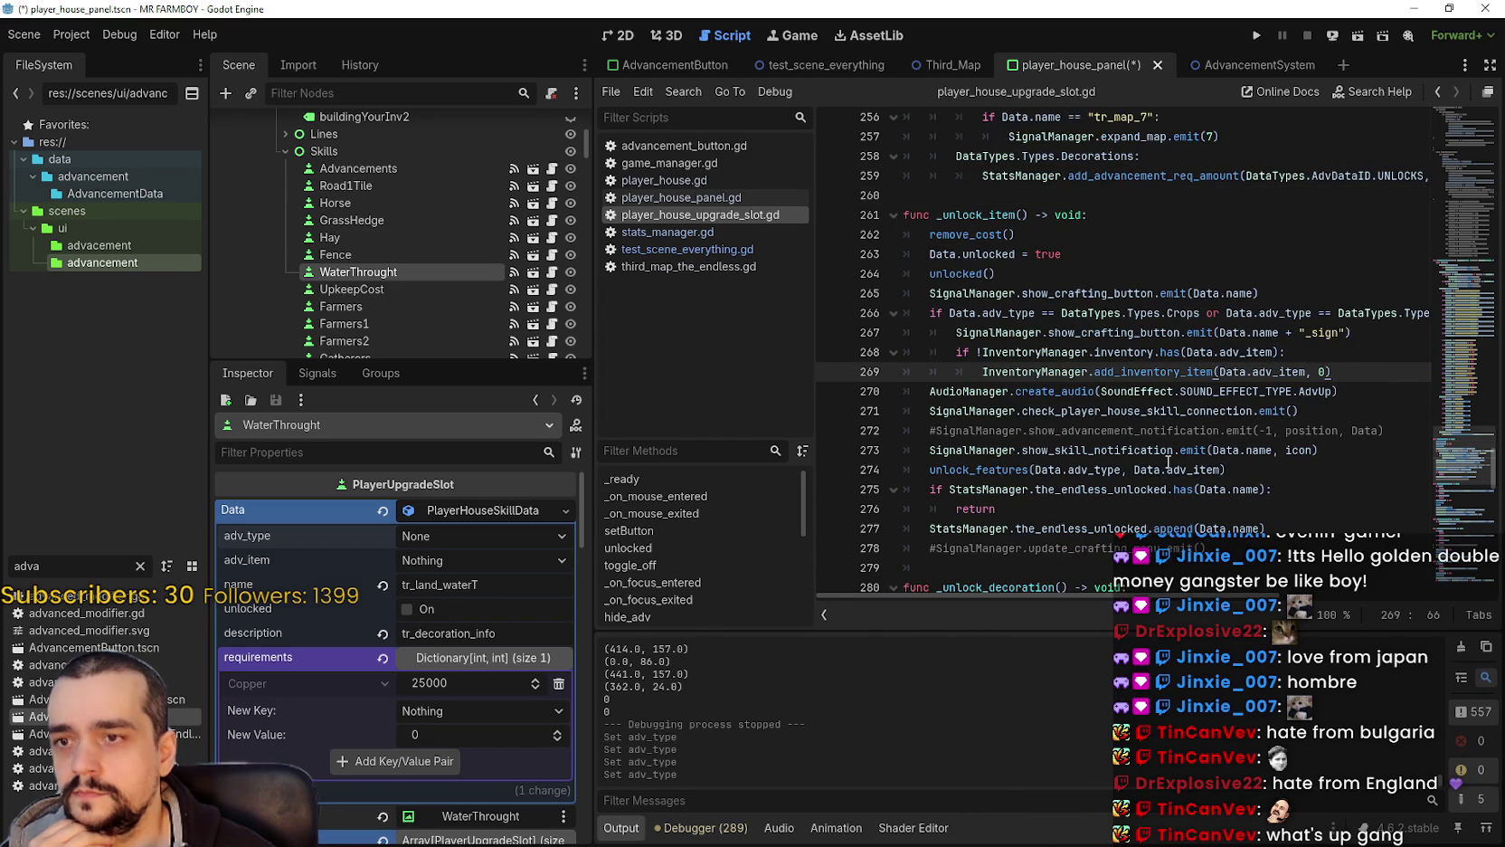
pyautogui.press('Return')
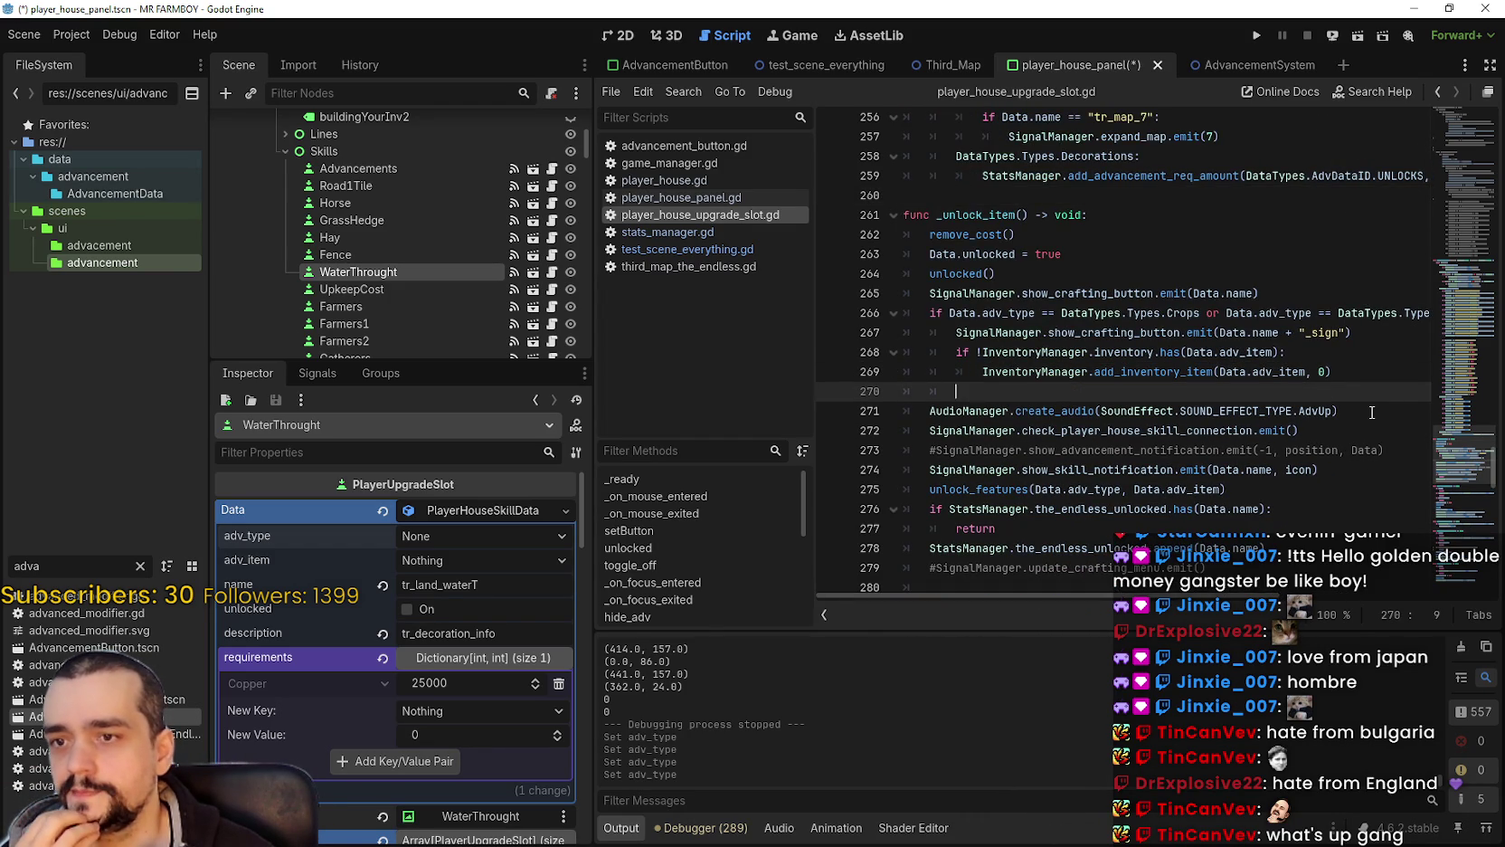
pyautogui.press('BackSpace')
pyautogui.press('BackSpace')
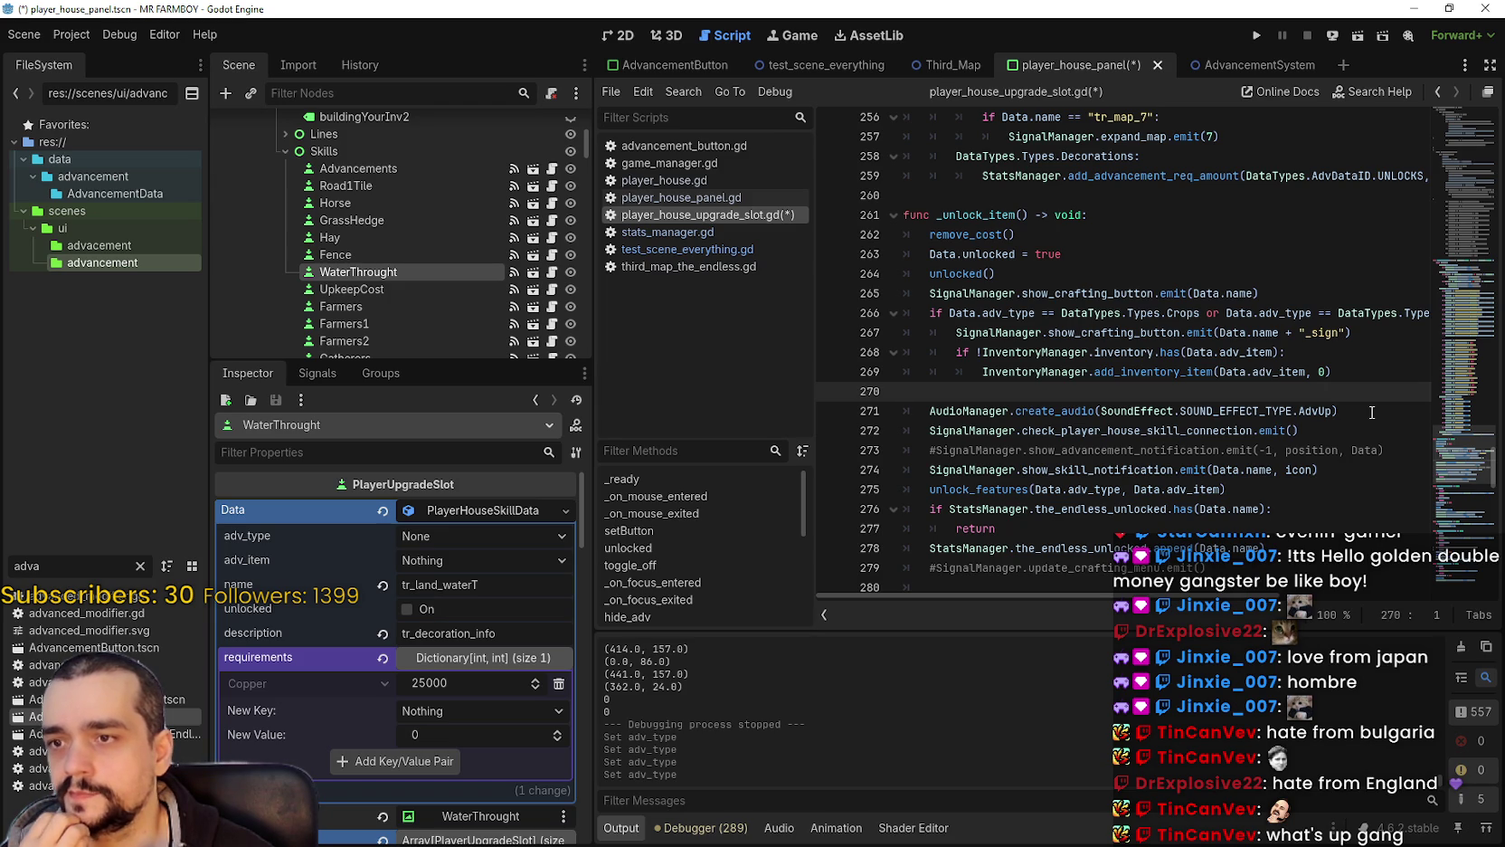
pyautogui.press('Tab')
pyautogui.write('i')
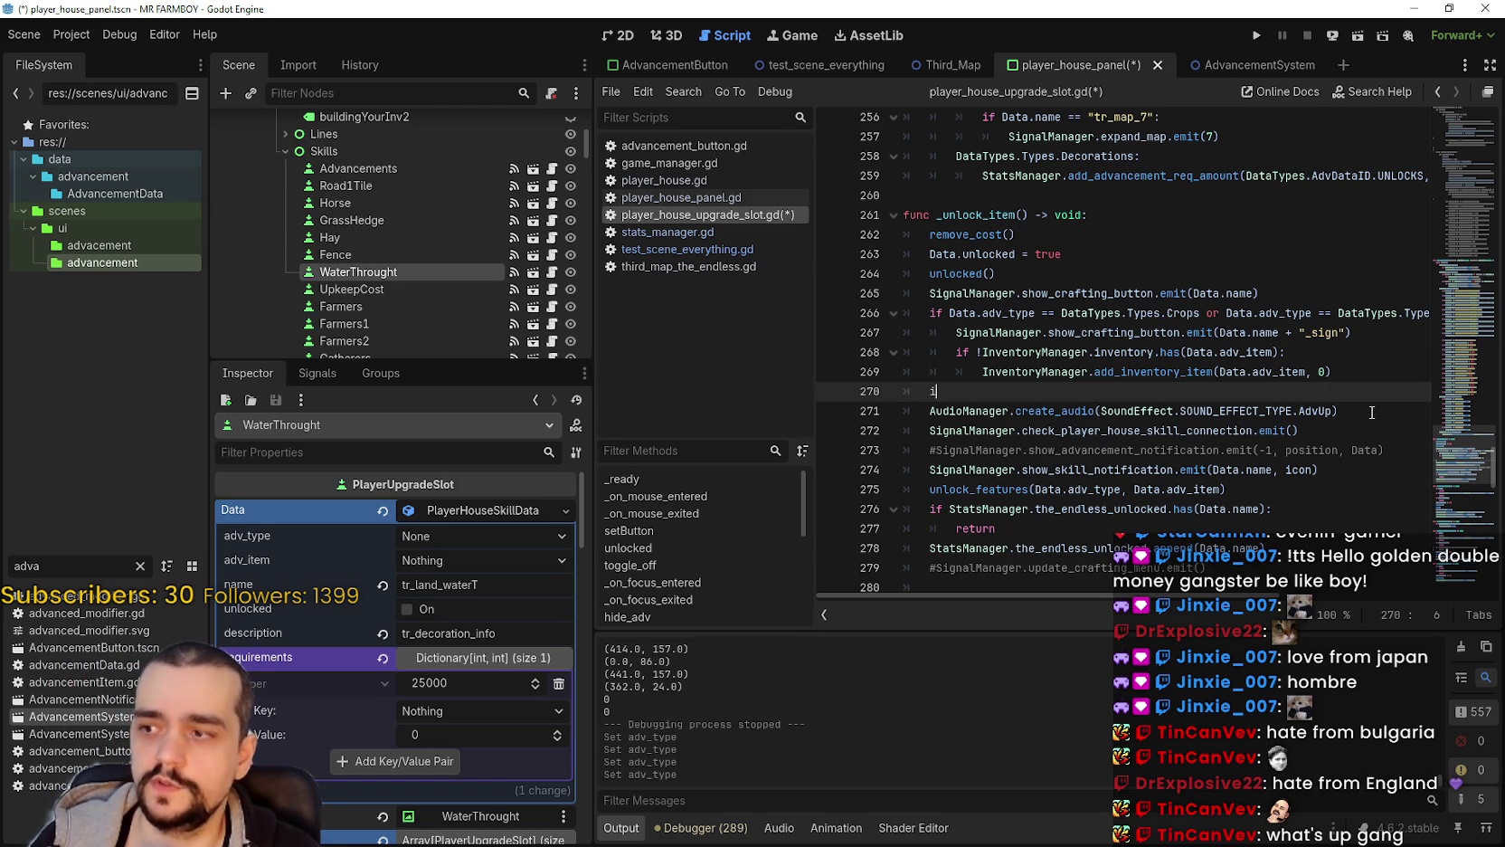
pyautogui.write('f data')
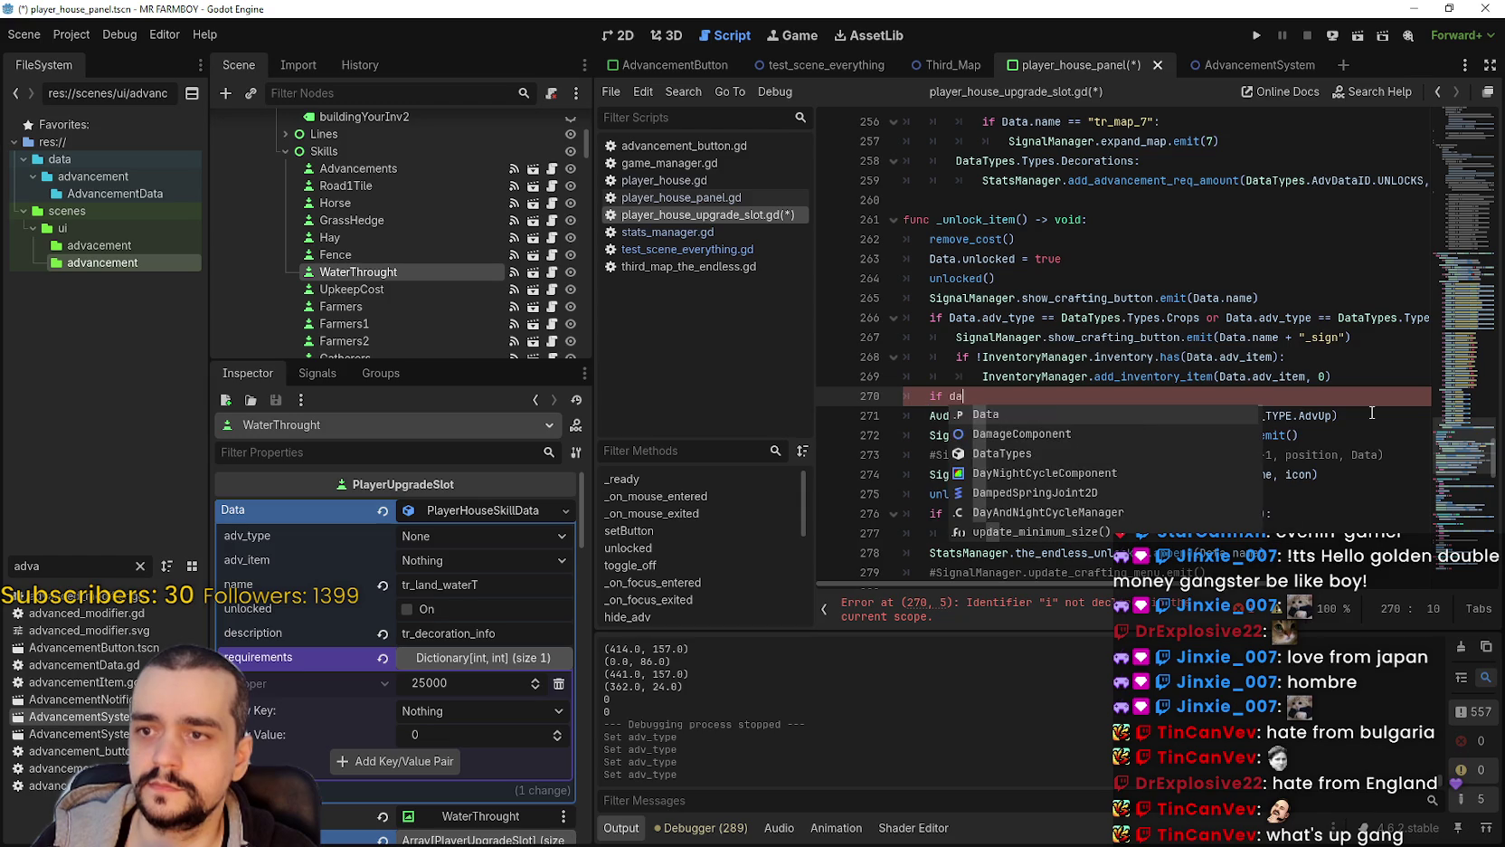
pyautogui.click(1260, 357)
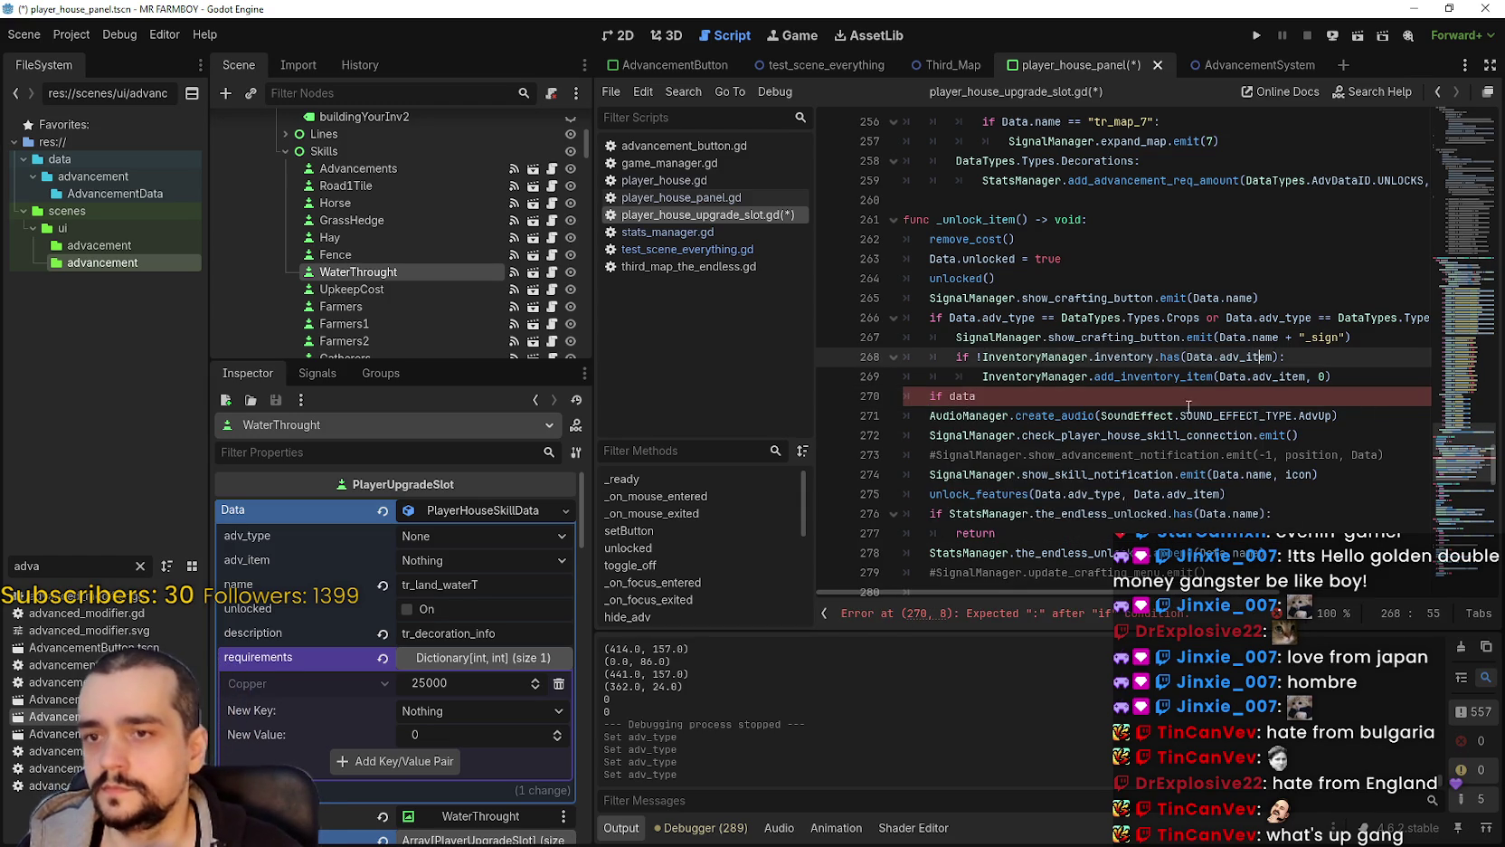
# Step: Write the data.name == "tr_land_waterT" comparison and duplicate it after 'or'
pyautogui.doubleClick(1019, 495)
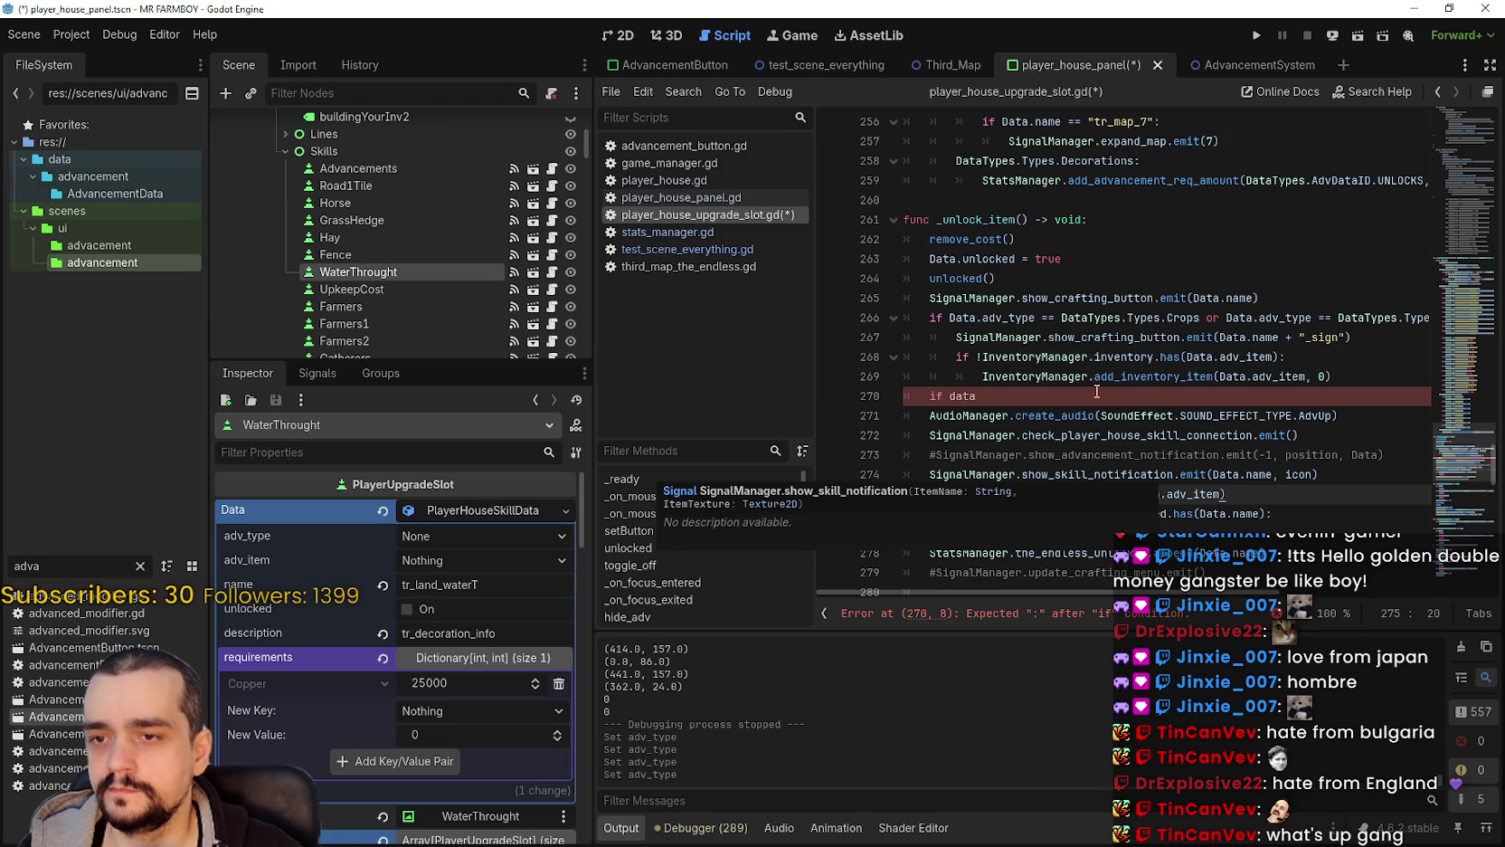
pyautogui.click(1048, 398)
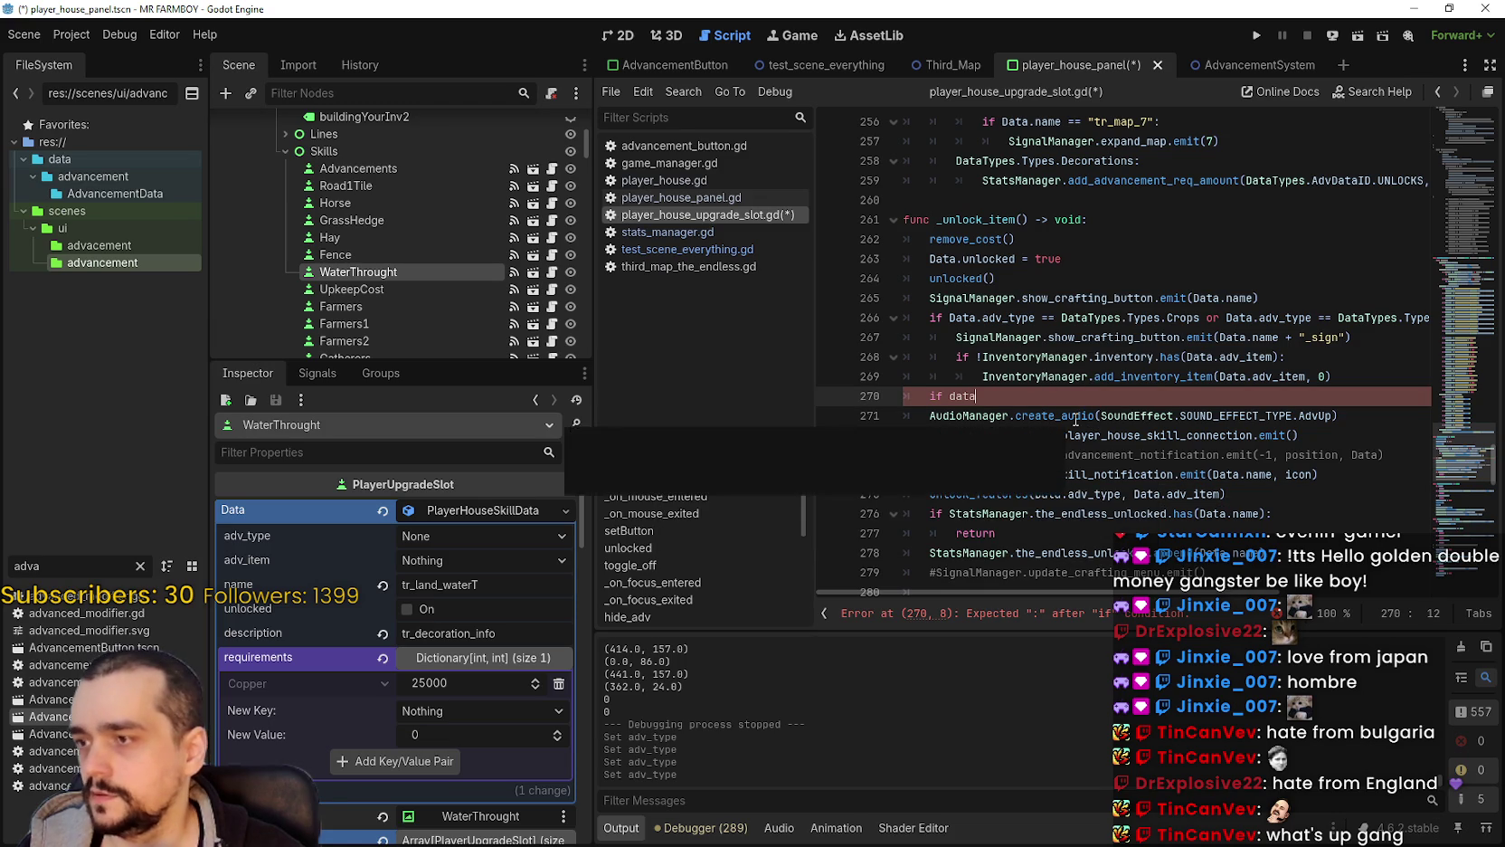
pyautogui.press('BackSpace')
pyautogui.press('BackSpace')
pyautogui.press('BackSpace')
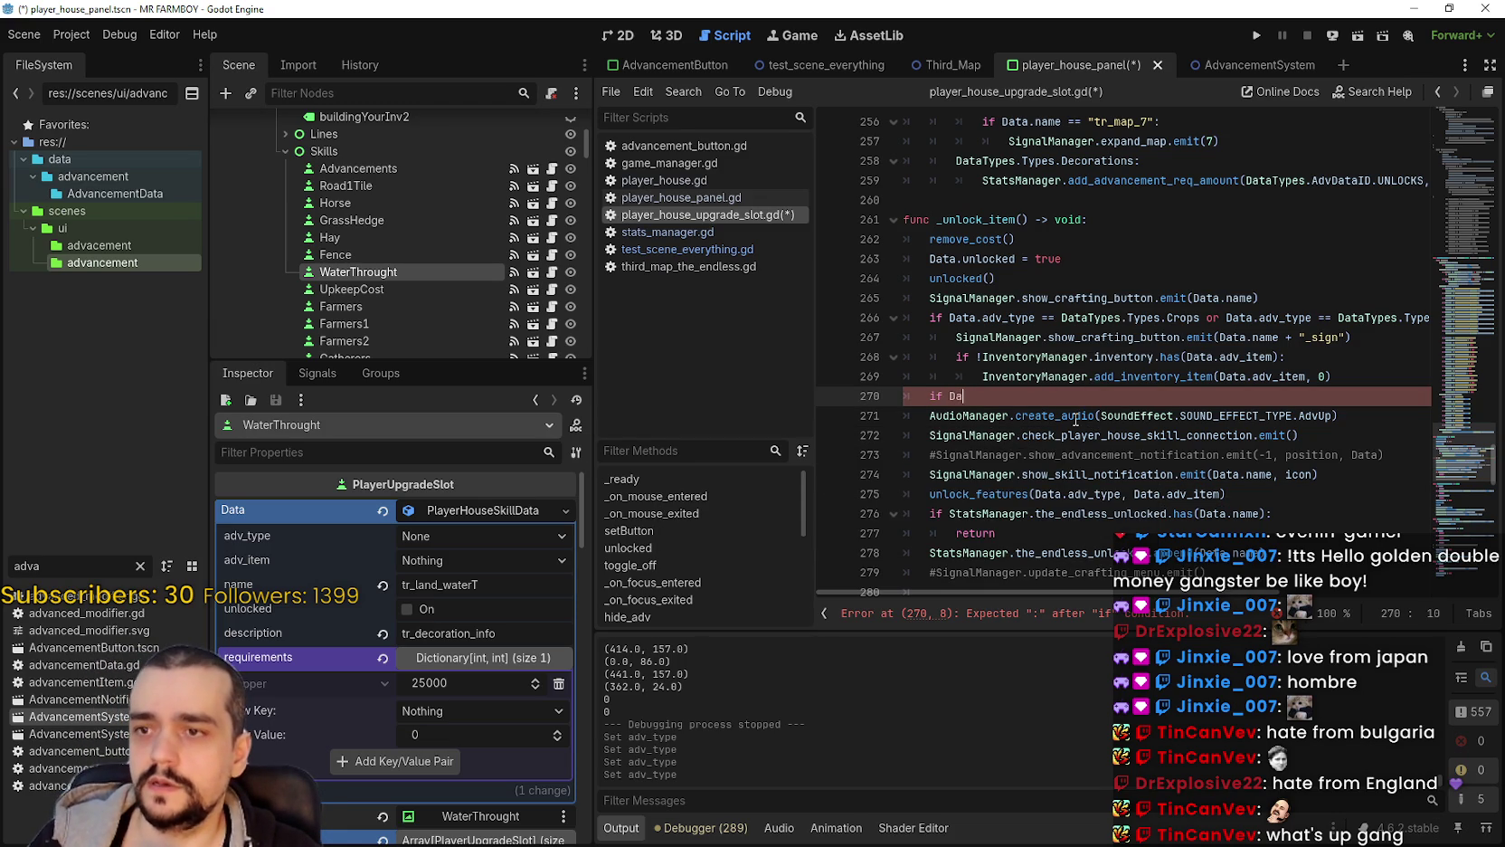
pyautogui.write('ta.name')
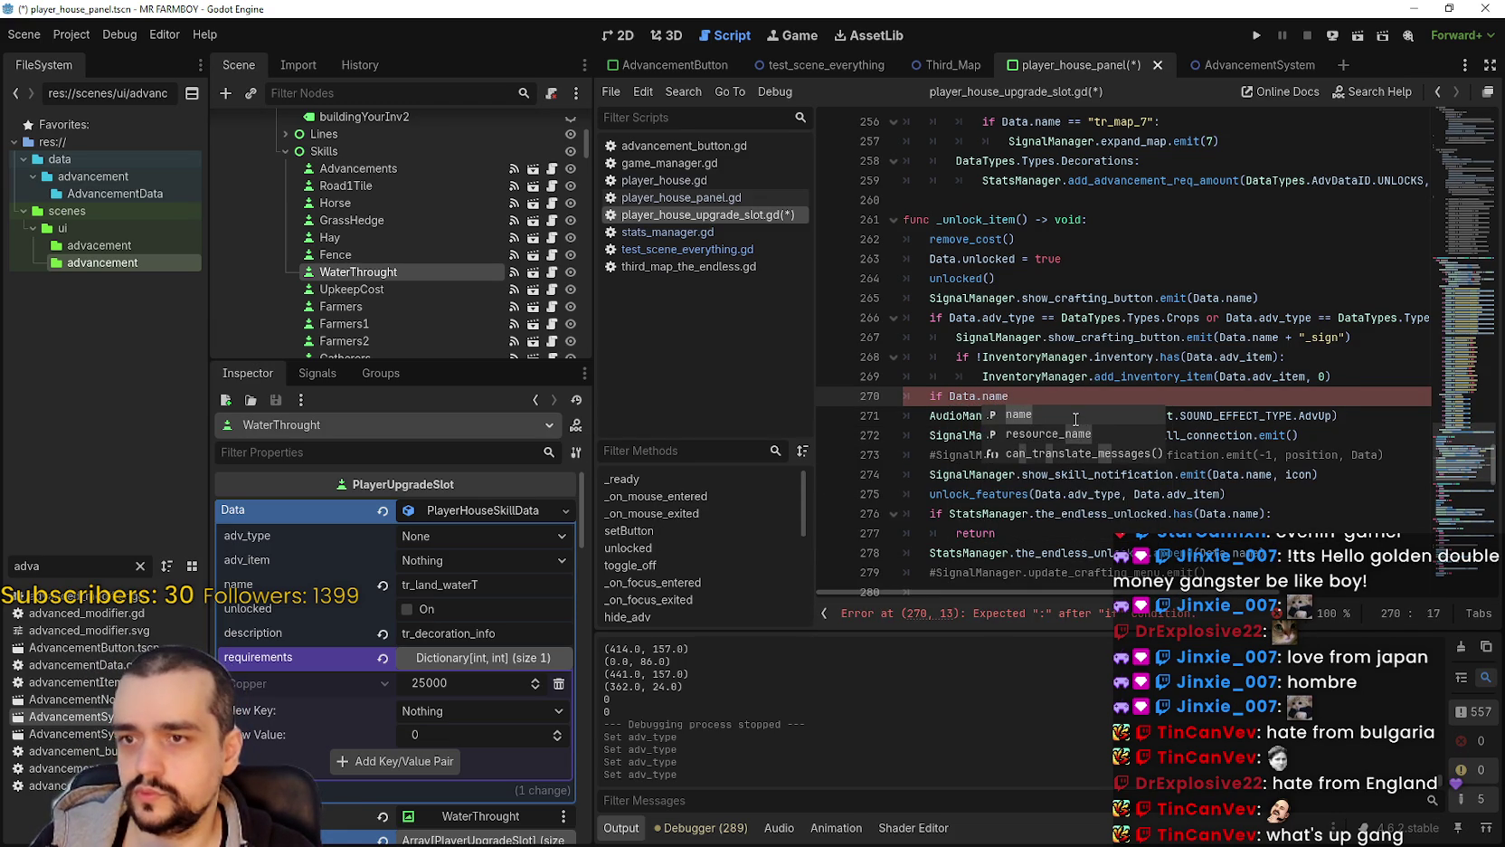
pyautogui.write(' == "tr_land_water')
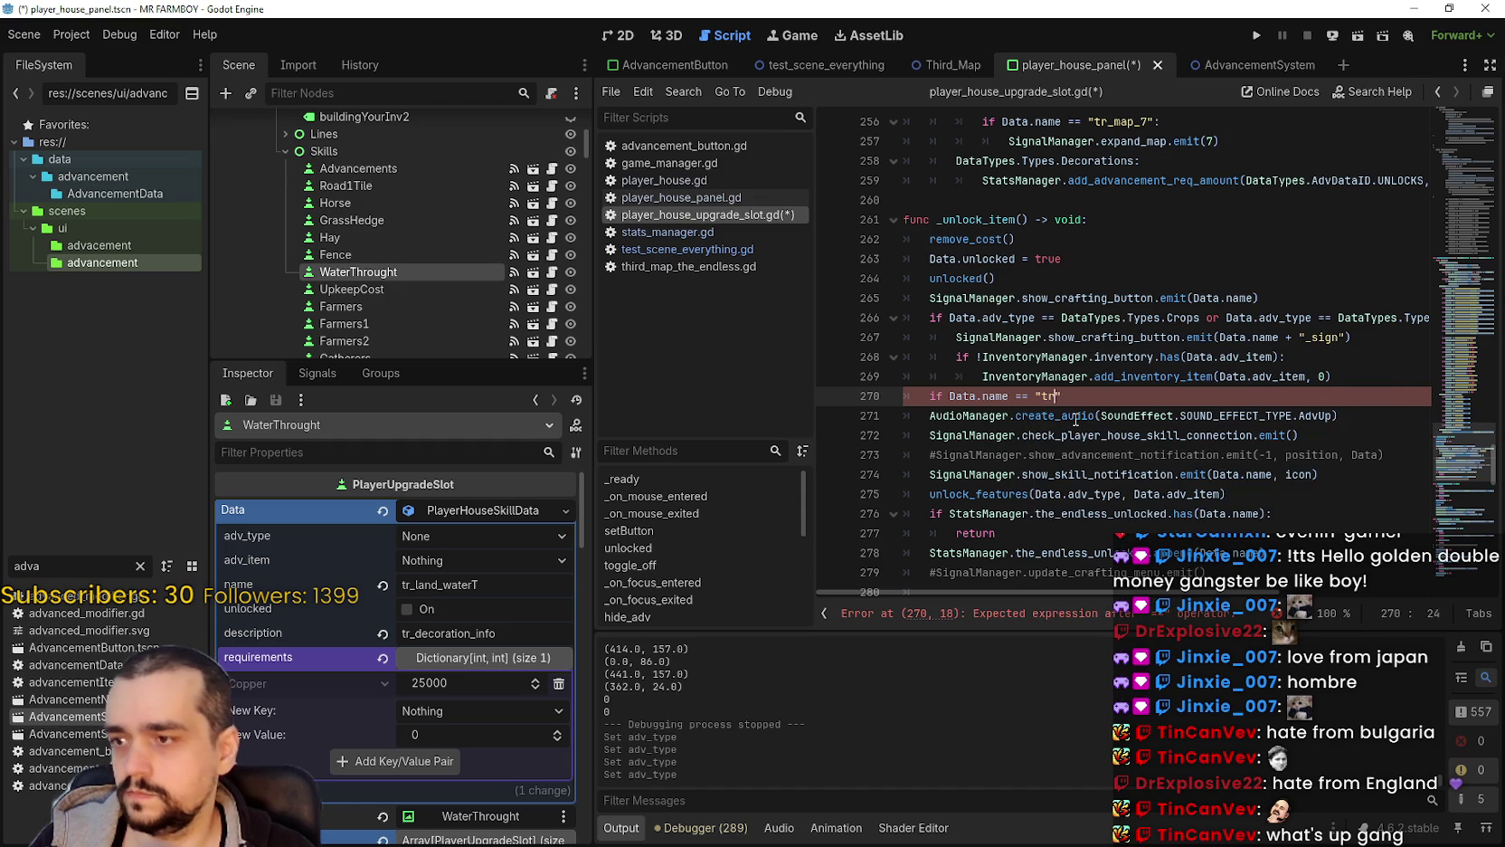
pyautogui.write('T')
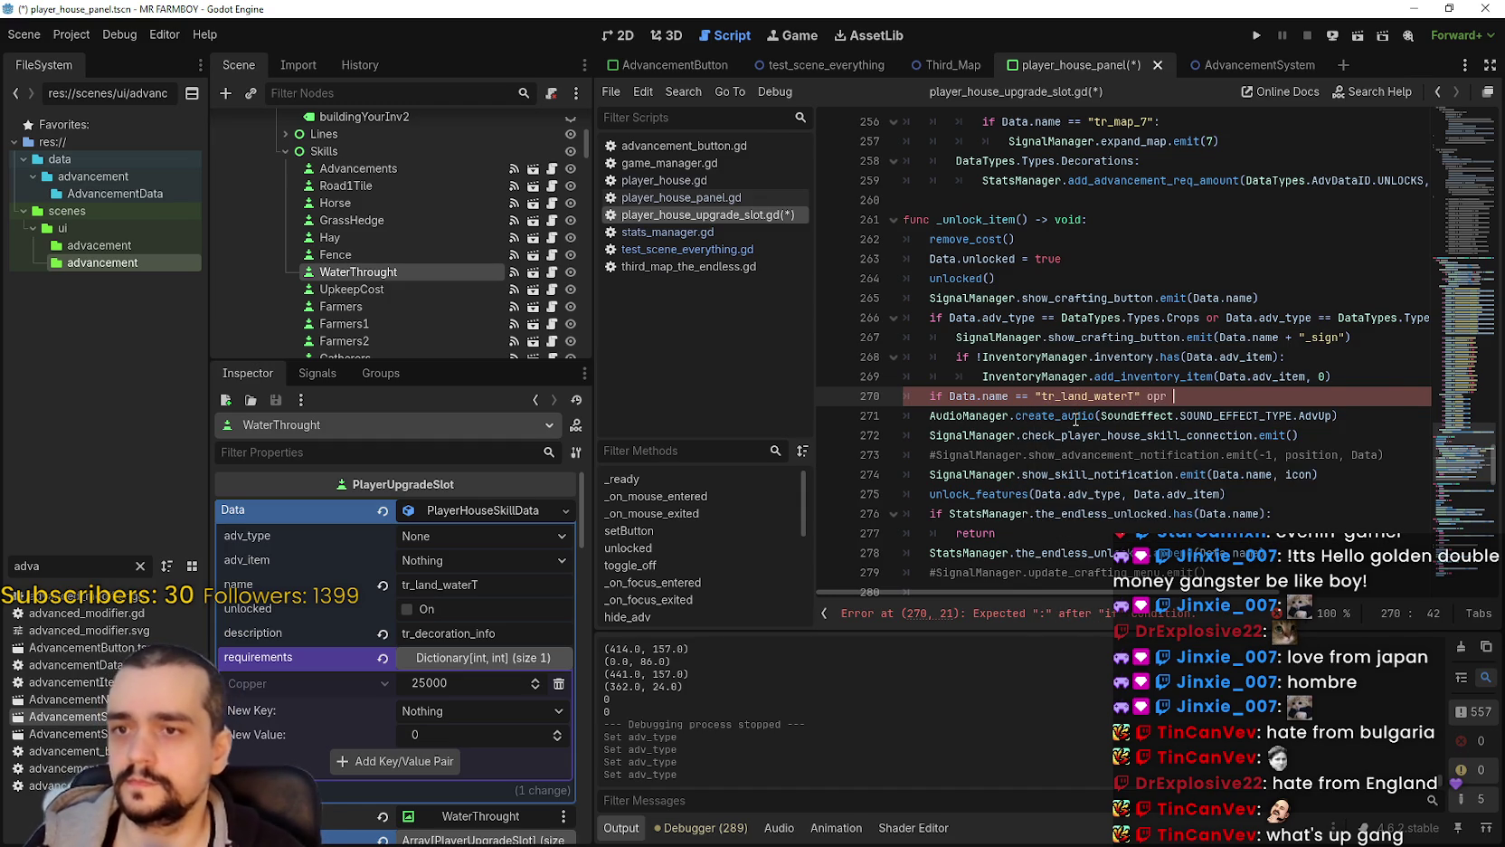
pyautogui.press('BackSpace')
pyautogui.press('BackSpace')
pyautogui.press('BackSpace')
pyautogui.write('r')
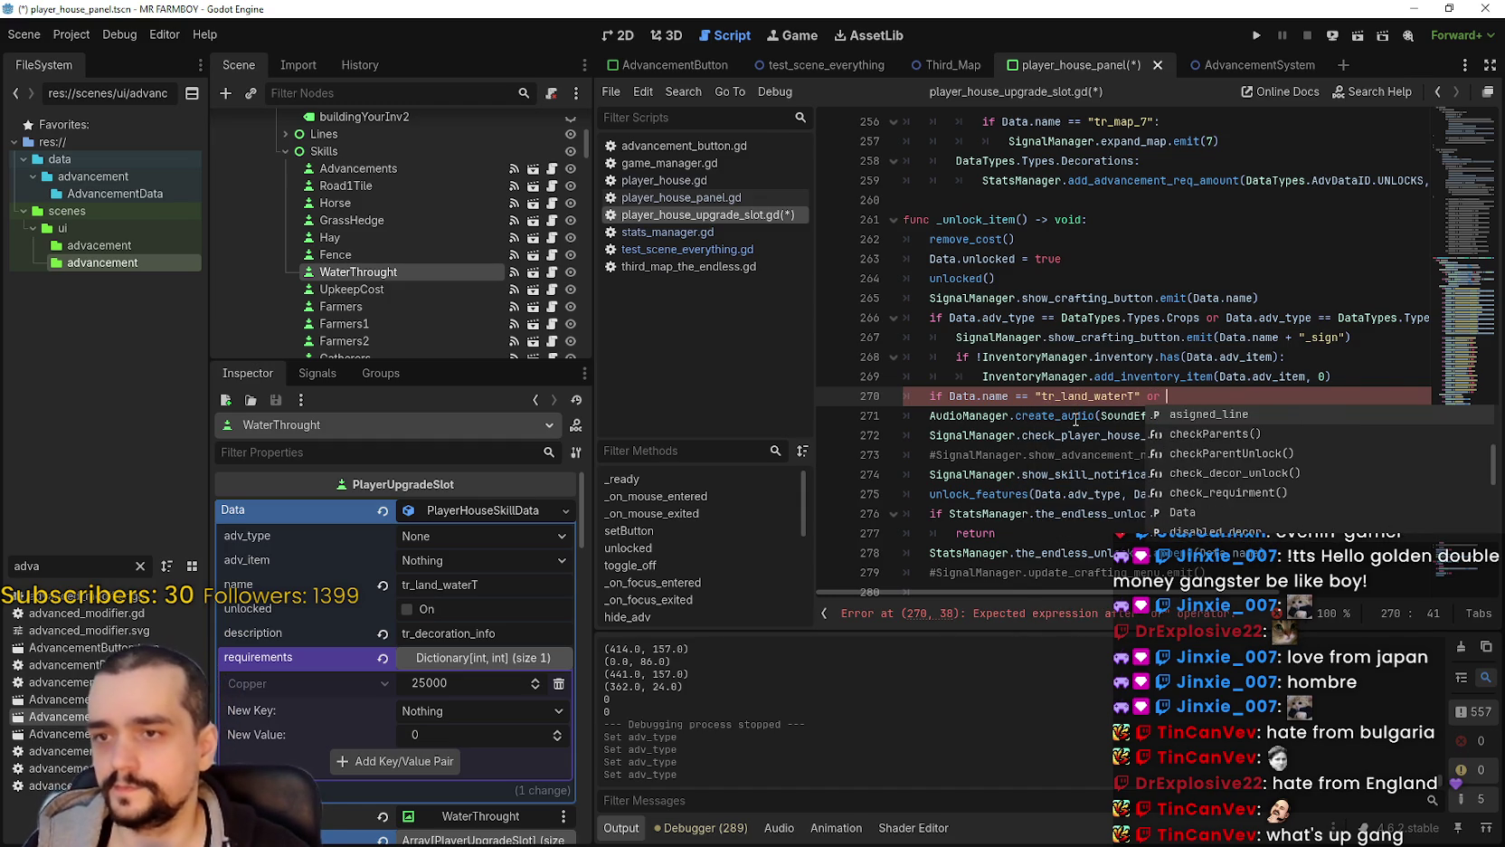
pyautogui.moveTo(950, 396); pyautogui.dragTo(1149, 395)
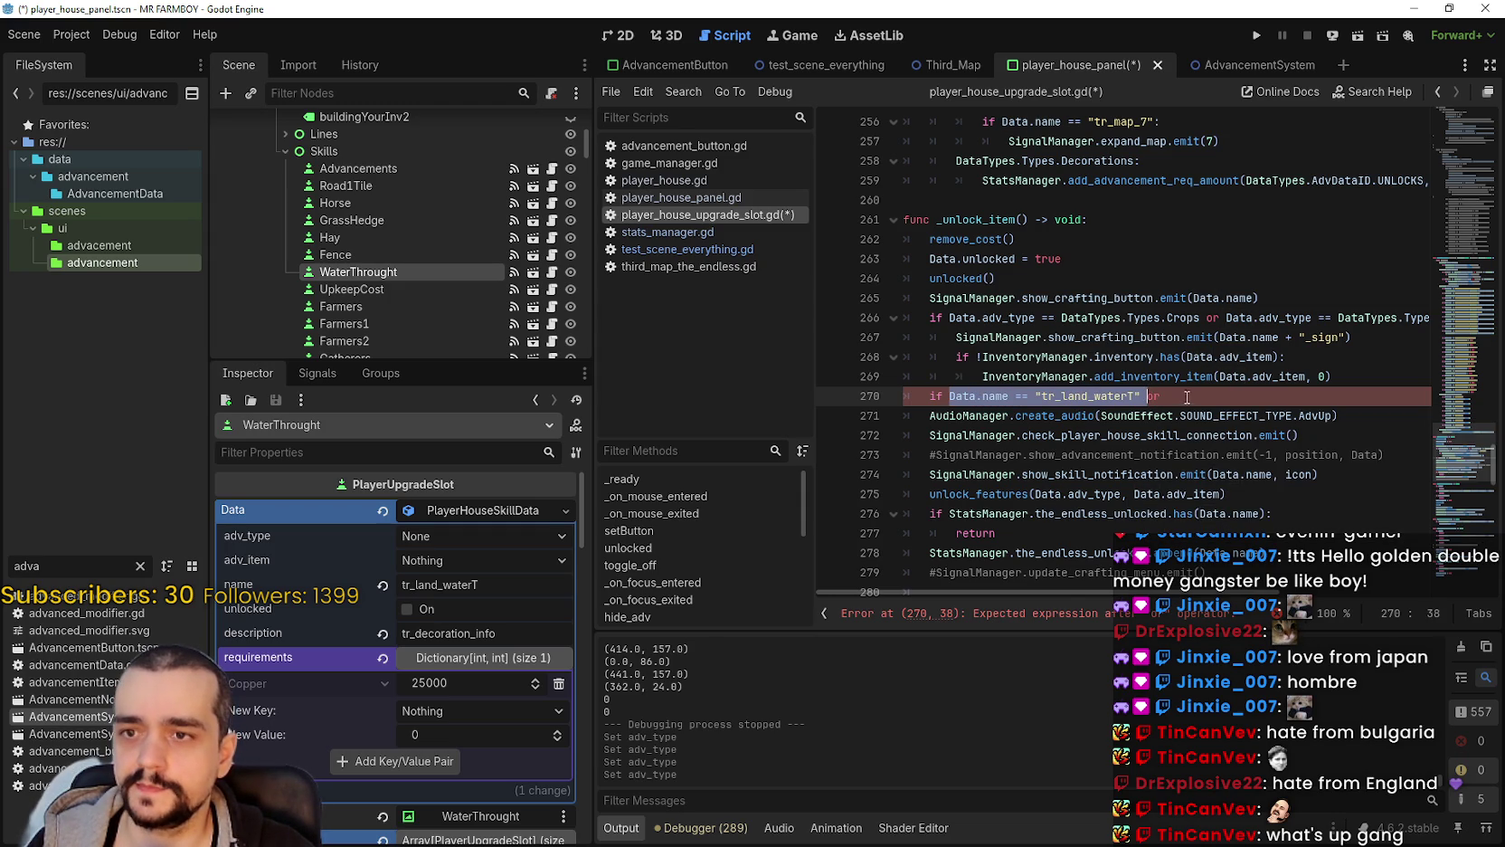
pyautogui.hotkey('ctrl', 'c')
pyautogui.click(1186, 396)
pyautogui.hotkey('ctrl', 'v')
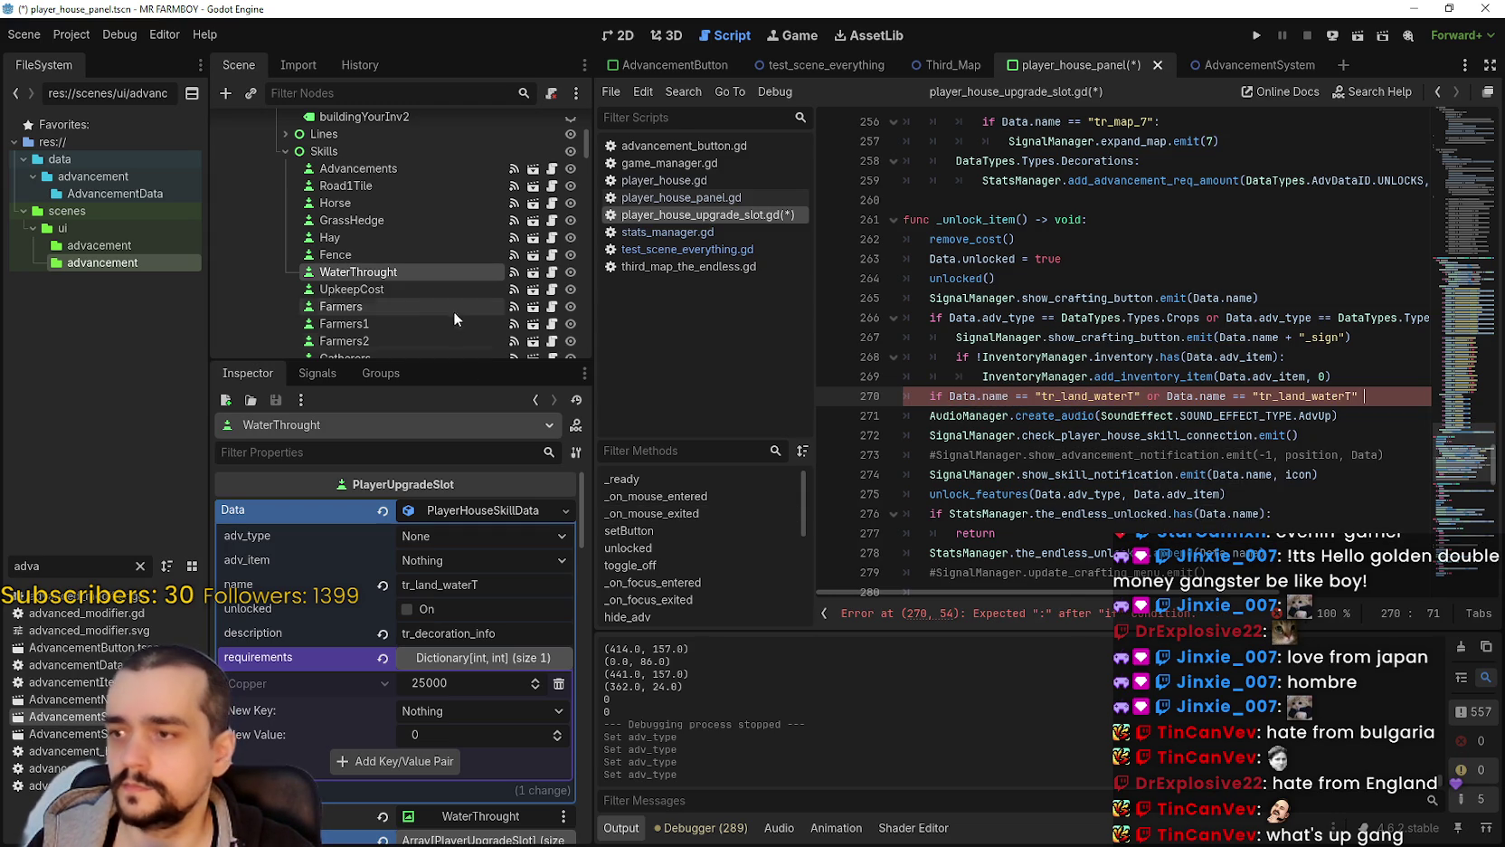
# Step: Replace the first name with tr_land_hay and append a third 'or' comparison
pyautogui.click(353, 236)
pyautogui.doubleClick(455, 584)
pyautogui.doubleClick(1058, 398)
pyautogui.hotkey('ctrl', 'v')
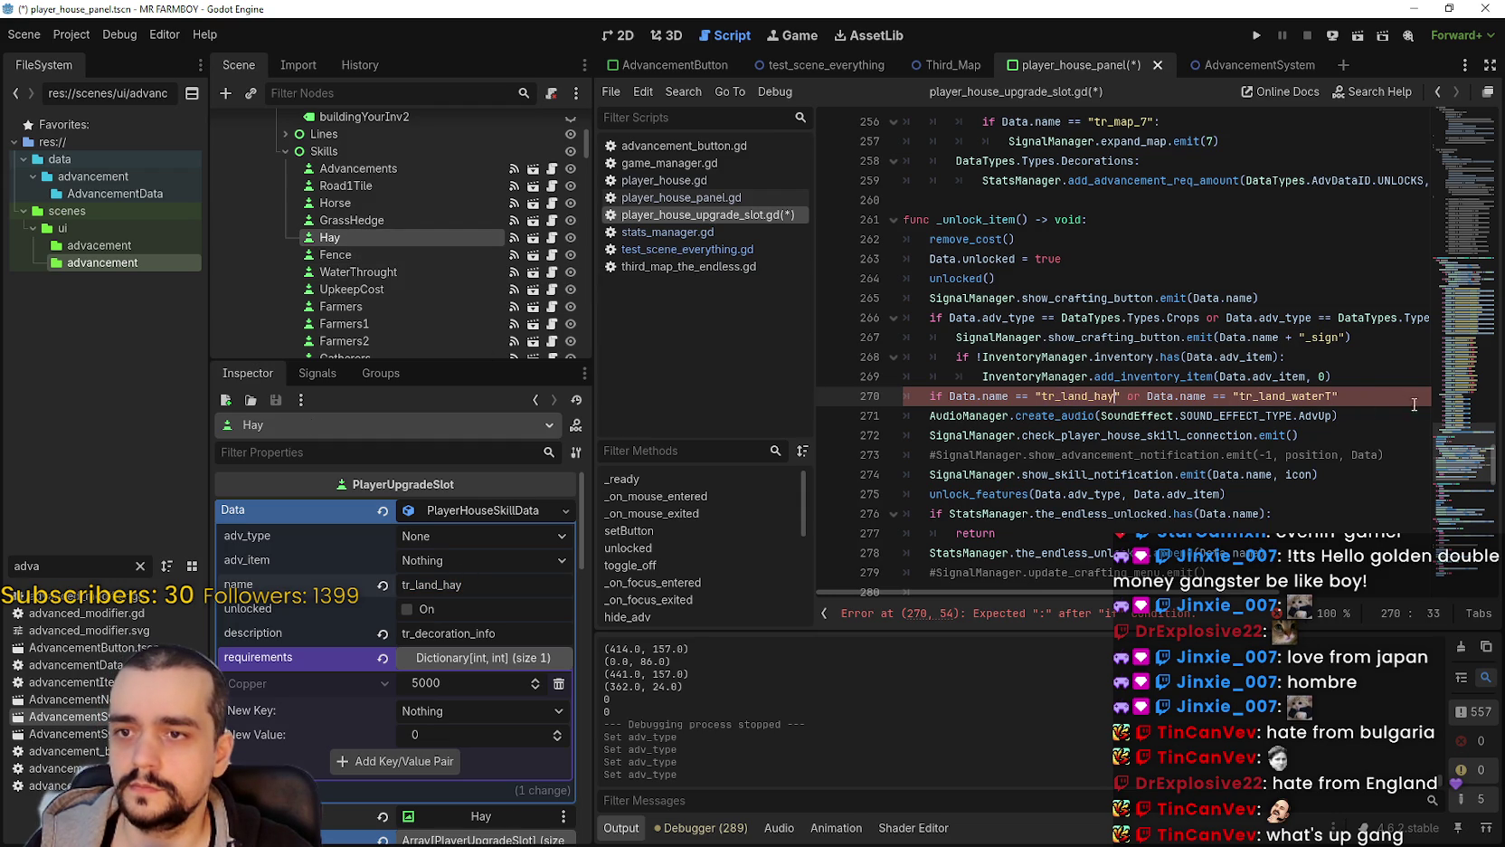
pyautogui.write('"')
pyautogui.moveTo(1361, 395); pyautogui.dragTo(1126, 395)
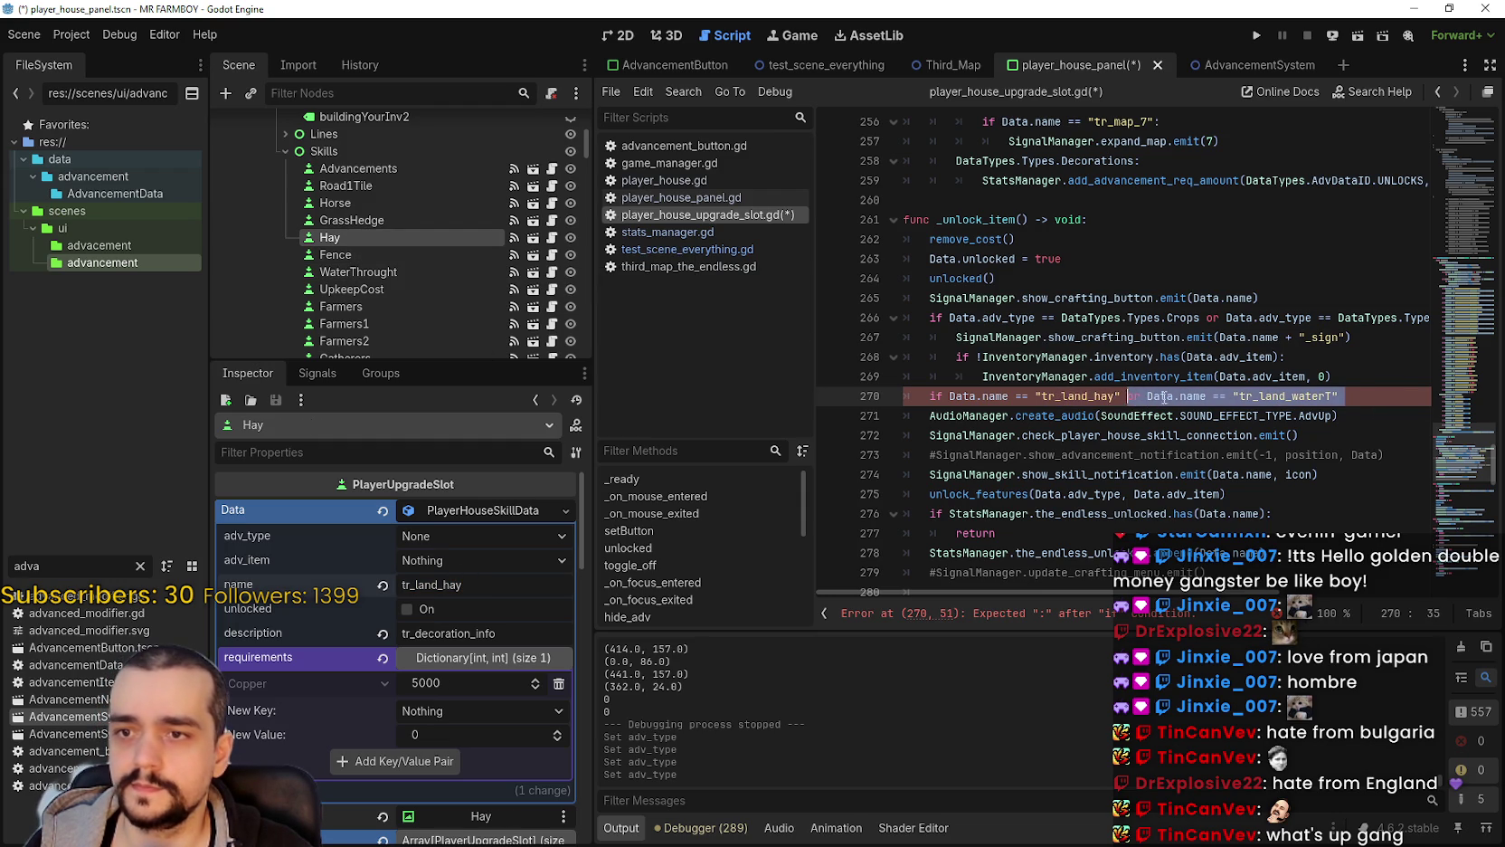
pyautogui.hotkey('ctrl', 'c')
pyautogui.press('End')
pyautogui.hotkey('ctrl', 'v')
pyautogui.hotkey('ctrl', 'v')
# Step: Make the condition compare against tr_land_hedge, tr_land_hay and tr_land_fence
pyautogui.moveTo(1014, 590)
pyautogui.mouseDown()
pyautogui.moveTo(1090, 586)
pyautogui.moveTo(418, 240)
pyautogui.mouseUp()
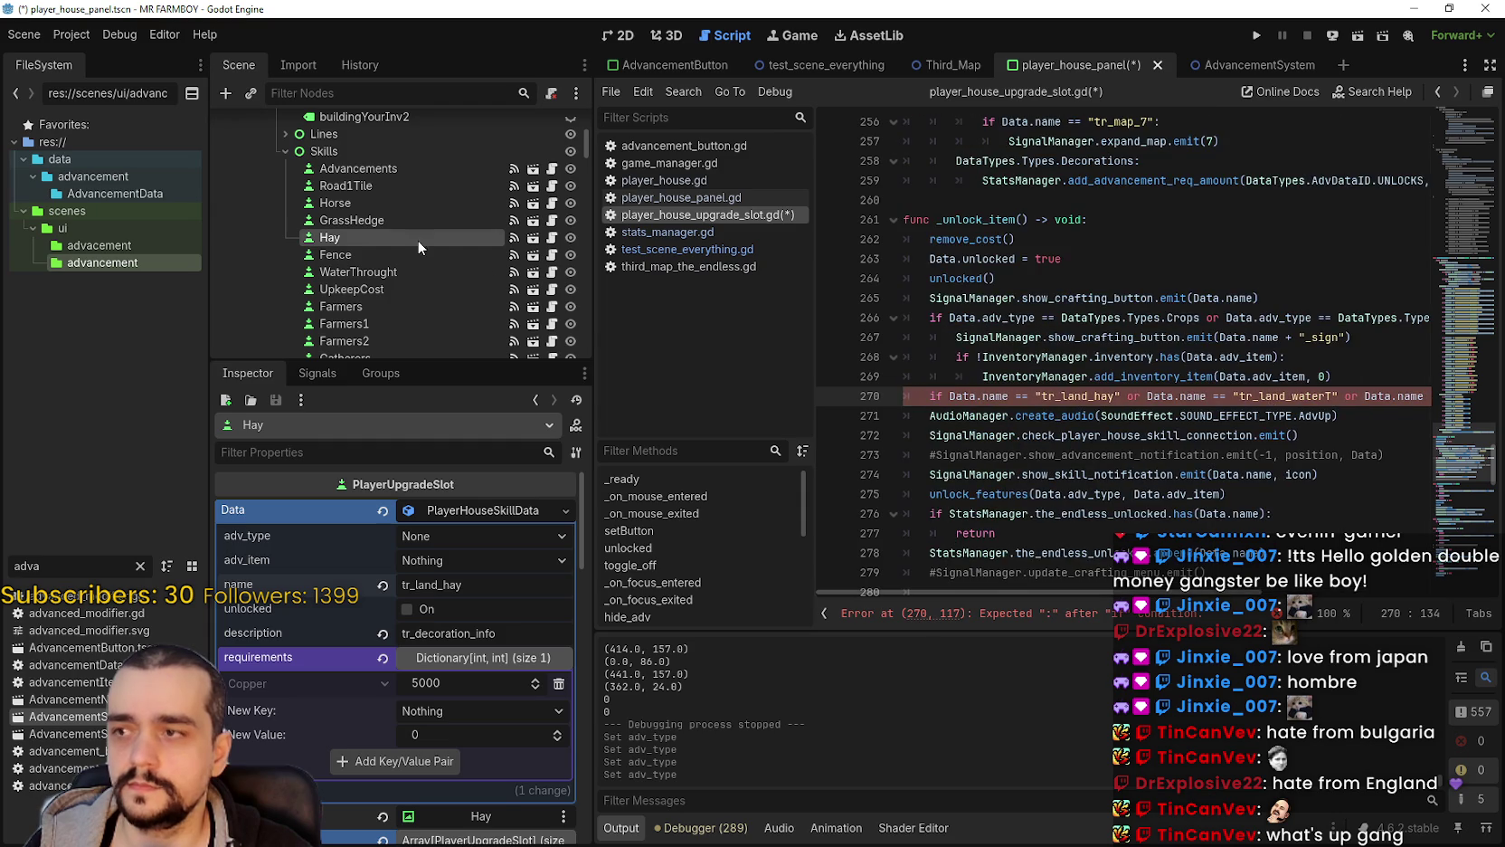
pyautogui.click(409, 226)
pyautogui.doubleClick(477, 586)
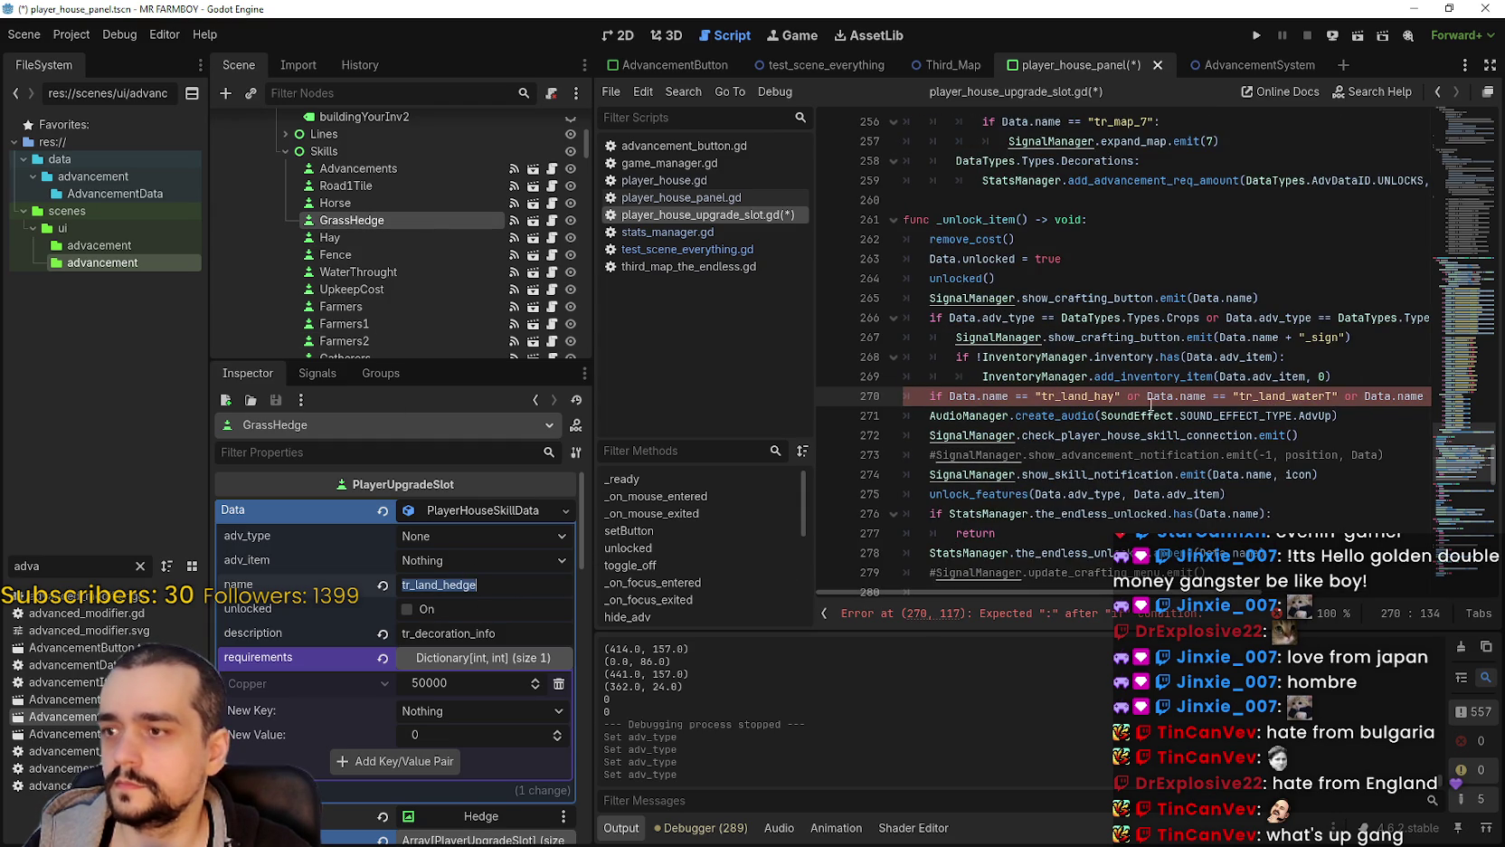
pyautogui.doubleClick(1077, 396)
pyautogui.hotkey('ctrl', 'v')
pyautogui.click(366, 241)
pyautogui.doubleClick(466, 585)
pyautogui.doubleClick(1299, 398)
pyautogui.hotkey('ctrl', 'v')
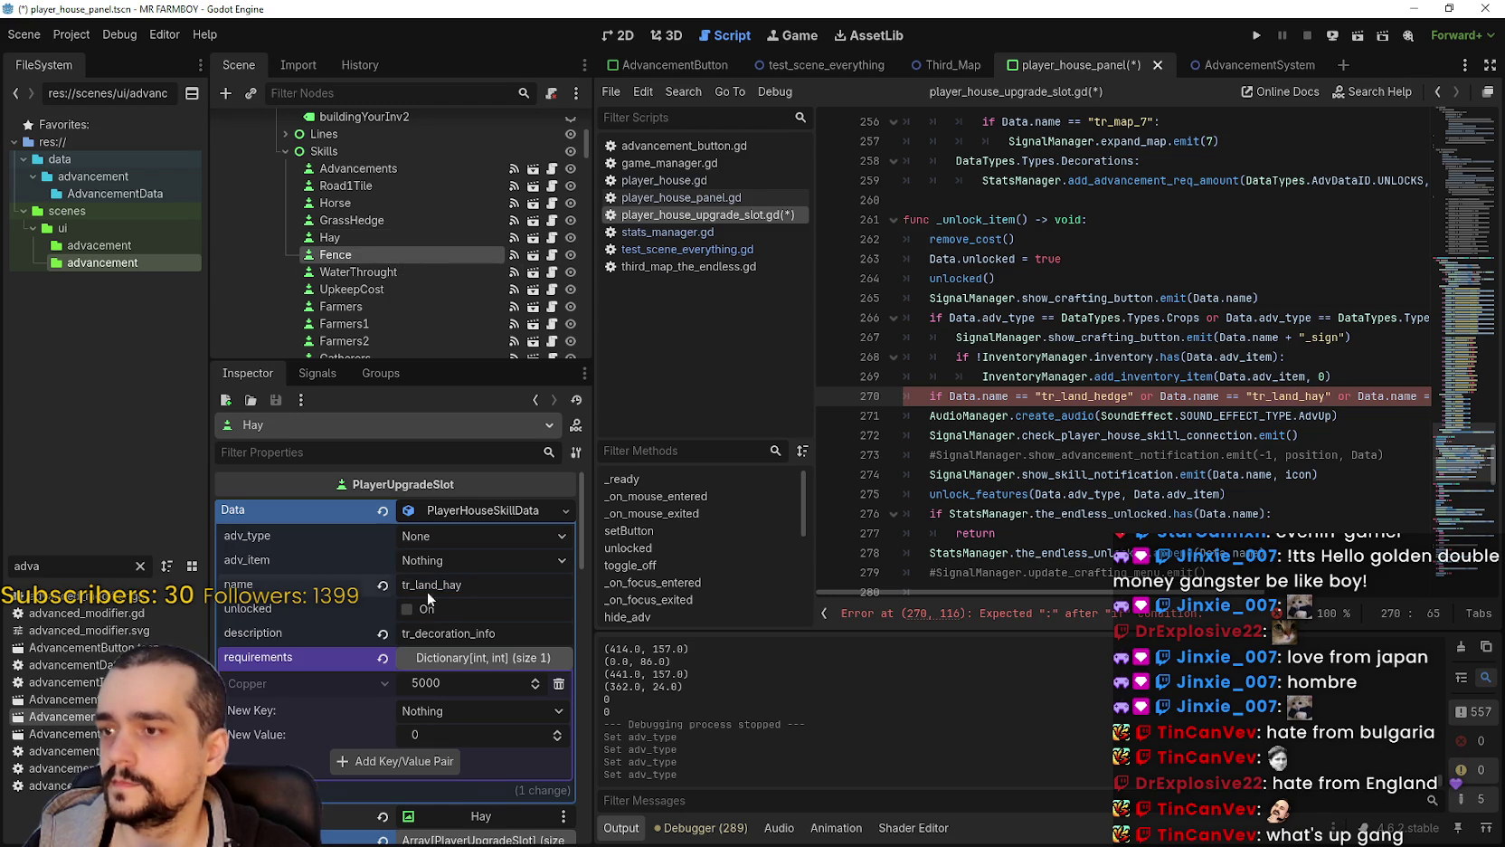
pyautogui.moveTo(1389, 396); pyautogui.dragTo(1433, 398)
pyautogui.doubleClick(1176, 396)
pyautogui.hotkey('ctrl', 'v')
pyautogui.moveTo(1339, 397); pyautogui.dragTo(1462, 392)
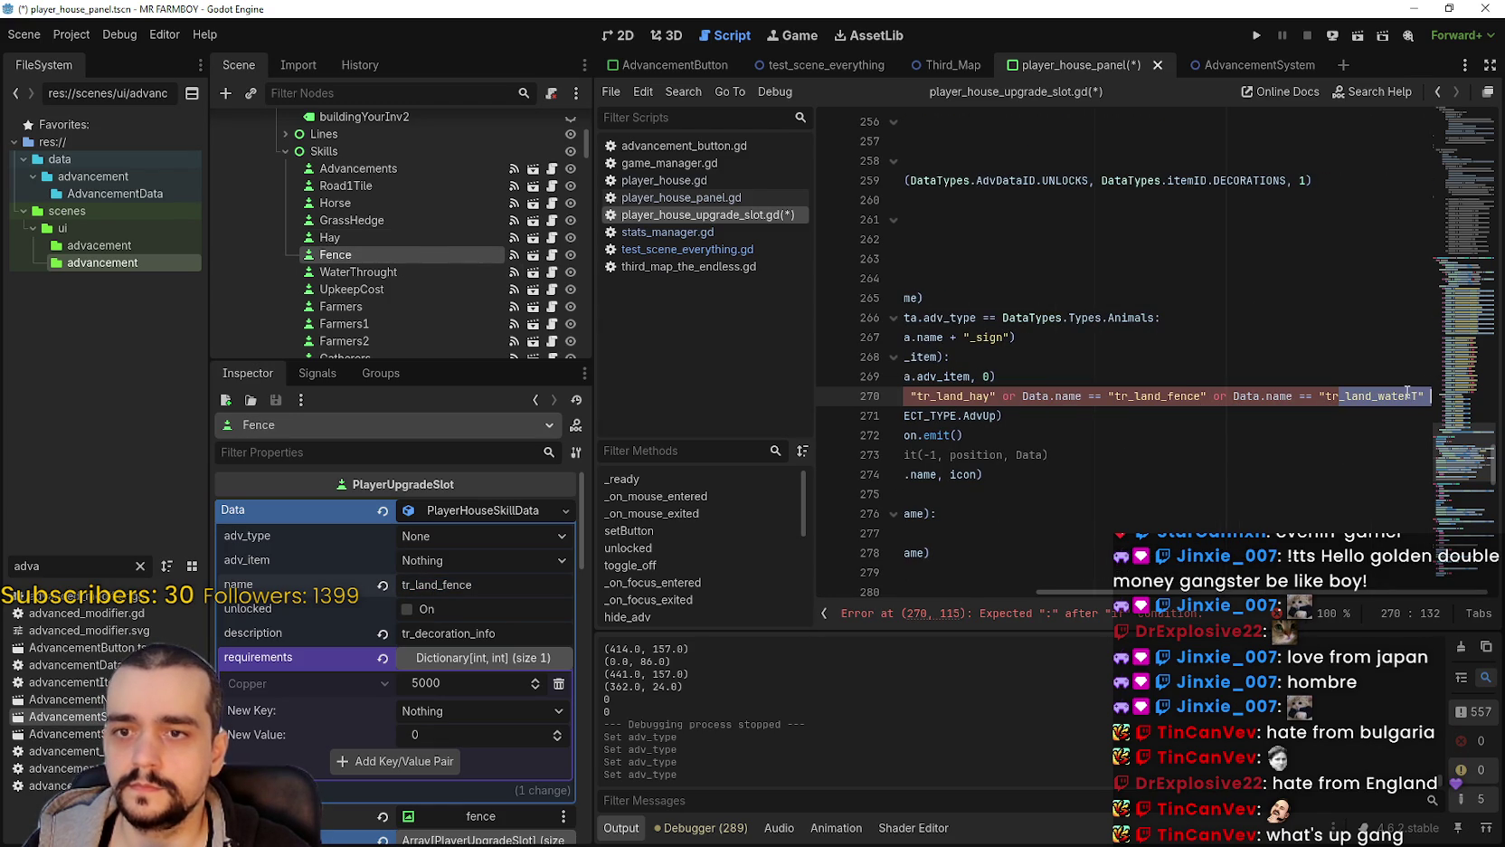
pyautogui.click(1430, 395)
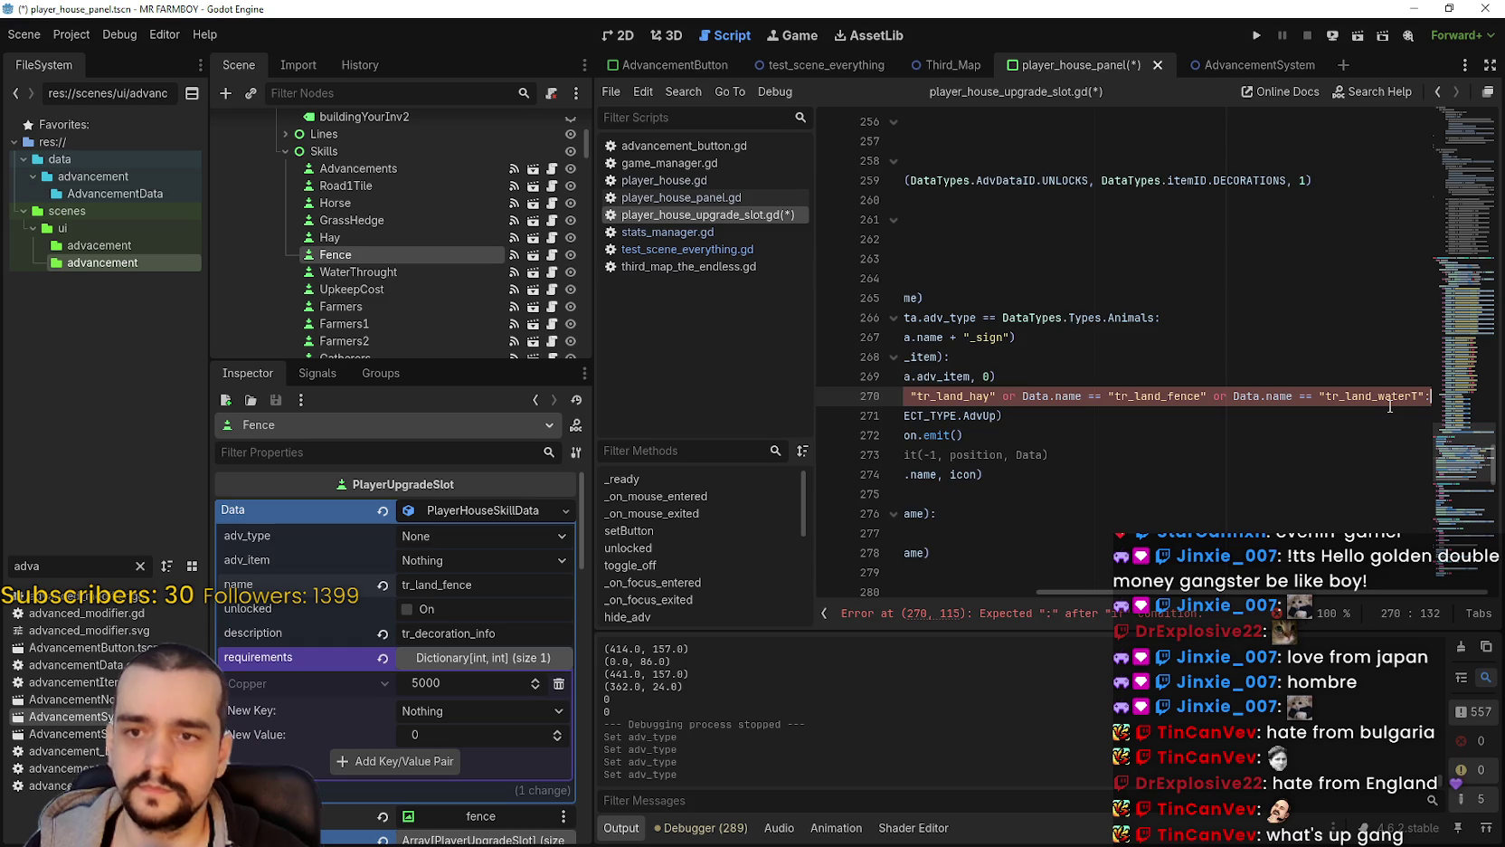
# Step: Paste line 259's decoration-count call under the condition, save, and run the game
pyautogui.press('Return')
pyautogui.hscroll(-2, 1176, 416)
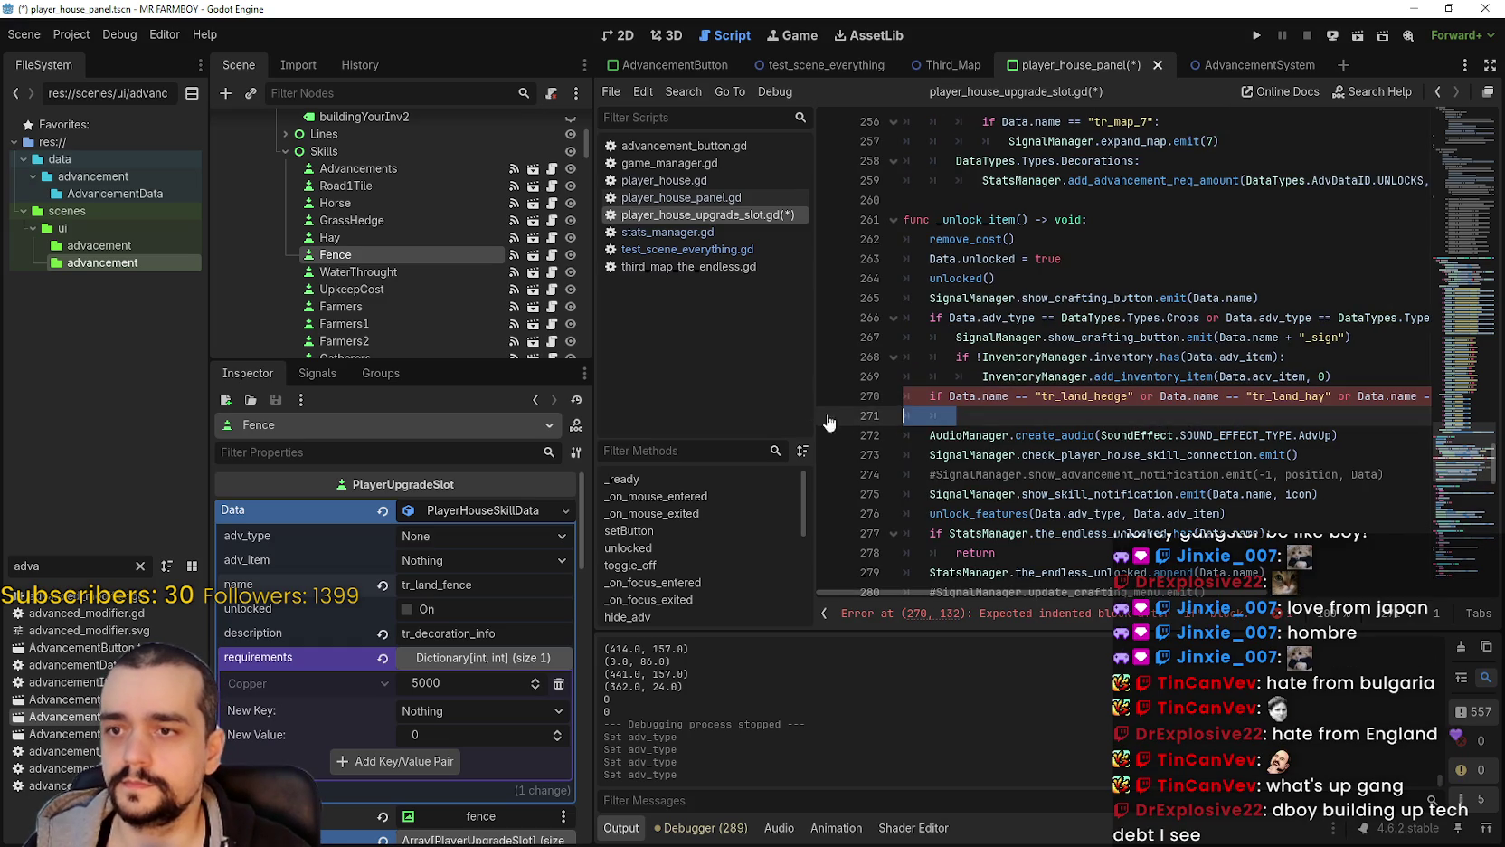
pyautogui.click(1007, 435)
pyautogui.tripleClick(927, 188)
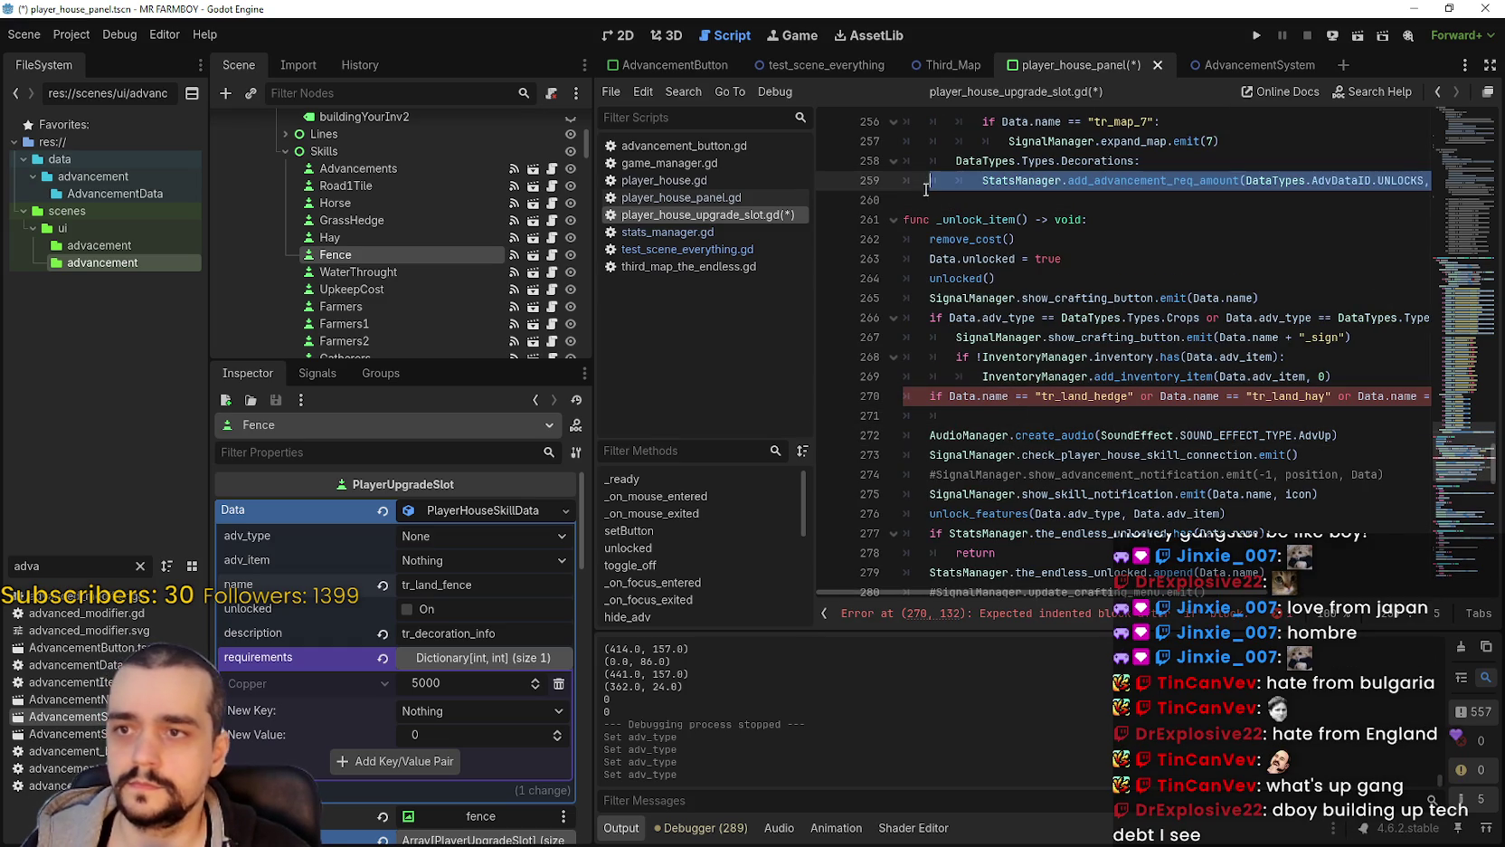
pyautogui.hotkey('ctrl', 'c')
pyautogui.click(981, 422)
pyautogui.hotkey('ctrl', 'v')
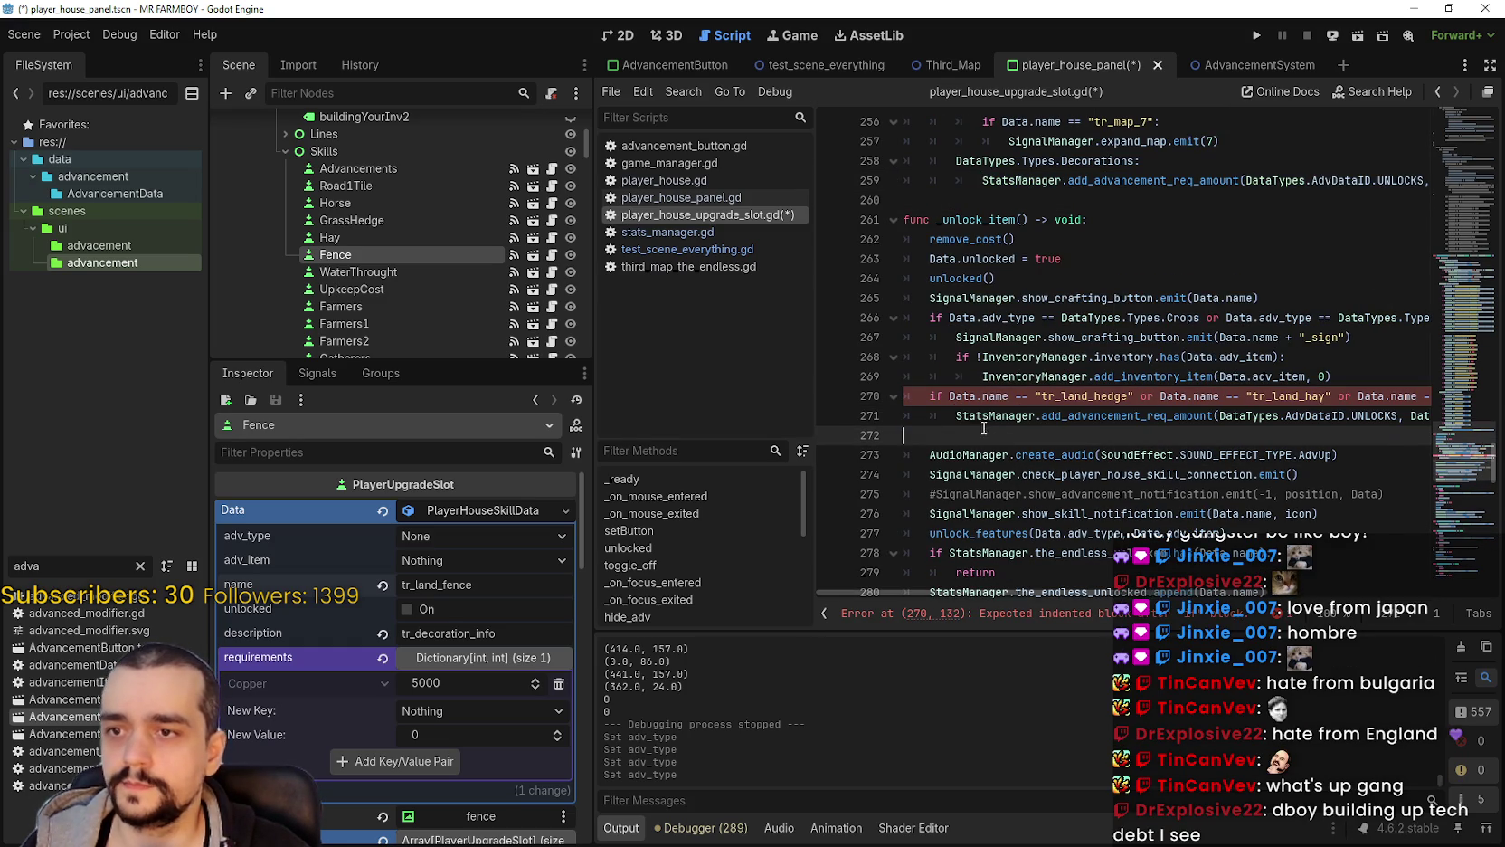
pyautogui.press('BackSpace')
pyautogui.hotkey('ctrl', 's')
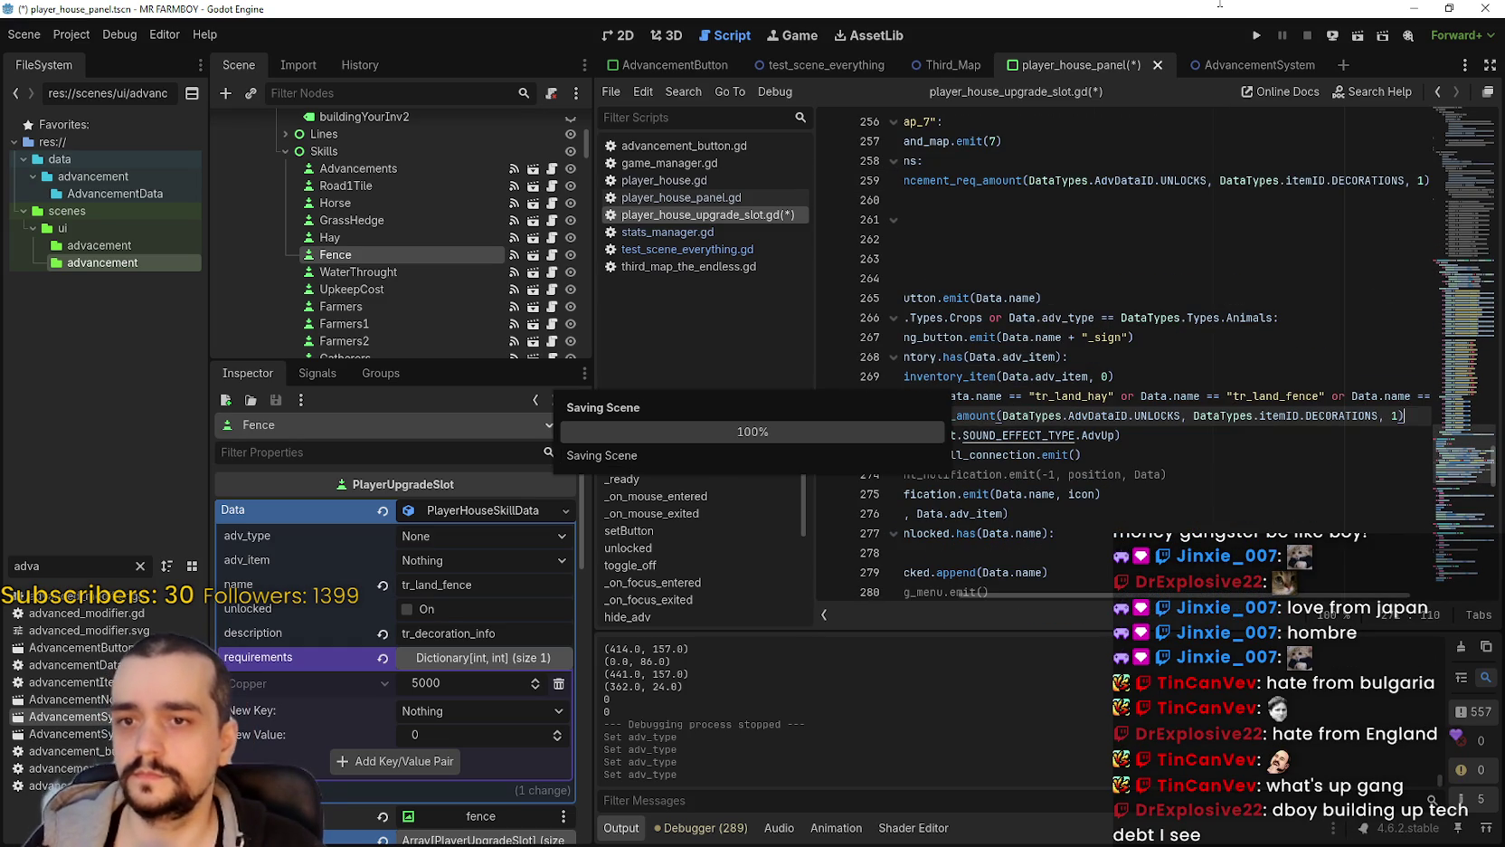
pyautogui.click(1257, 35)
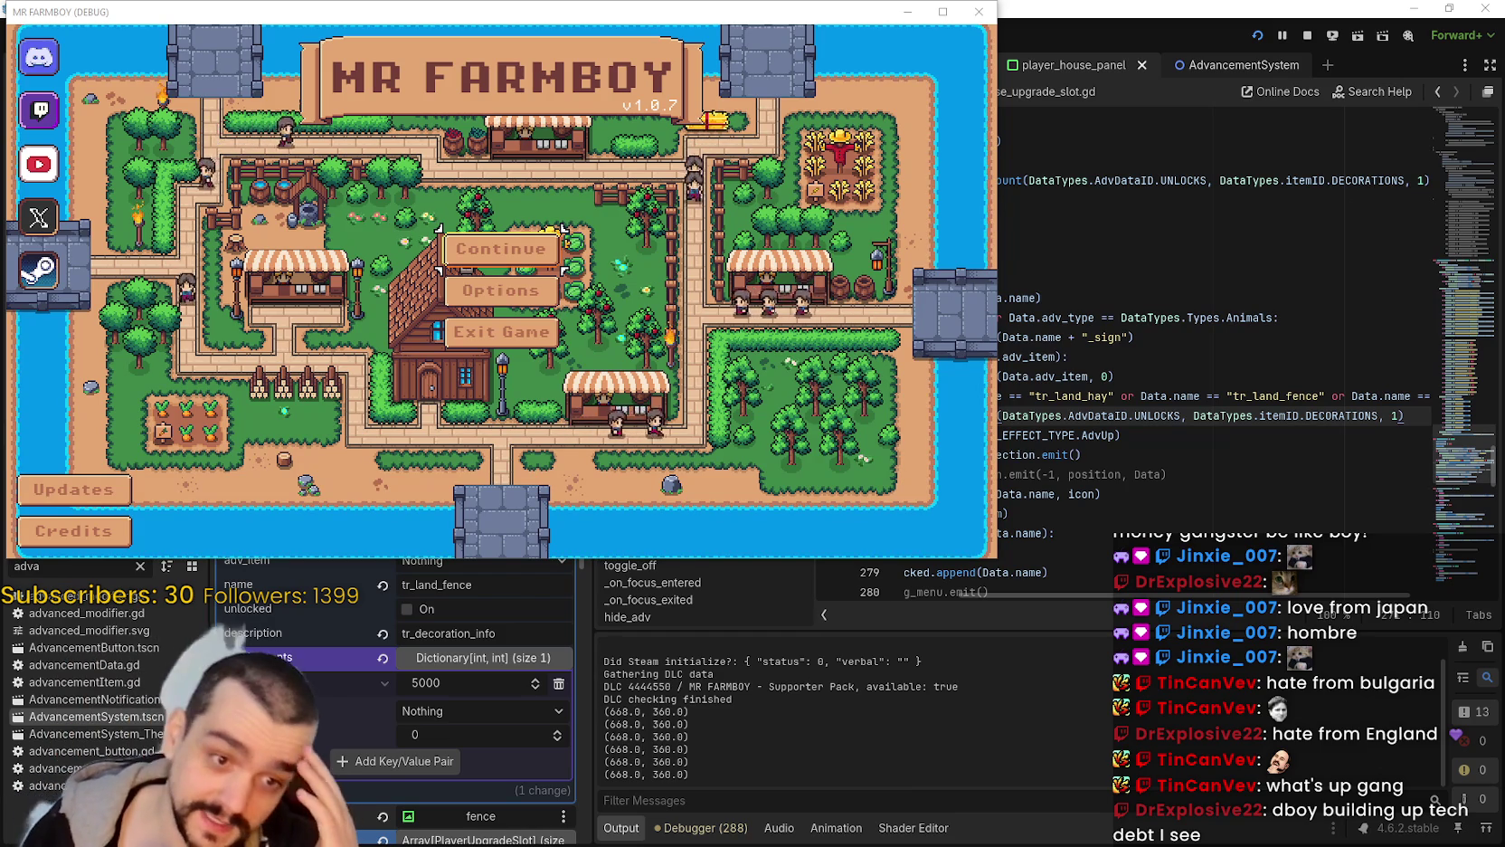
# Step: Choose Save 6 (Incremental) from the Continue save list and load it
pyautogui.click(501, 249)
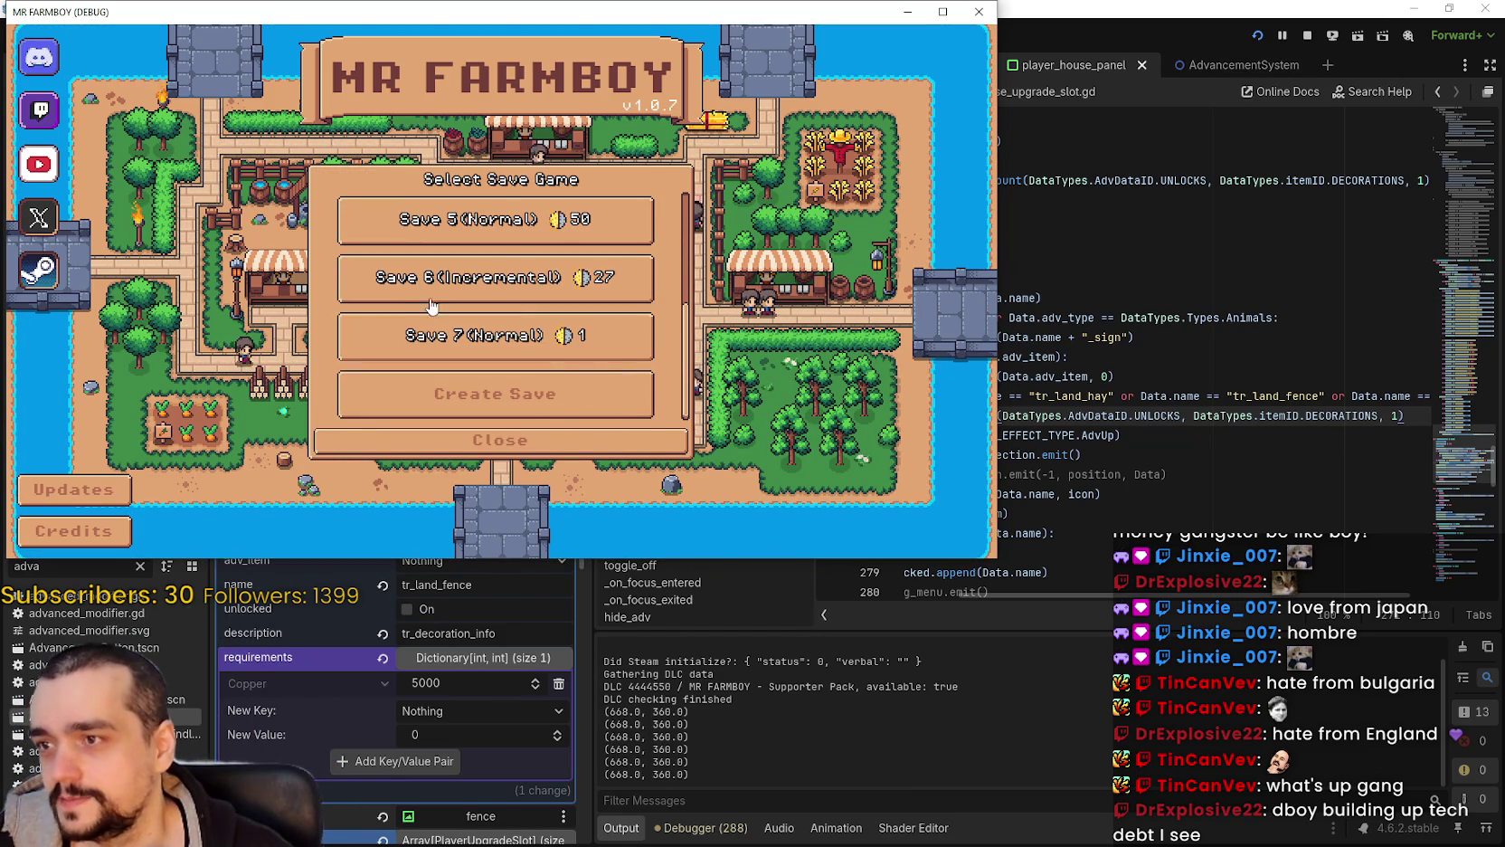
pyautogui.click(434, 288)
pyautogui.click(425, 302)
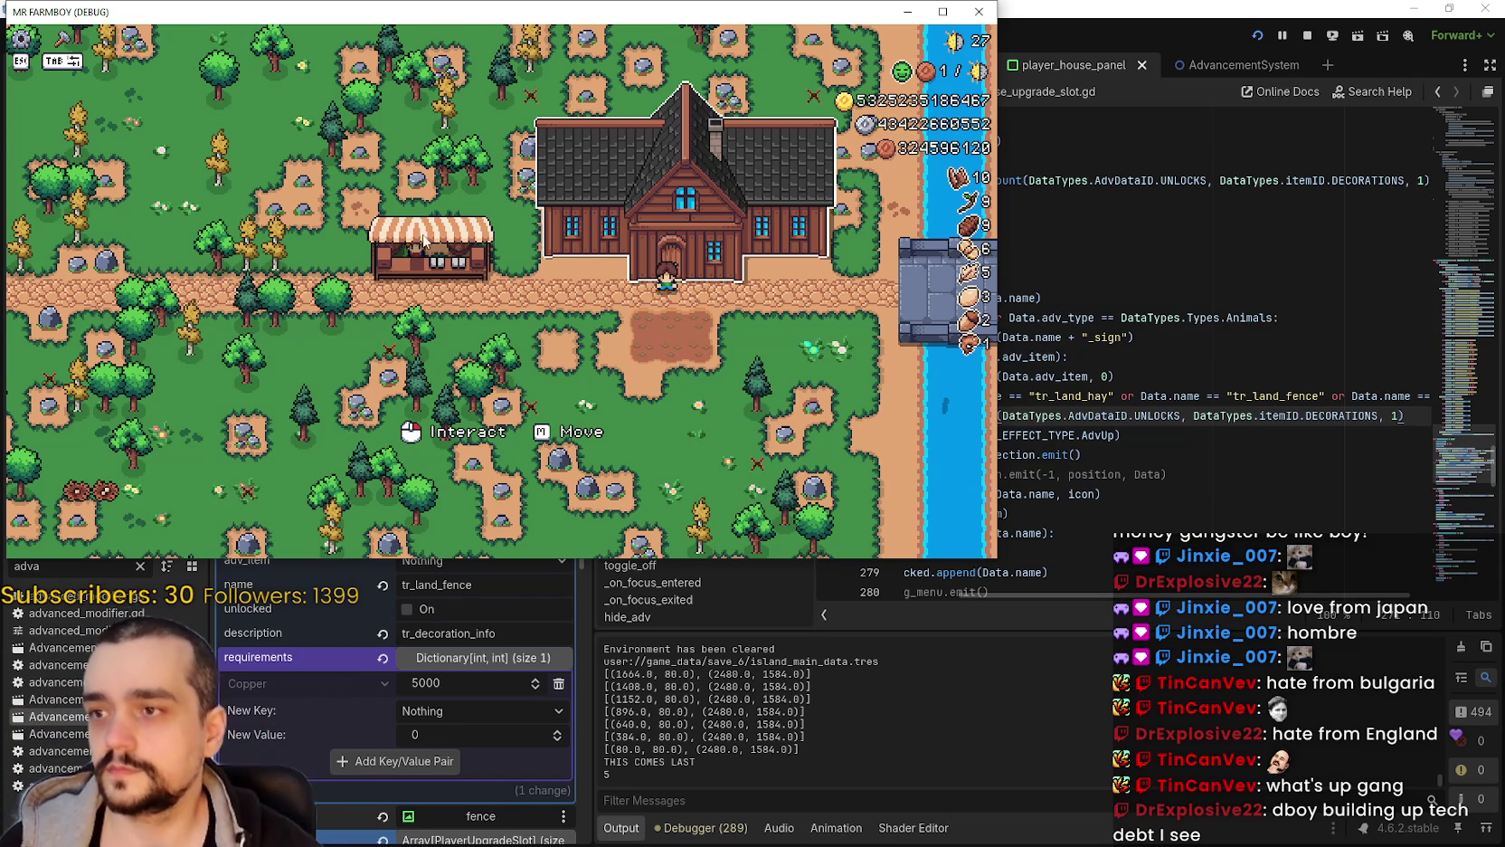
# Step: From the house's Advancements tree, unlock Wood Fence, Wheat Hay, Water Trough and Grass Hedge, then switch to Steam
pyautogui.click(362, 330)
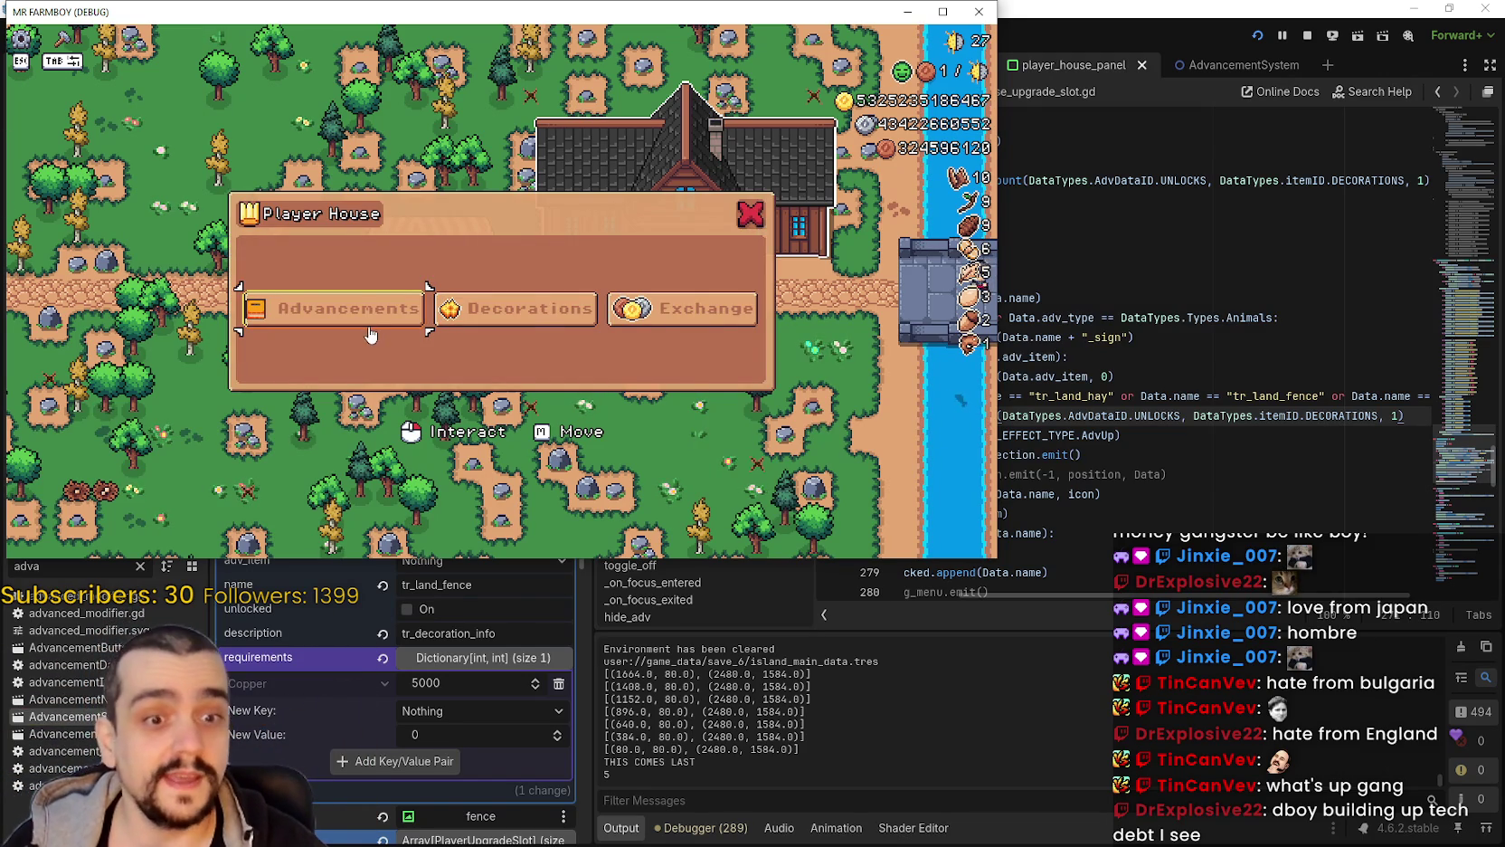
pyautogui.click(368, 335)
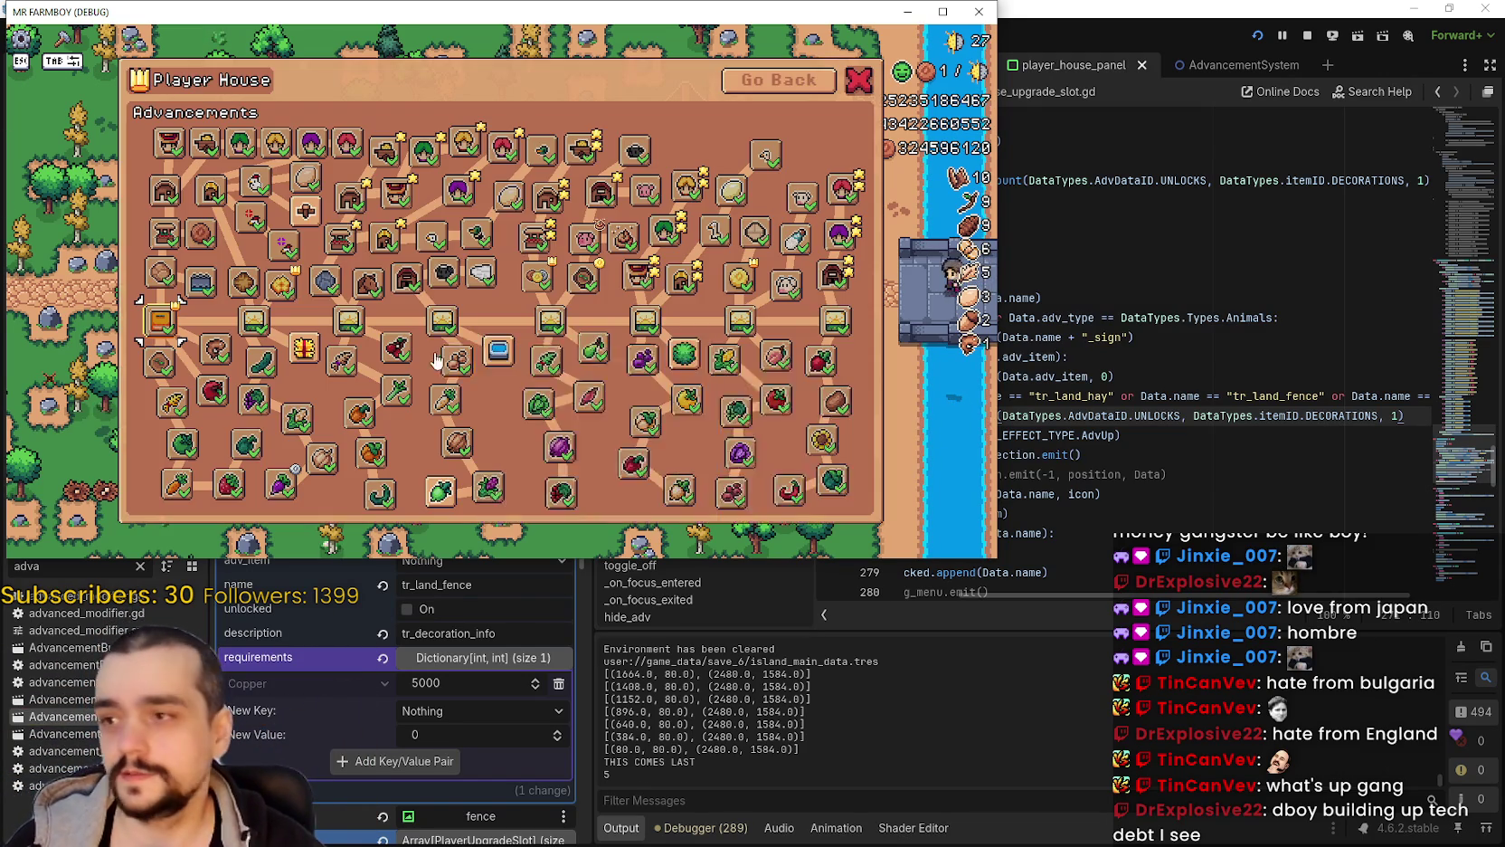
pyautogui.click(305, 220)
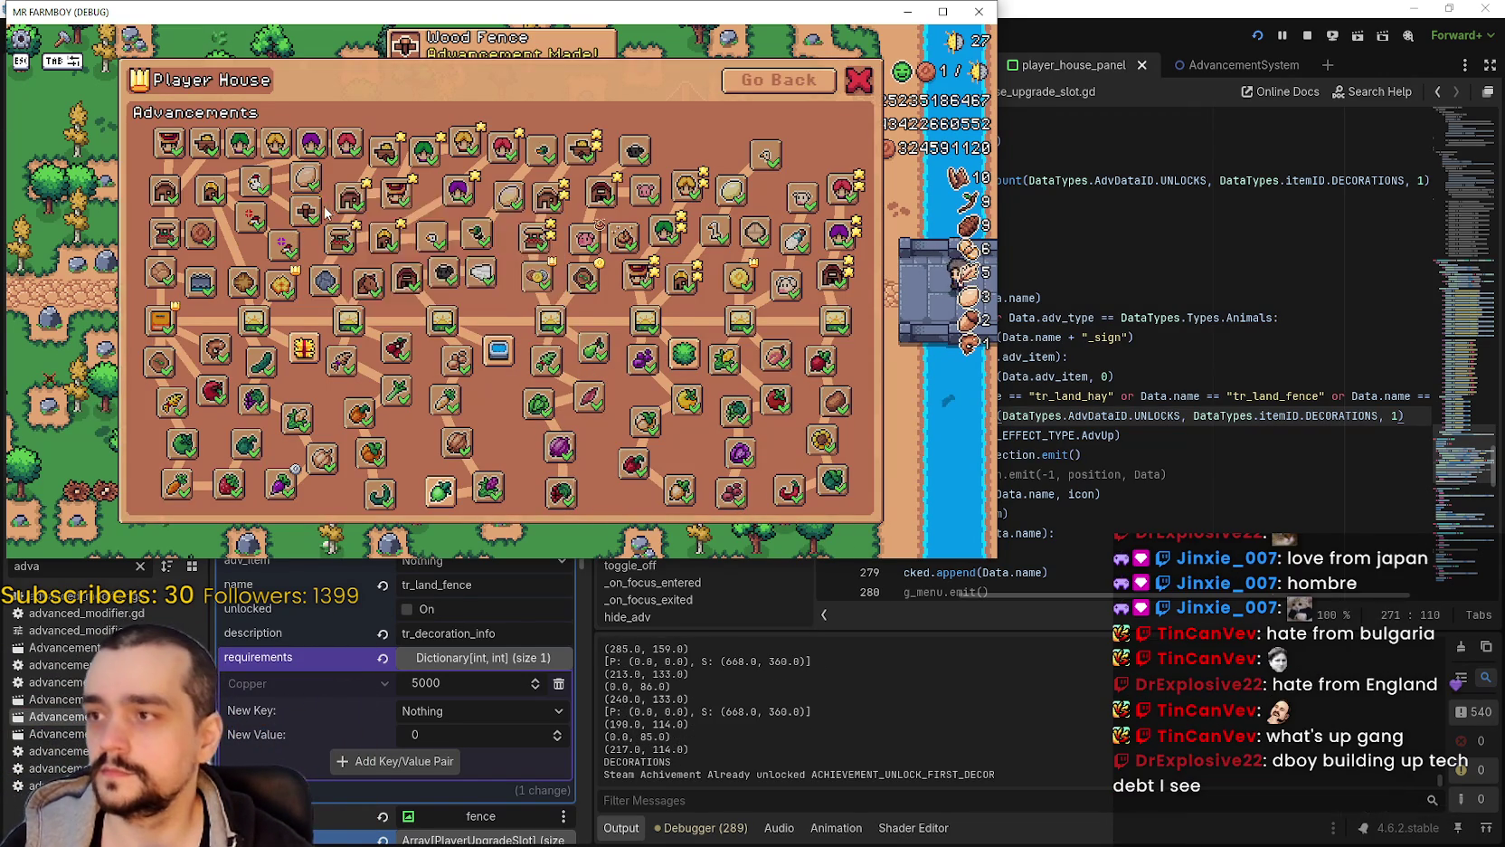
pyautogui.click(306, 353)
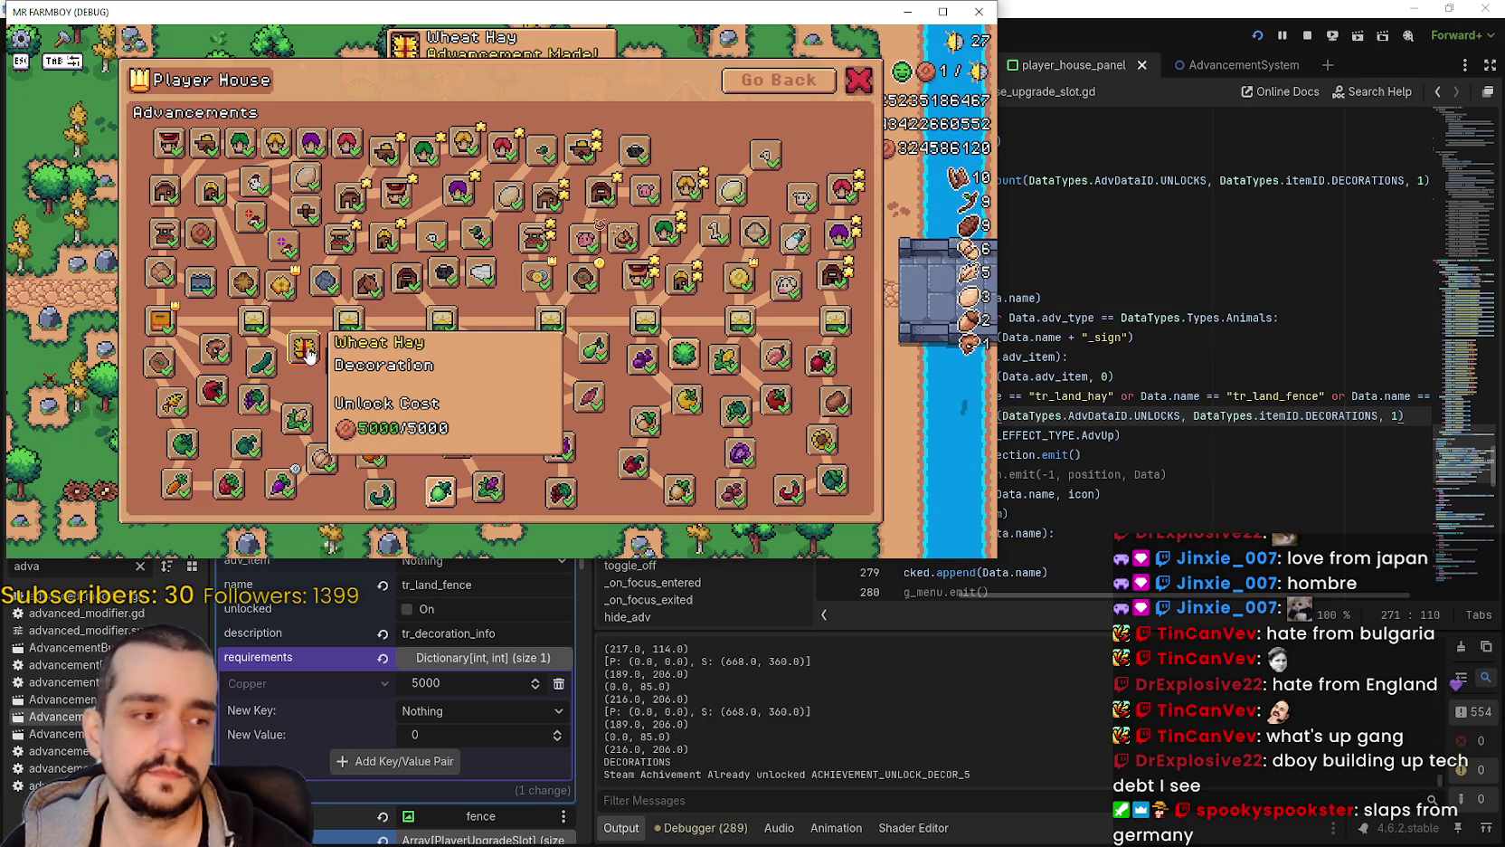
pyautogui.click(499, 350)
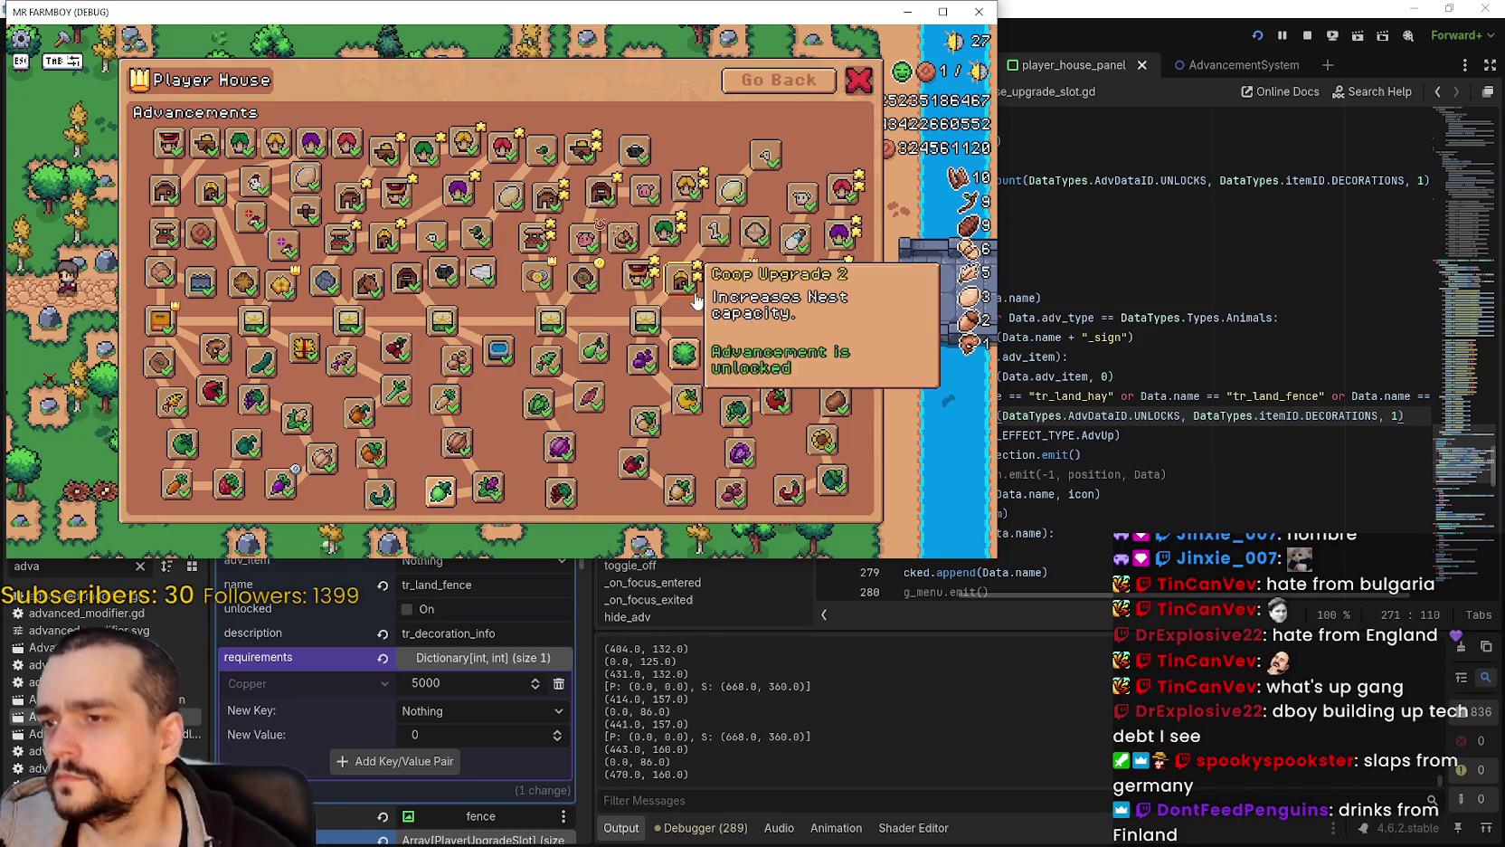
pyautogui.click(680, 319)
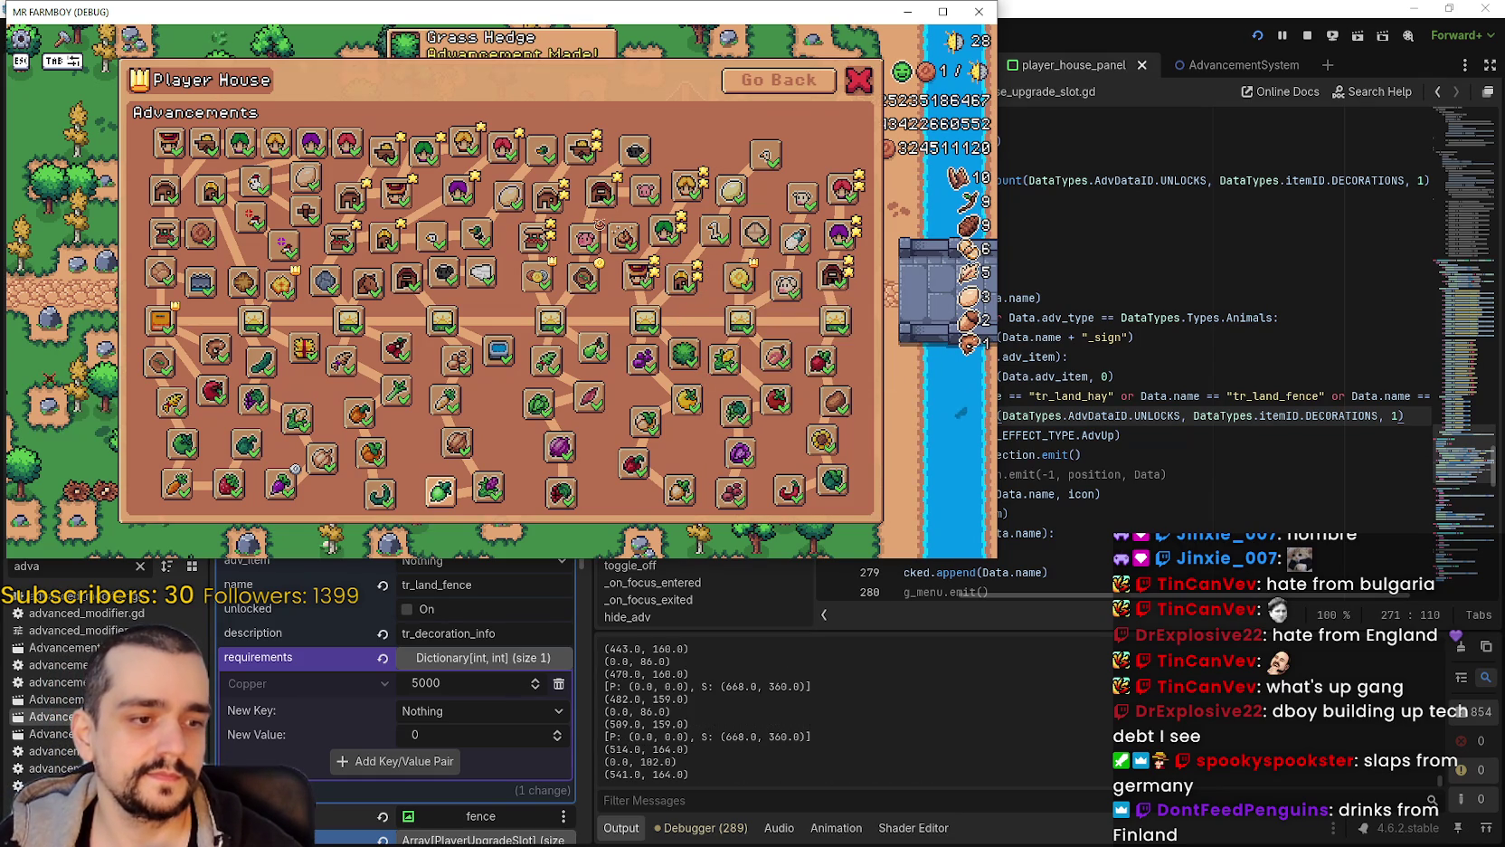
pyautogui.hotkey('alt', 'Tab')
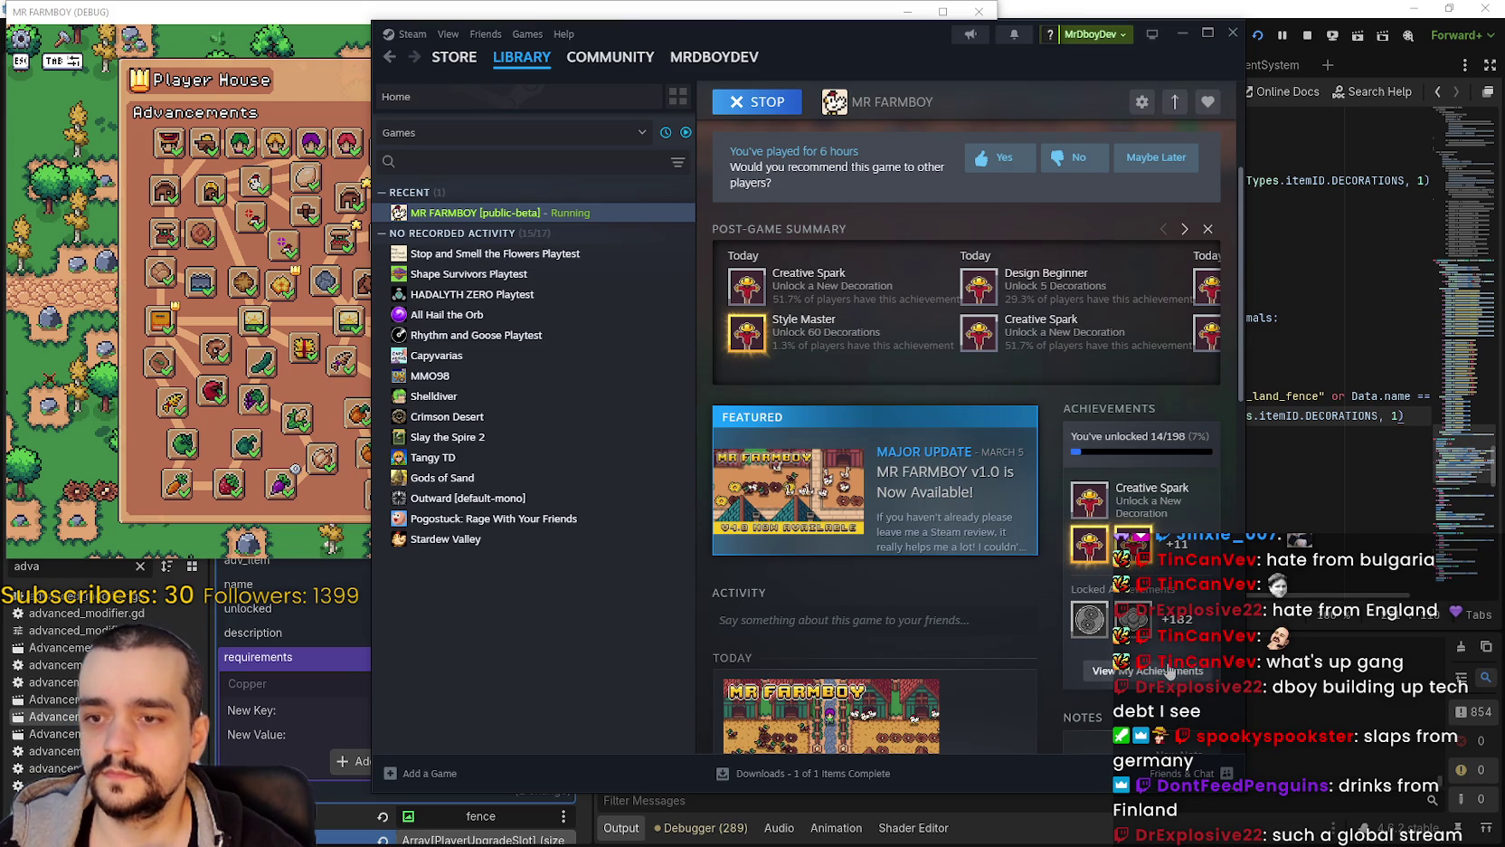
# Step: Open MR FARMBOY's My Achievements list showing 14 of 198 earned
pyautogui.click(1169, 672)
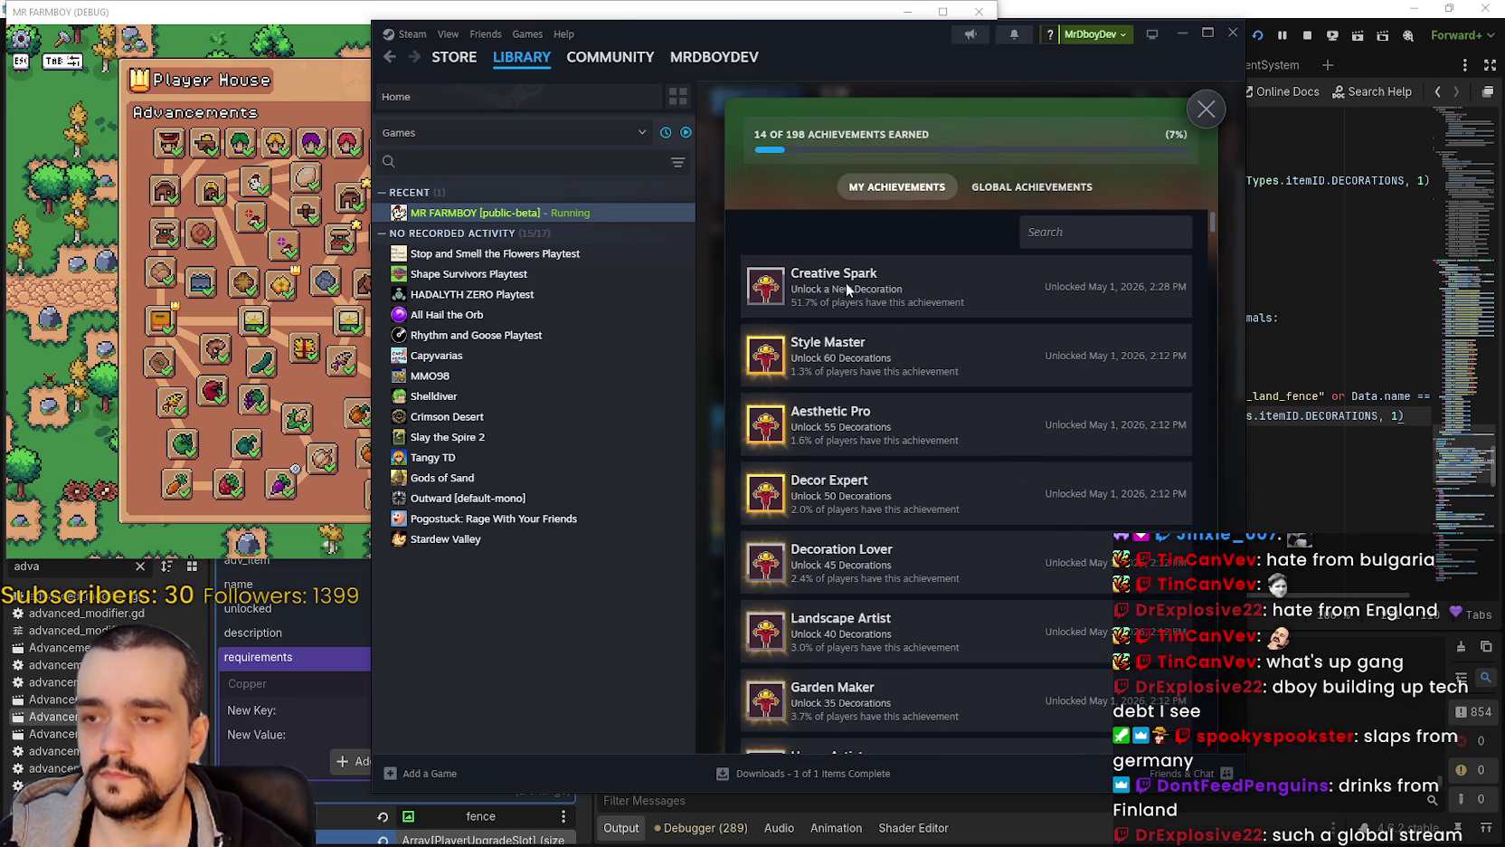
pyautogui.scroll(-7, 836, 597)
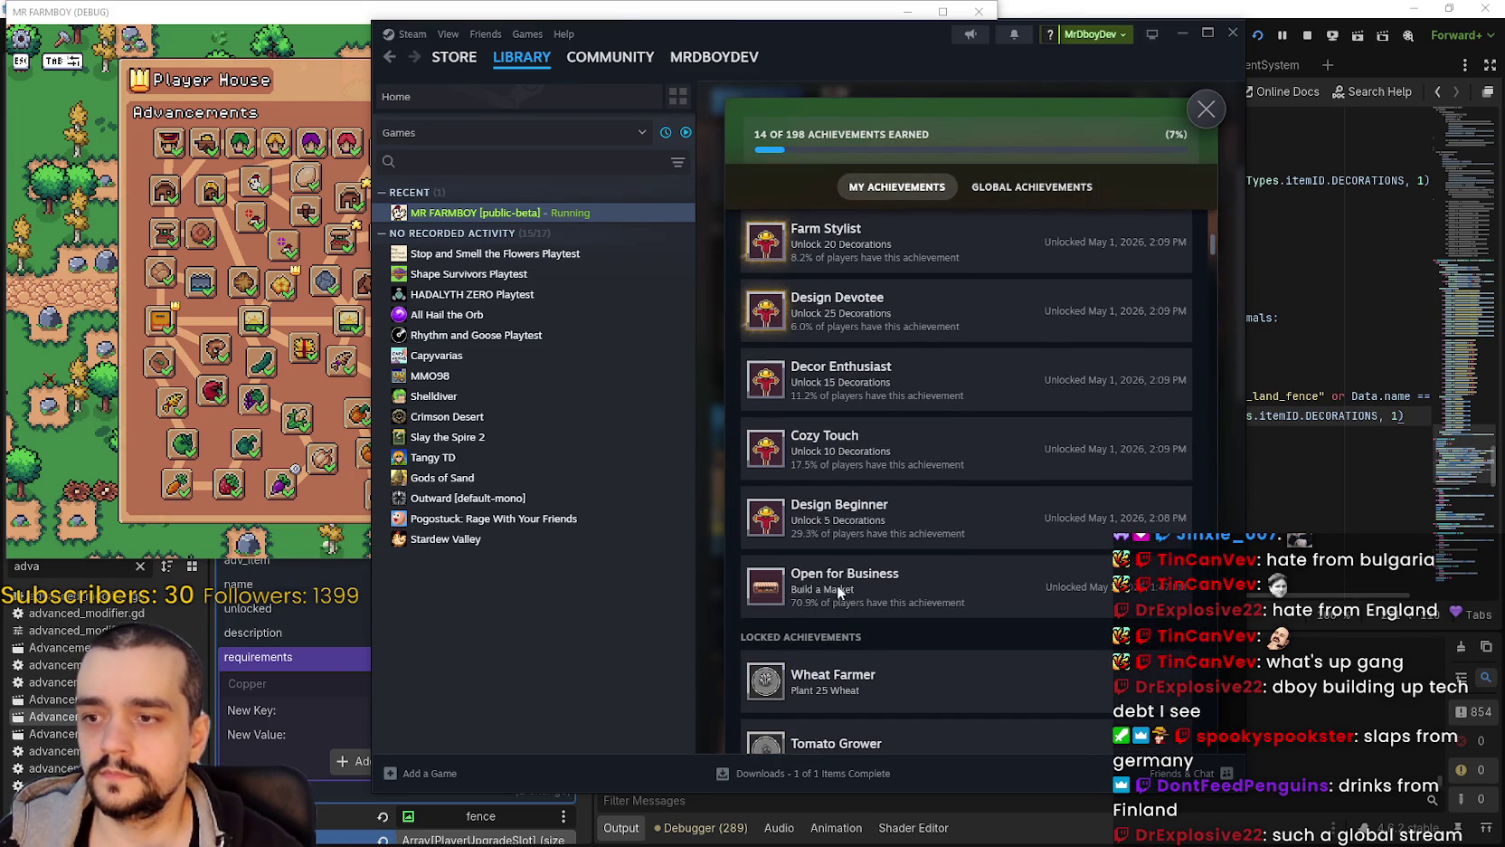
pyautogui.scroll(7, 836, 571)
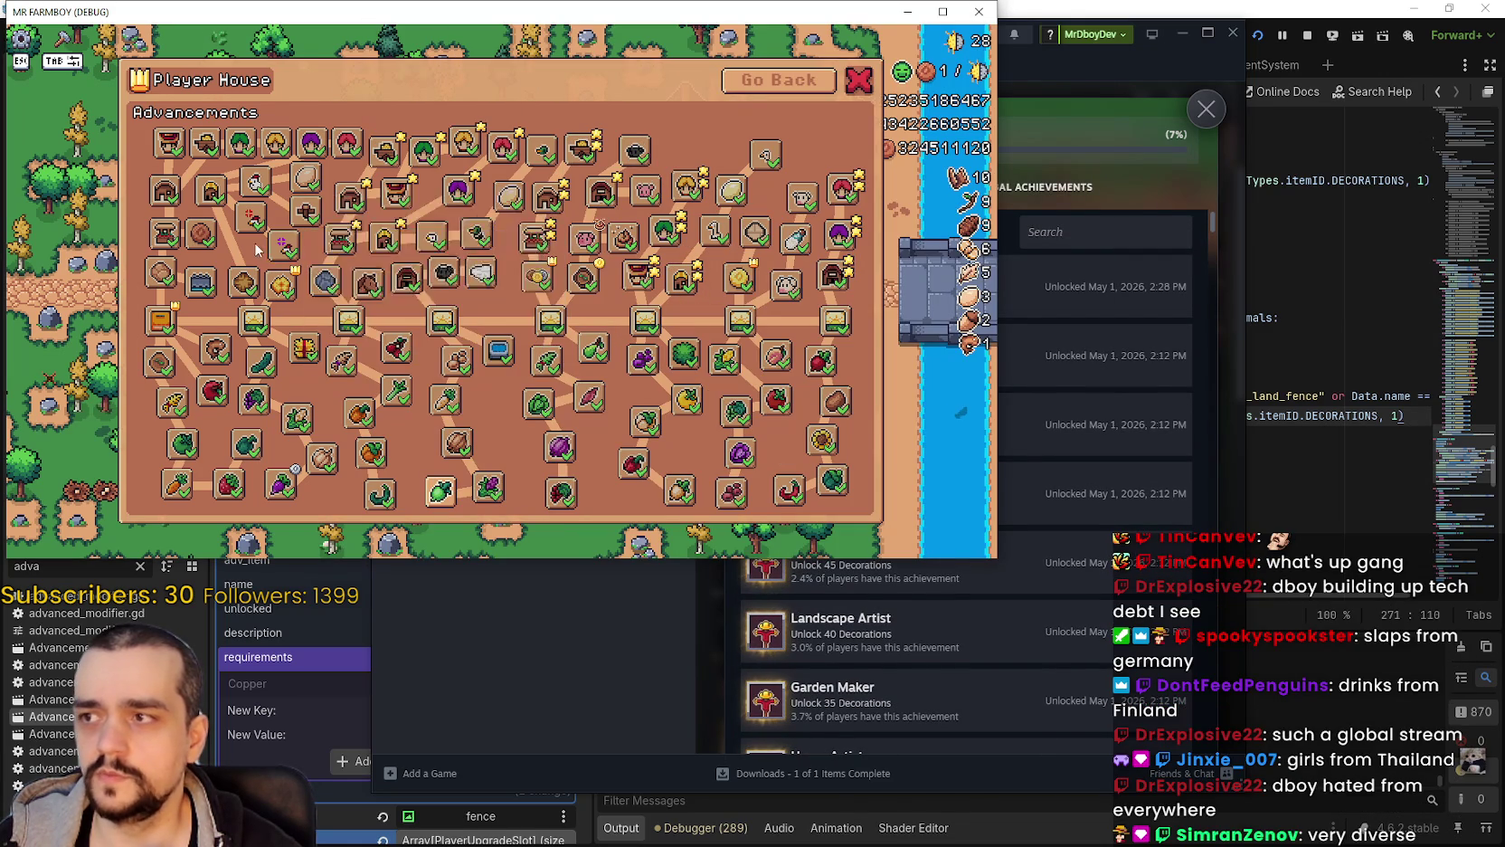
# Step: Bring the achievements list to the front and scroll to locked goals like Eternal Homestead and Gold Collector
pyautogui.moveTo(308, 178)
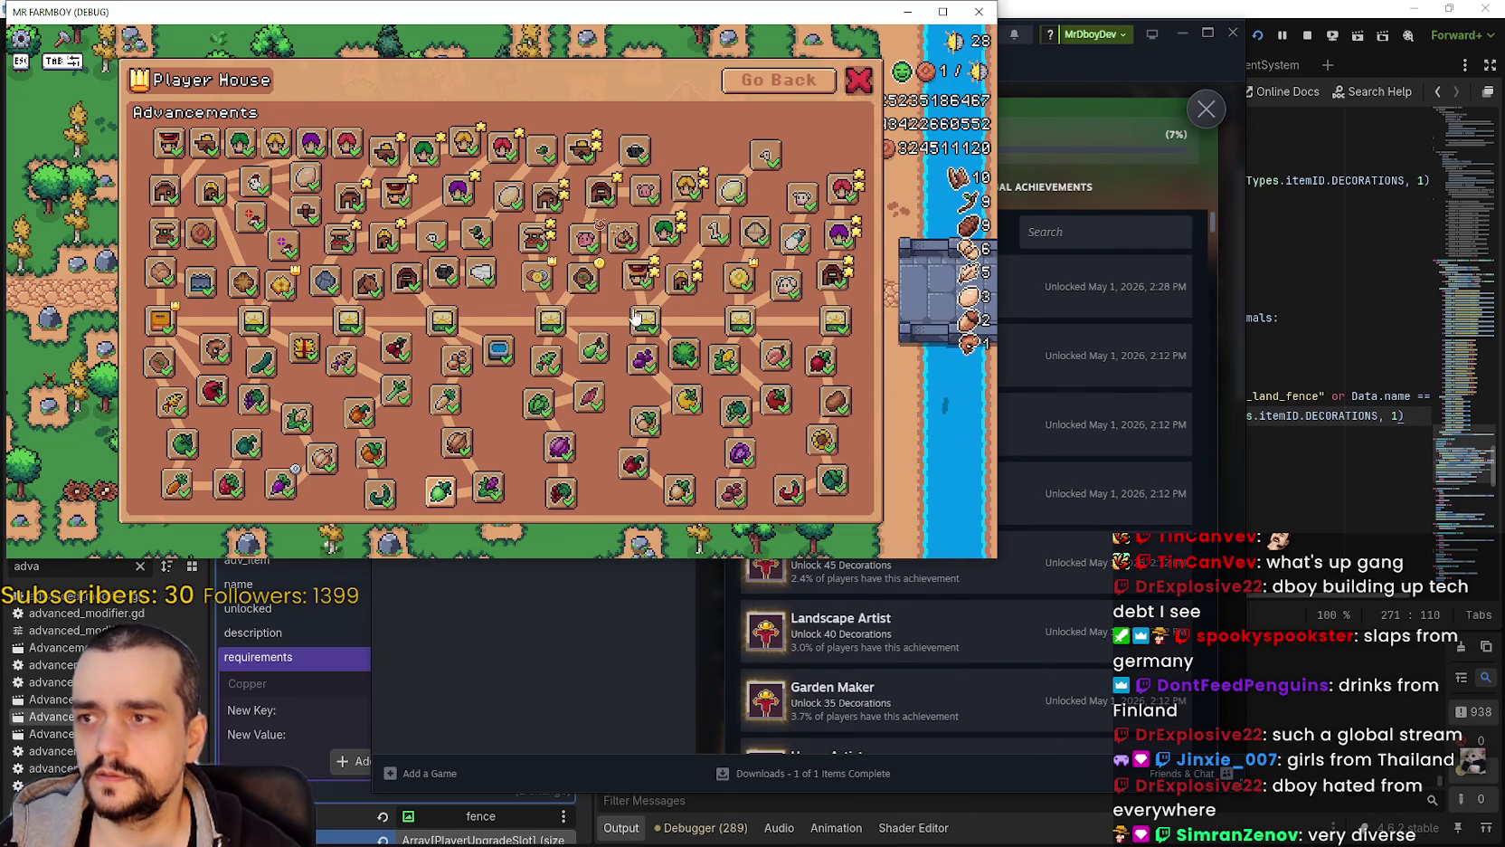
pyautogui.click(1074, 71)
pyautogui.scroll(-8, 1009, 561)
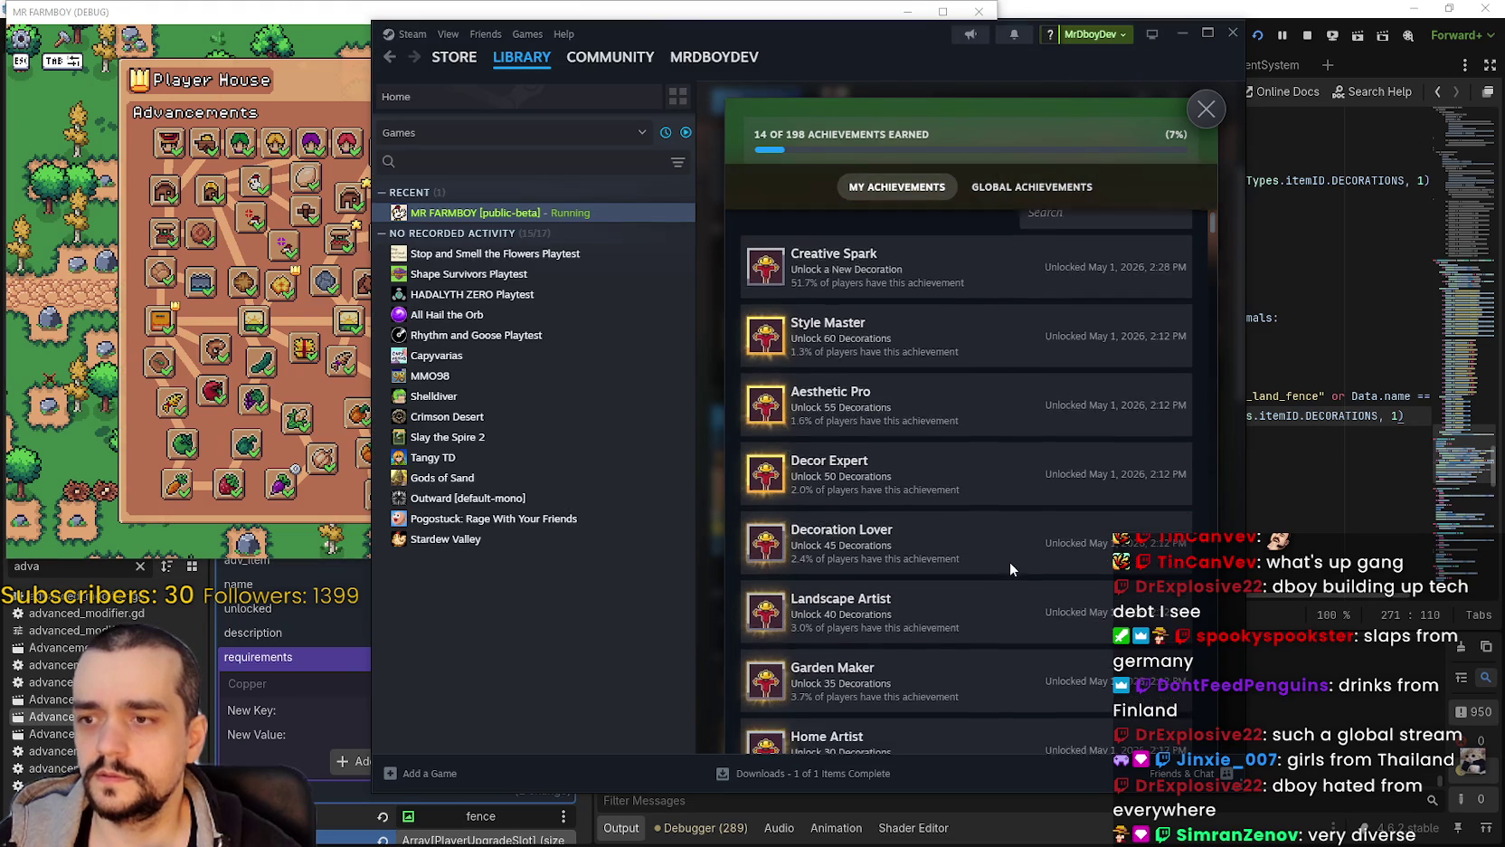
pyautogui.scroll(-9, 979, 573)
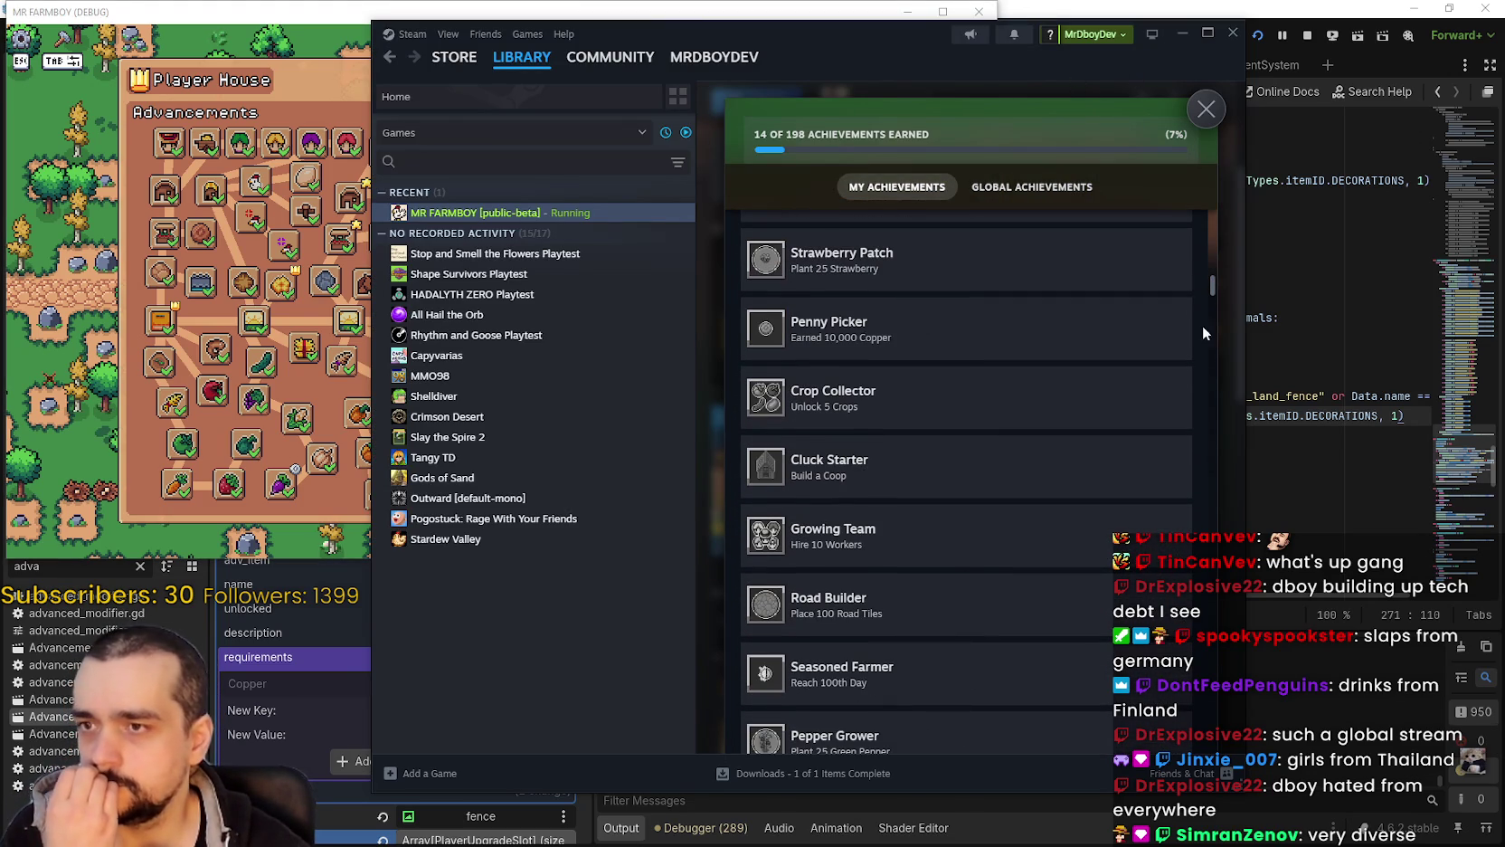
pyautogui.moveTo(1208, 280); pyautogui.dragTo(1214, 683)
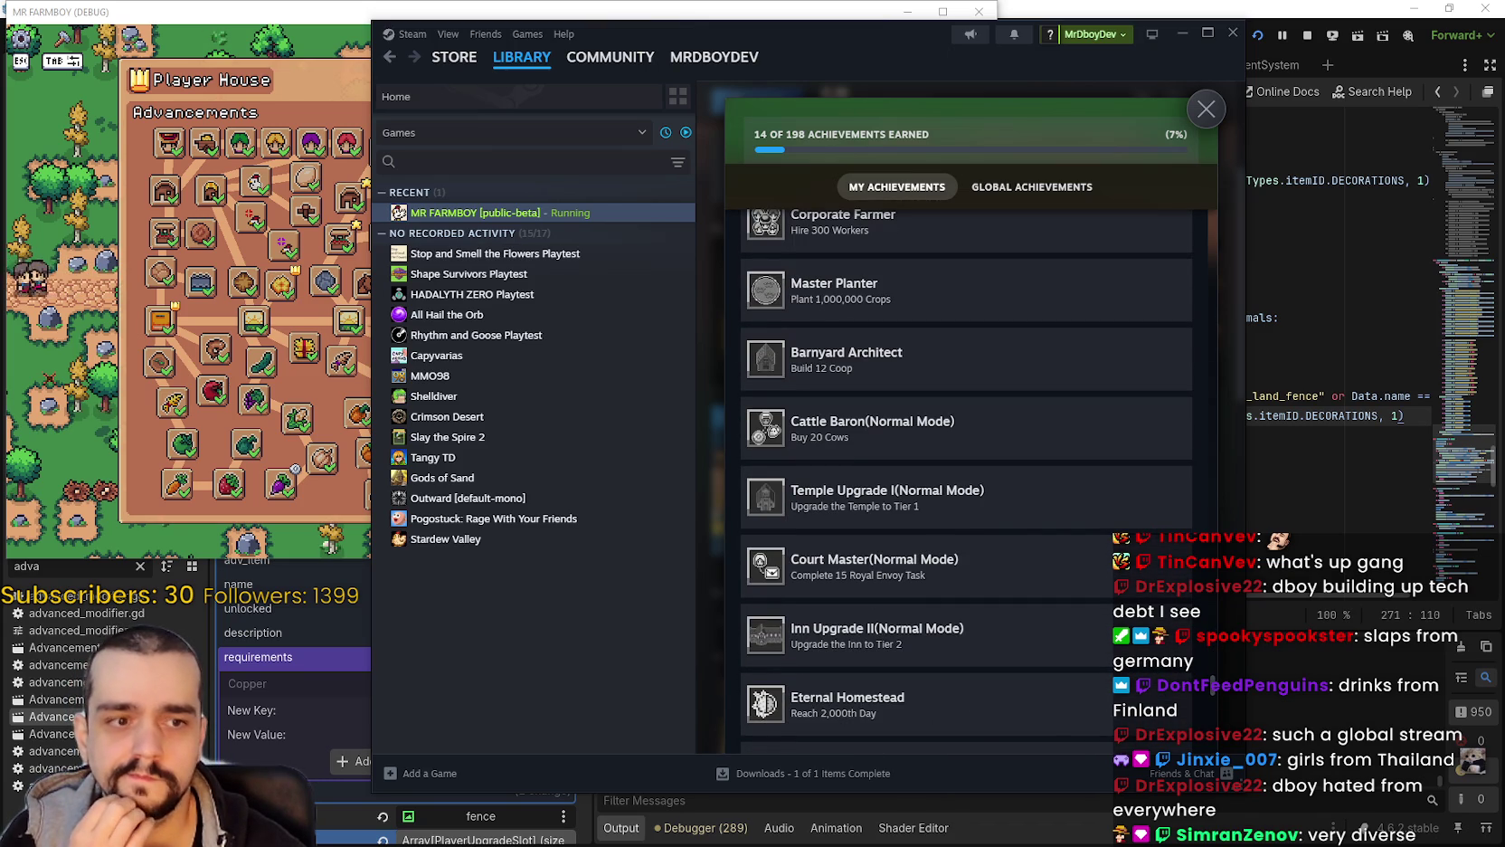
pyautogui.scroll(-3, 949, 572)
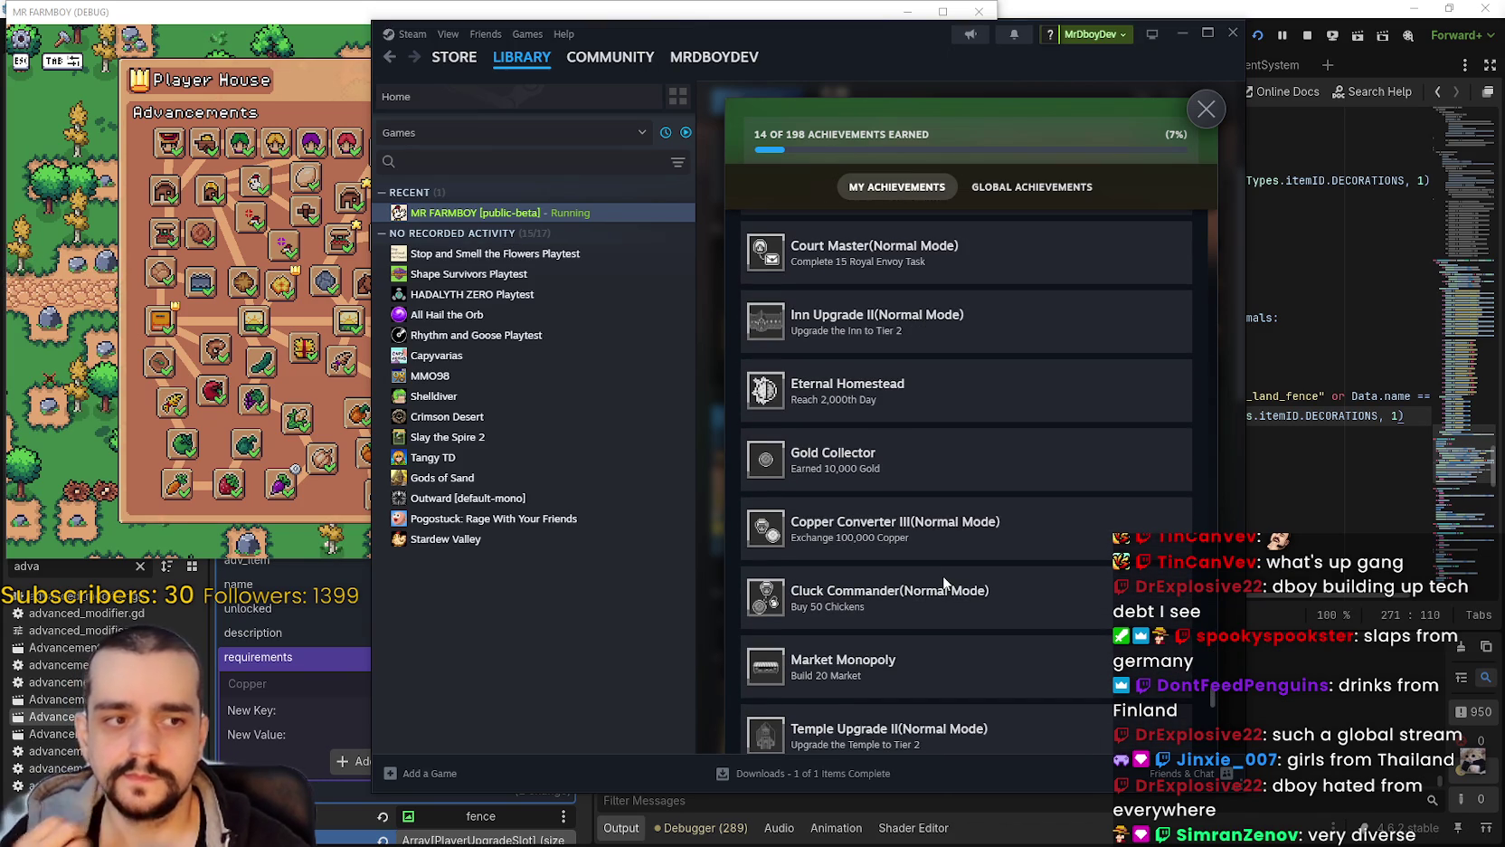
pyautogui.scroll(-2, 950, 570)
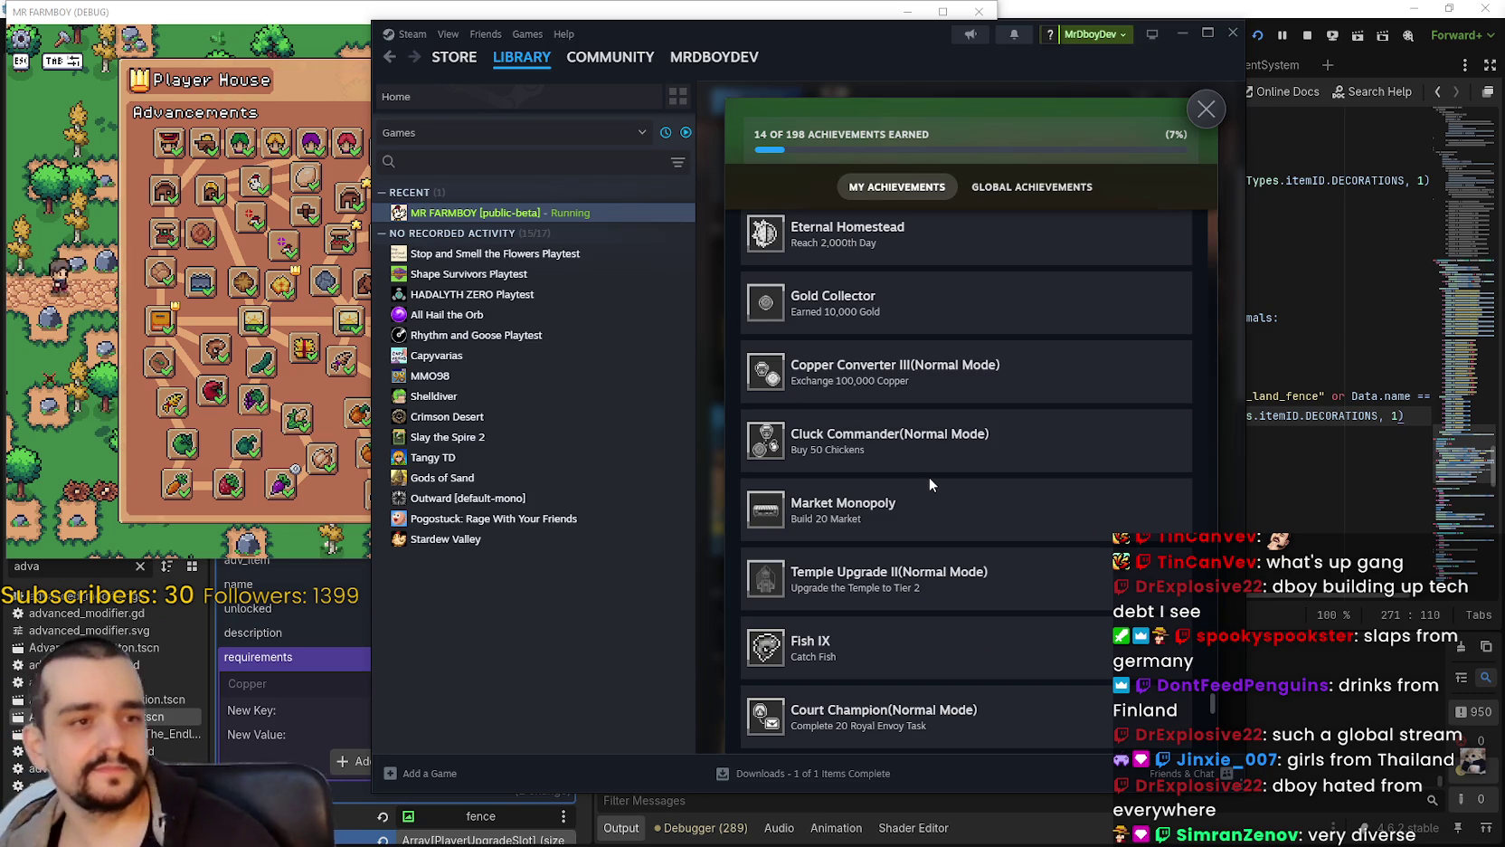
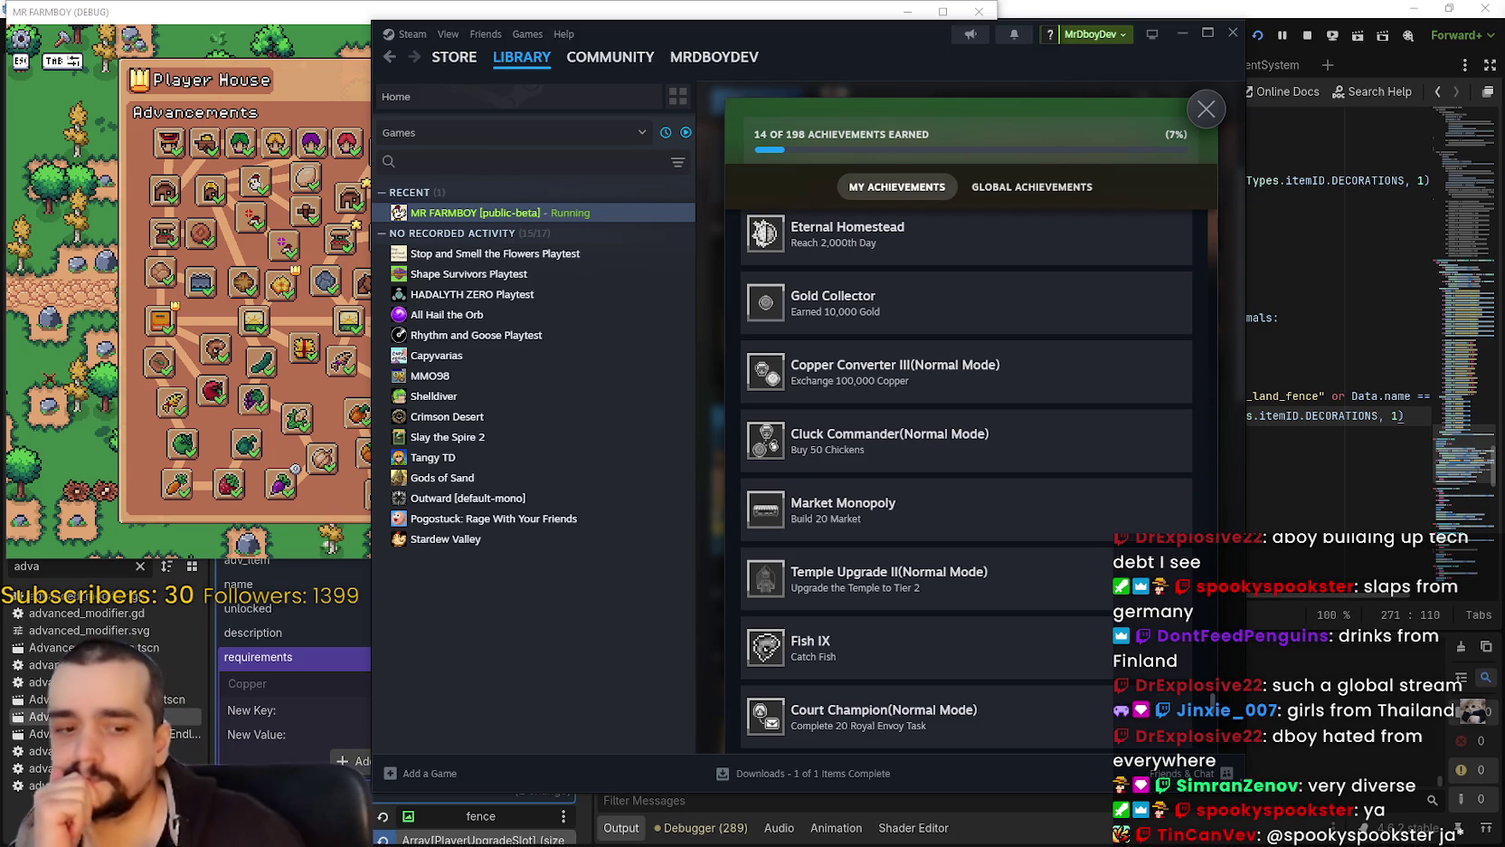
# Step: Browse the Mr Farmboy achievements (14 of 198 earned), then return to the Godot editor
pyautogui.scroll(2, 991, 615)
pyautogui.scroll(-7, 996, 591)
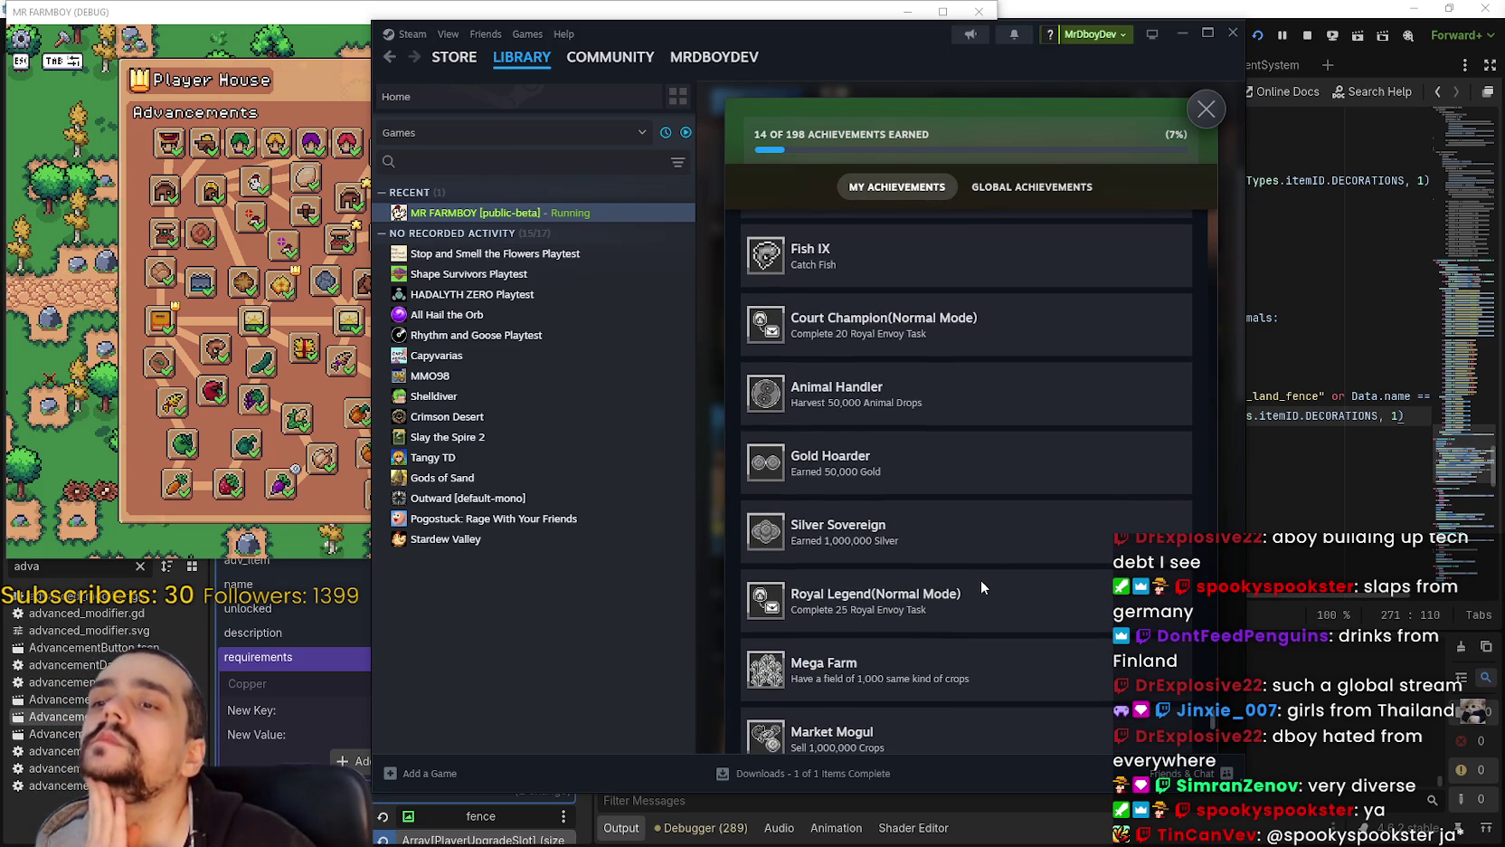
pyautogui.scroll(-4, 966, 565)
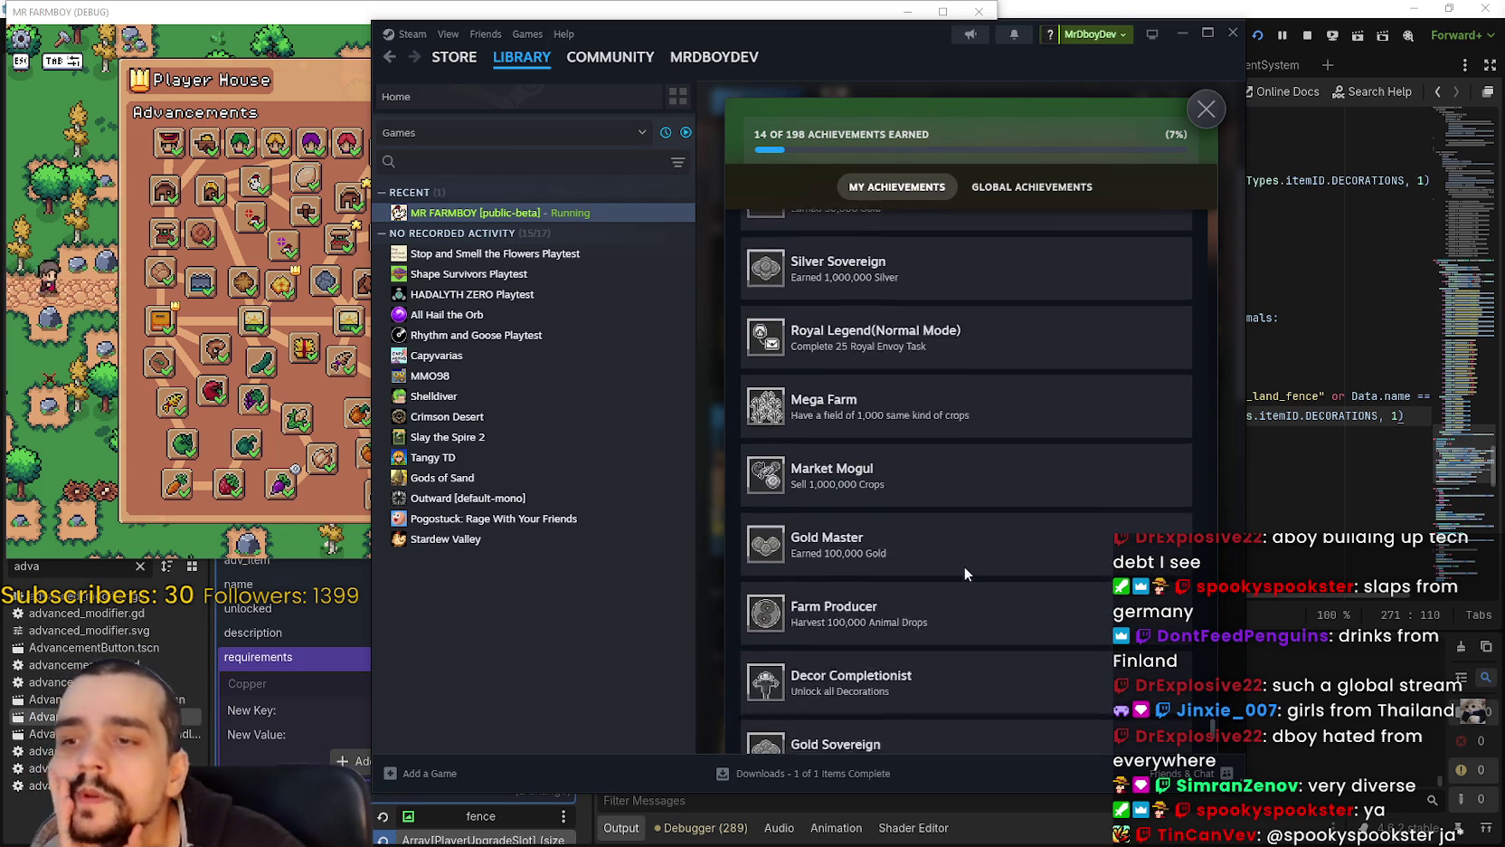
pyautogui.scroll(-2, 960, 543)
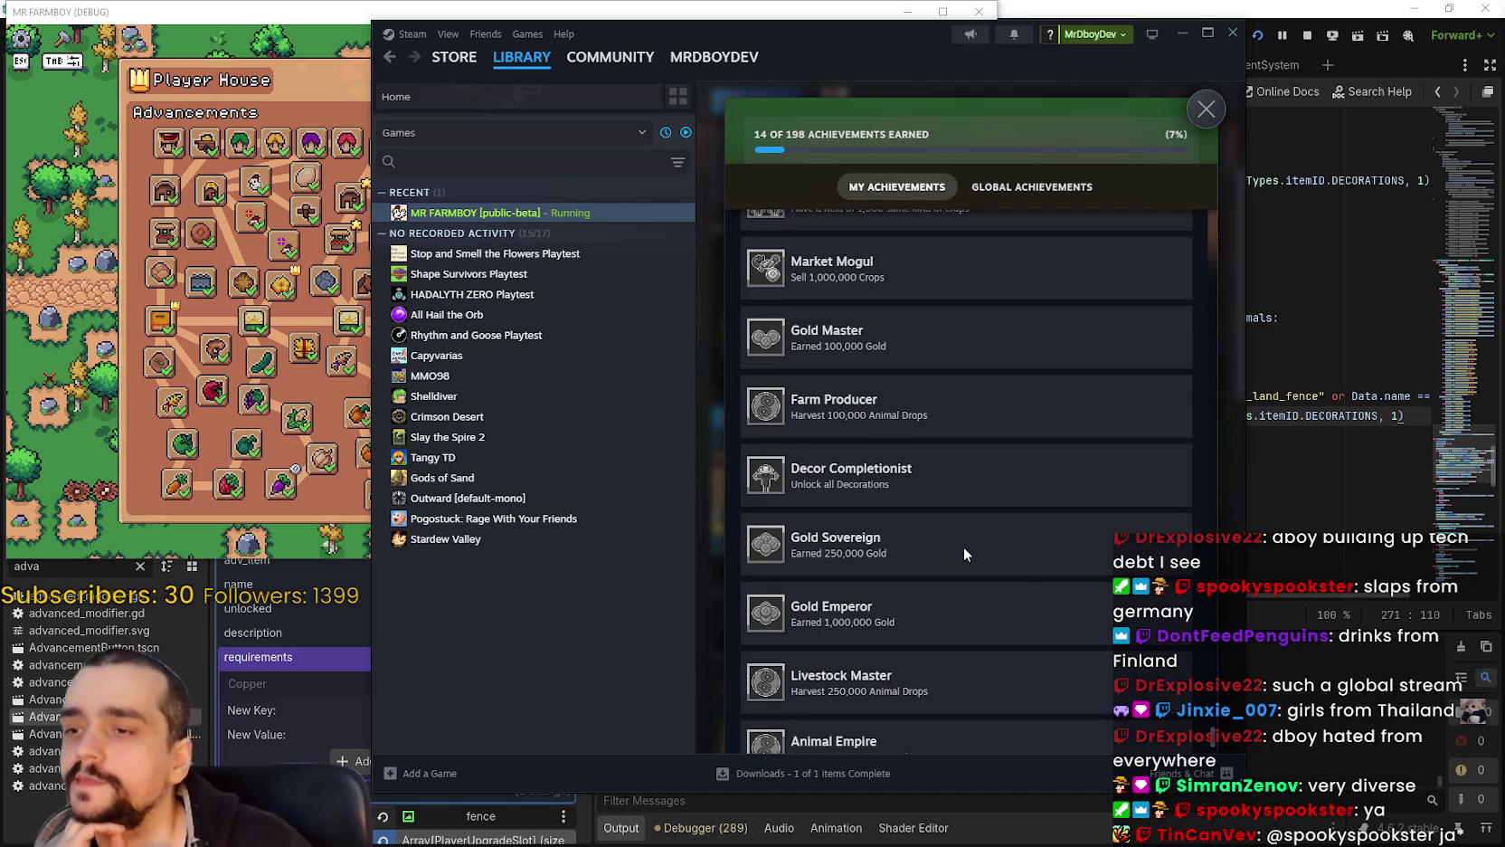
pyautogui.scroll(-1, 961, 541)
pyautogui.scroll(3, 1000, 615)
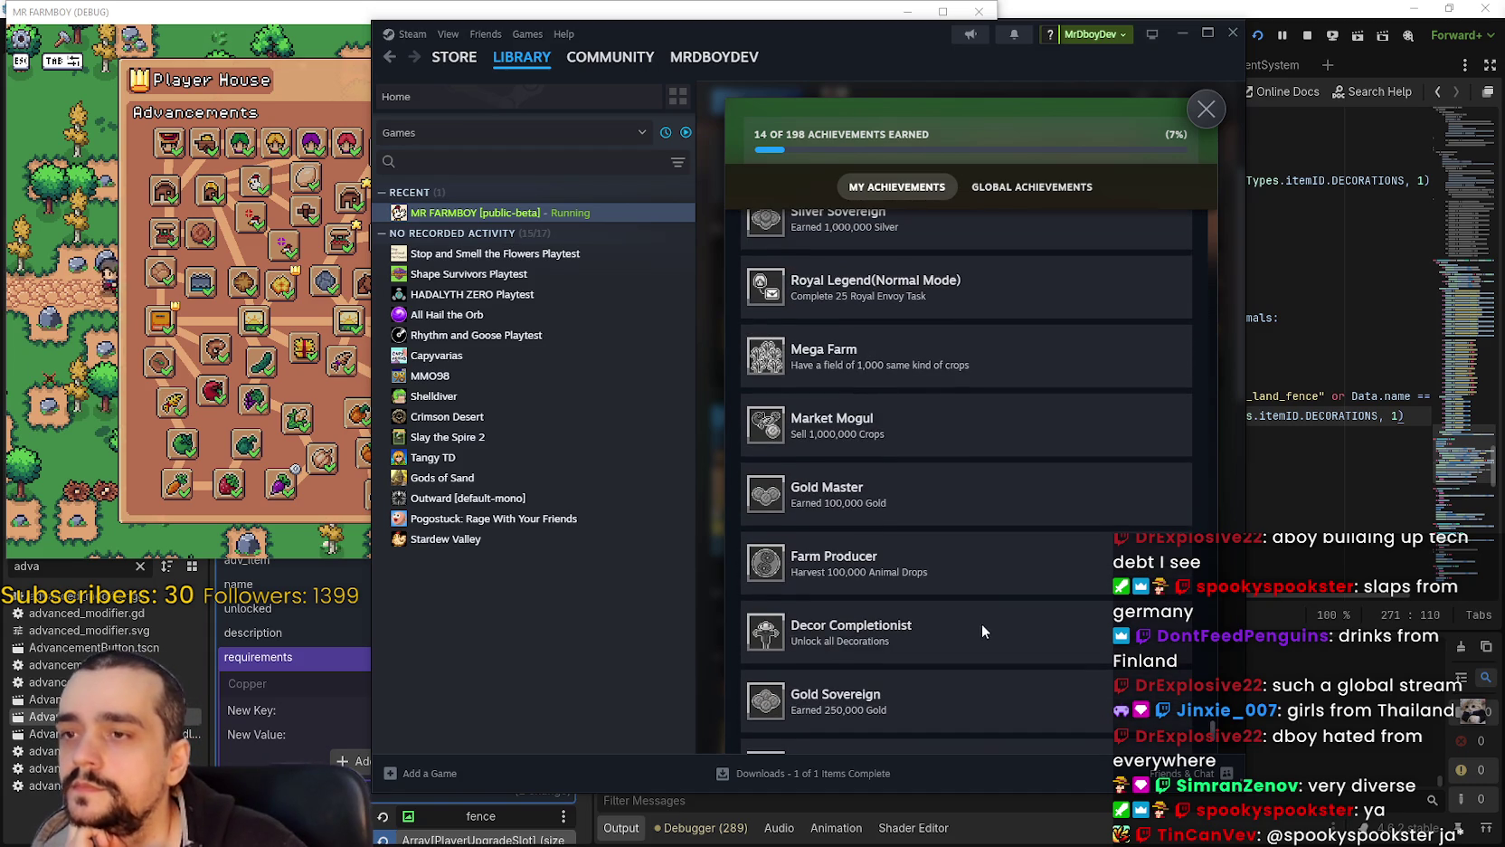
pyautogui.scroll(5, 961, 645)
pyautogui.scroll(2, 961, 638)
pyautogui.scroll(5, 962, 630)
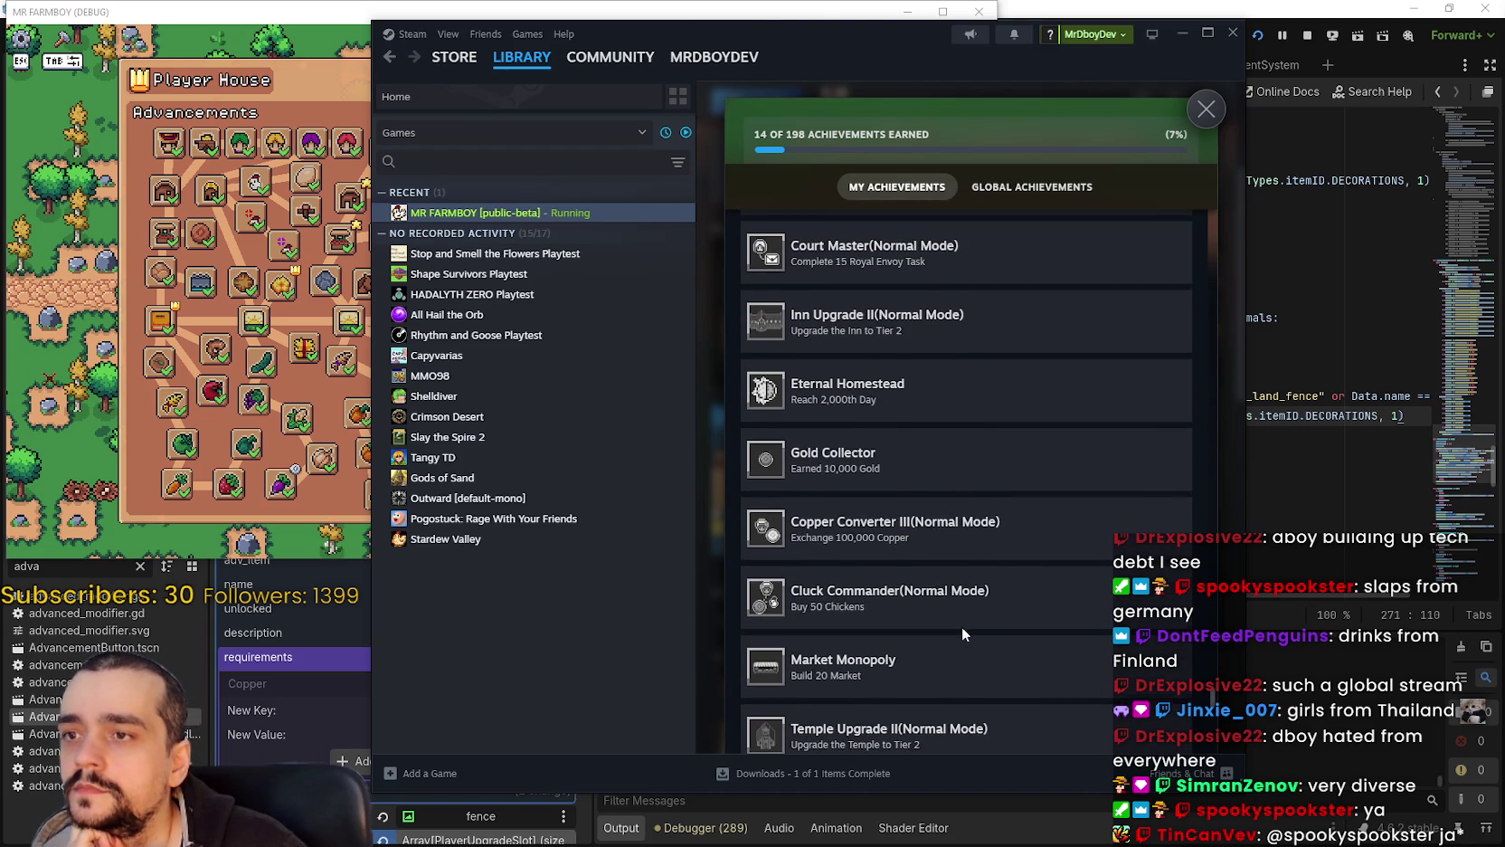
pyautogui.scroll(2, 958, 615)
pyautogui.scroll(5, 958, 611)
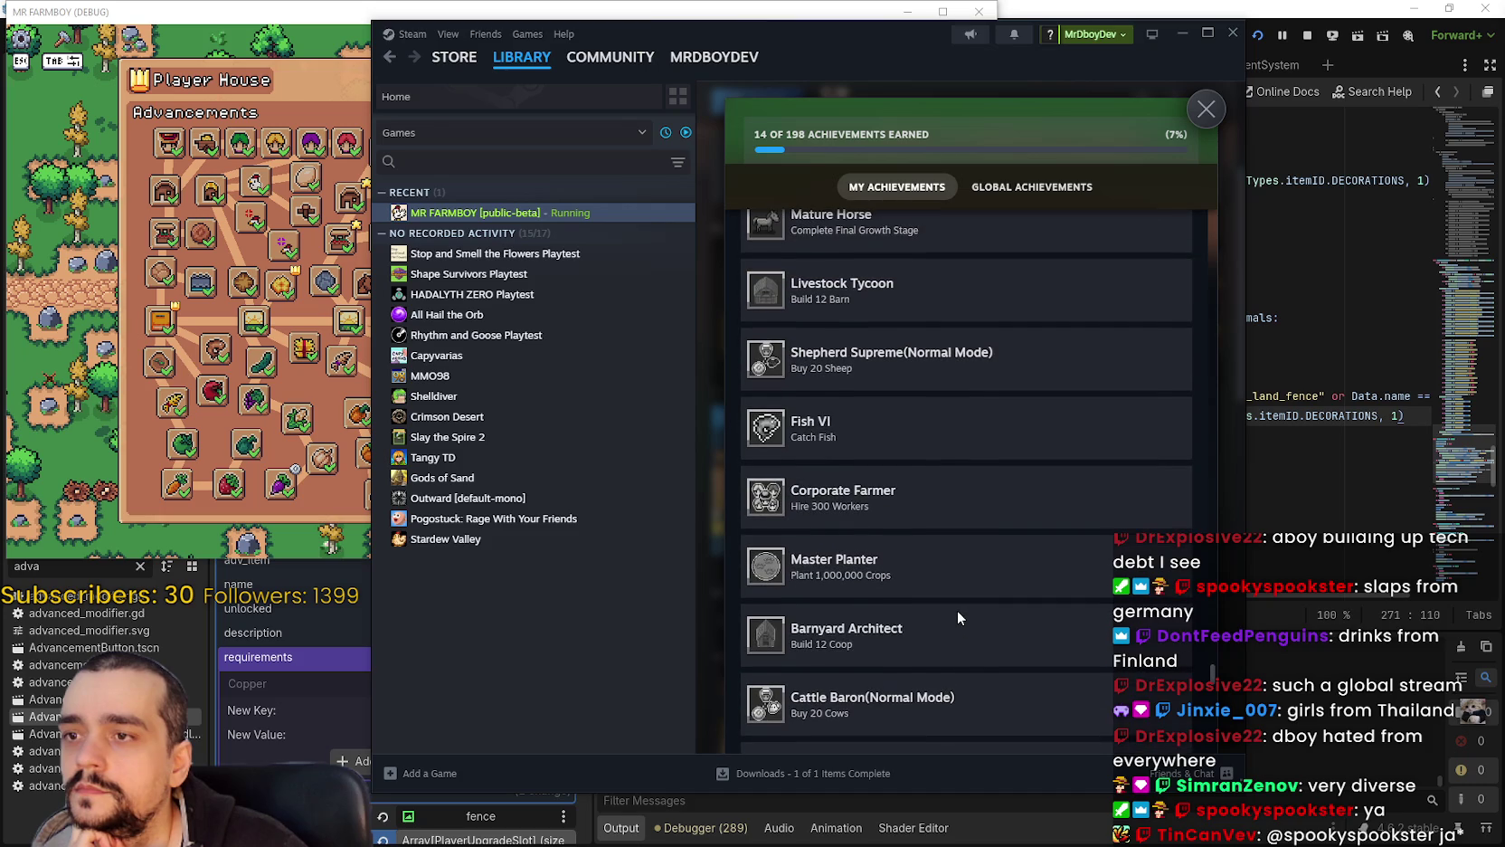
pyautogui.scroll(4, 956, 607)
pyautogui.scroll(-4, 955, 606)
pyautogui.scroll(-15, 952, 602)
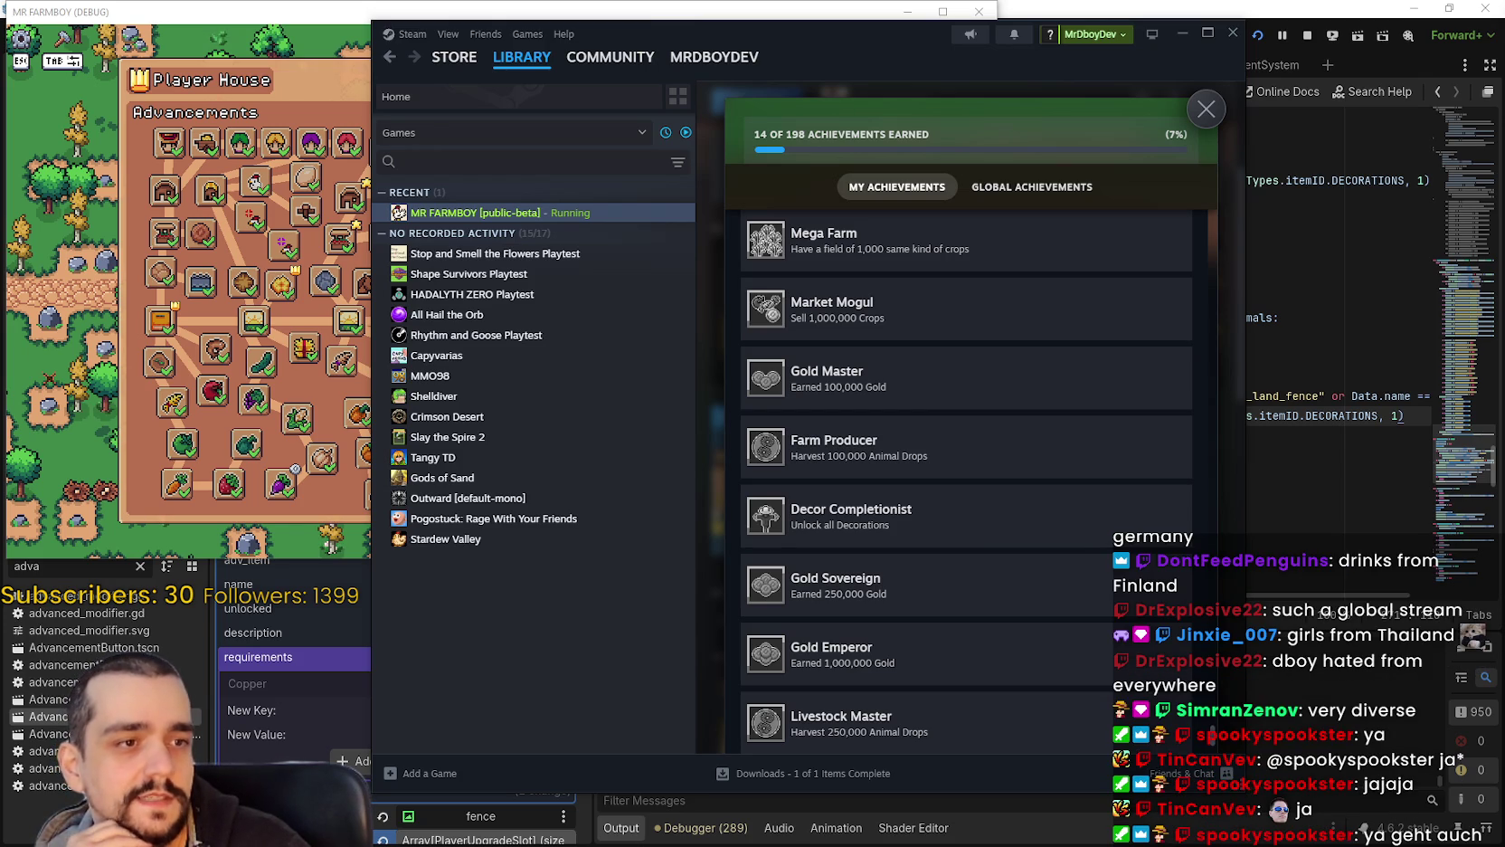
pyautogui.scroll(-2, 946, 559)
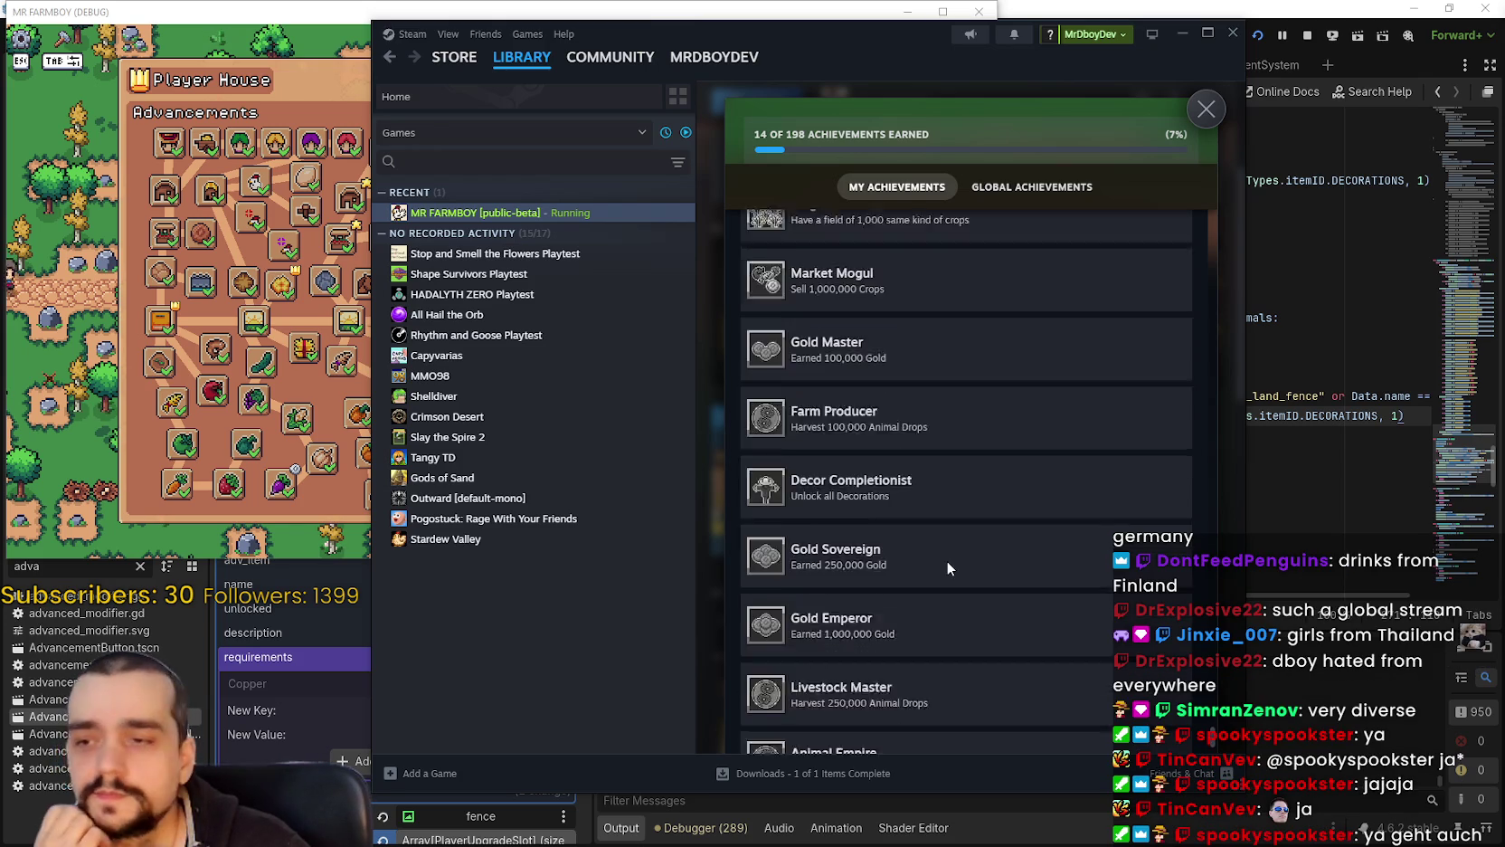
pyautogui.scroll(3, 932, 550)
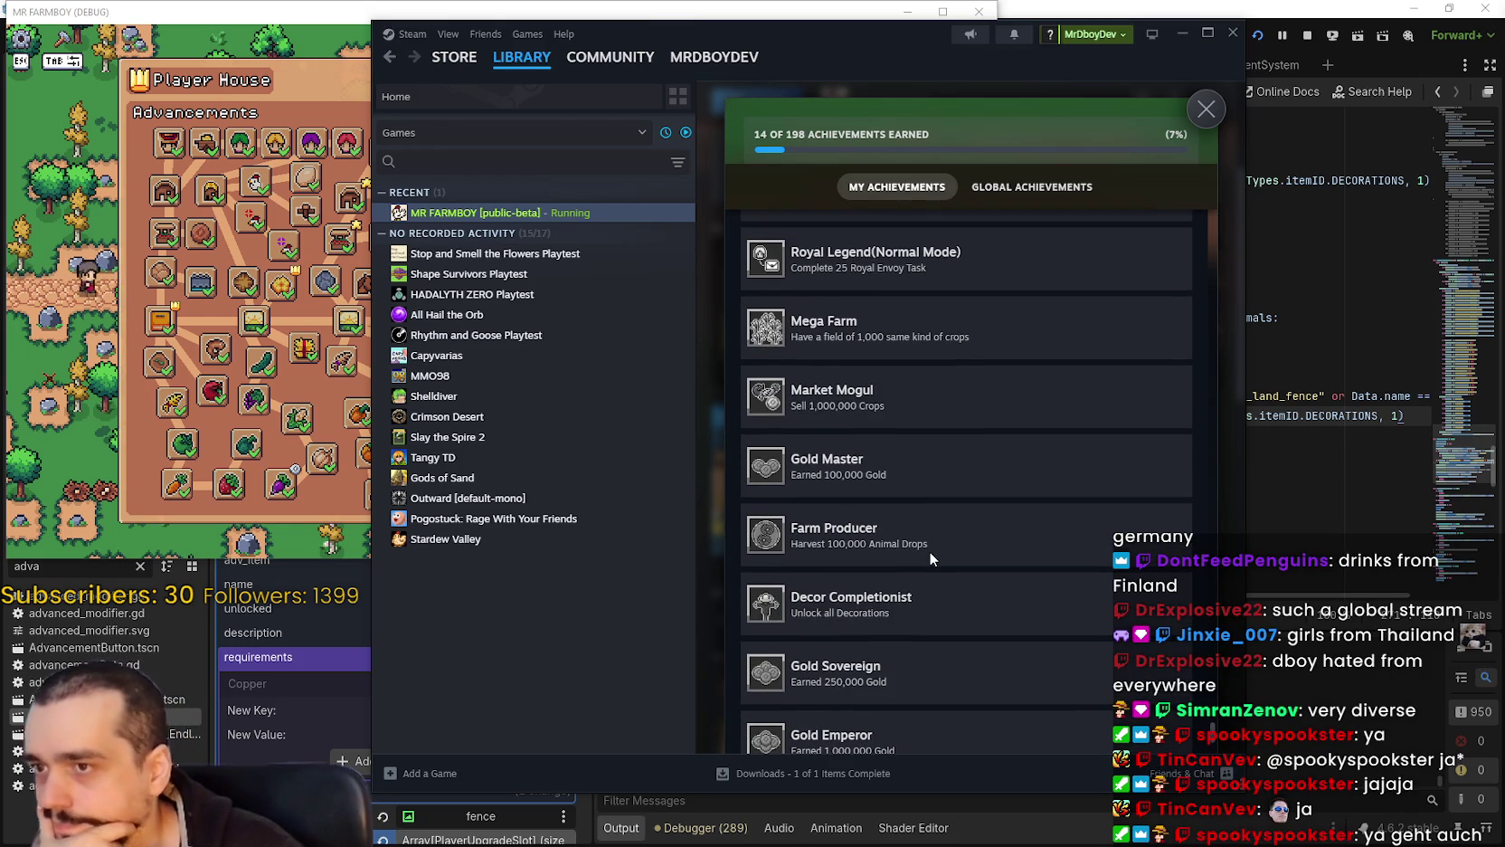
pyautogui.scroll(3, 929, 550)
pyautogui.scroll(4, 926, 547)
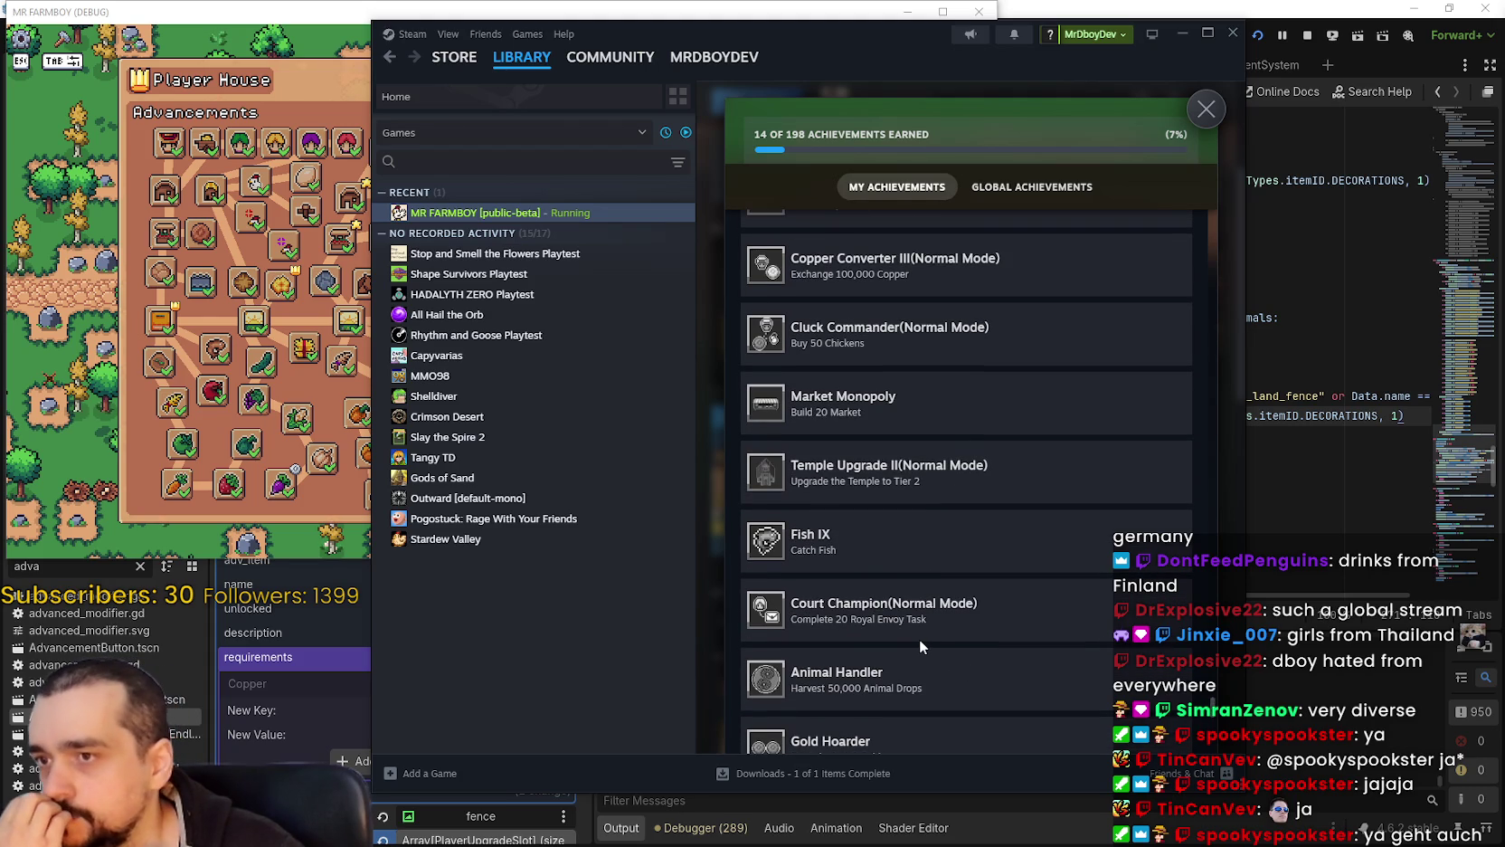
pyautogui.scroll(10, 917, 637)
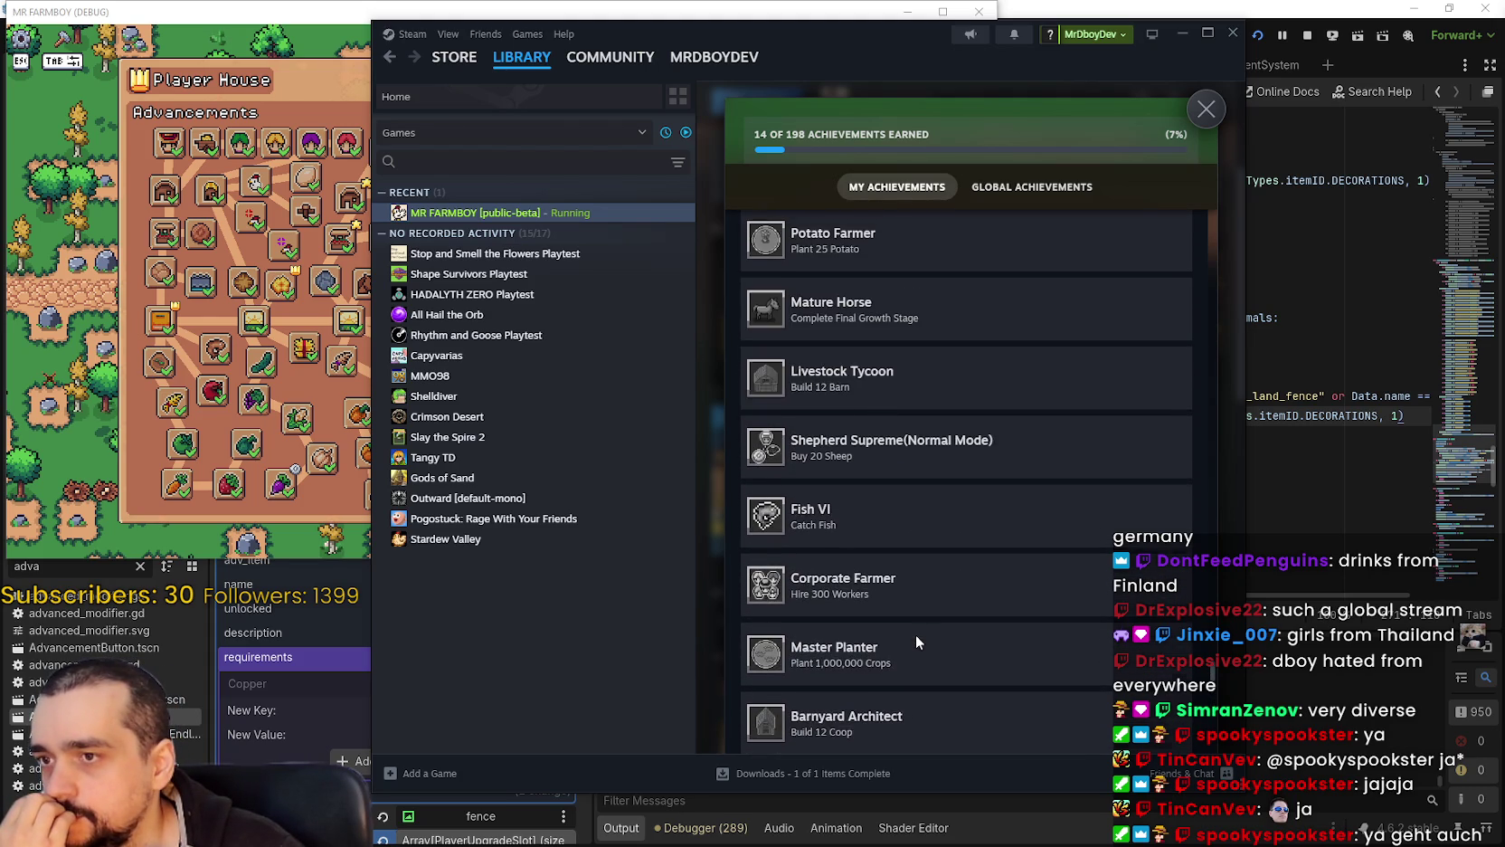
pyautogui.scroll(10, 917, 633)
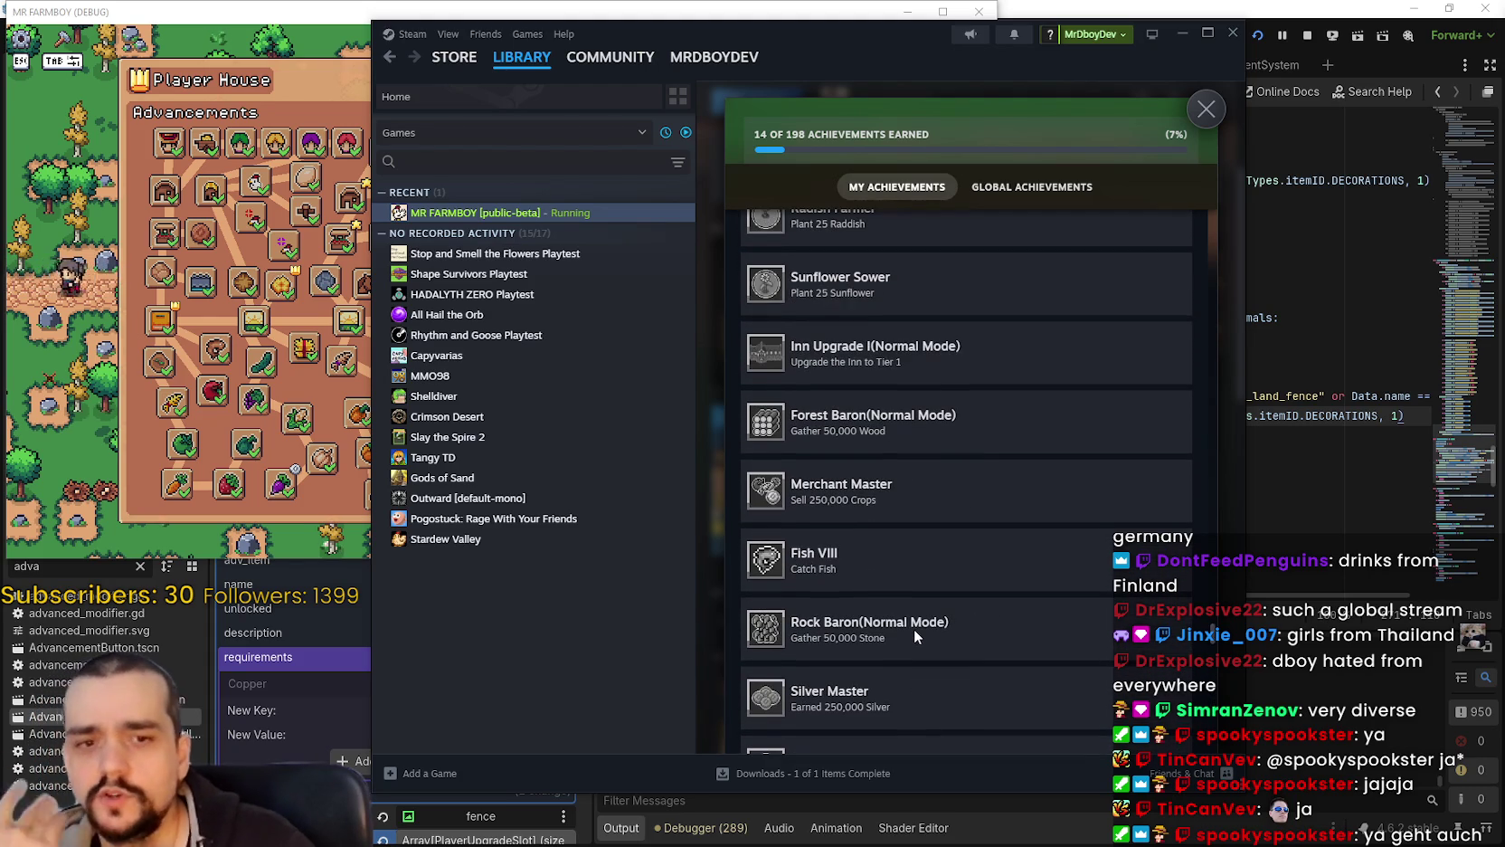
pyautogui.scroll(2, 909, 631)
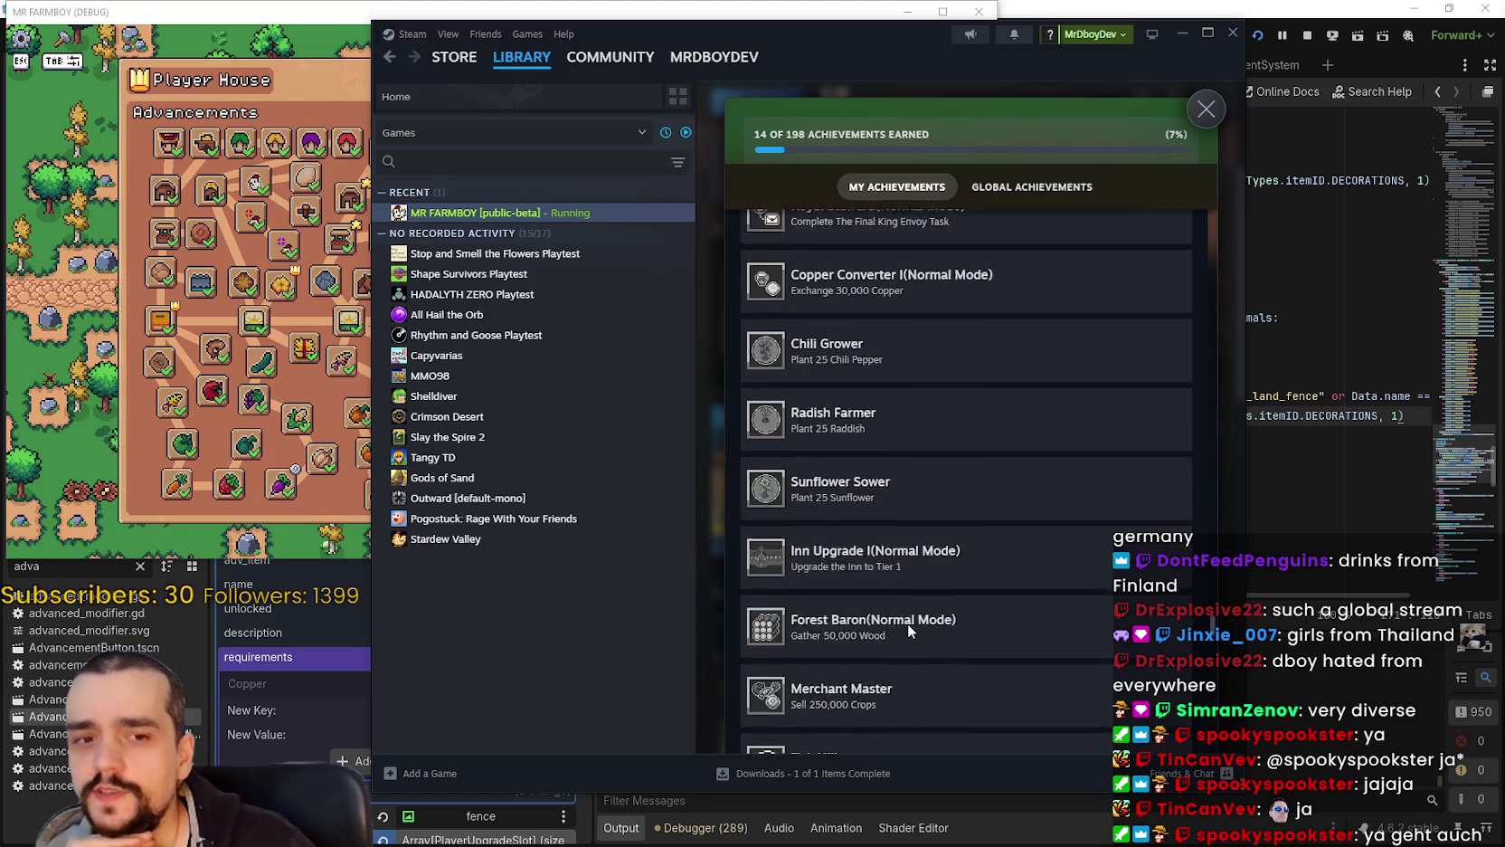
pyautogui.scroll(3, 903, 627)
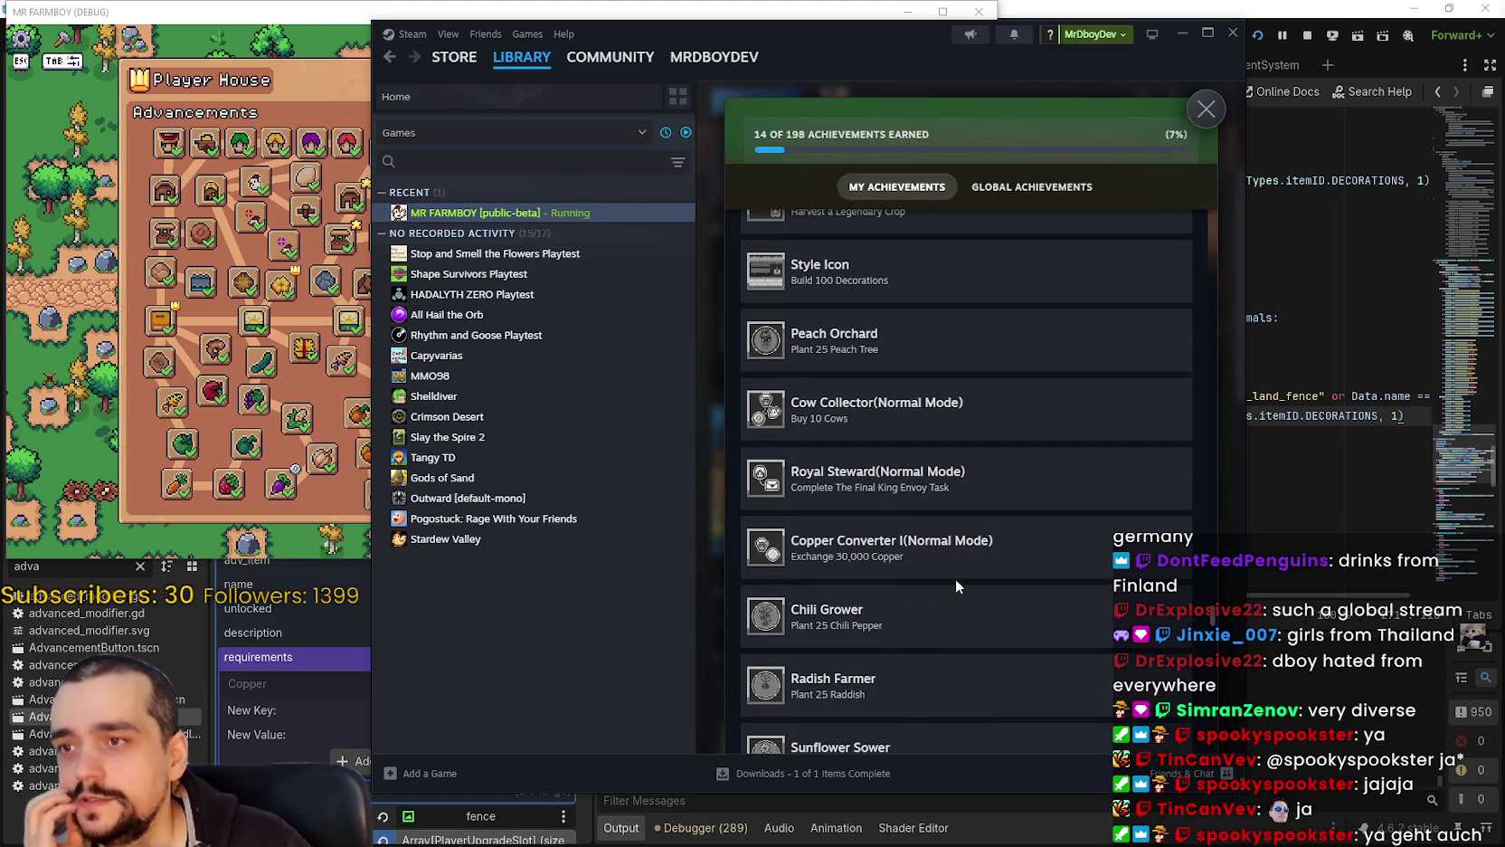
pyautogui.scroll(3, 953, 579)
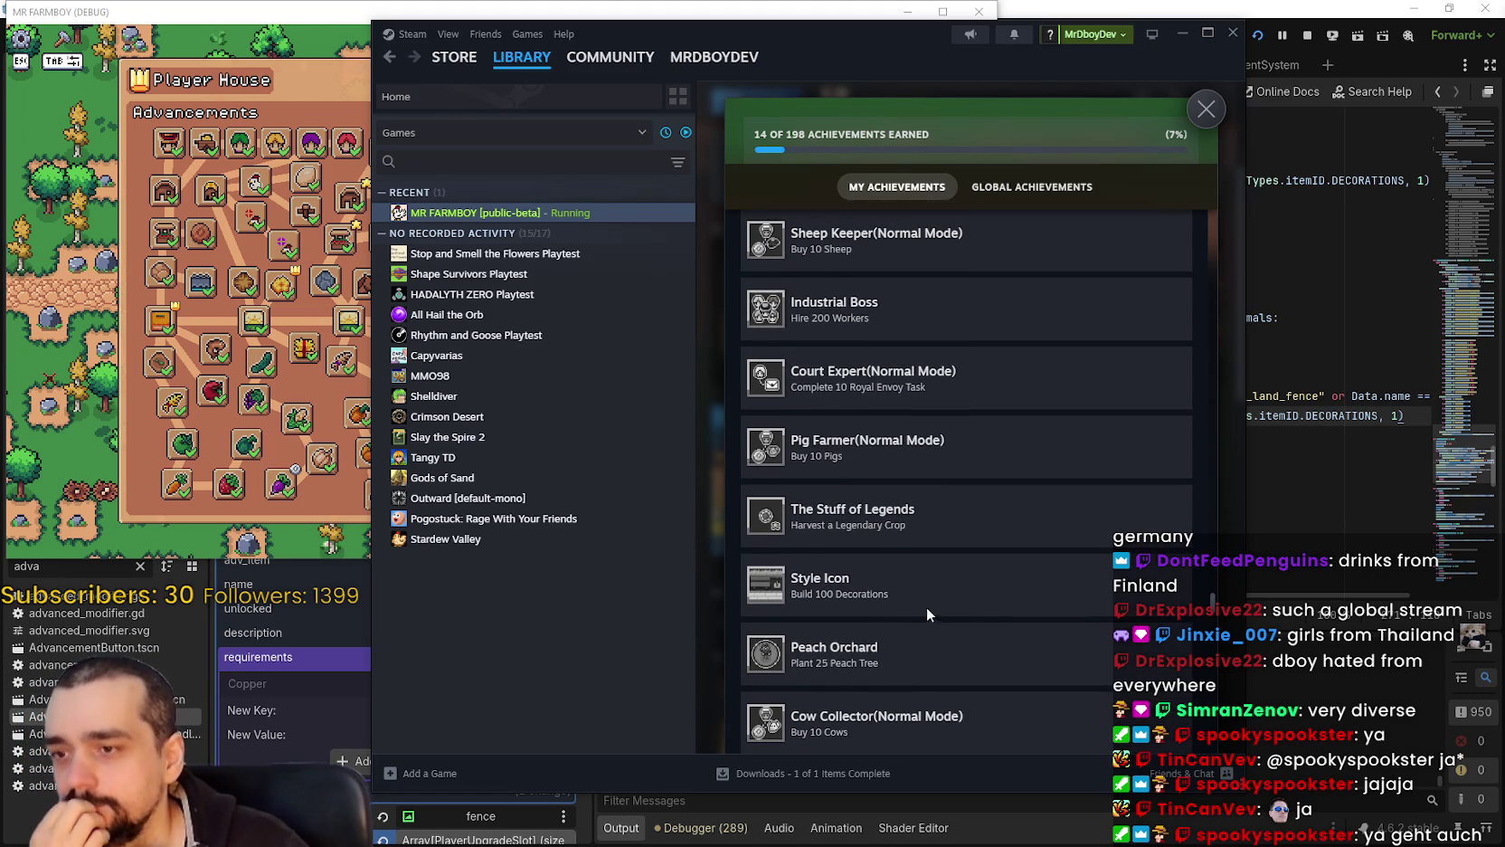
pyautogui.scroll(5, 911, 581)
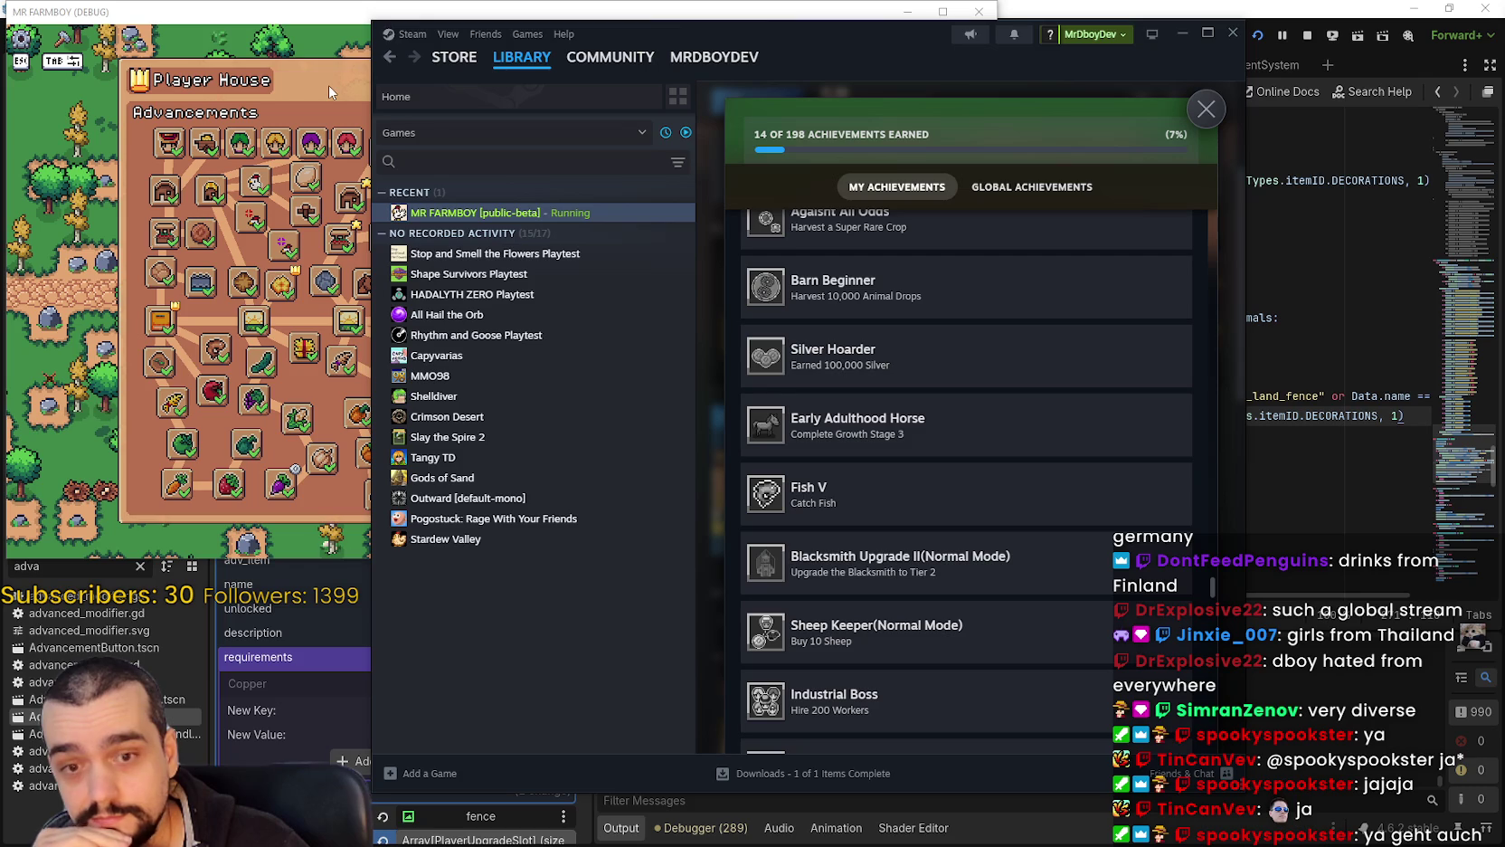
pyautogui.click(1338, 404)
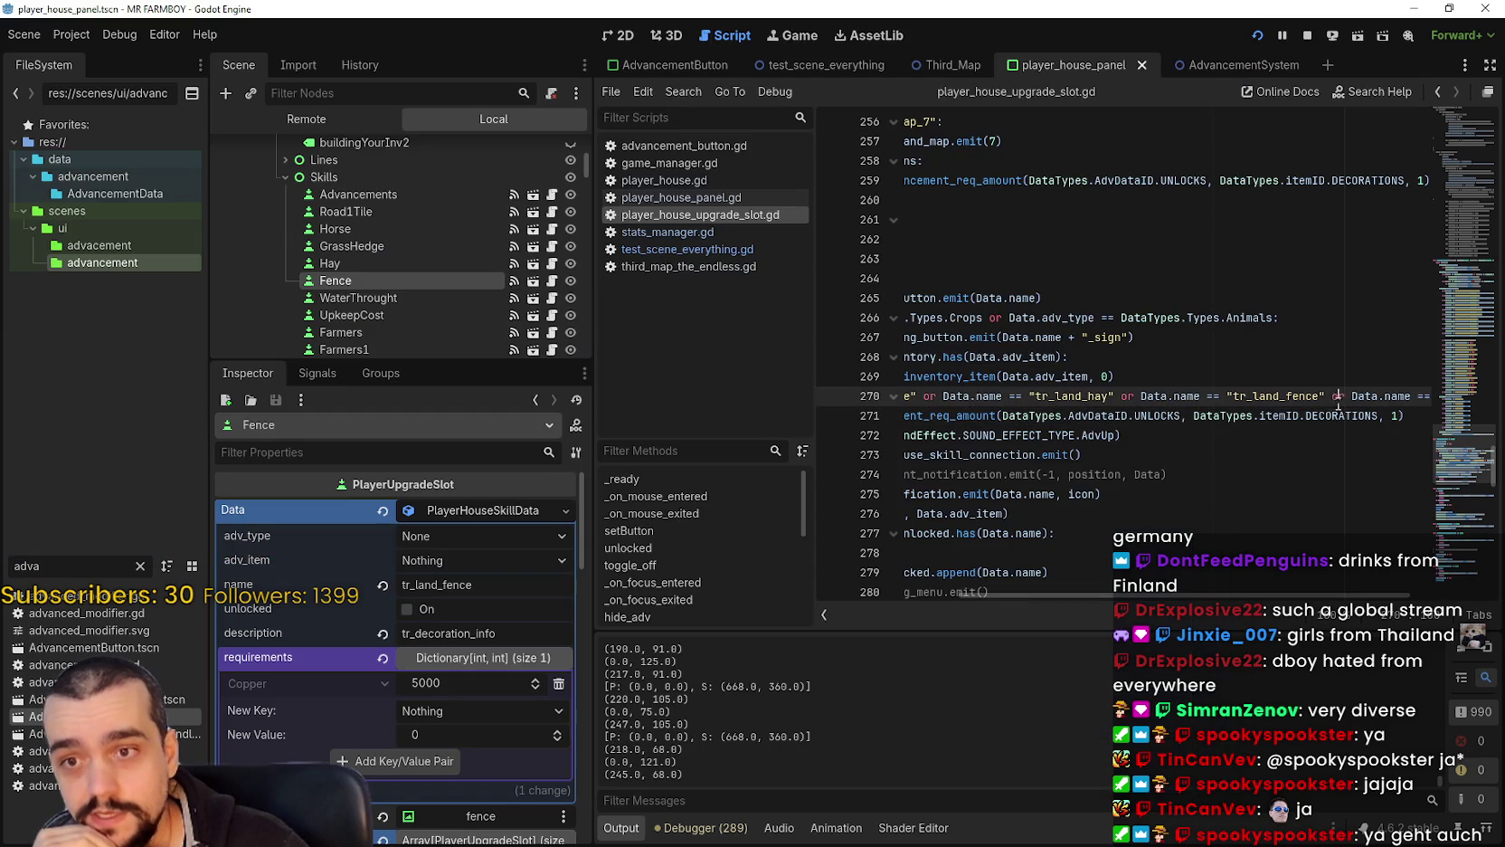
# Step: Select code around line 271 of the player house panel script
pyautogui.moveTo(1190, 599); pyautogui.dragTo(1402, 601)
pyautogui.press('Down')
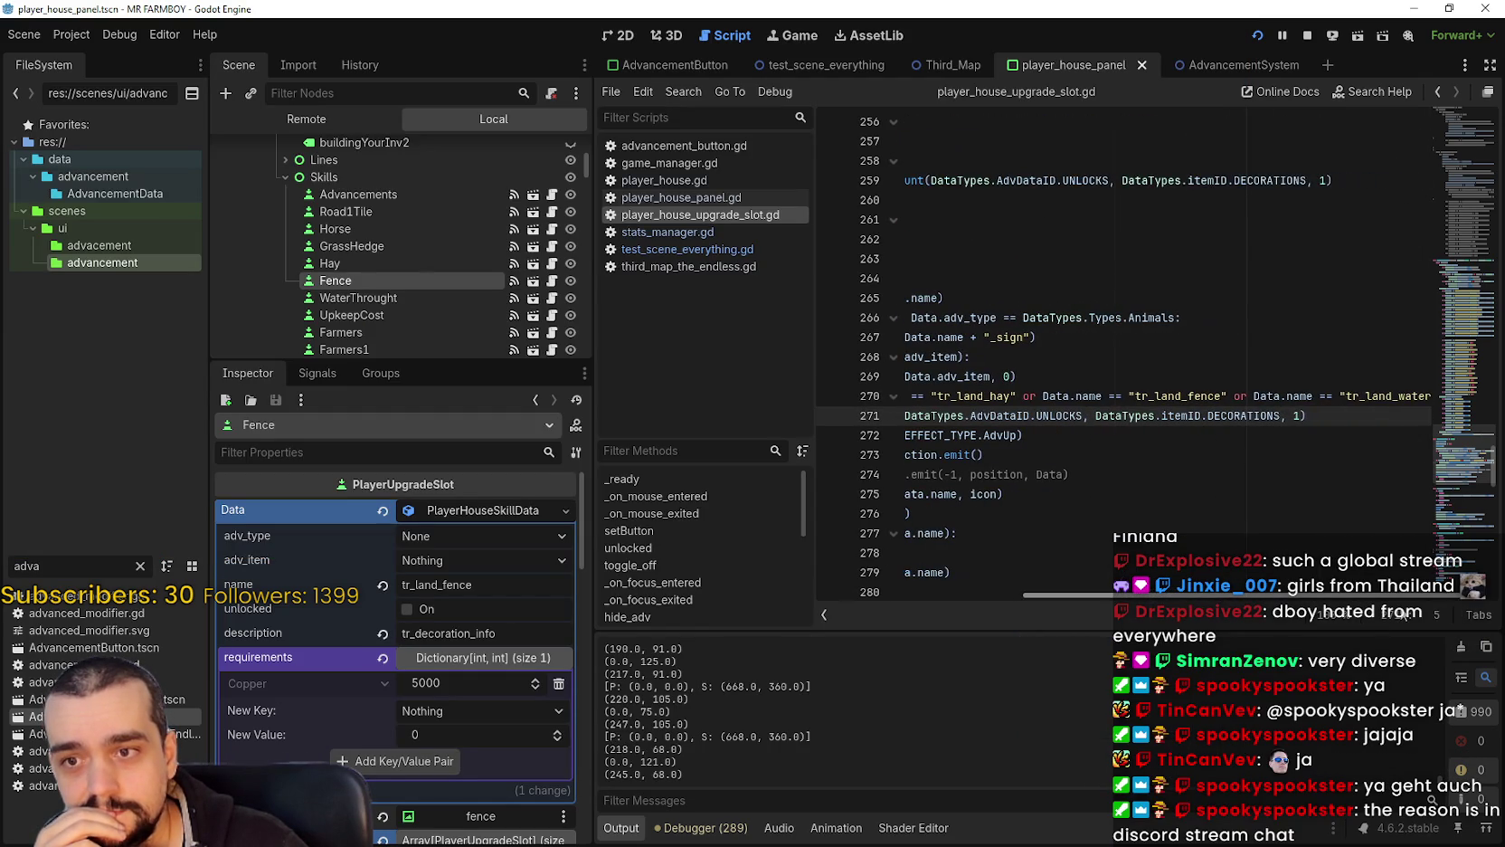
pyautogui.moveTo(1068, 595); pyautogui.dragTo(941, 597)
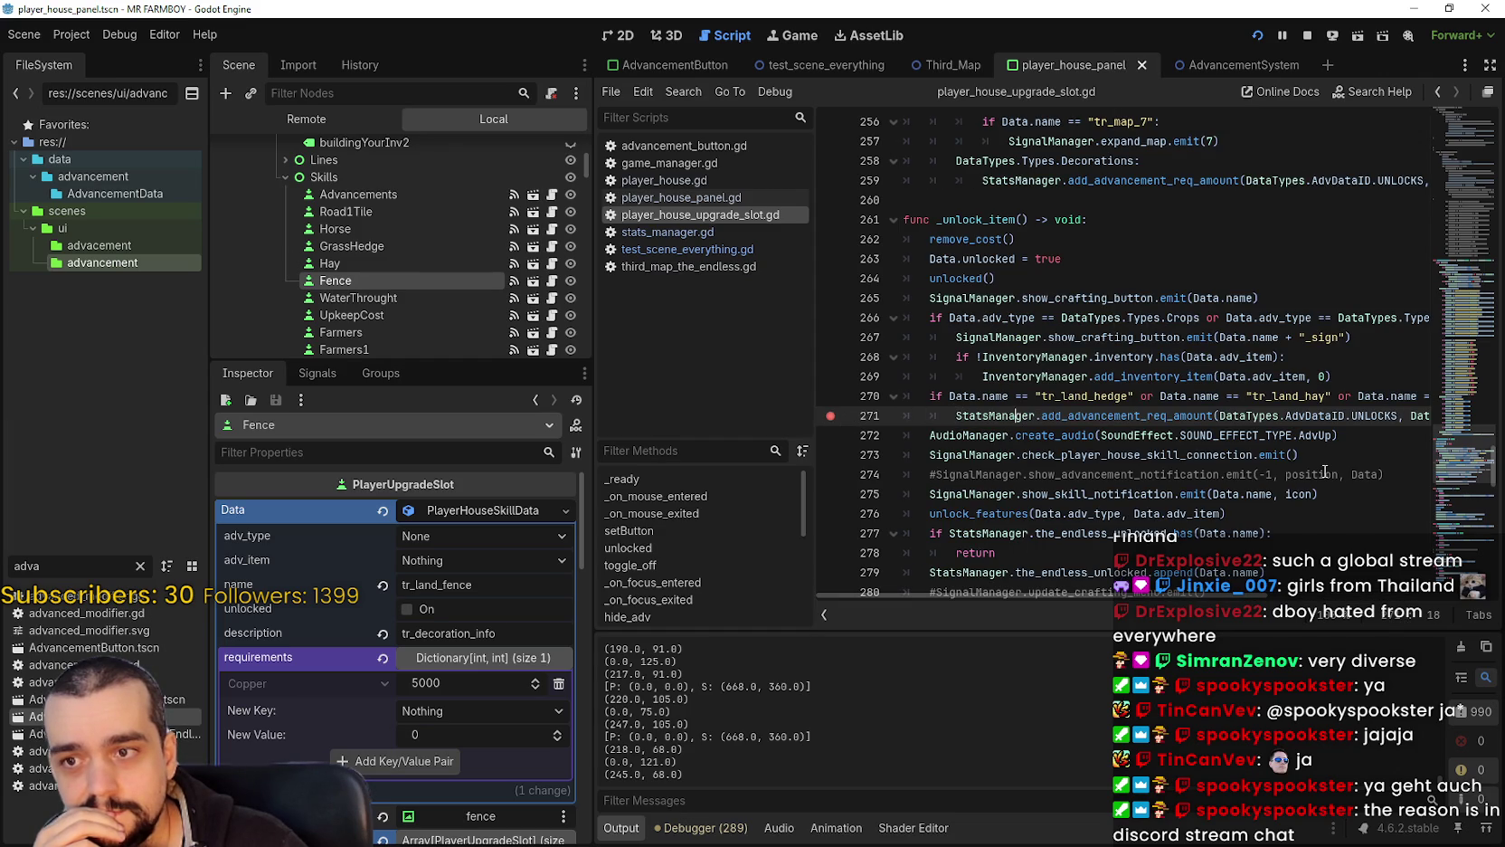
# Step: Close the Advancements and Player House panels, quit via the pause menu, then bring up save_6
pyautogui.click(1257, 34)
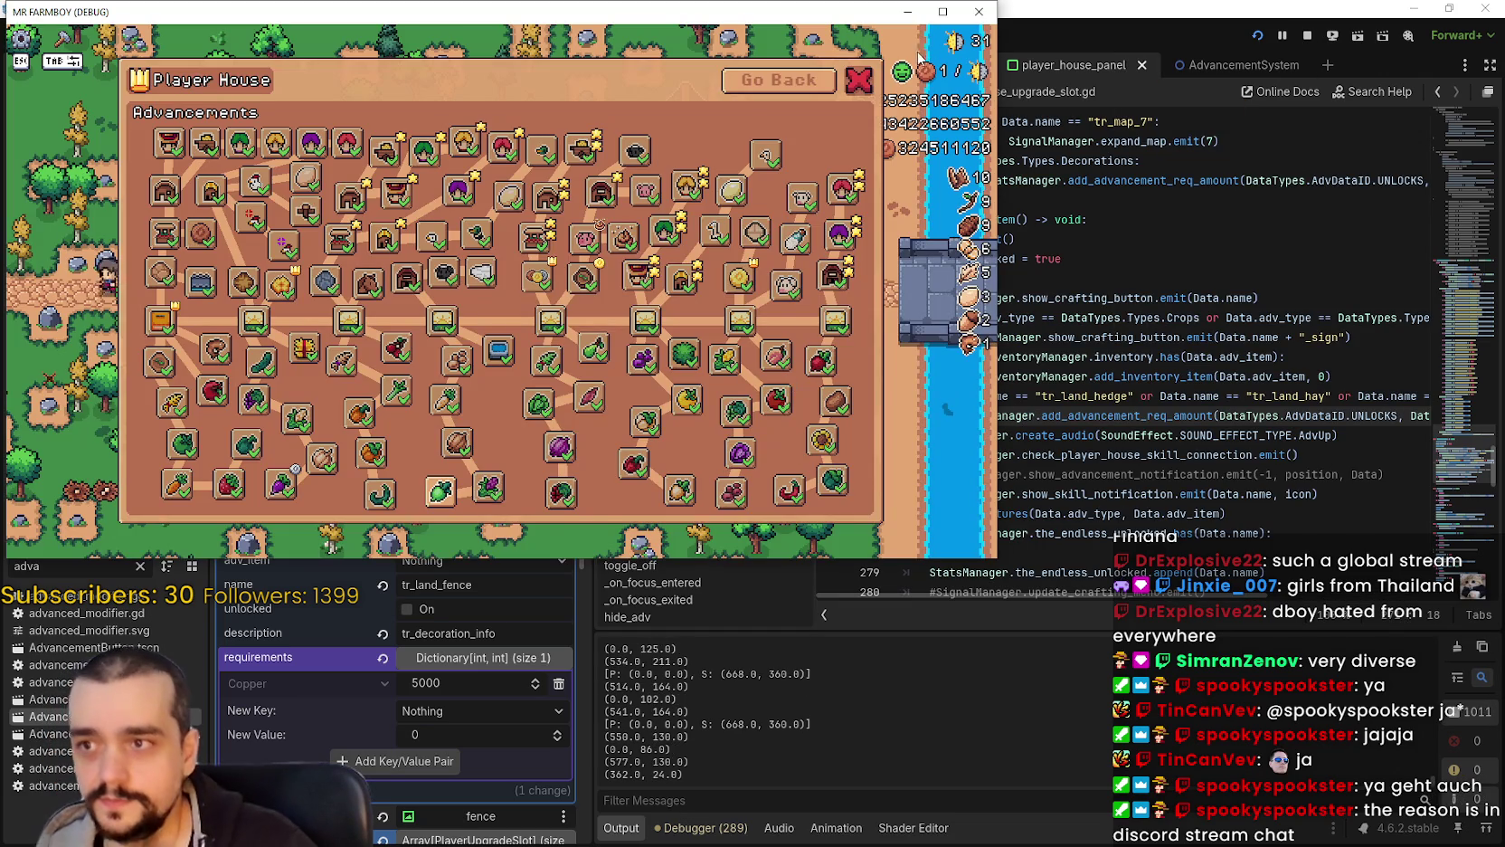
pyautogui.click(779, 79)
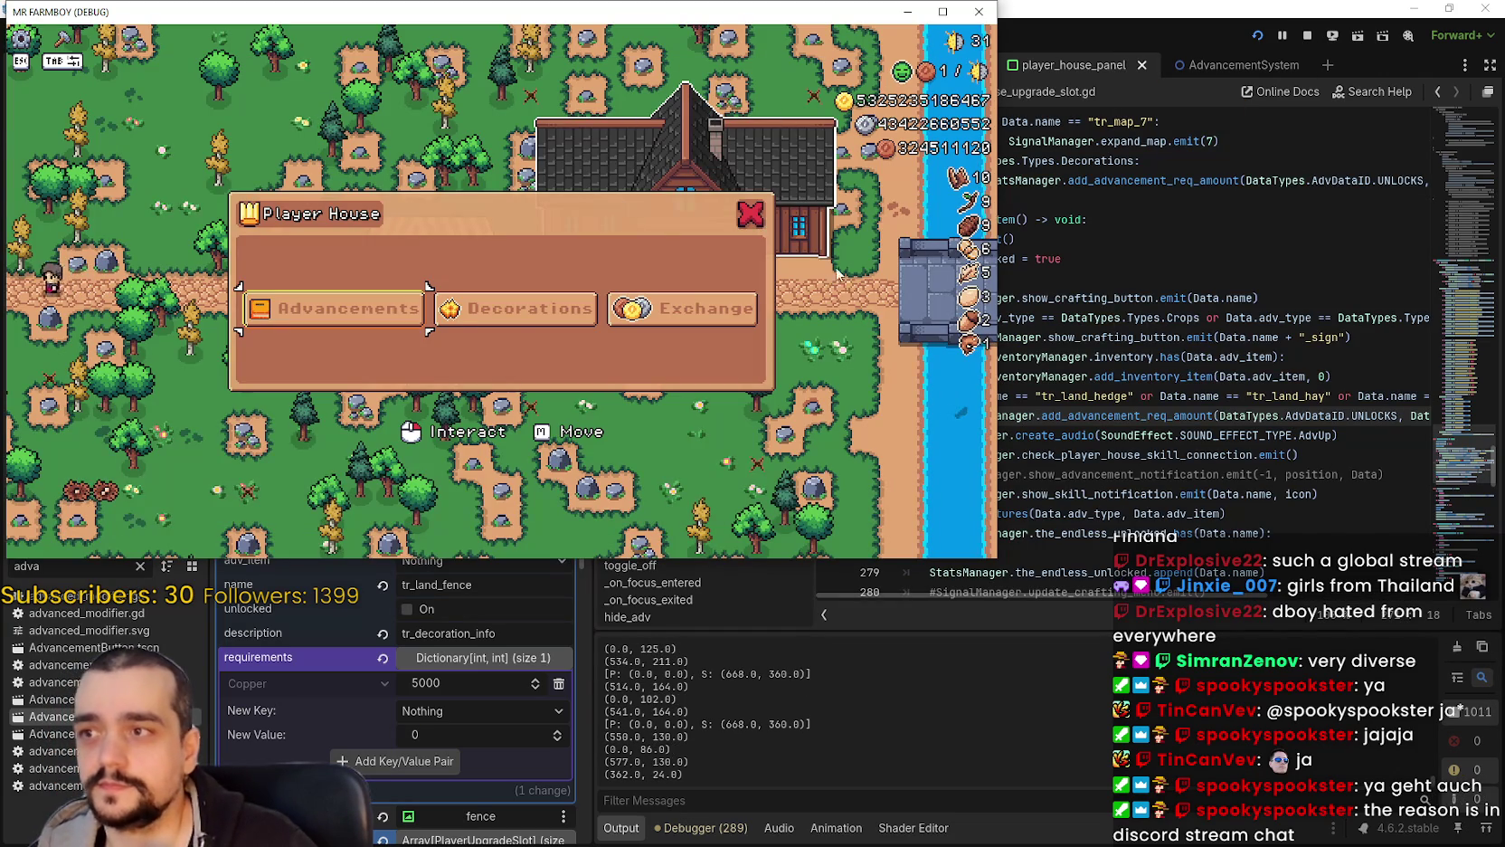
pyautogui.click(756, 230)
pyautogui.press('Escape')
pyautogui.click(499, 391)
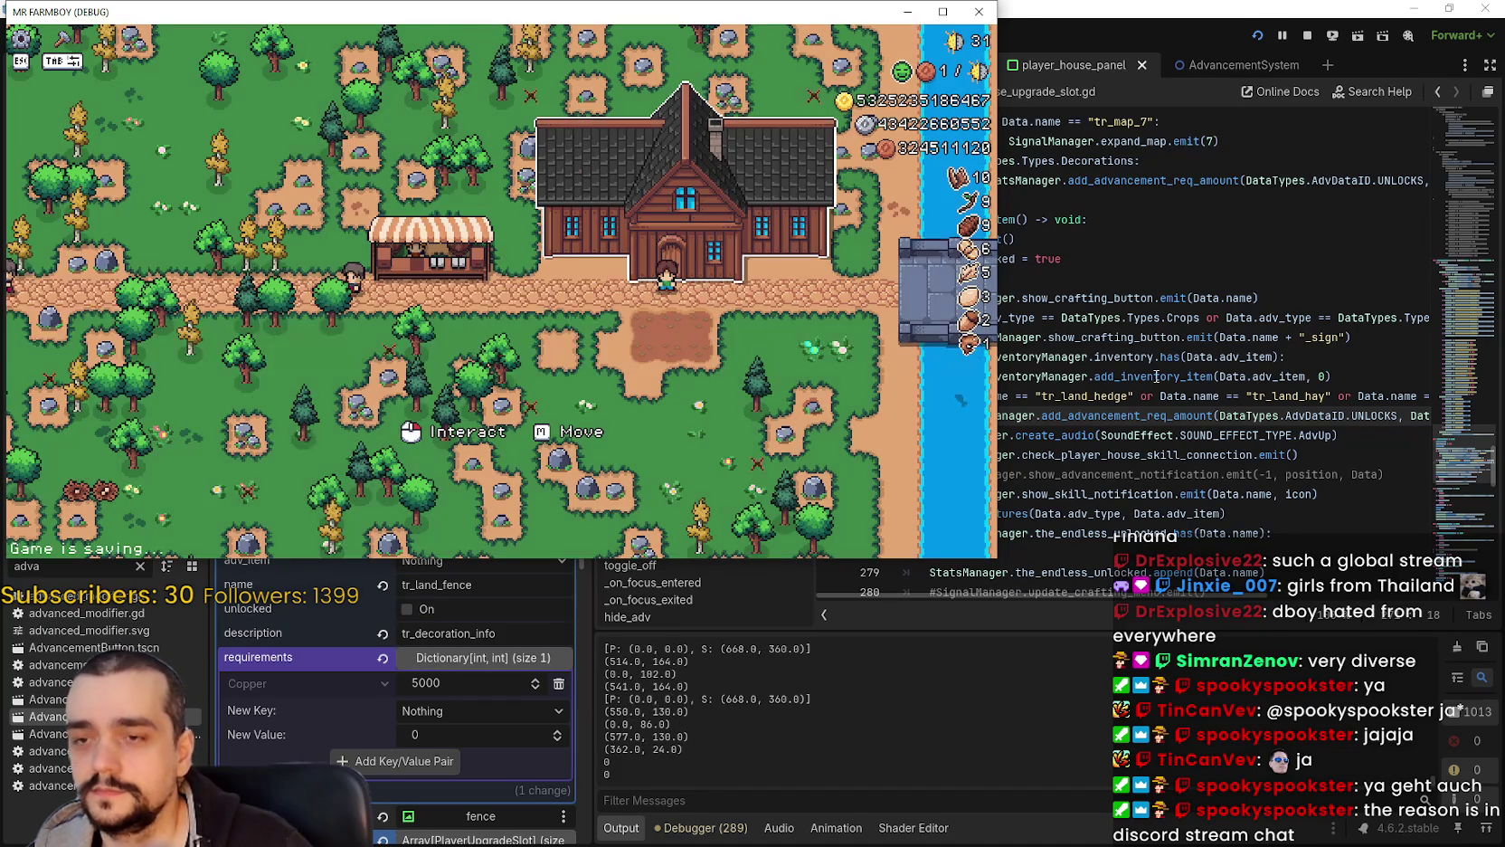
pyautogui.click(1099, 413)
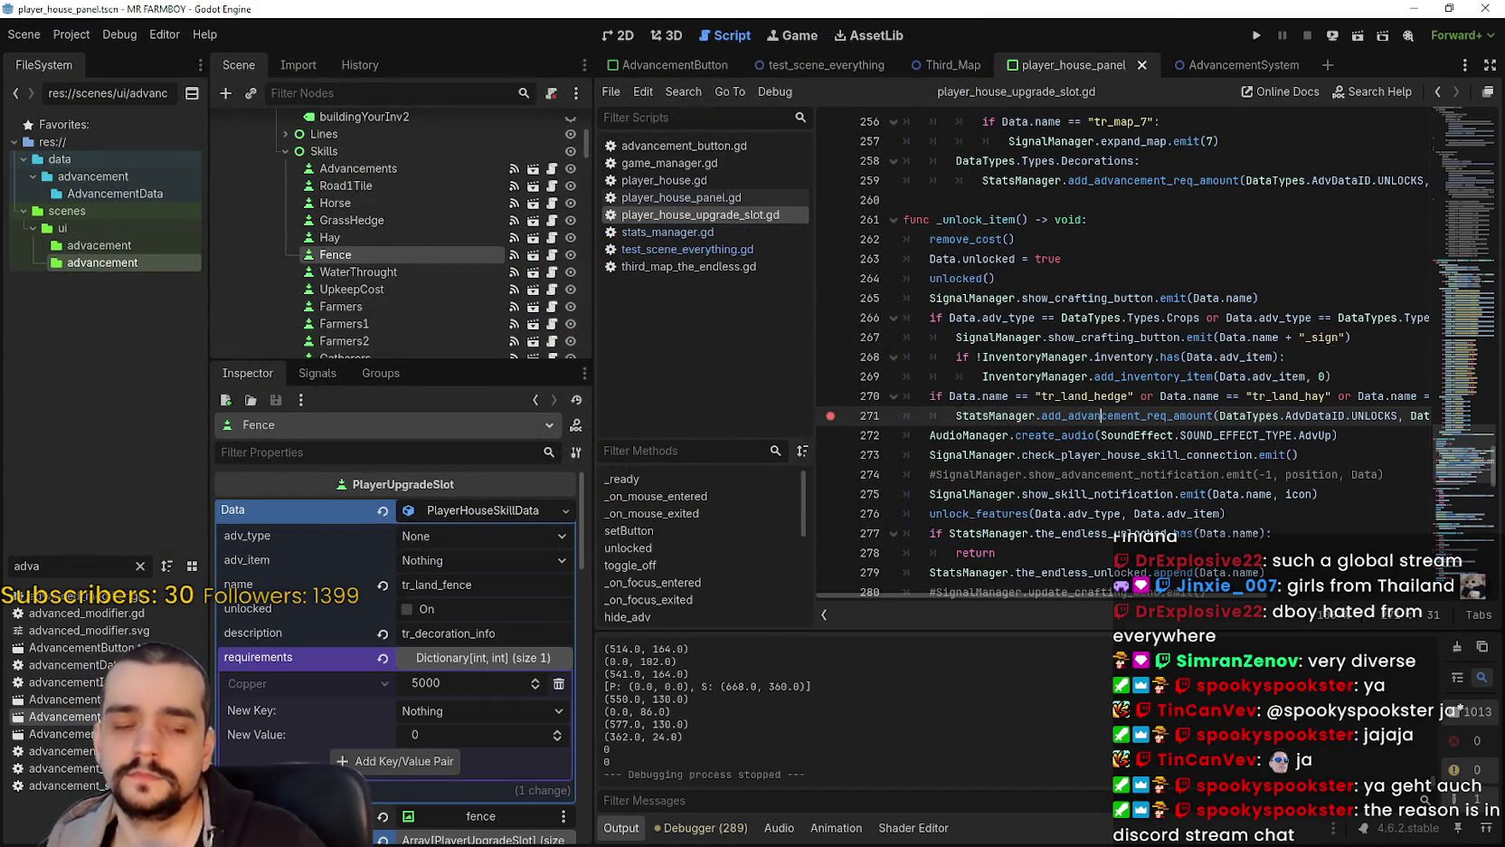
pyautogui.hotkey('alt', 'Tab')
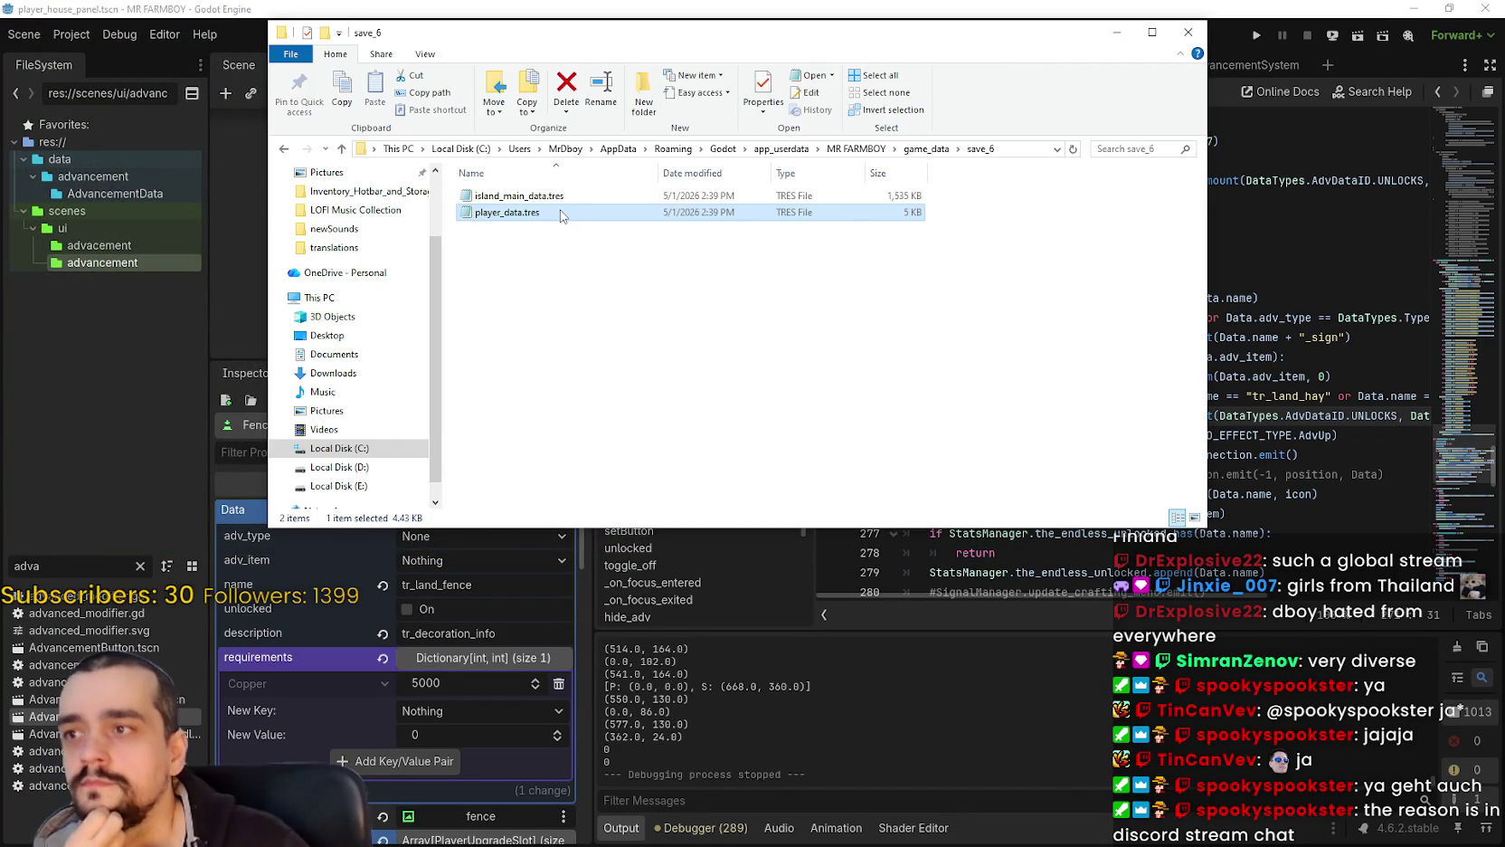
# Step: Delete the land-unlock line (fence, hay, waterT, hedge) from player_data.tres, save, and close the windows
pyautogui.doubleClick(561, 215)
pyautogui.moveTo(1303, 194); pyautogui.dragTo(1279, 452)
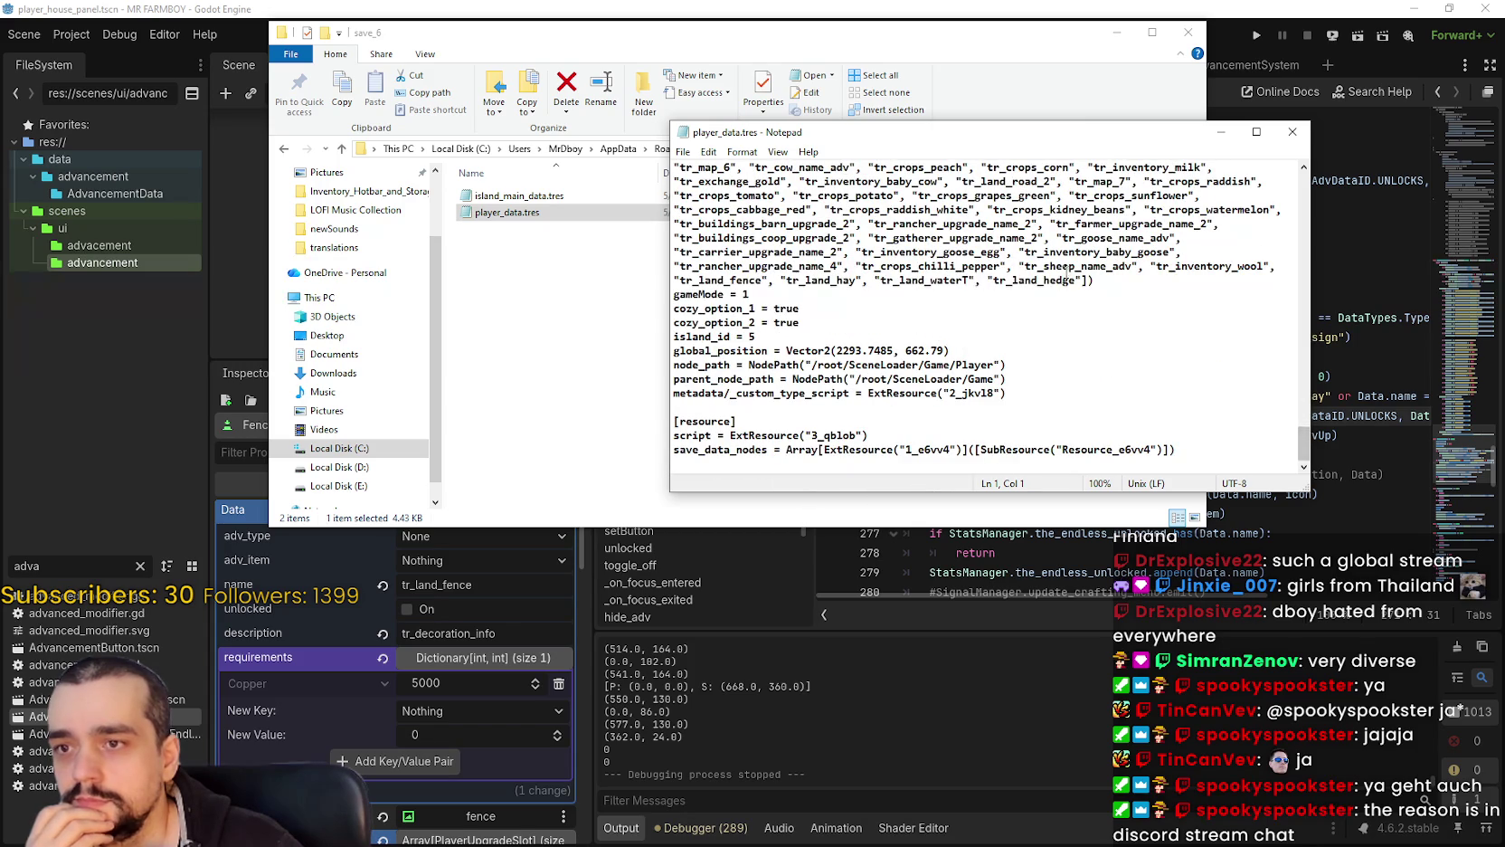
pyautogui.moveTo(1083, 281)
pyautogui.mouseDown()
pyautogui.moveTo(674, 268)
pyautogui.moveTo(674, 280)
pyautogui.mouseUp()
pyautogui.press('Delete')
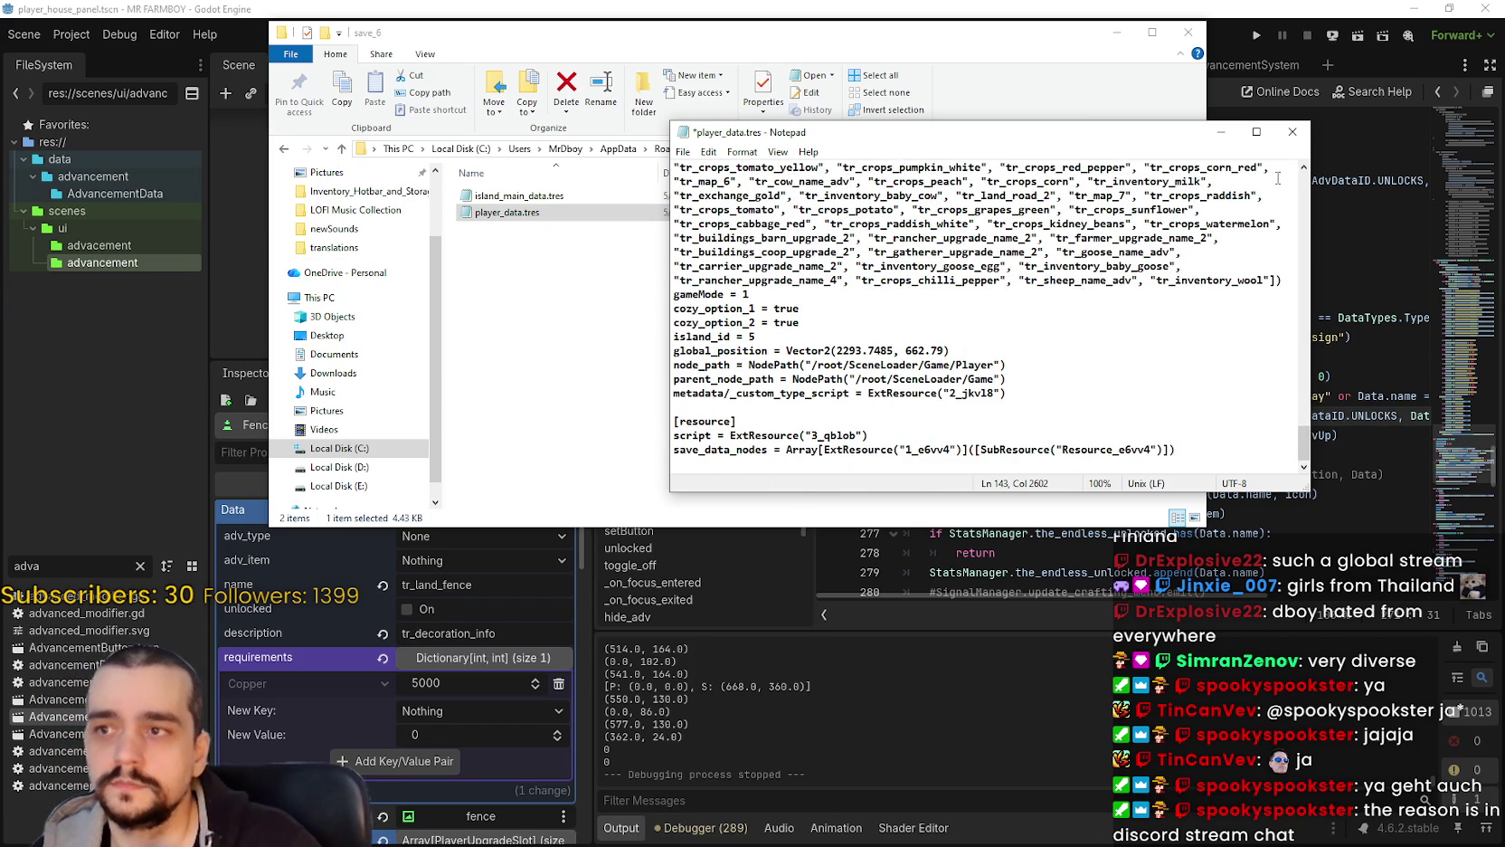
pyautogui.hotkey('ctrl', 's')
pyautogui.click(1293, 132)
pyautogui.click(1207, 286)
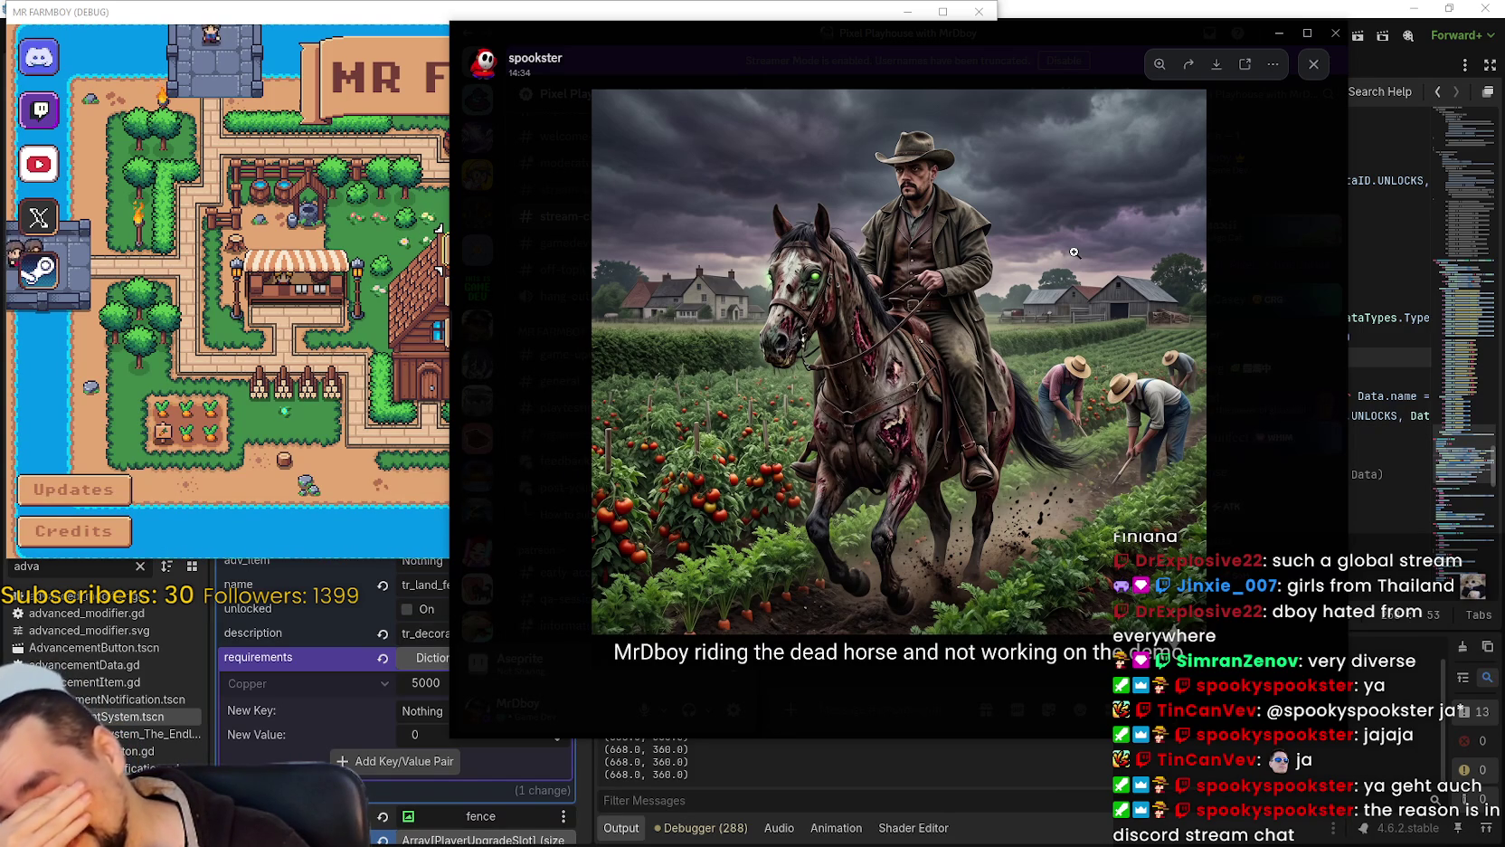
# Step: View the Discord meme full size, zoom it in and out, and move the viewer aside
pyautogui.moveTo(819, 49)
pyautogui.mouseDown()
pyautogui.moveTo(673, 42)
pyautogui.moveTo(641, 48)
pyautogui.moveTo(642, 63)
pyautogui.mouseUp()
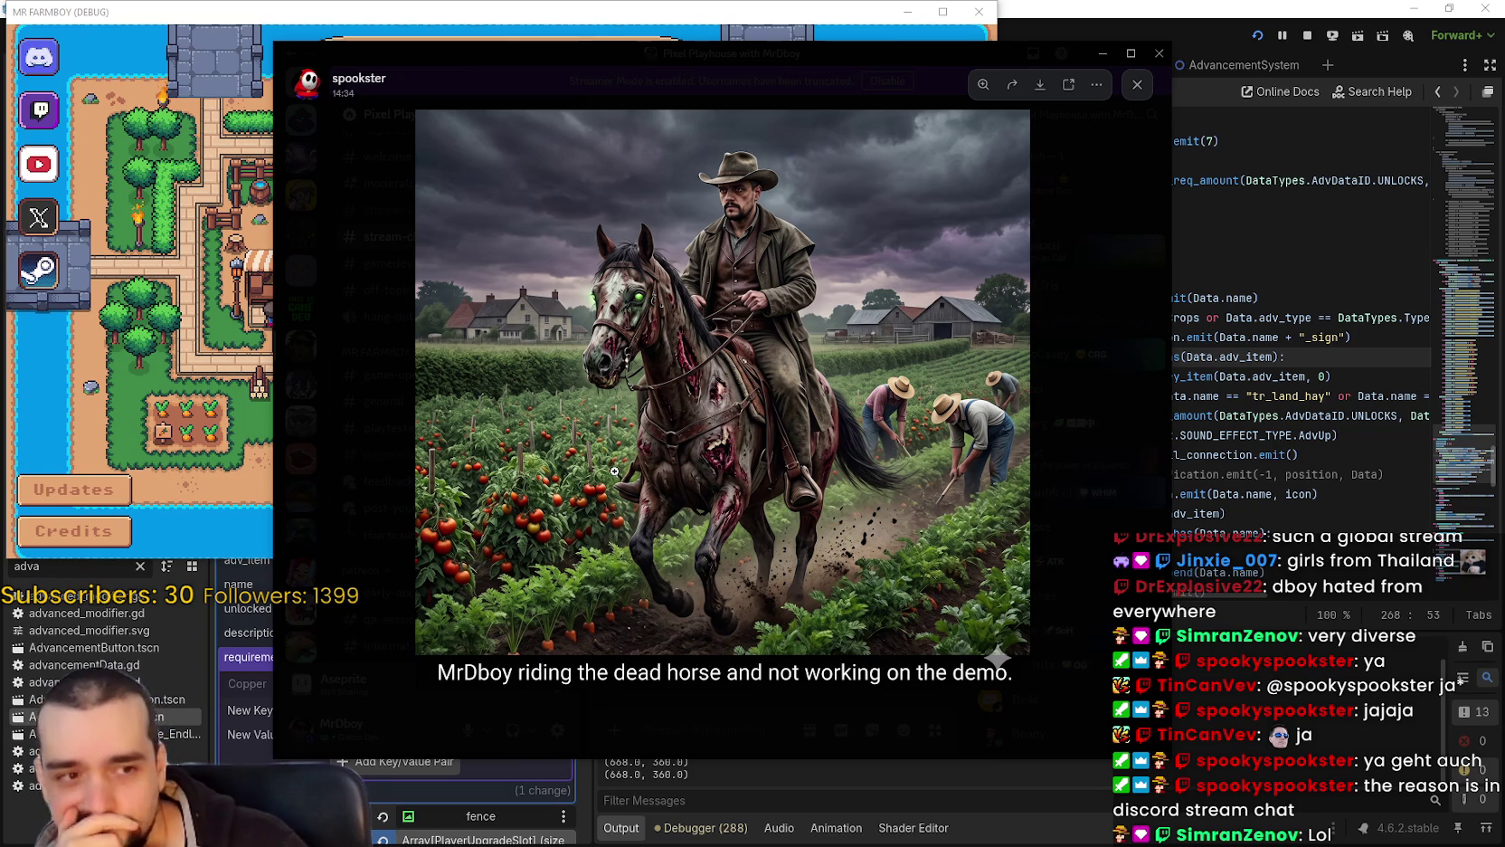
pyautogui.click(737, 60)
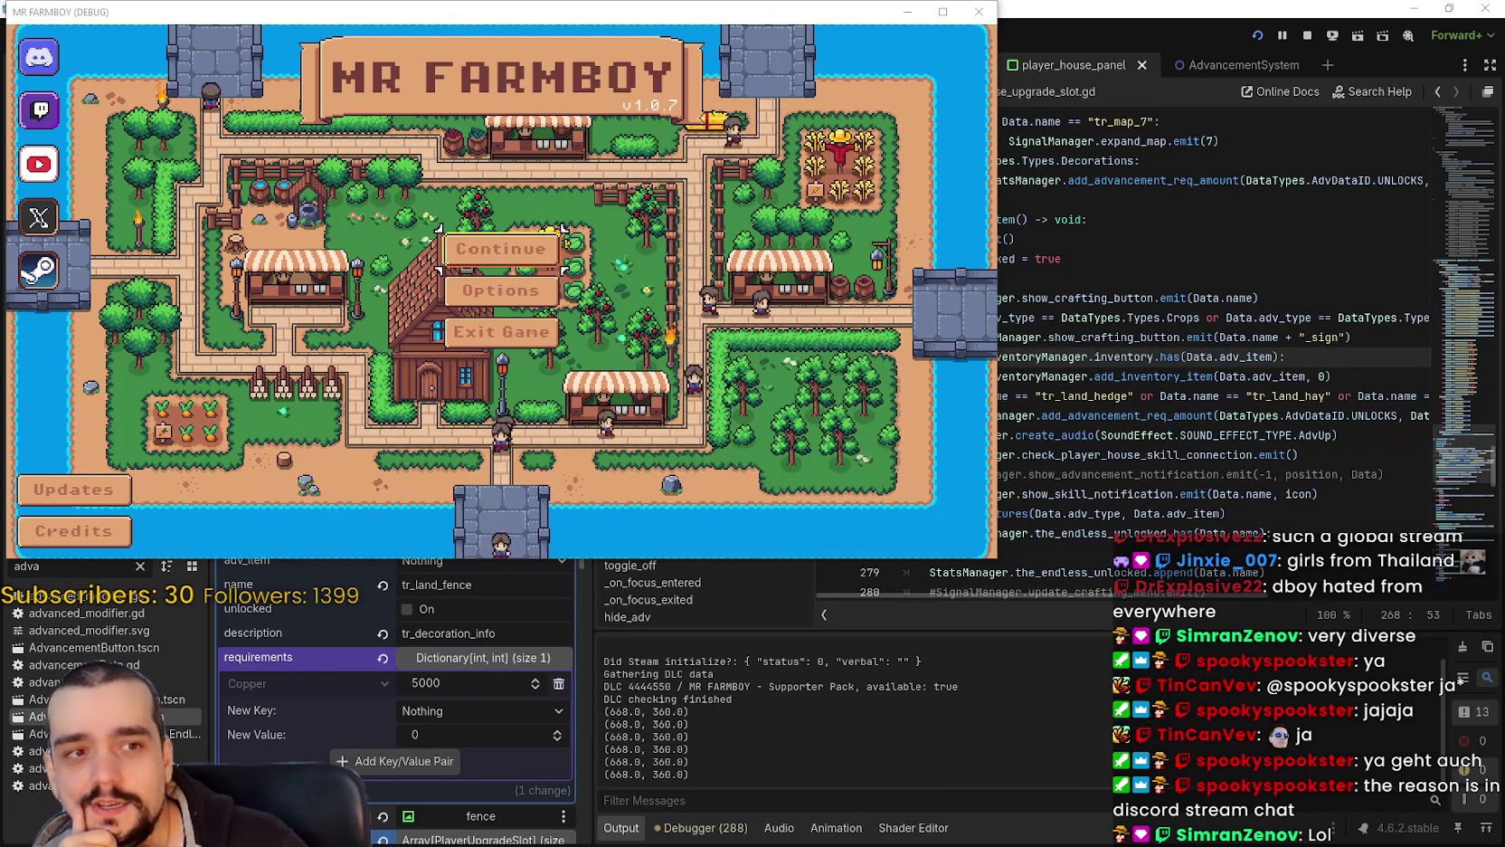
pyautogui.click(1393, 379)
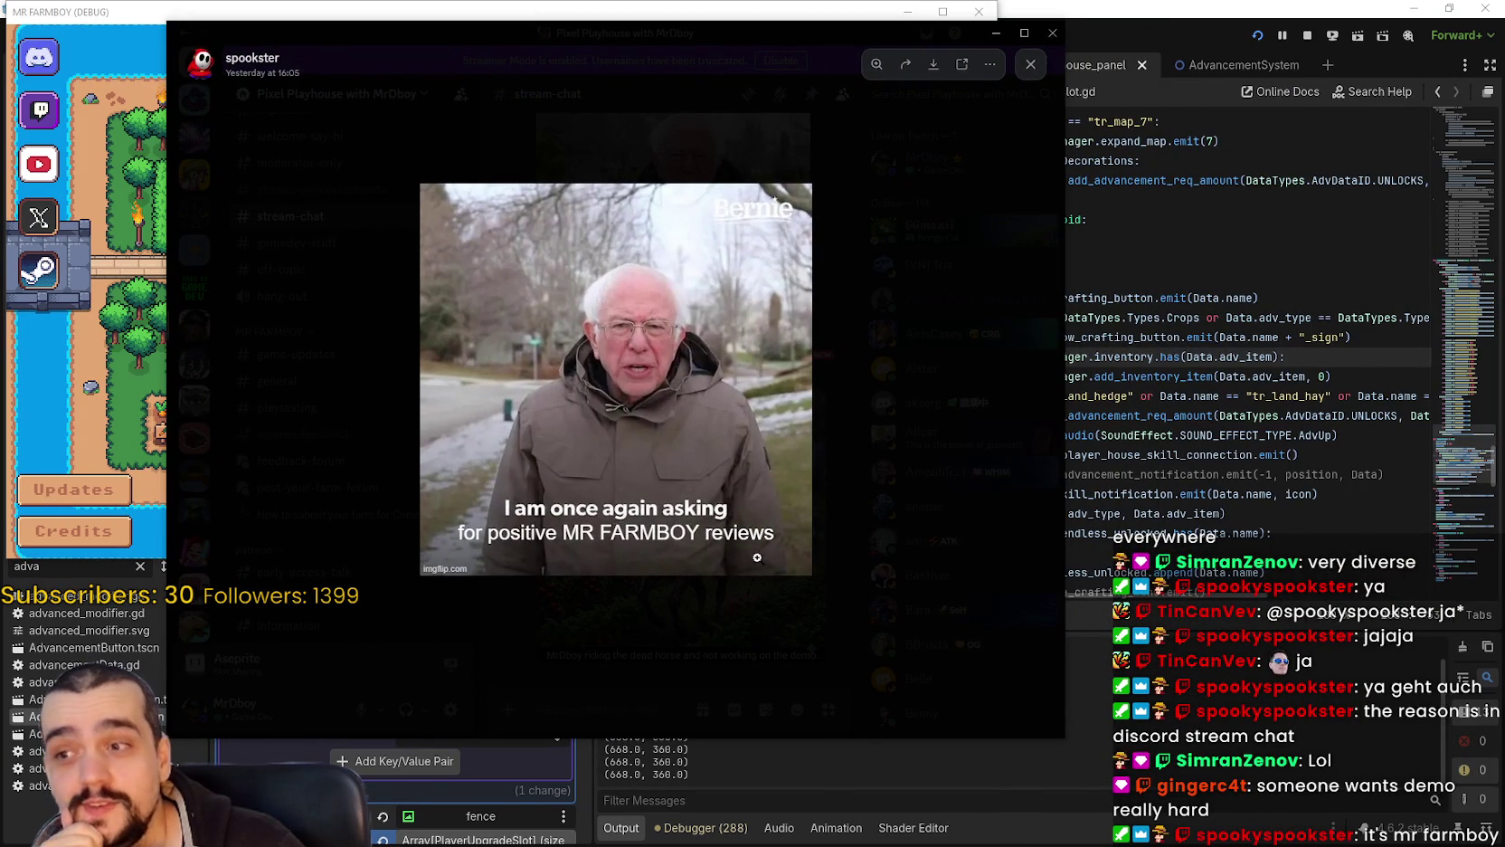
pyautogui.click(652, 386)
pyautogui.click(536, 283)
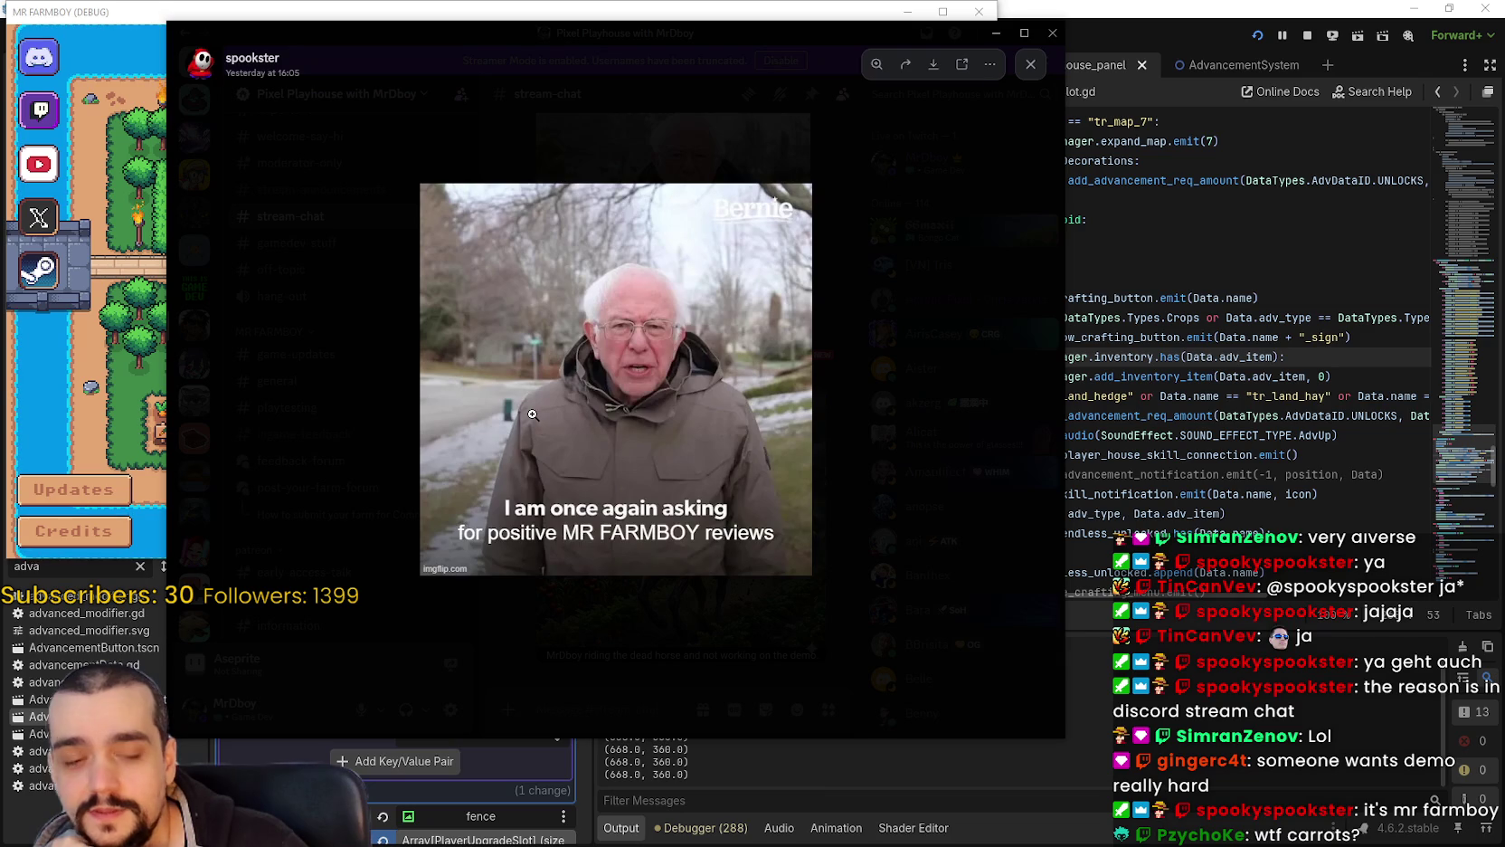
pyautogui.click(532, 413)
pyautogui.click(655, 455)
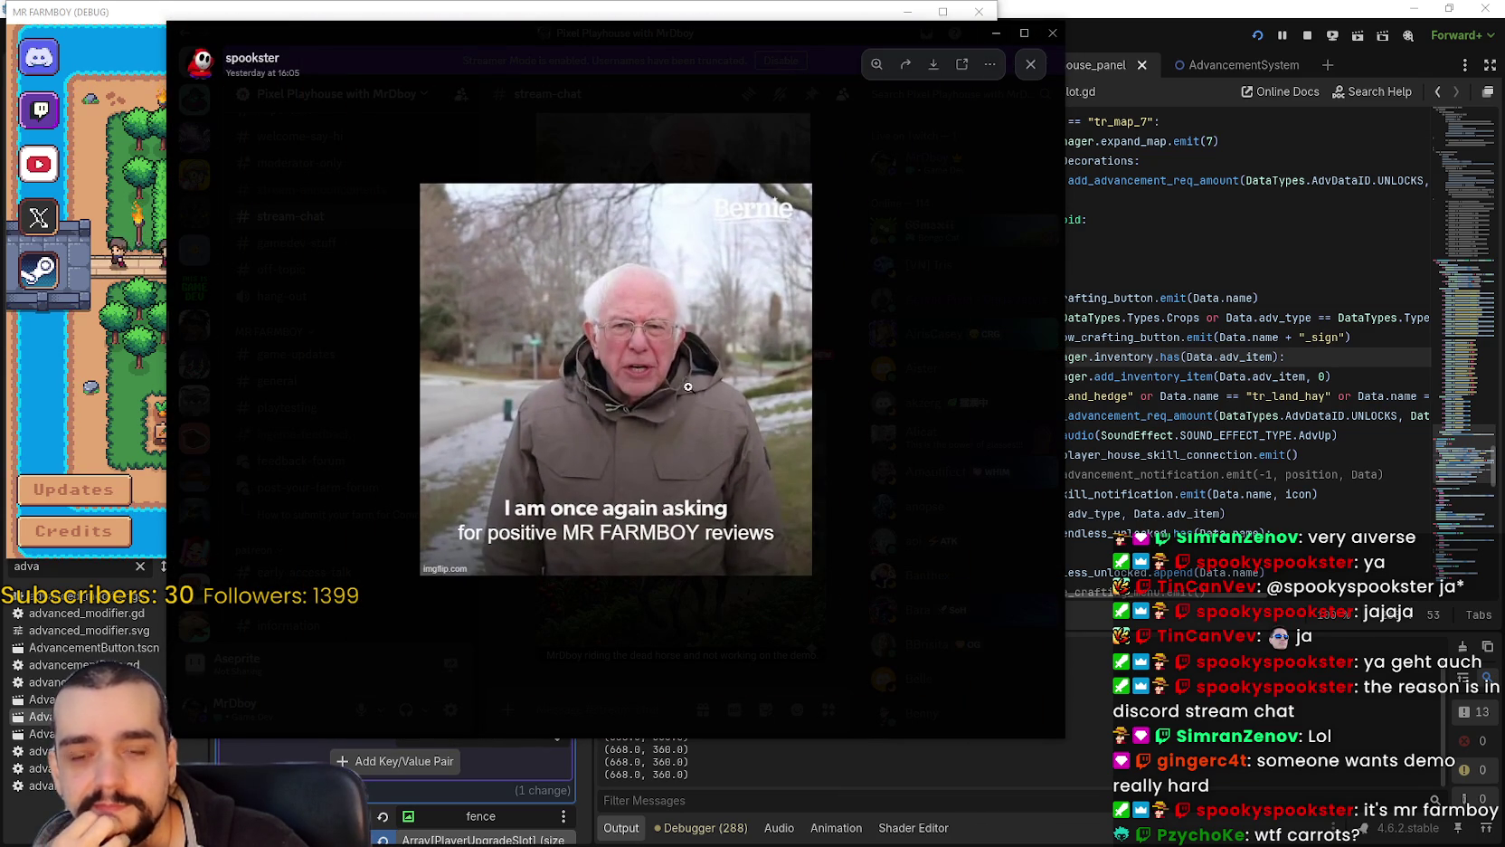
pyautogui.moveTo(512, 40); pyautogui.dragTo(1504, 43)
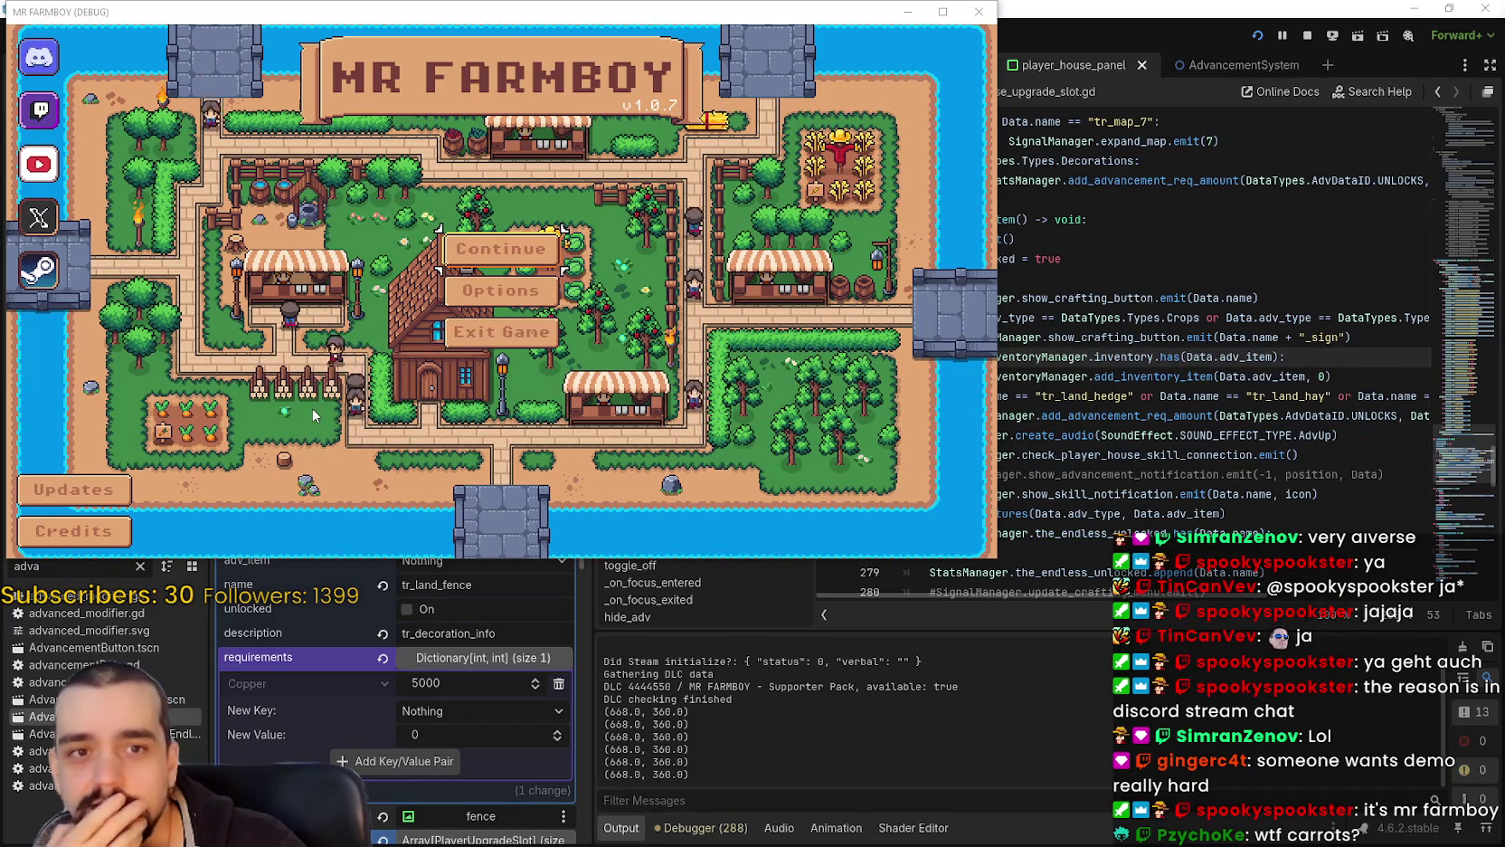
# Step: Continue and load Save 6 from the save list
pyautogui.click(533, 251)
pyautogui.scroll(-4, 579, 308)
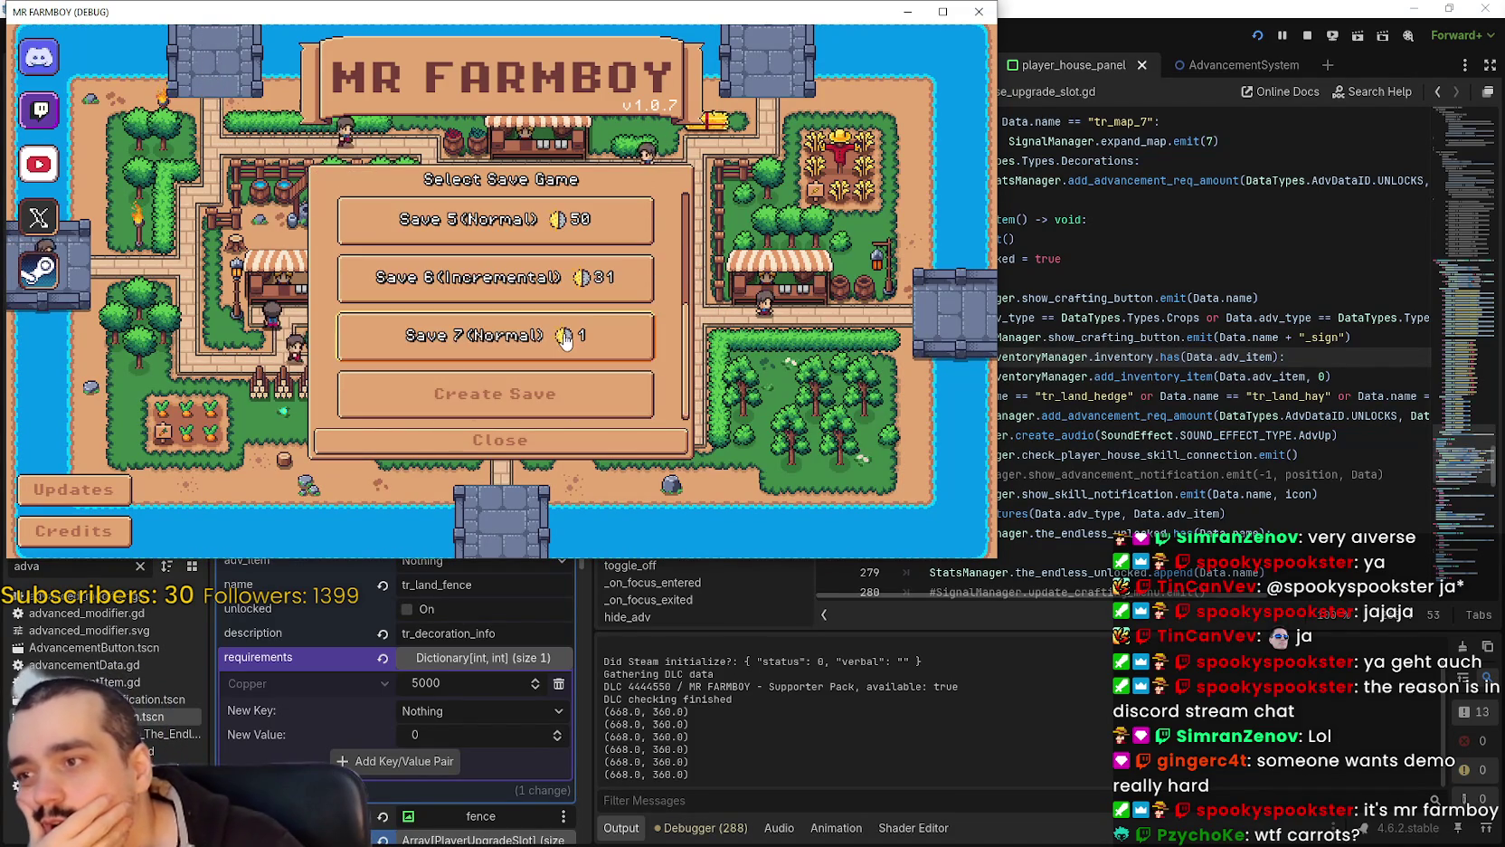
pyautogui.click(435, 289)
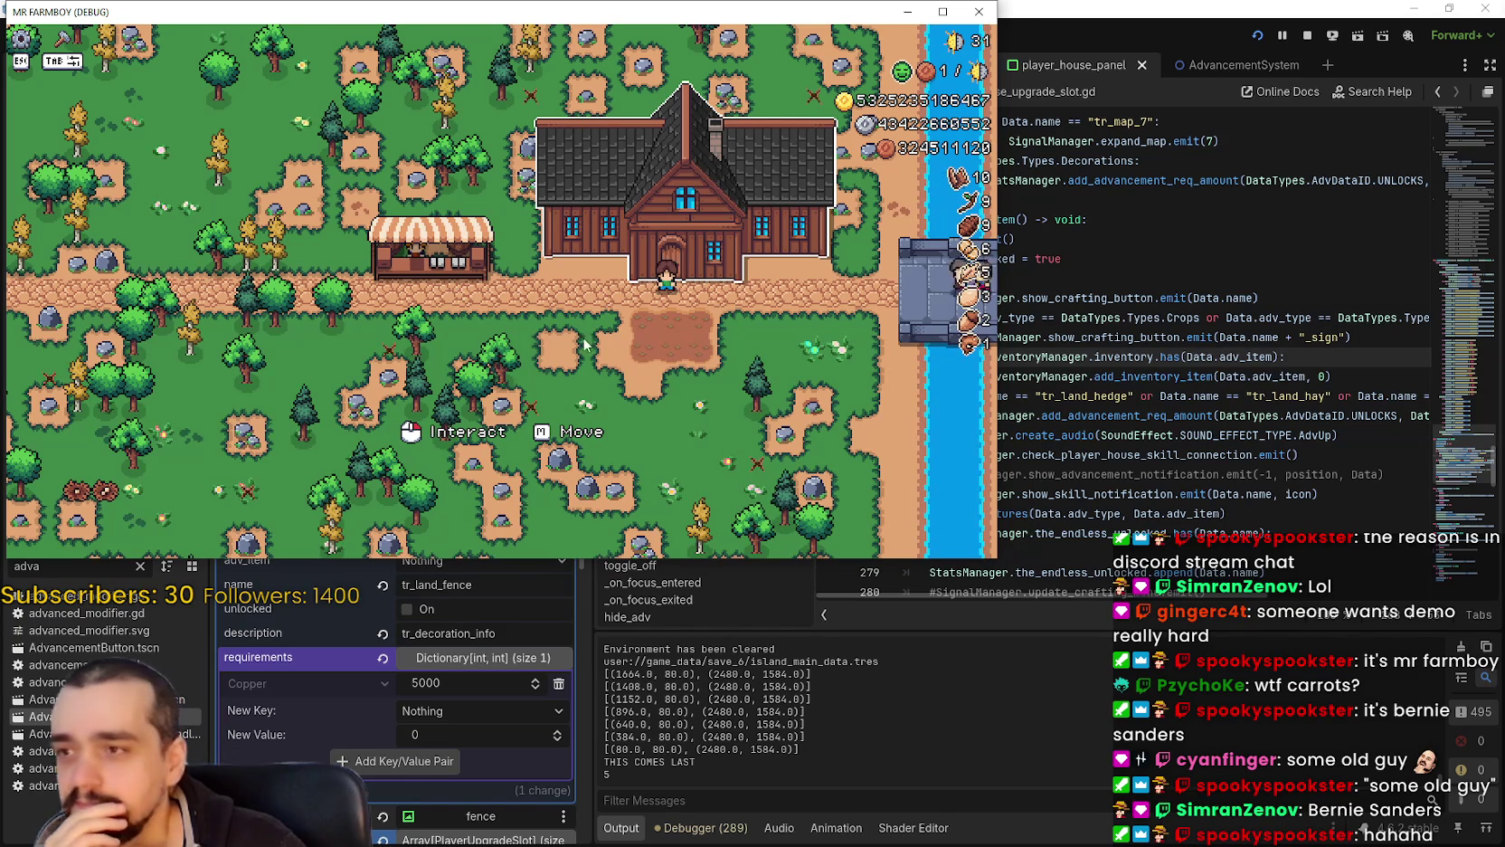
# Step: Unlock an advancement from the Player House advancements tree
pyautogui.click(633, 350)
pyautogui.click(394, 312)
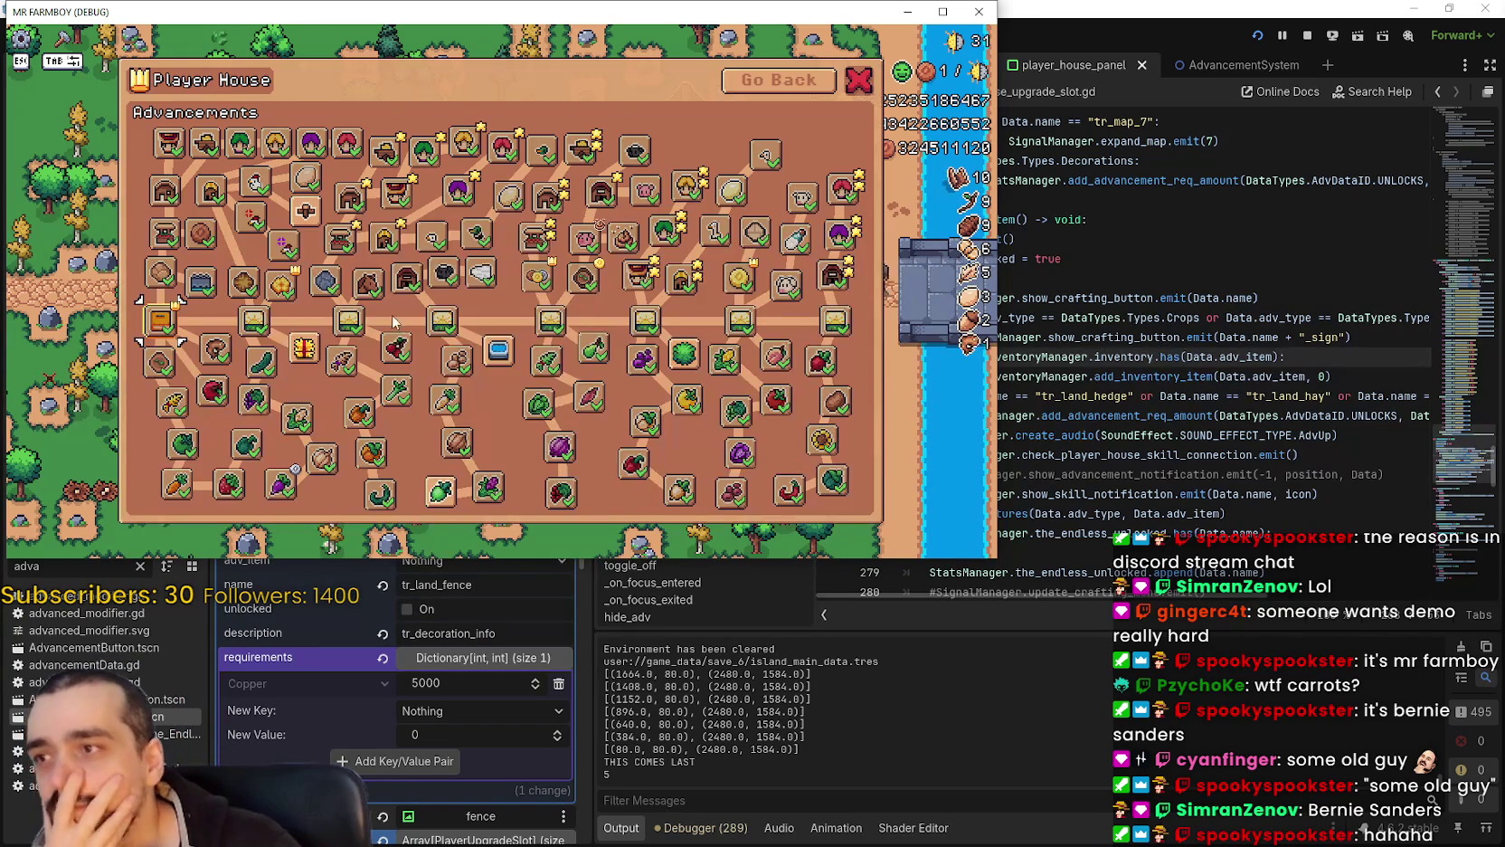
pyautogui.click(395, 322)
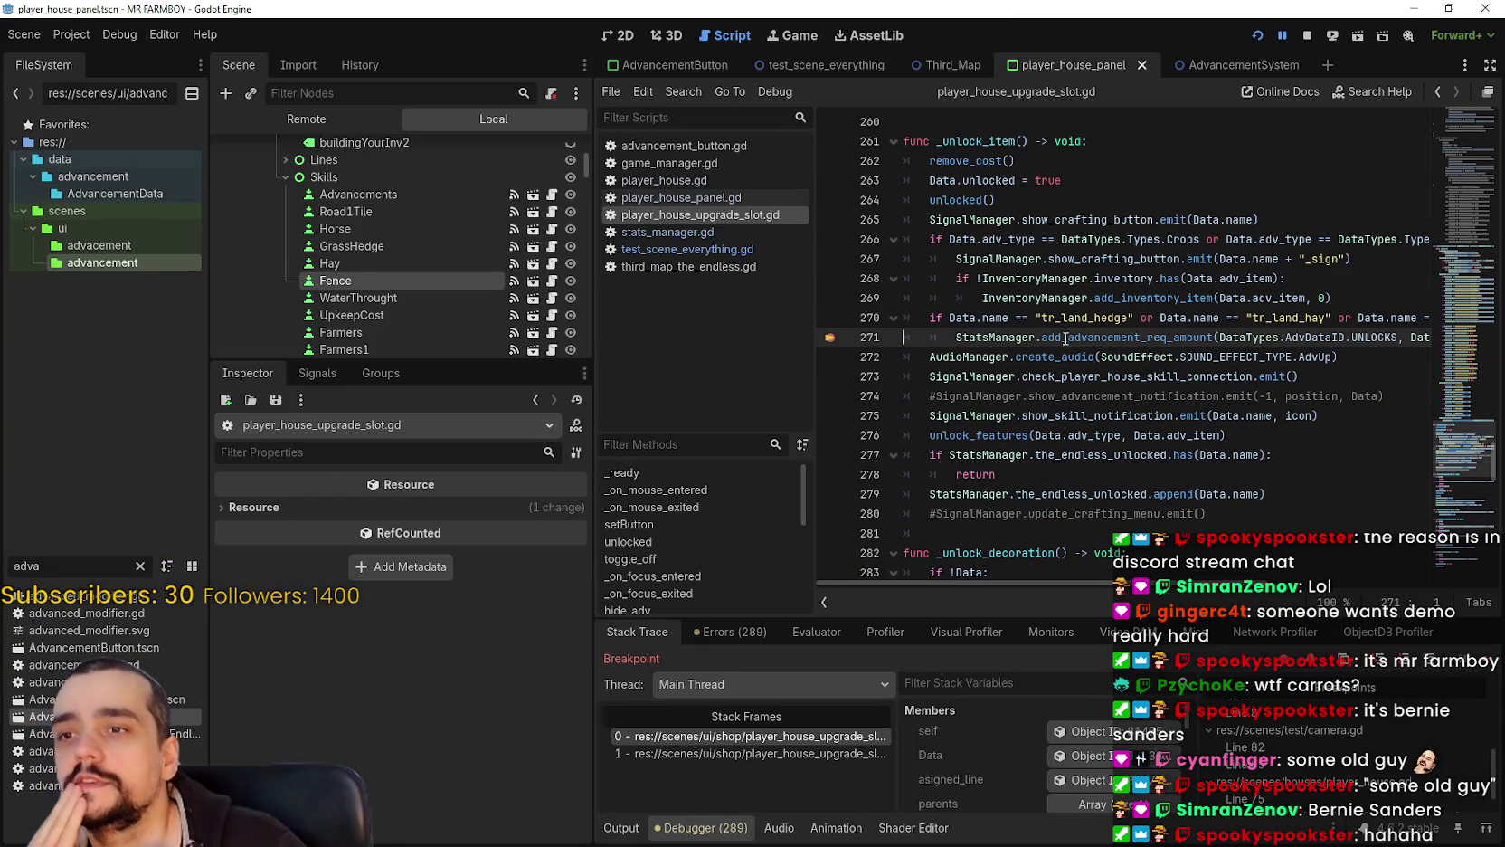
# Step: Jump to add_advancement_req_amount and set a breakpoint on its Steamworks.checkReq line
pyautogui.moveTo(1339, 337); pyautogui.dragTo(1481, 338)
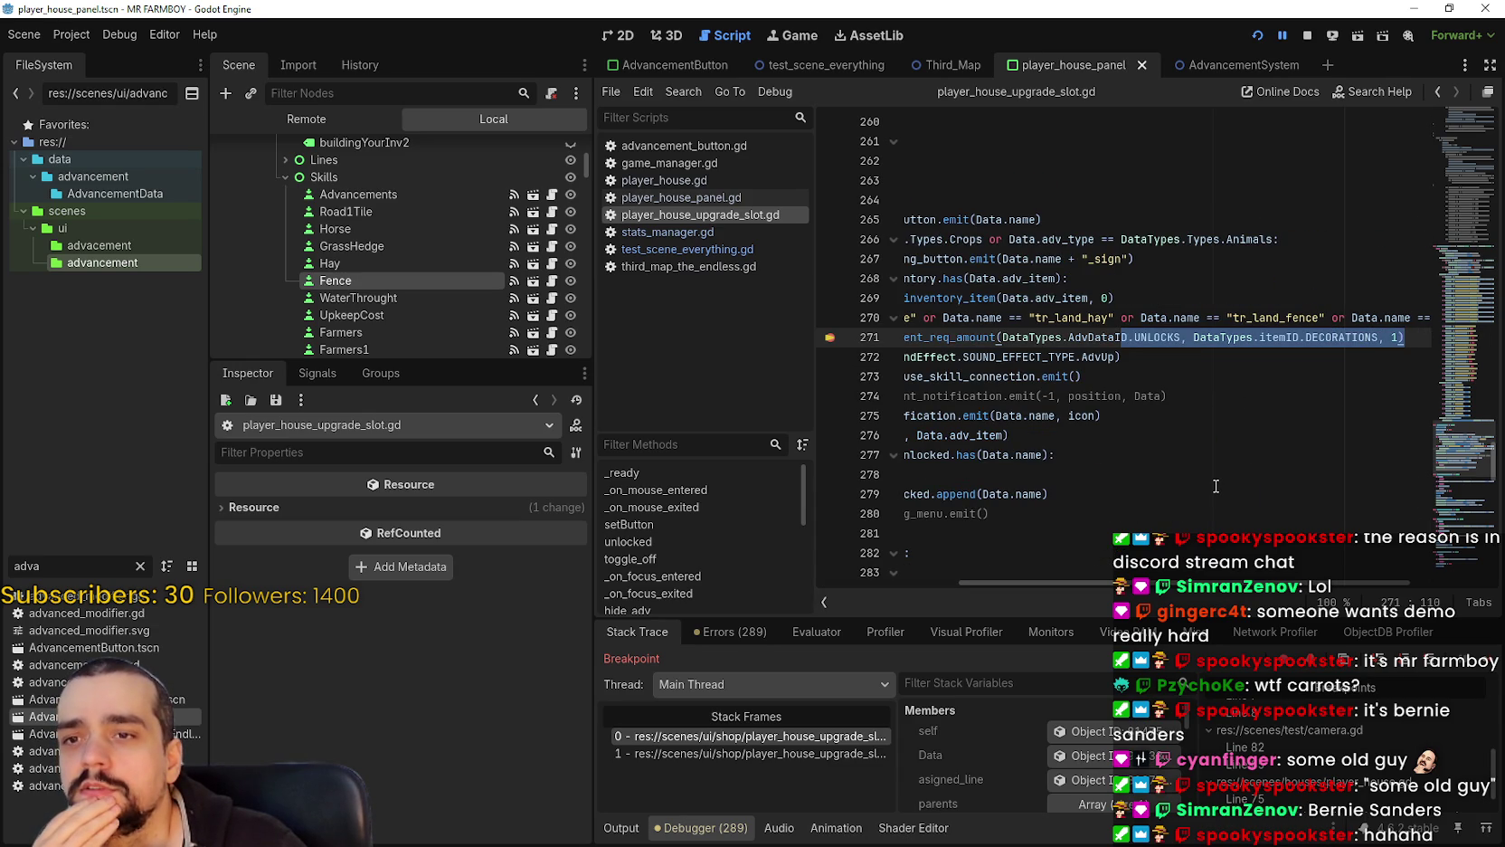
pyautogui.moveTo(1097, 584)
pyautogui.mouseDown()
pyautogui.moveTo(904, 574)
pyautogui.moveTo(879, 594)
pyautogui.mouseUp()
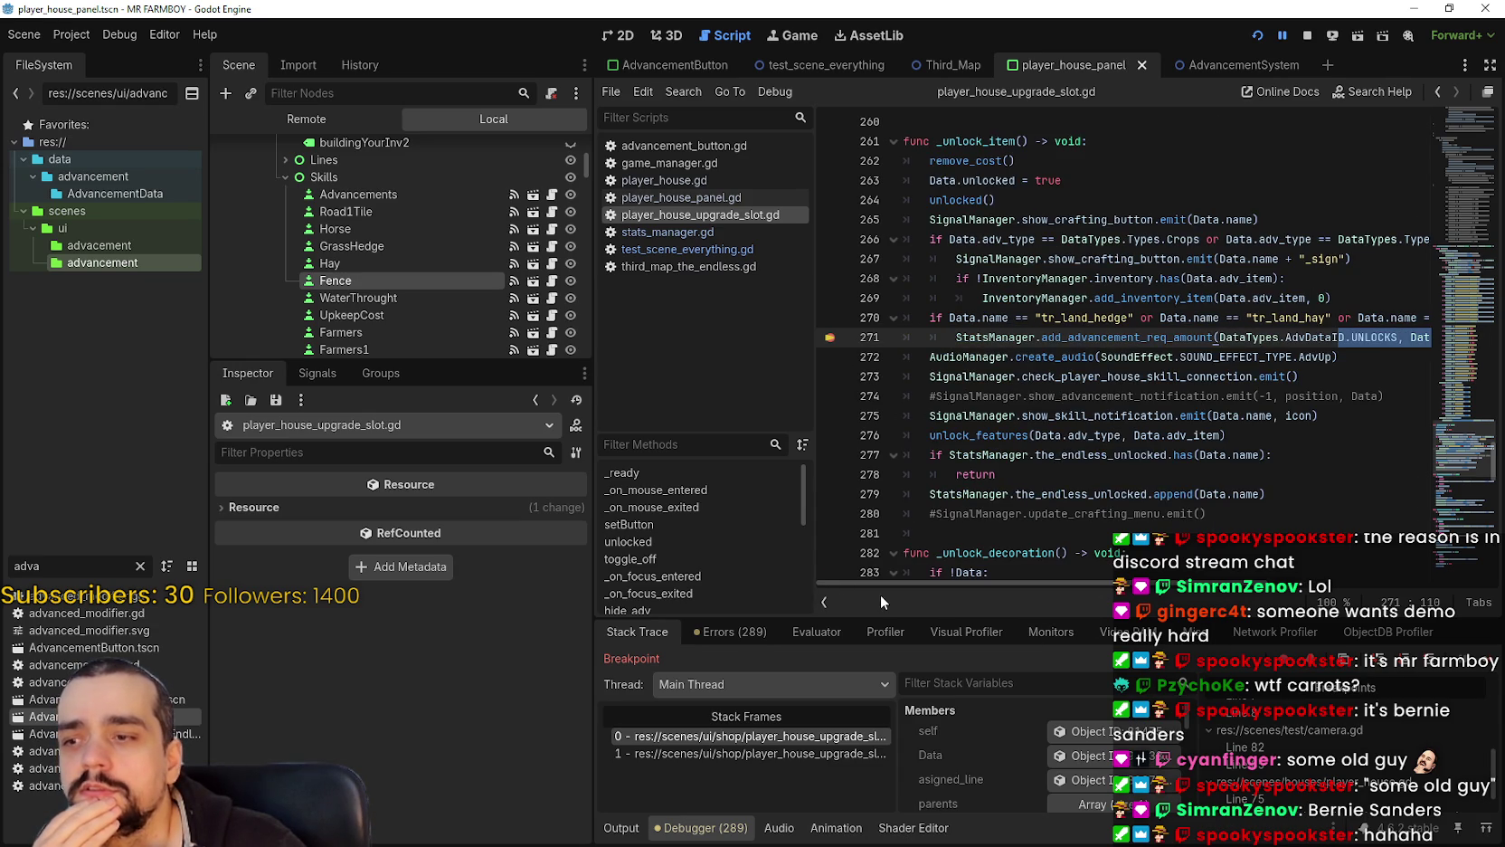
pyautogui.keyDown('ctrl'); pyautogui.click(1148, 337); pyautogui.keyUp('ctrl')
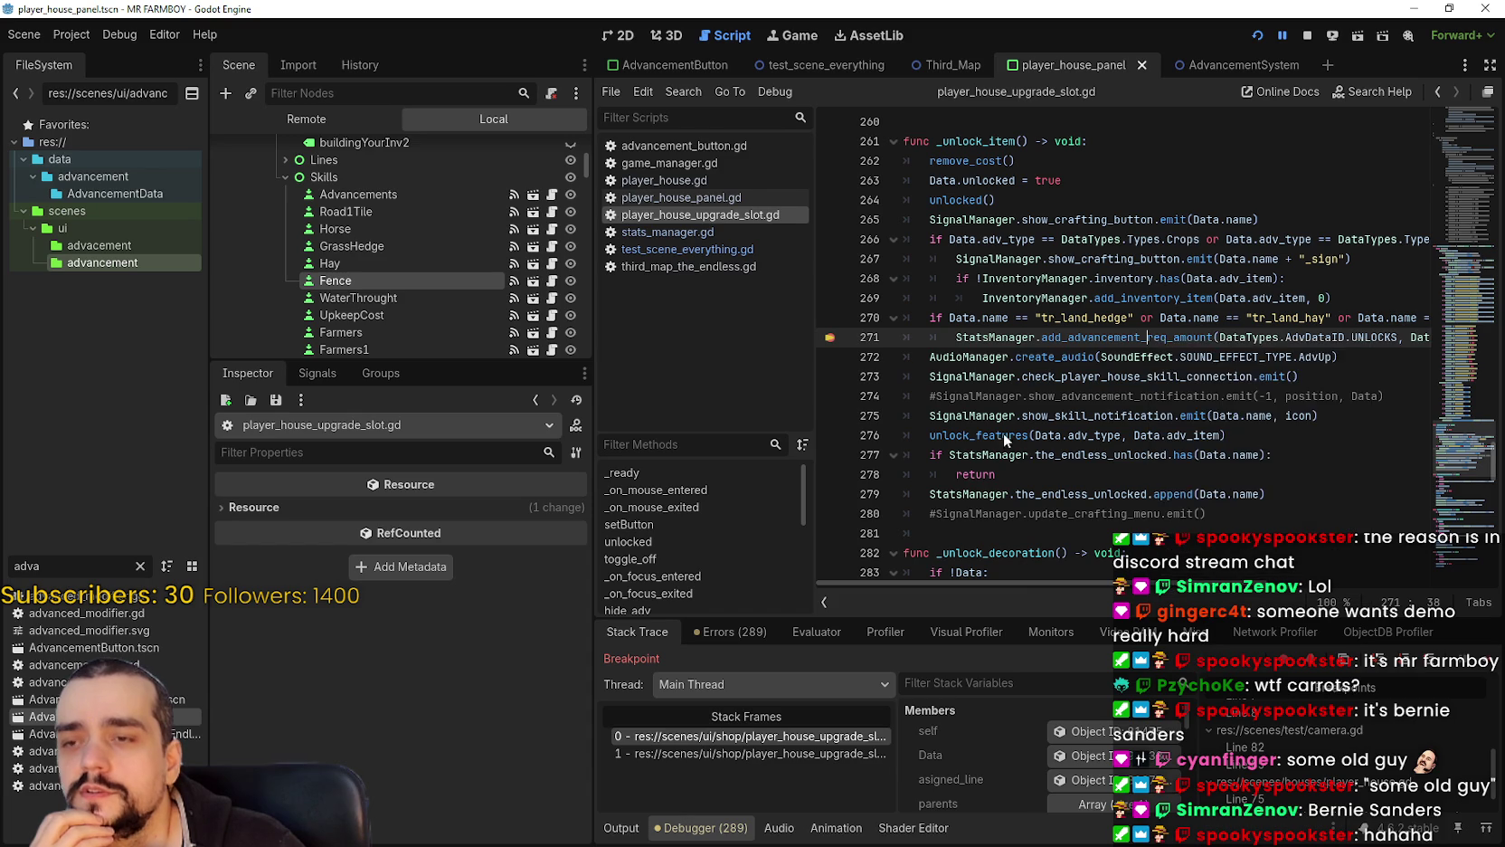
pyautogui.scroll(-10, 994, 382)
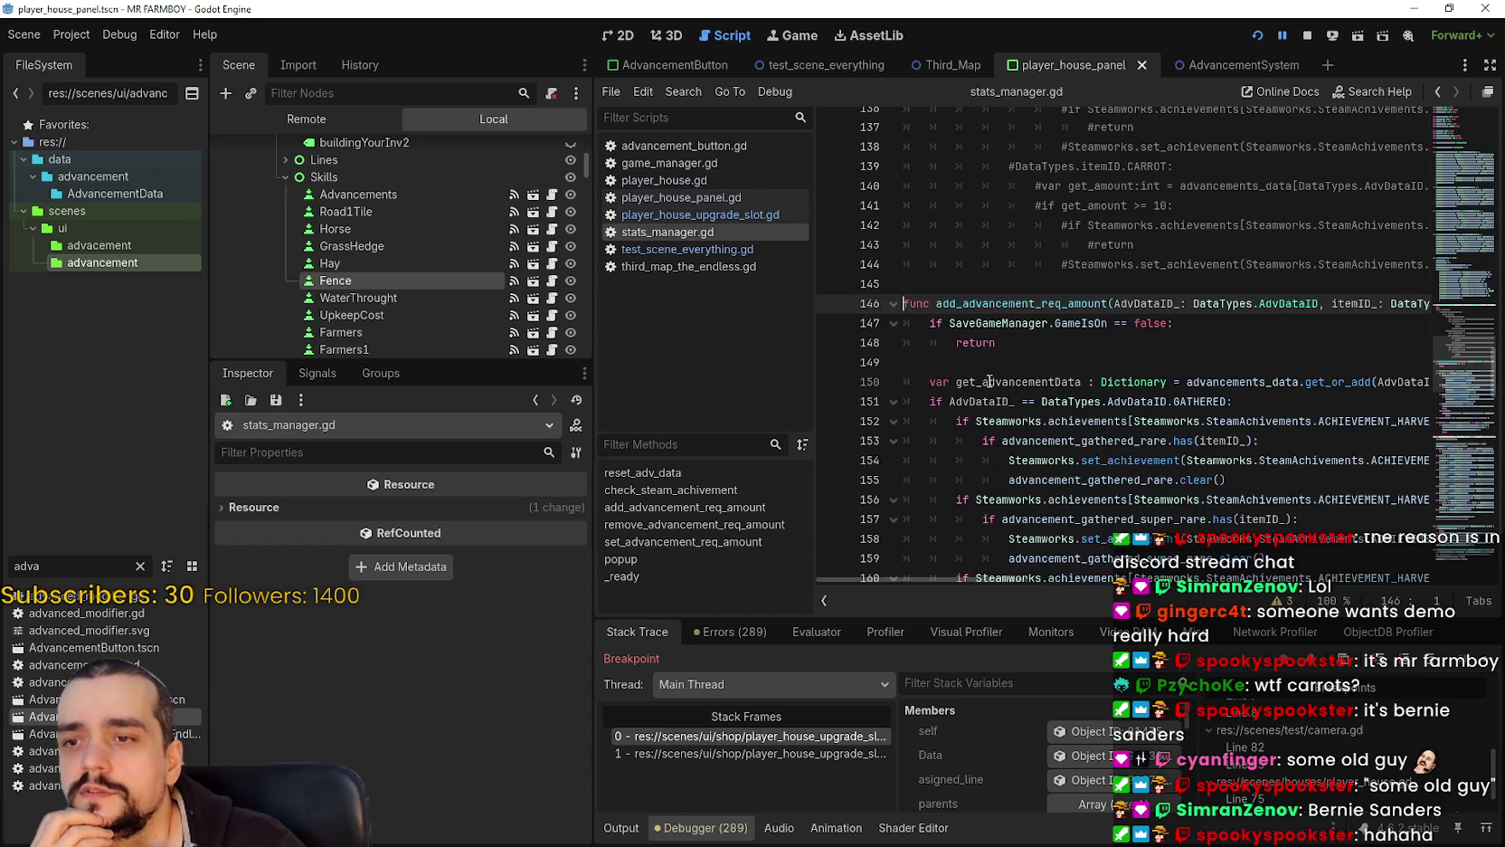
pyautogui.scroll(-2, 912, 395)
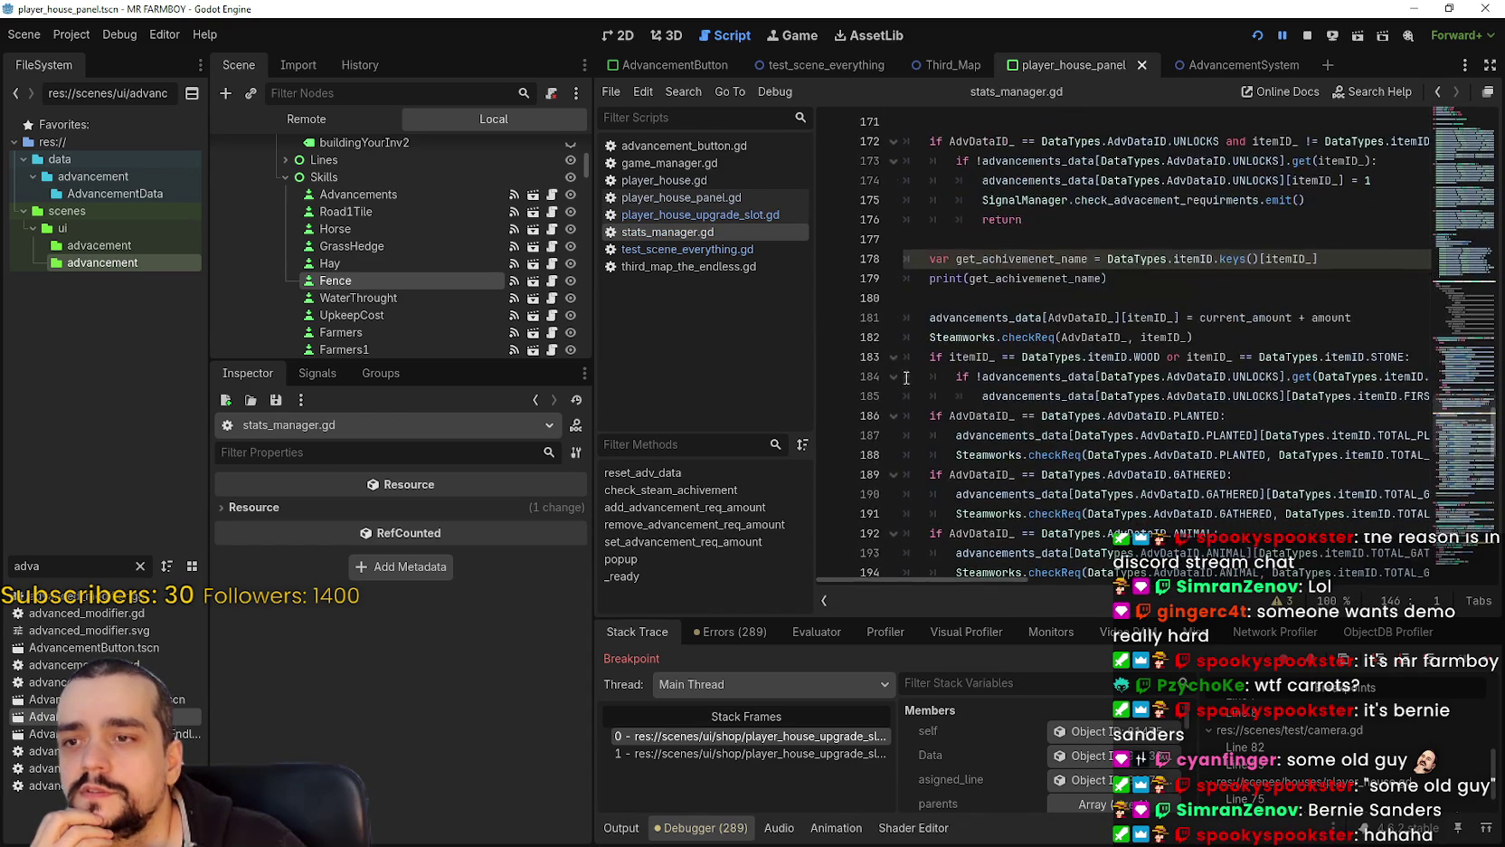
pyautogui.click(827, 338)
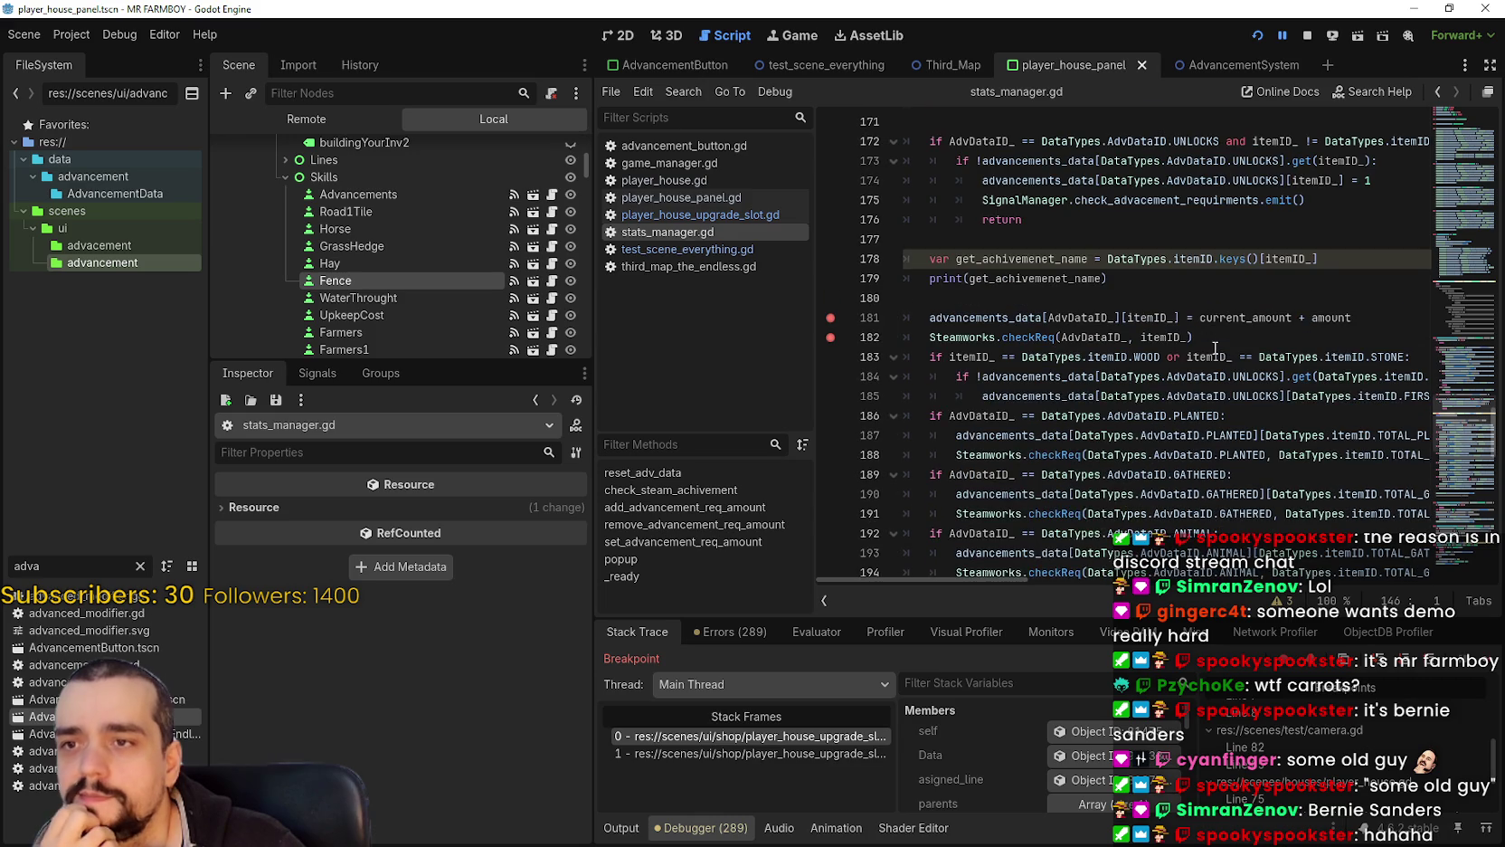
# Step: Resume to the line 181 stop and view the debugger's stack trace and locals
pyautogui.press('F12')
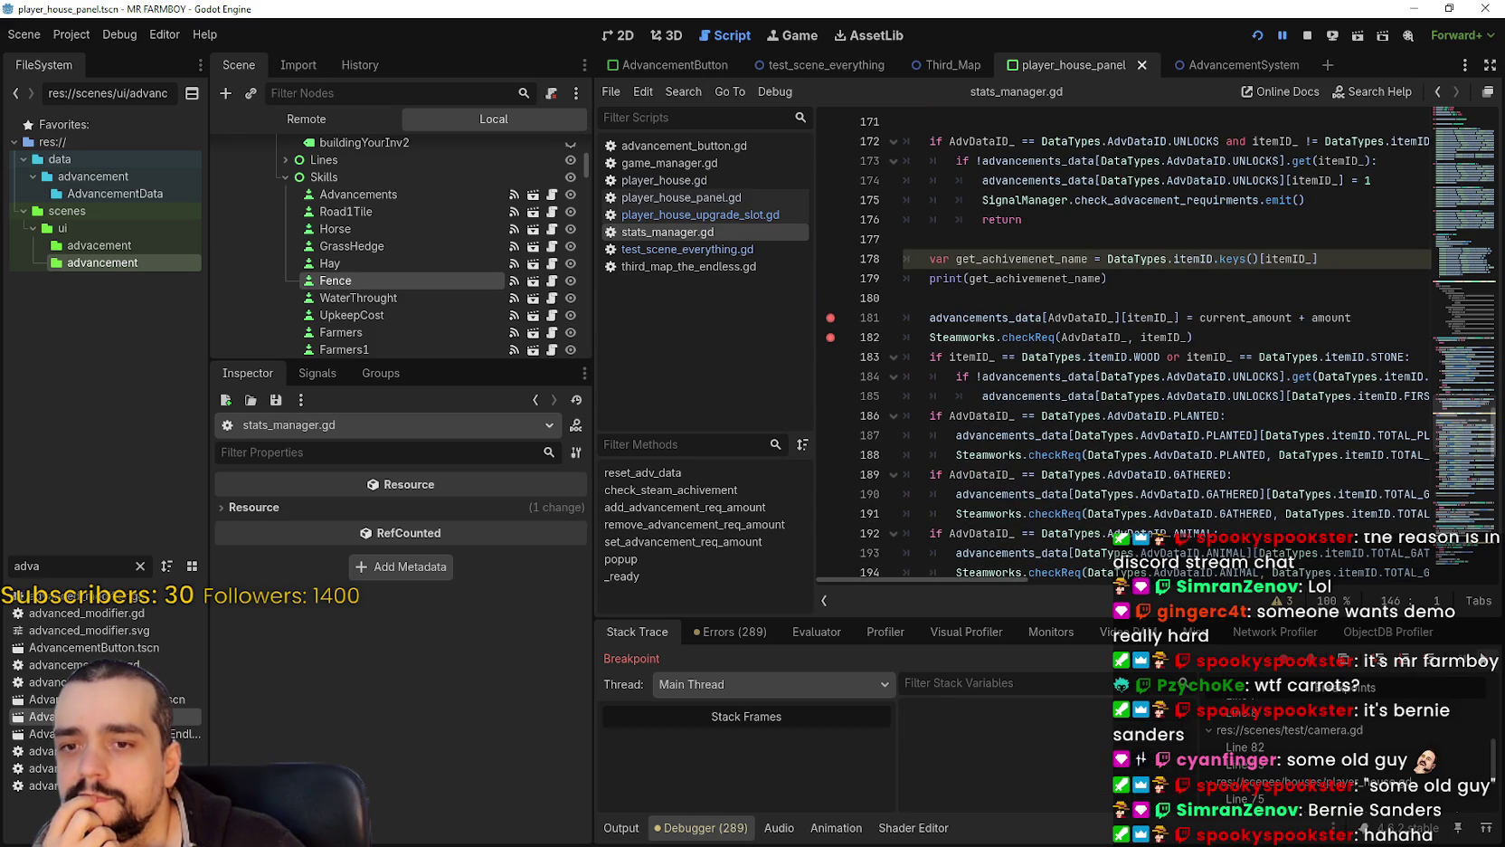
pyautogui.click(622, 836)
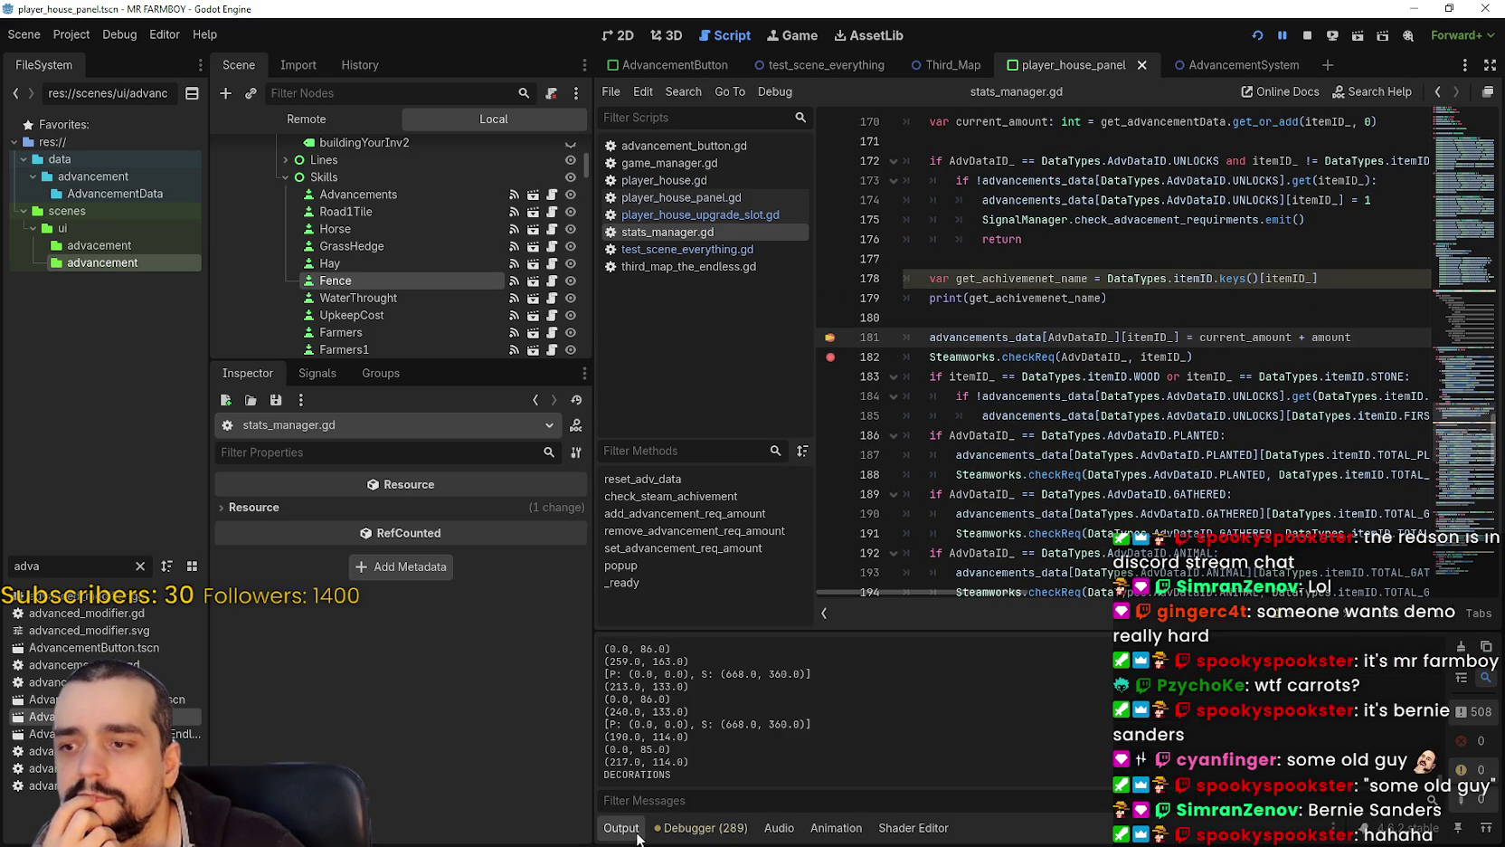
pyautogui.click(684, 828)
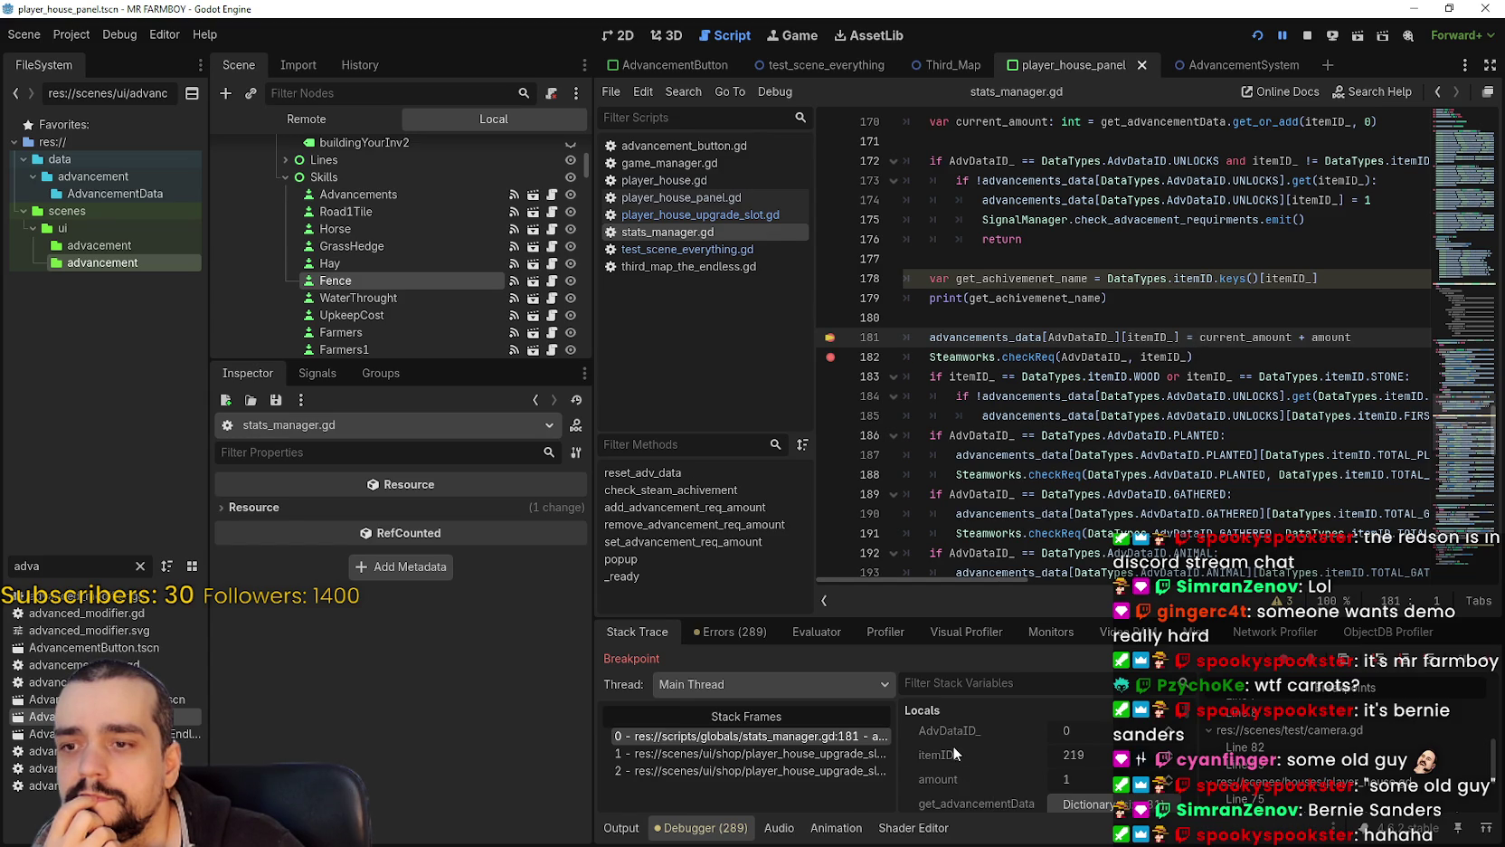
pyautogui.scroll(-2, 995, 771)
pyautogui.scroll(-1, 1004, 778)
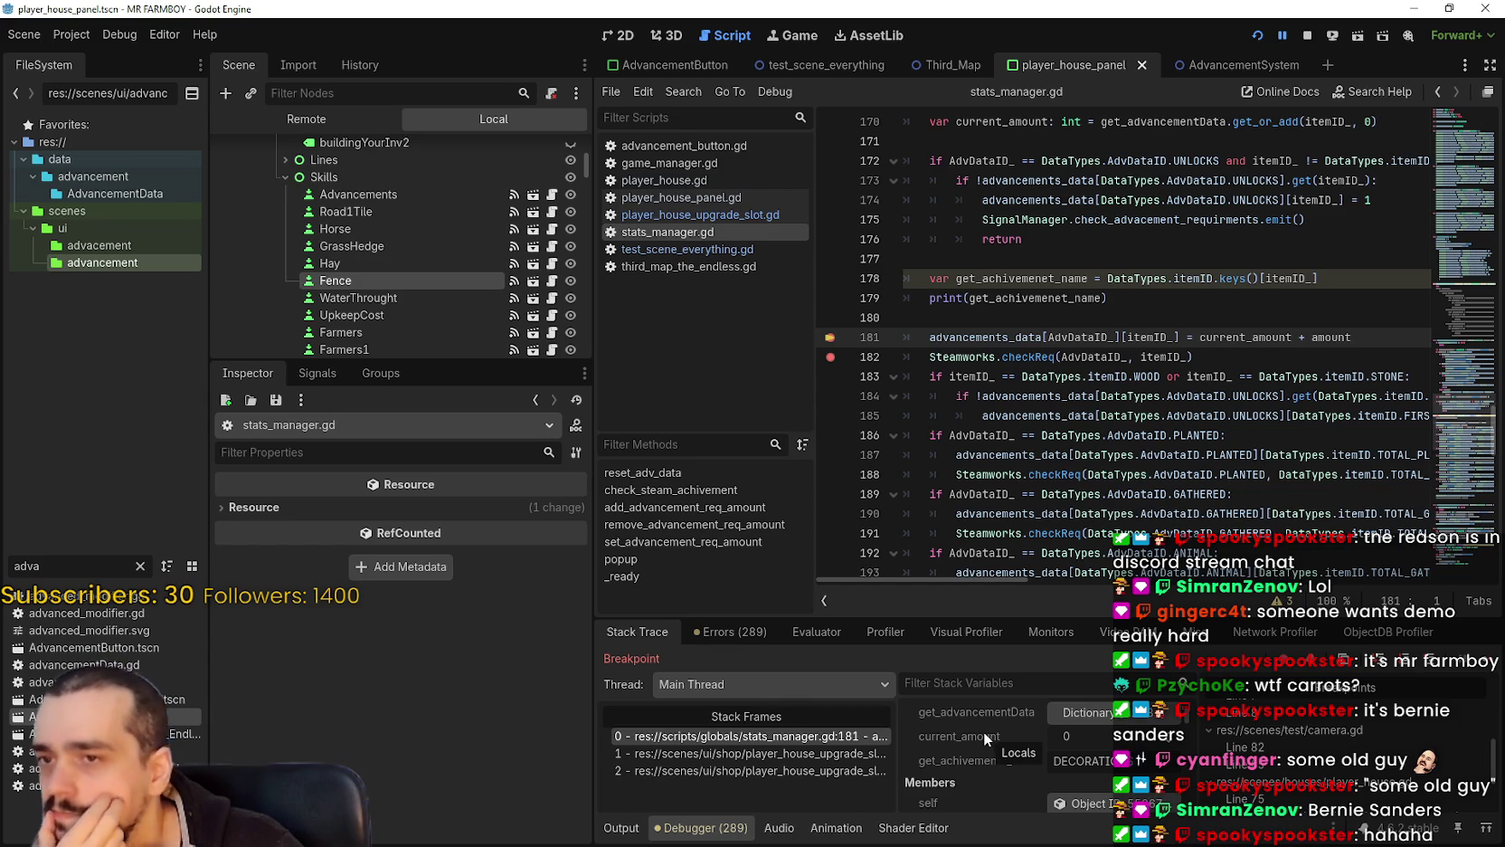
# Step: Insert print(advancements_data[AdvDataID_][itemID_]) as a new line after line 181
pyautogui.click(1395, 336)
pyautogui.press('Return')
pyautogui.write('print(')
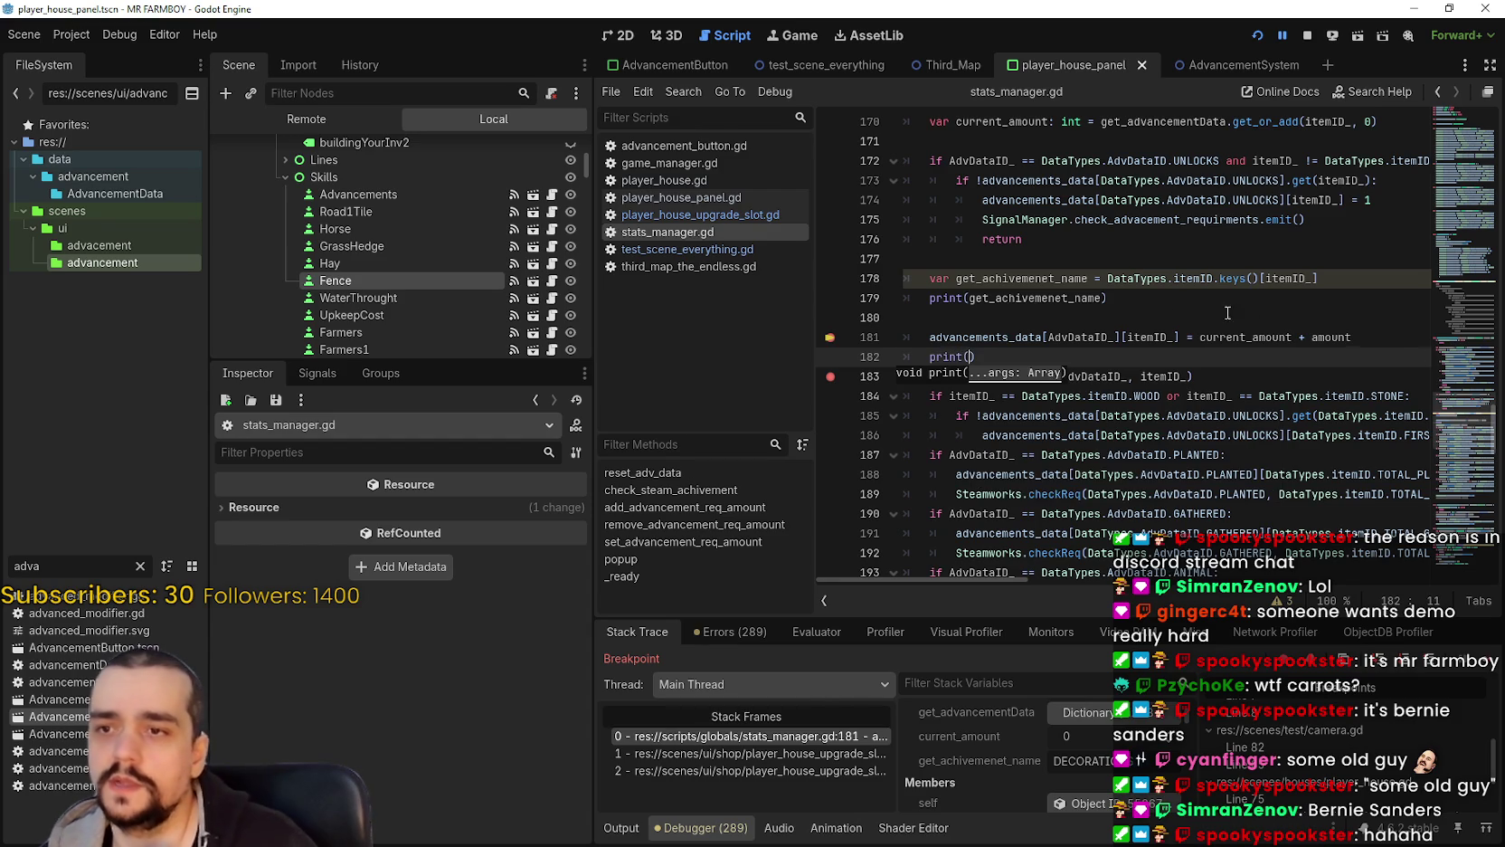
pyautogui.click(950, 338)
pyautogui.doubleClick(1164, 338)
pyautogui.moveTo(1180, 339); pyautogui.dragTo(930, 338)
pyautogui.hotkey('ctrl', 'c')
pyautogui.click(969, 357)
pyautogui.hotkey('ctrl', 'v')
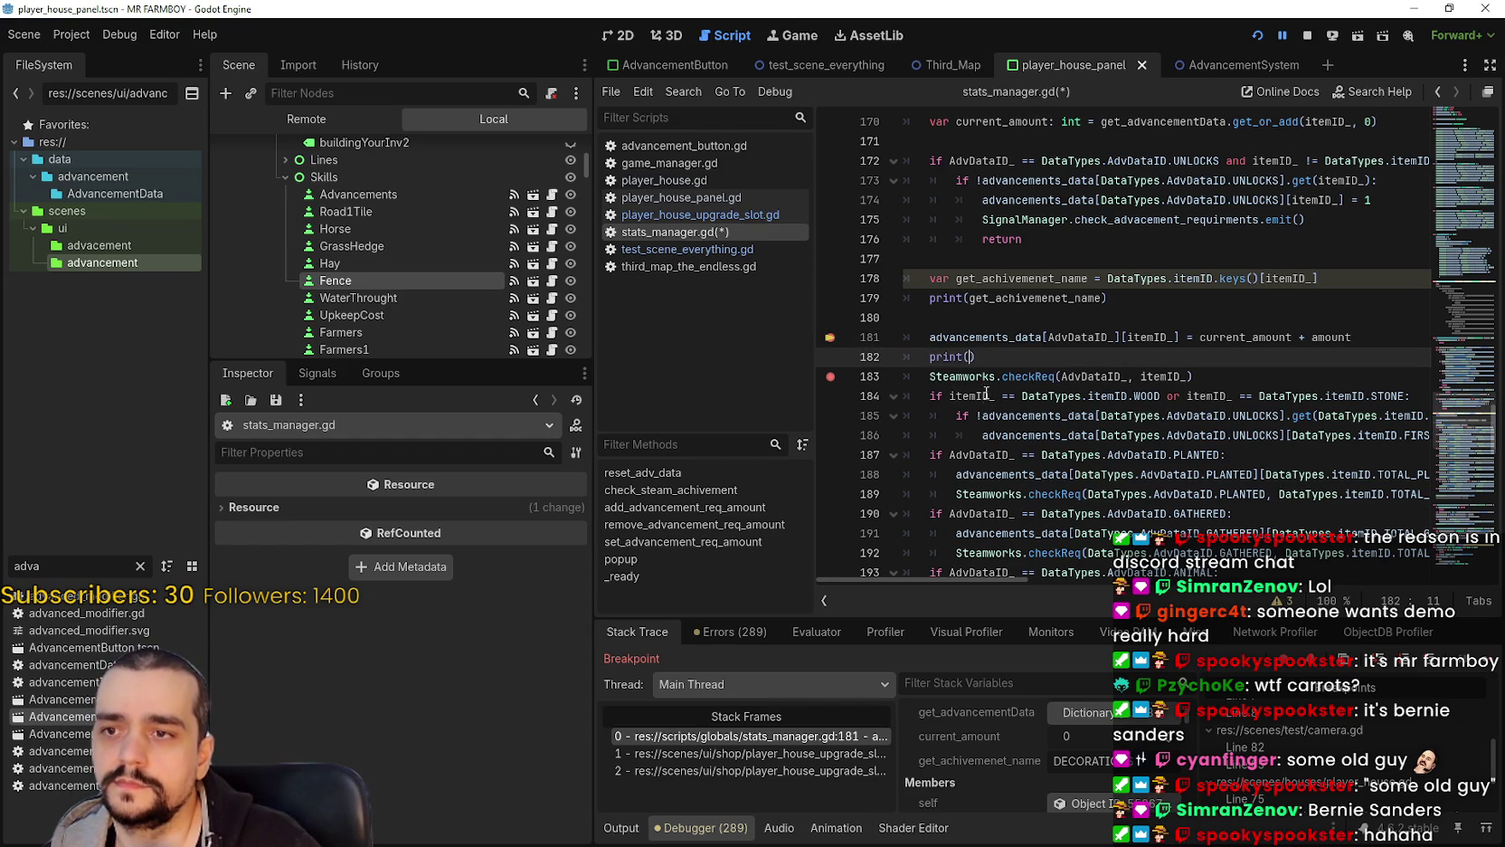
pyautogui.press('Delete')
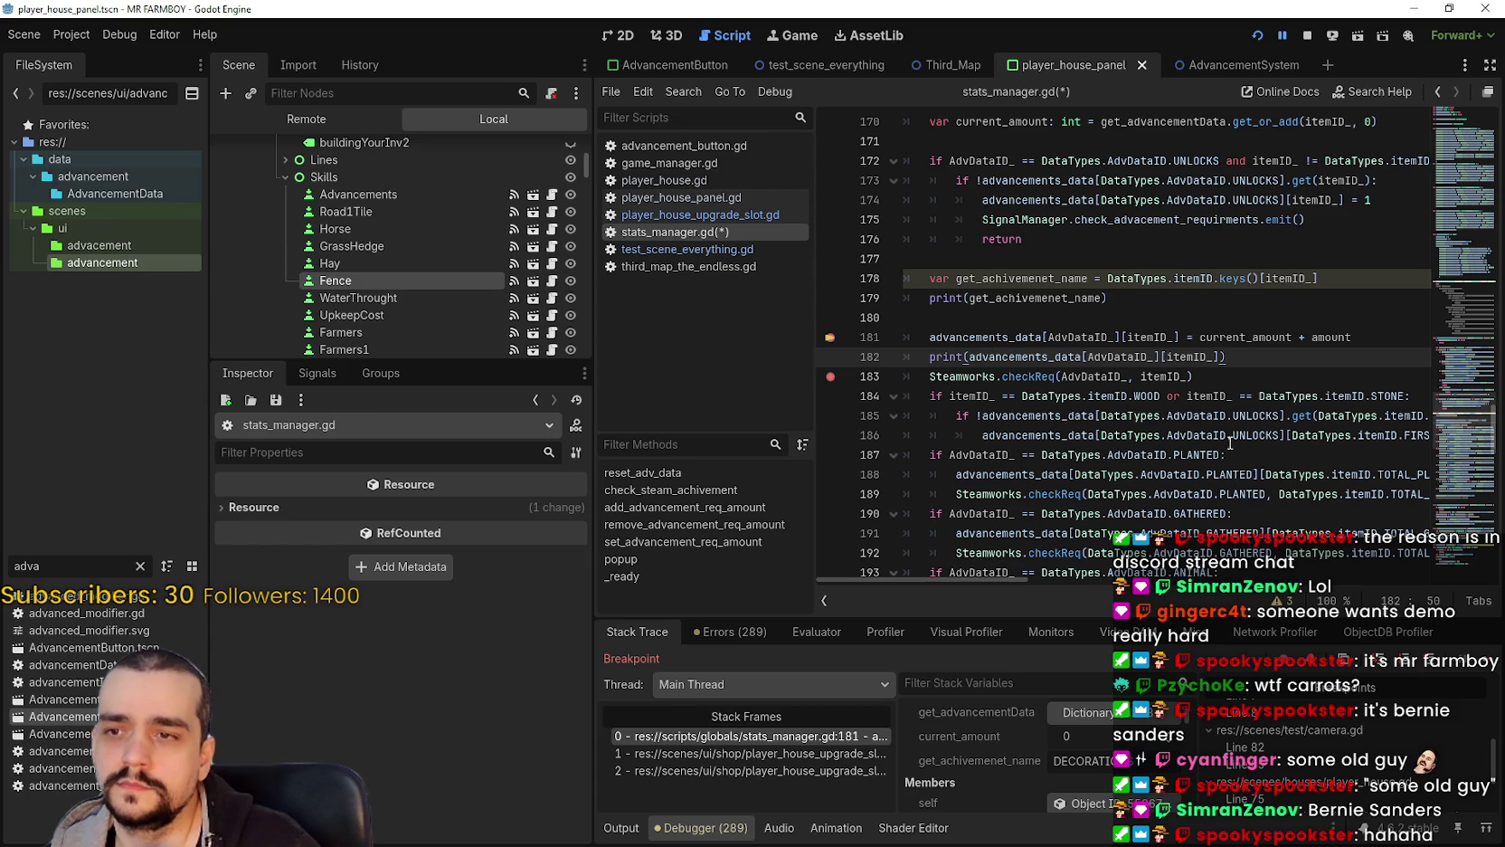
# Step: Save the script, step over to line 183, and check the Output log
pyautogui.hotkey('ctrl', 's')
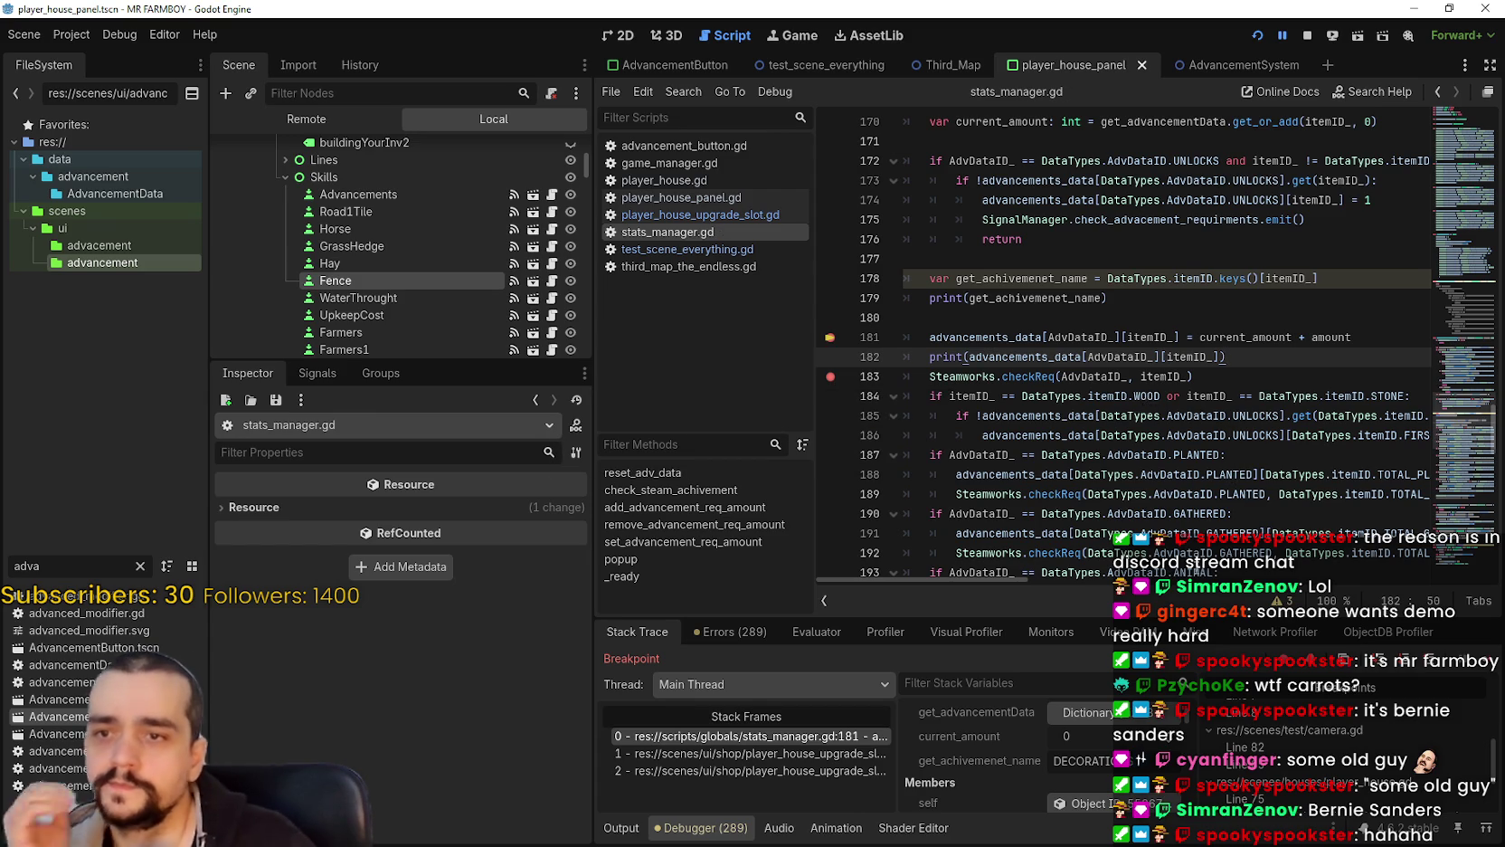
pyautogui.click(1495, 664)
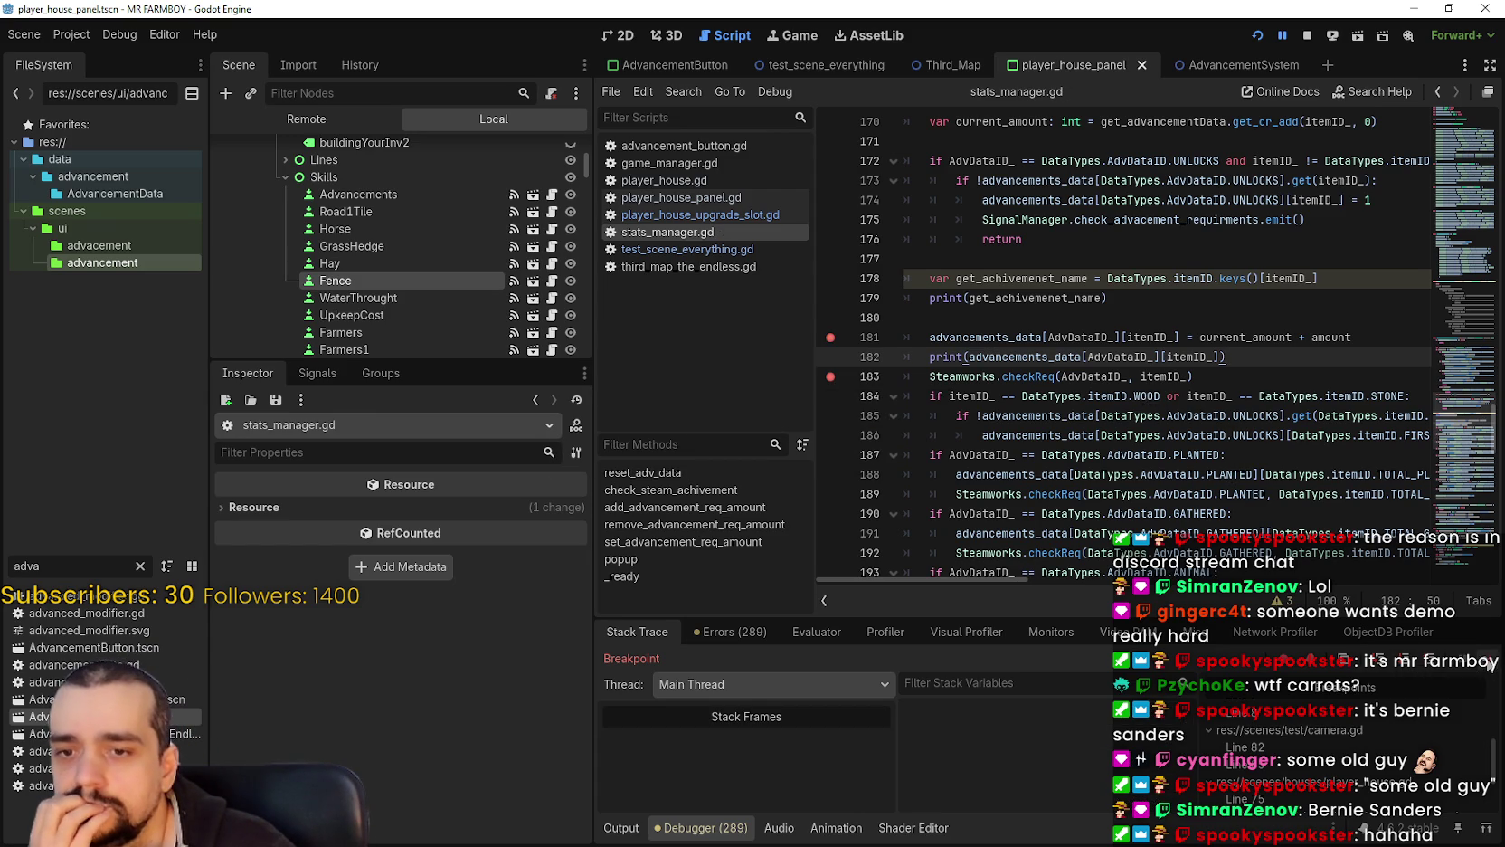
pyautogui.click(622, 827)
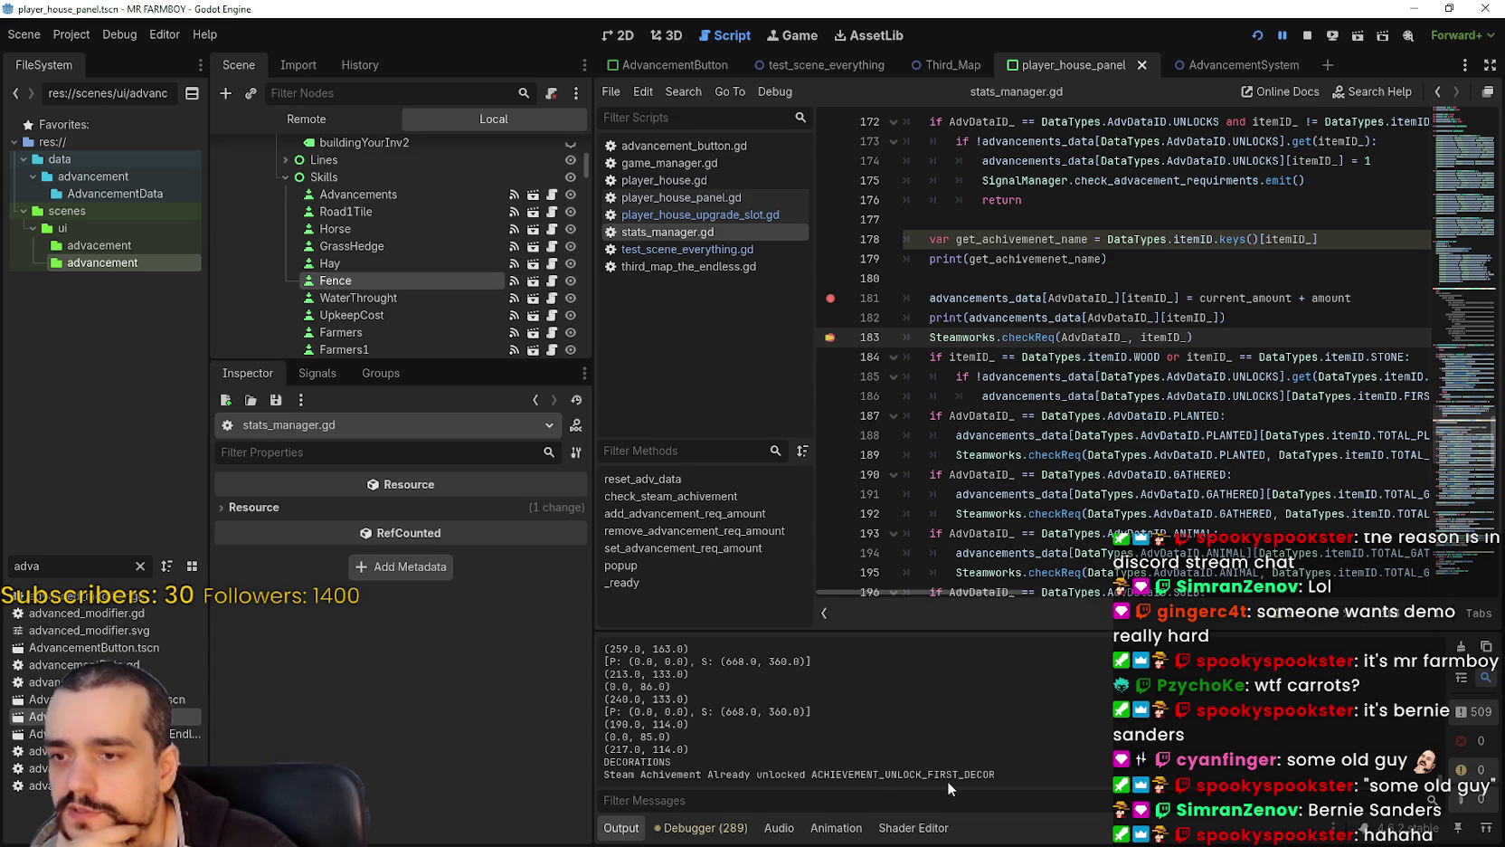
# Step: Resume the game twice back to the stats_manager.gd breakpoint and advance to line 183
pyautogui.click(701, 827)
pyautogui.press('F12')
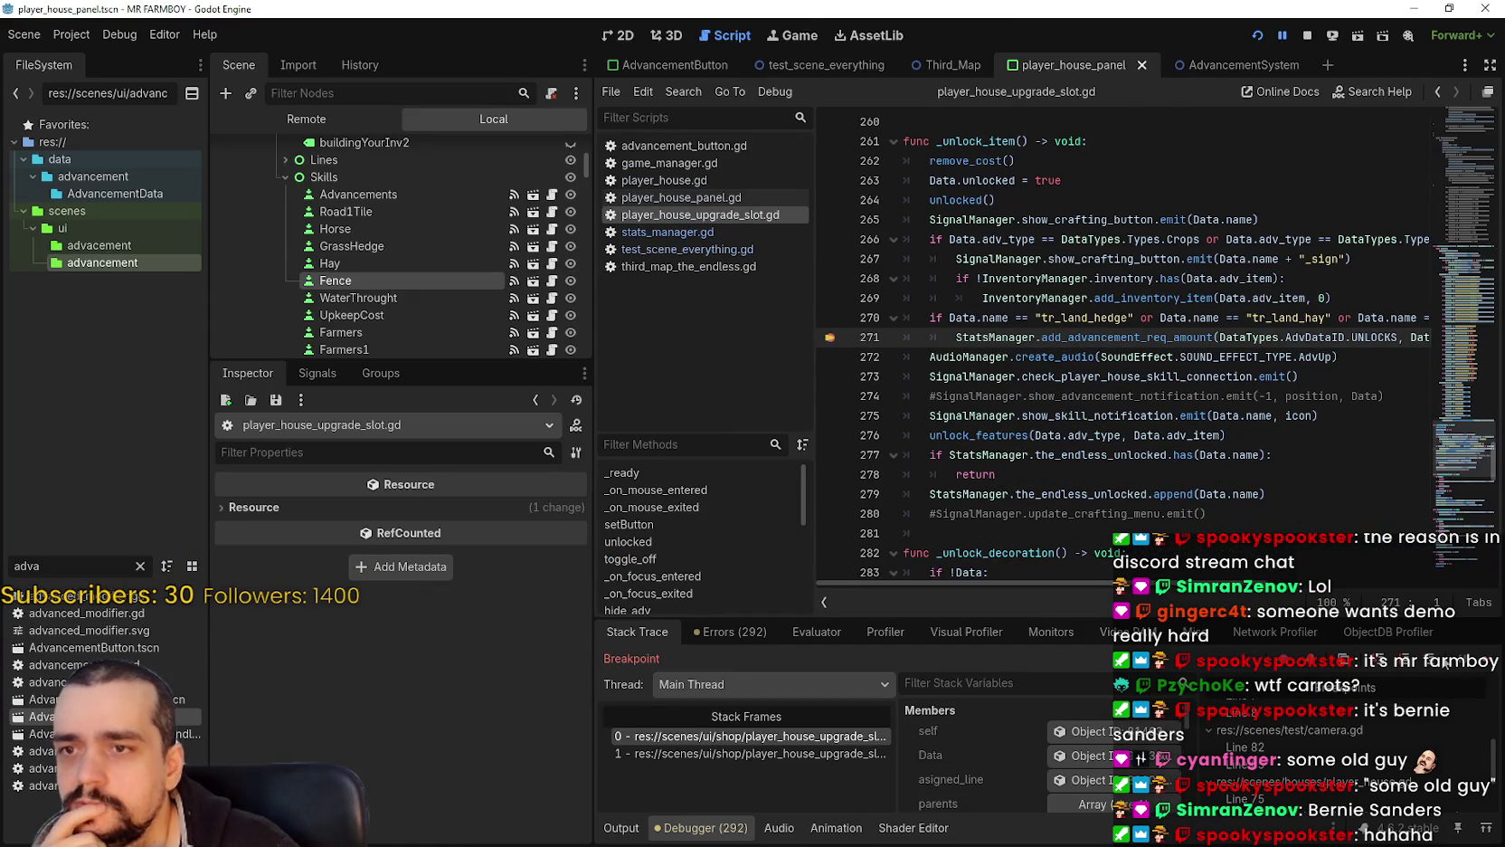
pyautogui.press('F12')
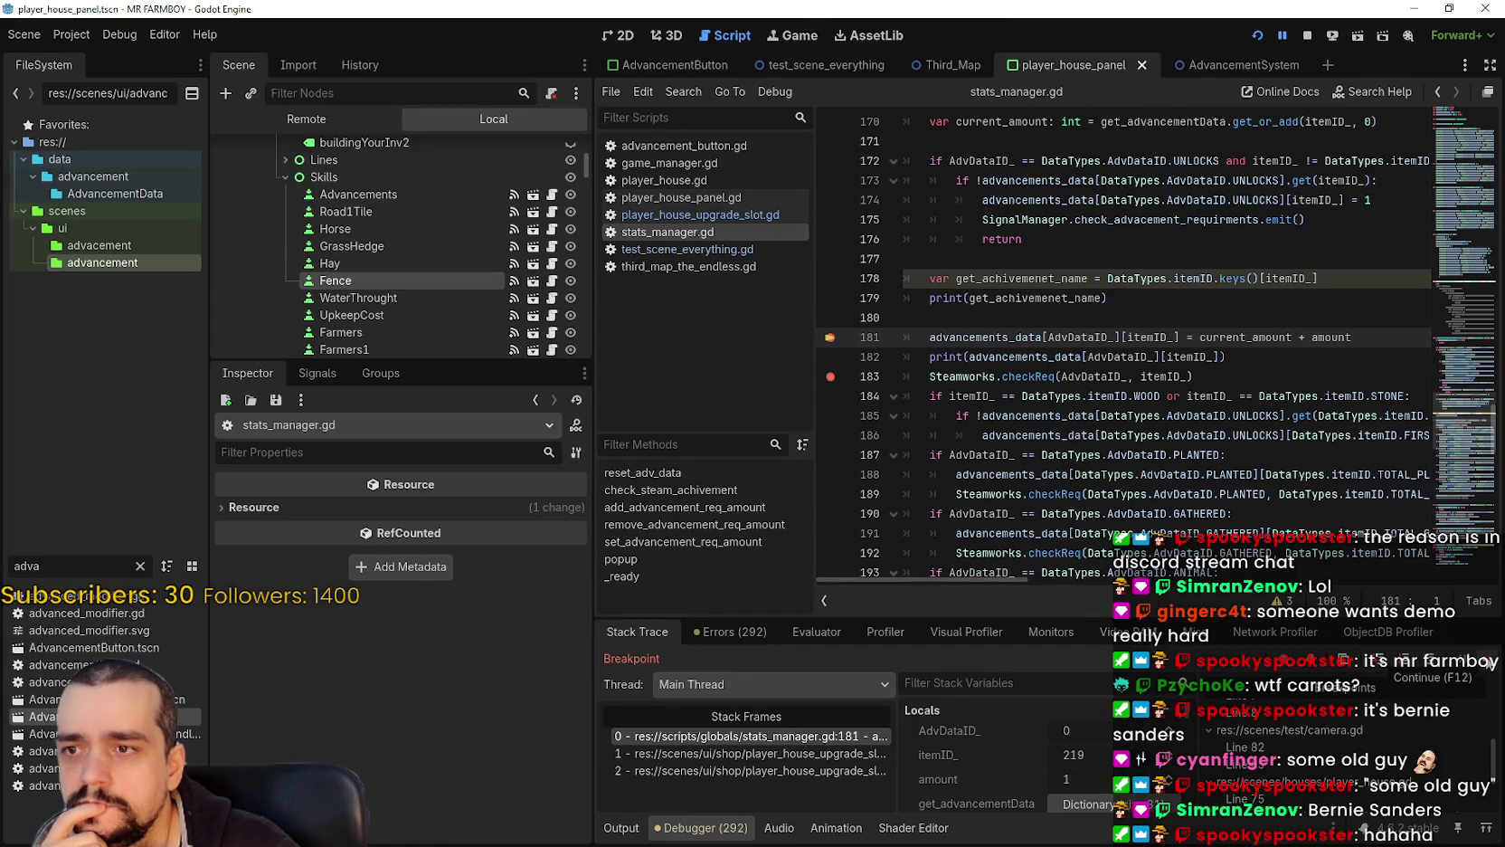
pyautogui.click(647, 834)
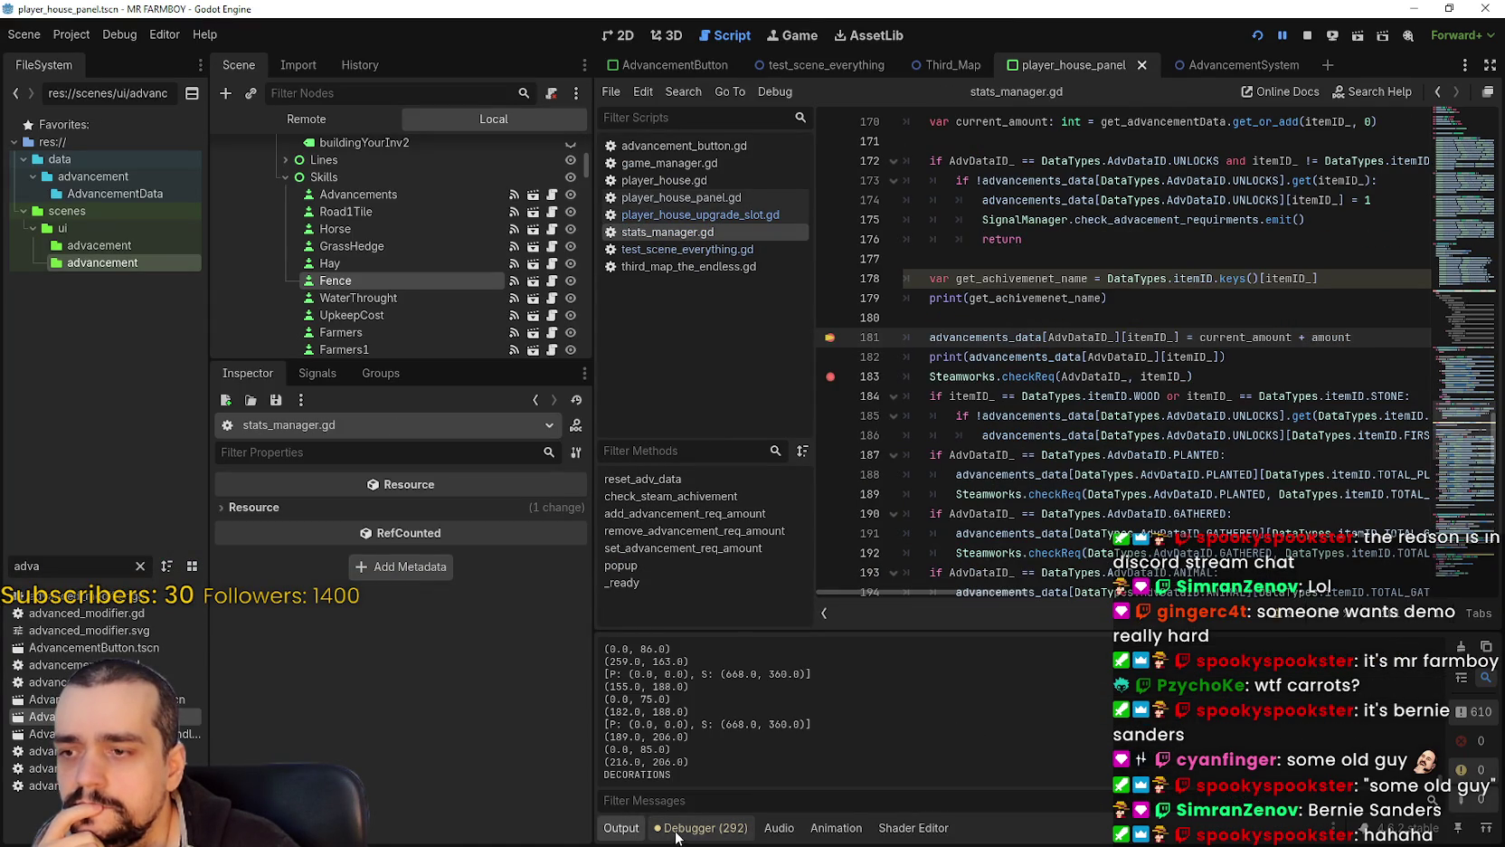
pyautogui.click(680, 829)
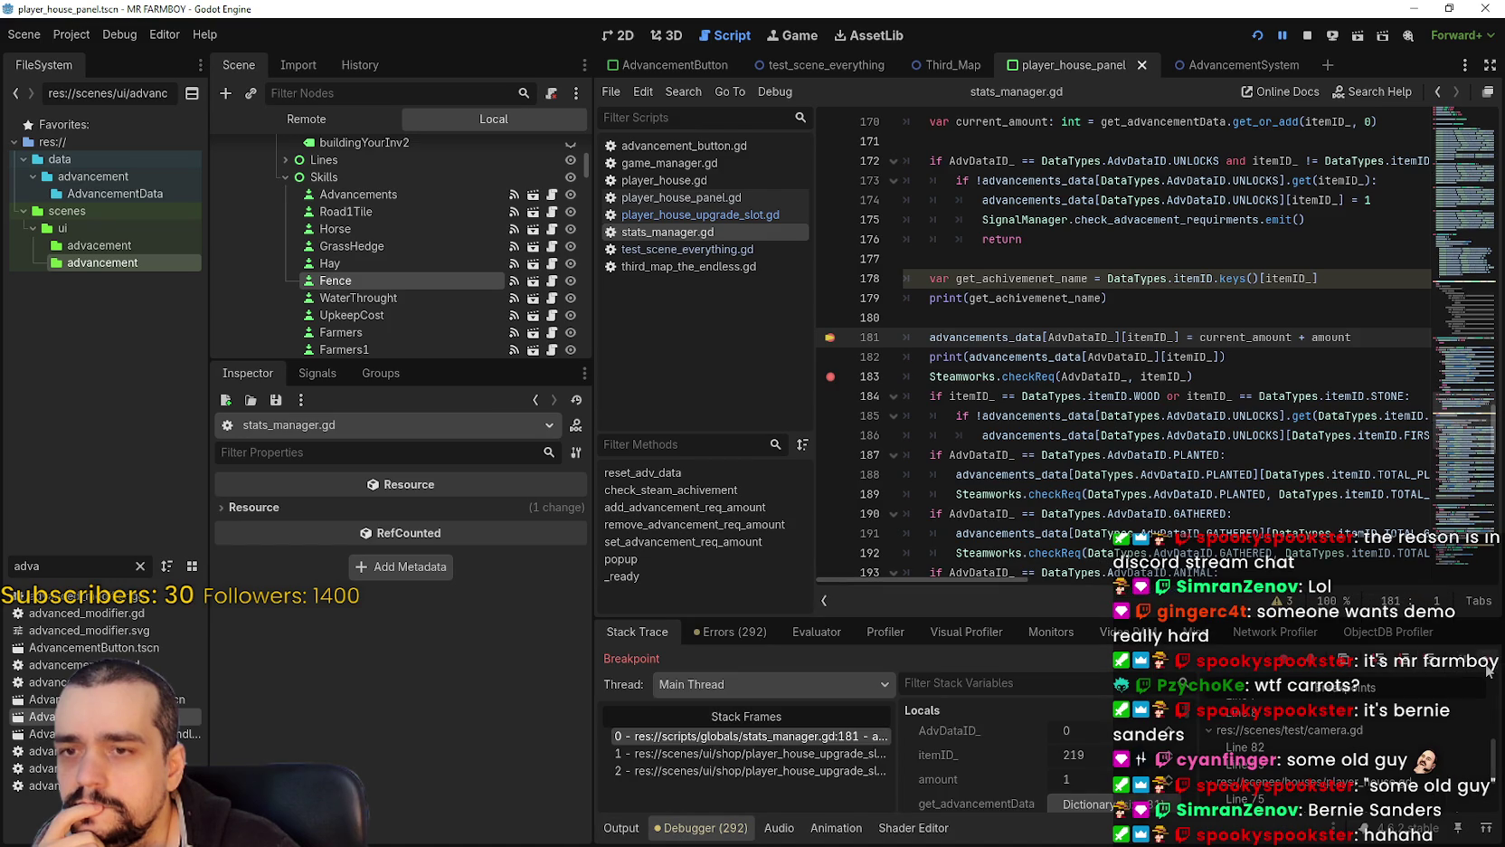
pyautogui.click(1486, 670)
pyautogui.click(621, 829)
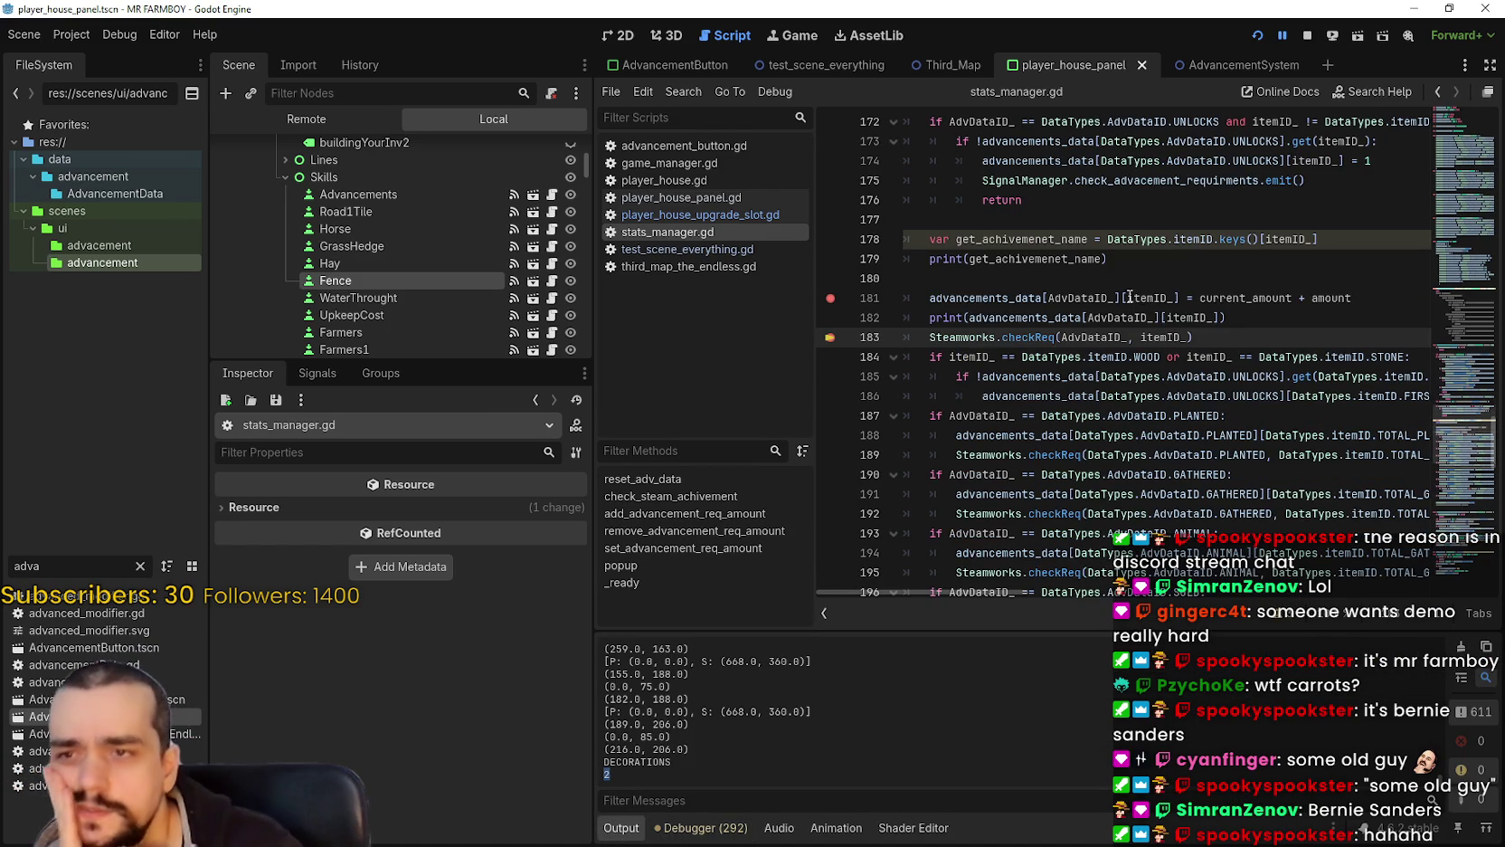
# Step: Inspect itemID_ and current_amount on line 181 while paused
pyautogui.doubleClick(1130, 298)
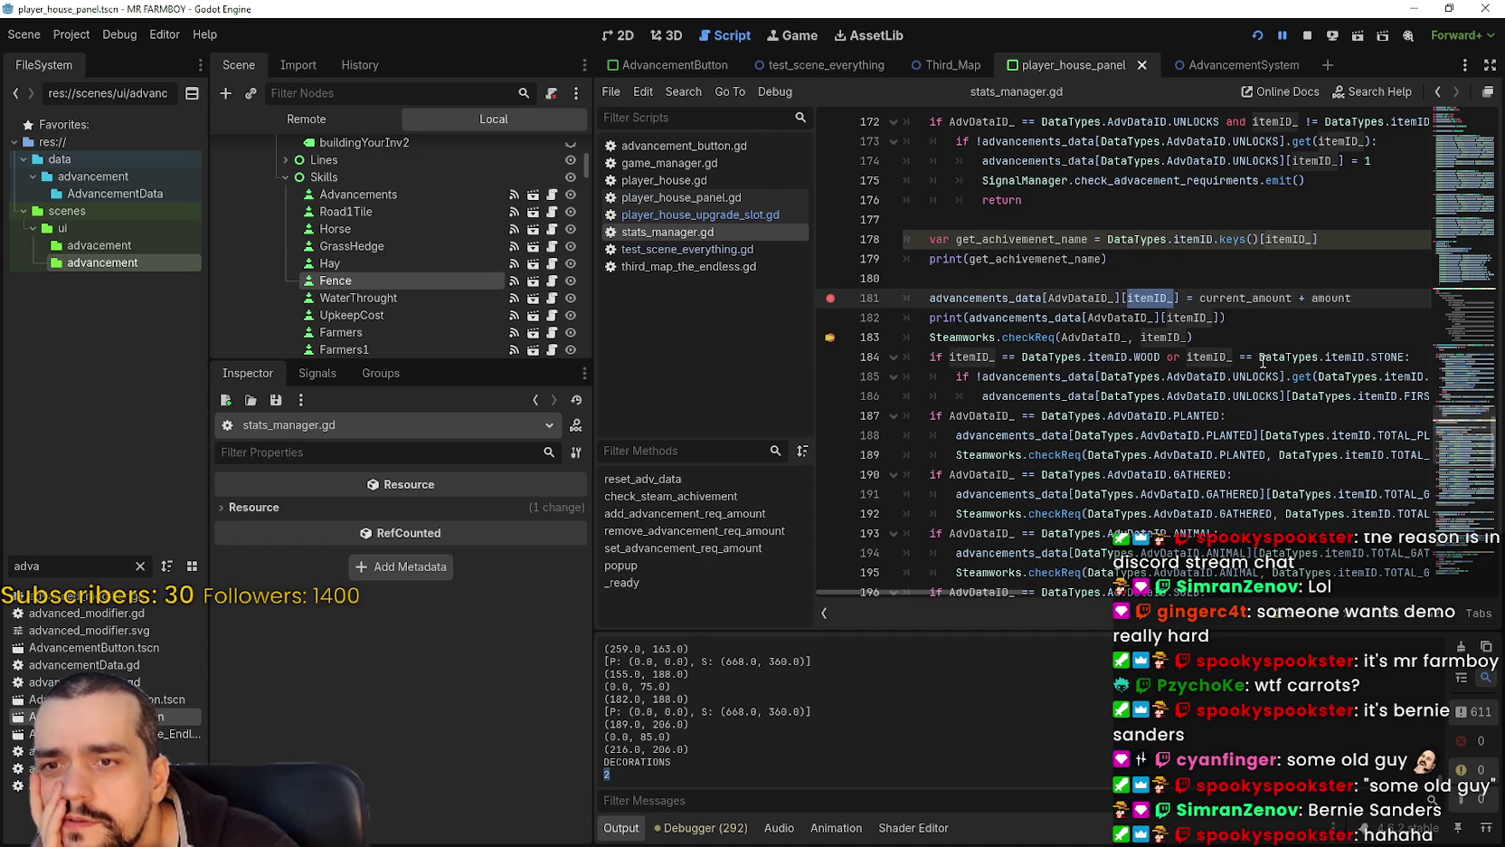
pyautogui.moveTo(1263, 360)
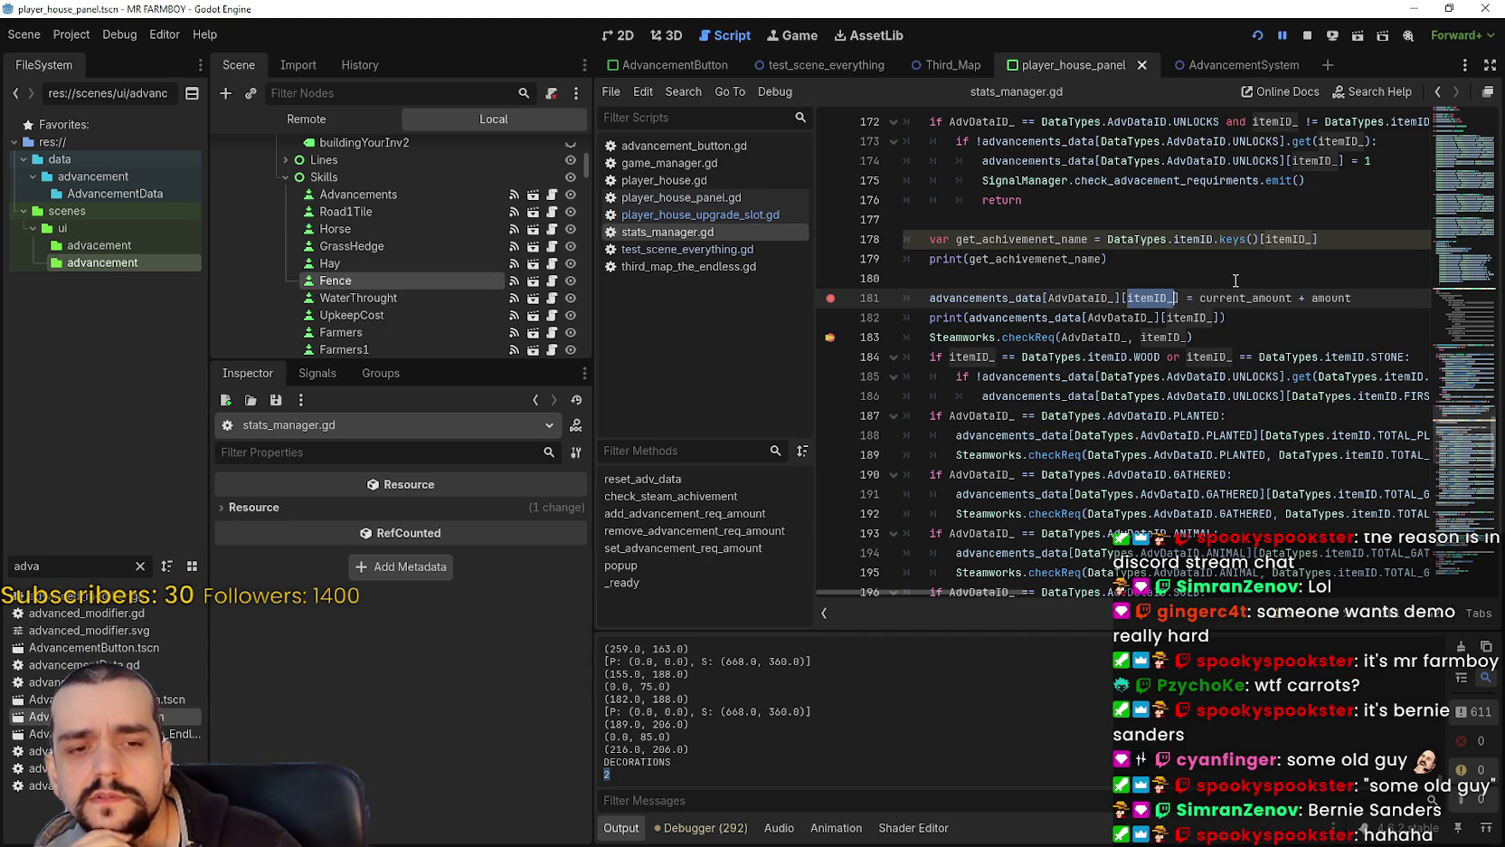
pyautogui.click(1247, 340)
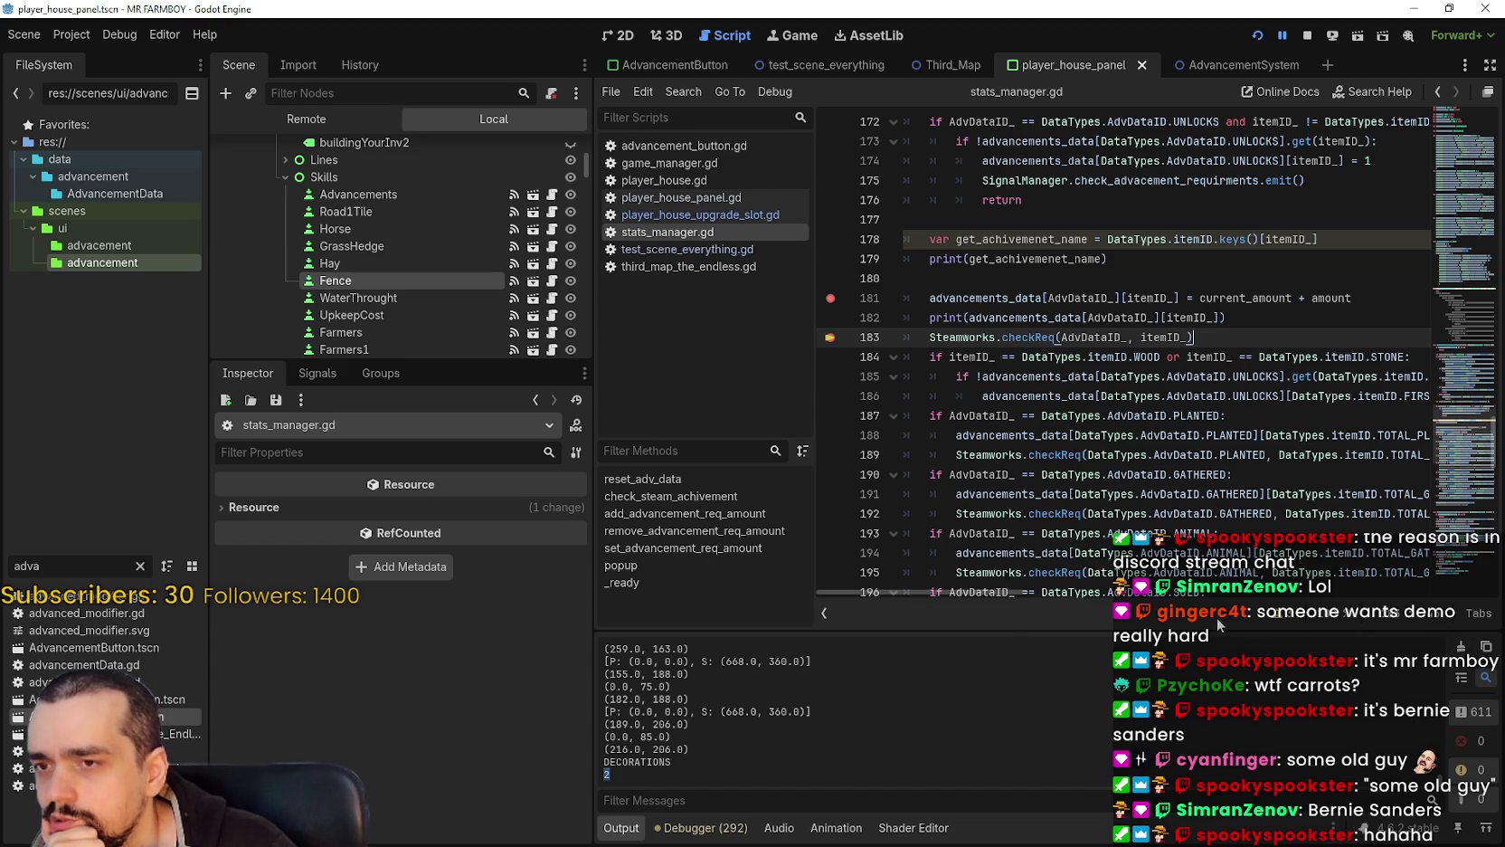
pyautogui.moveTo(1227, 317)
pyautogui.mouseDown()
pyautogui.moveTo(911, 326)
pyautogui.moveTo(927, 318)
pyautogui.mouseUp()
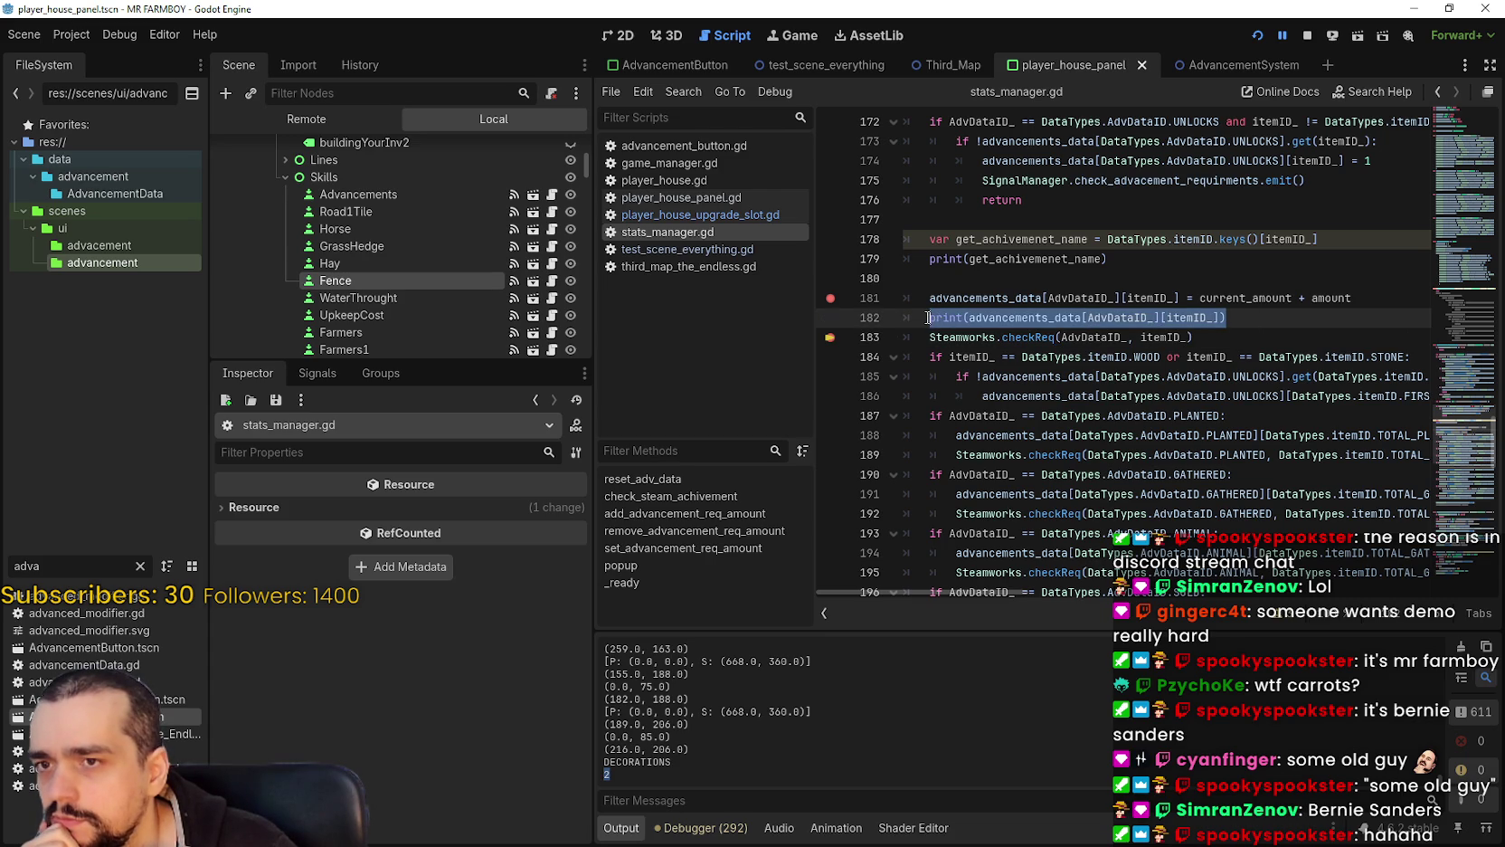
pyautogui.doubleClick(1219, 301)
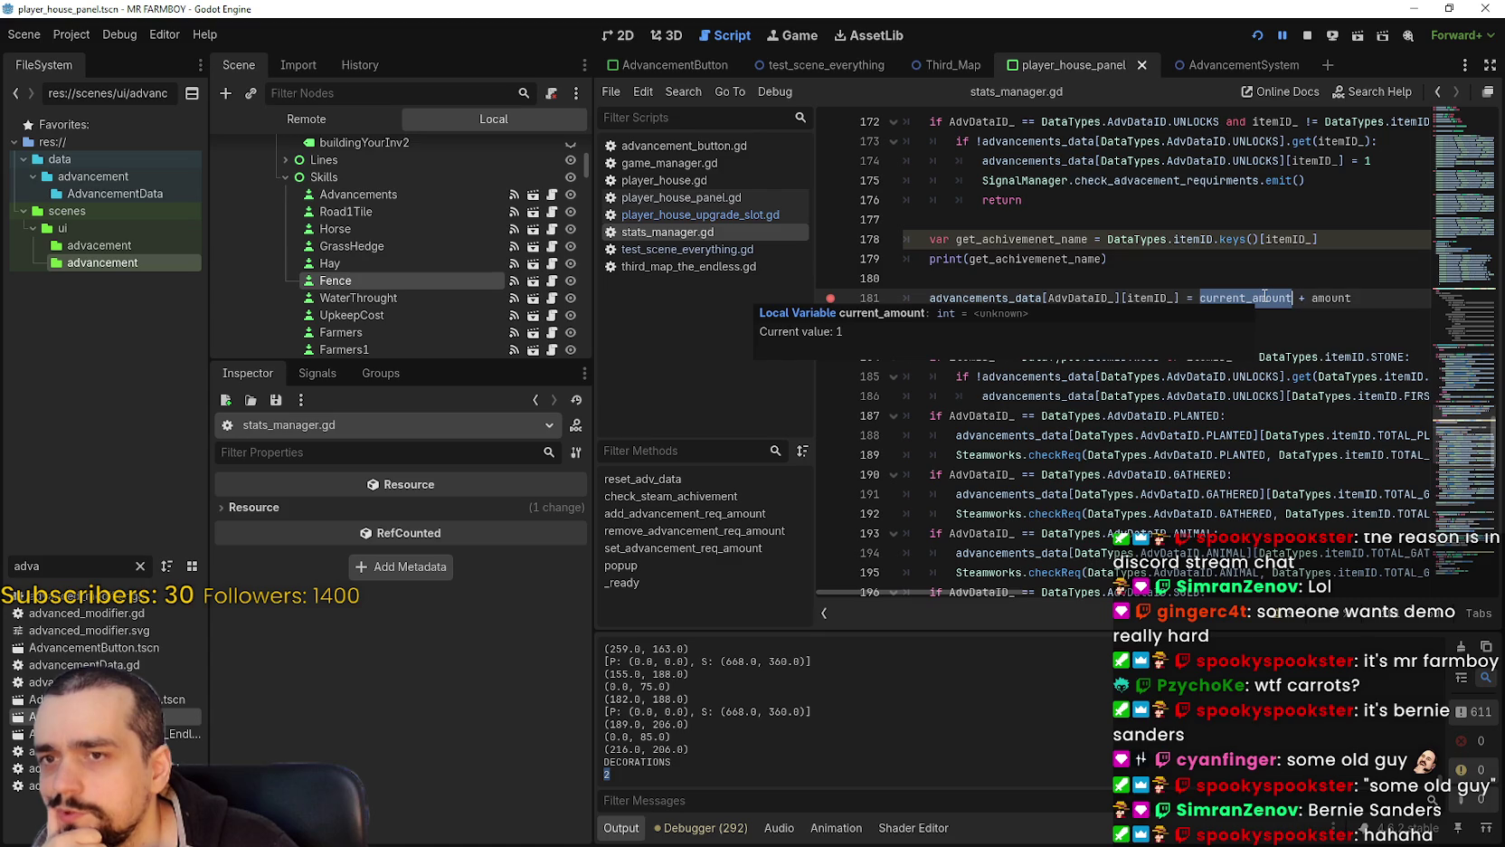
pyautogui.moveTo(1184, 292)
pyautogui.scroll(9, 918, 290)
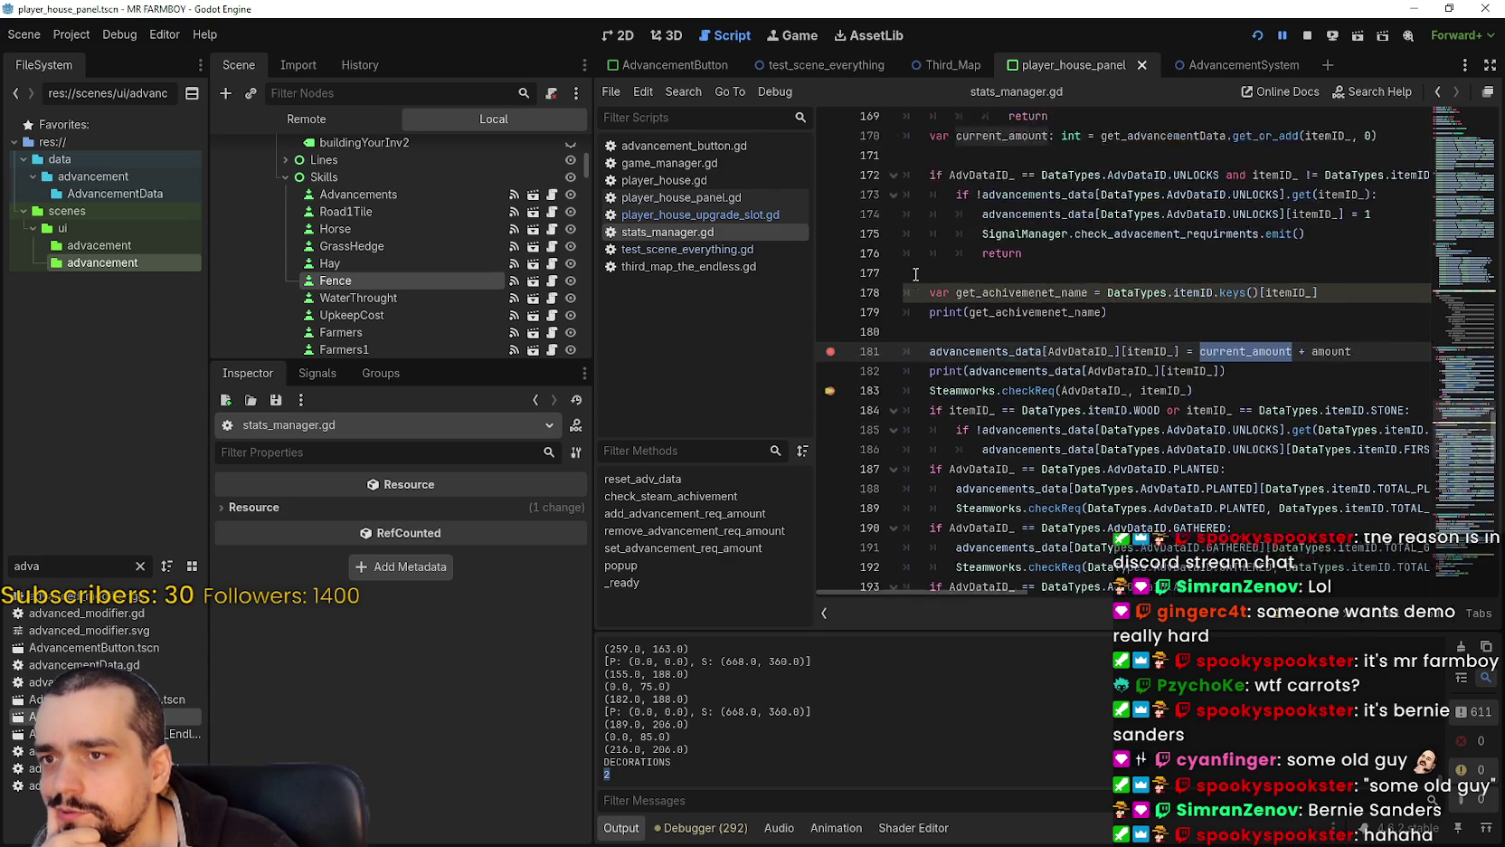
pyautogui.scroll(2, 969, 337)
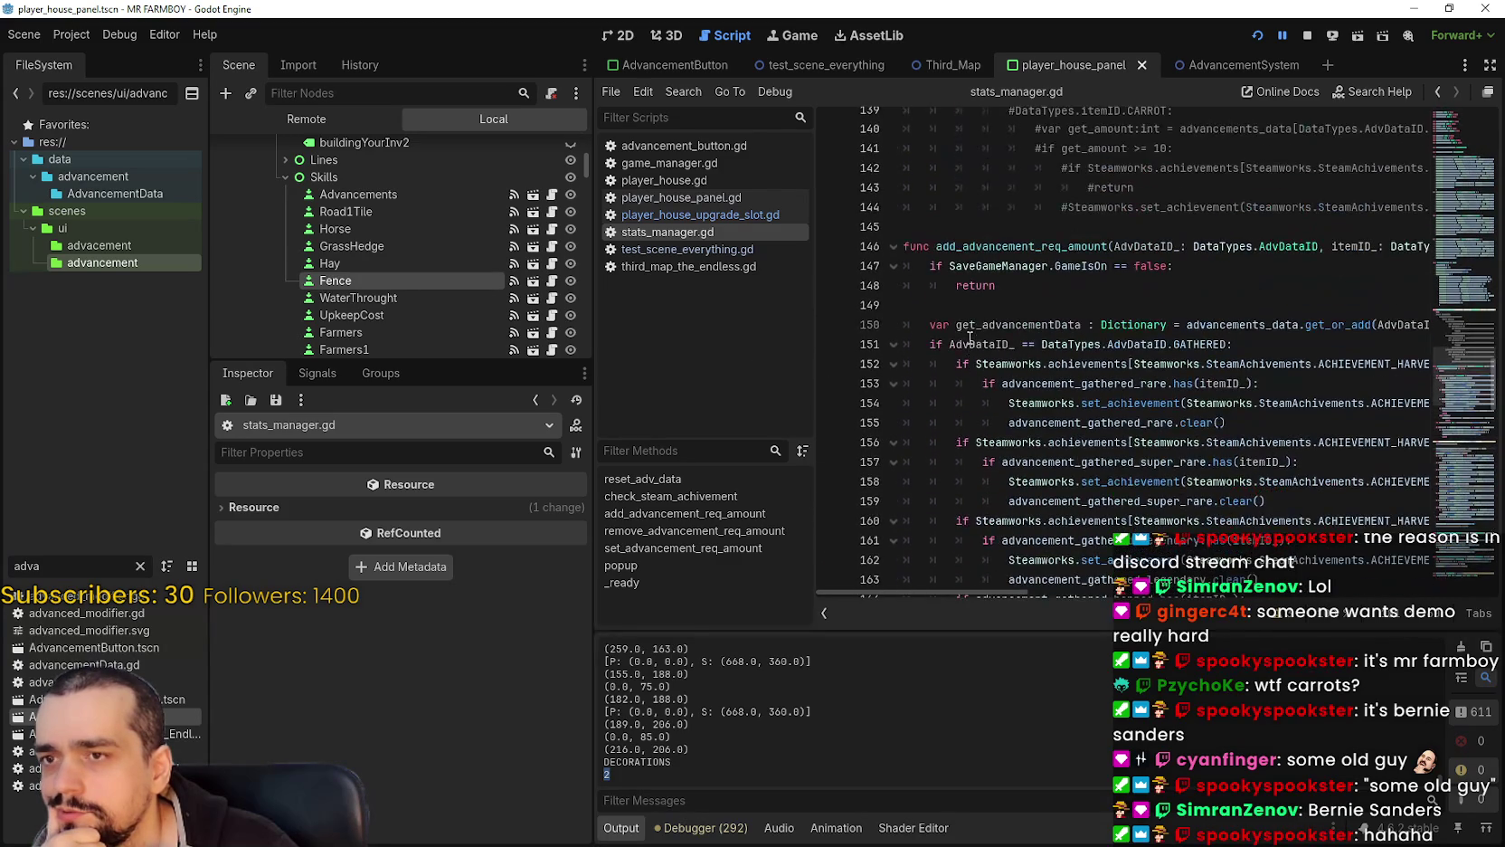
pyautogui.hscroll(5, 1072, 594)
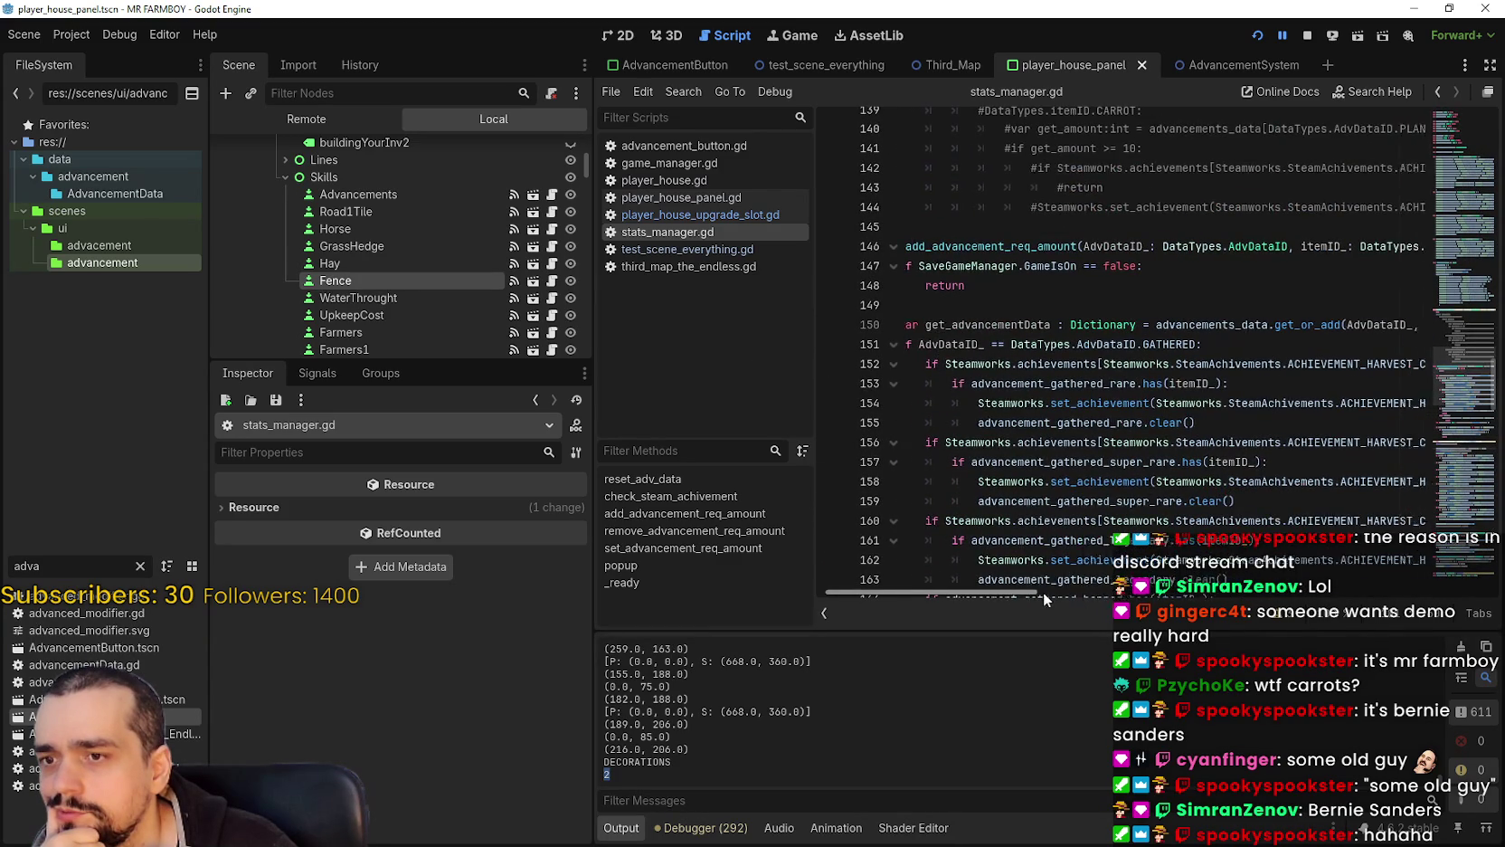
pyautogui.moveTo(1093, 593)
pyautogui.mouseDown()
pyautogui.moveTo(1010, 589)
pyautogui.moveTo(1093, 595)
pyautogui.moveTo(992, 349)
pyautogui.mouseUp()
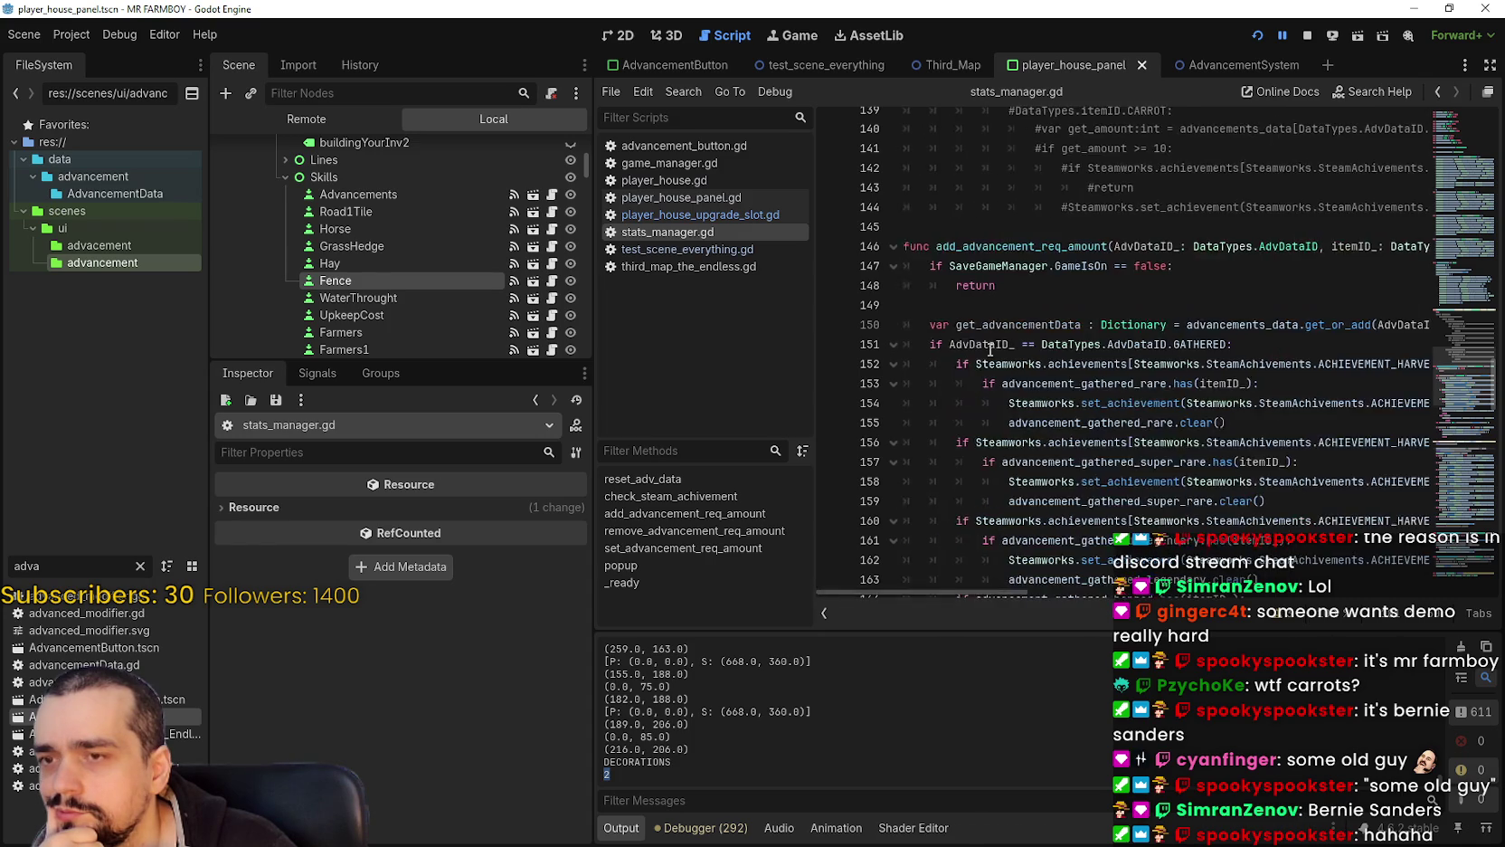
pyautogui.scroll(-3, 986, 351)
pyautogui.scroll(-2, 977, 353)
pyautogui.doubleClick(993, 421)
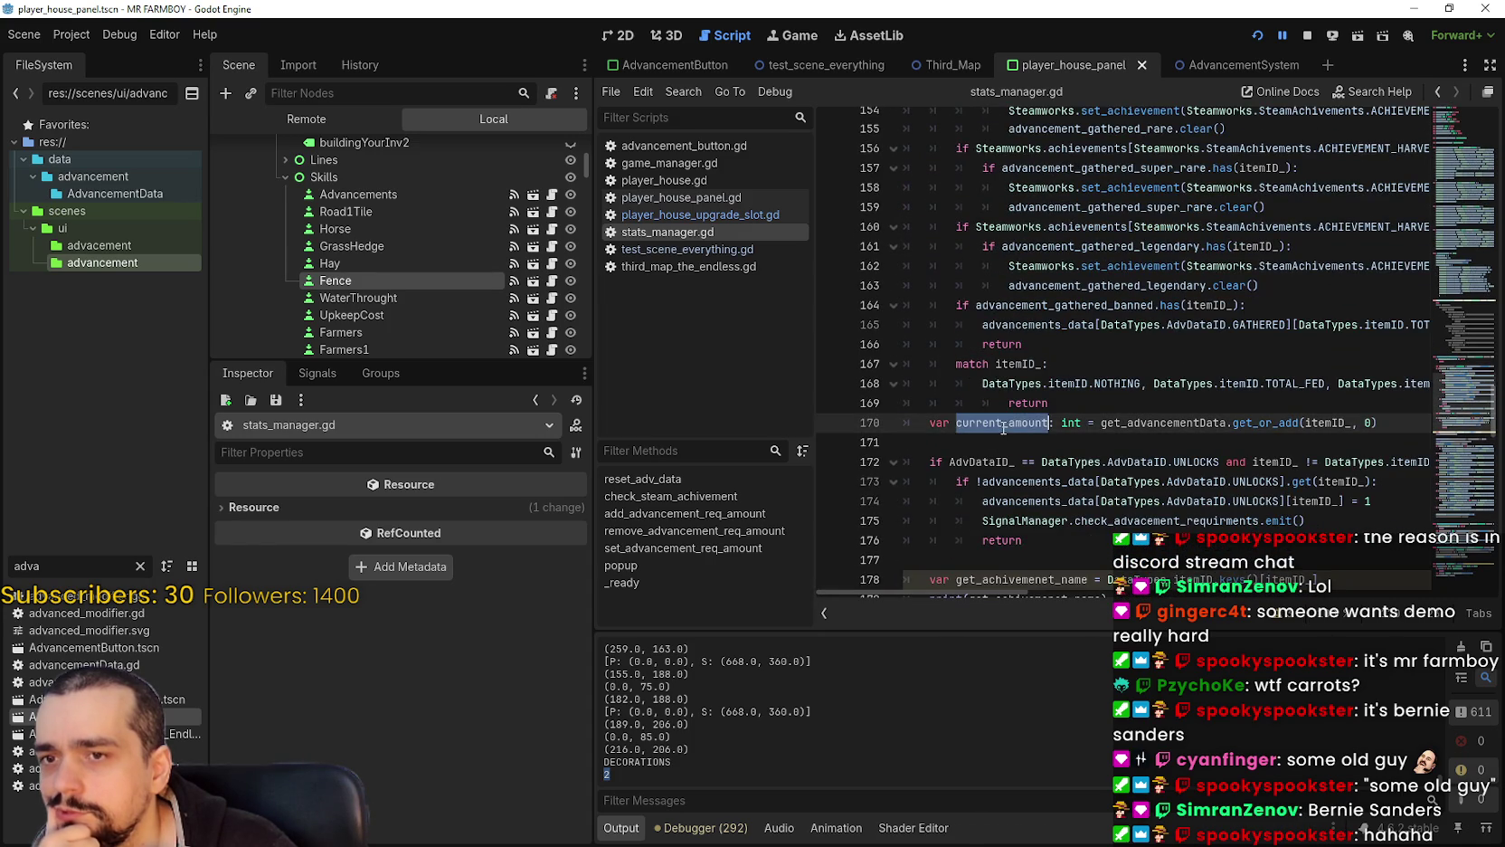
pyautogui.scroll(-1, 1102, 502)
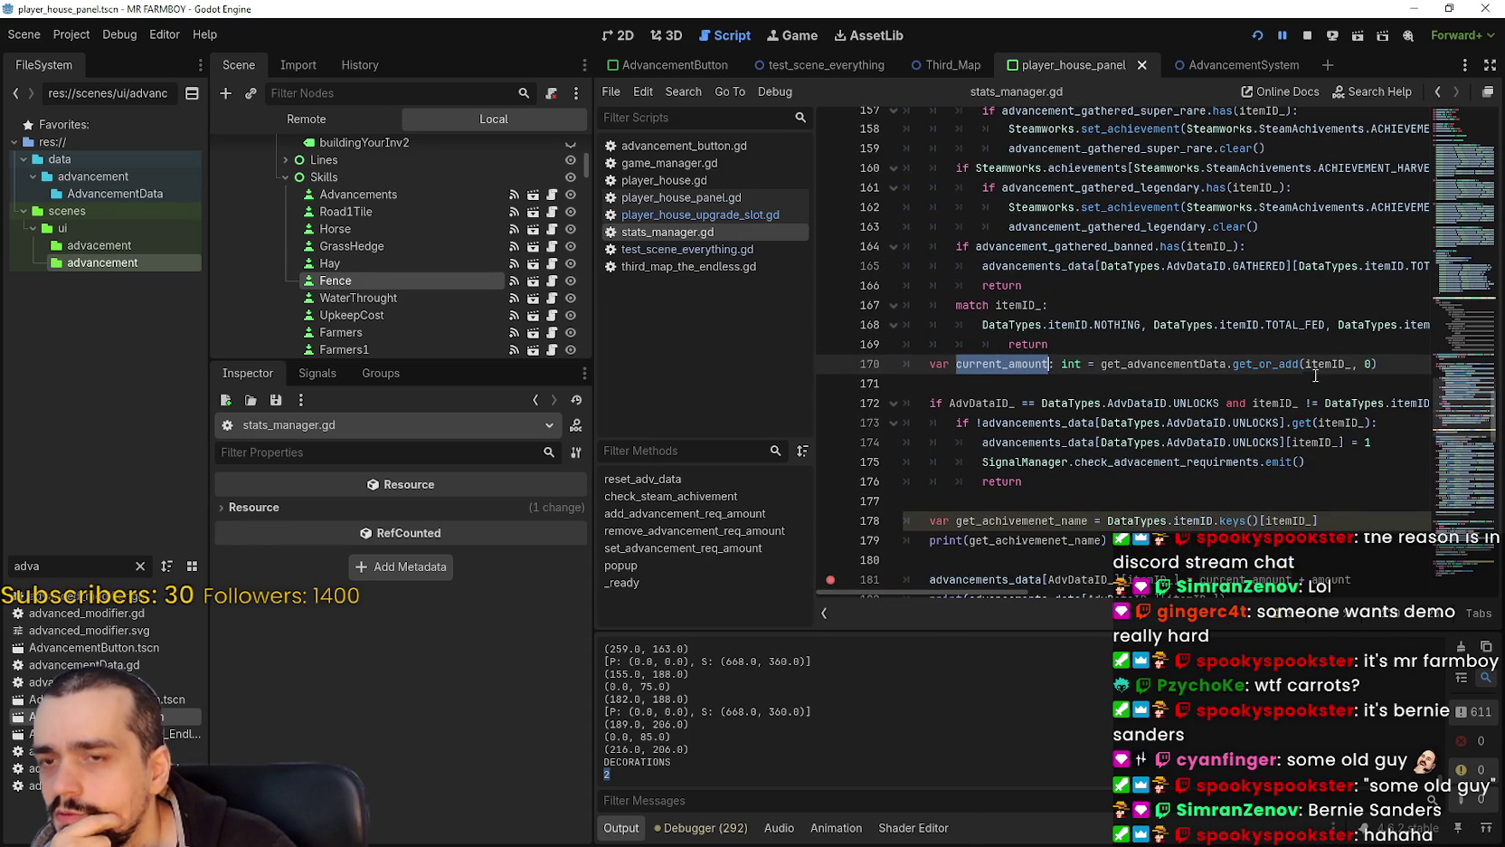
pyautogui.doubleClick(1325, 363)
pyautogui.scroll(-1, 1284, 475)
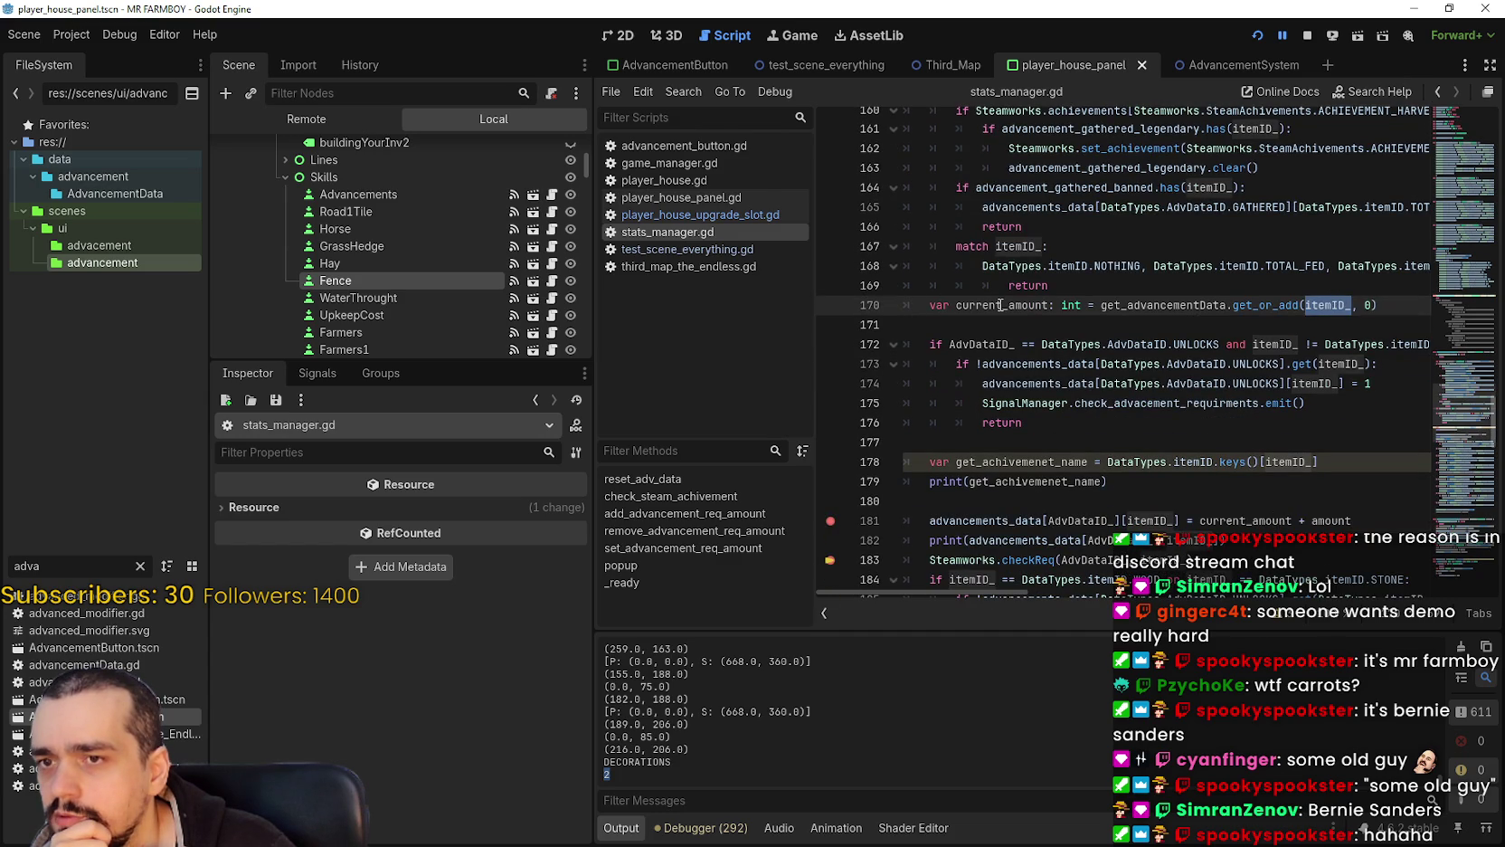
pyautogui.doubleClick(1110, 305)
pyautogui.scroll(5, 1112, 335)
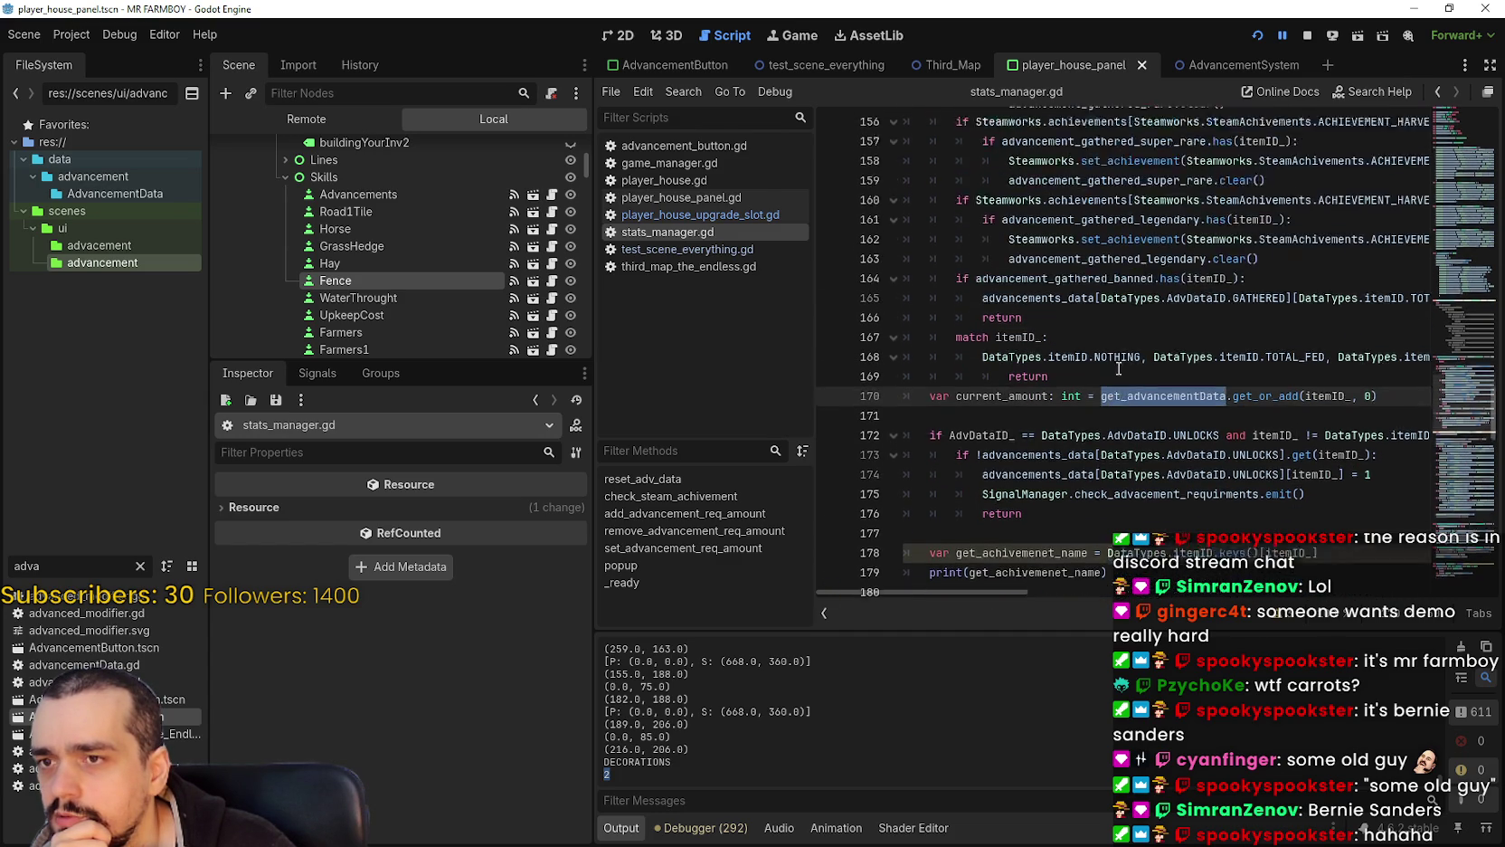
pyautogui.moveTo(1023, 593)
pyautogui.mouseDown()
pyautogui.moveTo(1087, 586)
pyautogui.moveTo(1027, 589)
pyautogui.mouseUp()
pyautogui.scroll(-5, 1067, 480)
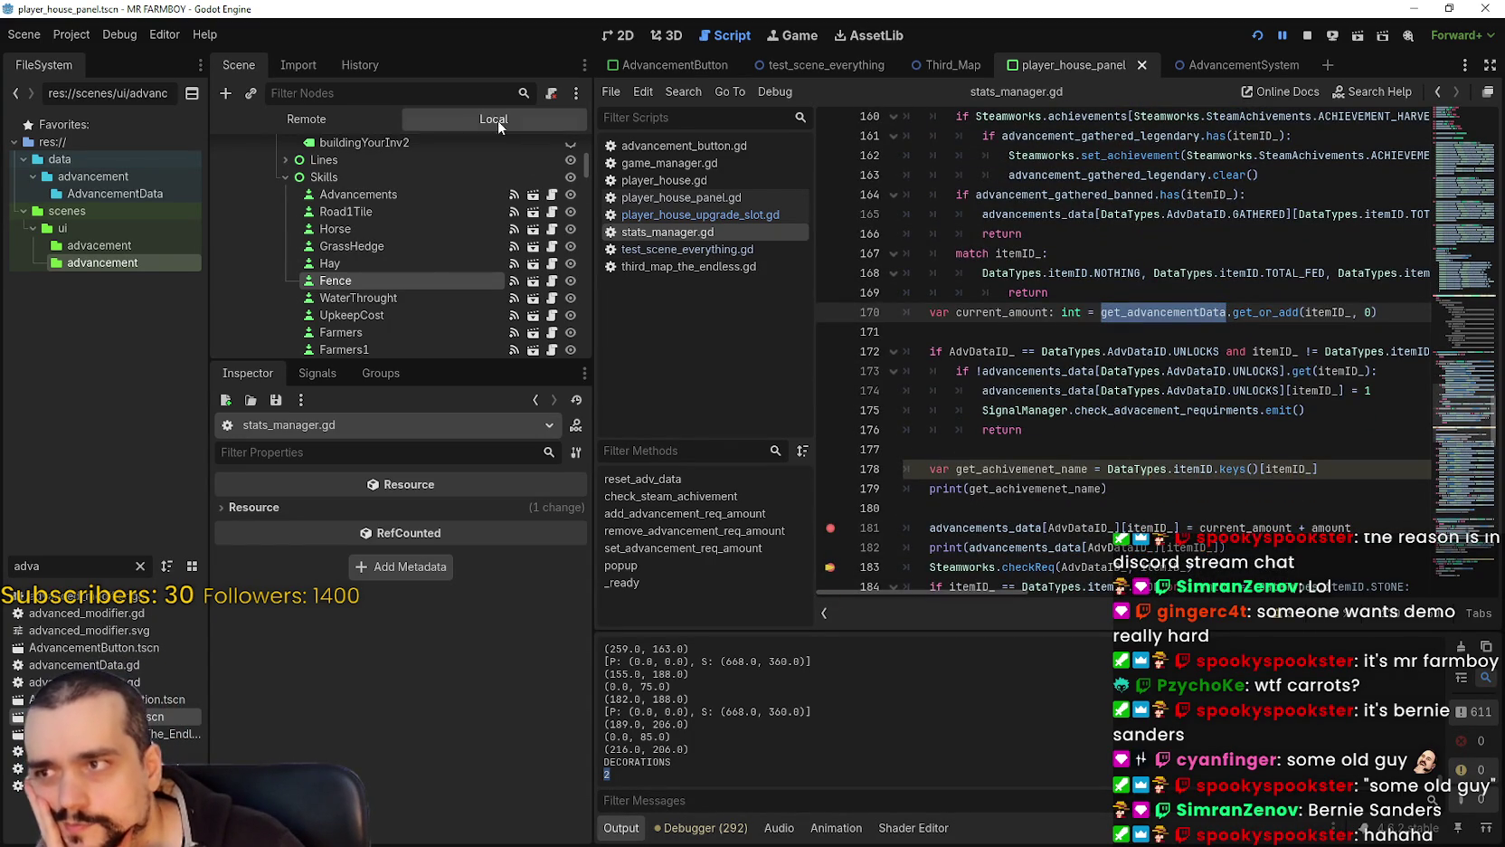
# Step: In the Remote tree, expand StatsManager's advancements_data and page to entries 209–243
pyautogui.click(365, 120)
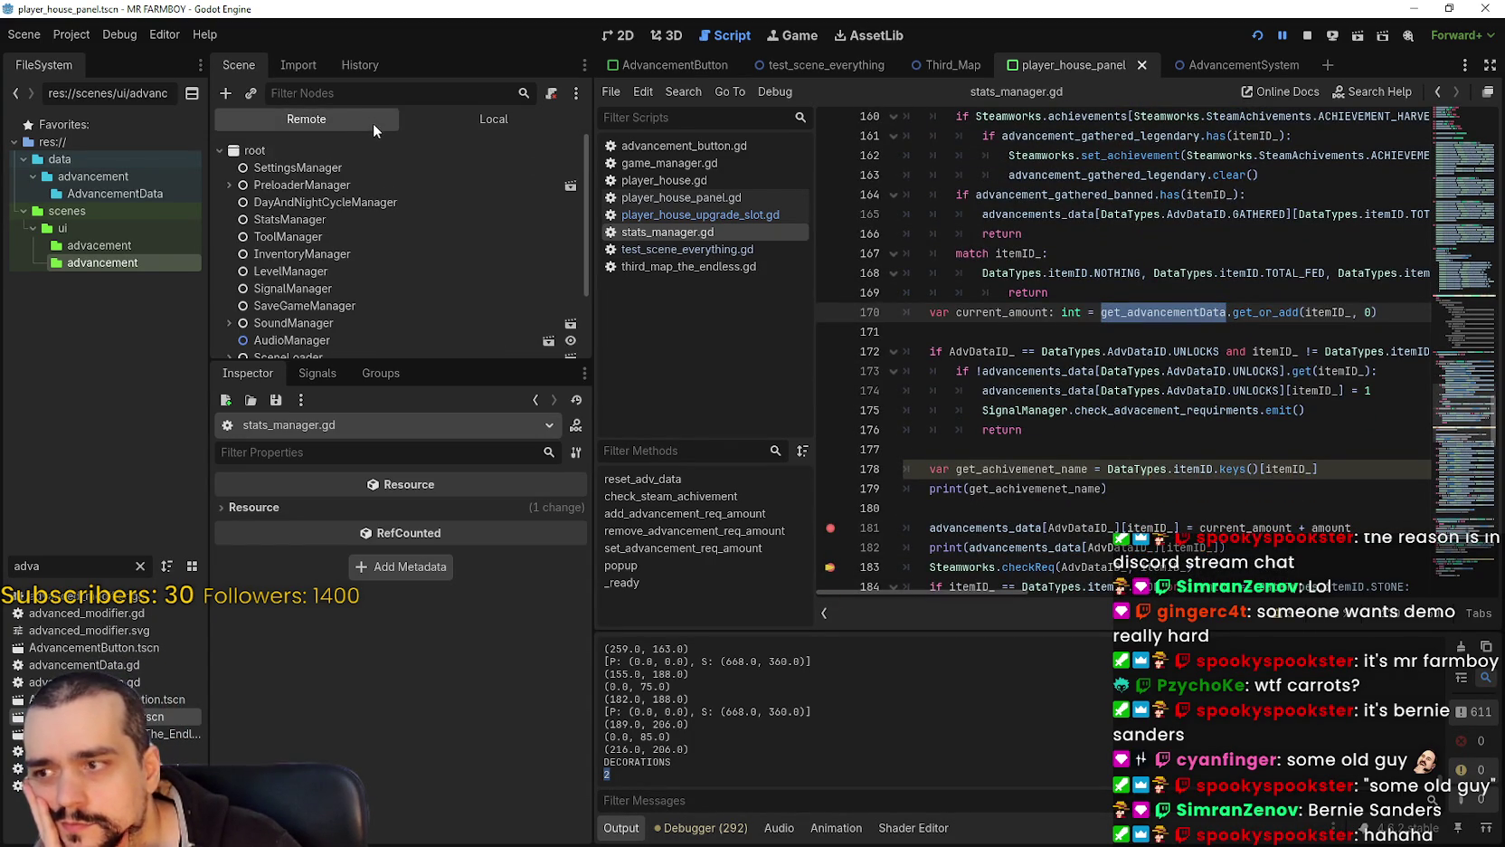
pyautogui.click(315, 219)
pyautogui.click(468, 648)
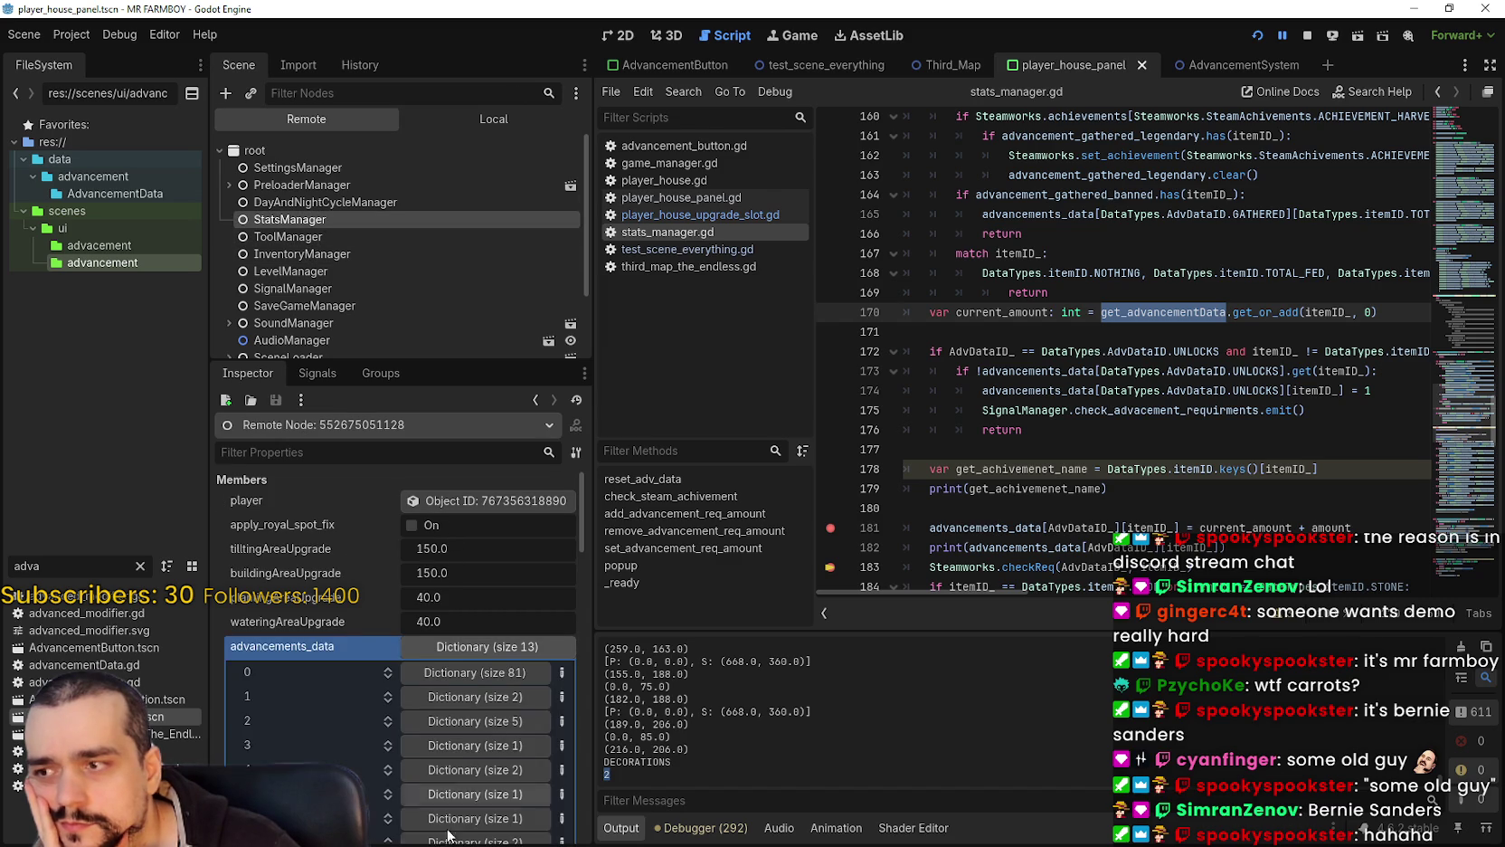
pyautogui.scroll(-2, 455, 589)
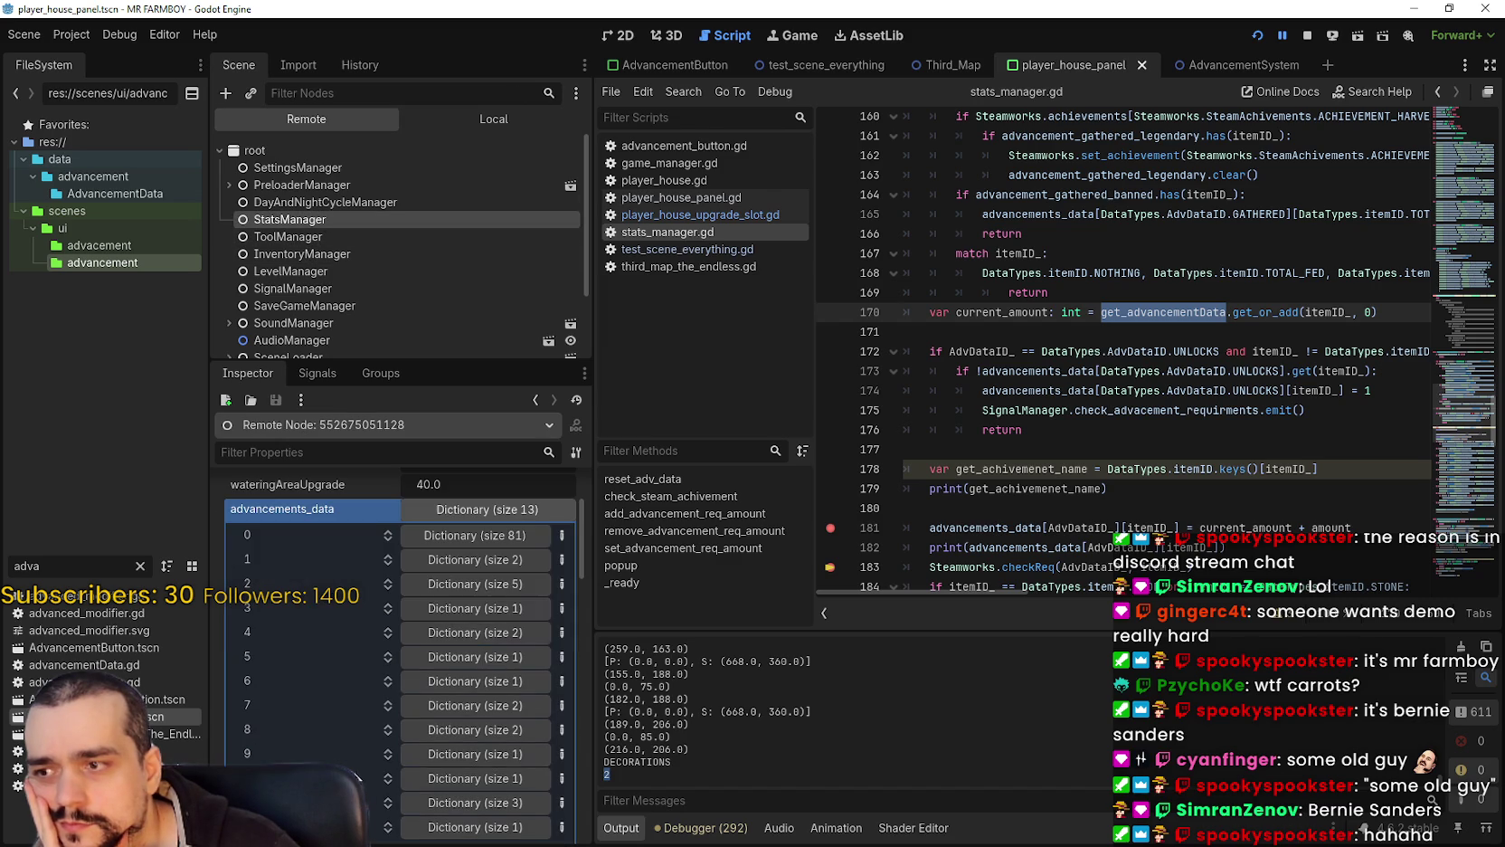
pyautogui.click(491, 533)
pyautogui.scroll(-5, 416, 687)
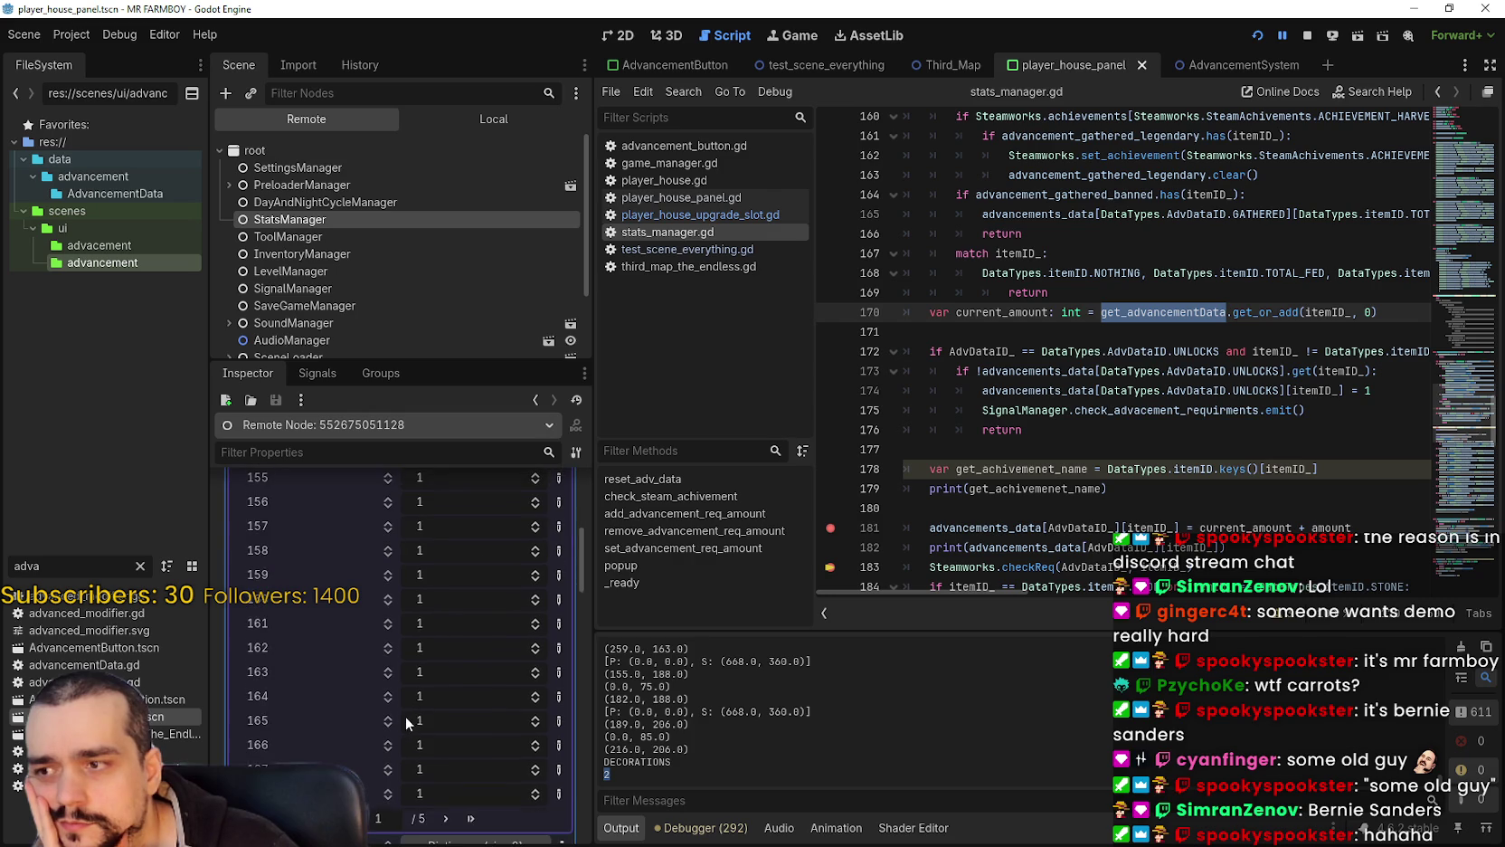
pyautogui.click(468, 635)
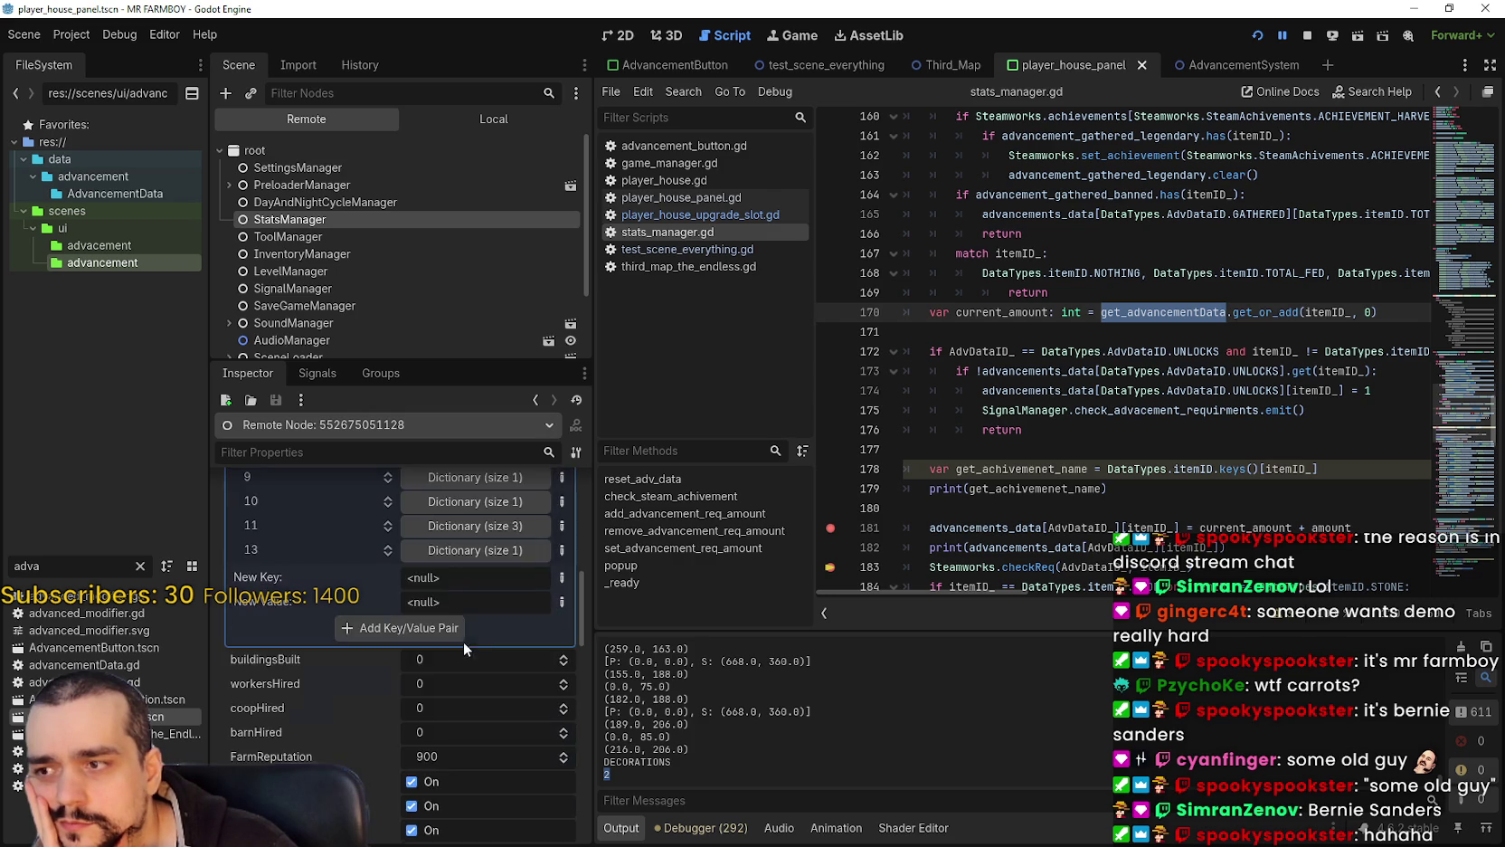
pyautogui.scroll(3, 454, 658)
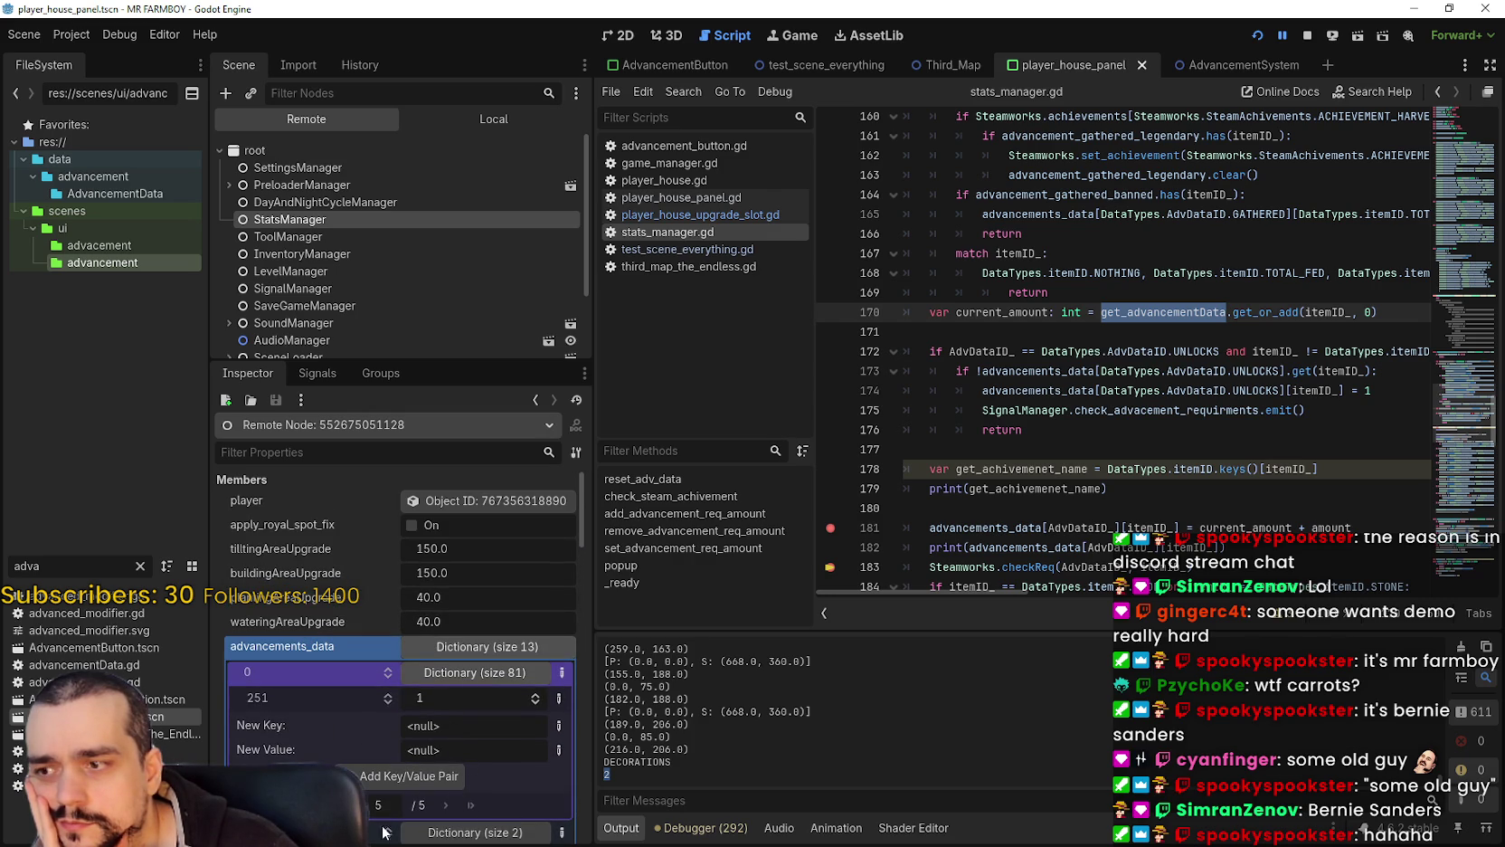
pyautogui.click(351, 804)
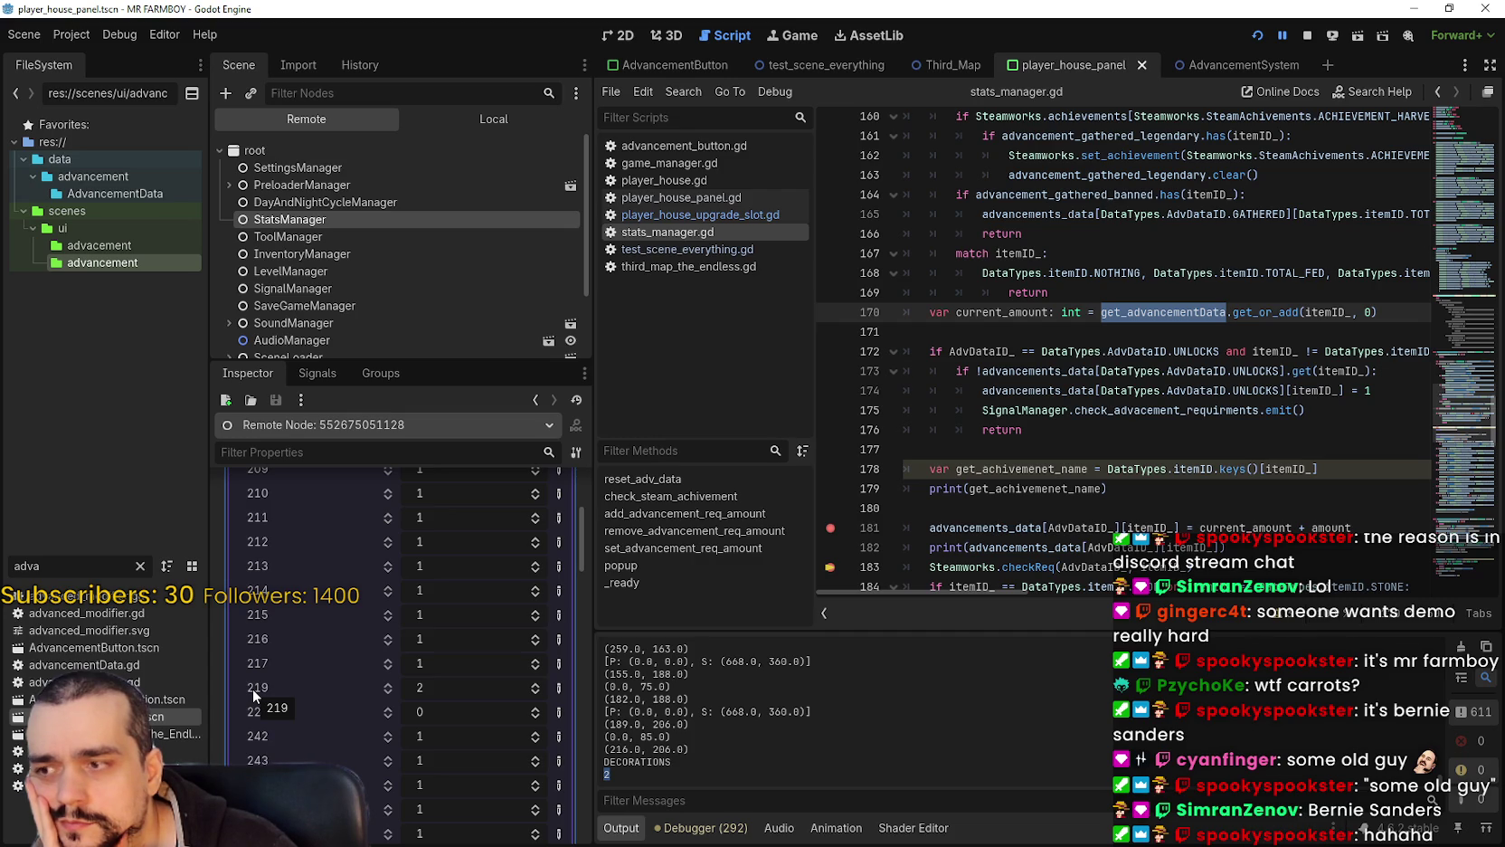
# Step: Select line 181 of stats_manager.gd up to current_amount
pyautogui.click(1122, 508)
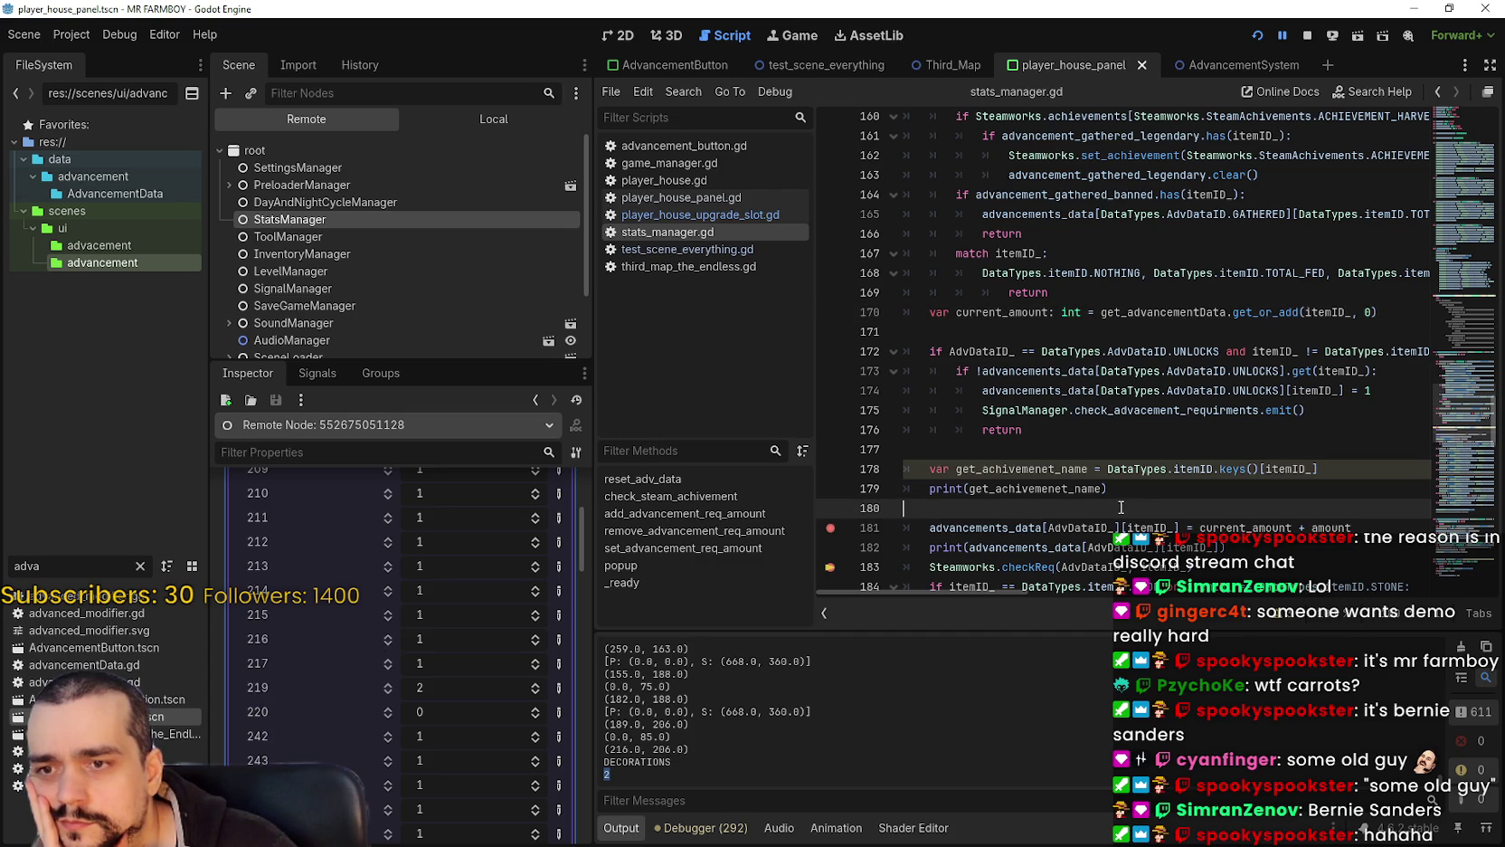
pyautogui.scroll(-1, 1122, 505)
pyautogui.scroll(-2, 1099, 481)
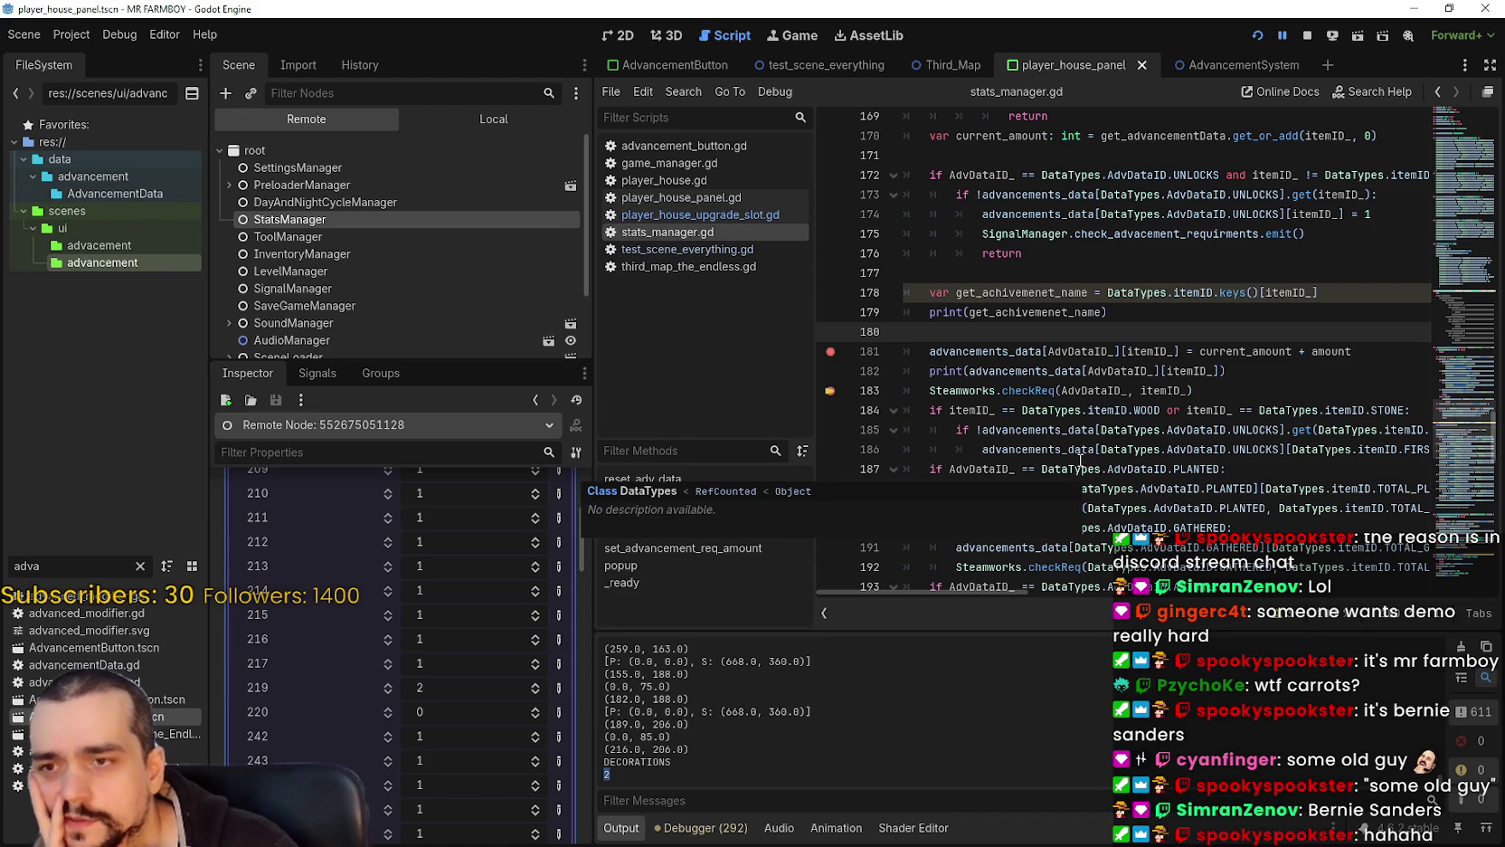
pyautogui.moveTo(930, 351); pyautogui.dragTo(1292, 353)
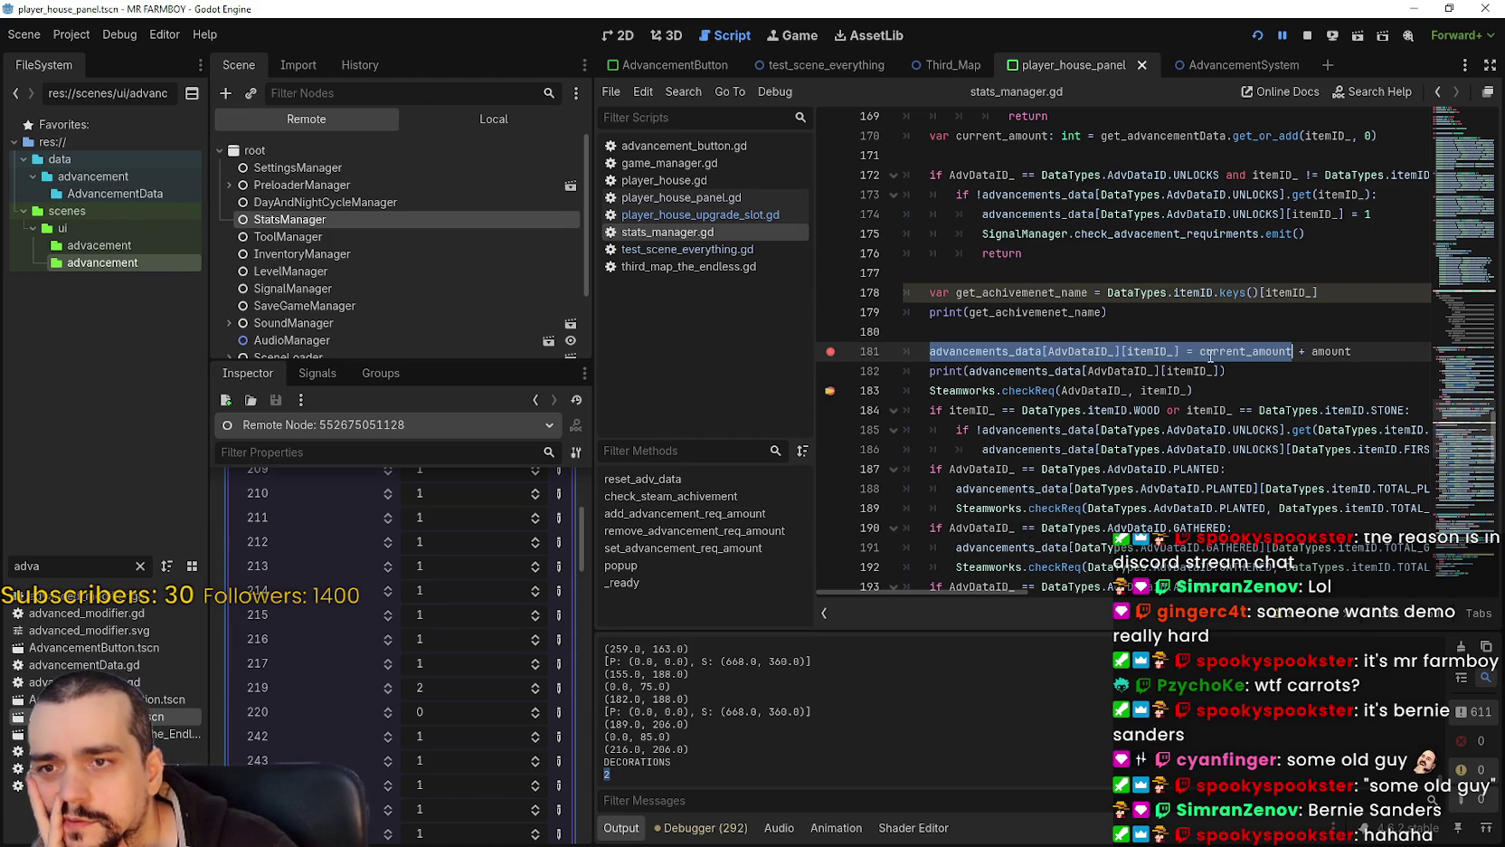
# Step: Open third_map_the_endless.gd from the script list and start scrolling through it
pyautogui.click(1239, 391)
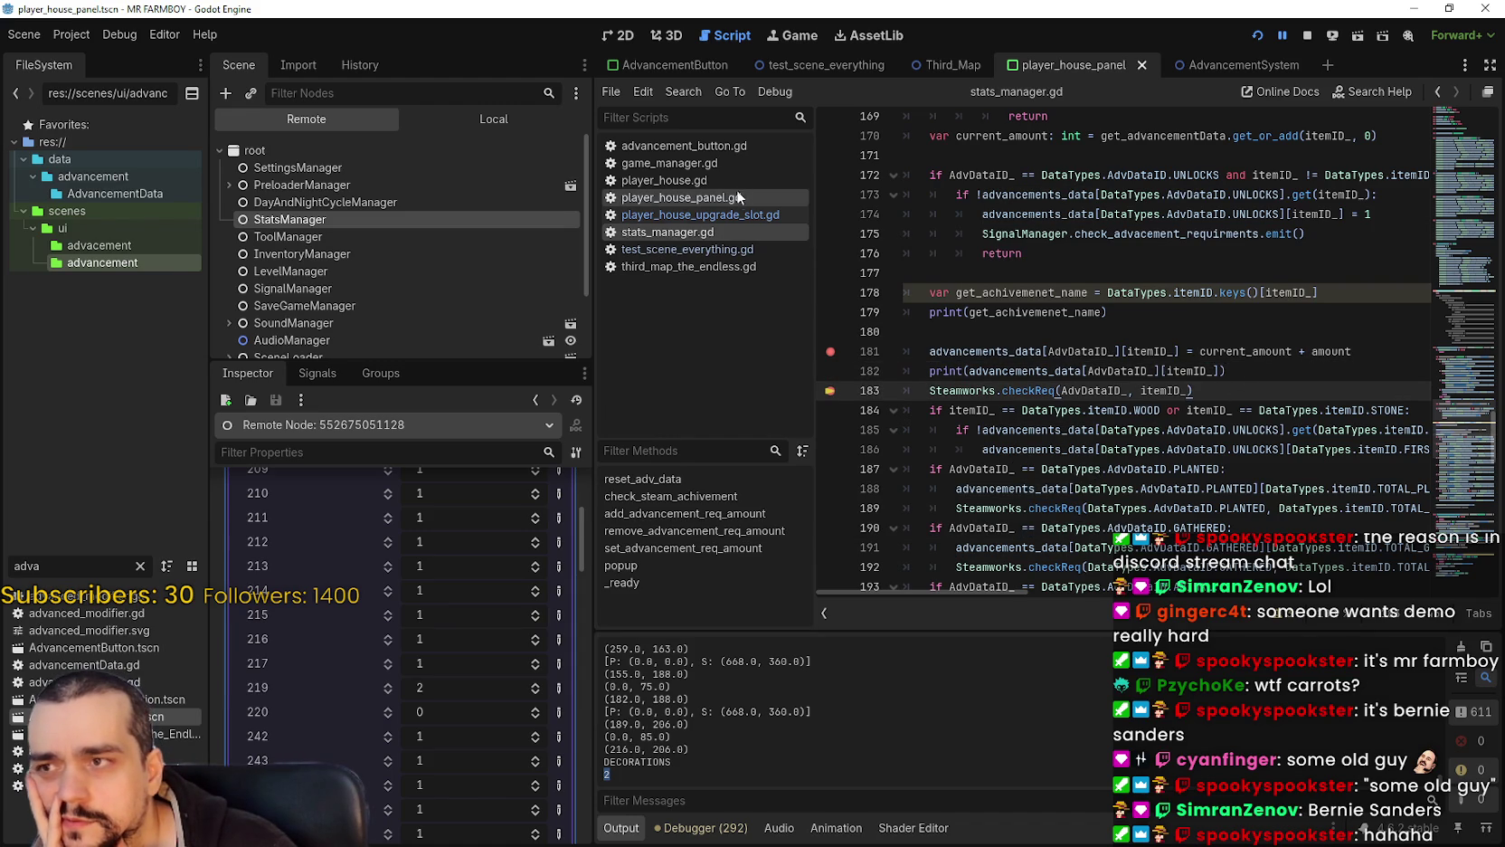
pyautogui.click(720, 268)
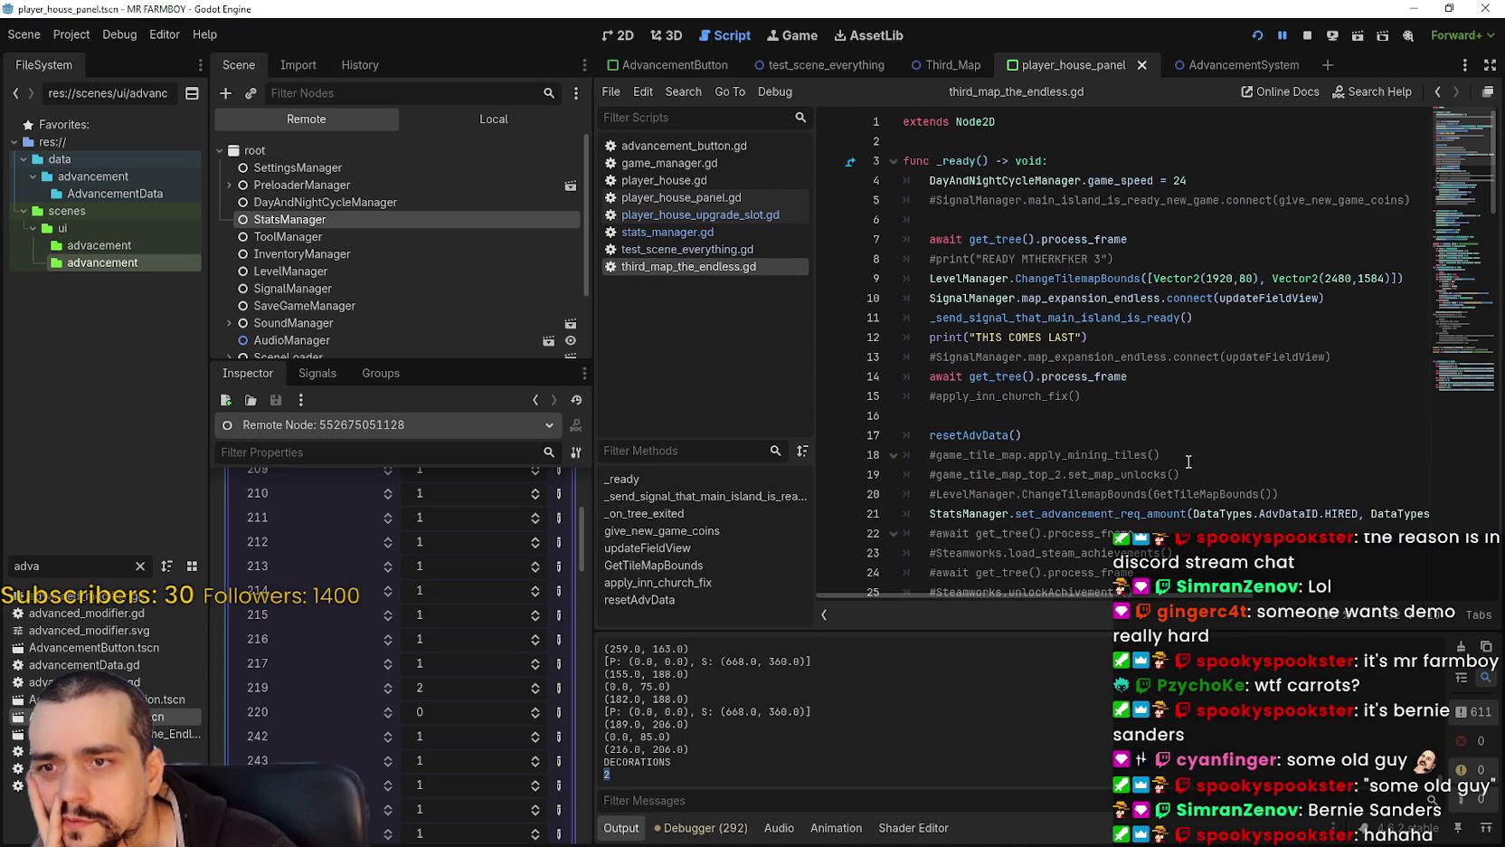
pyautogui.scroll(-1, 1176, 502)
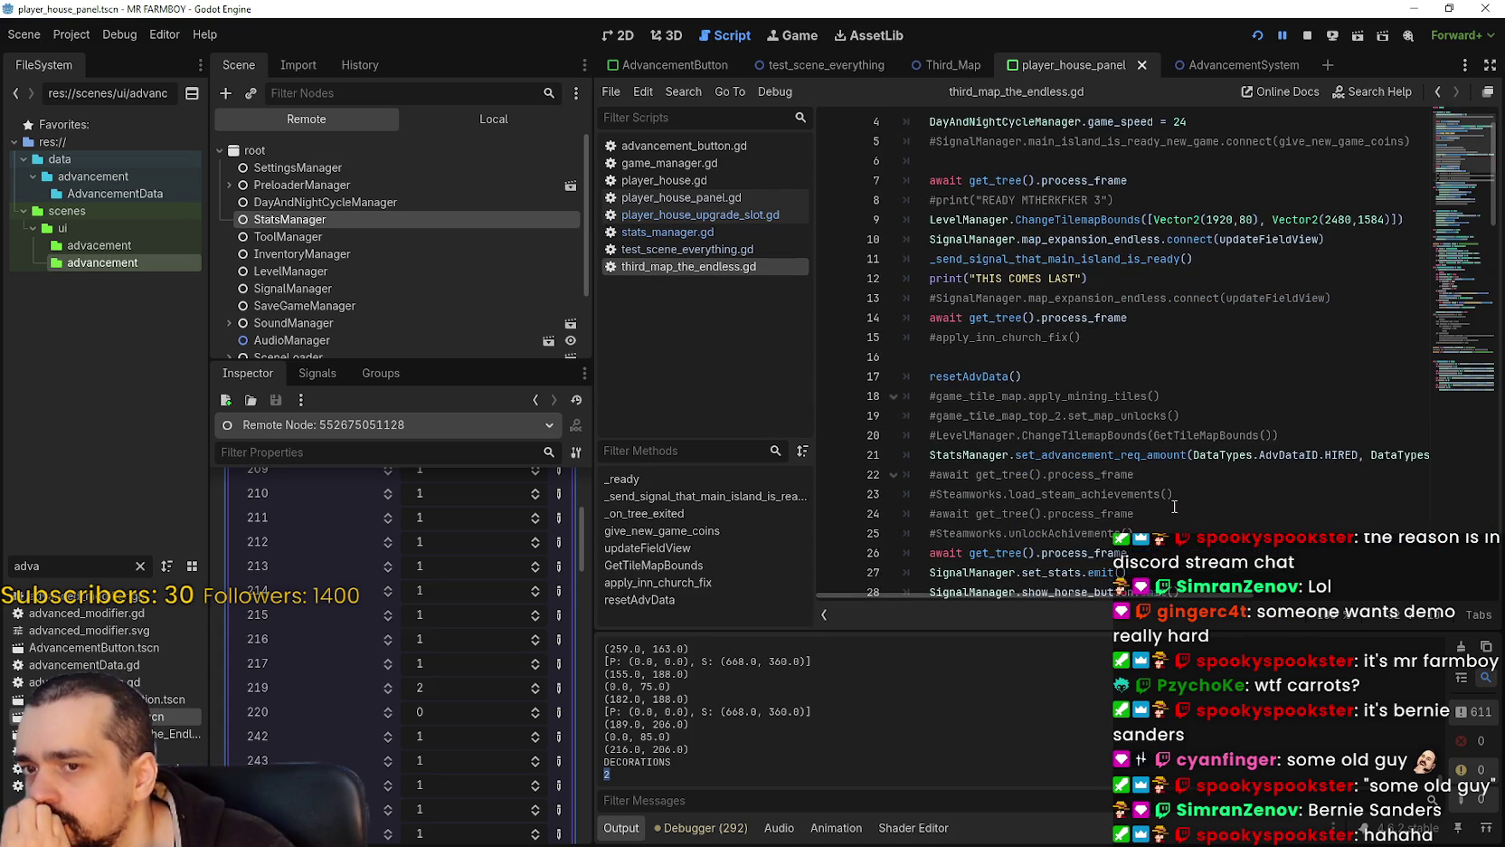
pyautogui.scroll(-2, 1174, 507)
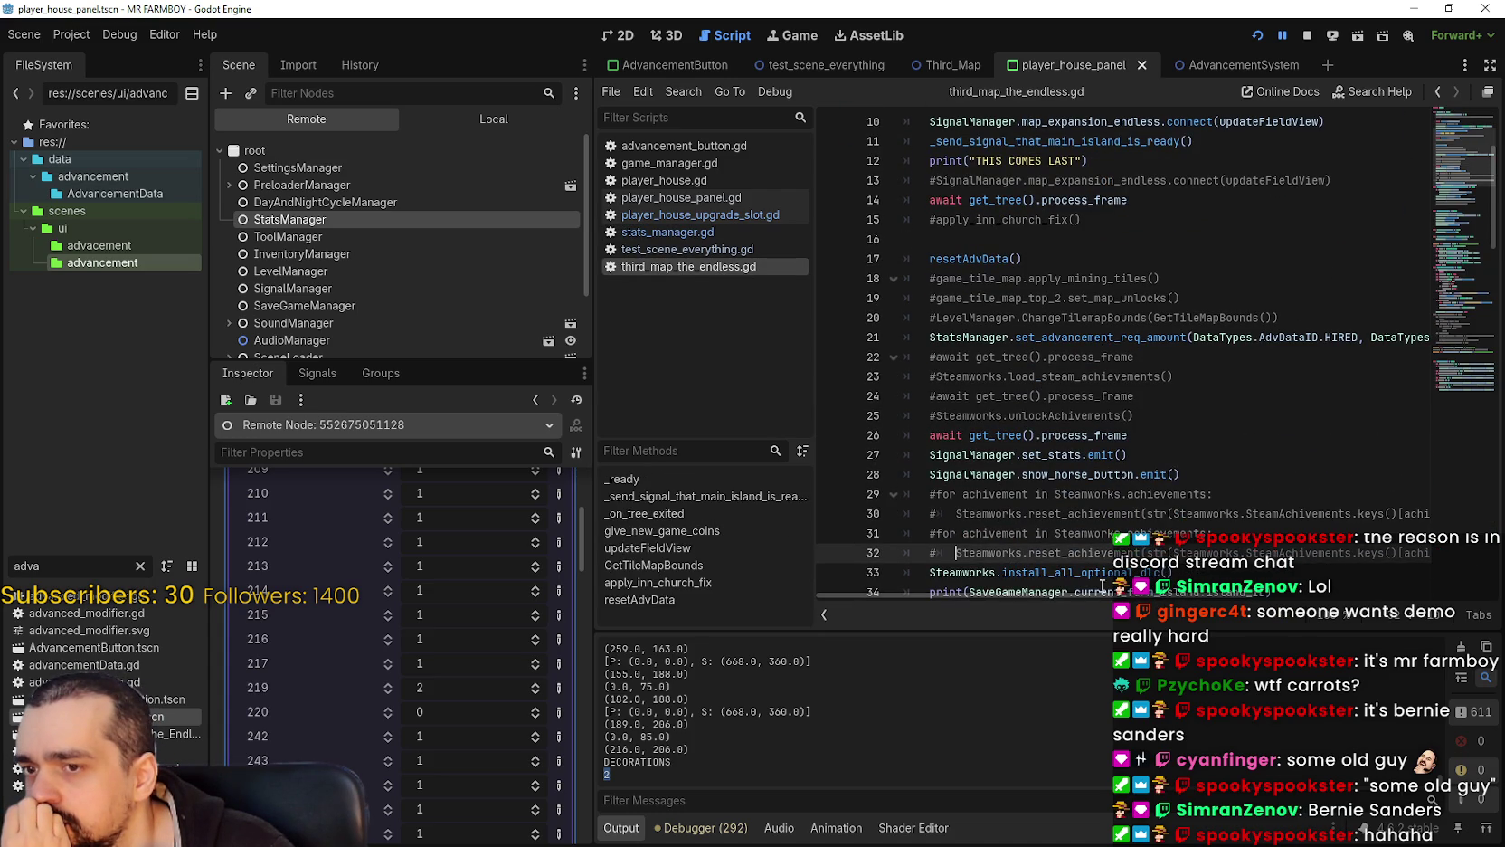
pyautogui.moveTo(1093, 595)
pyautogui.mouseDown()
pyautogui.moveTo(1442, 621)
pyautogui.moveTo(1036, 573)
pyautogui.mouseUp()
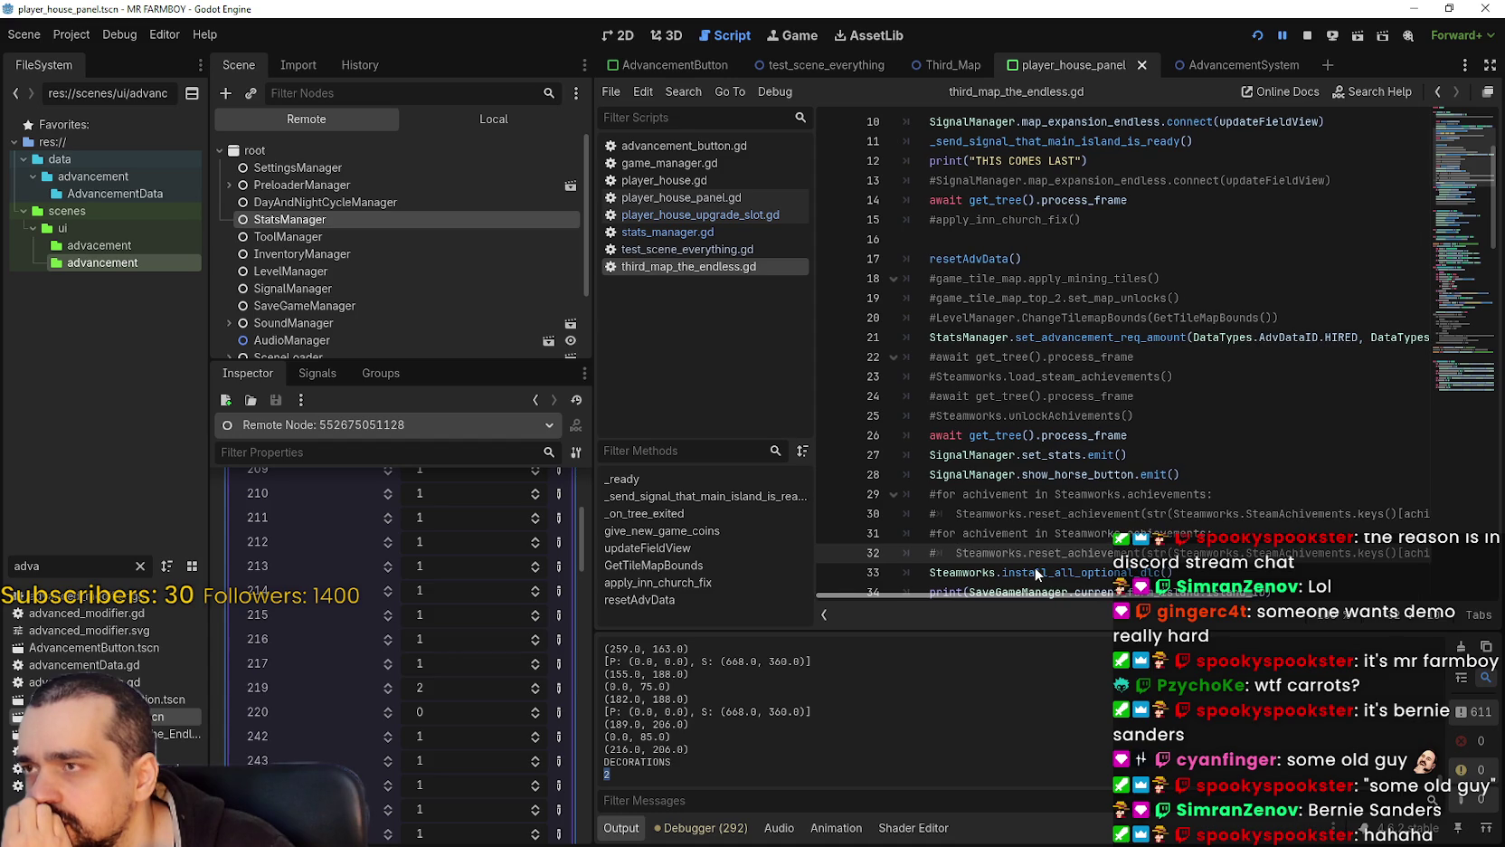
# Step: Scroll down to apply_inn_church_fix around line 78 and stop the debug game
pyautogui.scroll(-3, 1016, 497)
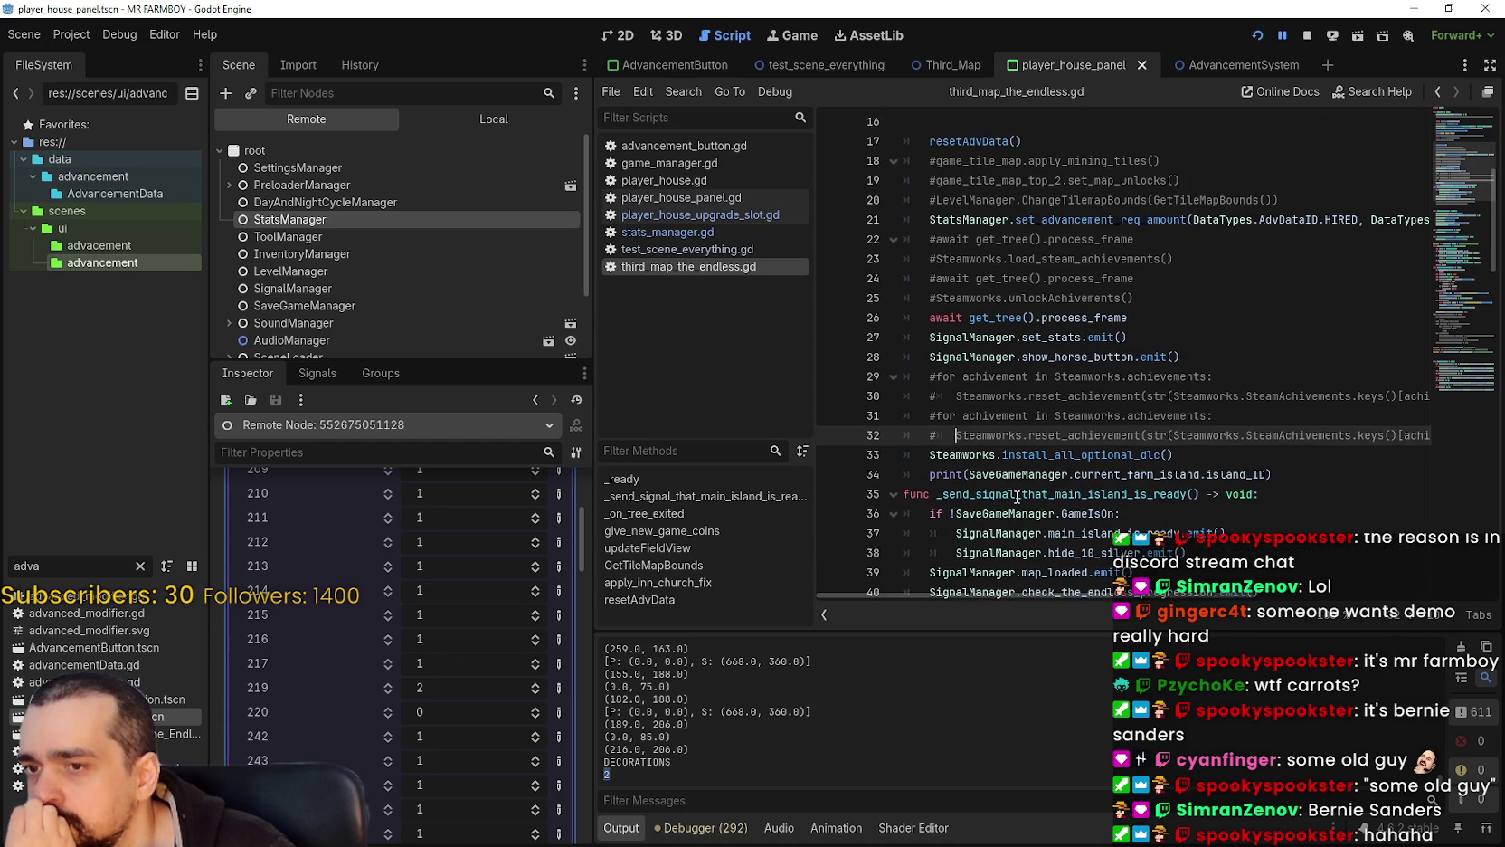
pyautogui.scroll(-7, 1017, 497)
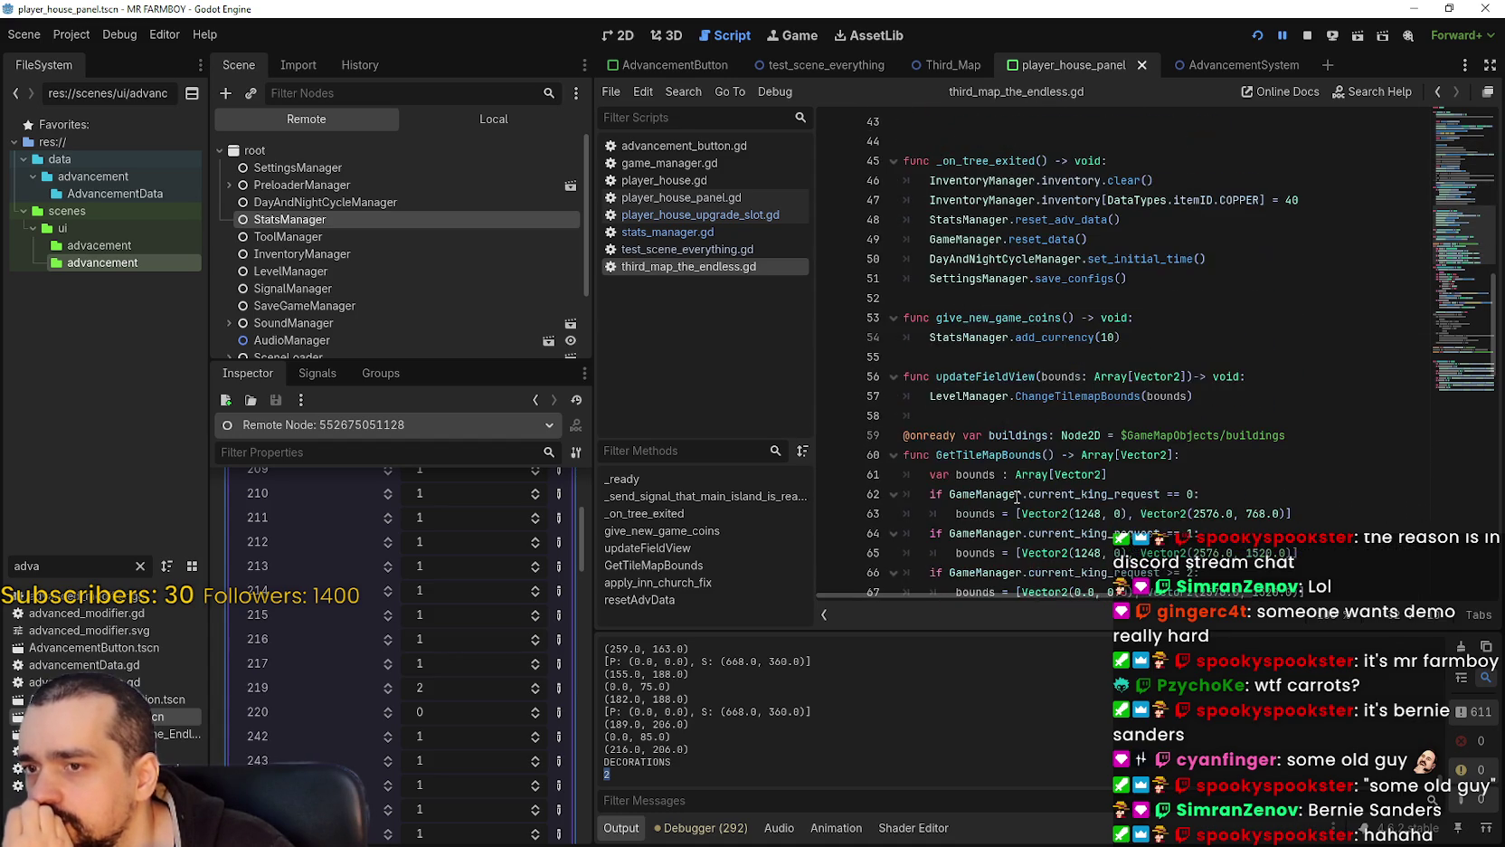
pyautogui.scroll(-6, 1017, 493)
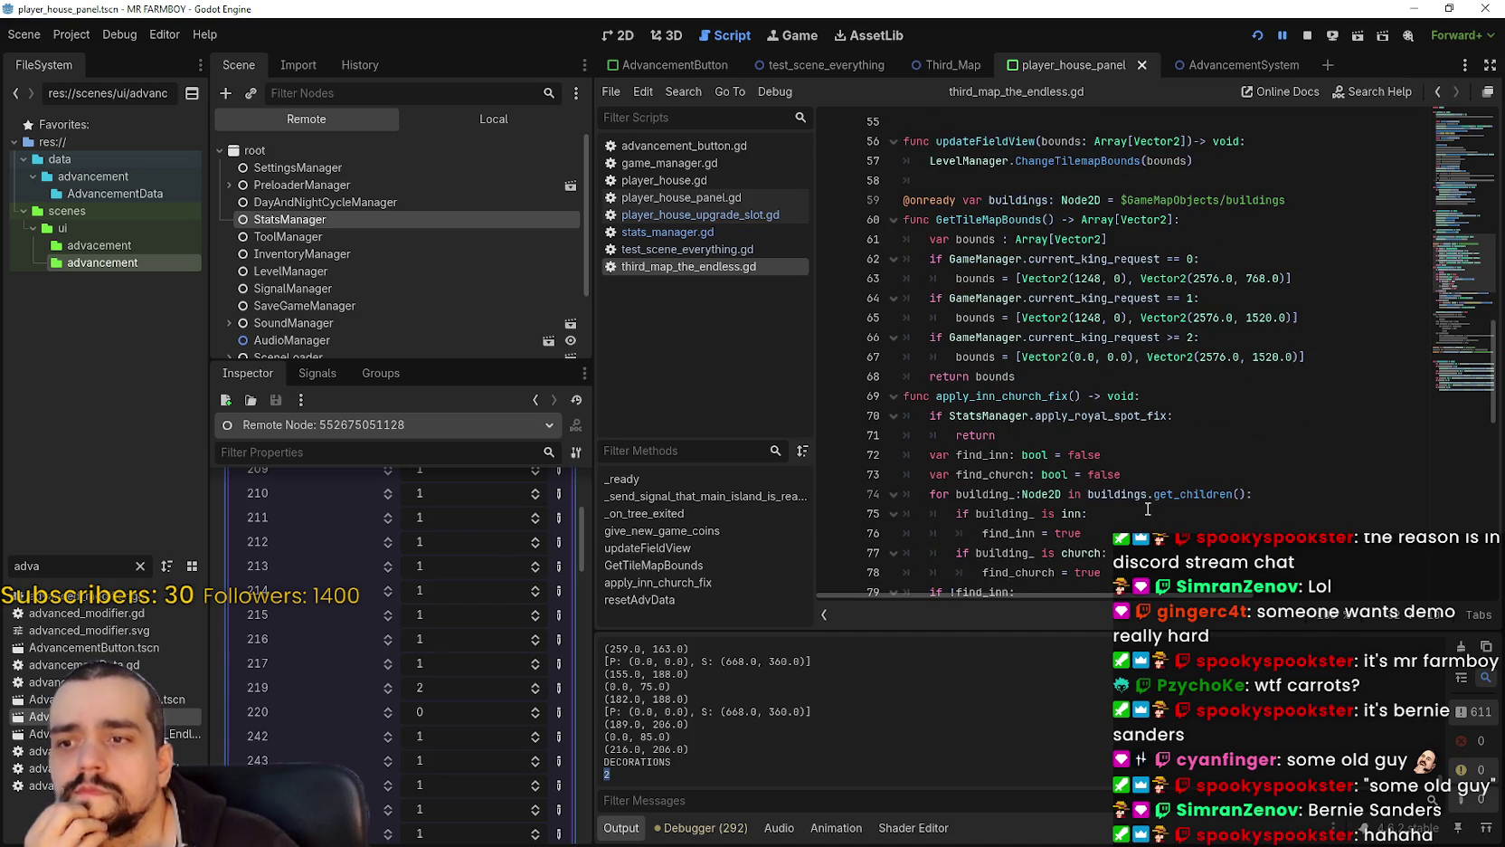
pyautogui.click(1190, 469)
pyautogui.scroll(-3, 1179, 464)
pyautogui.click(1168, 283)
pyautogui.scroll(2, 1171, 318)
pyautogui.click(1307, 39)
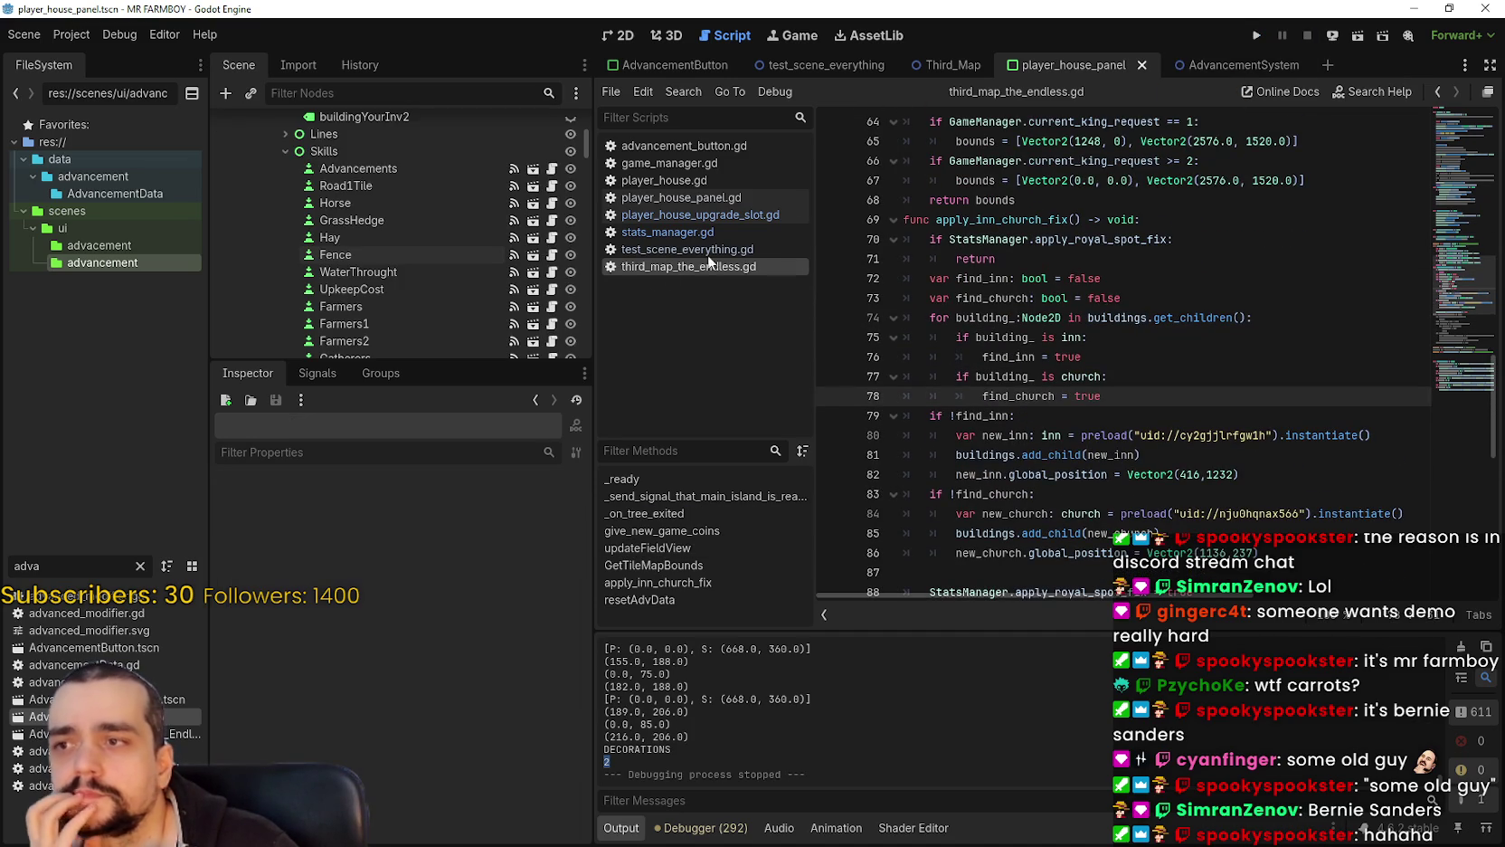
# Step: In third_map_the_endless.gd, jump from the resetAdvData() call to its definition at line 109
pyautogui.click(687, 249)
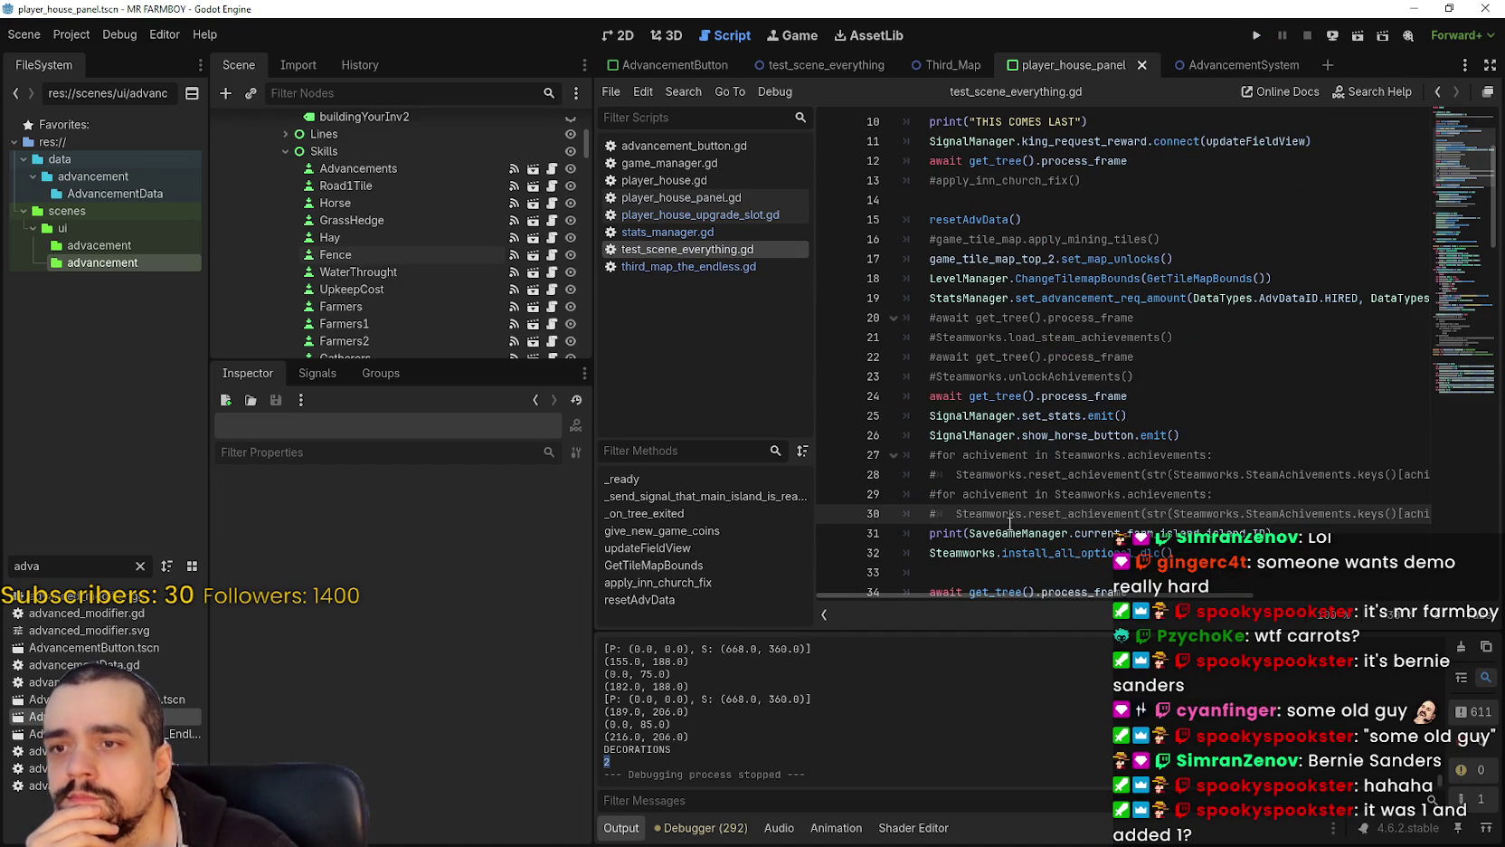
pyautogui.click(733, 265)
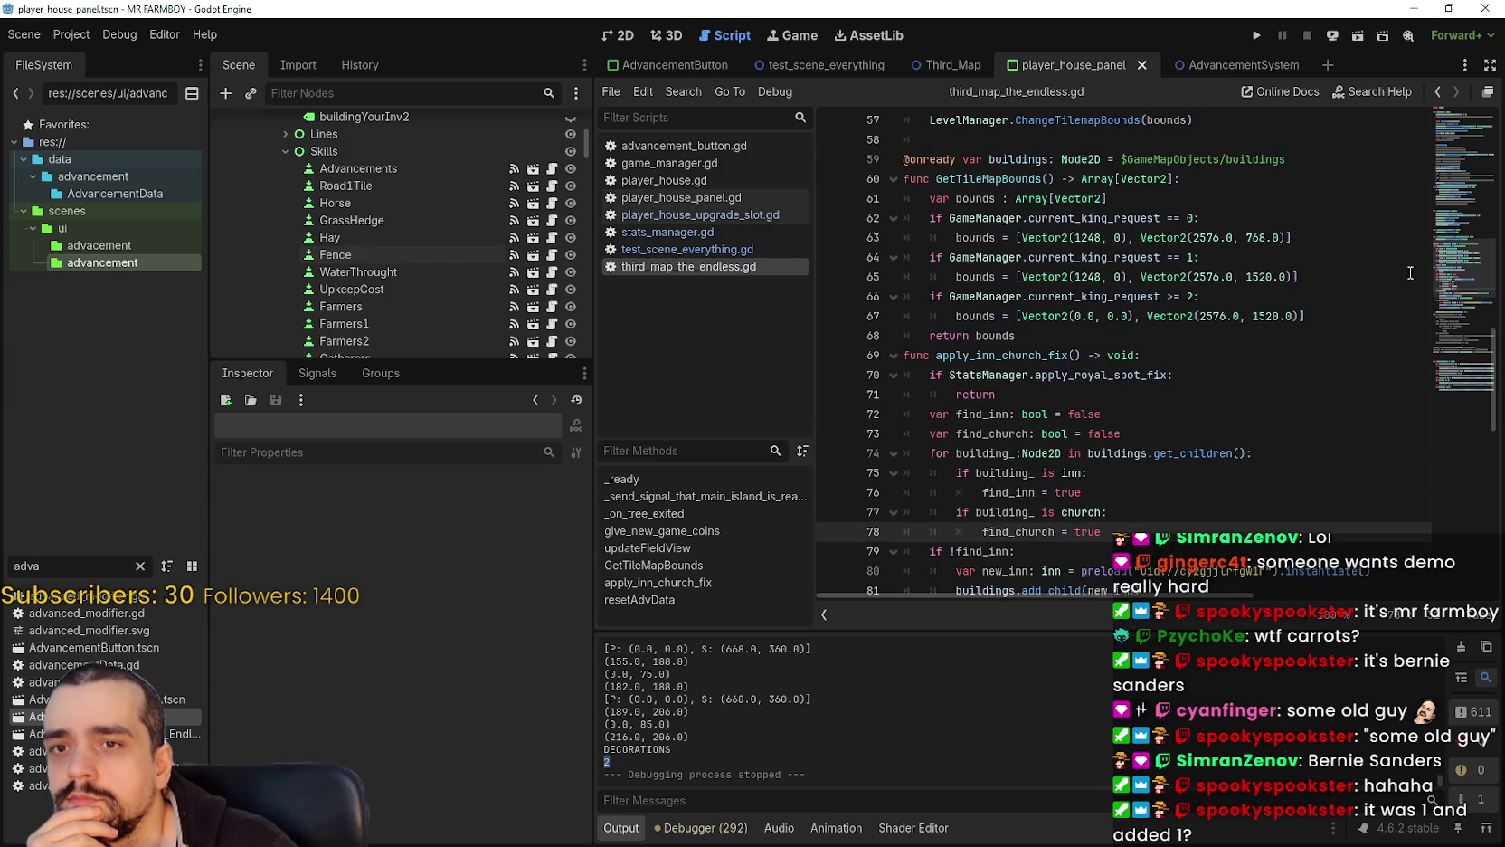
pyautogui.click(1464, 196)
pyautogui.moveTo(1448, 191); pyautogui.dragTo(1445, 139)
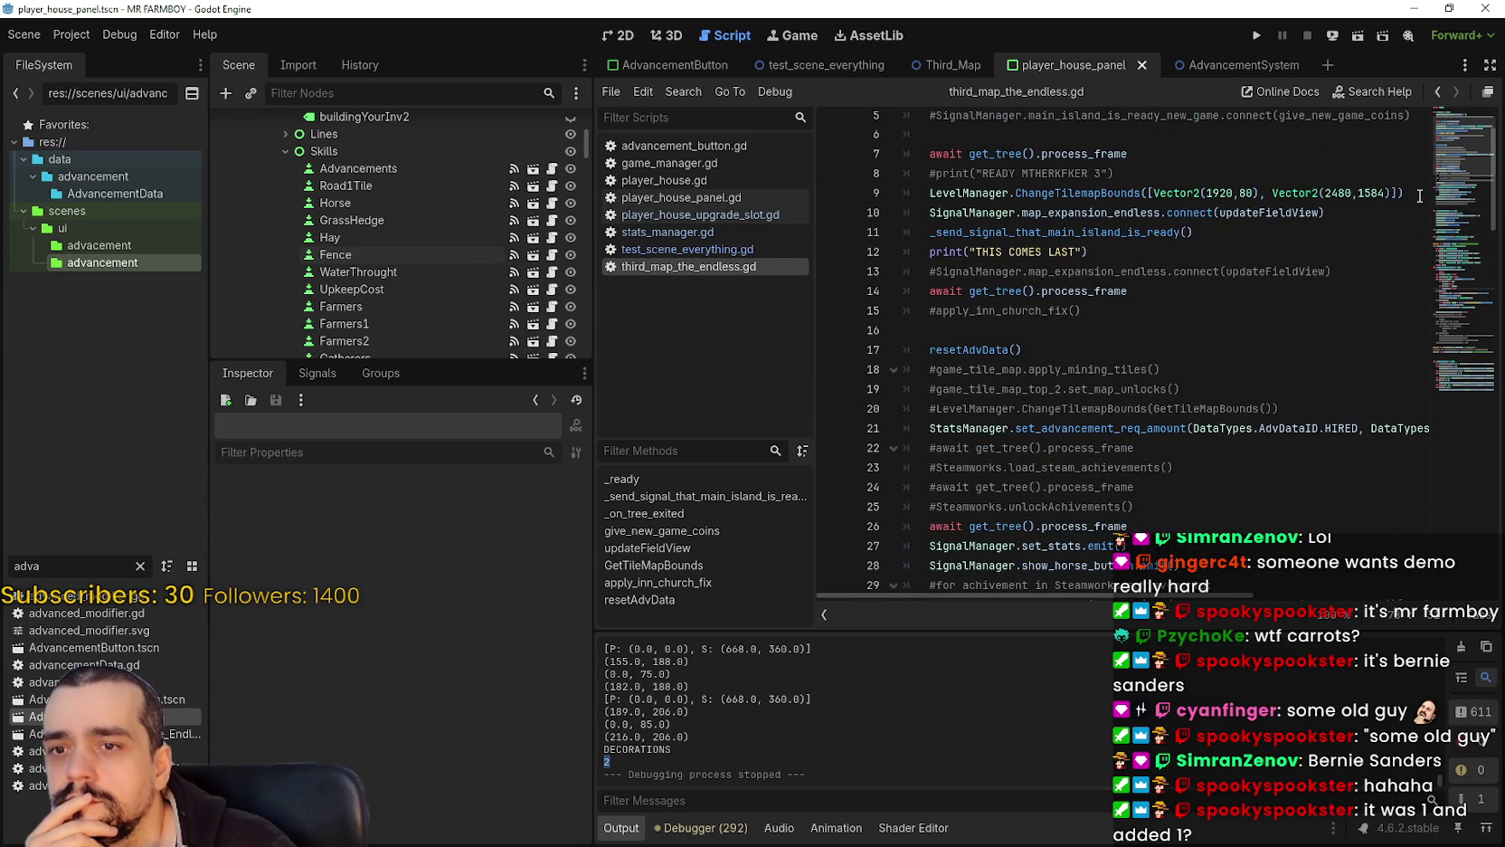
pyautogui.rightClick(971, 356)
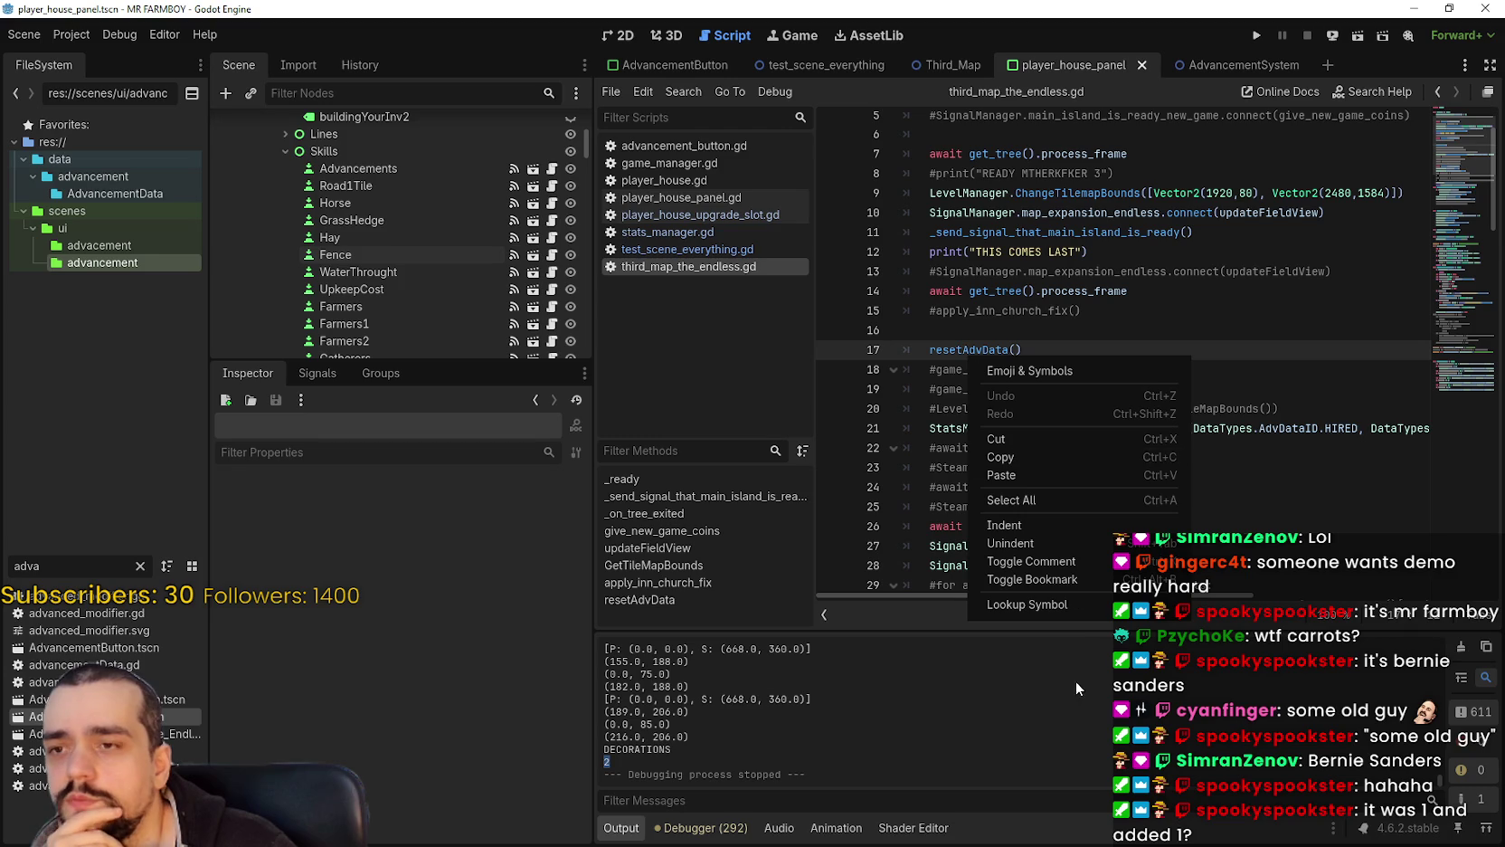
pyautogui.click(1047, 608)
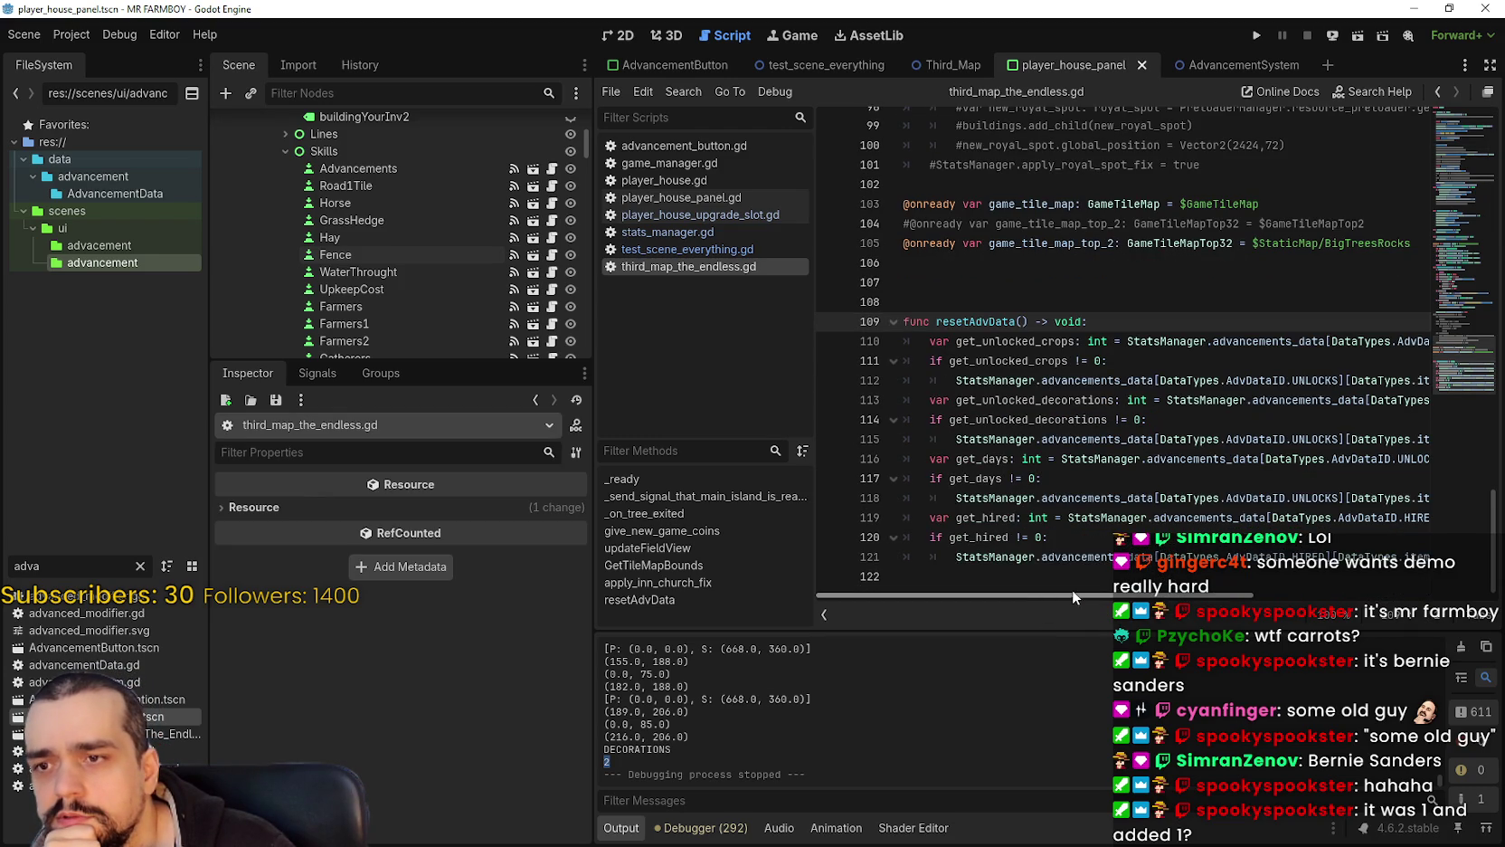
# Step: Select lines 110–115 of resetAdvData, covering the crops and decorations resets
pyautogui.moveTo(1071, 596); pyautogui.dragTo(1276, 597)
pyautogui.moveTo(1176, 457); pyautogui.dragTo(814, 400)
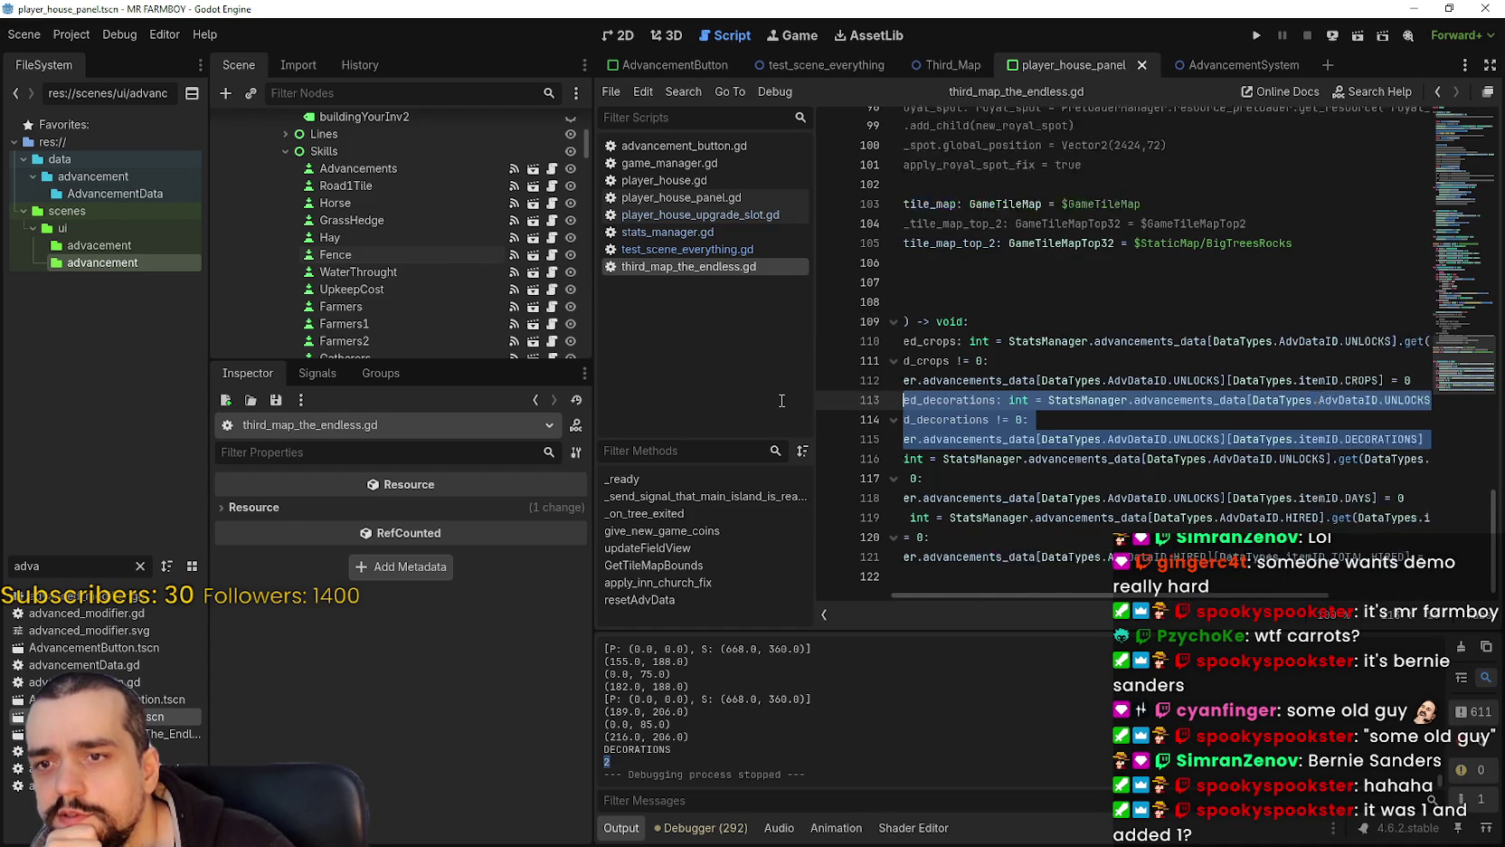
pyautogui.scroll(4, 1070, 362)
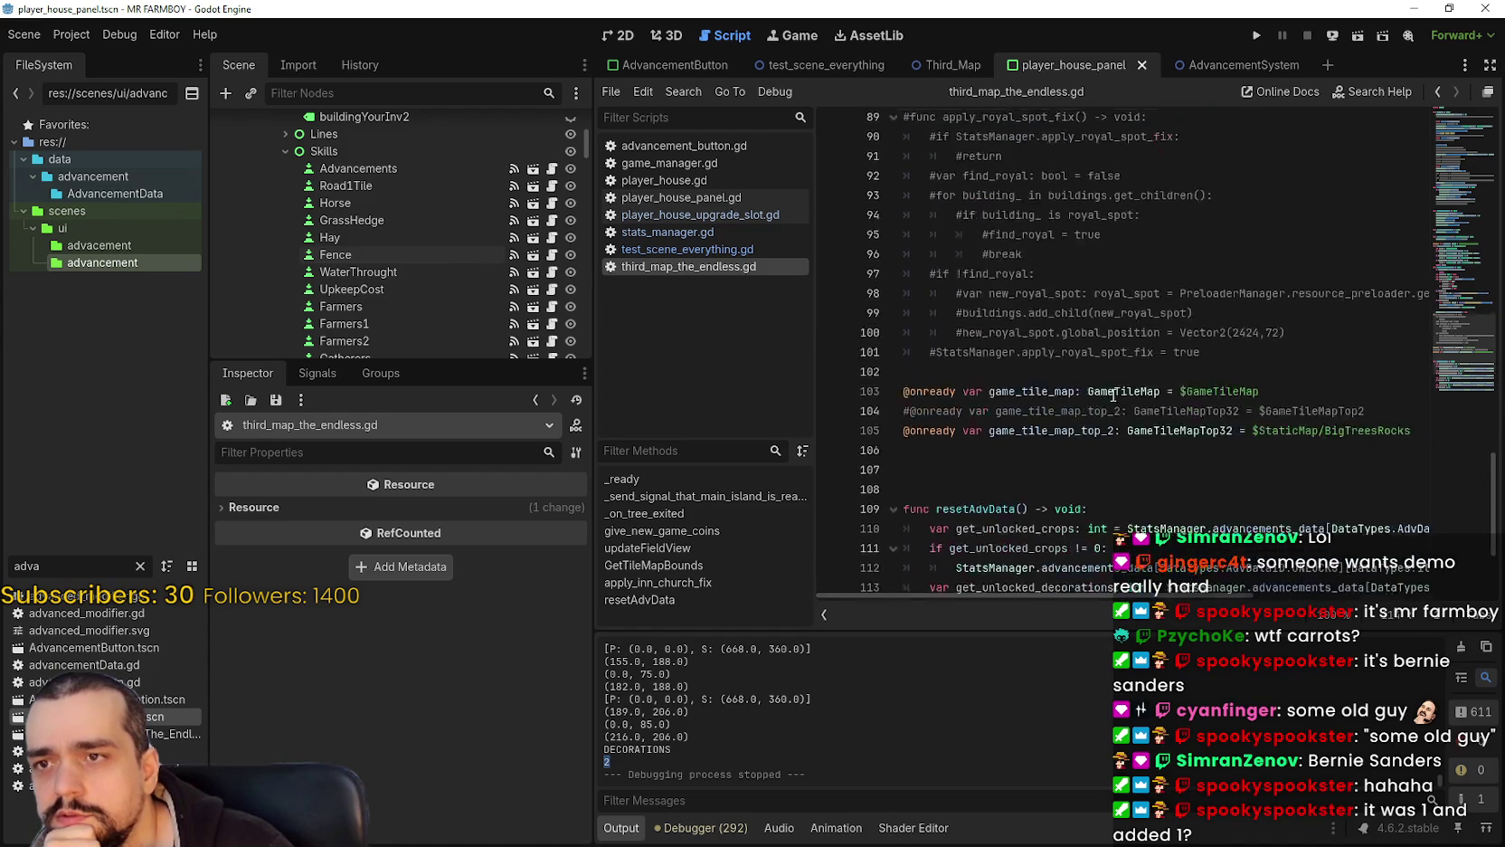
pyautogui.moveTo(1456, 342); pyautogui.dragTo(1459, 391)
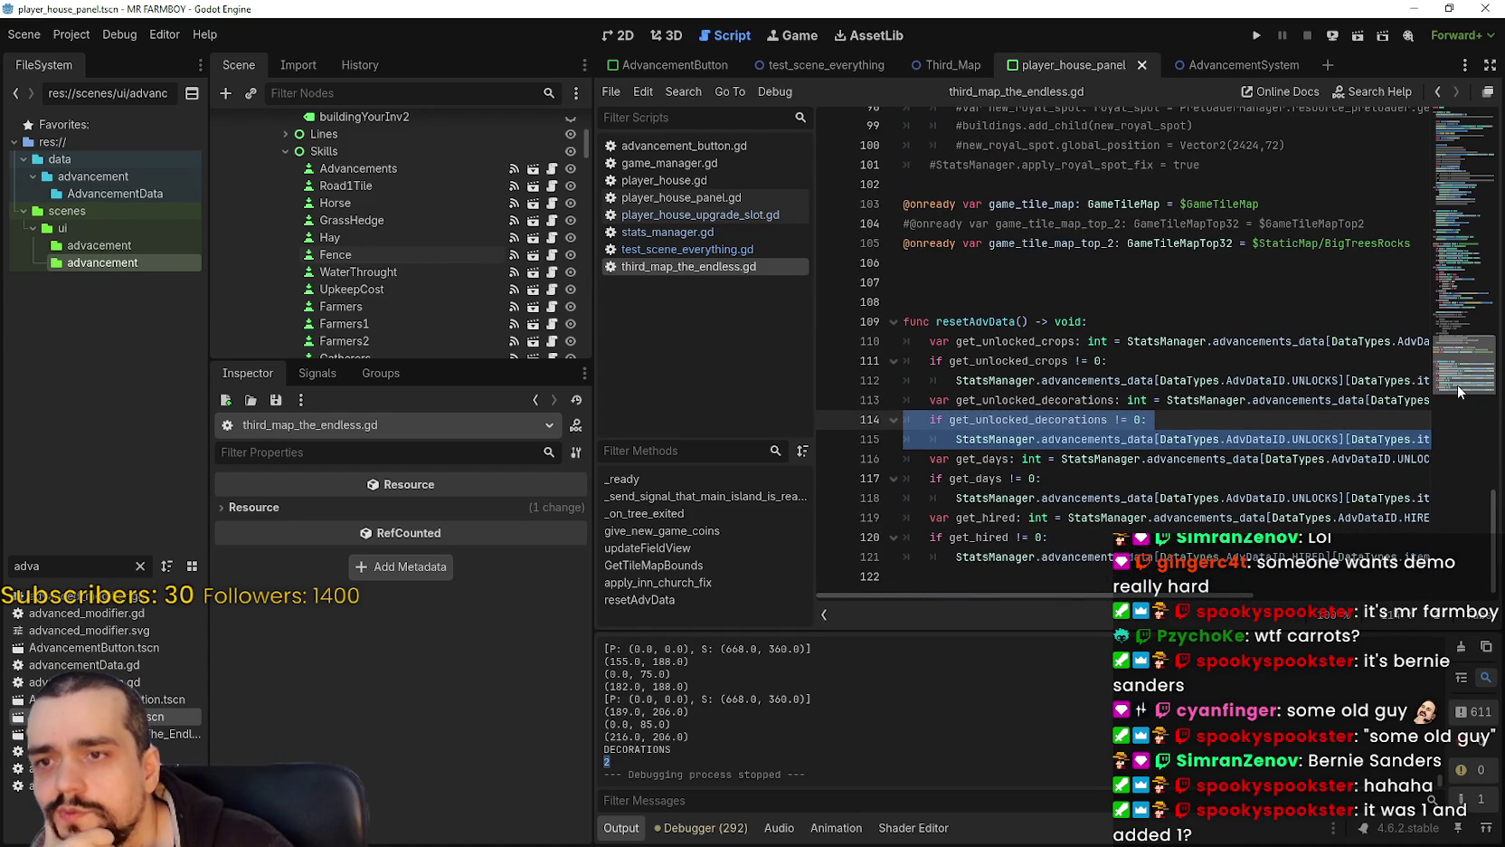
pyautogui.moveTo(1459, 371)
pyautogui.mouseDown()
pyautogui.moveTo(1441, 118)
pyautogui.moveTo(1449, 509)
pyautogui.mouseUp()
pyautogui.moveTo(1162, 599)
pyautogui.mouseDown()
pyautogui.moveTo(1284, 598)
pyautogui.moveTo(1122, 619)
pyautogui.mouseUp()
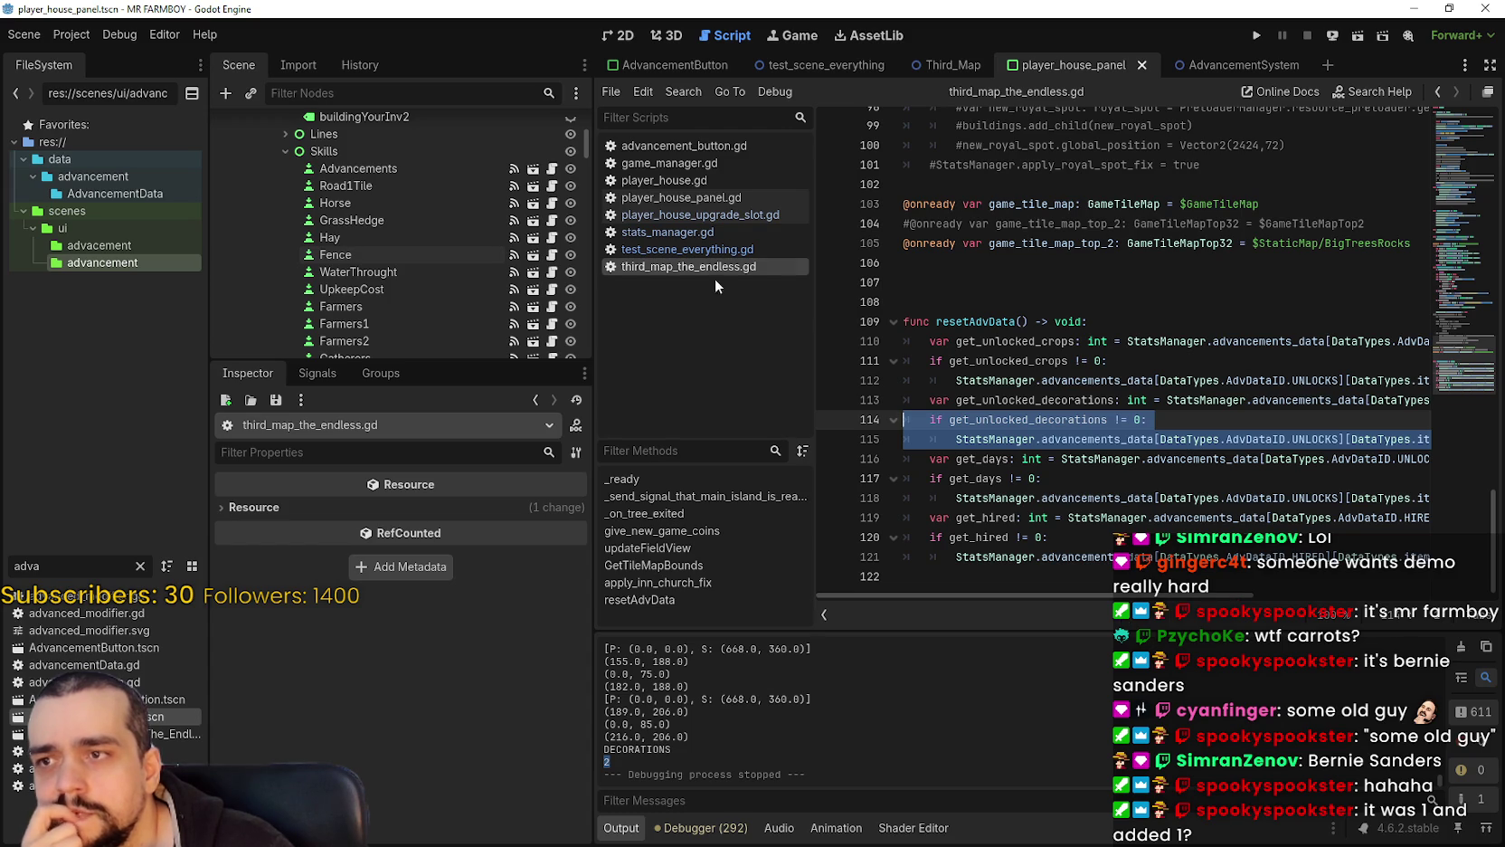
pyautogui.click(1104, 419)
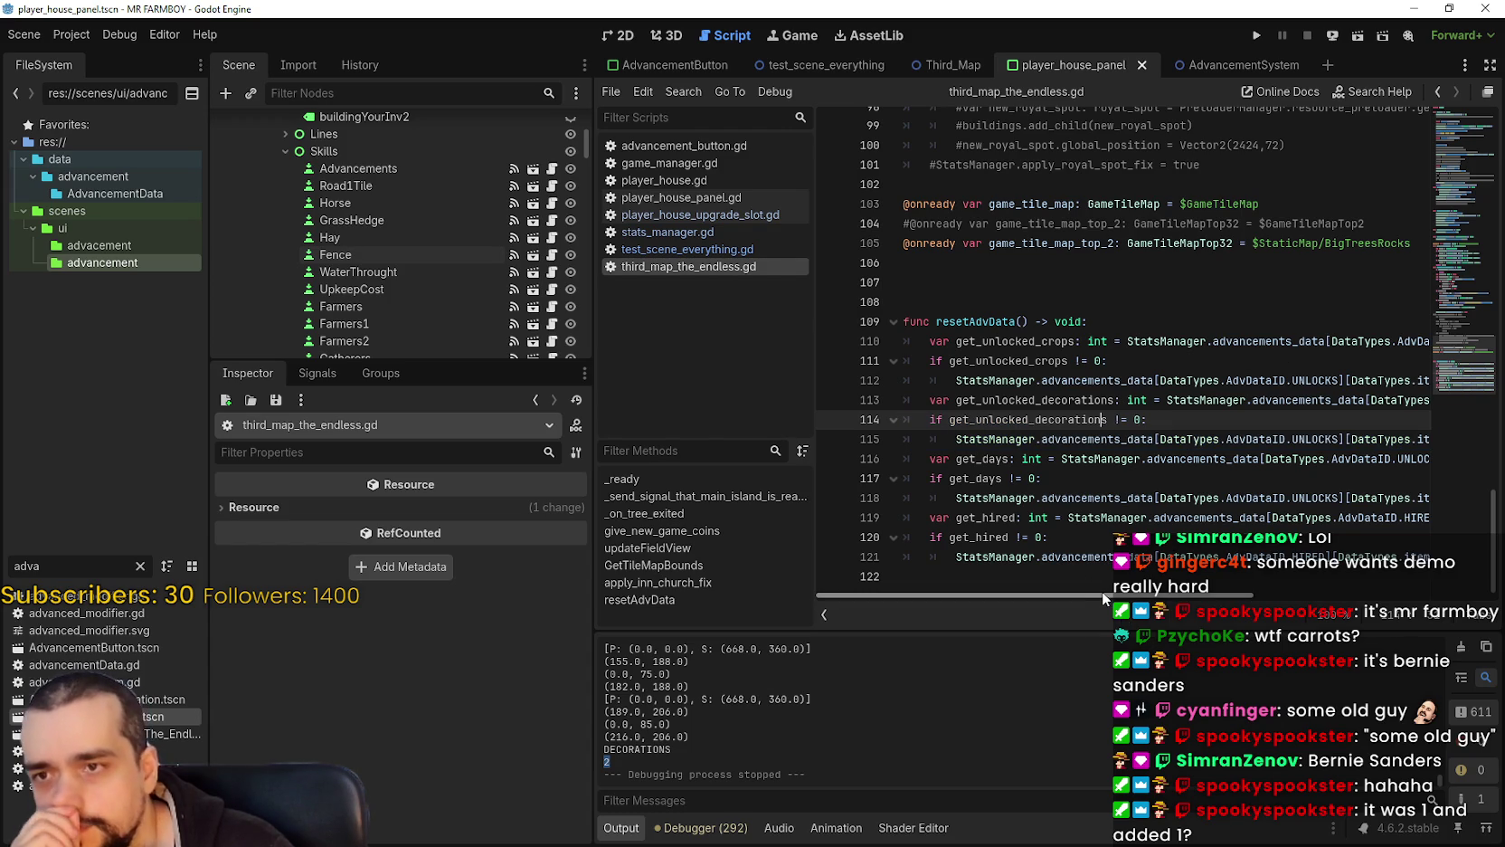
pyautogui.moveTo(1144, 597)
pyautogui.mouseDown()
pyautogui.moveTo(1173, 597)
pyautogui.moveTo(1075, 550)
pyautogui.moveTo(1366, 593)
pyautogui.moveTo(1085, 585)
pyautogui.moveTo(1402, 597)
pyautogui.moveTo(1081, 556)
pyautogui.mouseUp()
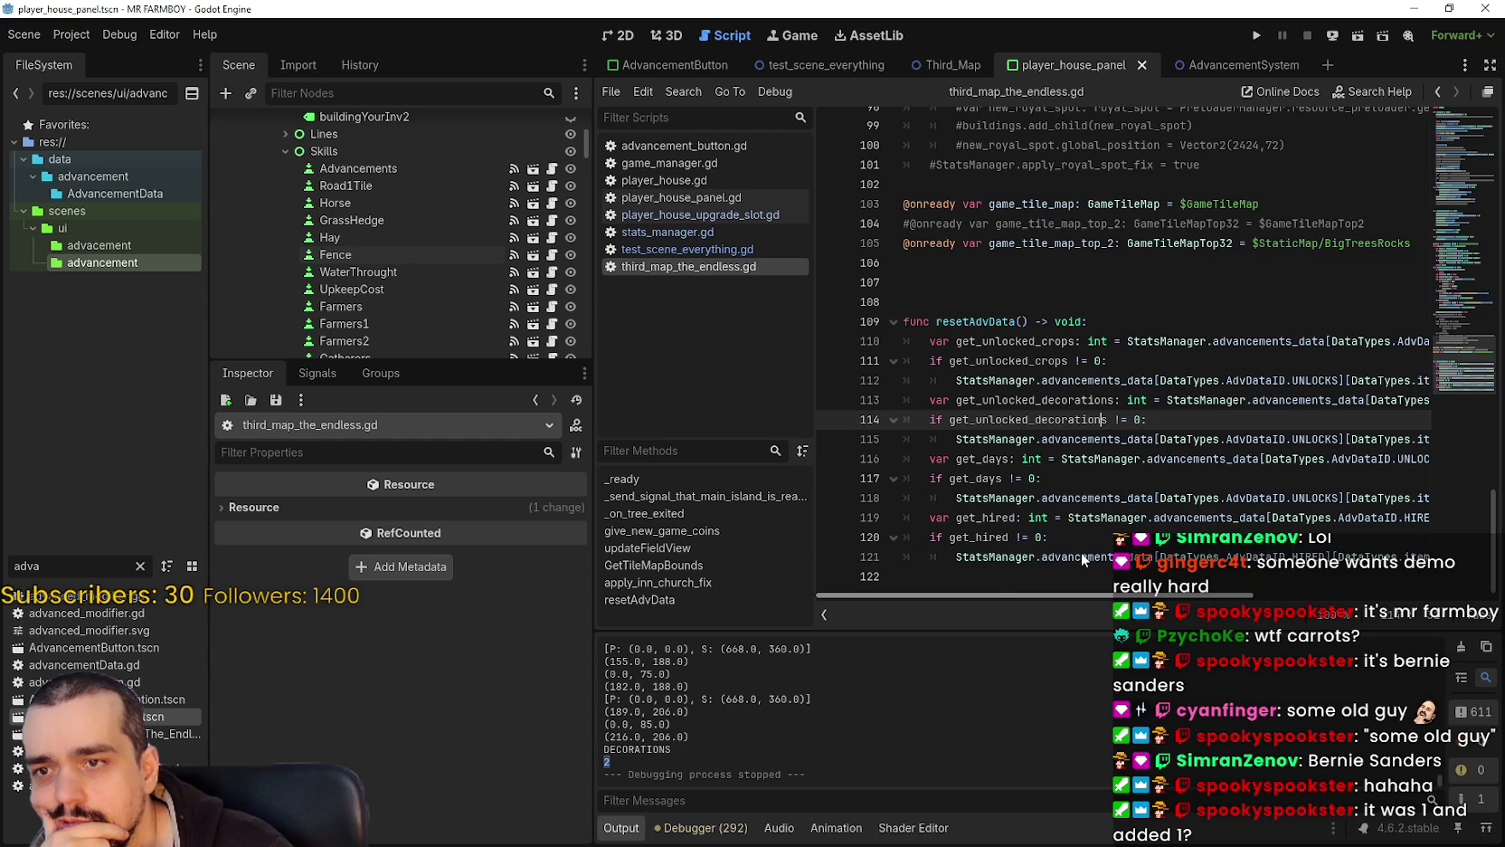
pyautogui.moveTo(1144, 594)
pyautogui.mouseDown()
pyautogui.moveTo(1360, 593)
pyautogui.moveTo(1130, 595)
pyautogui.moveTo(1398, 599)
pyautogui.moveTo(1049, 540)
pyautogui.moveTo(1398, 578)
pyautogui.mouseUp()
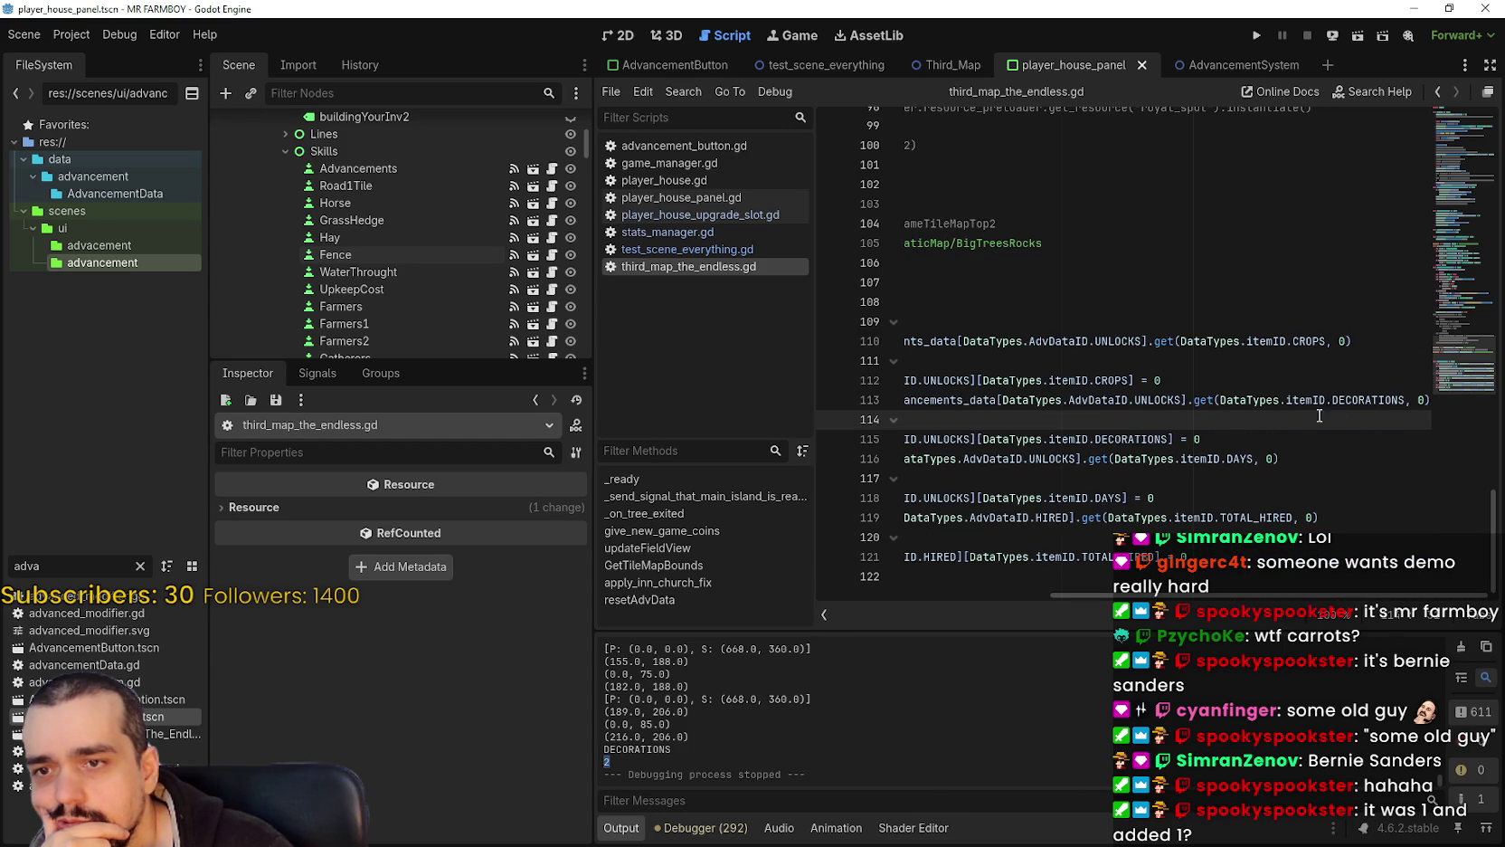
pyautogui.moveTo(1254, 428)
pyautogui.mouseDown()
pyautogui.moveTo(914, 425)
pyautogui.moveTo(900, 346)
pyautogui.mouseUp()
pyautogui.hscroll(4, 1044, 560)
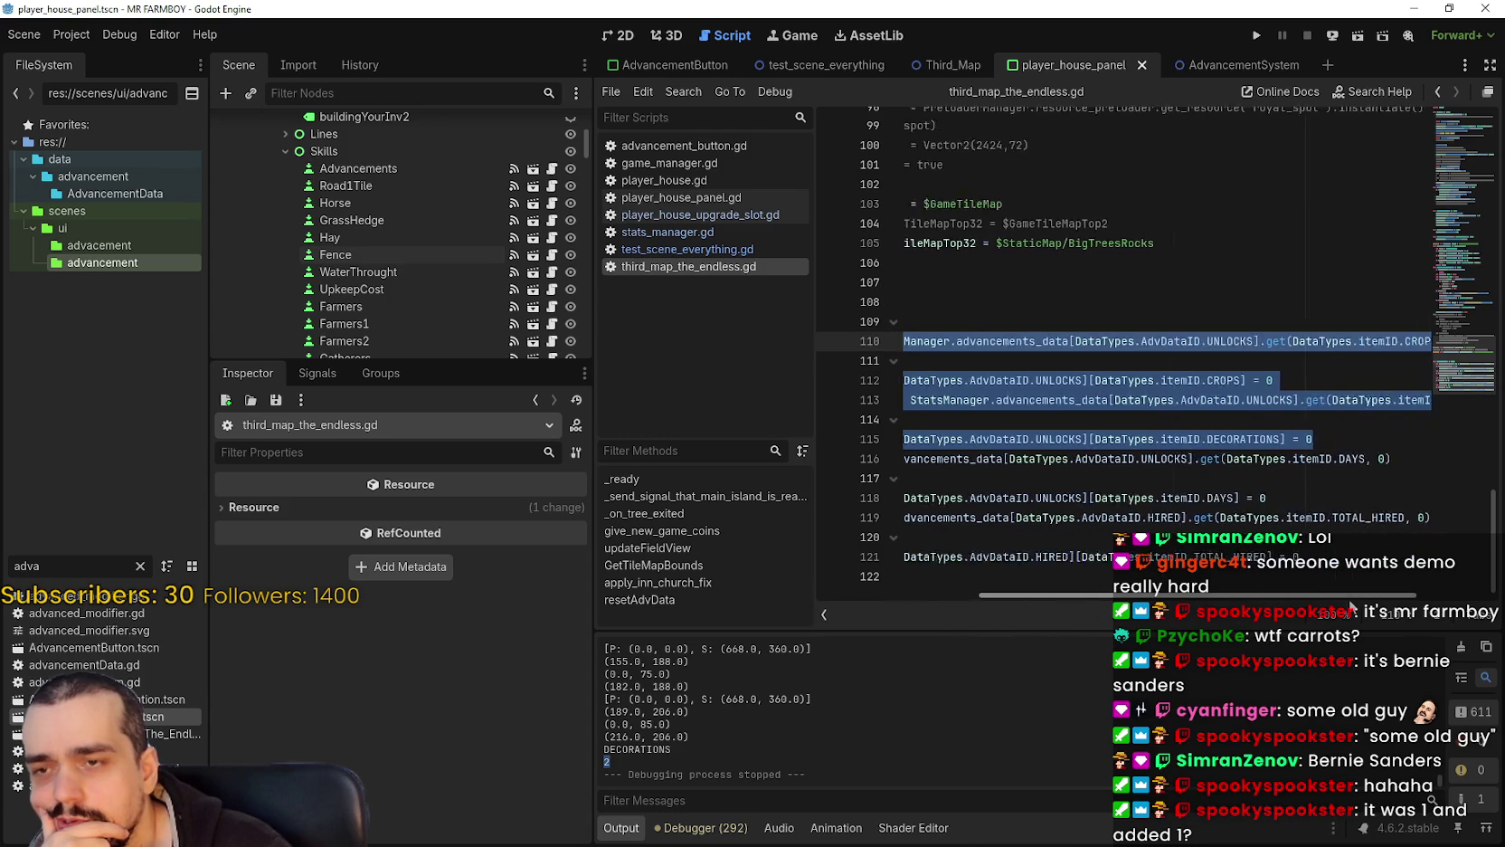
# Step: Comment out the crops and decorations reset lines 110–115 and save the script
pyautogui.hotkey('ctrl', 'k')
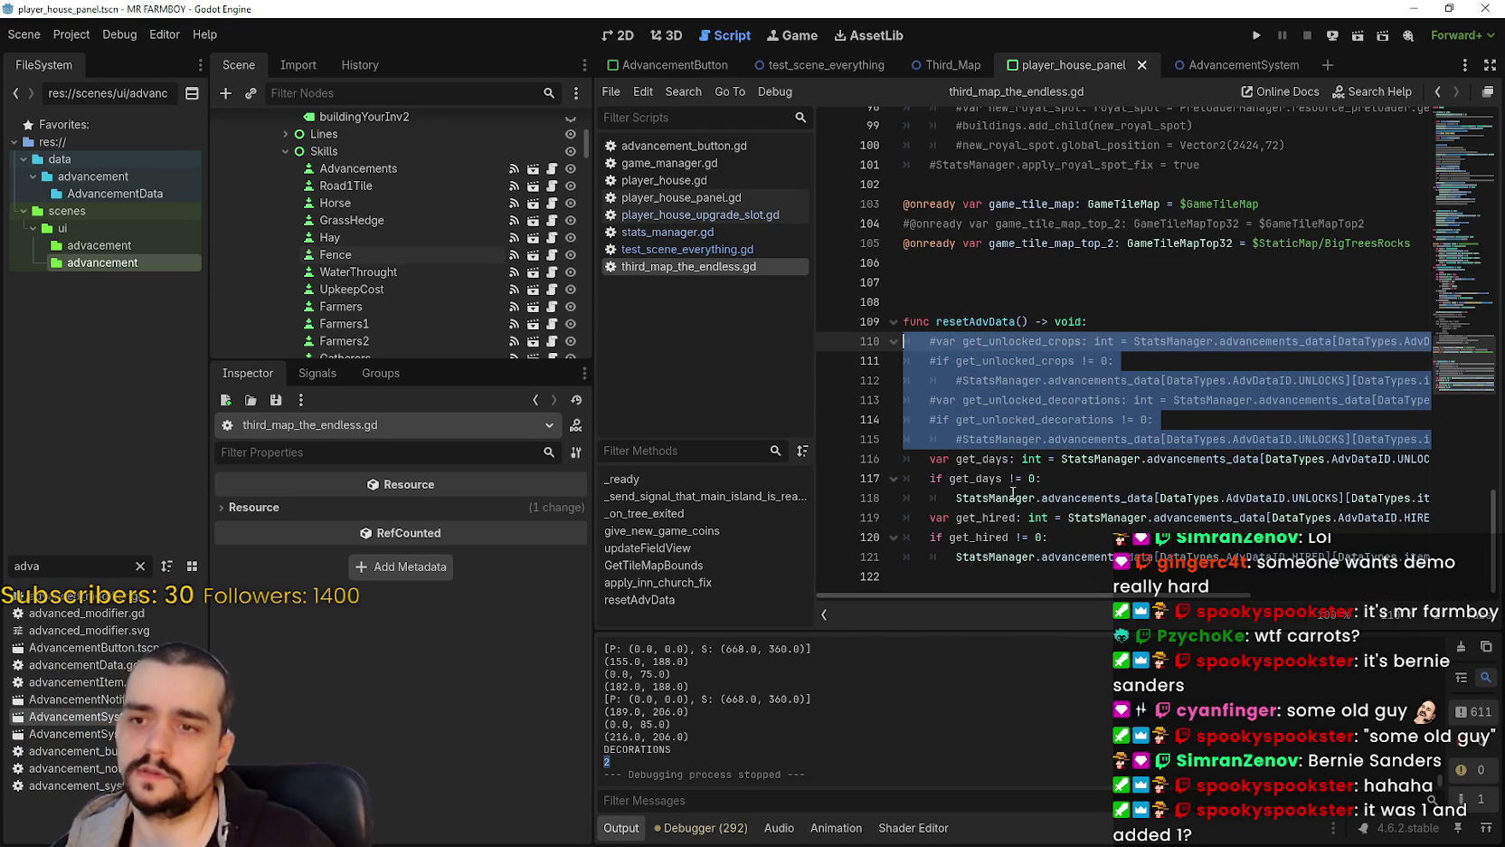
pyautogui.click(1090, 472)
pyautogui.click(1095, 416)
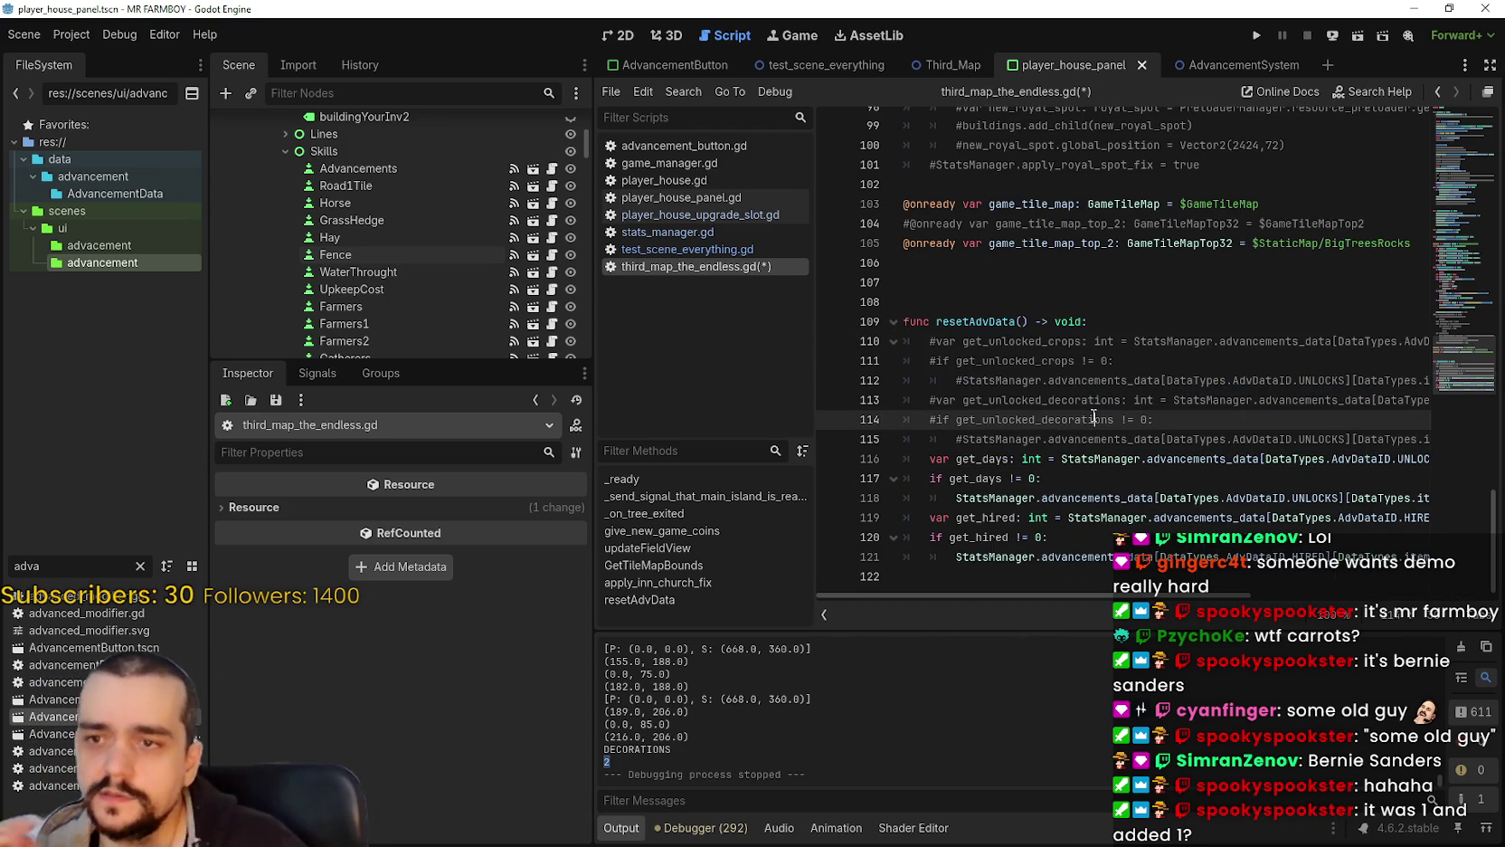
pyautogui.hotkey('ctrl', 's')
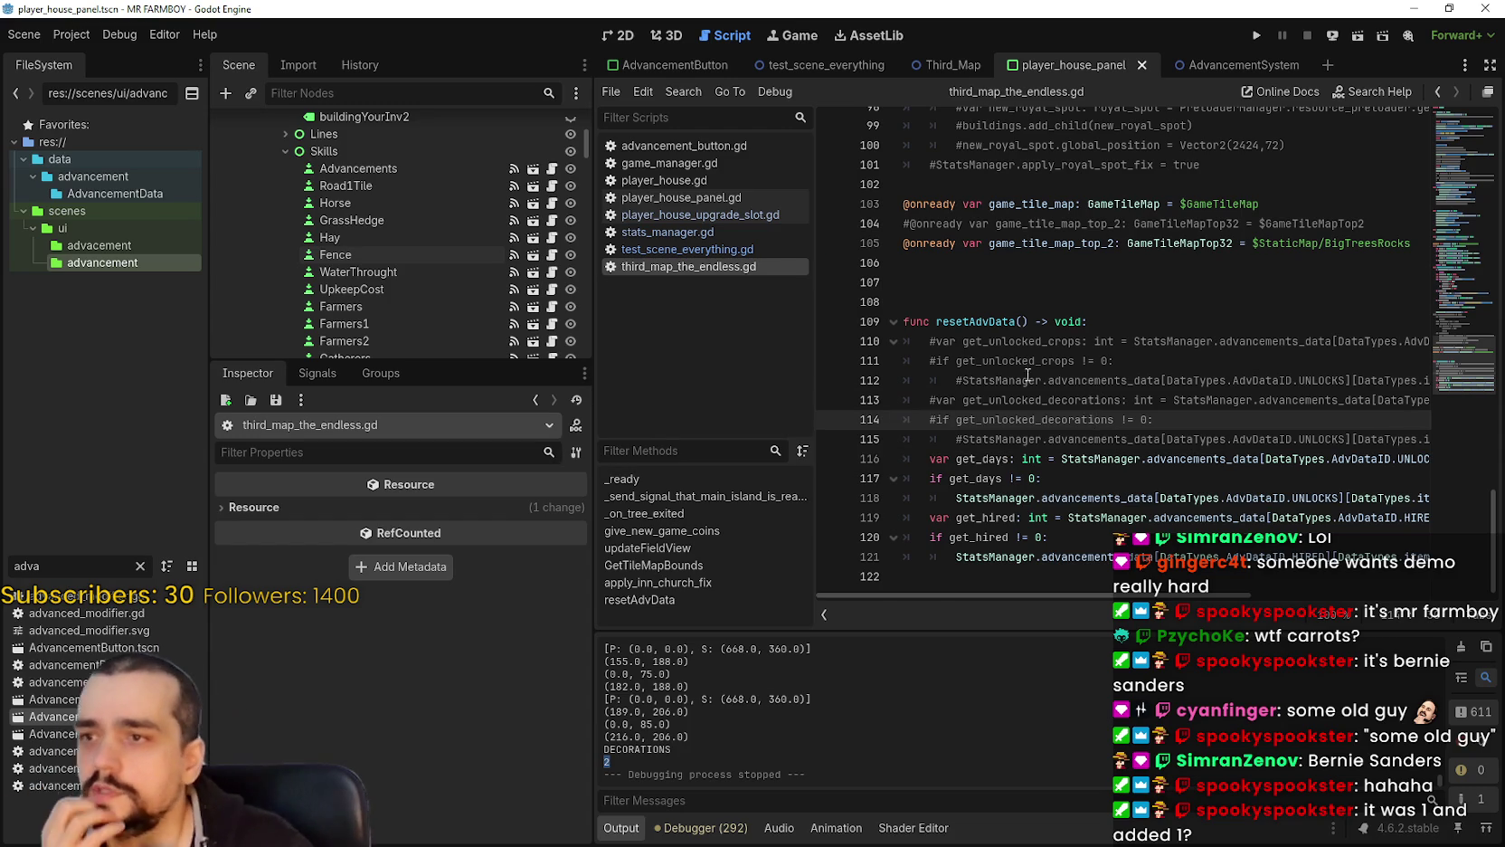
pyautogui.scroll(1, 1457, 354)
pyautogui.scroll(-1, 1423, 367)
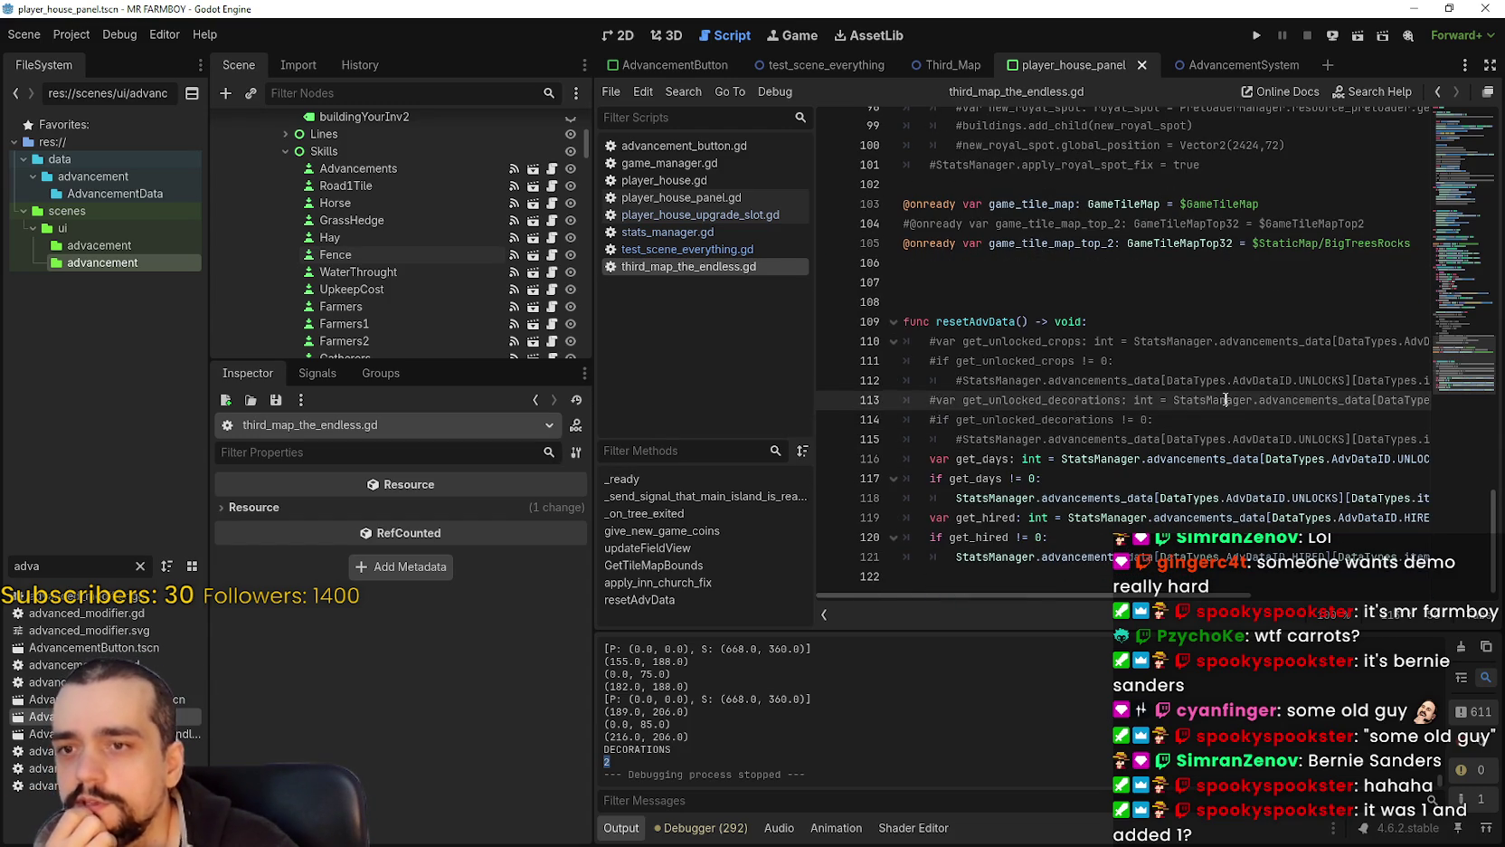
pyautogui.click(1244, 440)
pyautogui.scroll(20, 1457, 160)
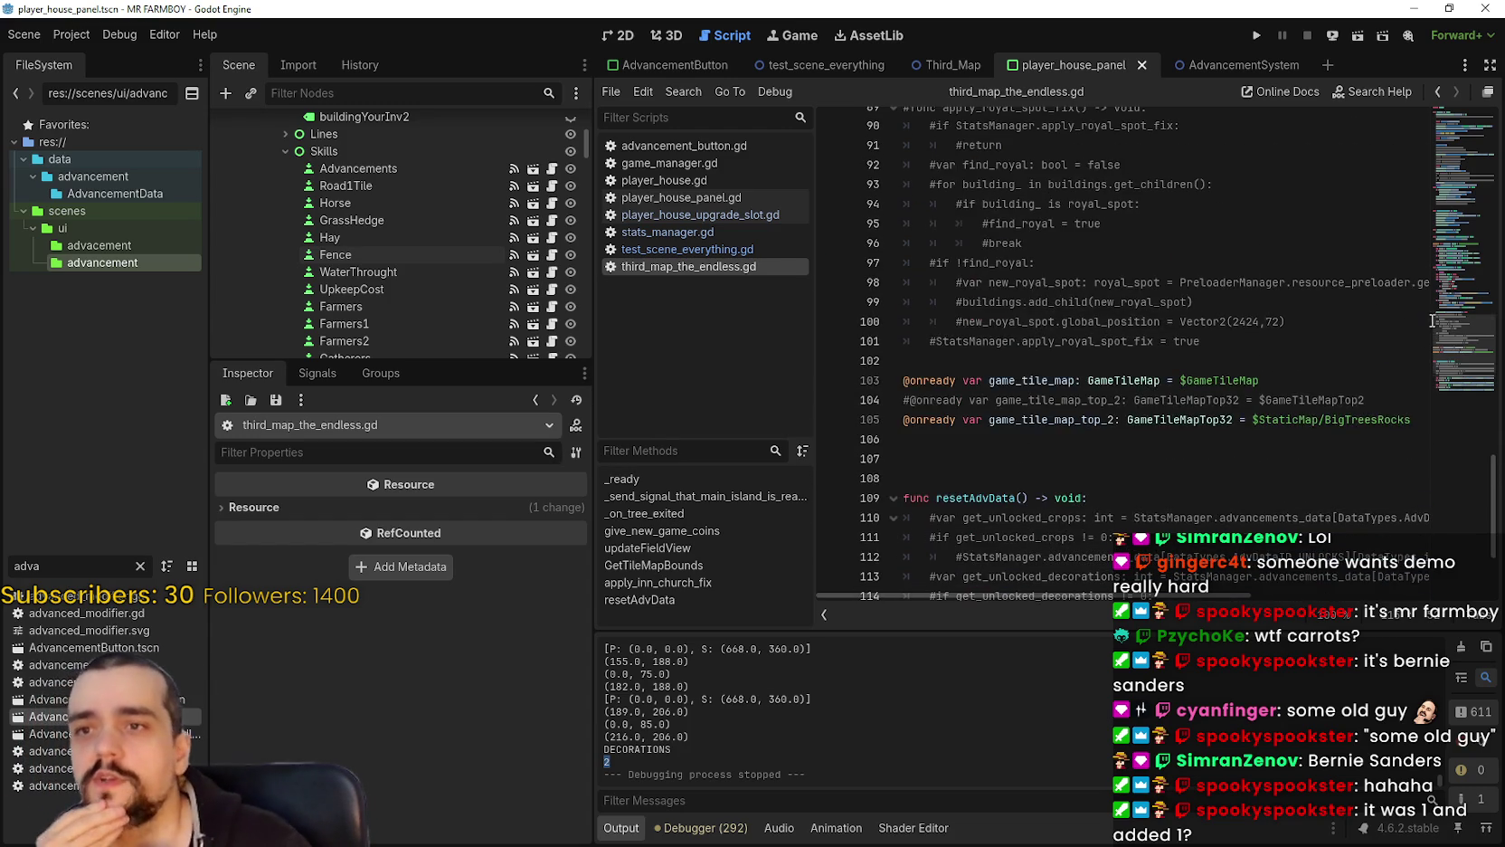
pyautogui.scroll(-2, 1457, 150)
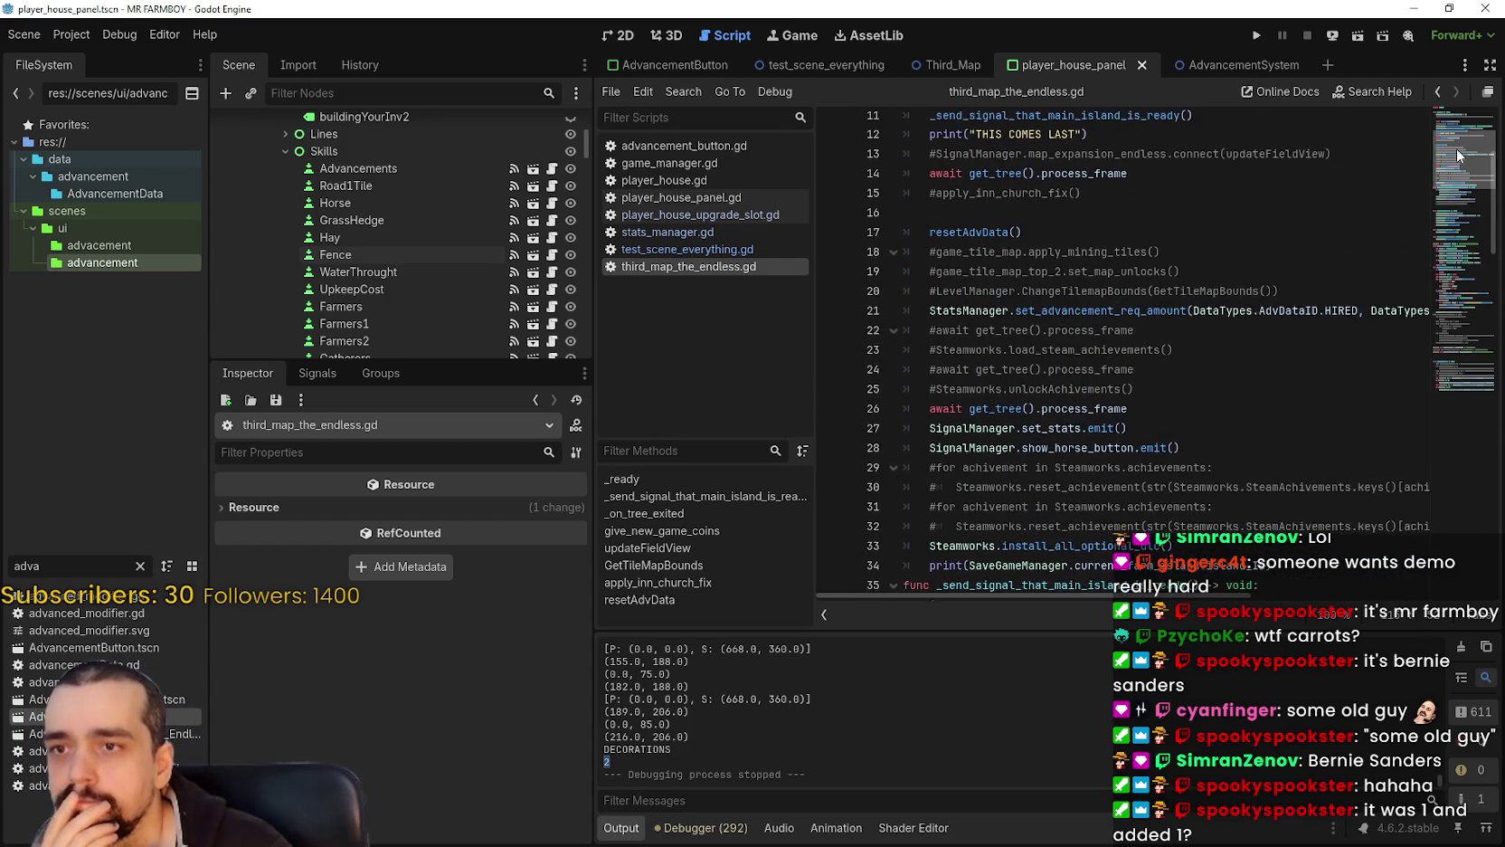
pyautogui.scroll(5, 1459, 174)
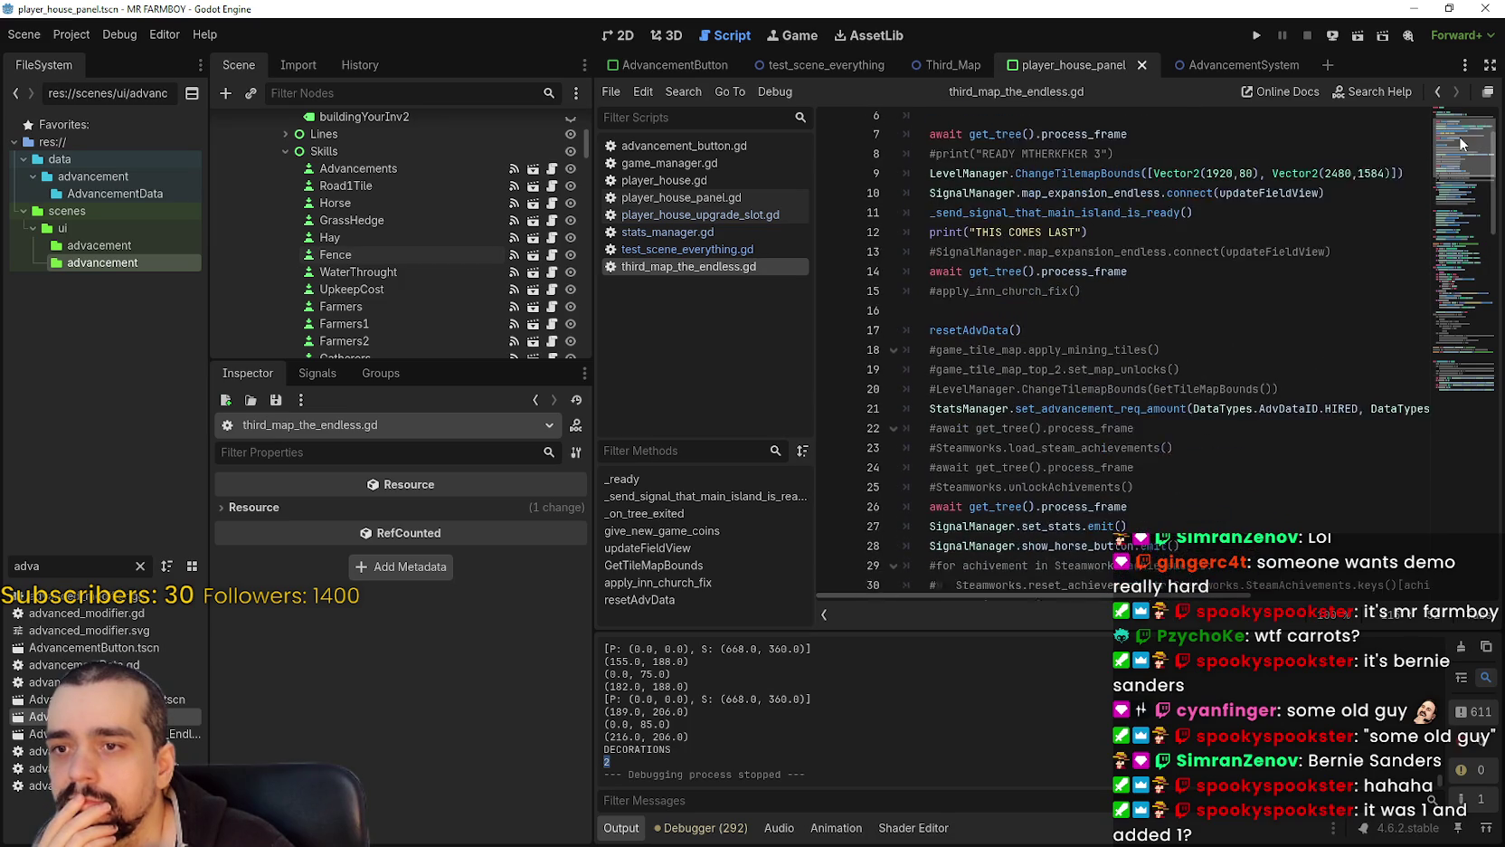
pyautogui.scroll(2, 1461, 136)
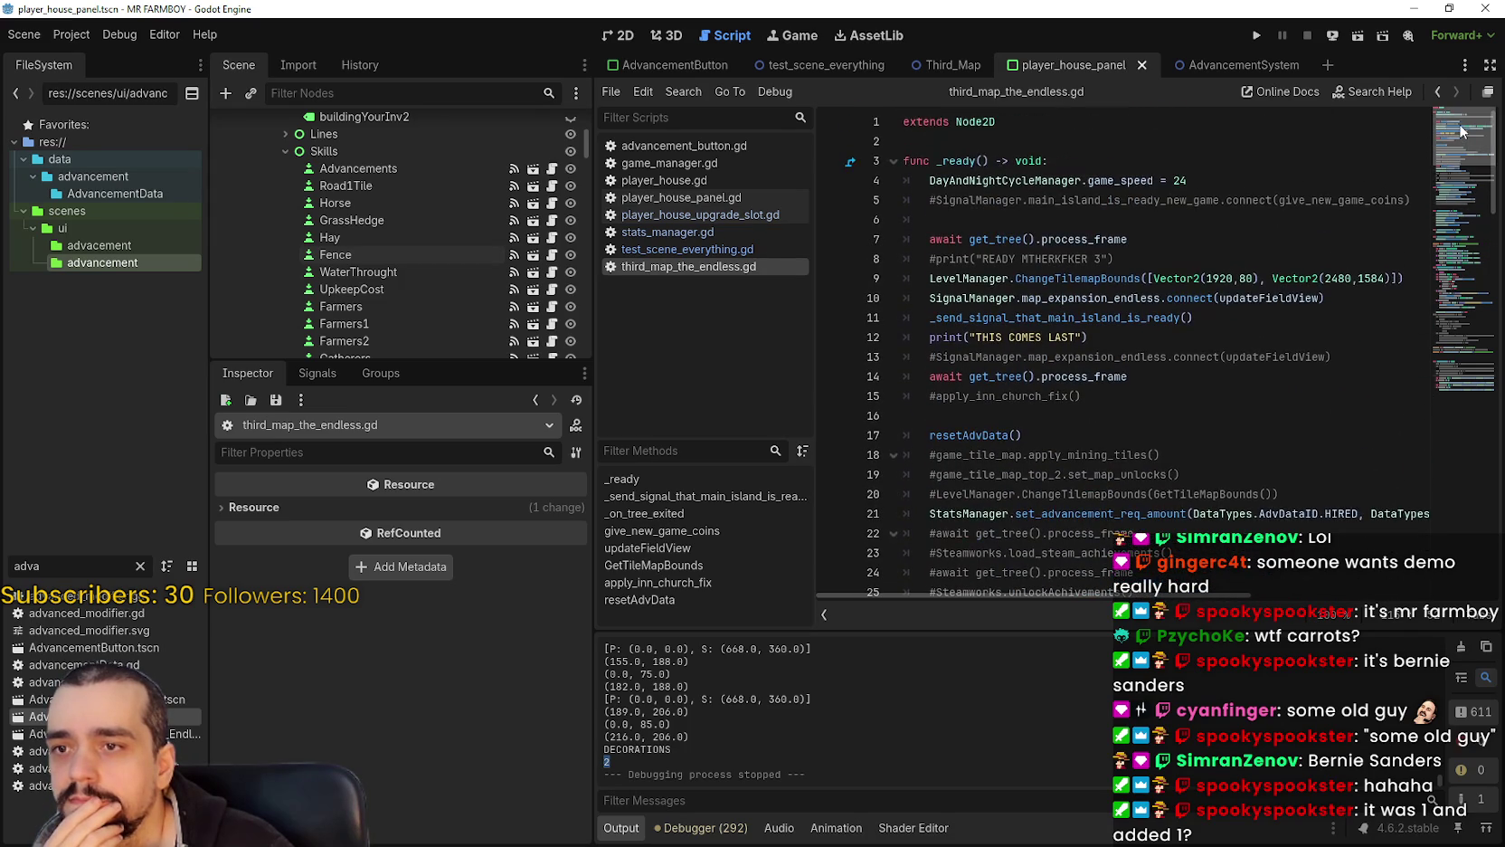
pyautogui.scroll(-3, 995, 232)
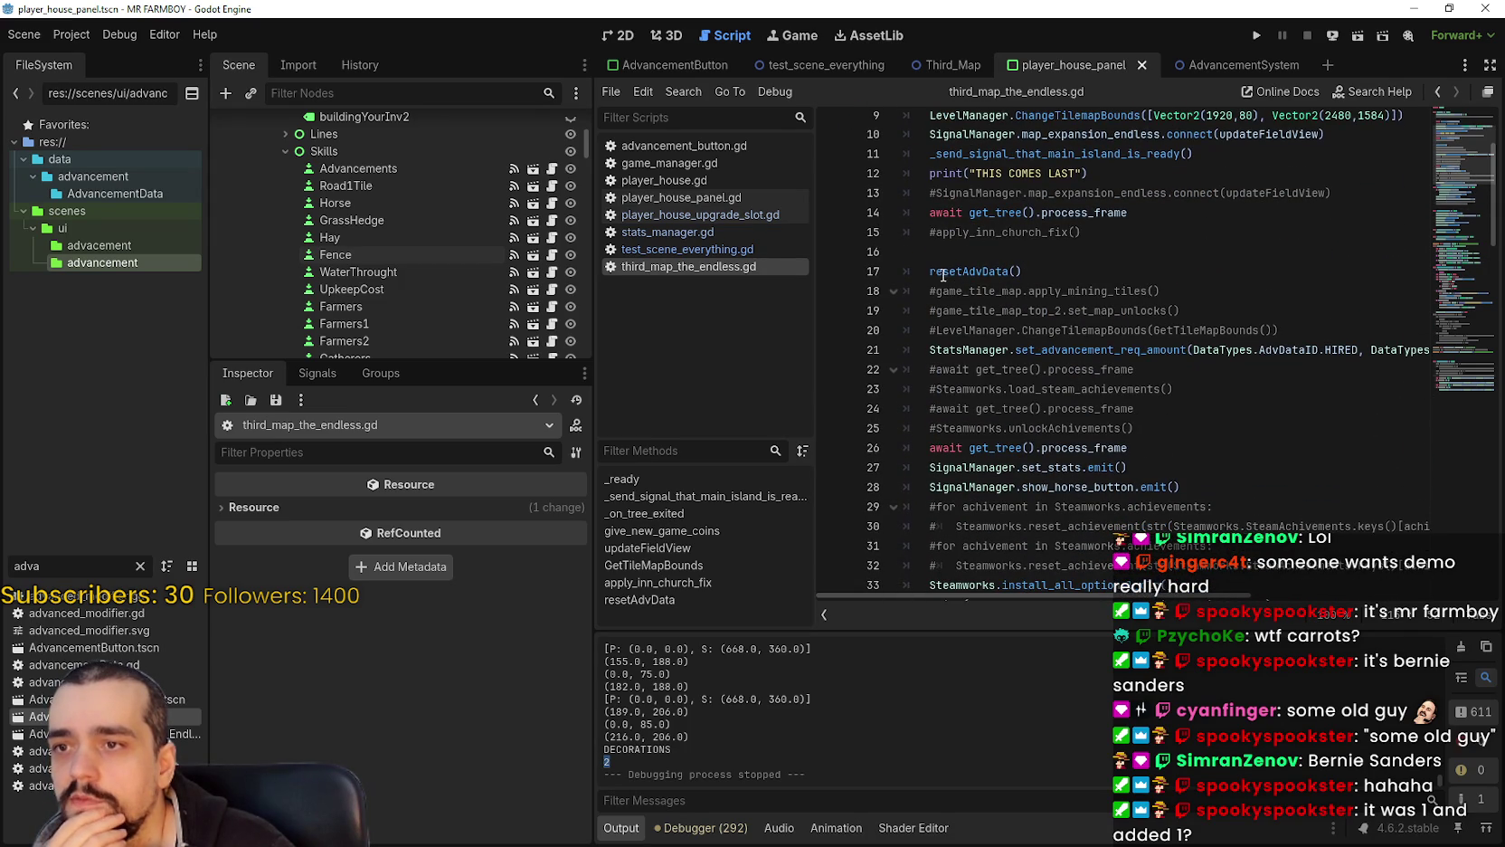
# Step: Uncomment the achievement reset loop on lines 31–32 and save the script
pyautogui.moveTo(929, 271); pyautogui.dragTo(1081, 263)
pyautogui.moveTo(1118, 594)
pyautogui.mouseDown()
pyautogui.moveTo(1349, 594)
pyautogui.moveTo(1132, 595)
pyautogui.mouseUp()
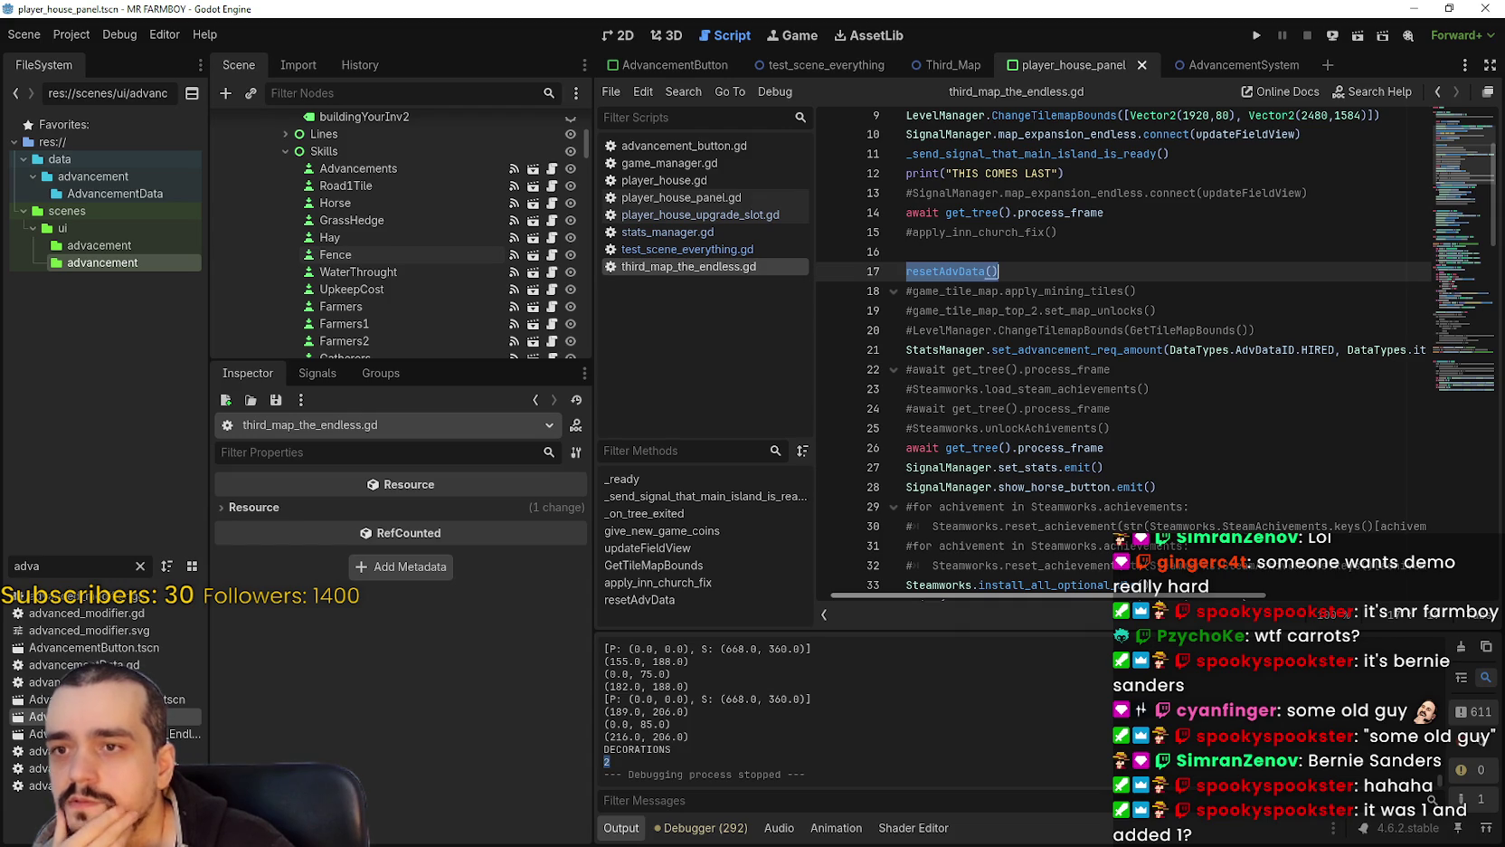
pyautogui.moveTo(1132, 595)
pyautogui.mouseDown()
pyautogui.moveTo(1355, 594)
pyautogui.moveTo(1118, 595)
pyautogui.mouseUp()
pyautogui.scroll(-3, 1093, 438)
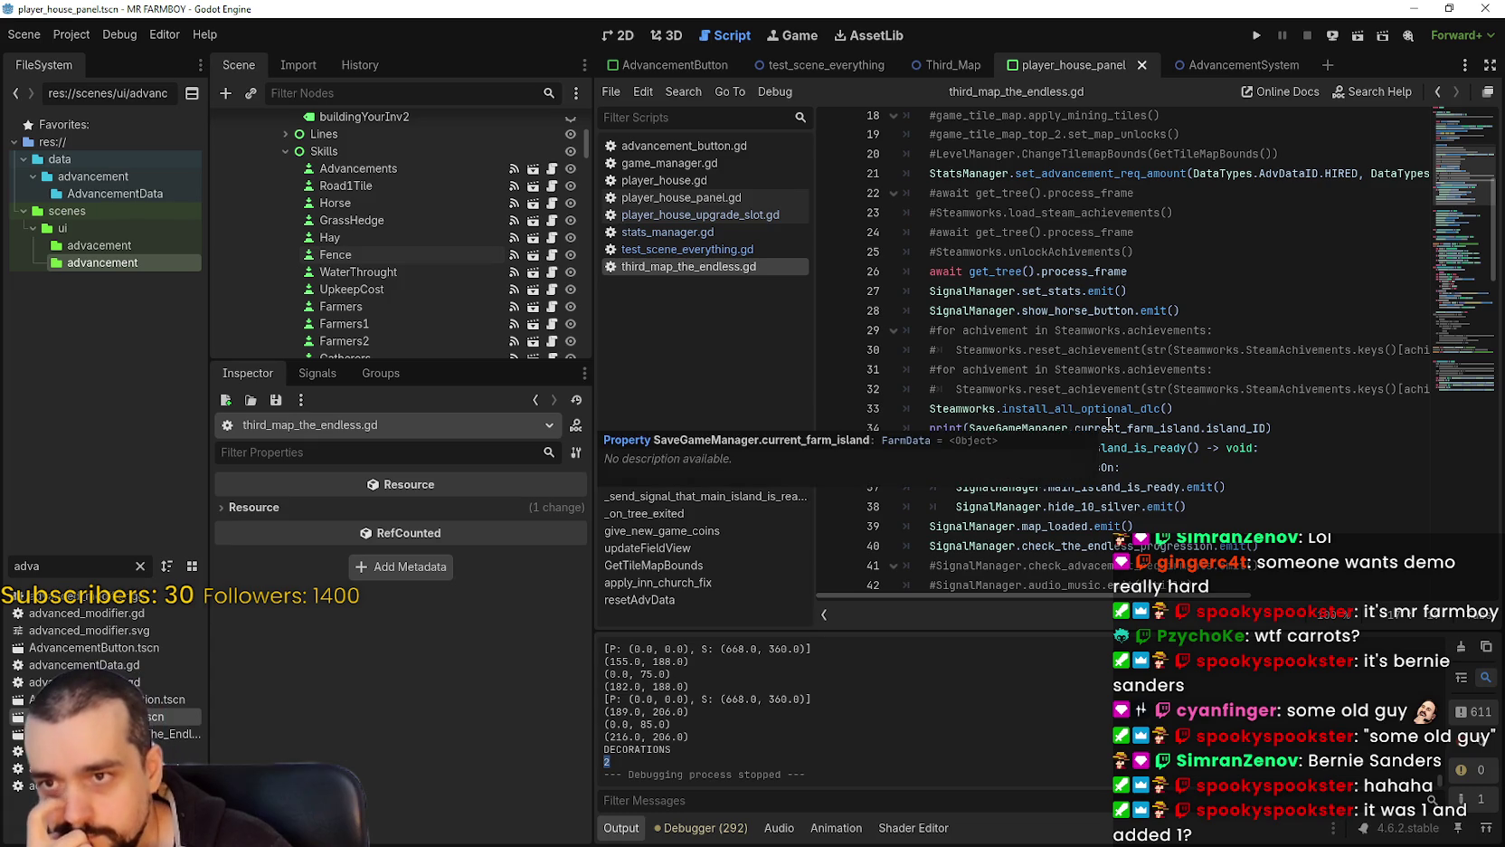
pyautogui.click(1242, 373)
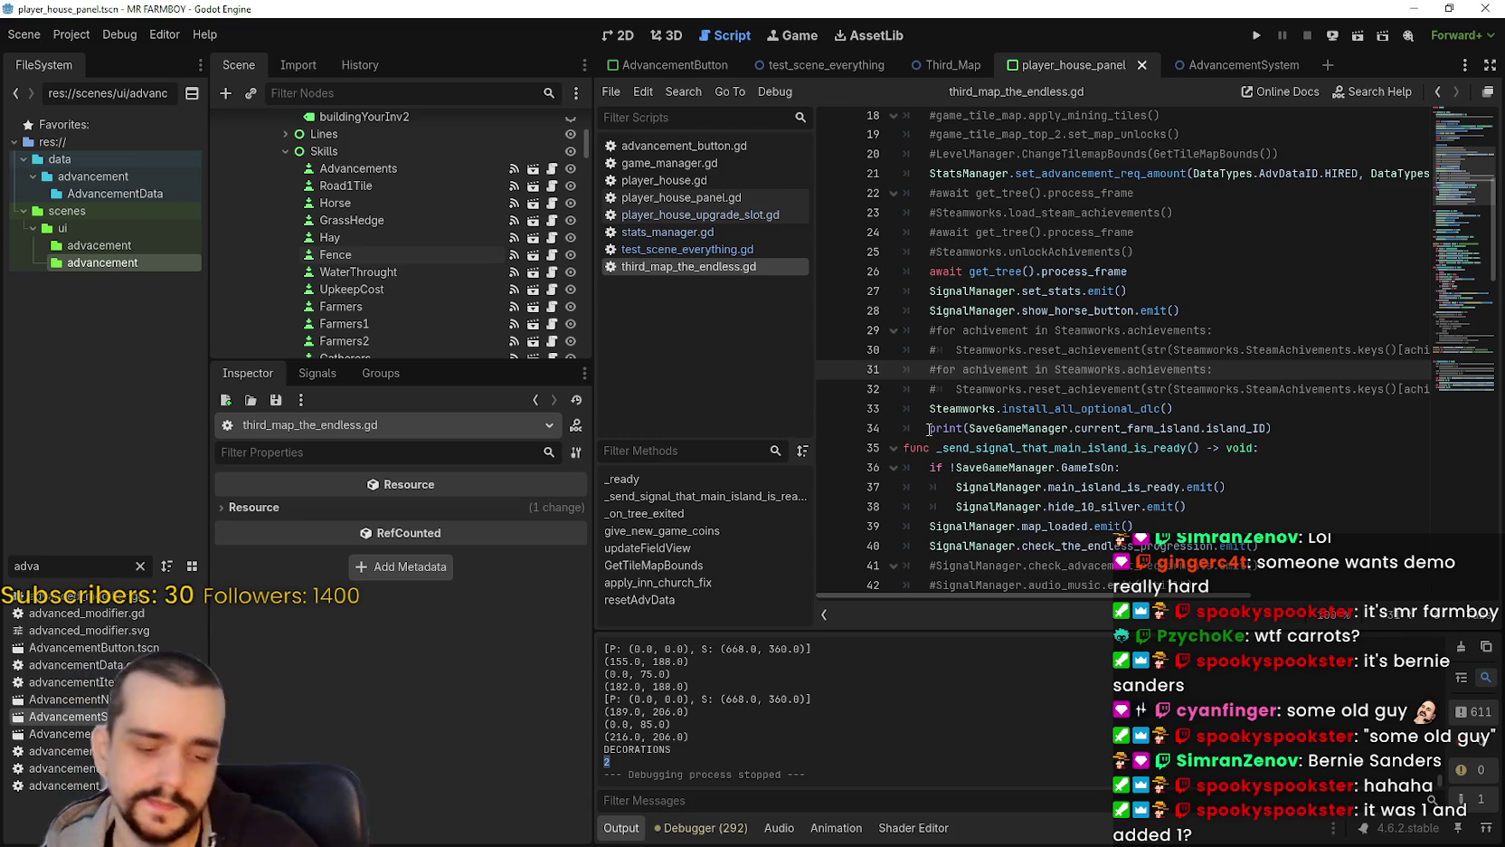
pyautogui.press('BackSpace')
pyautogui.click(945, 396)
pyautogui.press('BackSpace')
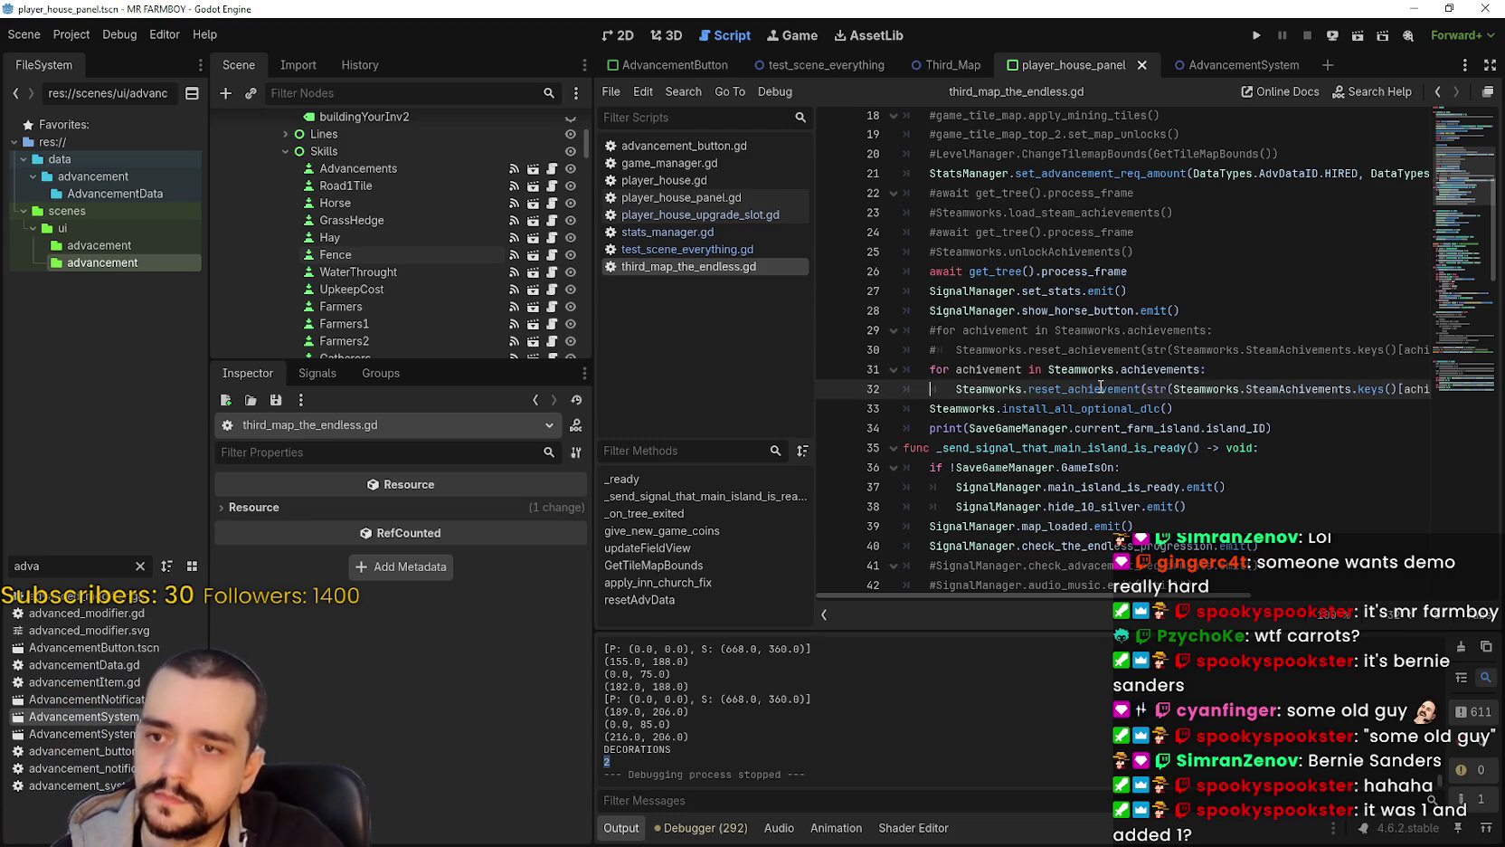
pyautogui.hotkey('ctrl', 's')
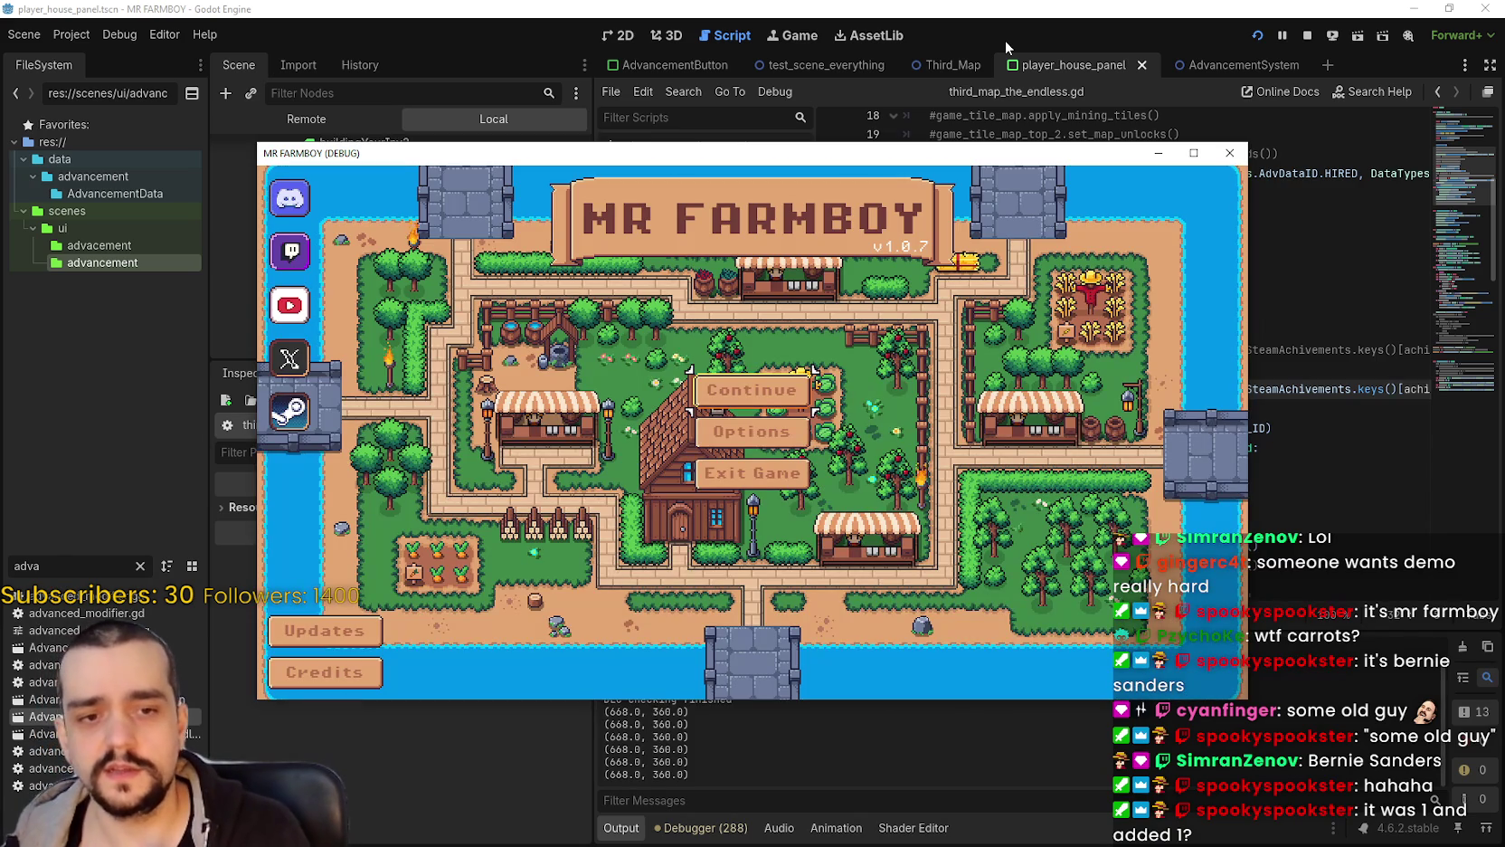
# Step: Open the save list and delete Save 7
pyautogui.click(798, 397)
pyautogui.scroll(-5, 798, 403)
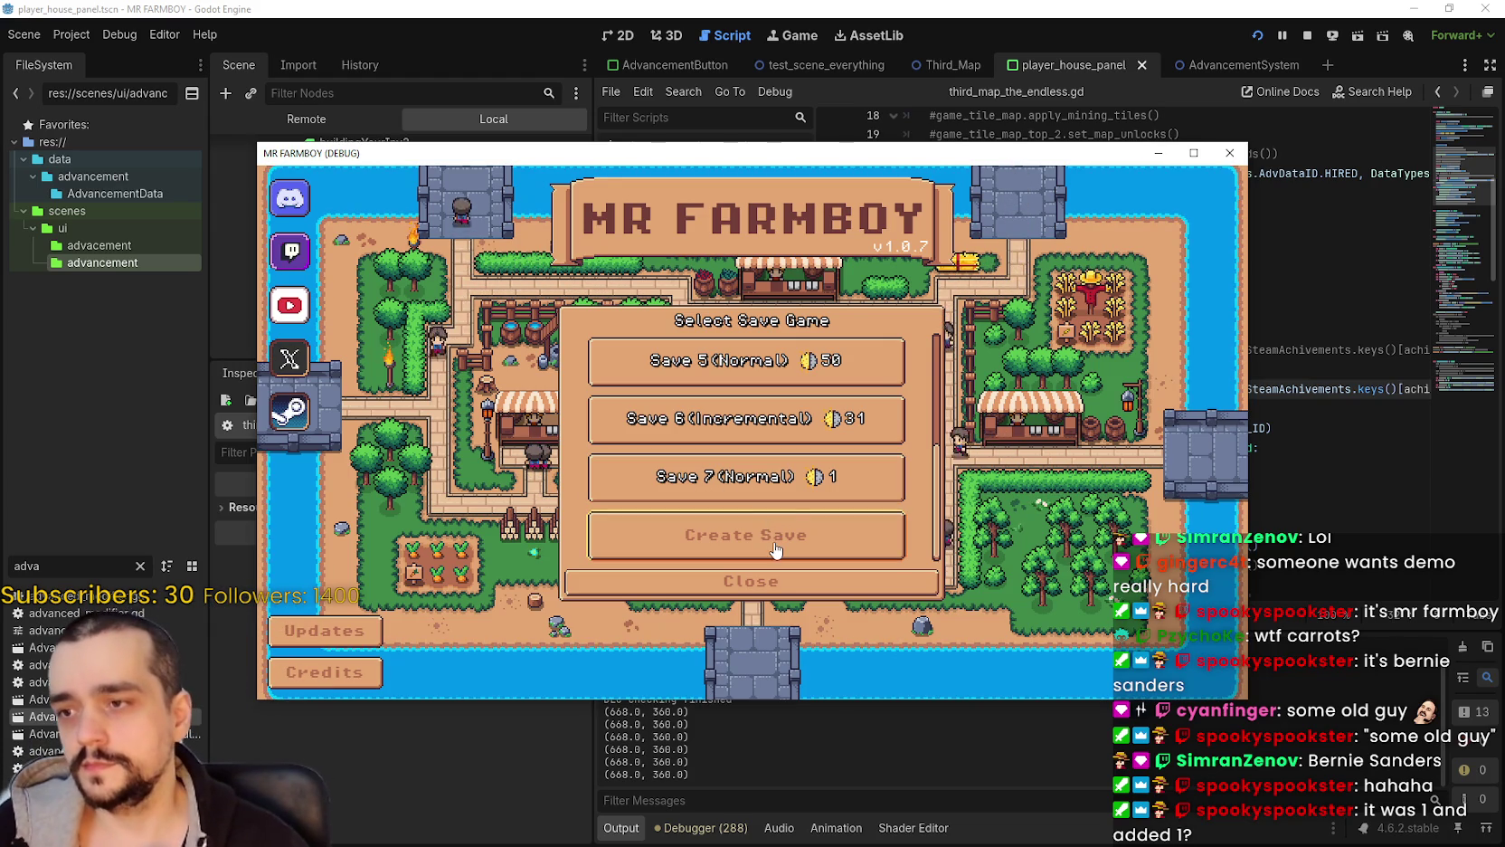
pyautogui.click(785, 489)
pyautogui.click(803, 489)
# Step: Create a new Balanced Economy save in The Endless mode and dismiss the King's intro letter
pyautogui.click(731, 477)
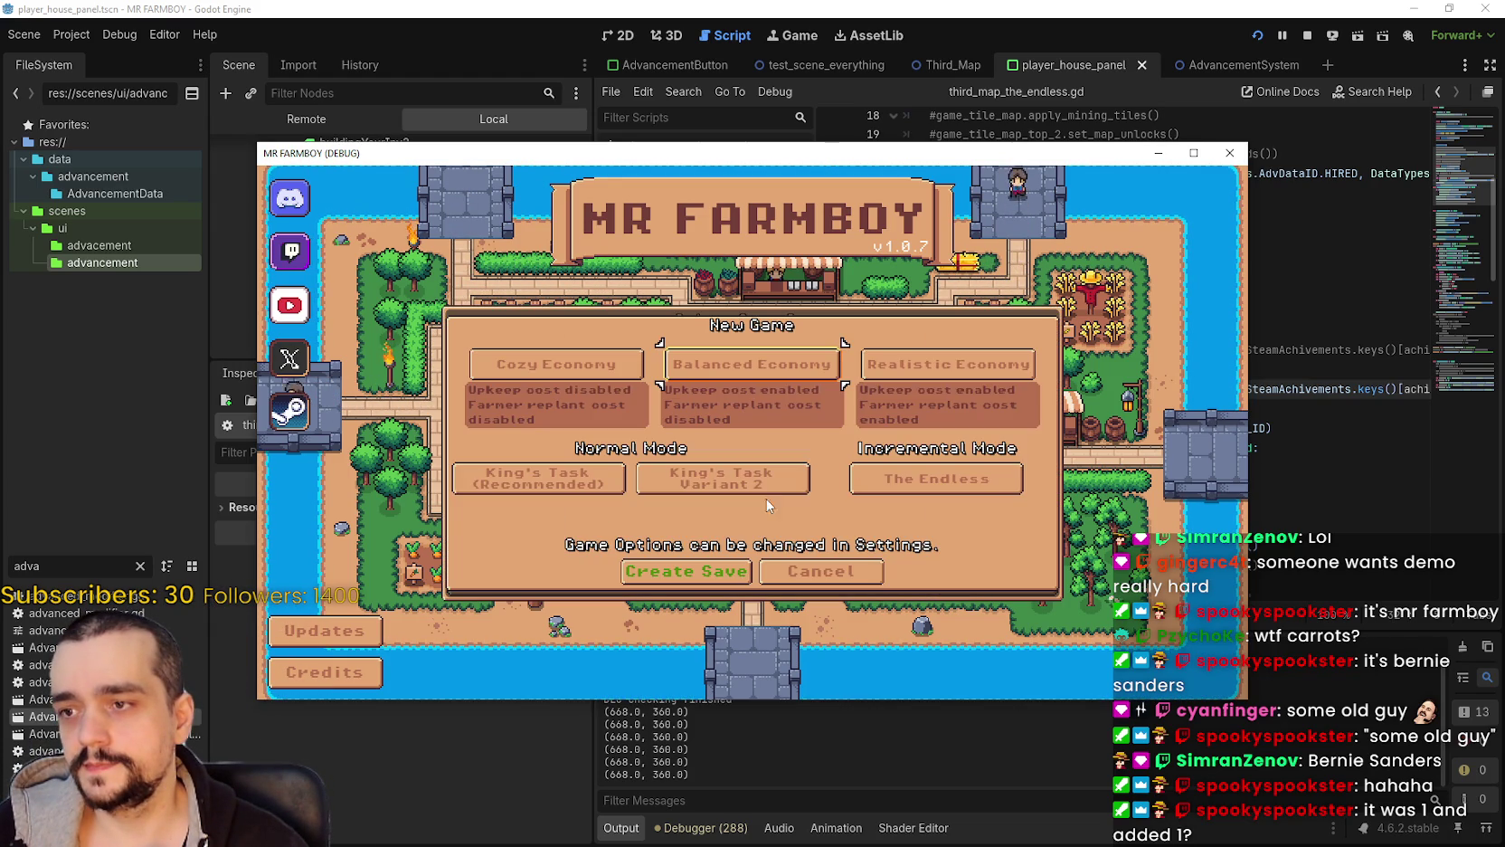
pyautogui.click(814, 371)
pyautogui.click(868, 484)
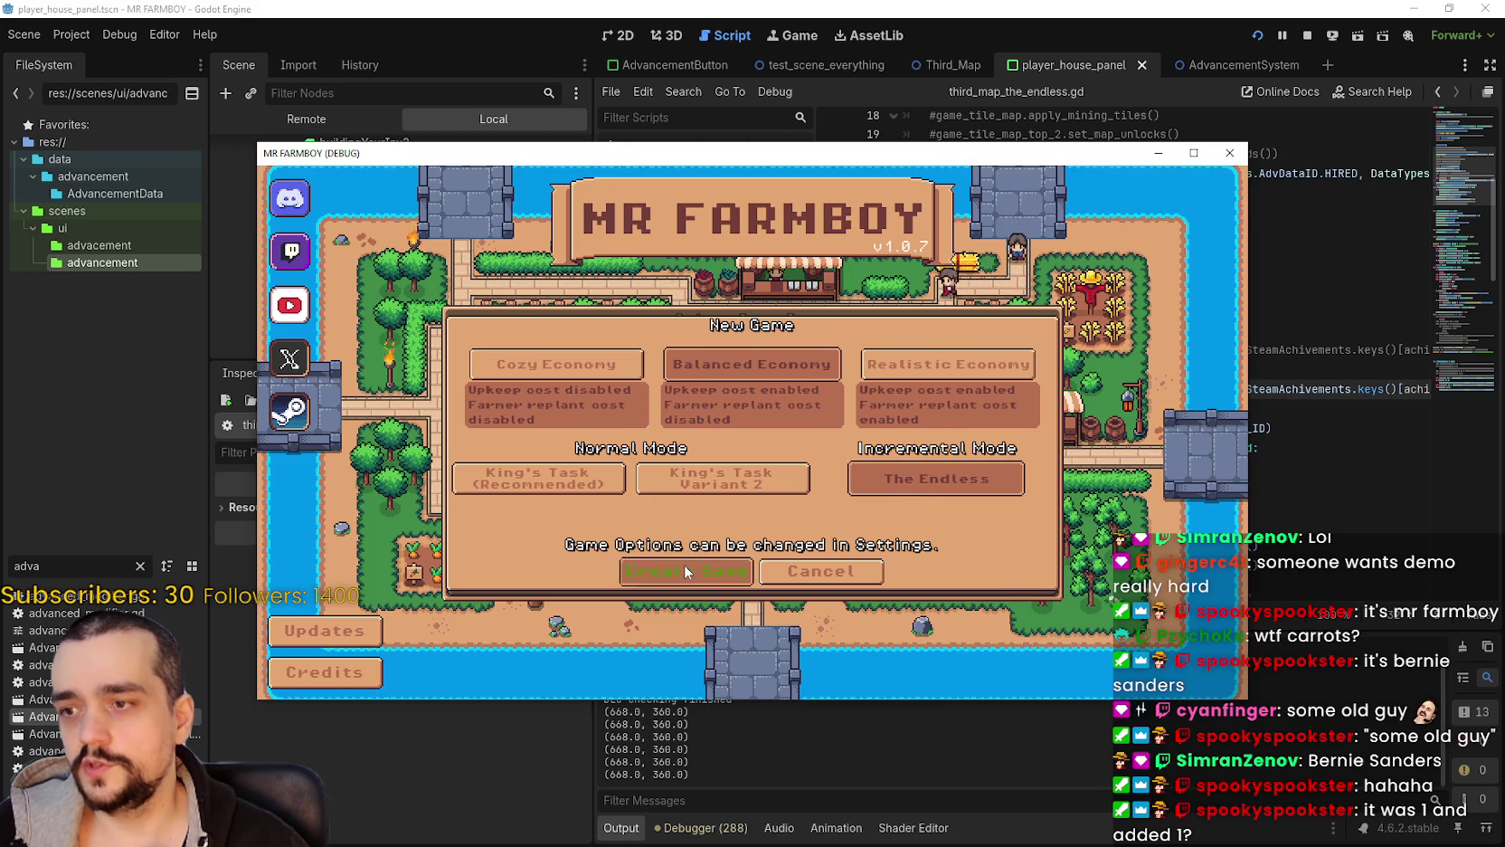
pyautogui.click(684, 568)
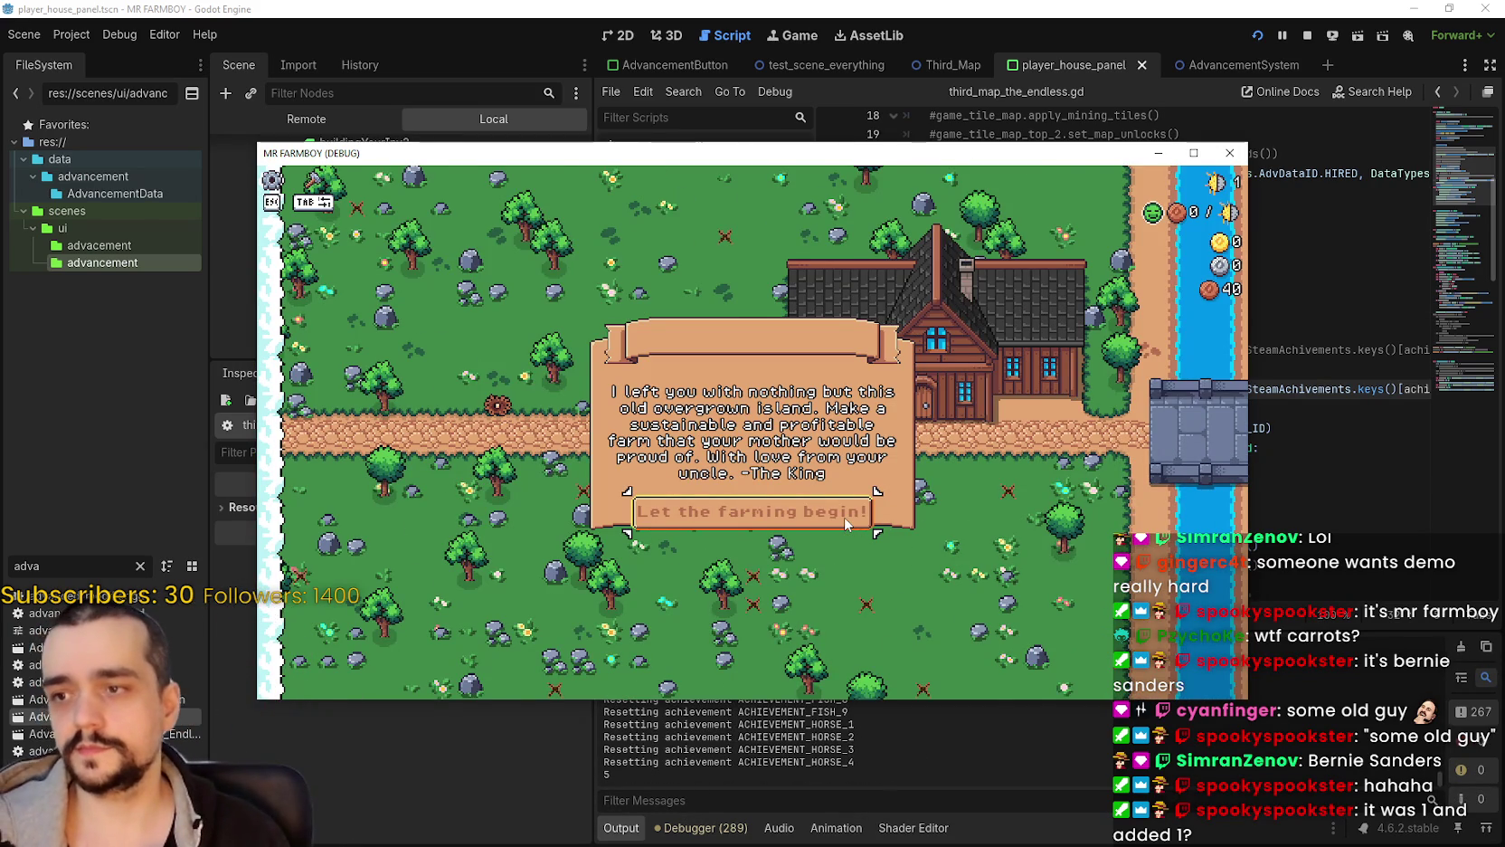
pyautogui.click(844, 517)
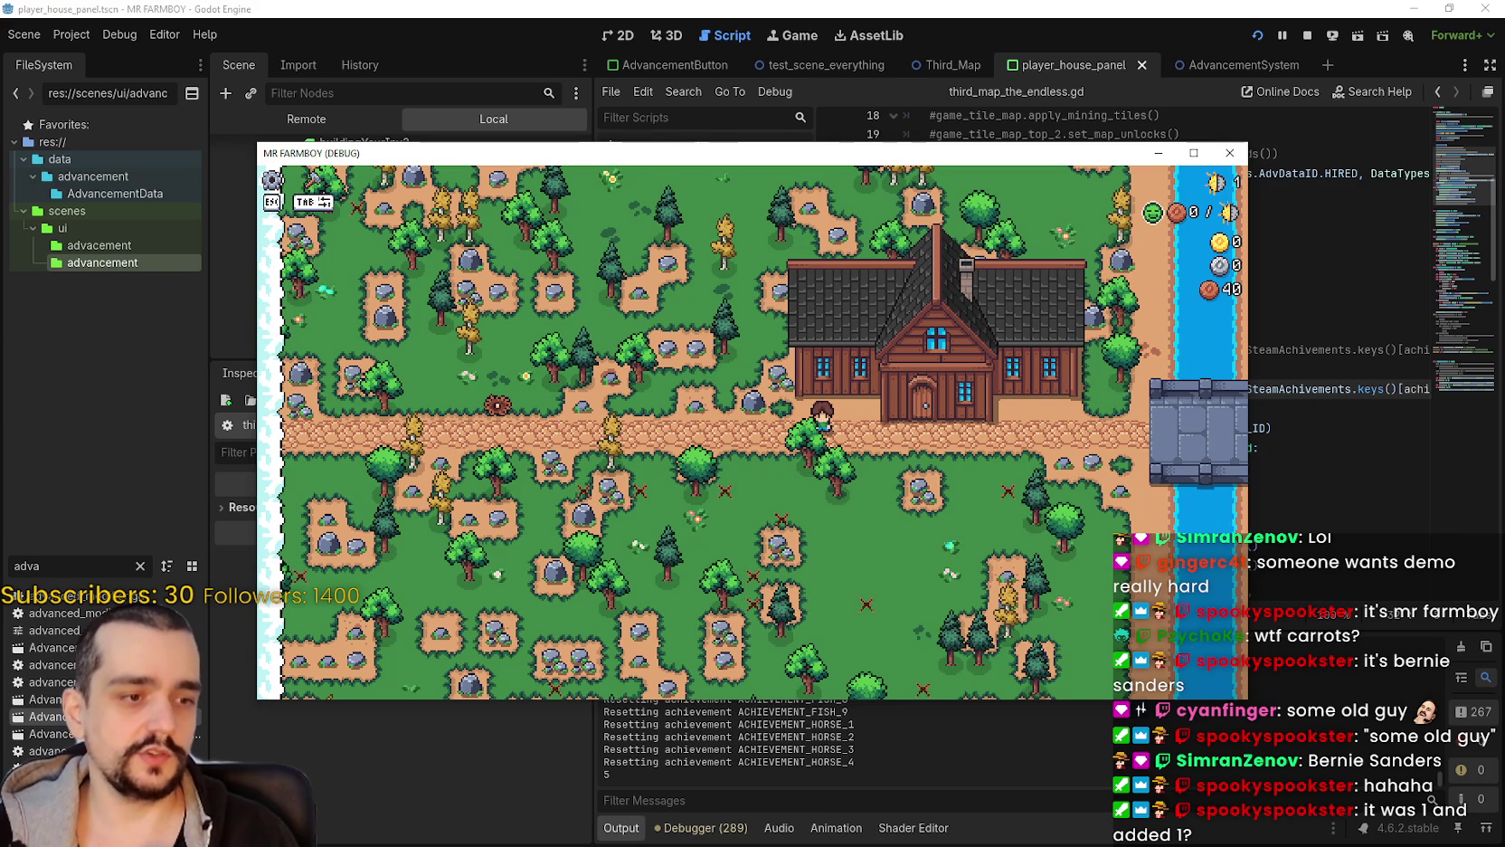
pyautogui.hotkey('shift', 'Tab')
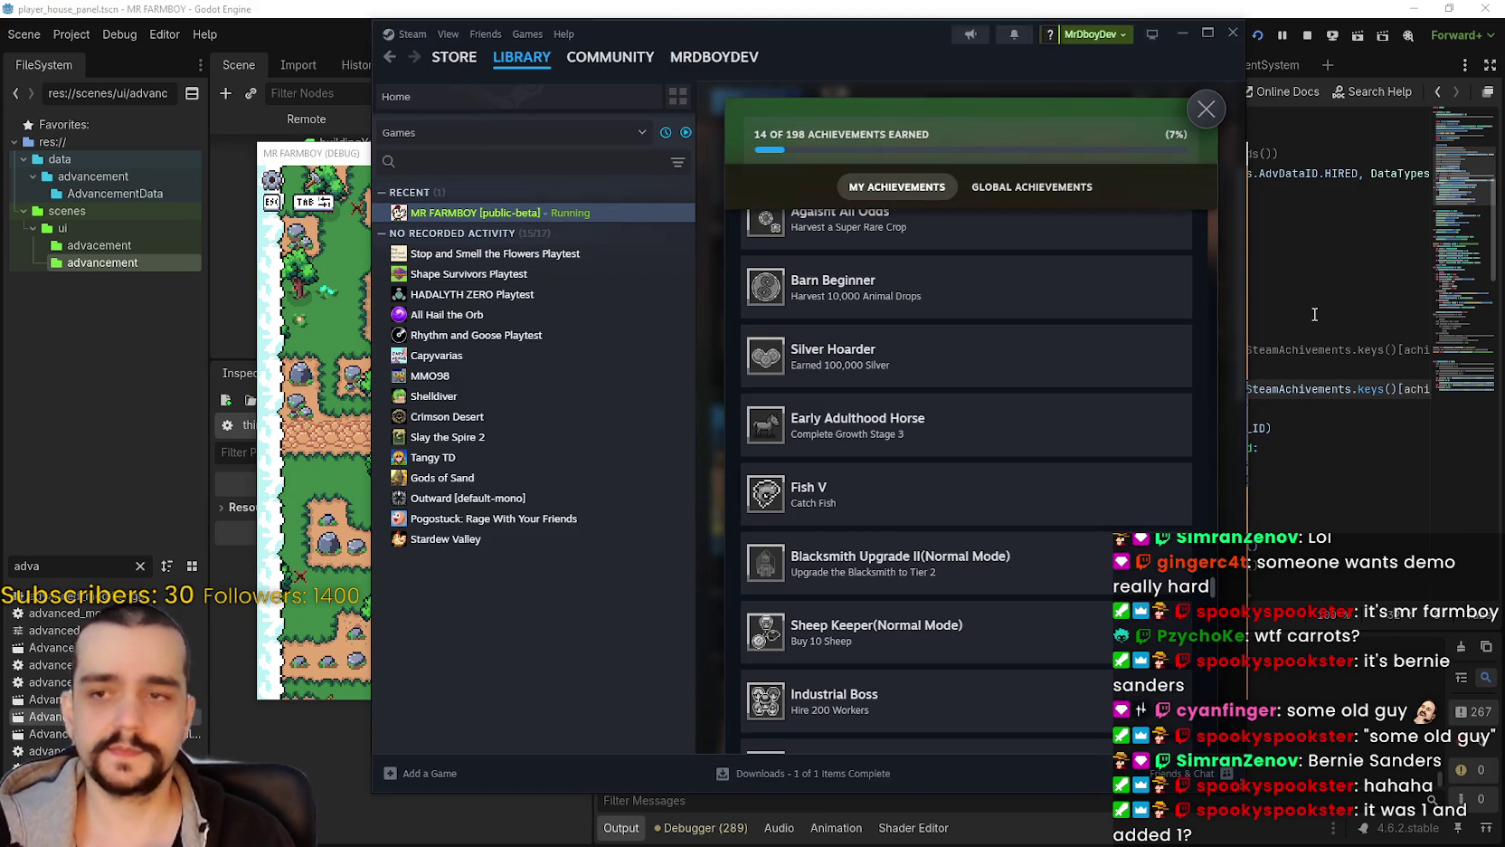
pyautogui.scroll(10, 1136, 311)
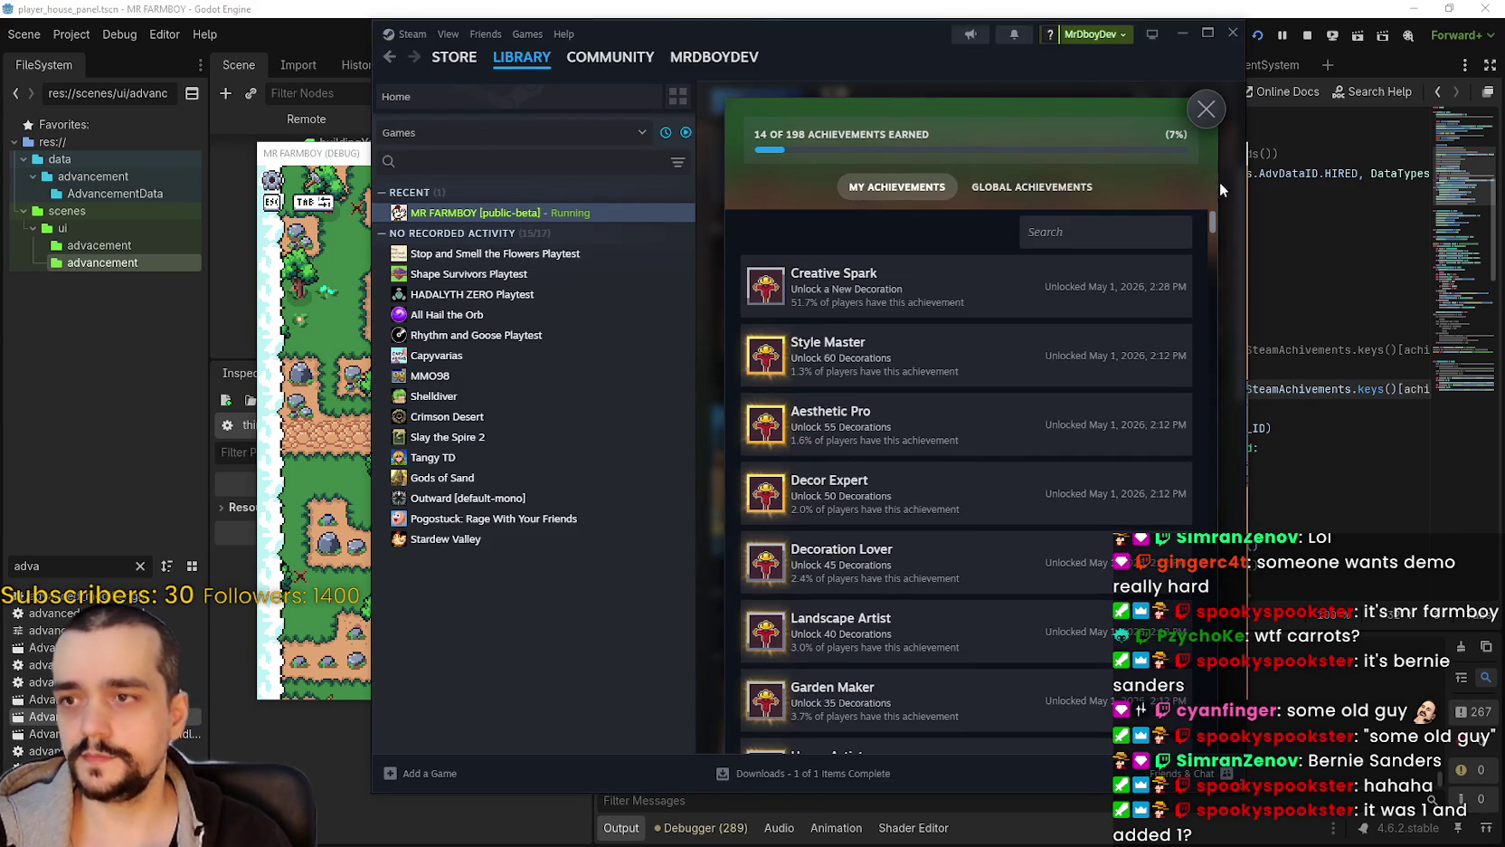
pyautogui.click(1207, 110)
pyautogui.scroll(-2, 1131, 470)
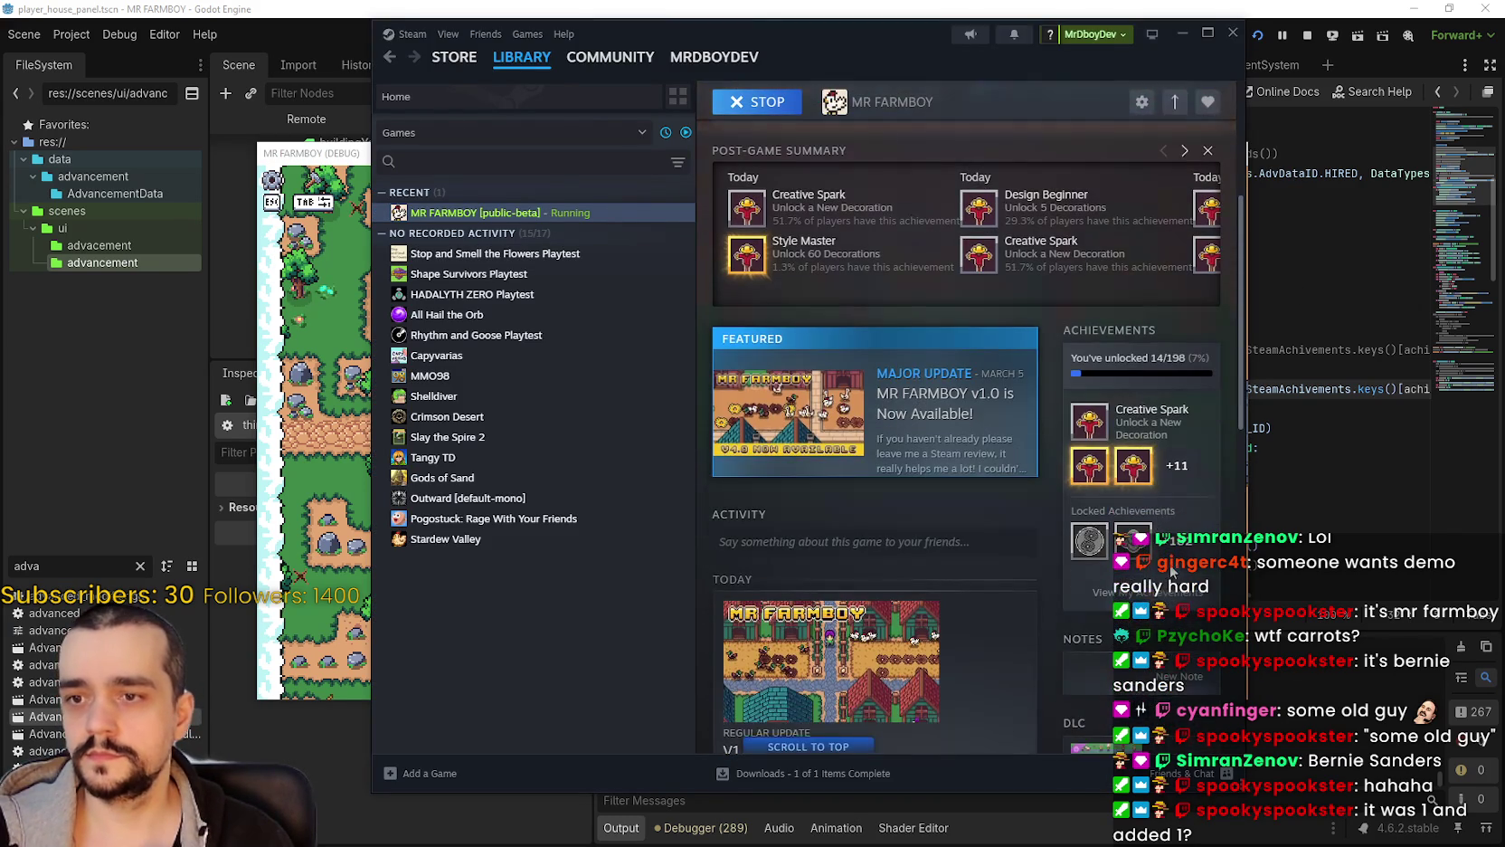
pyautogui.click(1152, 594)
pyautogui.click(1206, 111)
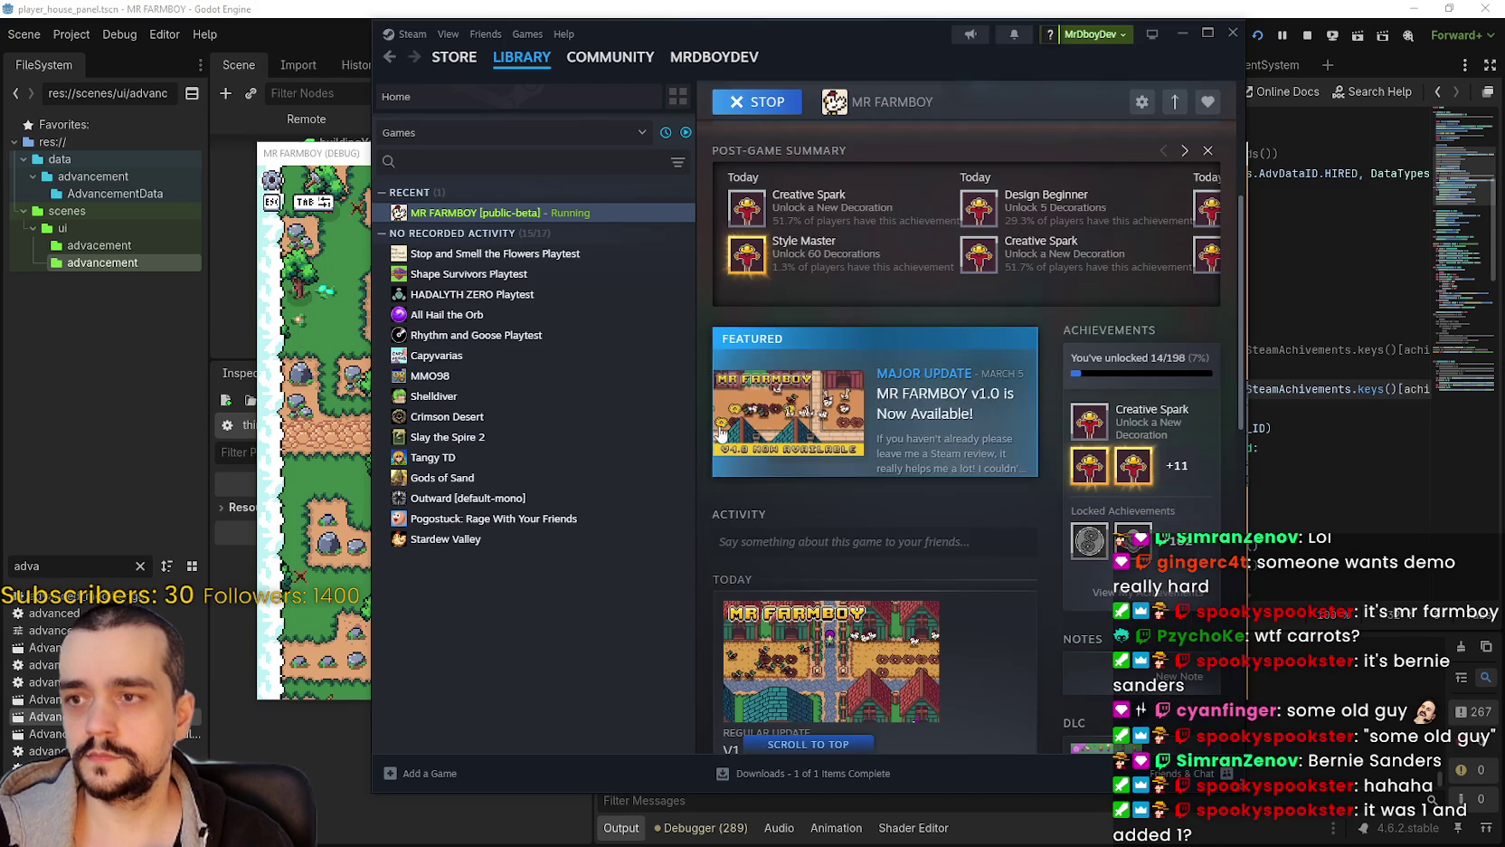
pyautogui.click(507, 253)
pyautogui.click(475, 212)
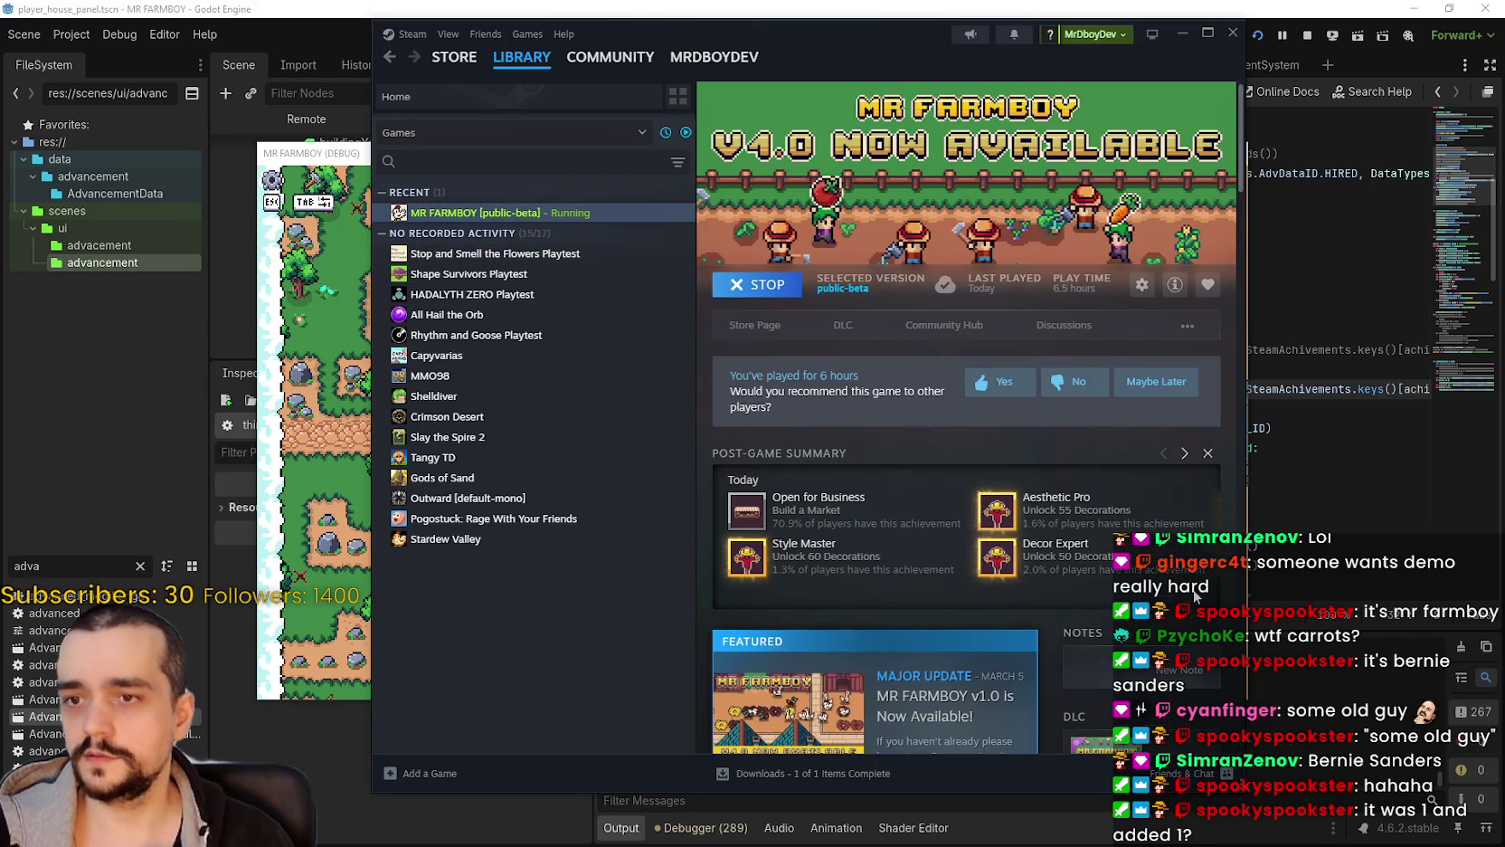
pyautogui.scroll(-3, 1173, 572)
pyautogui.click(1296, 405)
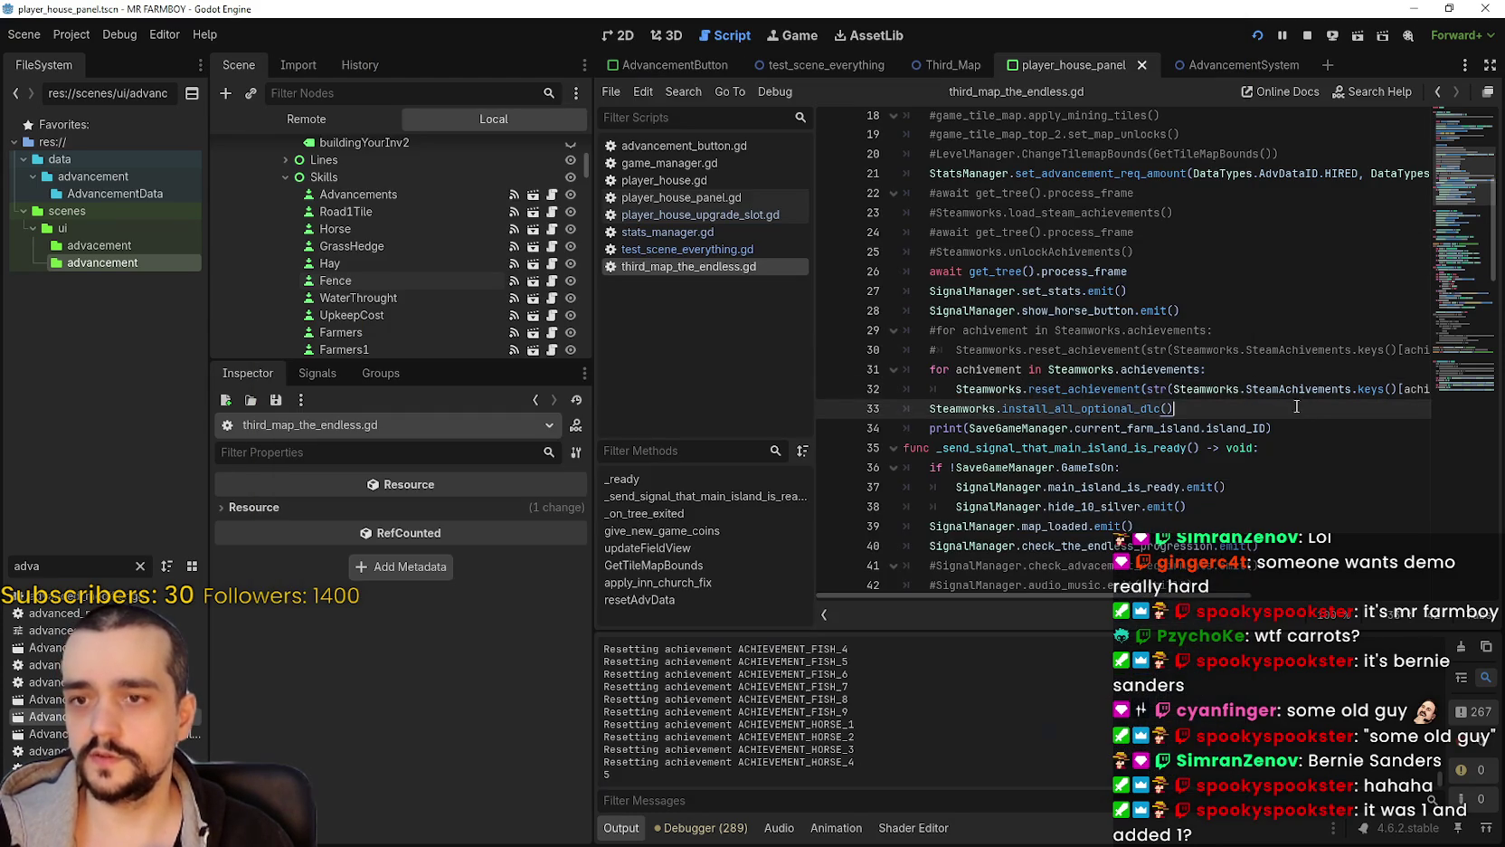
# Step: Comment out the achievement reset loop on lines 31–32 again, save, and return to the game
pyautogui.moveTo(936, 386); pyautogui.dragTo(932, 369)
pyautogui.hotkey('ctrl', 'k')
pyautogui.hotkey('ctrl', 's')
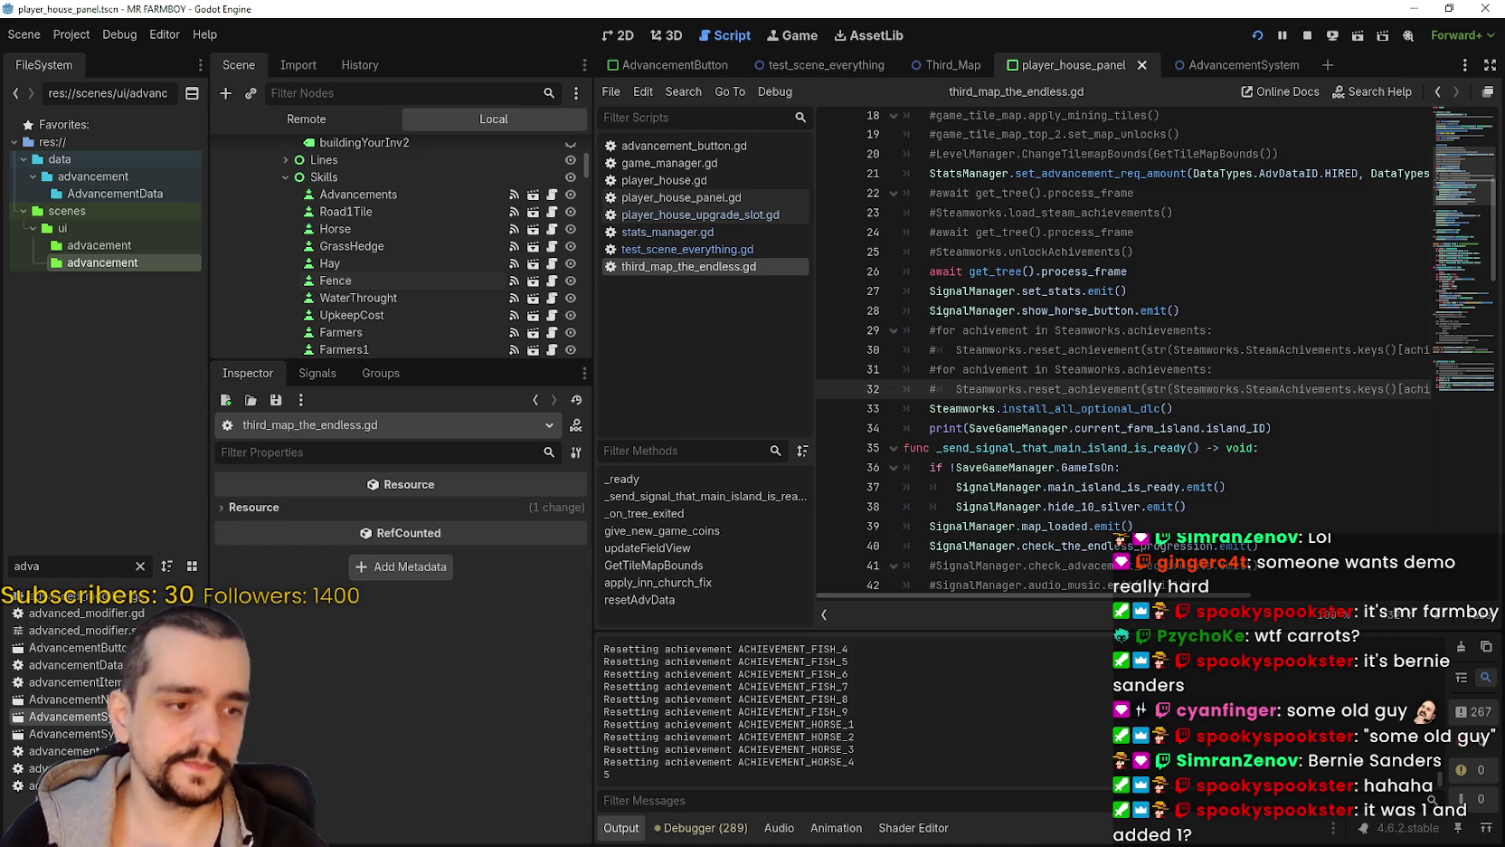
pyautogui.hotkey('alt', 'Tab')
pyautogui.hotkey('alt', 'Tab')
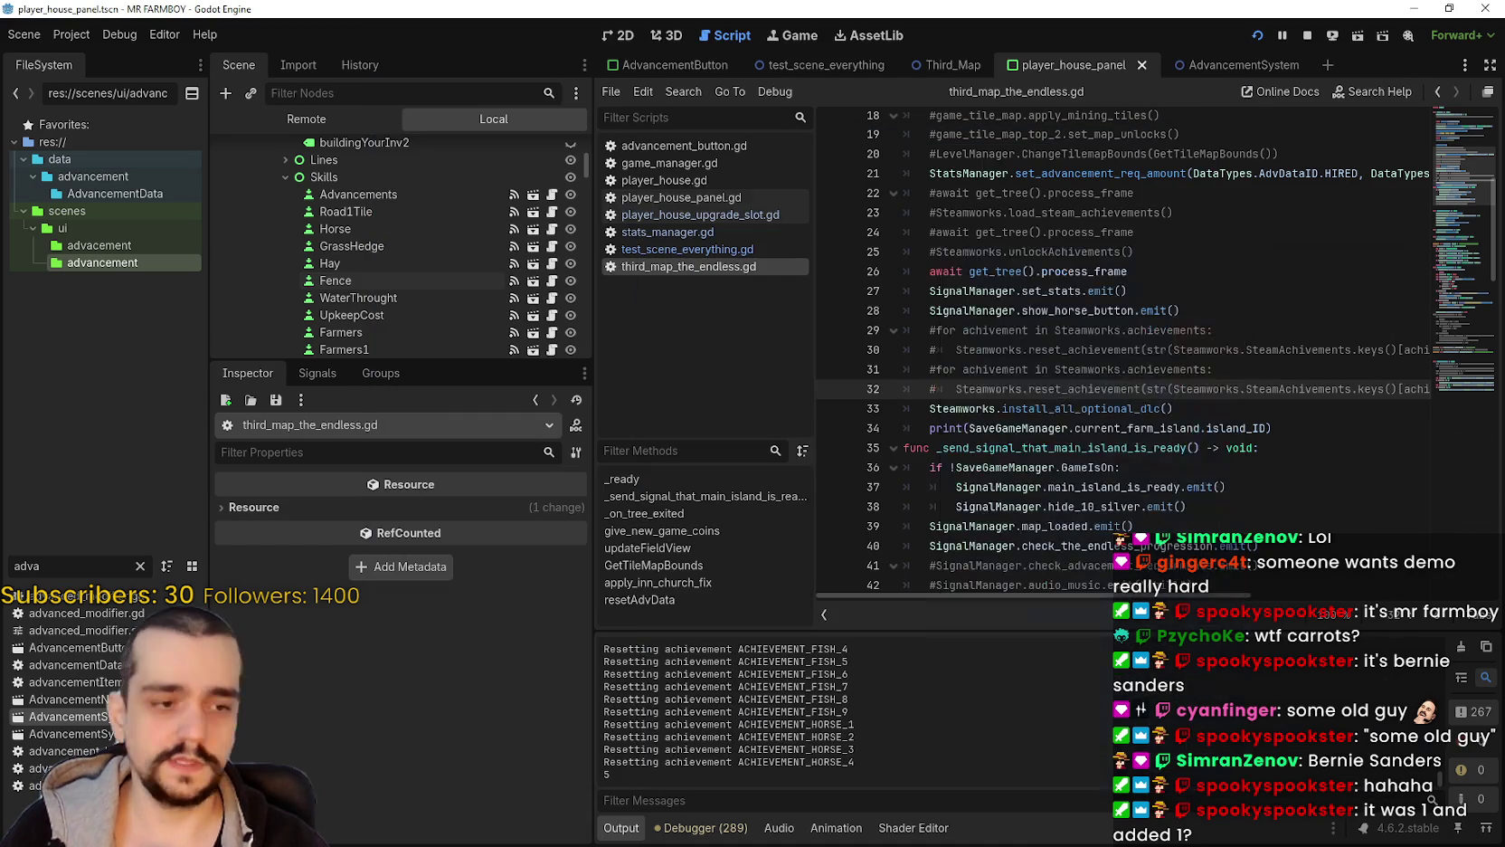
# Step: Walk the farmer to the river and catch two fish along the bank
pyautogui.press('d')
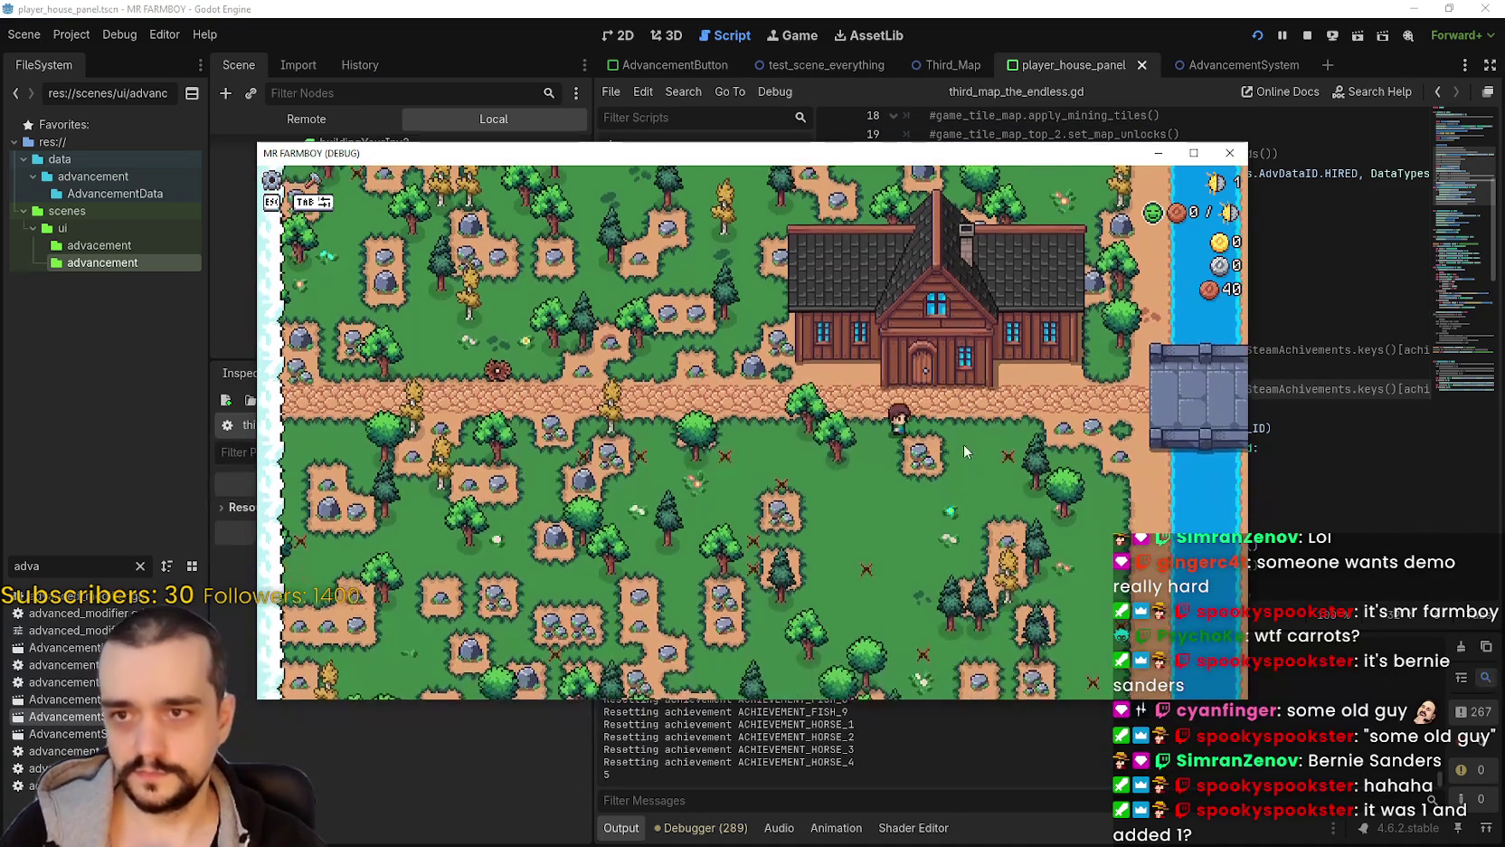
pyautogui.press('w')
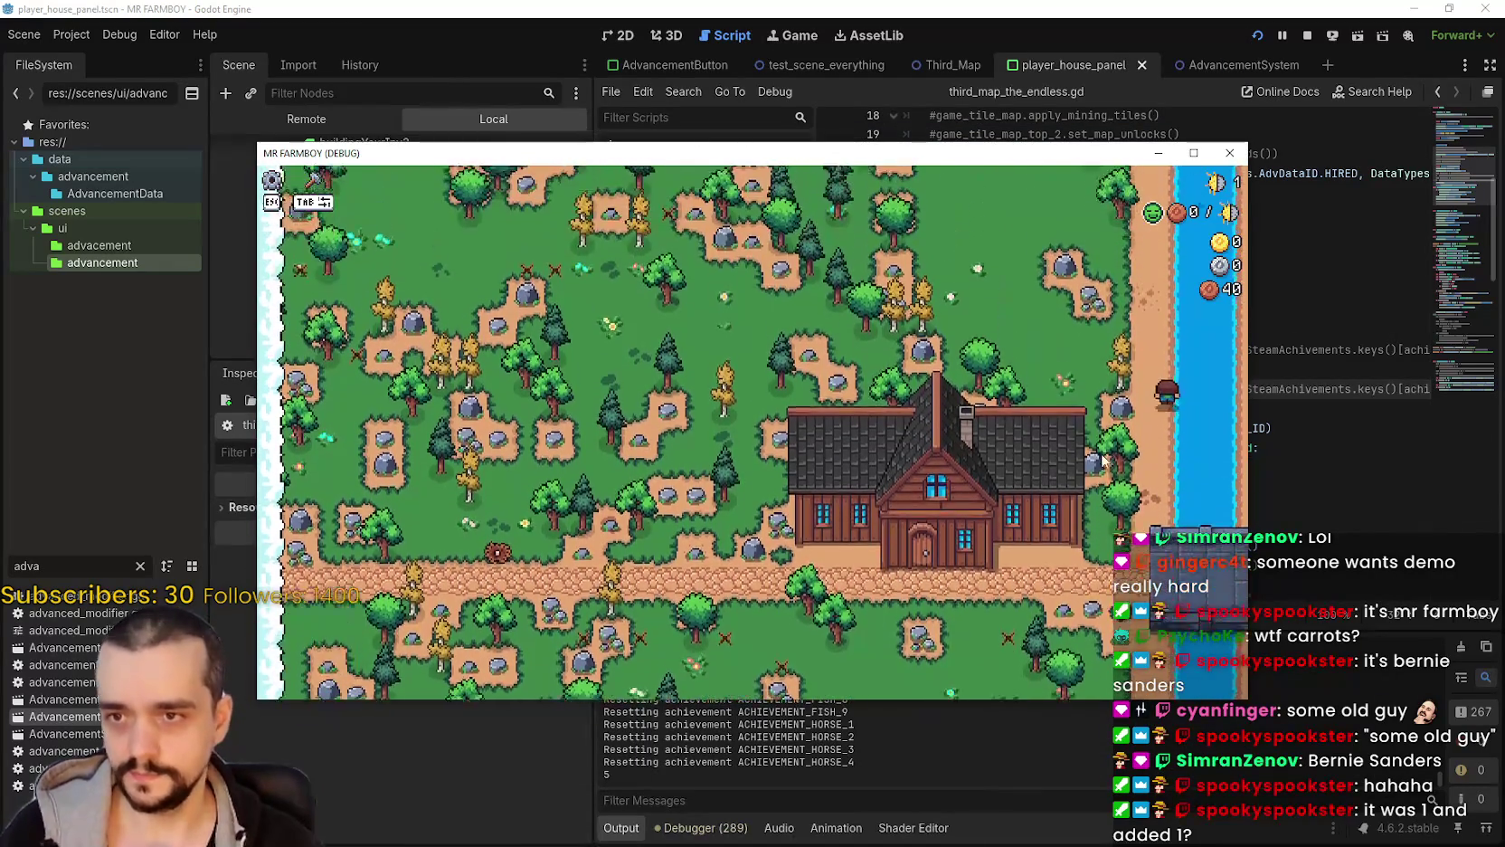
pyautogui.click(1151, 434)
pyautogui.press('w')
pyautogui.press('w')
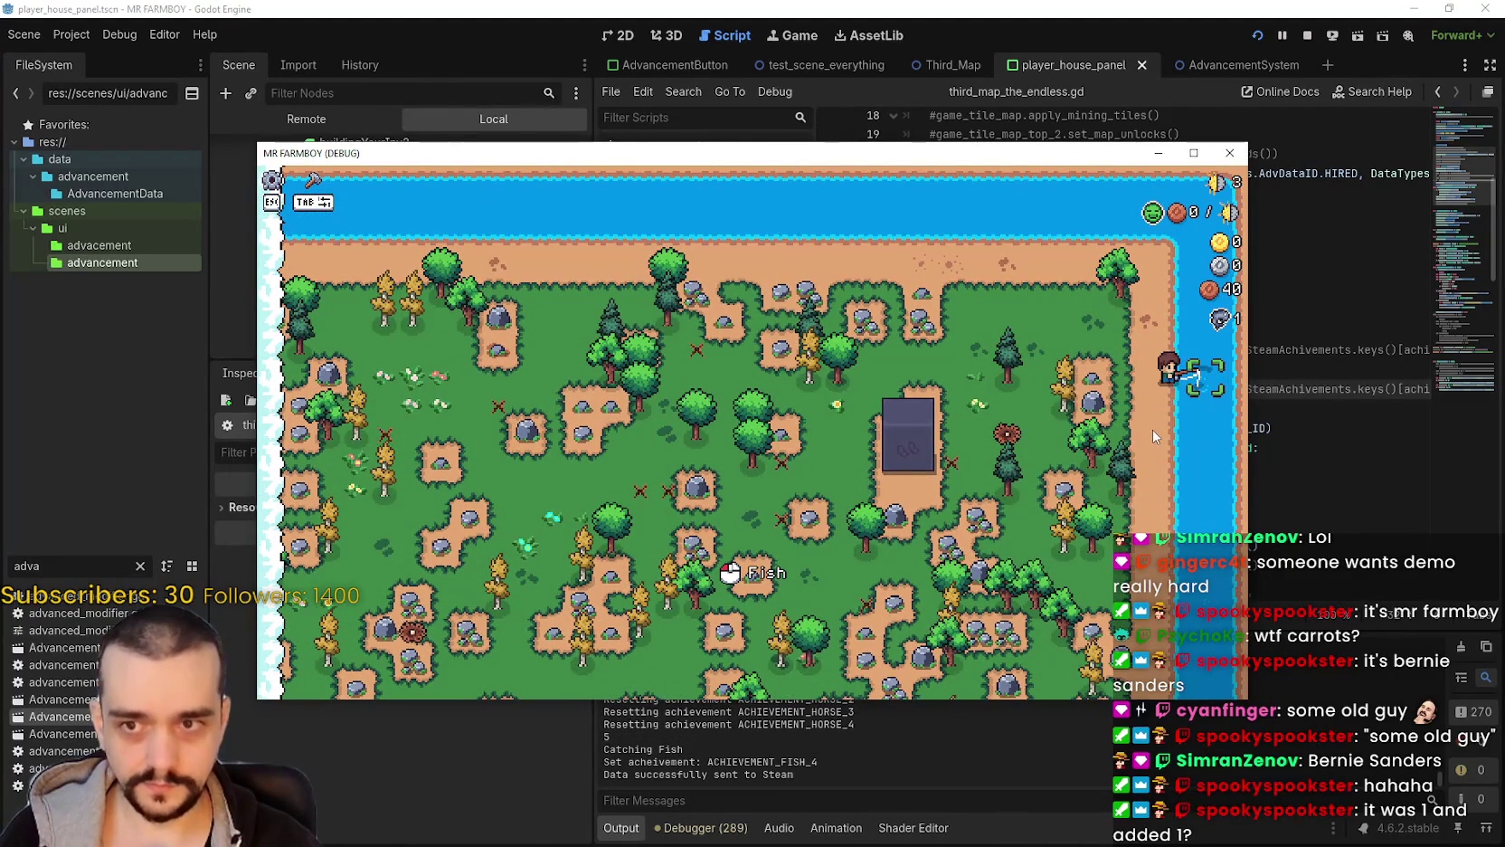
pyautogui.click(1153, 429)
# Step: Walk south along the river and catch another fish in the southern river
pyautogui.press('a')
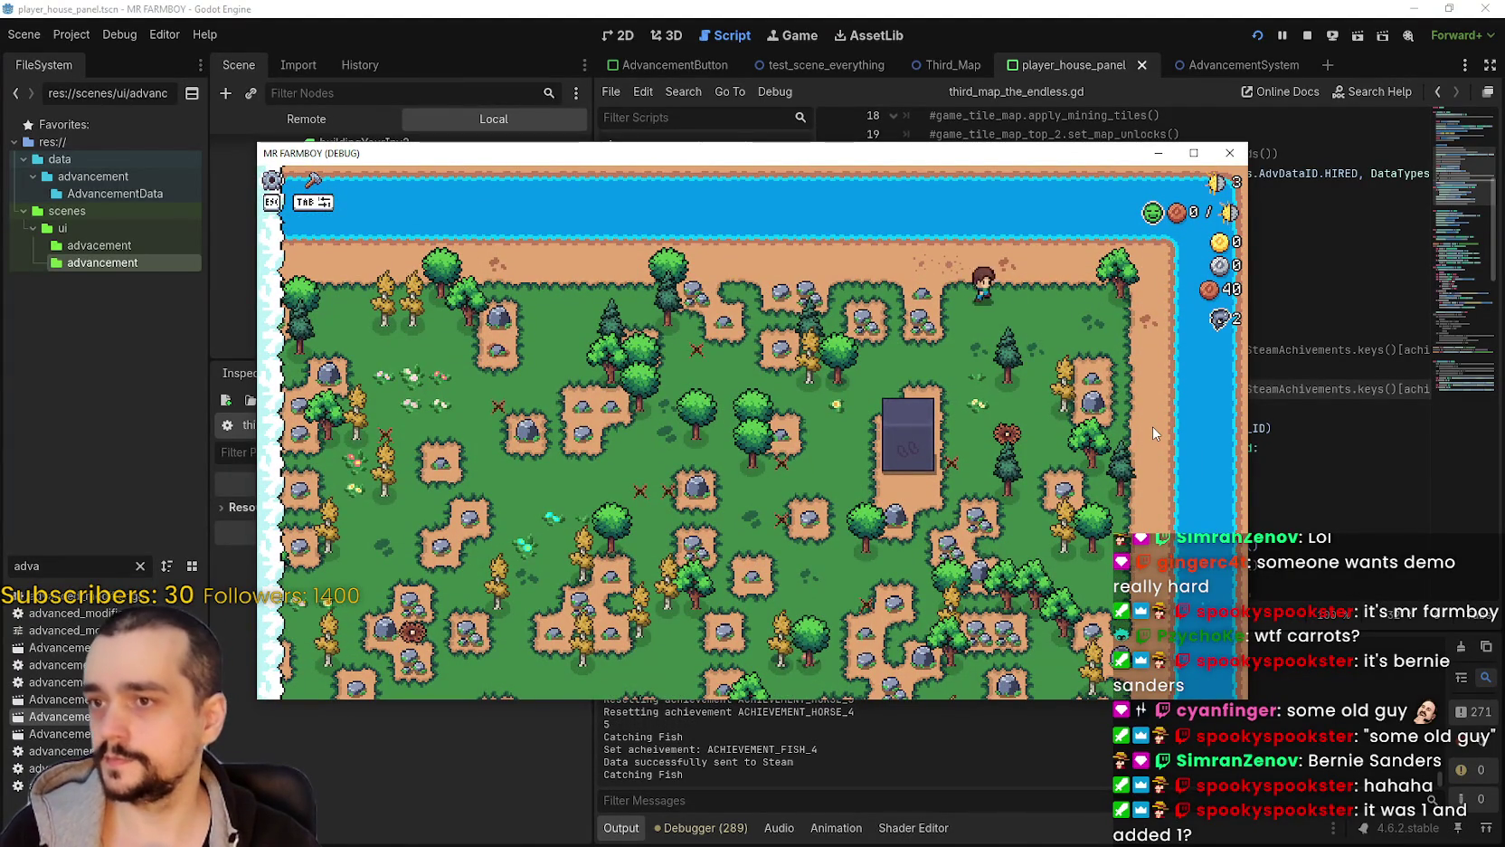
pyautogui.press('d')
pyautogui.press('s')
pyautogui.press('s')
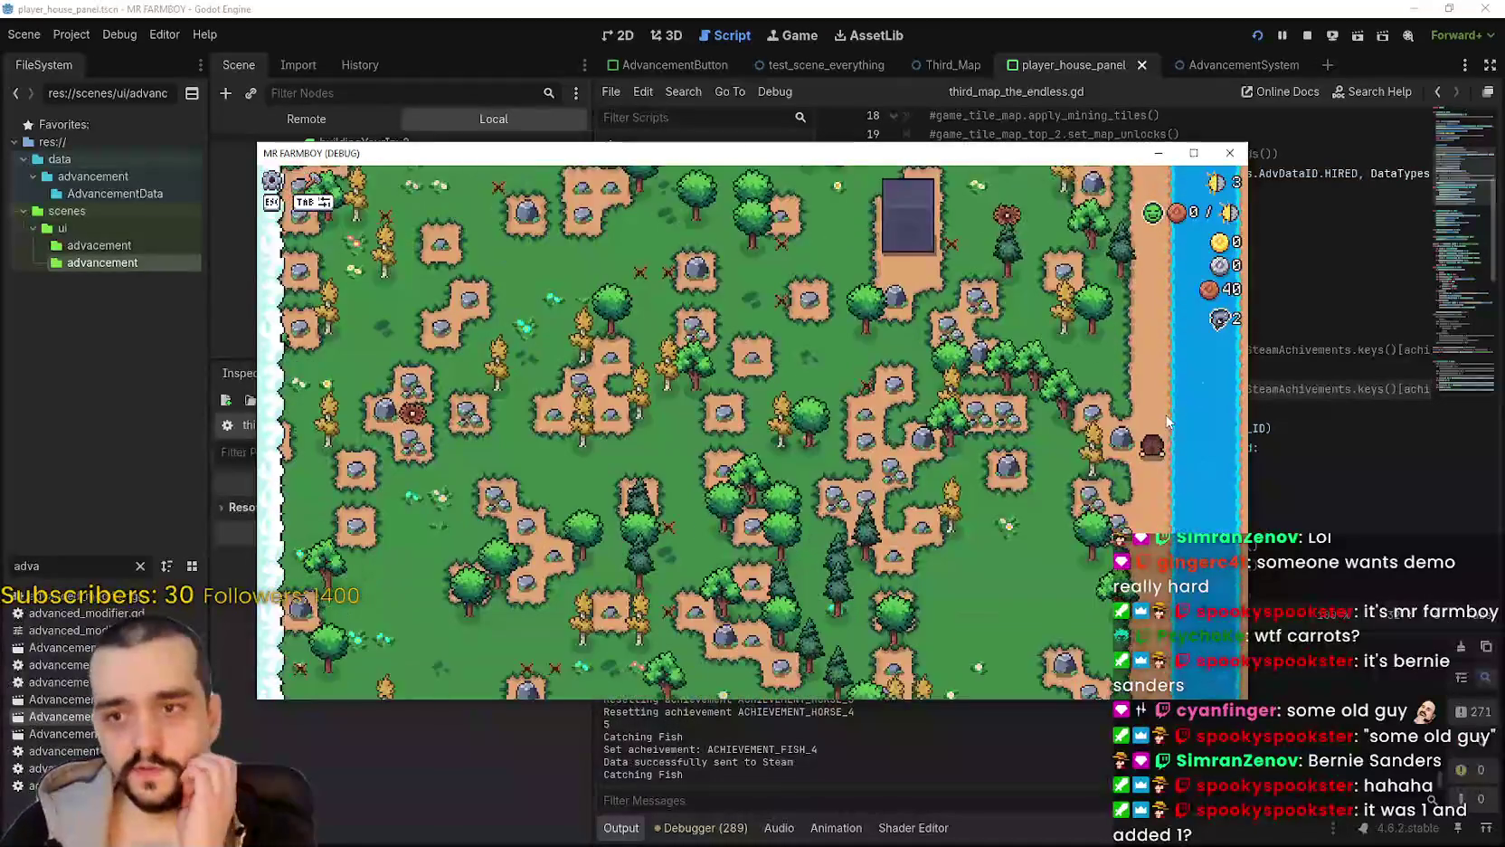
pyautogui.press('s')
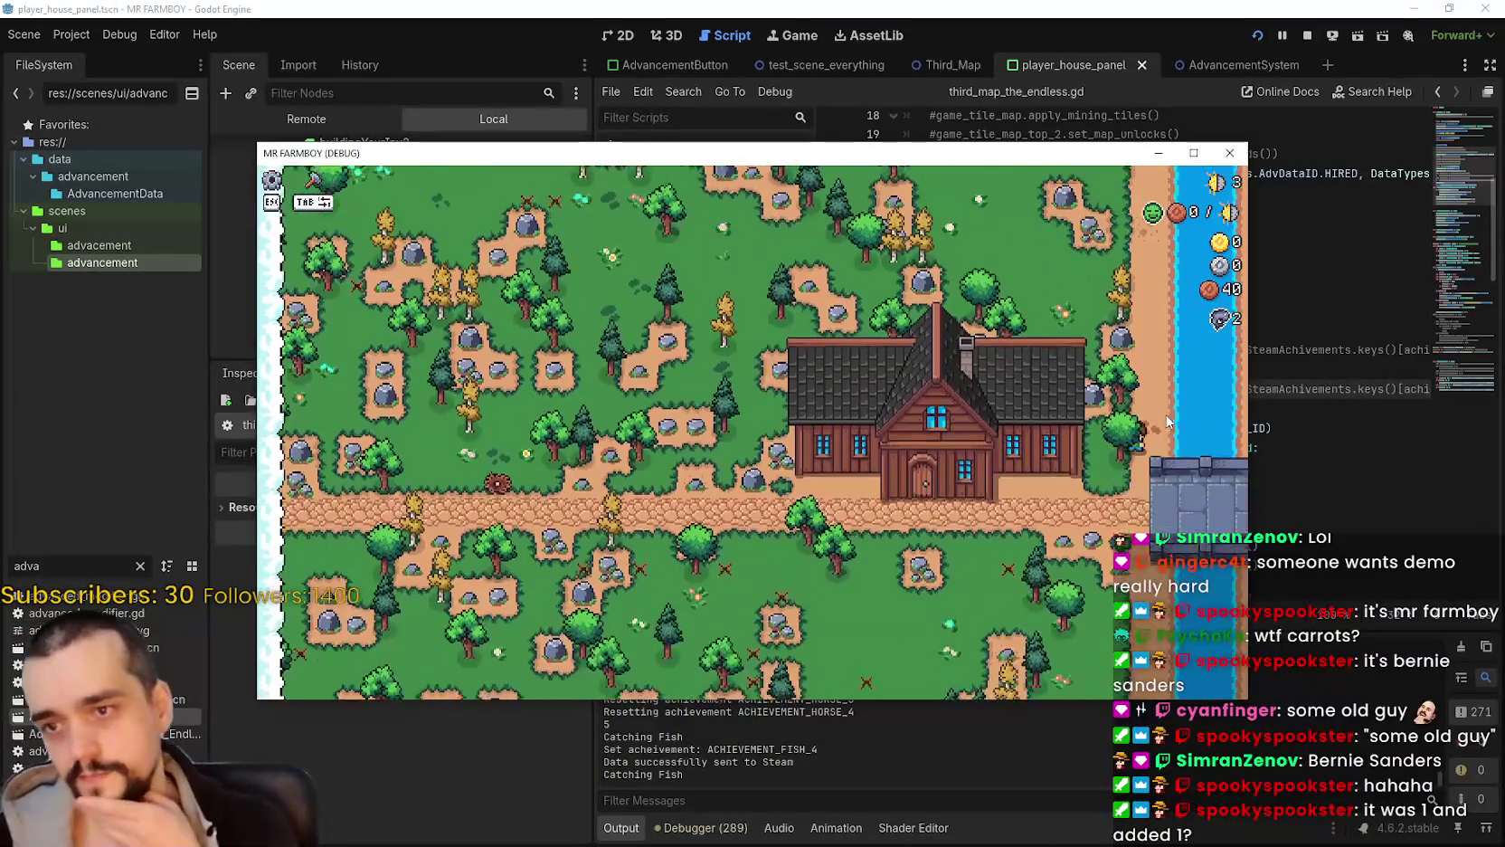
pyautogui.press('s')
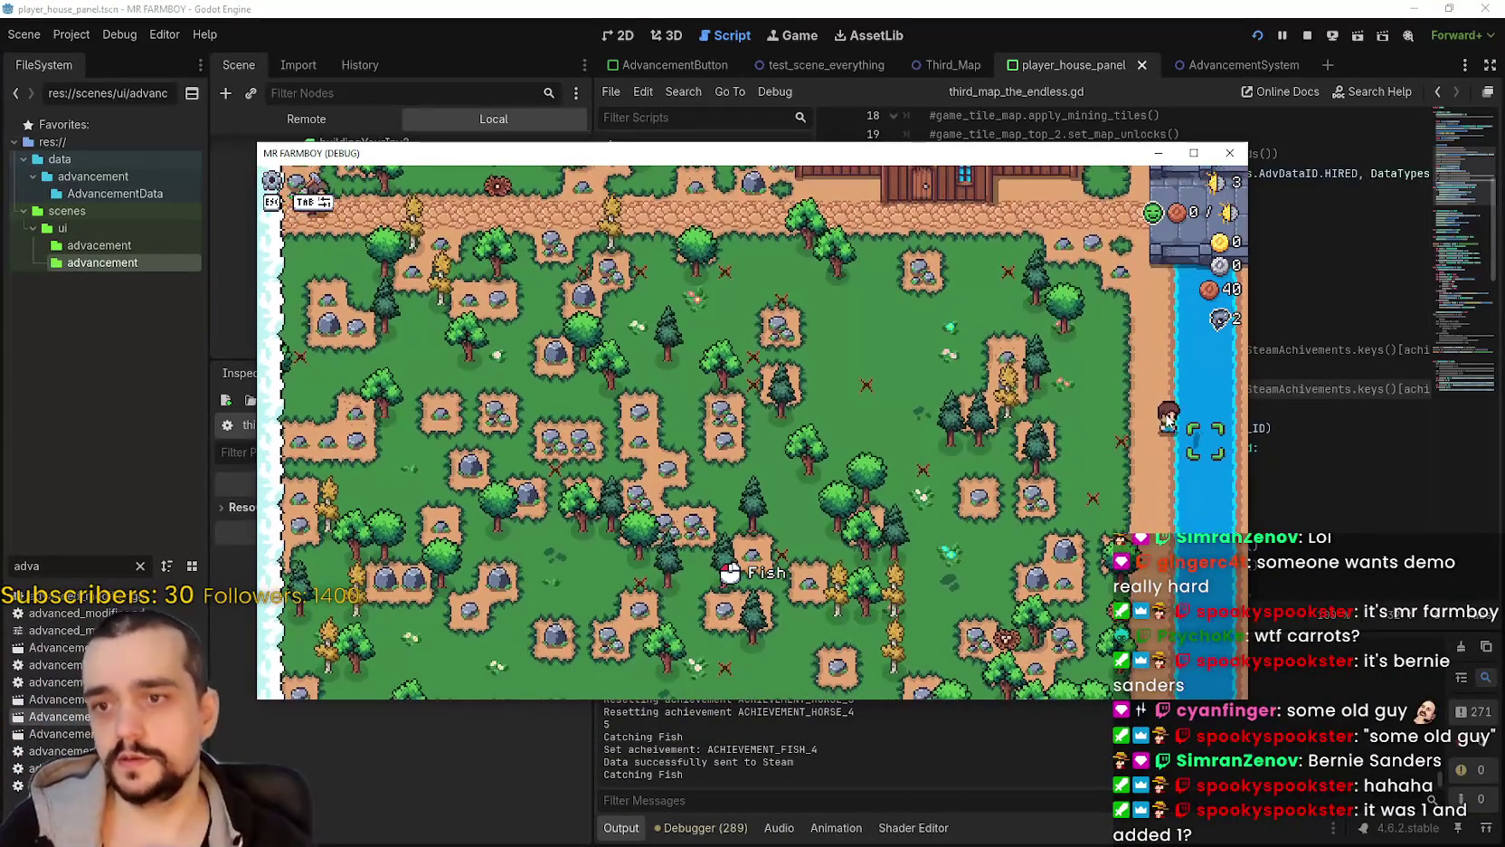
pyautogui.press('s')
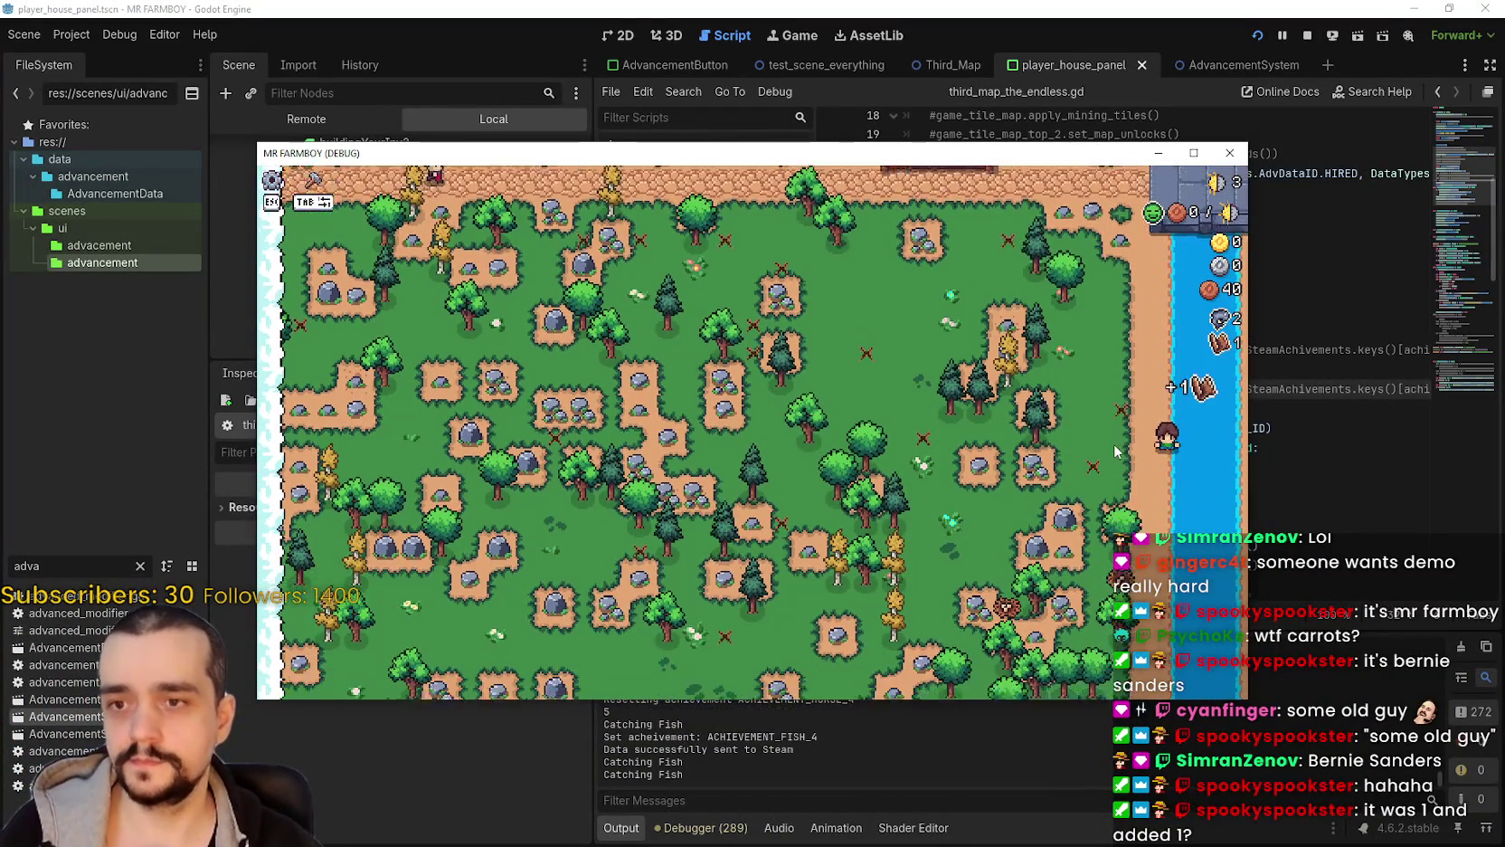
pyautogui.press('s')
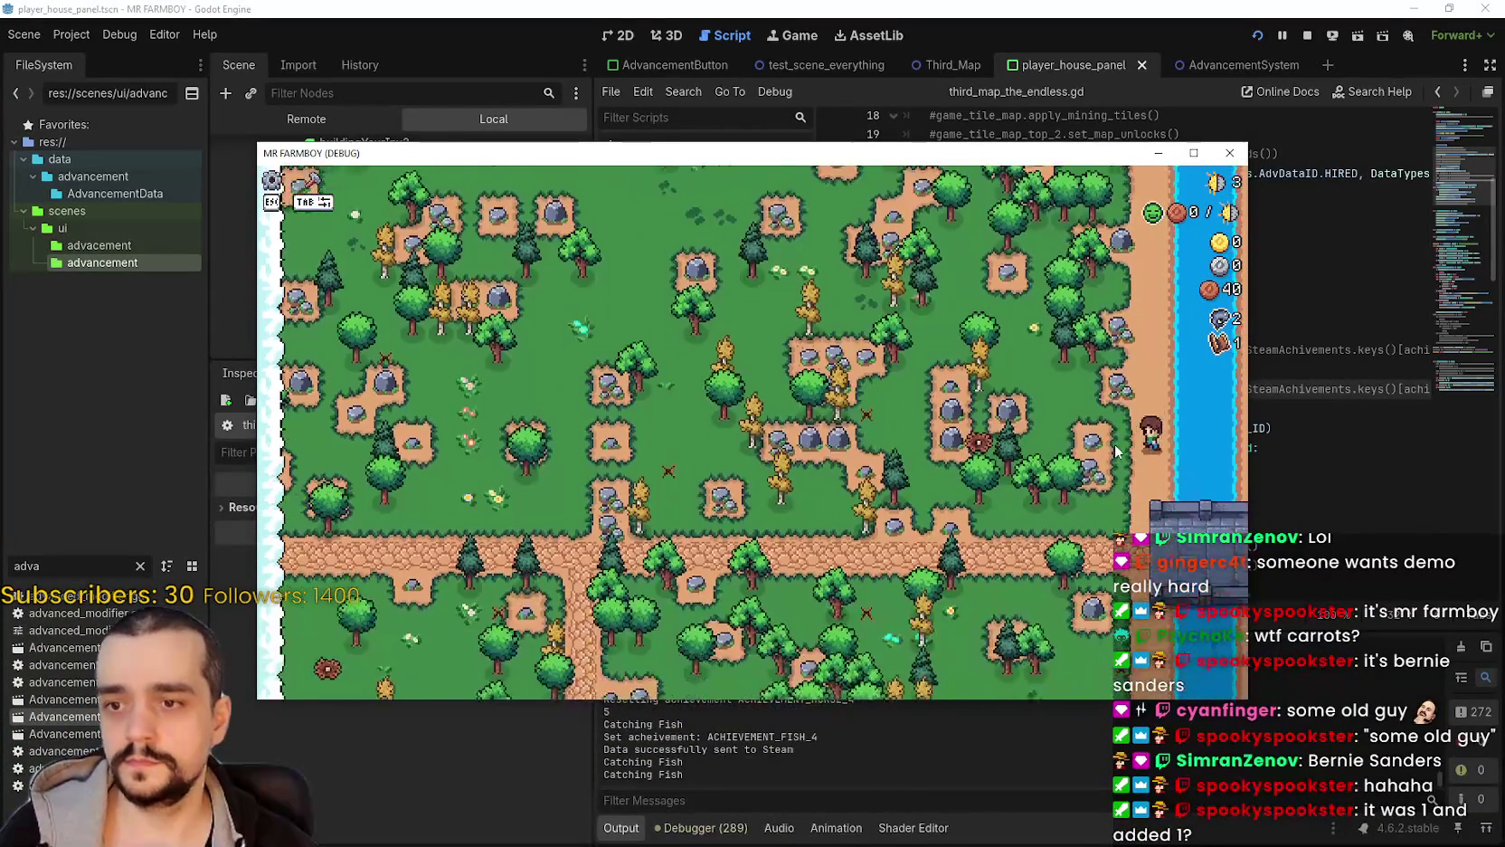
pyautogui.press('s')
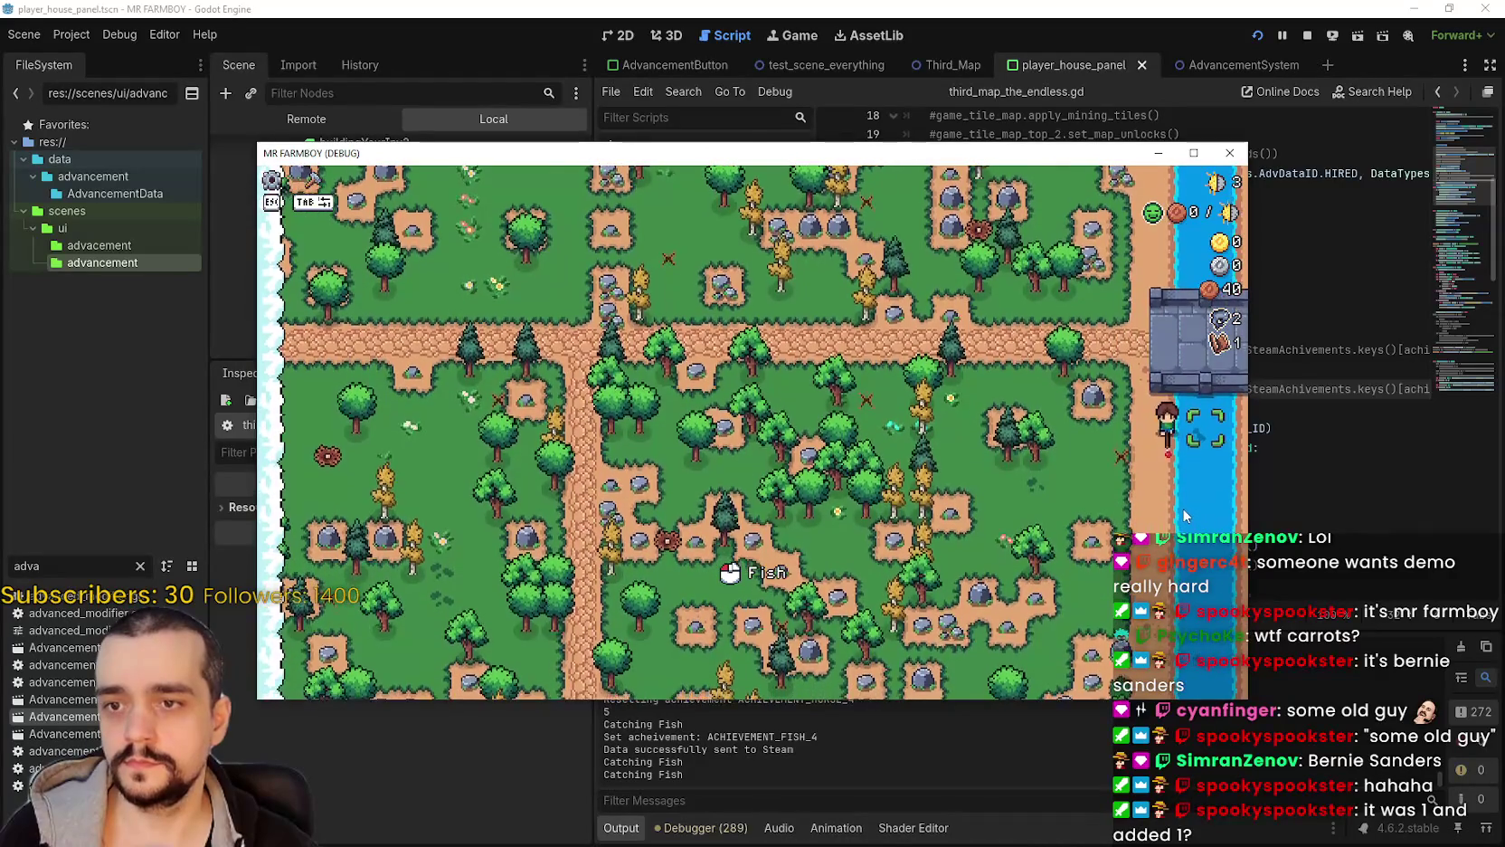
pyautogui.press('s')
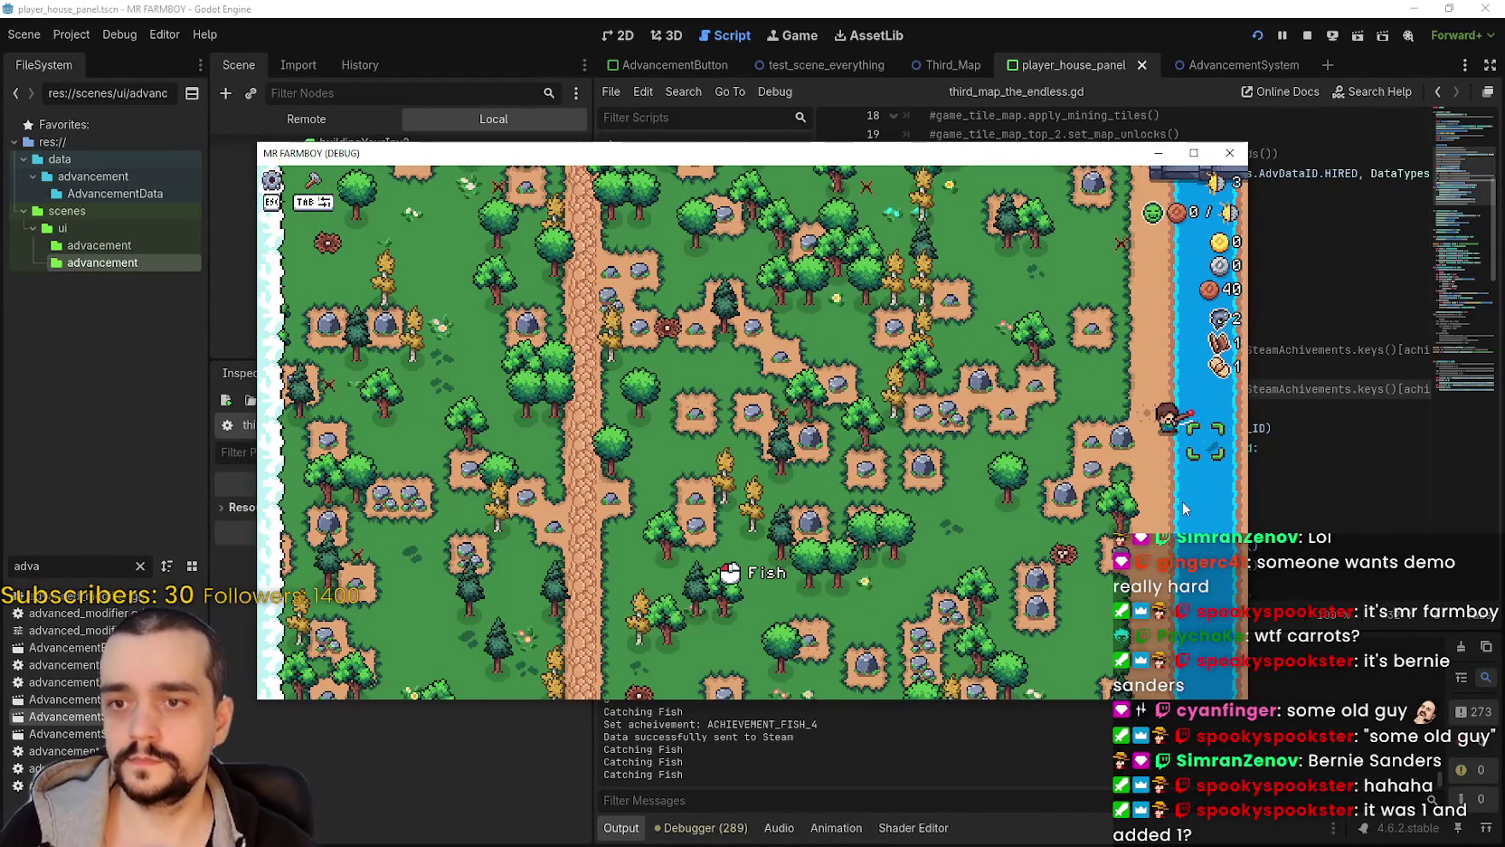
pyautogui.press('s')
pyautogui.press('s')
pyautogui.press('a')
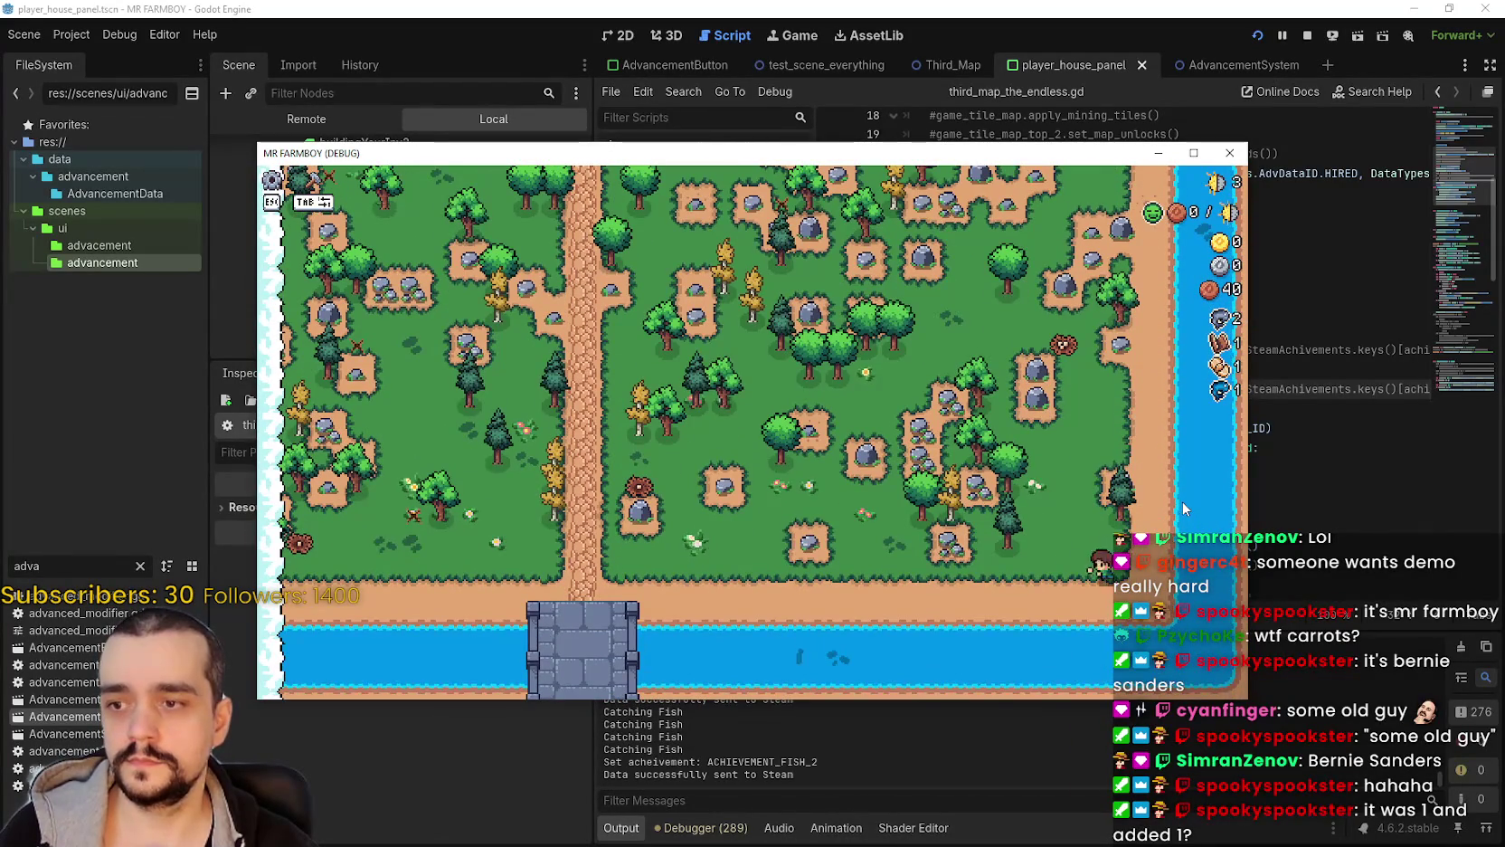
pyautogui.press('d')
pyautogui.press('s')
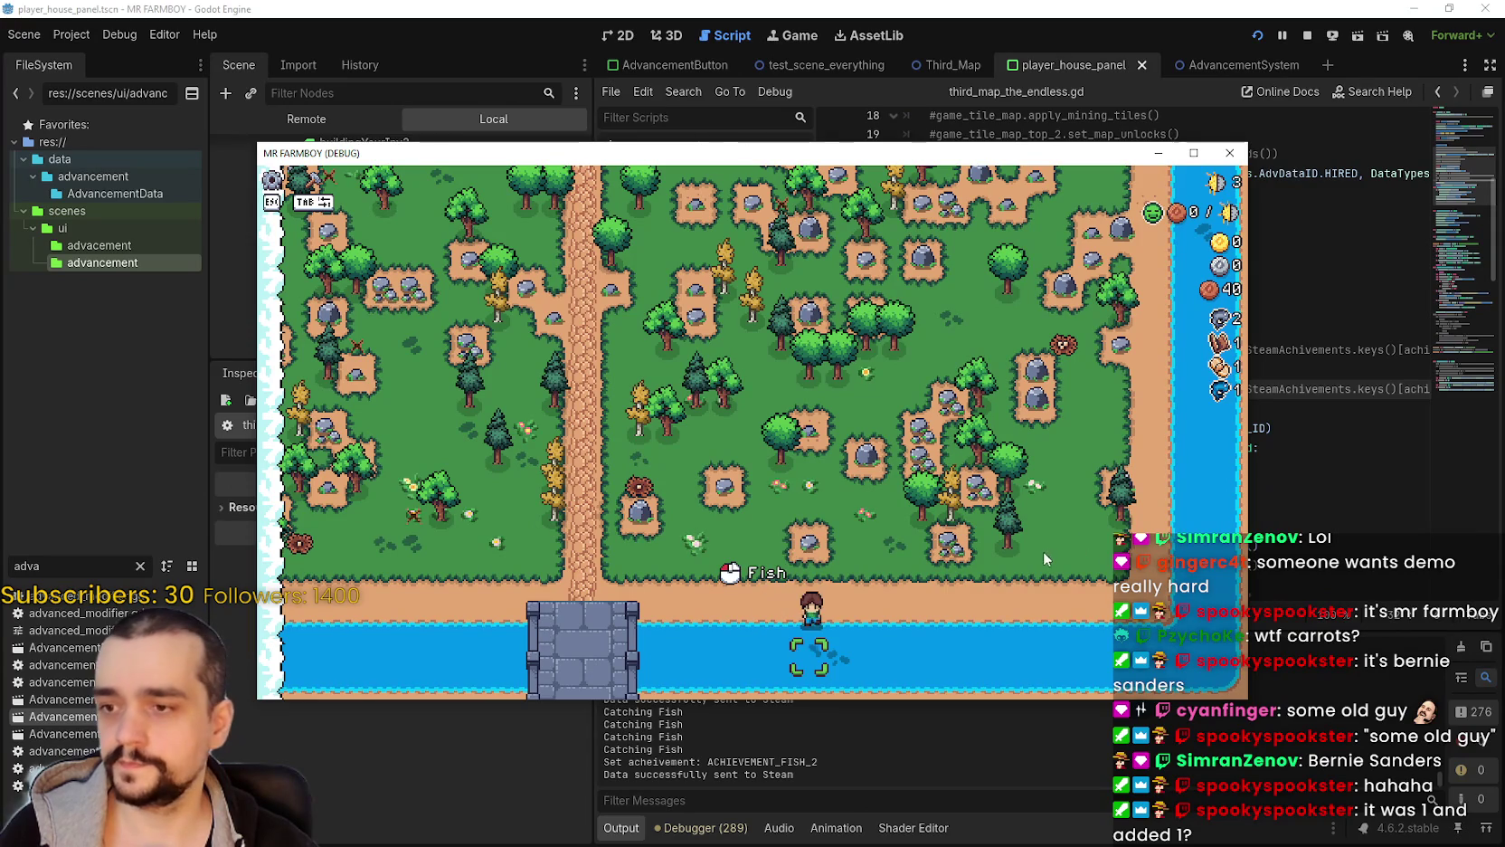
pyautogui.click(884, 589)
# Step: Walk back north up the dirt road to the farmhouse
pyautogui.press('a')
pyautogui.press('w')
pyautogui.press('d')
pyautogui.press('w')
pyautogui.press('w')
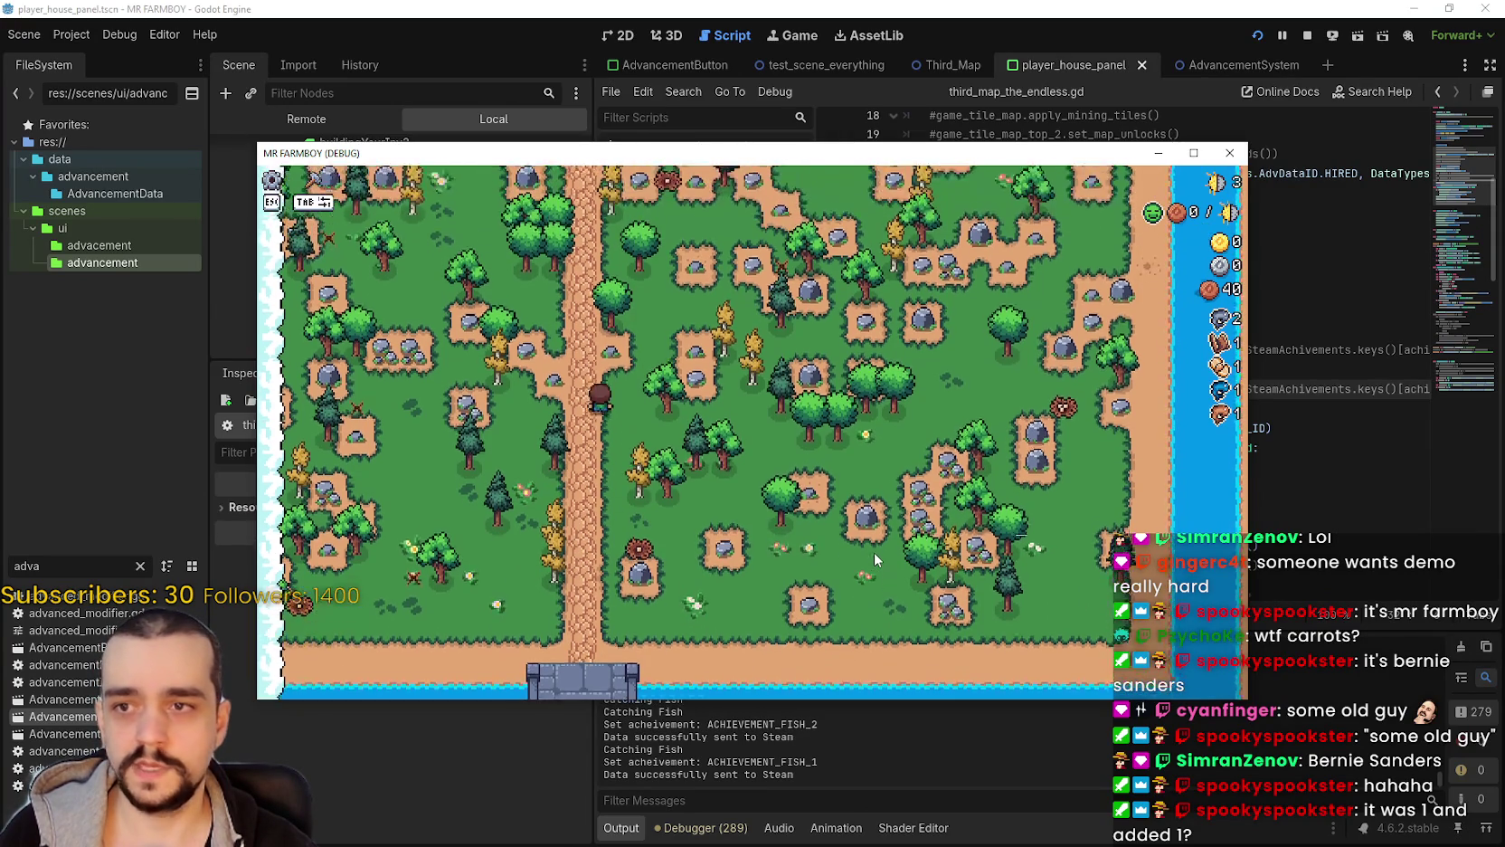
pyautogui.press('w')
pyautogui.press('w')
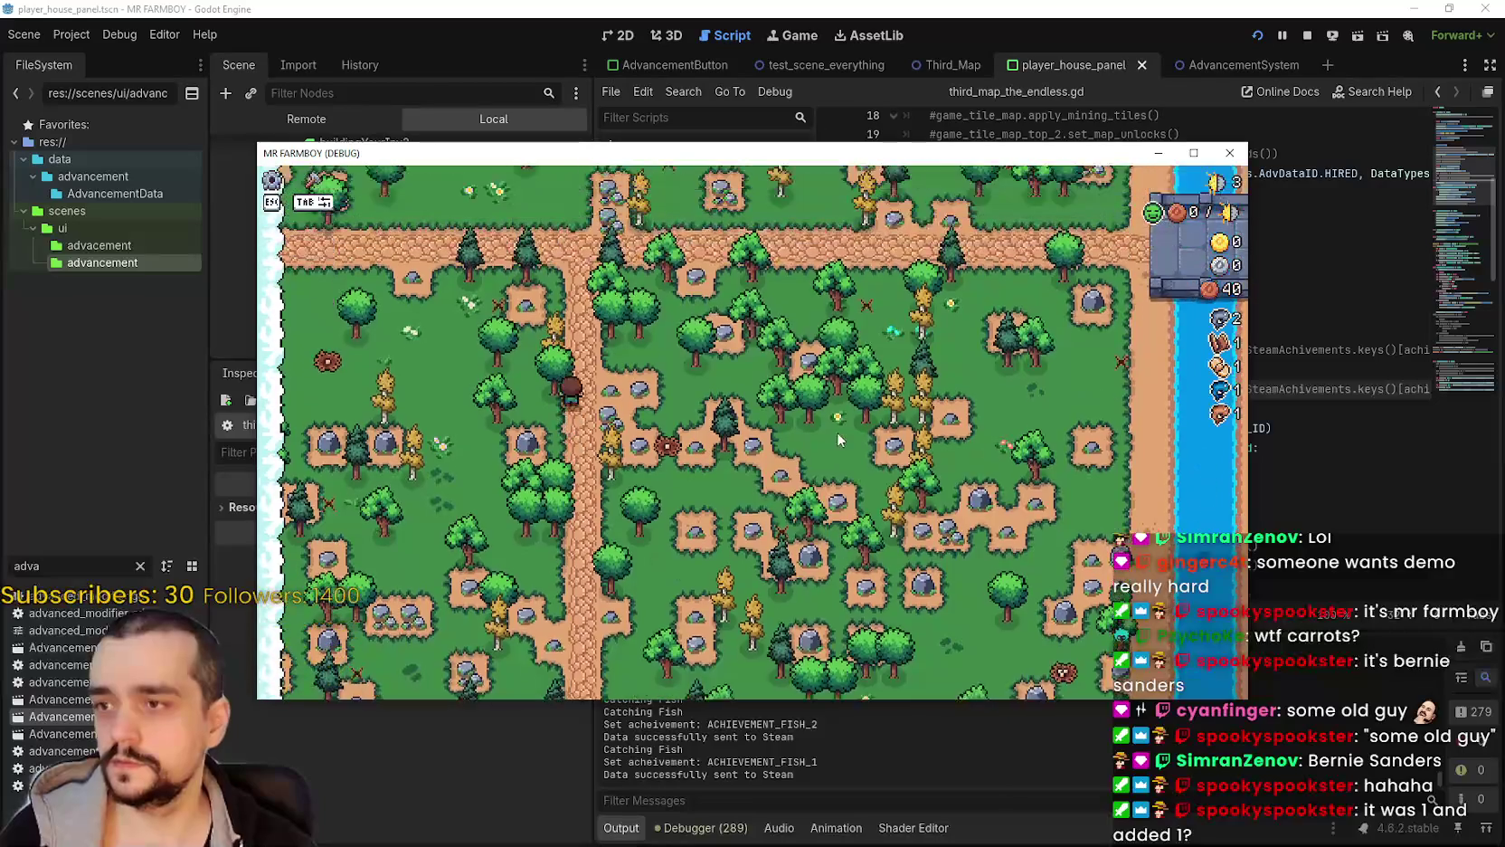
pyautogui.press('d')
pyautogui.press('w')
pyautogui.press('d')
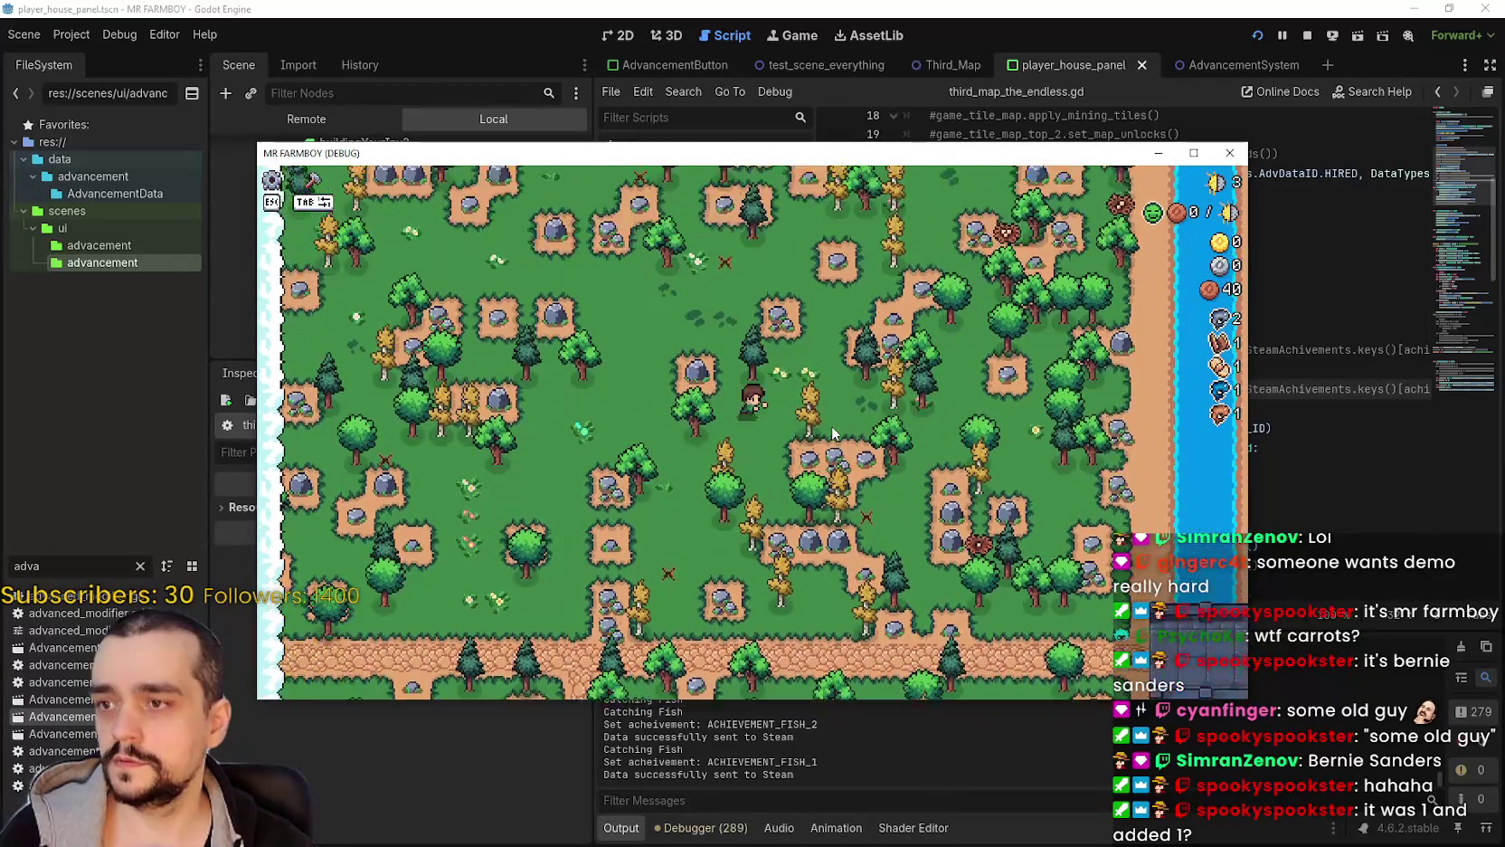
pyautogui.press('w')
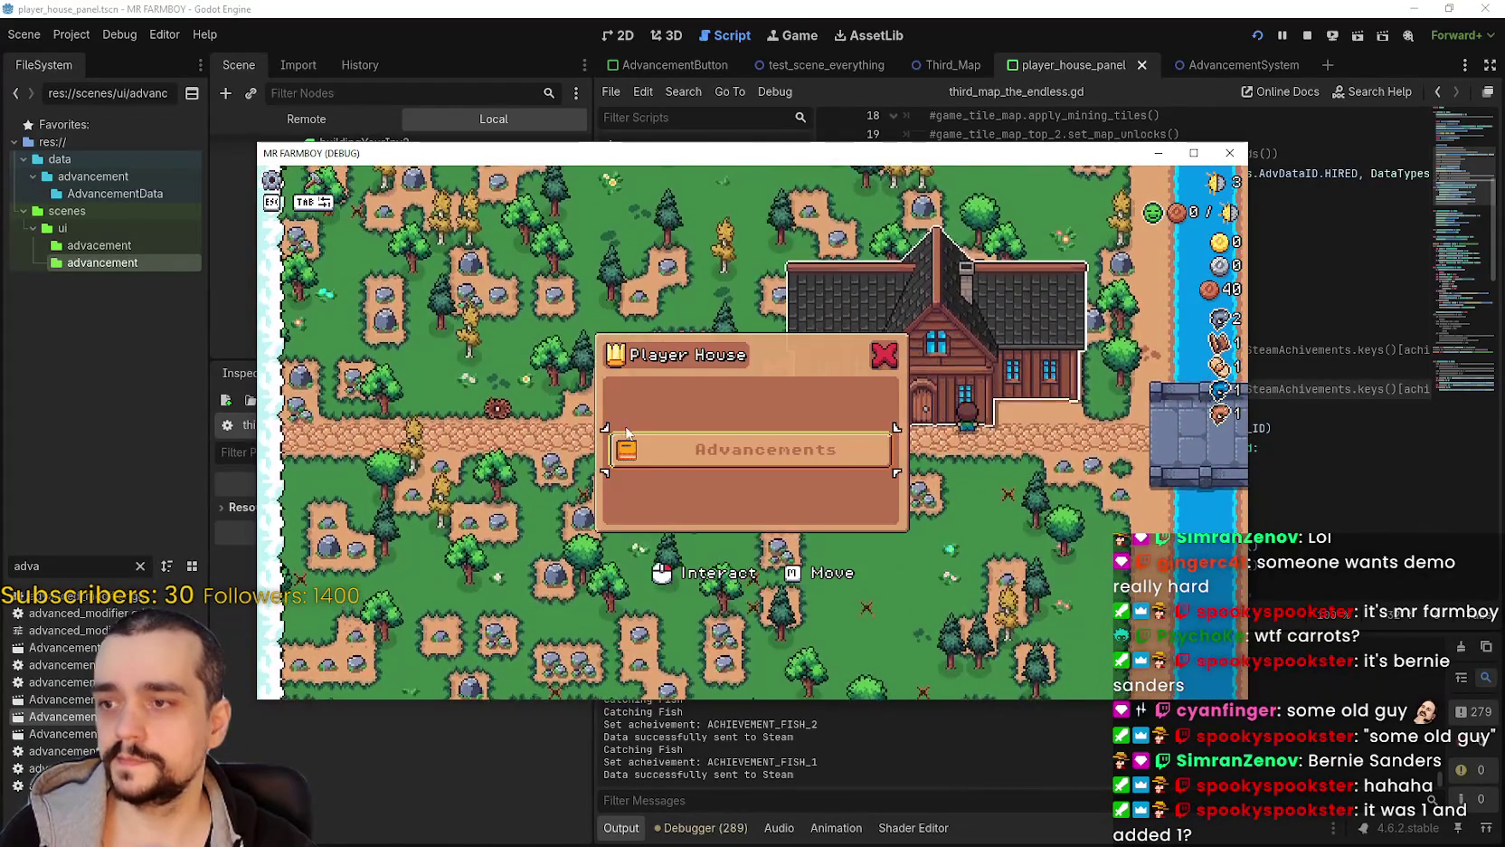
# Step: Unlock the Fish, Wheat and Market (cost 20) advancements, then close the tree
pyautogui.click(841, 450)
pyautogui.moveTo(504, 463)
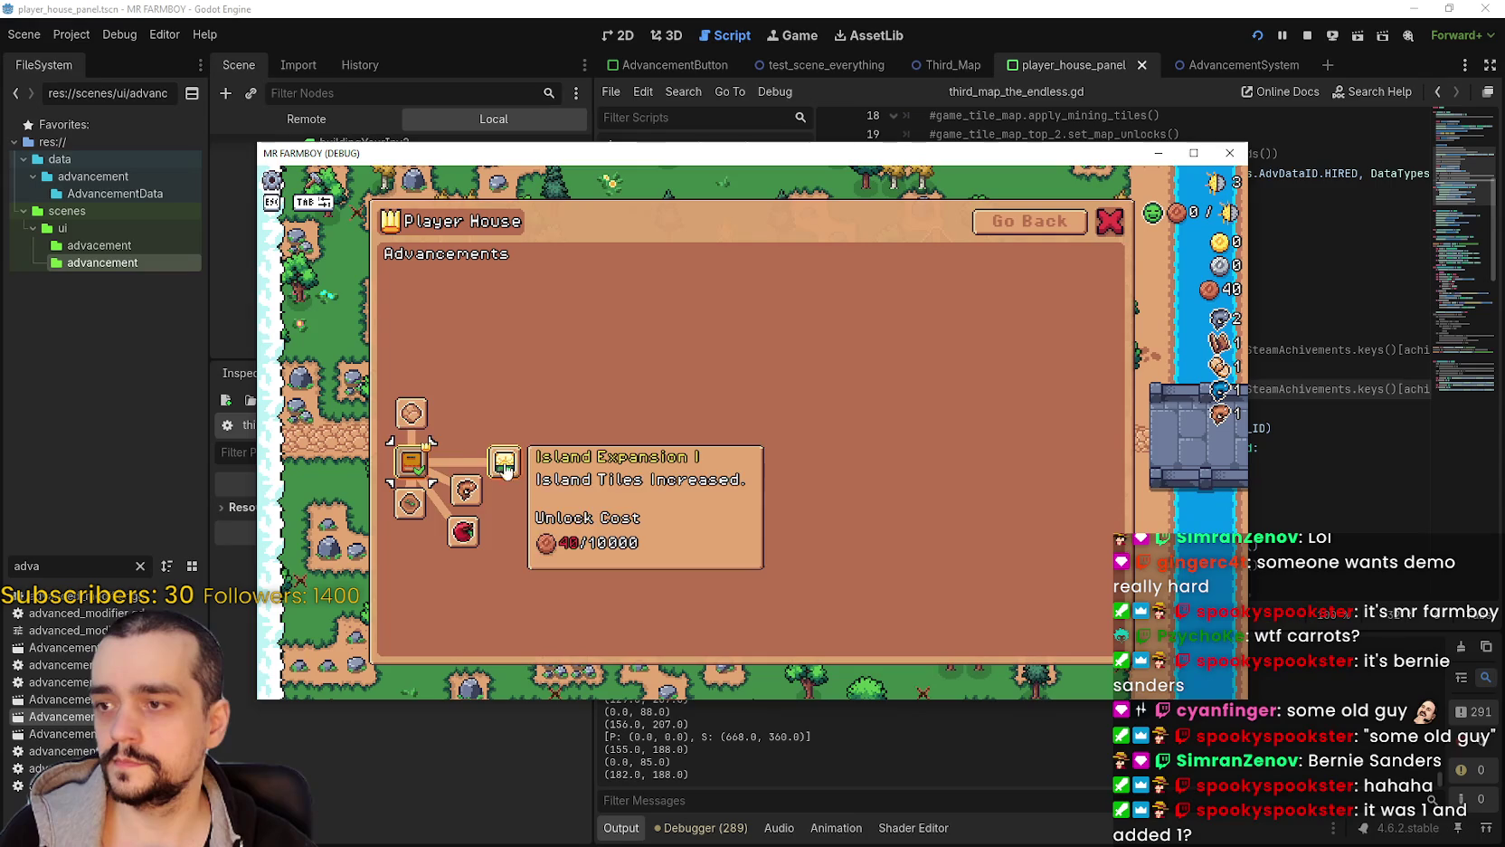
pyautogui.click(412, 413)
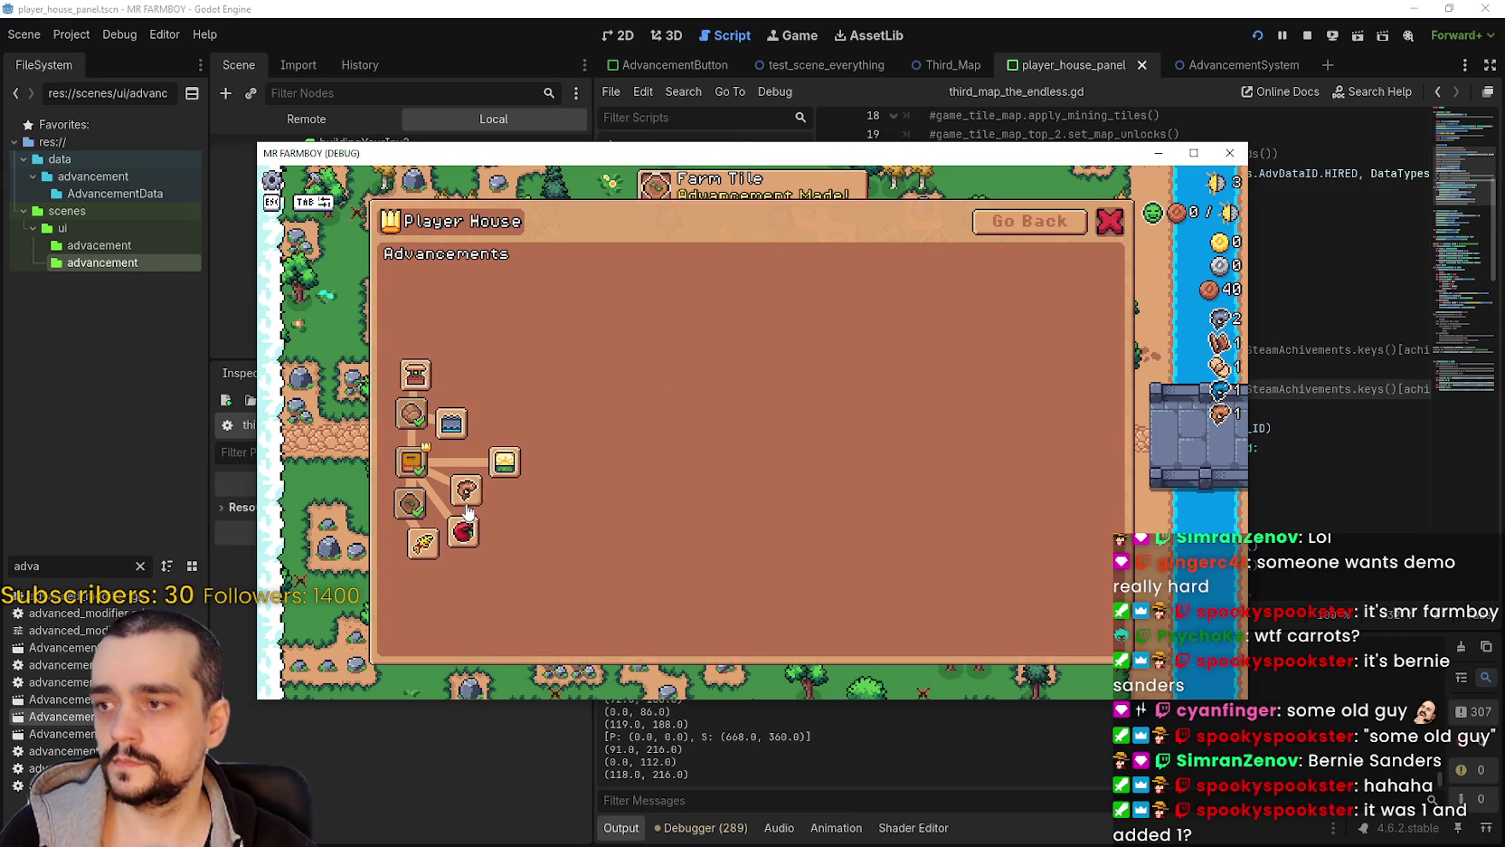
pyautogui.click(433, 565)
pyautogui.click(453, 412)
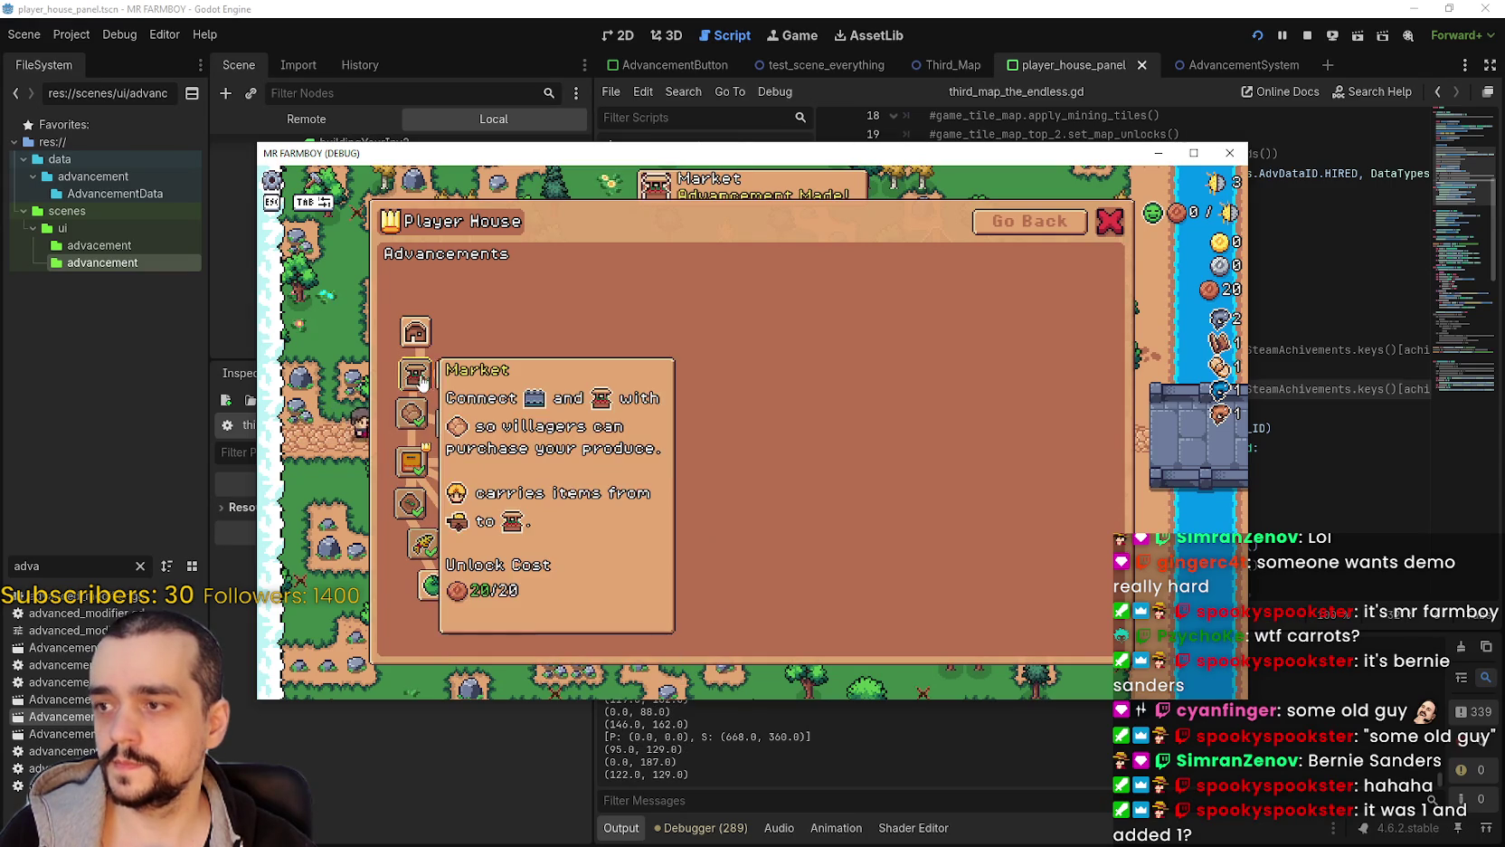
pyautogui.press('Escape')
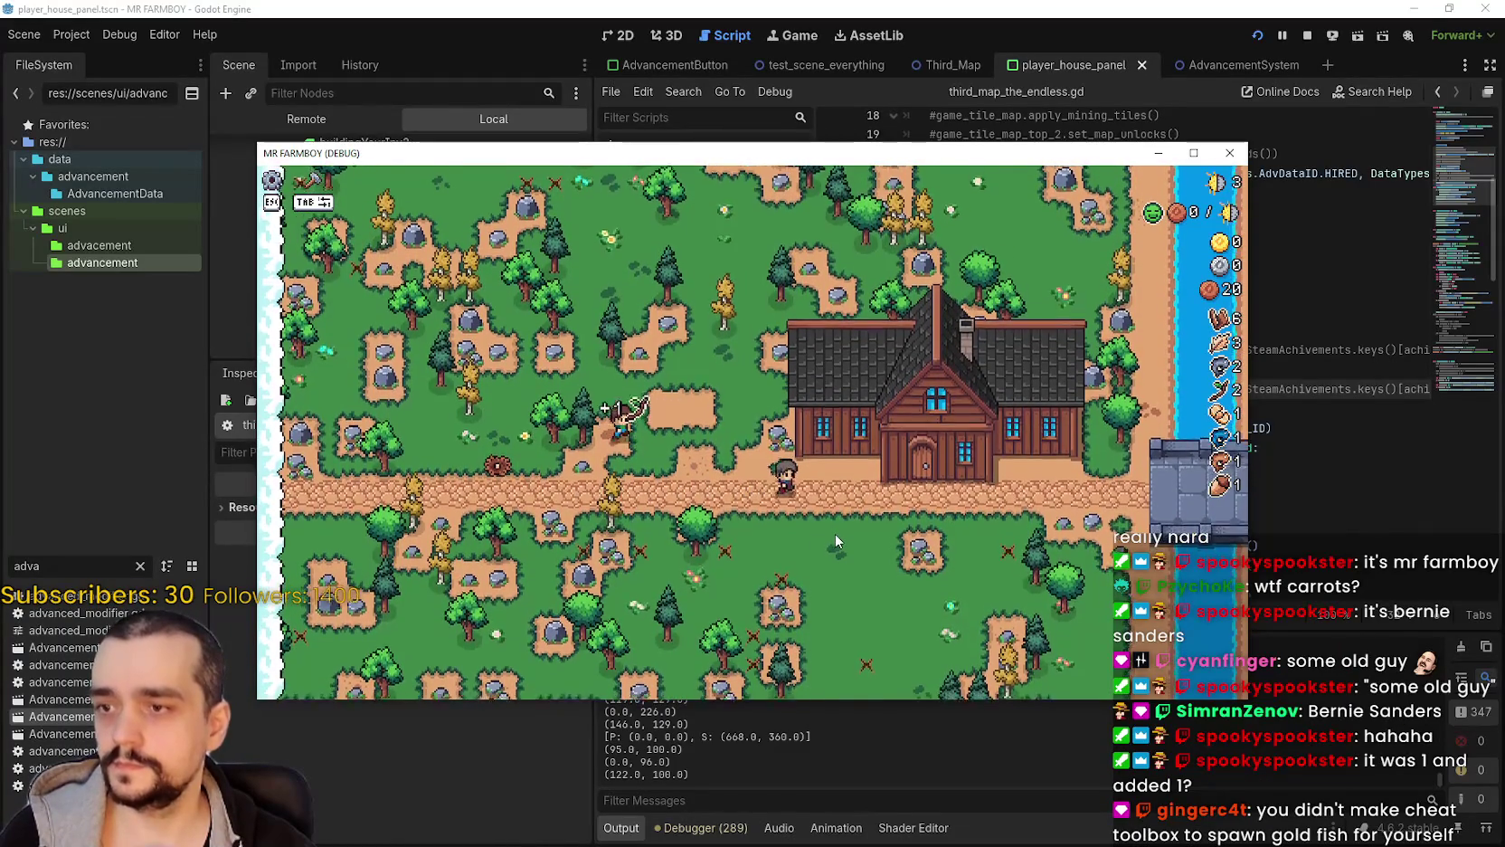
# Step: Choose the Market in the crafting options and place it beside the road
pyautogui.press('Tab')
pyautogui.click(286, 529)
pyautogui.click(874, 514)
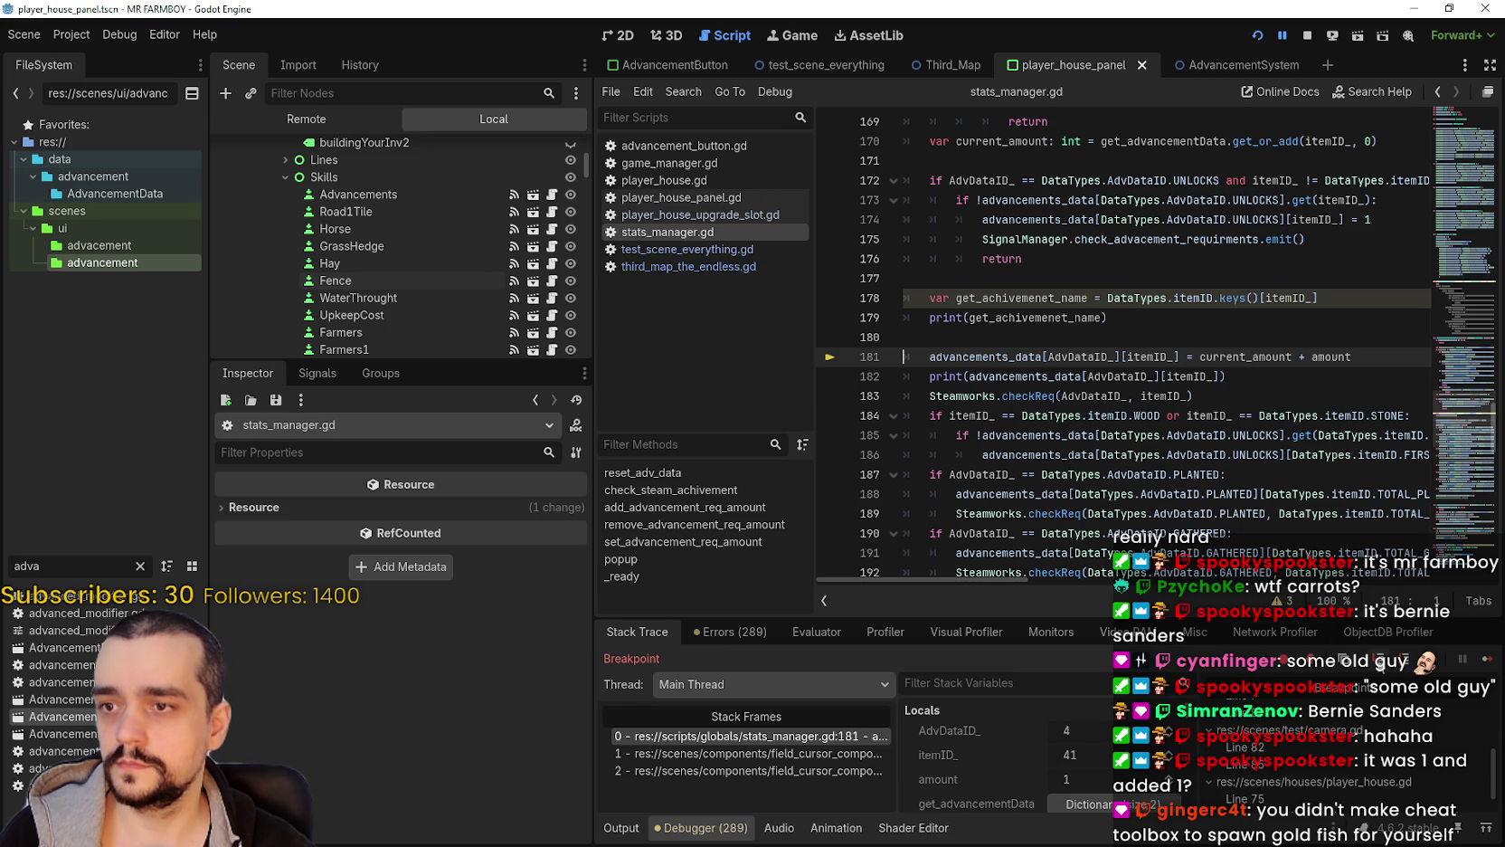
# Step: Resume the game from the breakpoint, open the Market and put a caught fish up for sale
pyautogui.click(1488, 658)
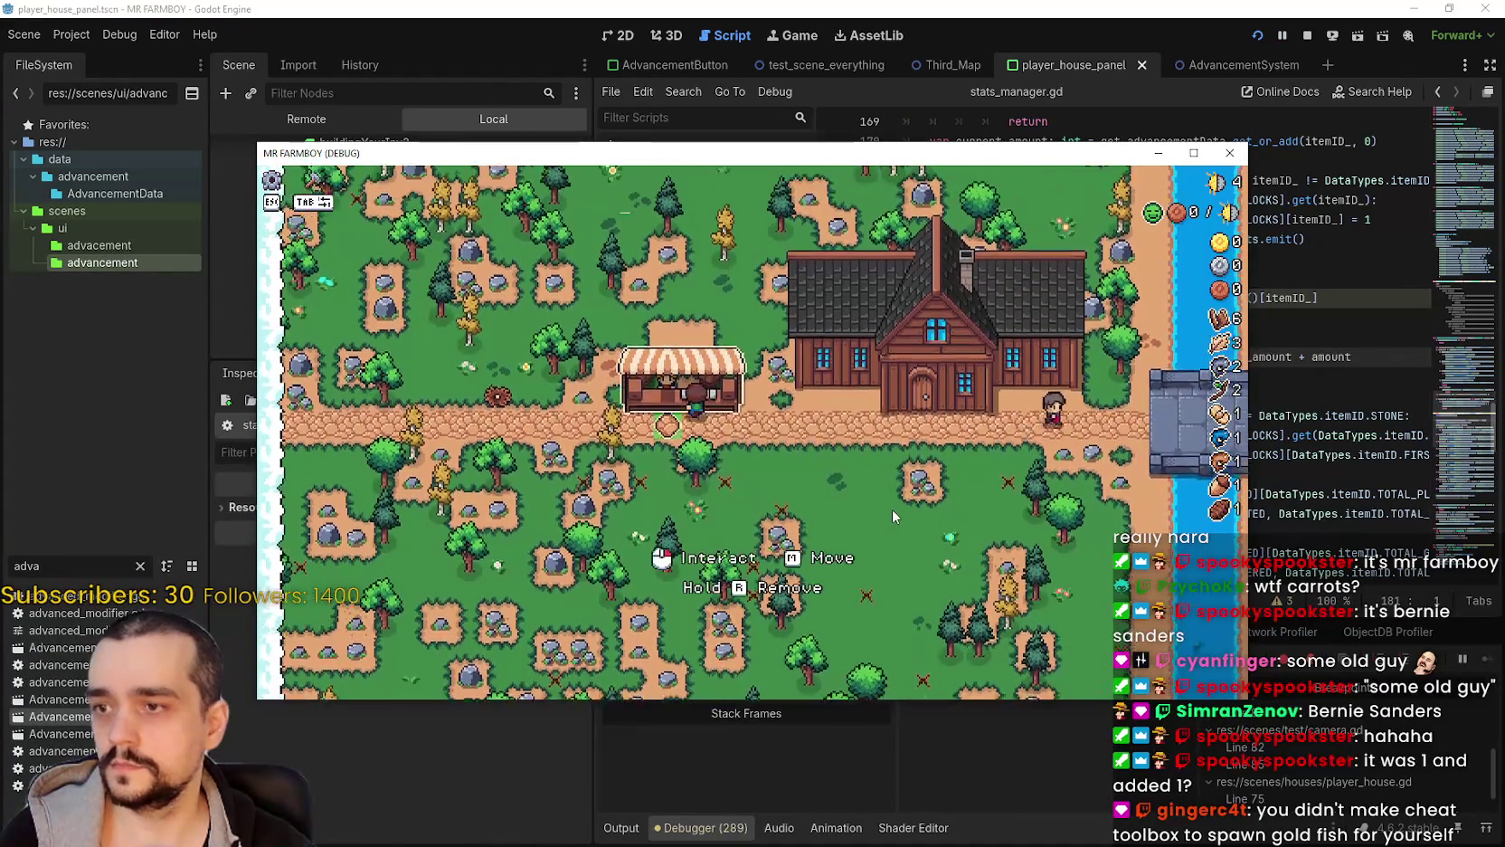
pyautogui.click(859, 475)
pyautogui.keyDown('shift'); pyautogui.click(737, 422); pyautogui.keyUp('shift')
# Step: Add the remaining fish to the sale, close the Market, and mine the nearby rock
pyautogui.click(685, 394)
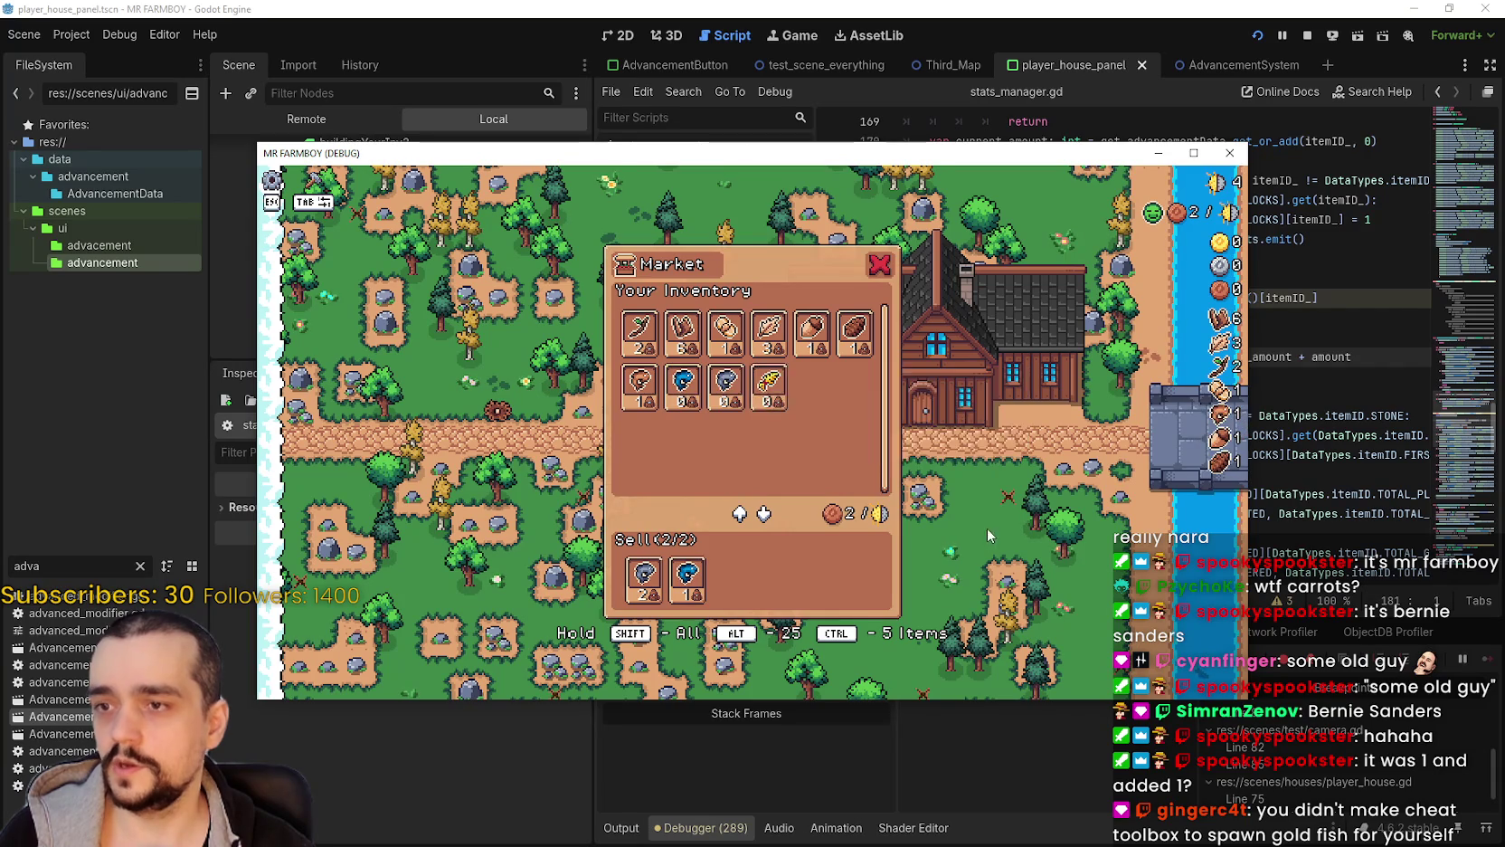
pyautogui.press('Escape')
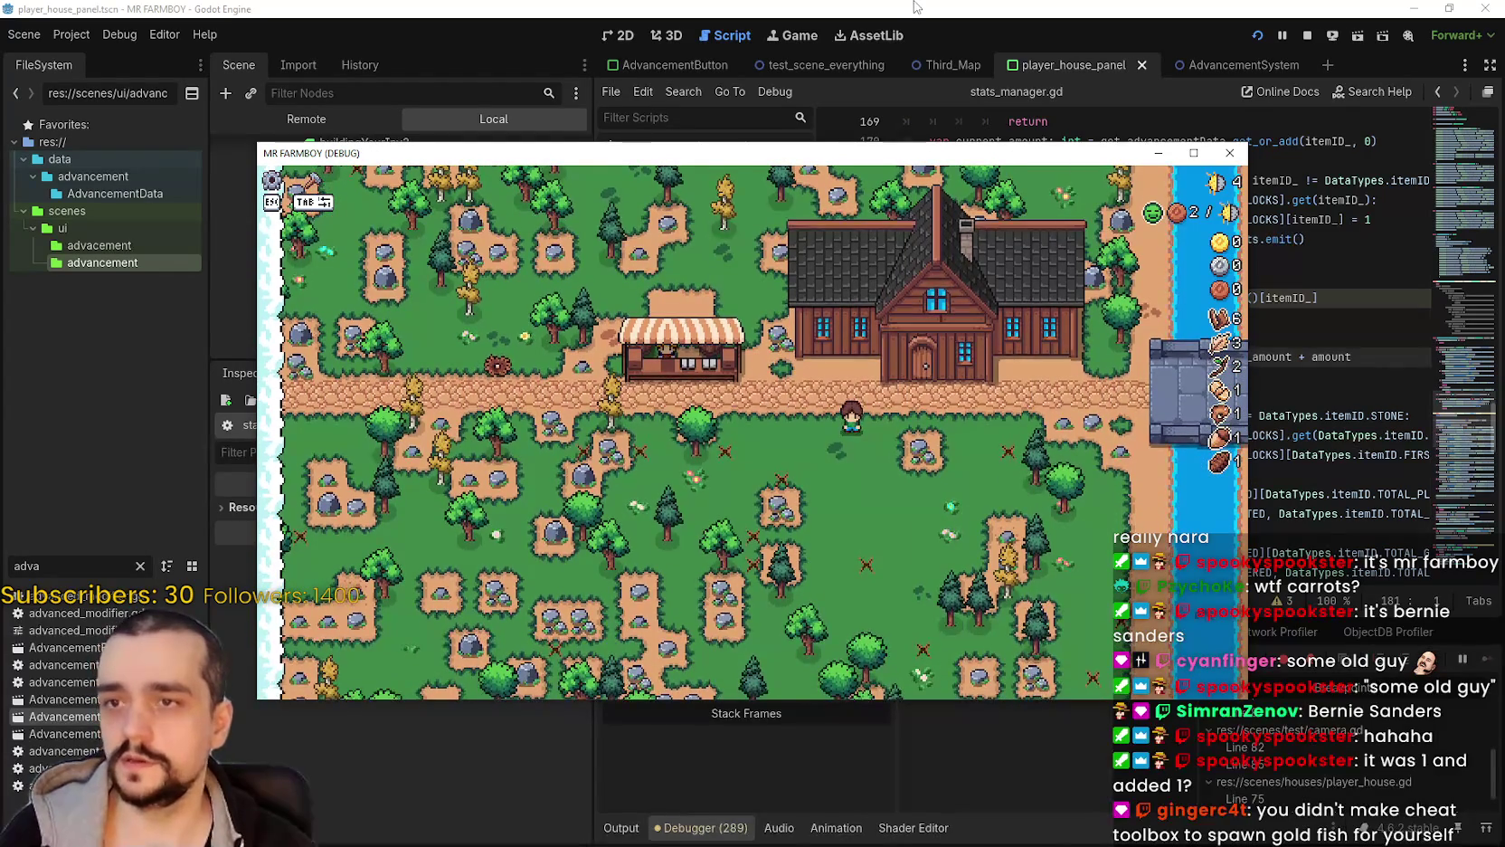
pyautogui.click(941, 466)
# Step: Walk the farmer left and pick the second Land tile type to place
pyautogui.press('a')
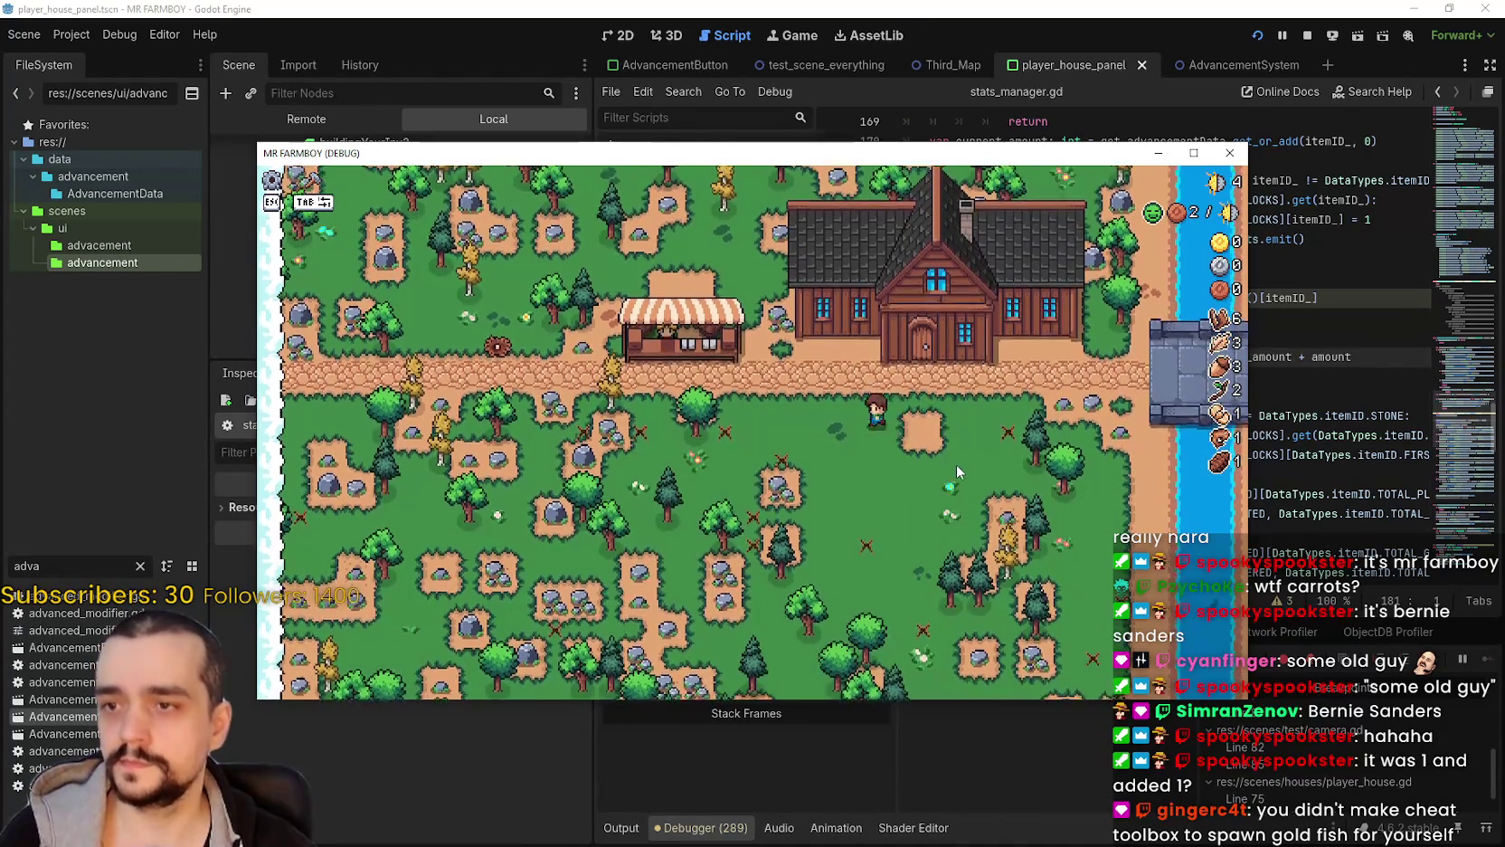
pyautogui.press('a')
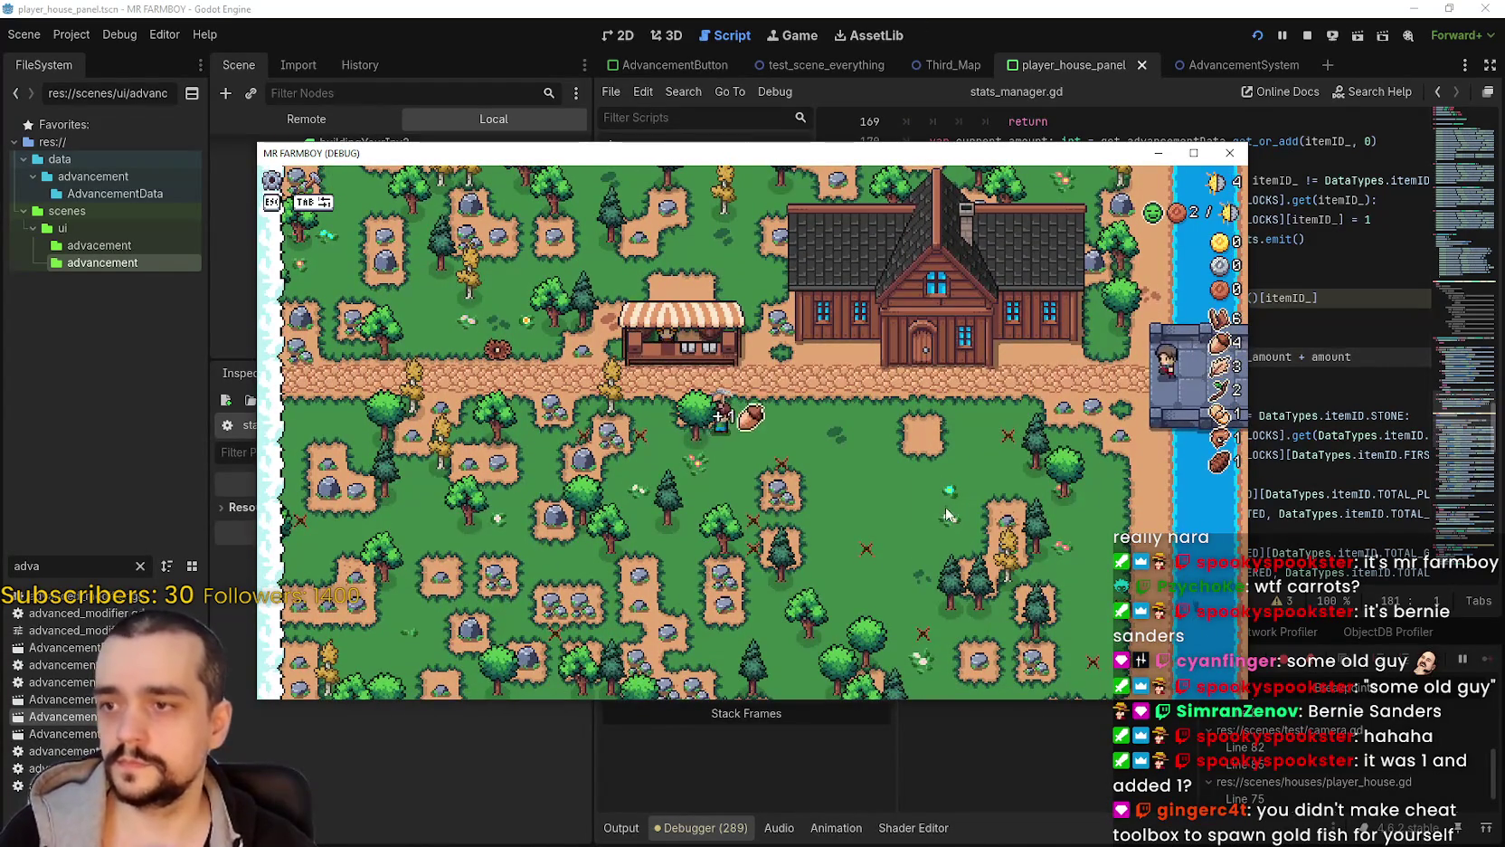
pyautogui.click(334, 346)
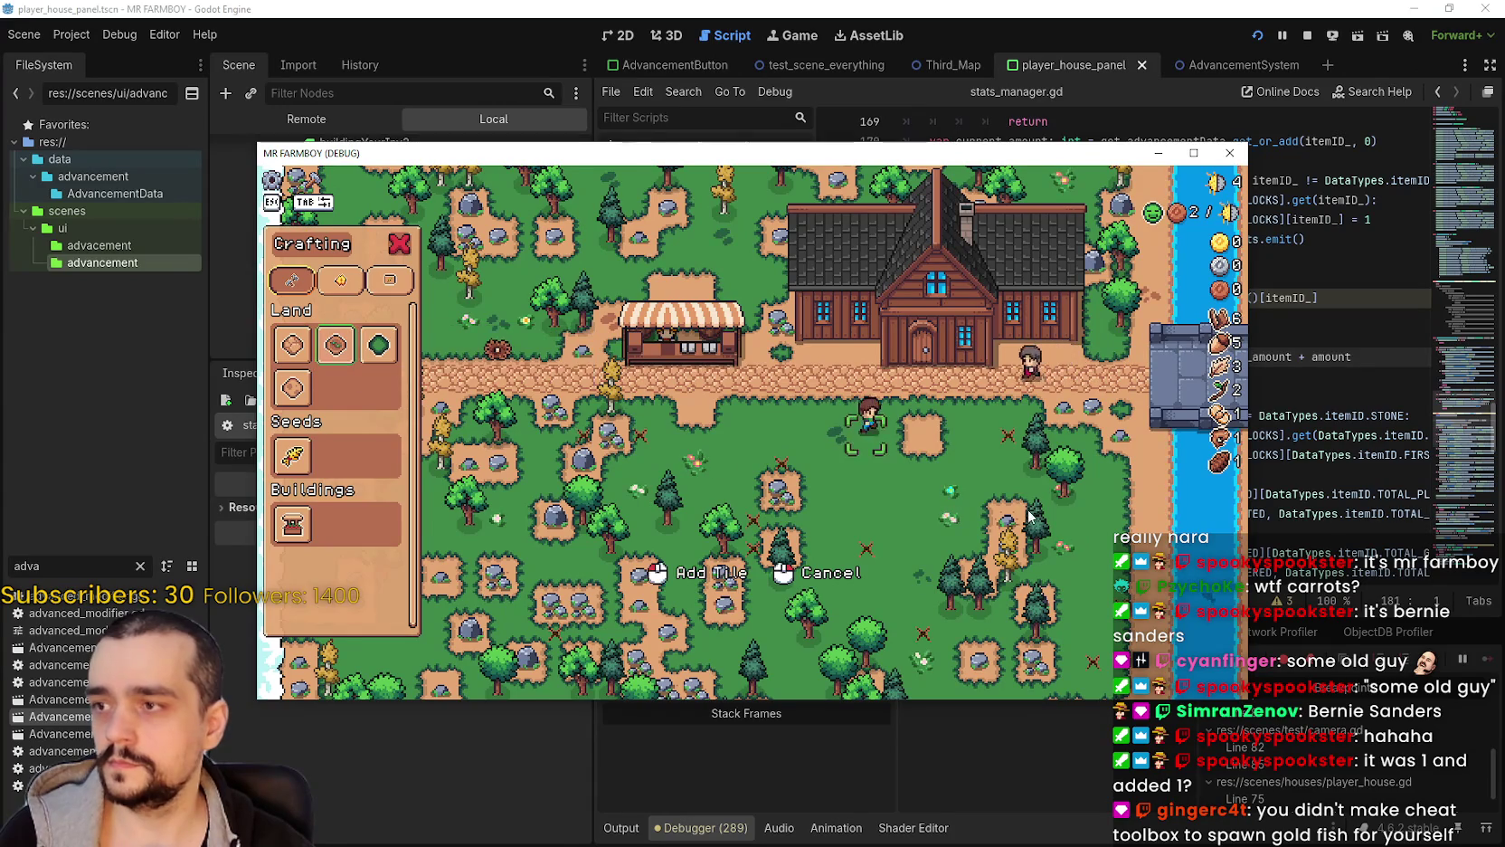
# Step: Place a tilled dirt land tile just below the farmhouse
pyautogui.click(961, 477)
pyautogui.press('a')
pyautogui.press('s')
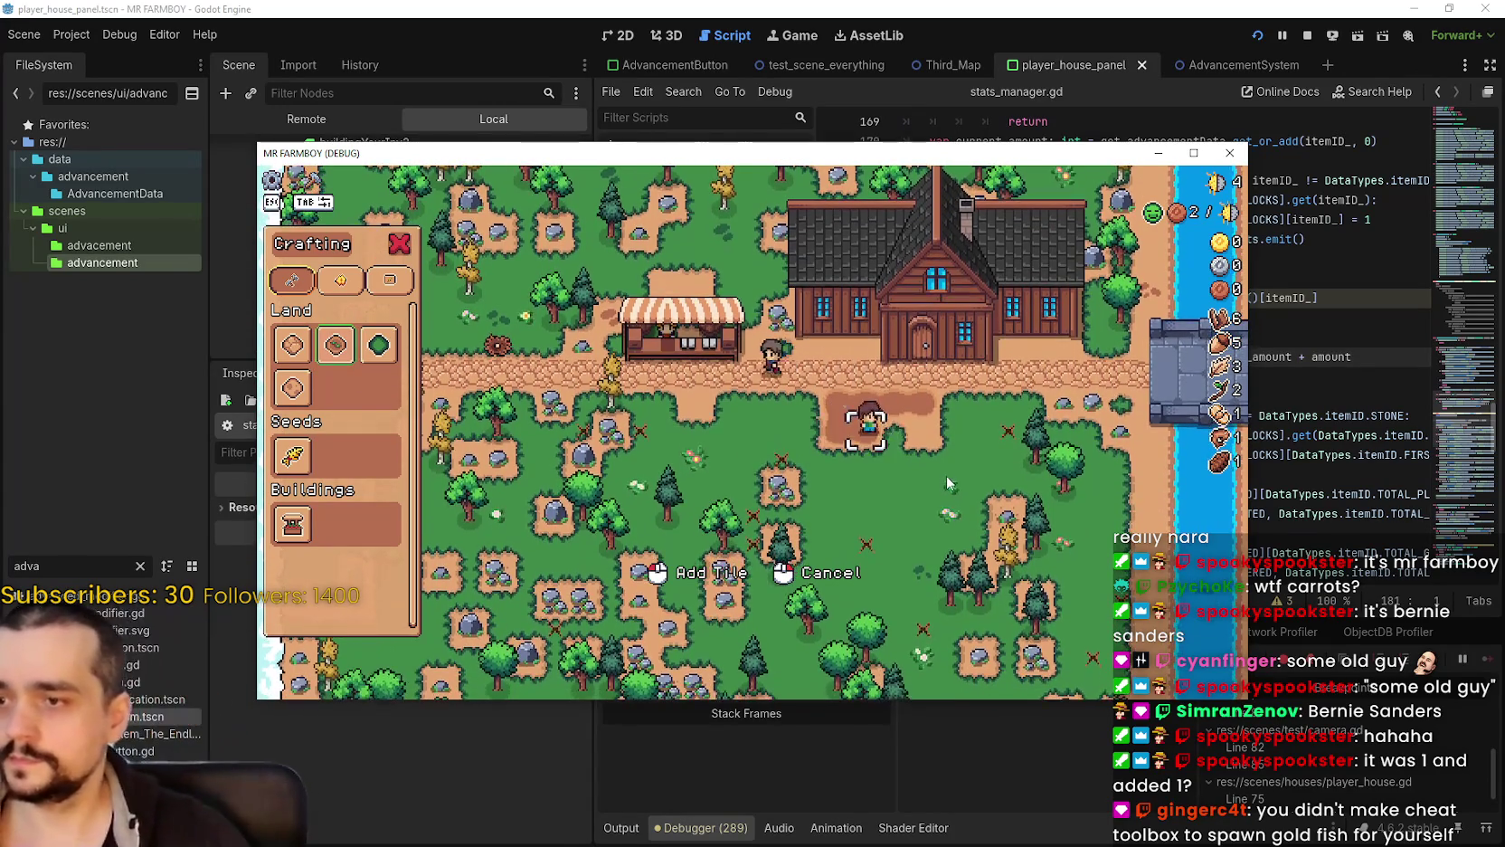
pyautogui.press('d')
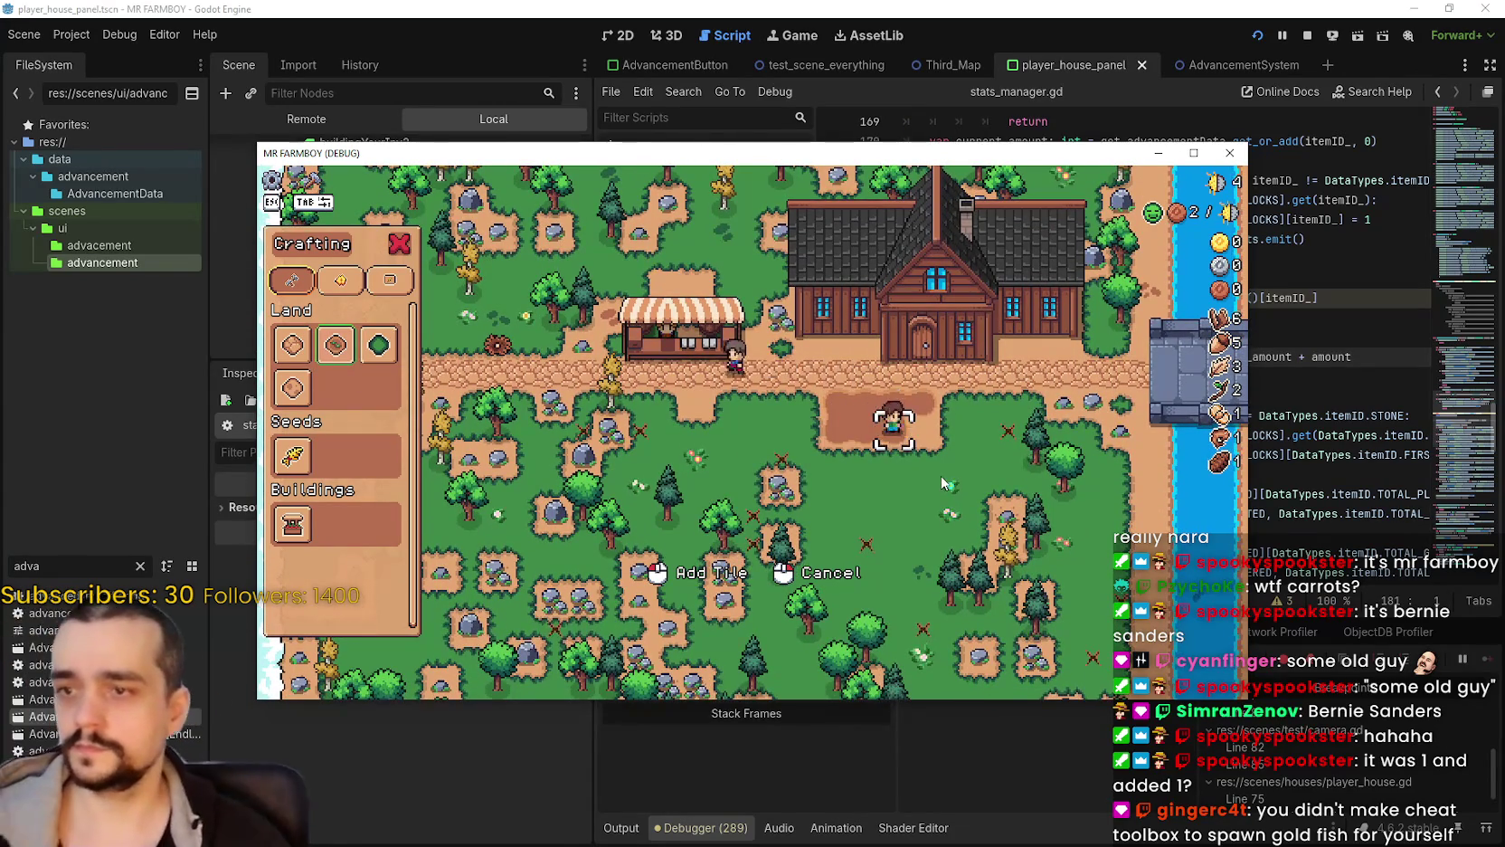
pyautogui.click(948, 483)
pyautogui.press('Escape')
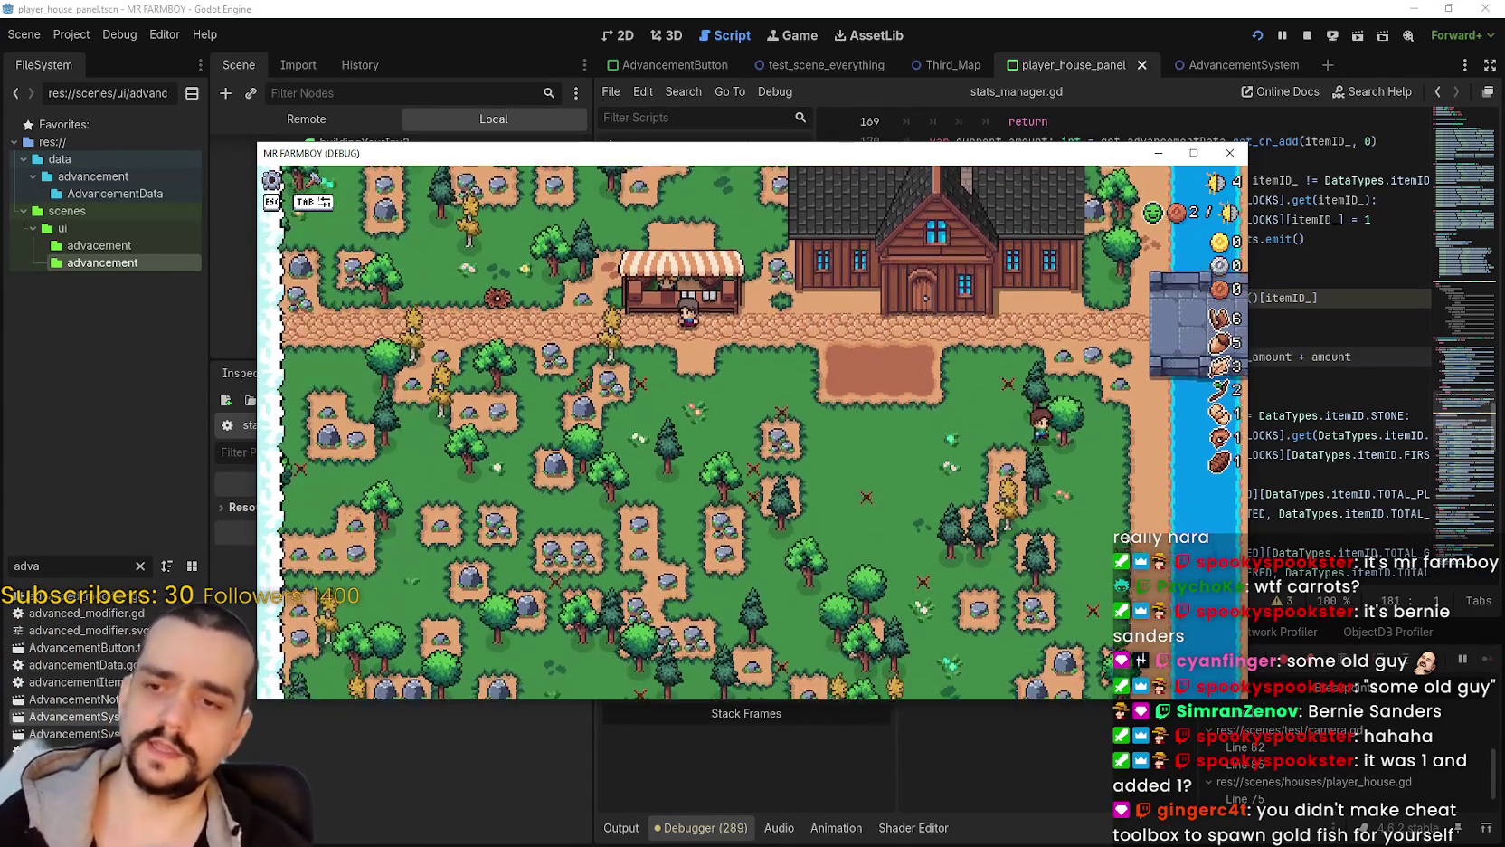
# Step: Walk the farmer down to the river and back along the path, then bring the Godot editor forward
pyautogui.press('s')
pyautogui.press('d')
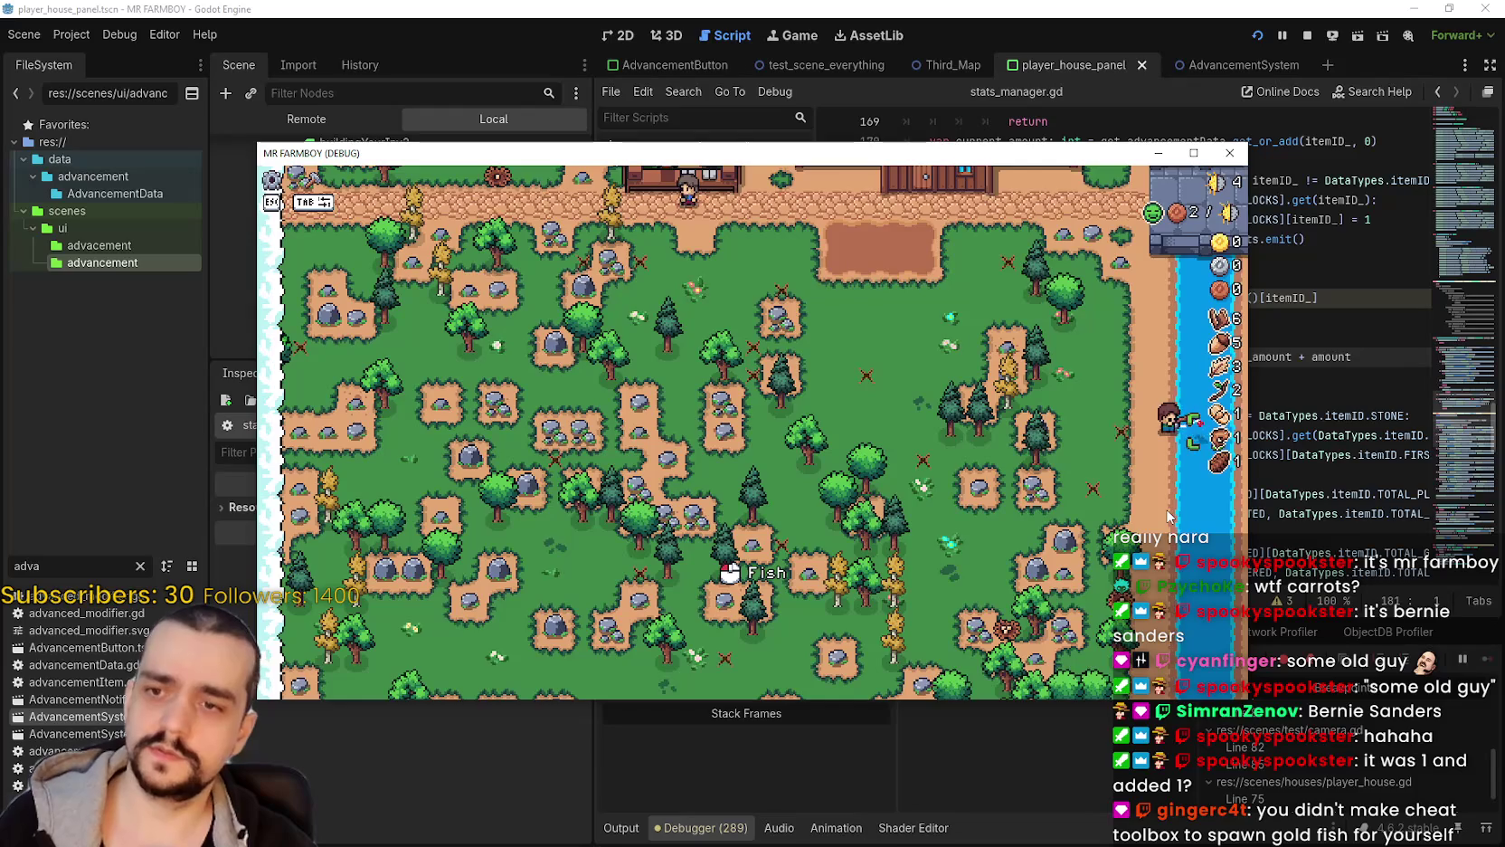
pyautogui.press('s')
pyautogui.press('a')
pyautogui.press('w')
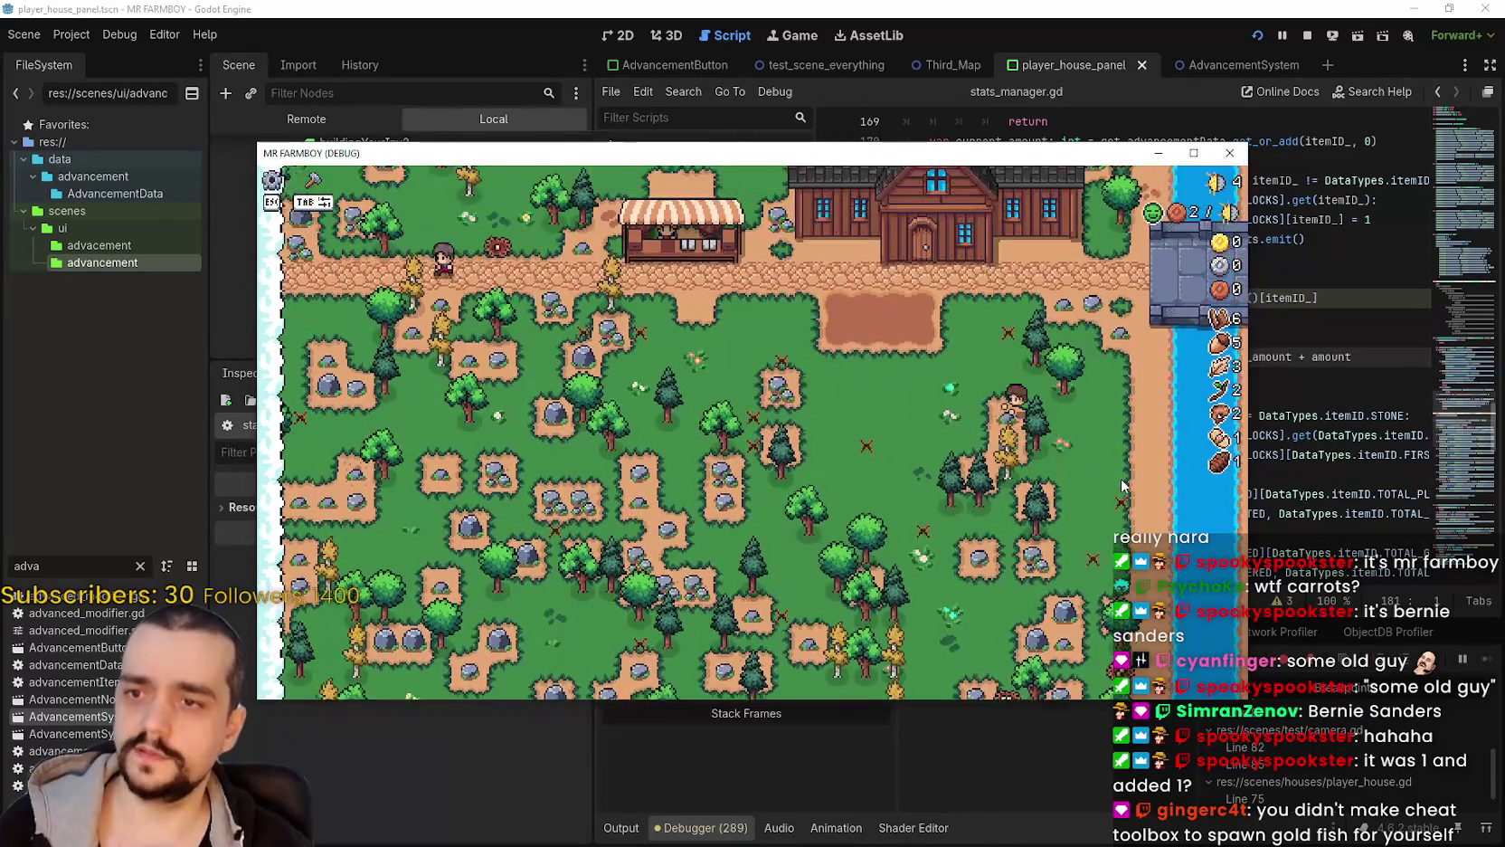
pyautogui.press('w')
pyautogui.press('a')
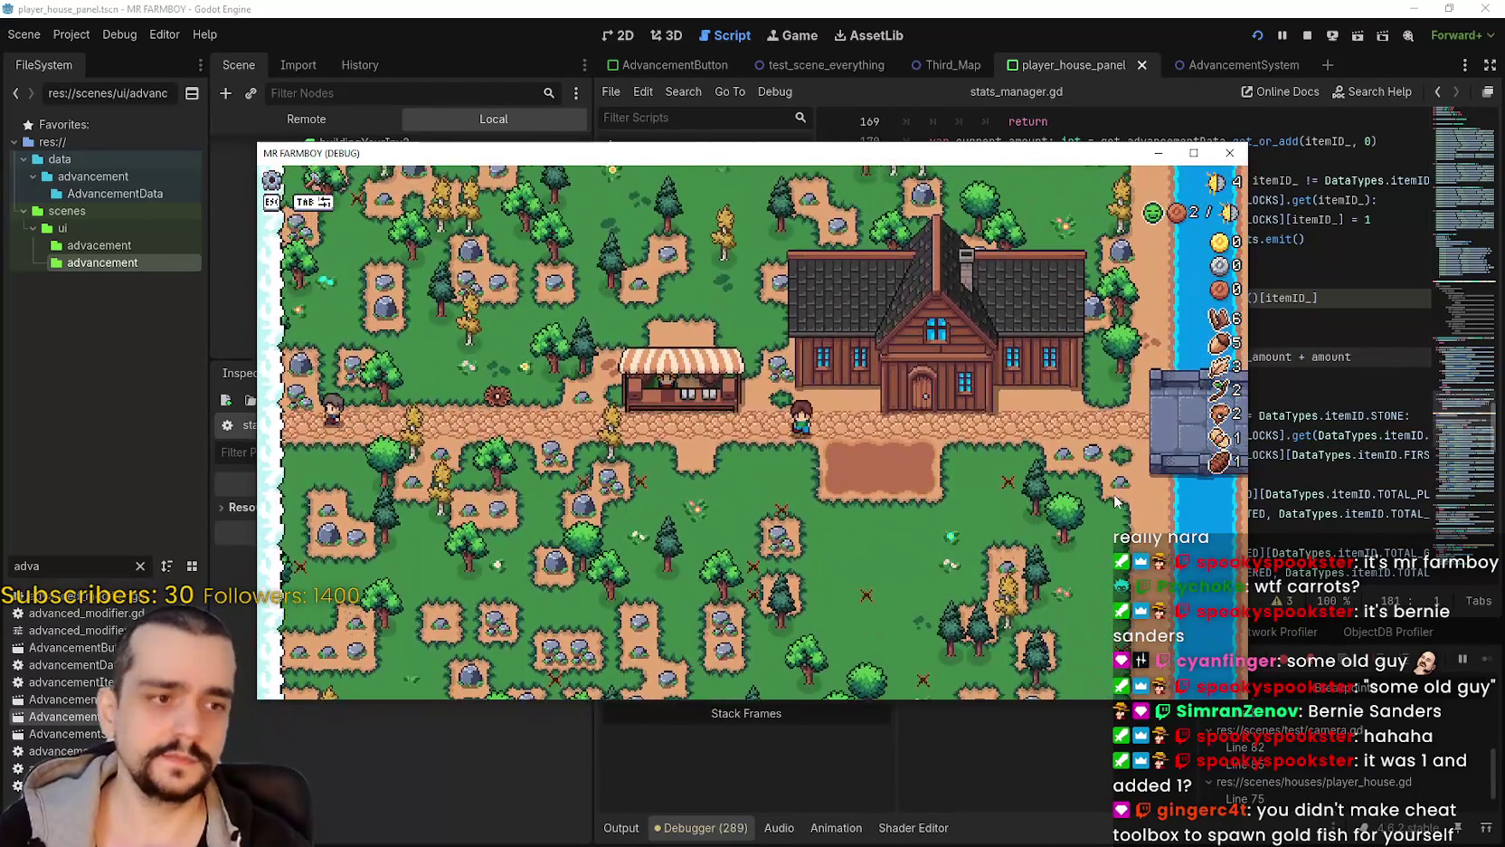
pyautogui.press('s')
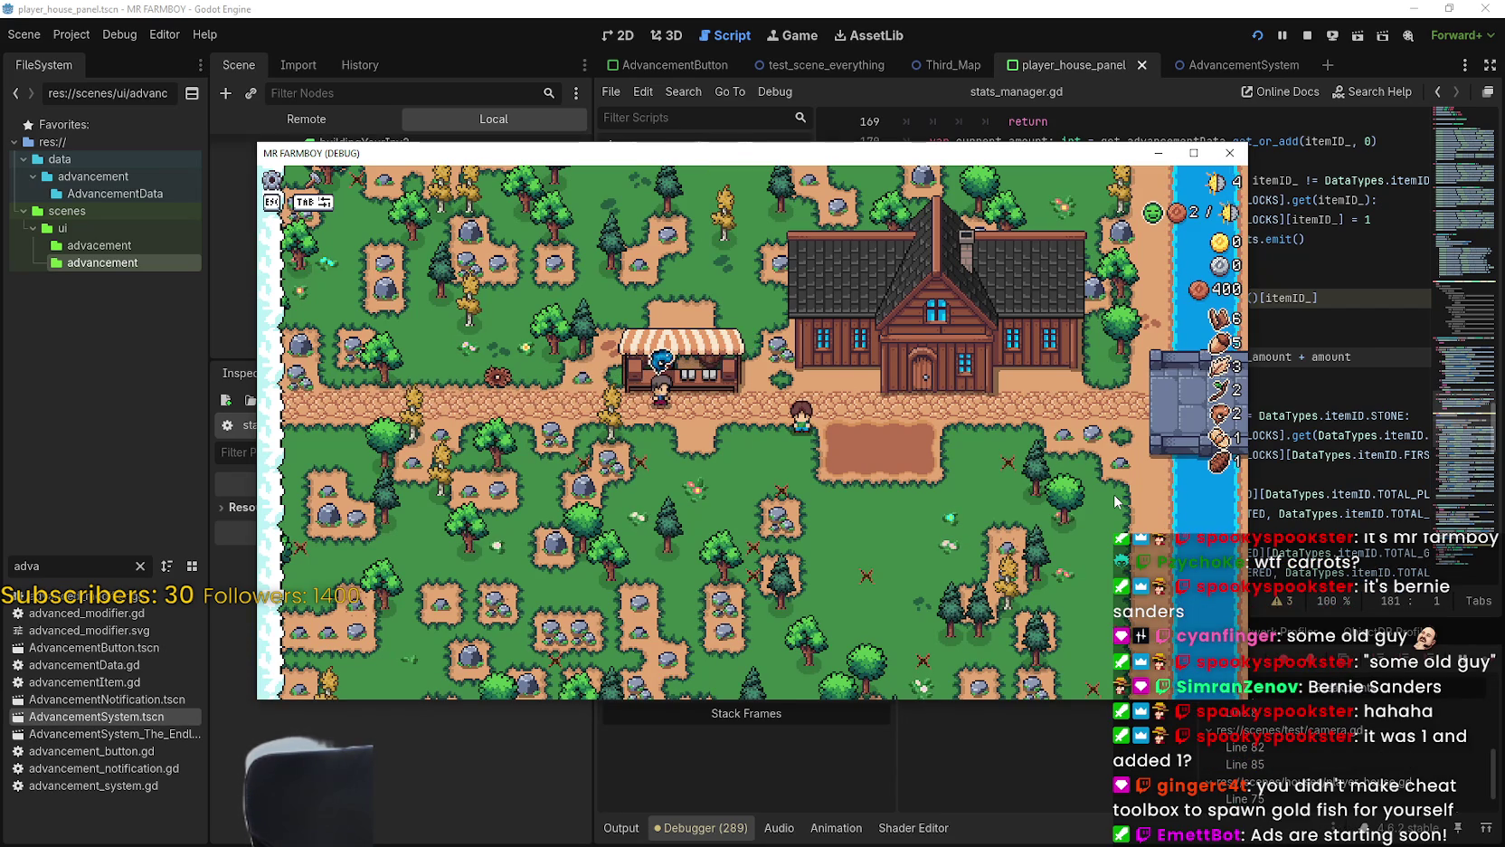
pyautogui.press('a')
pyautogui.press('a')
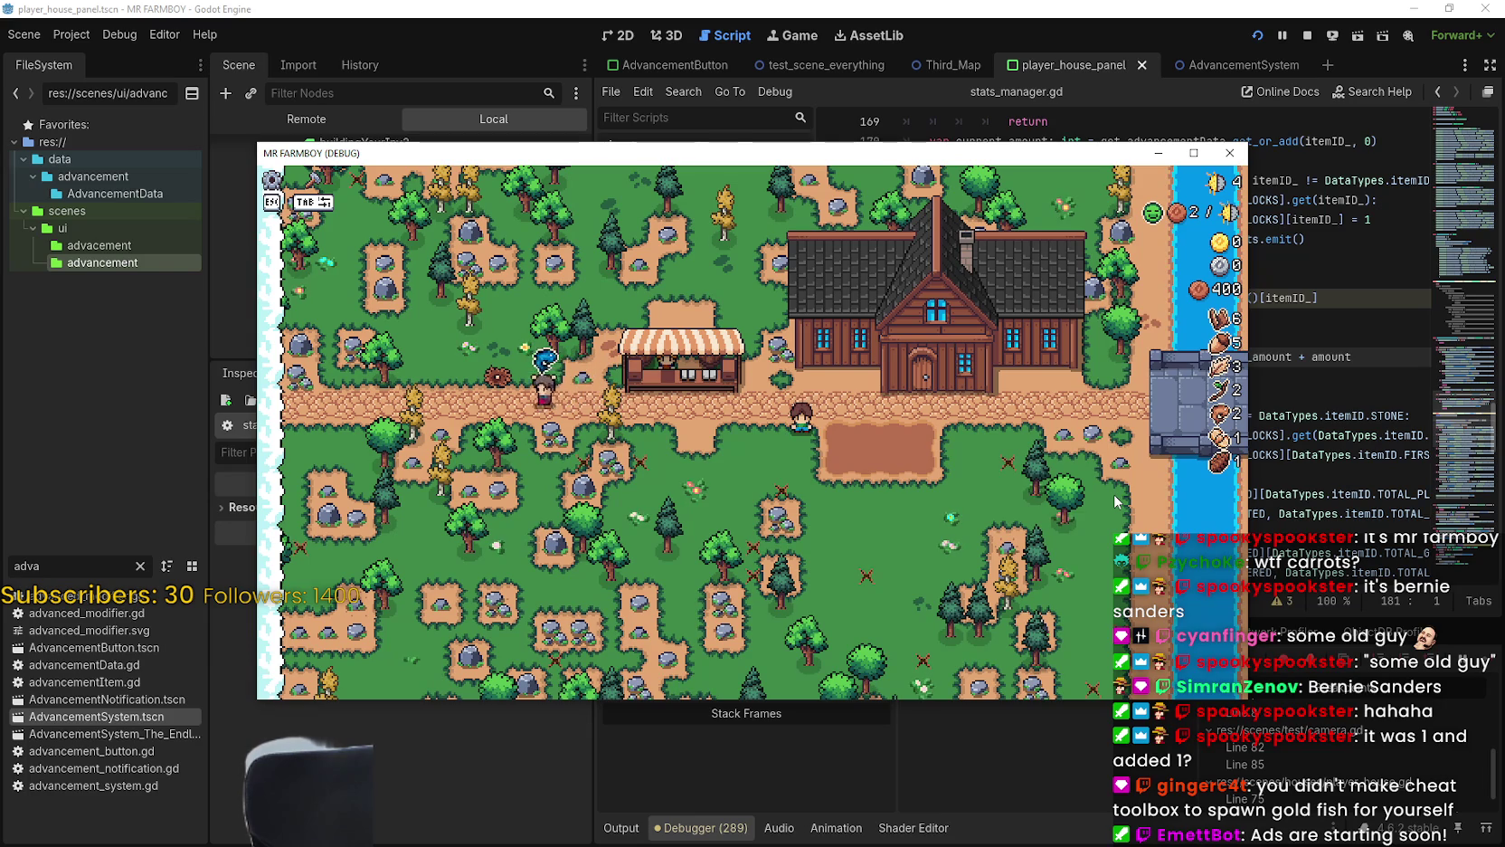
pyautogui.press('a')
pyautogui.press('a')
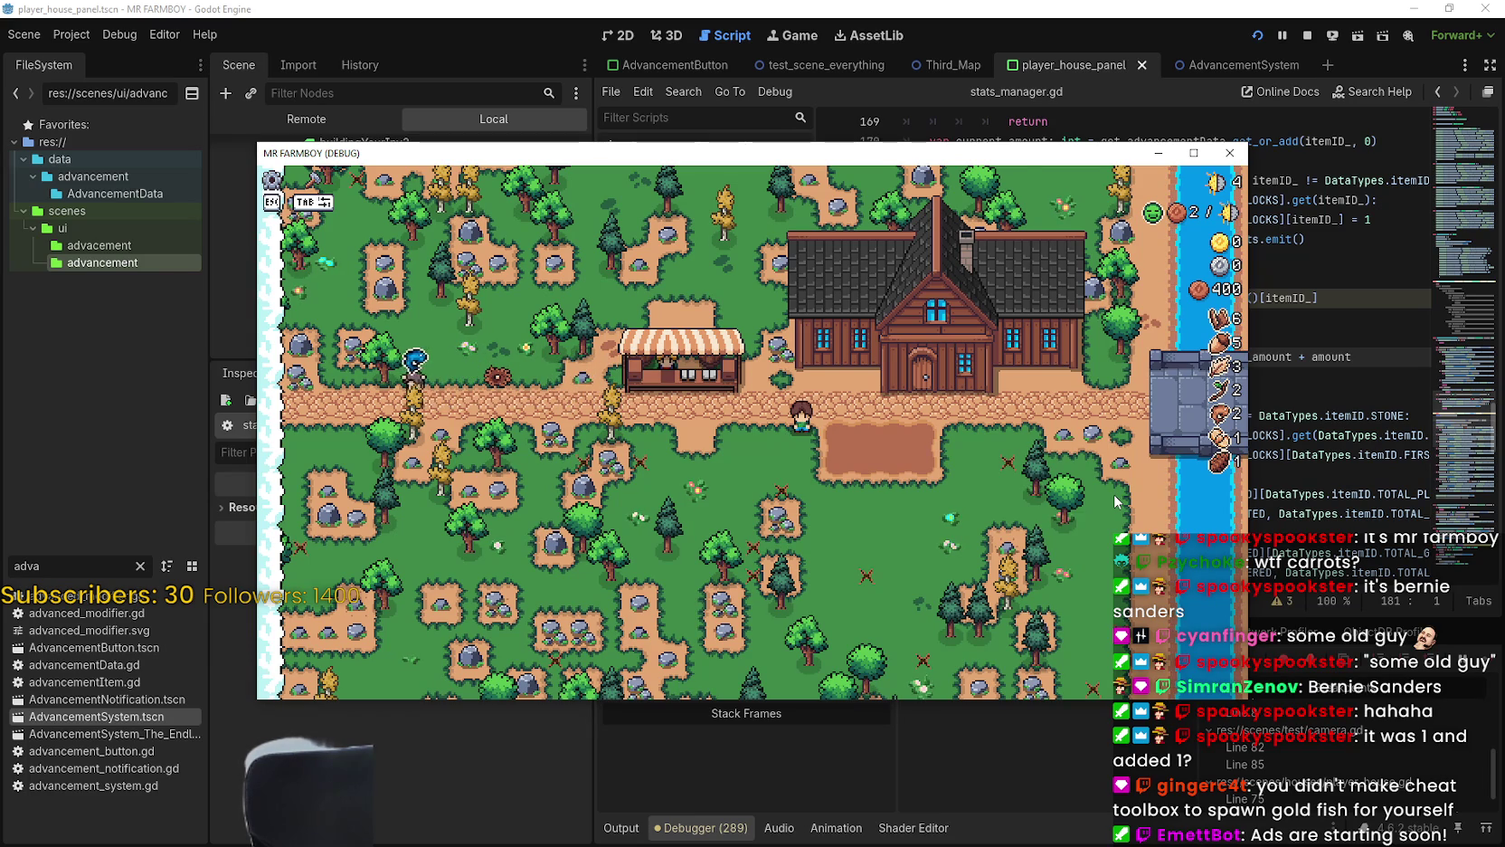
pyautogui.press('a')
pyautogui.press('a')
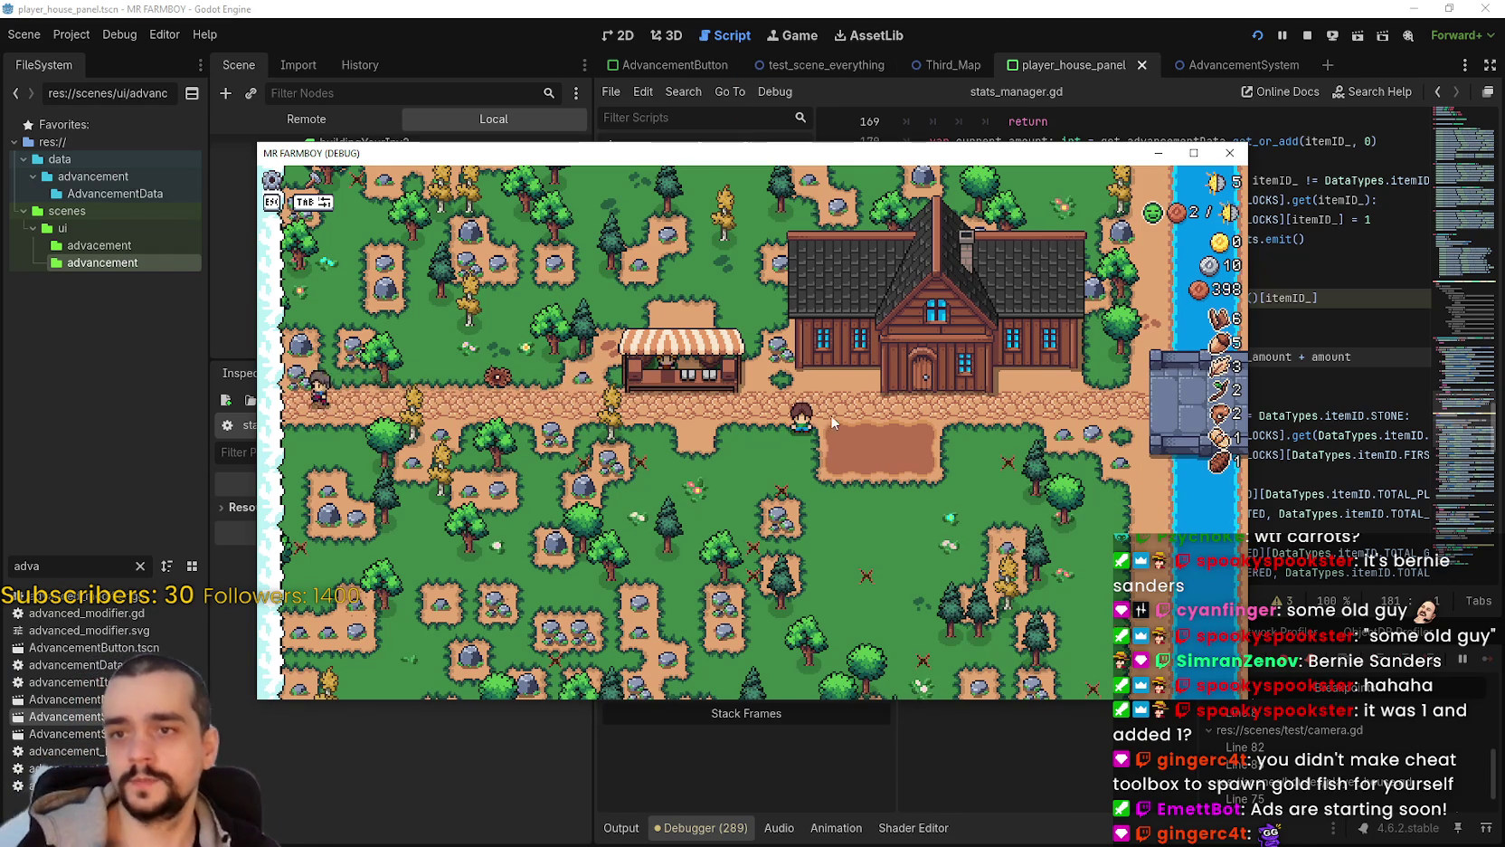
pyautogui.press('a')
pyautogui.hotkey('alt', 'Tab')
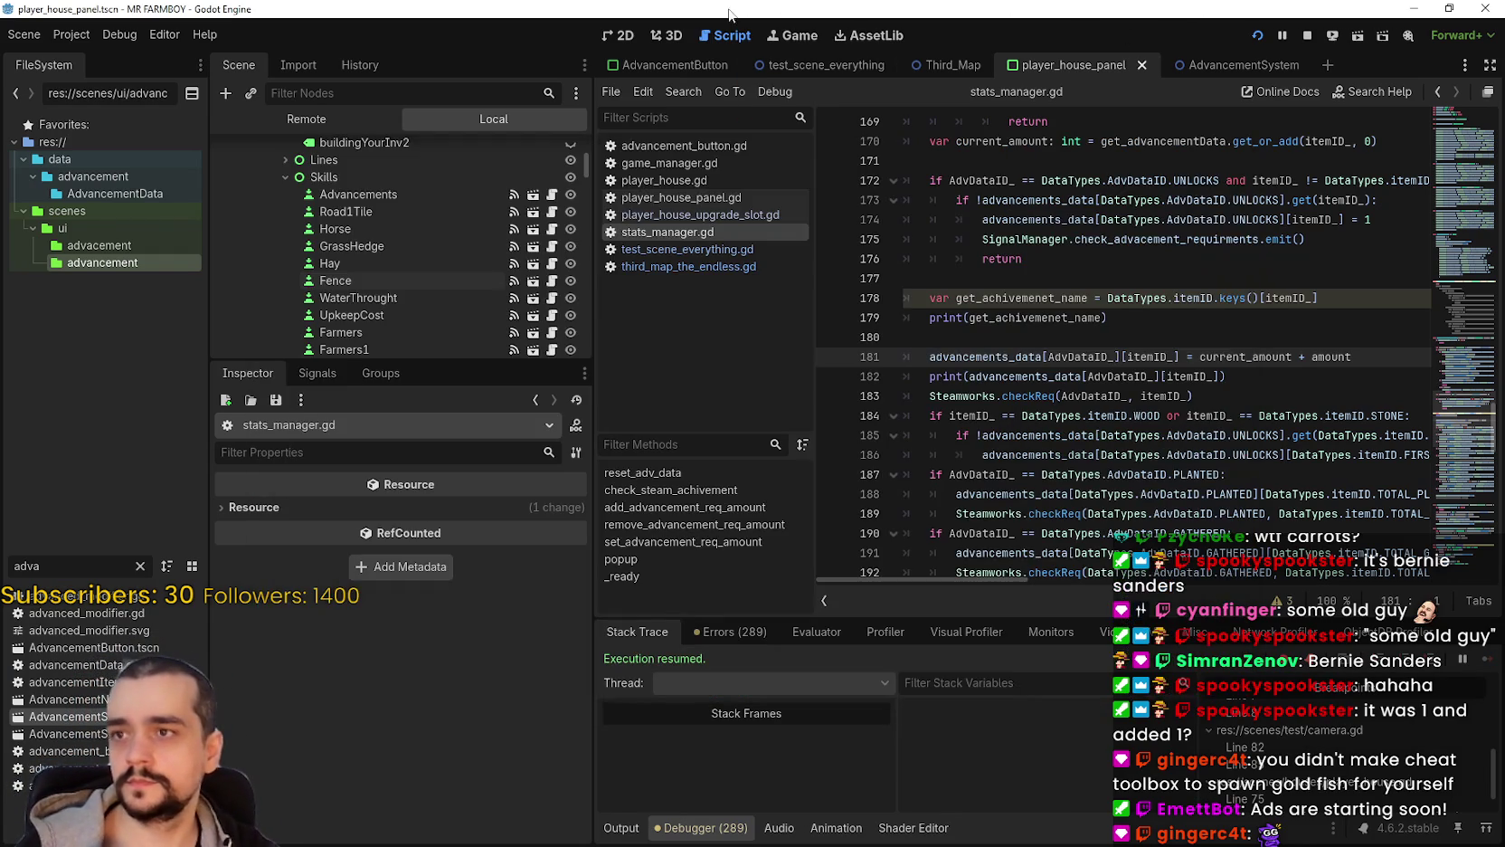
pyautogui.click(365, 115)
pyautogui.click(291, 220)
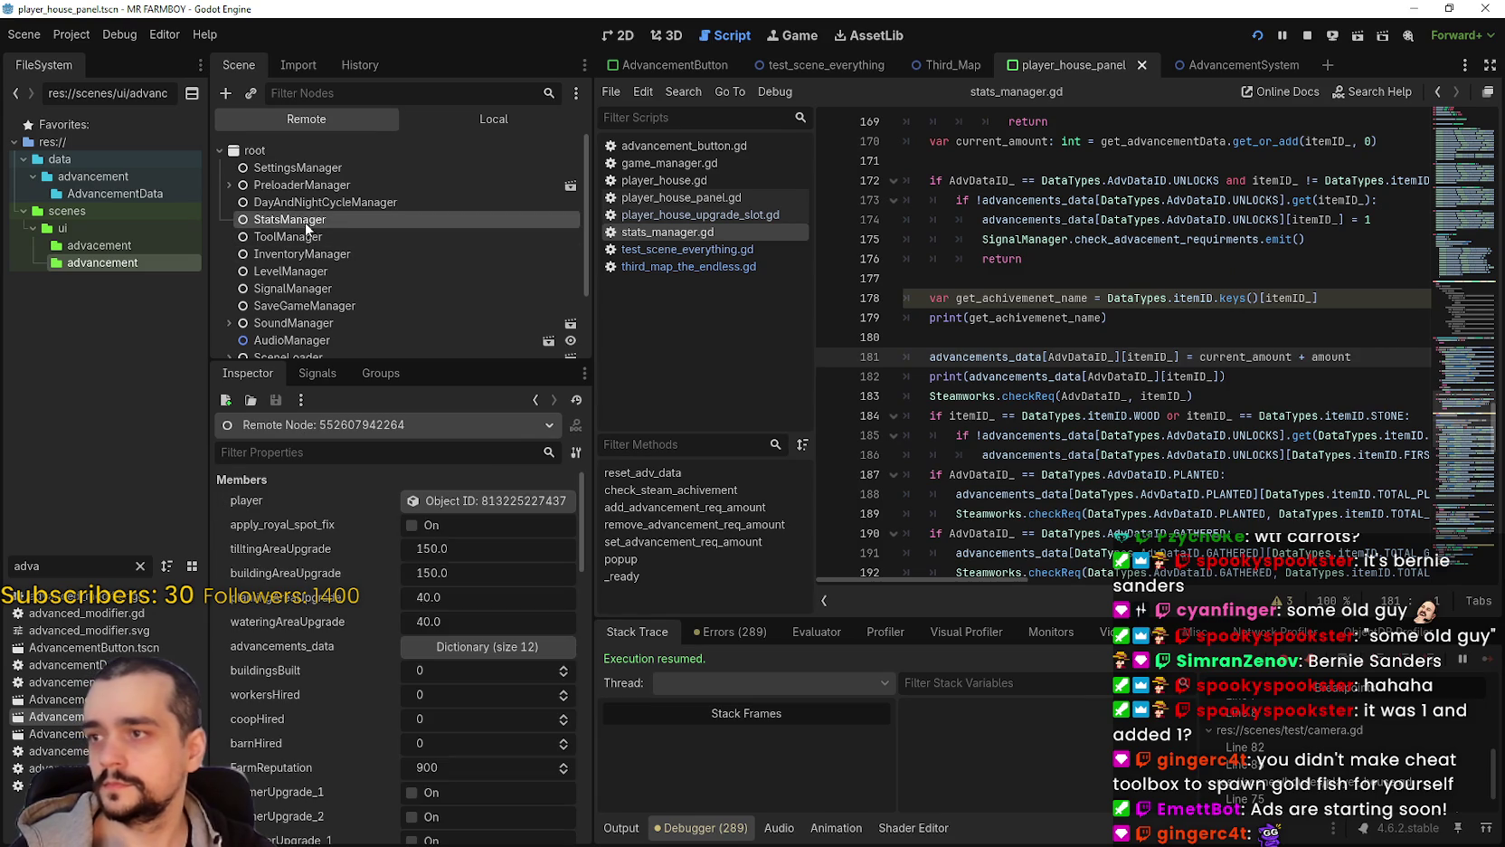
pyautogui.click(302, 254)
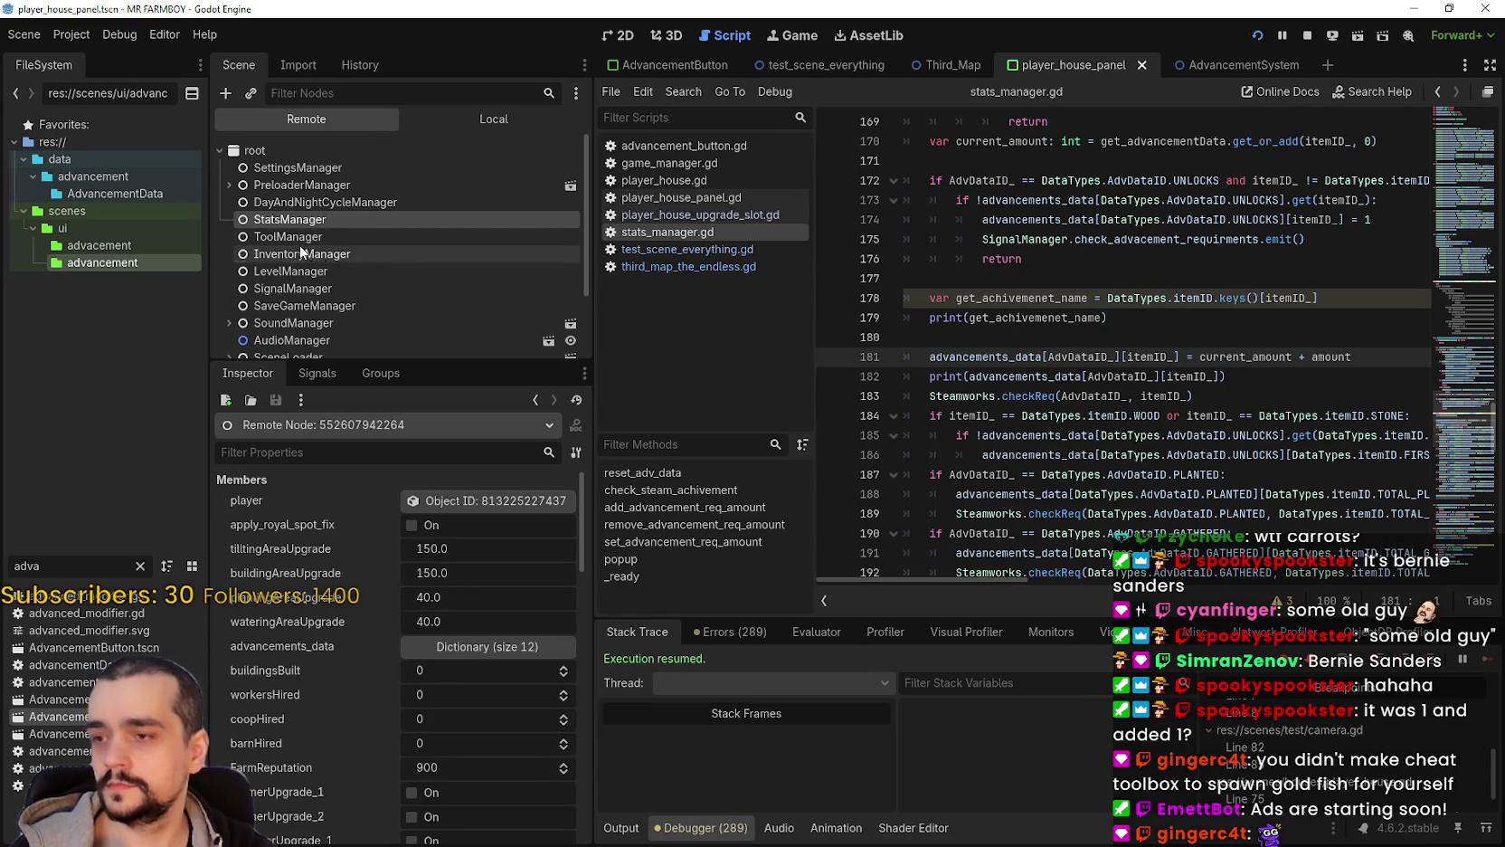
pyautogui.click(518, 503)
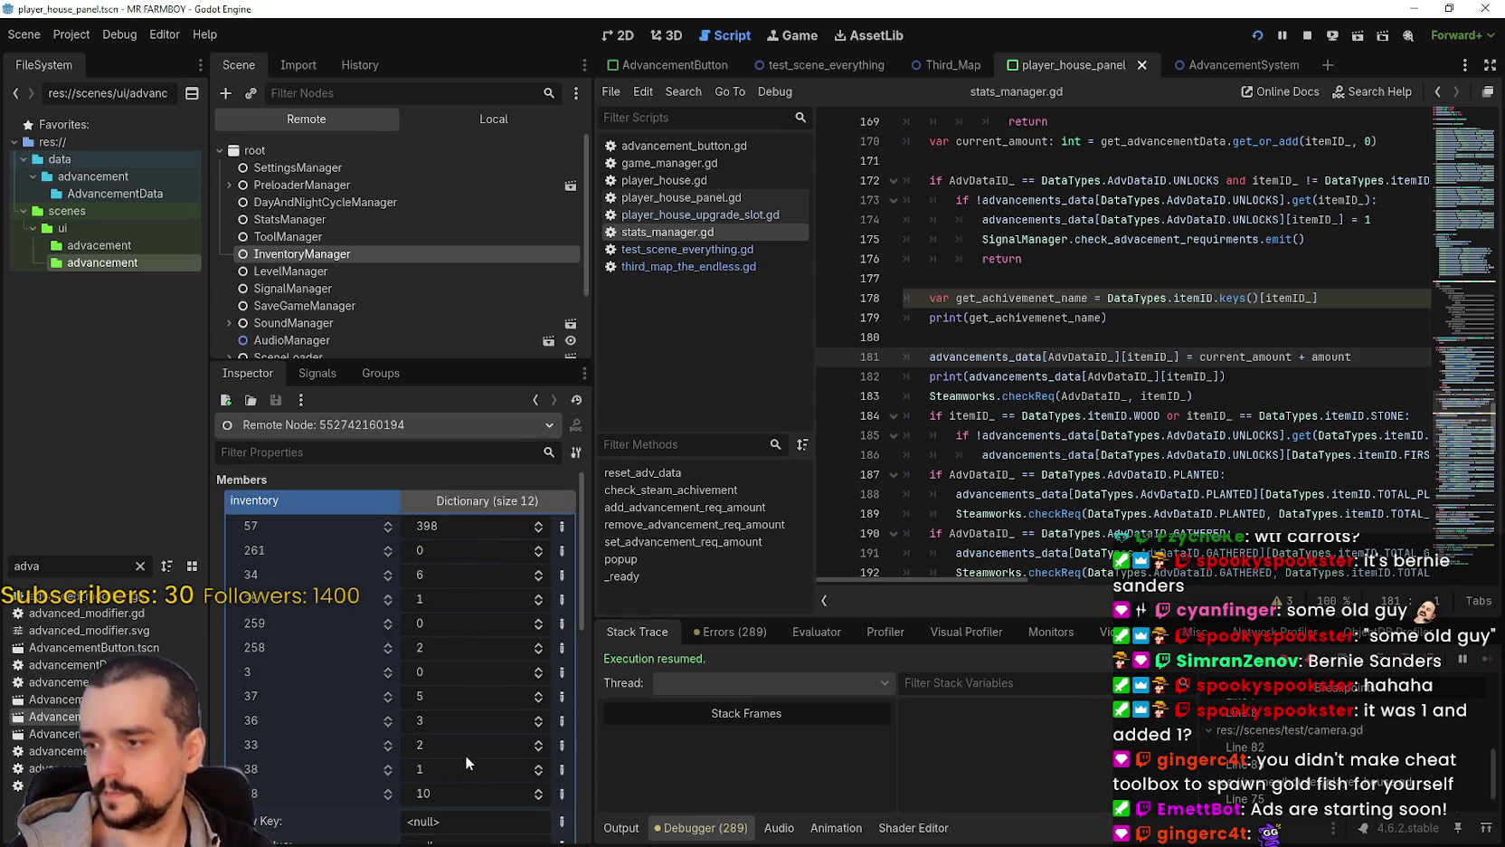
pyautogui.click(461, 788)
pyautogui.write('343432432432')
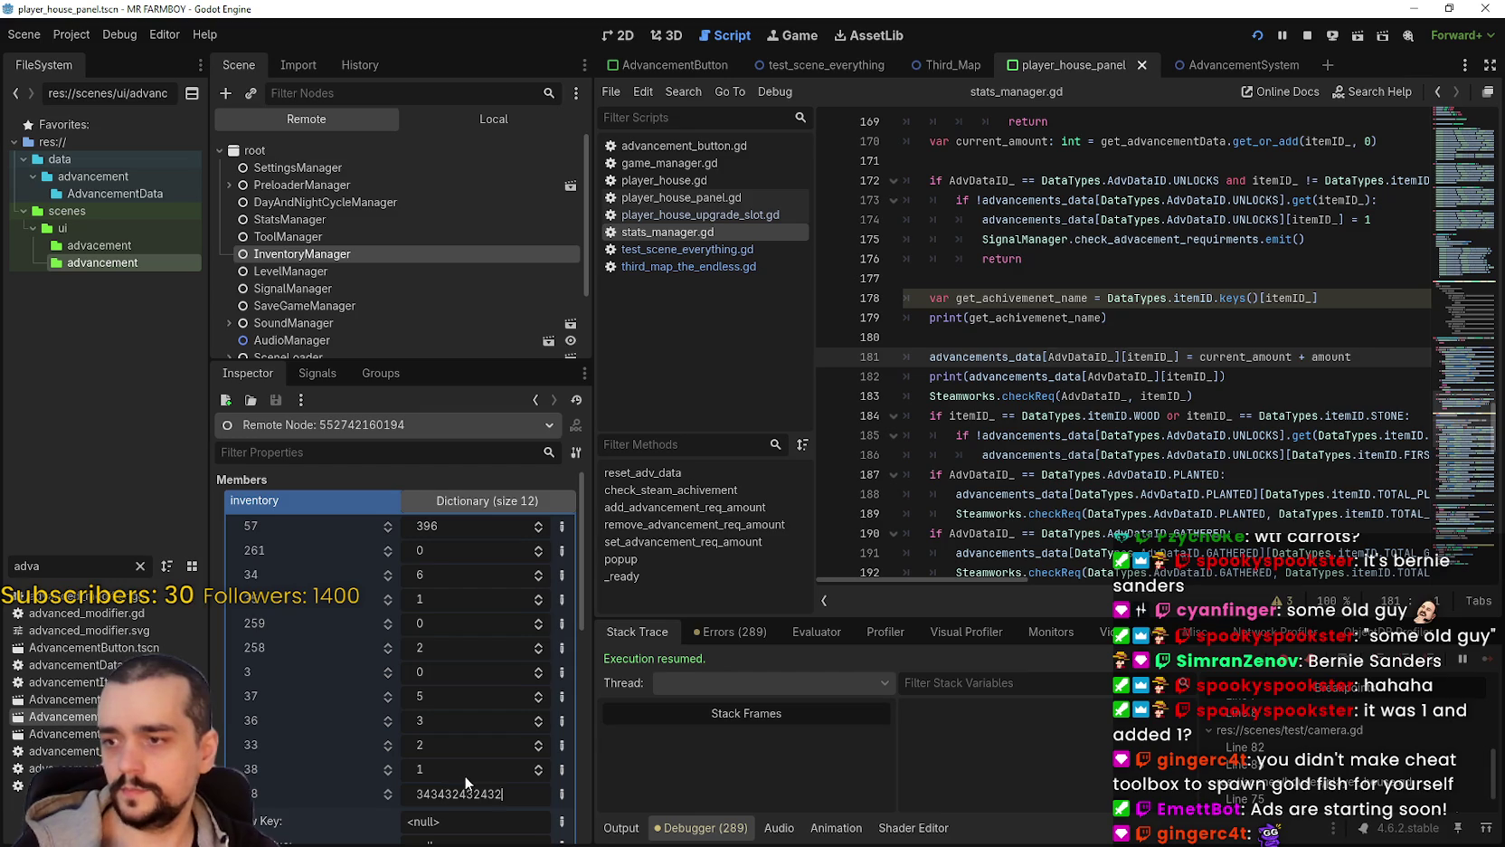
pyautogui.press('Return')
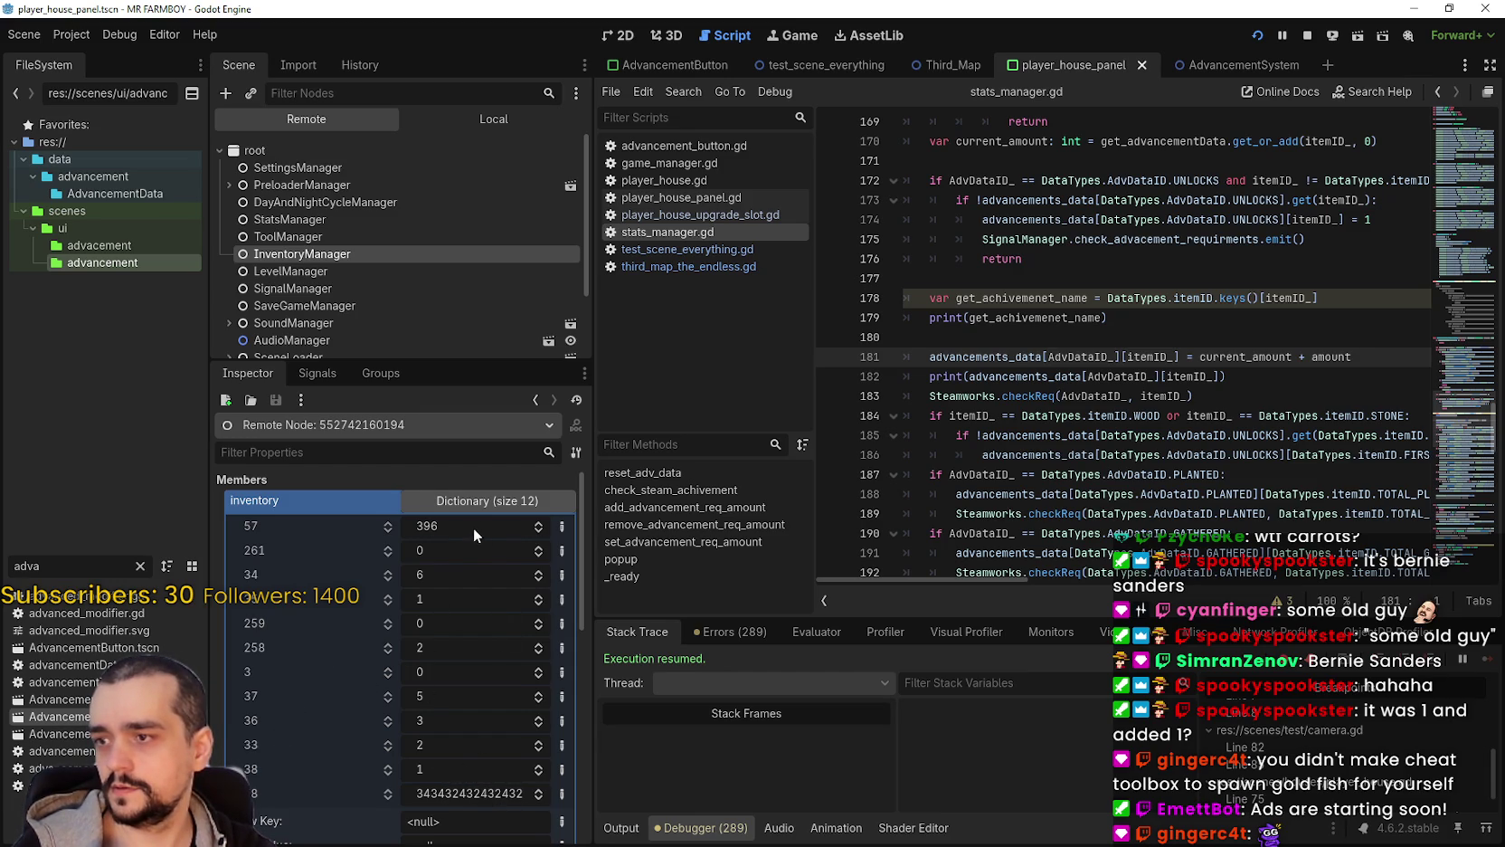
pyautogui.write('2423434234324')
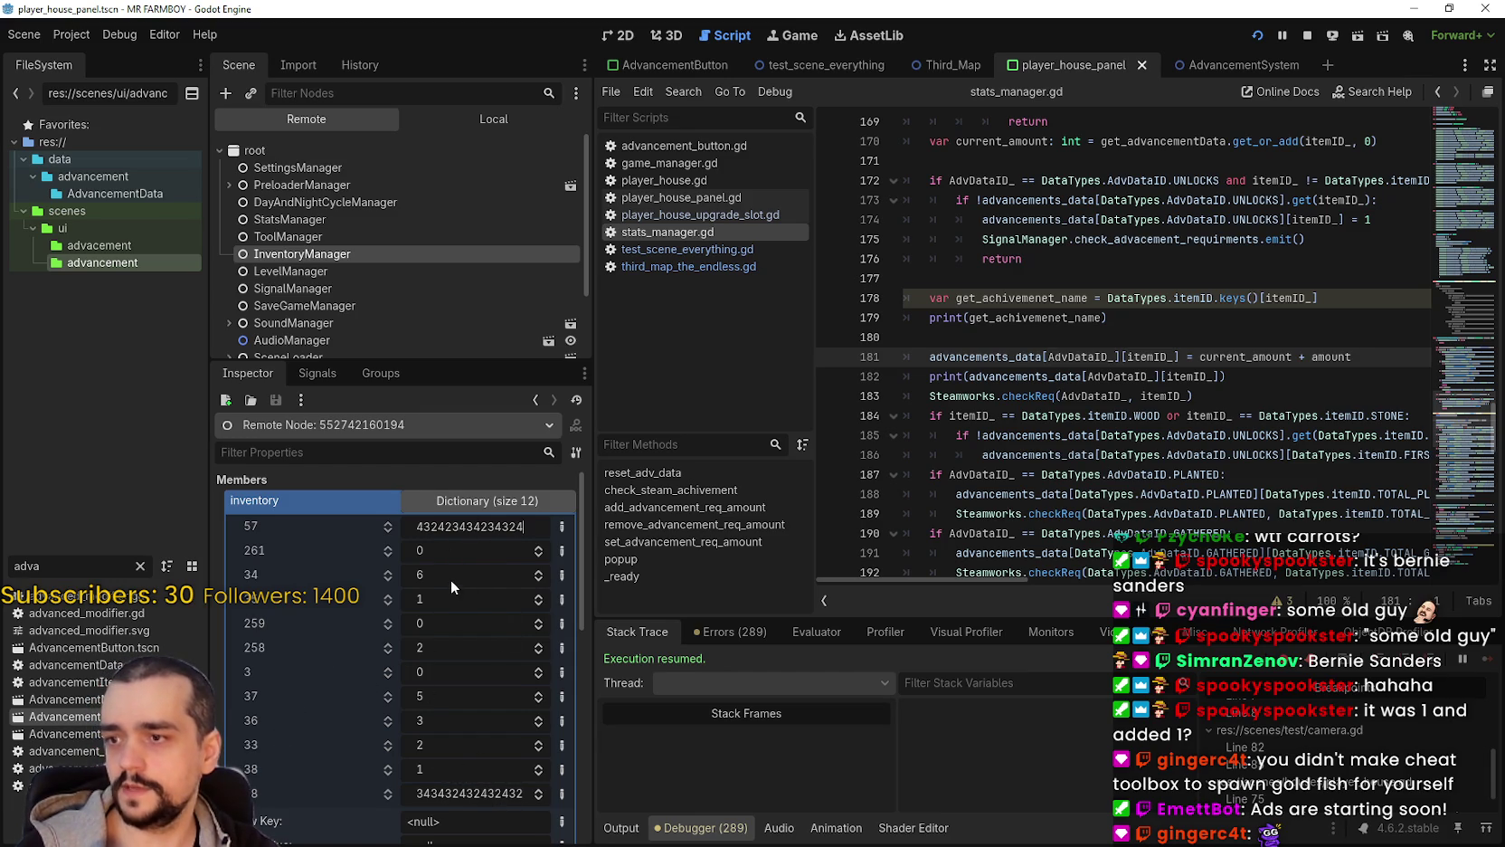
pyautogui.press('Return')
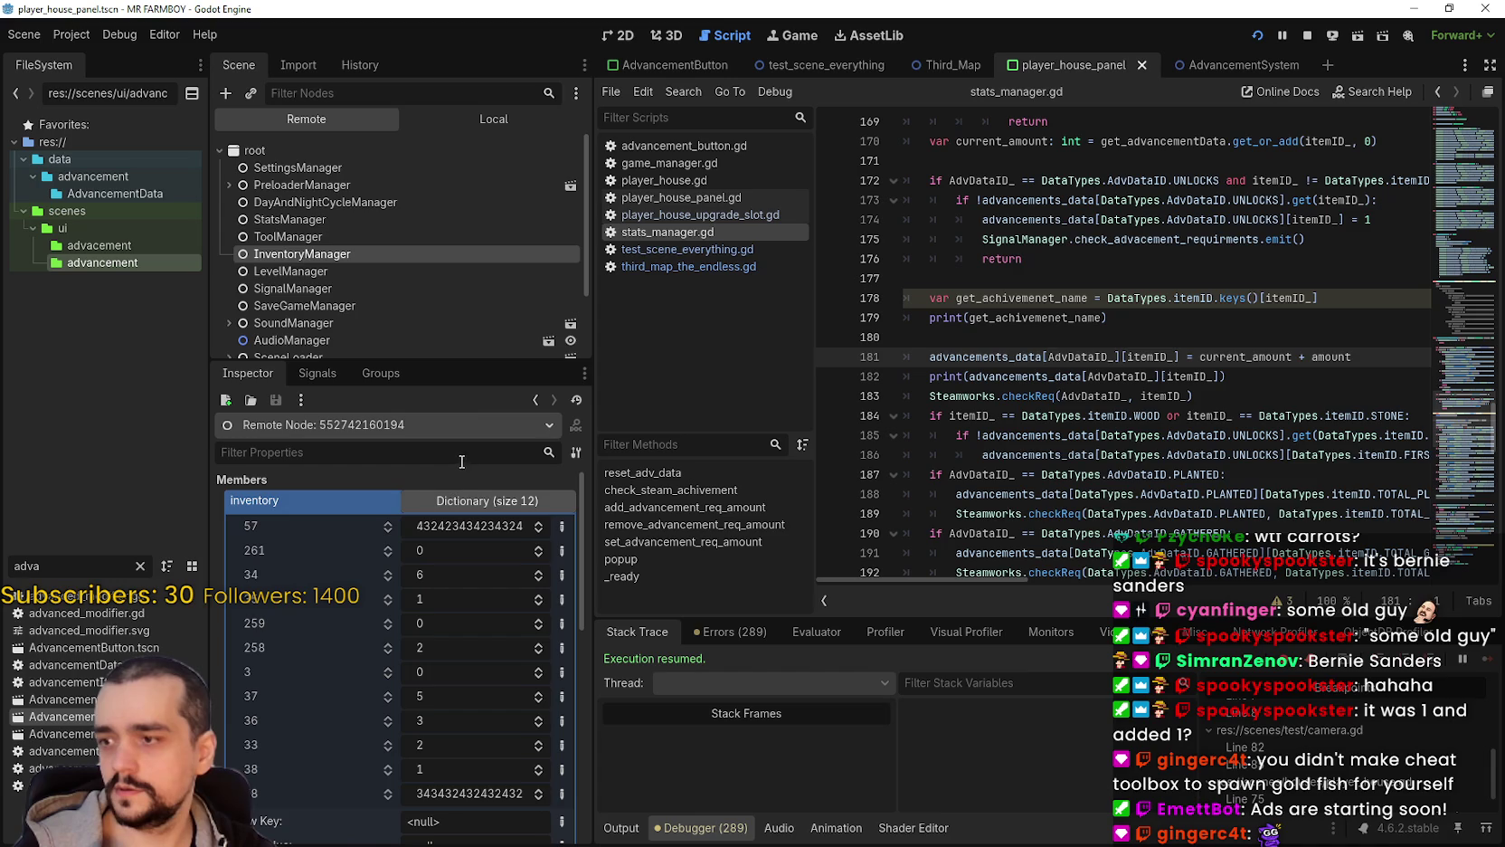
# Step: Return to the local scene tree, inspect the GrassHedge and Lines nodes, then refocus the game
pyautogui.click(447, 118)
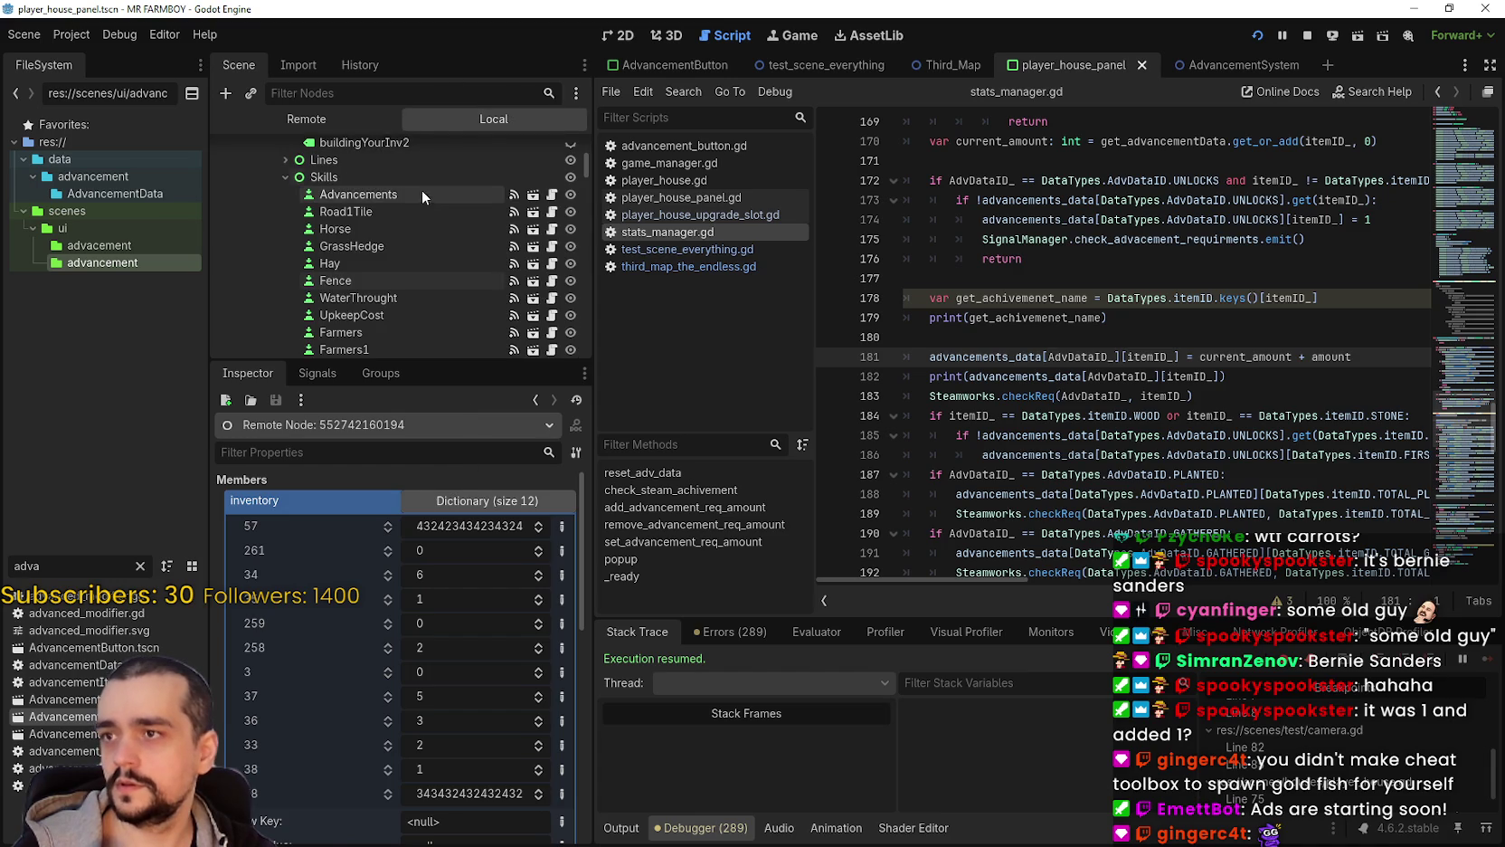
pyautogui.click(393, 245)
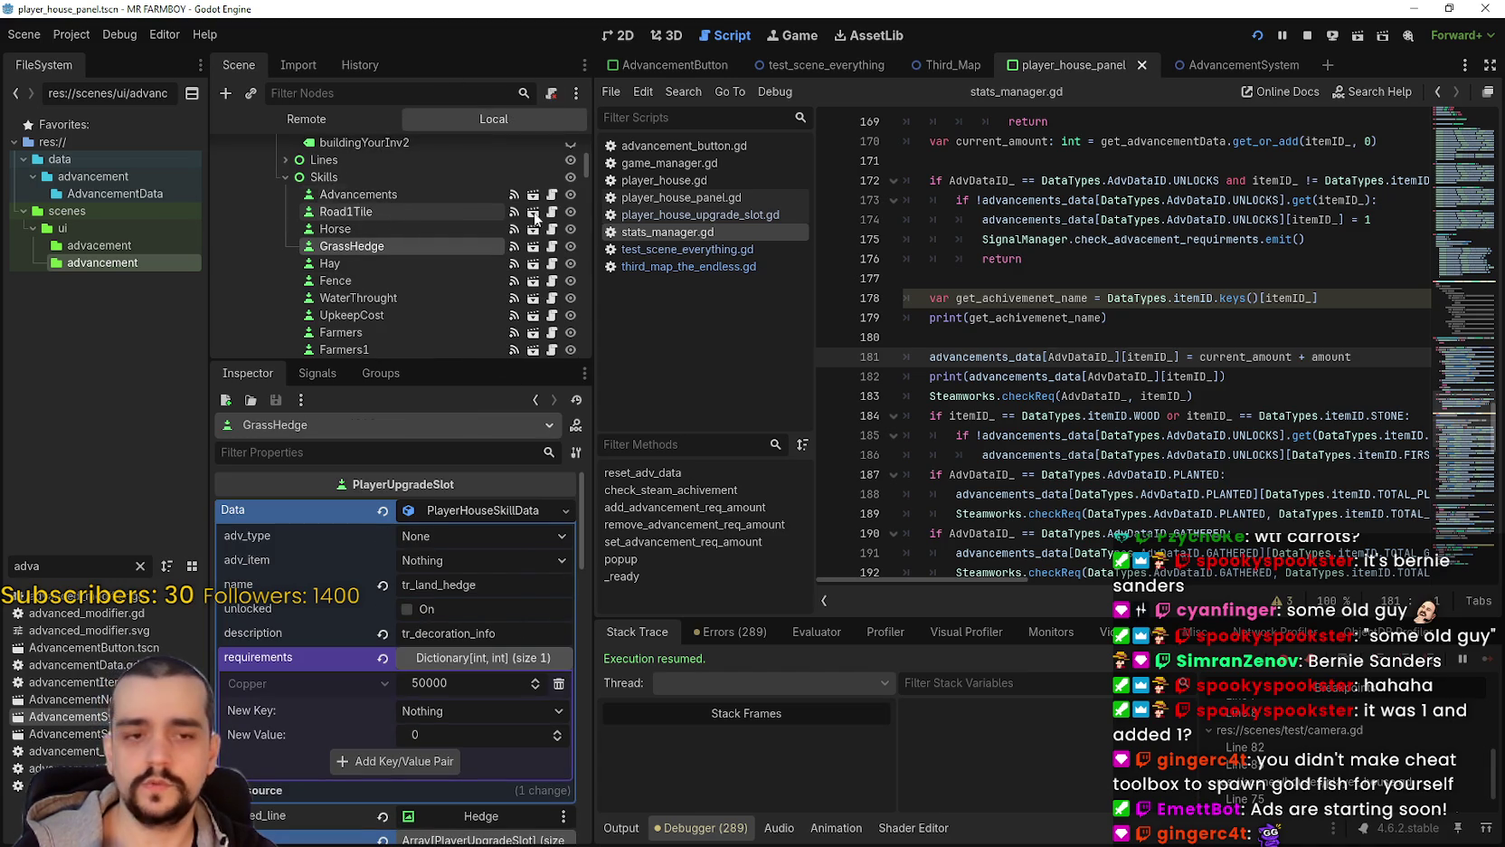
pyautogui.click(1293, 298)
pyautogui.click(435, 158)
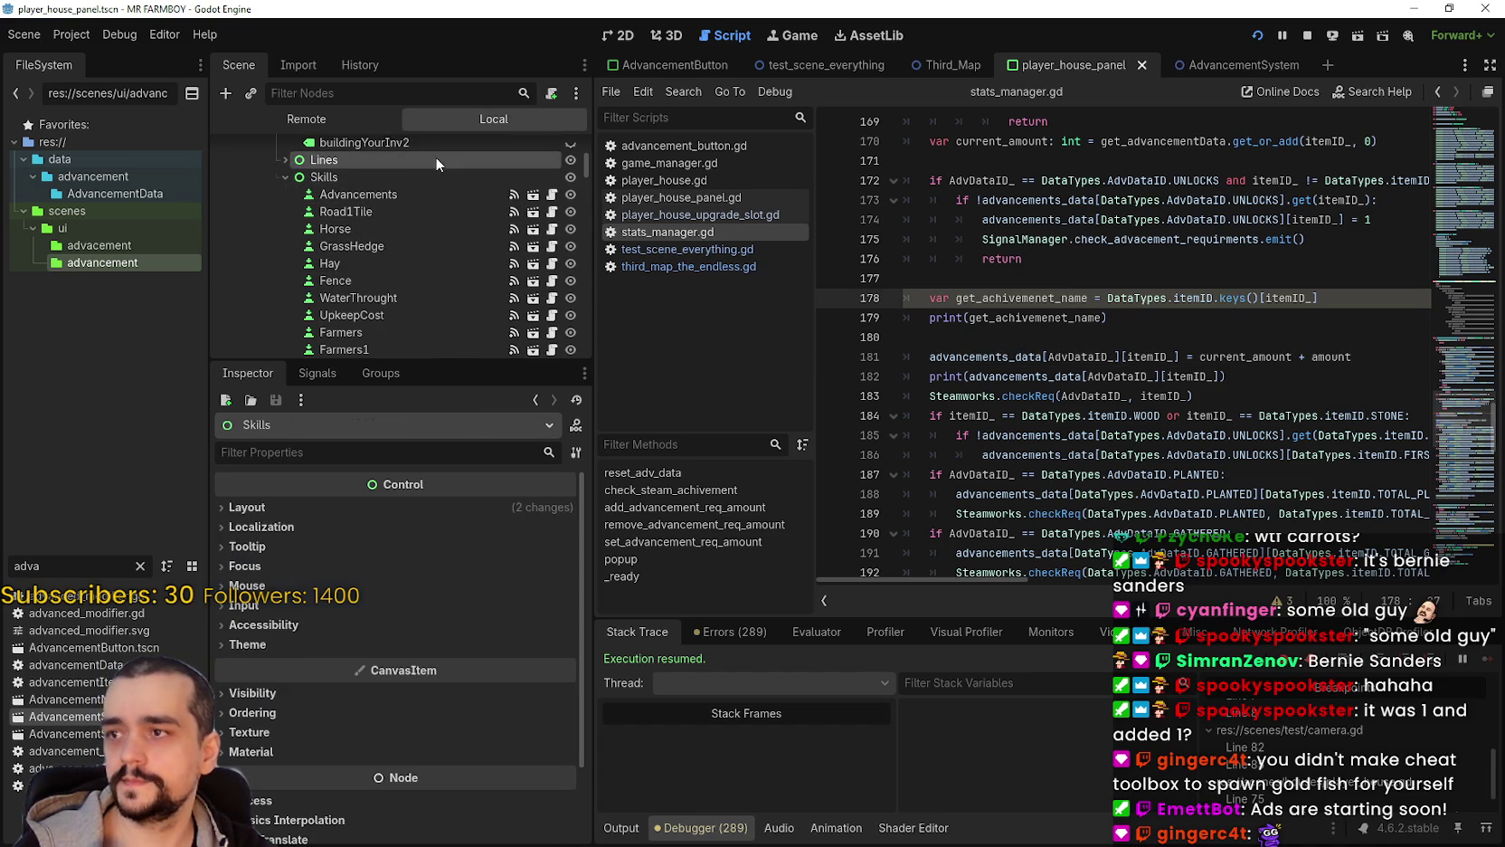
pyautogui.click(1250, 415)
pyautogui.click(1181, 357)
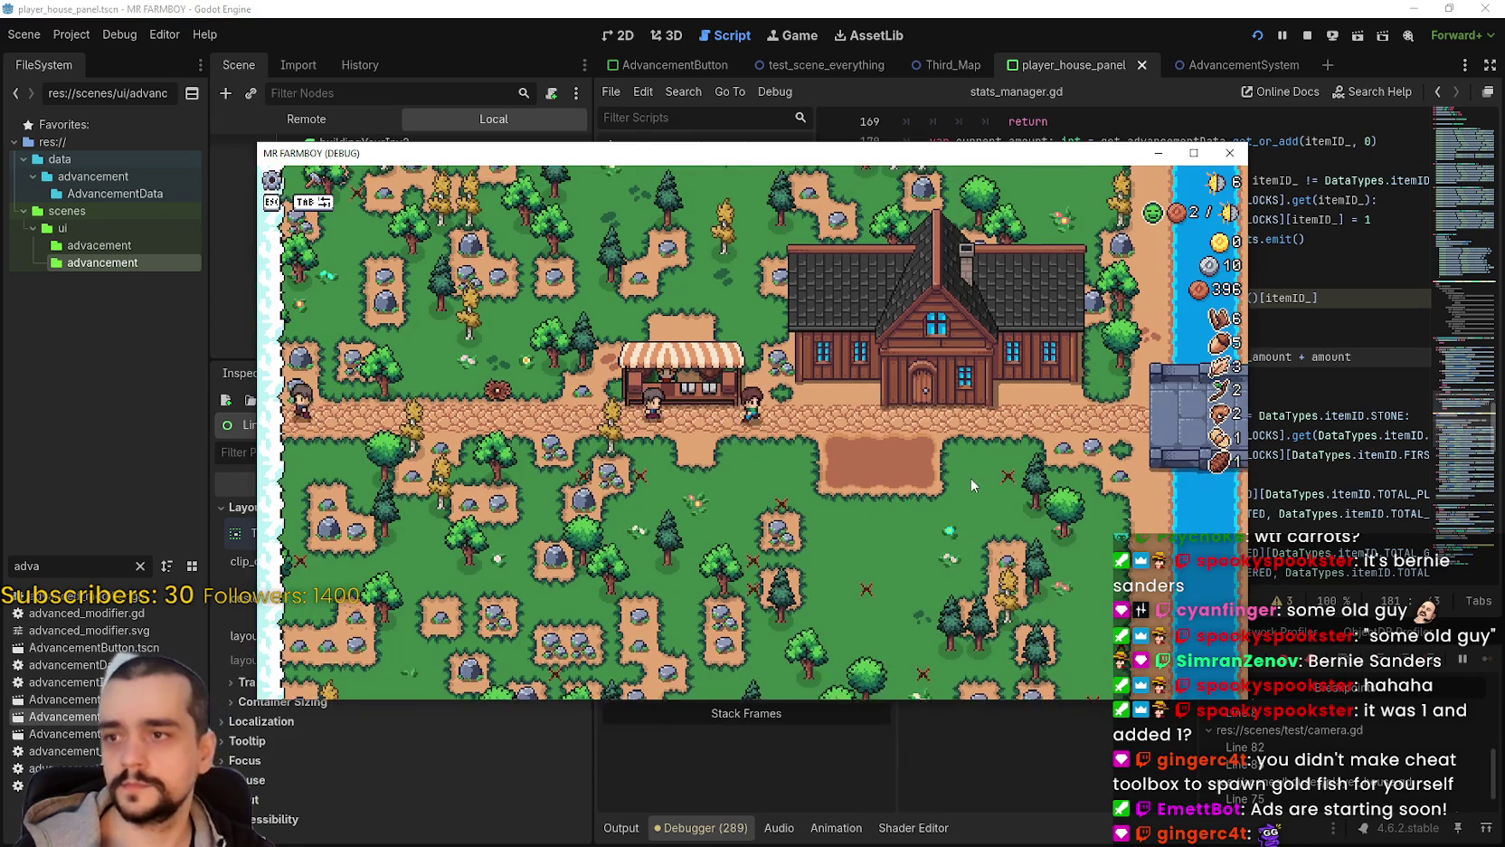
# Step: Open the farmhouse advancements tree and unlock the coin, house, Warehouse and Strawberry advancements
pyautogui.click(965, 475)
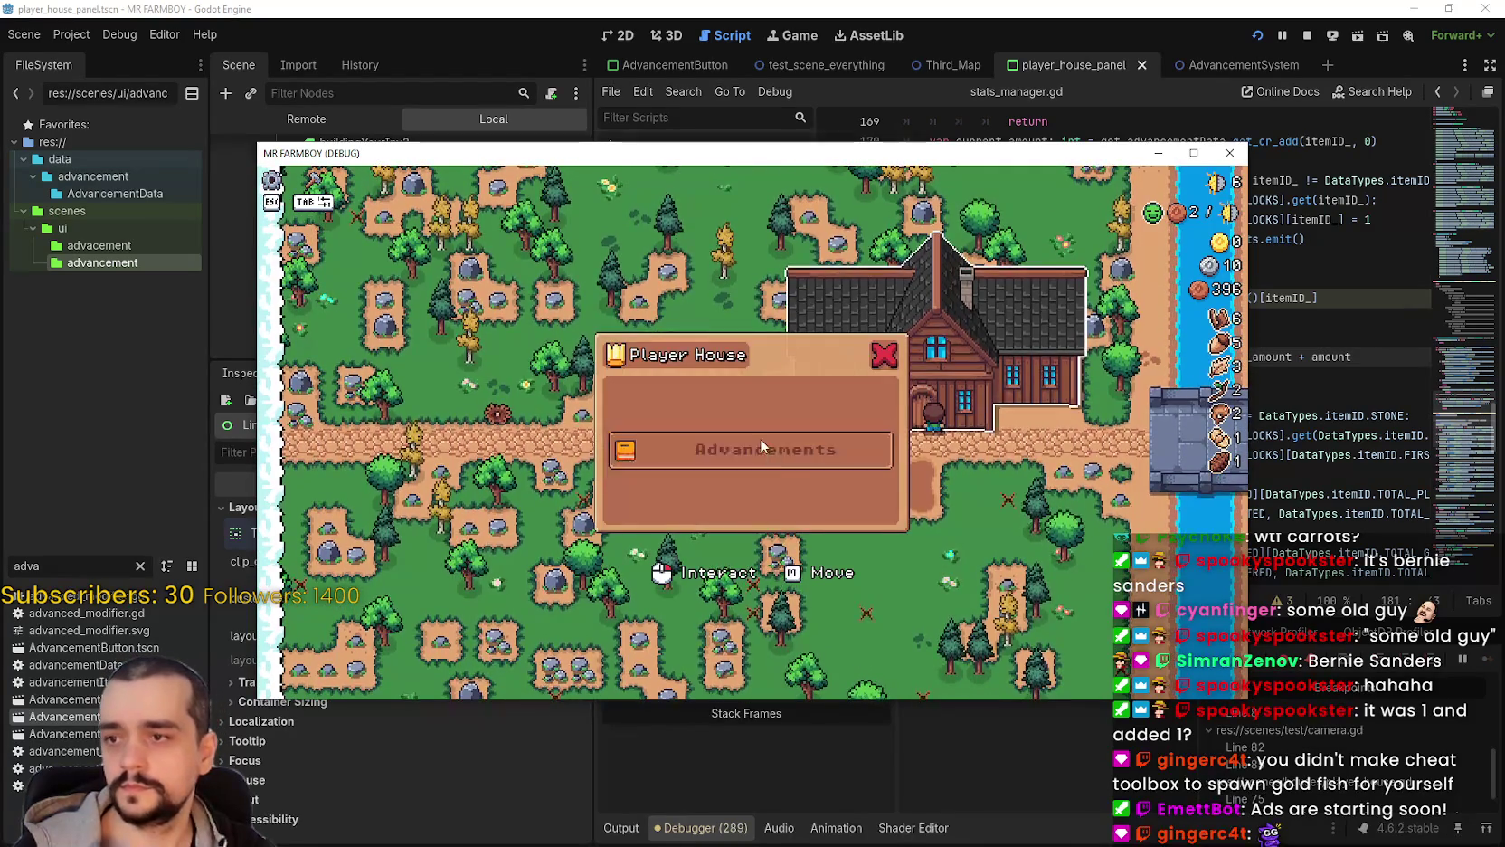
pyautogui.click(760, 446)
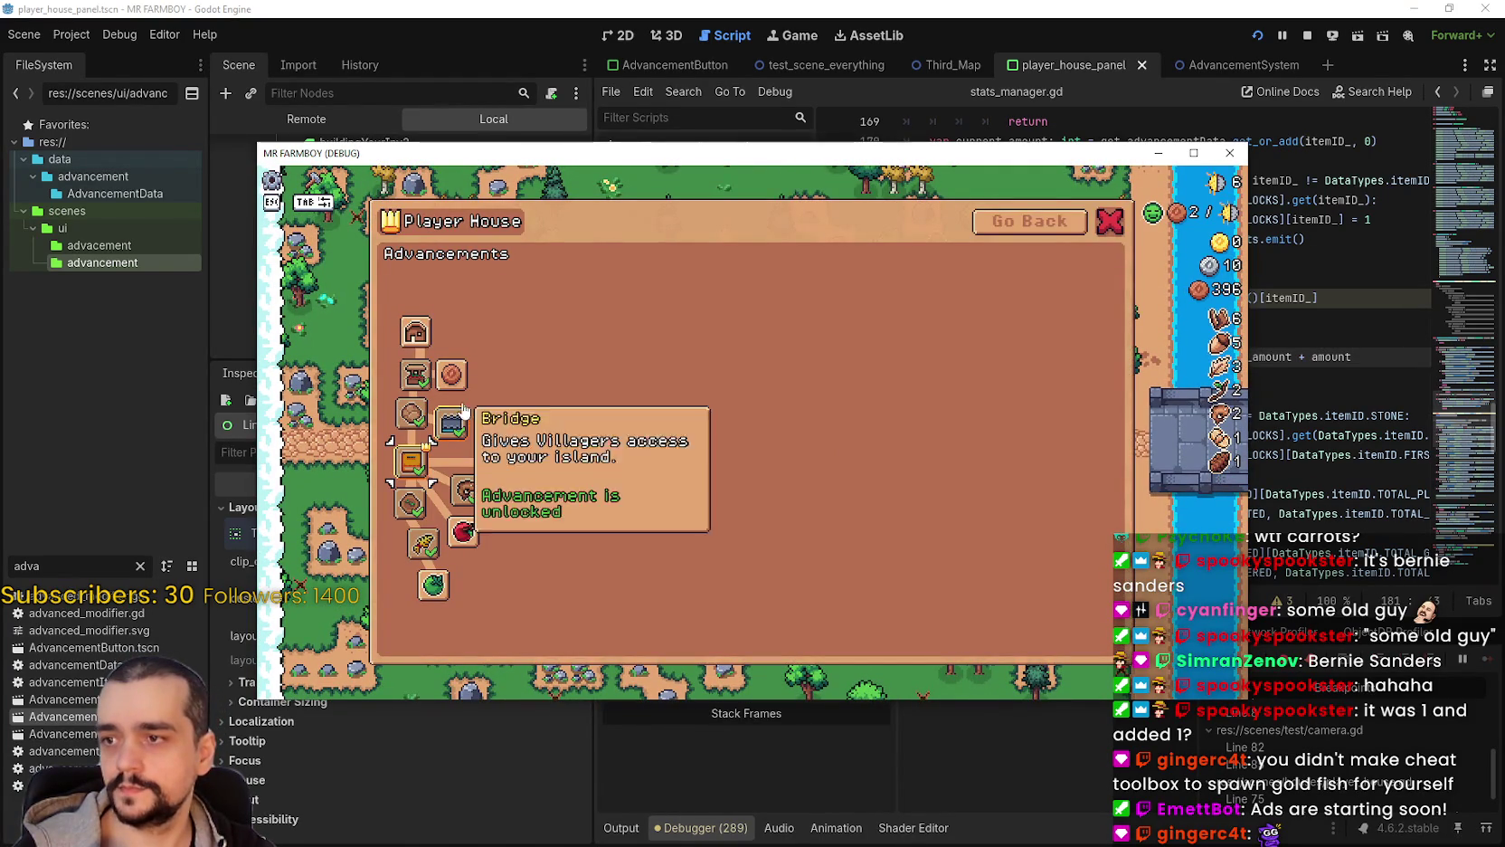
pyautogui.click(452, 373)
pyautogui.click(415, 331)
pyautogui.click(445, 292)
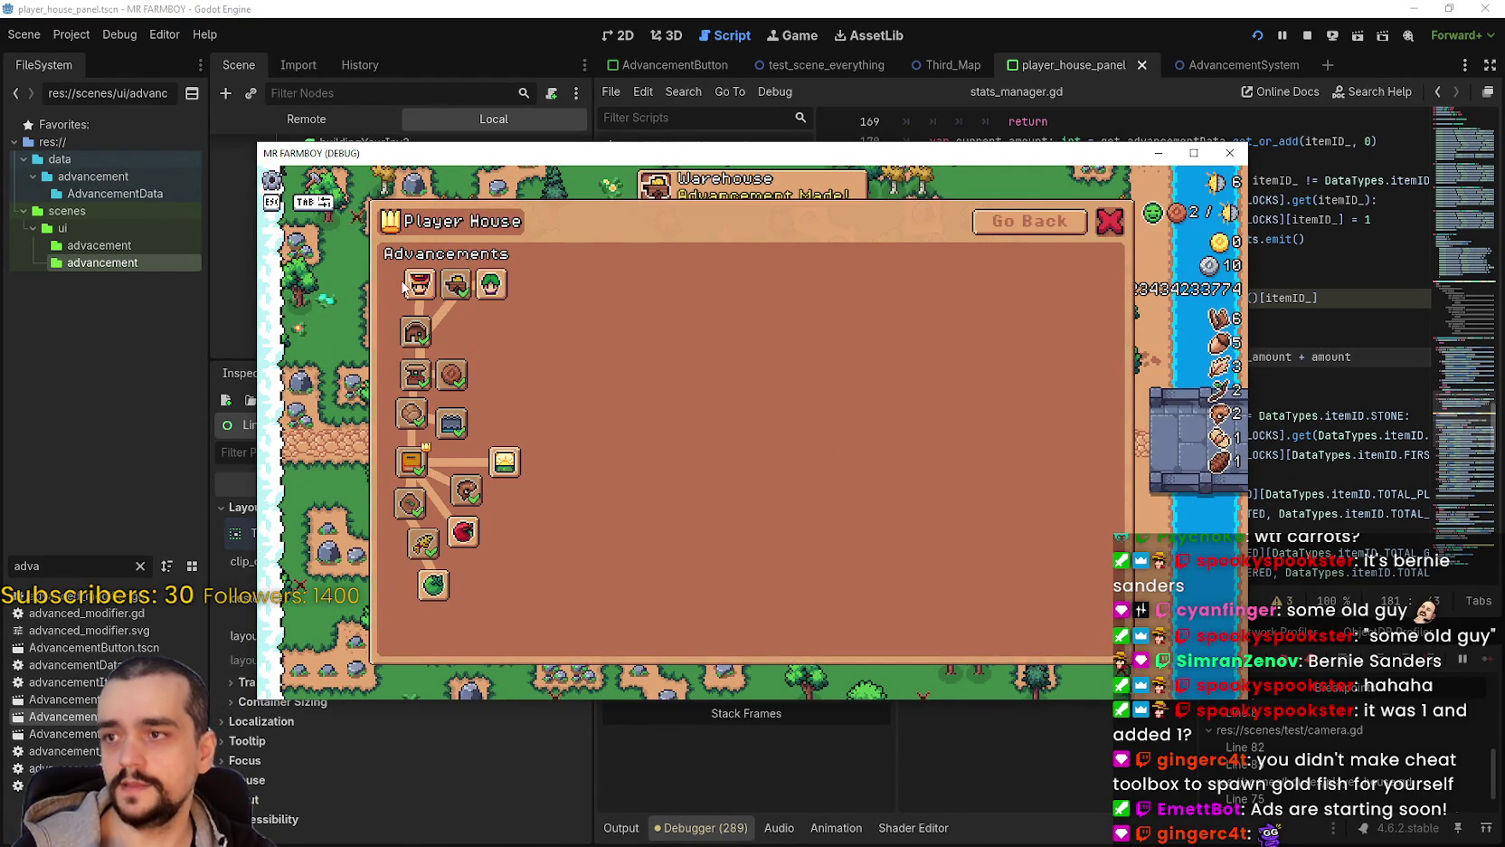
pyautogui.click(463, 531)
# Step: Unlock Island Expansion I, Decorations, Wheat Hay, Chickens and Island Expansion II, resuming past a breakpoint
pyautogui.click(505, 461)
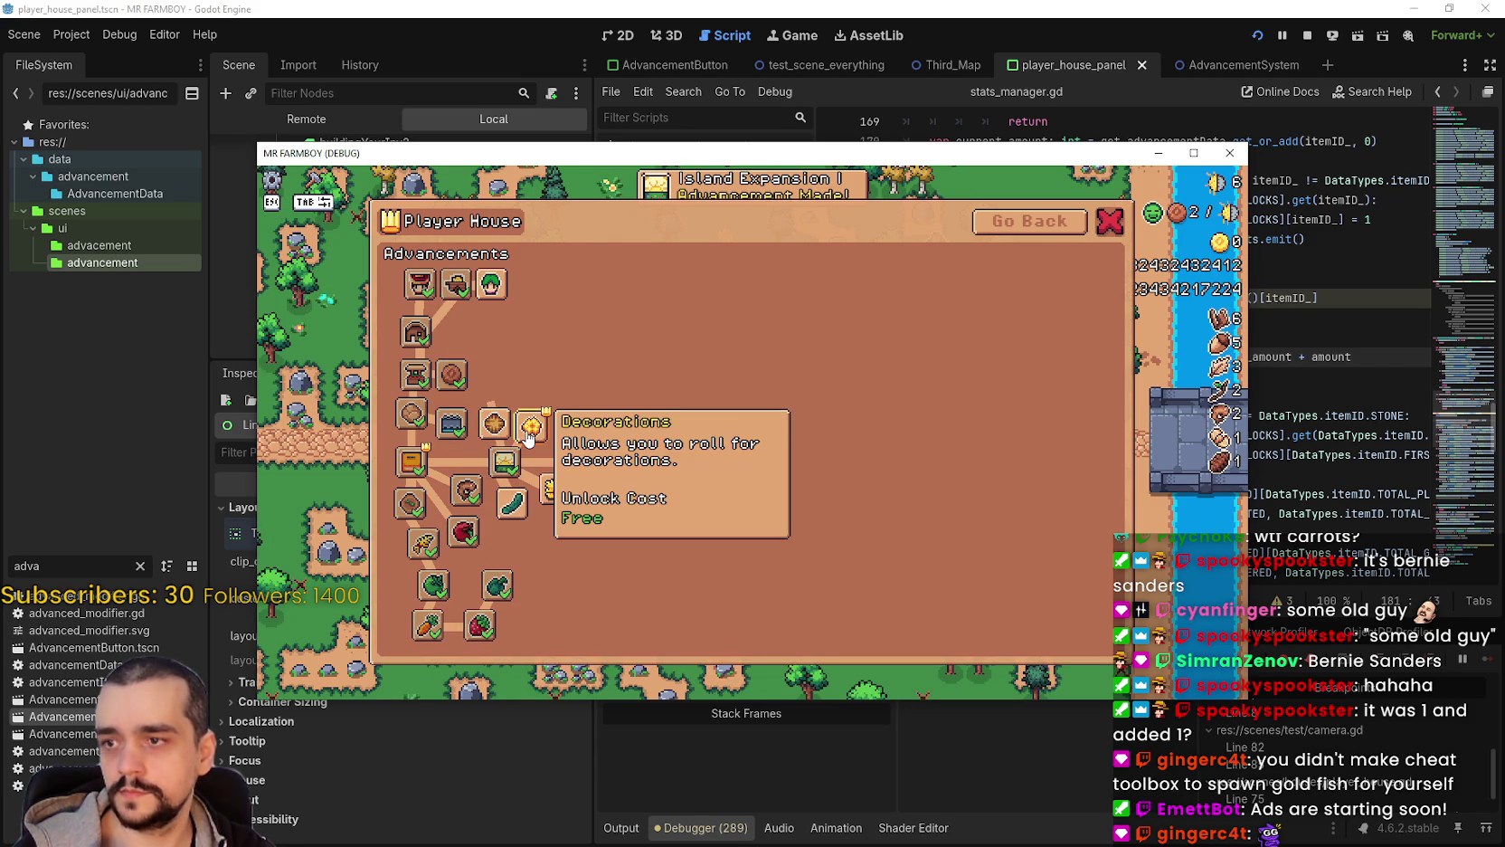
pyautogui.click(530, 427)
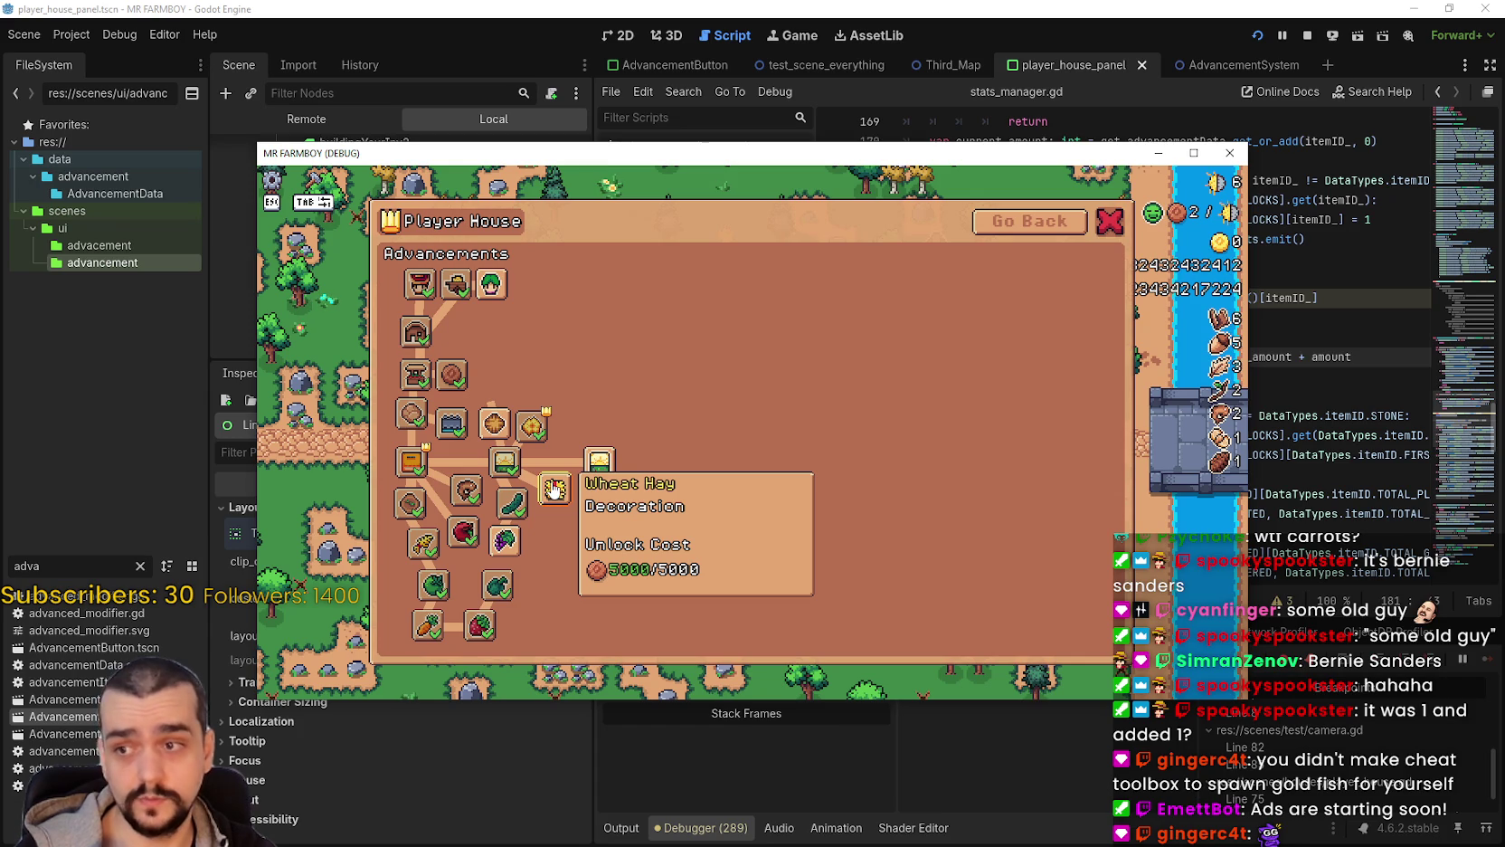
pyautogui.click(555, 489)
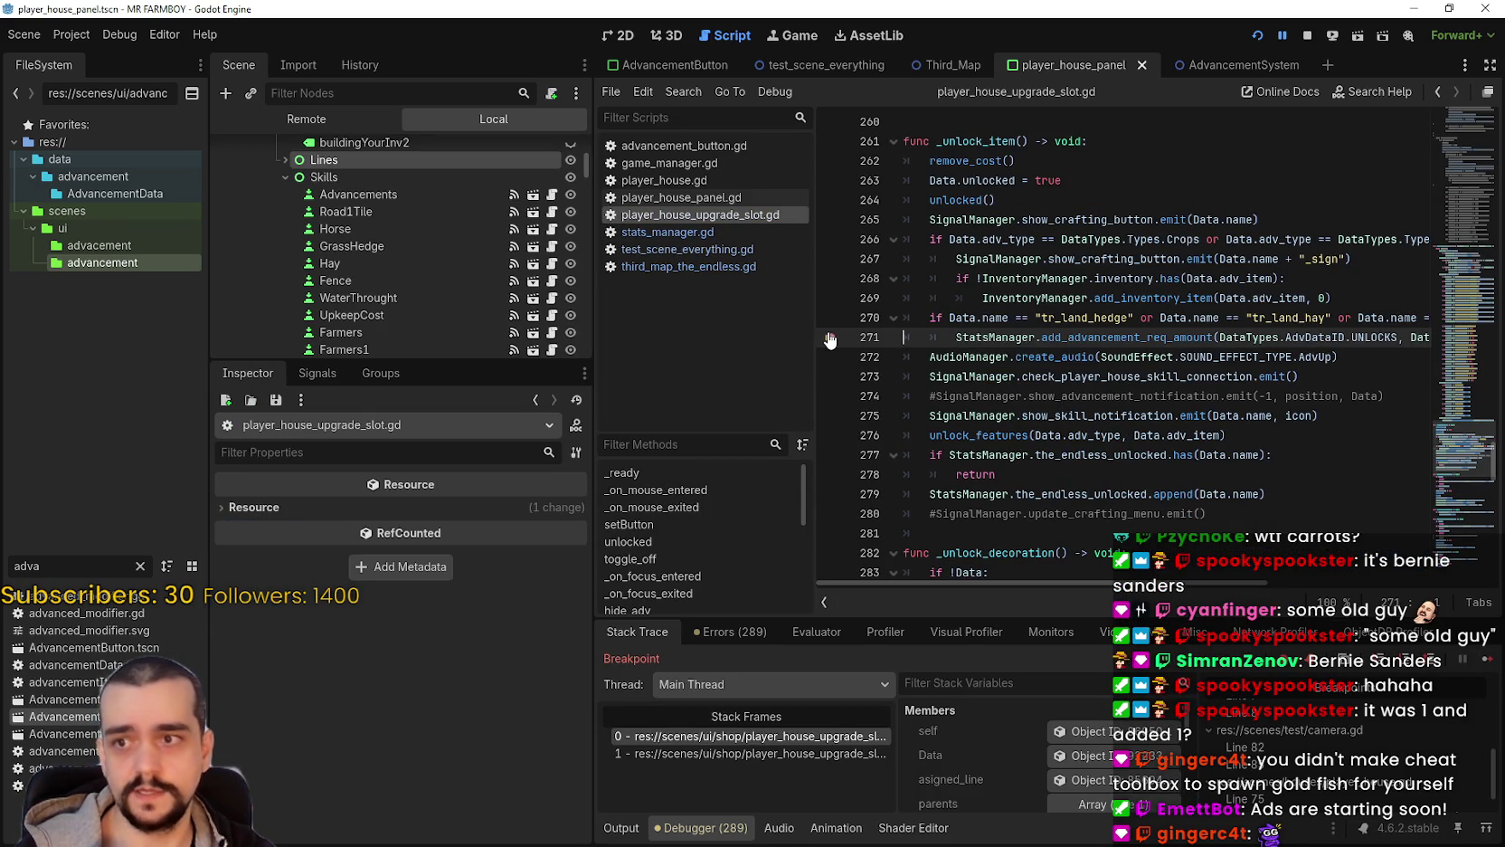
pyautogui.click(1486, 660)
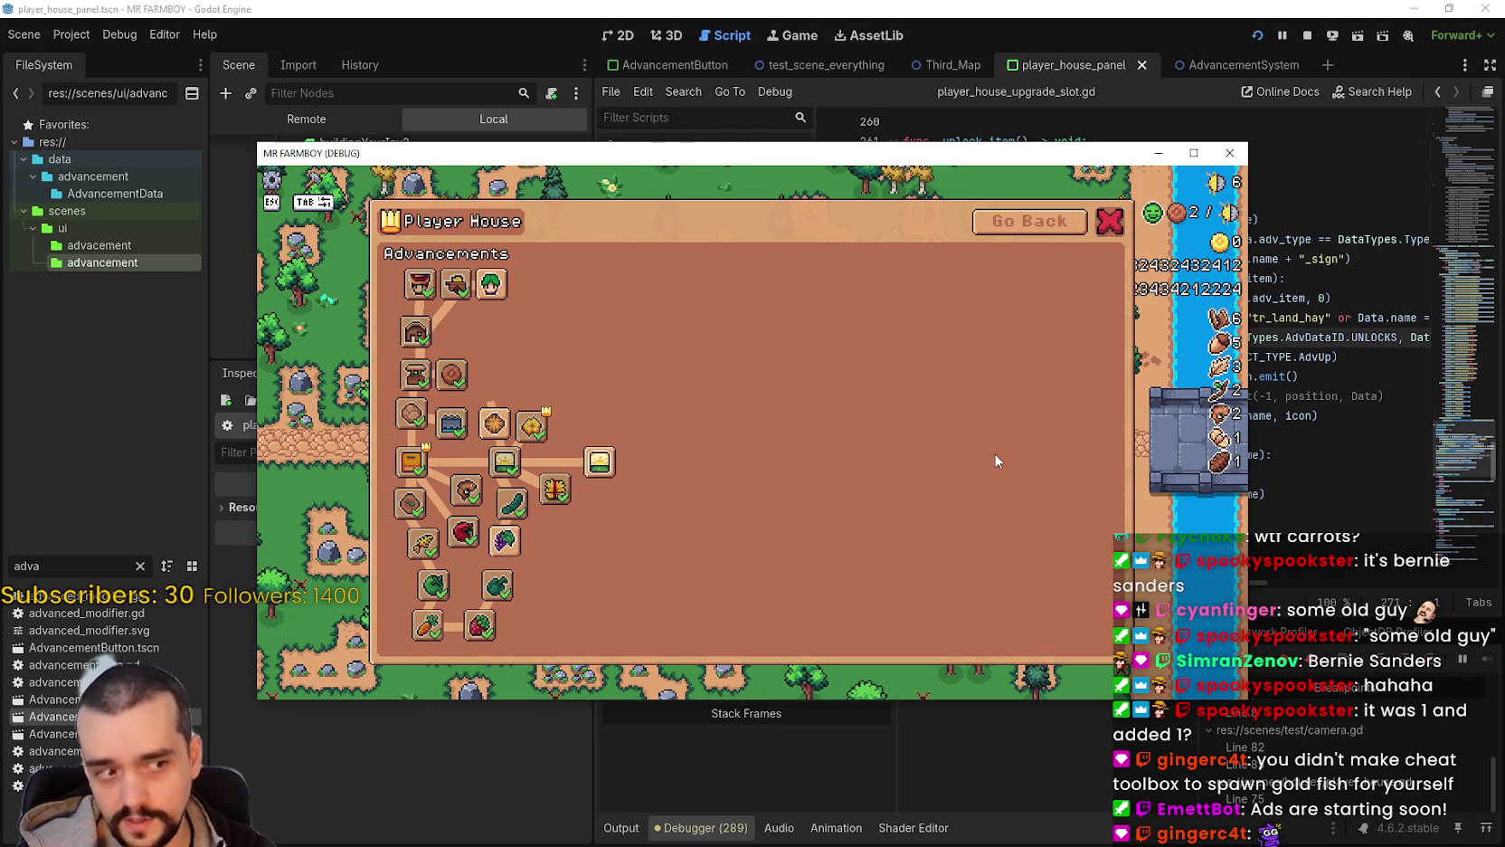
pyautogui.click(494, 424)
pyautogui.click(461, 332)
pyautogui.click(509, 359)
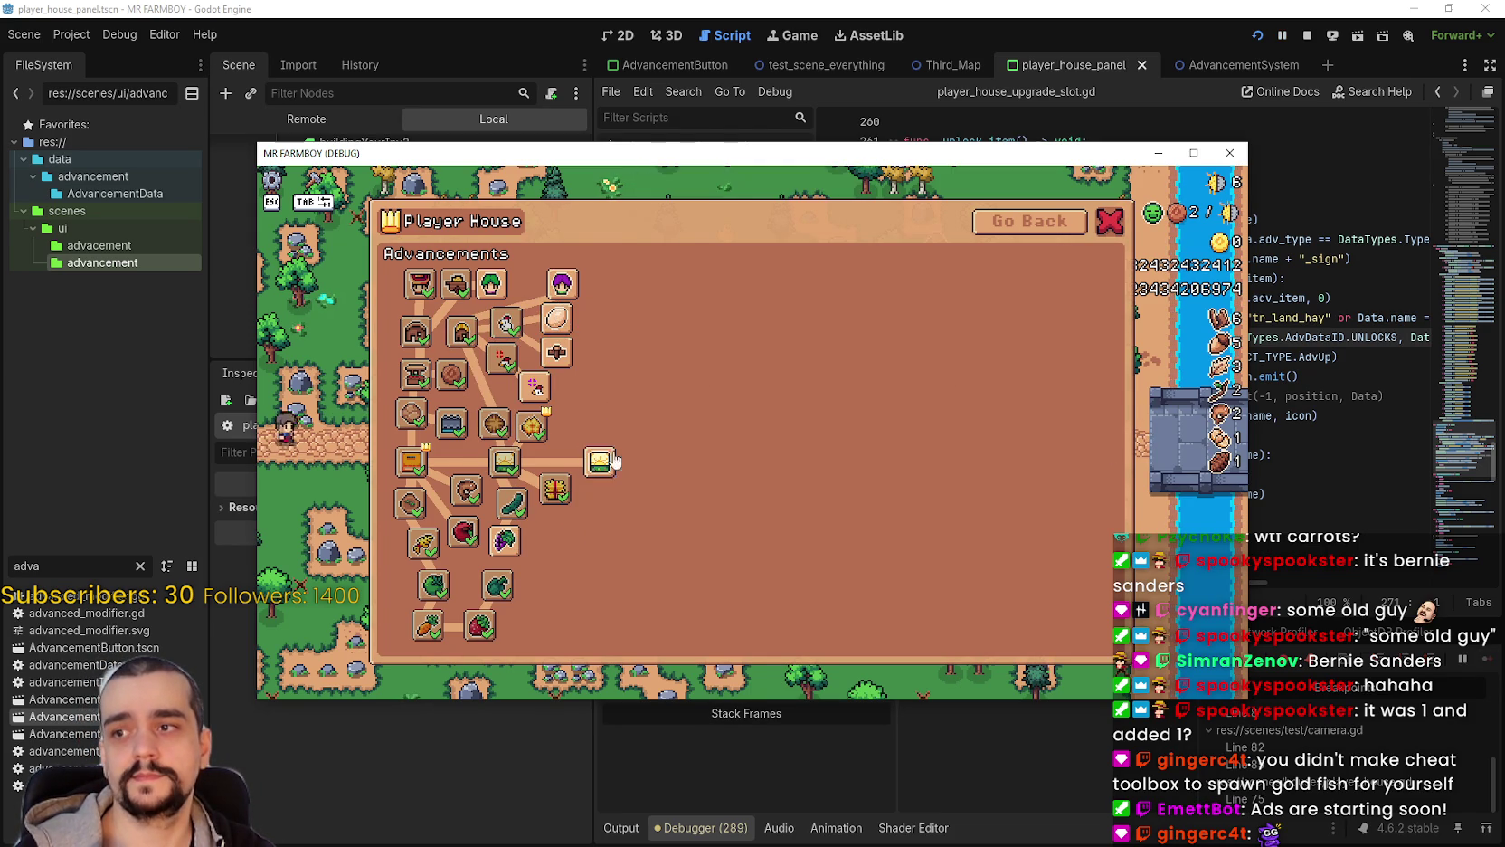
pyautogui.click(598, 461)
# Step: Unlock the new crops: Leek, Orange Pepper, White Corn, Green Chili Pepper and Turnip
pyautogui.click(647, 489)
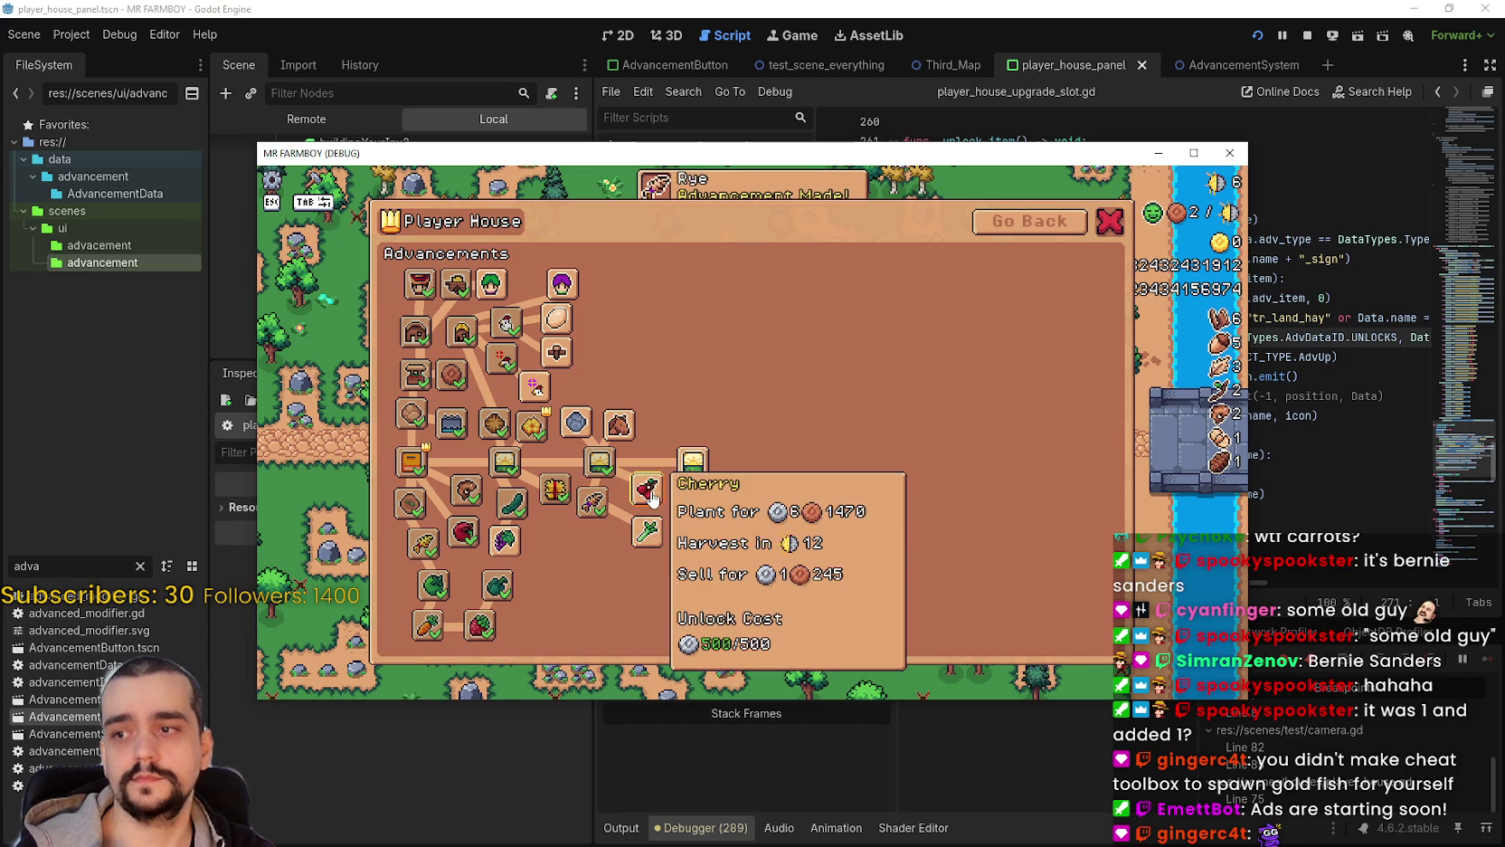
pyautogui.click(648, 530)
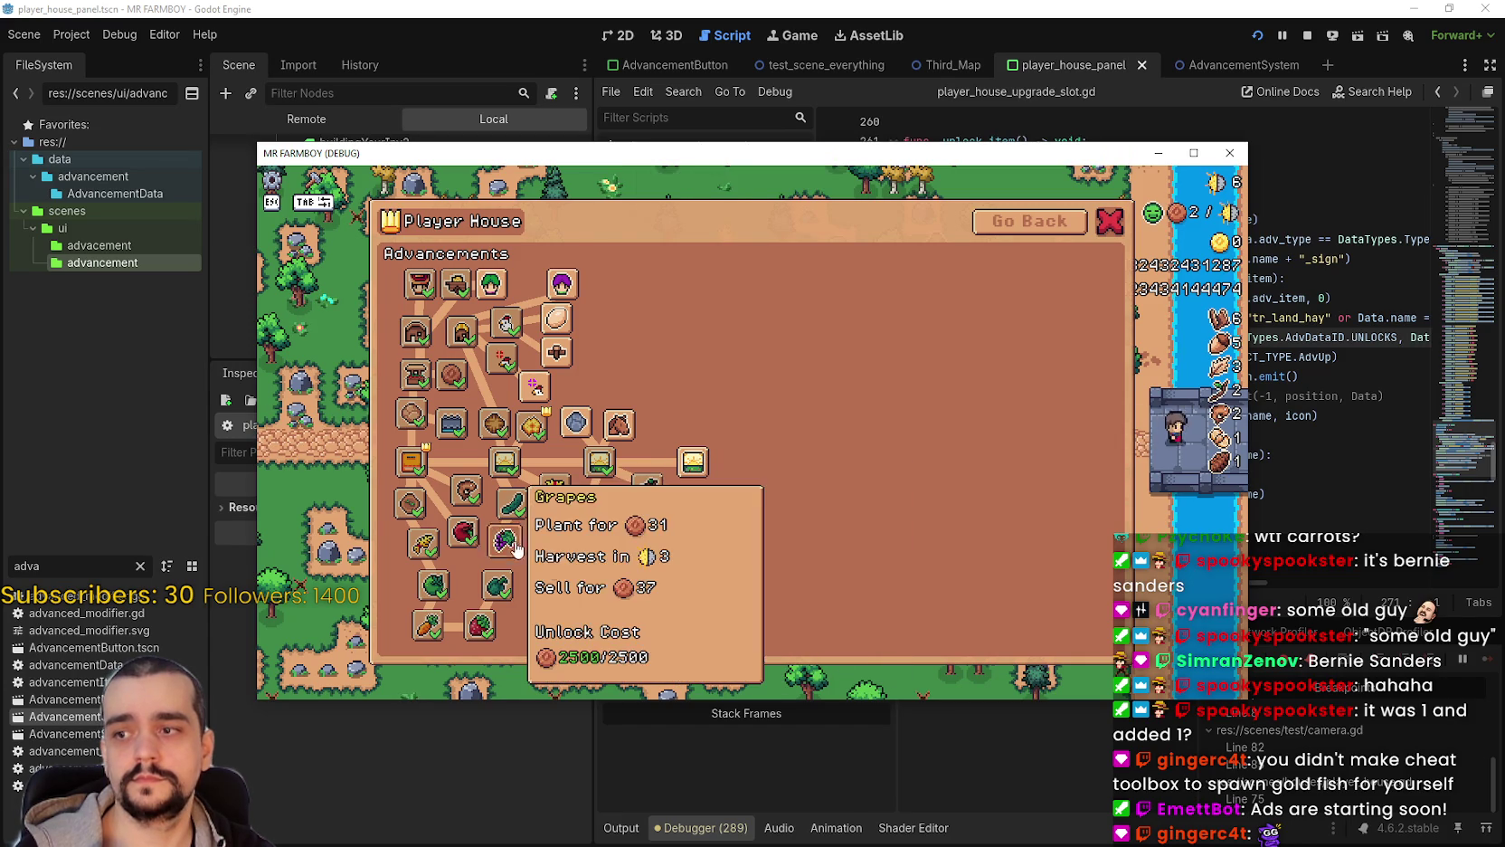
pyautogui.click(610, 553)
pyautogui.click(548, 561)
pyautogui.click(597, 590)
pyautogui.click(536, 638)
# Step: Unlock Road Tile, the cart, the pot, the green and purple mushrooms, and the eye
pyautogui.click(618, 424)
pyautogui.click(576, 422)
pyautogui.click(592, 381)
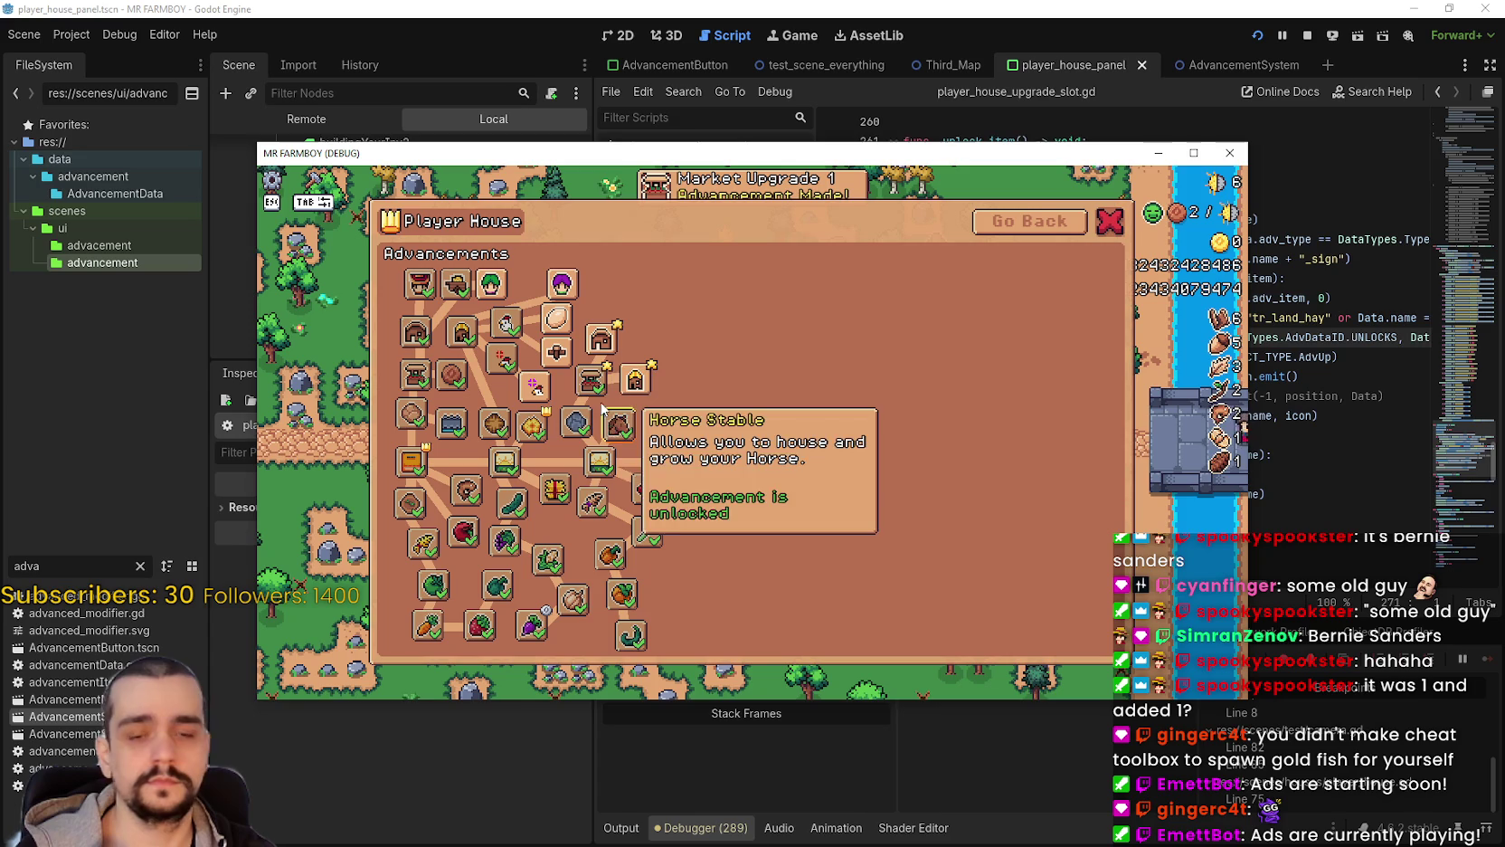
pyautogui.click(636, 291)
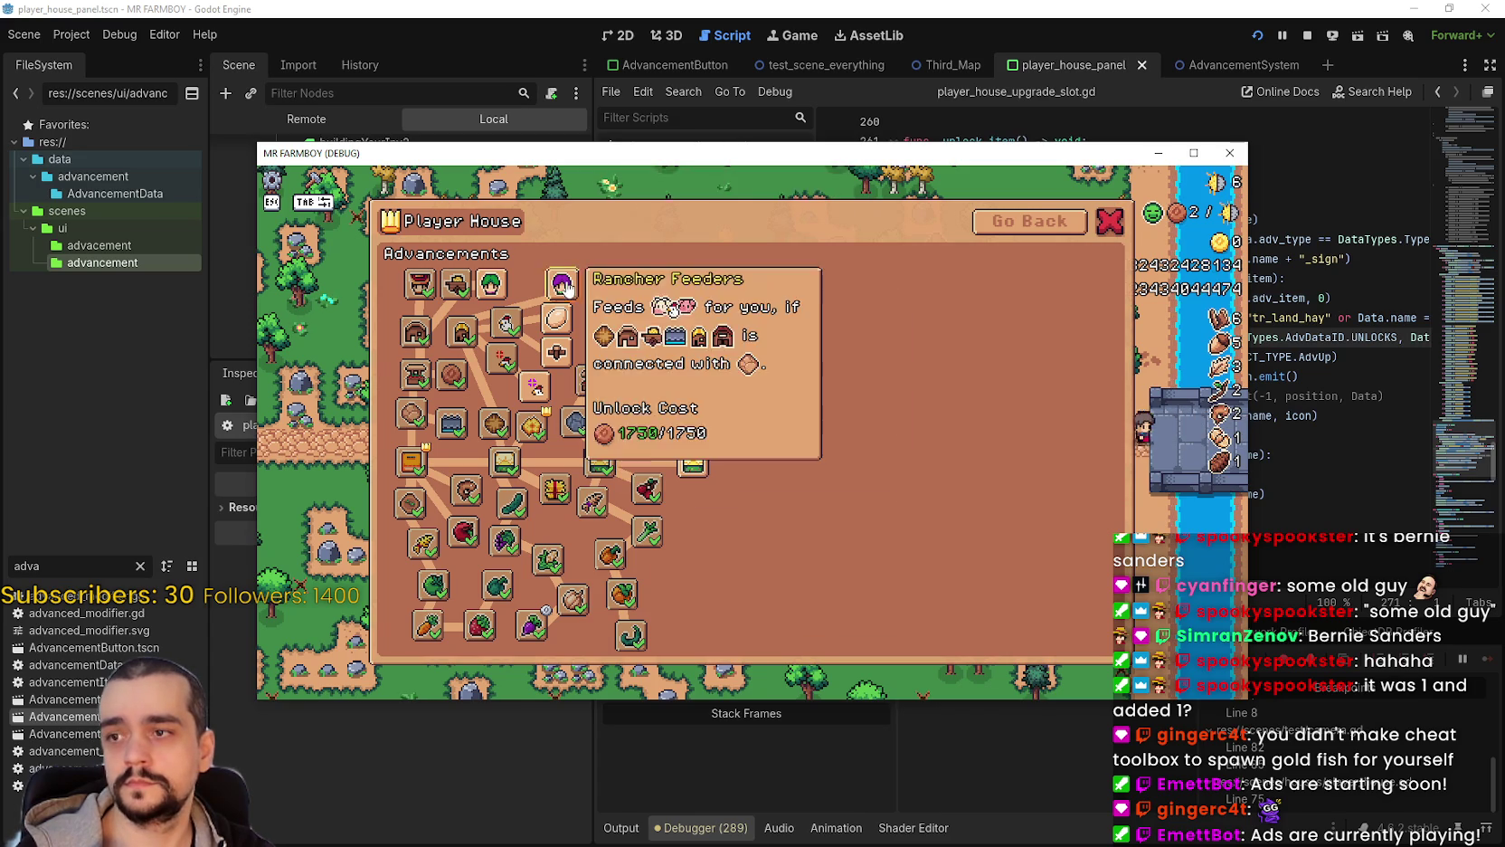
pyautogui.click(646, 332)
pyautogui.click(674, 292)
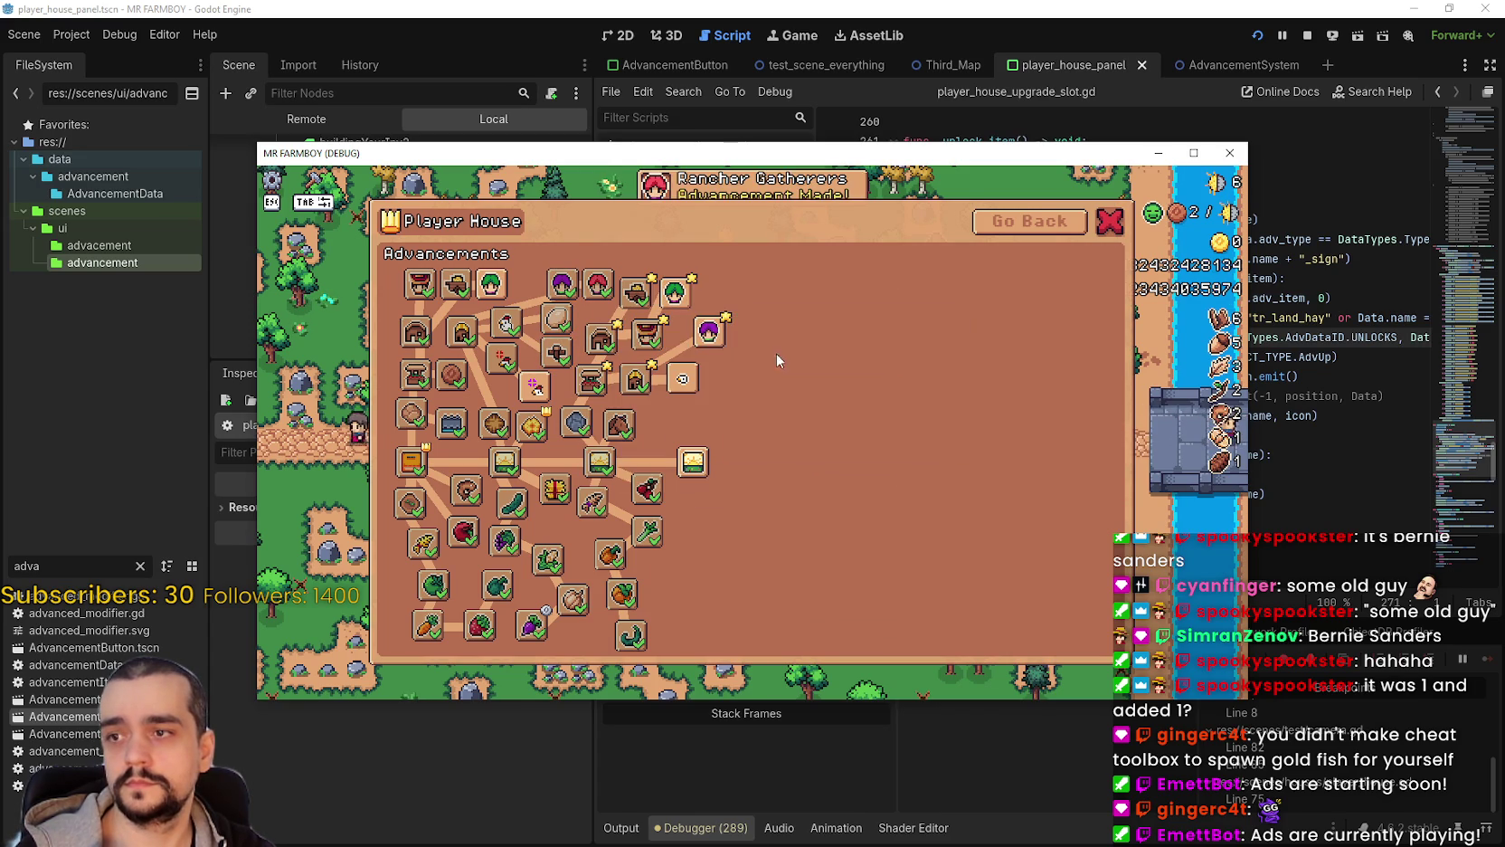
pyautogui.click(710, 332)
pyautogui.click(683, 378)
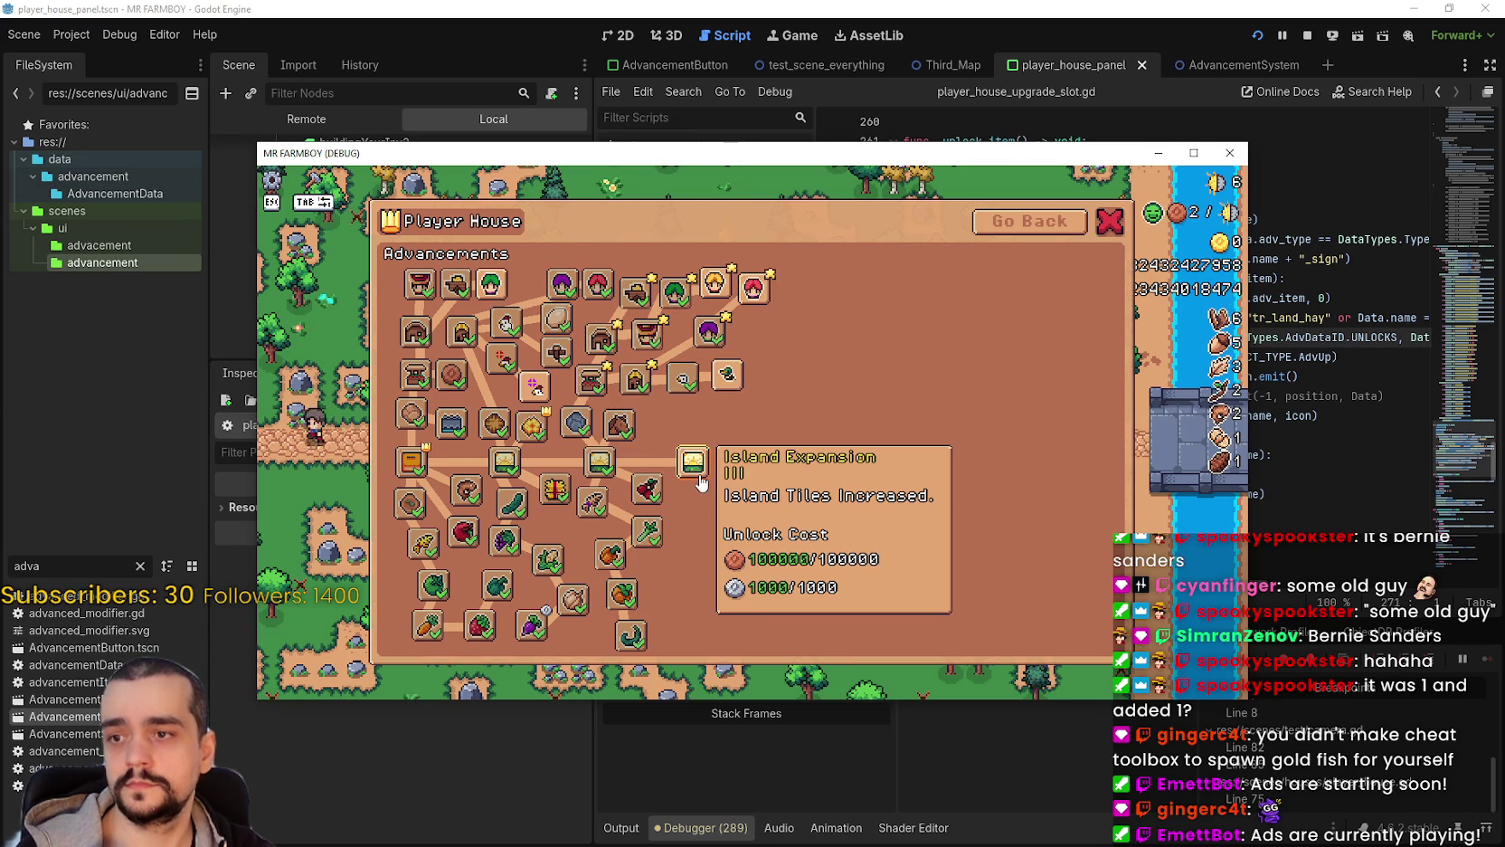
# Step: Unlock the next Island Expansion, Pinto Beans, carrot and remaining crops, then go to the Decorations roll page
pyautogui.click(702, 482)
pyautogui.click(736, 509)
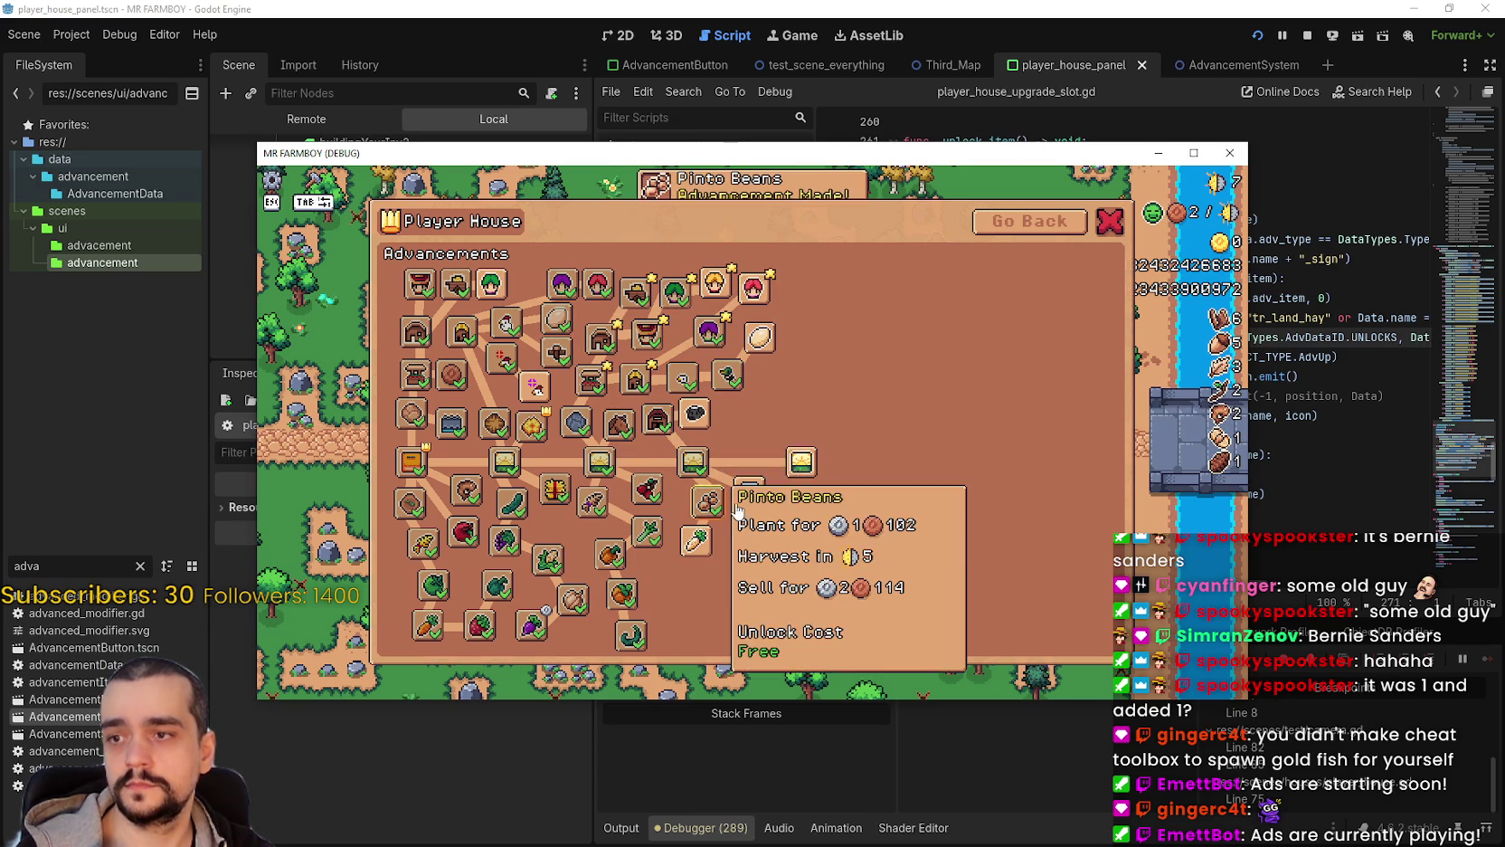
pyautogui.click(696, 541)
pyautogui.click(709, 583)
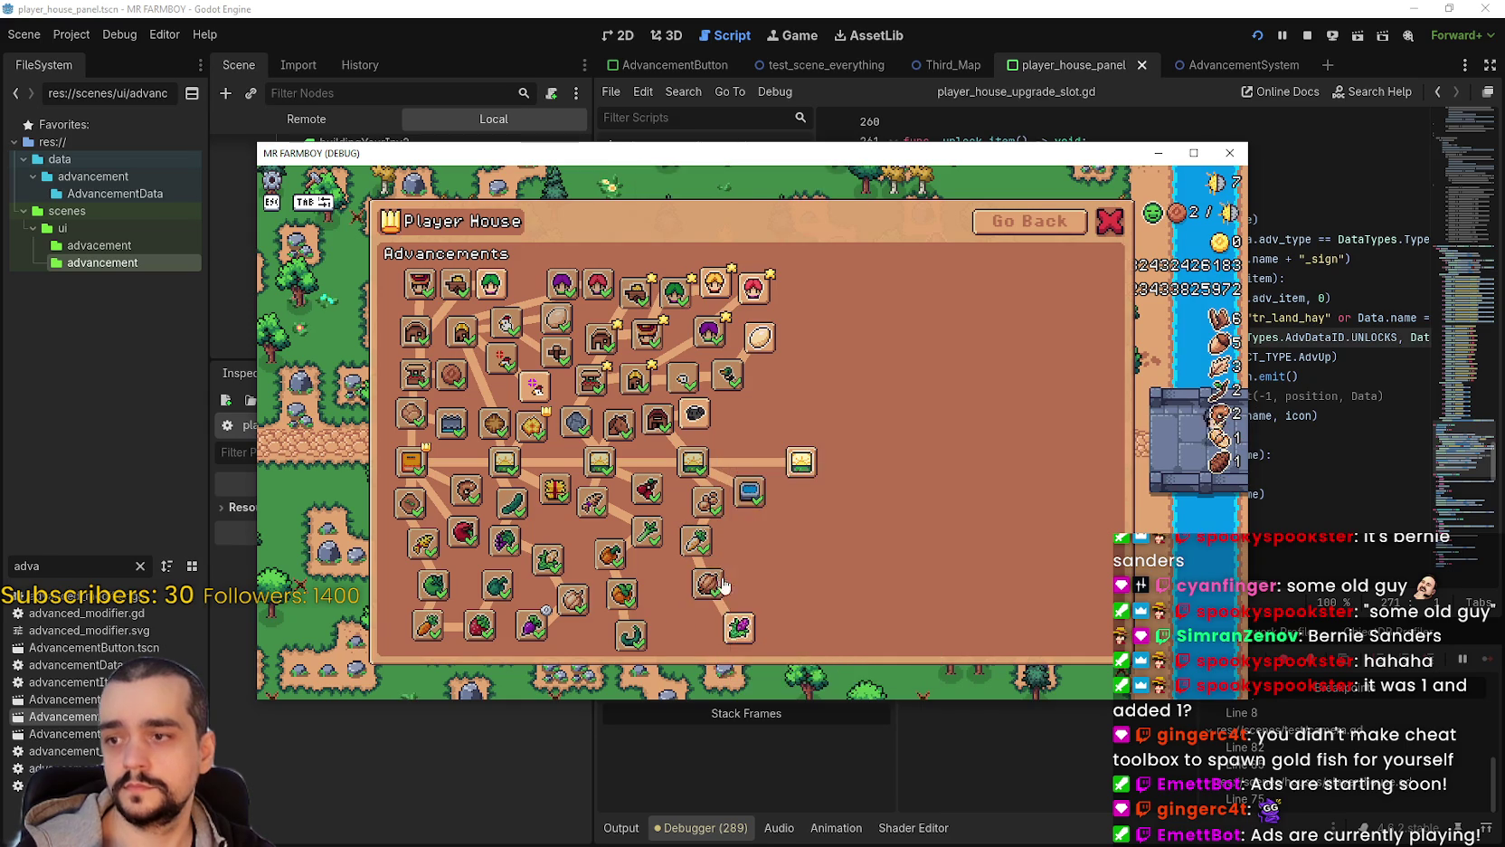
pyautogui.click(691, 627)
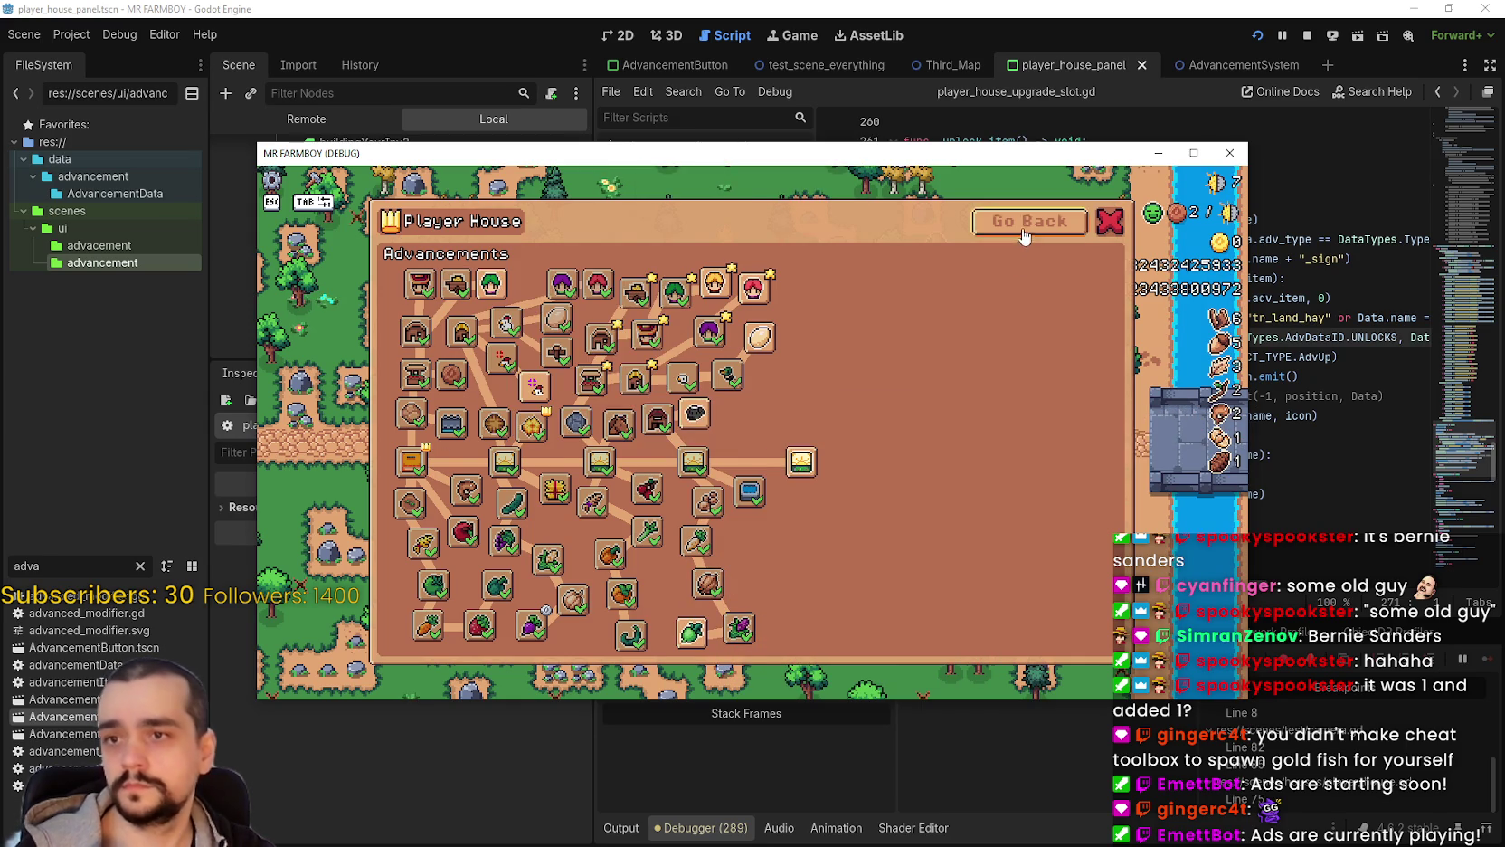
pyautogui.click(1023, 234)
pyautogui.click(769, 449)
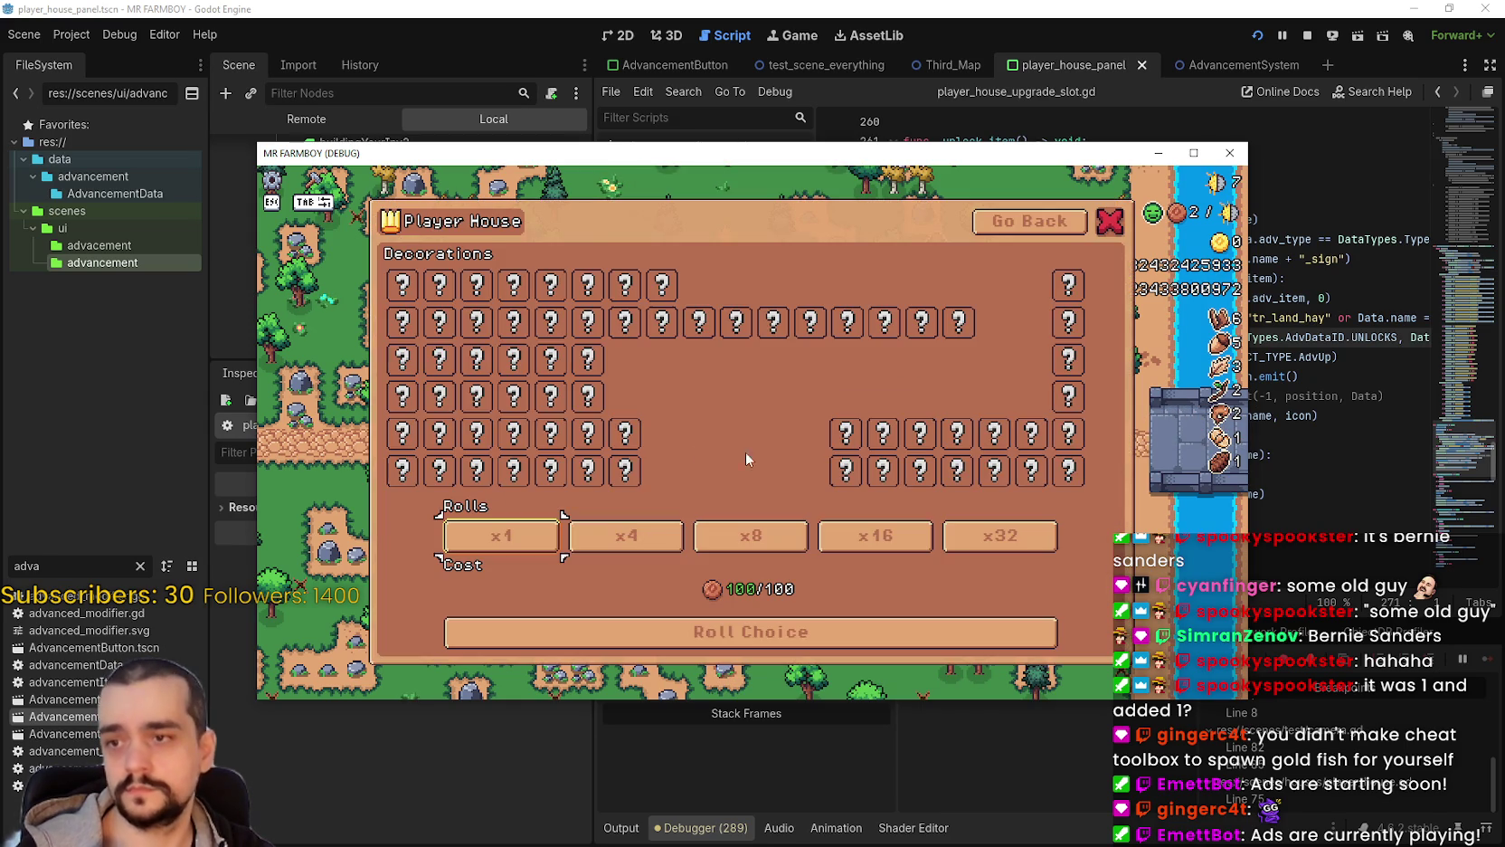
# Step: Roll and claim decorations at x1, x4 and x8
pyautogui.click(697, 633)
pyautogui.click(742, 637)
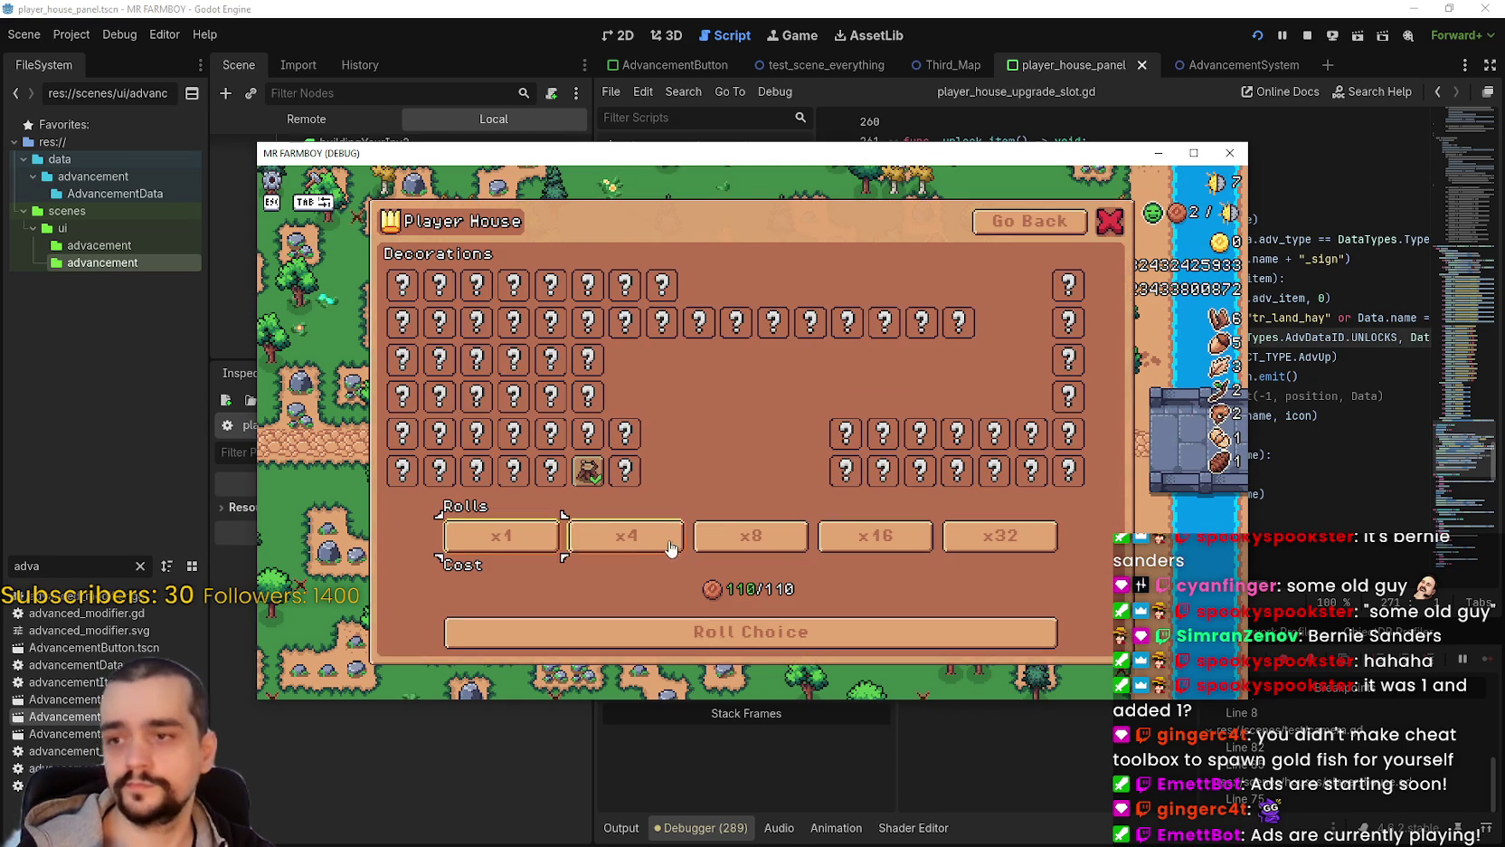
pyautogui.click(670, 548)
pyautogui.click(744, 632)
pyautogui.click(743, 628)
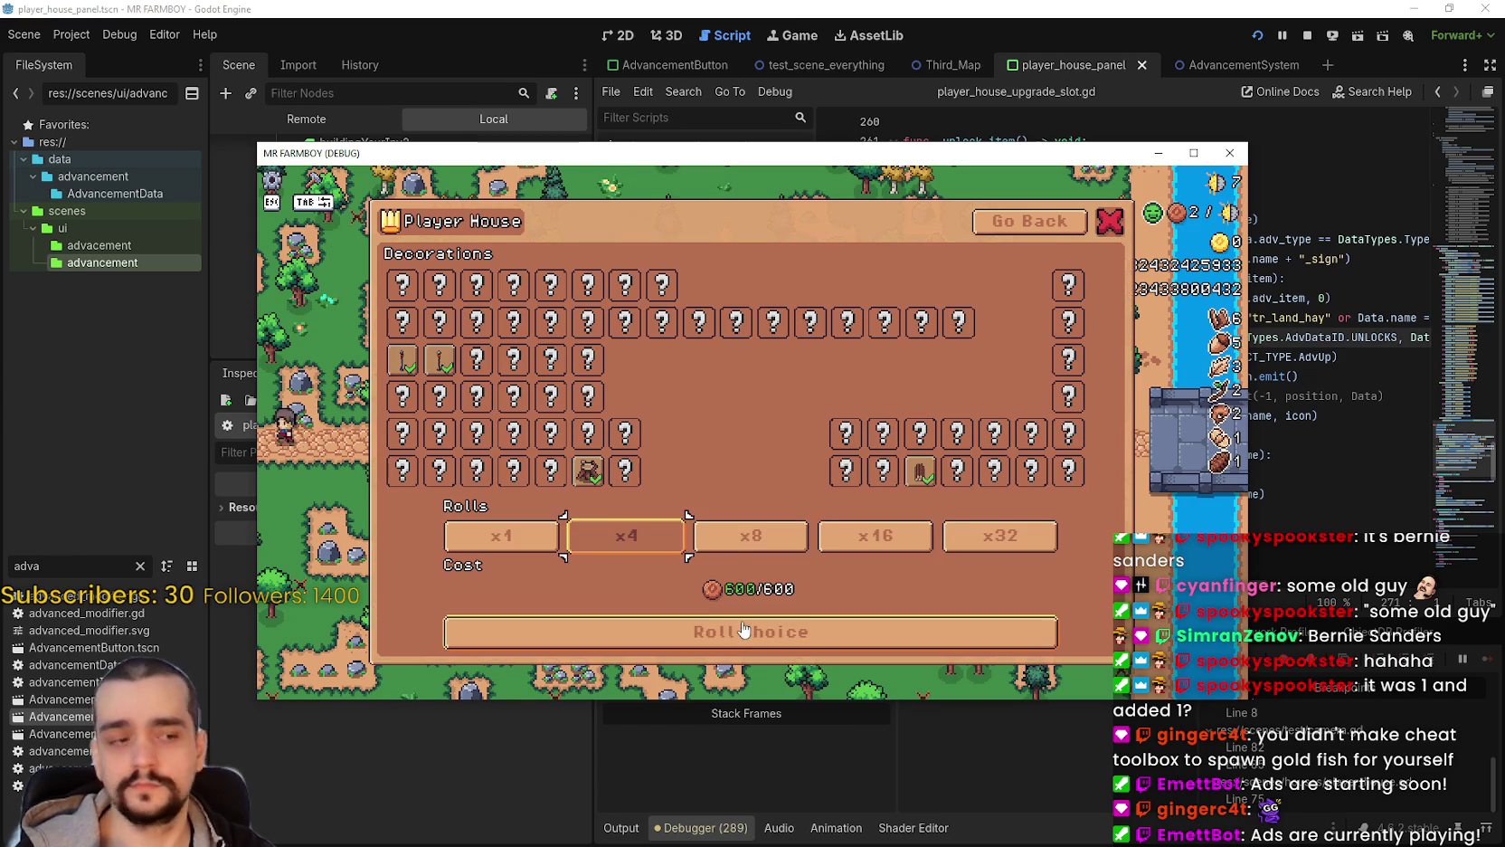
pyautogui.click(735, 539)
pyautogui.click(746, 632)
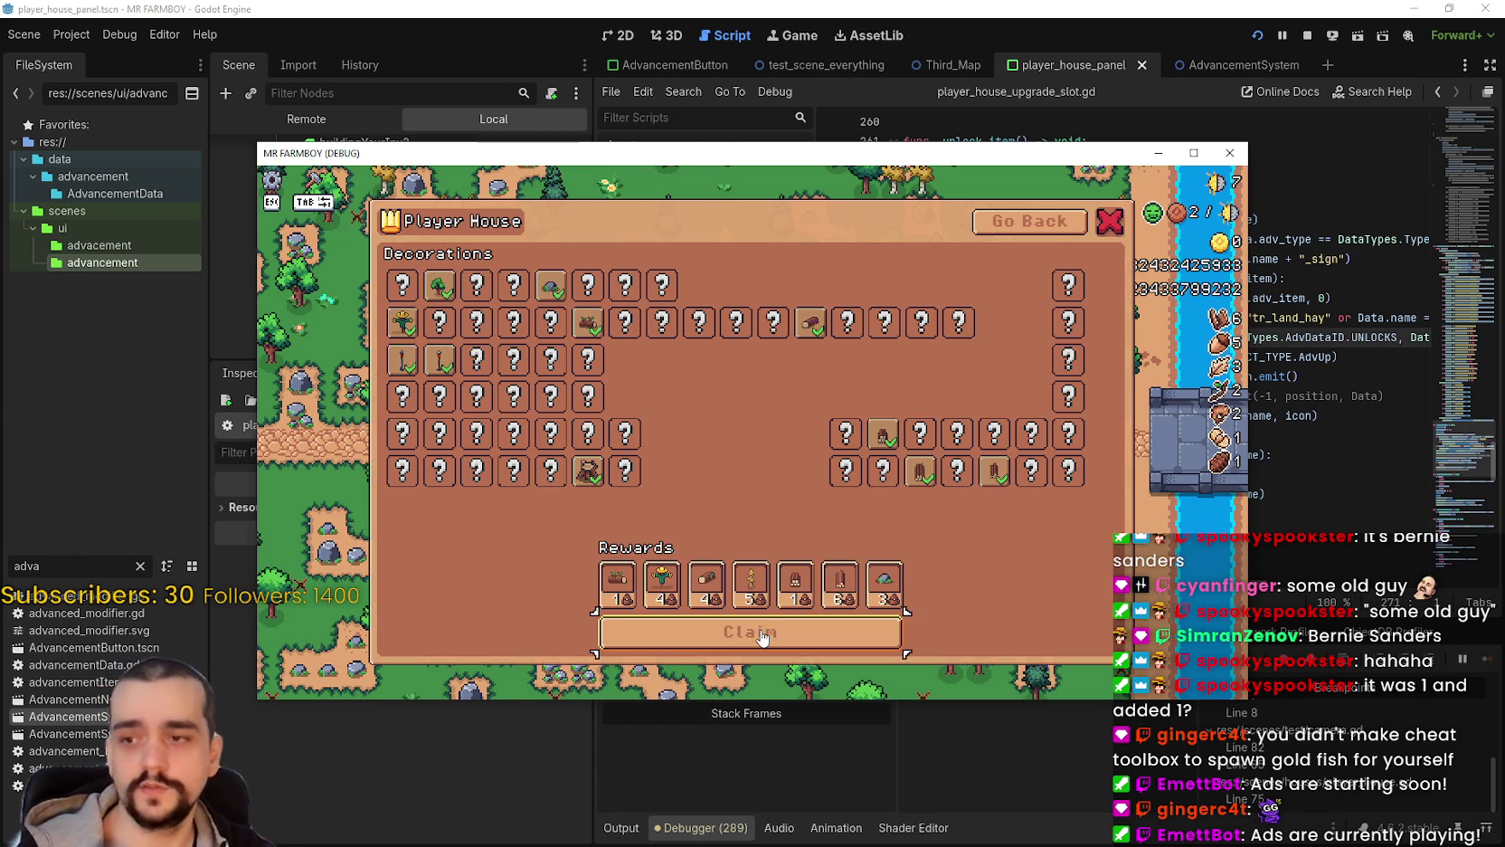
pyautogui.click(762, 637)
# Step: Roll and claim at x16, then twice at x32, and leave the decorations screen
pyautogui.click(860, 537)
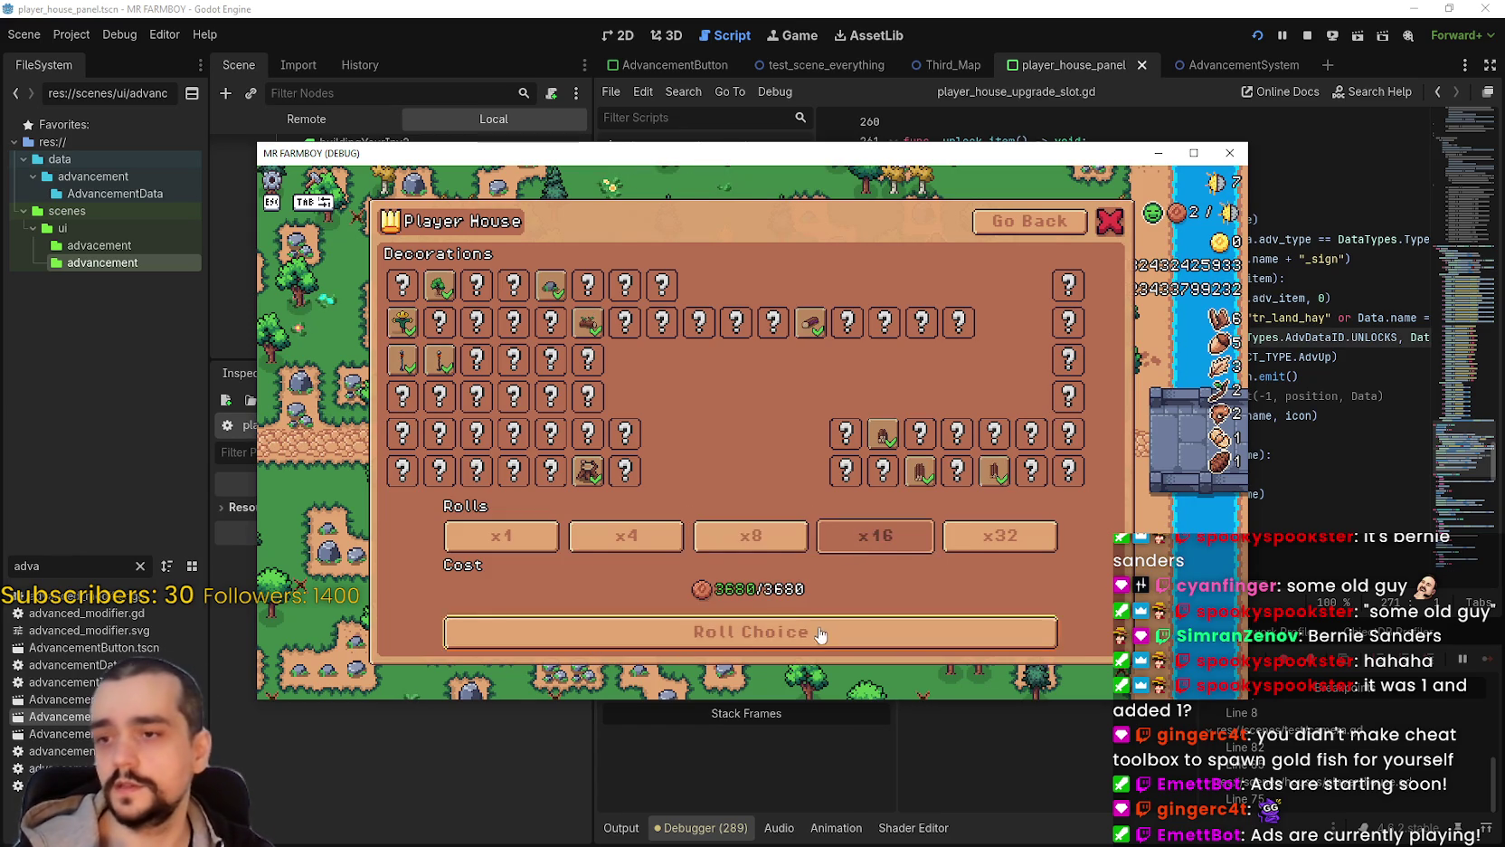
pyautogui.click(820, 633)
pyautogui.click(823, 638)
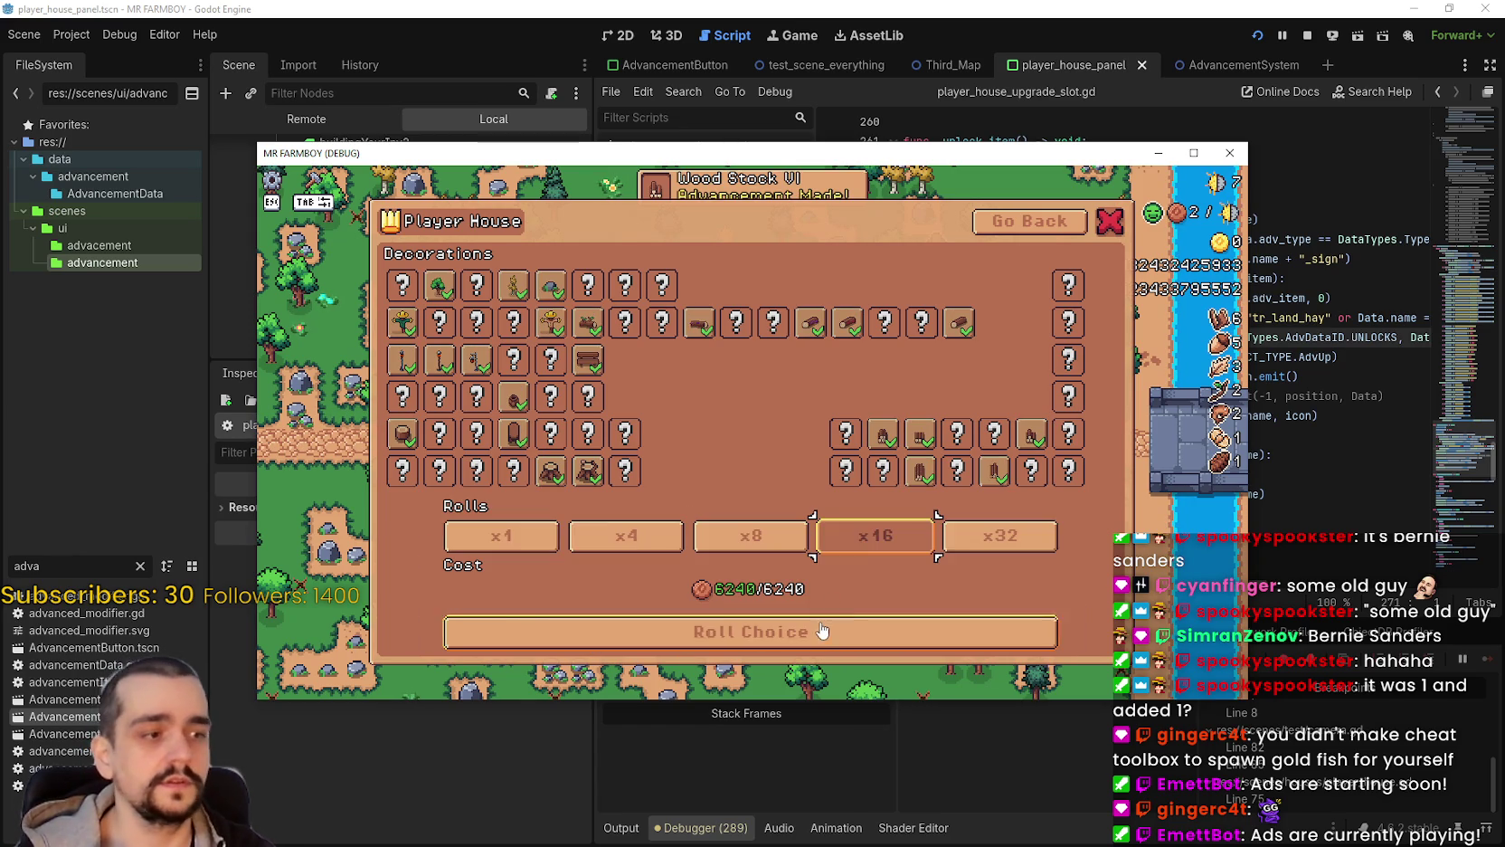
pyautogui.click(940, 543)
pyautogui.click(851, 633)
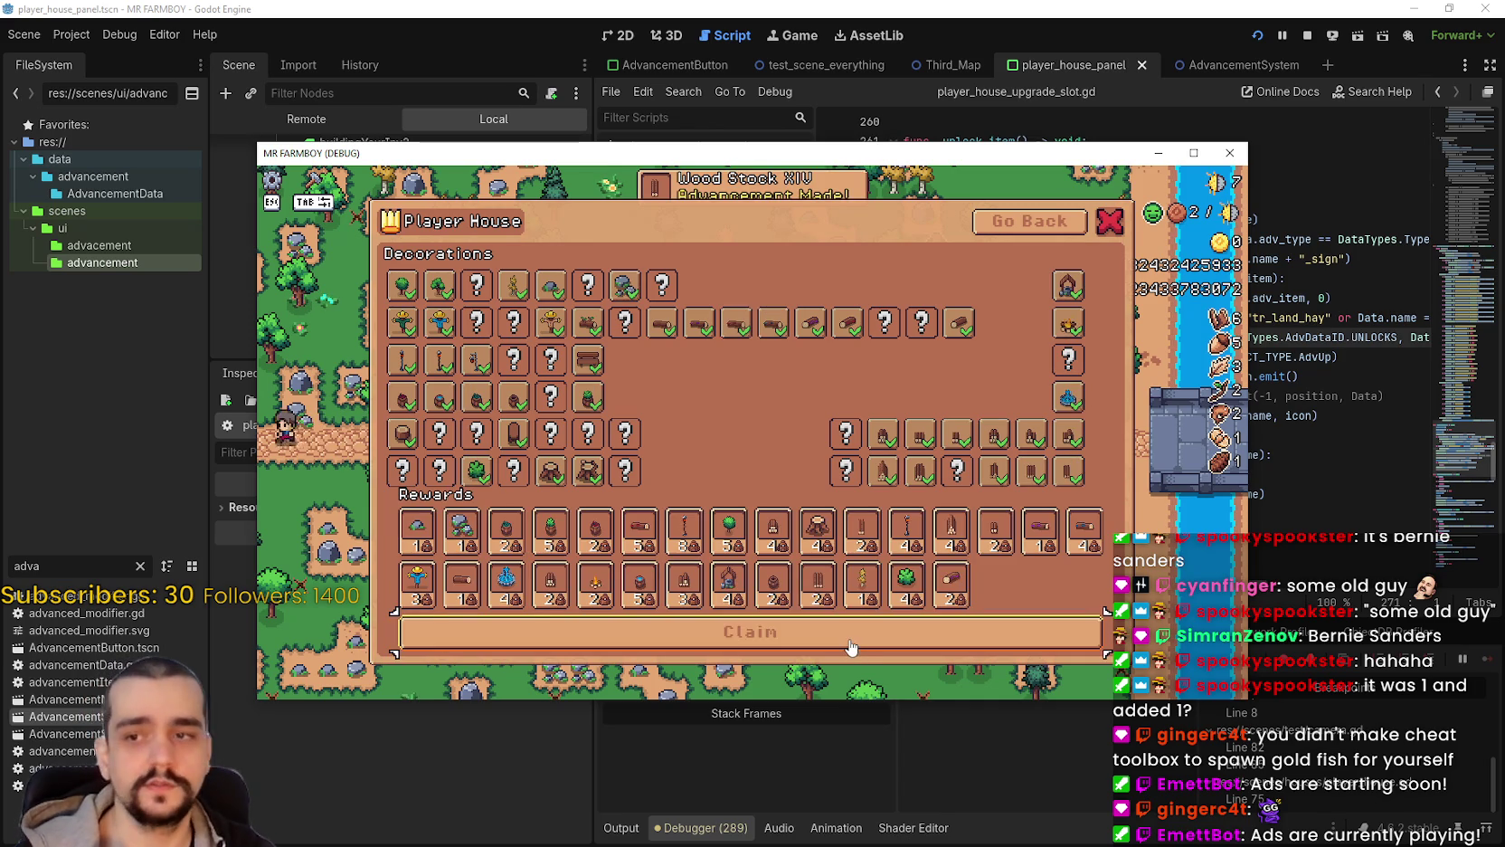
pyautogui.click(851, 642)
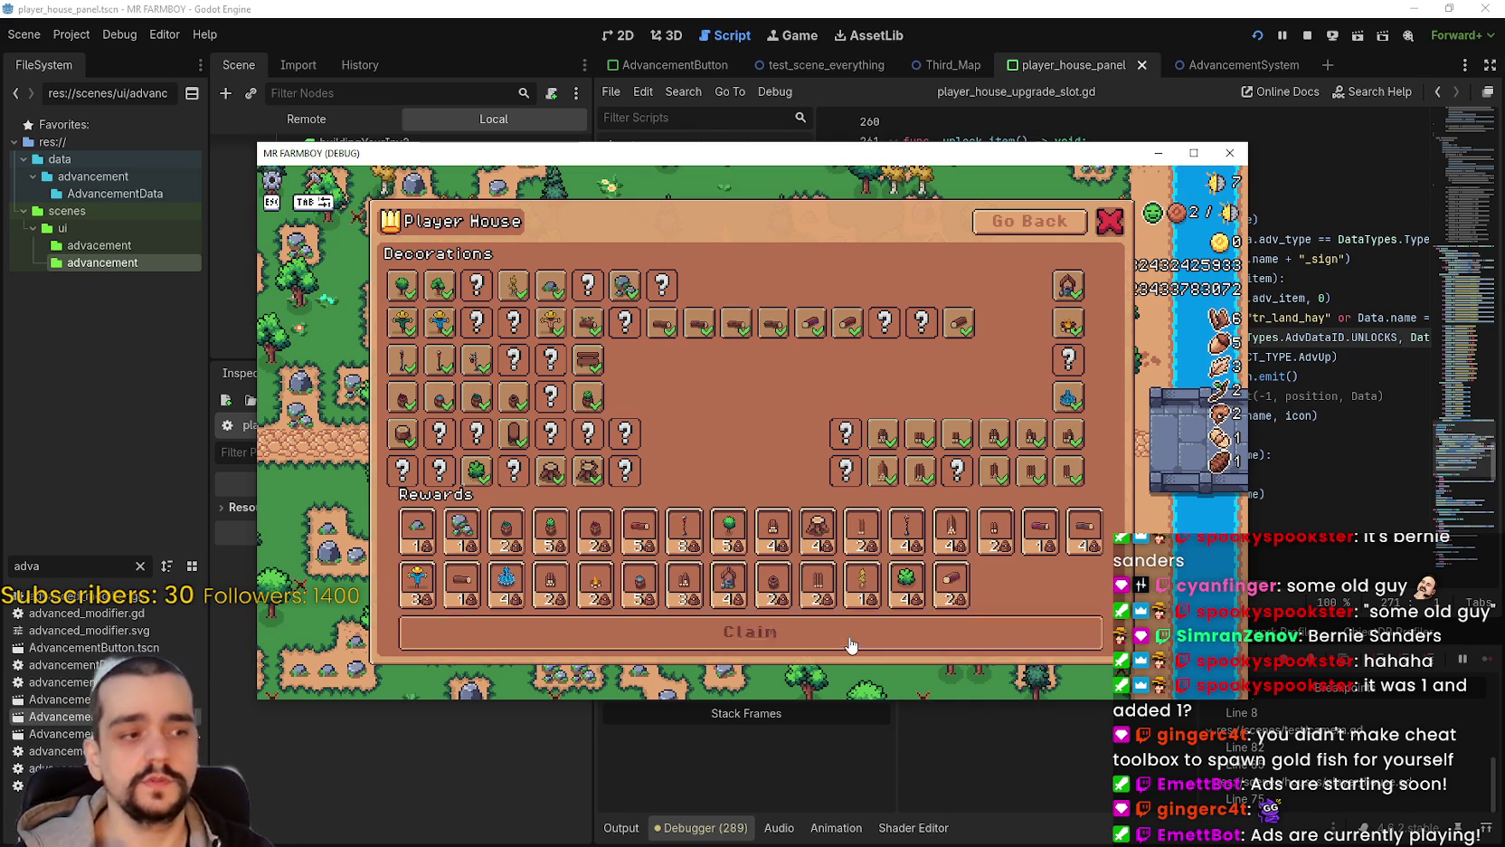
pyautogui.click(859, 635)
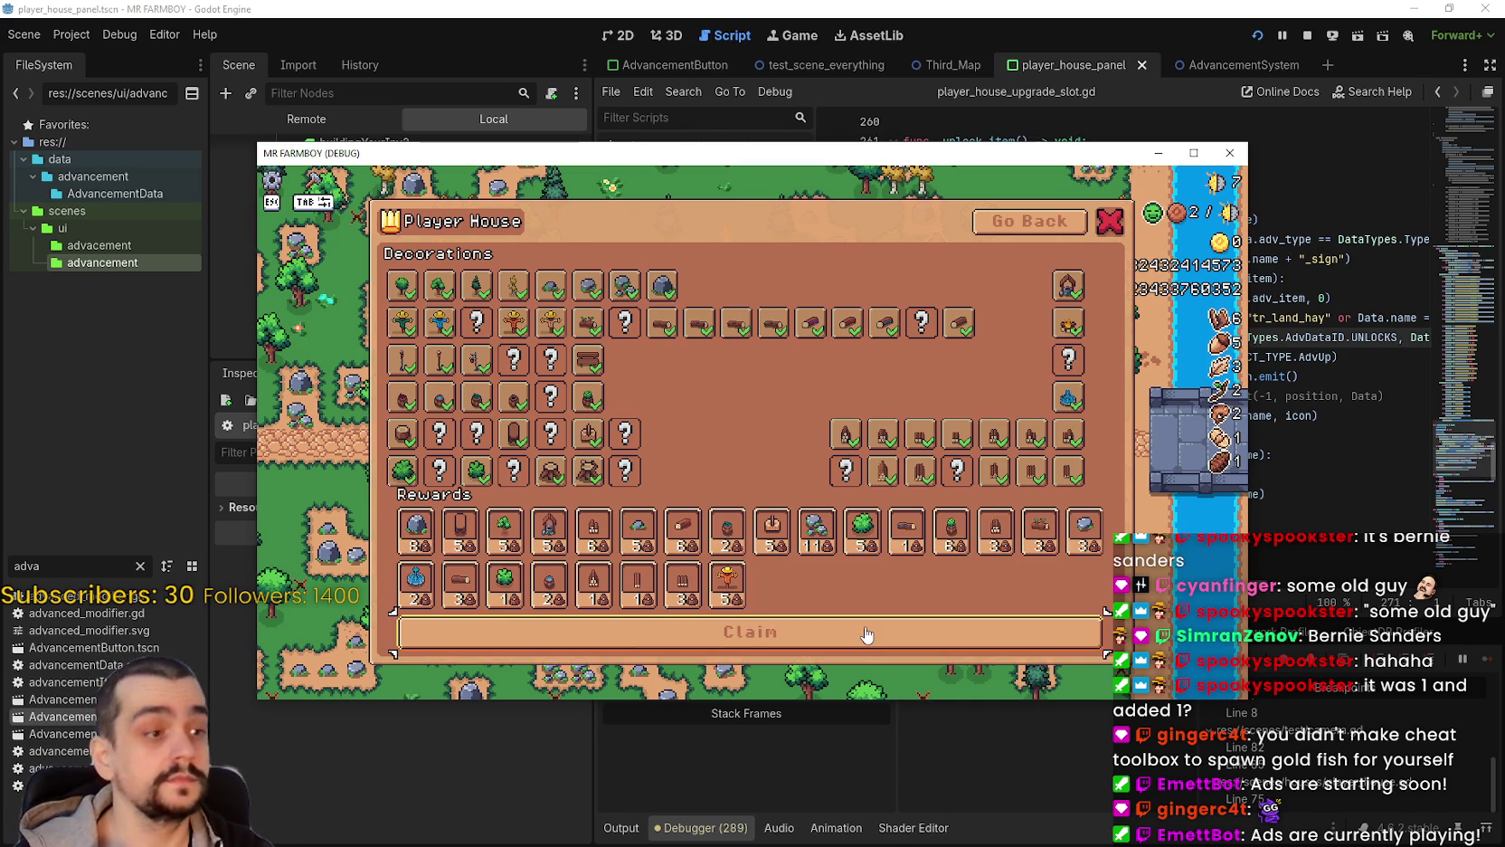
pyautogui.click(865, 633)
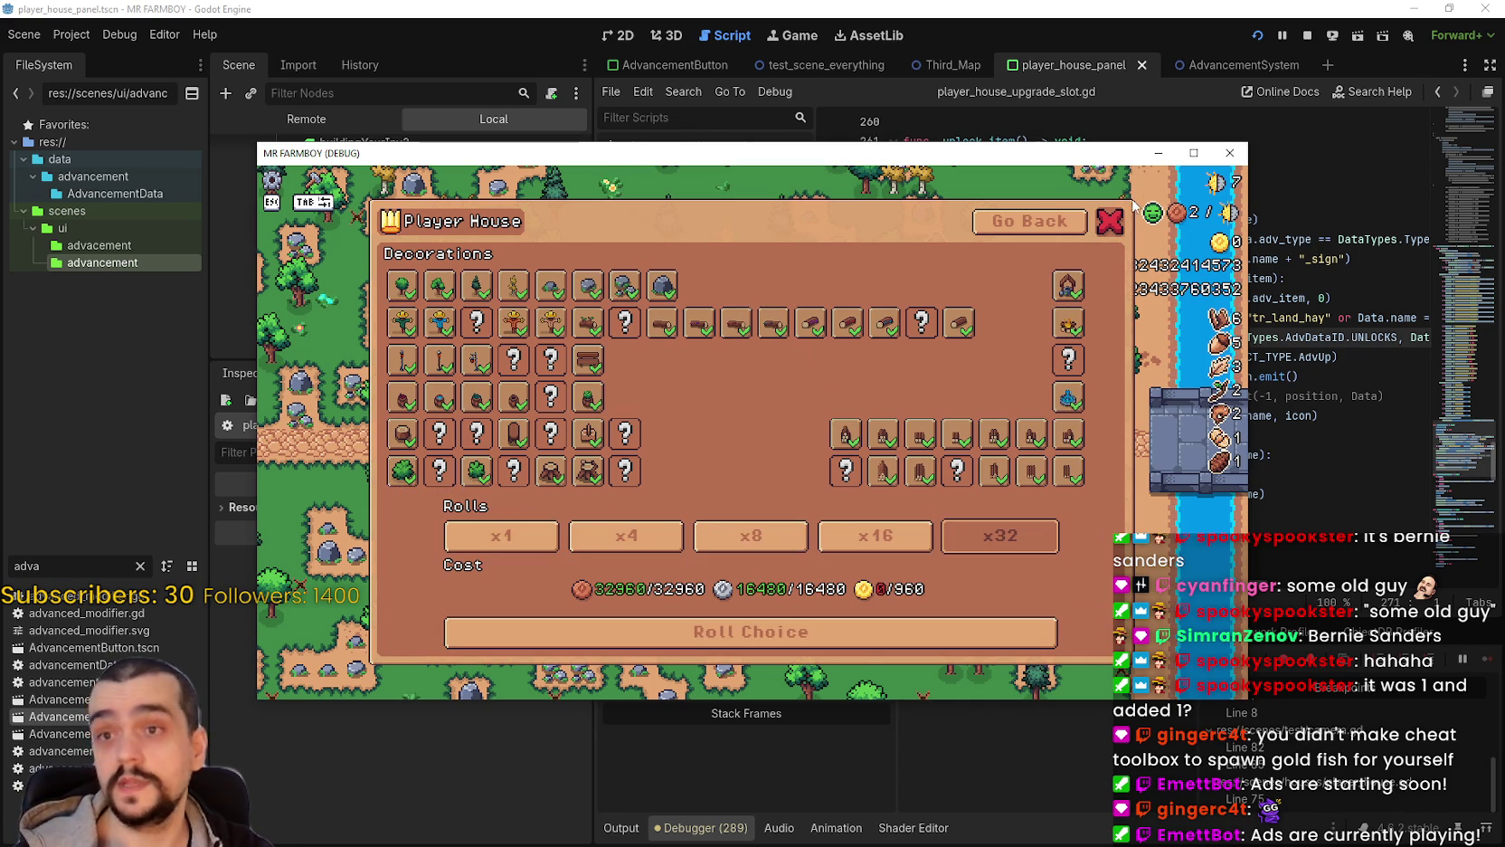
pyautogui.click(1066, 227)
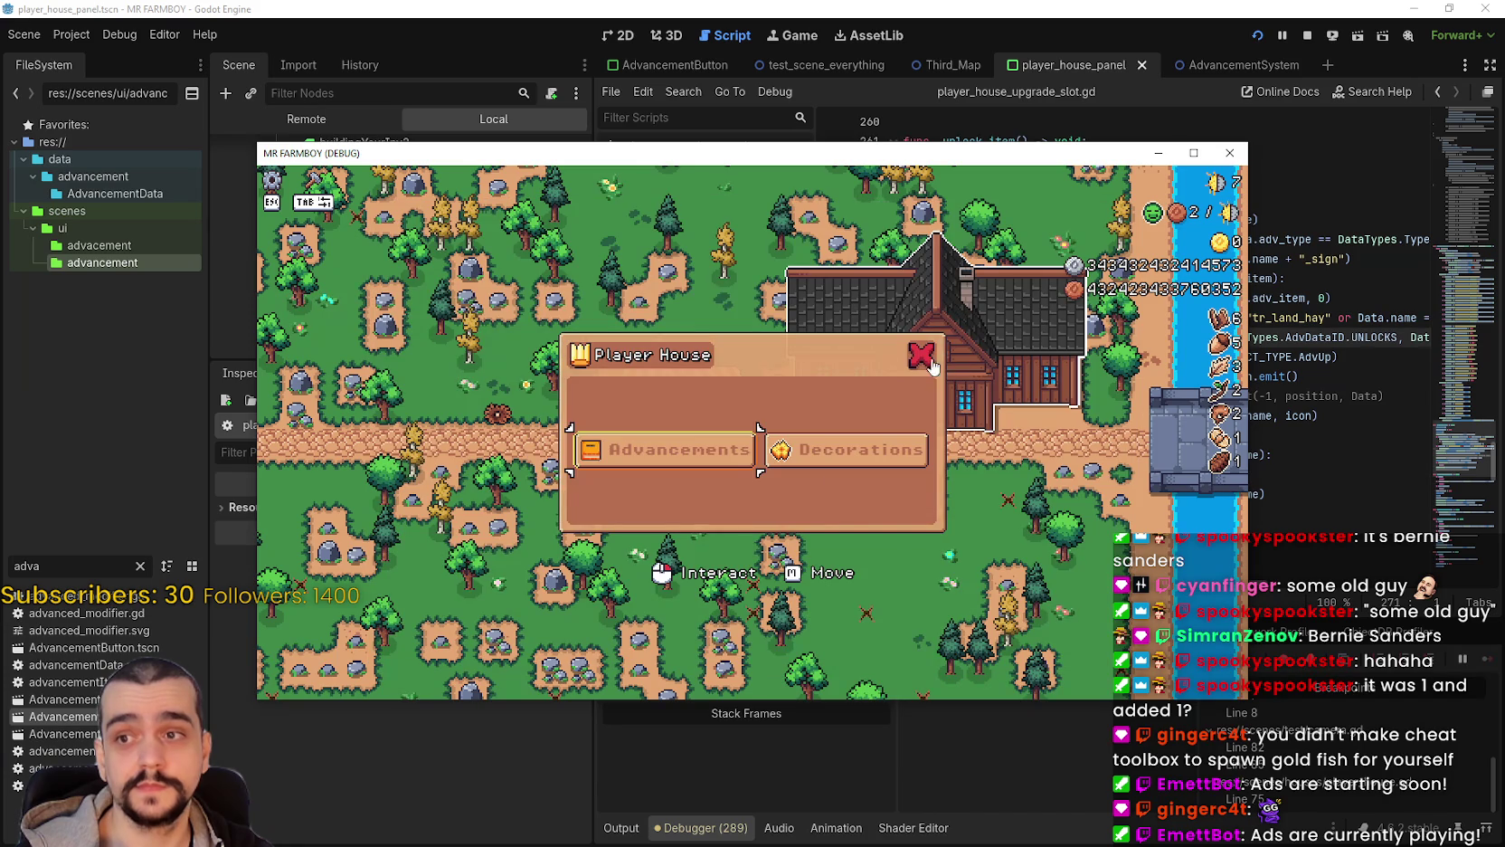
pyautogui.click(923, 355)
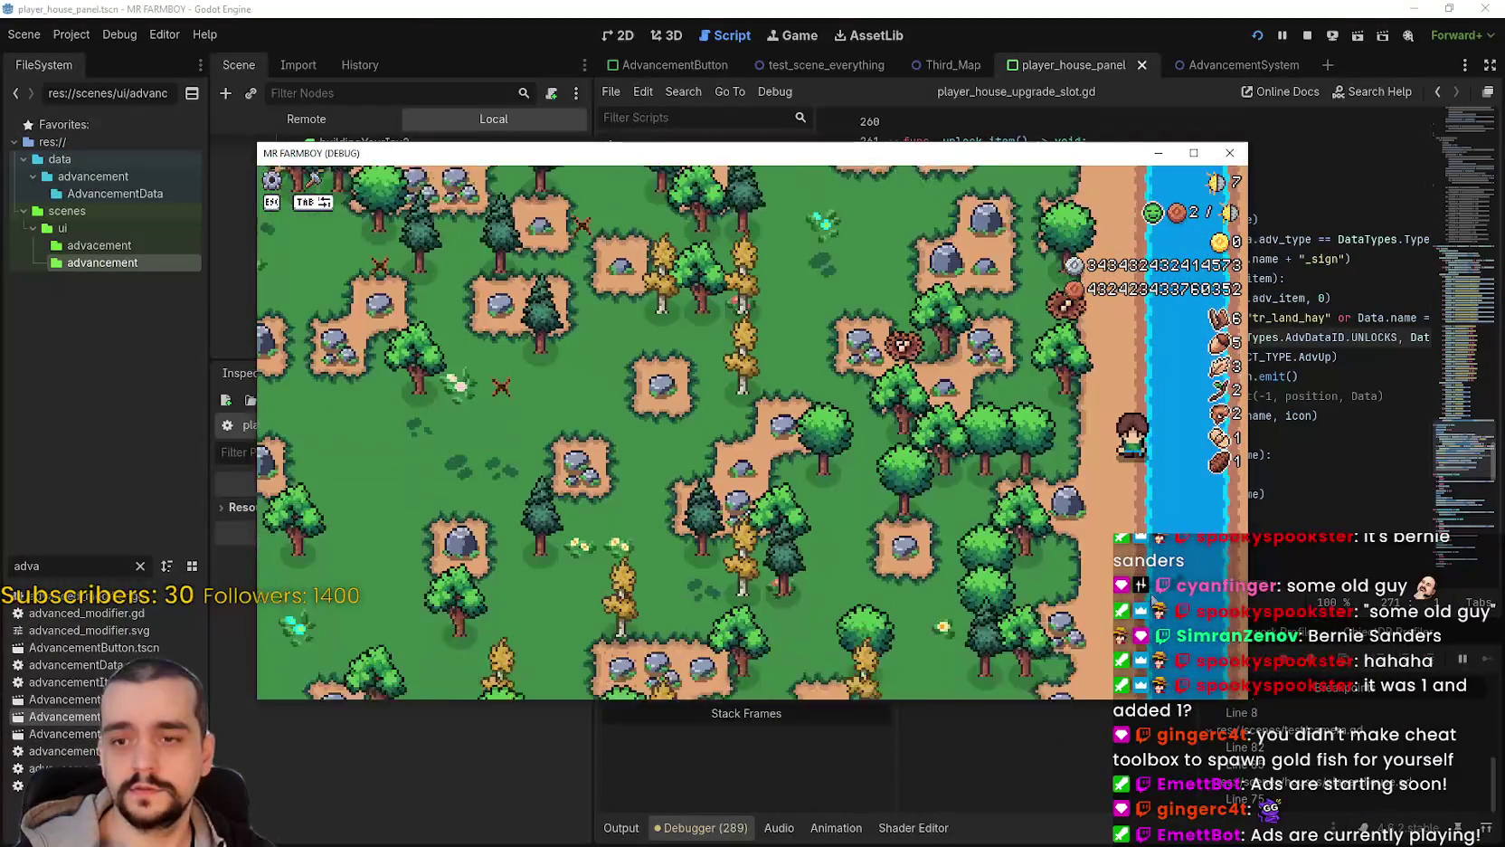
# Step: Cast the fishing line into the river
pyautogui.click(728, 571)
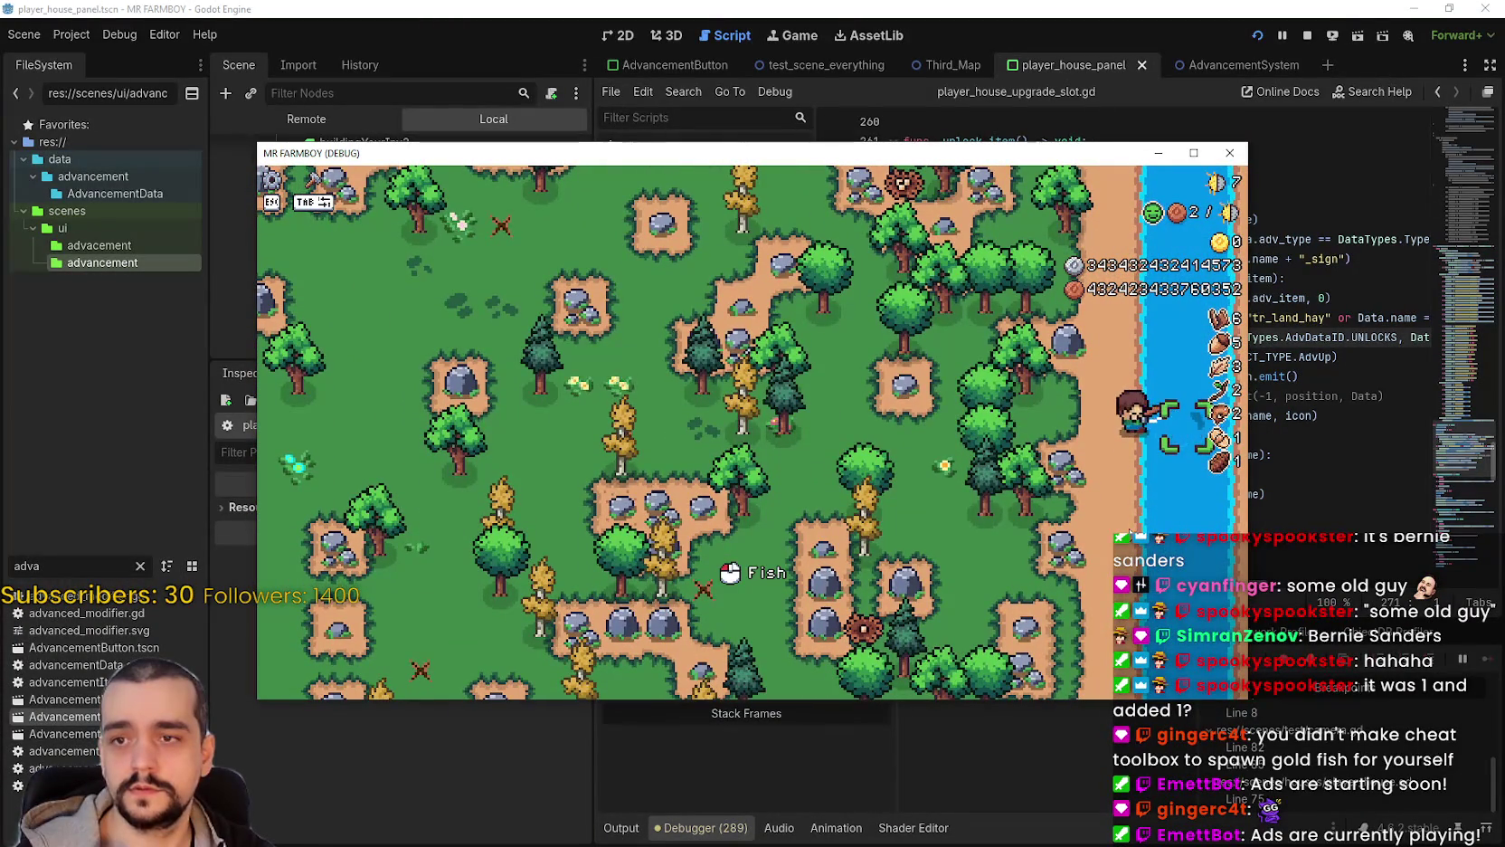
pyautogui.scroll(-3, 1117, 514)
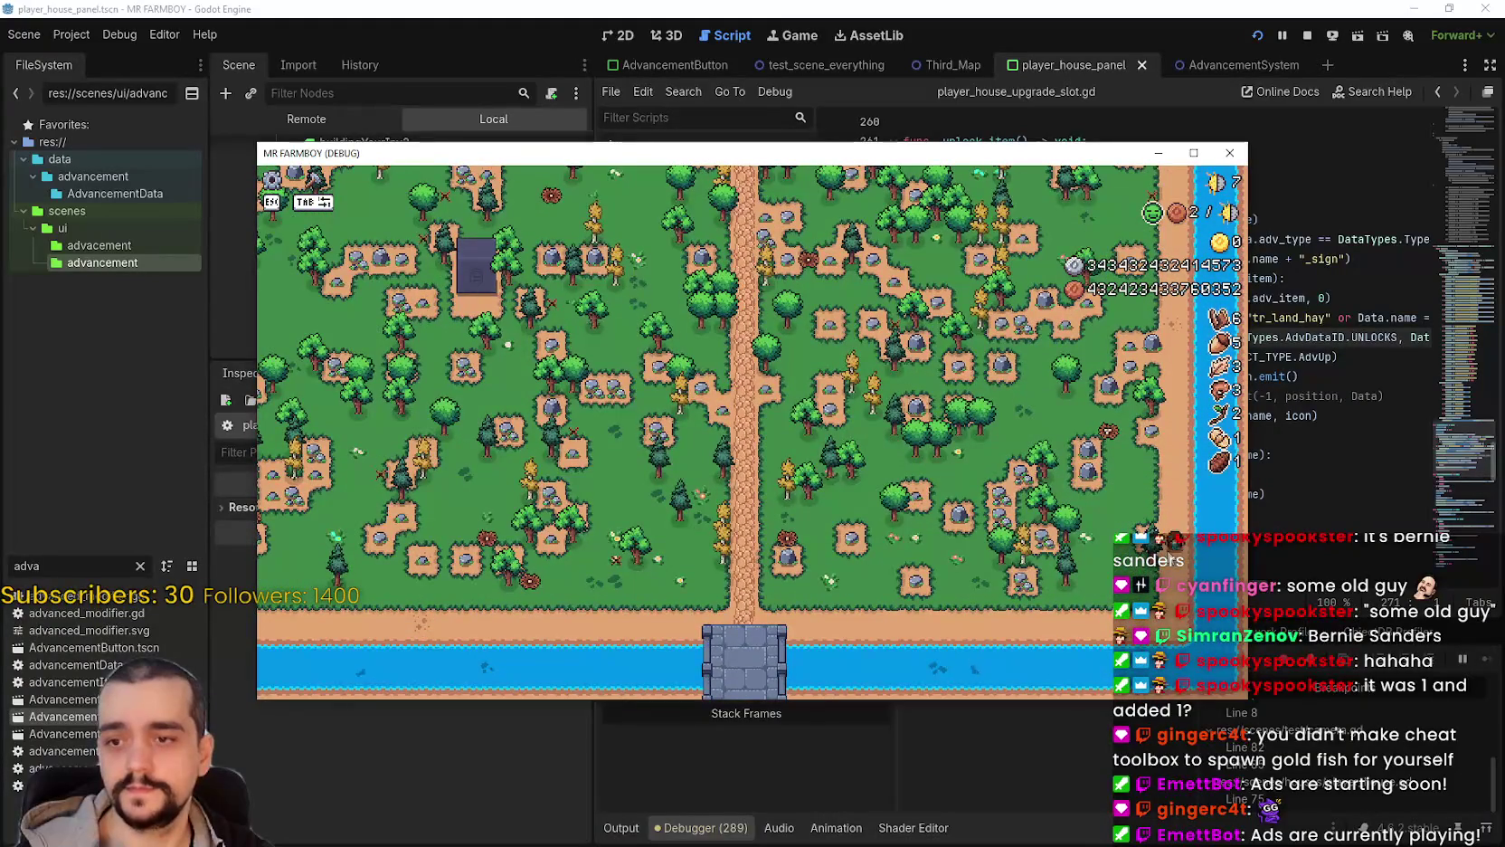
pyautogui.scroll(3, 1040, 577)
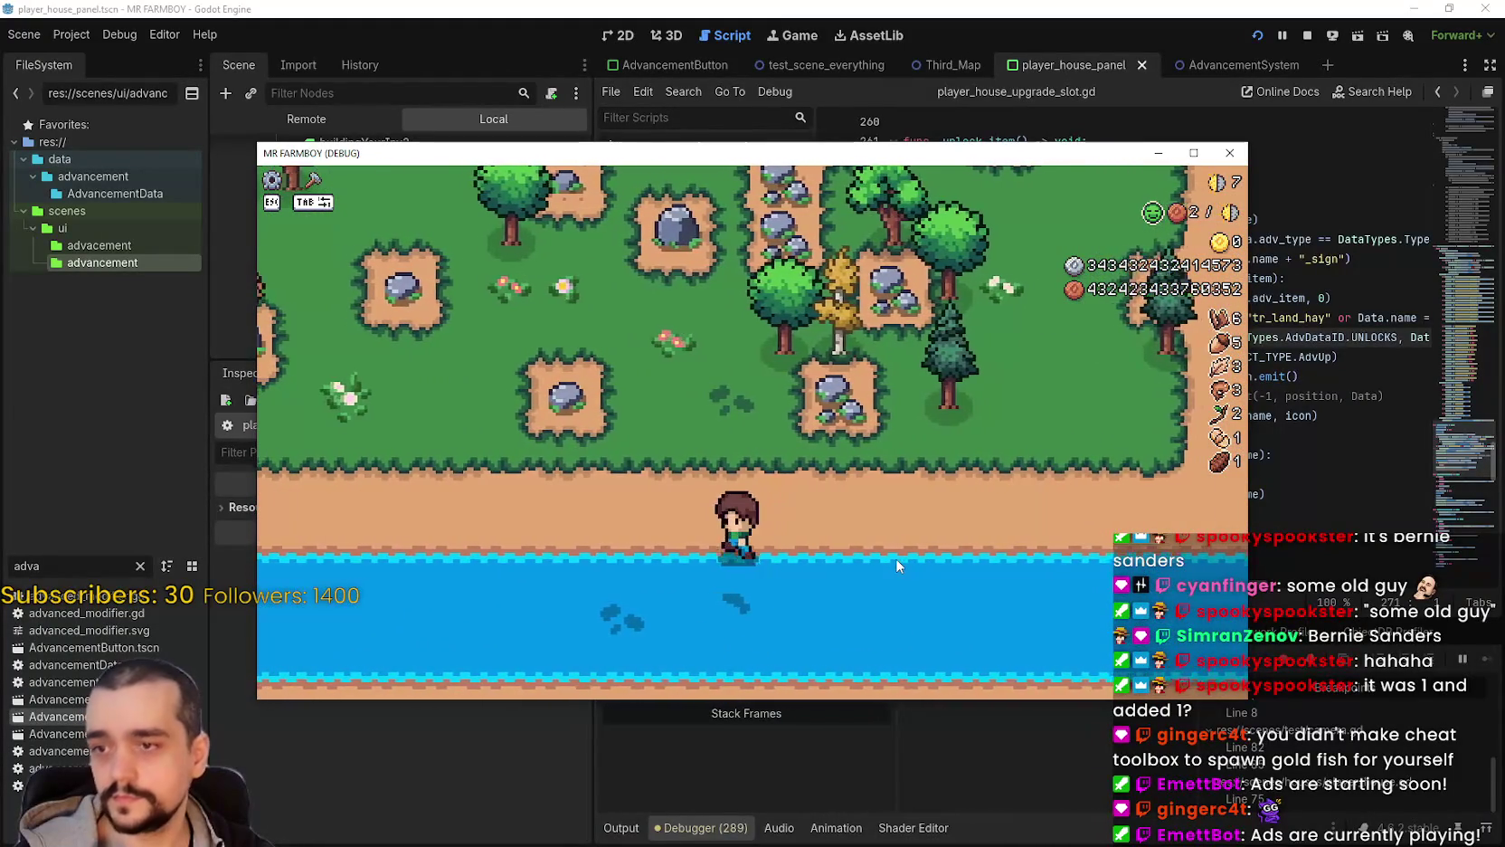
pyautogui.scroll(-1, 896, 559)
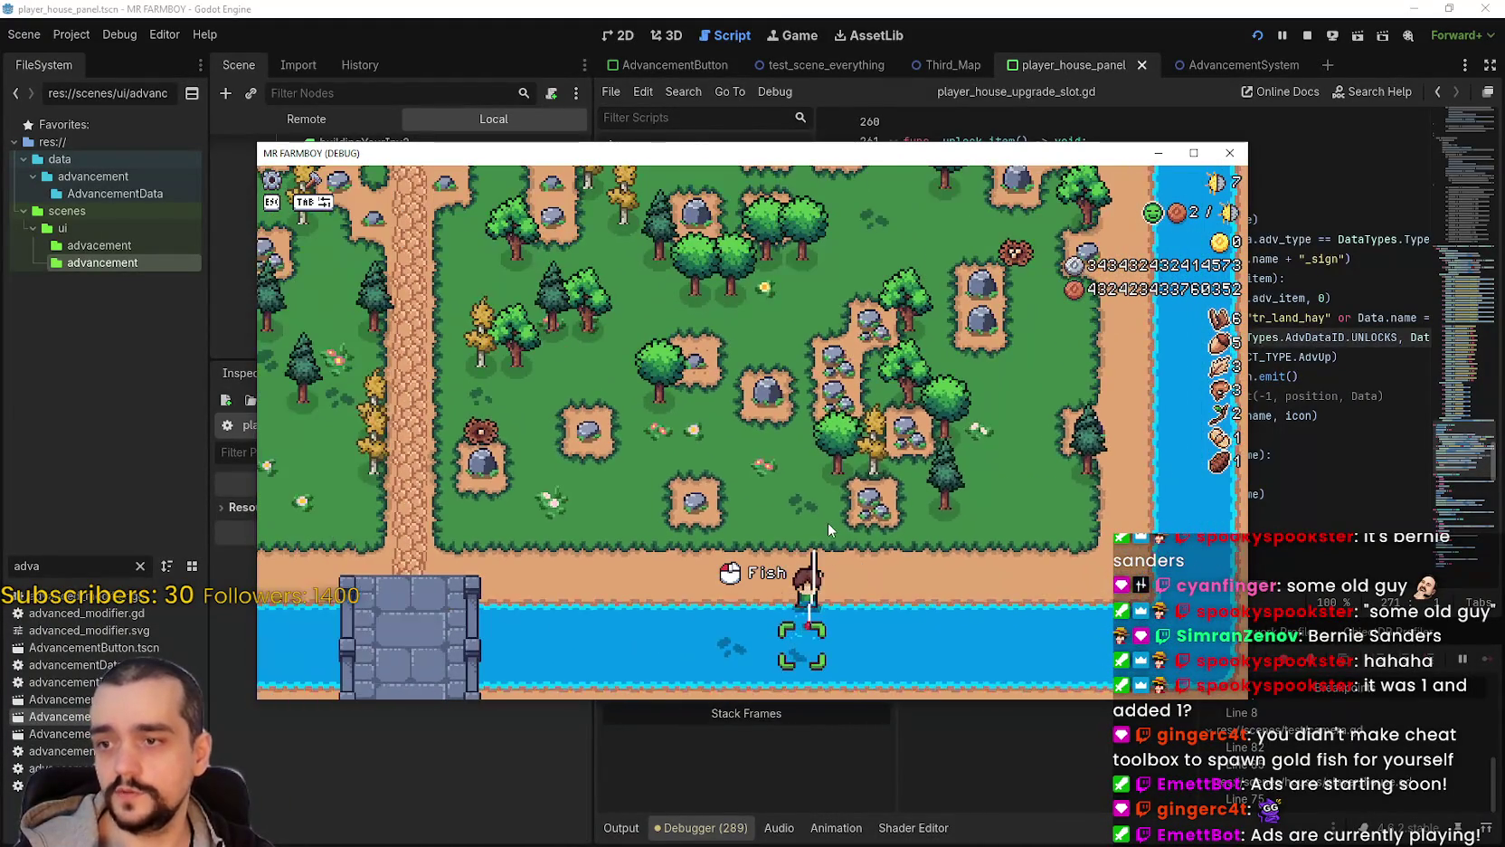
pyautogui.scroll(-2, 827, 522)
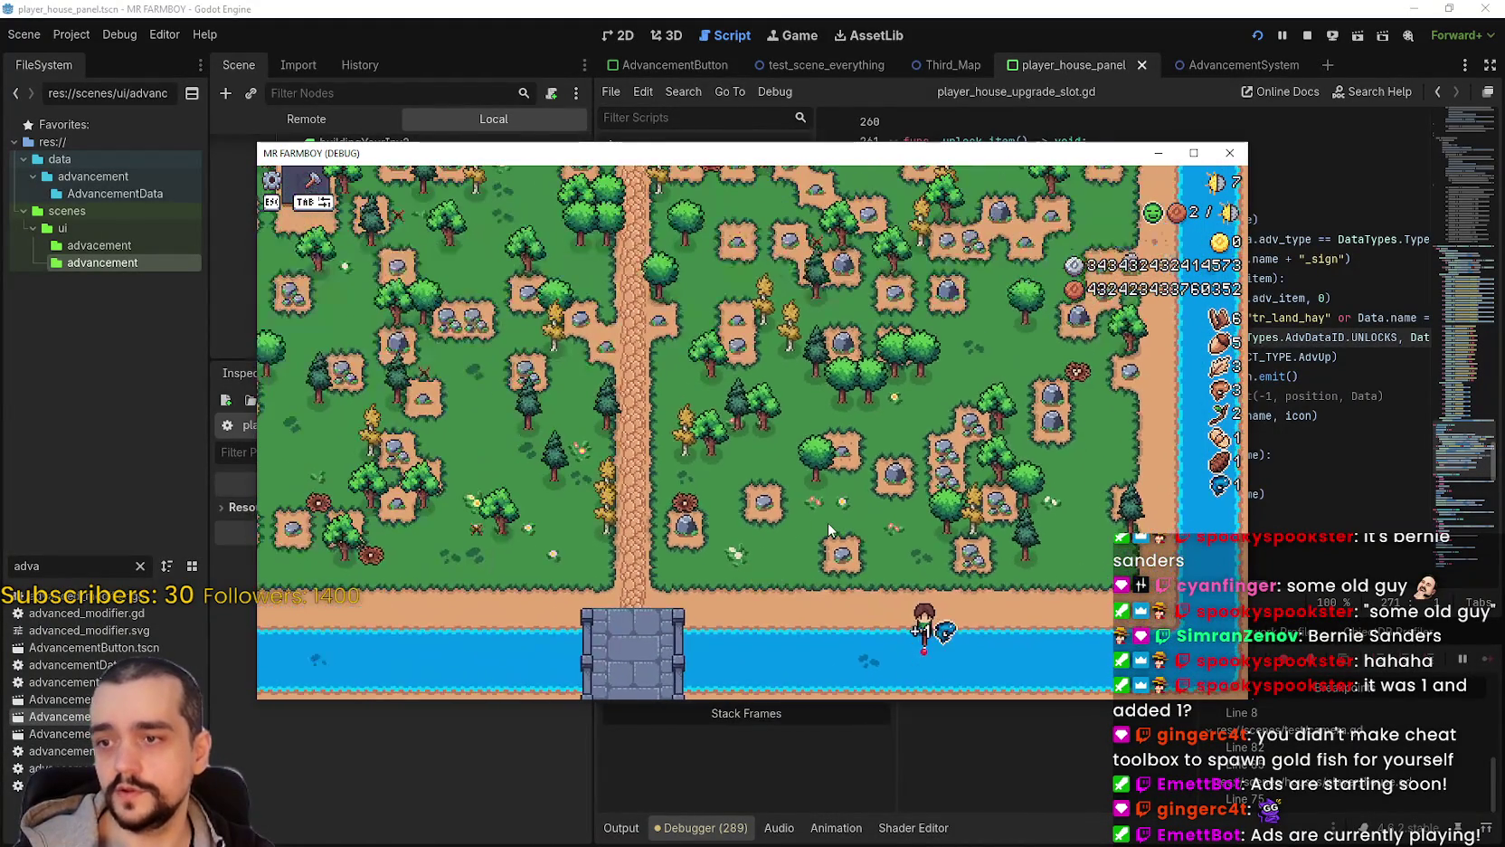
# Step: Walk the farmer left along the riverbank and fish again from the bank
pyautogui.press('a')
pyautogui.press('w')
pyautogui.press('a')
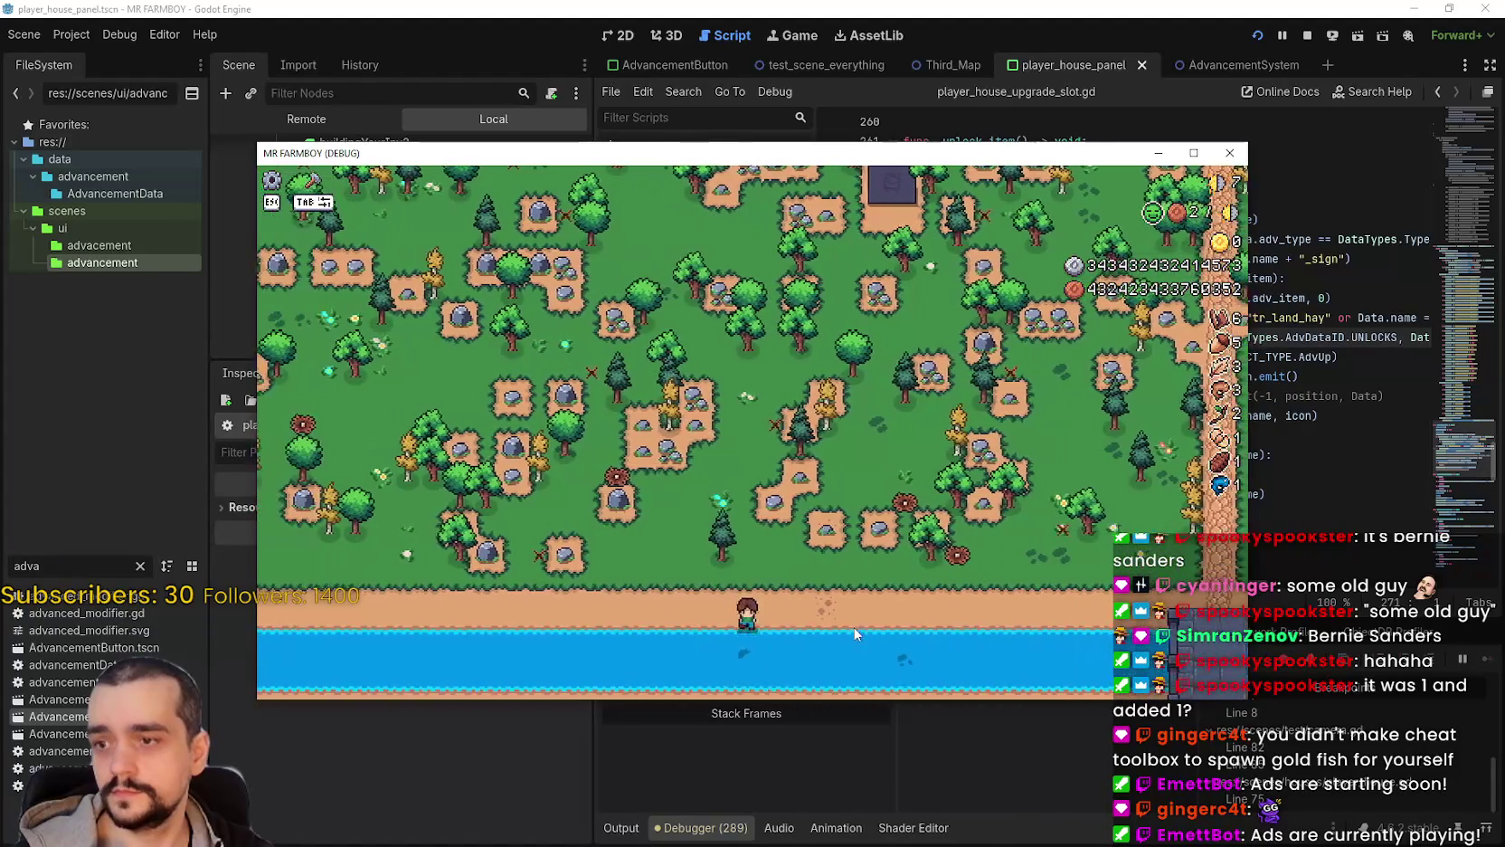
pyautogui.press('s')
pyautogui.press('a')
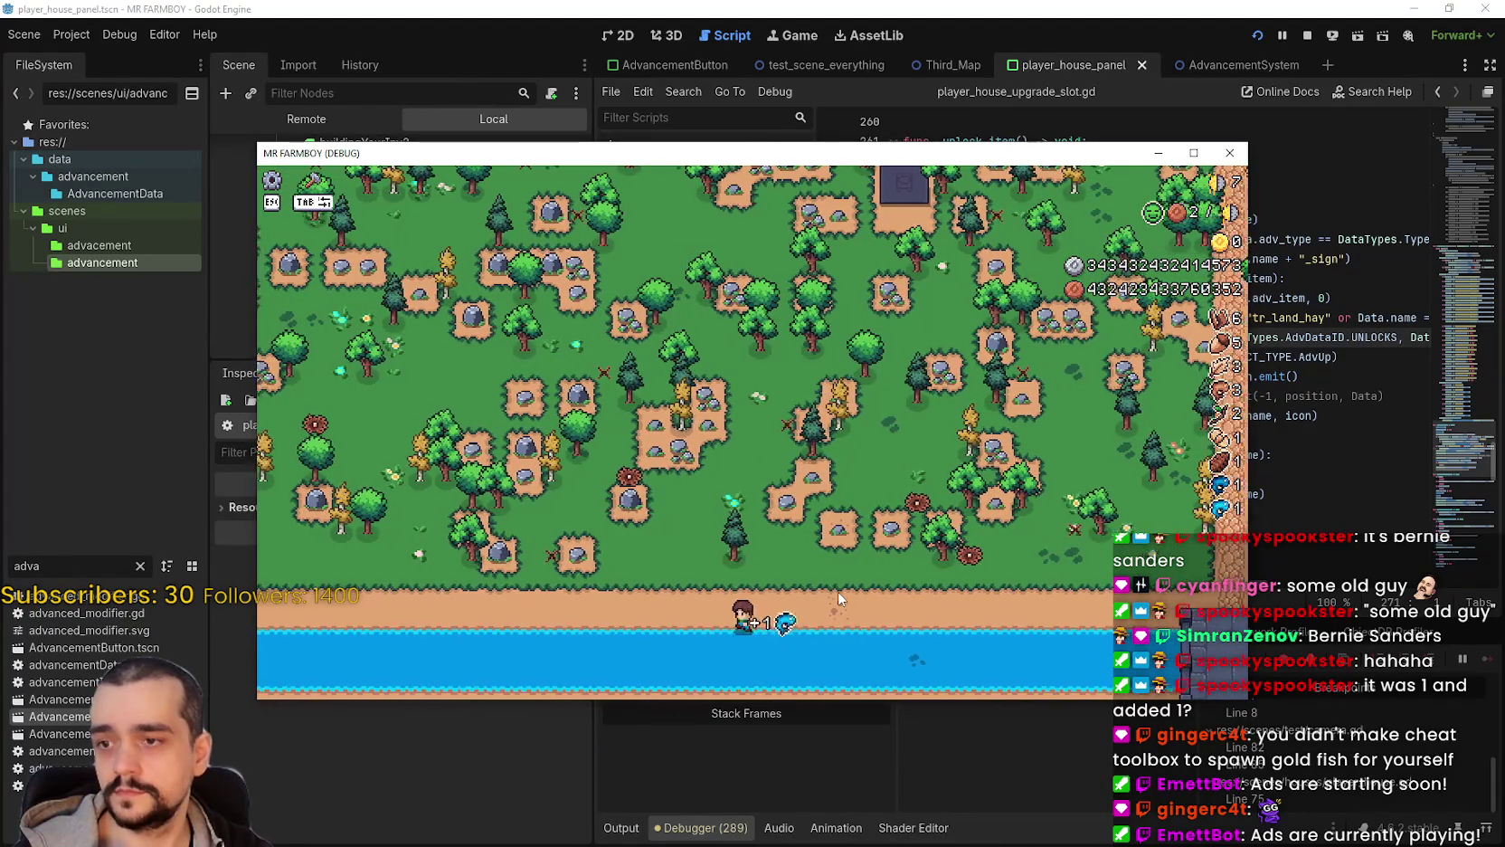
pyautogui.press('w')
pyautogui.press('a')
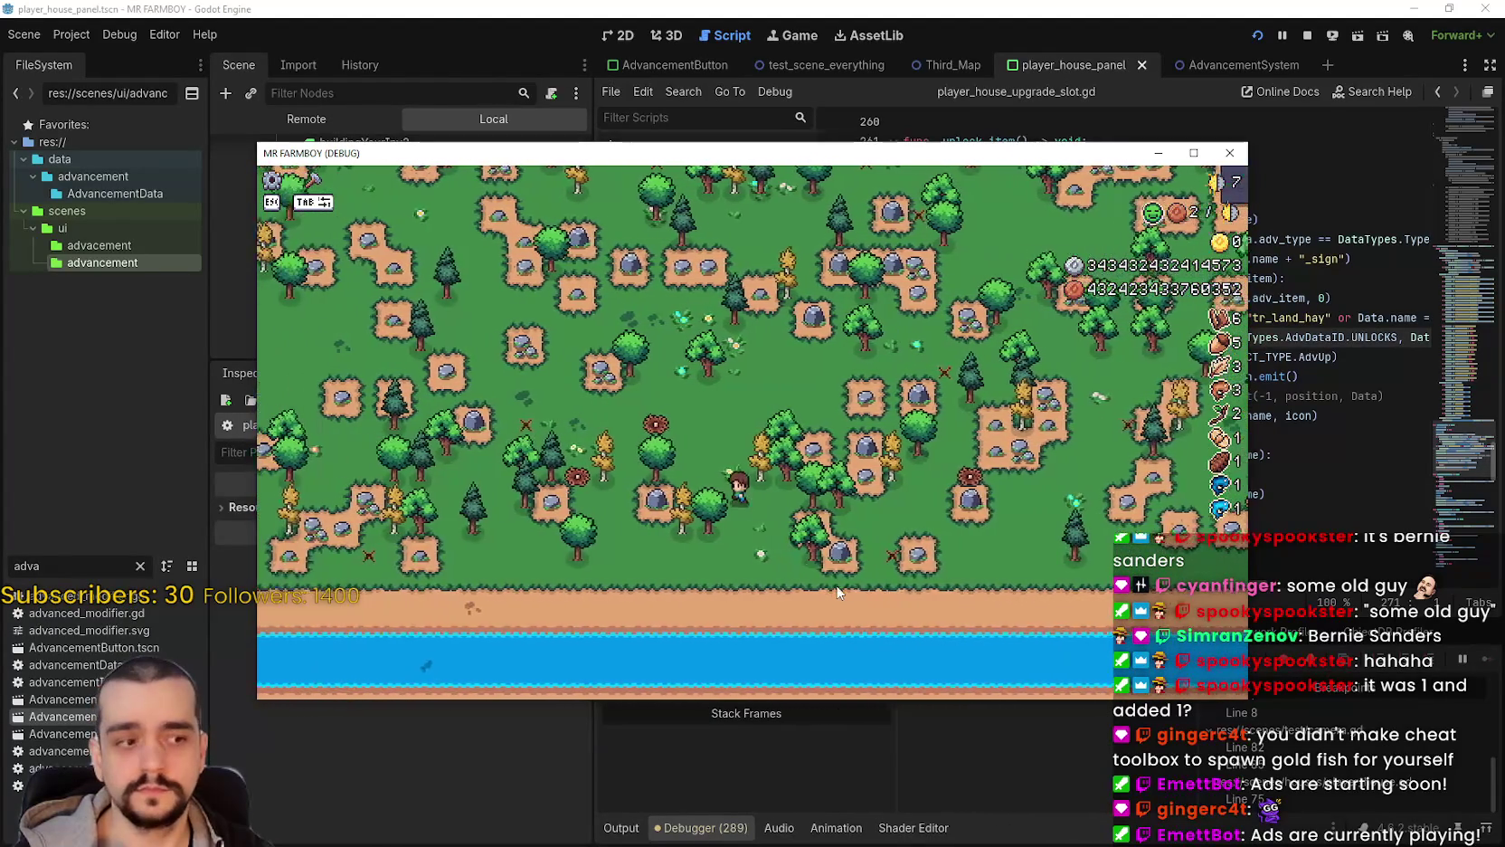
pyautogui.click(800, 629)
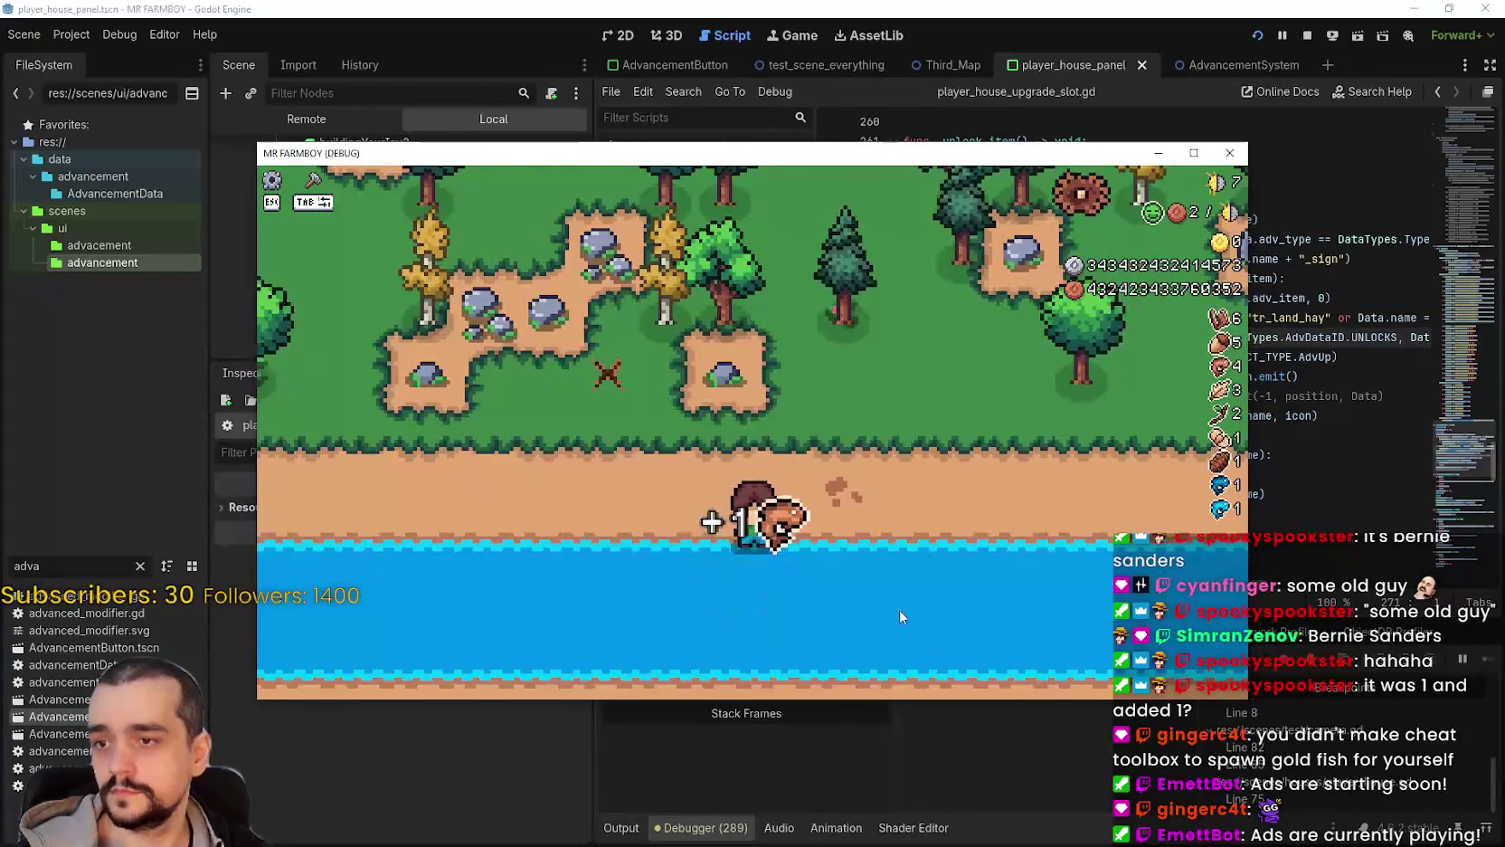
pyautogui.scroll(-5, 883, 603)
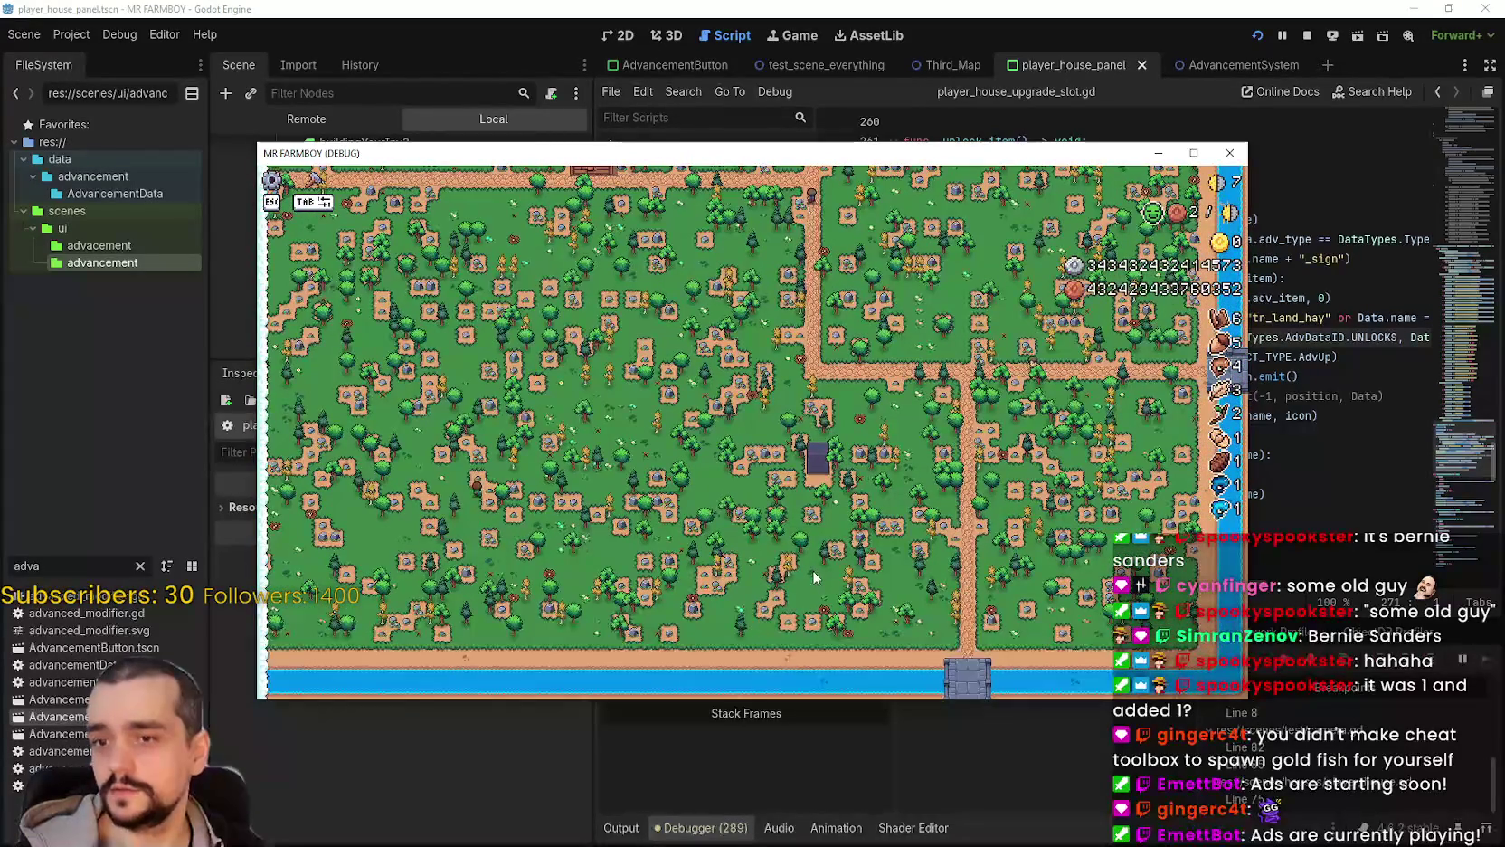
# Step: Walk the farmer up across the map toward the player house
pyautogui.press('w')
pyautogui.press('w')
pyautogui.press('w')
pyautogui.press('w')
pyautogui.press('w')
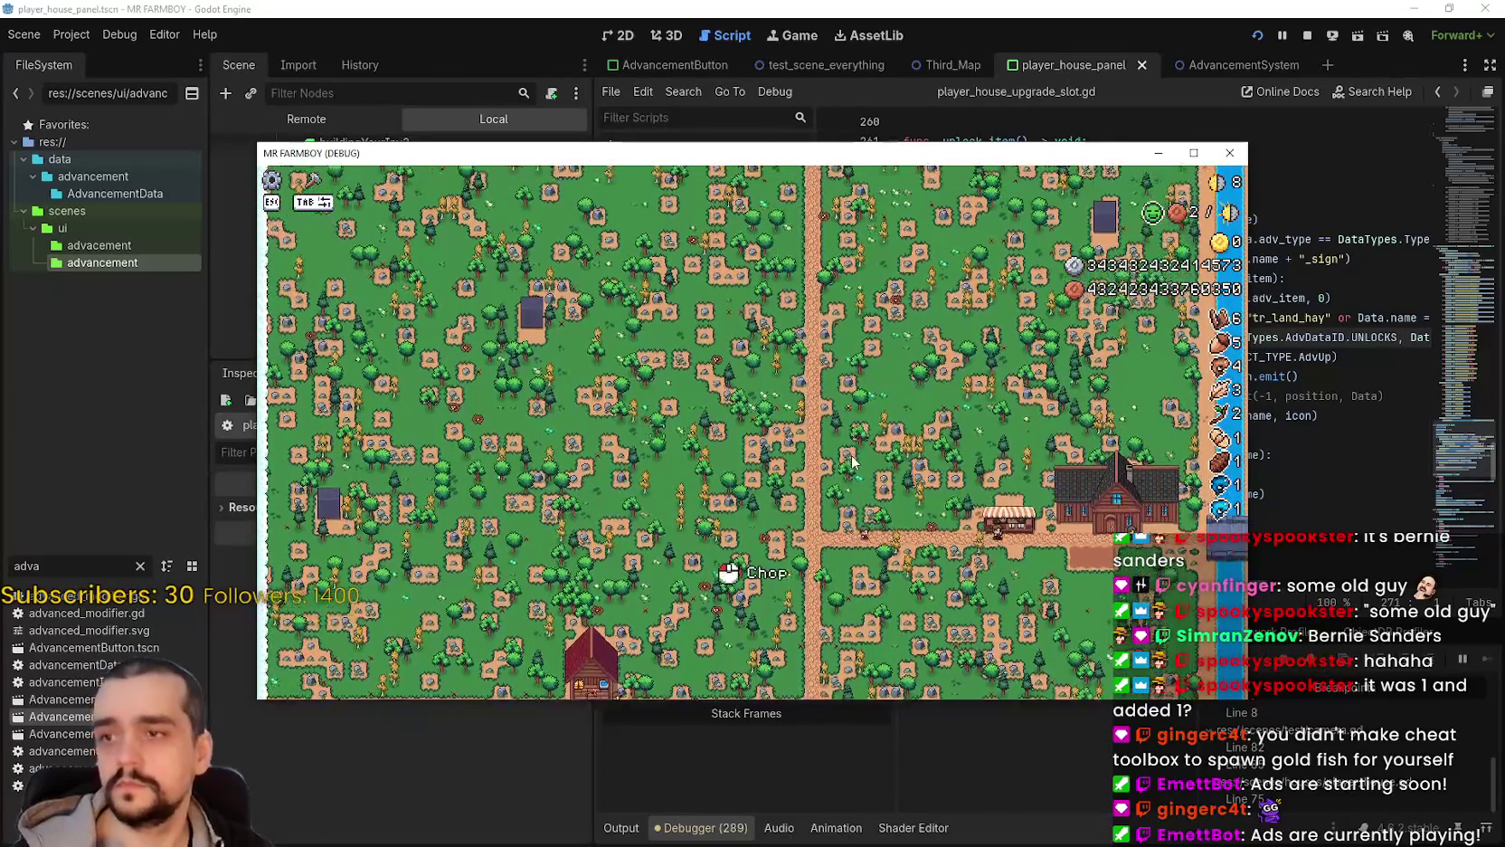
pyautogui.press('w')
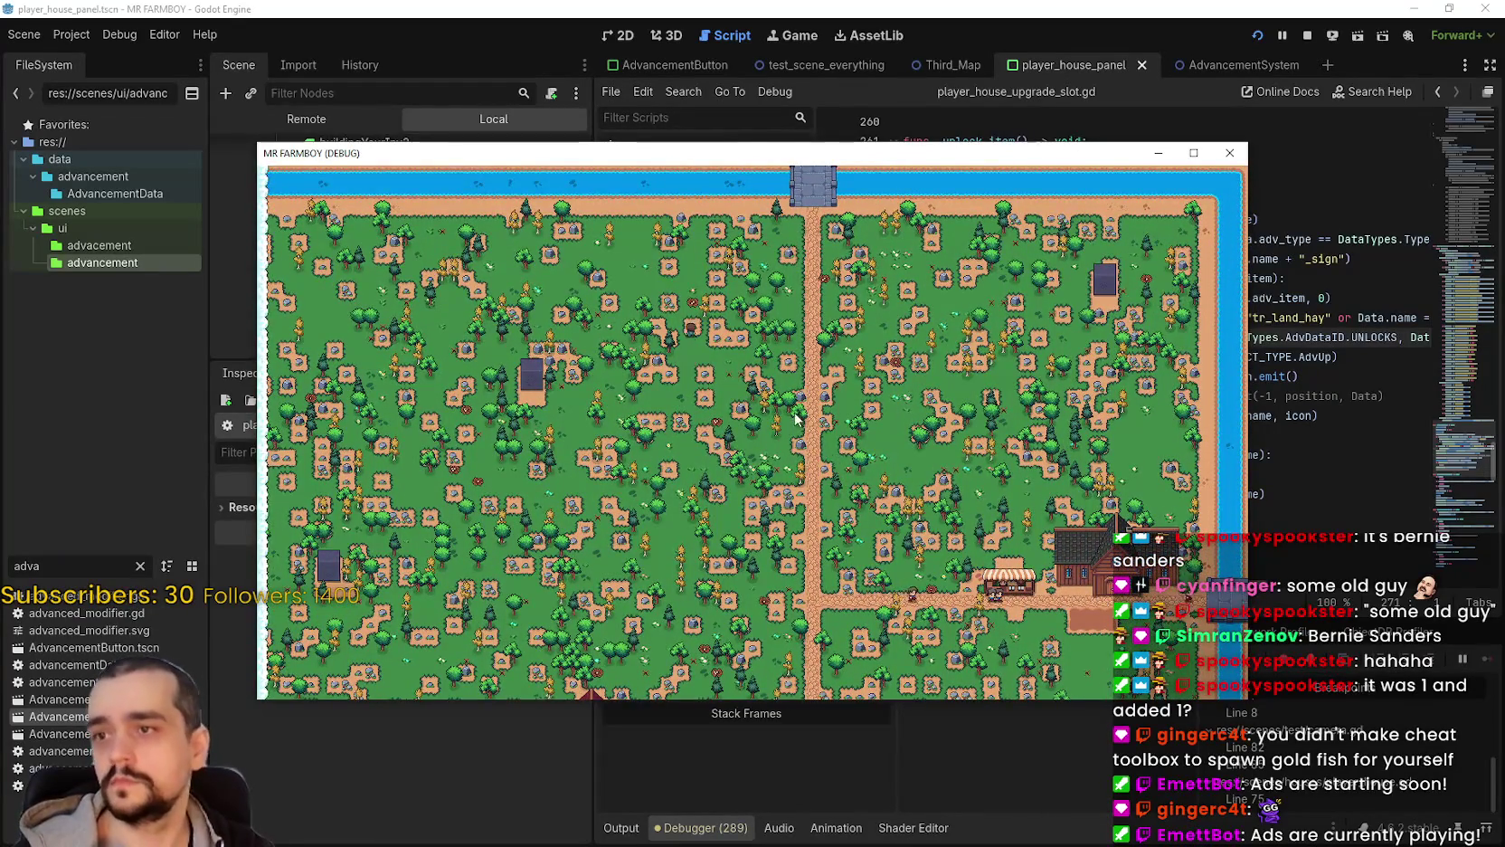
pyautogui.scroll(3, 795, 418)
pyautogui.scroll(-3, 793, 417)
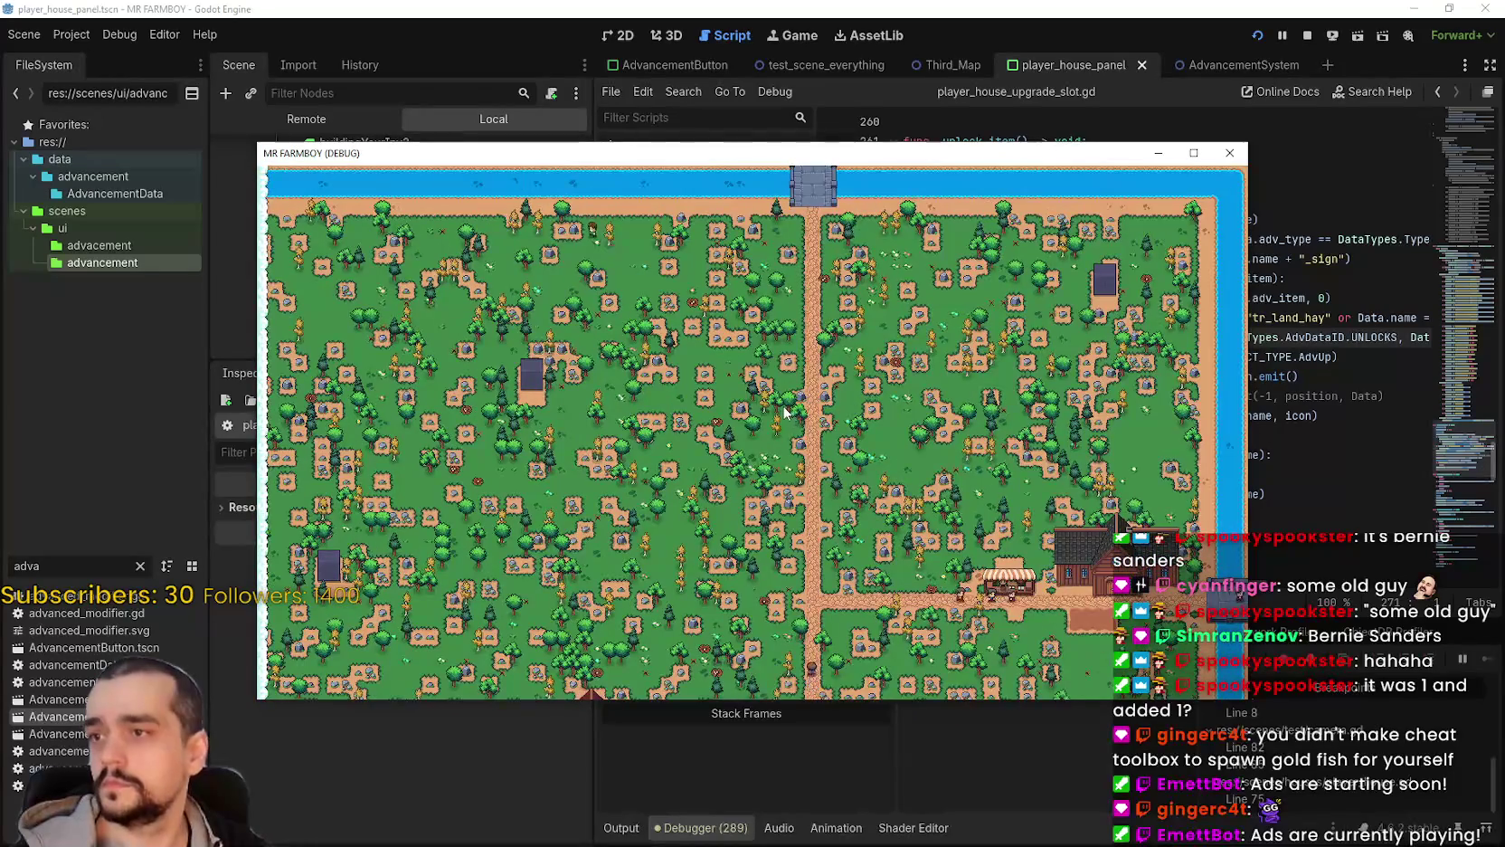
pyautogui.scroll(3, 784, 412)
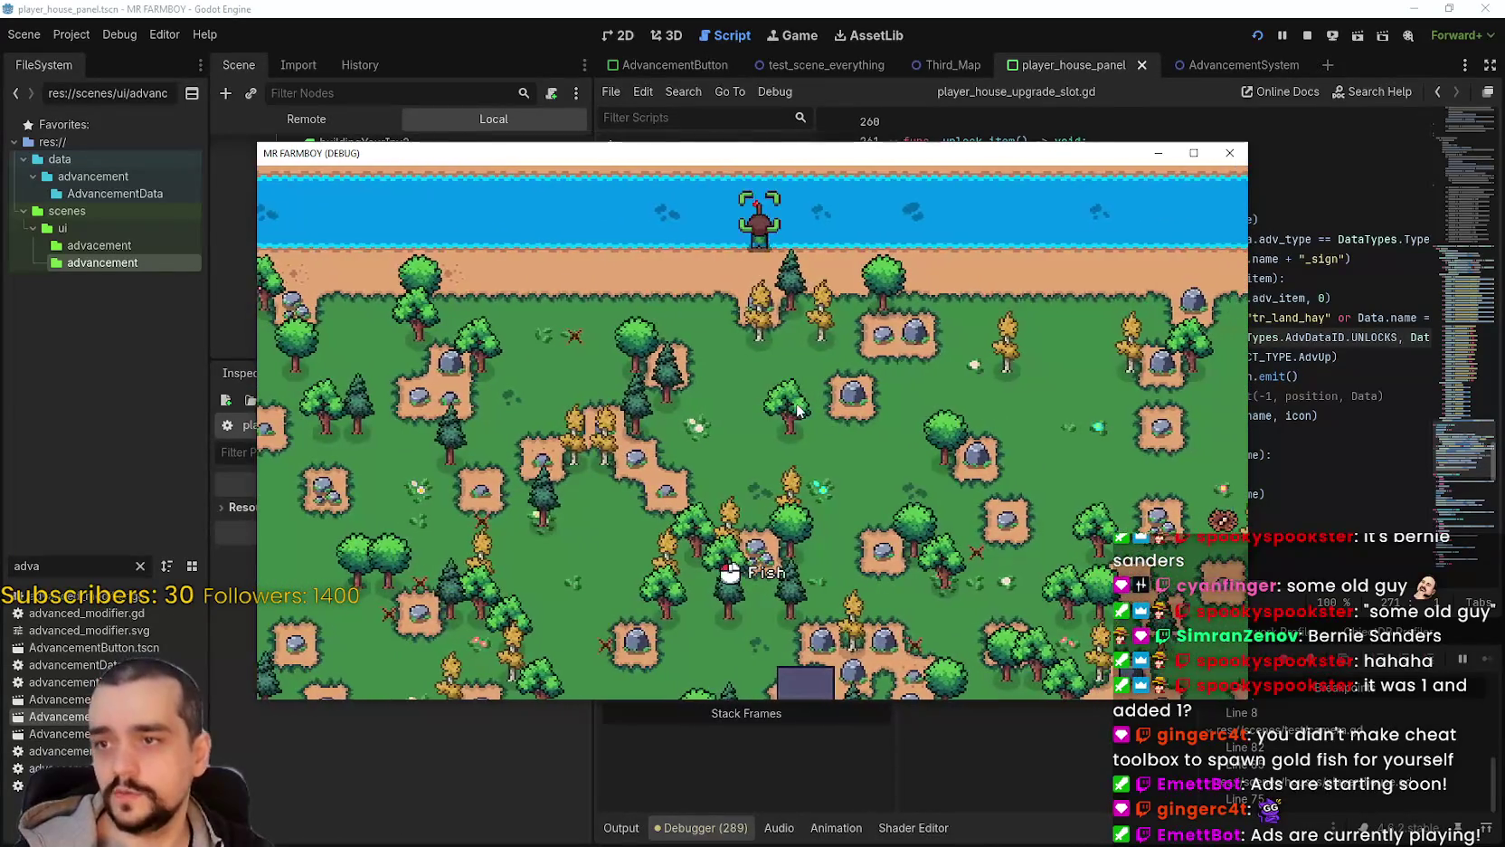
pyautogui.scroll(4, 796, 403)
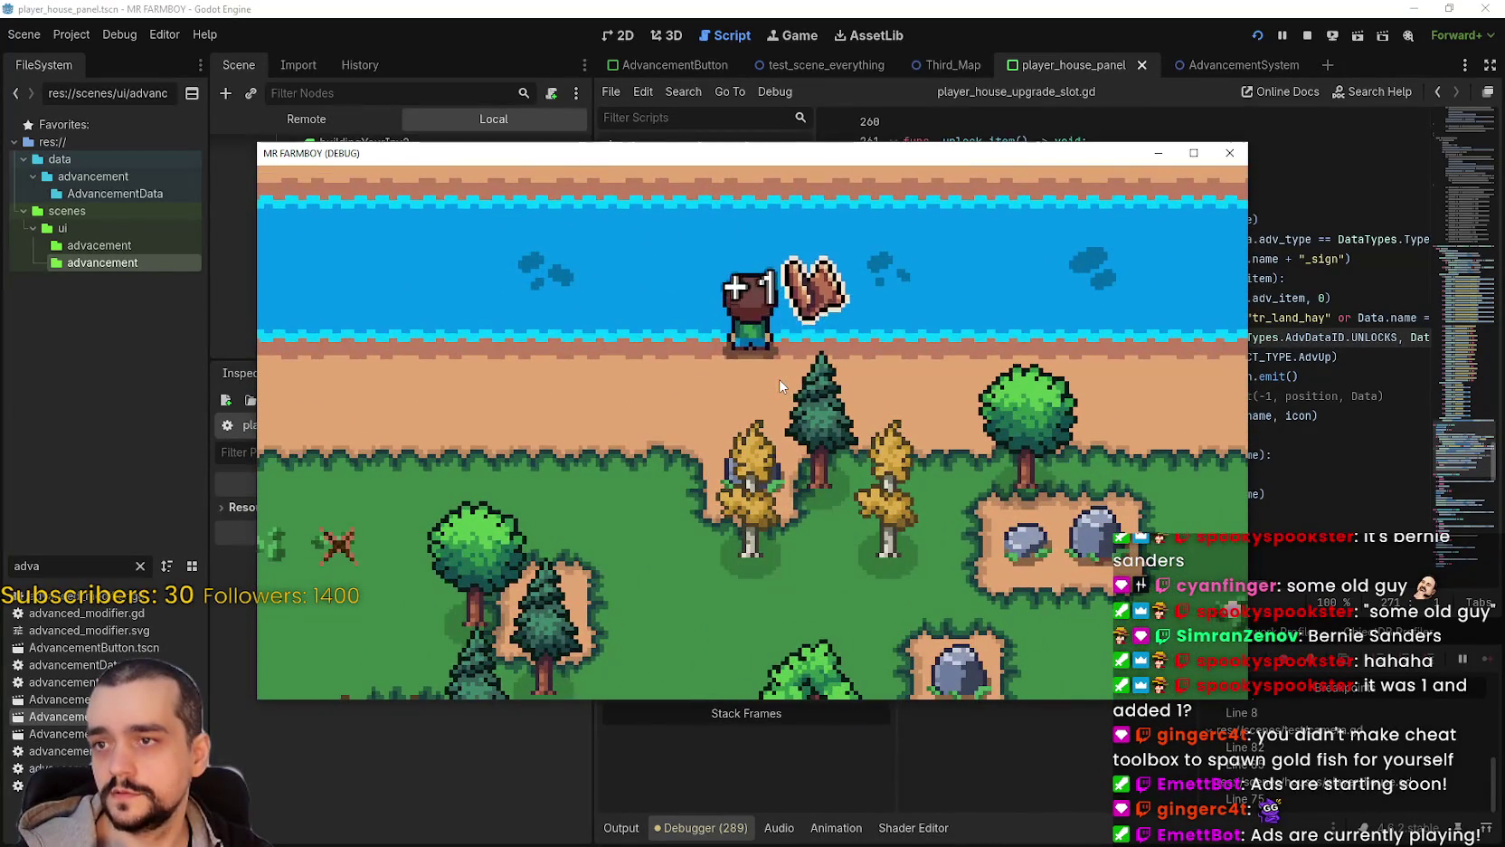
pyautogui.scroll(-4, 780, 385)
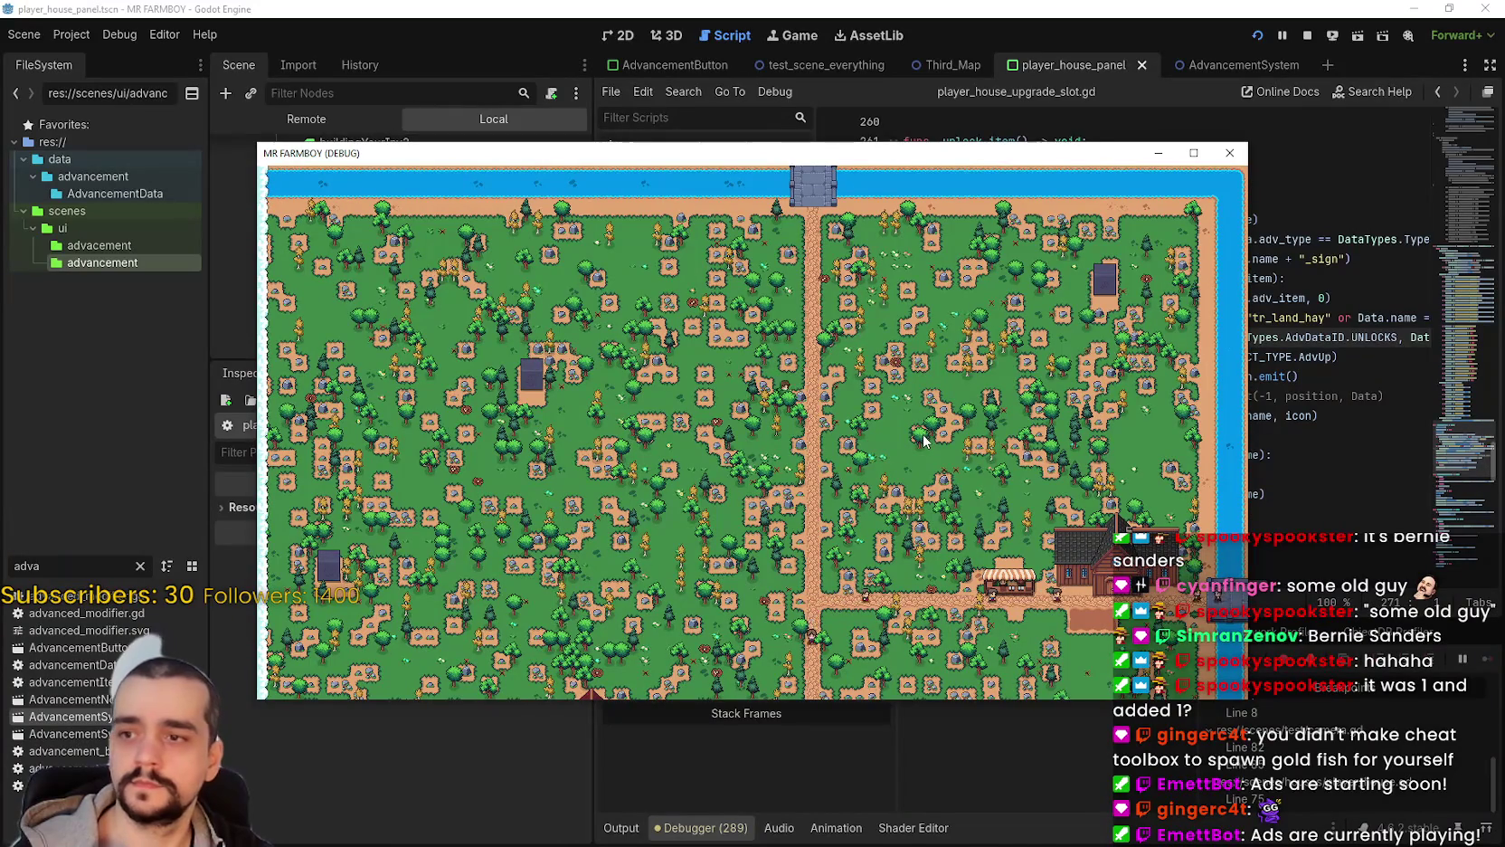
pyautogui.scroll(4, 923, 434)
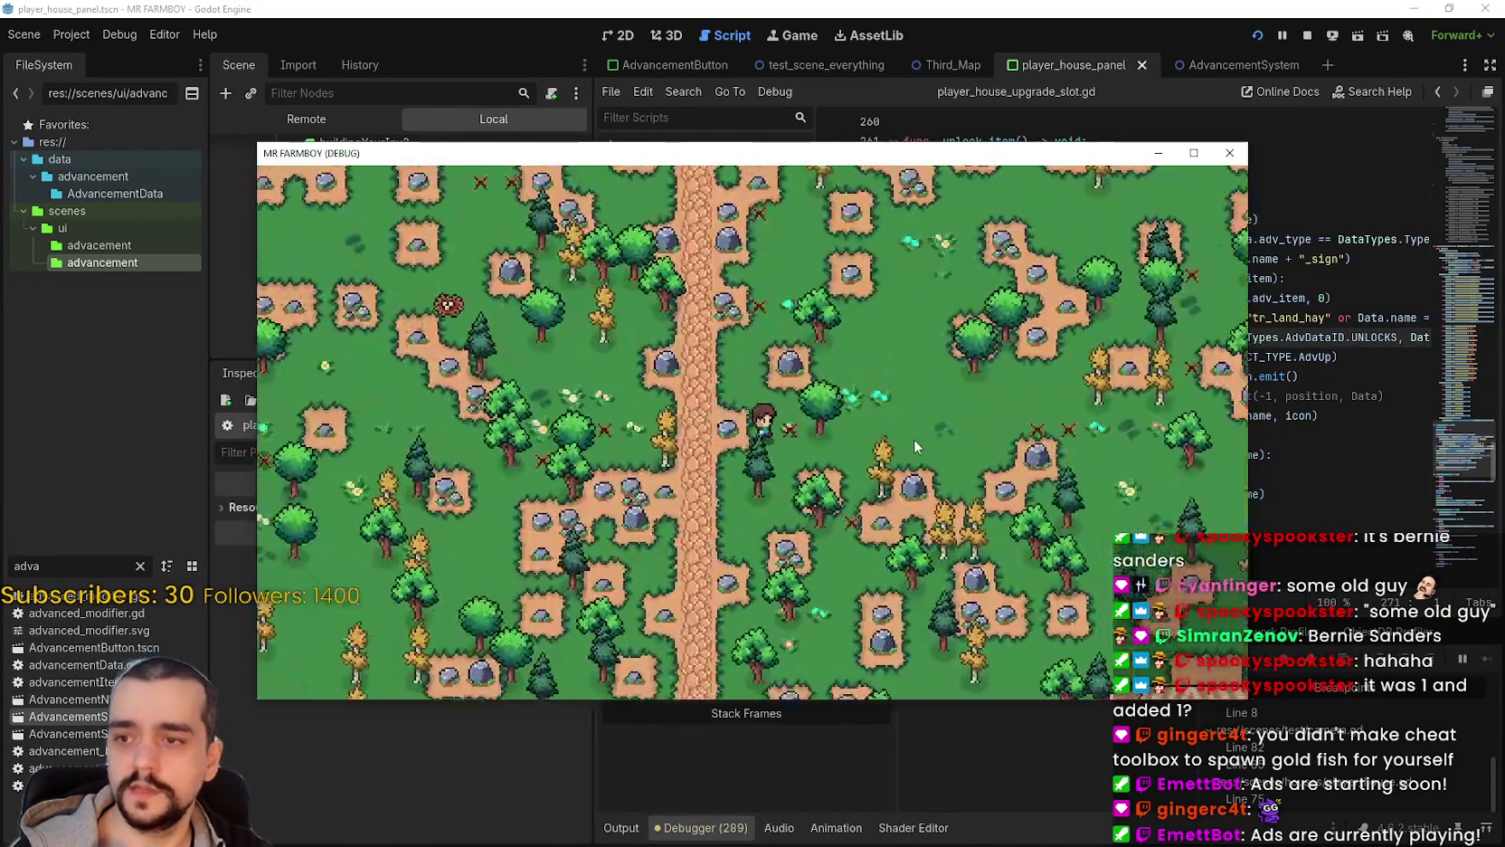
# Step: Walk the farmer to the player house and open its advancements tree
pyautogui.press('d')
pyautogui.press('s')
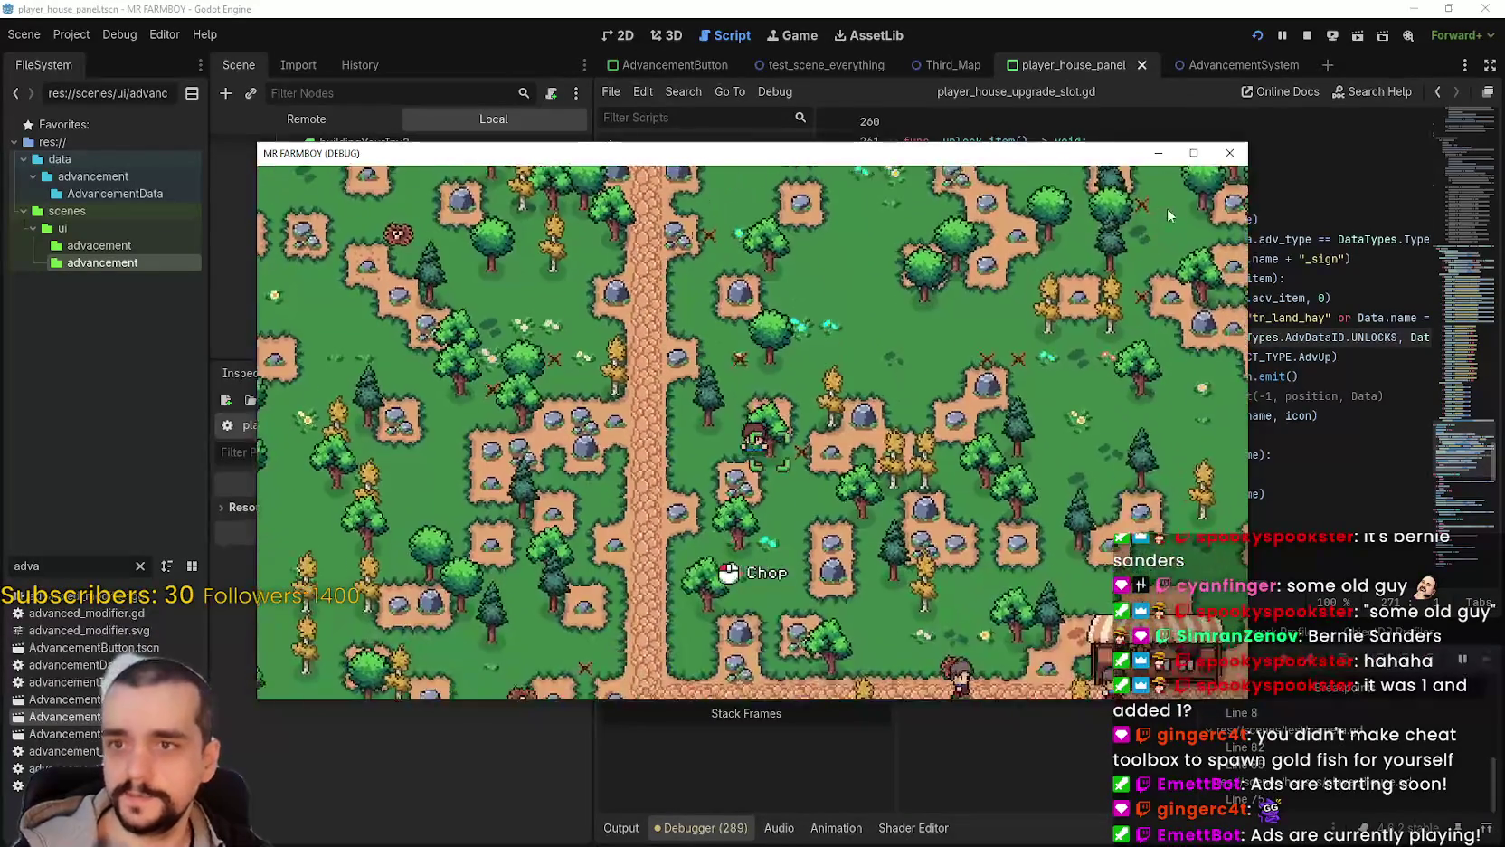
pyautogui.press('d')
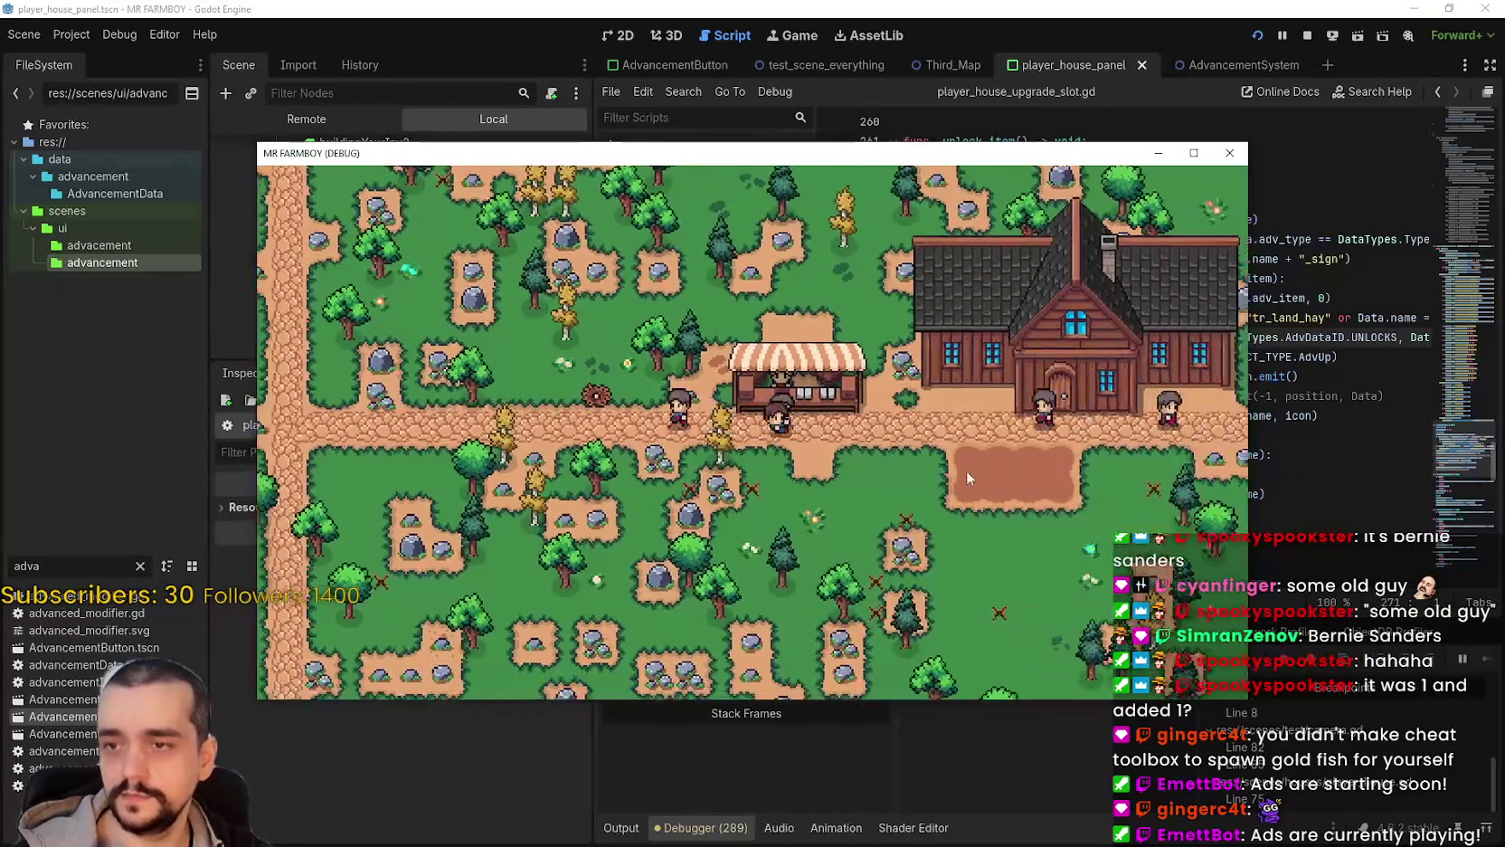
pyautogui.click(1009, 569)
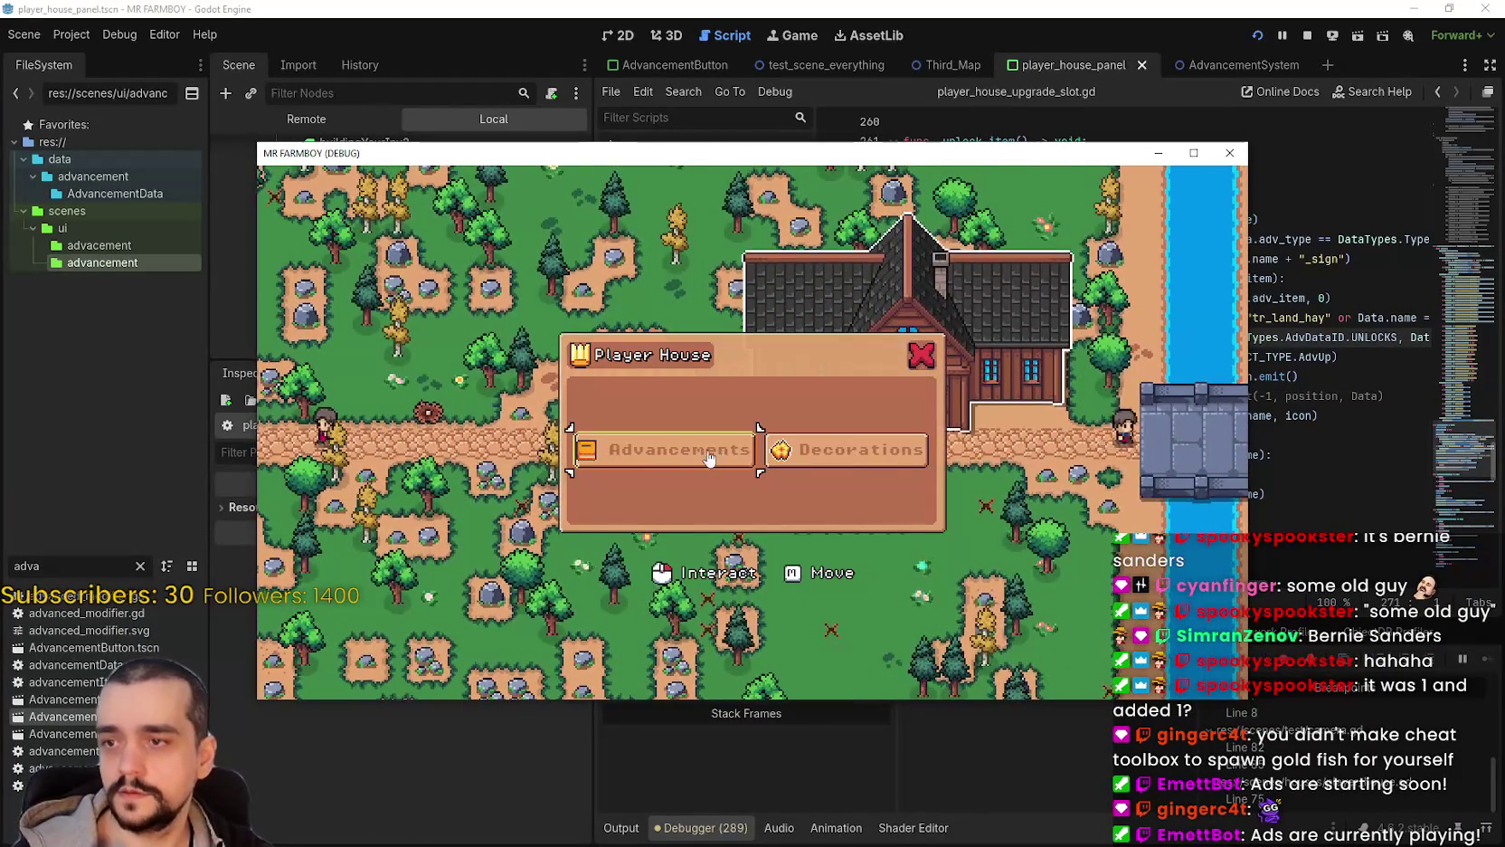
pyautogui.press('Return')
# Step: Unlock Exchange, Enchanted Farm Tile, Pigs, Pear and Barley in a maximized window, then leave the tree
pyautogui.moveTo(801, 472)
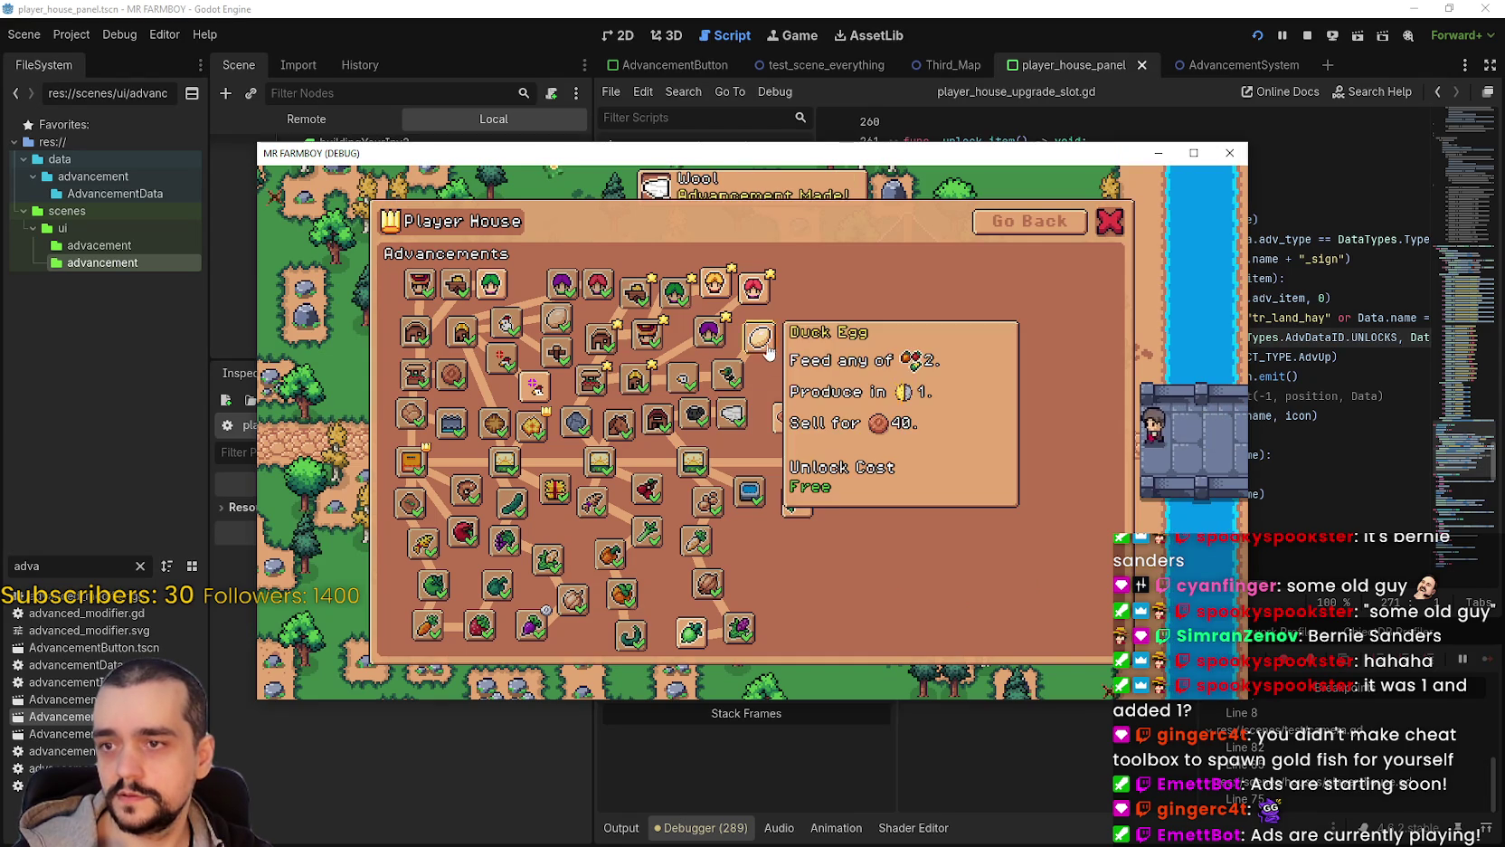
pyautogui.click(798, 430)
pyautogui.click(821, 422)
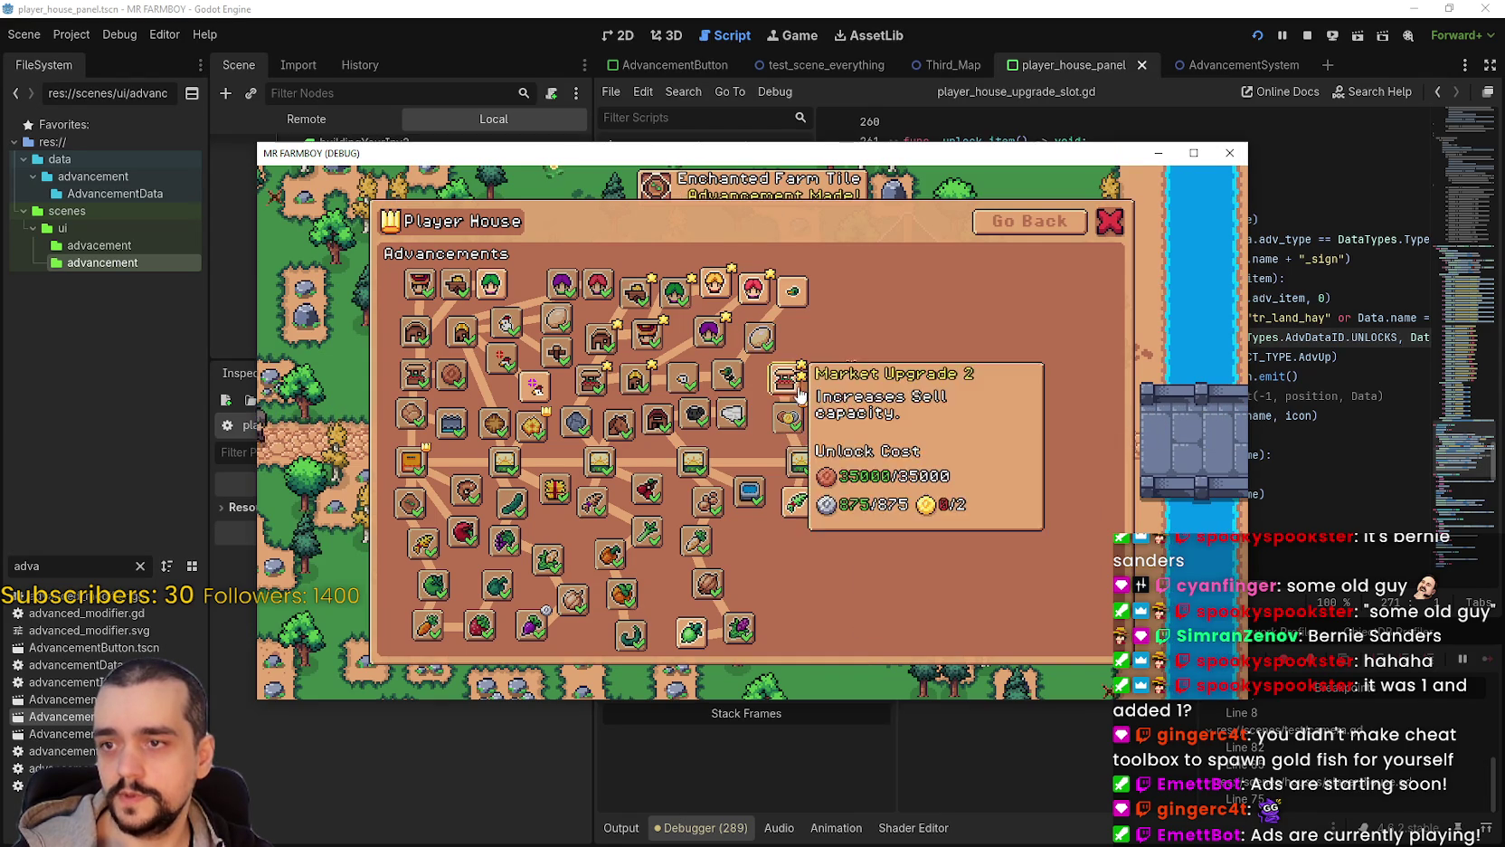
pyautogui.click(837, 380)
pyautogui.moveTo(864, 385)
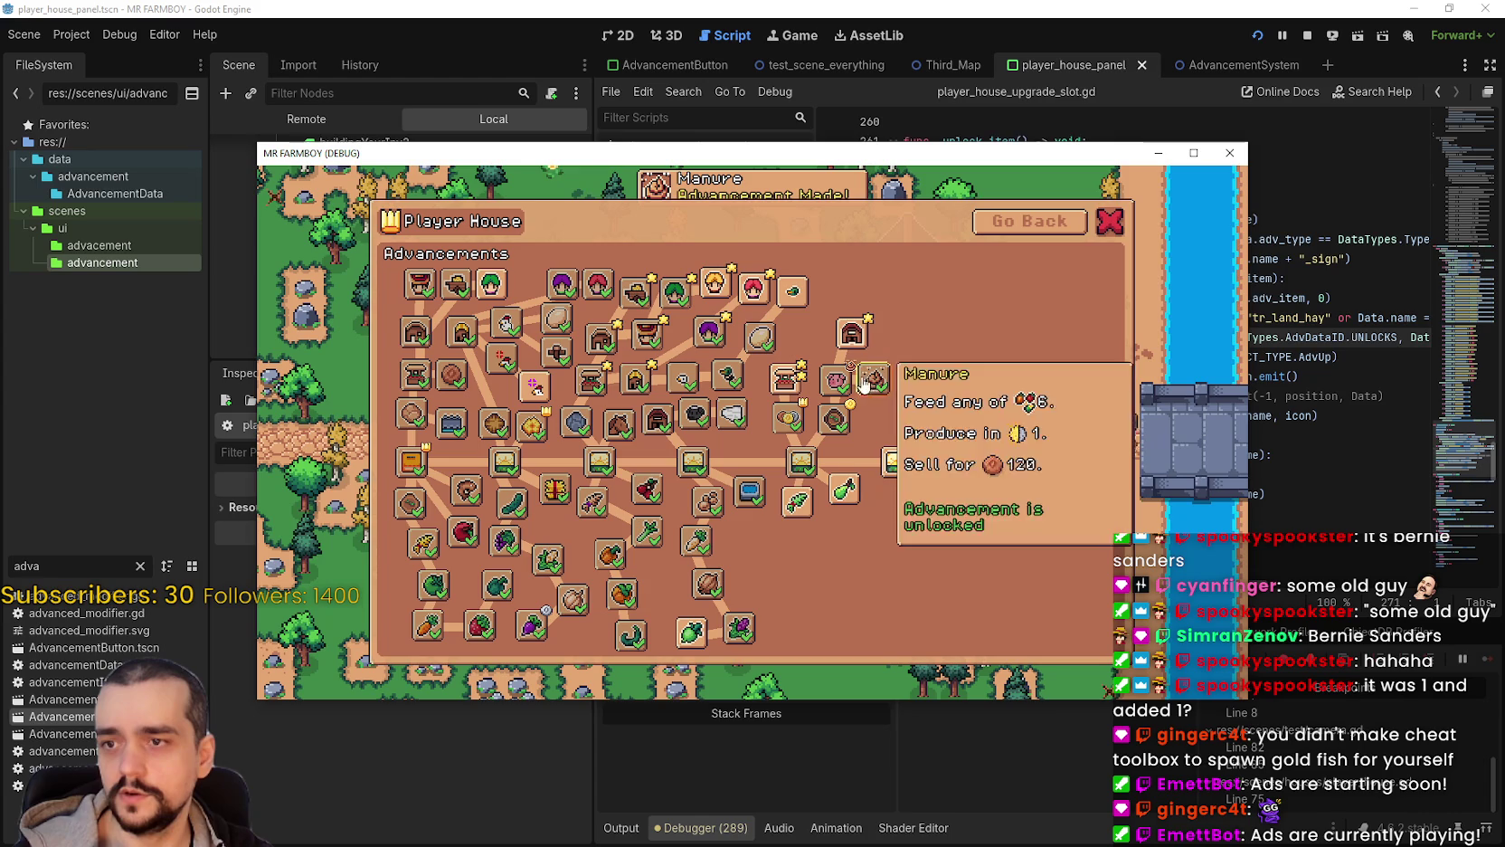
pyautogui.click(1193, 153)
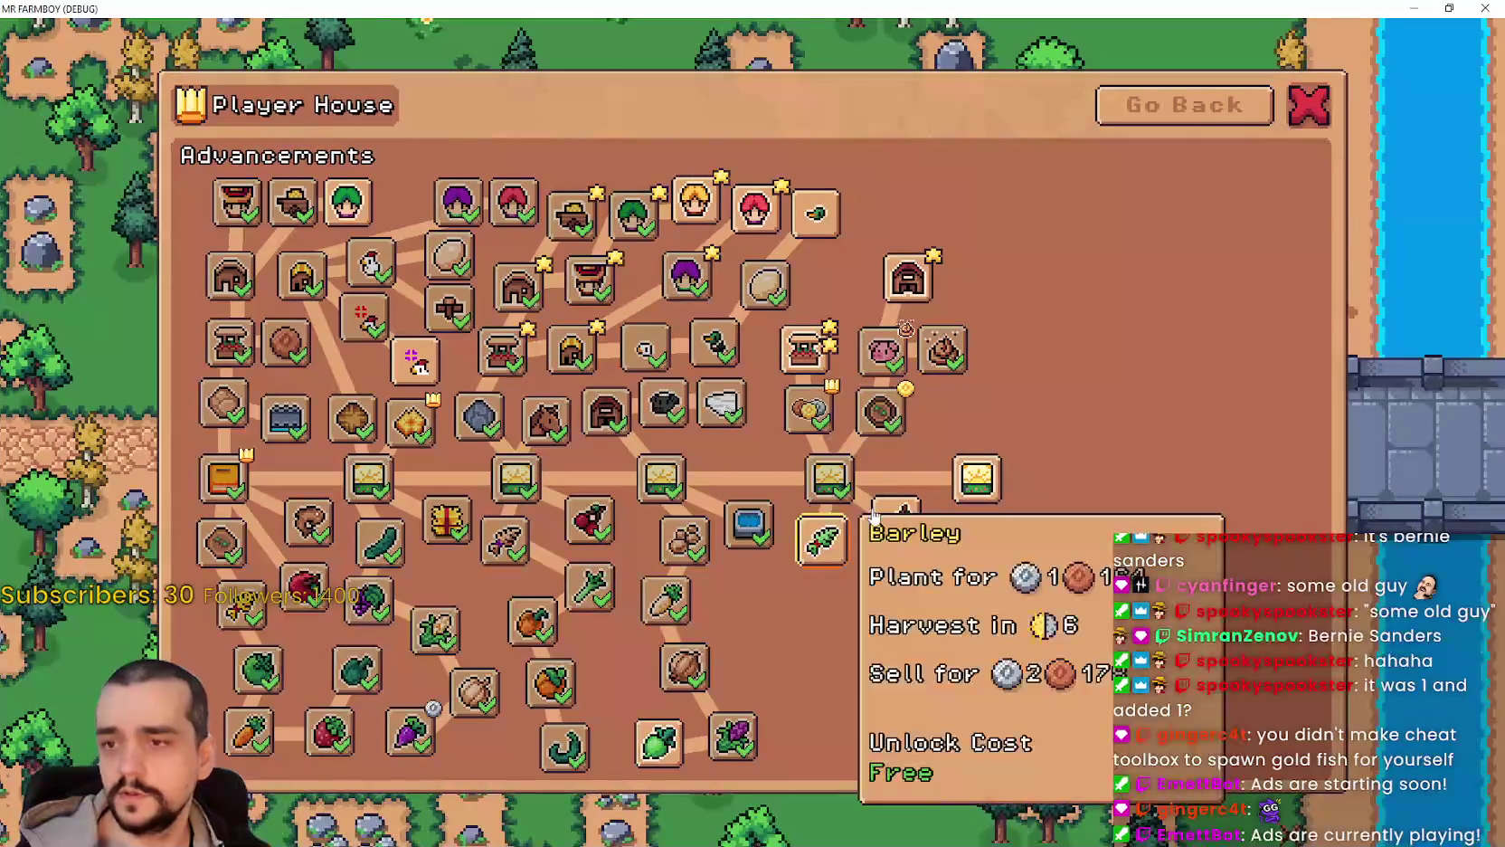
pyautogui.click(895, 520)
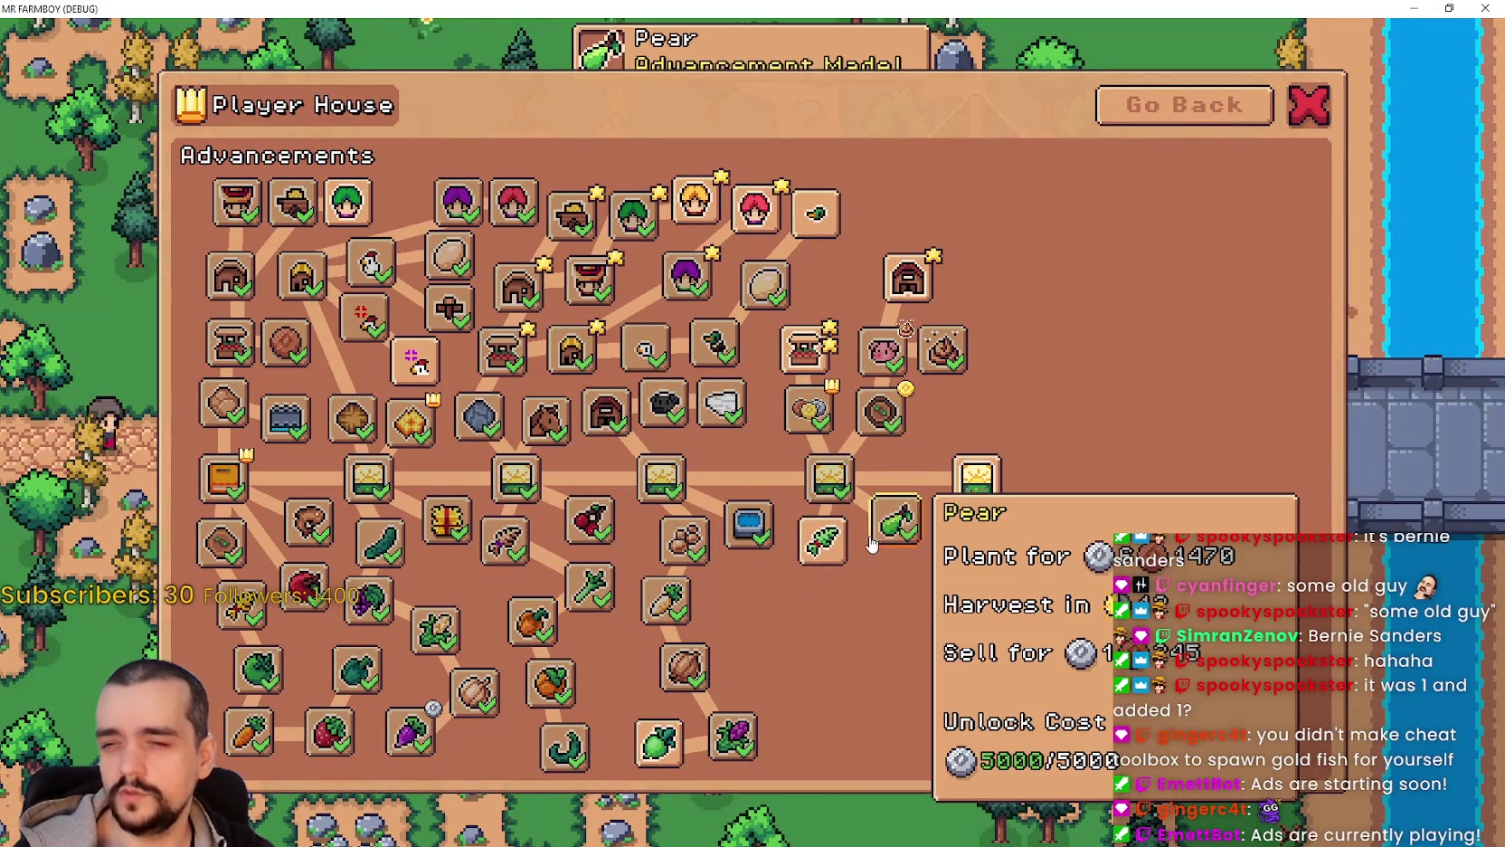
pyautogui.click(823, 540)
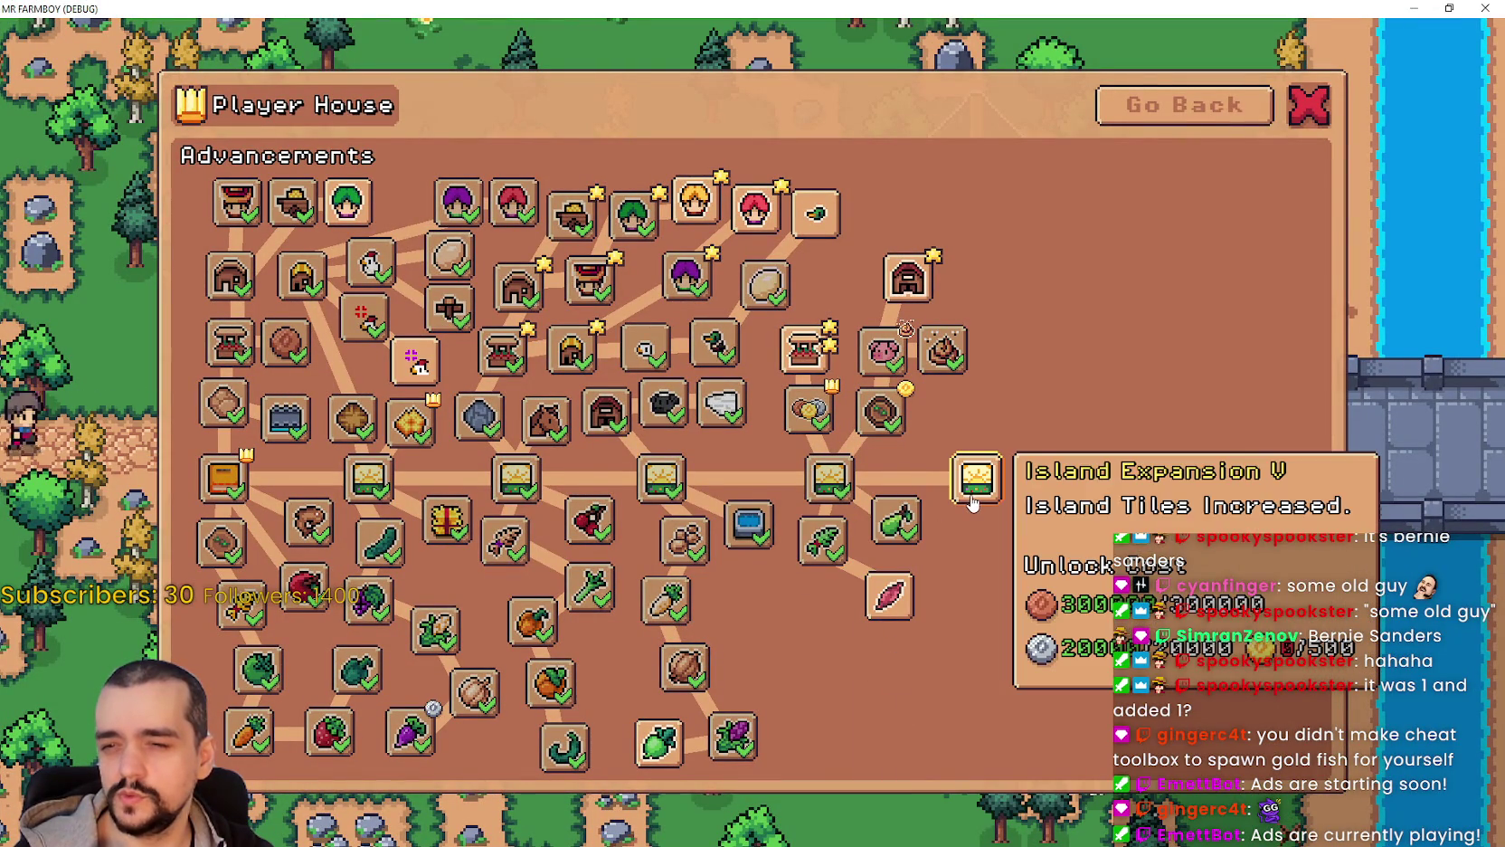
pyautogui.click(1167, 105)
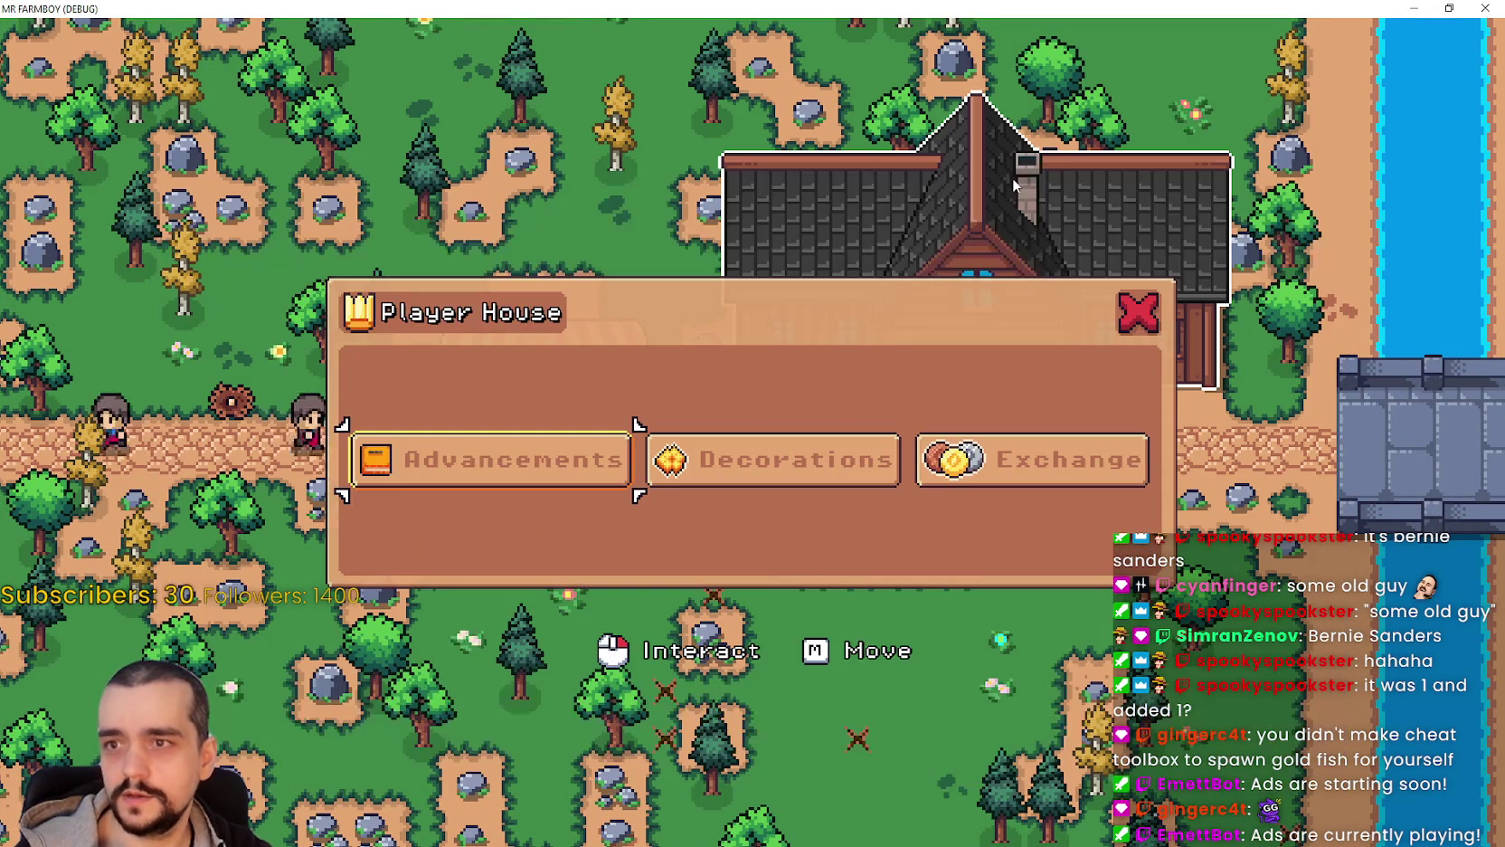
# Step: Close the Player House menu and walk the farmer to the market stall and house
pyautogui.press('Escape')
pyautogui.scroll(-5, 993, 489)
pyautogui.scroll(6, 987, 496)
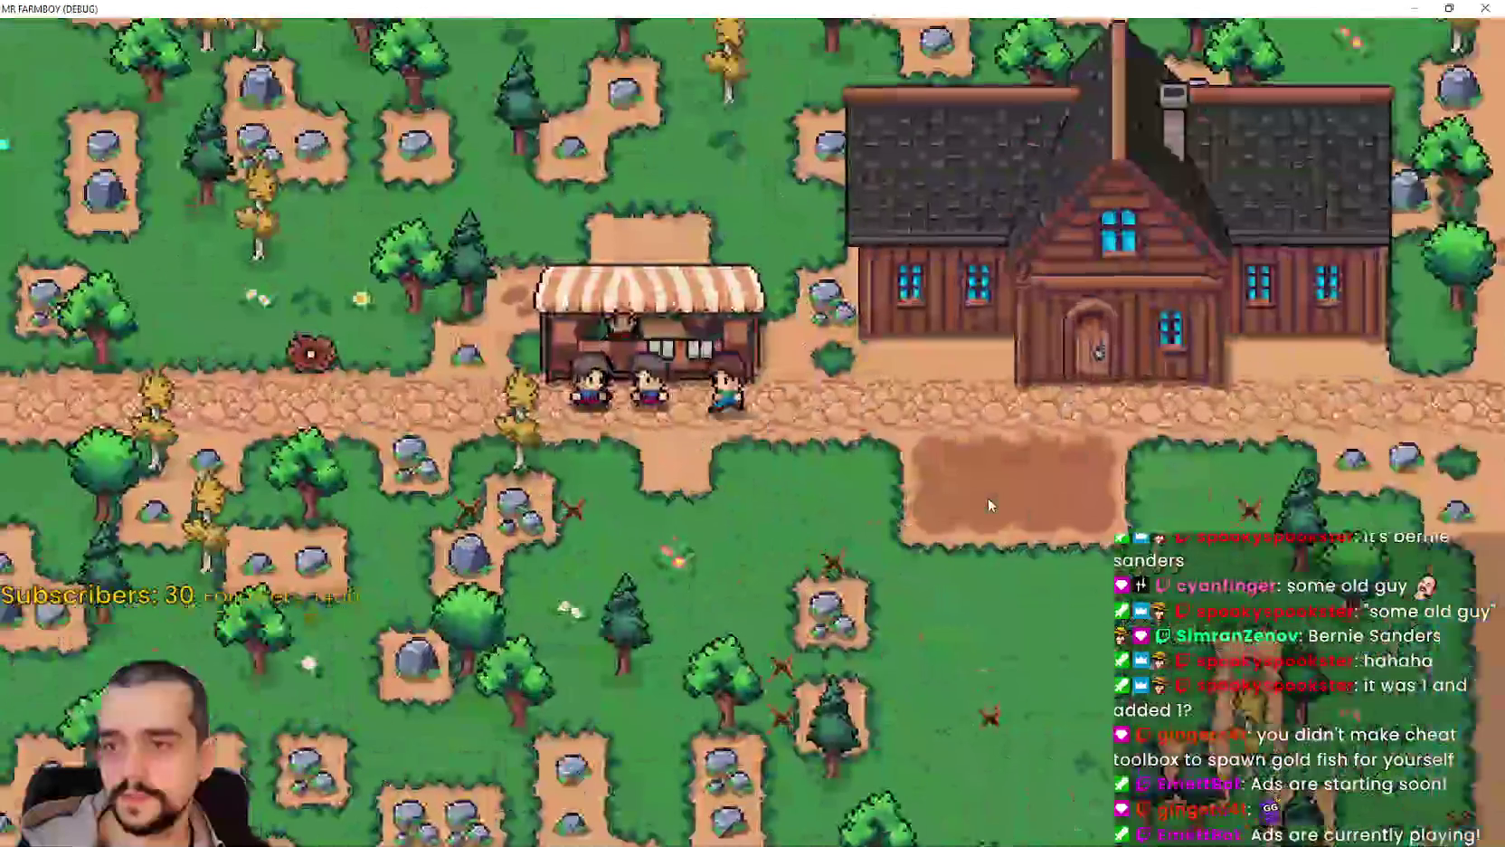
pyautogui.press('a')
pyautogui.press('w')
pyautogui.scroll(2, 988, 497)
pyautogui.scroll(-2, 987, 495)
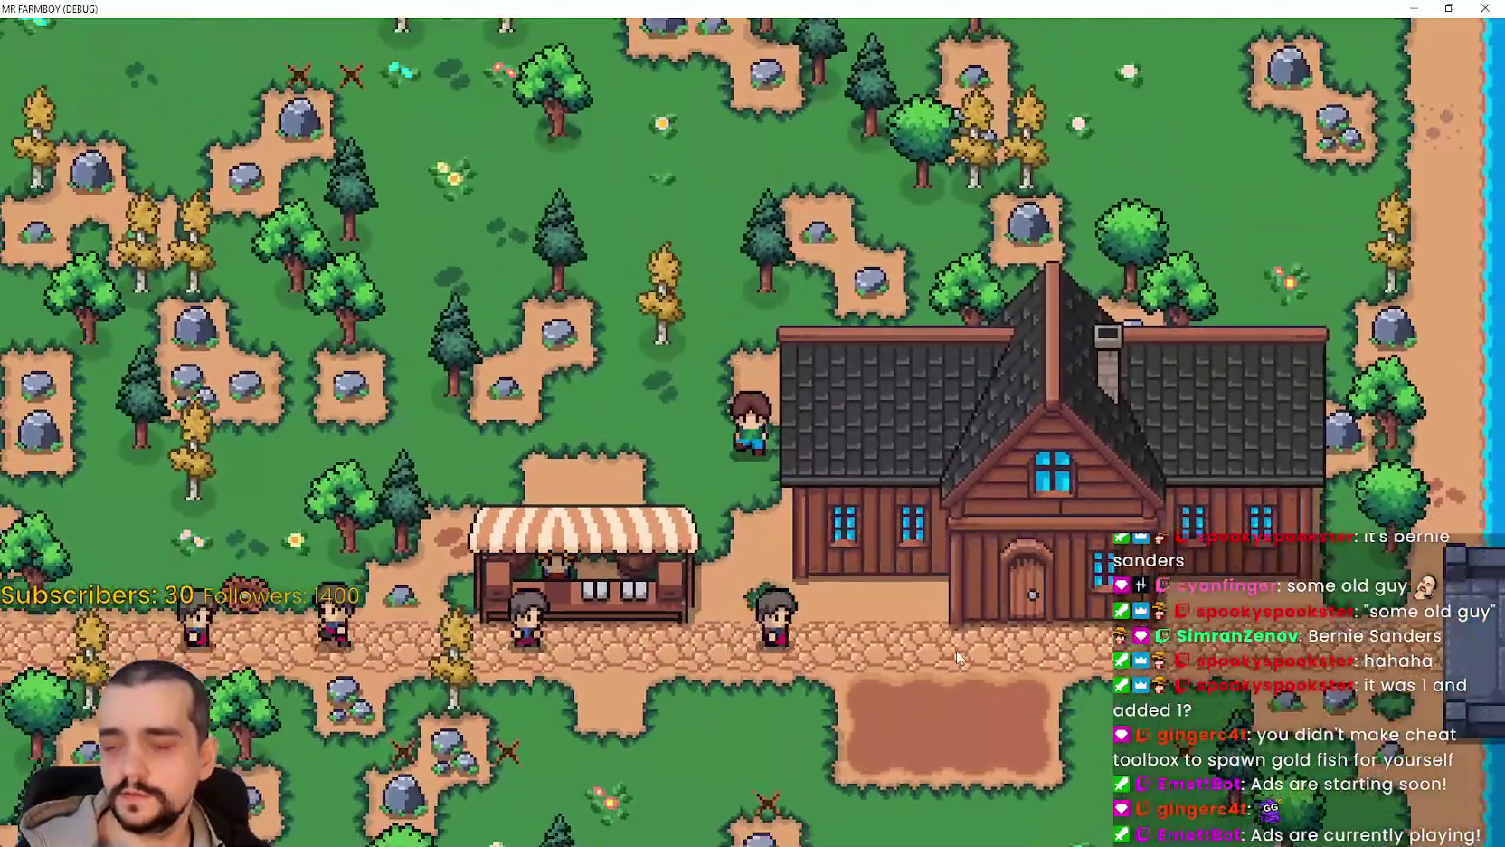
# Step: Walk south to collect wood, then pause the game and select Title Screen
pyautogui.press('s')
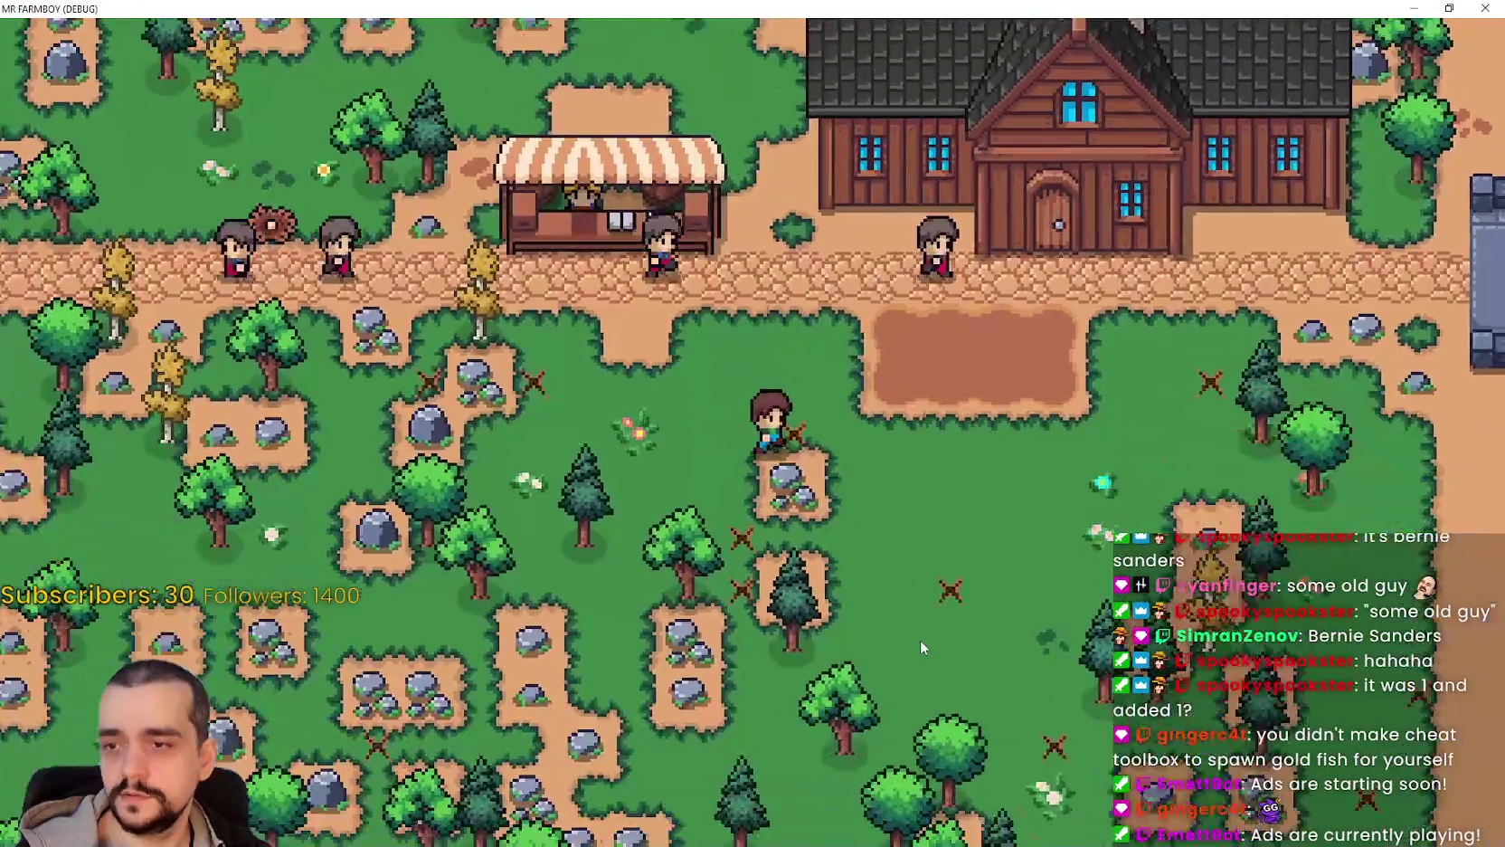
pyautogui.press('s')
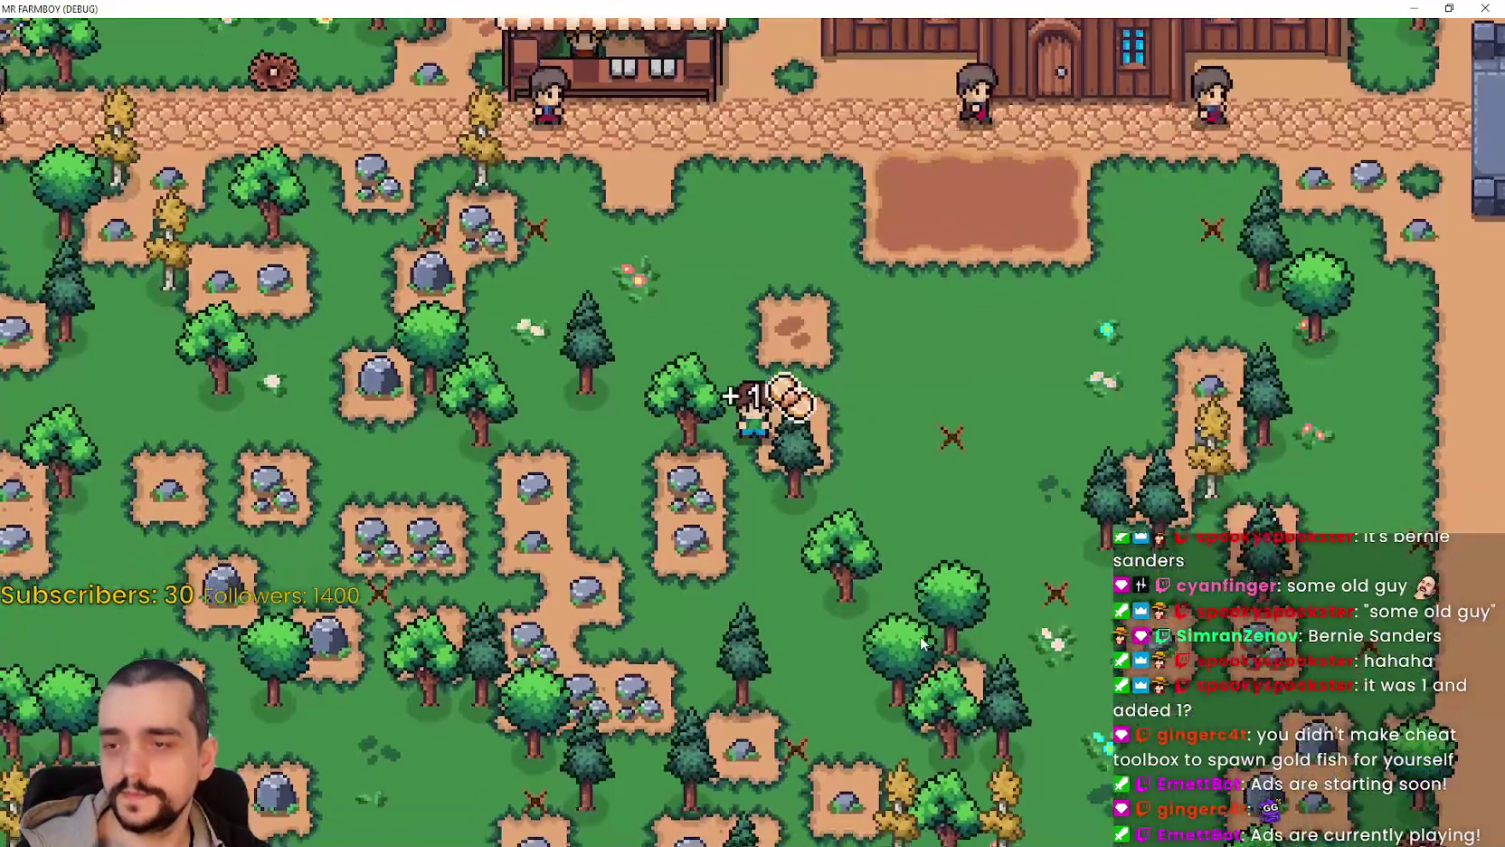
pyautogui.press('w')
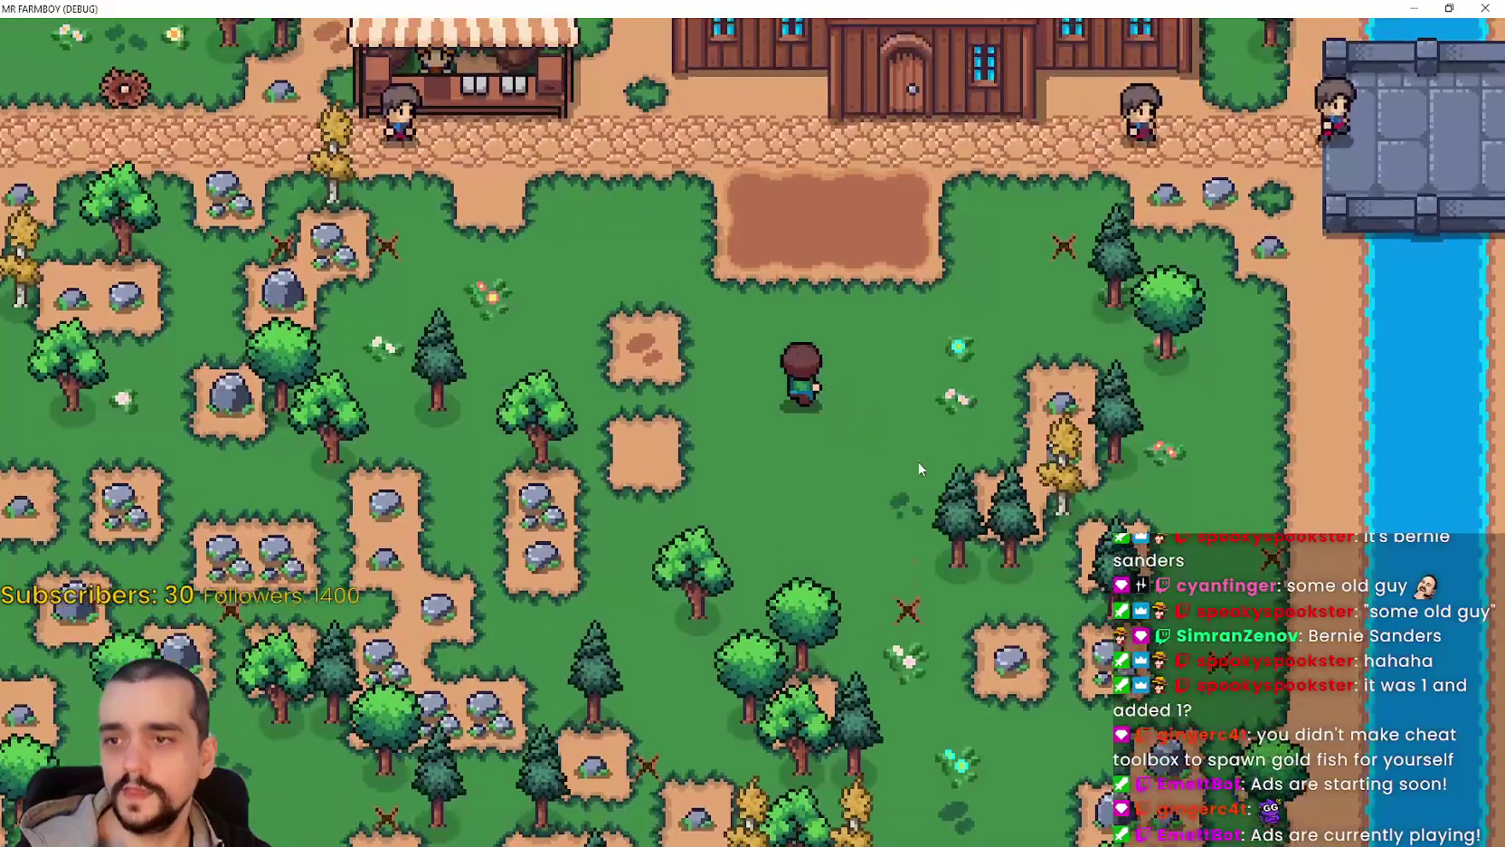
pyautogui.press('Escape')
pyautogui.press('Down')
pyautogui.press('Down')
pyautogui.press('Down')
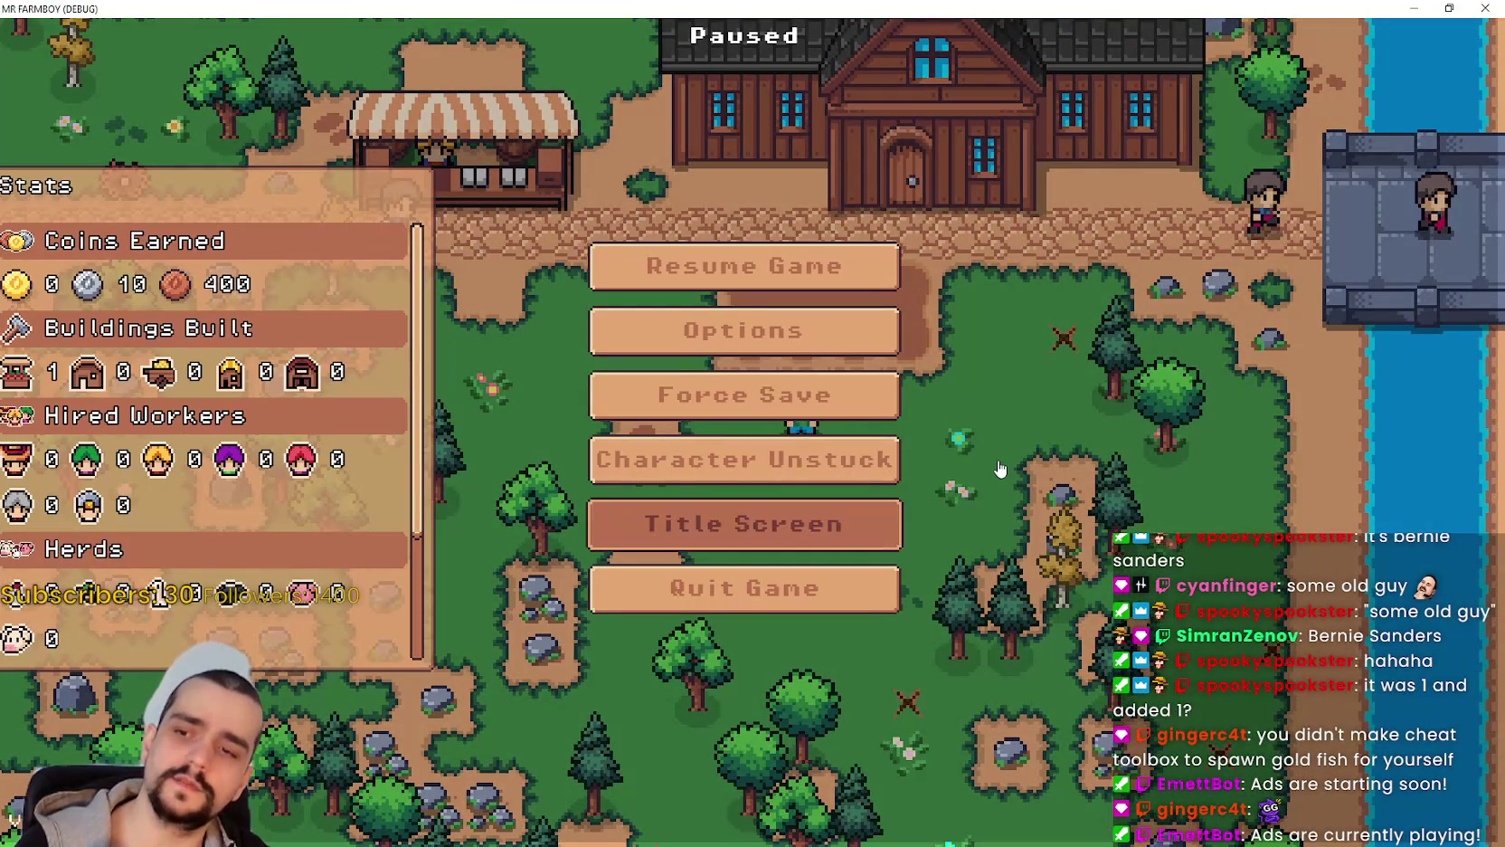
# Step: Return to the title screen, exit the game, and rerun the project with F5
pyautogui.press('Return')
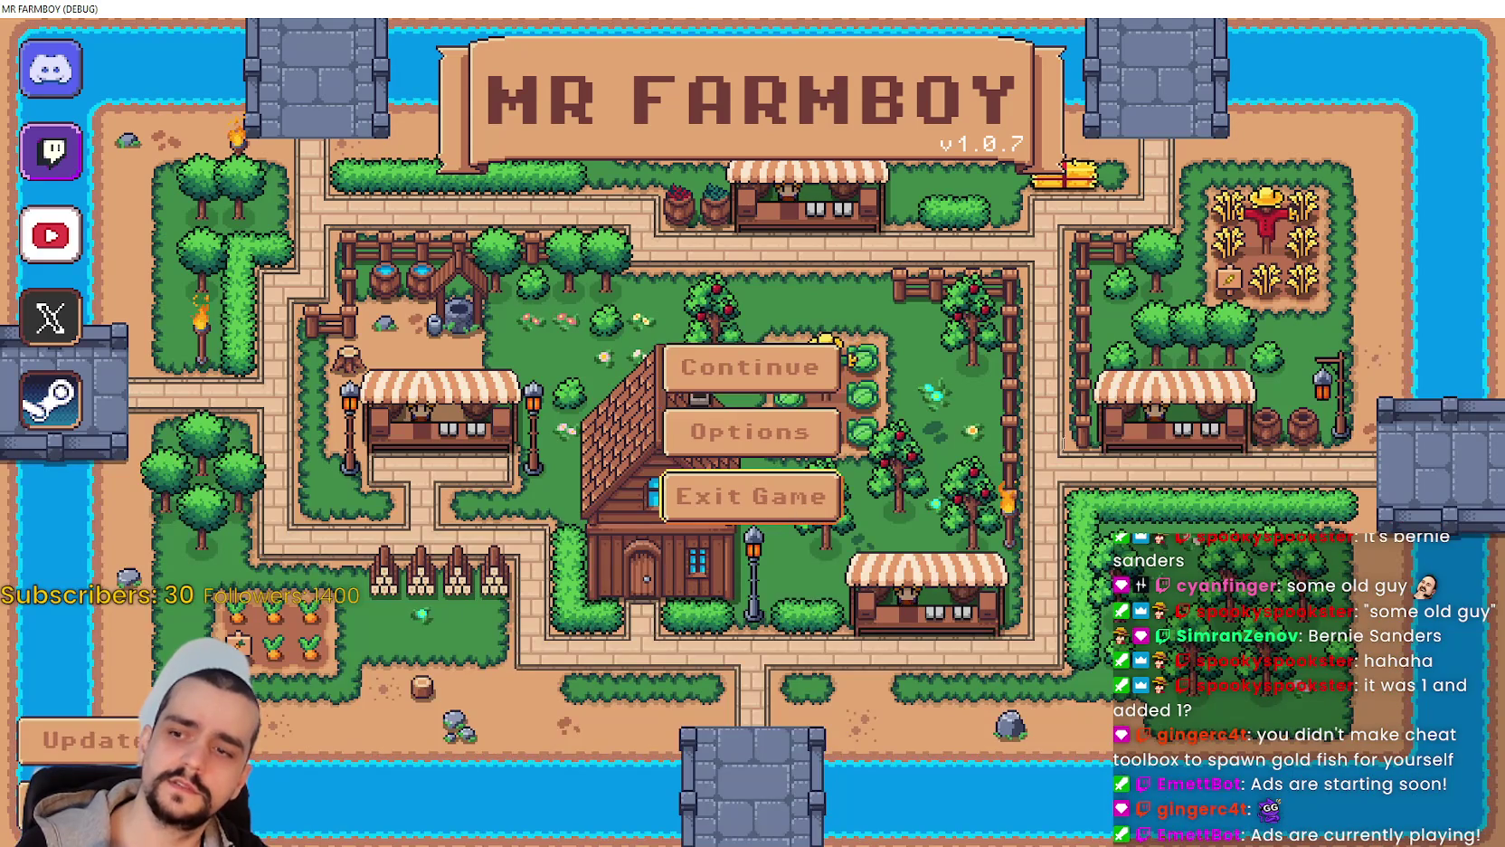
pyautogui.press('Return')
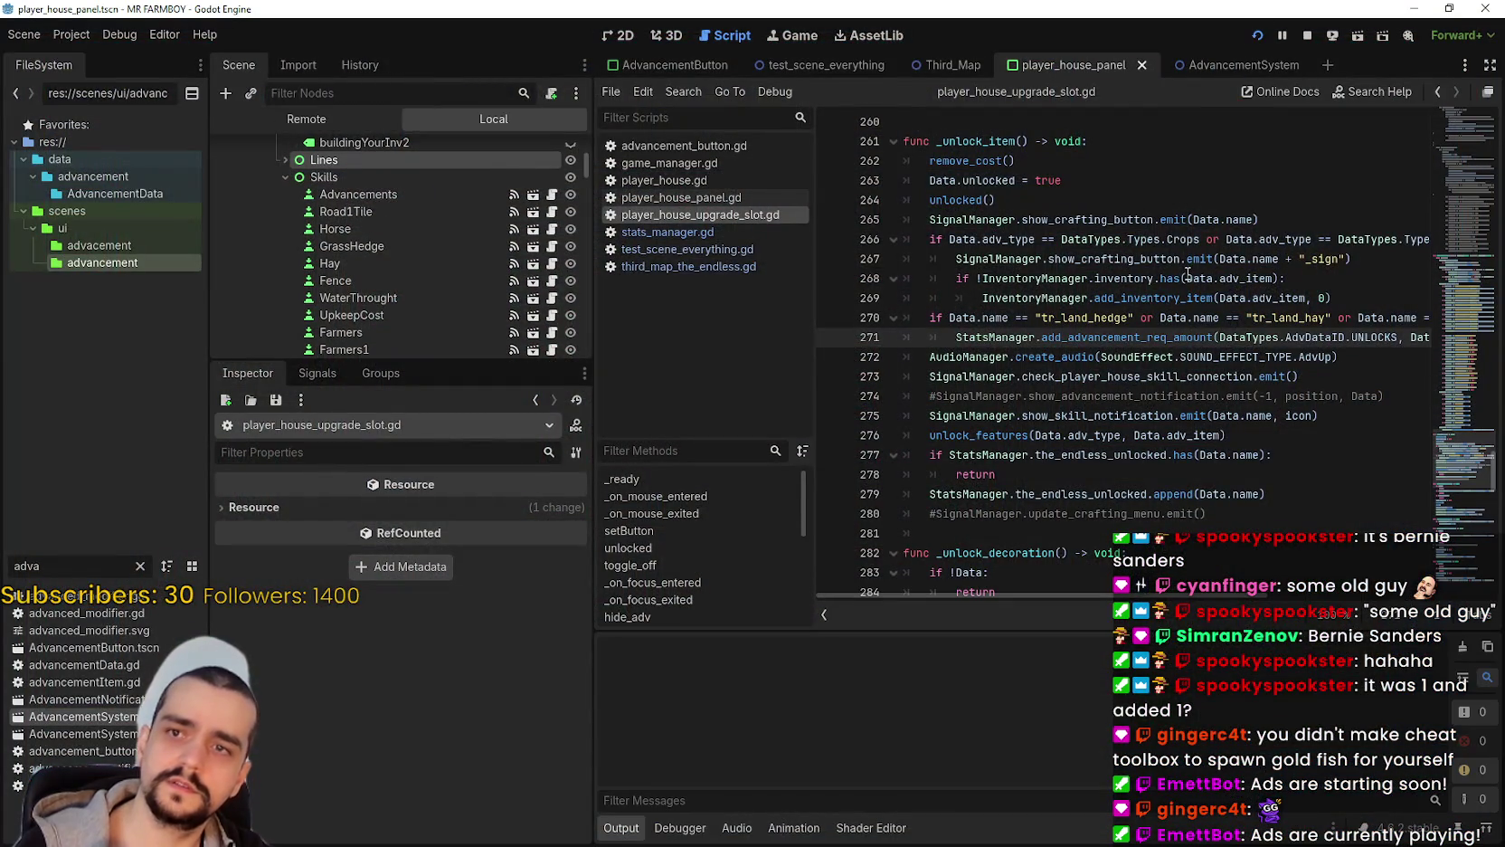
pyautogui.press('F5')
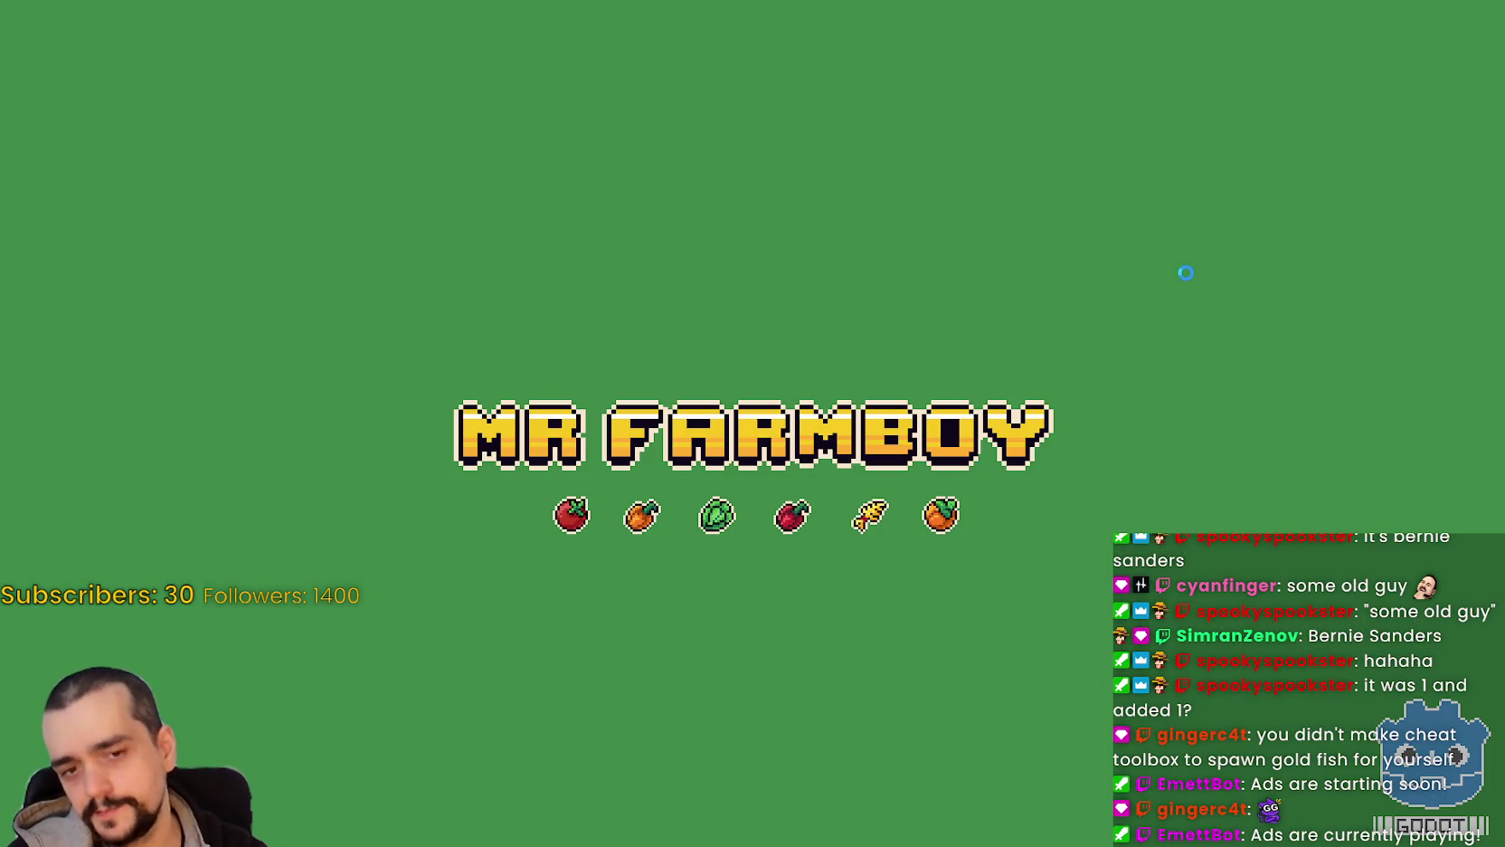
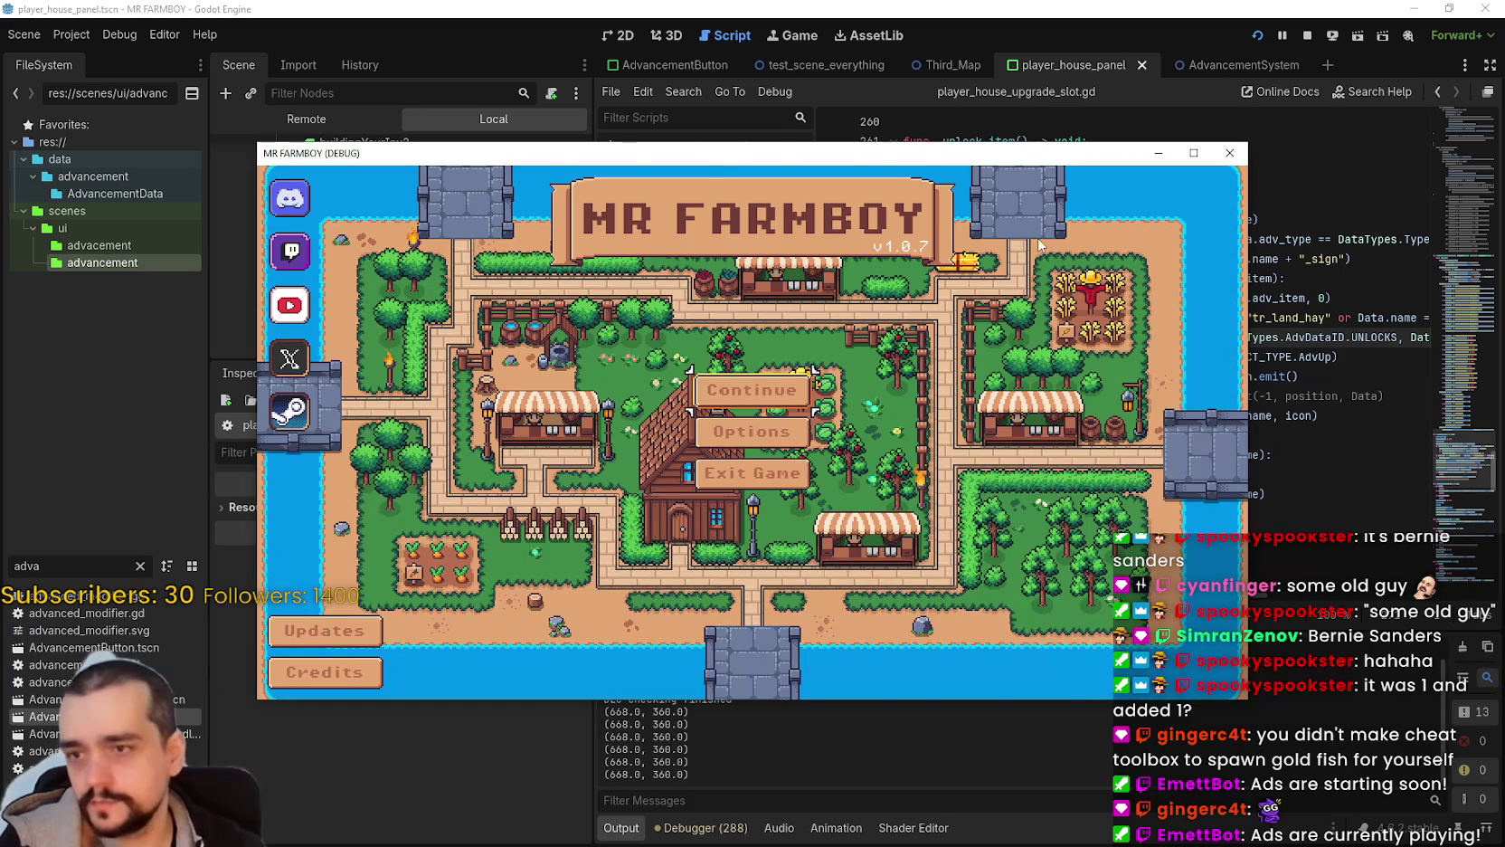
# Step: Continue from the title screen, load Save 7 from the save list, and open the Crafting panel
pyautogui.click(752, 389)
pyautogui.scroll(-3, 769, 491)
pyautogui.scroll(-2, 768, 491)
pyautogui.click(775, 468)
pyautogui.scroll(-1, 760, 470)
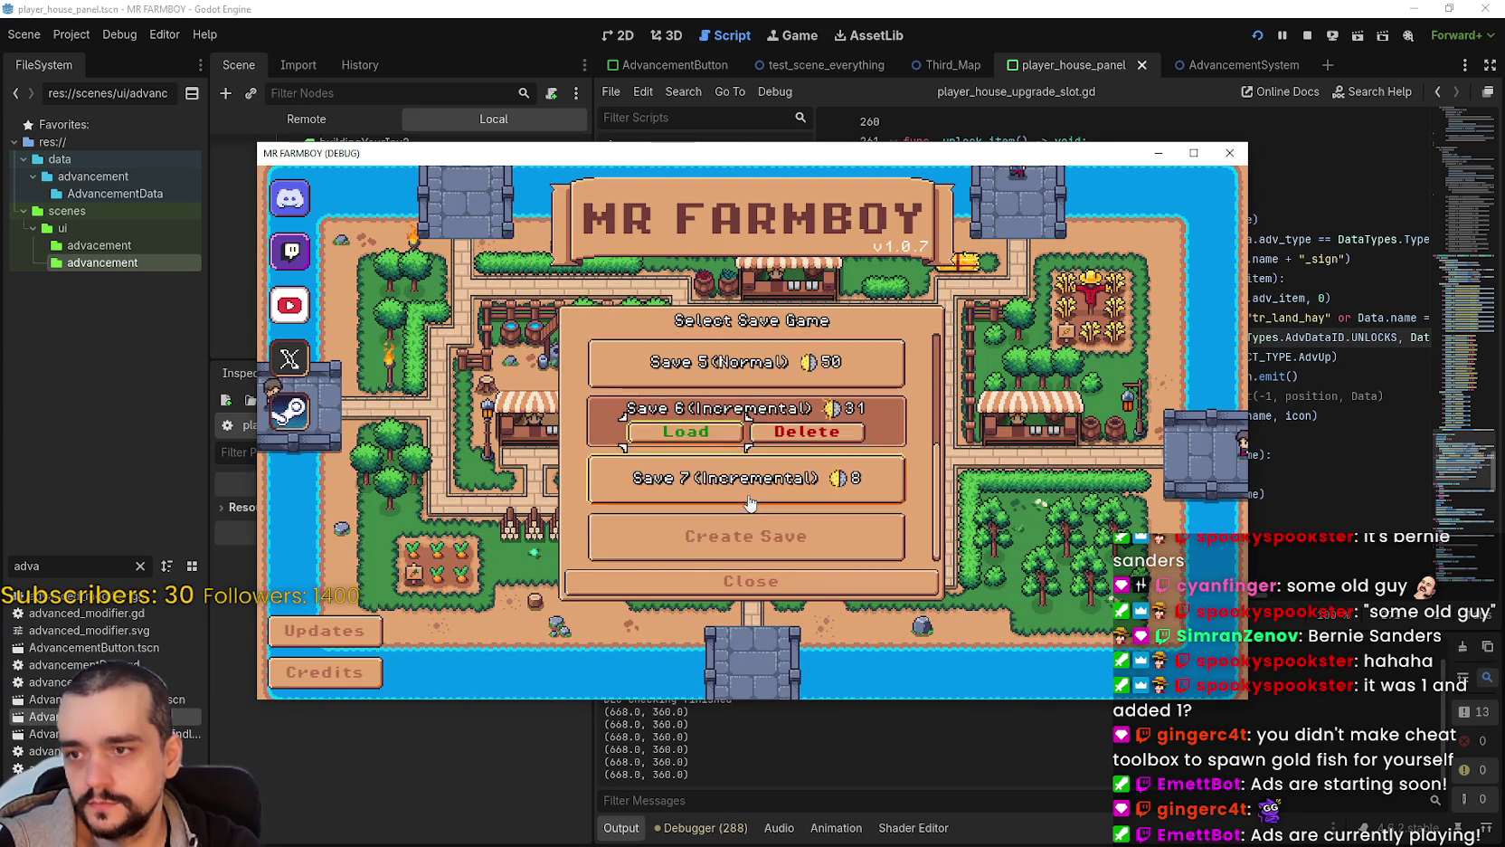
pyautogui.click(720, 480)
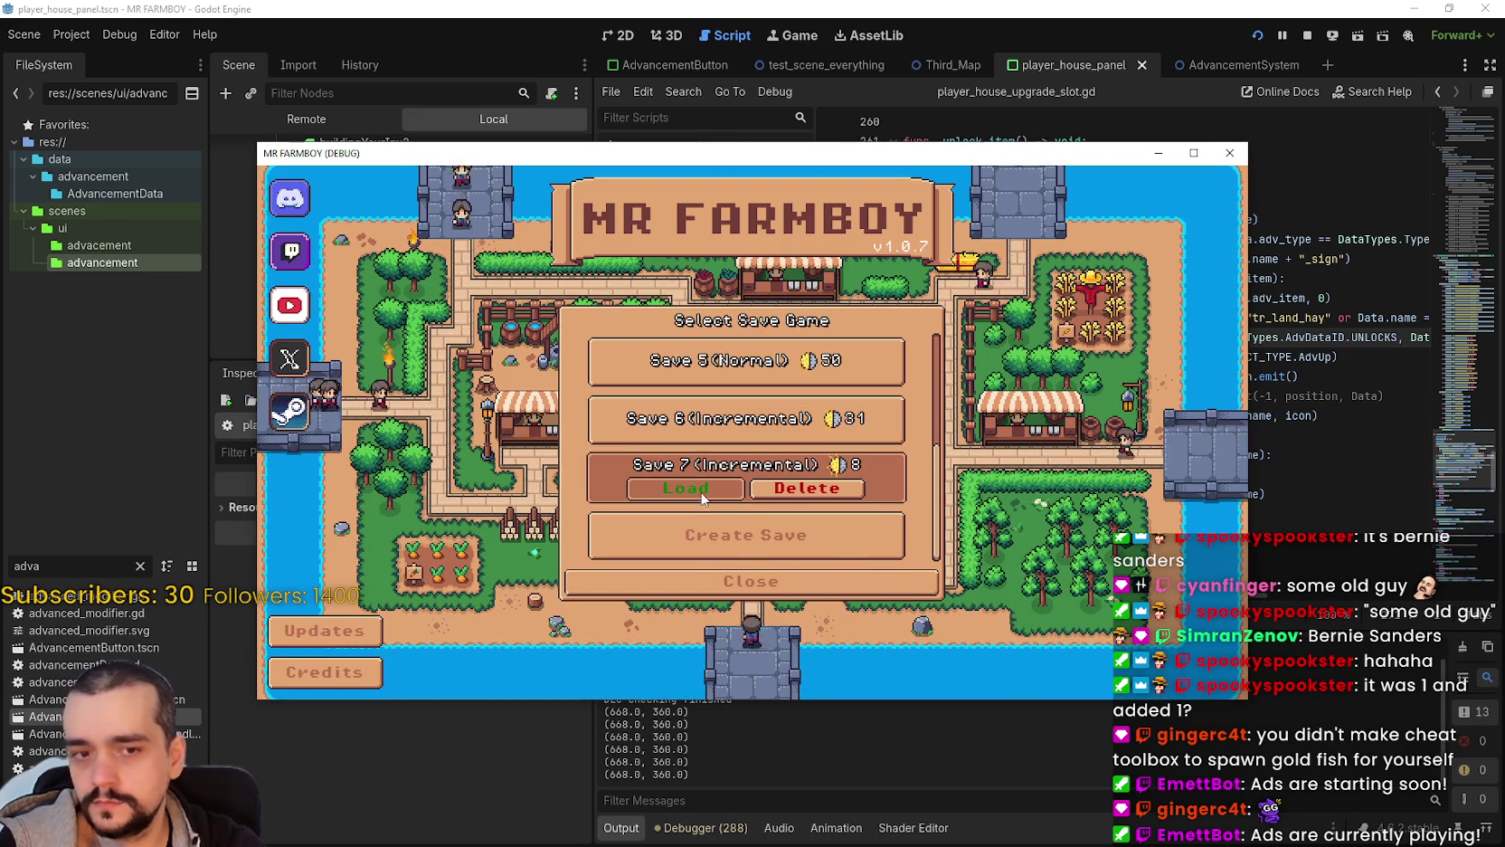
pyautogui.click(703, 493)
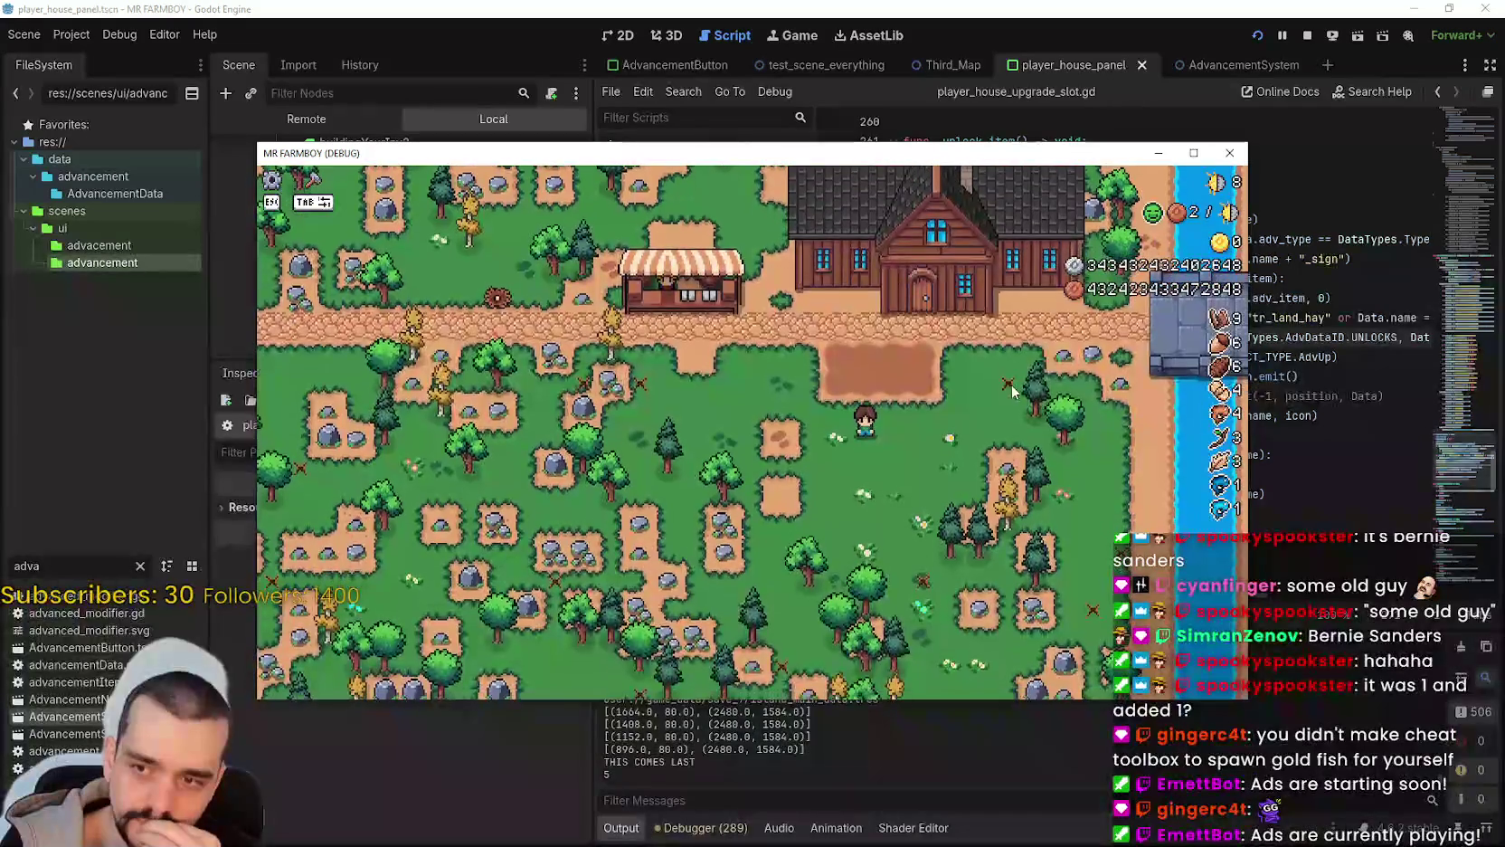
pyautogui.press('Tab')
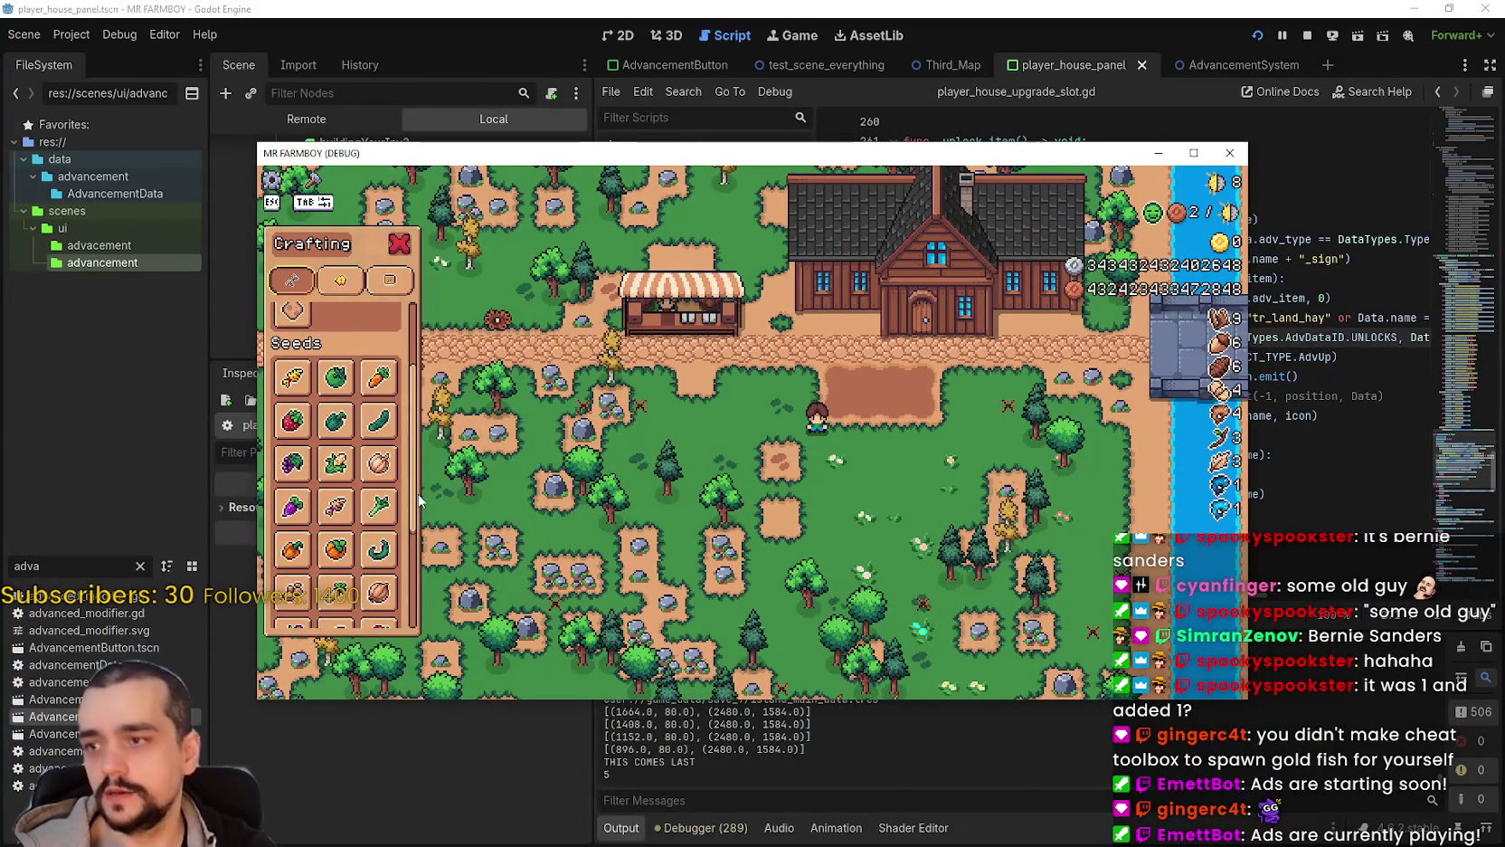
# Step: Walk the farmer across the field and start a Barn placement, then cancel it
pyautogui.moveTo(412, 496); pyautogui.dragTo(417, 646)
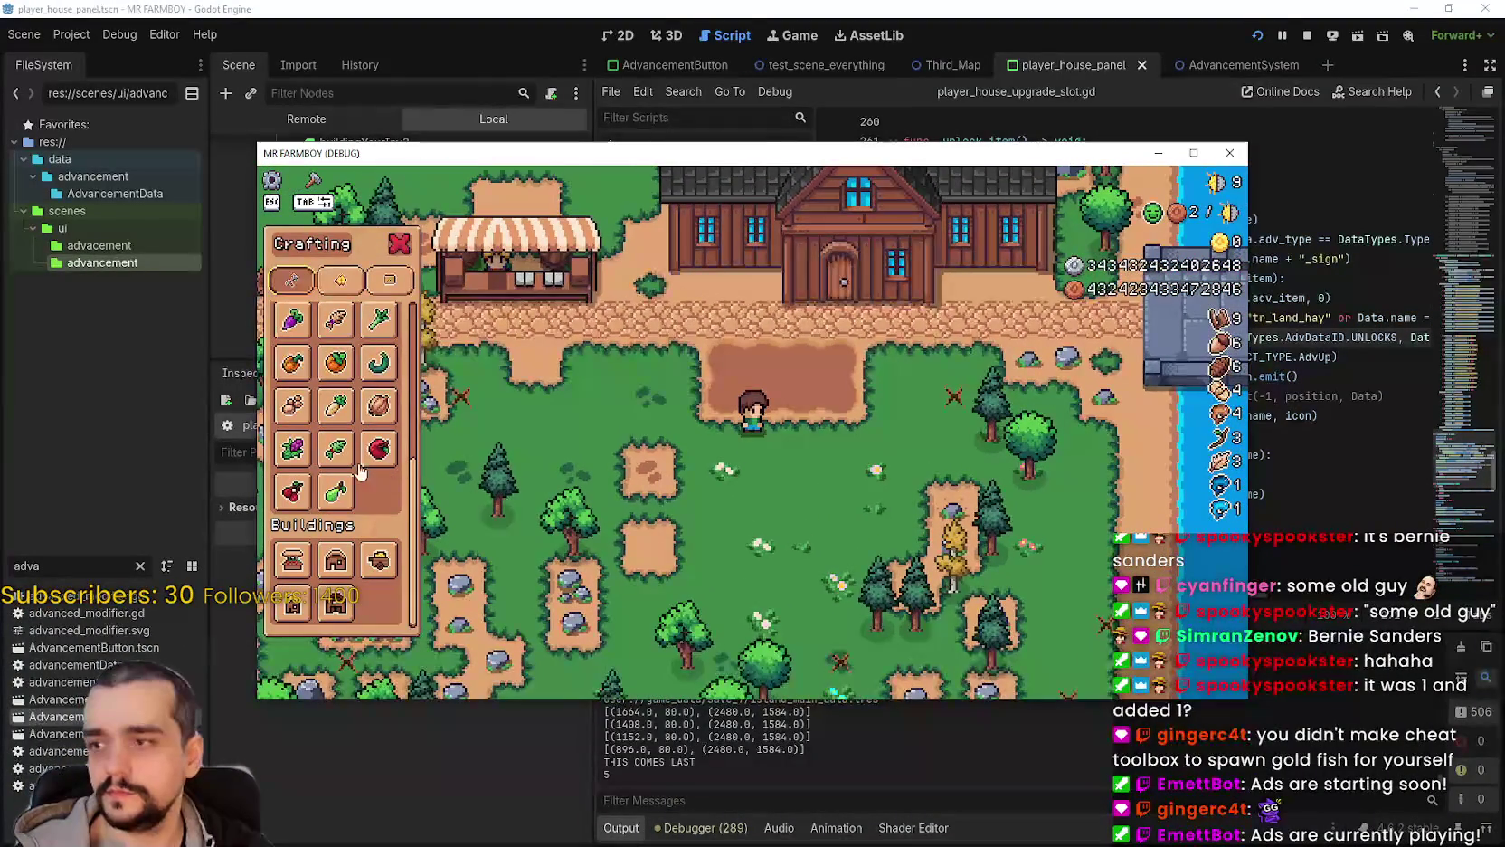
pyautogui.press('Tab')
pyautogui.press('d')
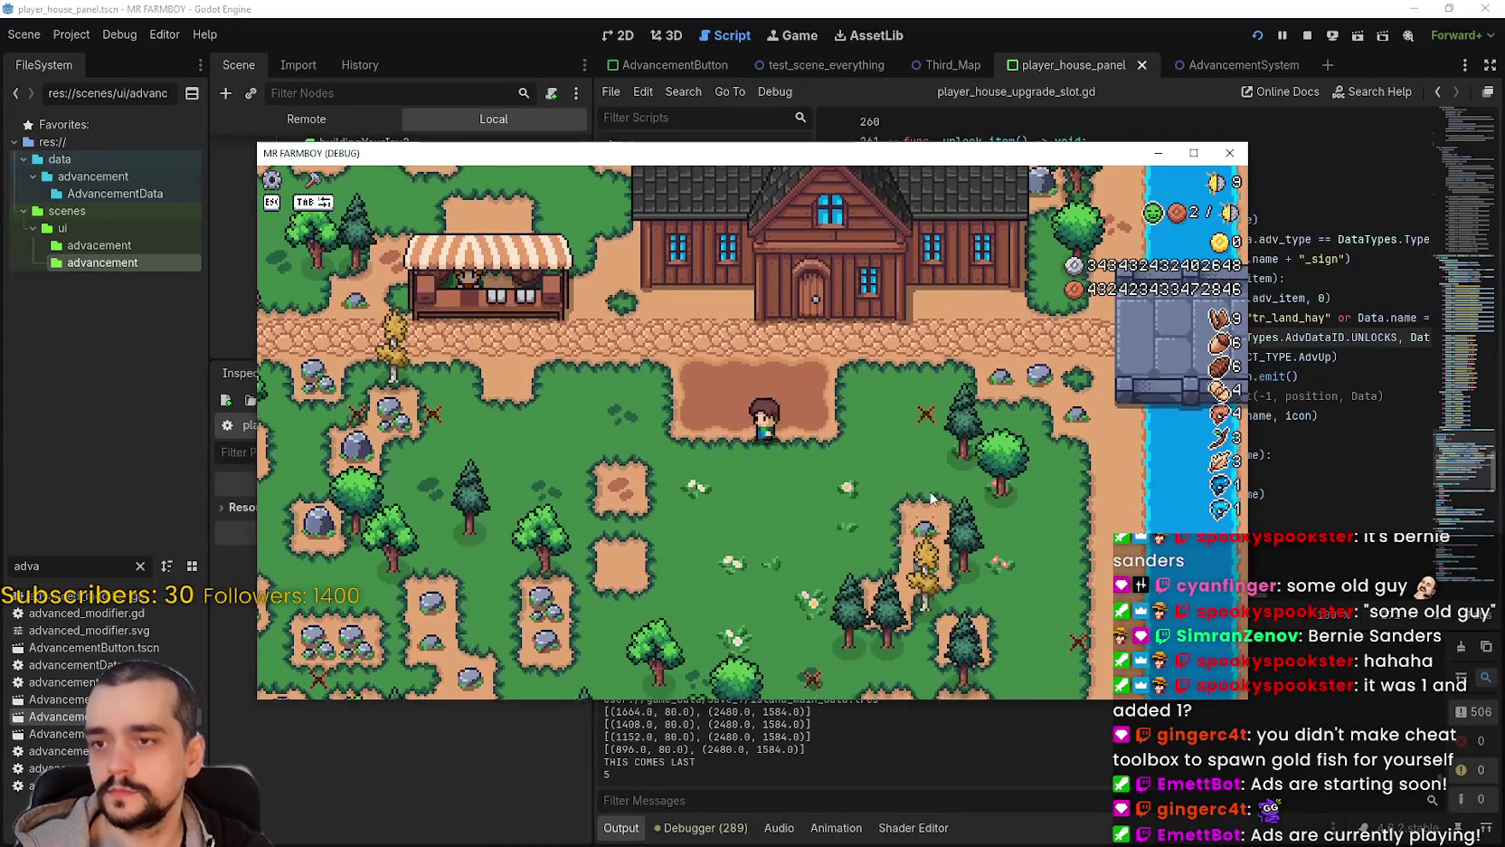
pyautogui.press('s')
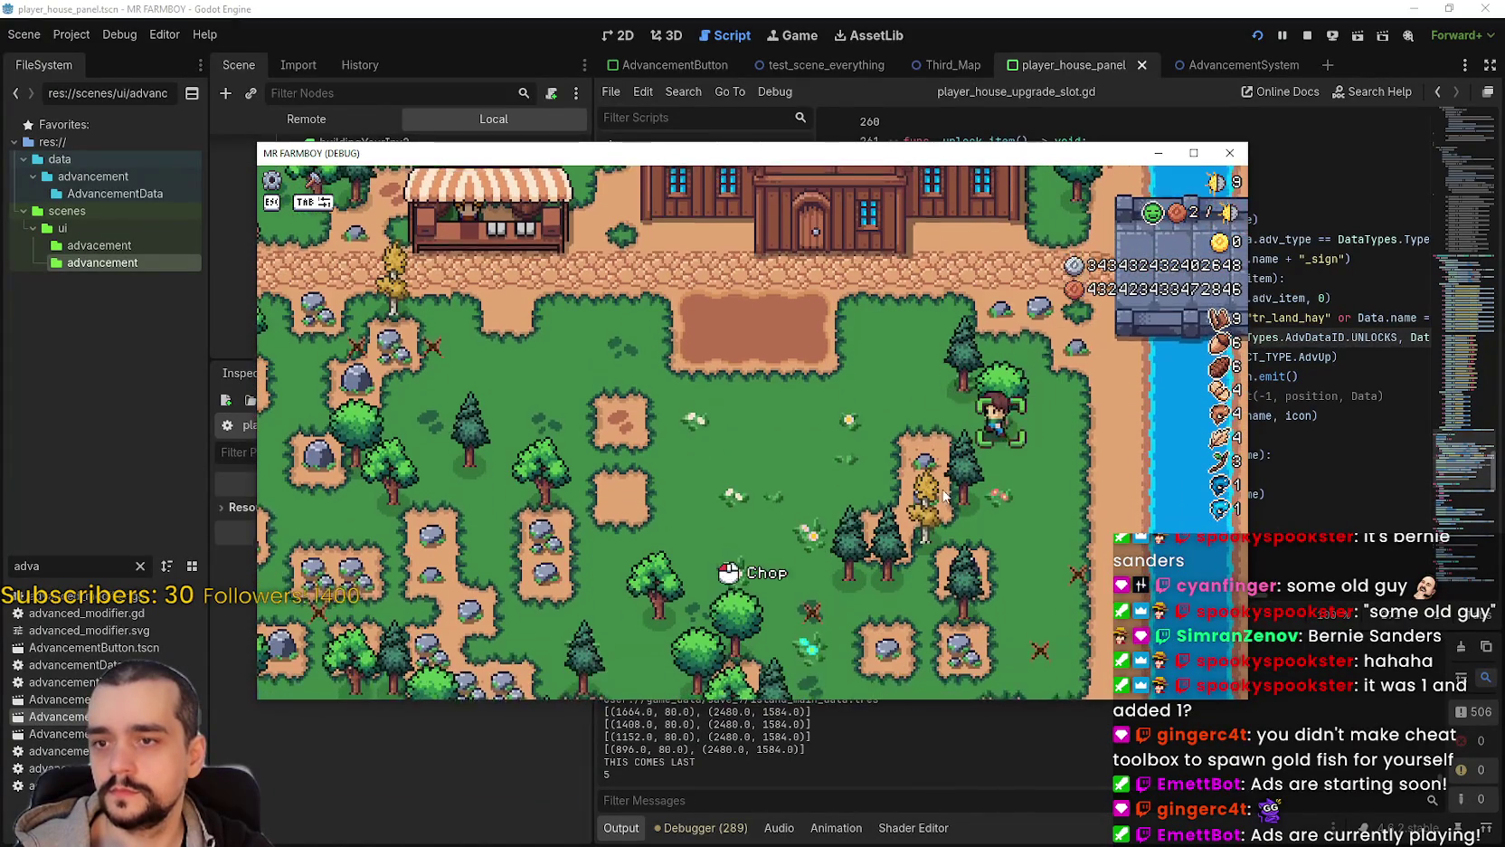
pyautogui.press('a')
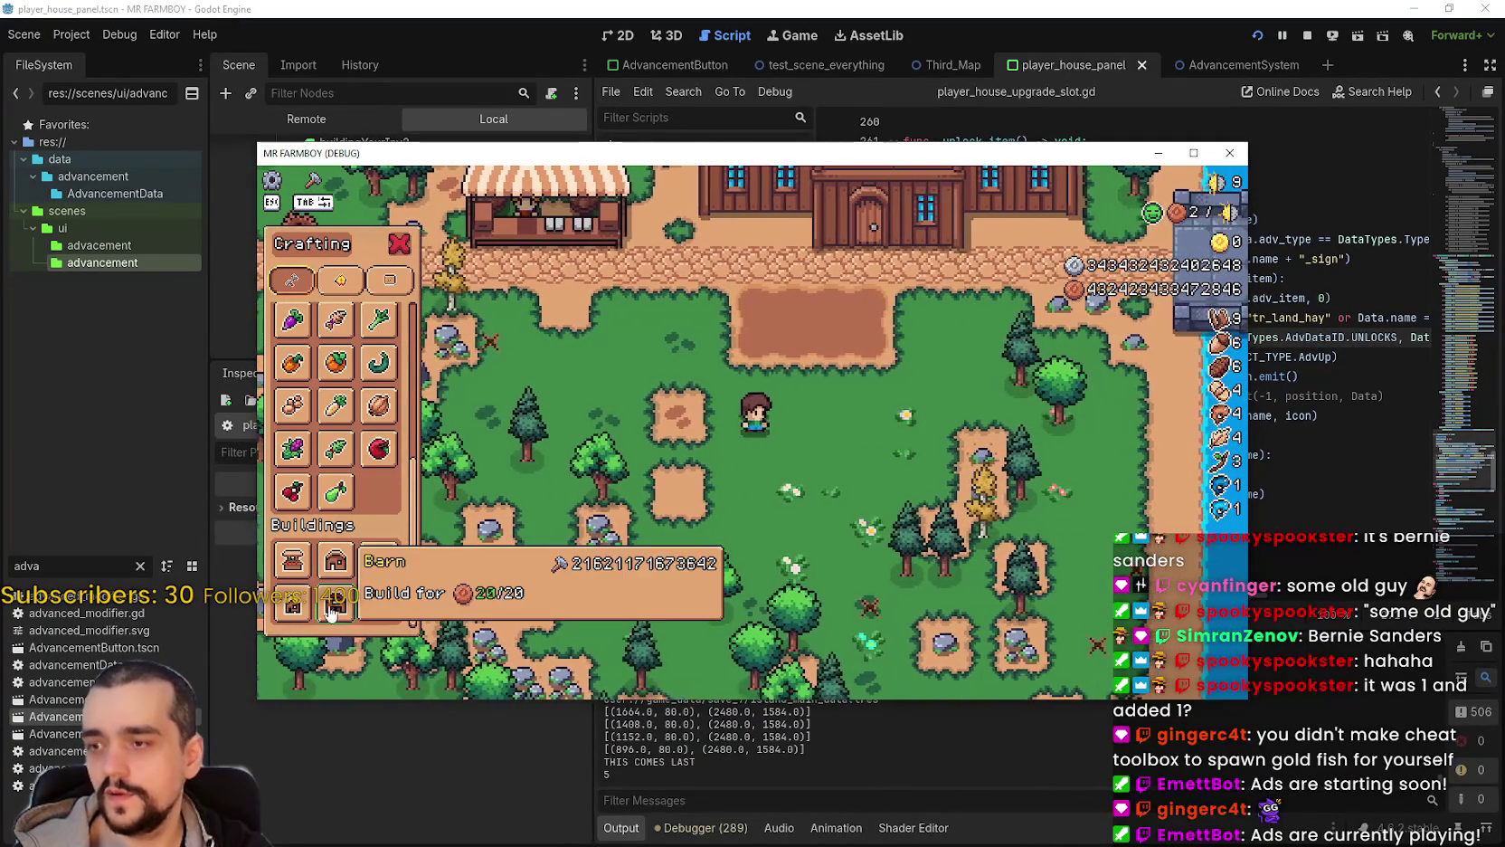
pyautogui.click(328, 619)
pyautogui.press('s')
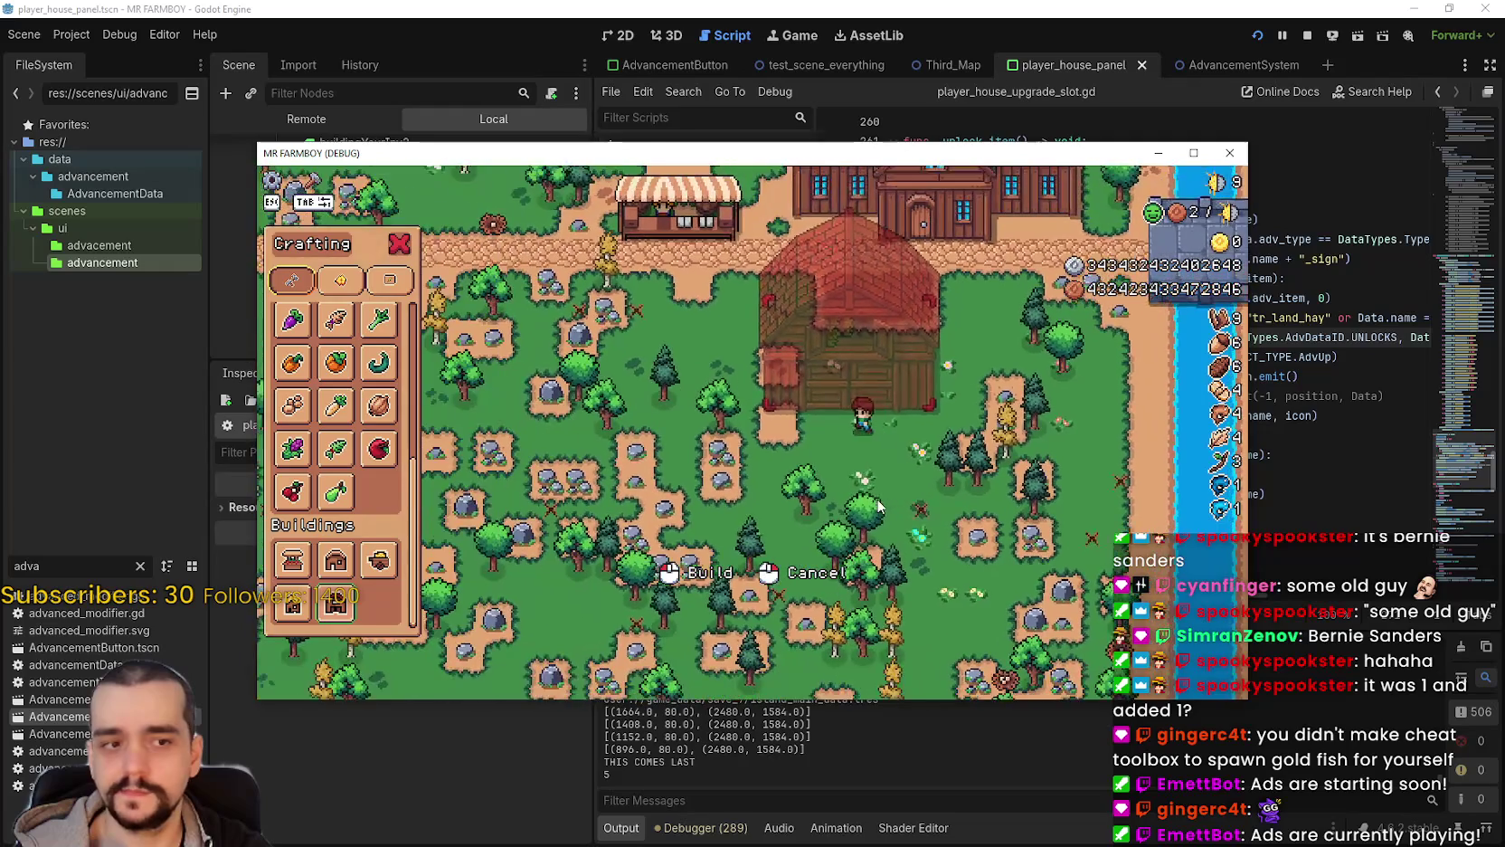
pyautogui.rightClick(881, 506)
# Step: Chop the nearby trees to gather logs, working toward the river
pyautogui.press('d')
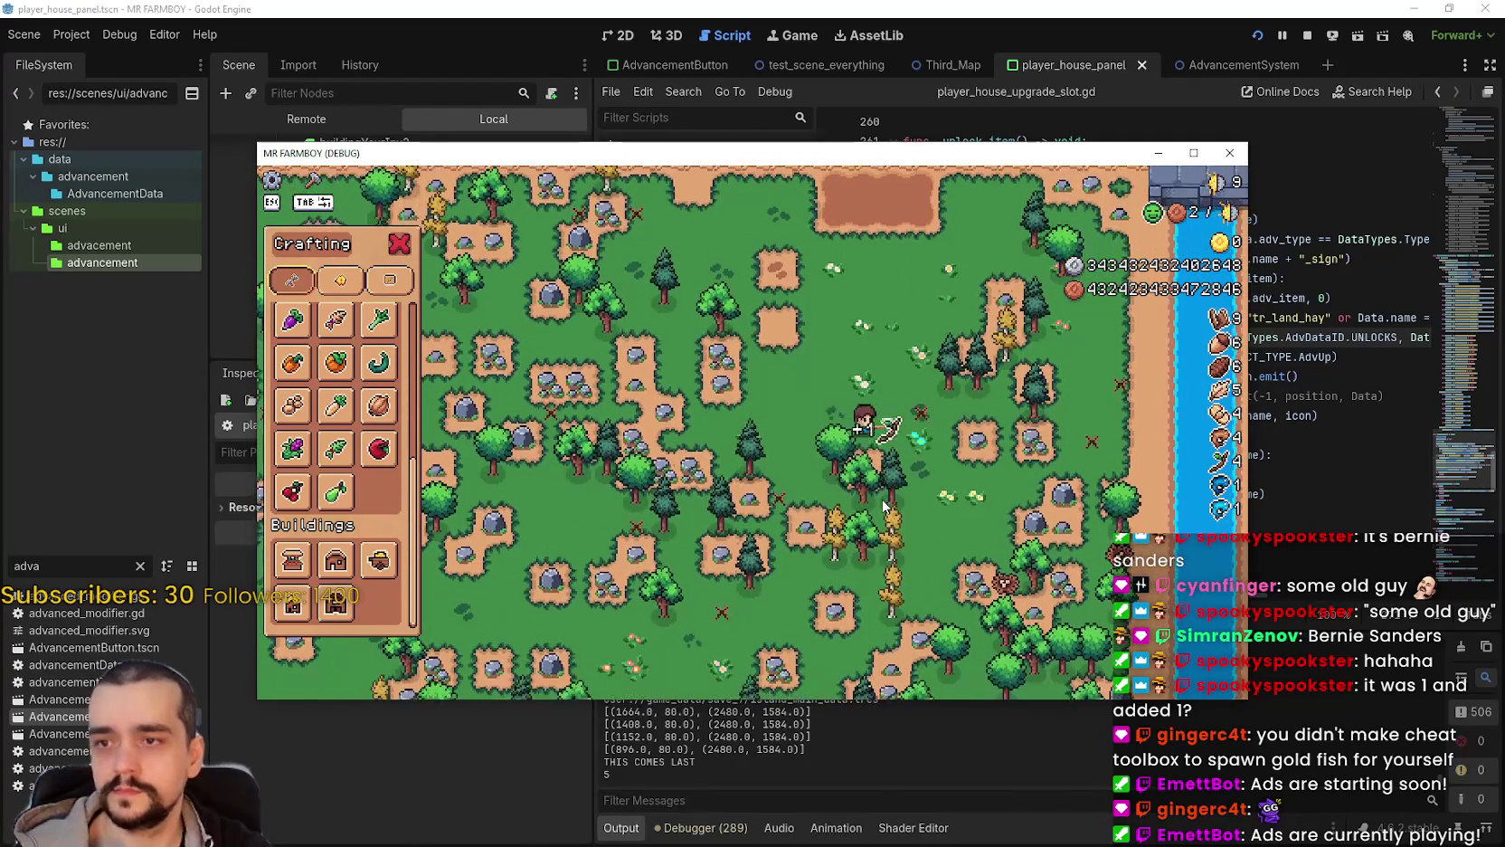
pyautogui.press('w')
pyautogui.press('w')
pyautogui.press('d')
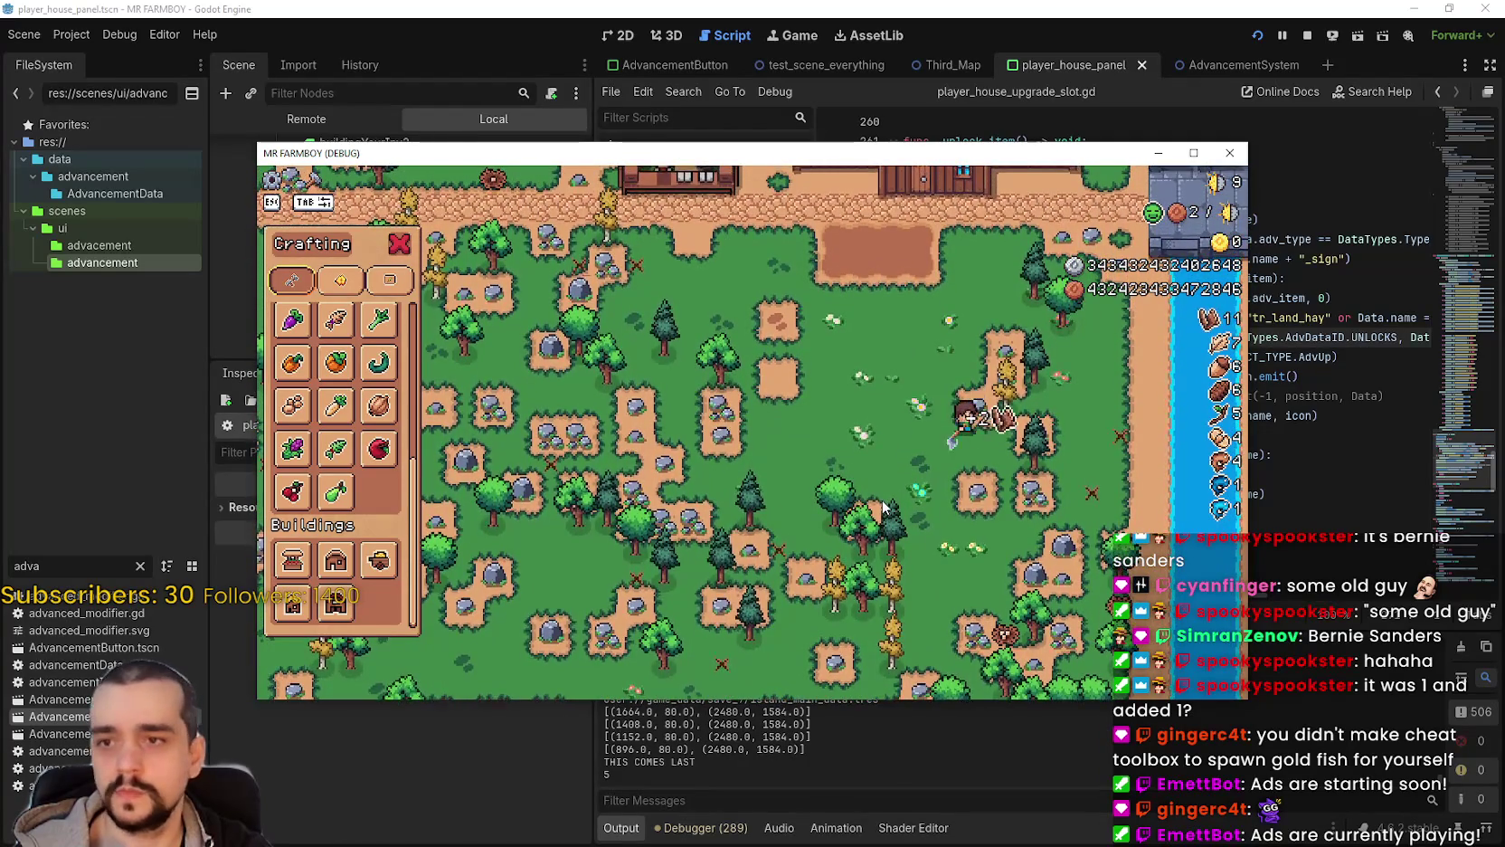
pyautogui.press('w')
pyautogui.press('d')
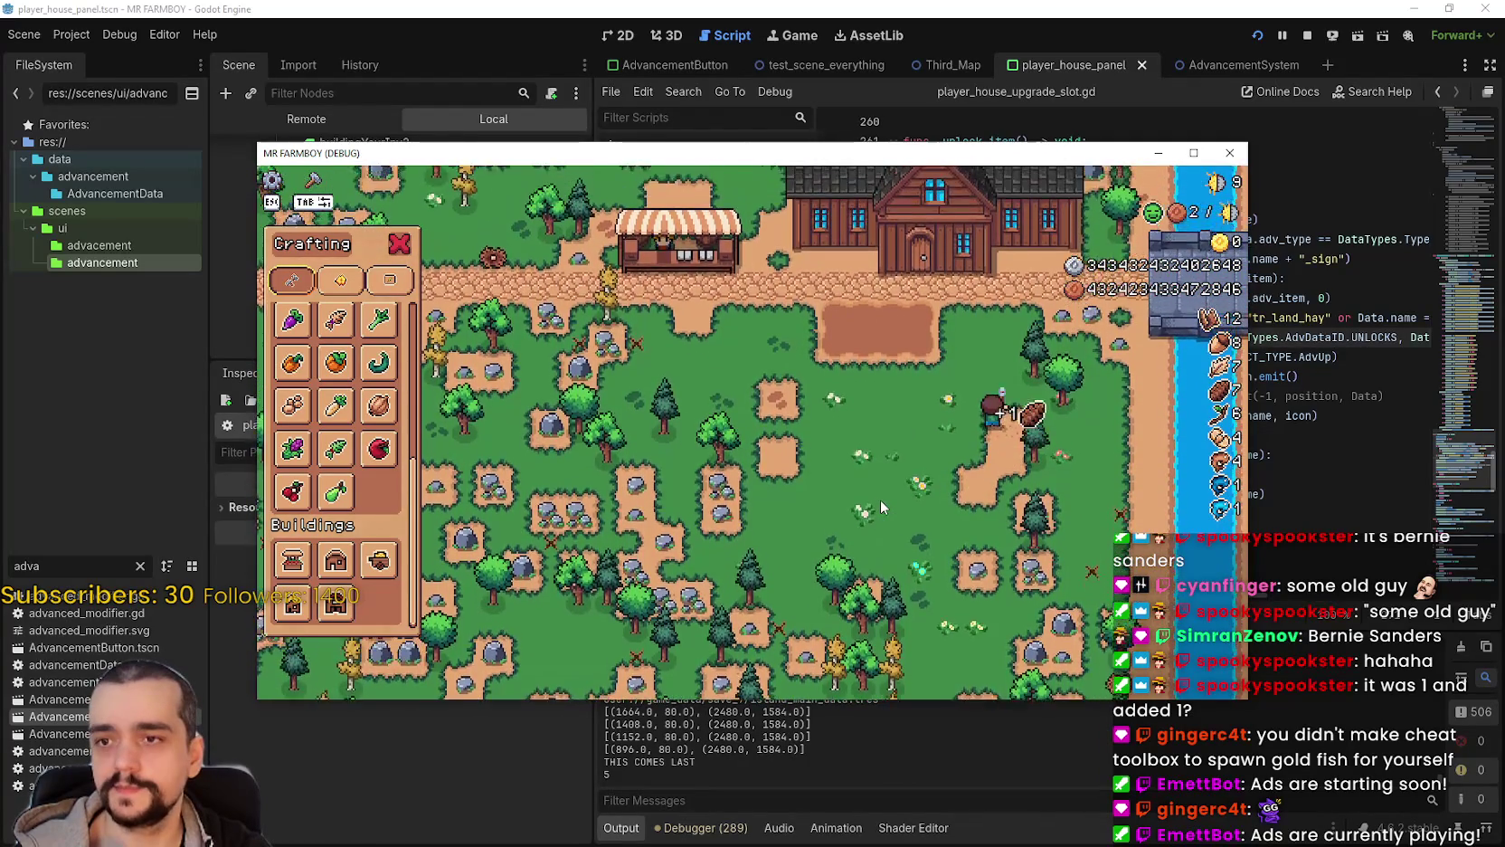
pyautogui.press('w')
pyautogui.press('d')
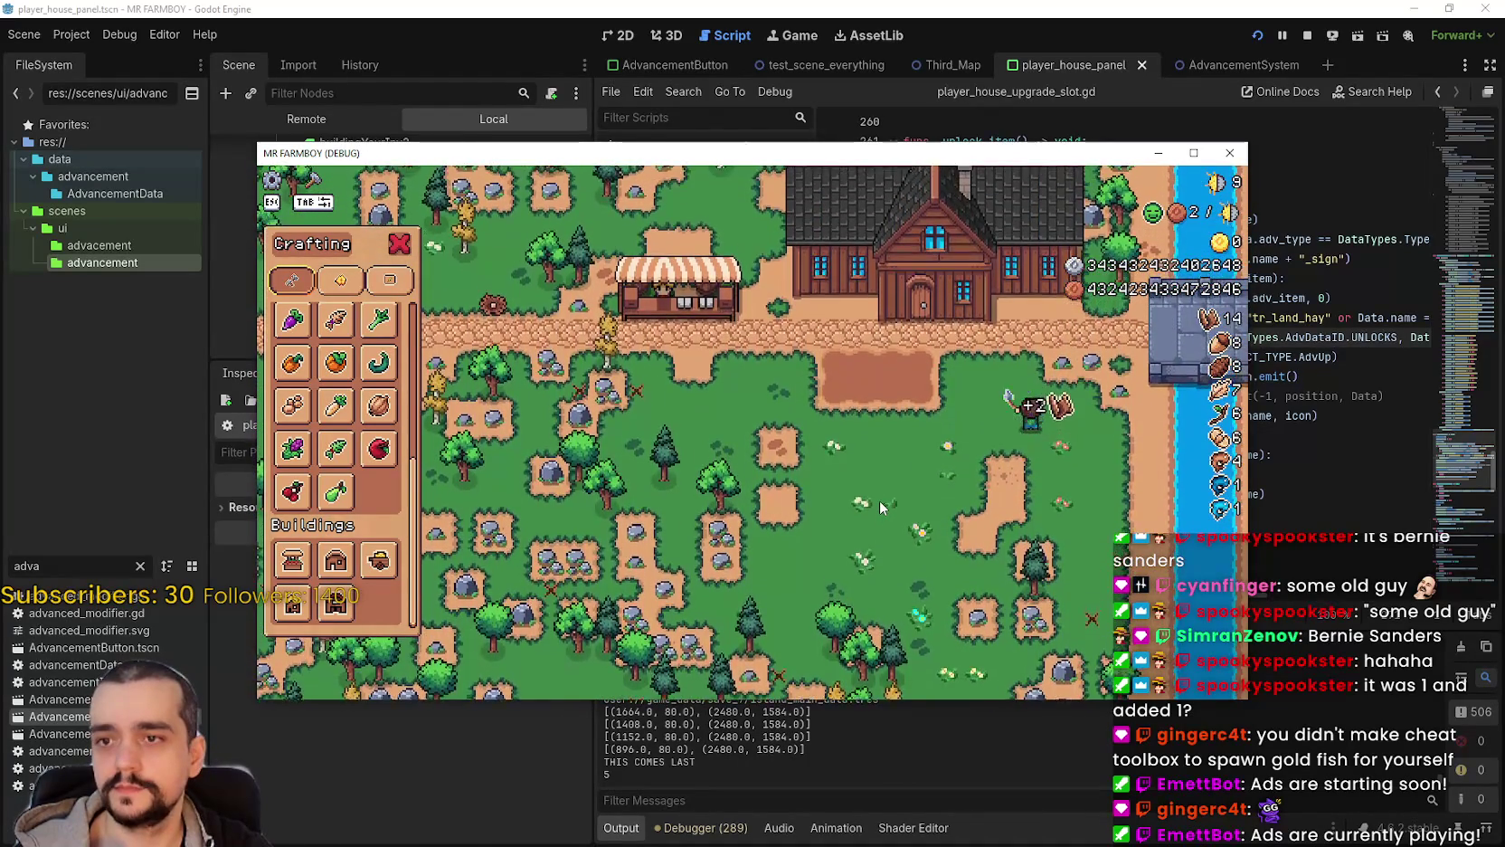
pyautogui.press('s')
pyautogui.press('a')
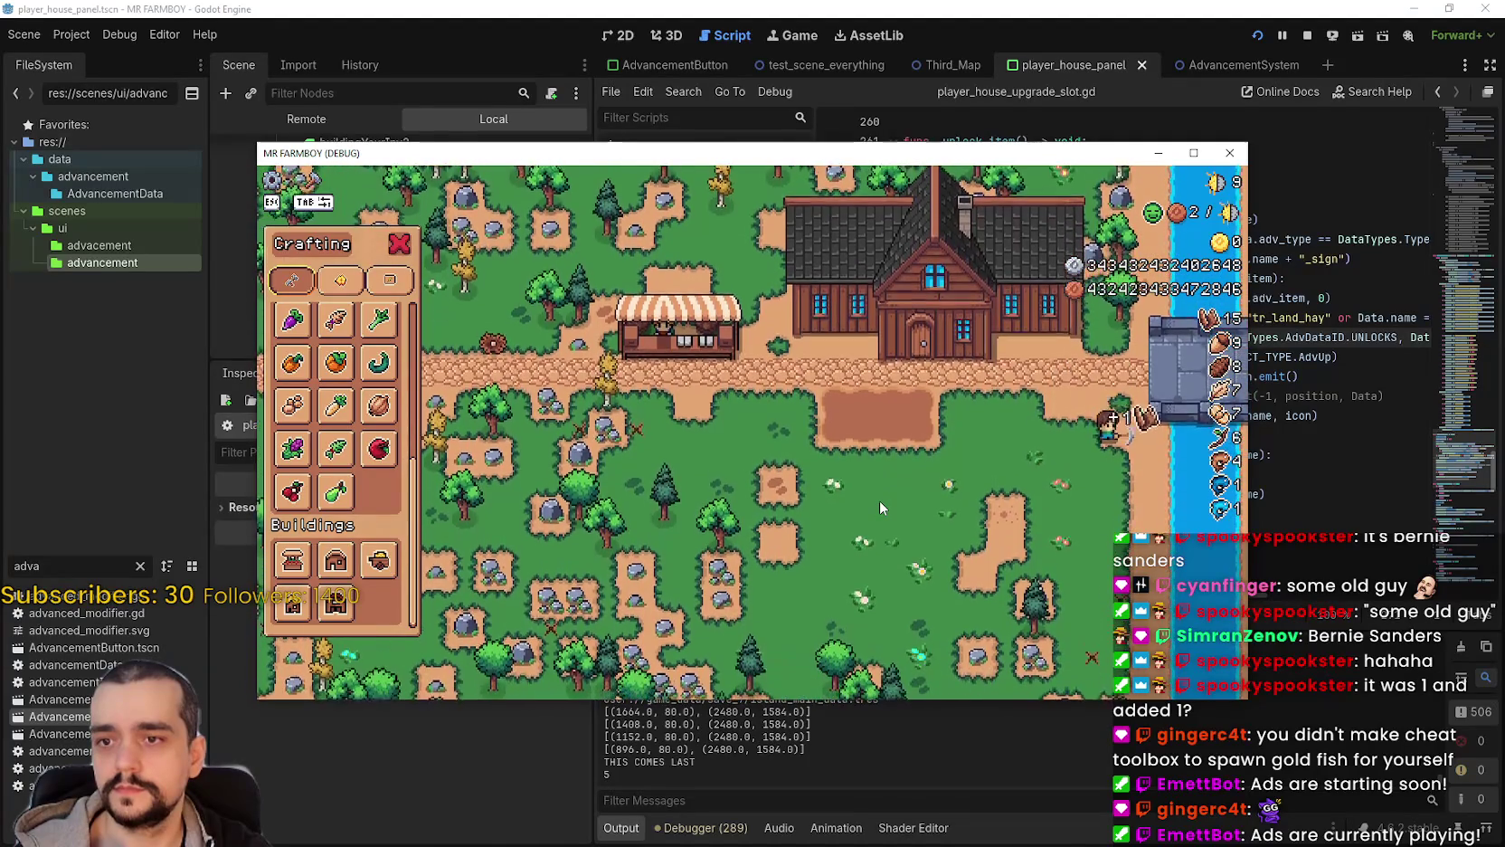
pyautogui.press('d')
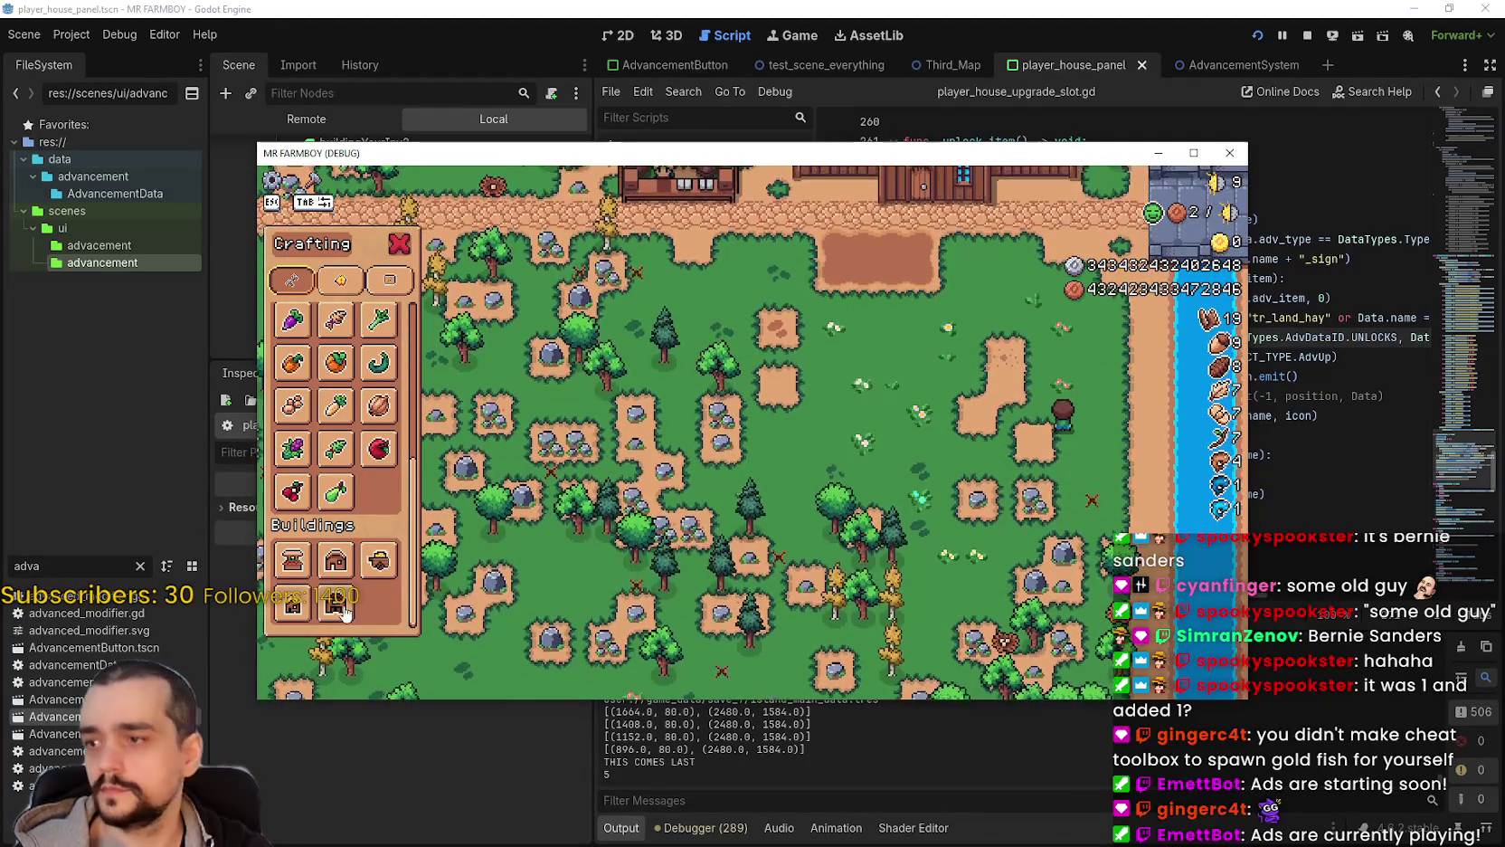
# Step: Build the Barn beside the river at the farmer's spot
pyautogui.press('b')
pyautogui.click(1038, 490)
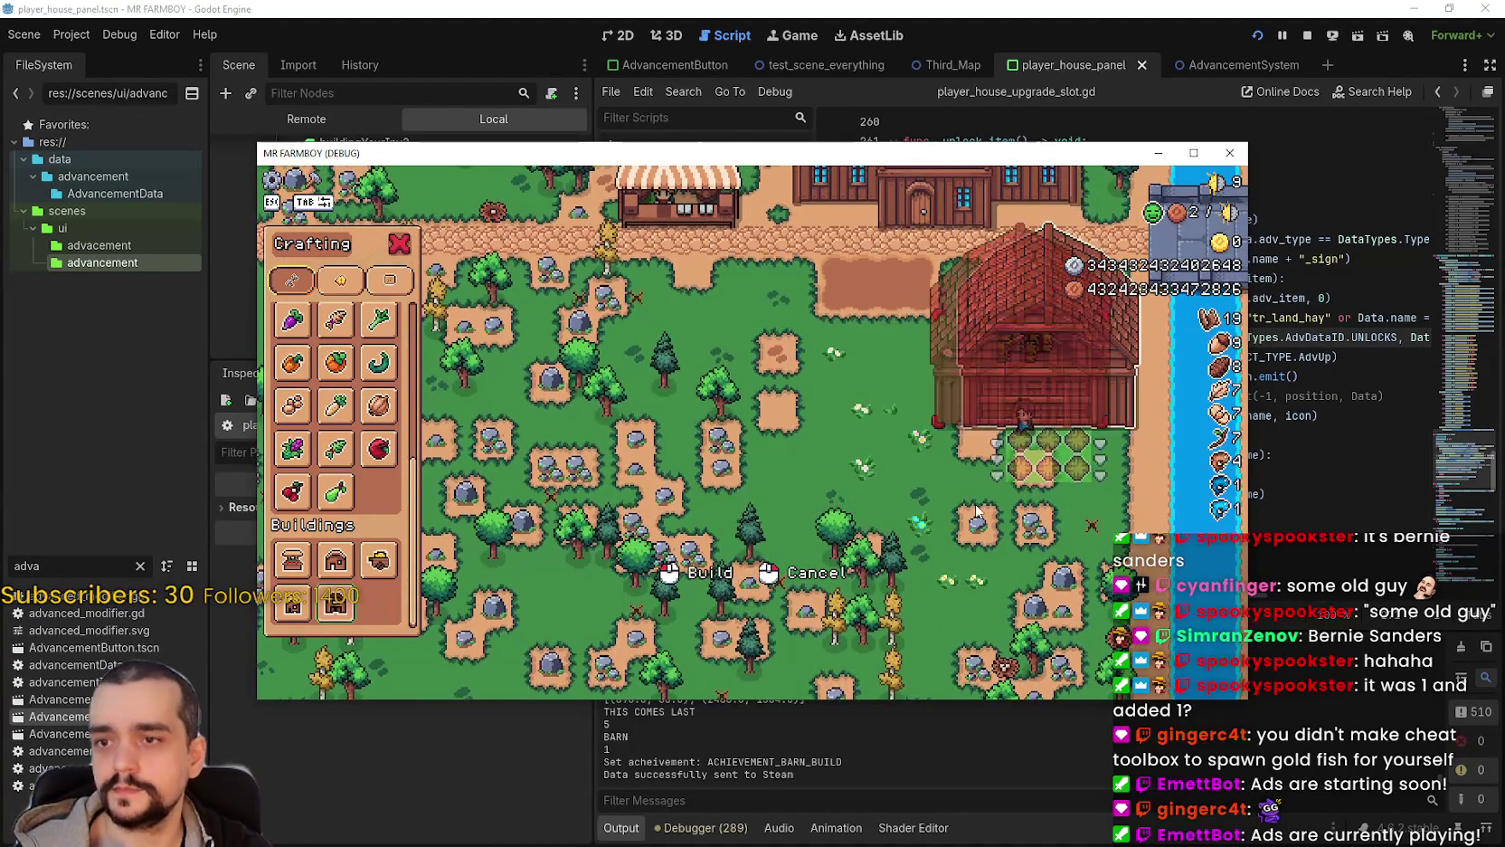
pyautogui.scroll(3, 317, 356)
pyautogui.scroll(3, 317, 355)
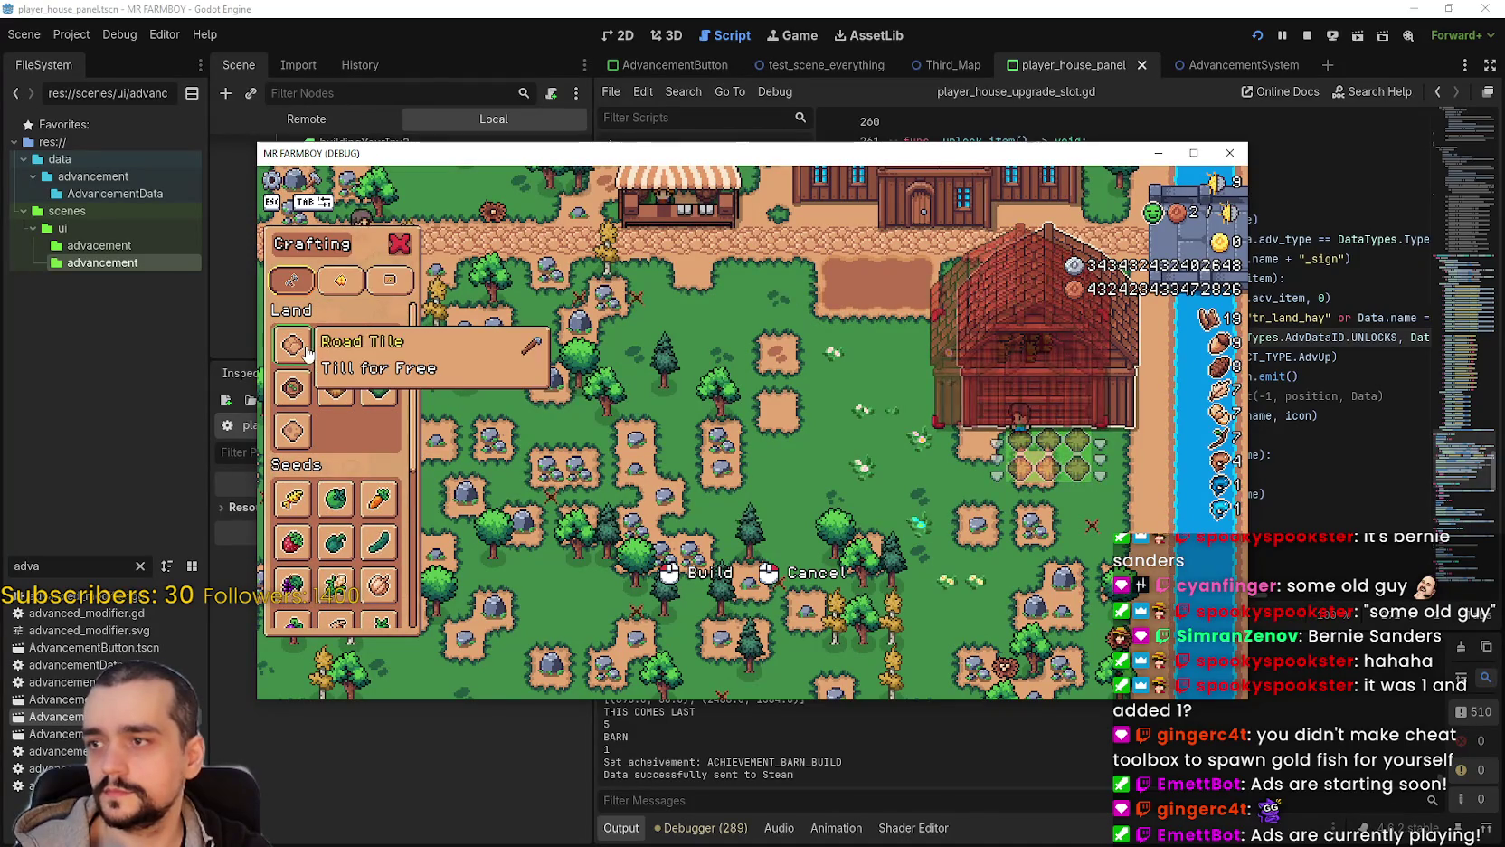
# Step: Choose the centre land tile and place the first hay tiles along the barn front
pyautogui.click(298, 353)
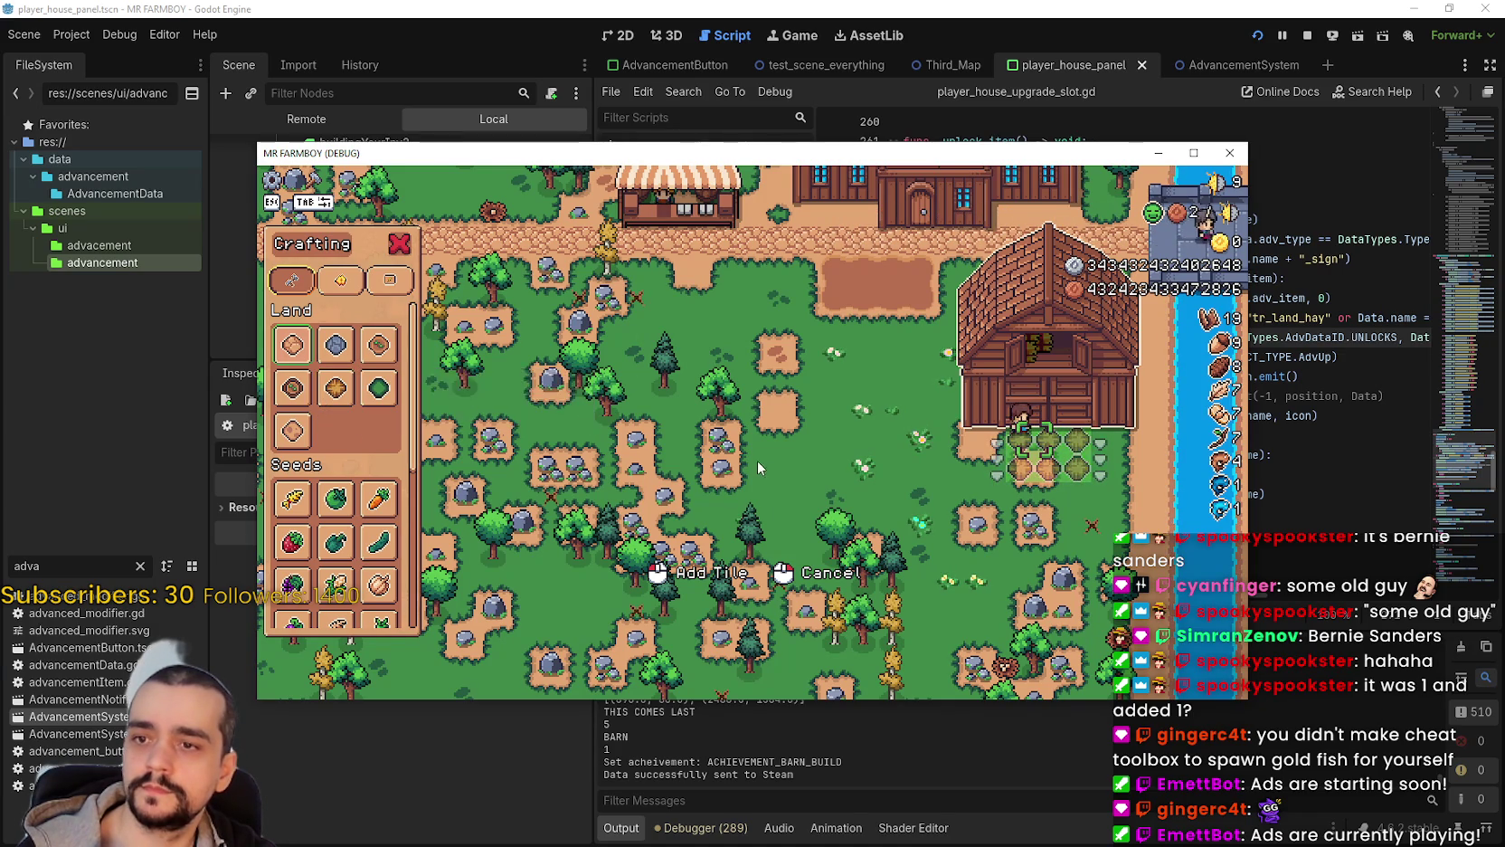
pyautogui.scroll(3, 758, 461)
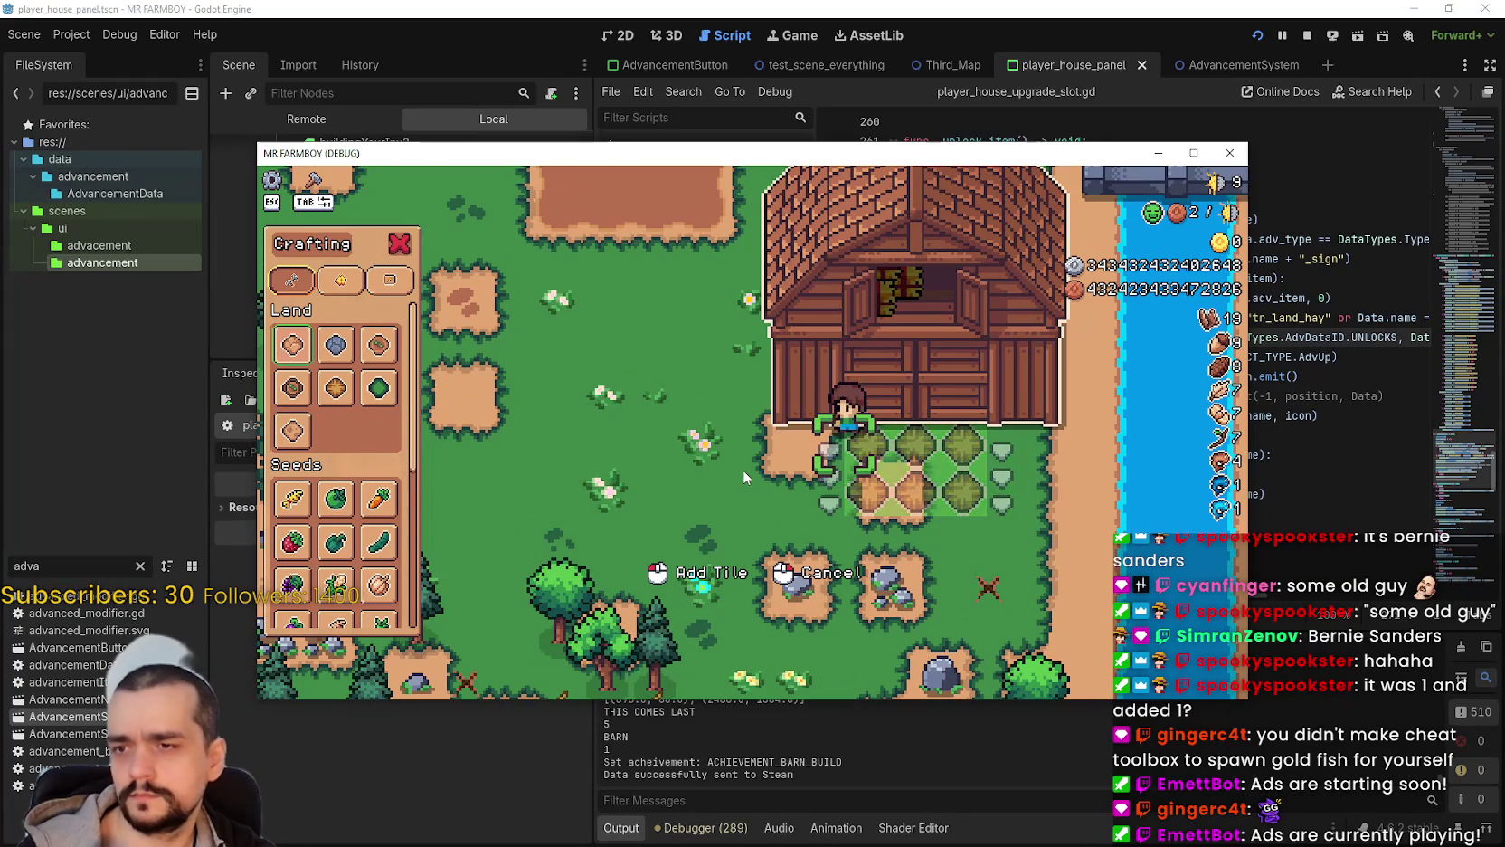
pyautogui.press('d')
pyautogui.click(335, 387)
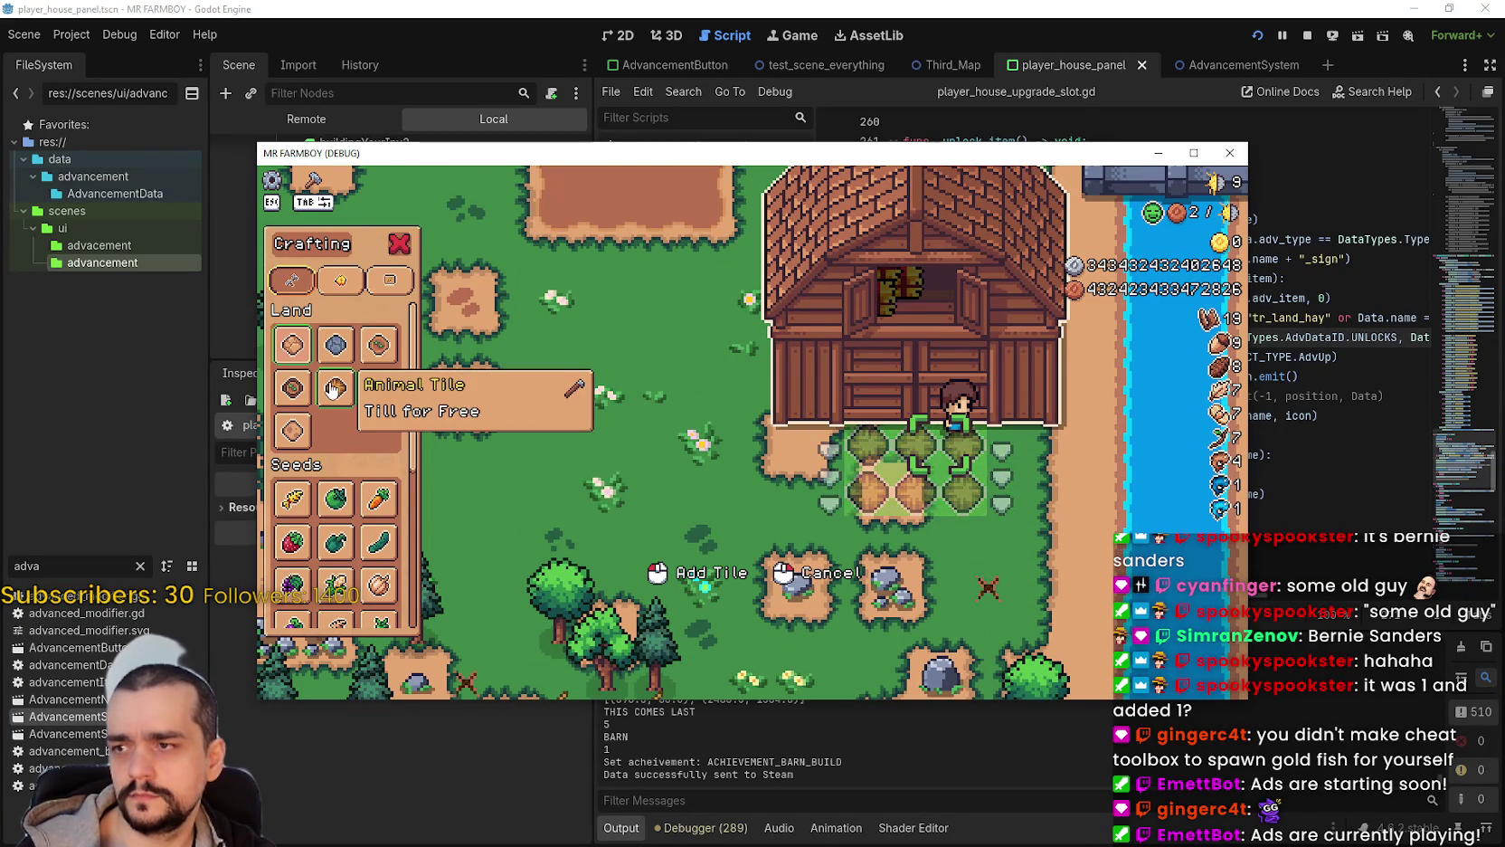
pyautogui.click(790, 584)
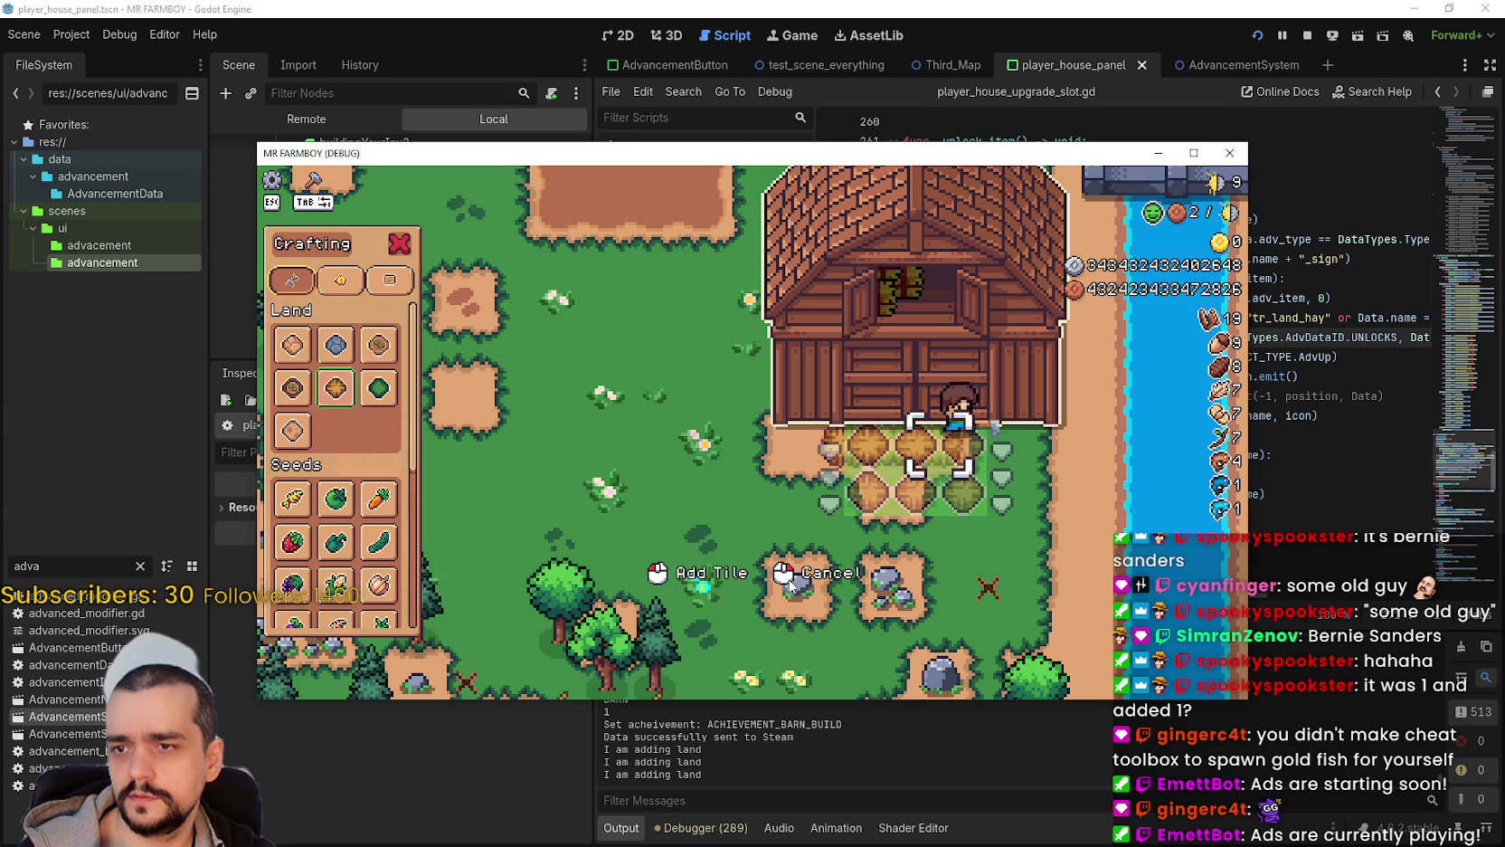
pyautogui.press('a')
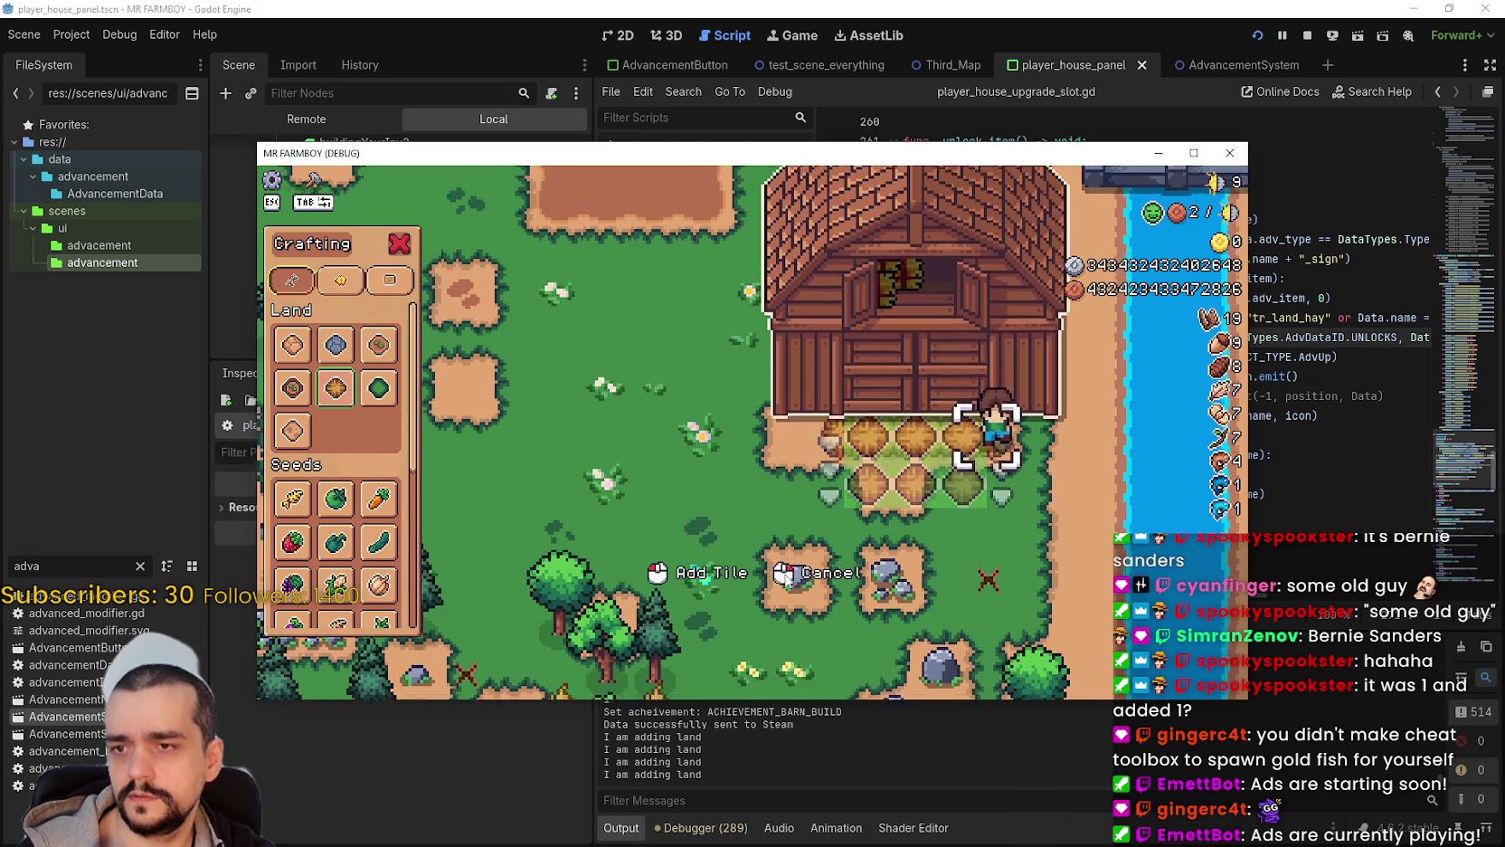
pyautogui.click(788, 583)
pyautogui.click(786, 580)
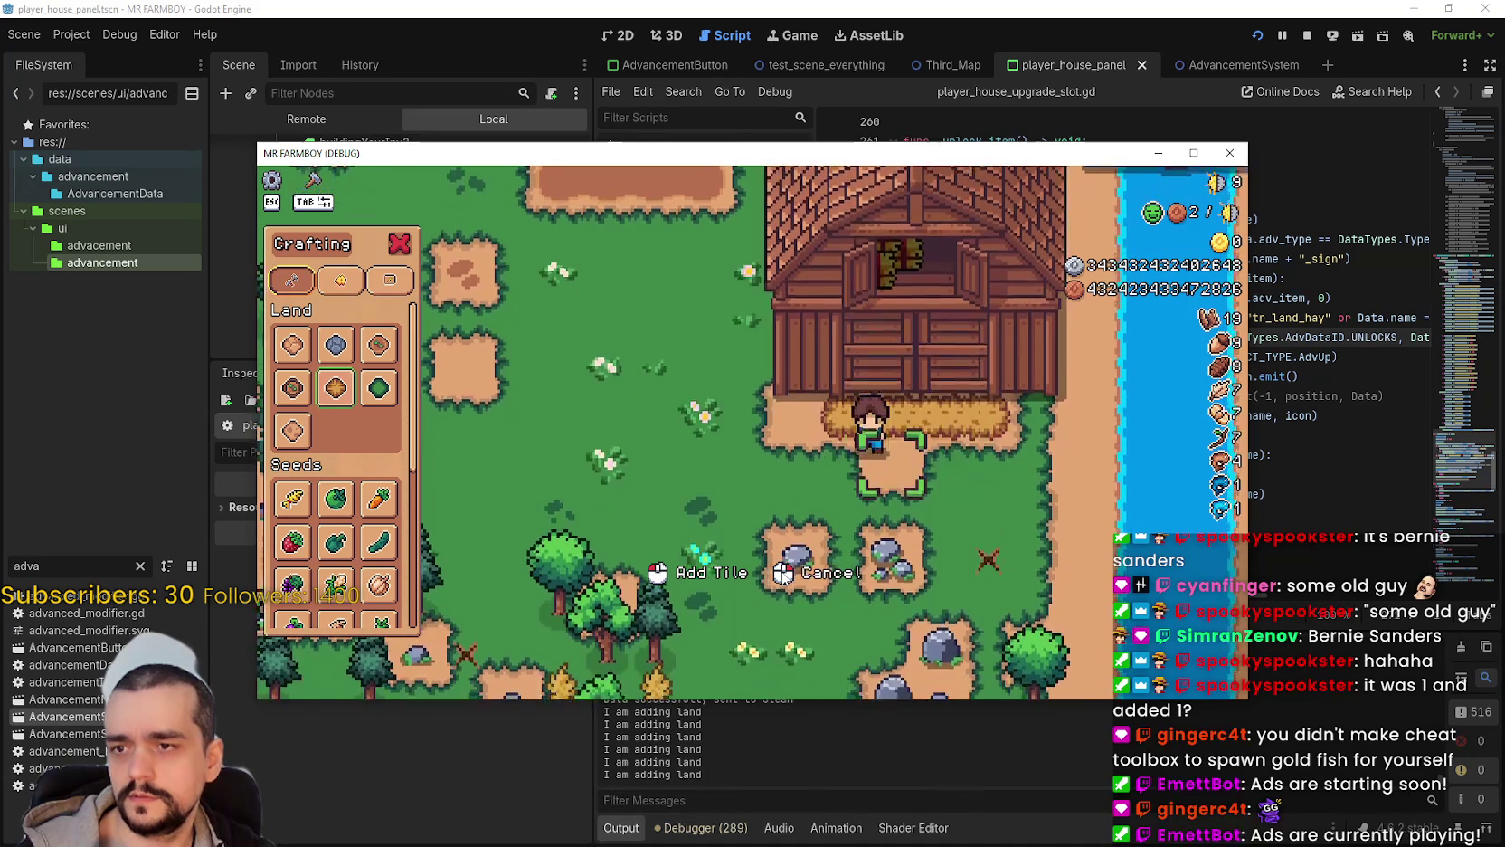
# Step: Extend the strip of land tiles below the barn while walking along its front
pyautogui.press('s')
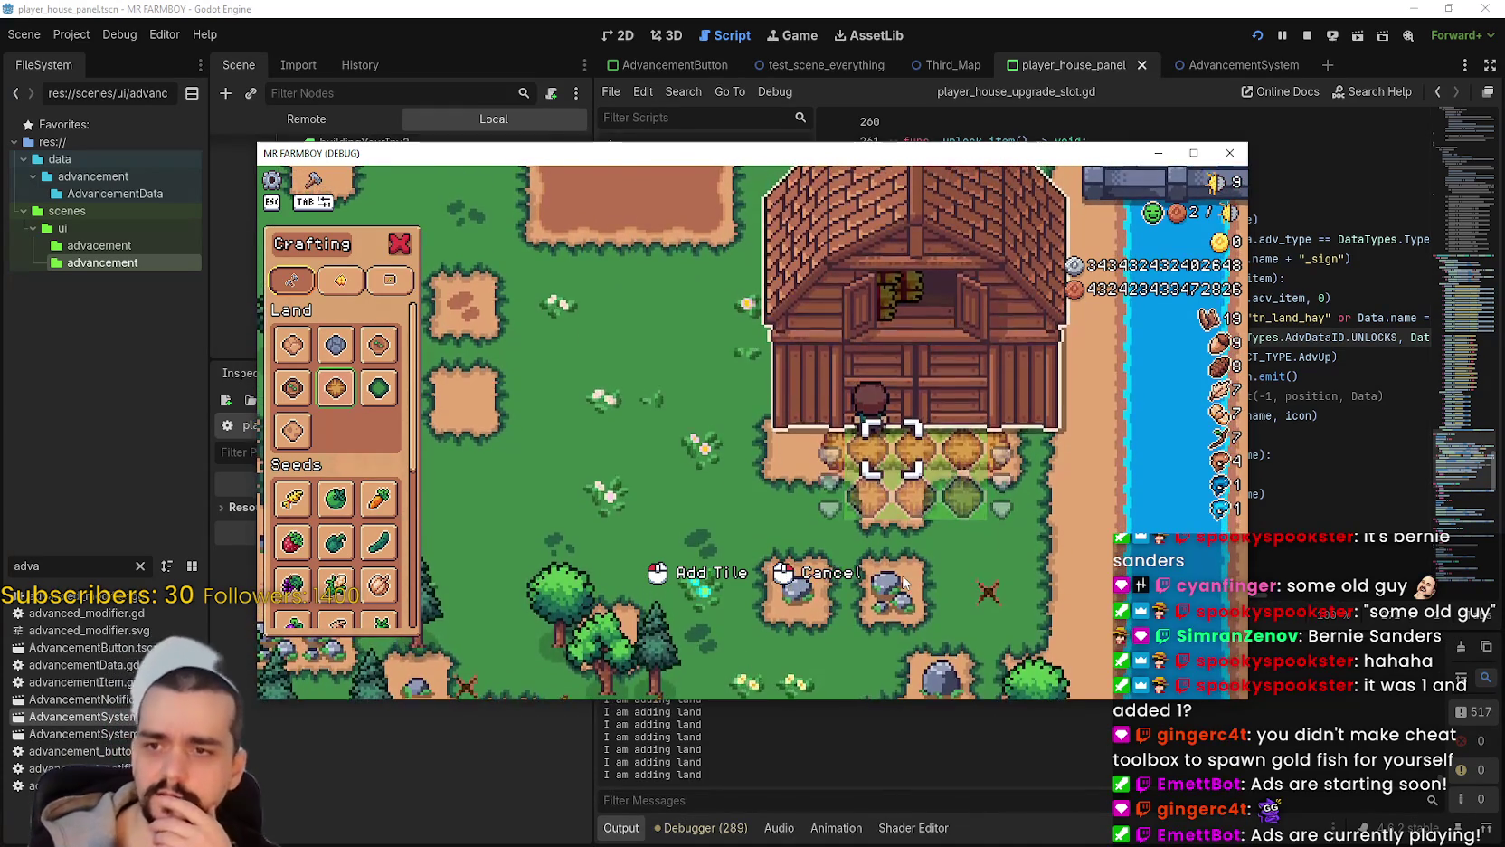
pyautogui.click(902, 584)
pyautogui.press('s')
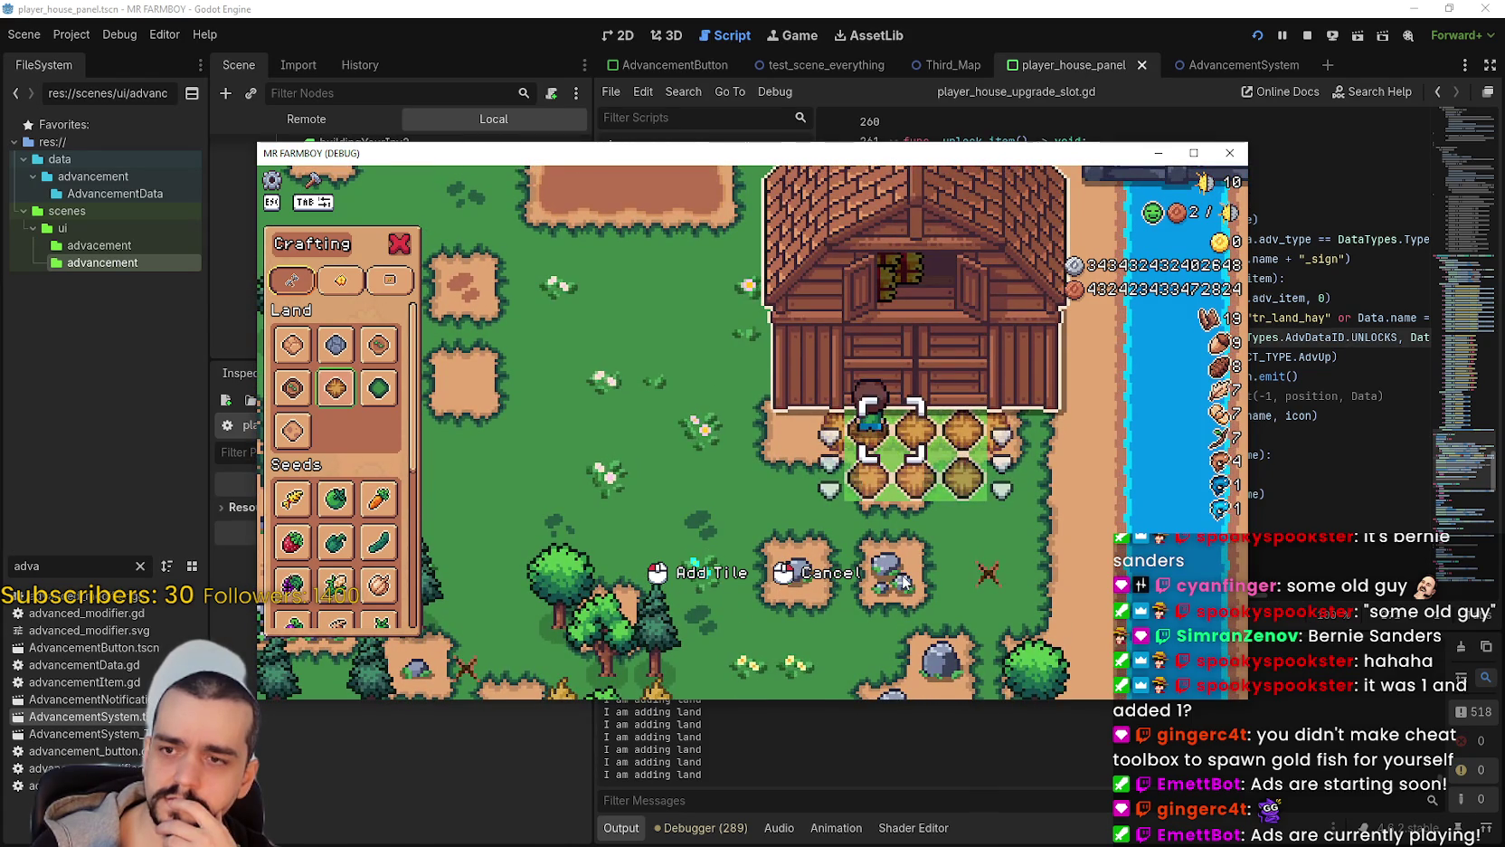
pyautogui.press('a')
pyautogui.click(903, 582)
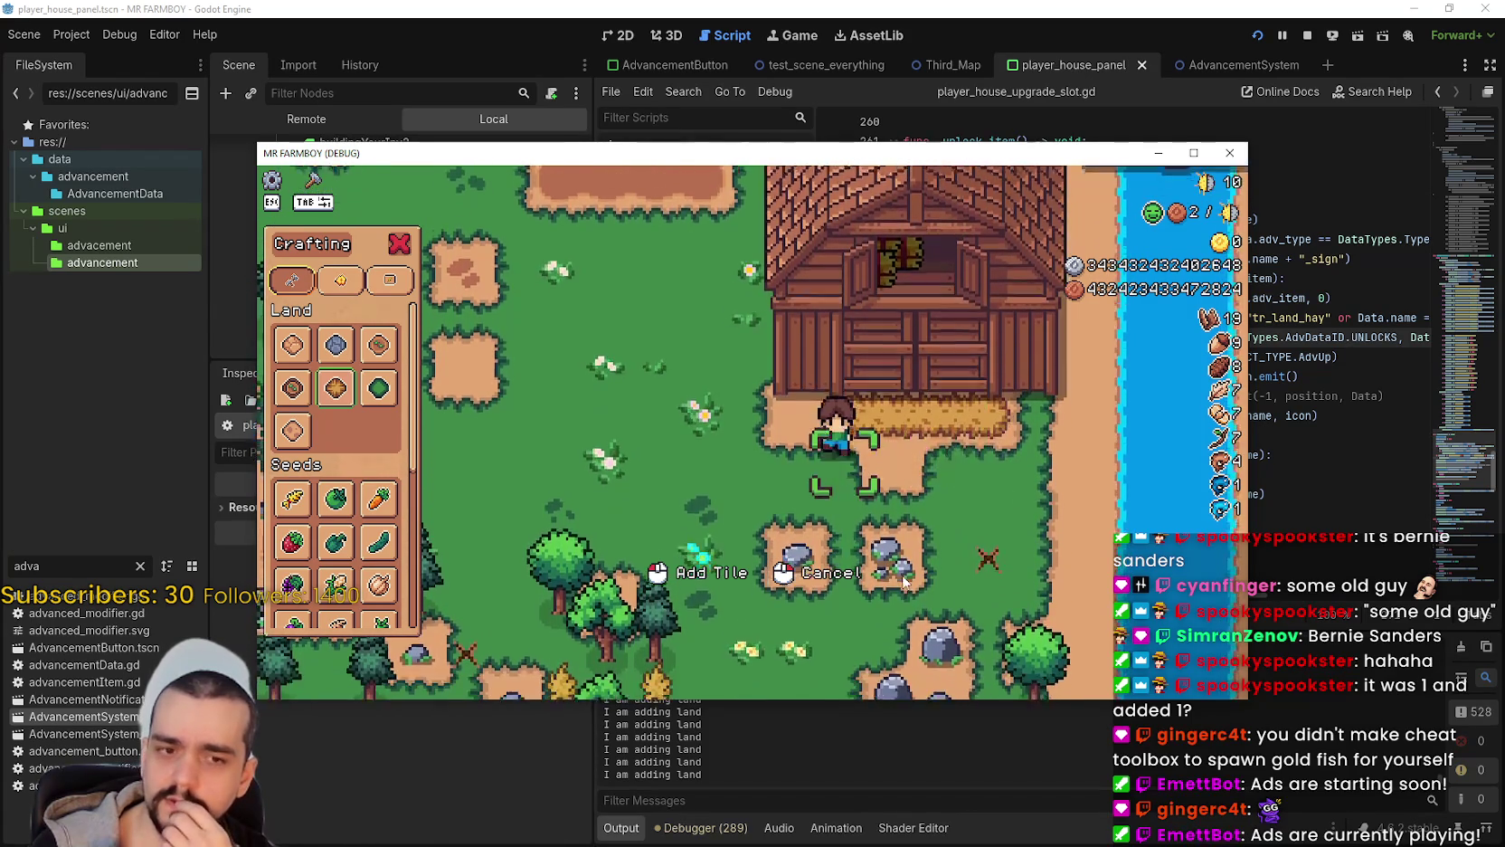
pyautogui.press('s')
pyautogui.press('w')
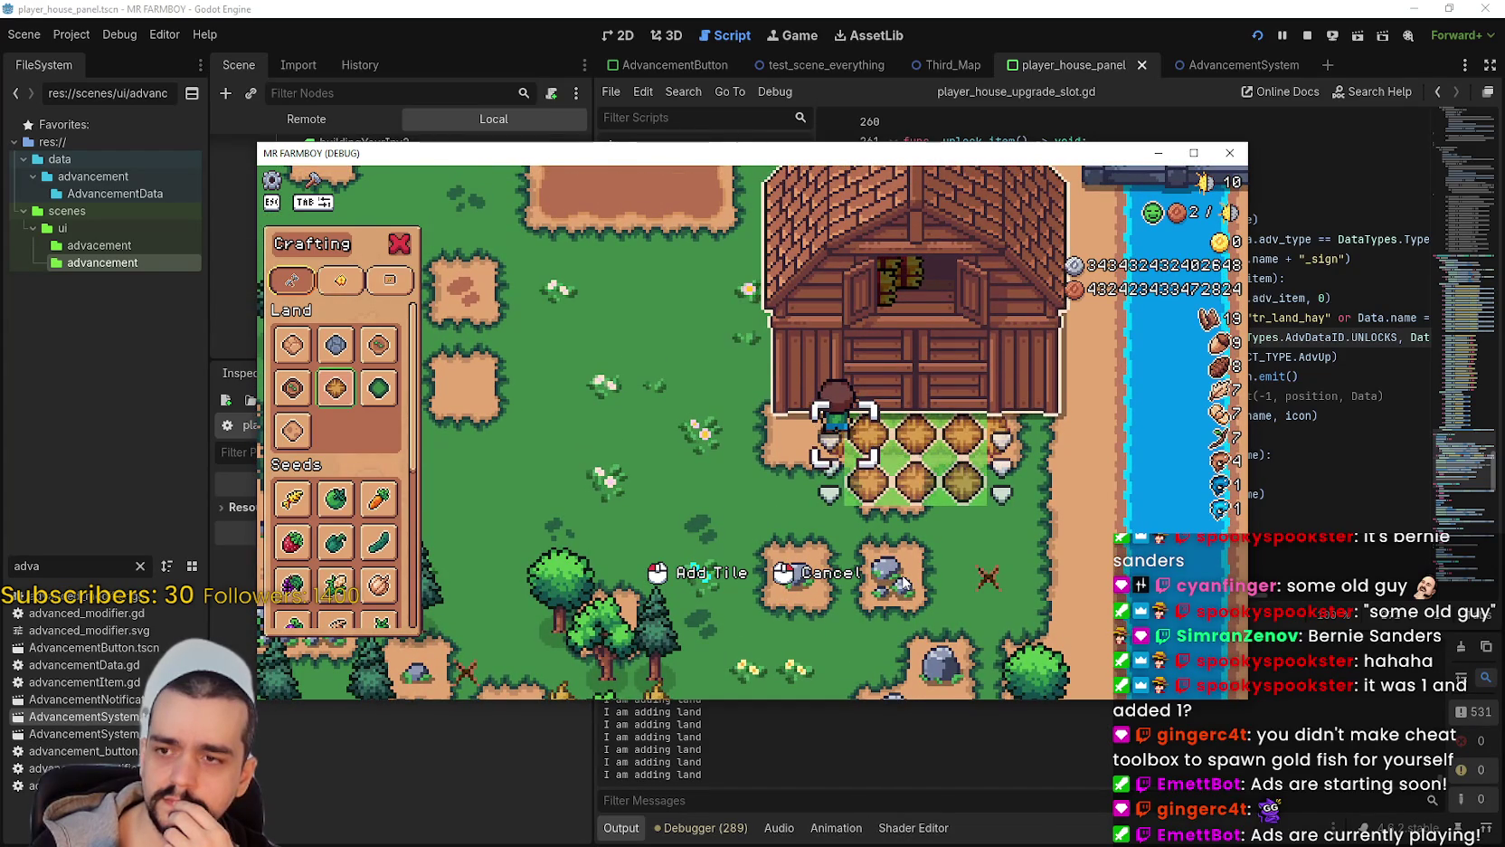
pyautogui.press('a')
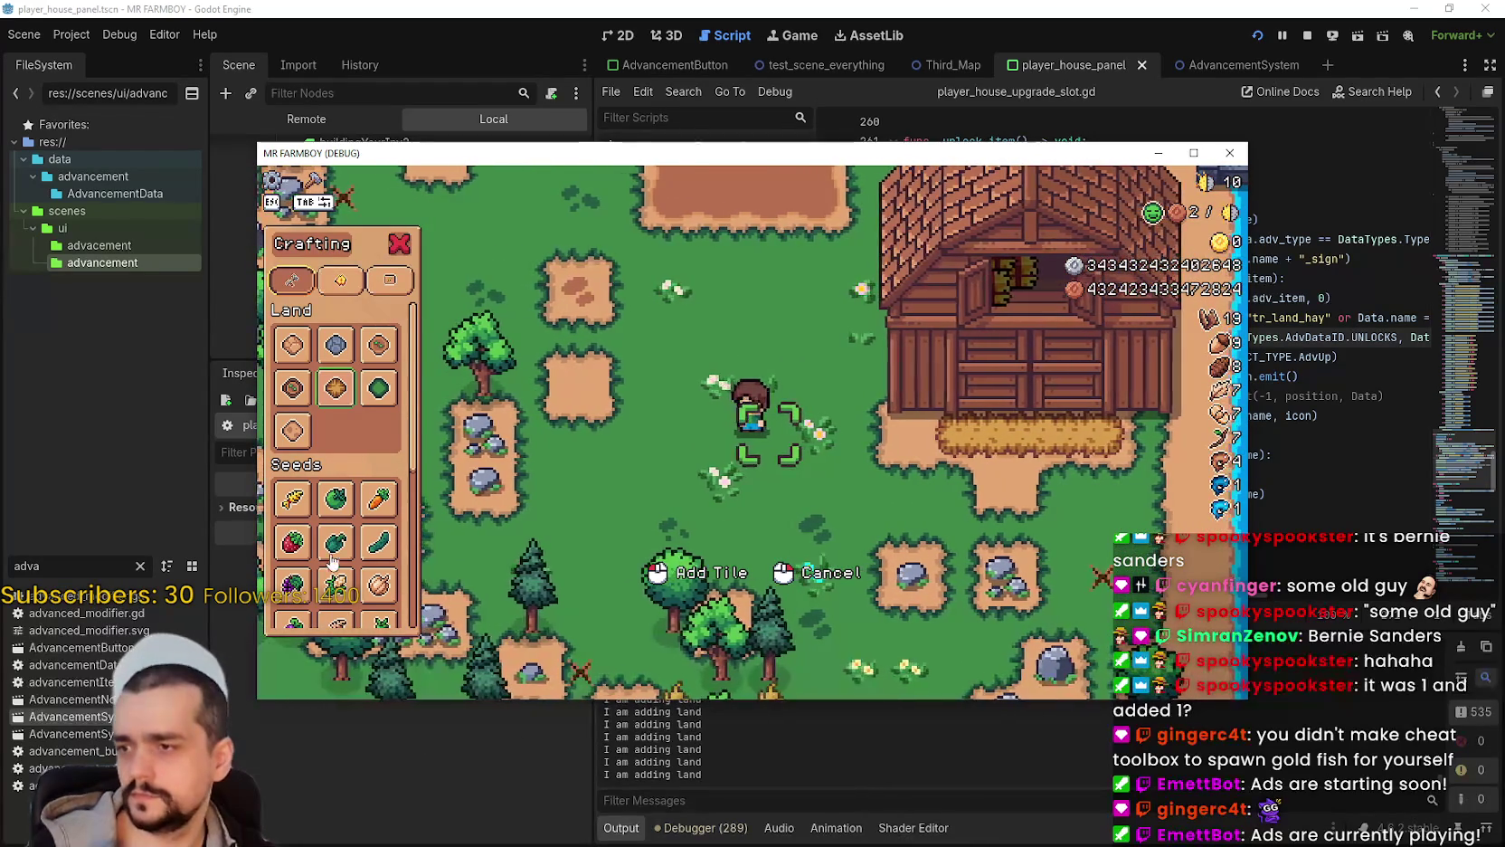
pyautogui.scroll(-3, 344, 550)
pyautogui.scroll(-3, 344, 550)
pyautogui.click(369, 577)
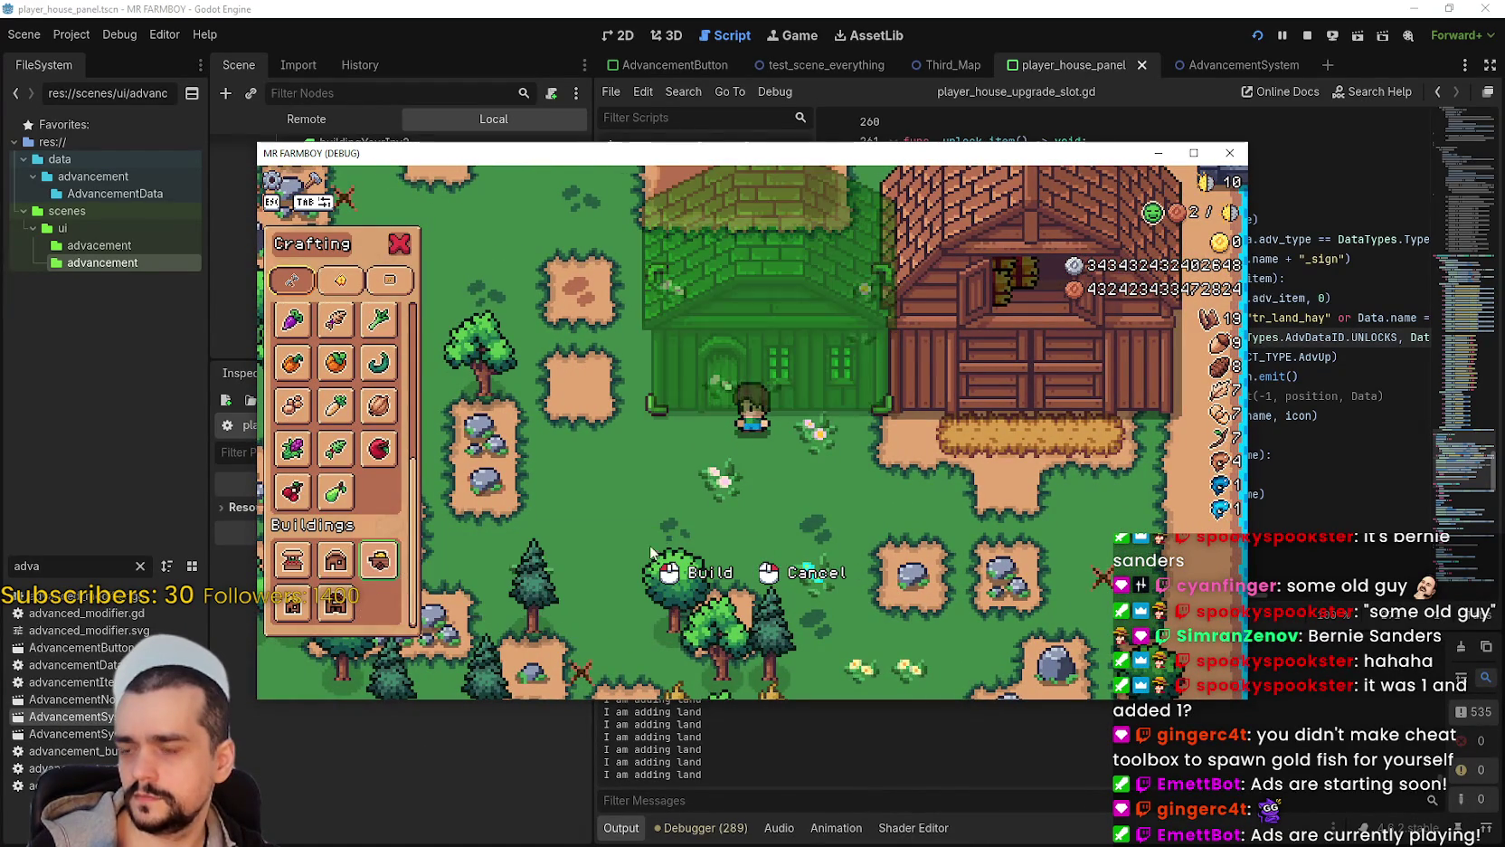
# Step: Build the Warehouse at the preview spot
pyautogui.press('a')
pyautogui.click(686, 531)
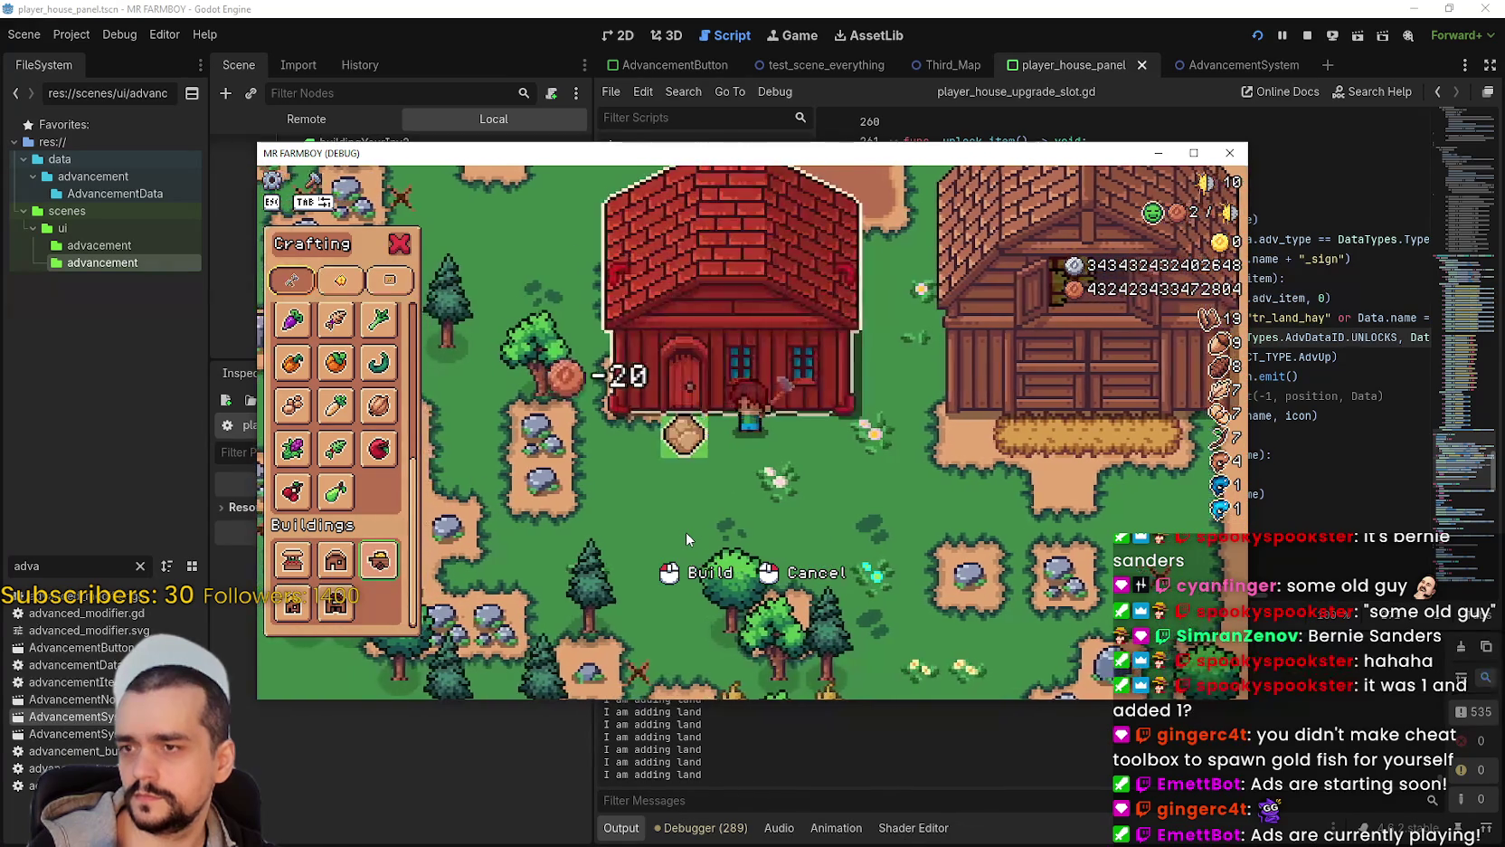
pyautogui.scroll(1, 379, 405)
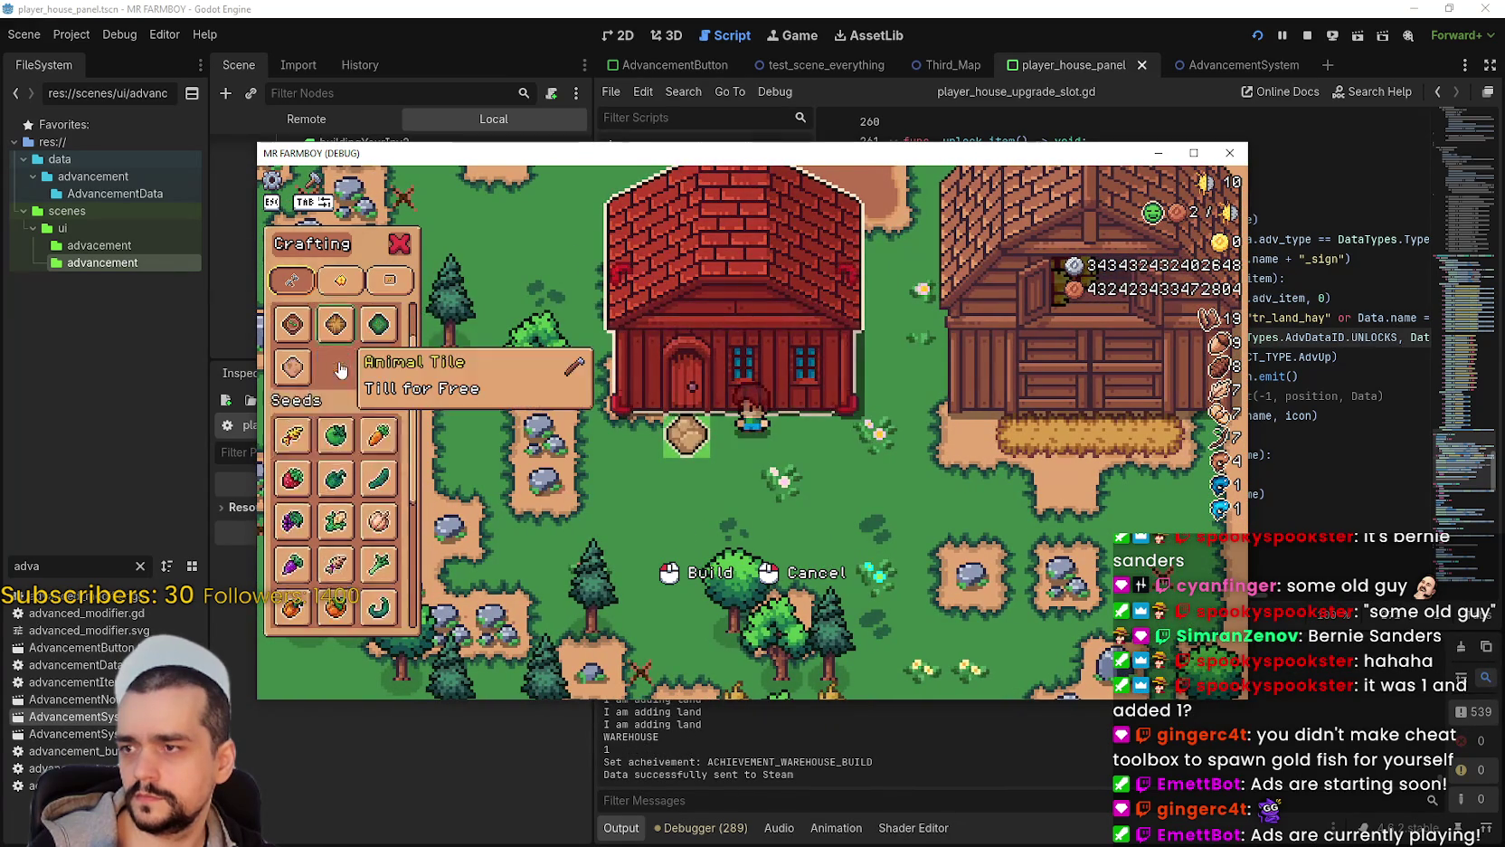
pyautogui.press('a')
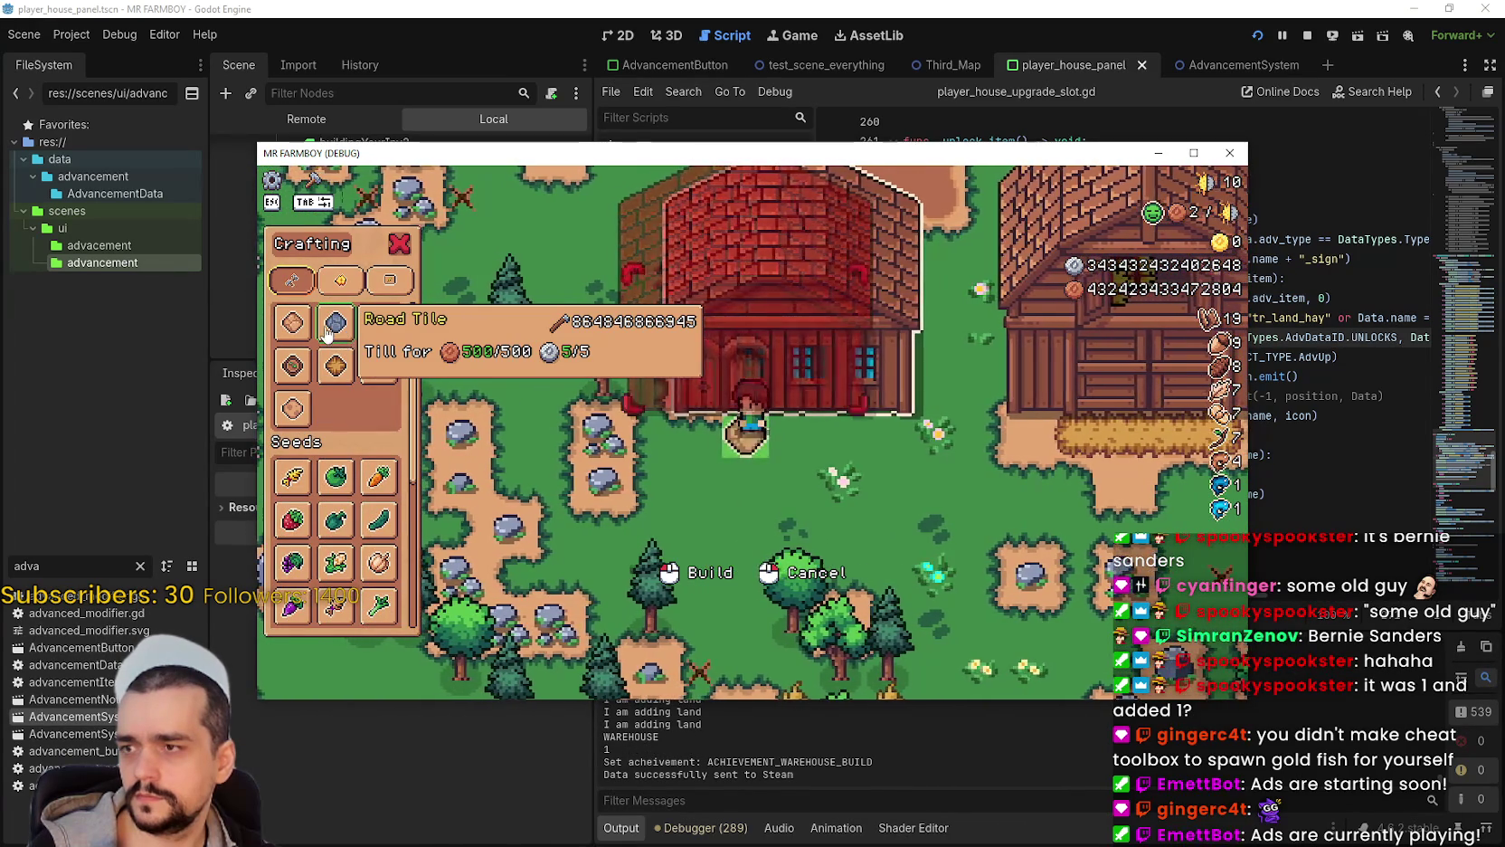
# Step: Walk the farmer down and right and build the Coop there
pyautogui.click(327, 334)
pyautogui.press('s')
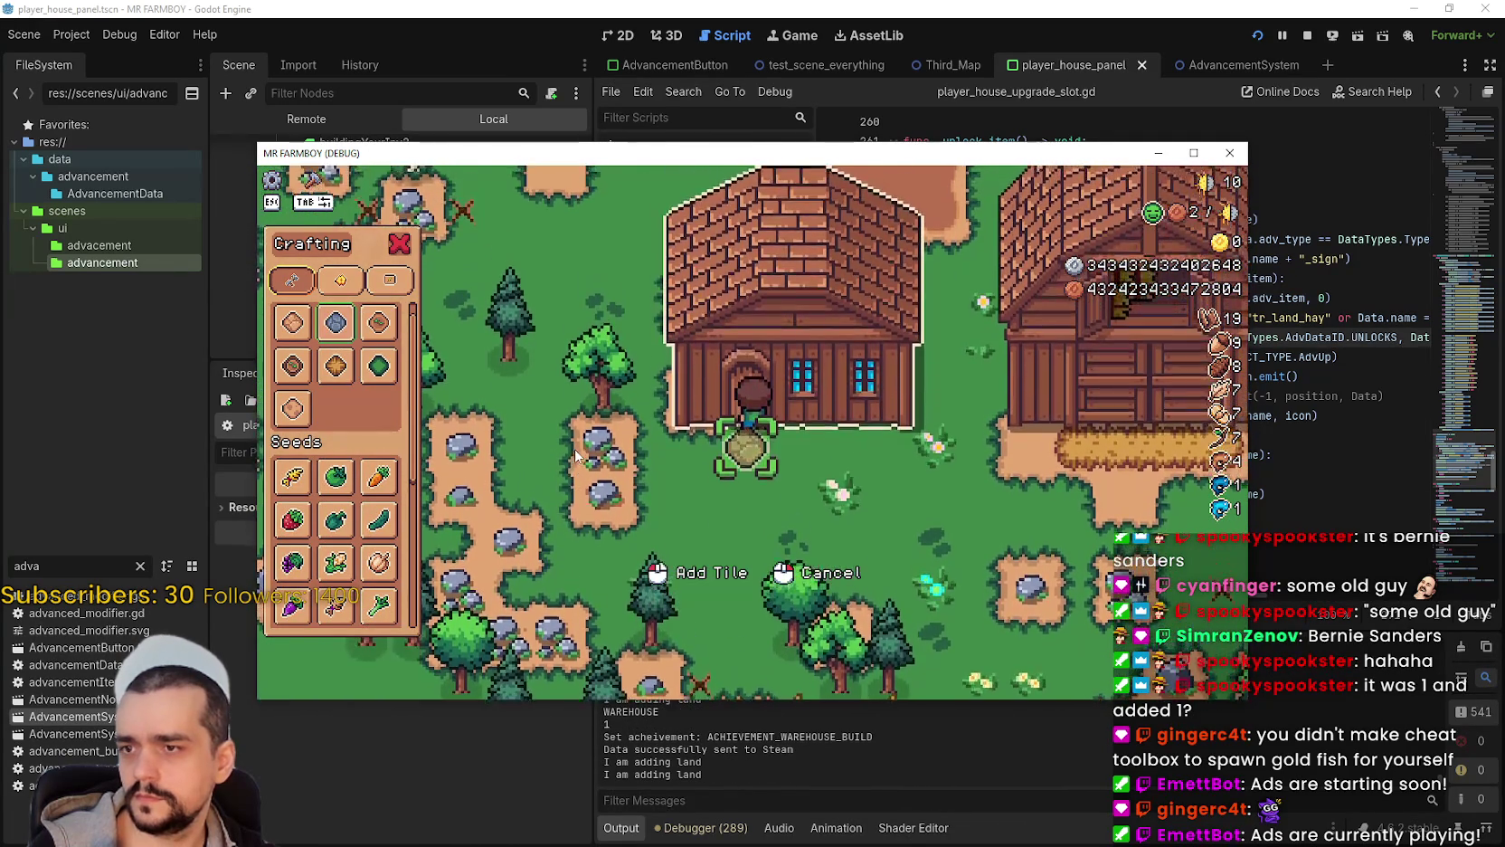
pyautogui.press('s')
pyautogui.press('d')
pyautogui.scroll(-5, 337, 507)
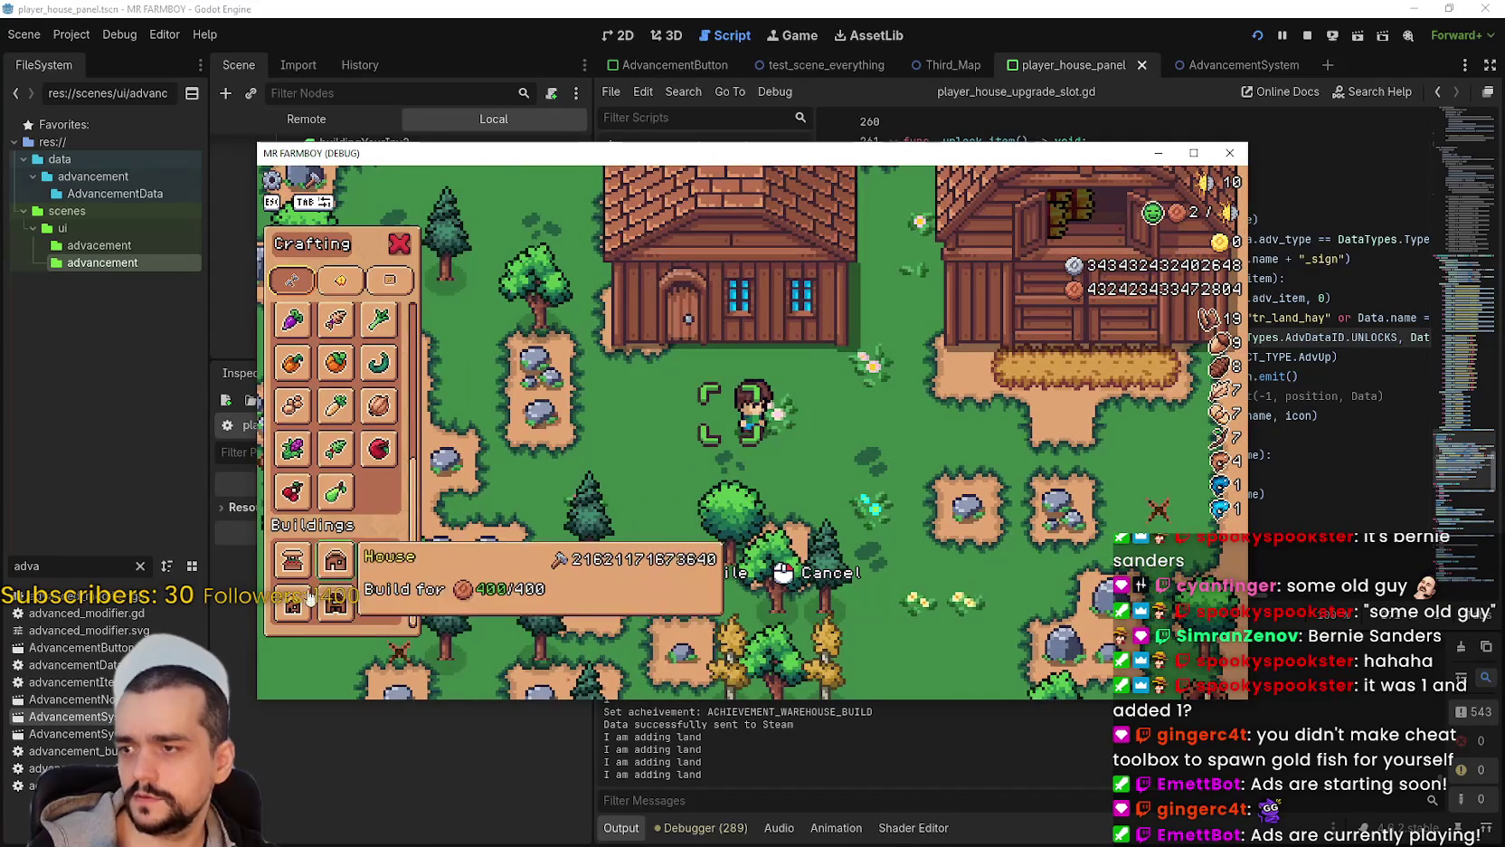
pyautogui.press('d')
pyautogui.press('s')
pyautogui.click(890, 546)
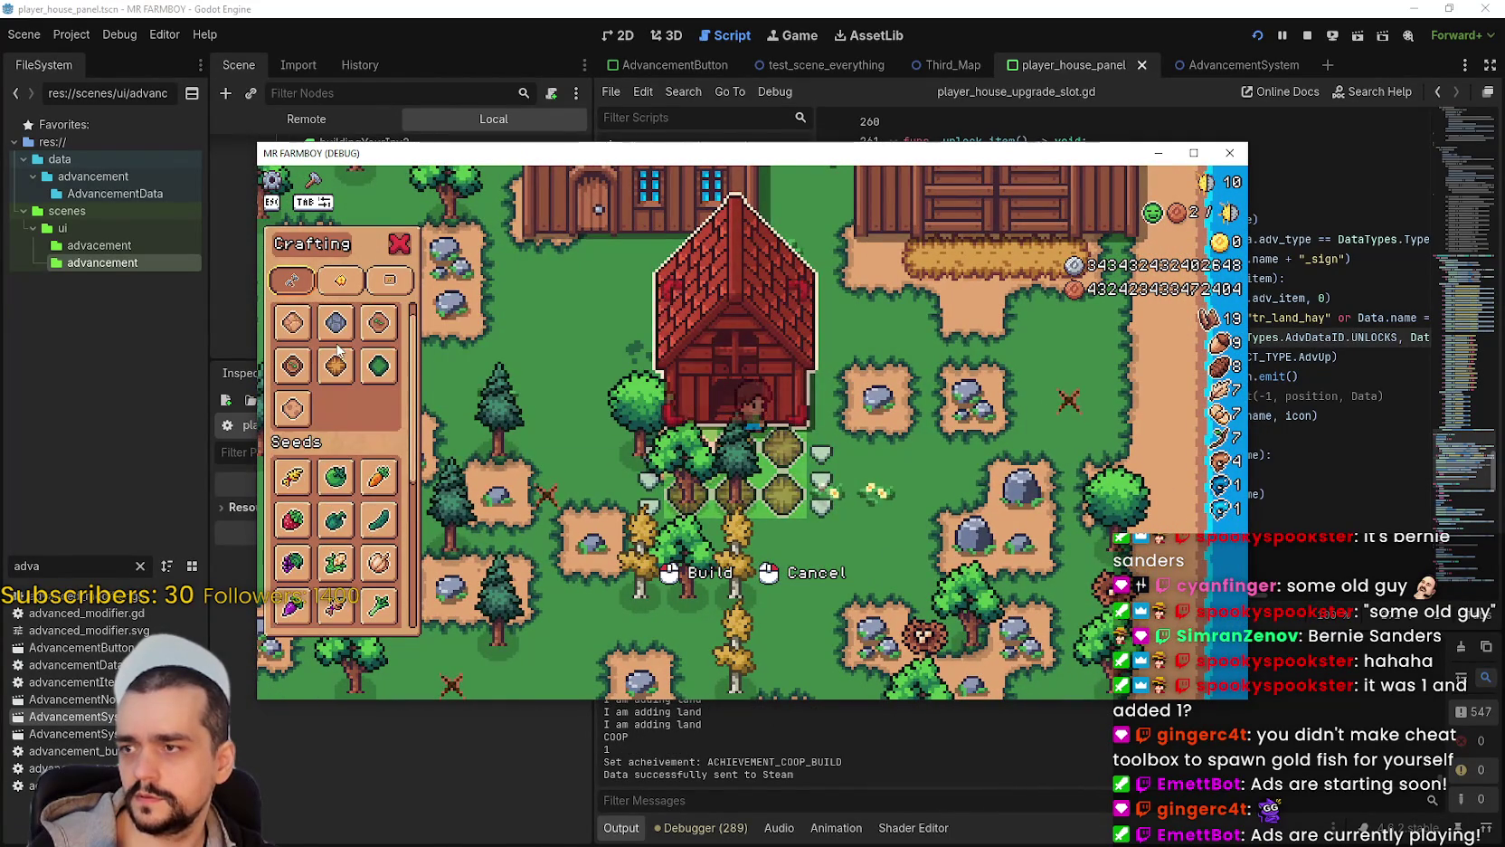
pyautogui.scroll(1, 339, 335)
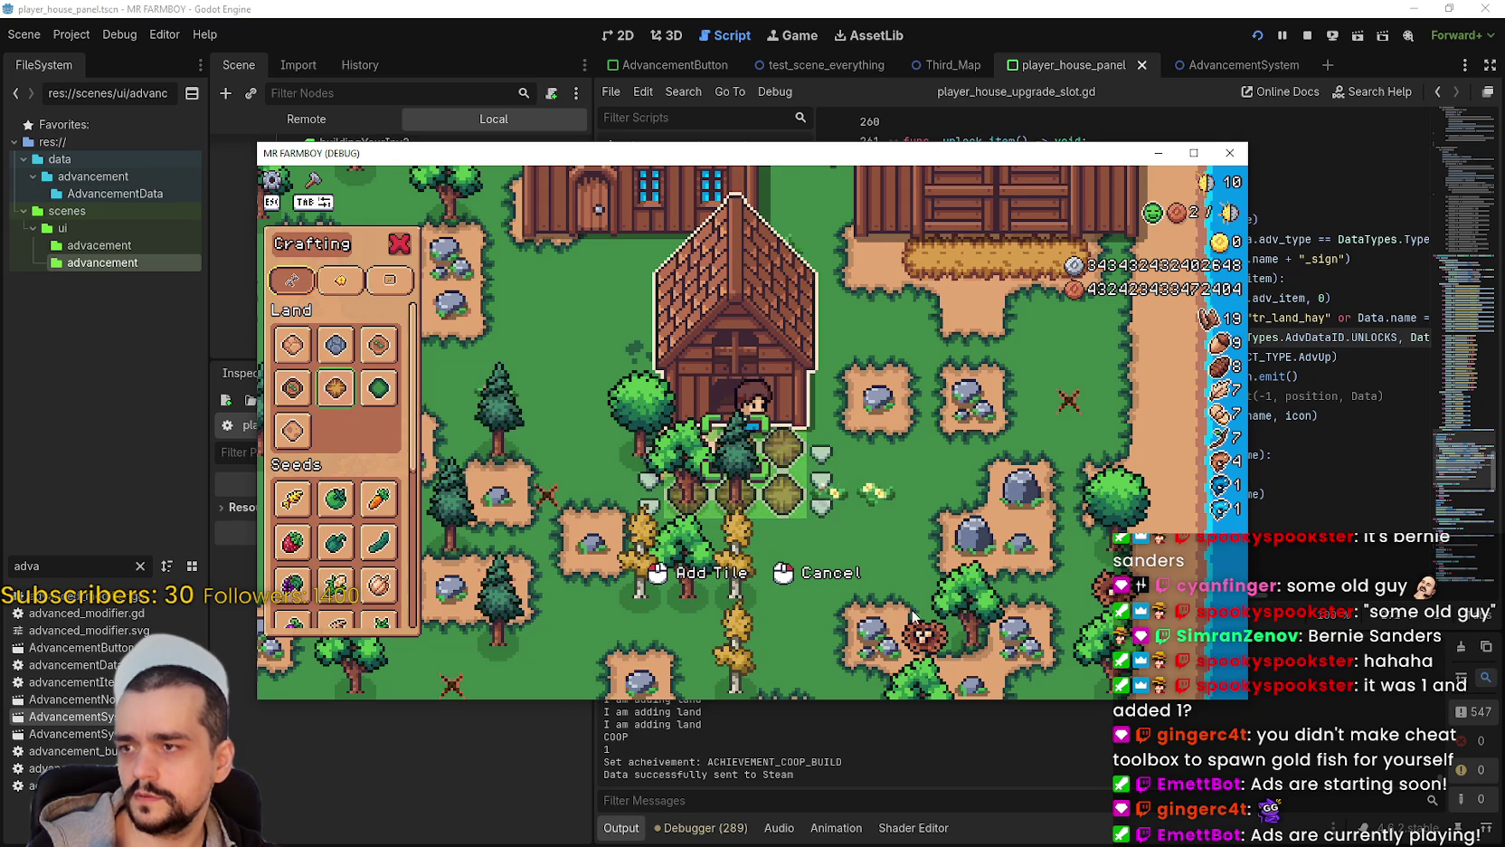
# Step: Lay land tiles around the house door
pyautogui.press('w')
pyautogui.click(881, 542)
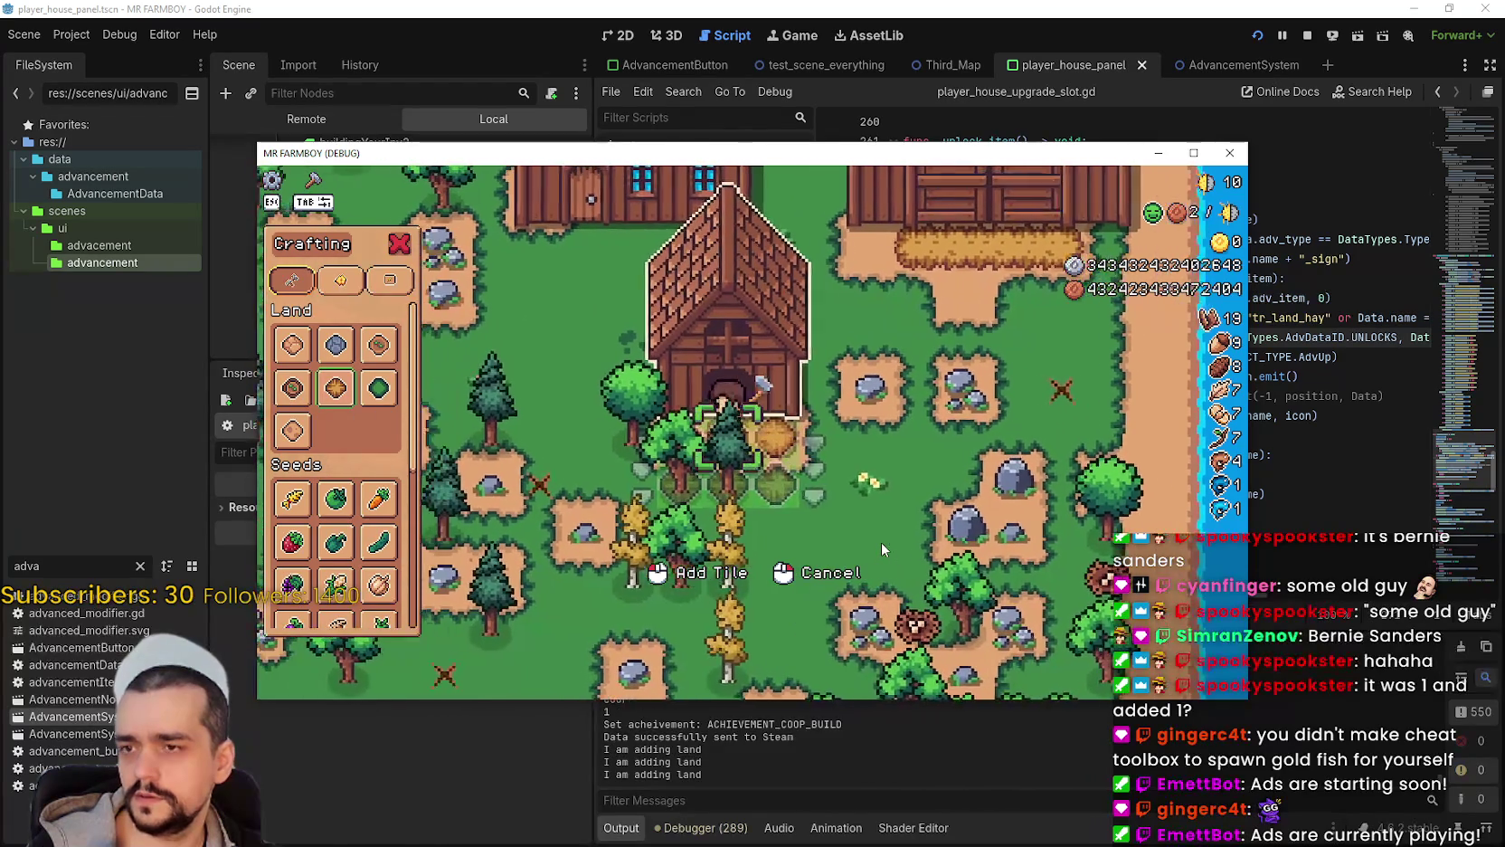
pyautogui.press('a')
pyautogui.click(881, 541)
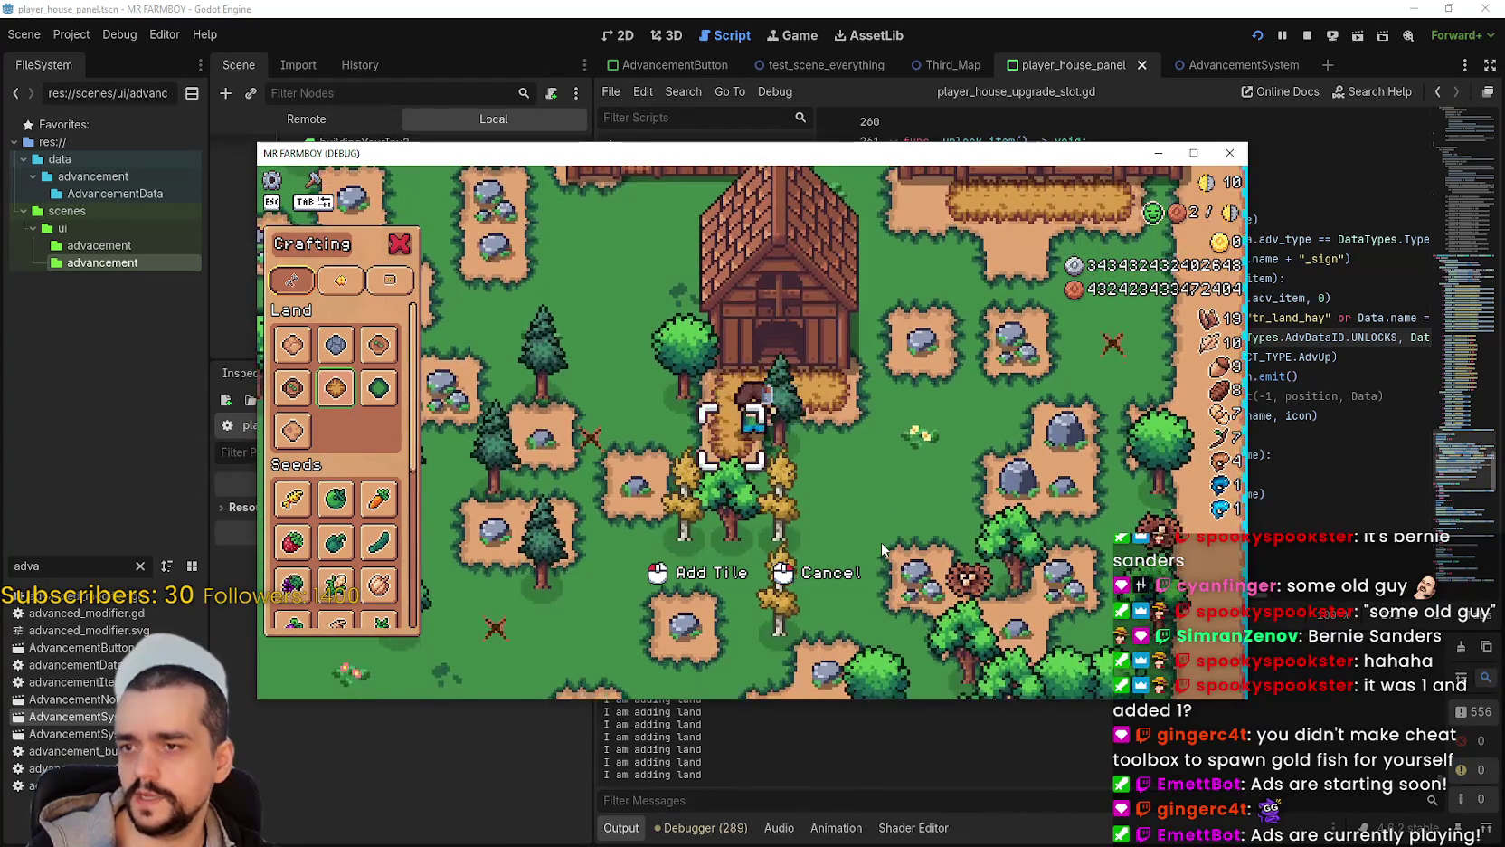
pyautogui.press('d')
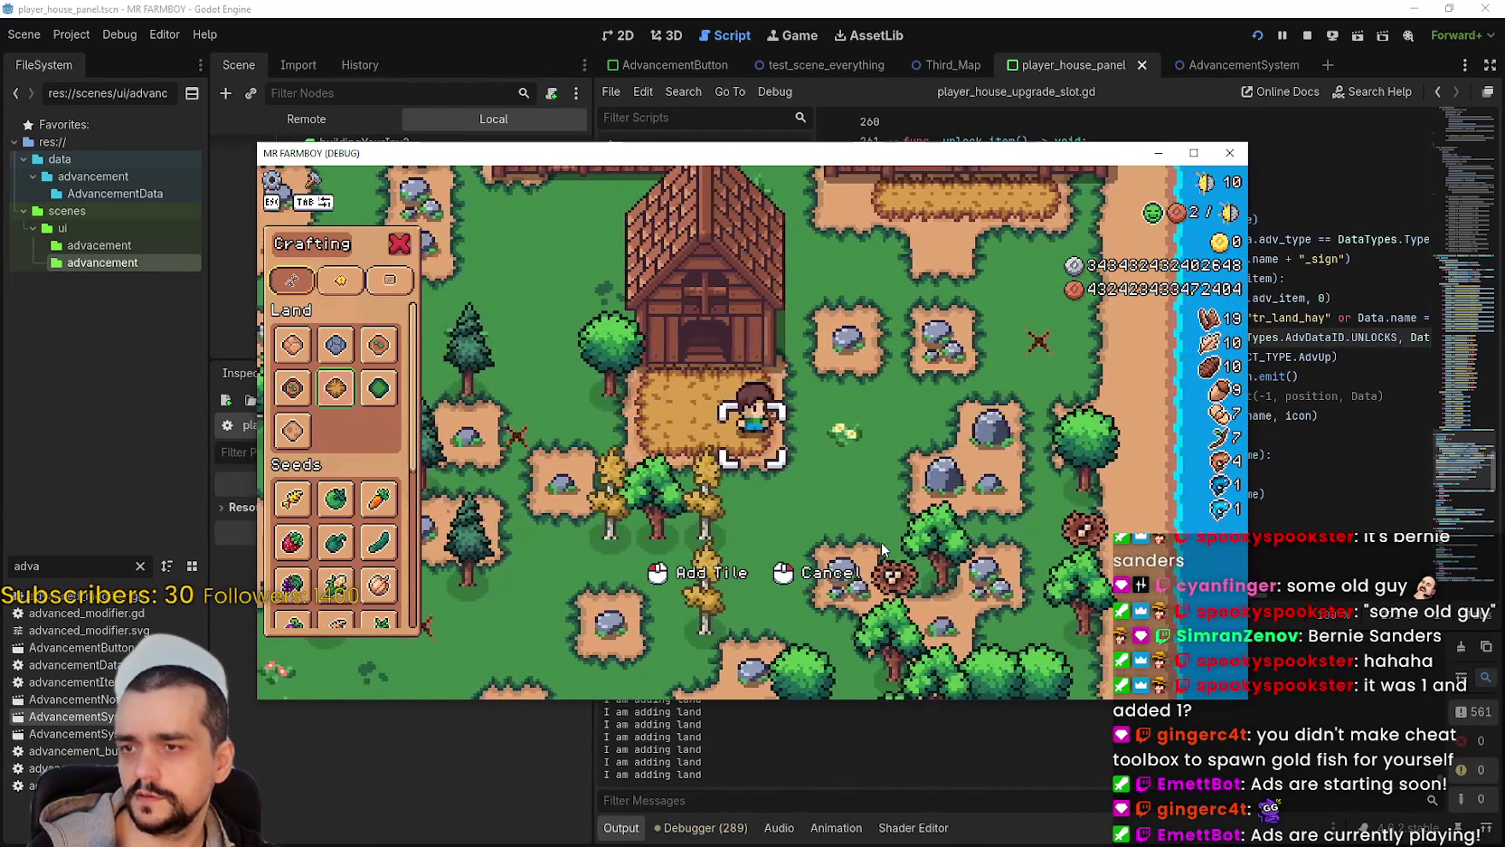
pyautogui.scroll(-2, 881, 541)
# Step: Walk the farmer past the big house and through the tilled field toward the barn
pyautogui.press('w')
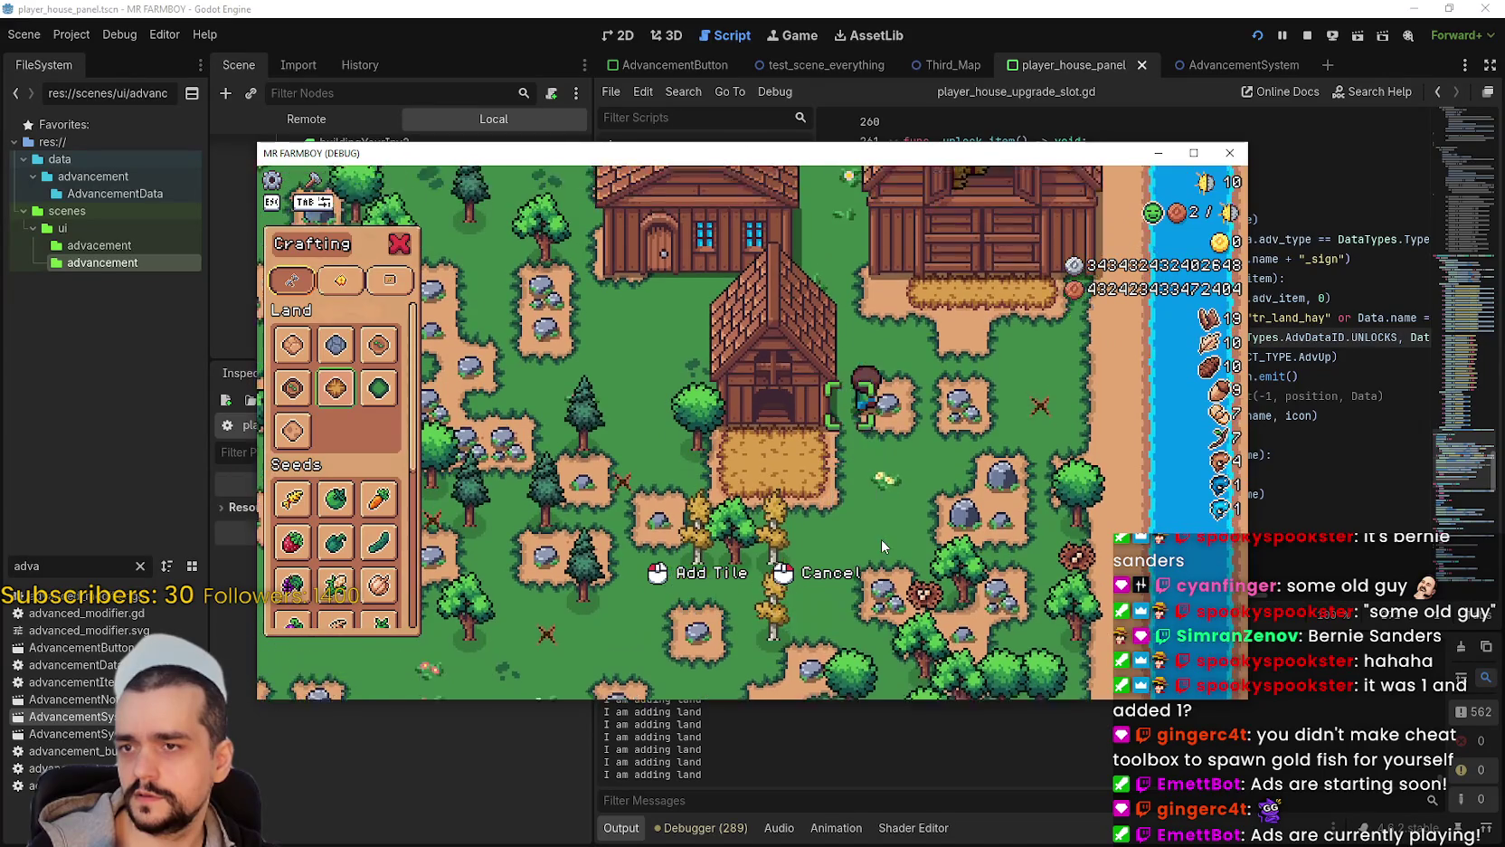
pyautogui.press('d')
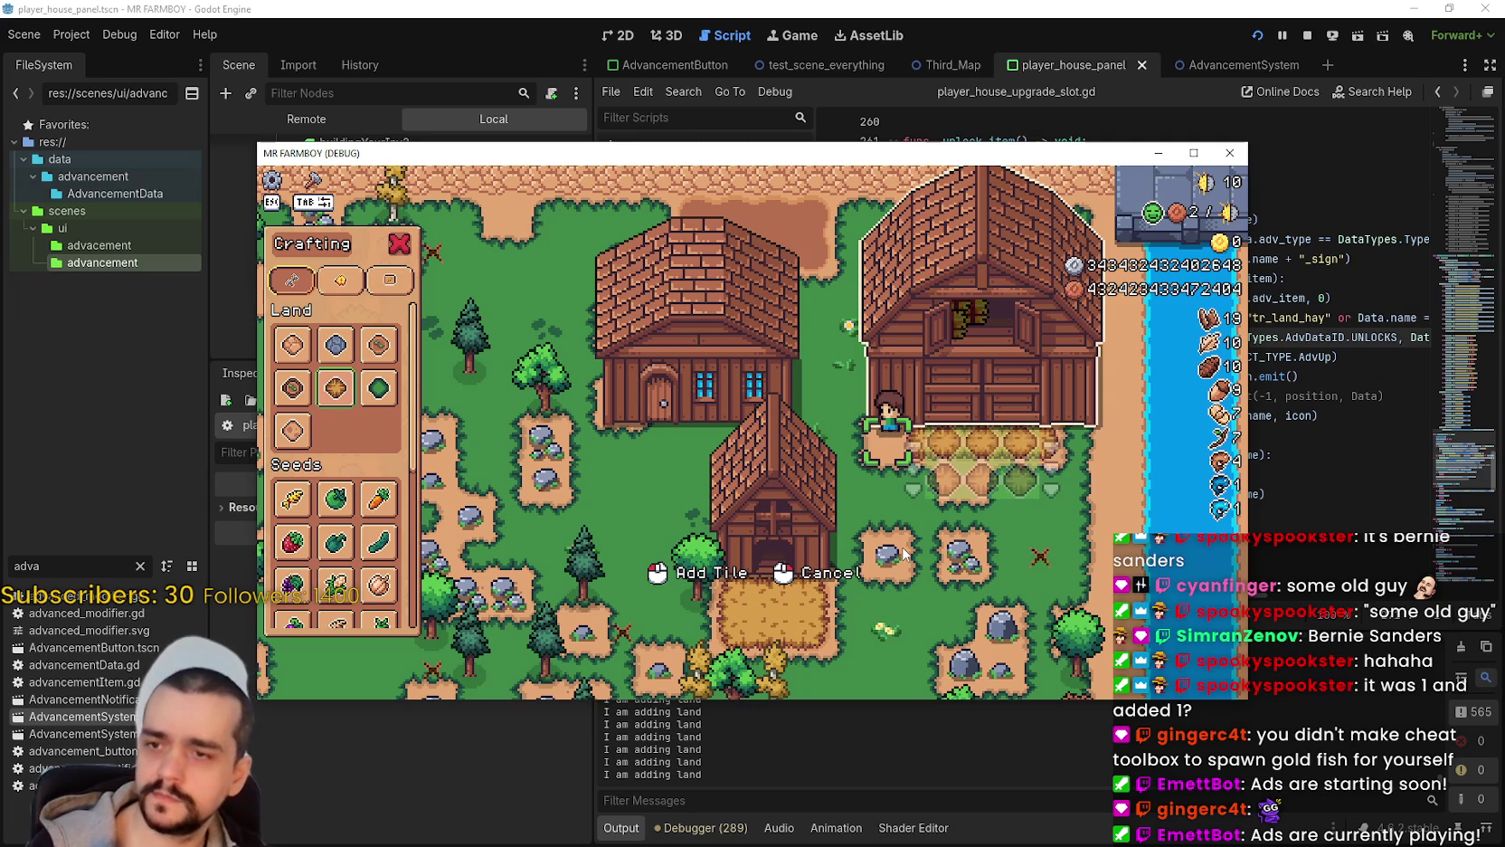
pyautogui.press('s')
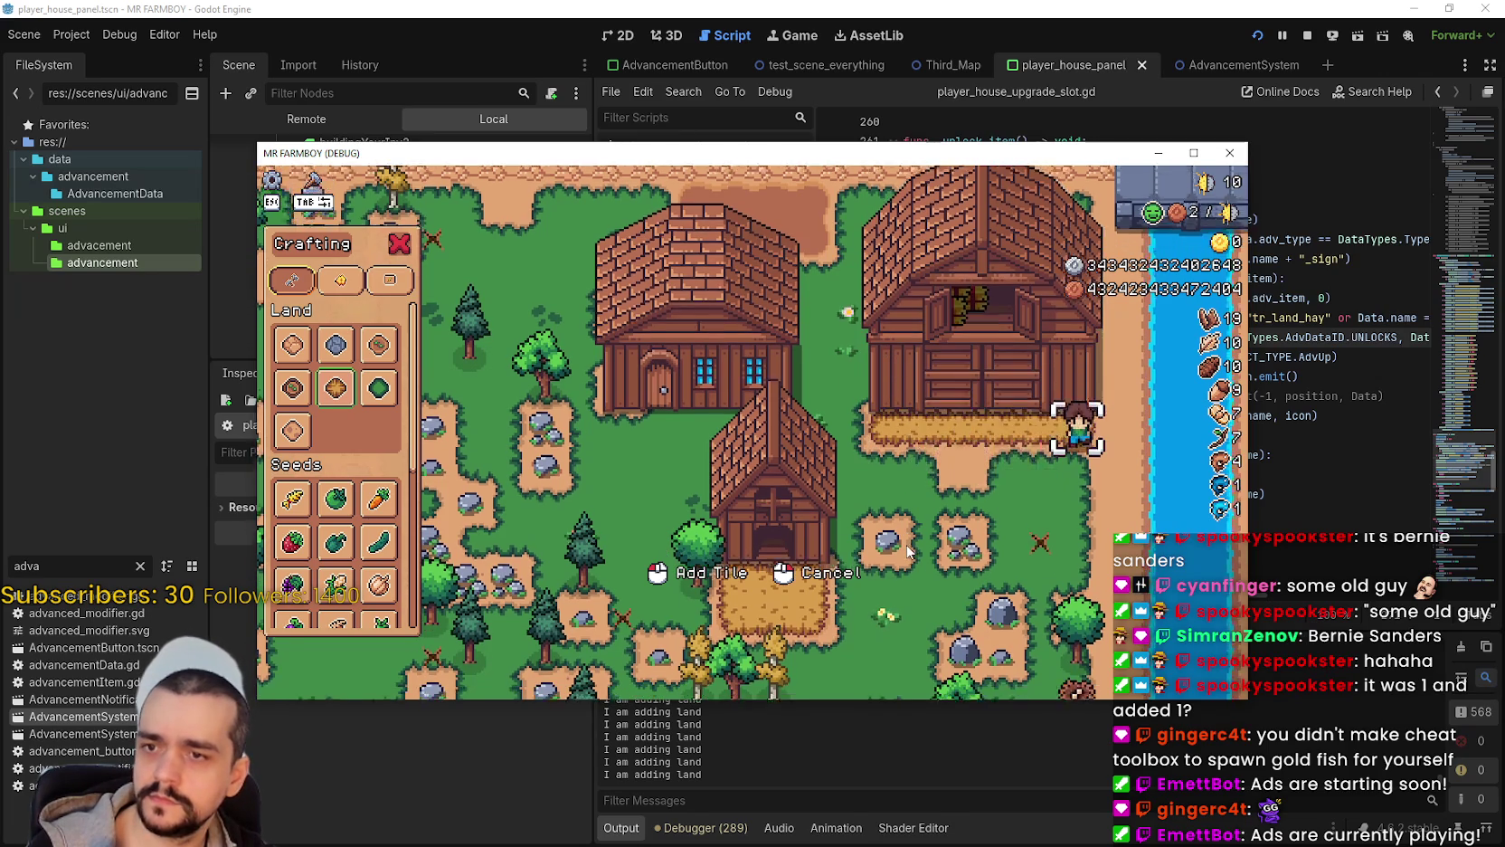
pyautogui.press('a')
pyautogui.press('a')
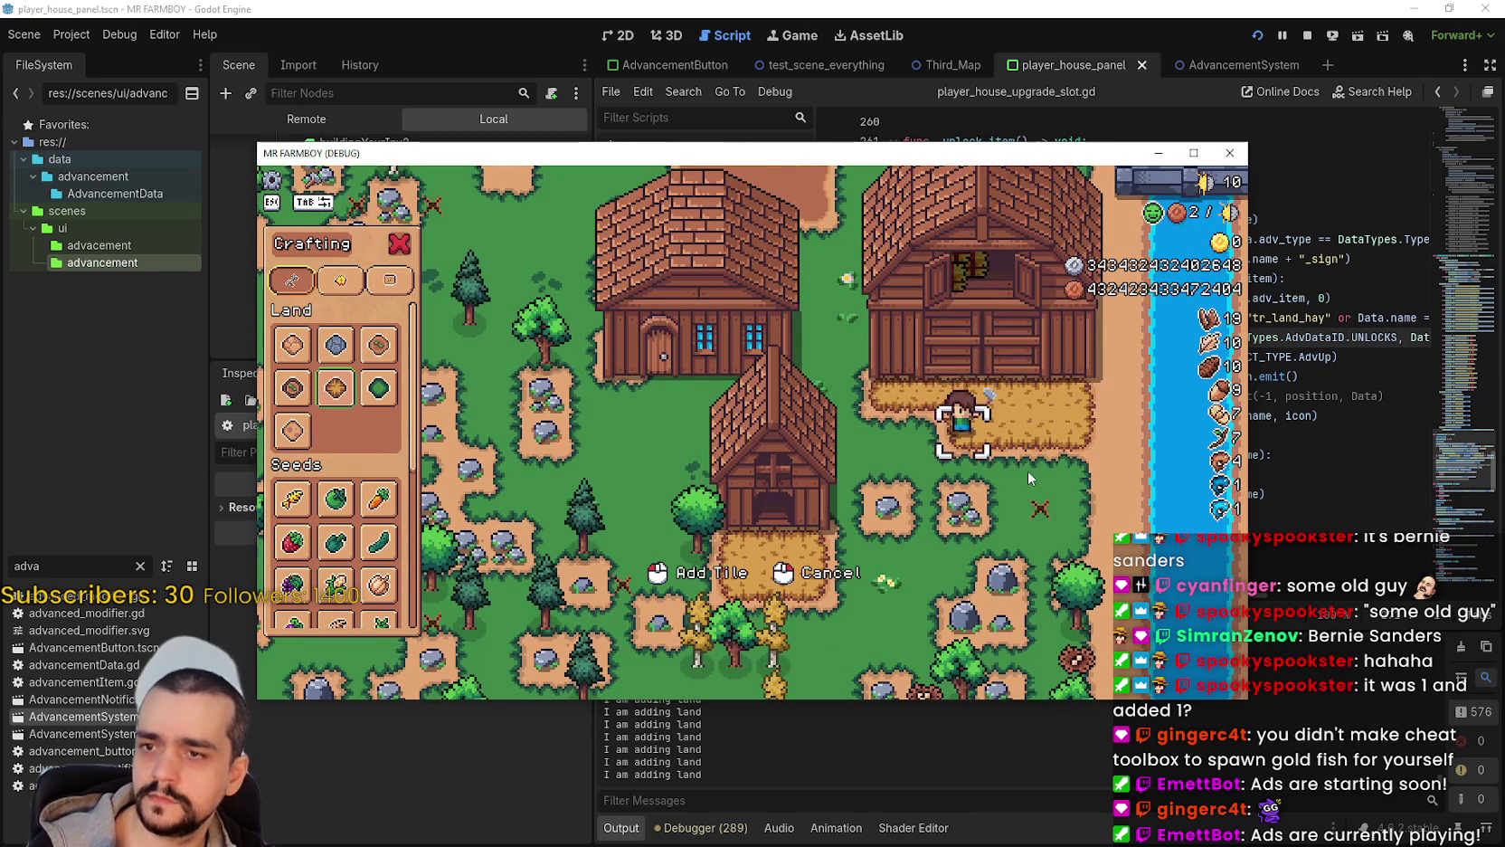
pyautogui.press('s')
pyautogui.press('w')
pyautogui.press('d')
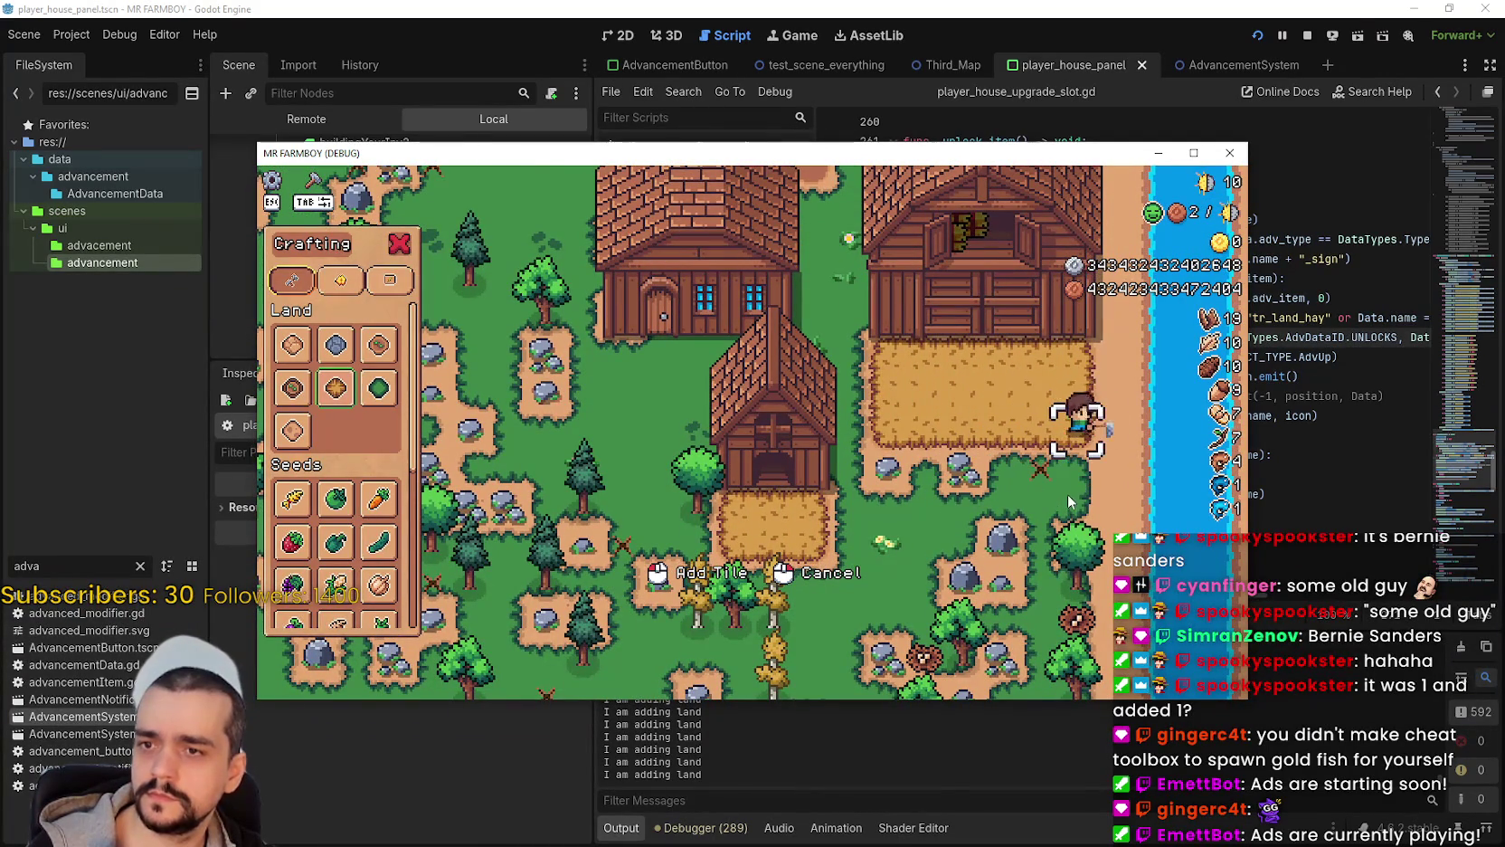
pyautogui.press('Escape')
# Step: Open the barn's animal shop and buy two pigs
pyautogui.press('w')
pyautogui.press('e')
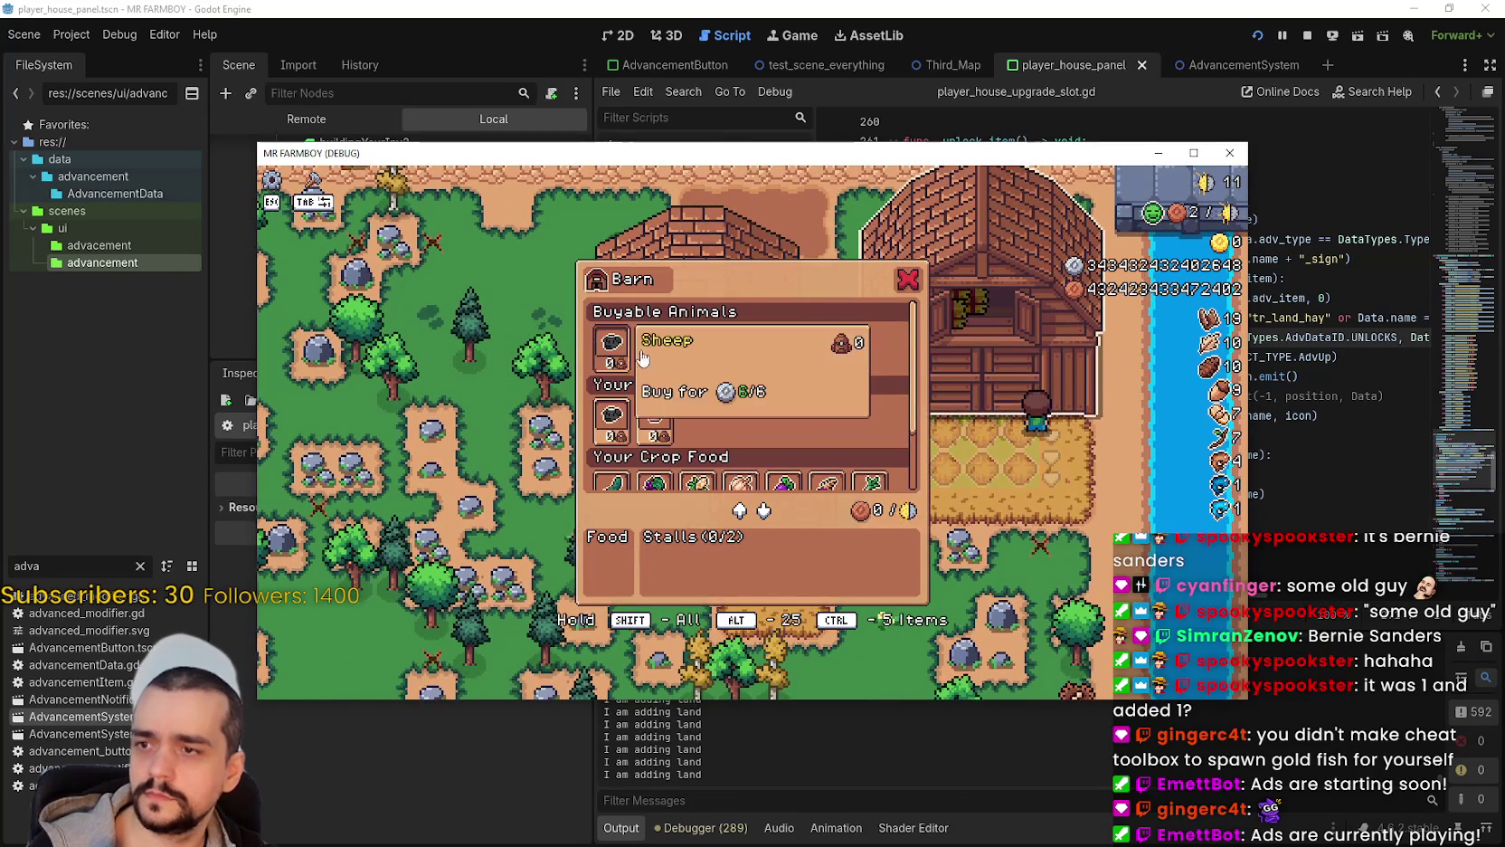
pyautogui.click(657, 360)
pyautogui.click(657, 360)
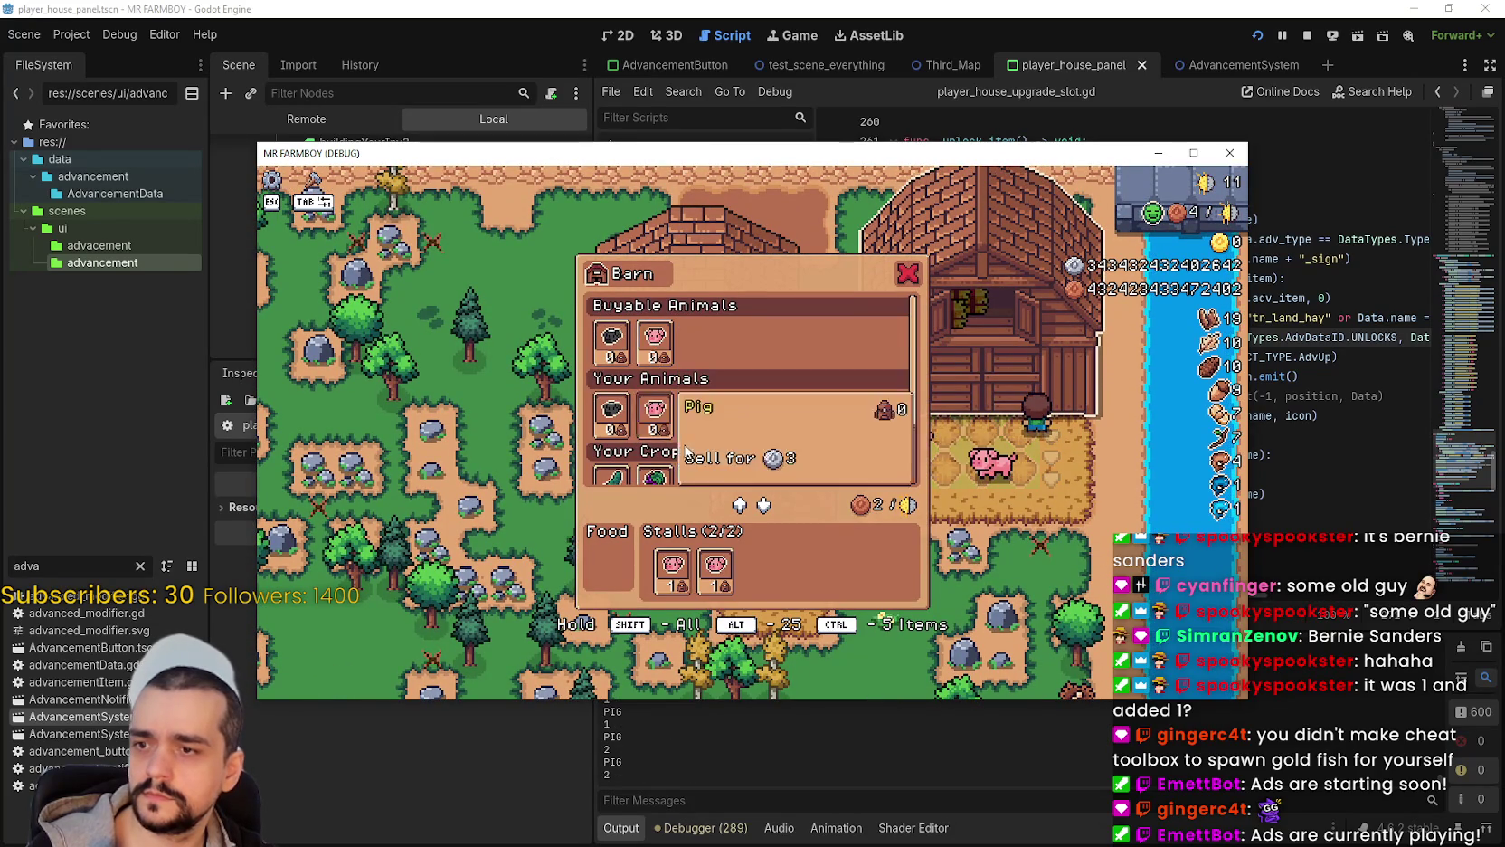
# Step: Leave the barn, walk north and reopen the Crafting list
pyautogui.press('Escape')
pyautogui.press('w')
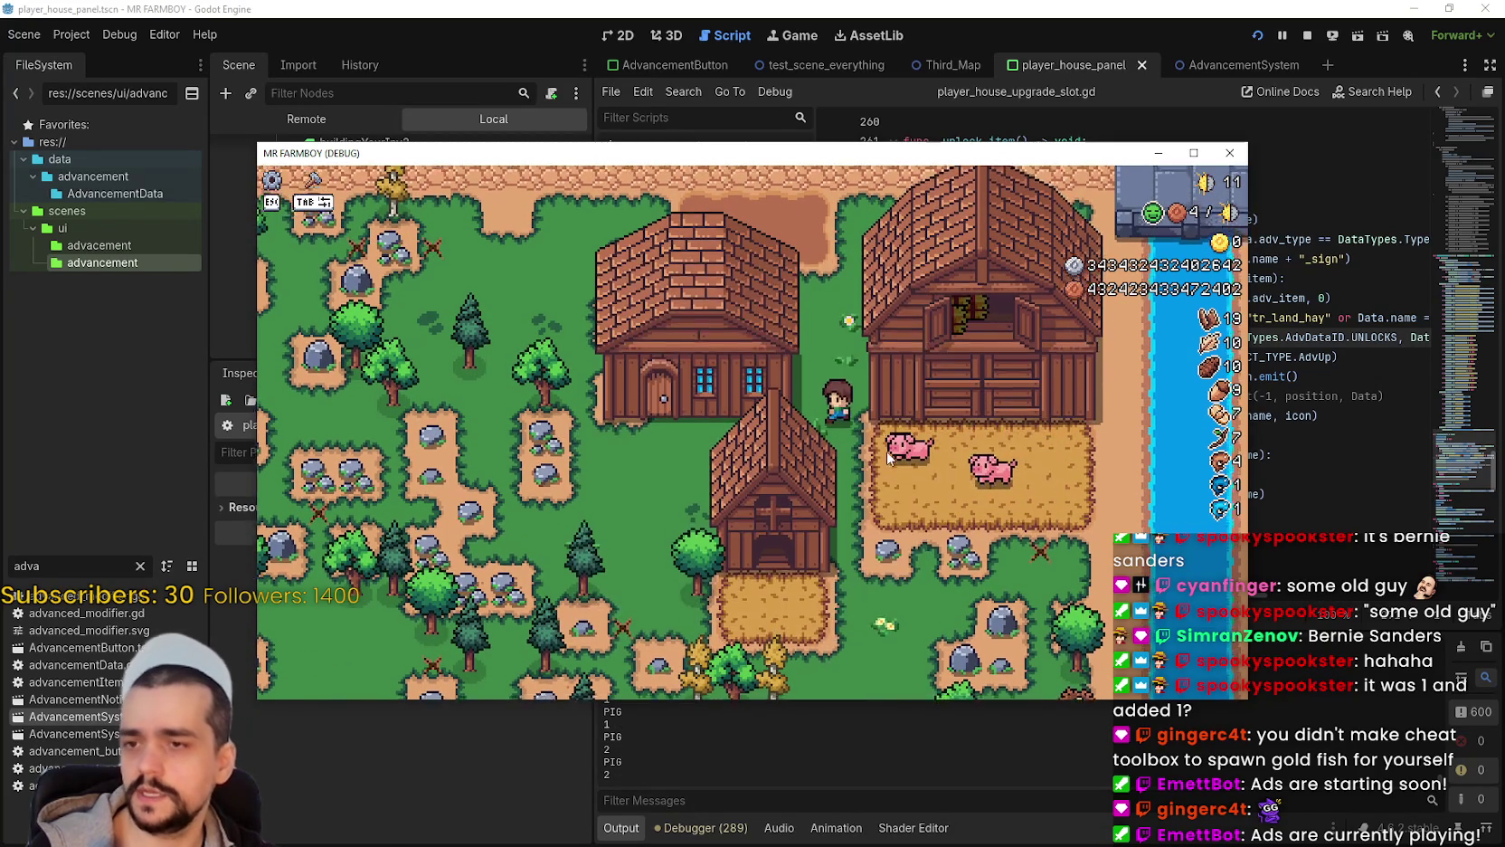
pyautogui.press('Tab')
pyautogui.scroll(-3, 361, 529)
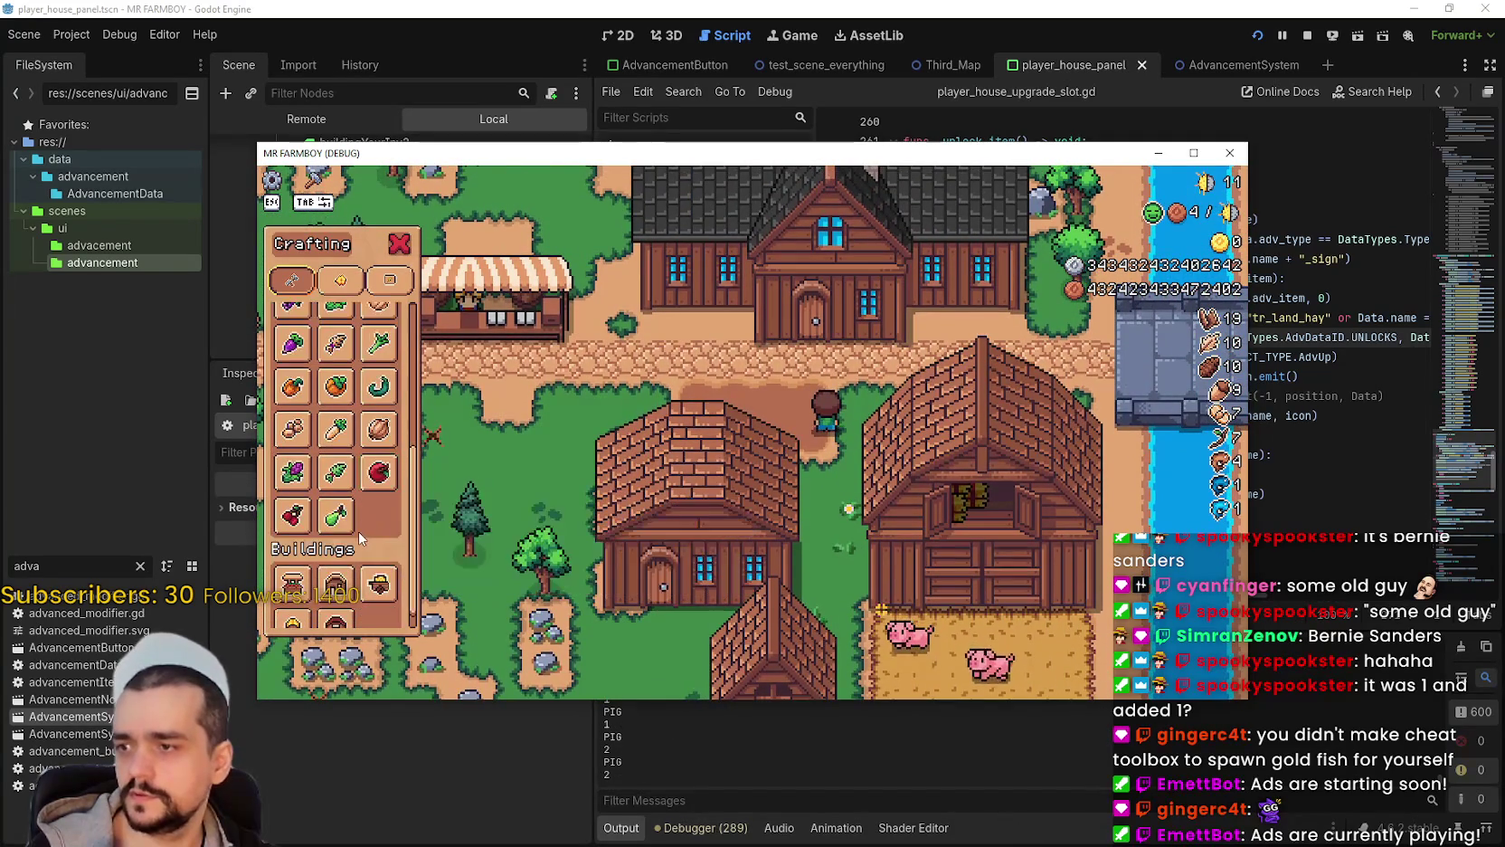
pyautogui.press('s')
pyautogui.press('Tab')
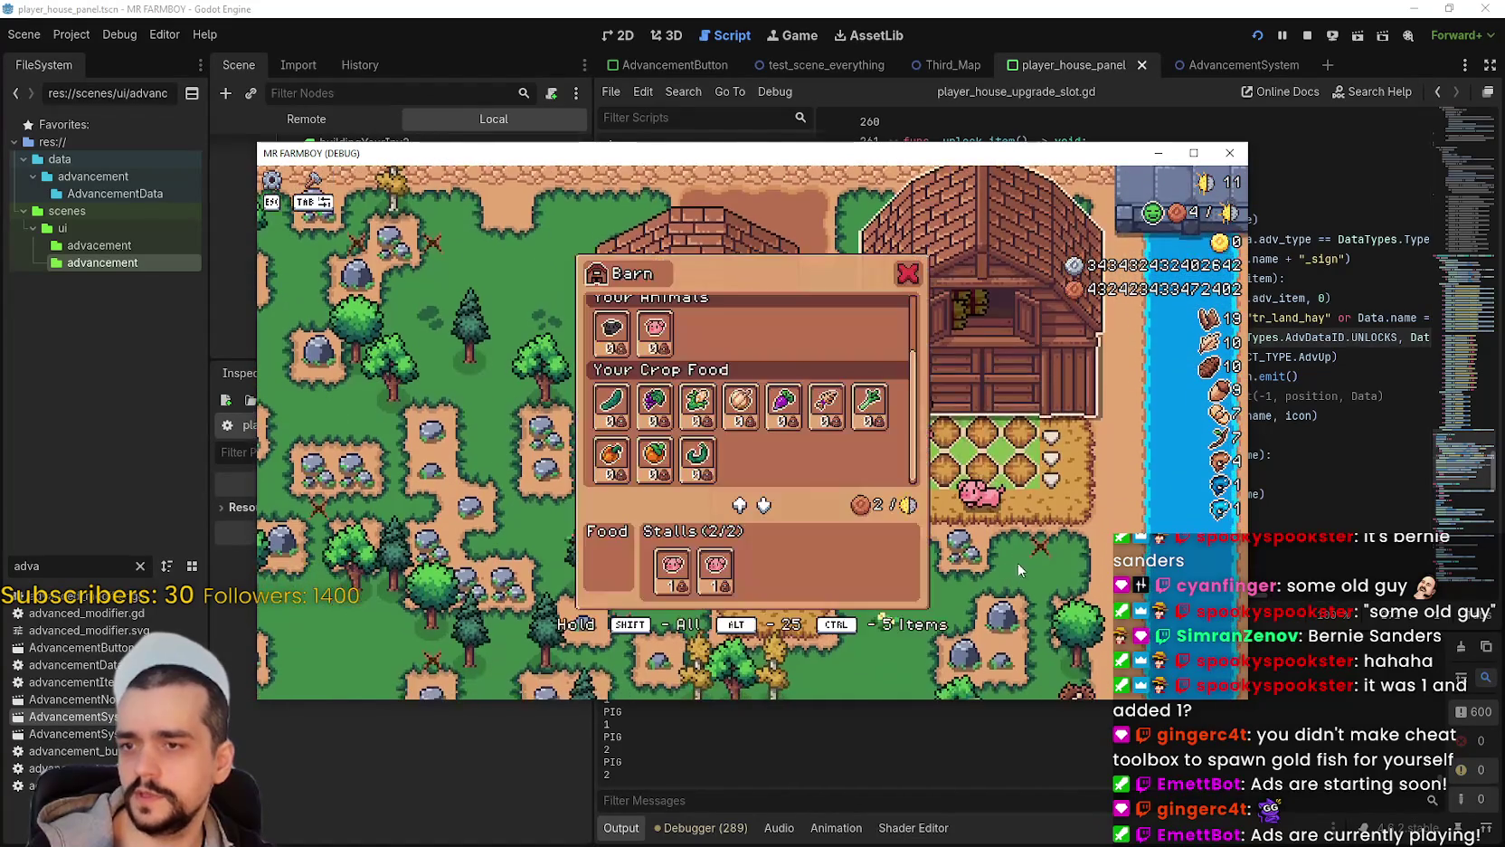
pyautogui.press('Escape')
pyautogui.press('w')
pyautogui.press('Tab')
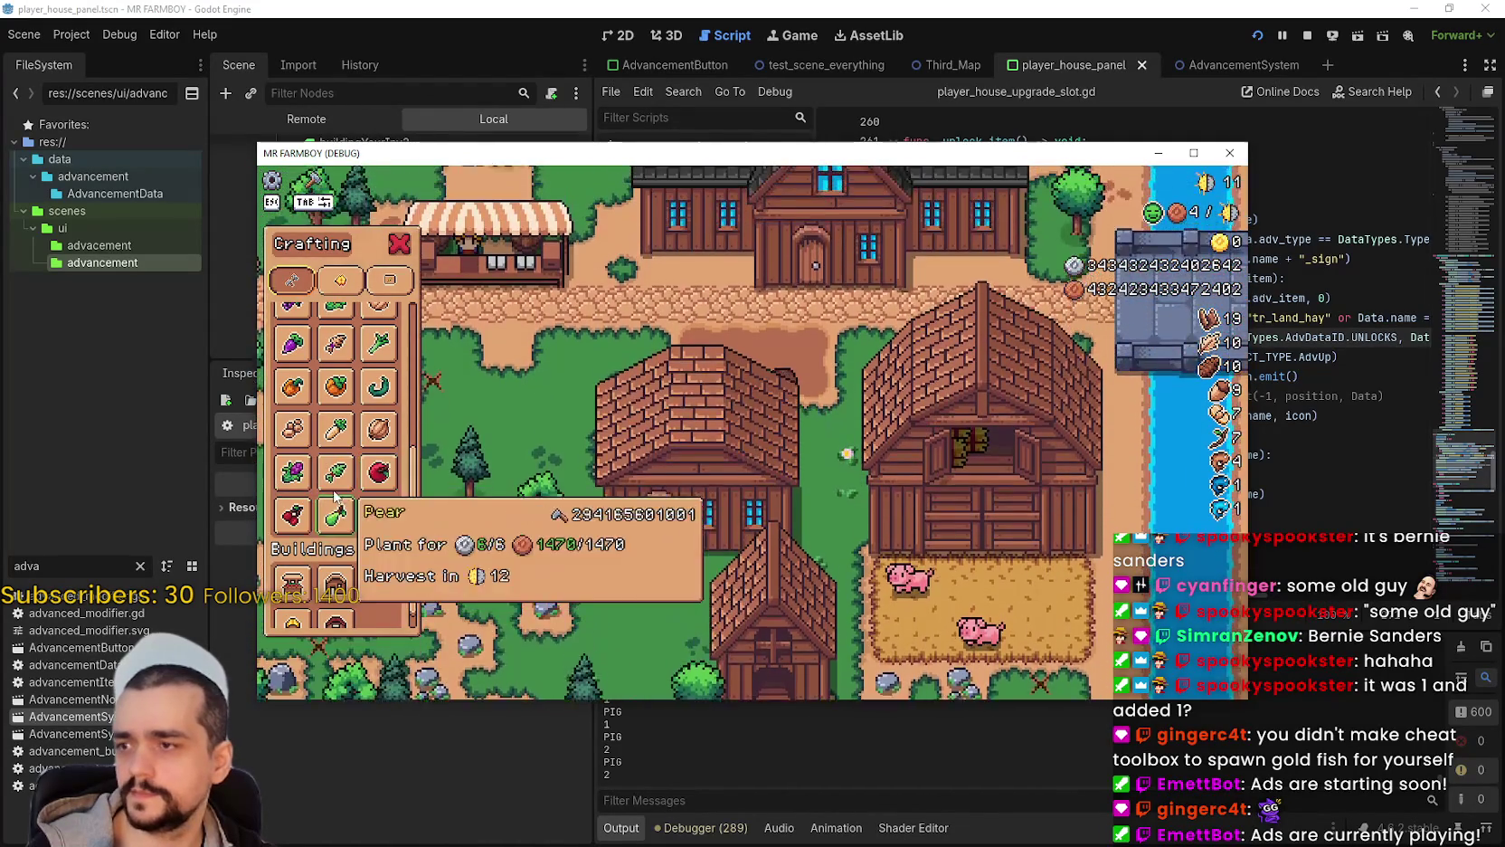
pyautogui.scroll(2, 391, 419)
# Step: Plant cucumber seeds on two plot tiles and close the Crafting list
pyautogui.click(380, 419)
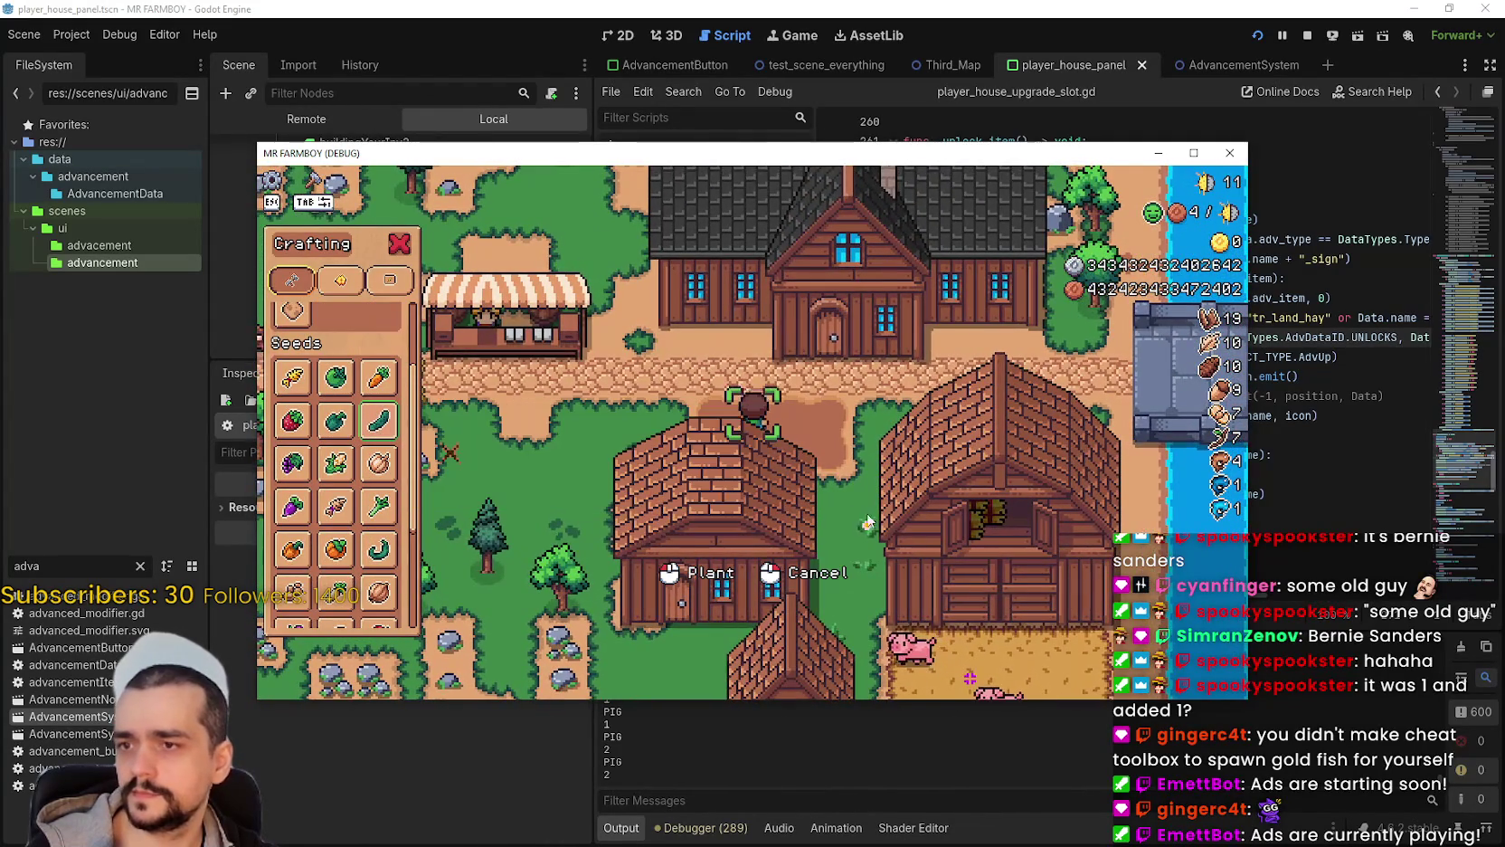
pyautogui.press('d')
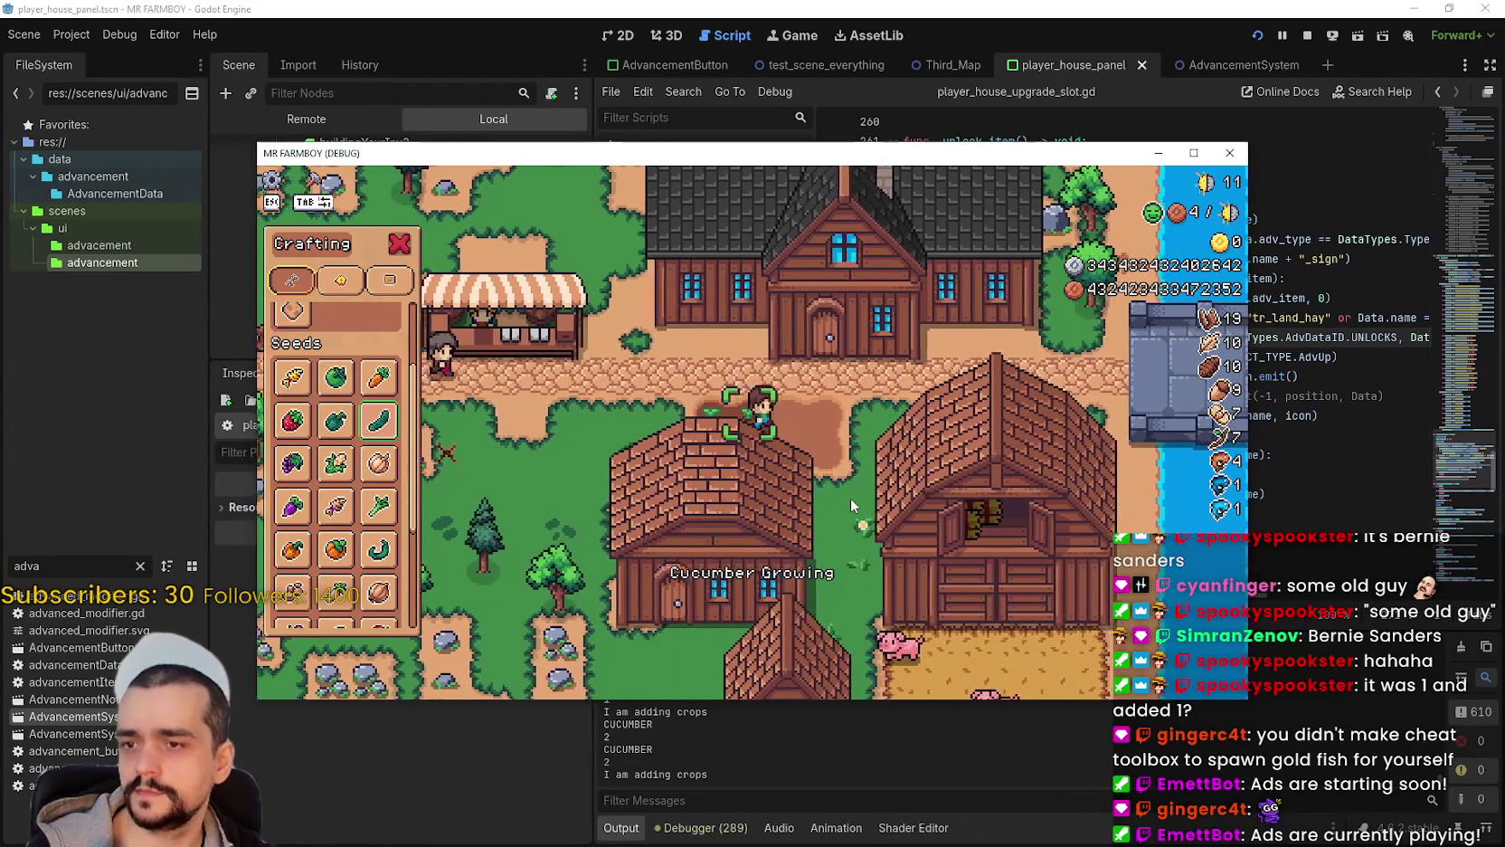
pyautogui.click(850, 497)
pyautogui.press('d')
pyautogui.press('a')
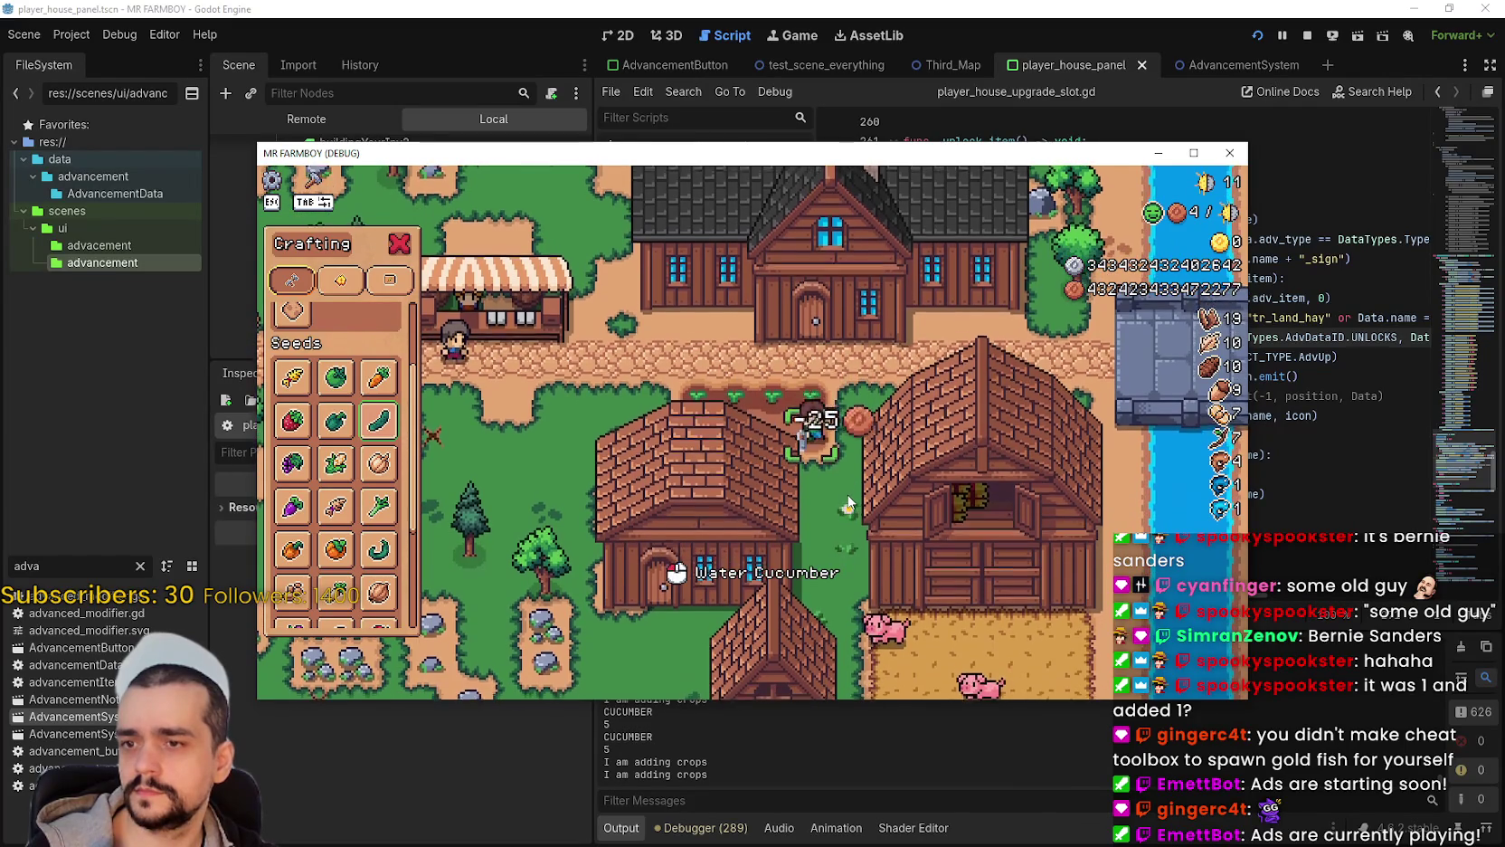
pyautogui.click(848, 500)
pyautogui.press('a')
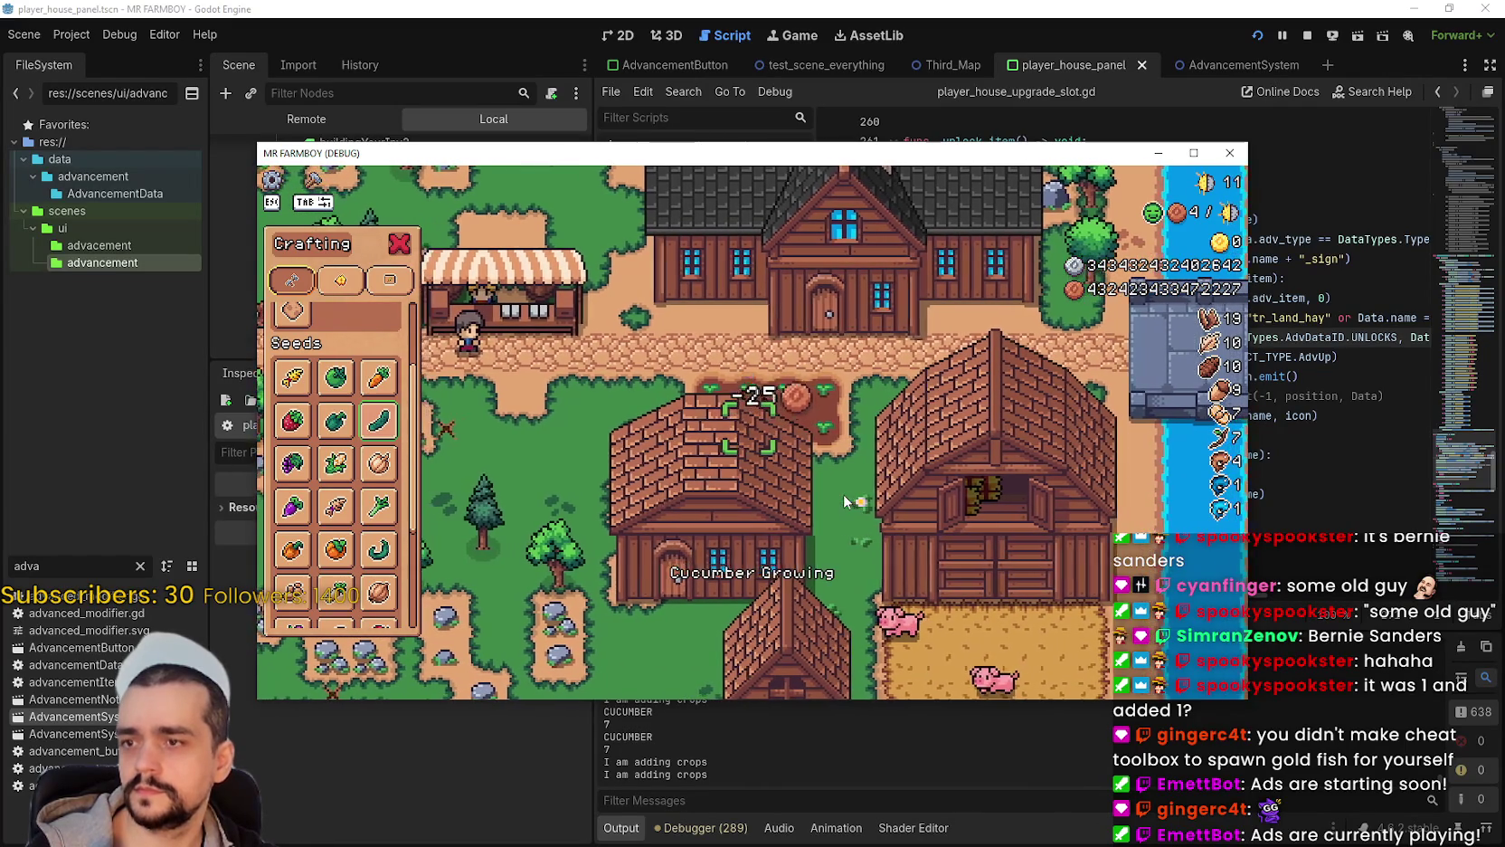
pyautogui.press('Tab')
# Step: Move the house further left on the farm
pyautogui.press('s')
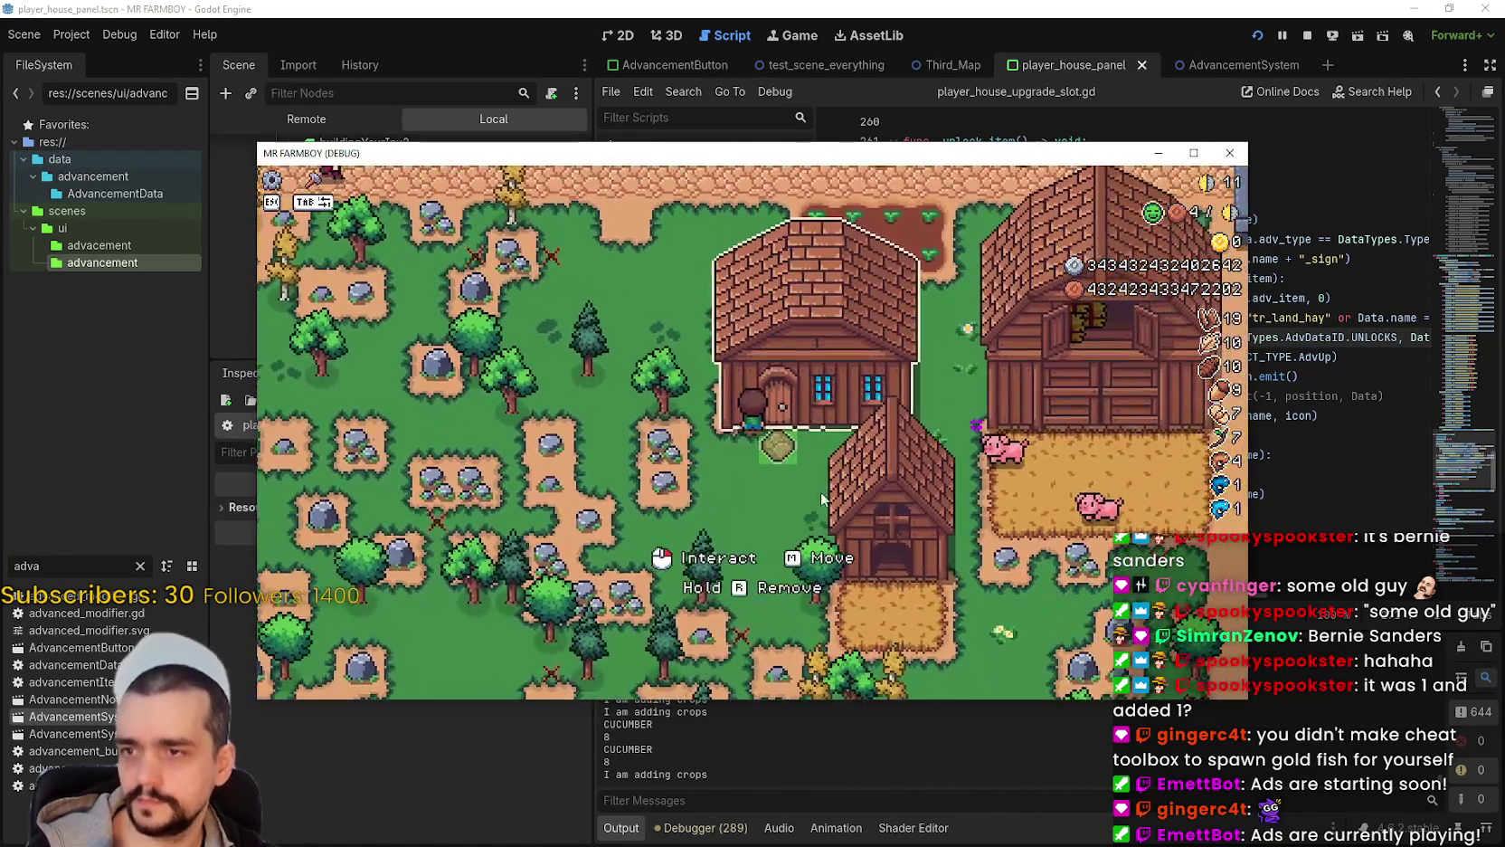
pyautogui.press('a')
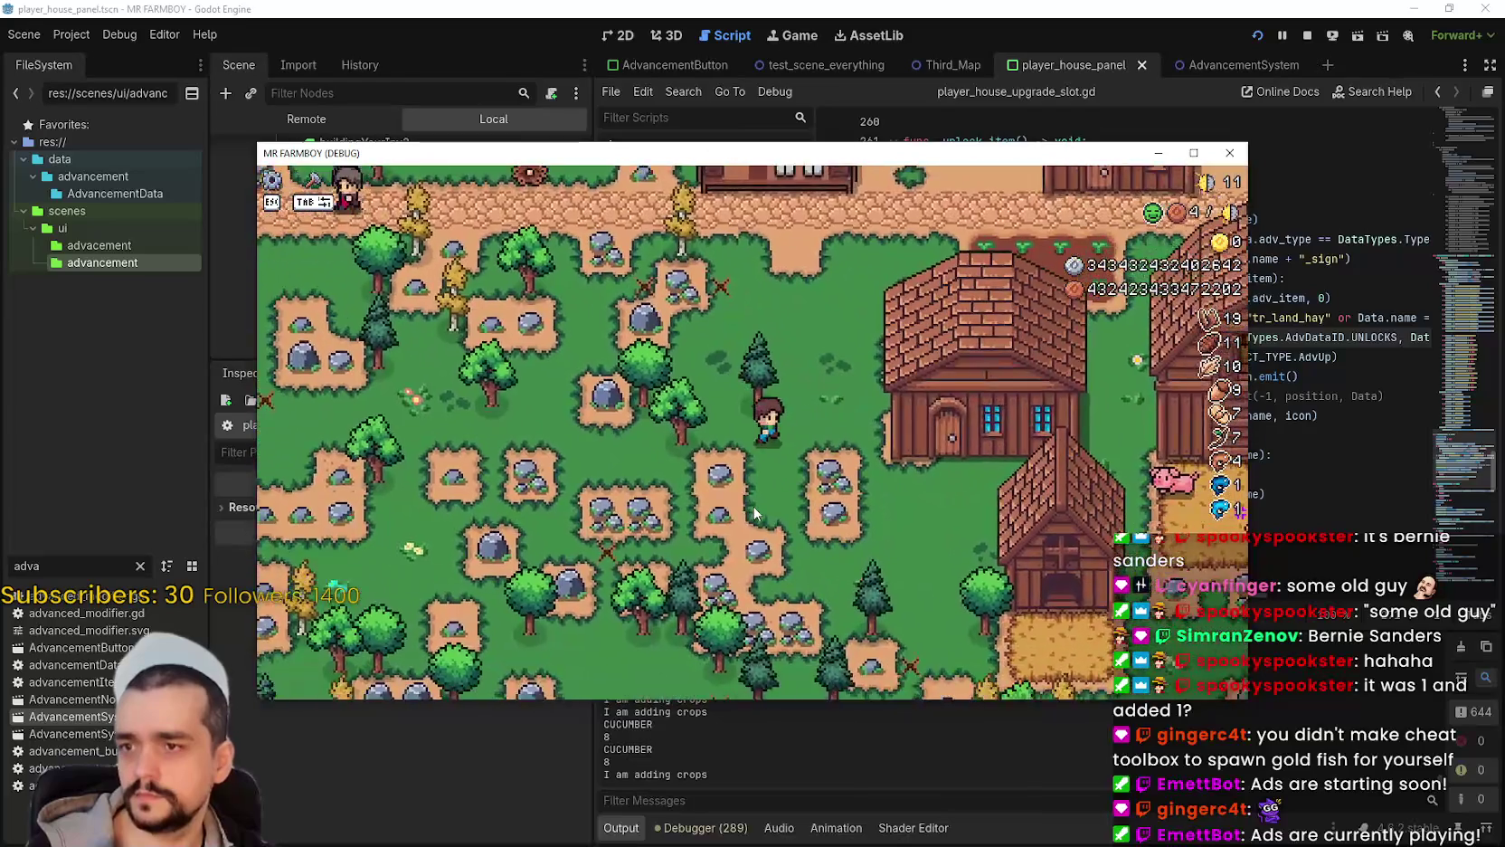
pyautogui.press('d')
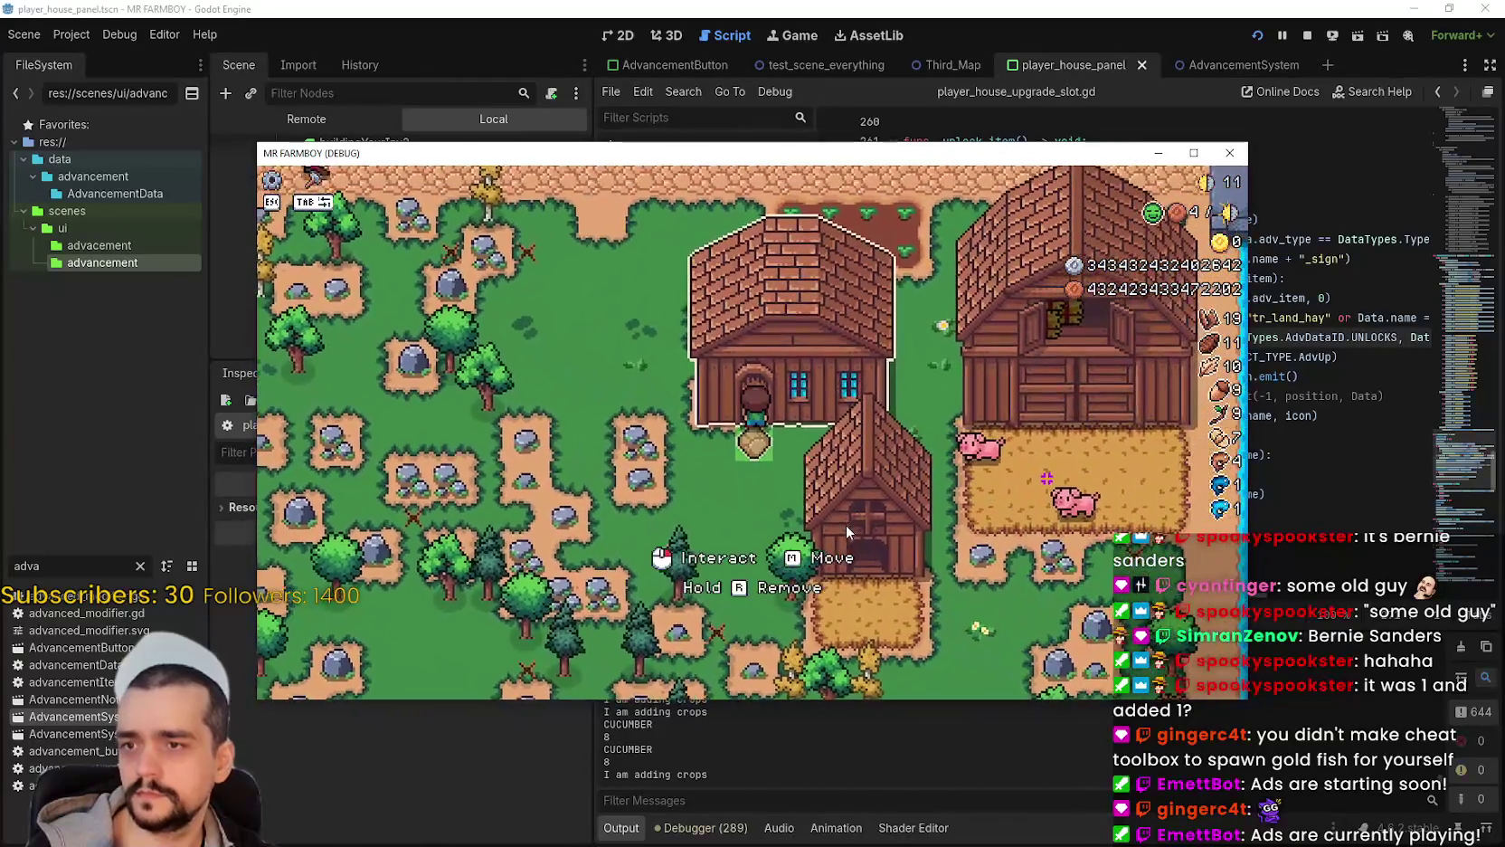
pyautogui.press('m')
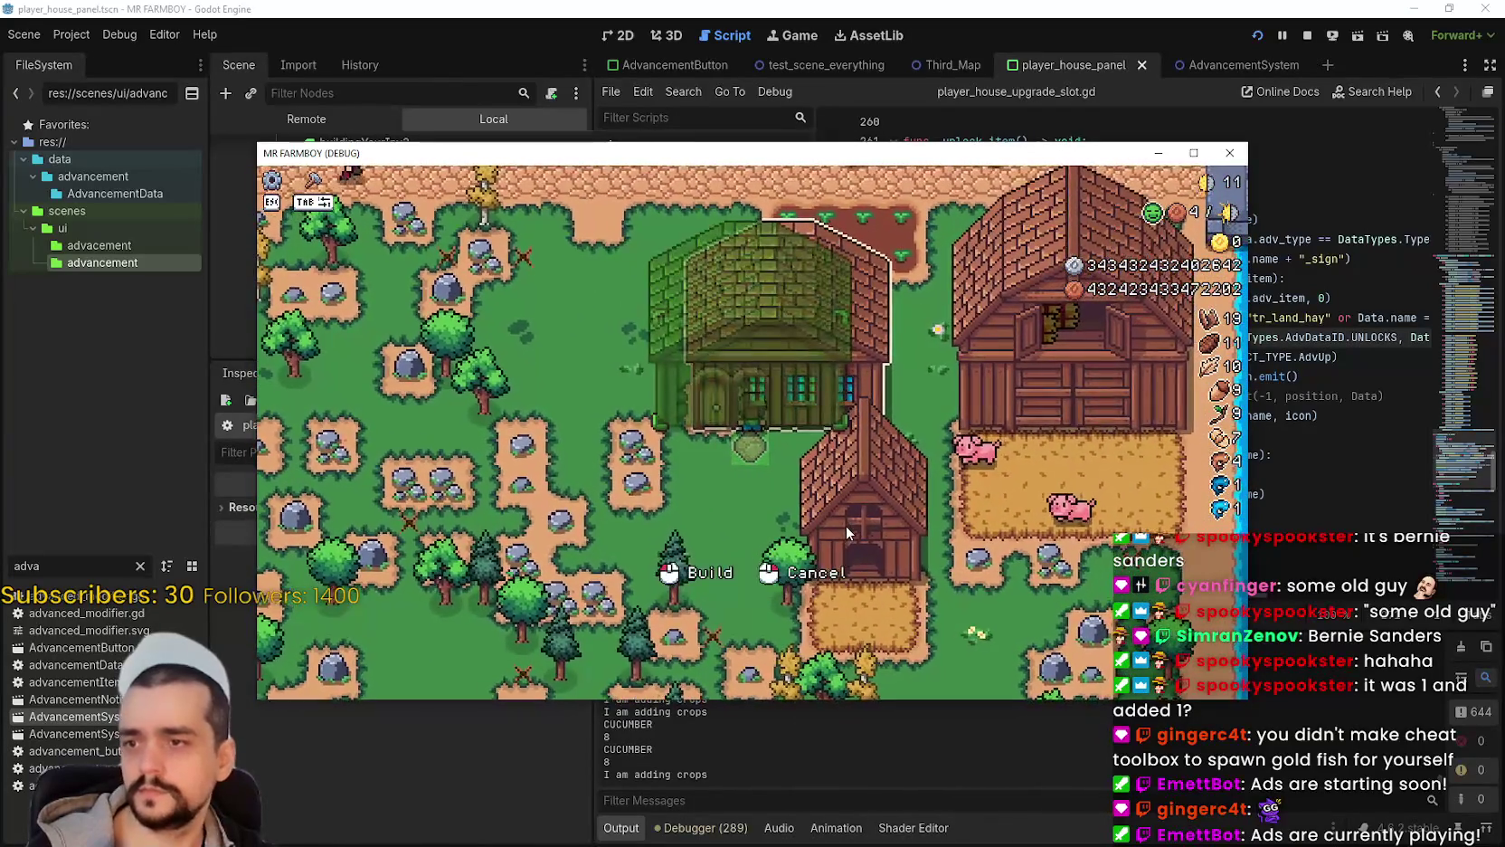
pyautogui.press('a')
pyautogui.click(859, 525)
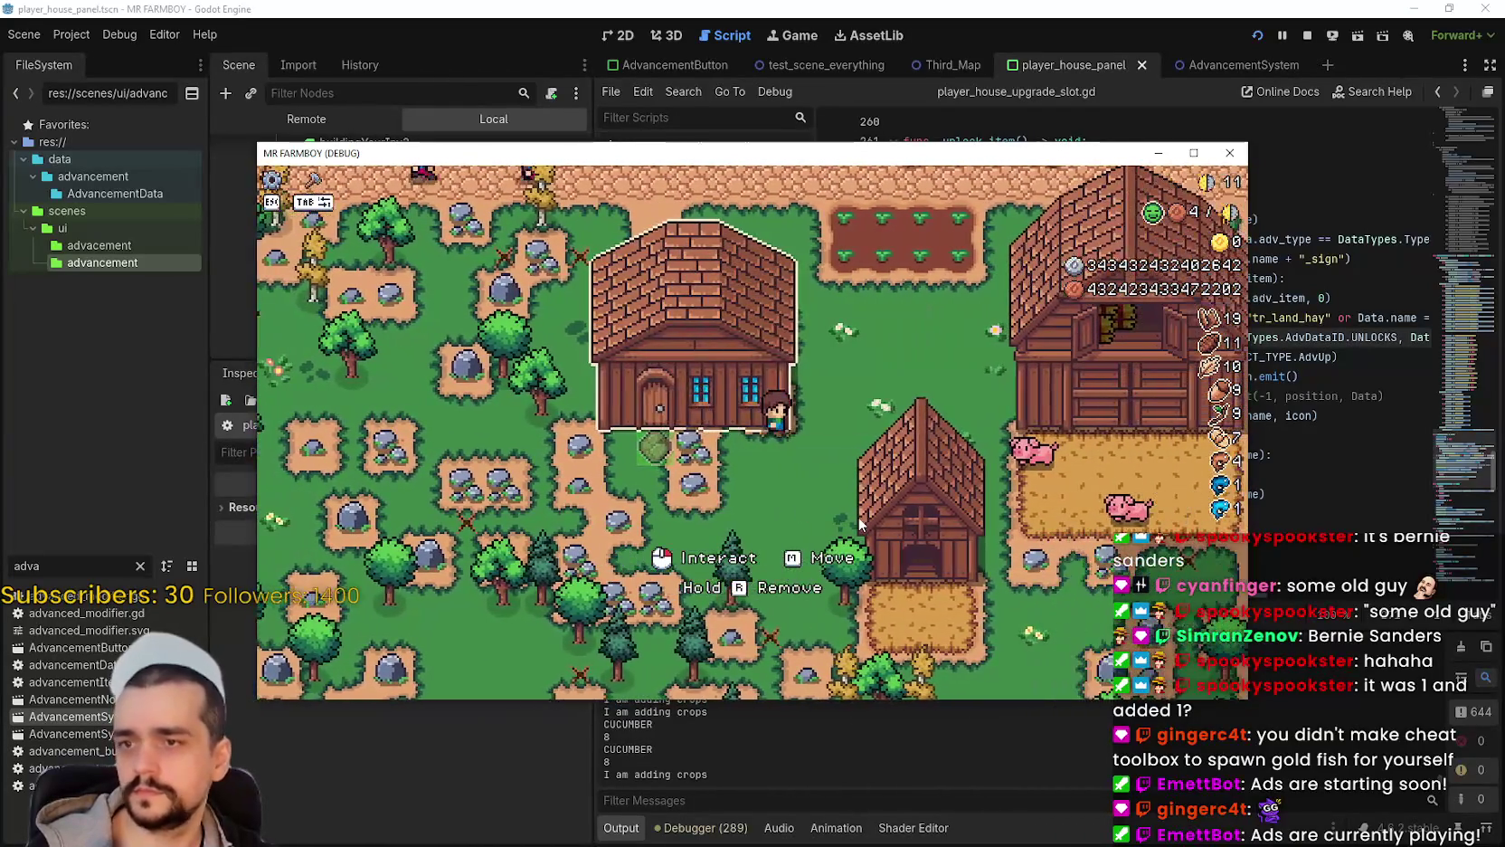
pyautogui.press('d')
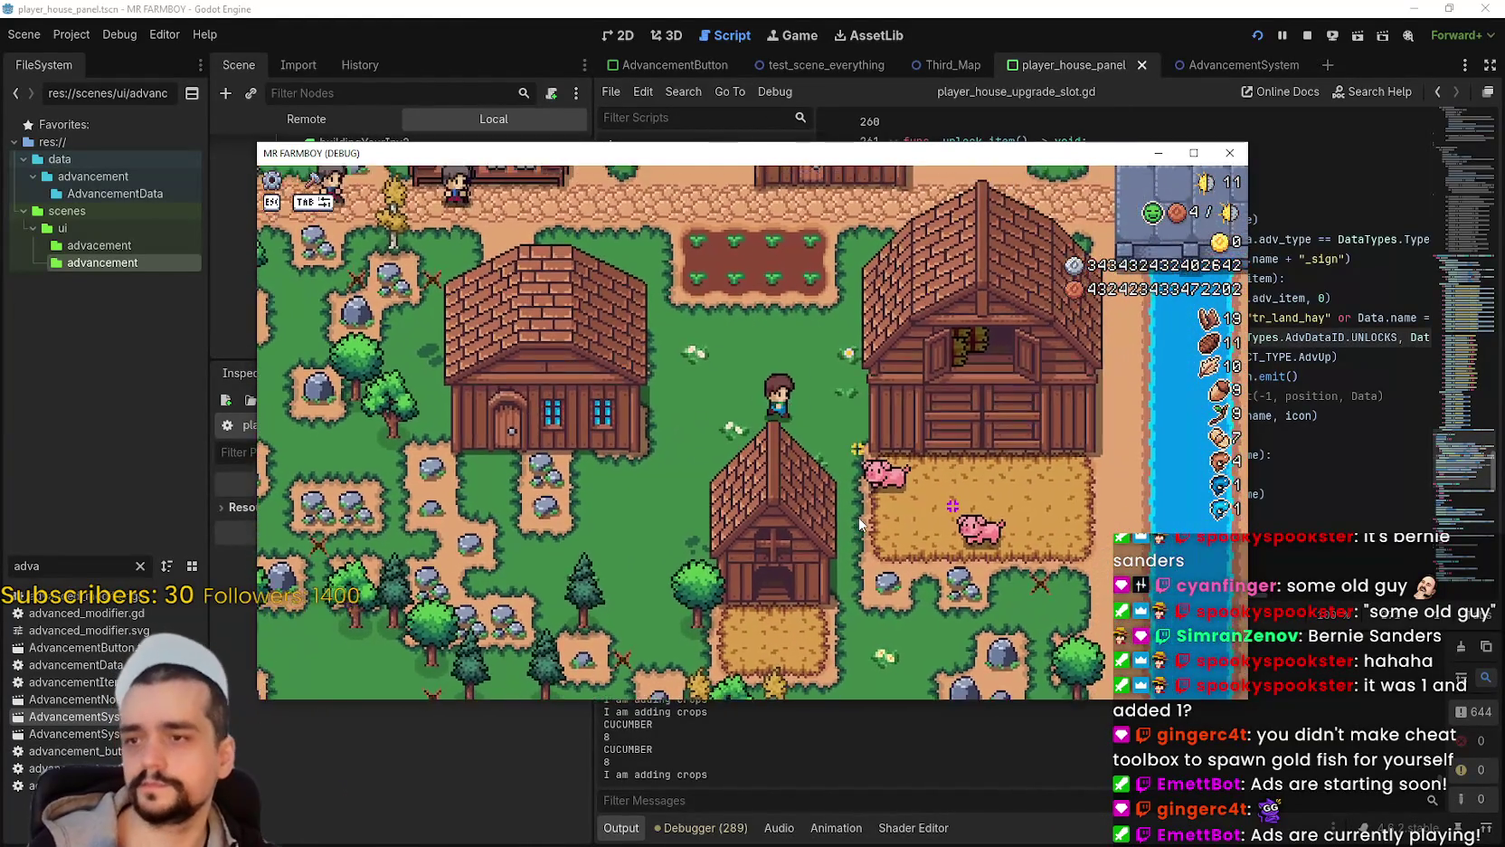
# Step: Check the pig pen's food panel, then open the market stall's selling panel
pyautogui.press('d')
pyautogui.press('s')
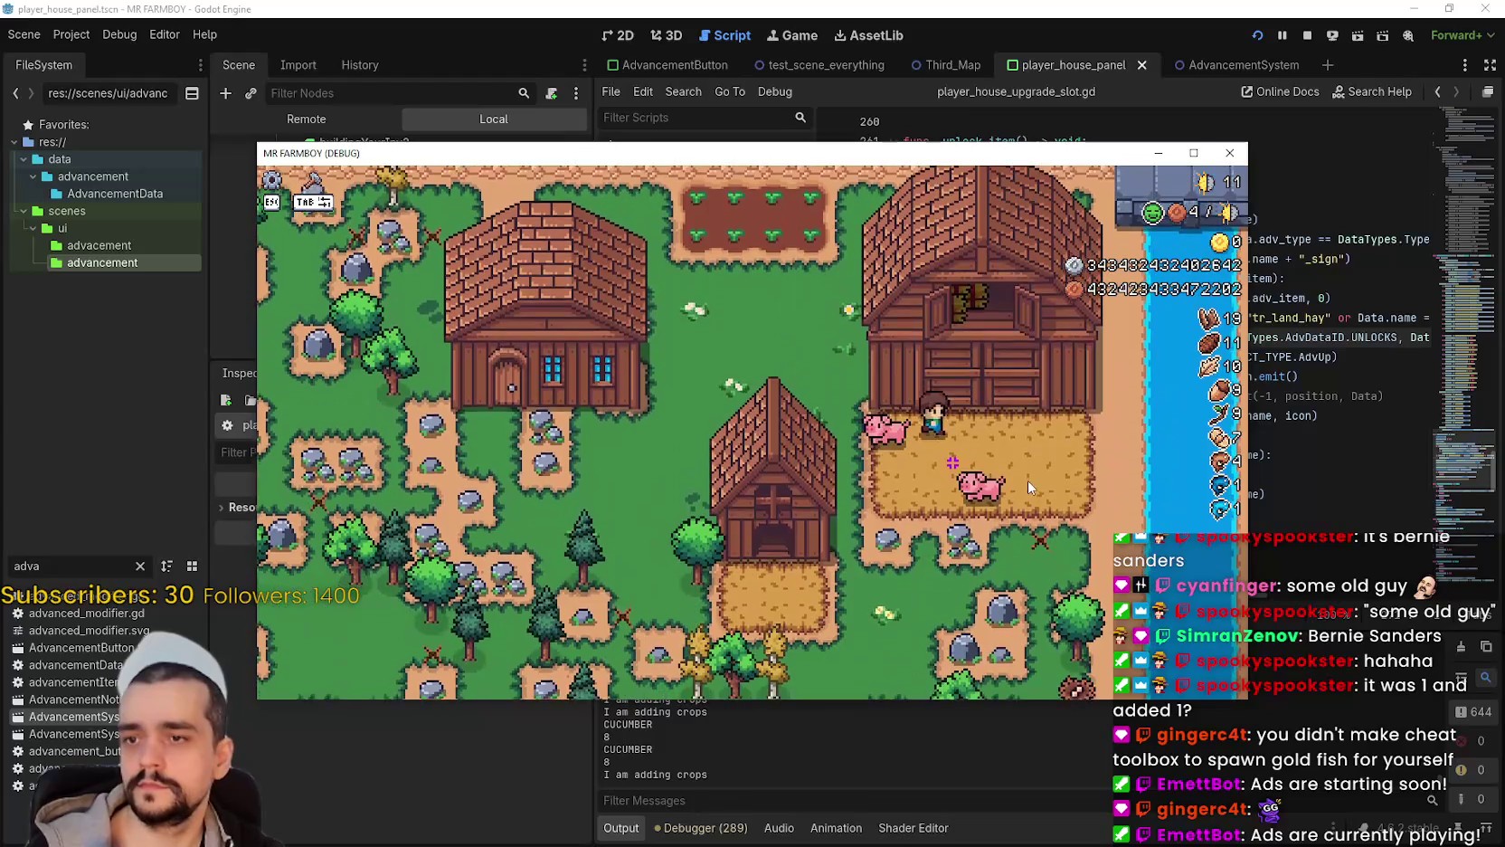
pyautogui.press('e')
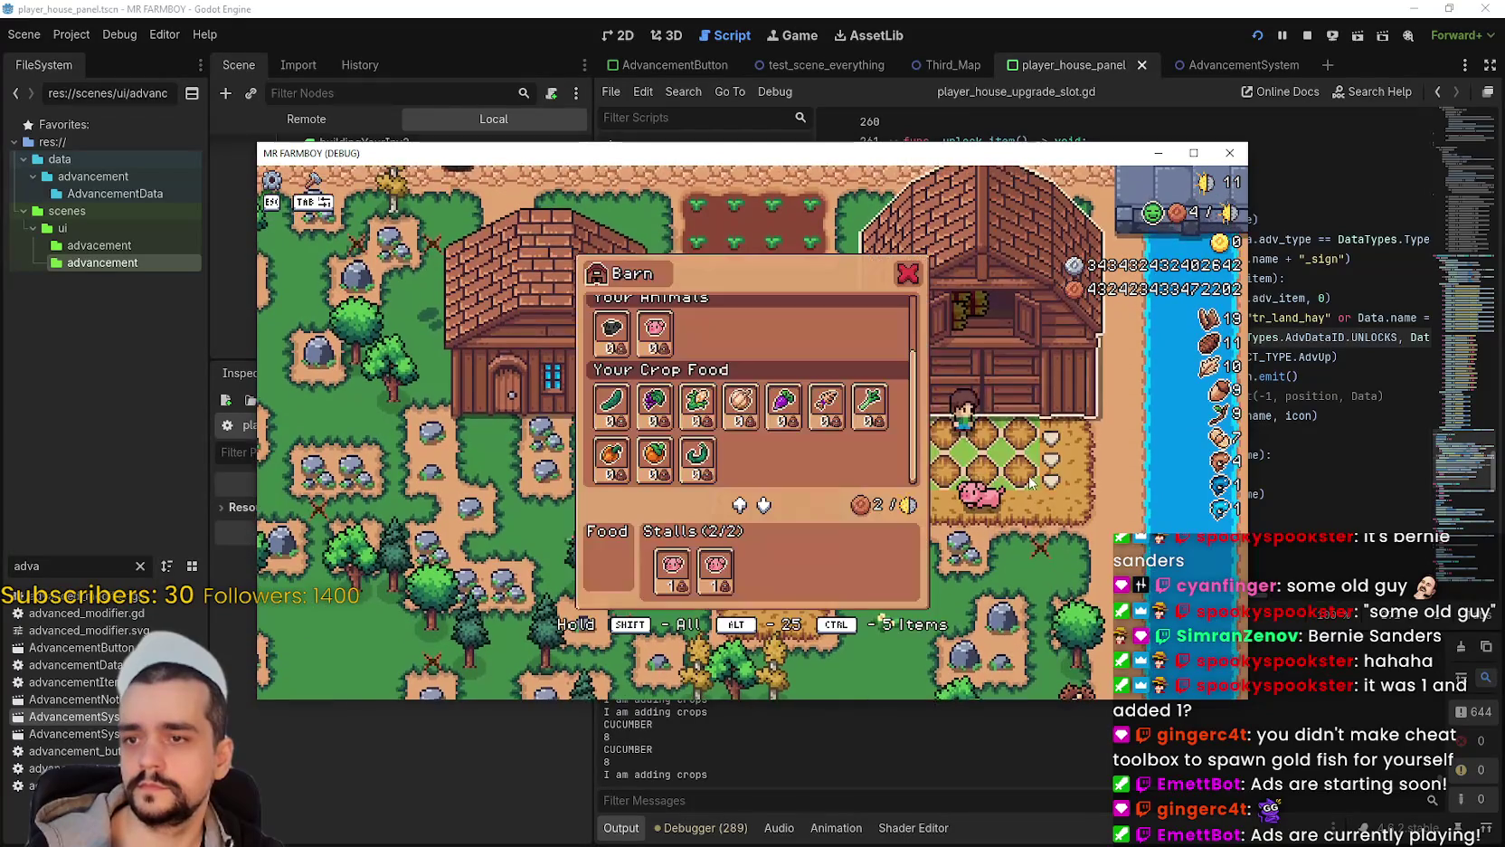
pyautogui.press('Escape')
pyautogui.press('w')
pyautogui.press('a')
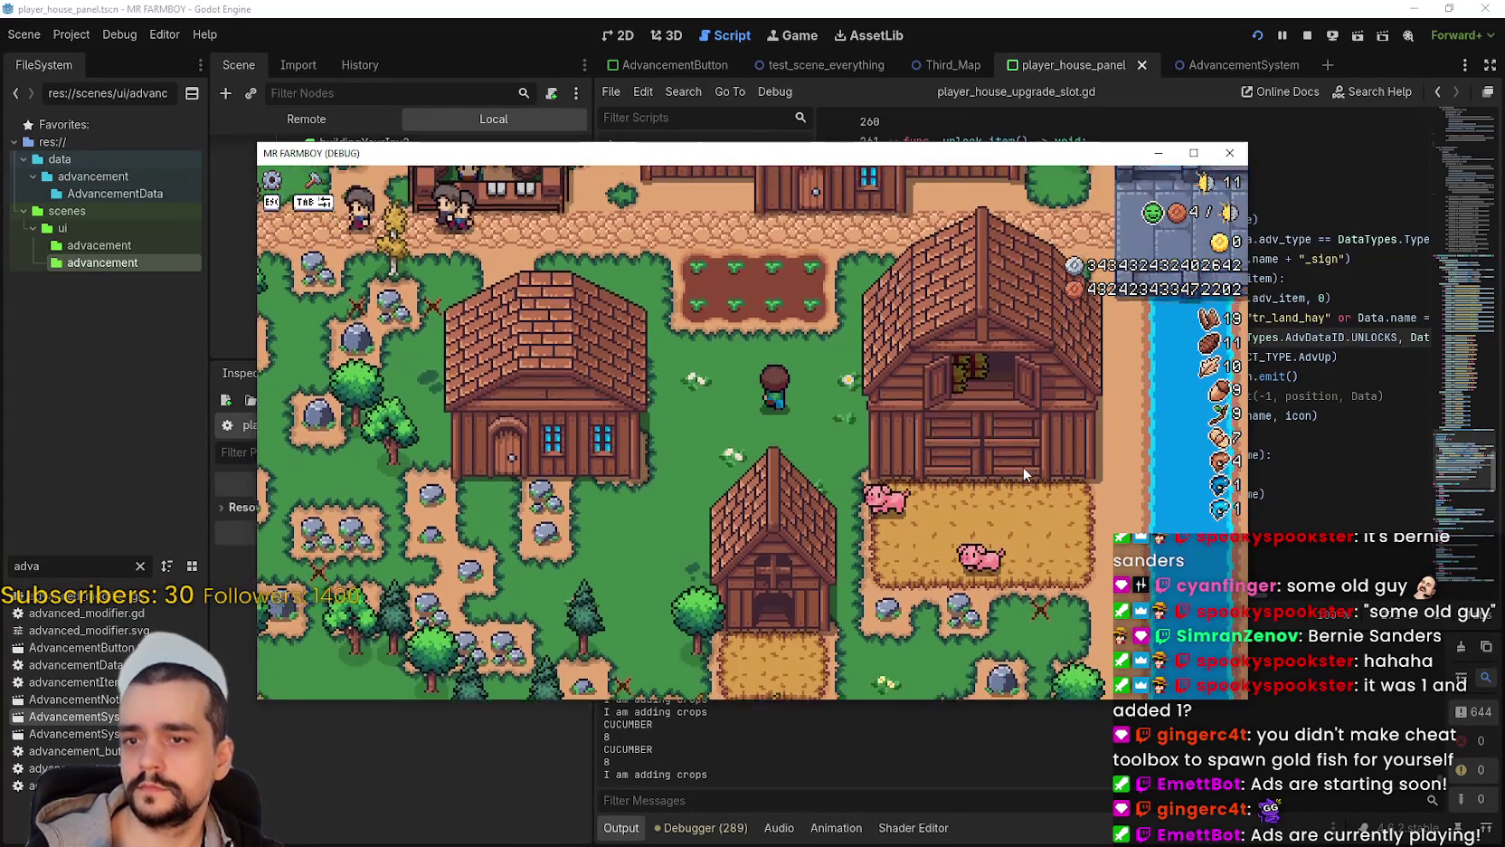
pyautogui.press('w')
pyautogui.press('a')
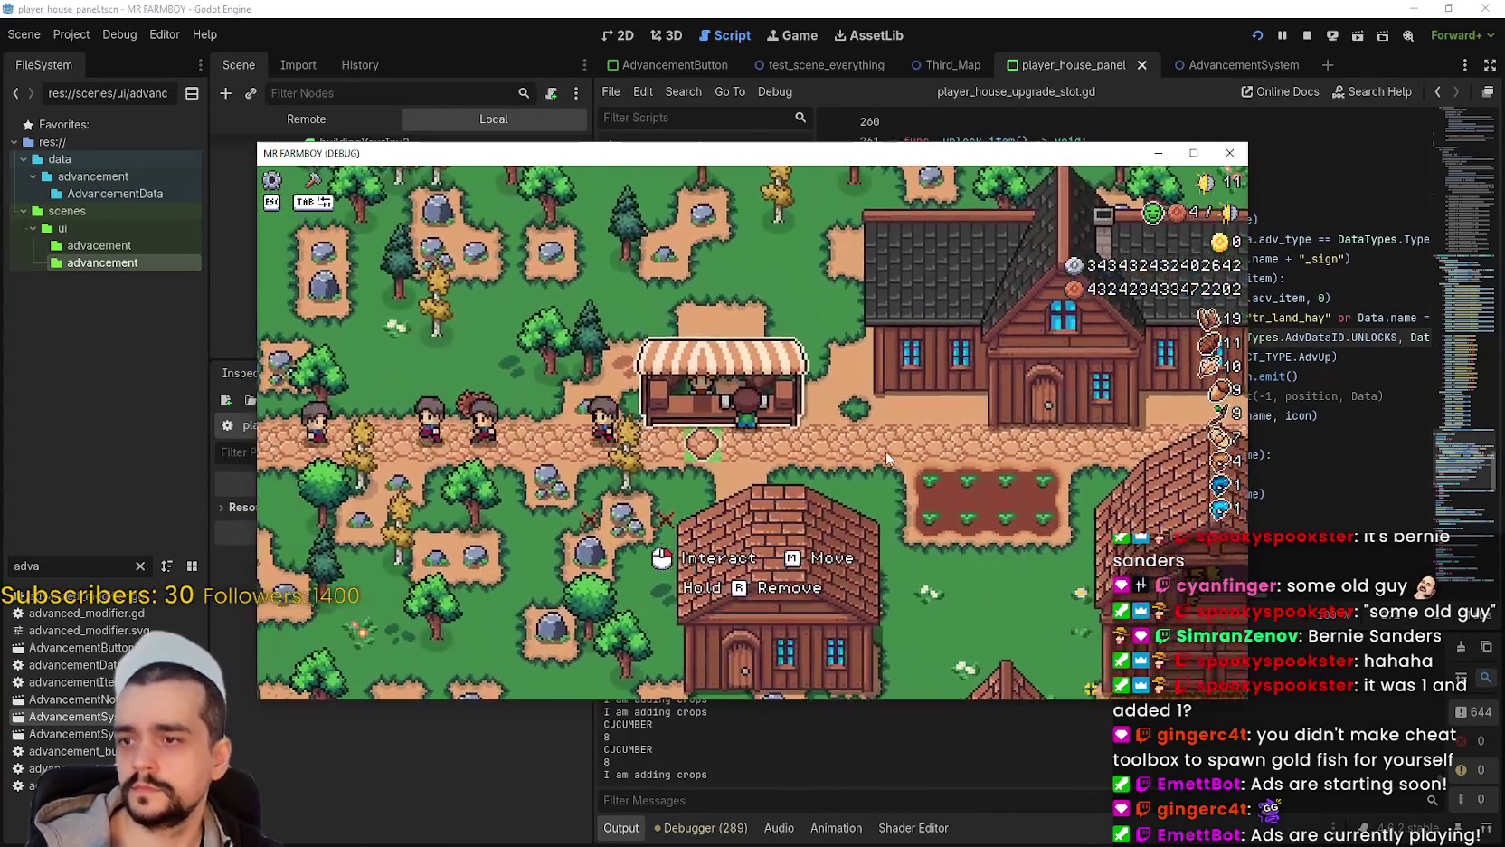
pyautogui.click(886, 459)
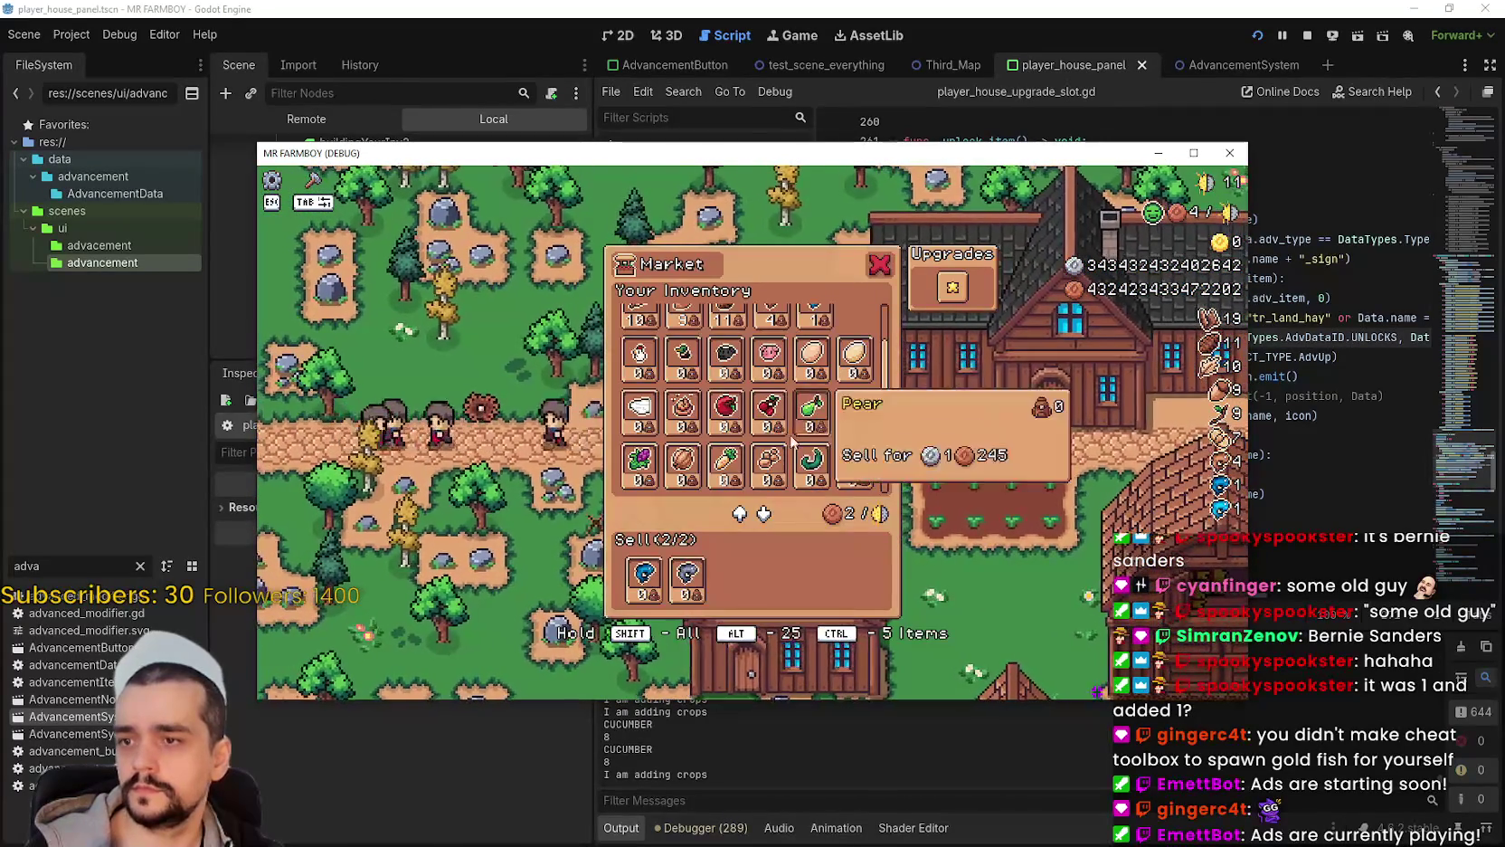
# Step: Swap the fish in the Market sell slots to a blue fish, then close the market
pyautogui.click(688, 576)
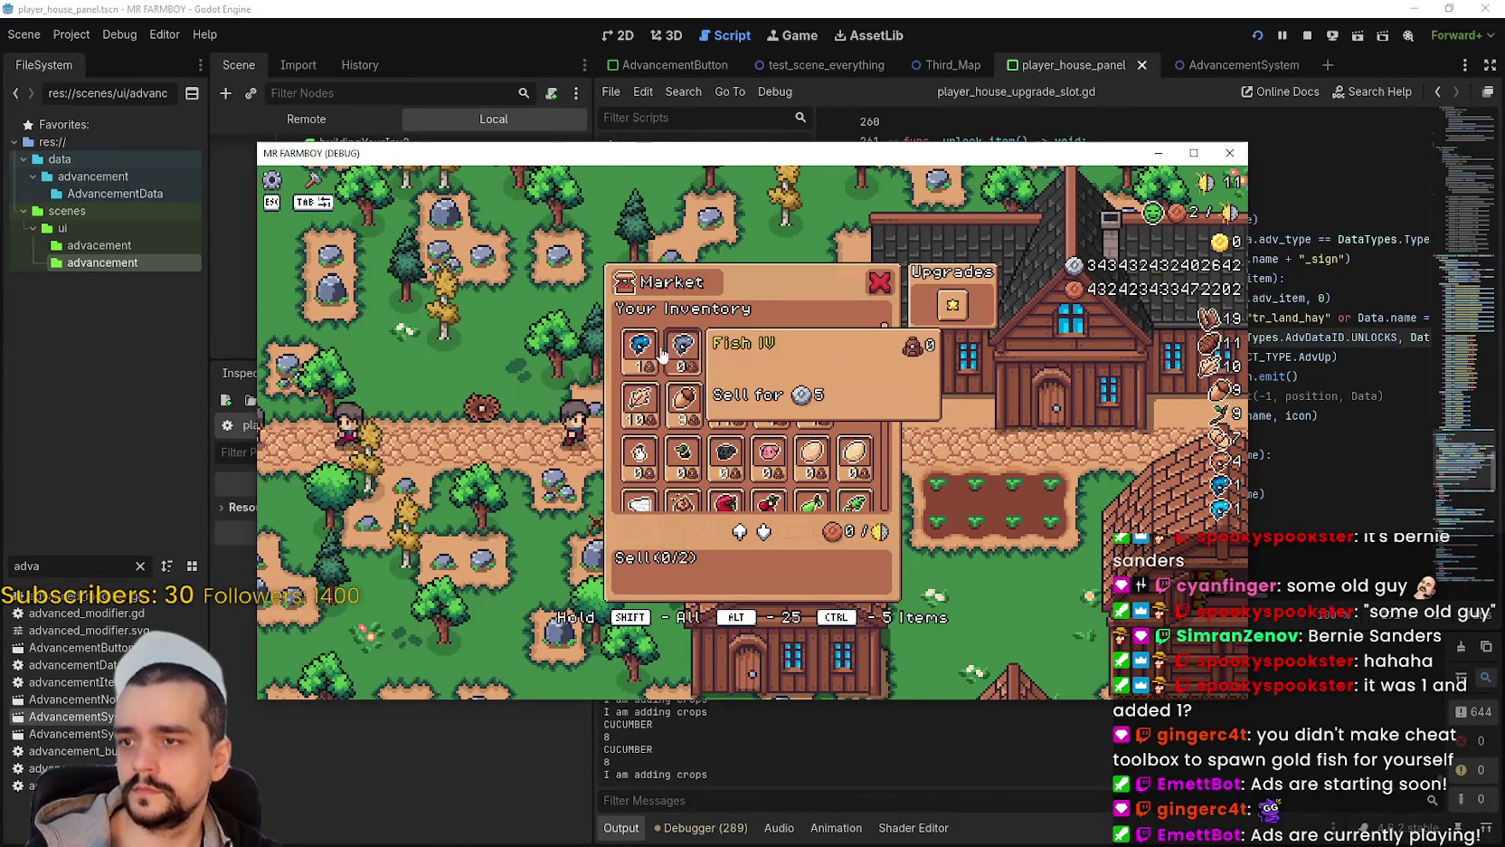
pyautogui.click(637, 352)
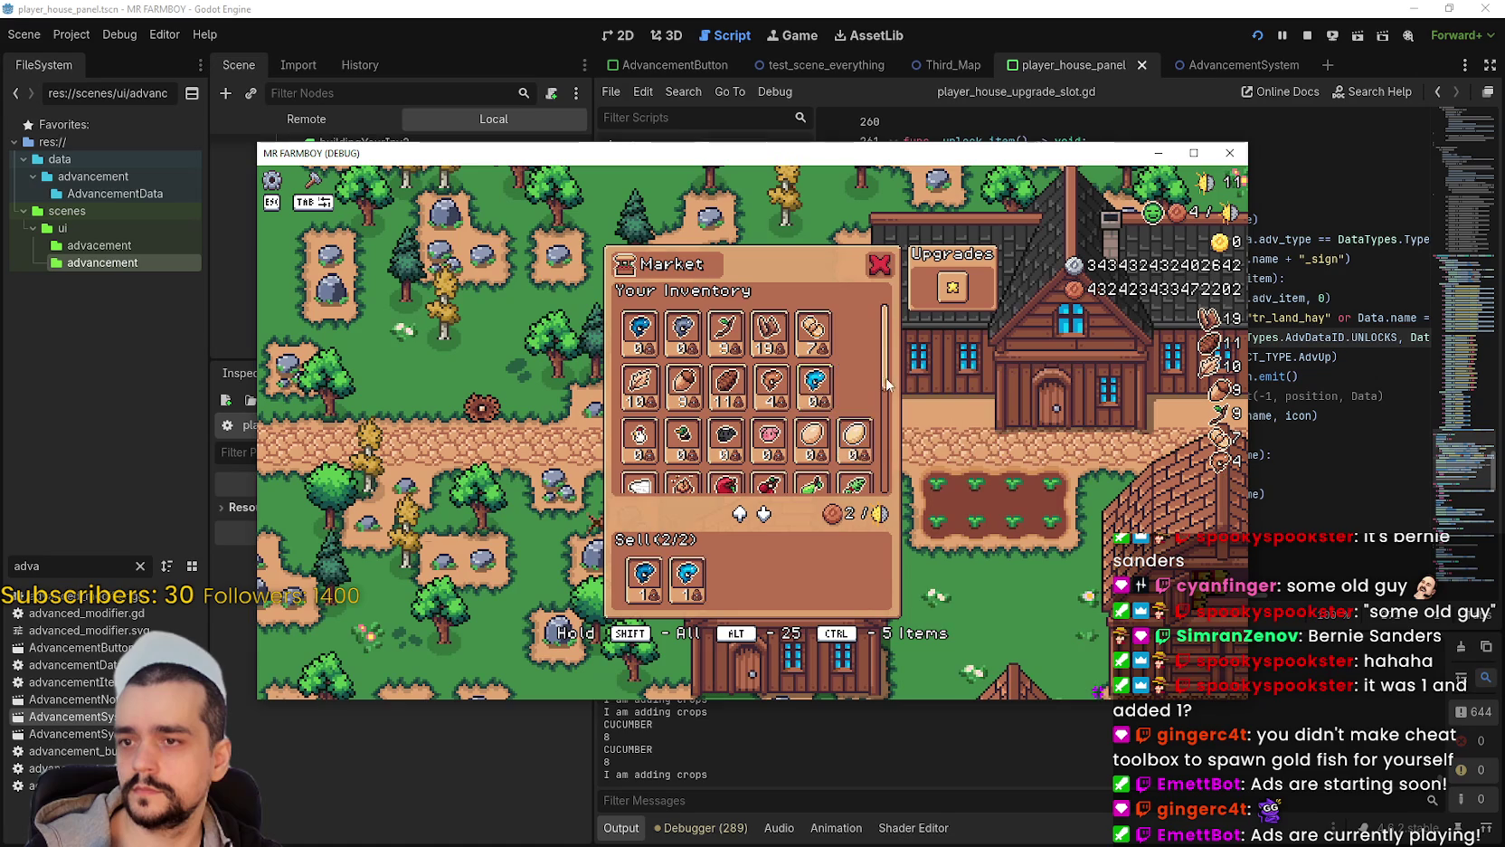
pyautogui.moveTo(886, 360); pyautogui.dragTo(893, 466)
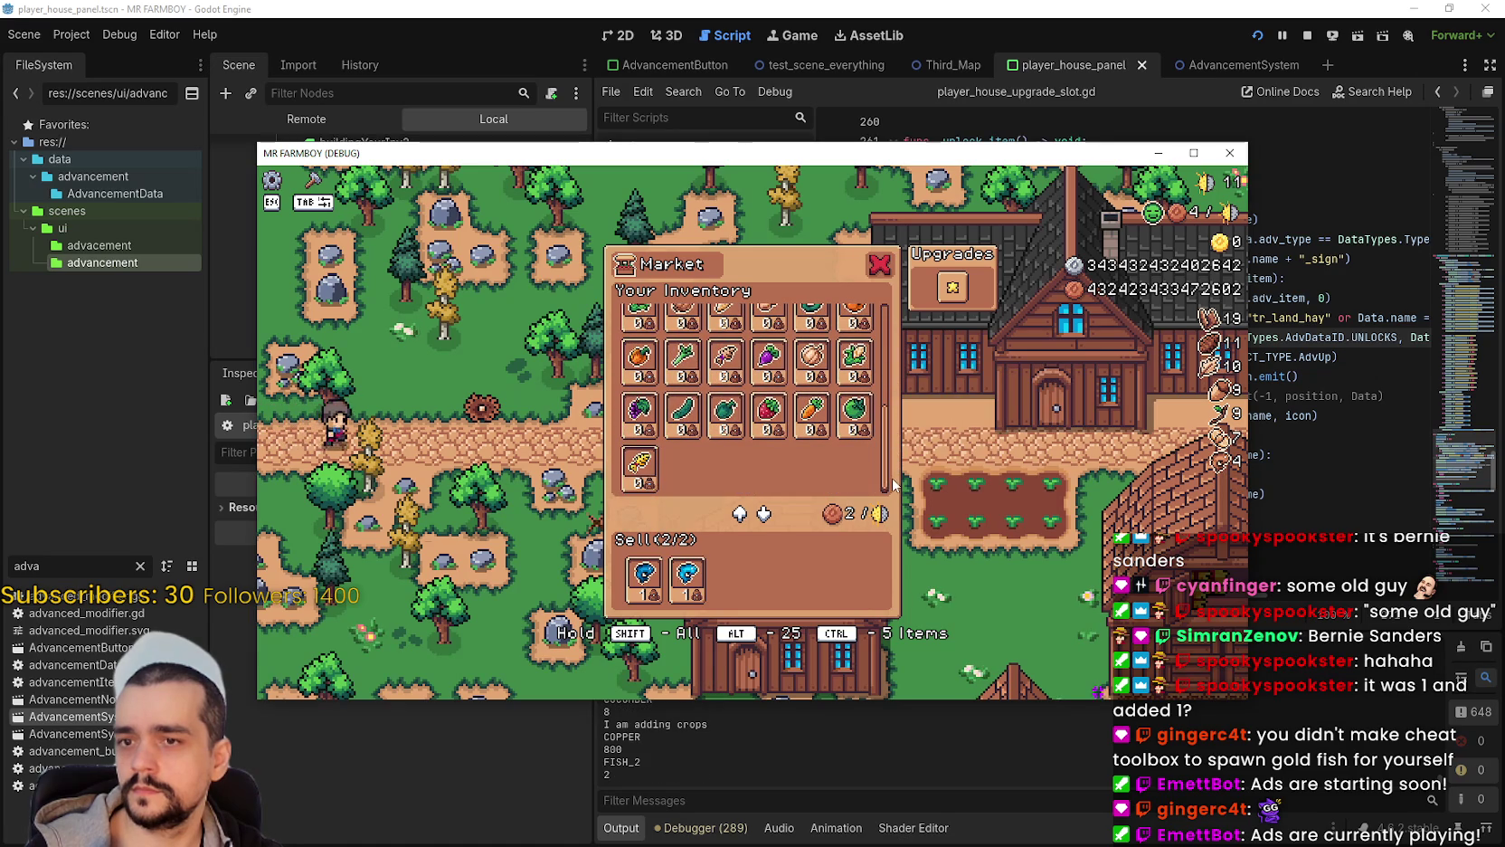
pyautogui.press('Escape')
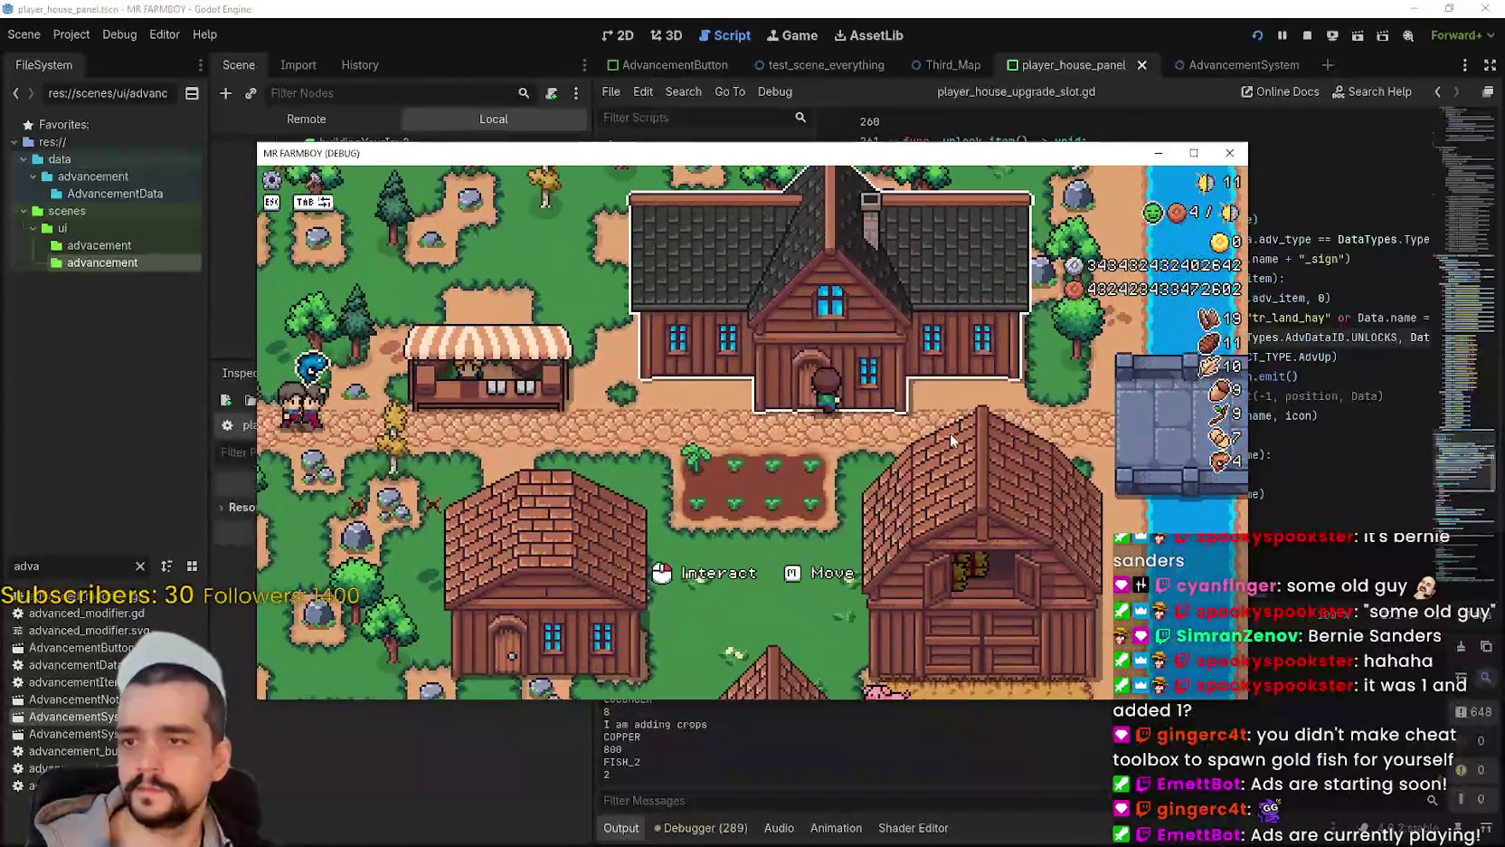
# Step: Unlock the barn upgrade, another advancement and Carriers in the house's Advancements, then open the Barn panel
pyautogui.click(949, 432)
pyautogui.click(632, 449)
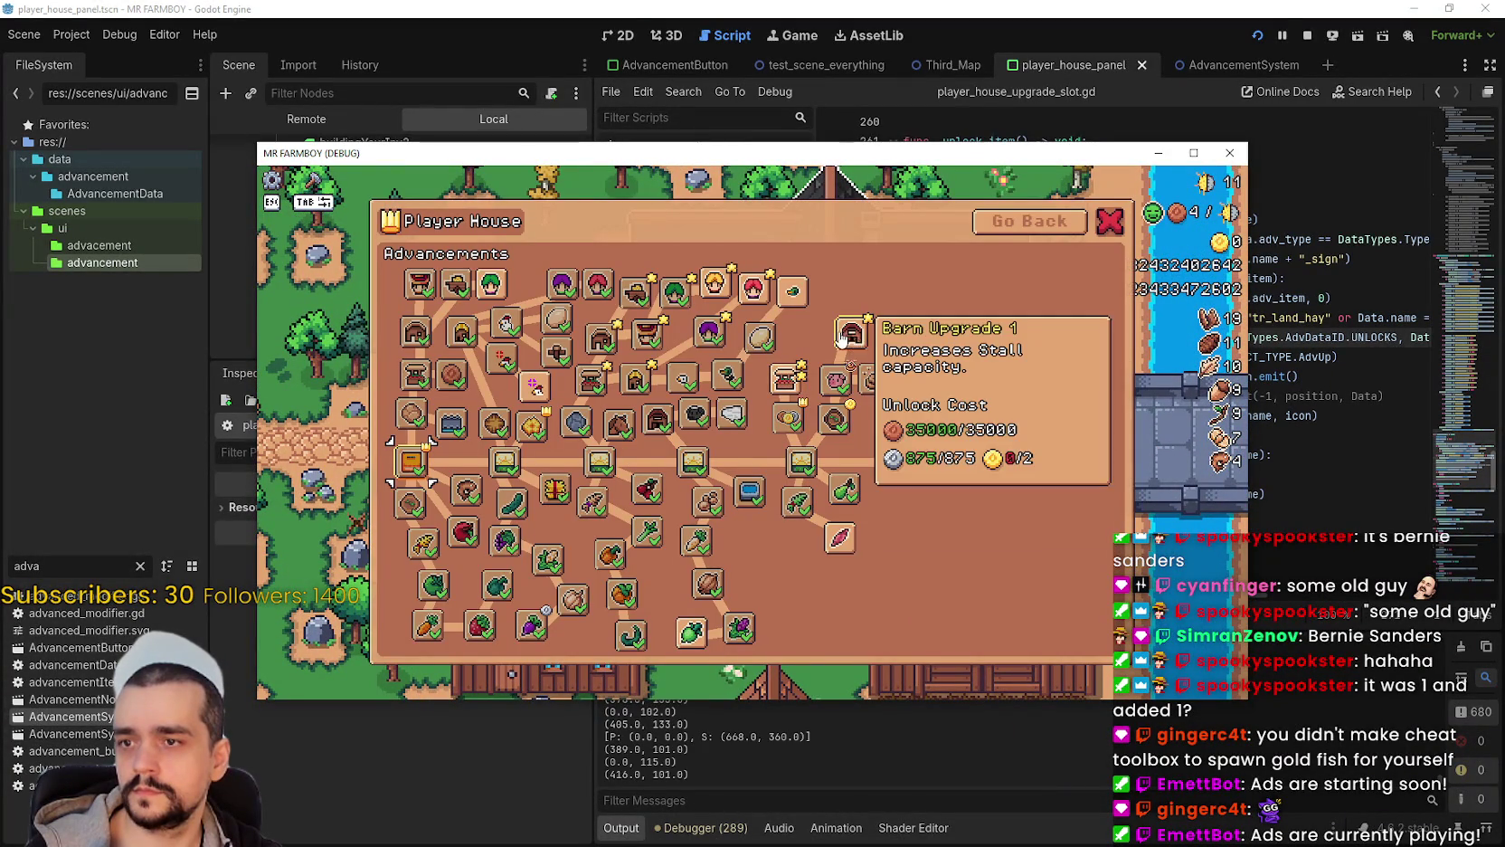
pyautogui.click(725, 287)
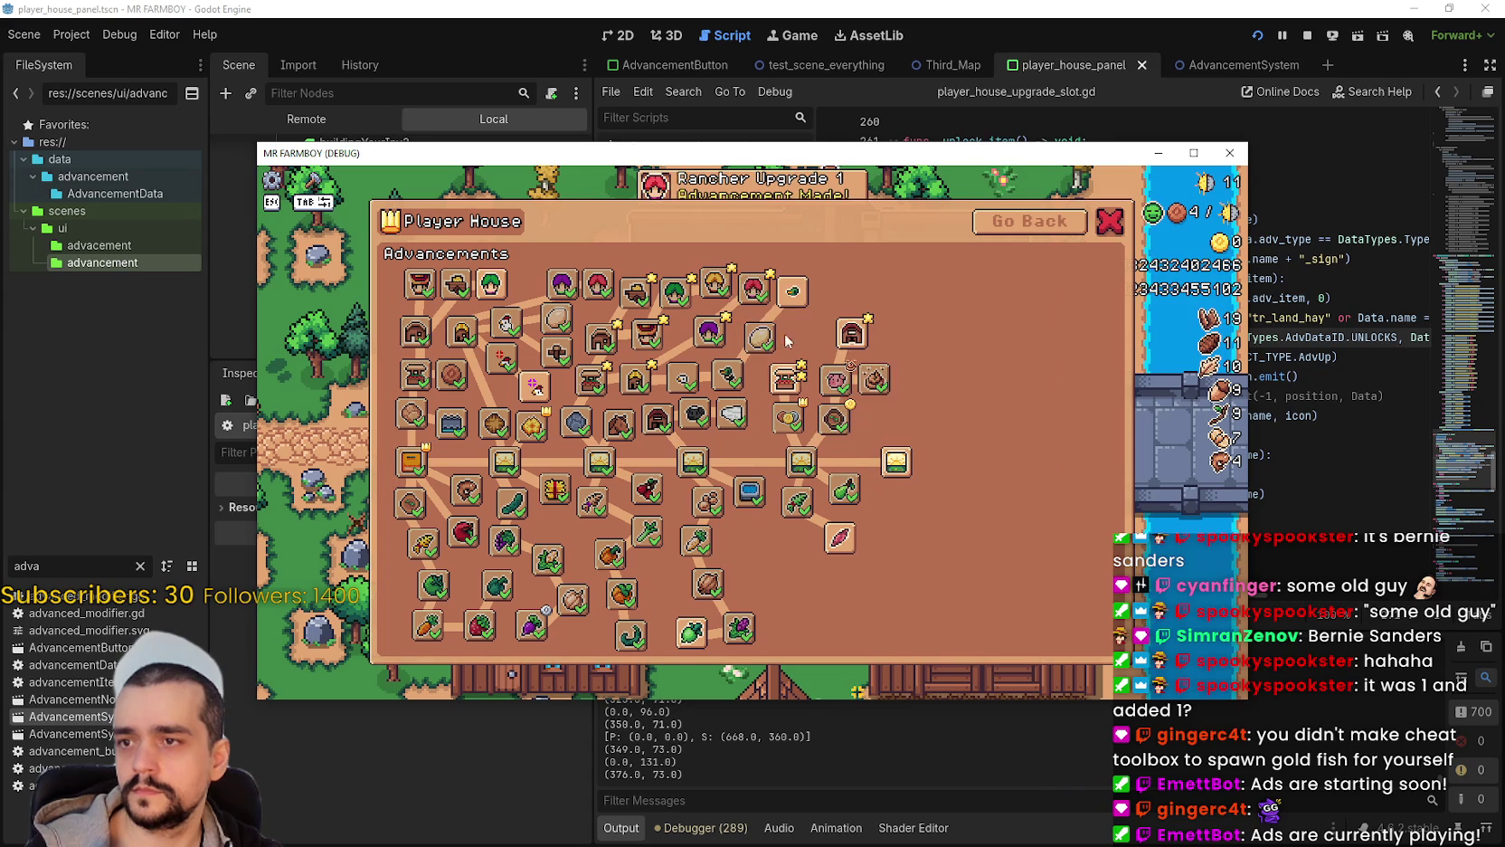
pyautogui.click(789, 309)
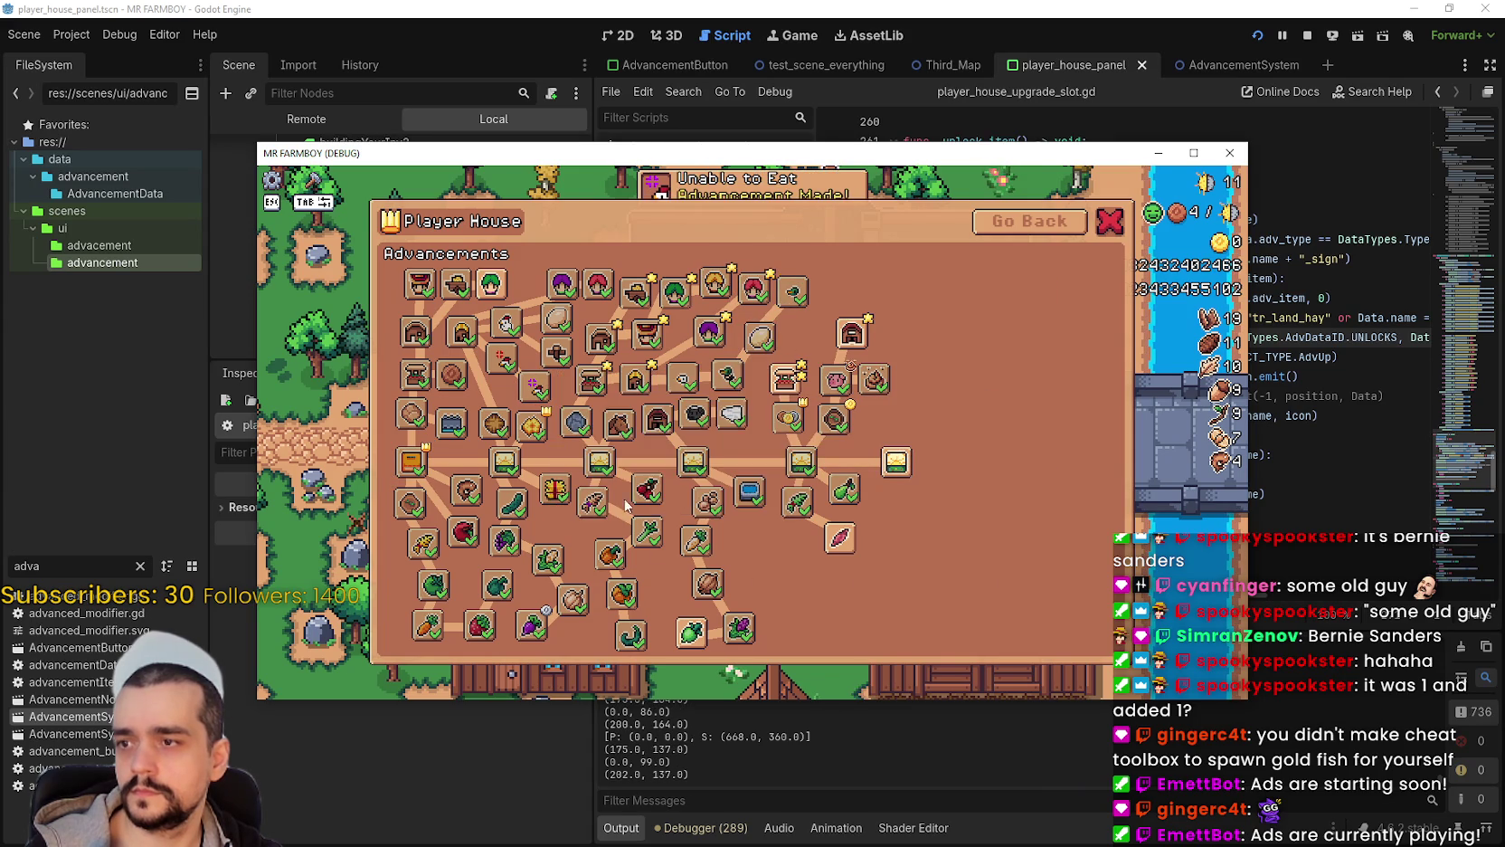
pyautogui.click(527, 310)
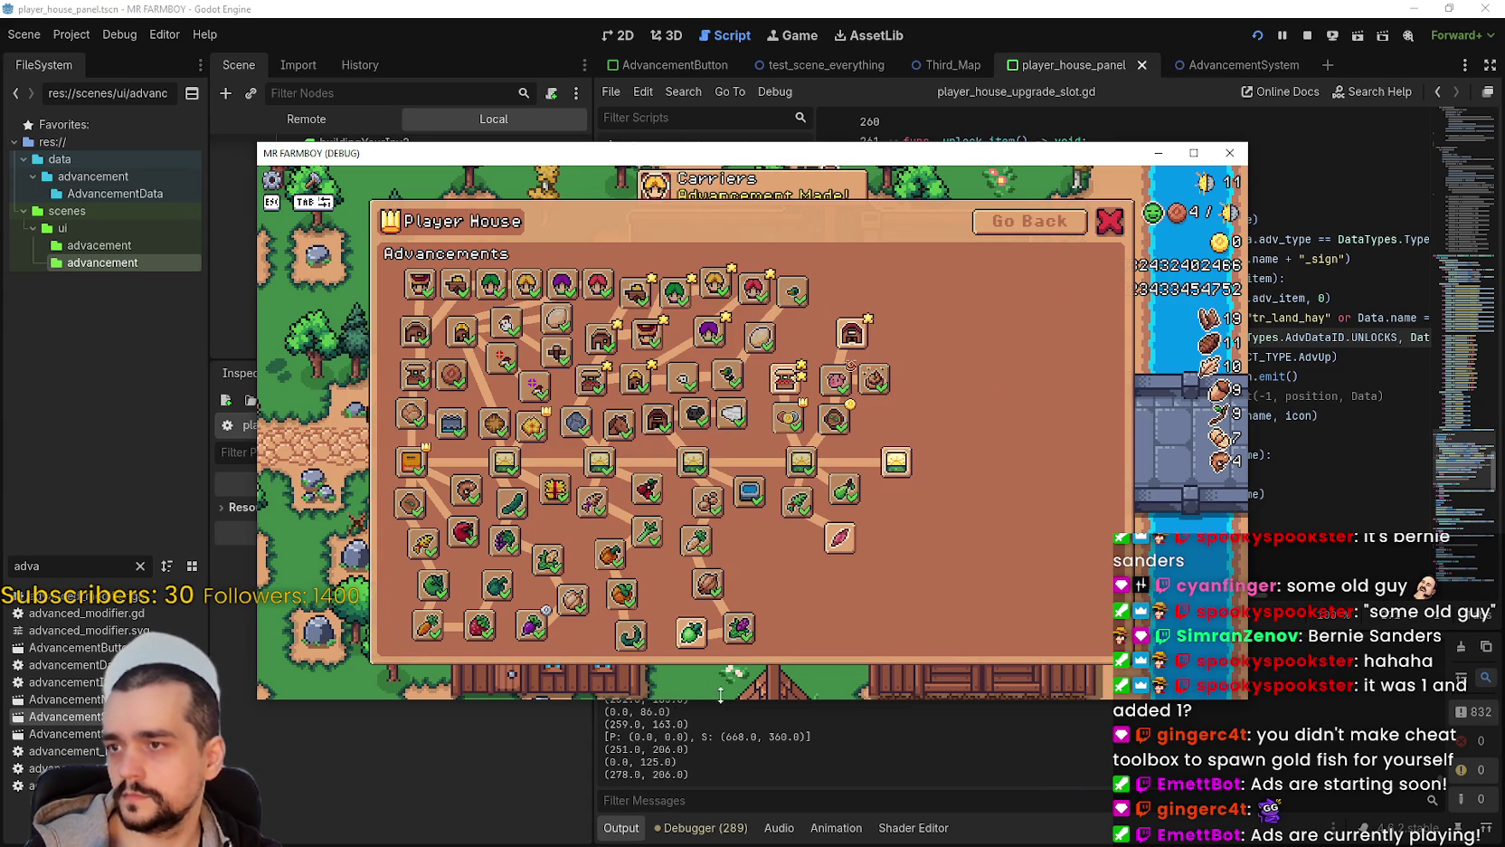
pyautogui.moveTo(845, 538)
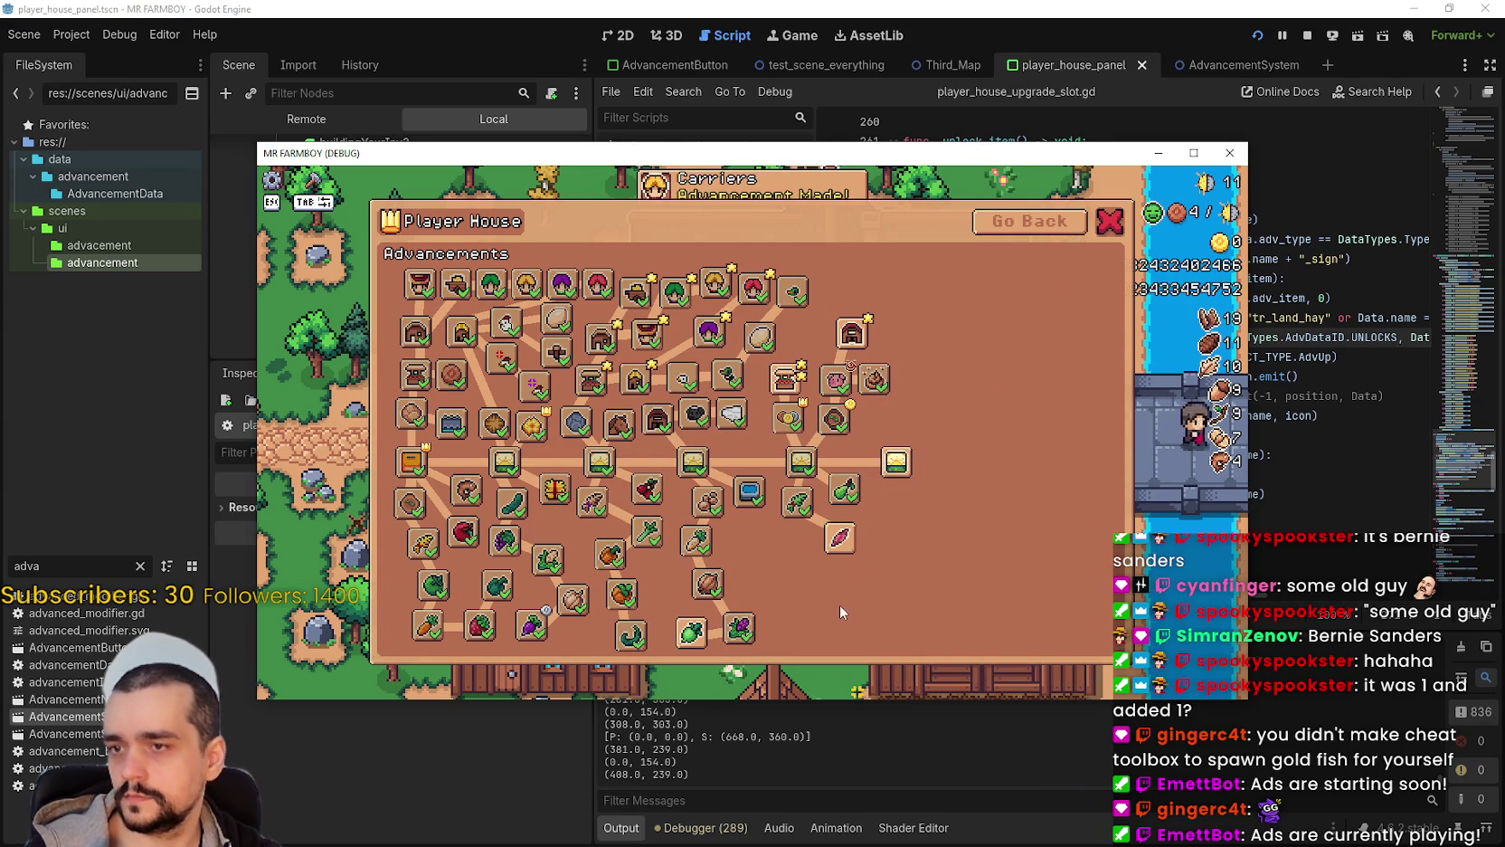
pyautogui.press('Escape')
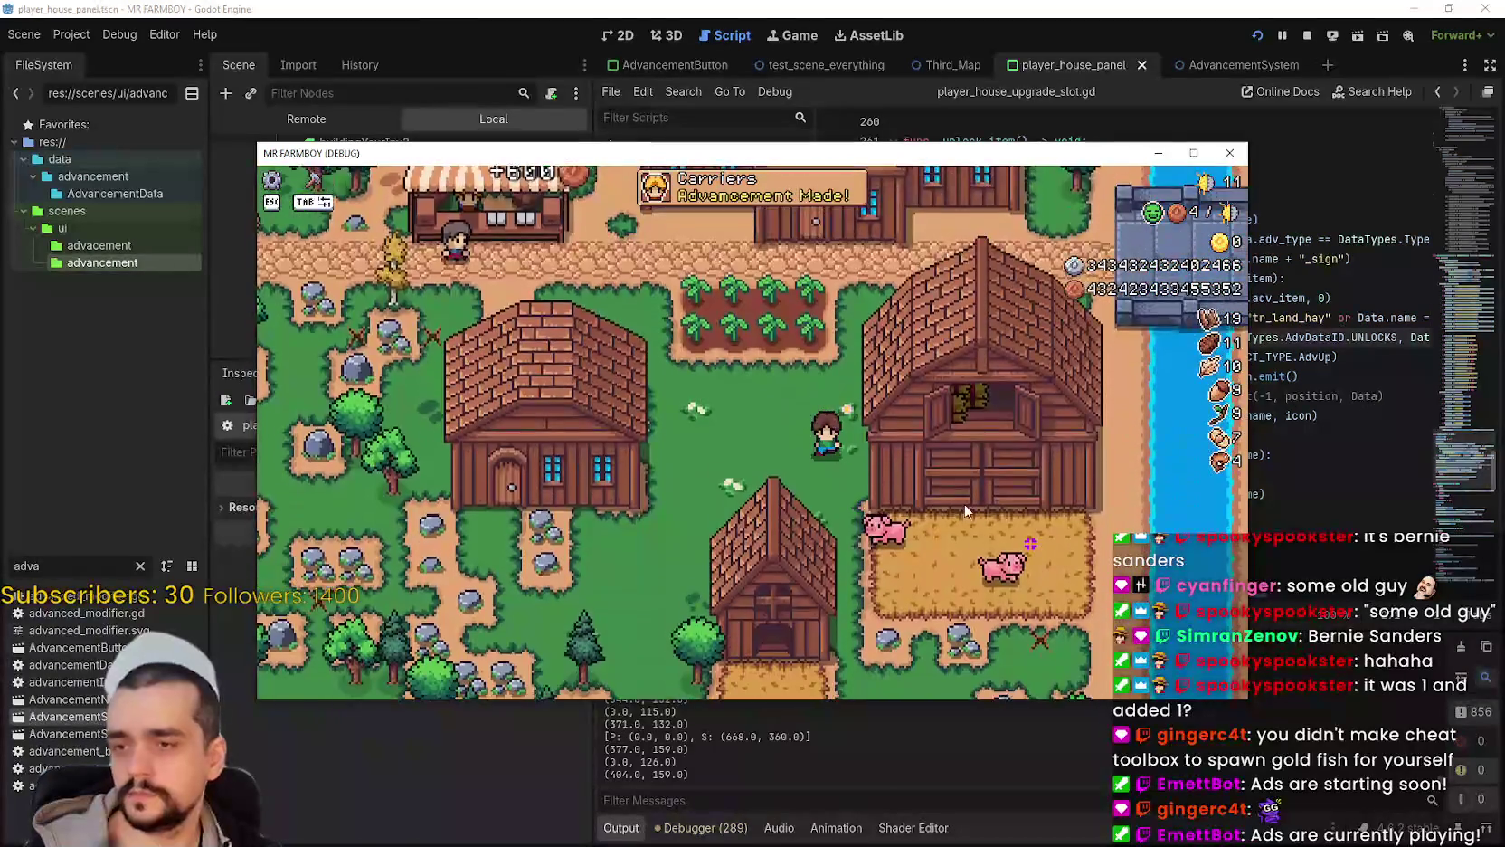
pyautogui.click(992, 508)
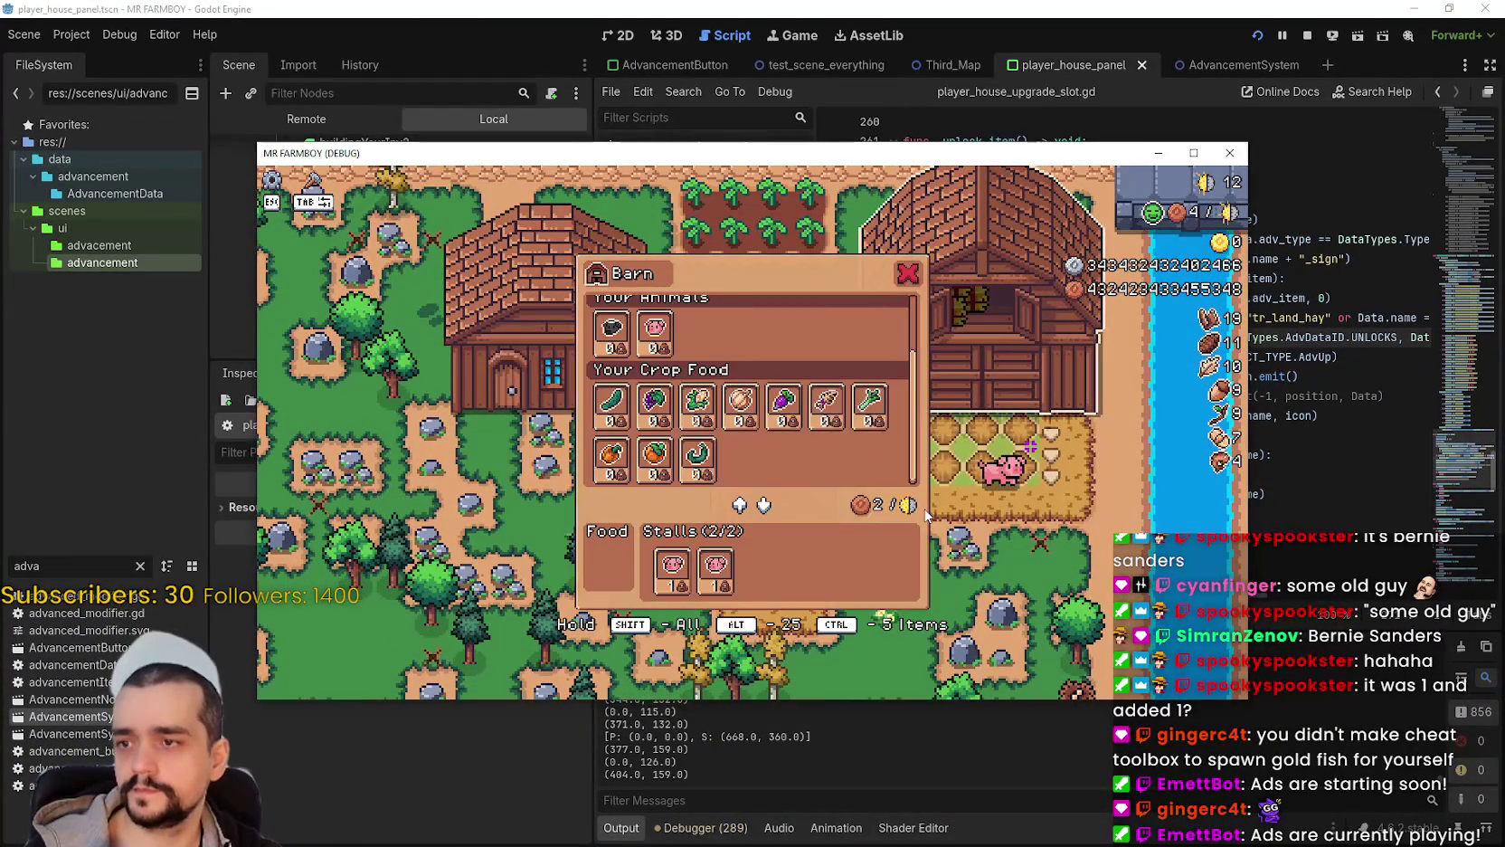
# Step: Close the Barn panel and walk the farmer past the crops and barn to the river's edge
pyautogui.press('Escape')
pyautogui.press('w')
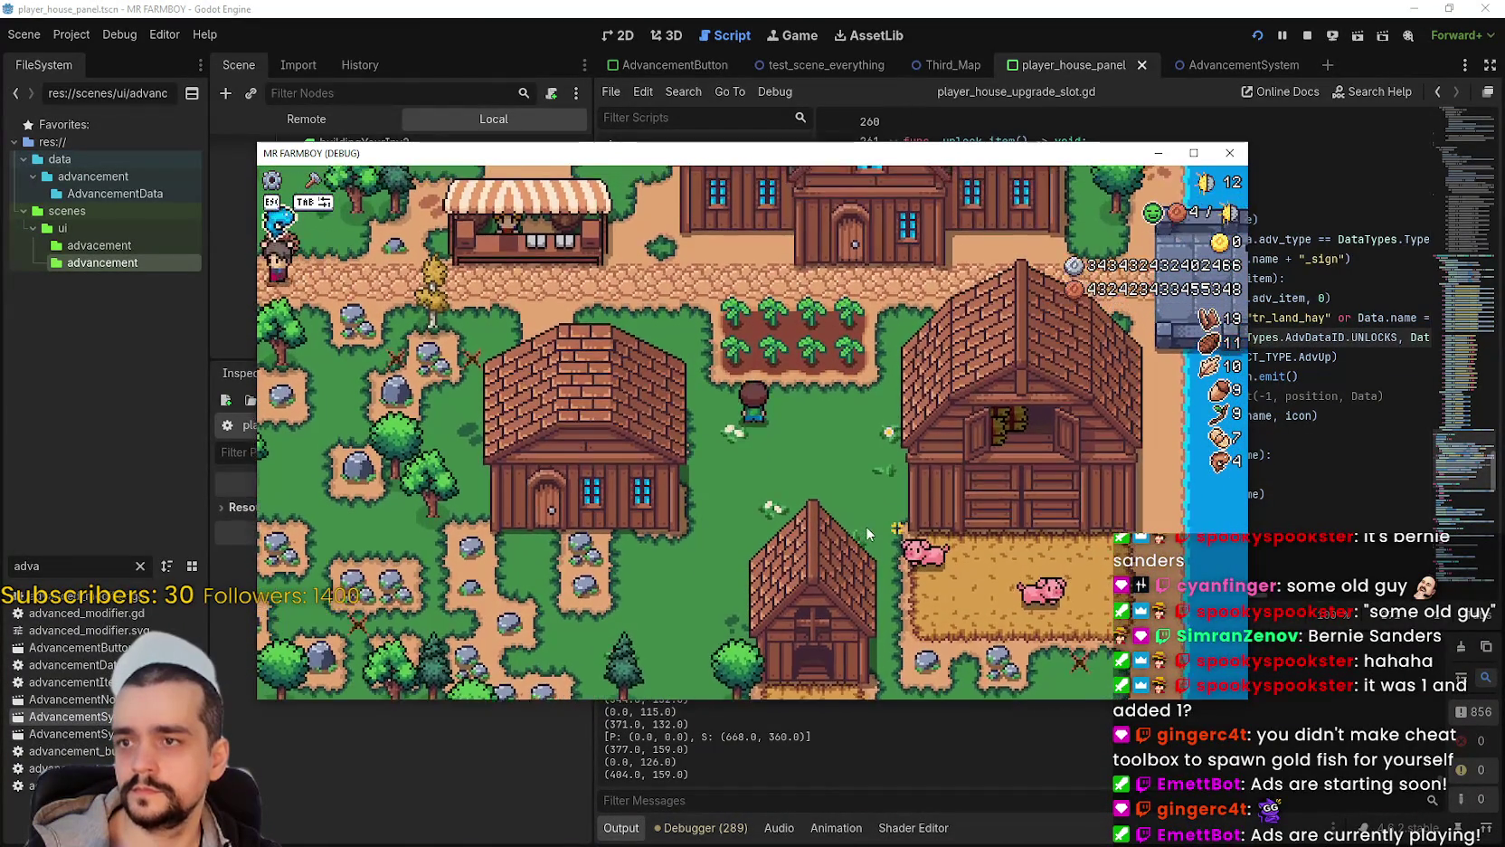
pyautogui.press('d')
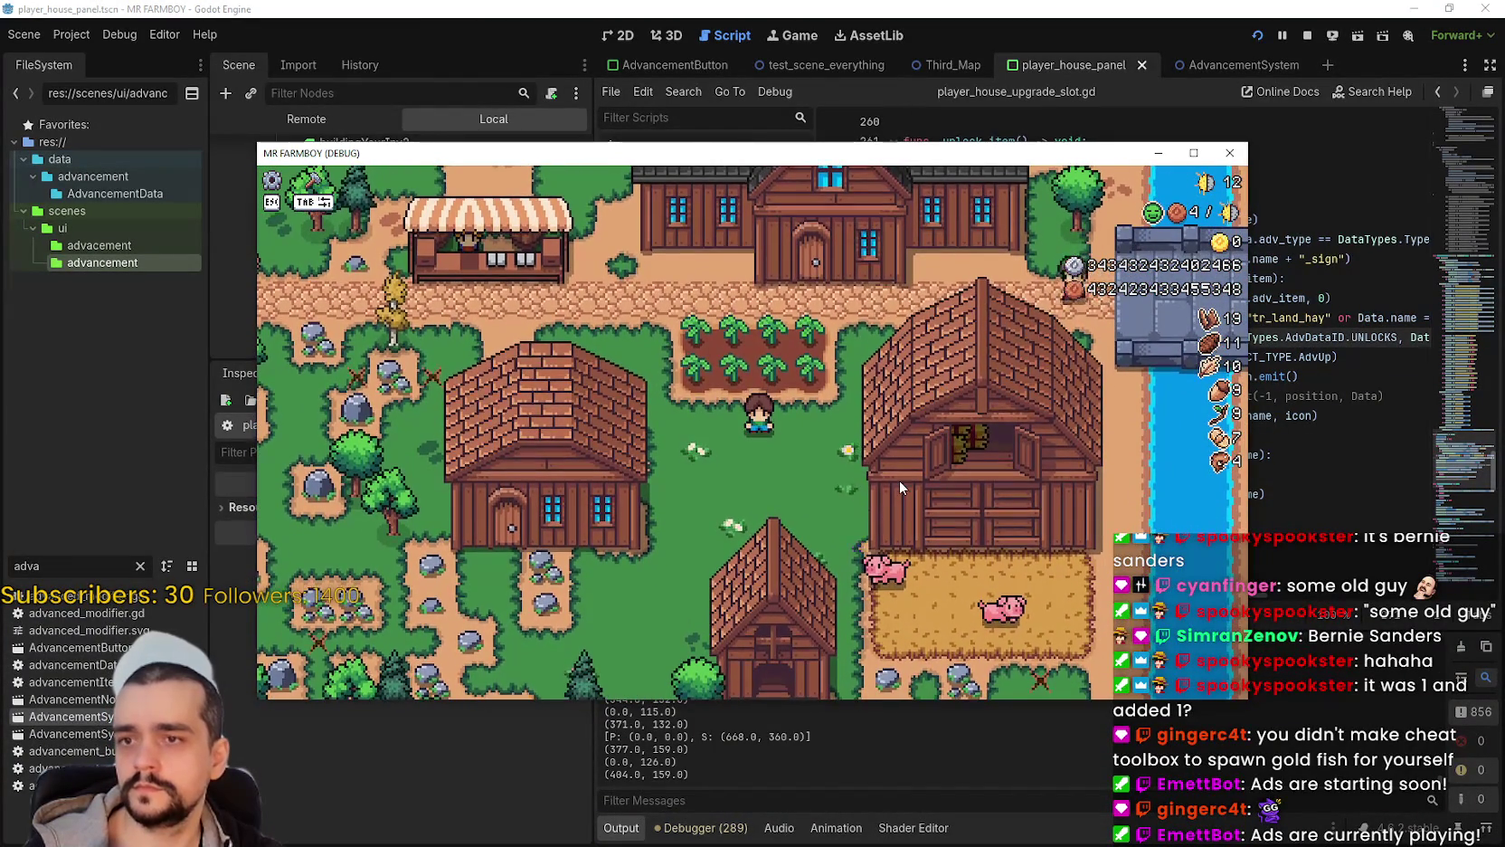
pyautogui.press('s')
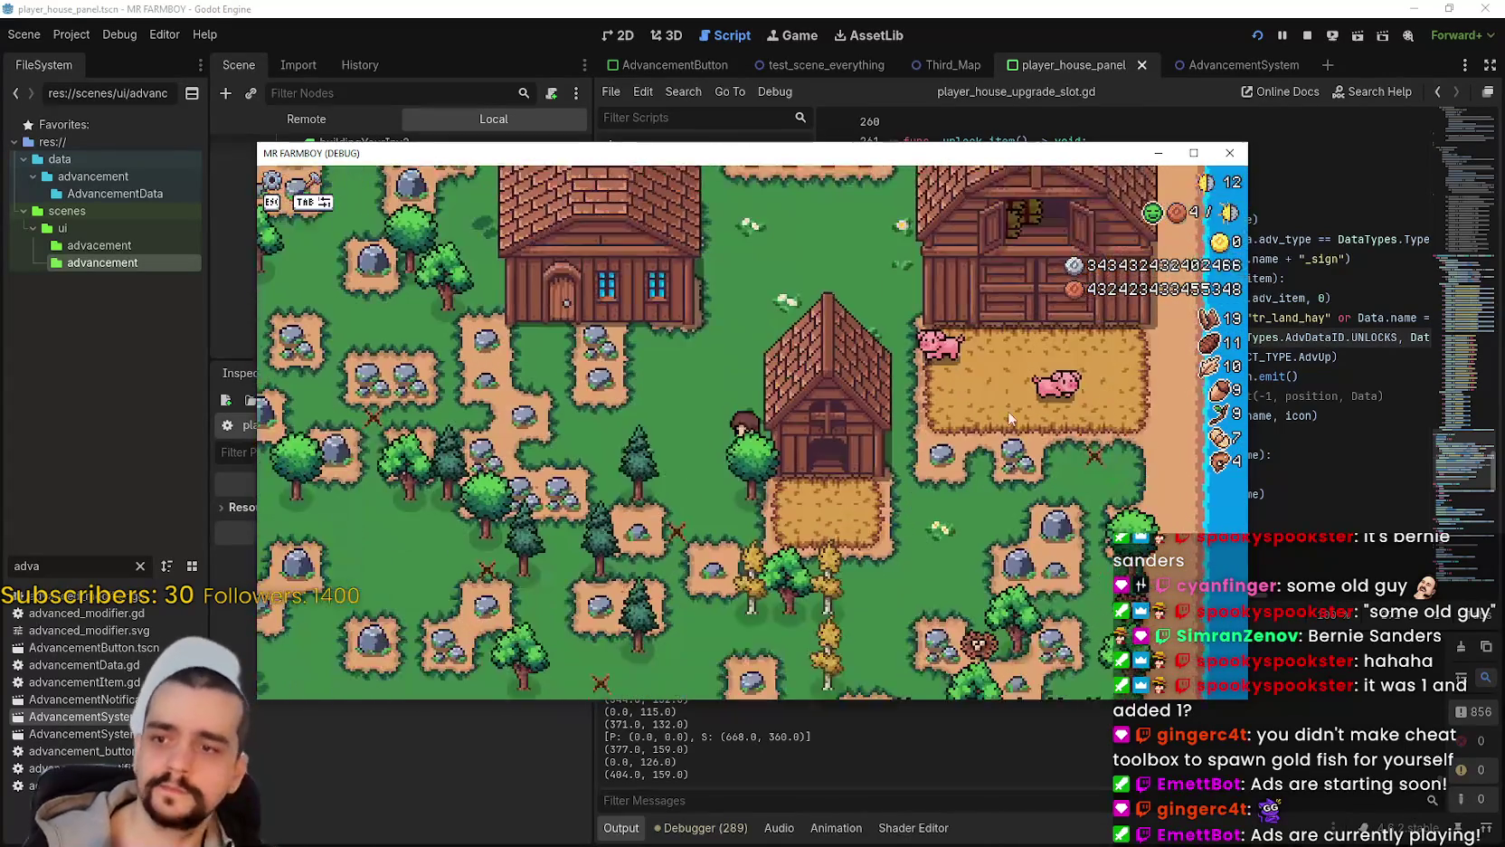
pyautogui.scroll(-5, 1011, 418)
pyautogui.scroll(5, 1059, 585)
pyautogui.press('s')
pyautogui.press('d')
pyautogui.press('s')
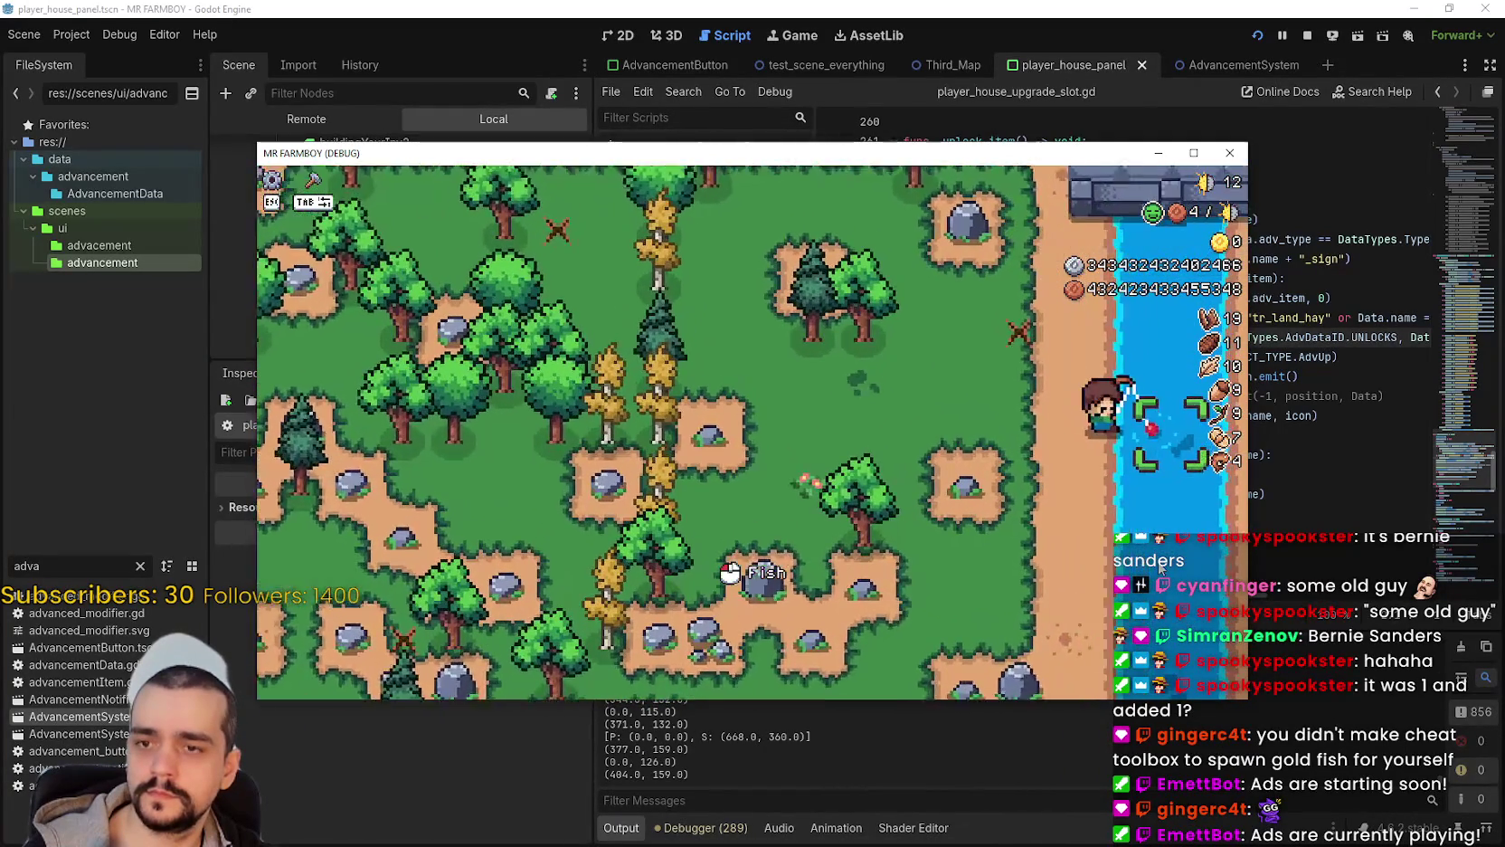
pyautogui.scroll(-5, 1160, 567)
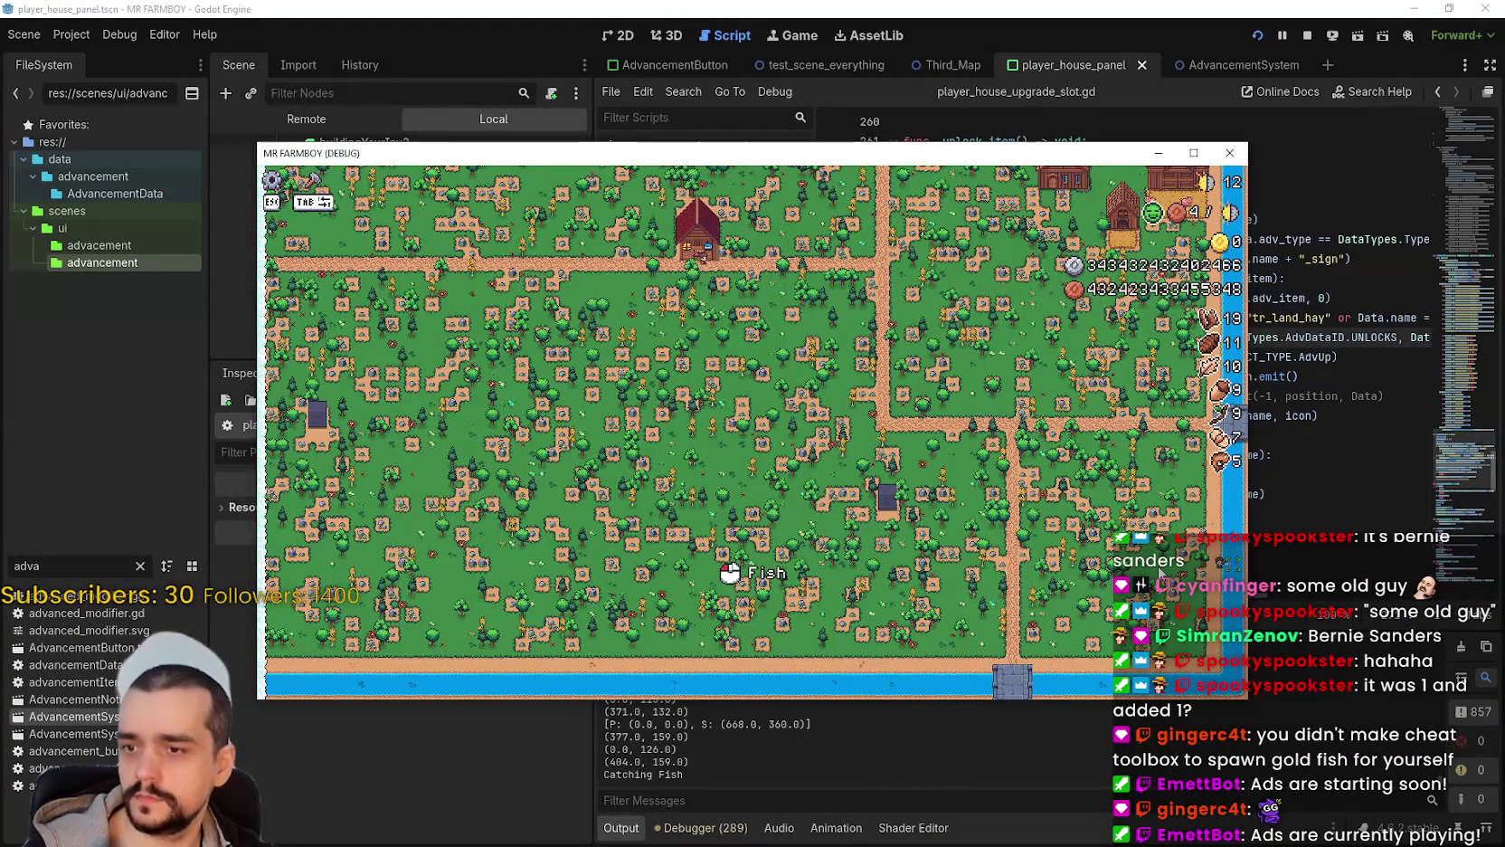
pyautogui.scroll(5, 1160, 568)
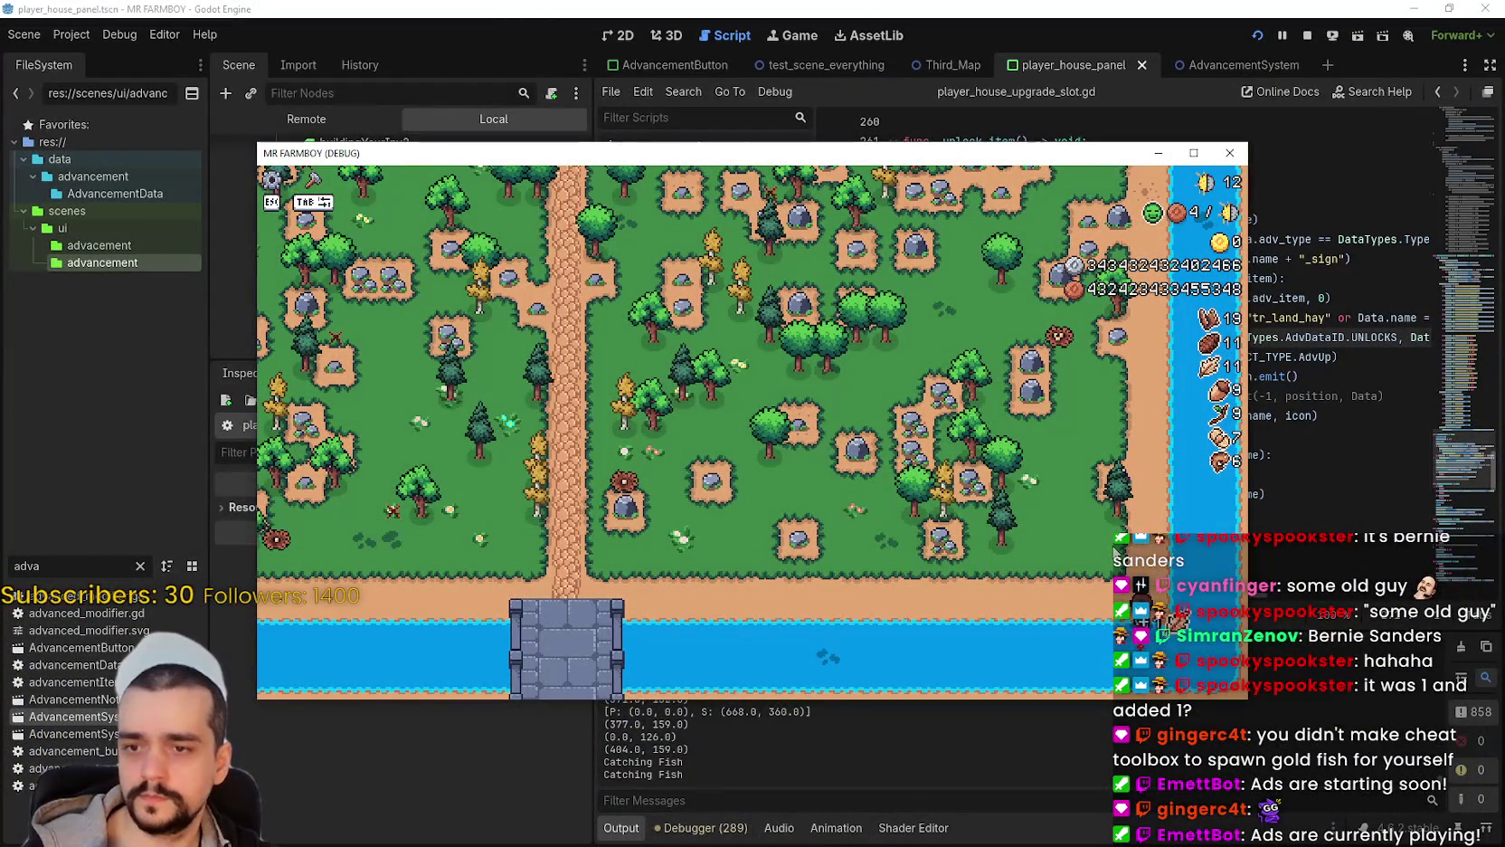
# Step: Walk the farmer left along the riverbank to a fishing spot at the water
pyautogui.press('a')
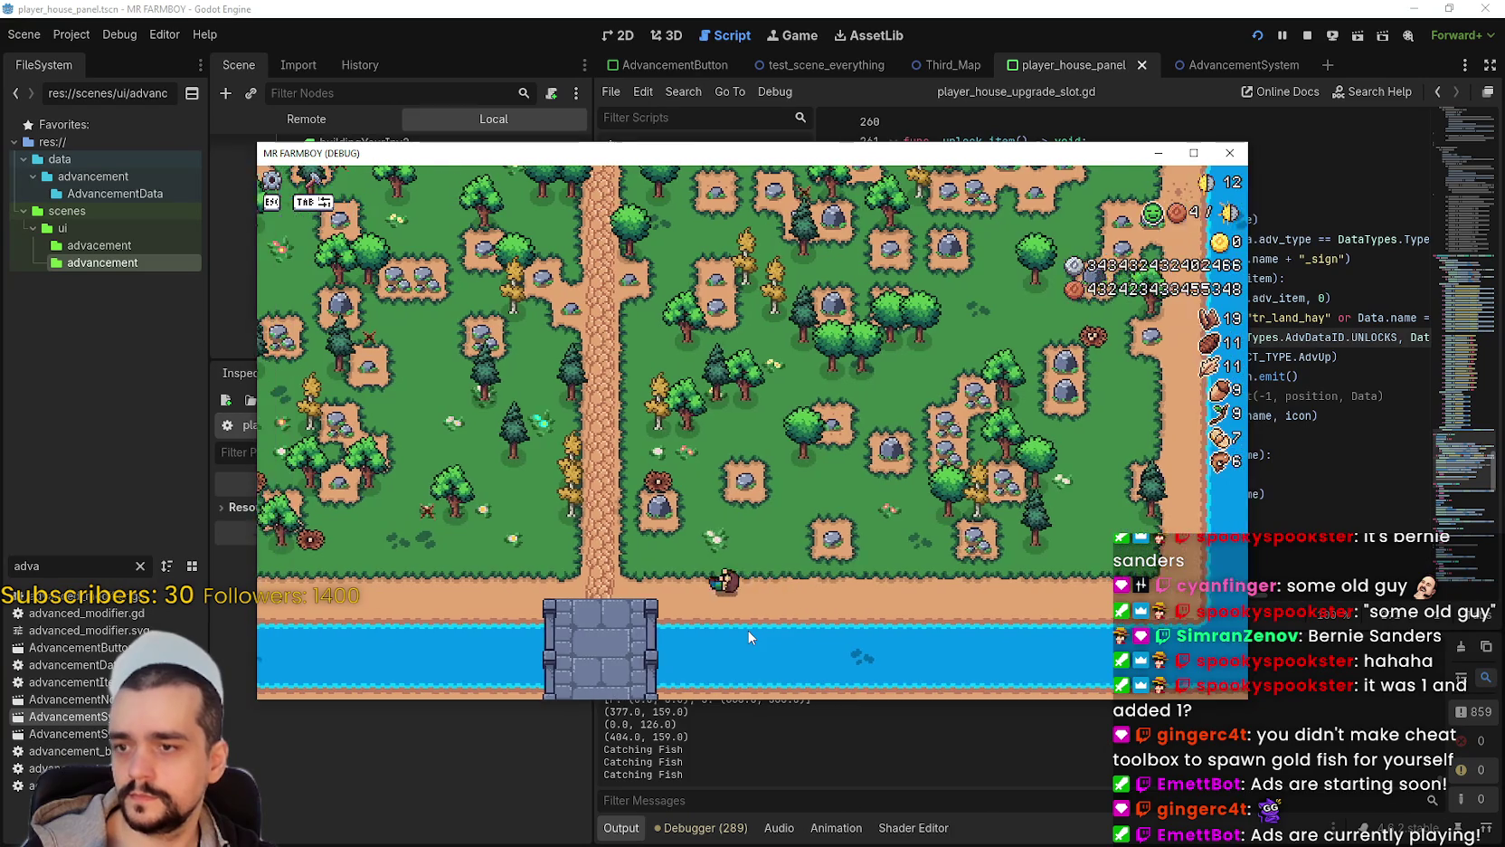
pyautogui.press('a')
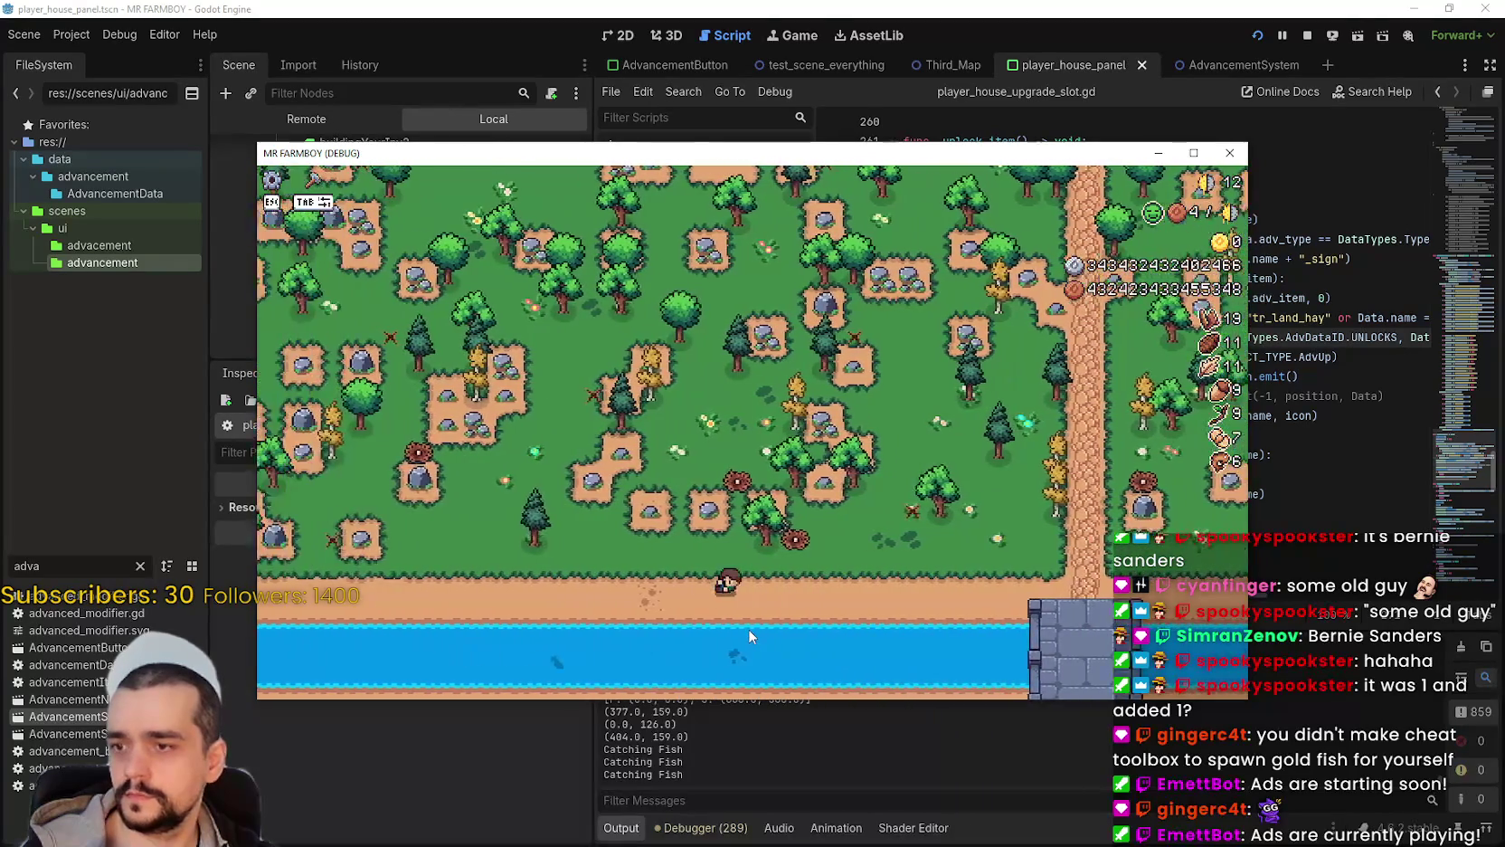
pyautogui.press('s')
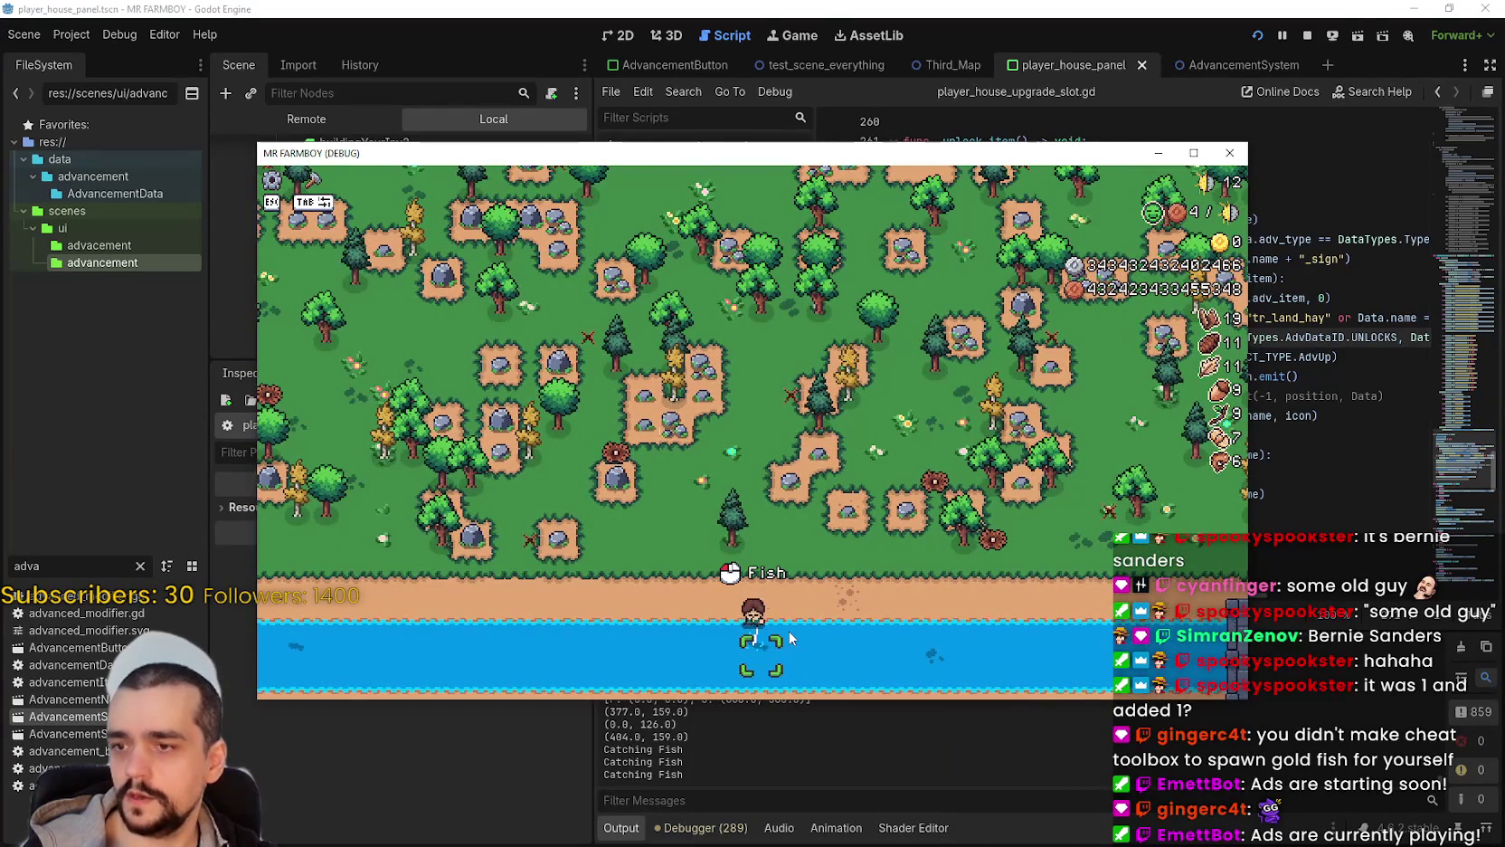
pyautogui.press('a')
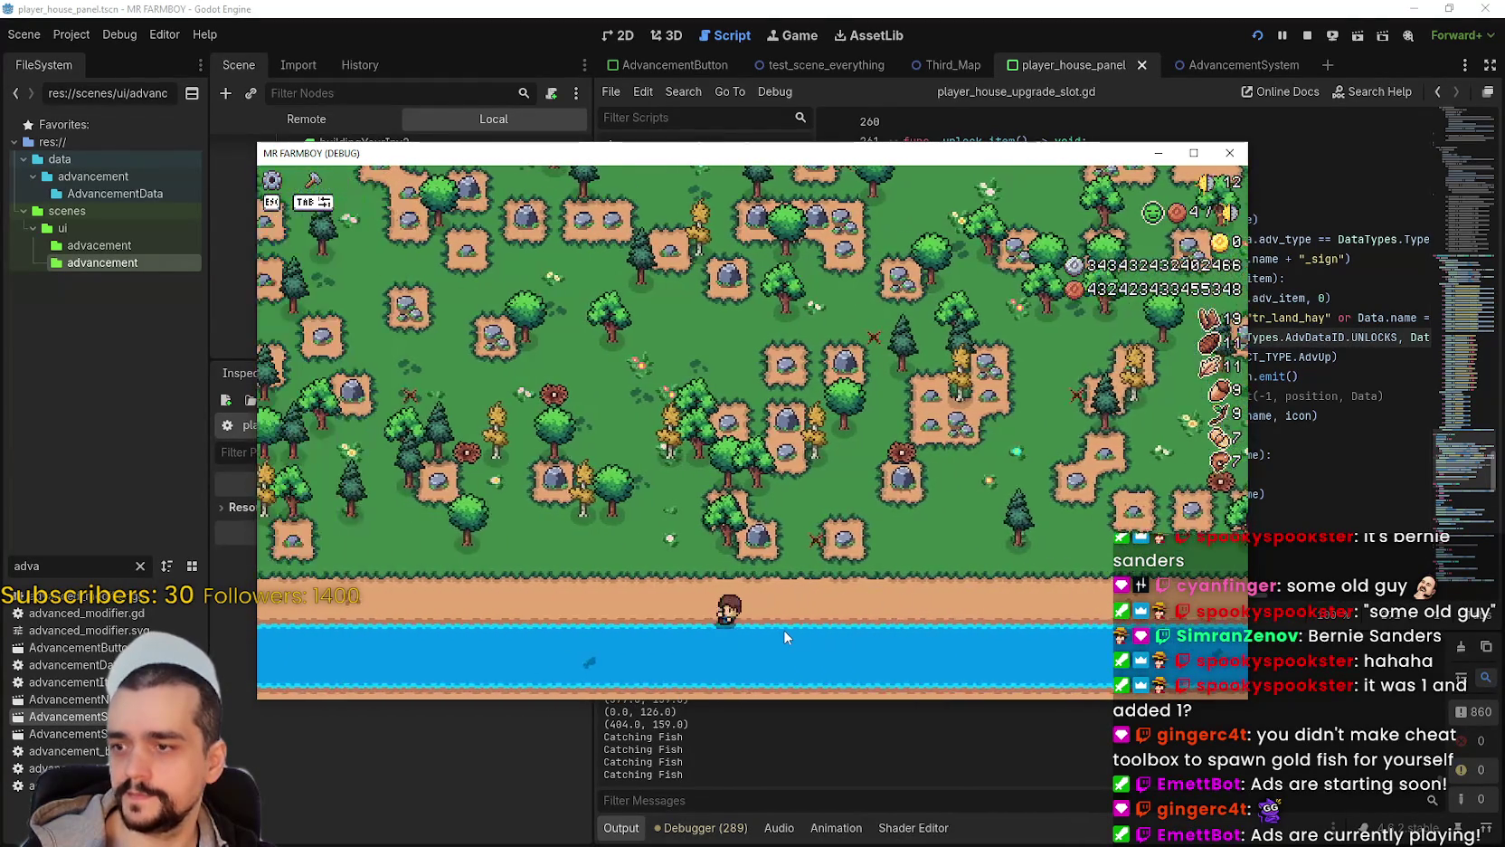
pyautogui.press('a')
pyautogui.press('s')
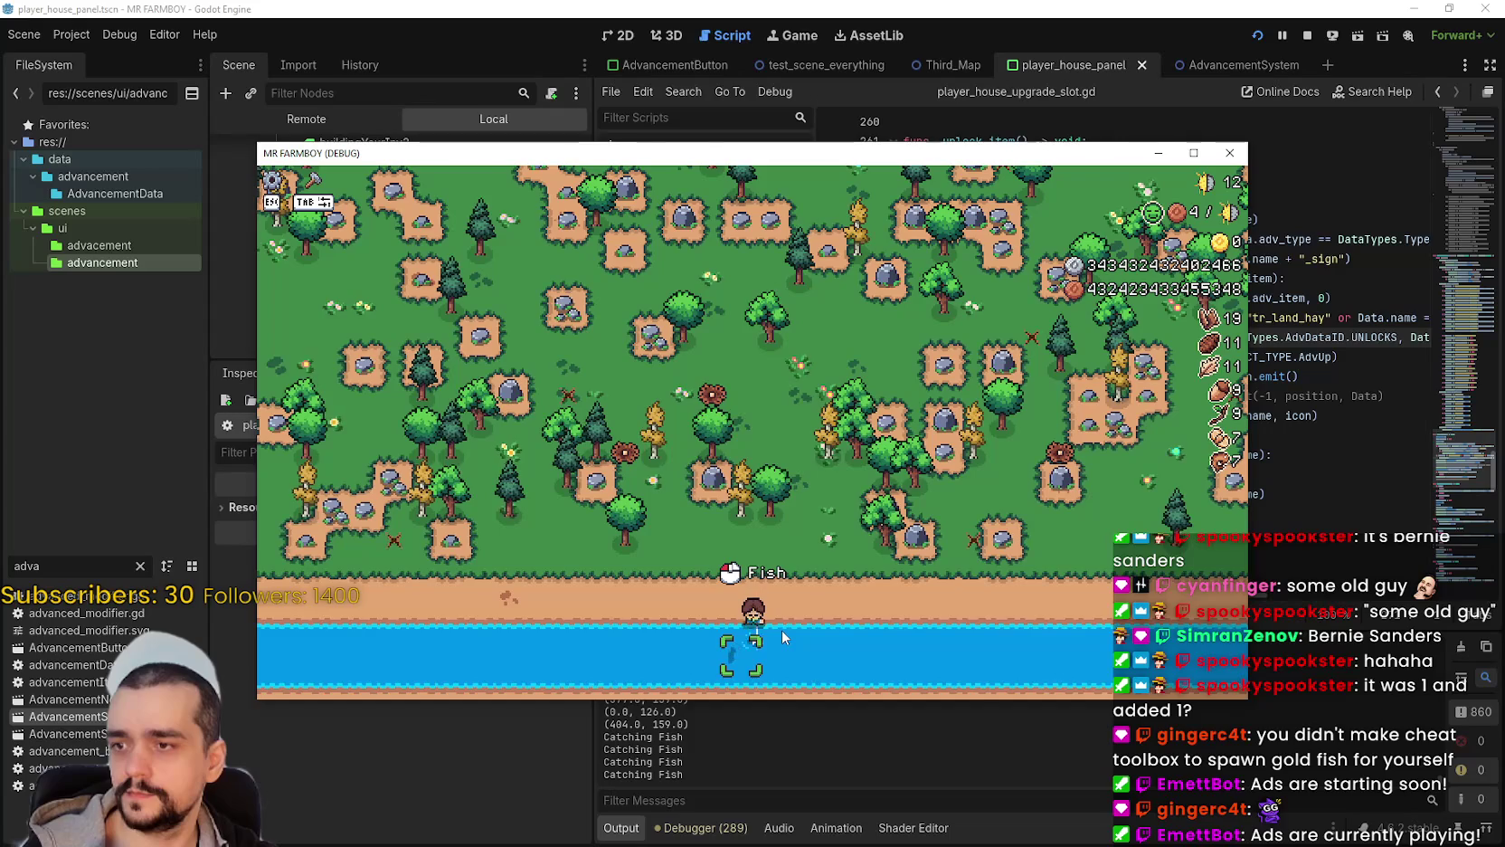
pyautogui.scroll(-5, 781, 629)
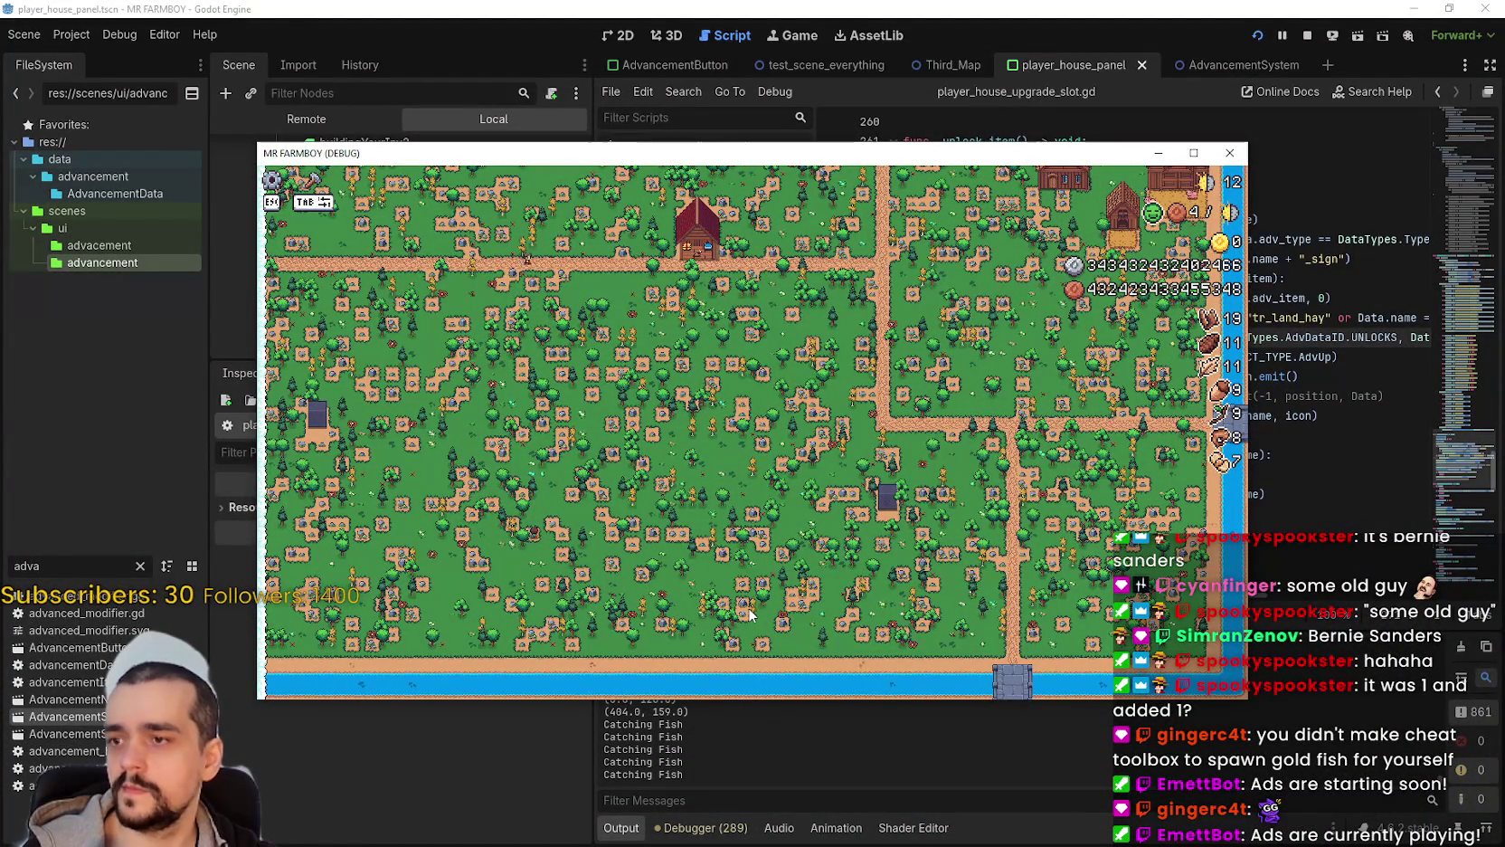
# Step: Walk the farmer north until the map's top water edge comes into view
pyautogui.press('w')
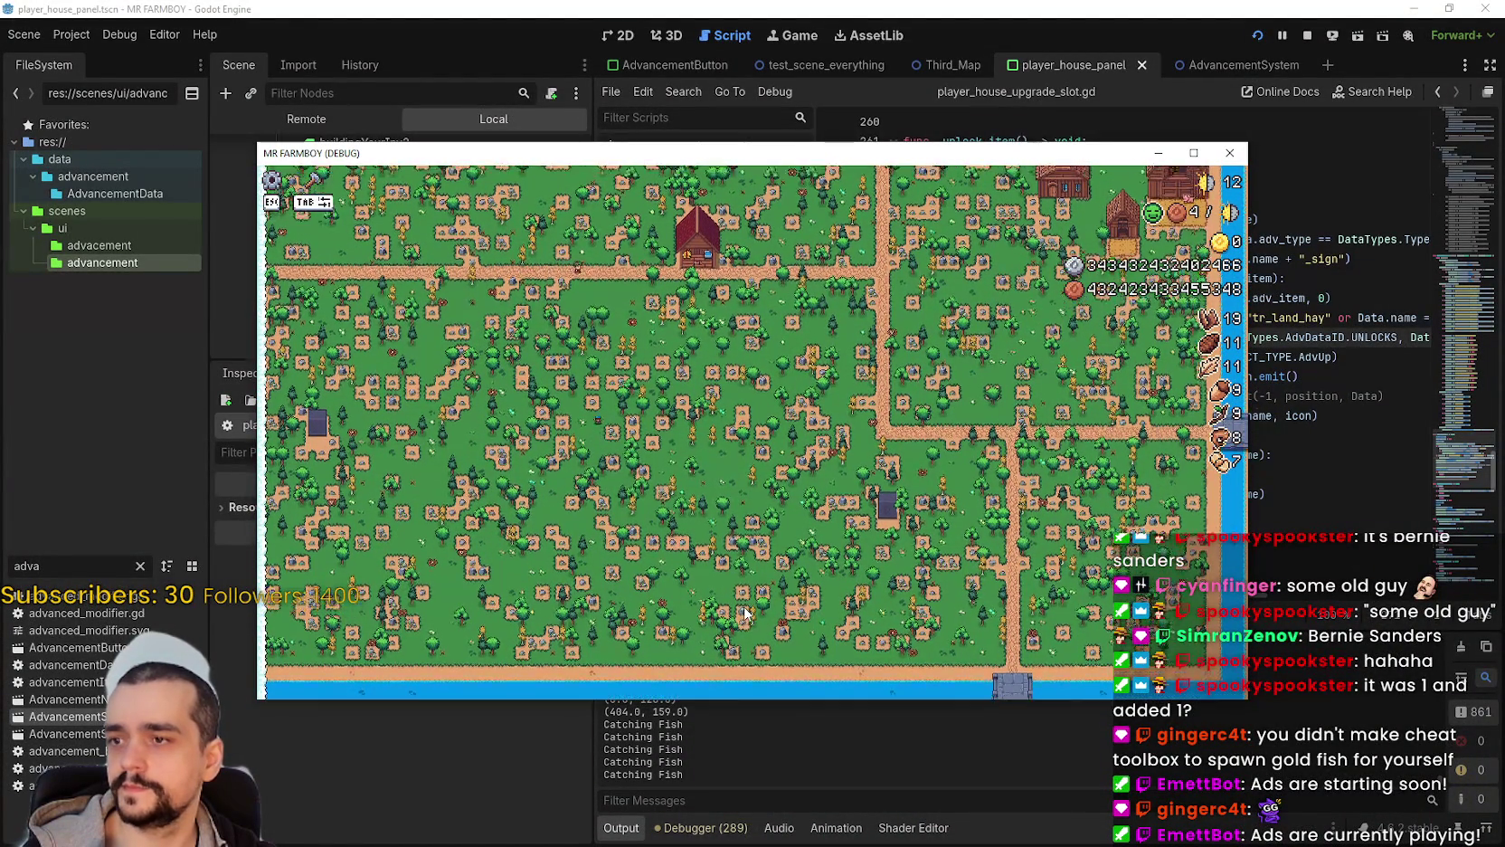
pyautogui.press('w')
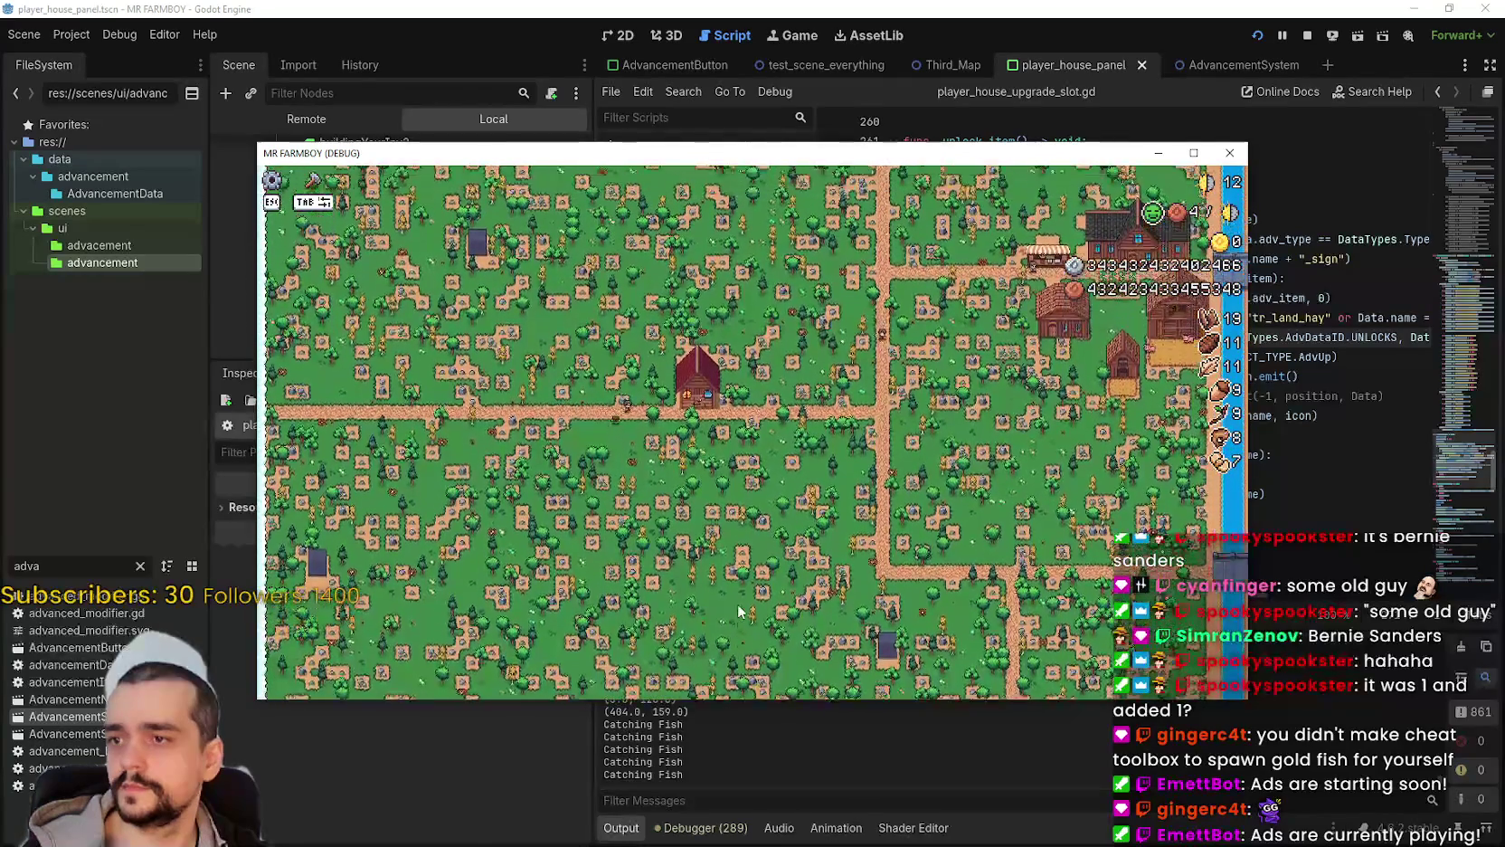
pyautogui.press('w')
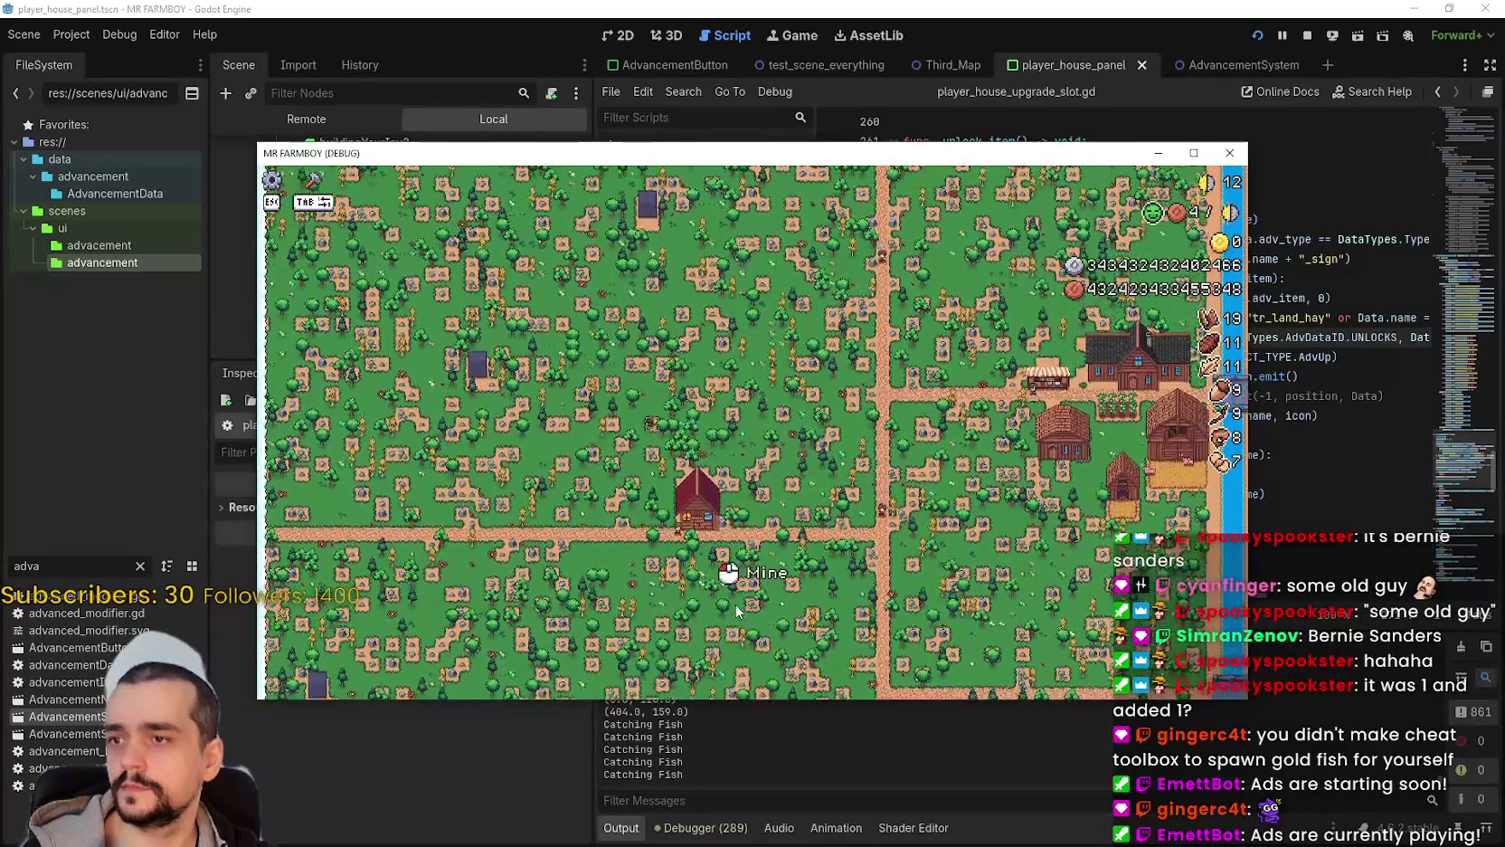
pyautogui.press('w')
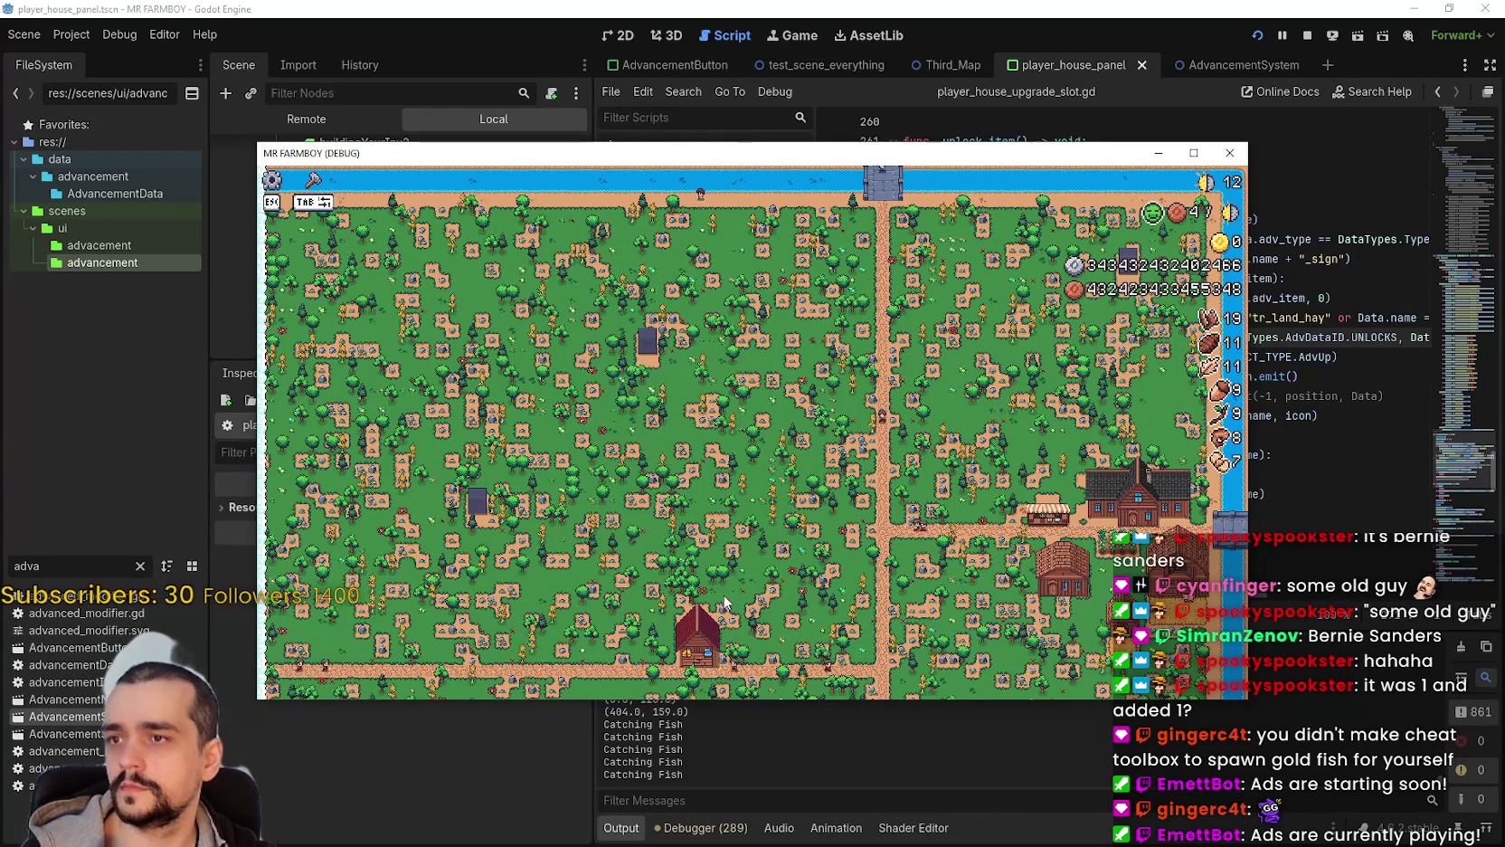
pyautogui.scroll(5, 802, 507)
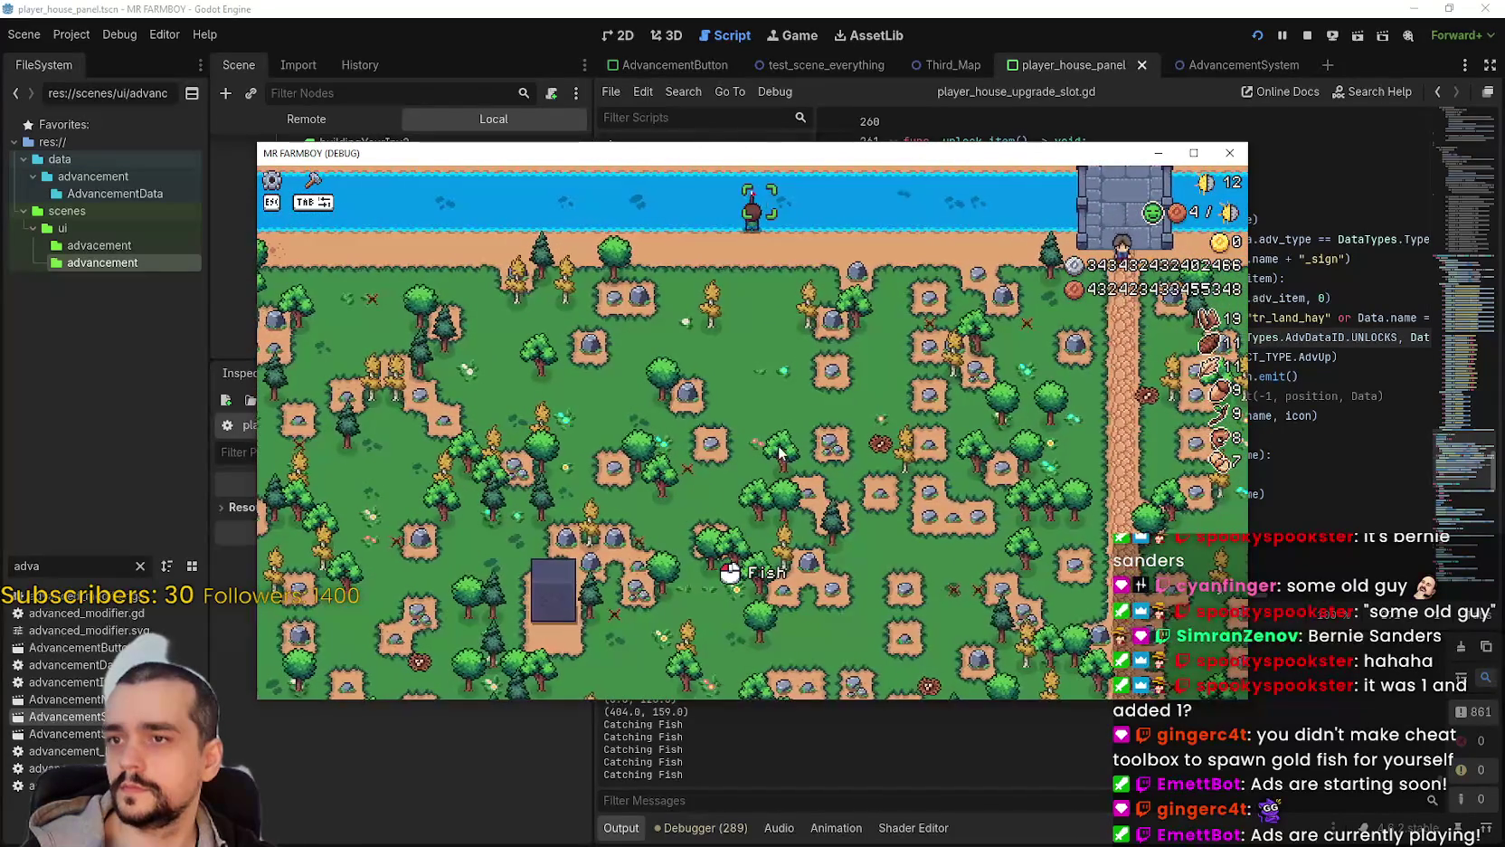
pyautogui.press('d')
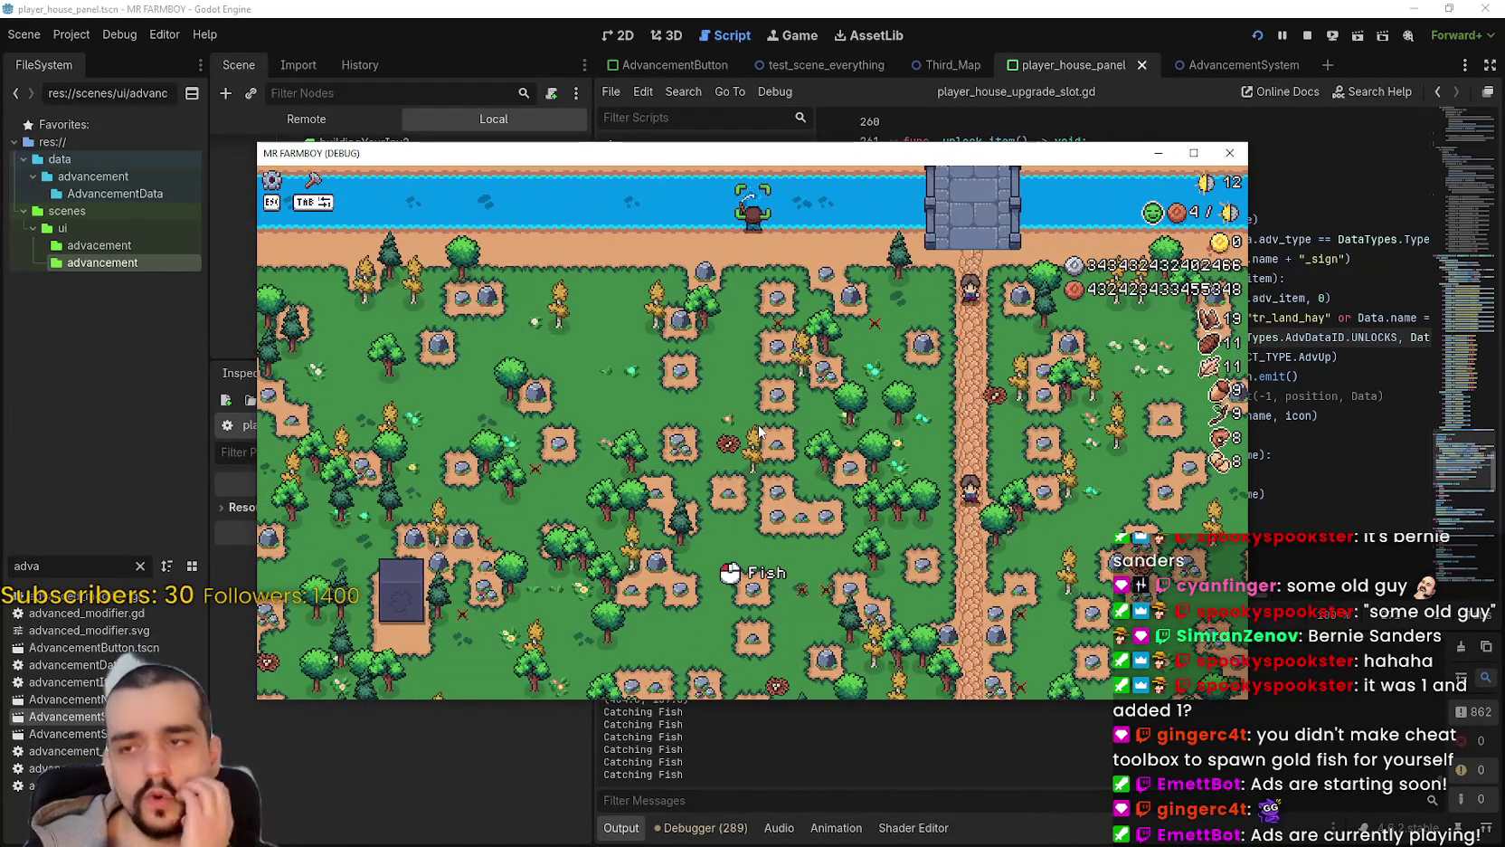
# Step: Walk the farmer along the top shore toward the bridge, then down the right-side shore
pyautogui.press('a')
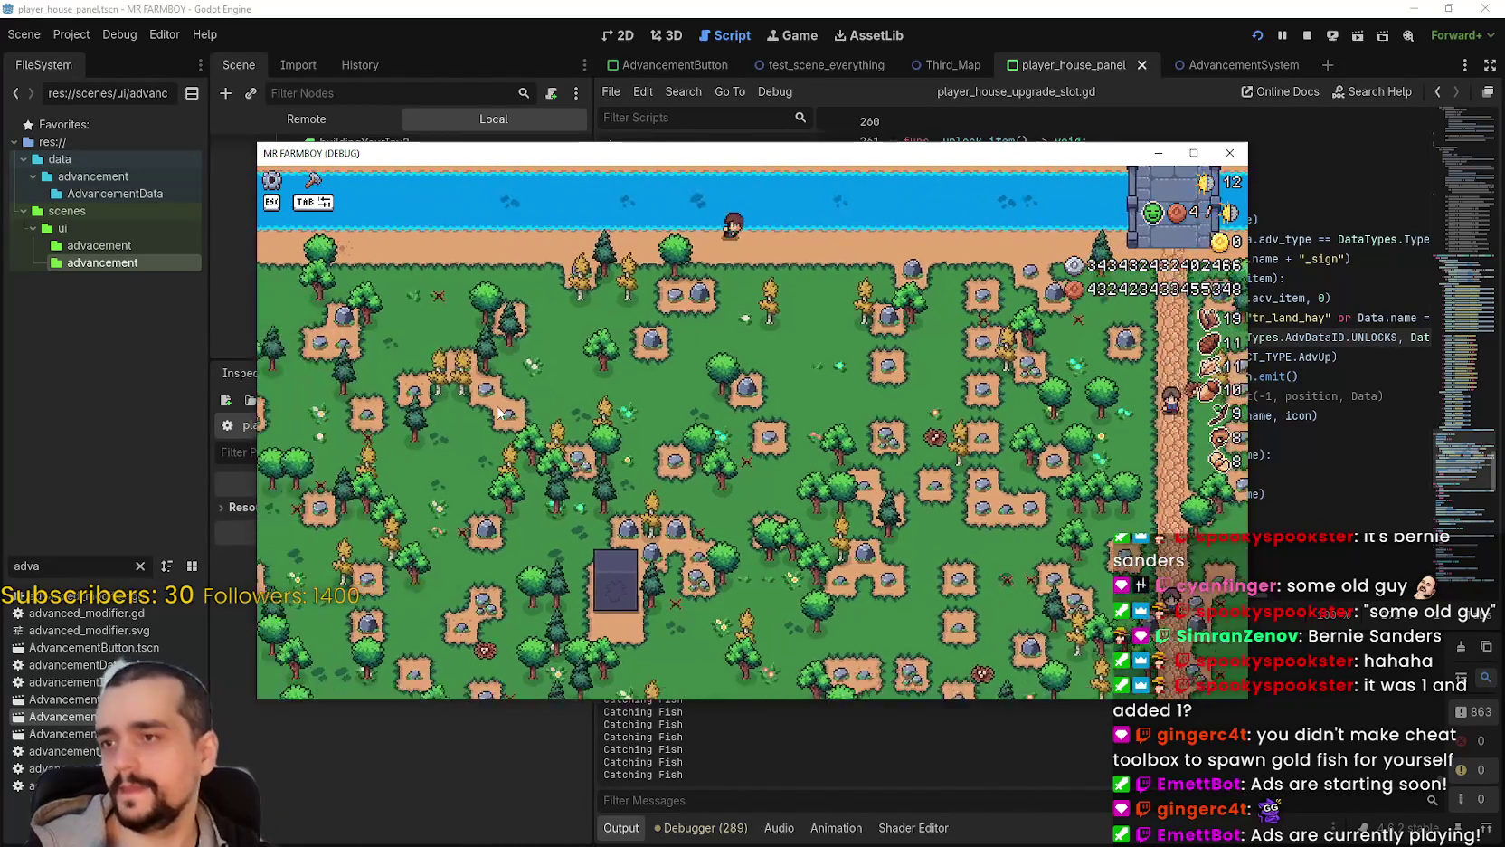
pyautogui.press('a')
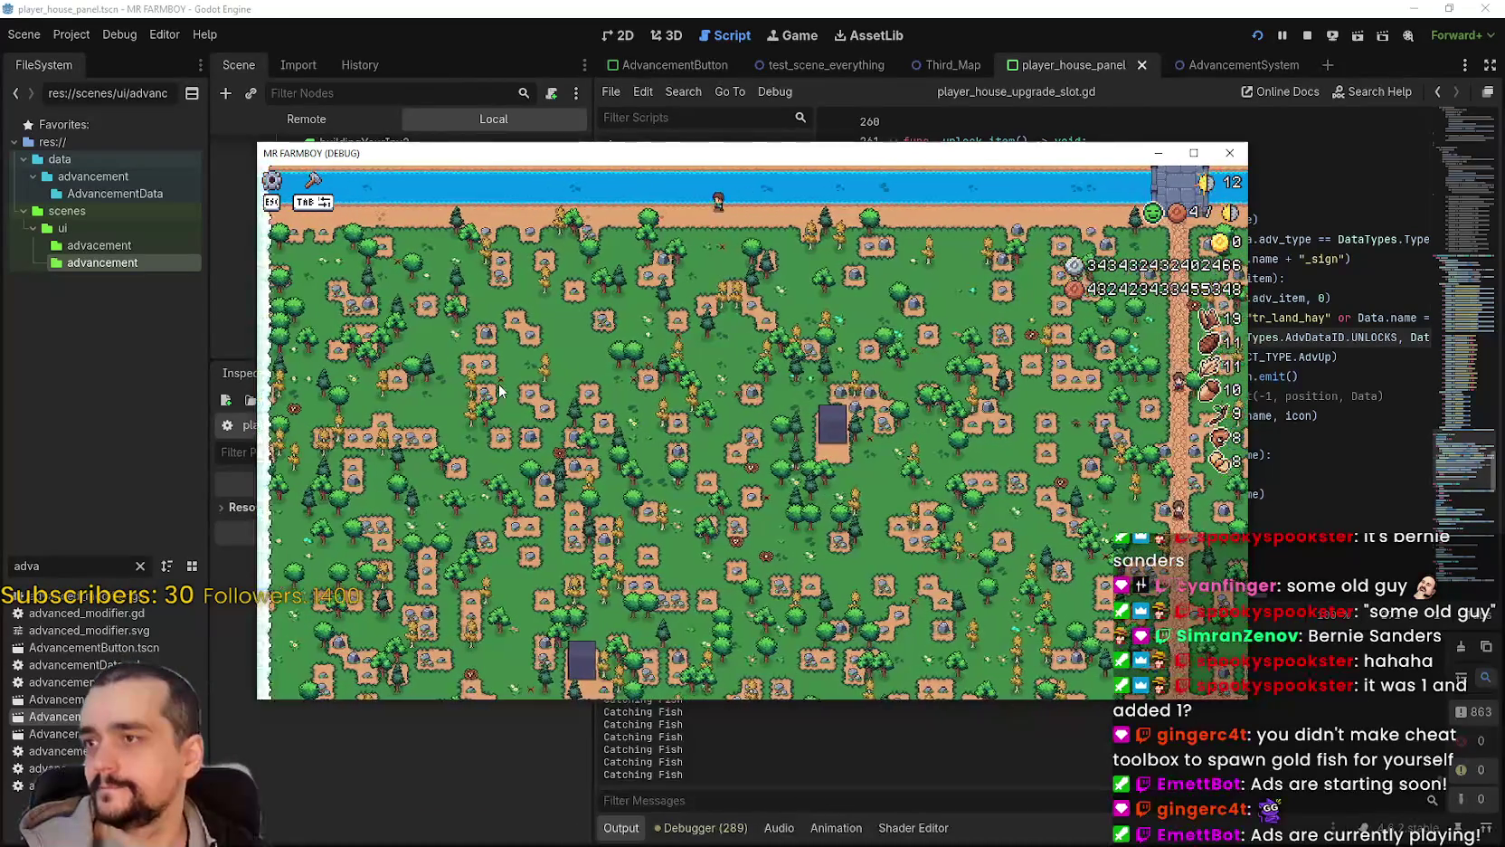
pyautogui.press('d')
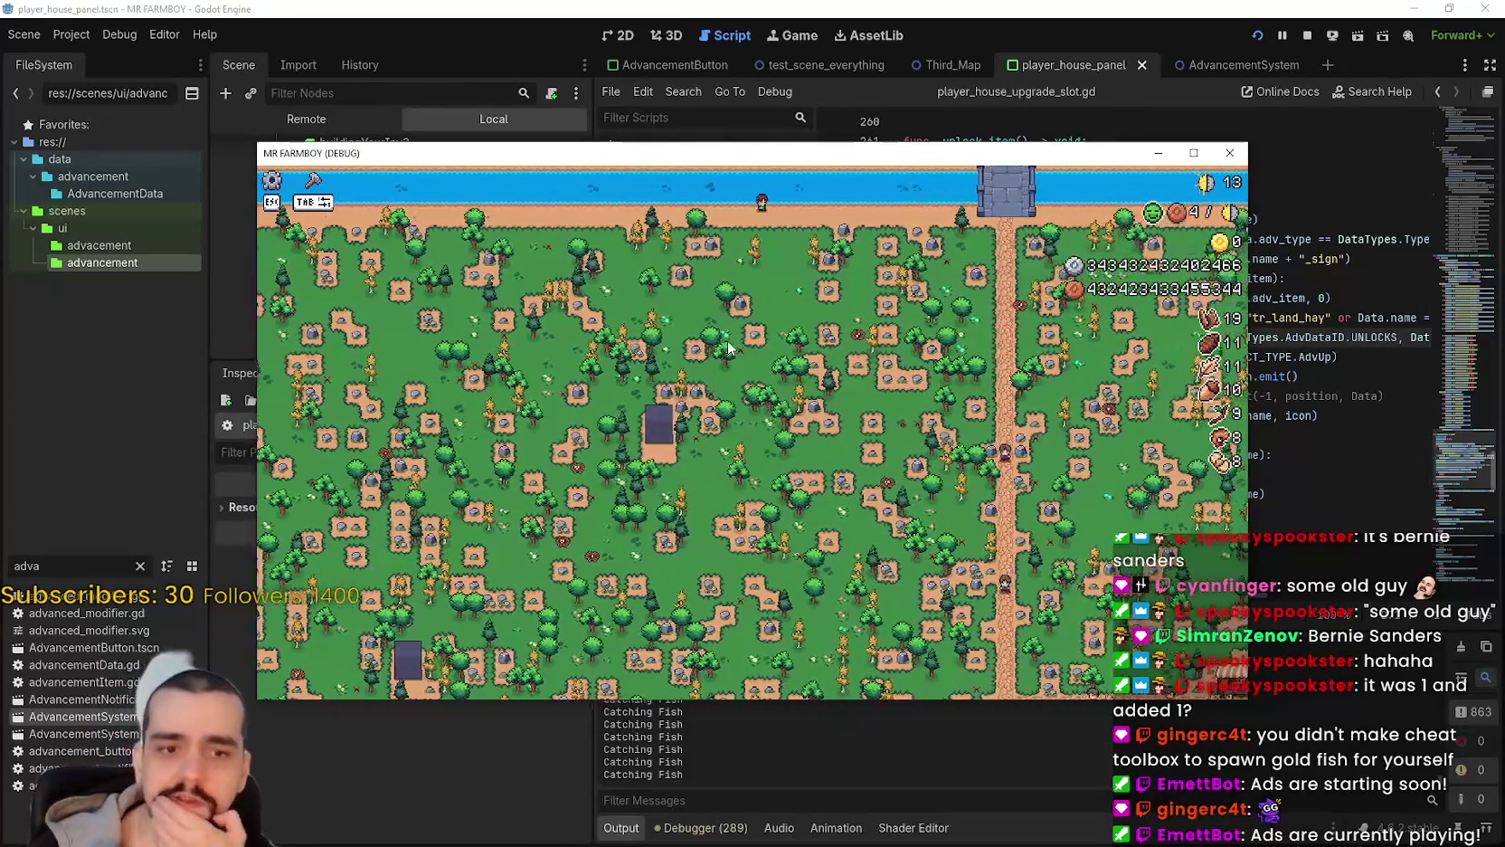
pyautogui.press('d')
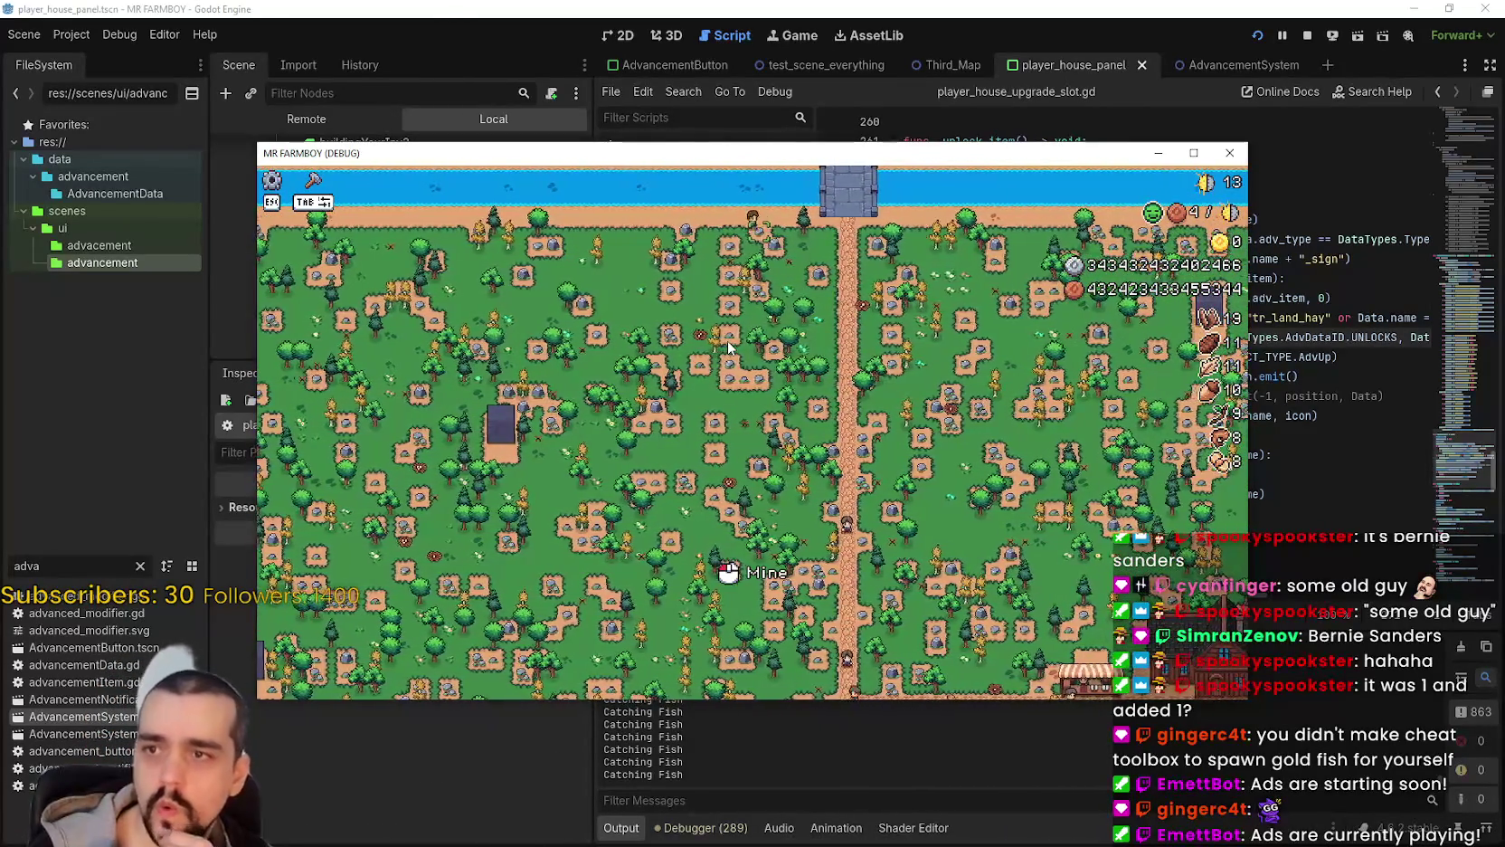
pyautogui.press('d')
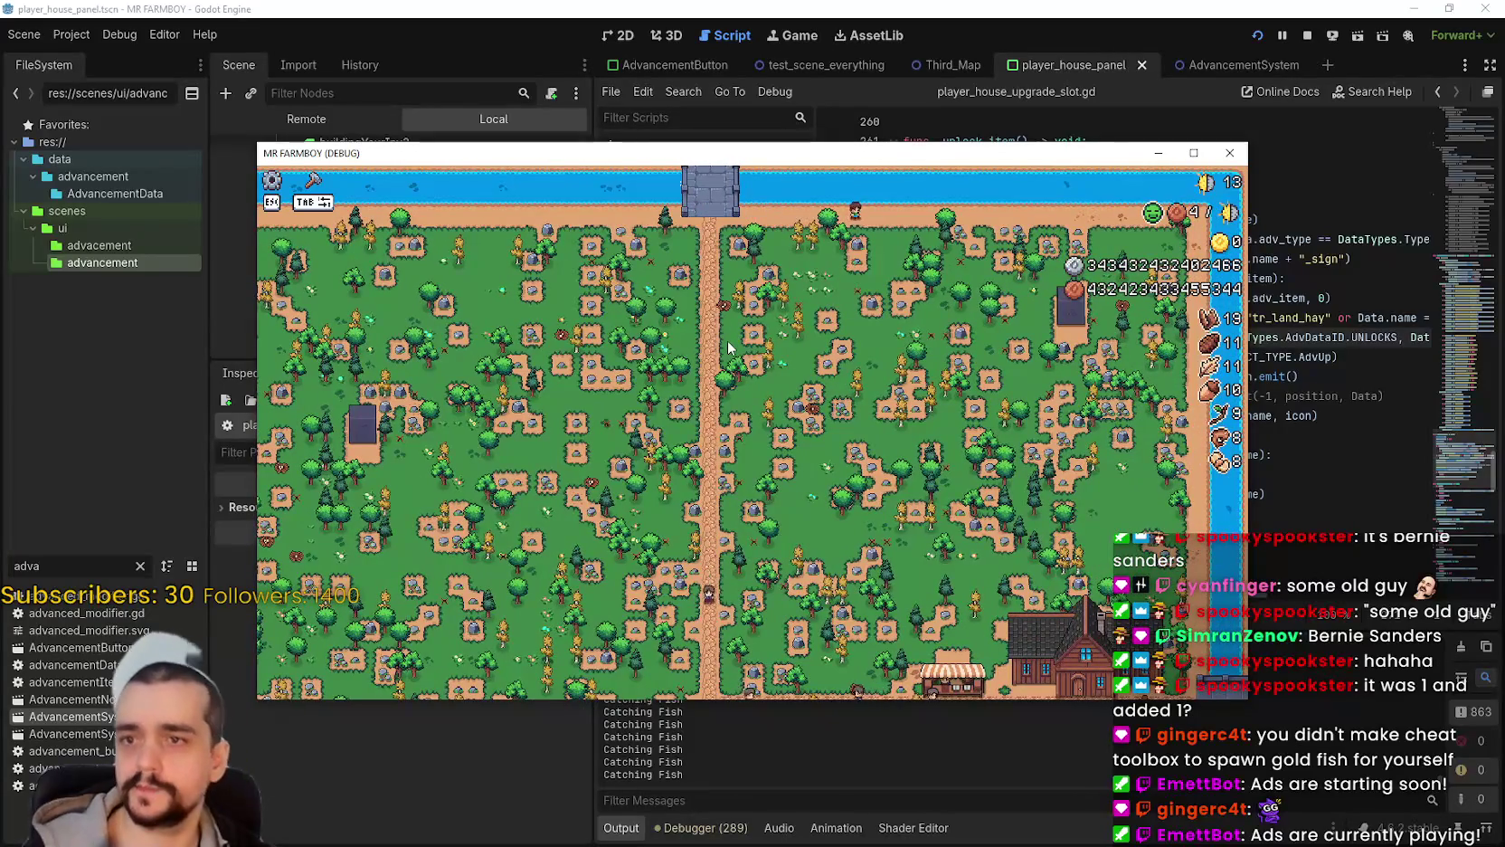
pyautogui.scroll(5, 959, 443)
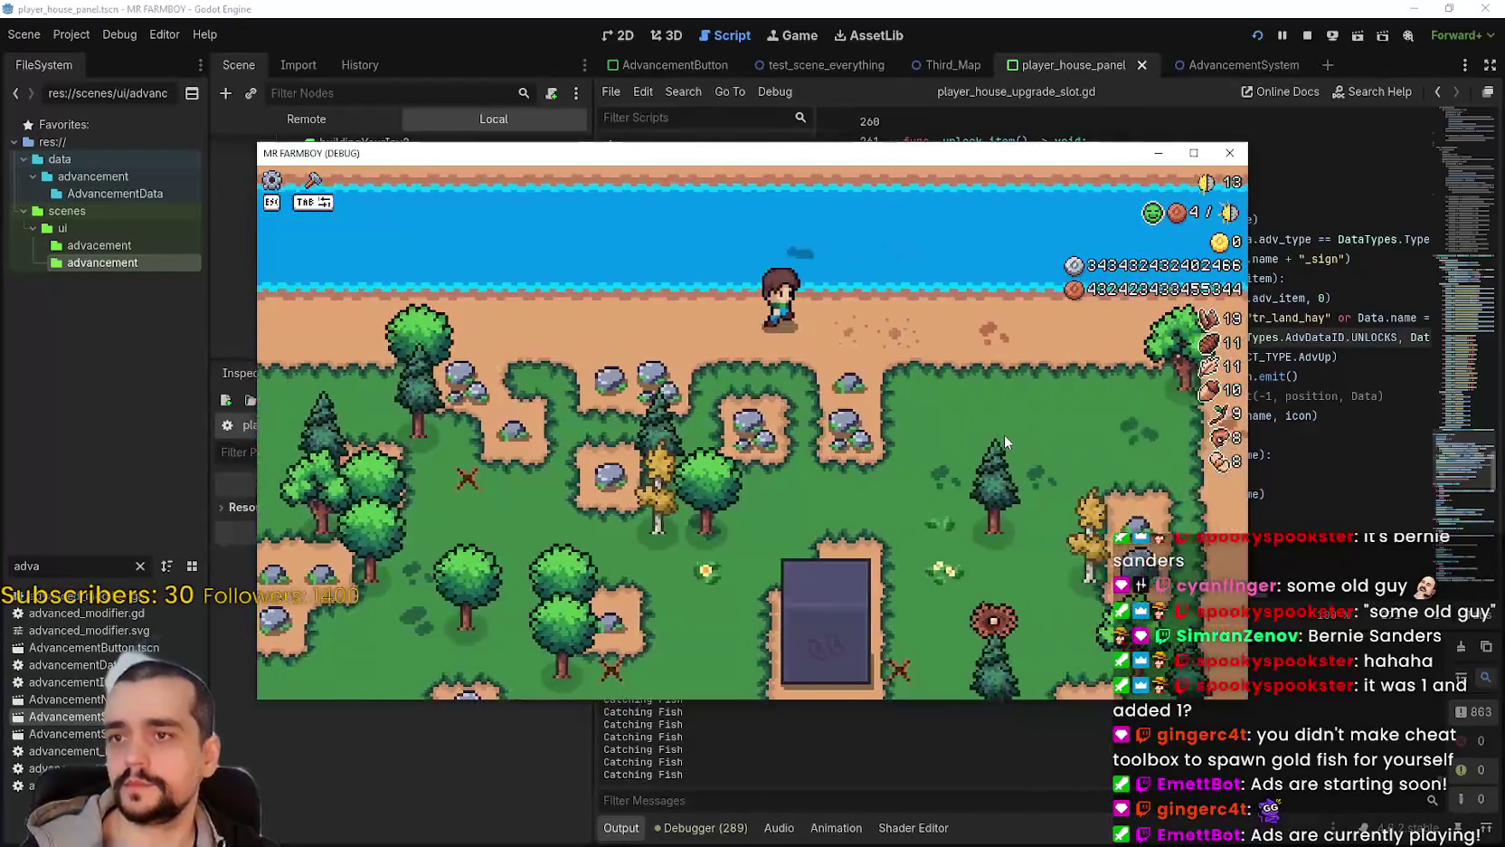
pyautogui.scroll(-3, 959, 443)
pyautogui.press('d')
pyautogui.press('s')
pyautogui.press('s')
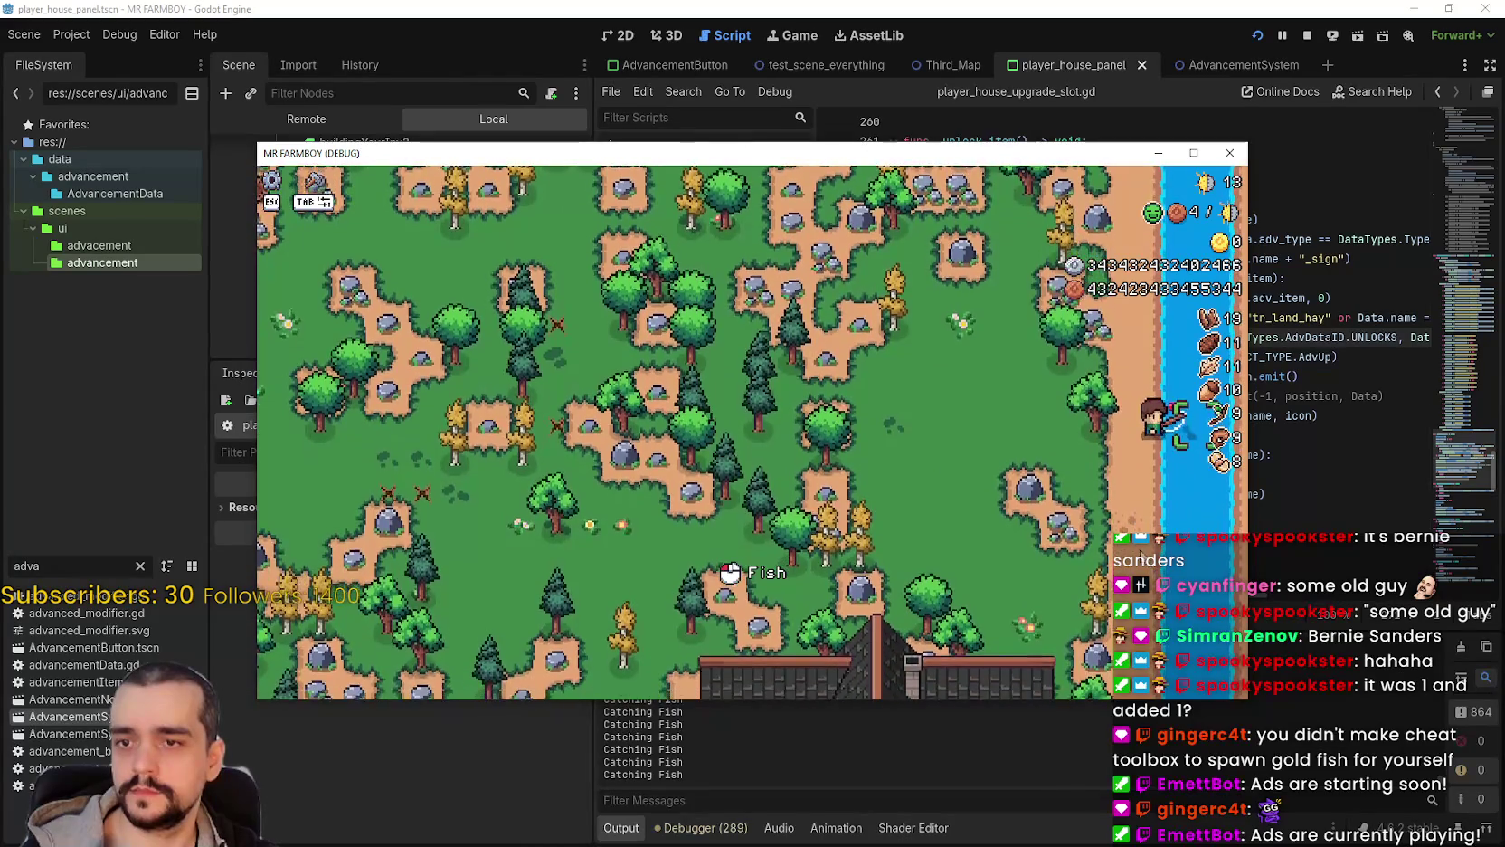
pyautogui.press('s')
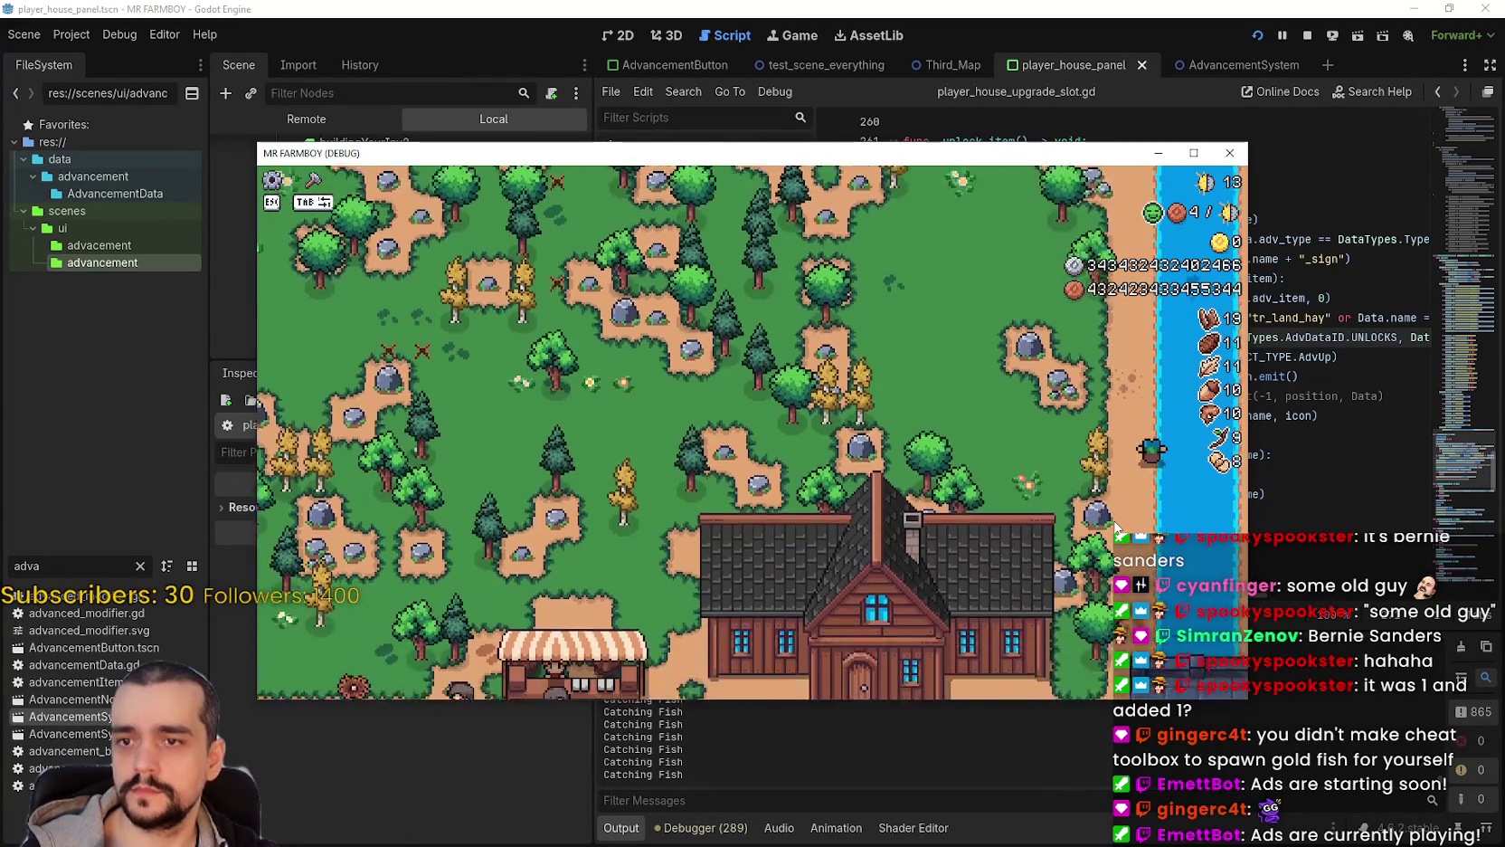
# Step: Harvest the ripe cucumbers along the cucumber row
pyautogui.press('s')
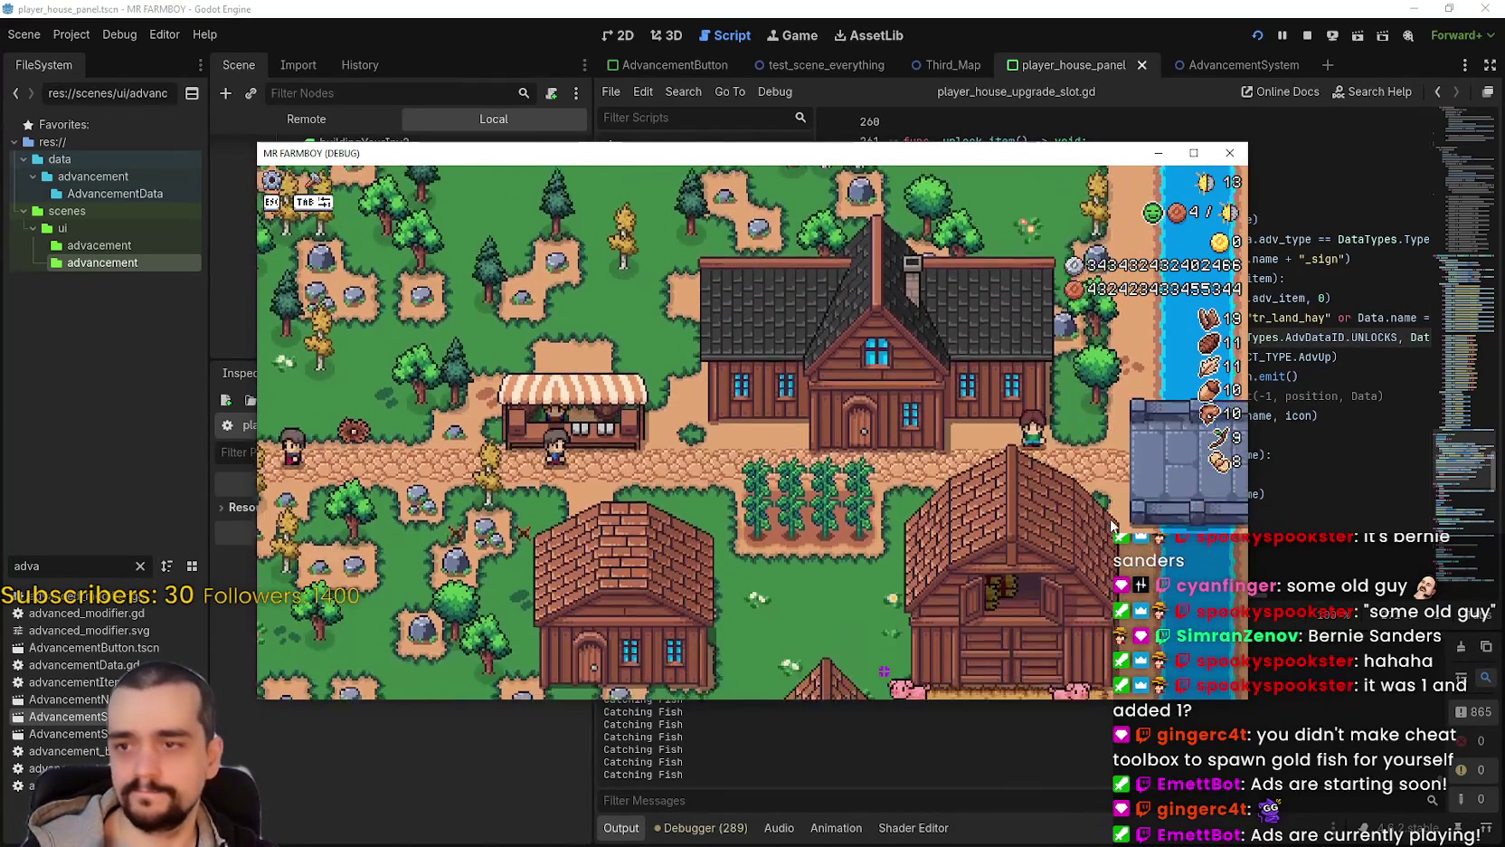
pyautogui.click(1076, 503)
pyautogui.click(995, 440)
pyautogui.press('a')
pyautogui.click(996, 440)
pyautogui.click(992, 444)
pyautogui.press('s')
pyautogui.press('d')
pyautogui.click(926, 567)
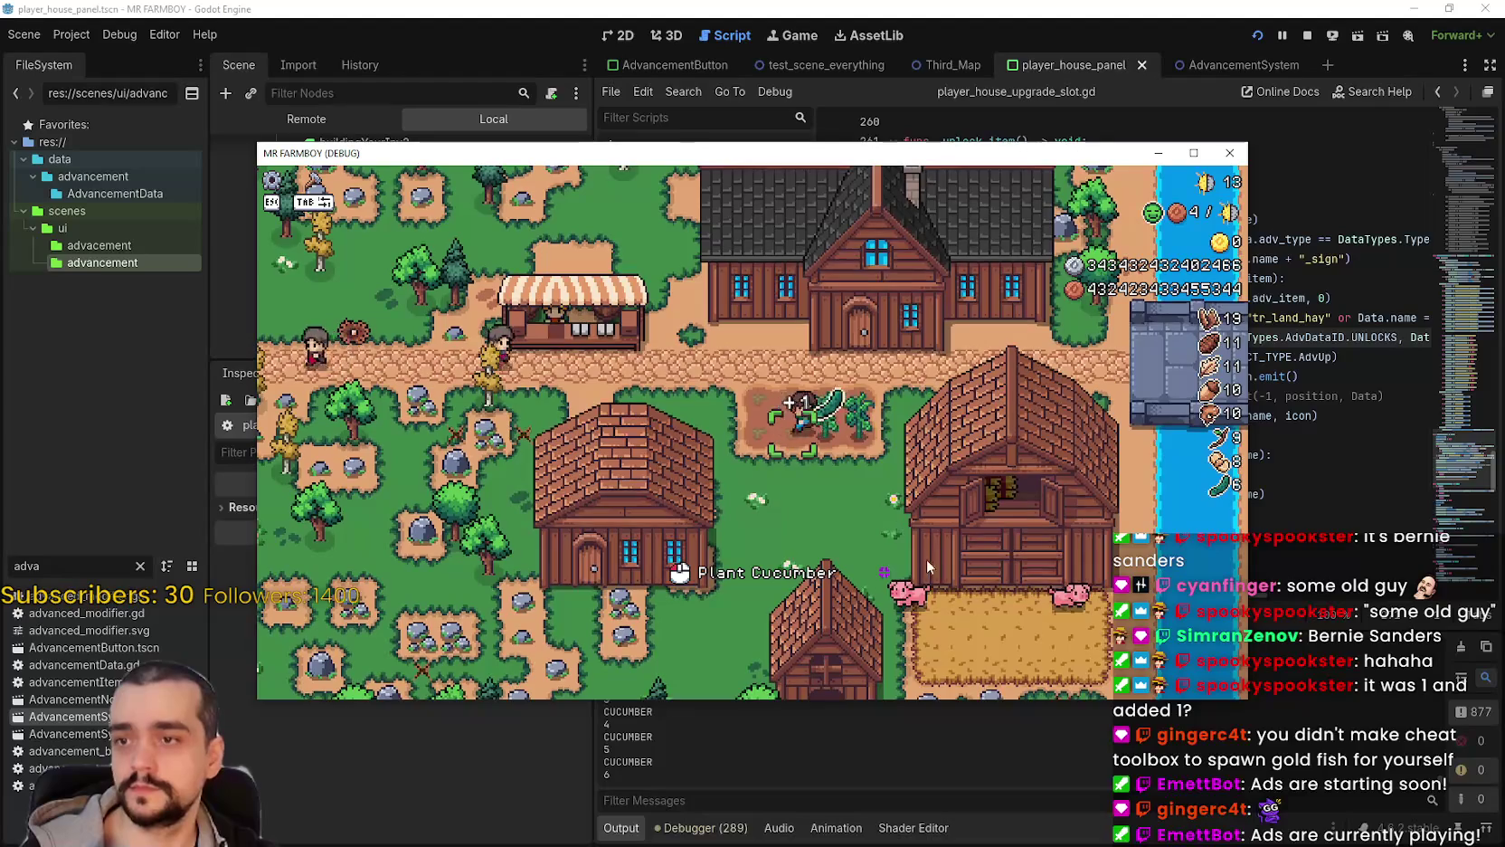
pyautogui.click(1002, 554)
# Step: Walk to the barn to check its stock, then close it and head back to the plot
pyautogui.press('d')
pyautogui.press('s')
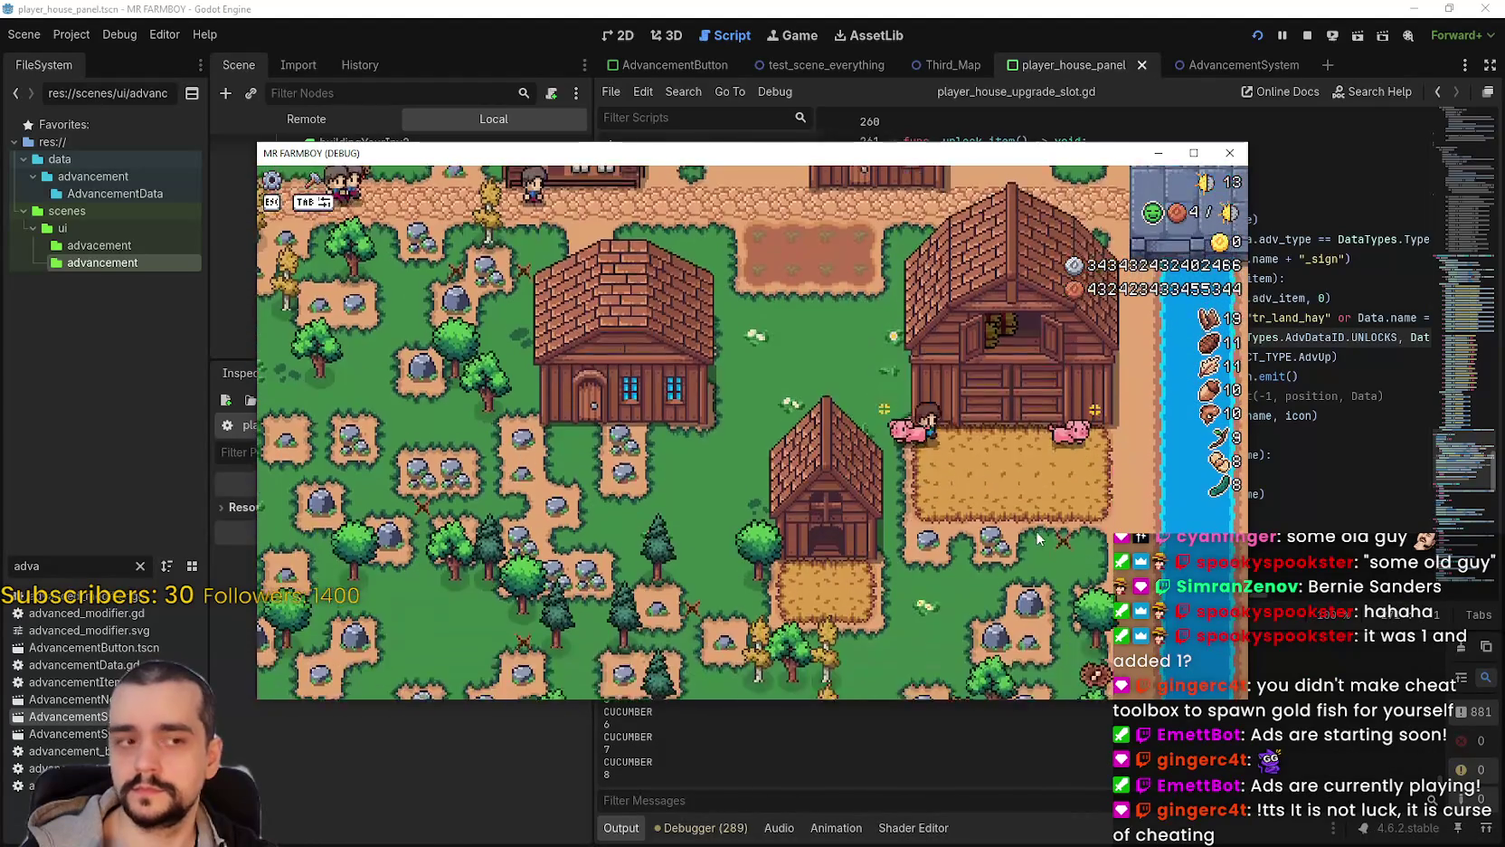
pyautogui.moveTo(648, 427)
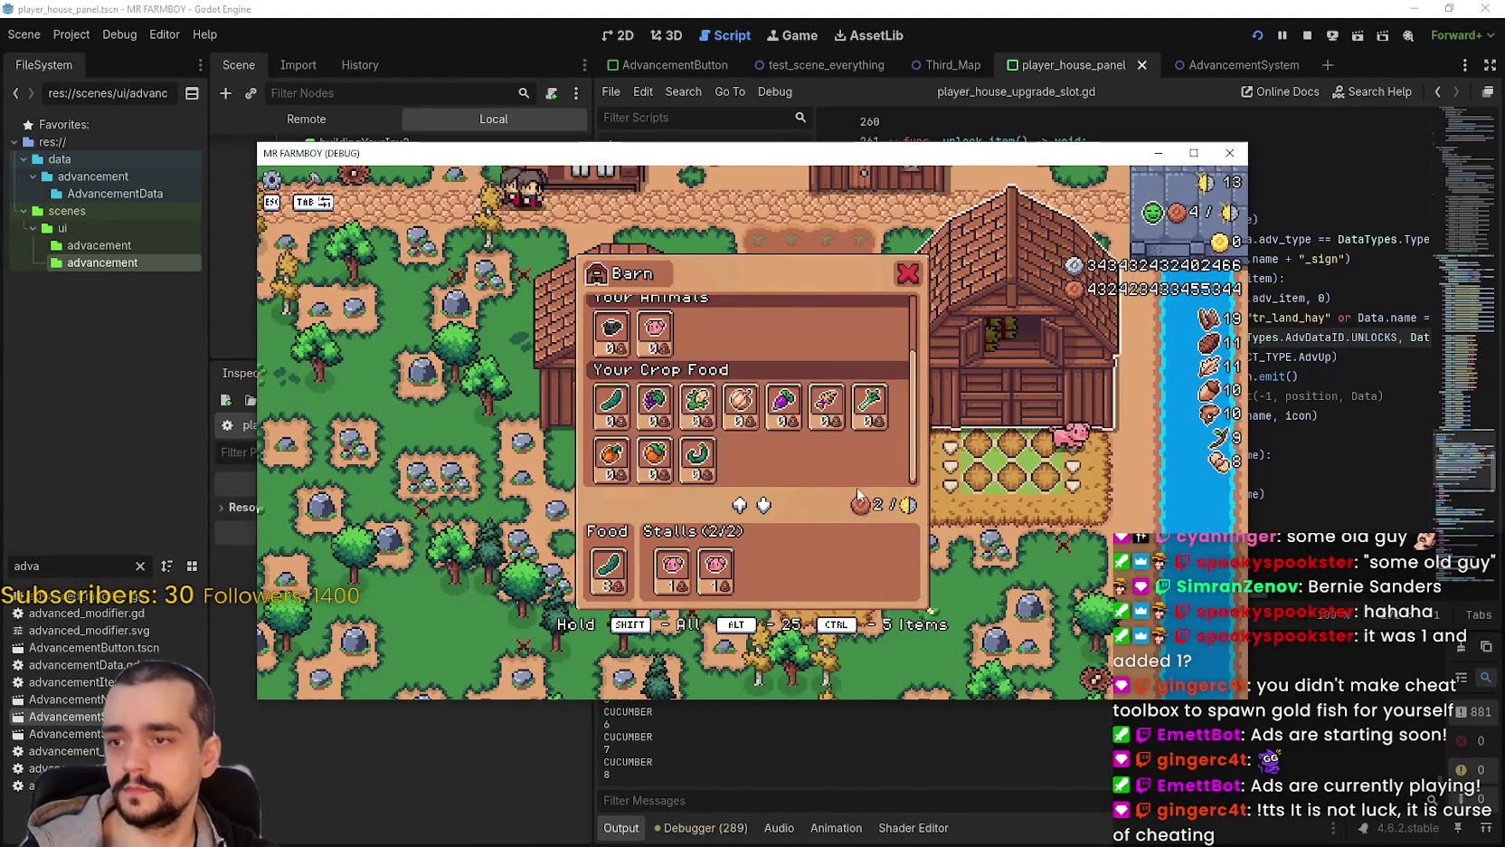
pyautogui.press('w')
# Step: Plant cucumber seeds in the empty soil and tend the new seedlings
pyautogui.click(866, 474)
pyautogui.click(865, 467)
pyautogui.press('a')
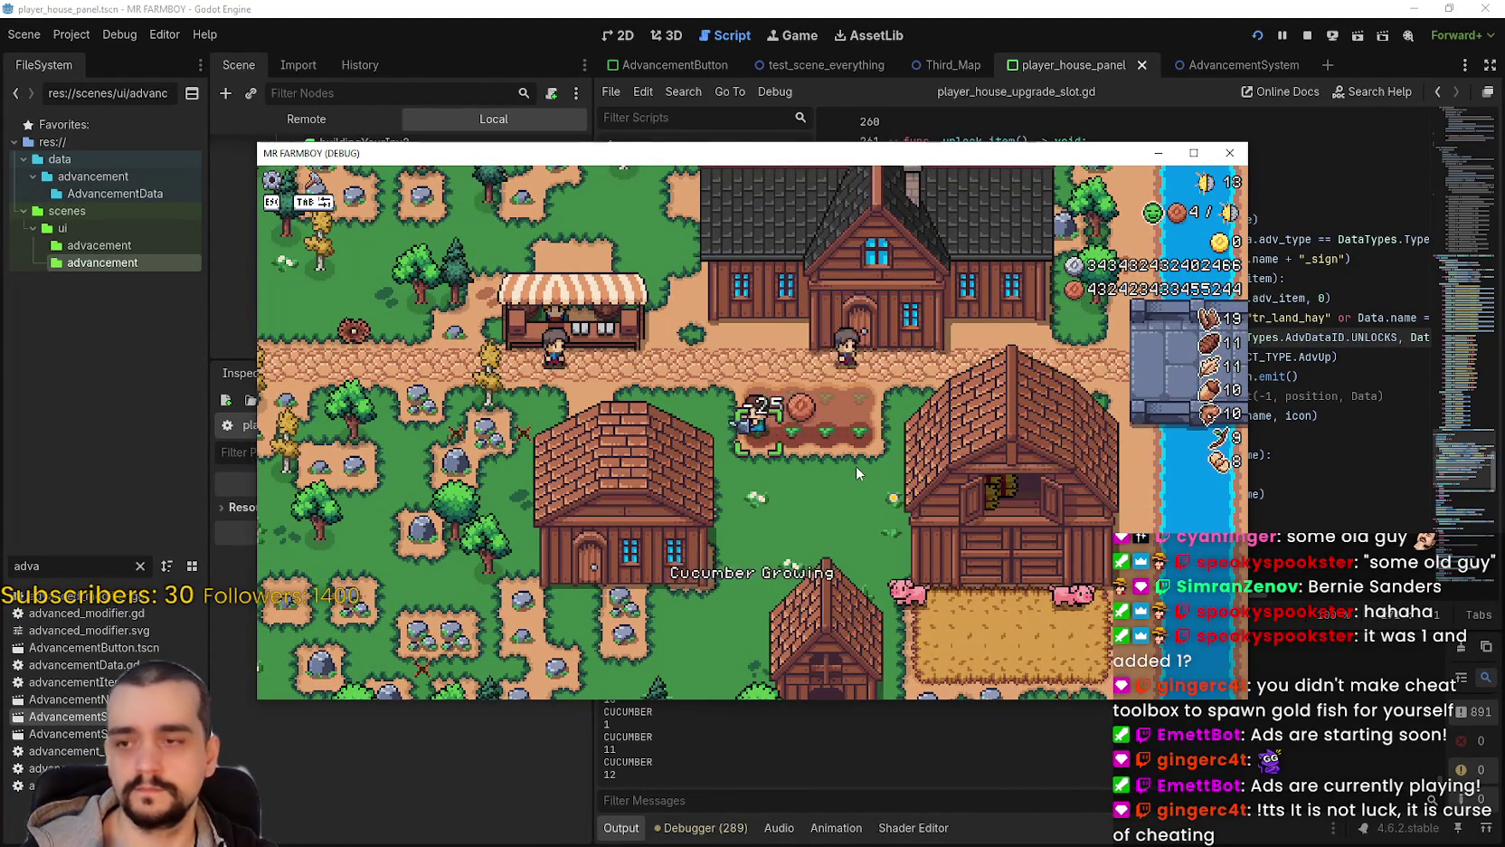
pyautogui.press('d')
pyautogui.press('w')
pyautogui.click(856, 465)
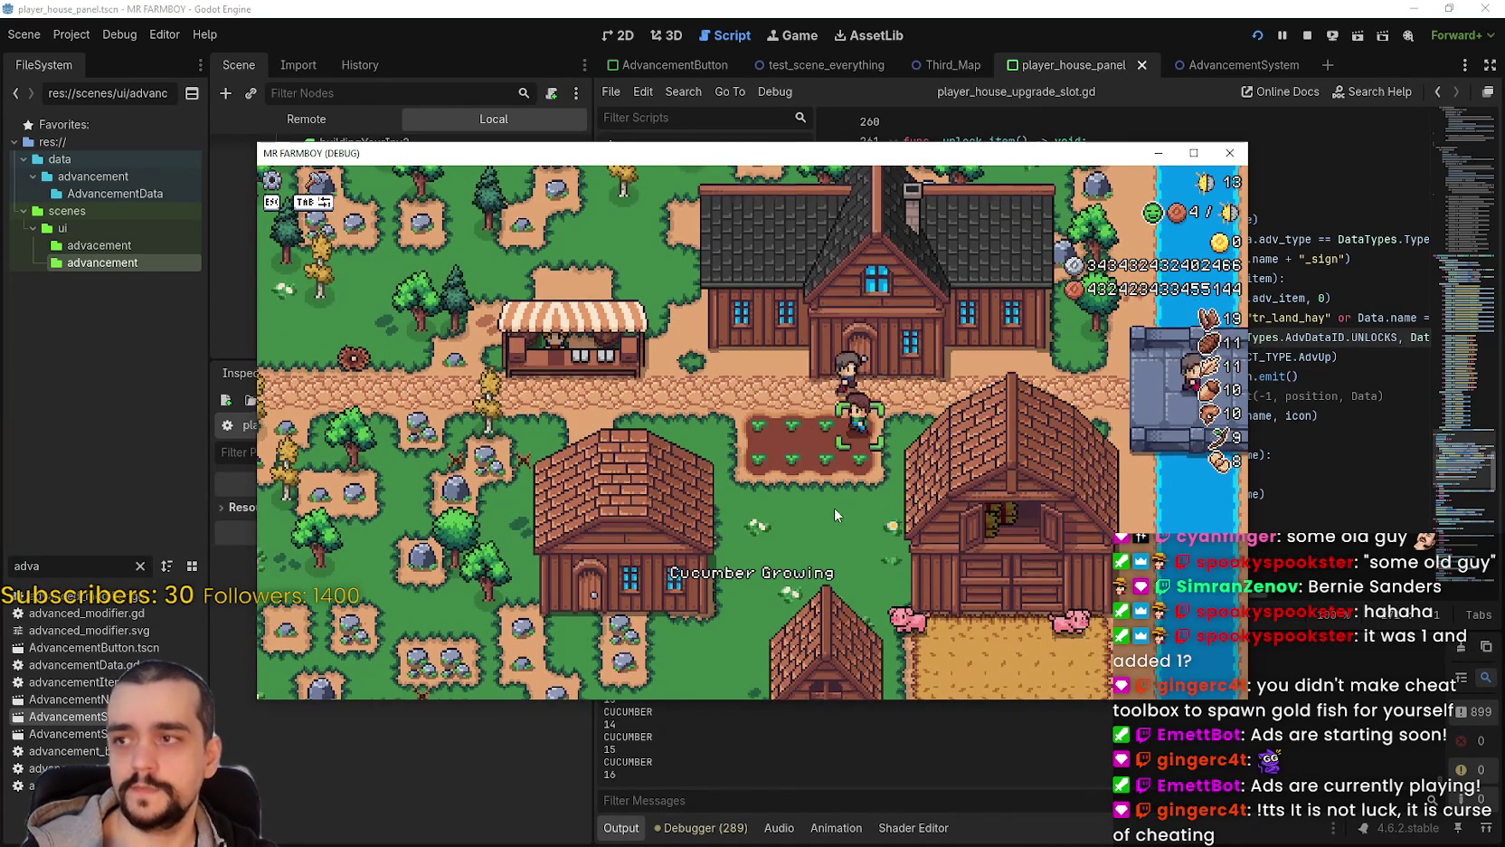
# Step: Walk the farmer past the house onto the grass and bring up the Crafting panel
pyautogui.press('s')
pyautogui.press('a')
pyautogui.press('w')
pyautogui.press('d')
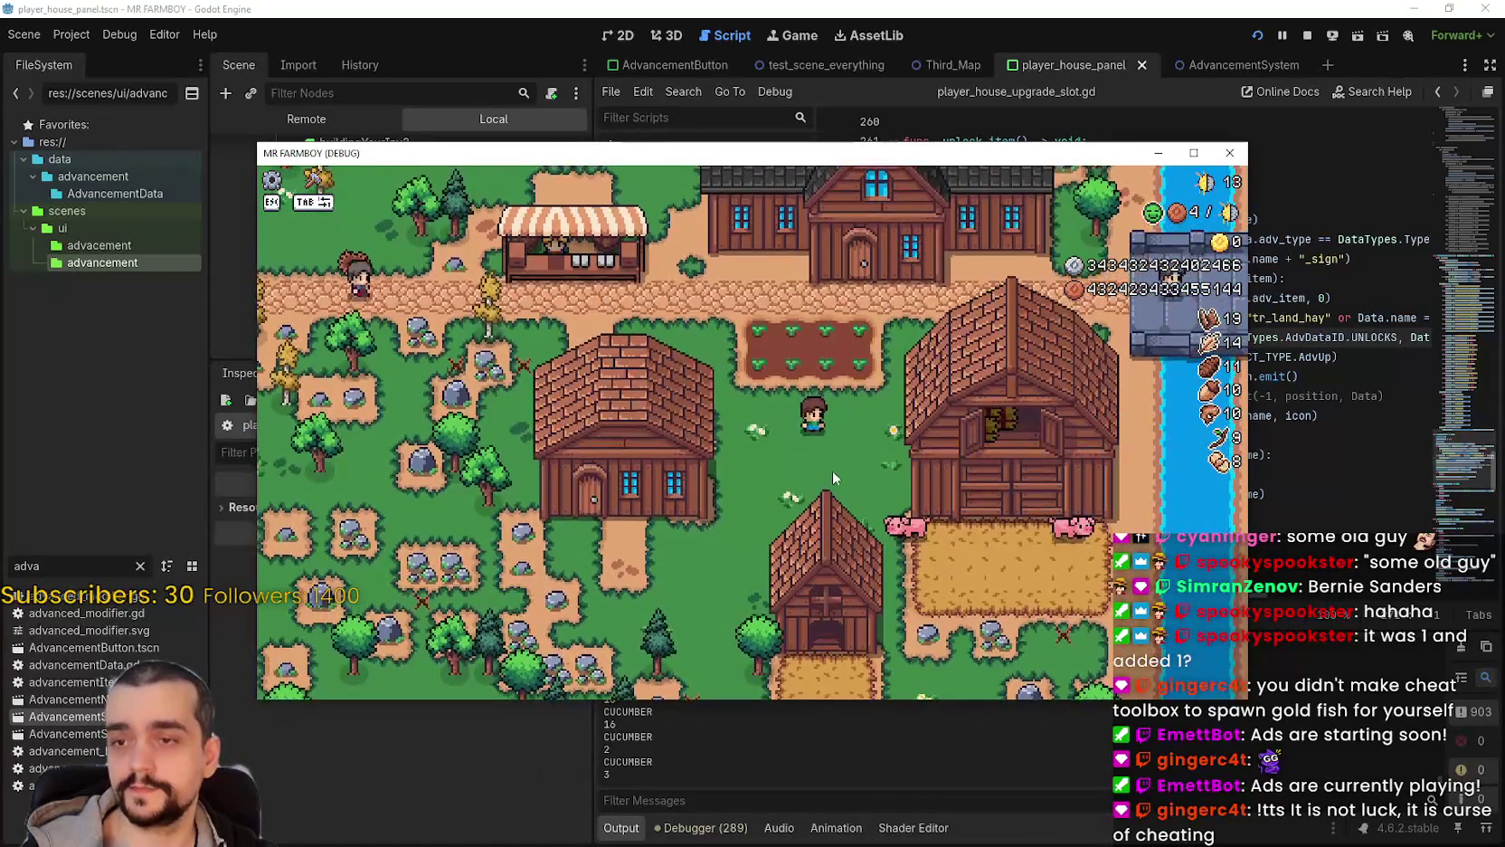
pyautogui.click(841, 467)
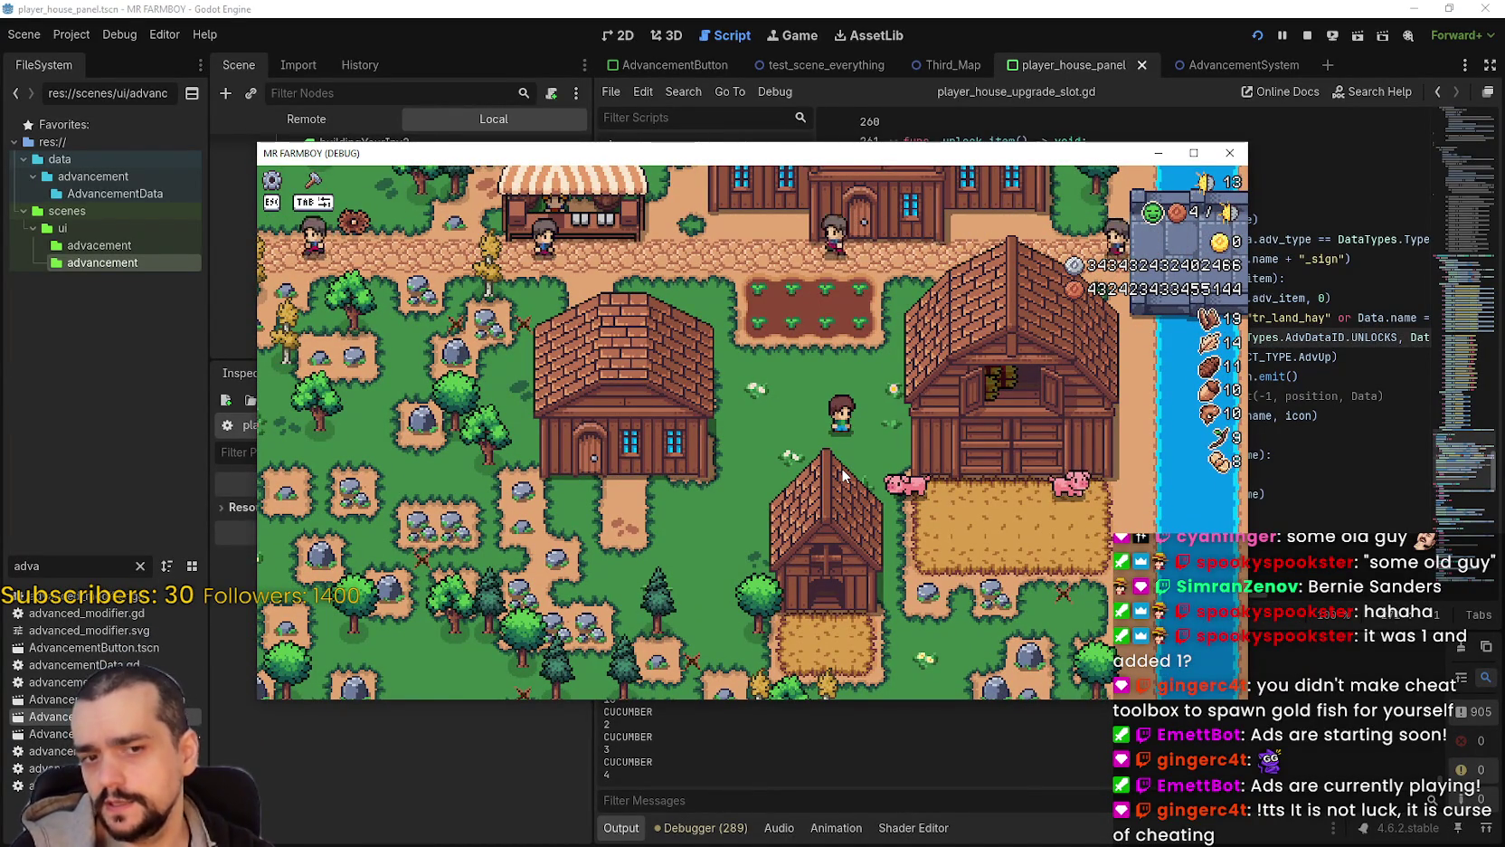
pyautogui.press('Tab')
pyautogui.scroll(-5, 362, 412)
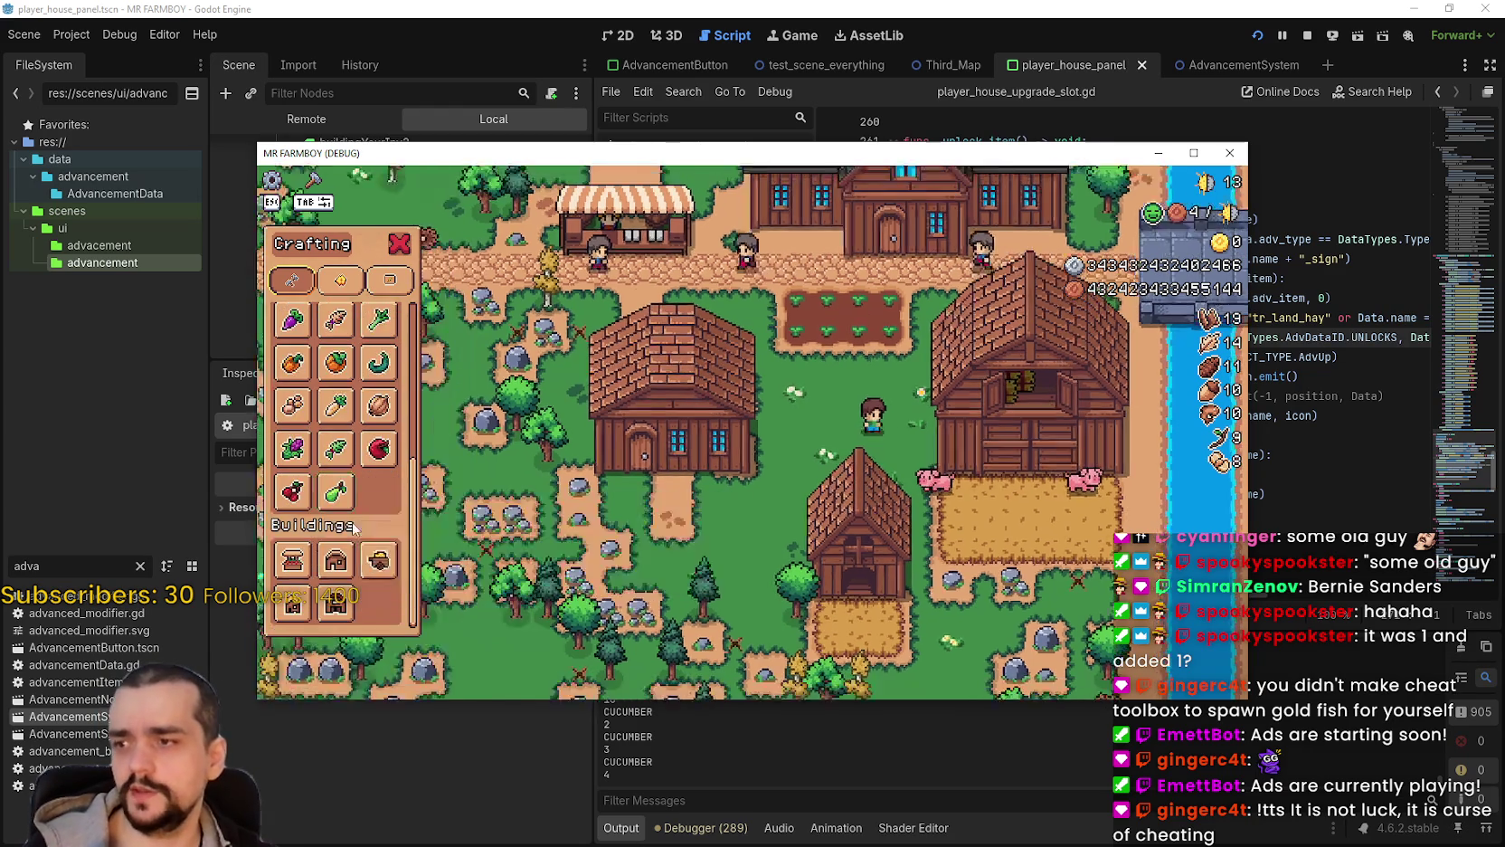
pyautogui.scroll(5, 340, 588)
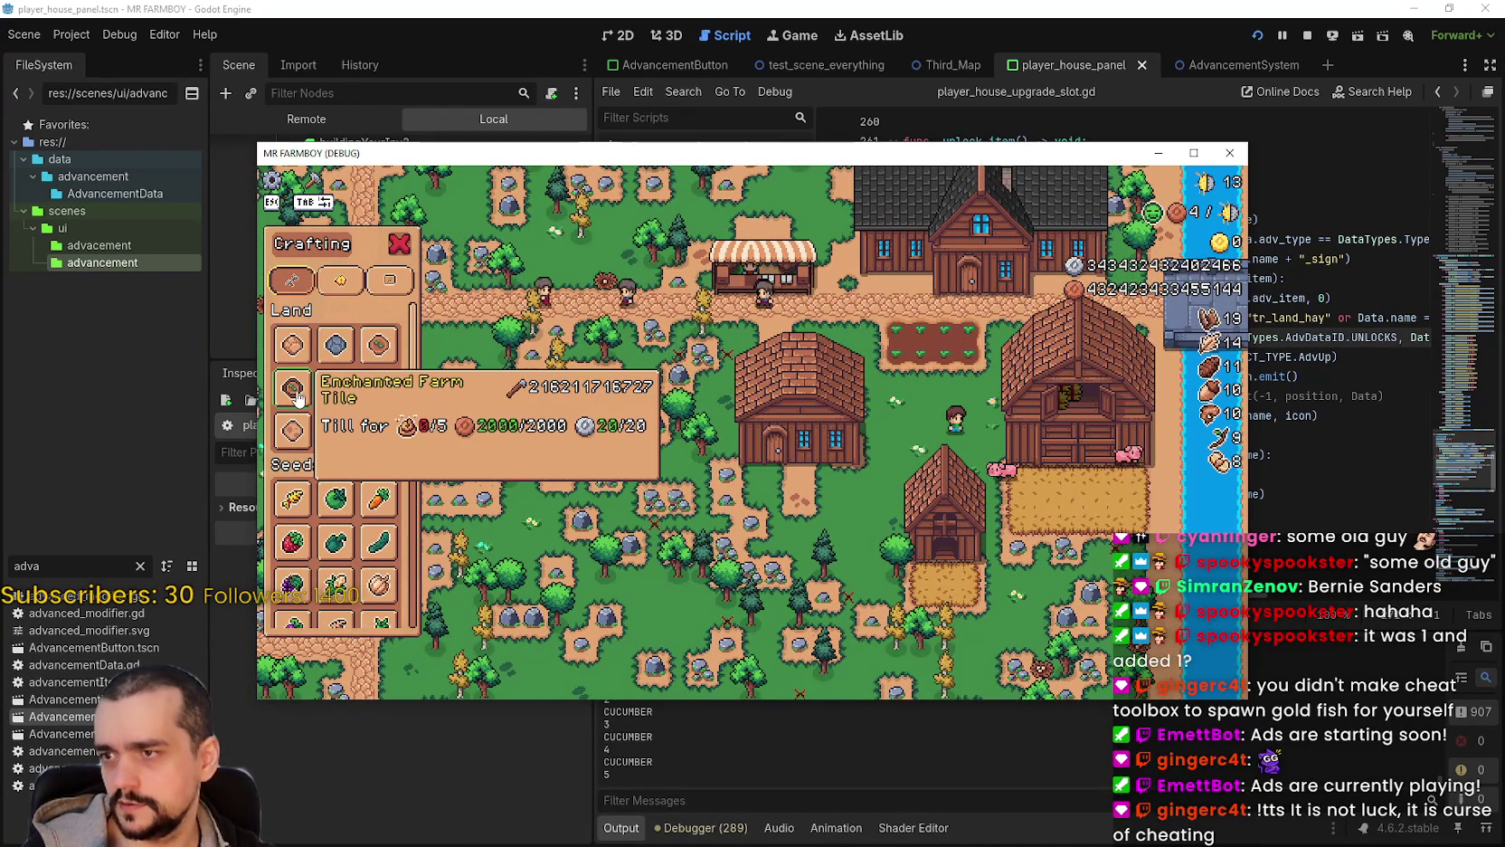
pyautogui.click(293, 389)
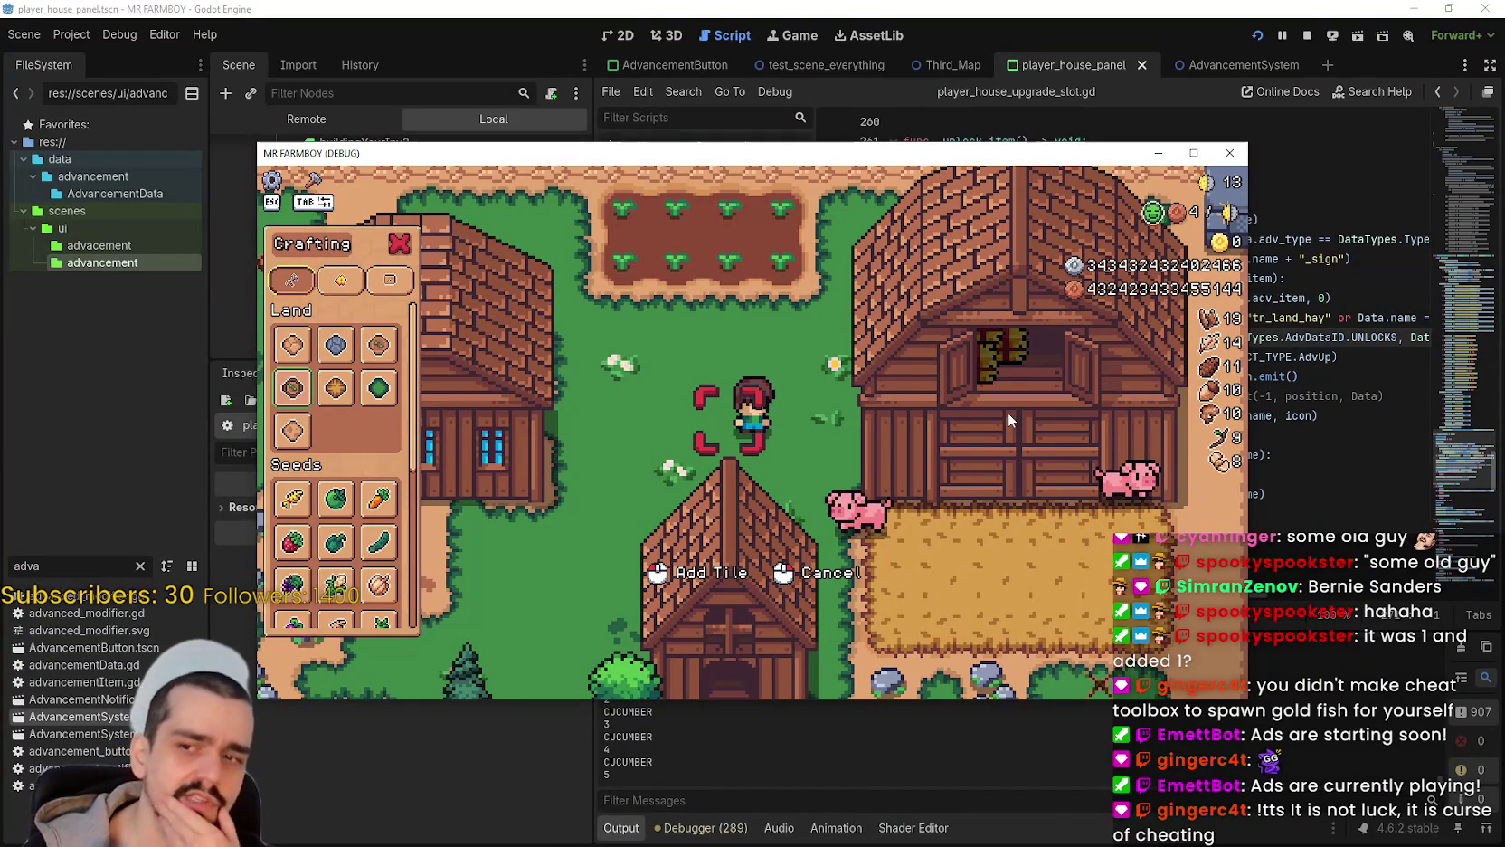
pyautogui.rightClick(1008, 411)
pyautogui.press('a')
pyautogui.press('s')
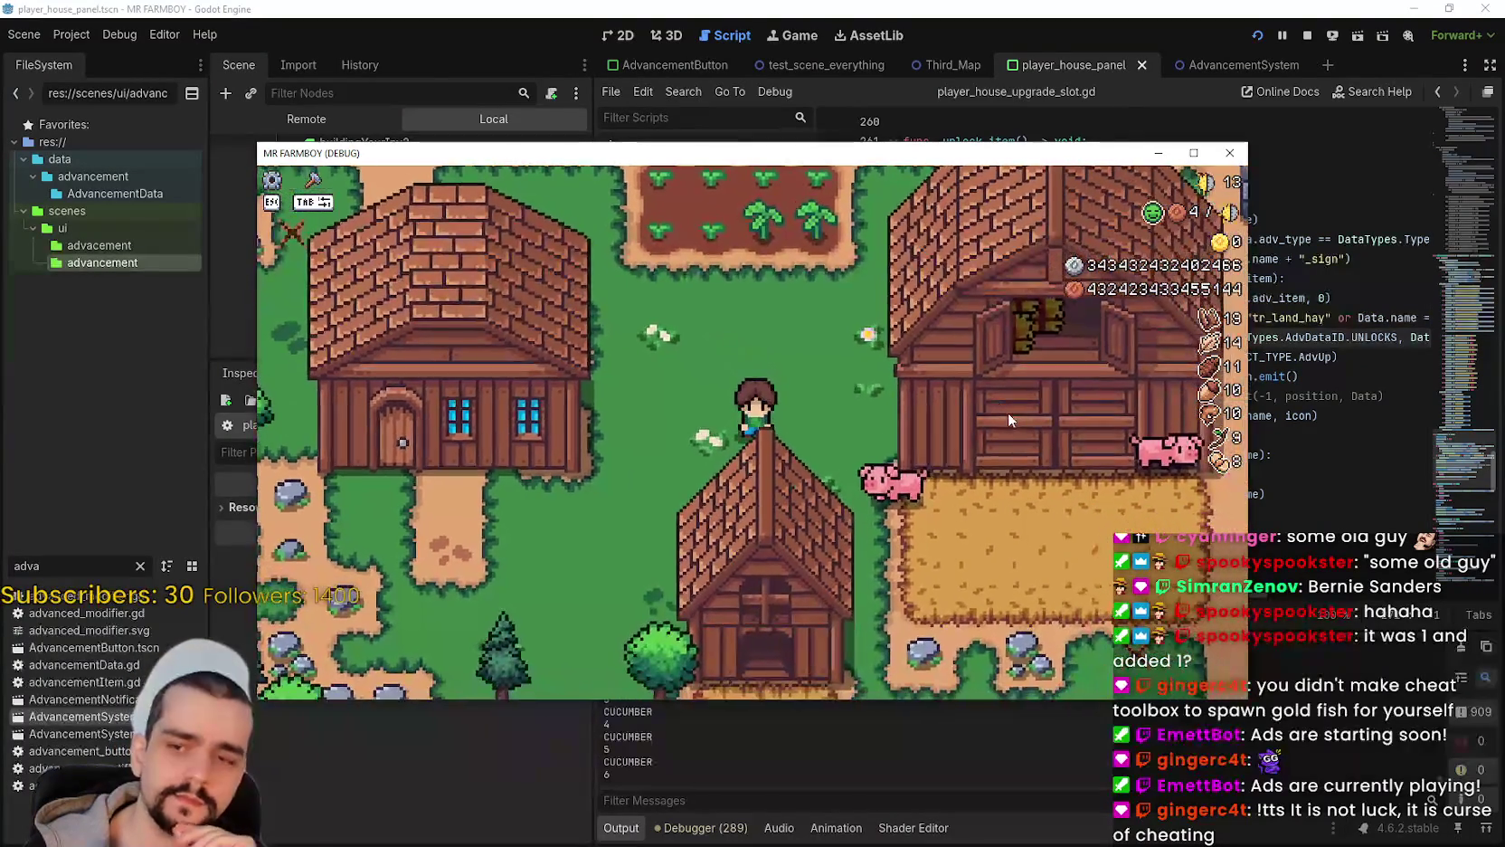
pyautogui.press('d')
pyautogui.press('s')
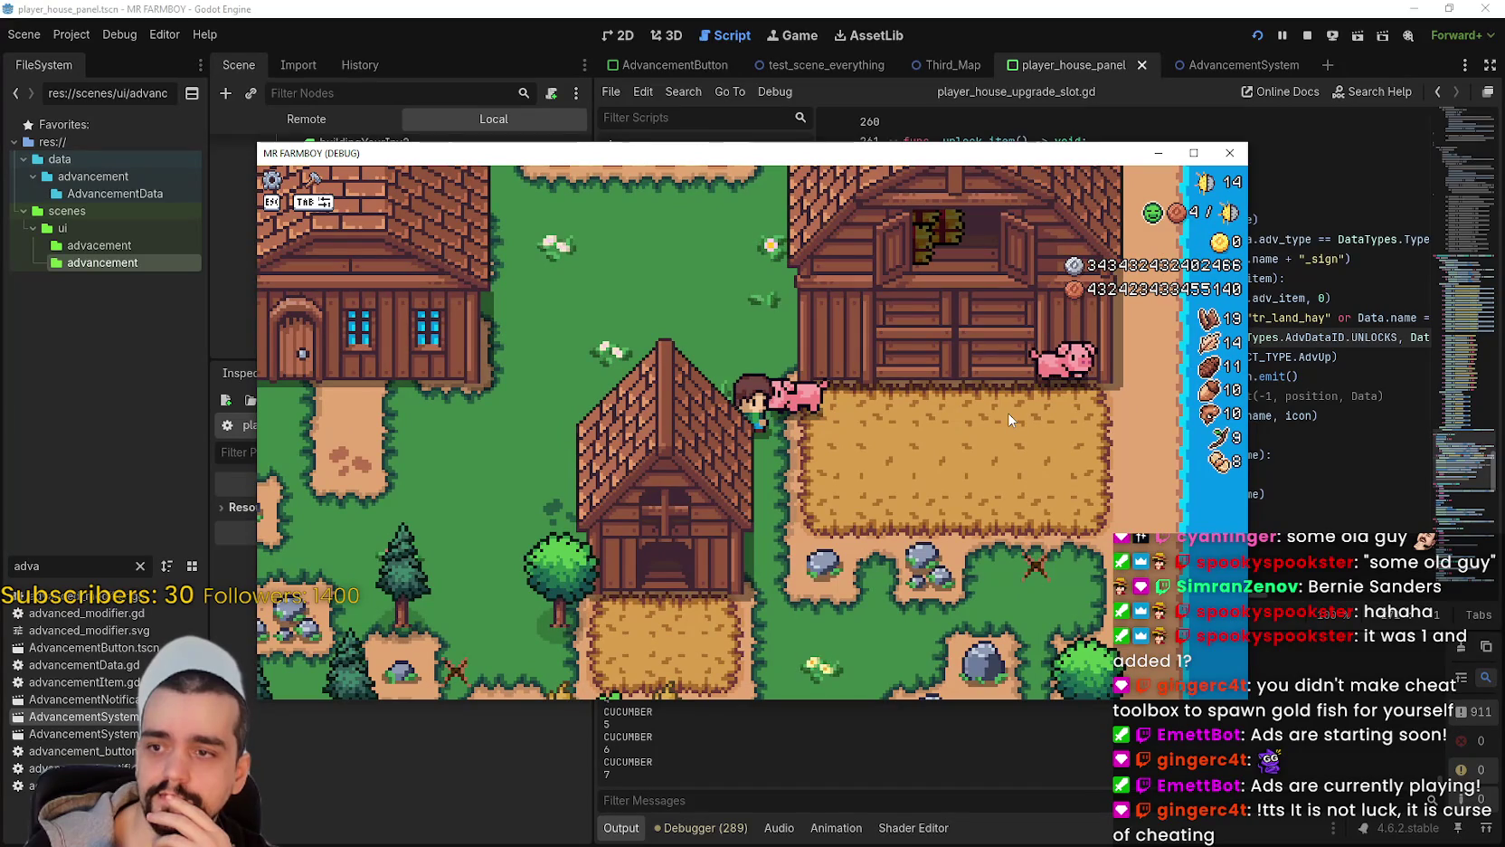
pyautogui.press('w')
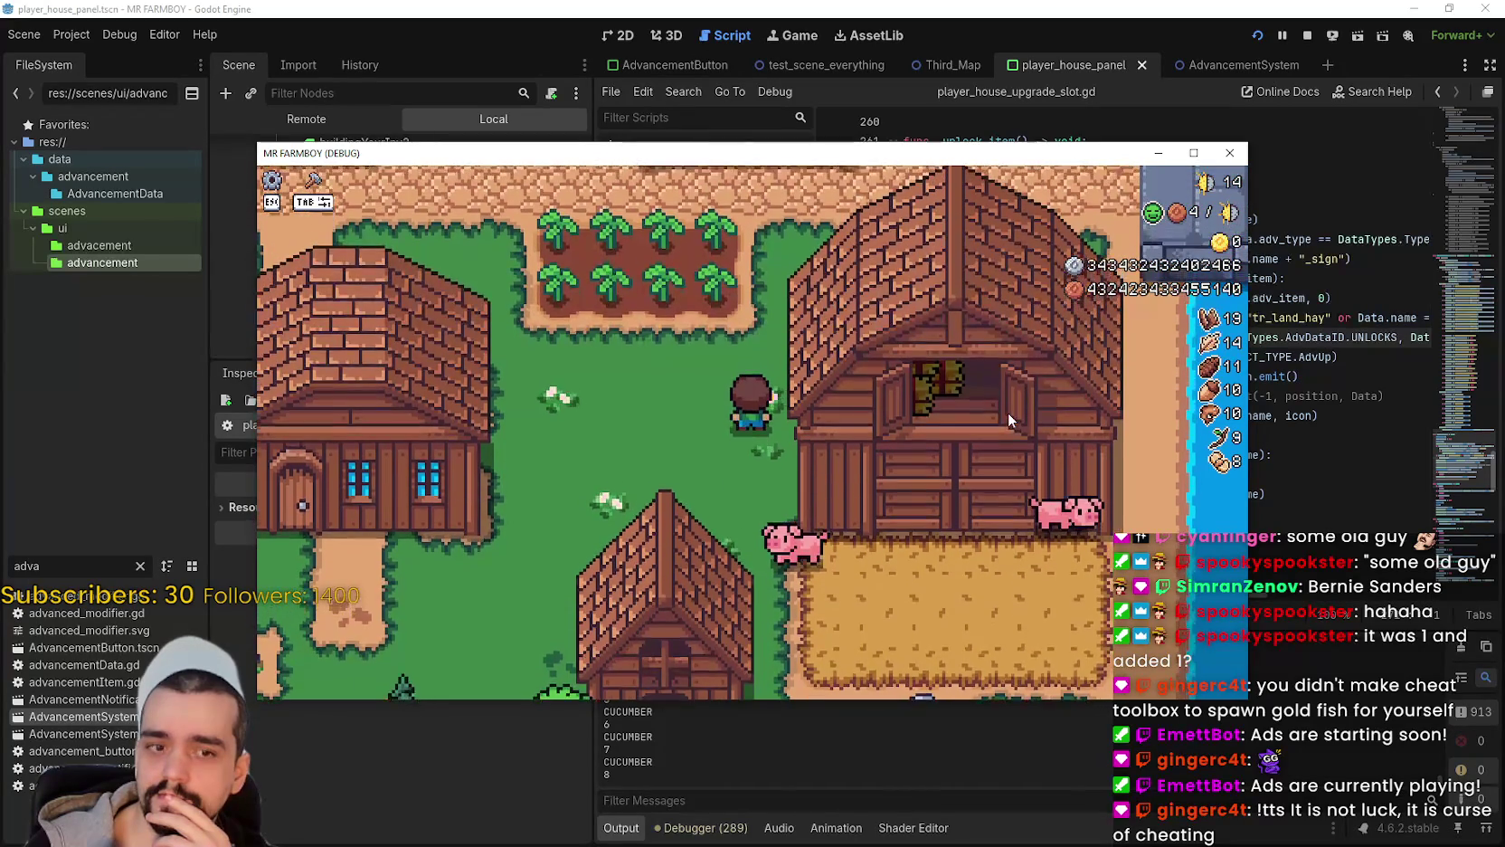
pyautogui.press('a')
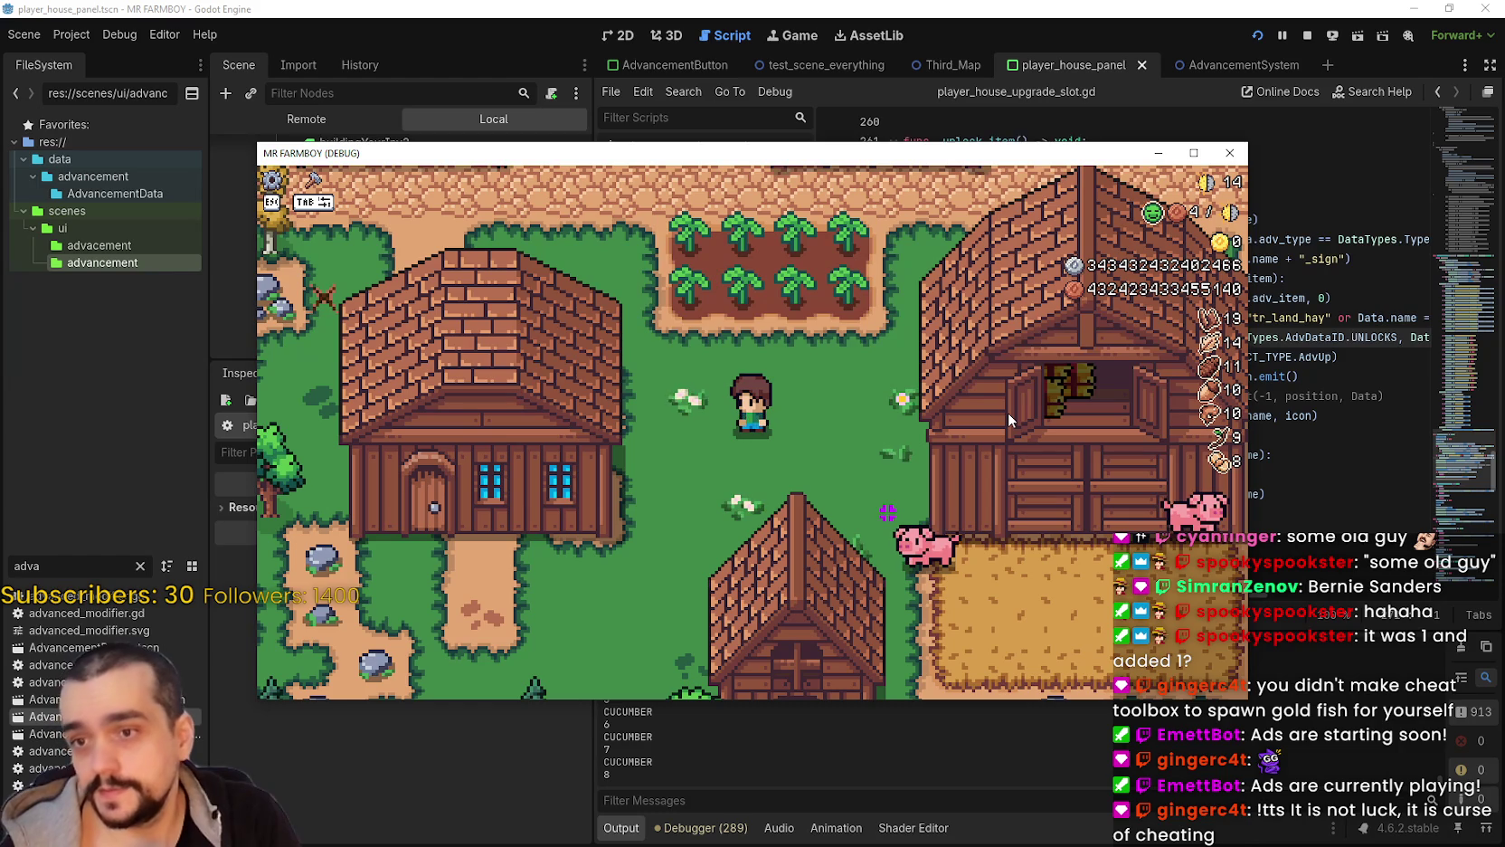
pyautogui.press('s')
pyautogui.press('d')
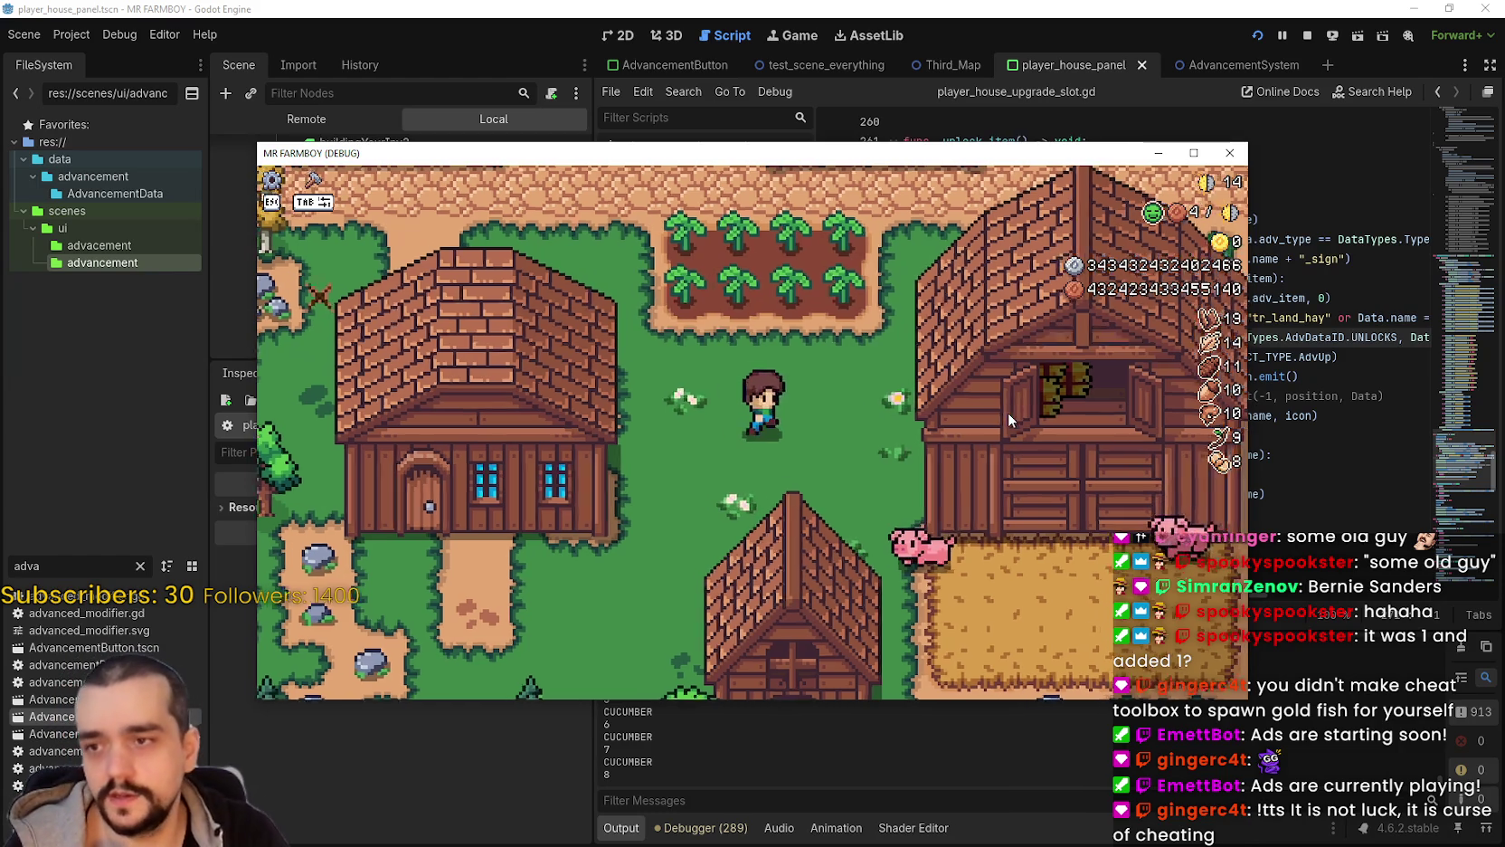
pyautogui.press('d')
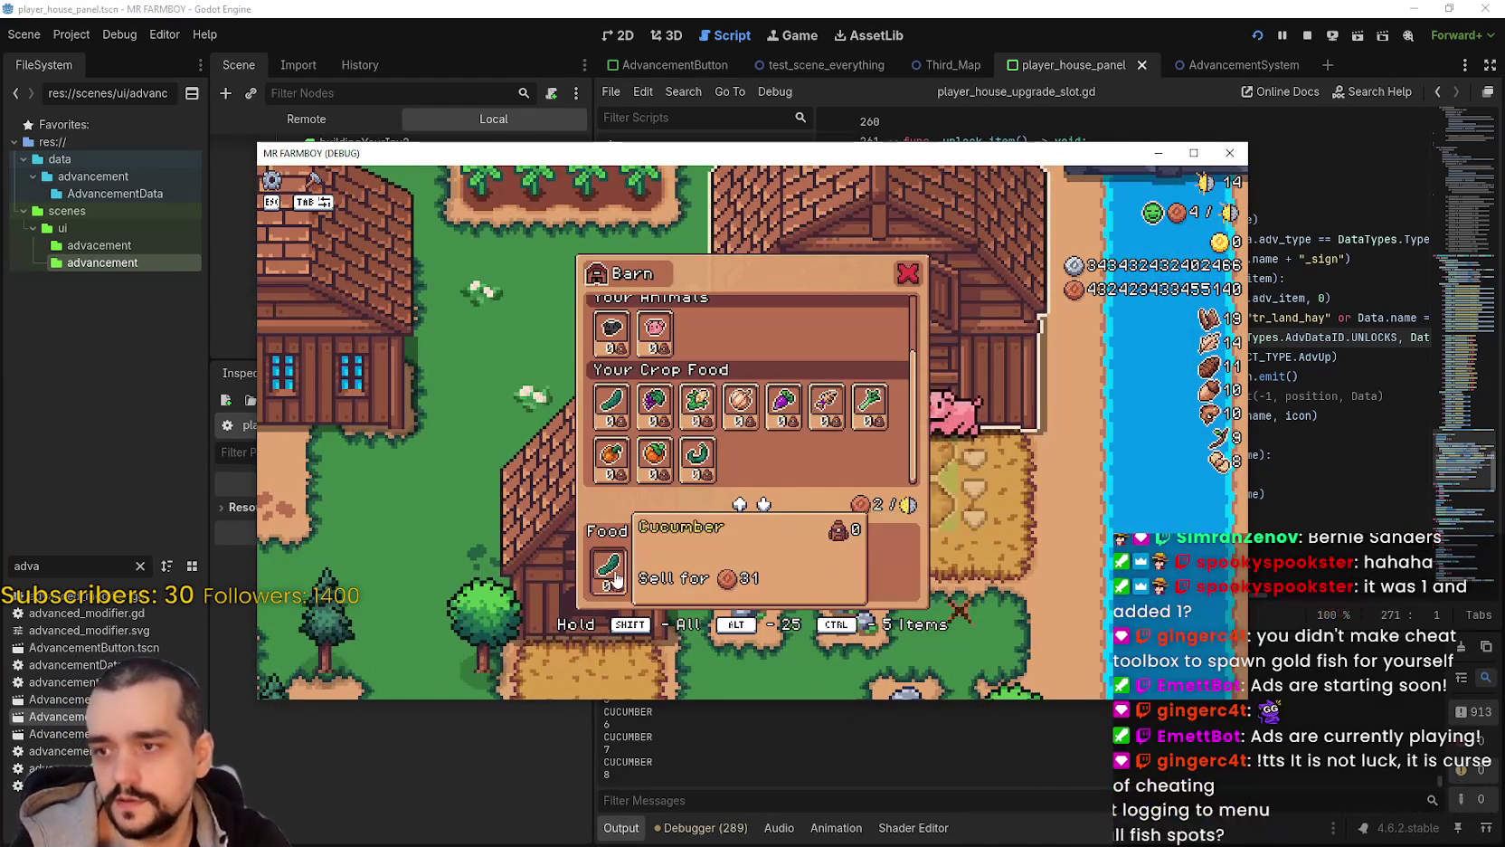
# Step: Close the Barn storage and walk the farmer up and across the cucumber field
pyautogui.press('Escape')
pyautogui.press('a')
pyautogui.press('w')
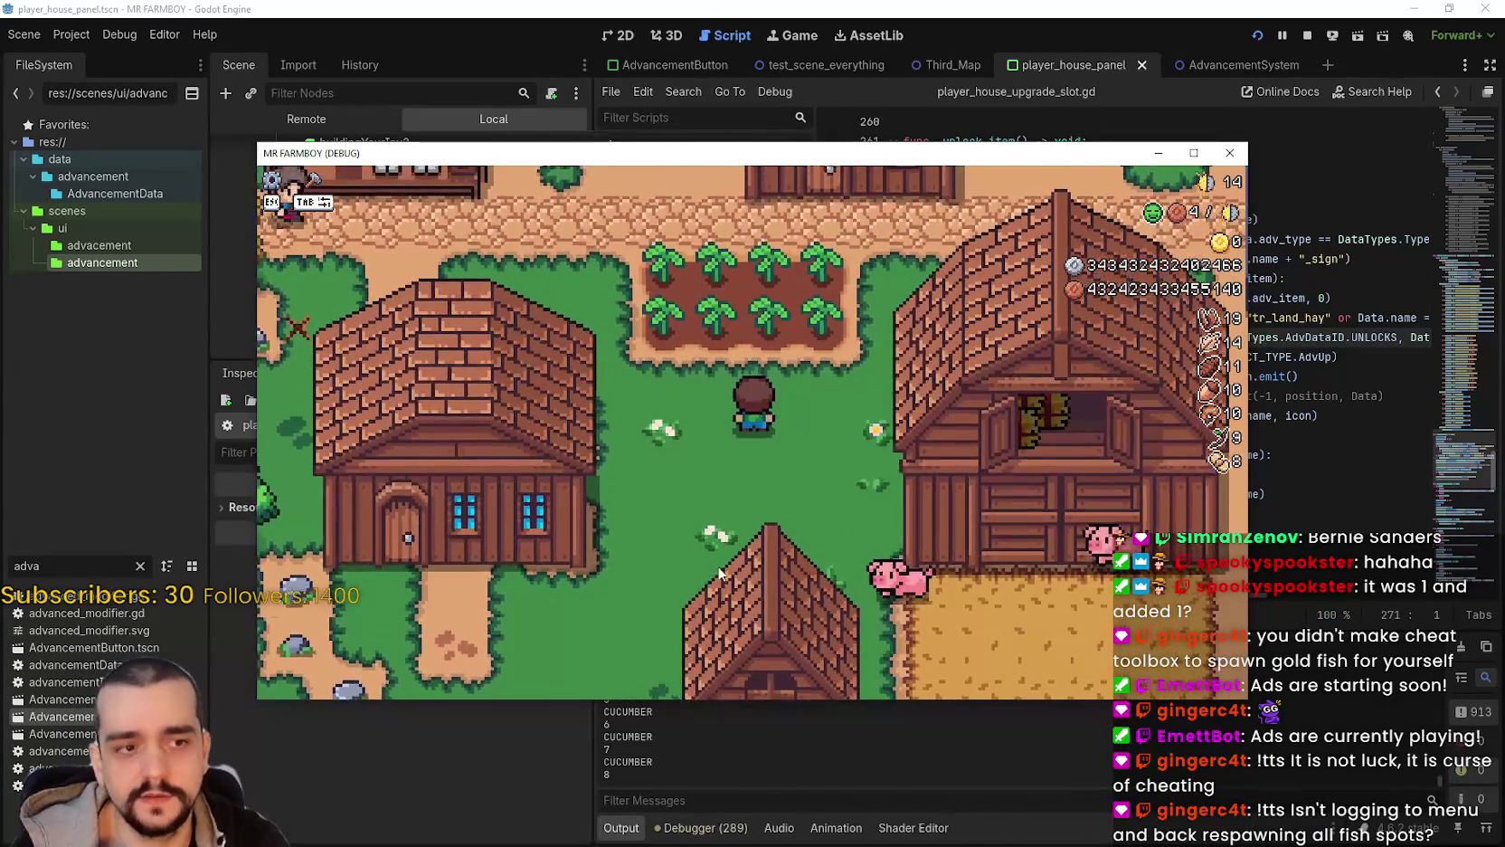
pyautogui.press('a')
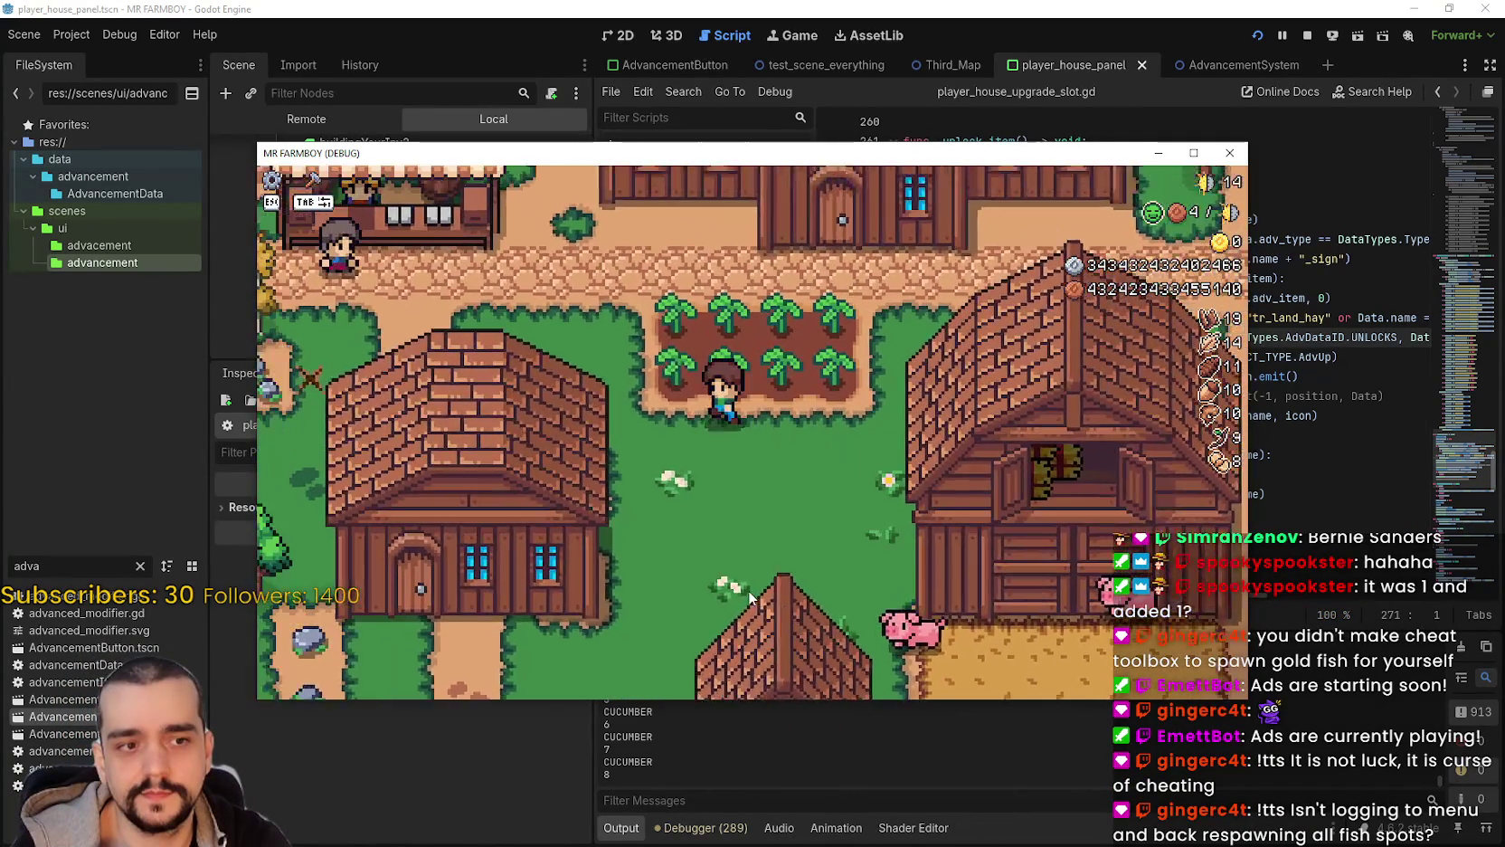
pyautogui.press('w')
pyautogui.press('d')
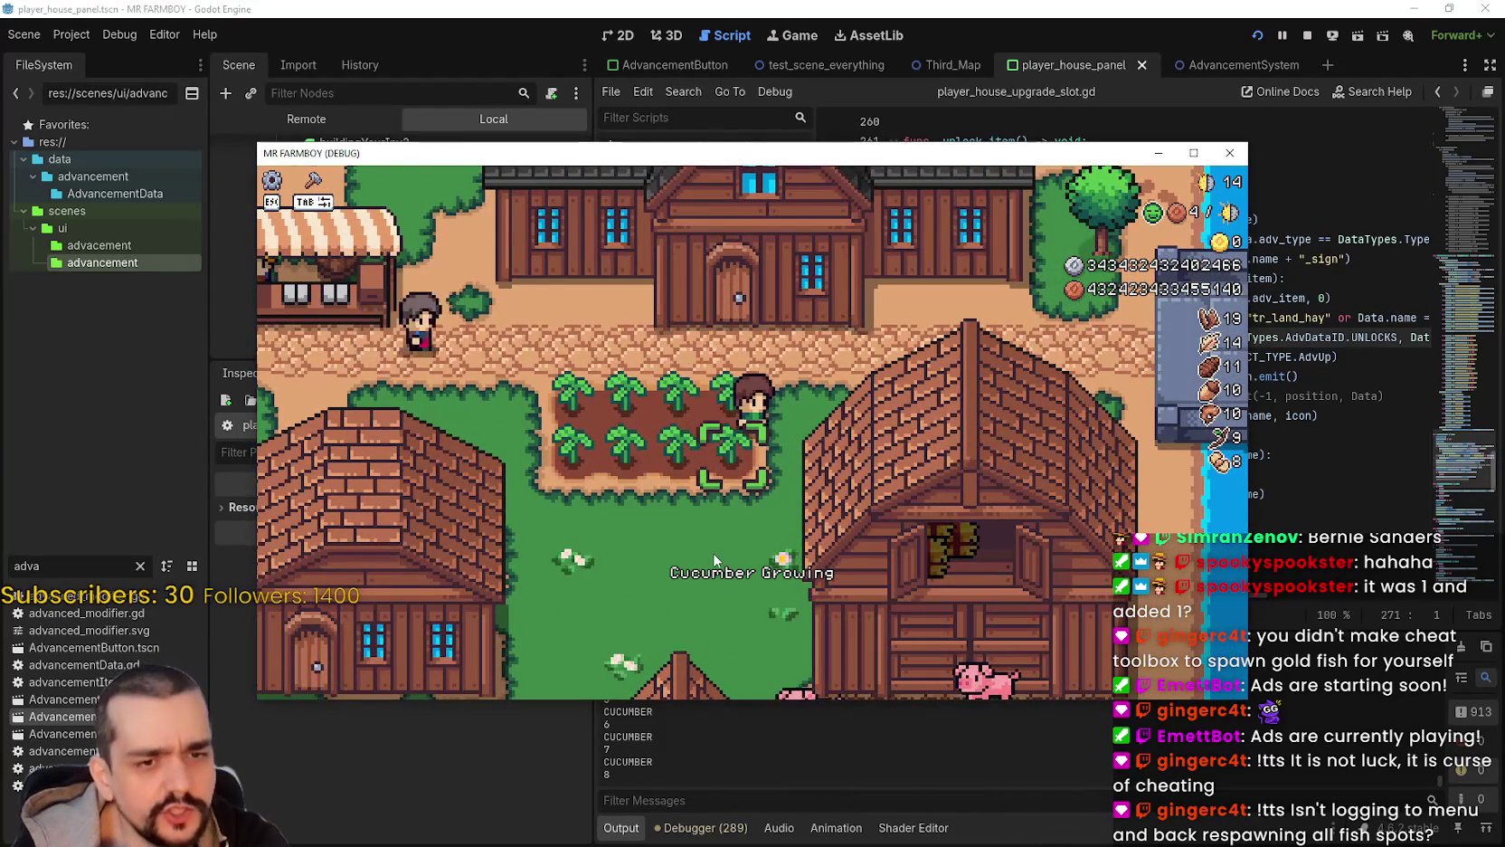
pyautogui.press('a')
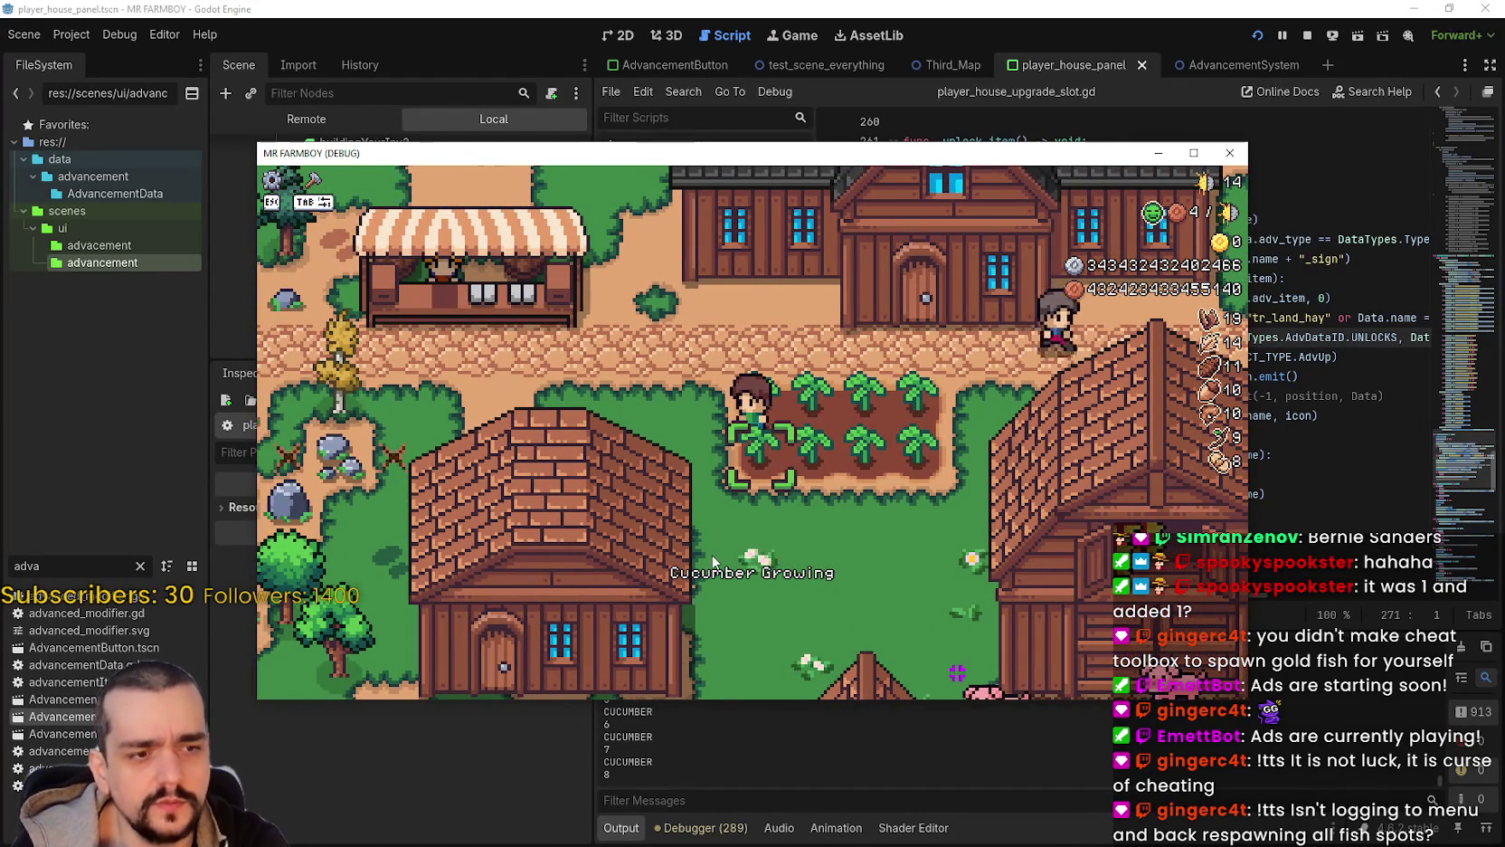
pyautogui.press('a')
# Step: Walk below the pig field to pick up wood, then head back toward the crop rows
pyautogui.press('s')
pyautogui.press('d')
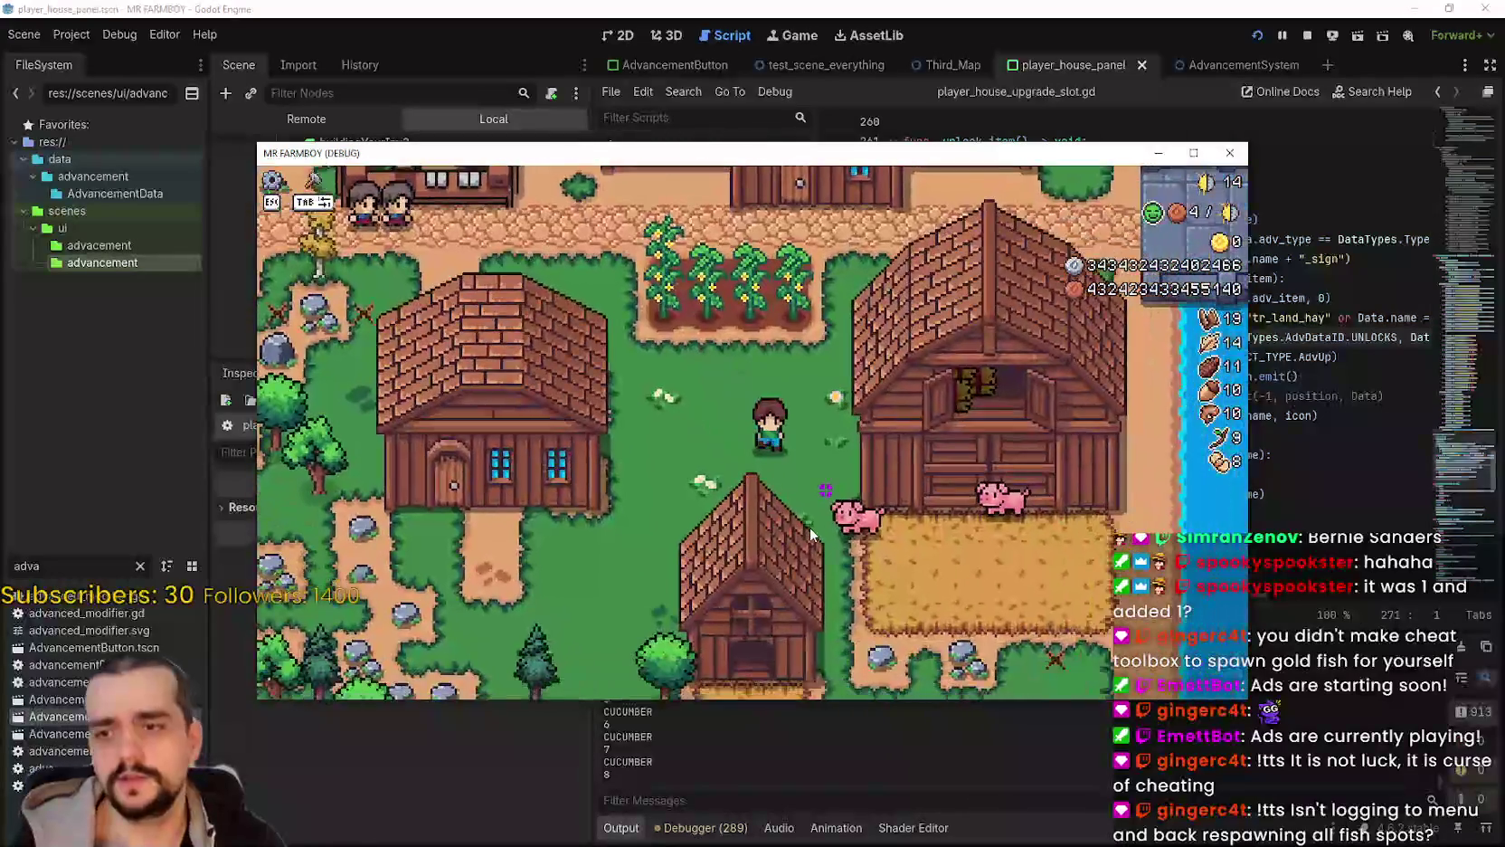
pyautogui.press('s')
pyautogui.press('d')
pyautogui.press('d')
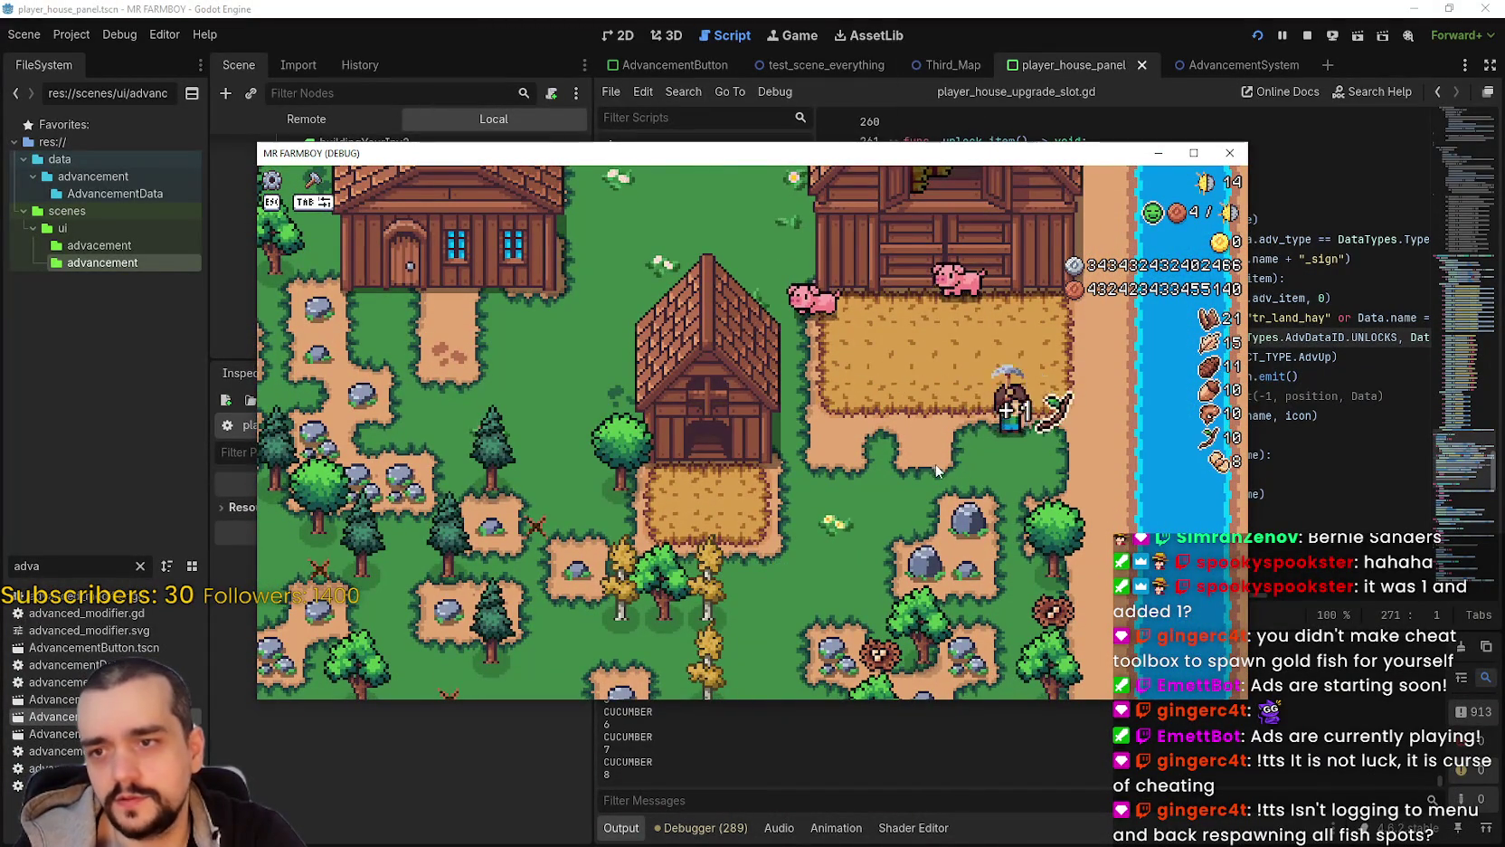
pyautogui.press('w')
pyautogui.press('a')
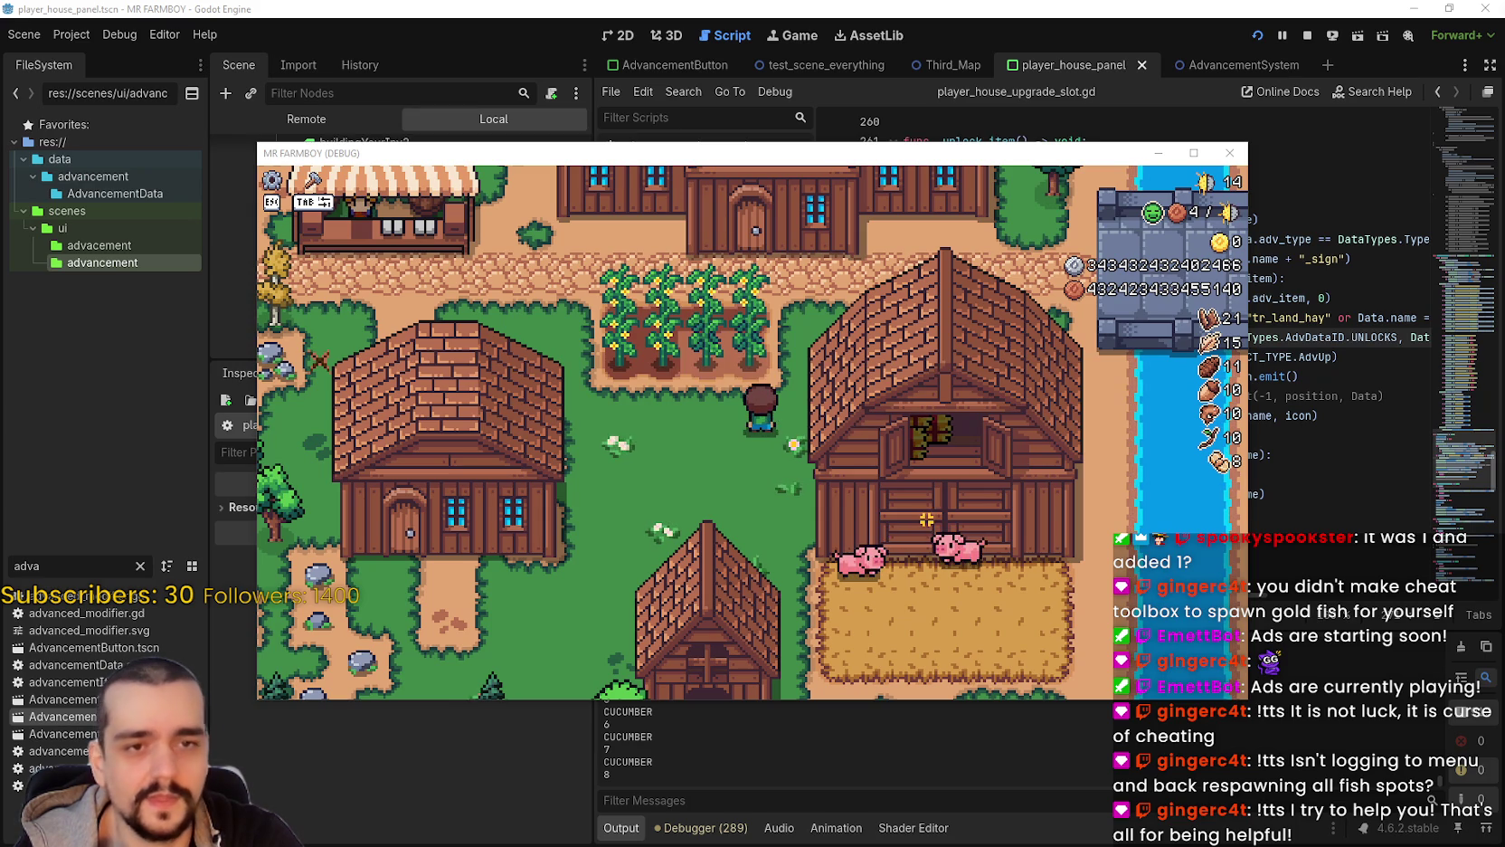
# Step: Walk onto the cucumber field and harvest the cucumbers across the plot
pyautogui.press('w')
pyautogui.press('a')
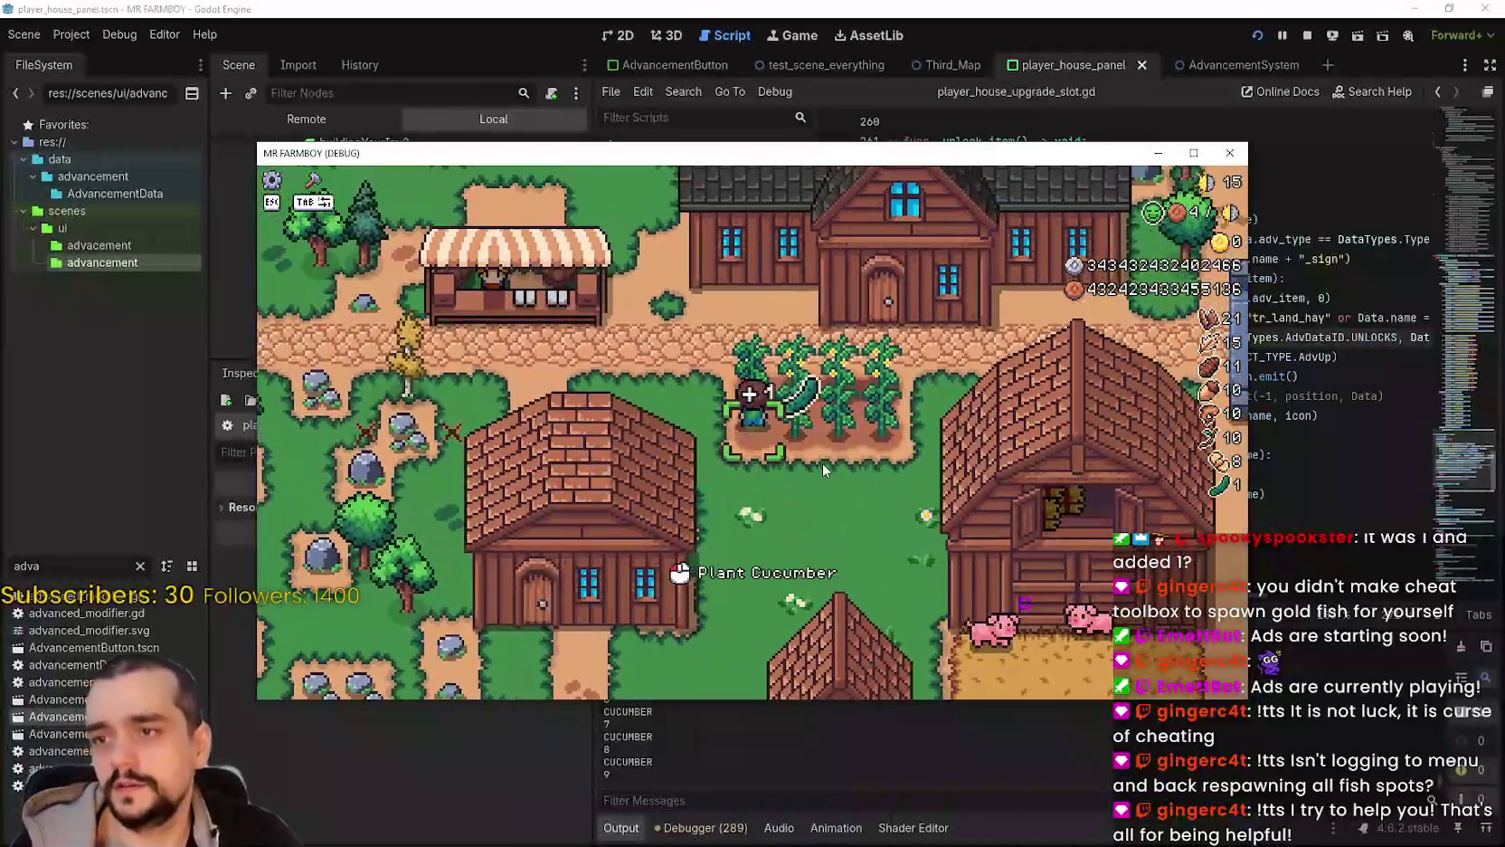
pyautogui.press('d')
pyautogui.press('w')
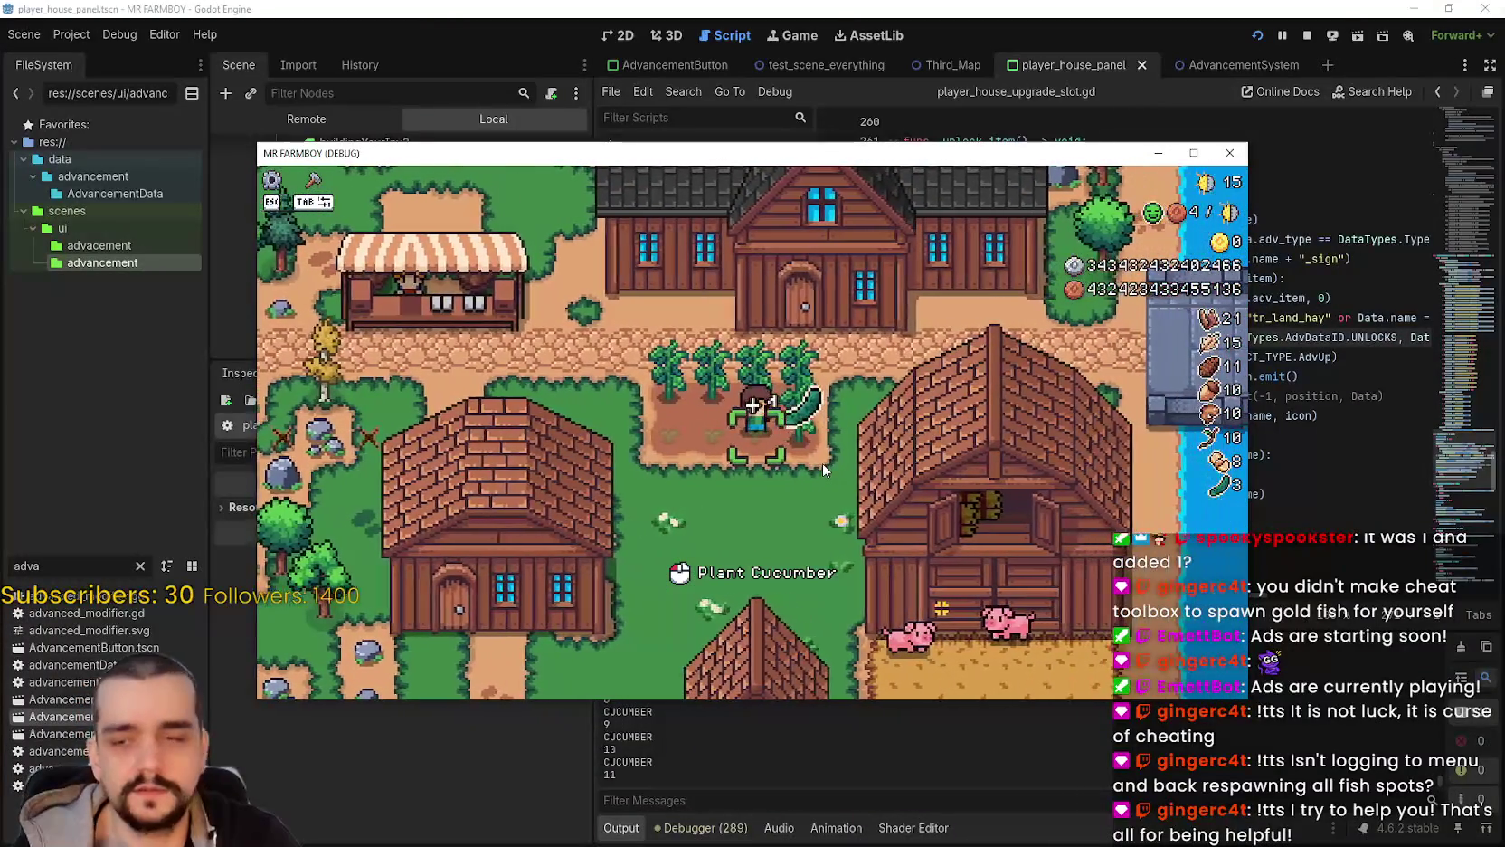
pyautogui.press('w')
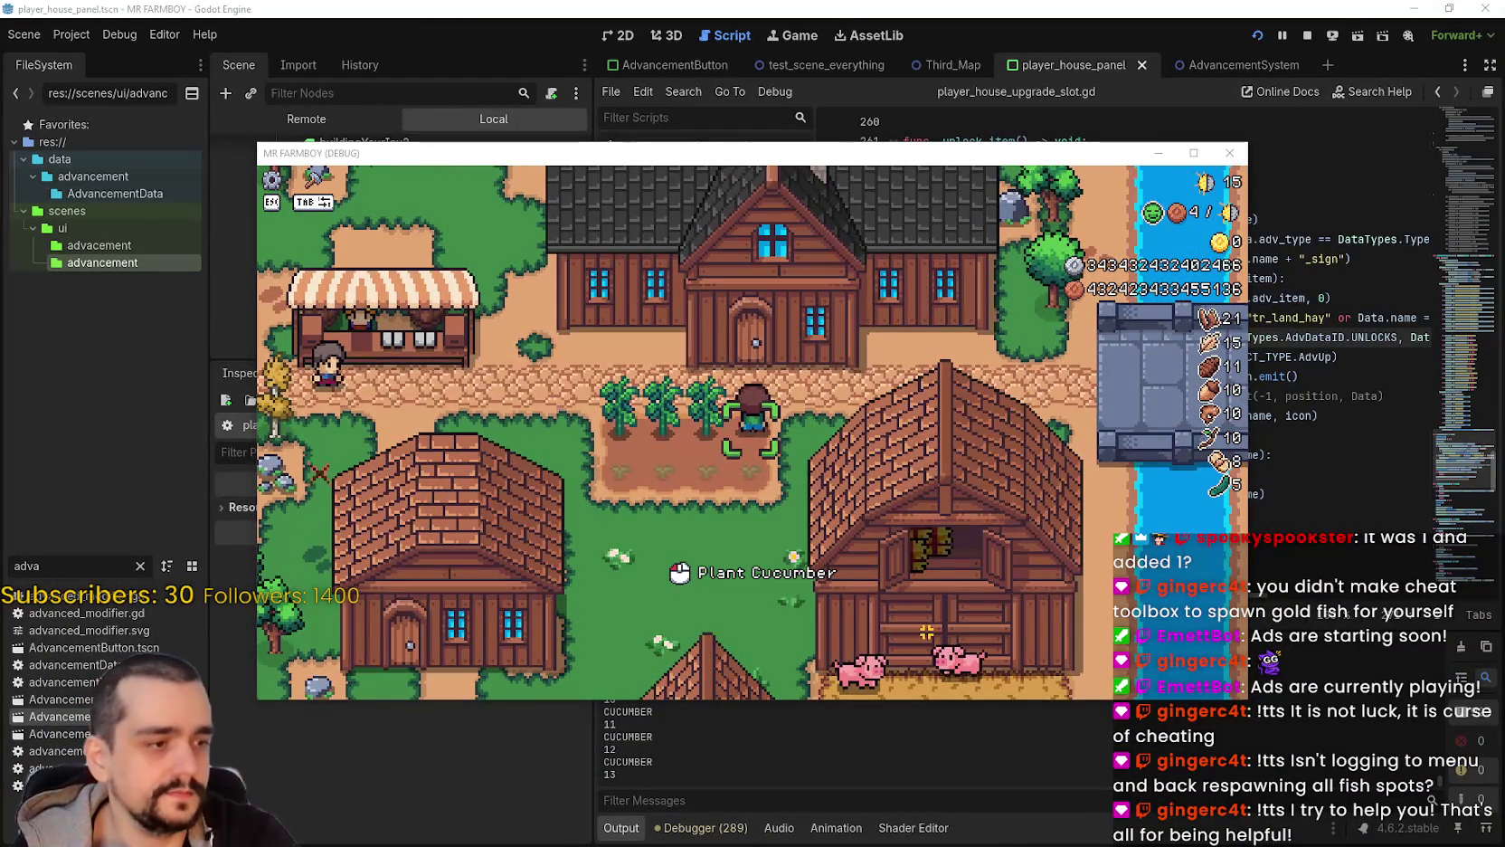
# Step: Plant cucumber seedlings on the empty plot tiles and water them
pyautogui.click(908, 570)
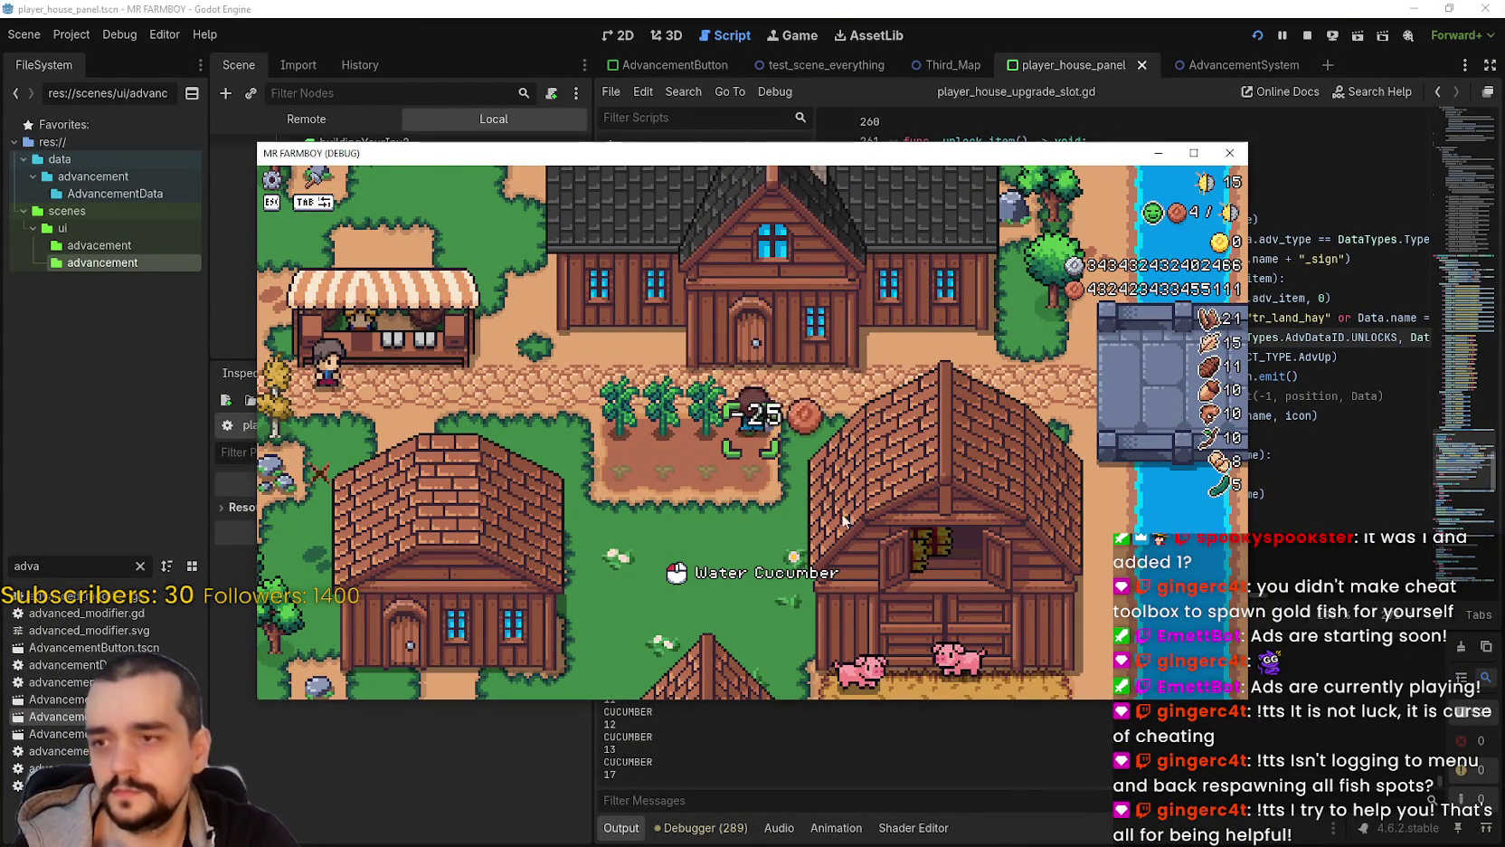
pyautogui.press('s')
pyautogui.press('a')
pyautogui.press('w')
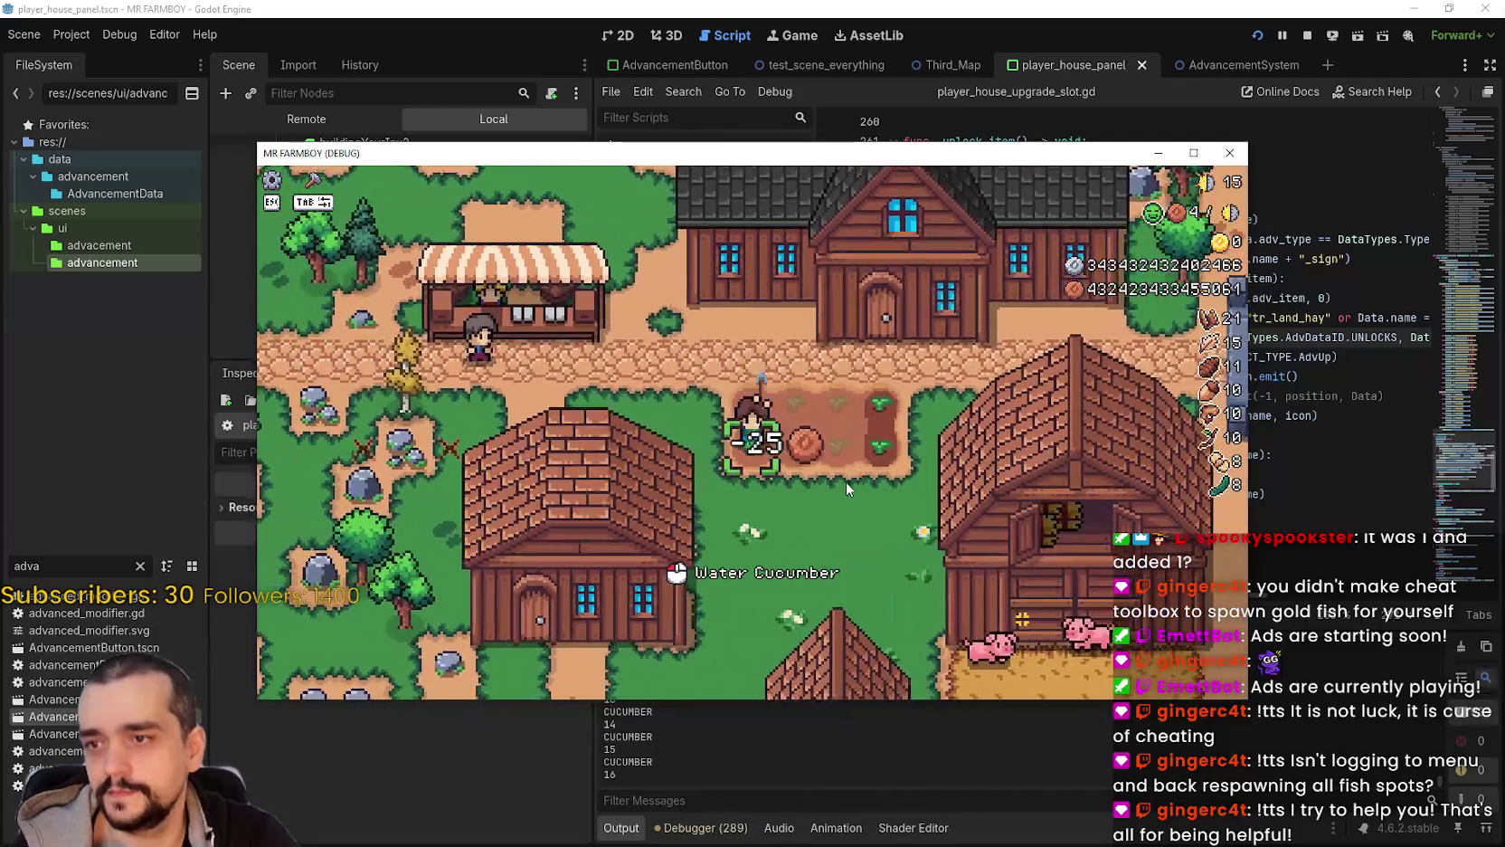
pyautogui.click(846, 488)
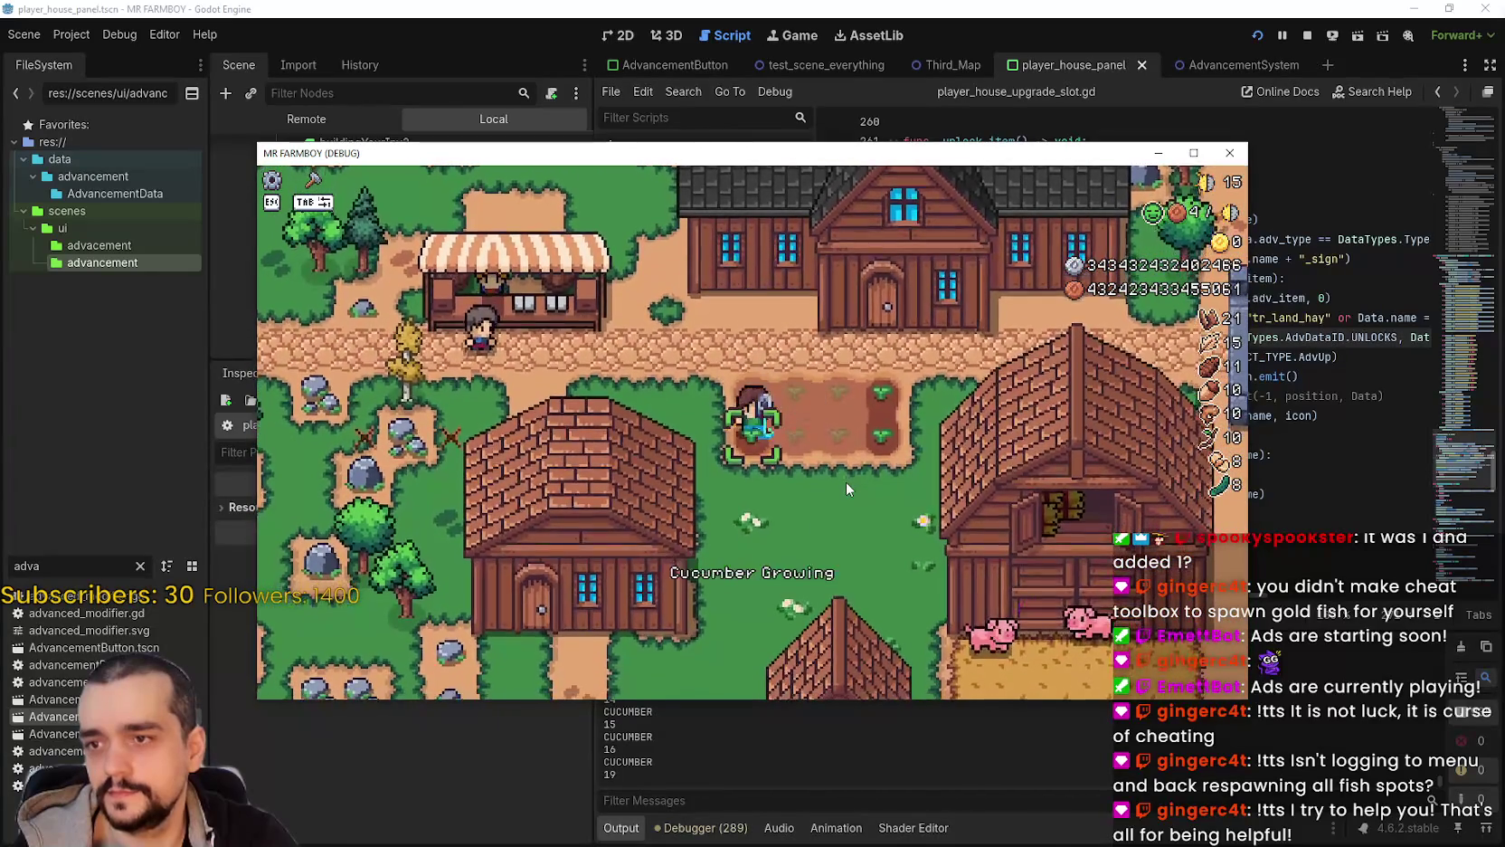
pyautogui.press('d')
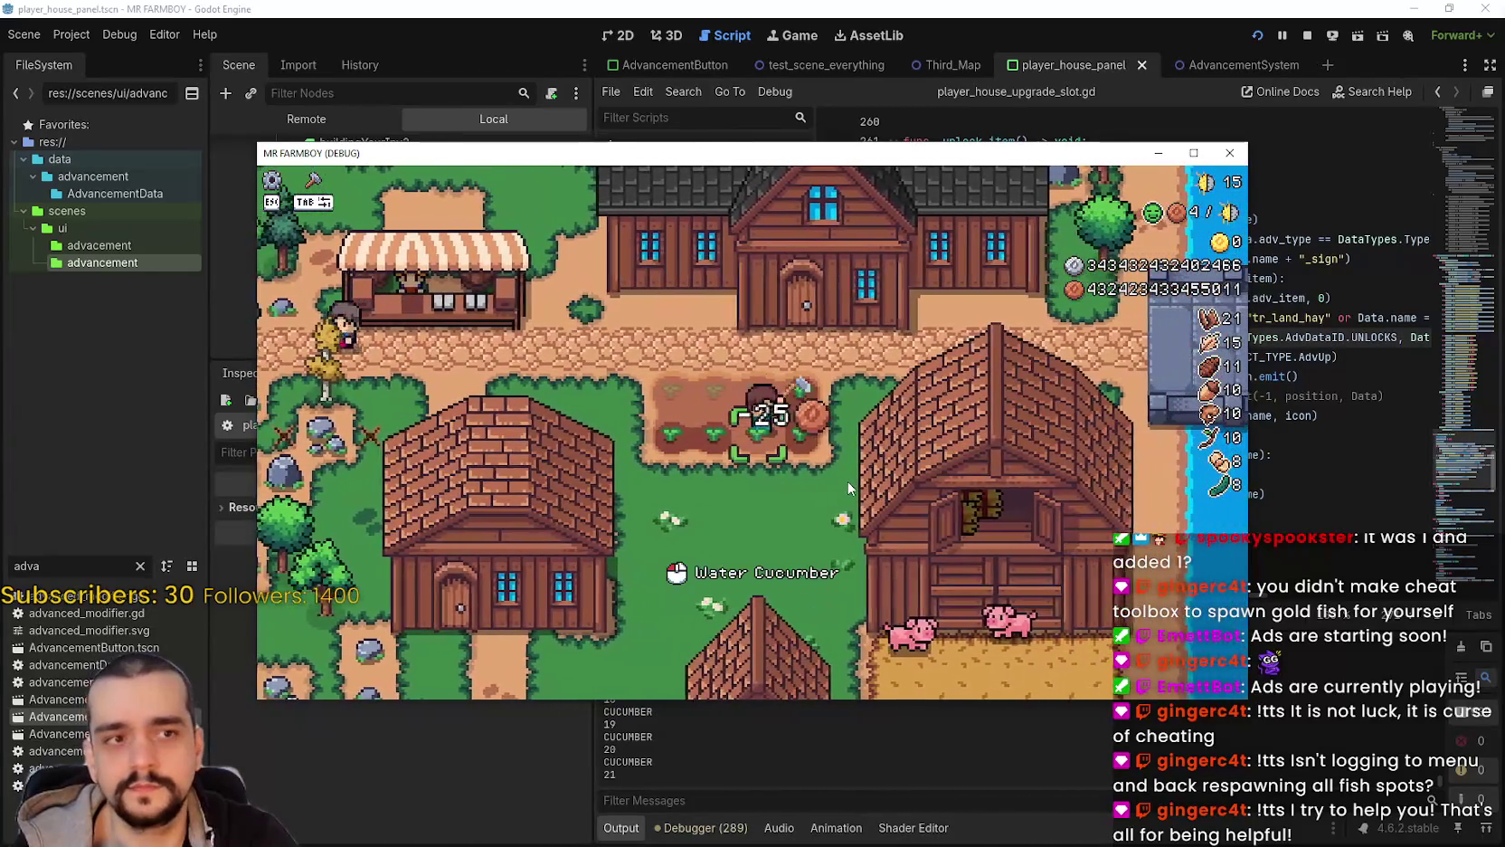
pyautogui.click(847, 482)
pyautogui.press('a')
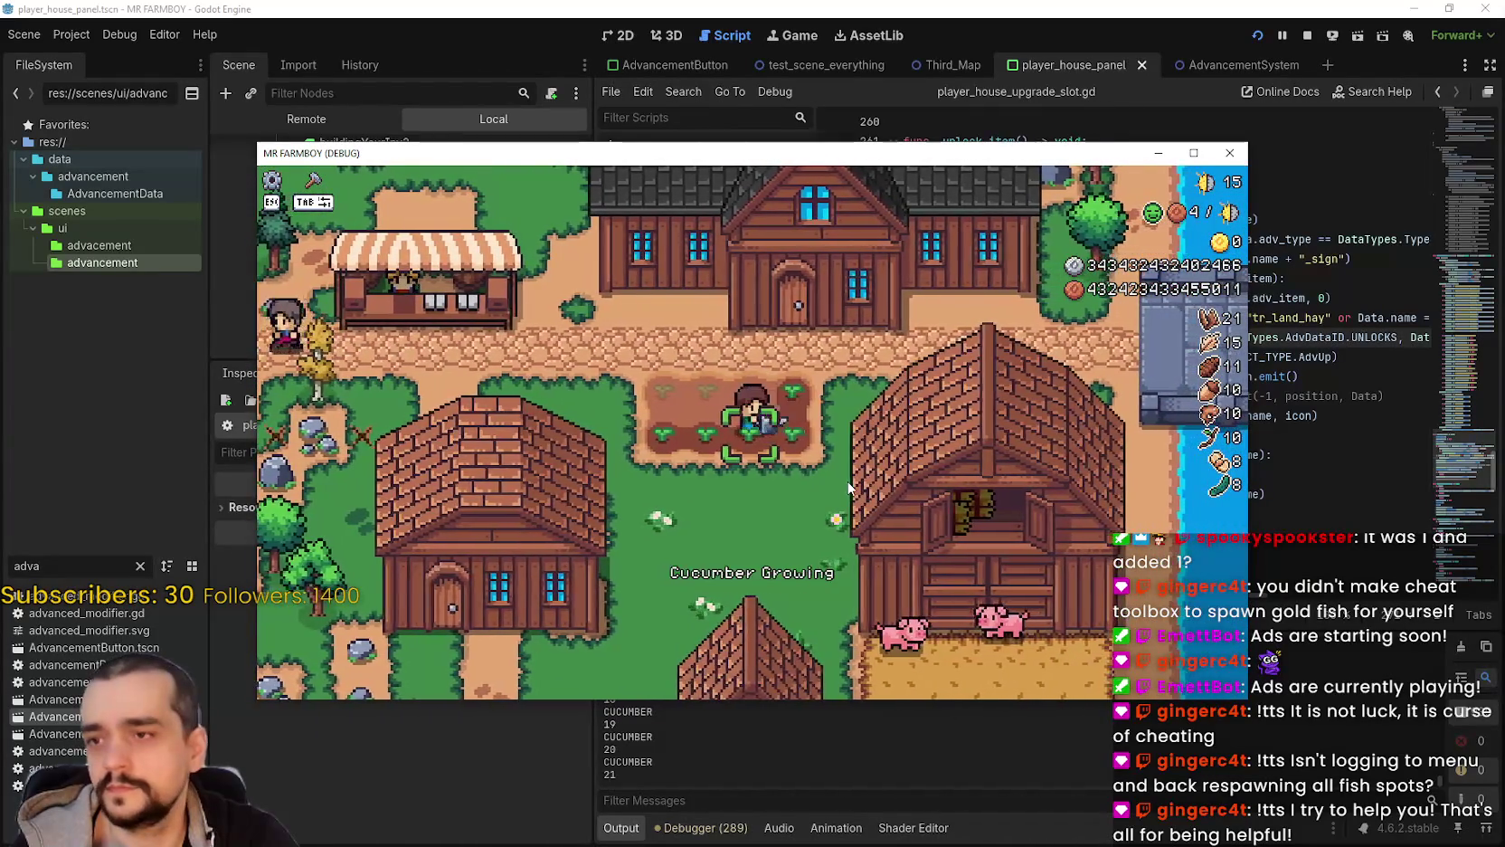
pyautogui.press('w')
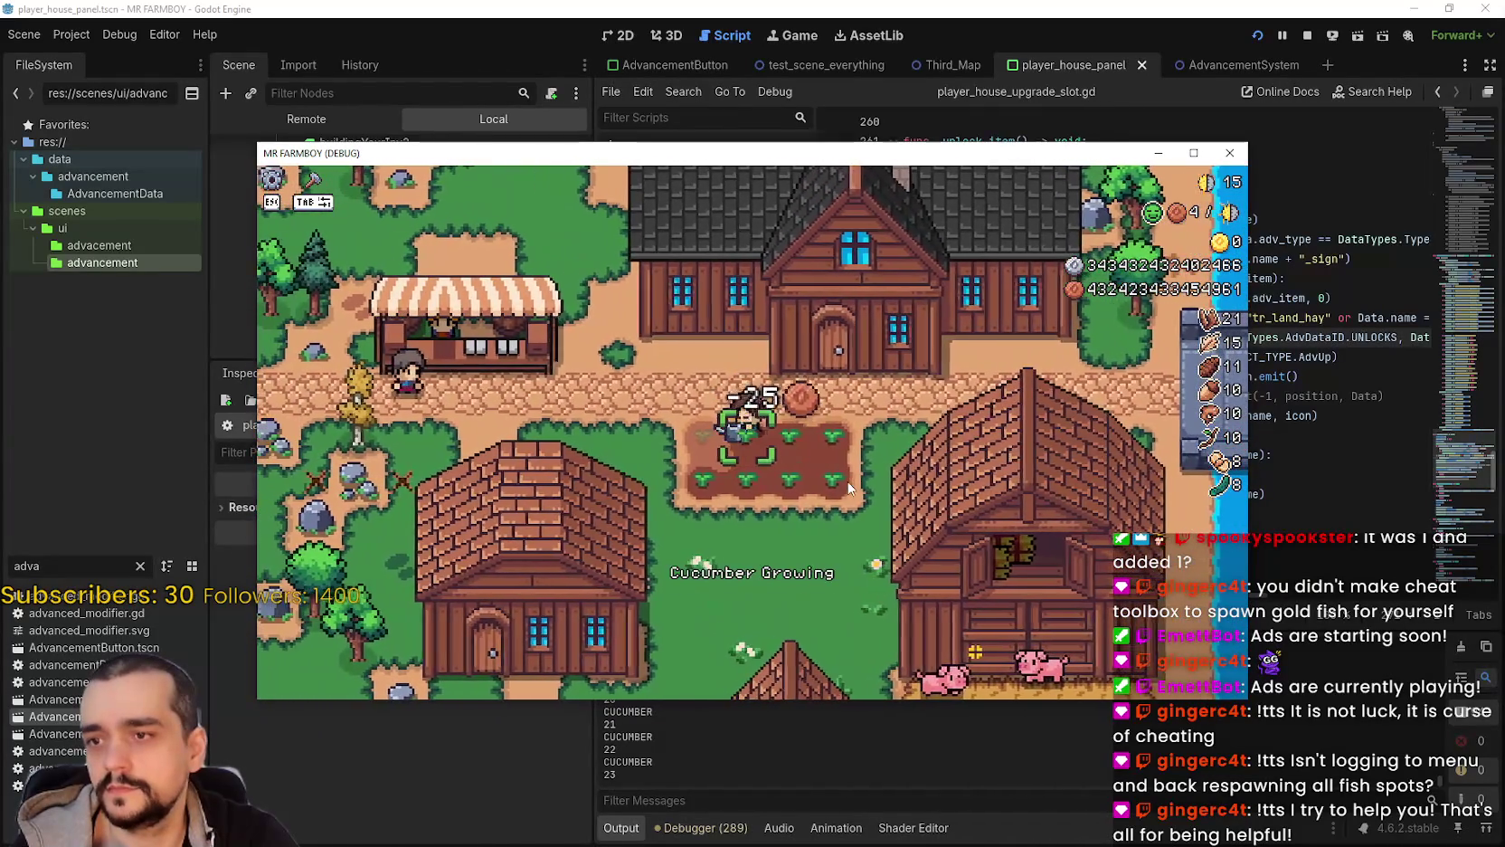
# Step: Walk past the crop plot to the barn and open its storage
pyautogui.press('s')
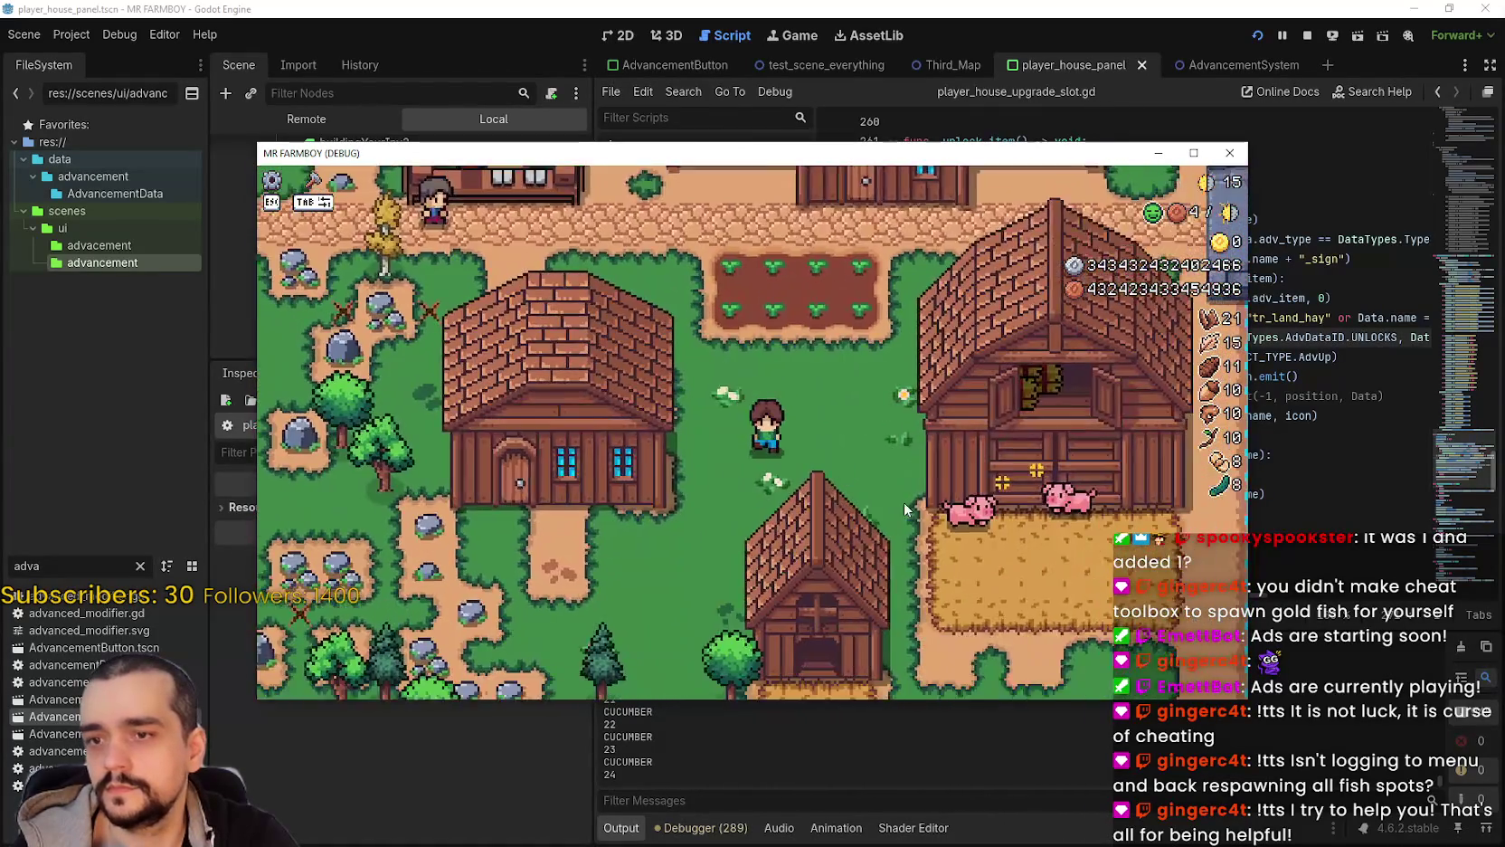
pyautogui.press('d')
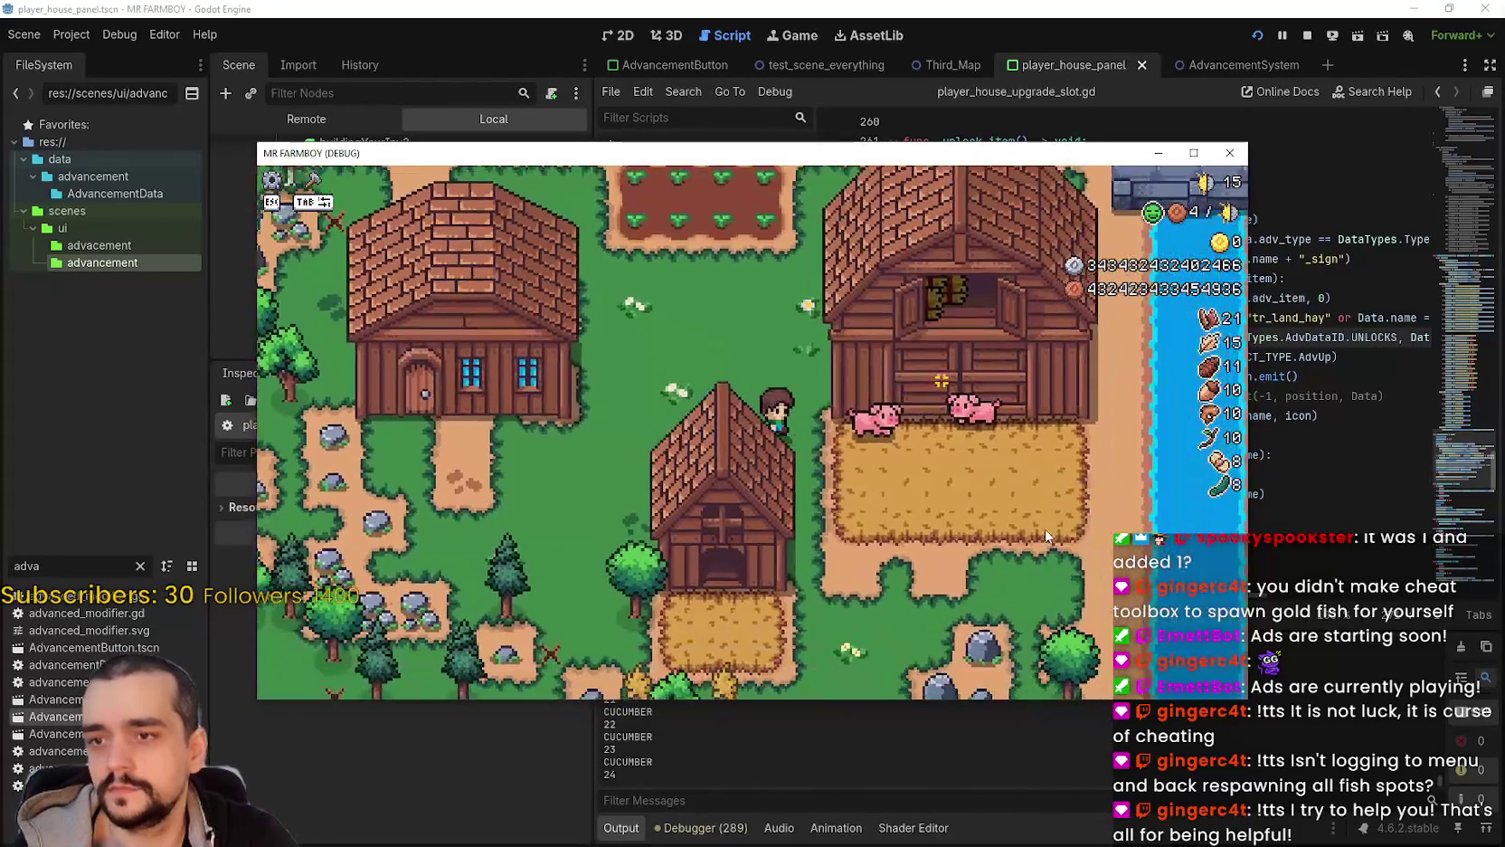
pyautogui.press('e')
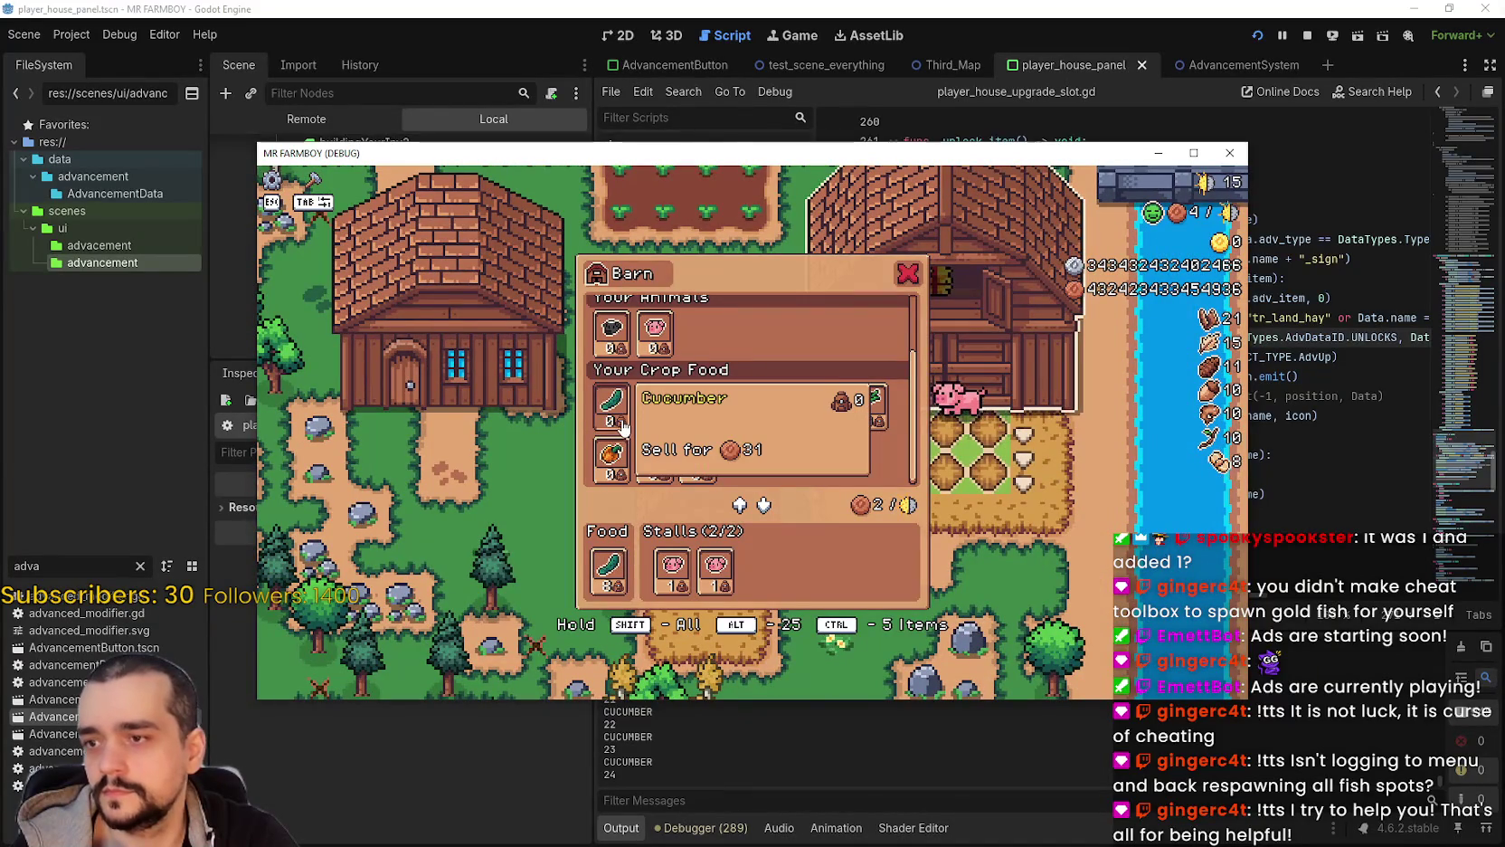
# Step: Take one pig from the Food Stalls slot and close the Barn panel
pyautogui.click(710, 579)
pyautogui.press('e')
pyautogui.press('w')
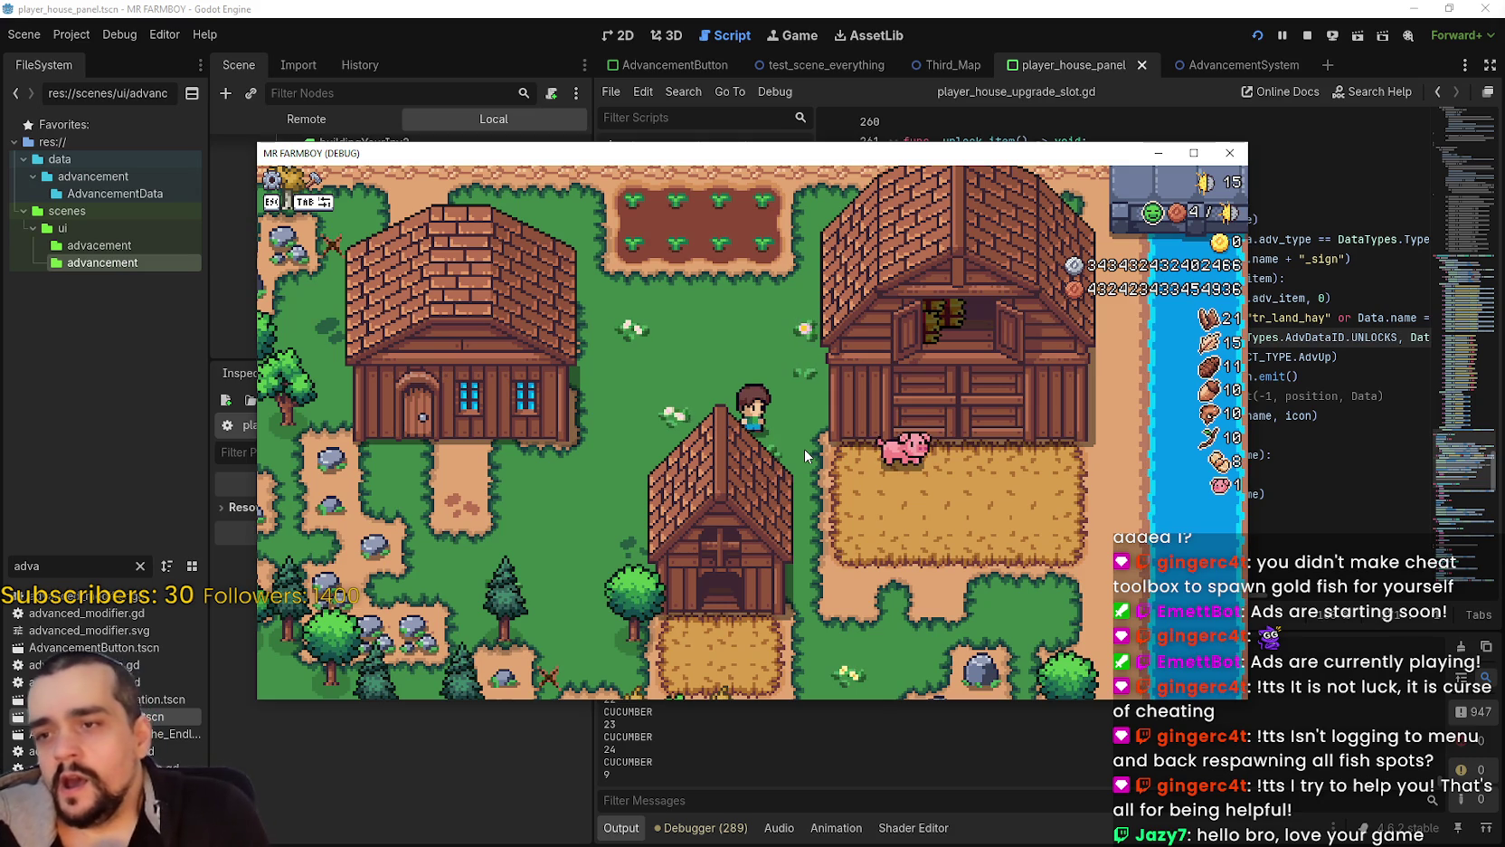
# Step: Walk up-left and swing the tool at a resource for a +2 pickup, then return toward the pig pen
pyautogui.press('w')
pyautogui.press('a')
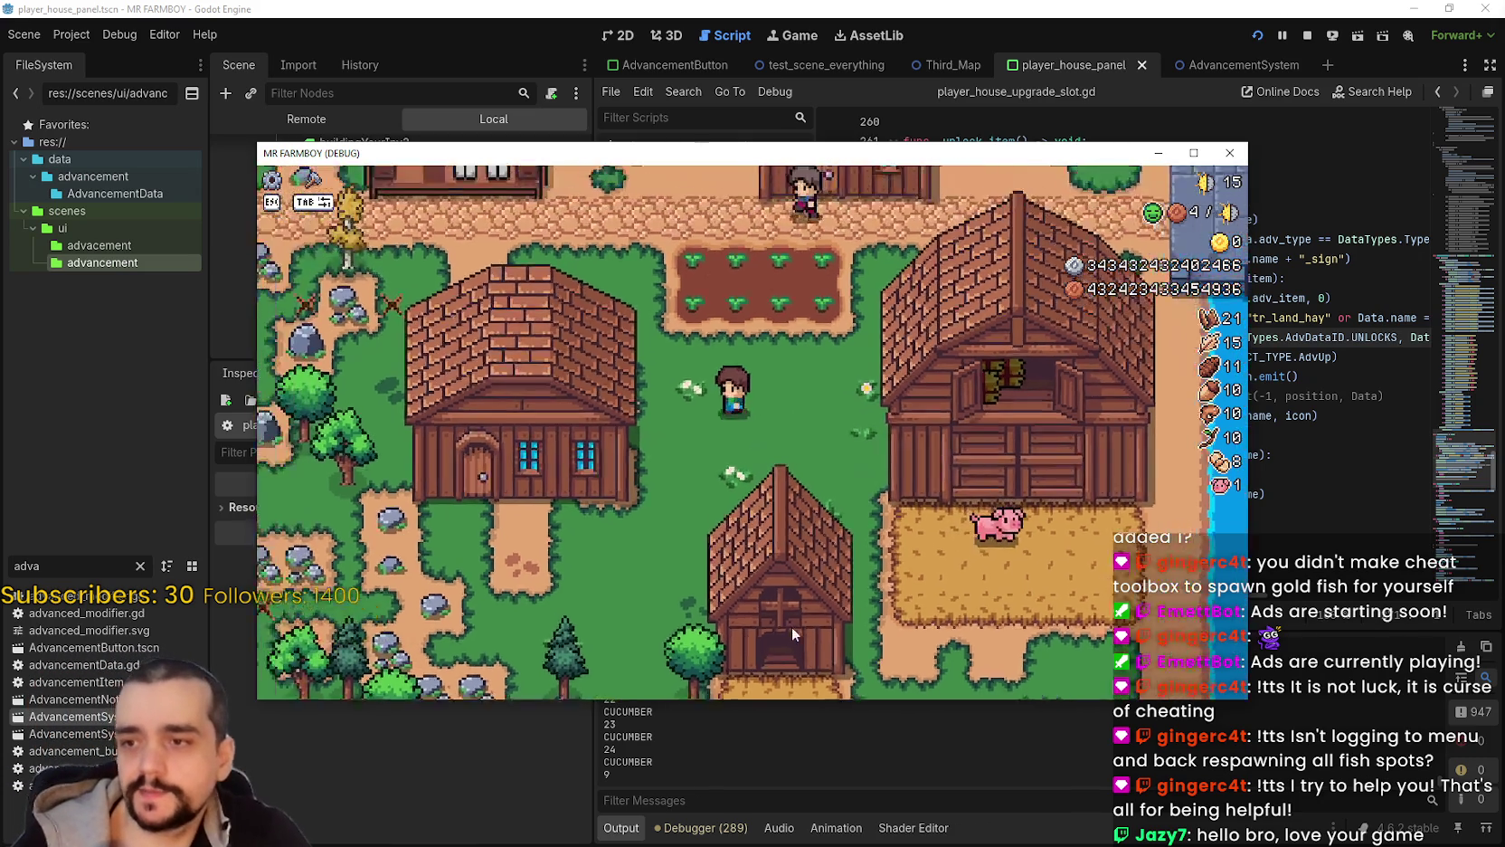
pyautogui.press('w')
pyautogui.press('a')
pyautogui.click(772, 538)
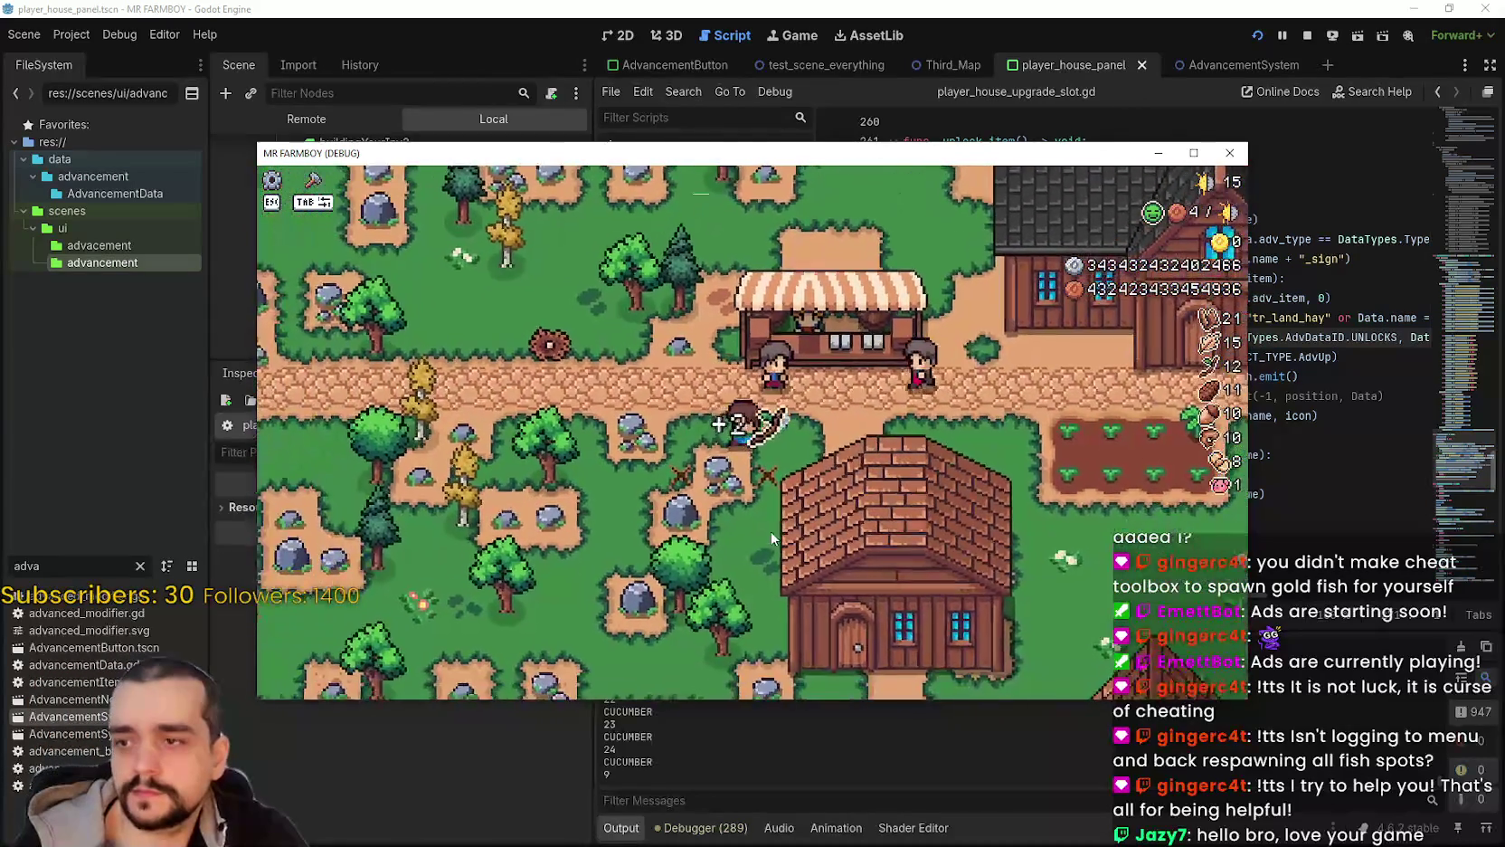
pyautogui.press('s')
pyautogui.press('d')
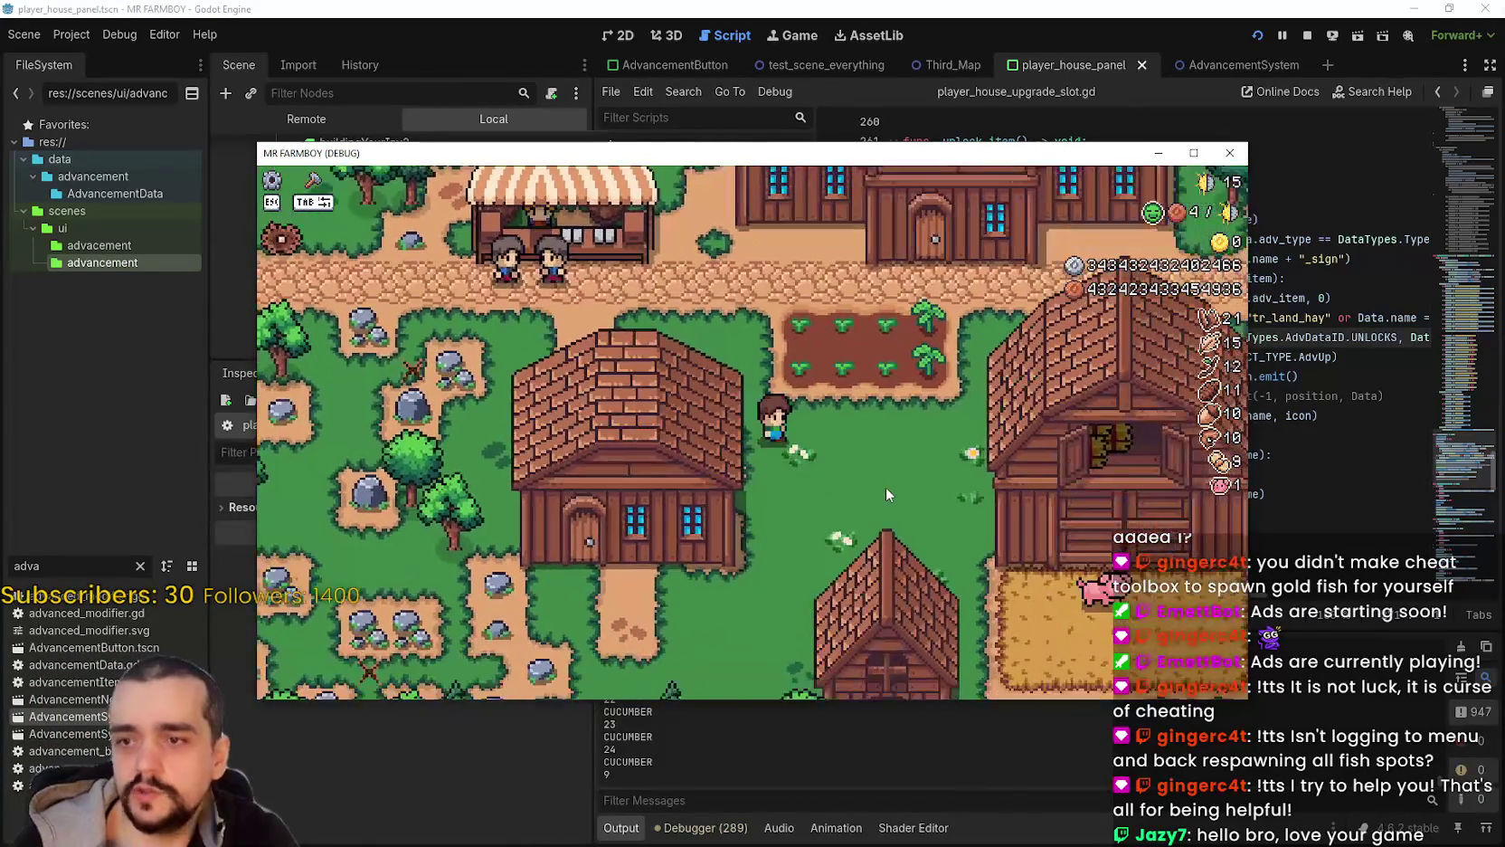
pyautogui.press('d')
pyautogui.press('s')
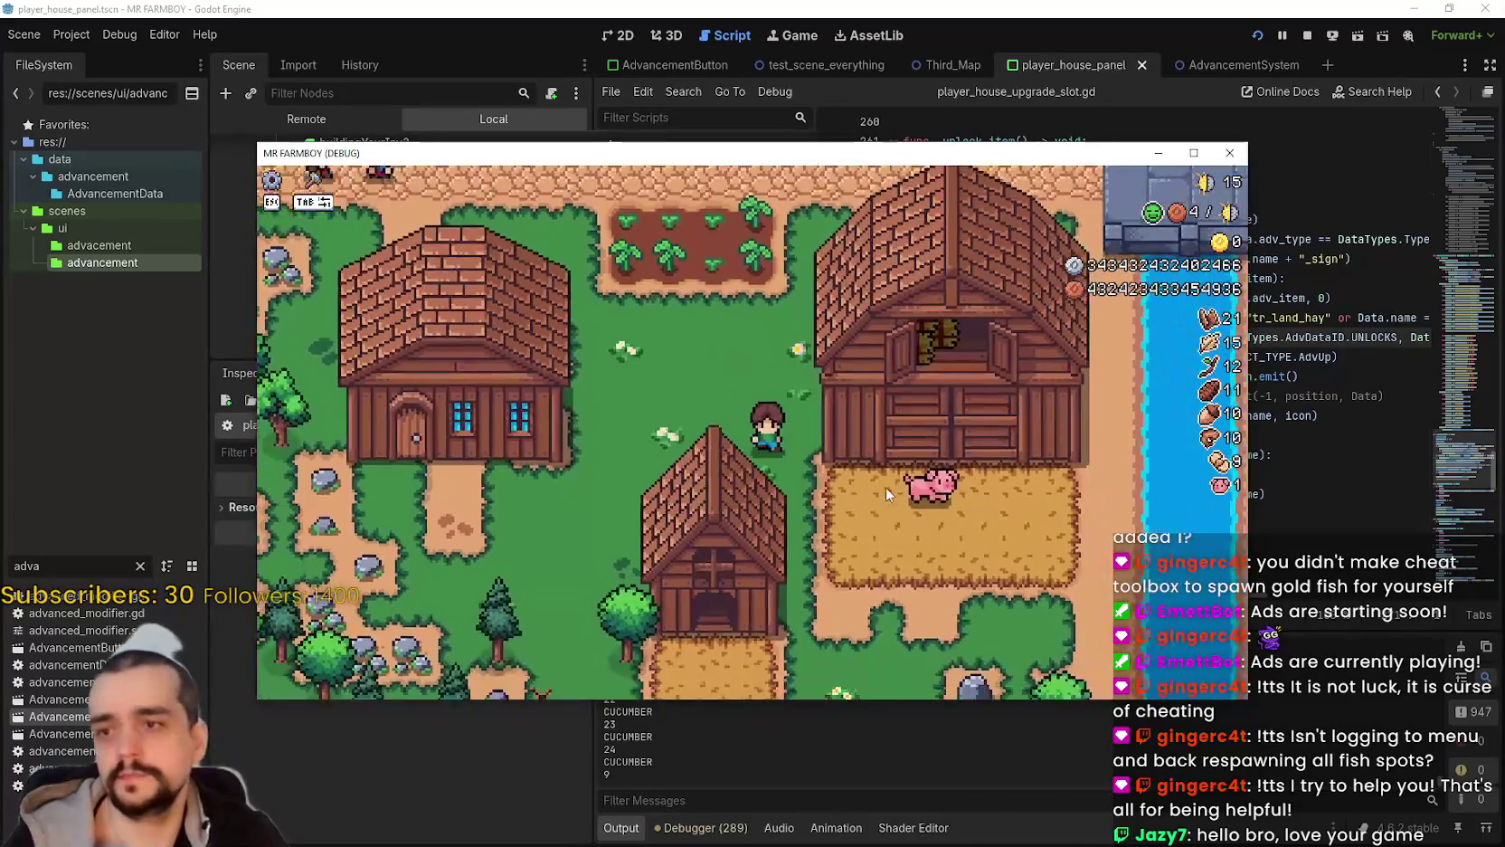
# Step: Walk the farmer down the path to the river and fish, zooming the view as needed
pyautogui.scroll(-5, 828, 504)
pyautogui.scroll(3, 828, 504)
pyautogui.press('s')
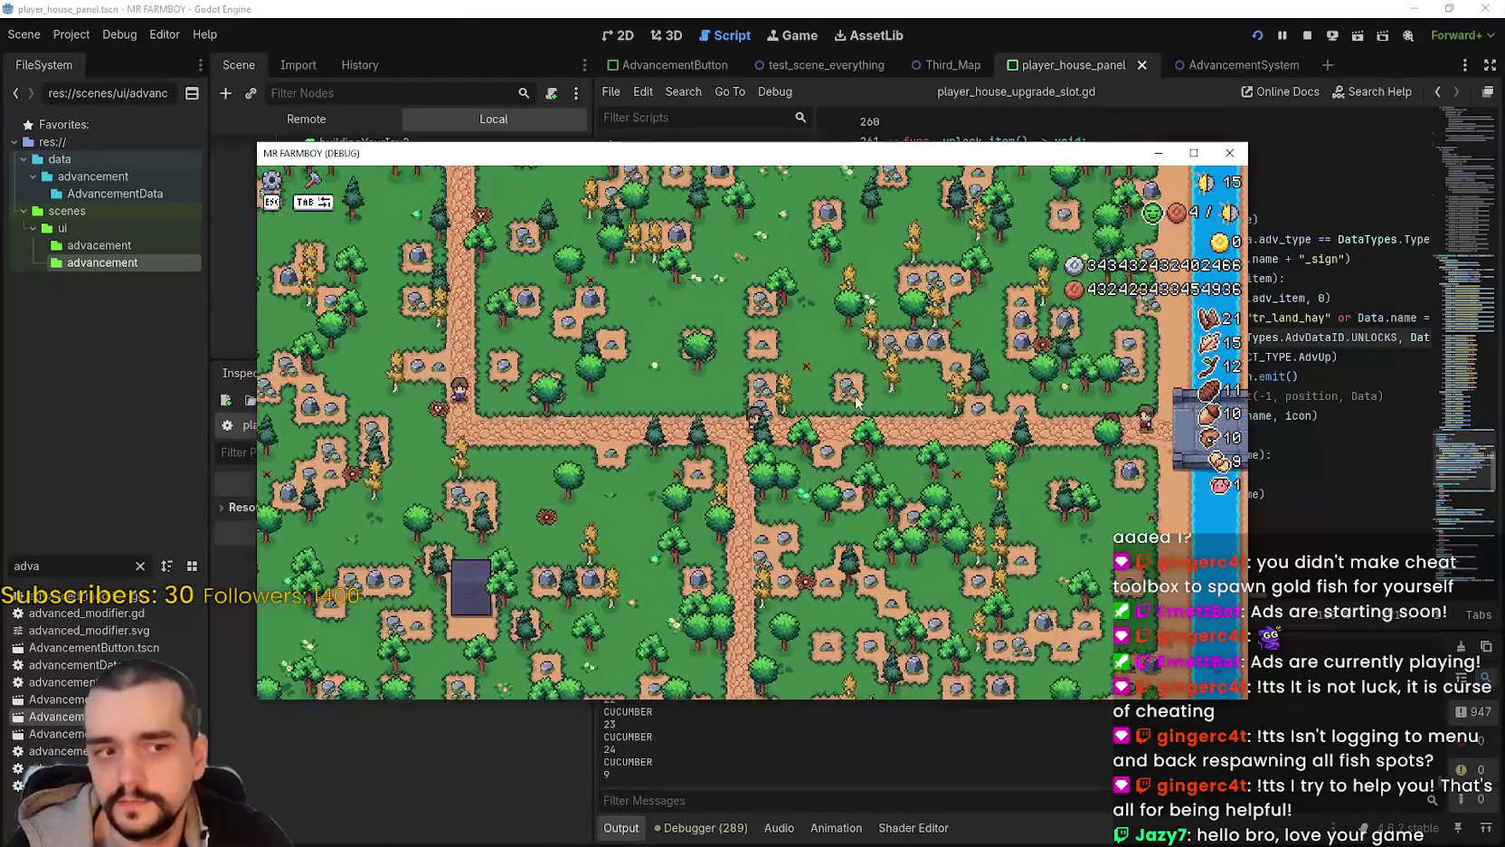
pyautogui.scroll(3, 1040, 502)
pyautogui.scroll(3, 1210, 502)
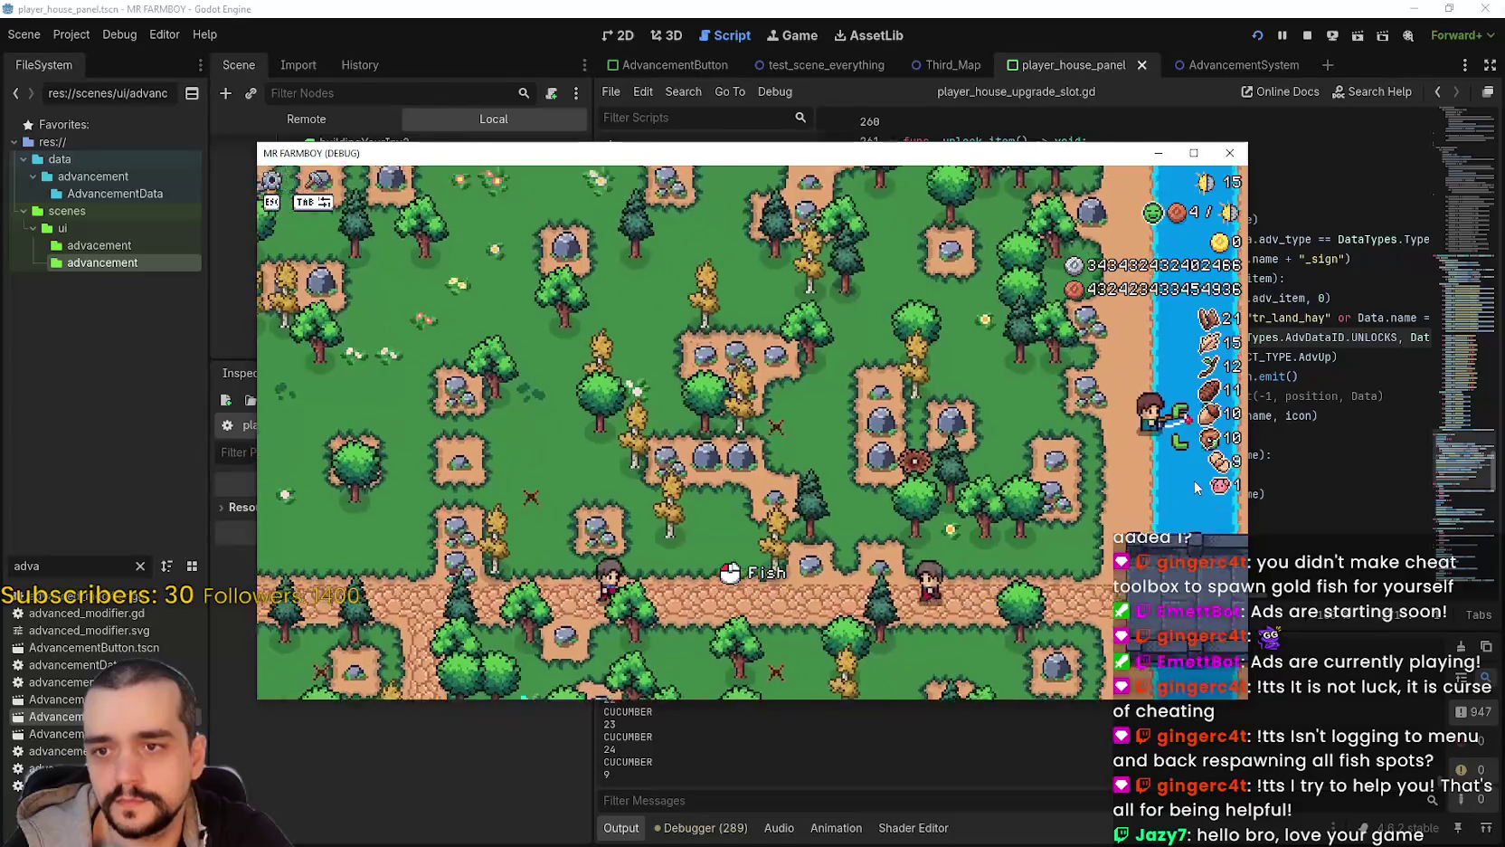
pyautogui.scroll(-5, 1190, 479)
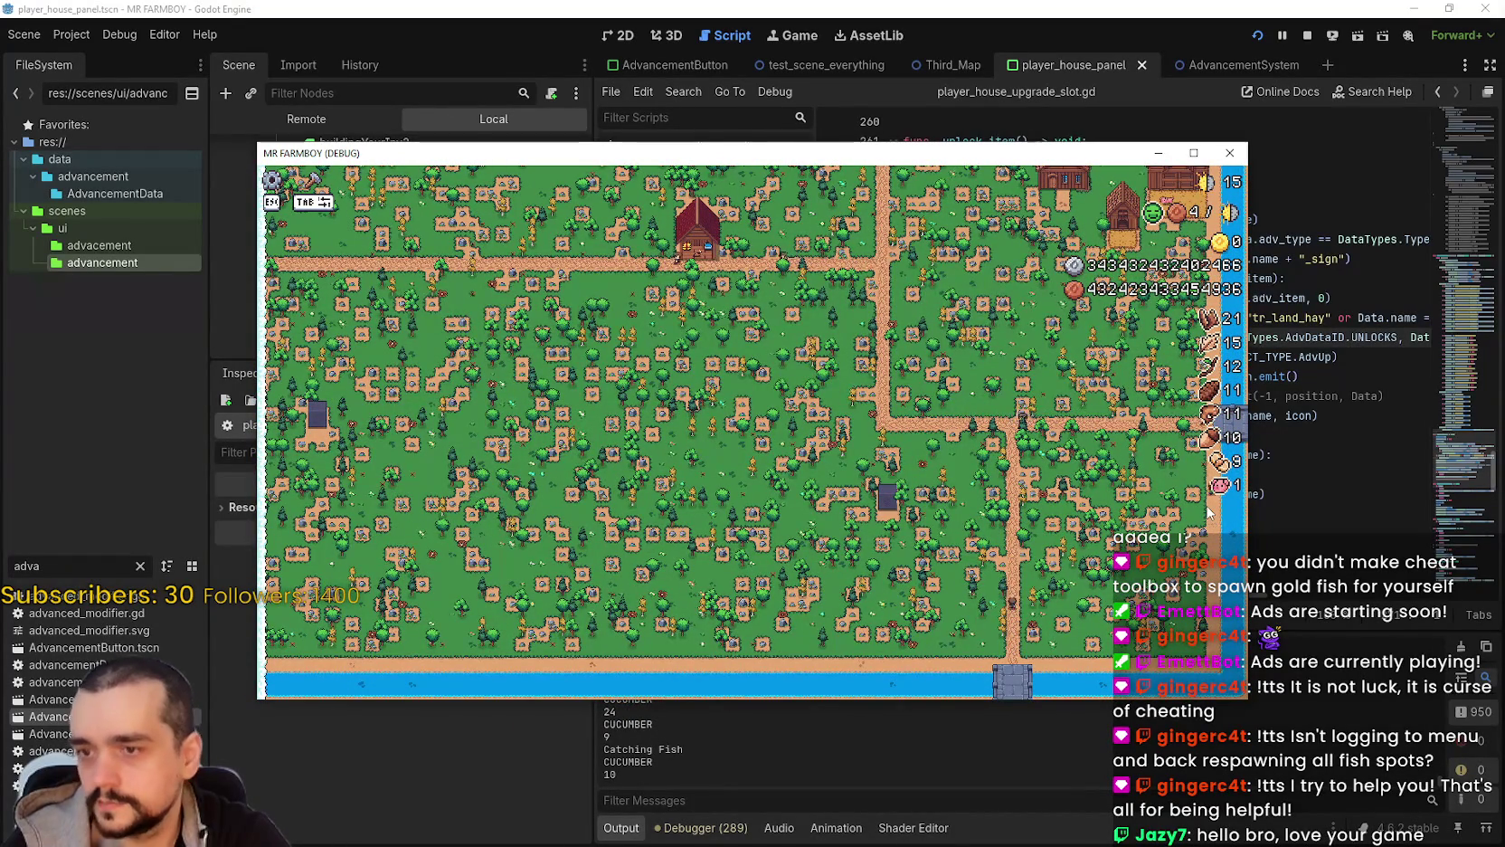
# Step: Walk back toward the village and zoom the view back in on the farm's hay pen
pyautogui.press('w')
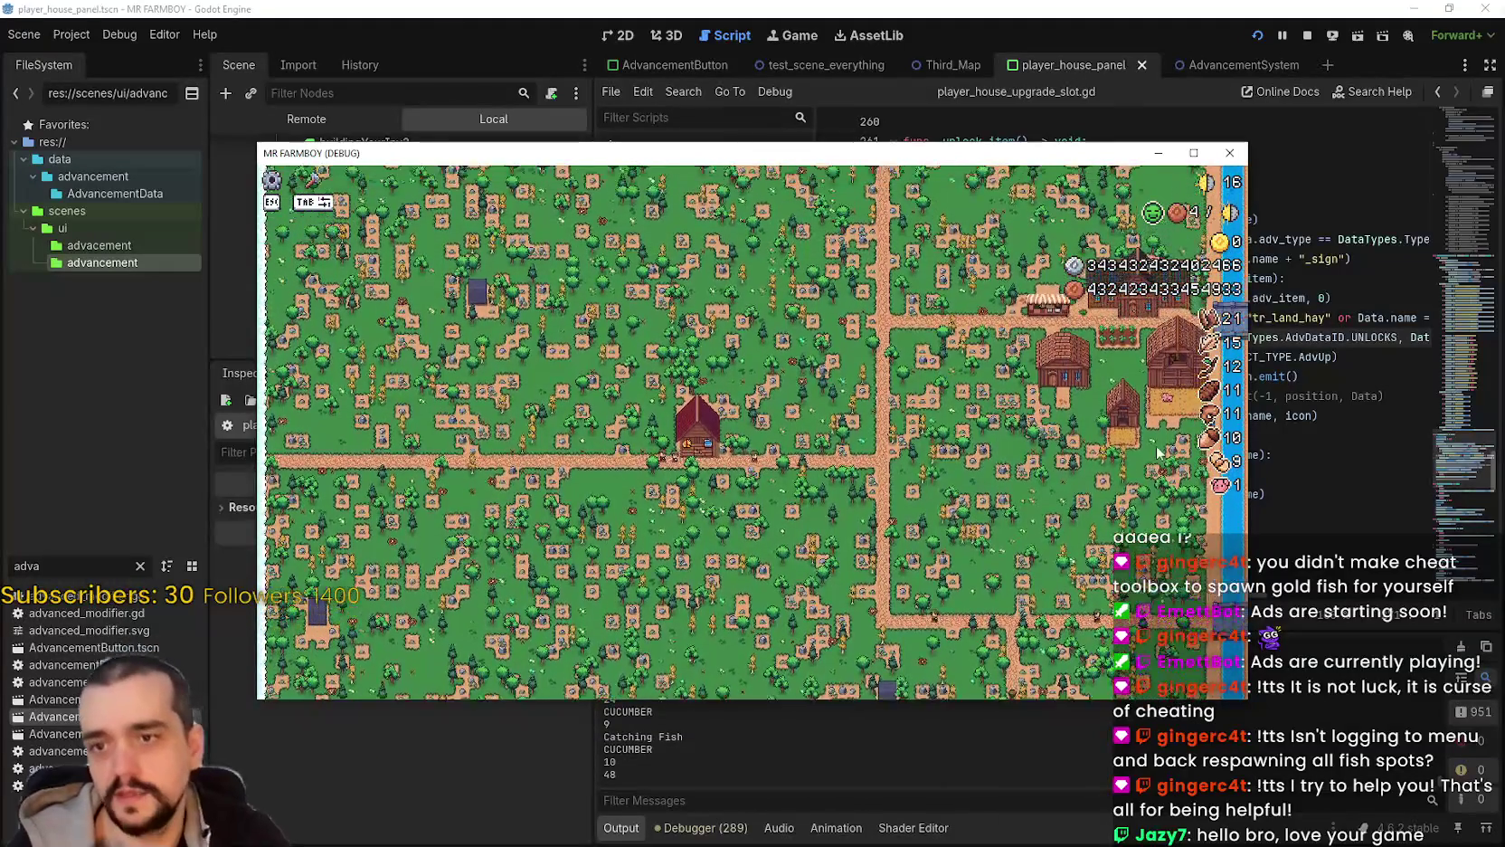
pyautogui.scroll(5, 1110, 452)
pyautogui.scroll(-5, 1108, 447)
pyautogui.scroll(5, 1119, 434)
pyautogui.scroll(-5, 1121, 433)
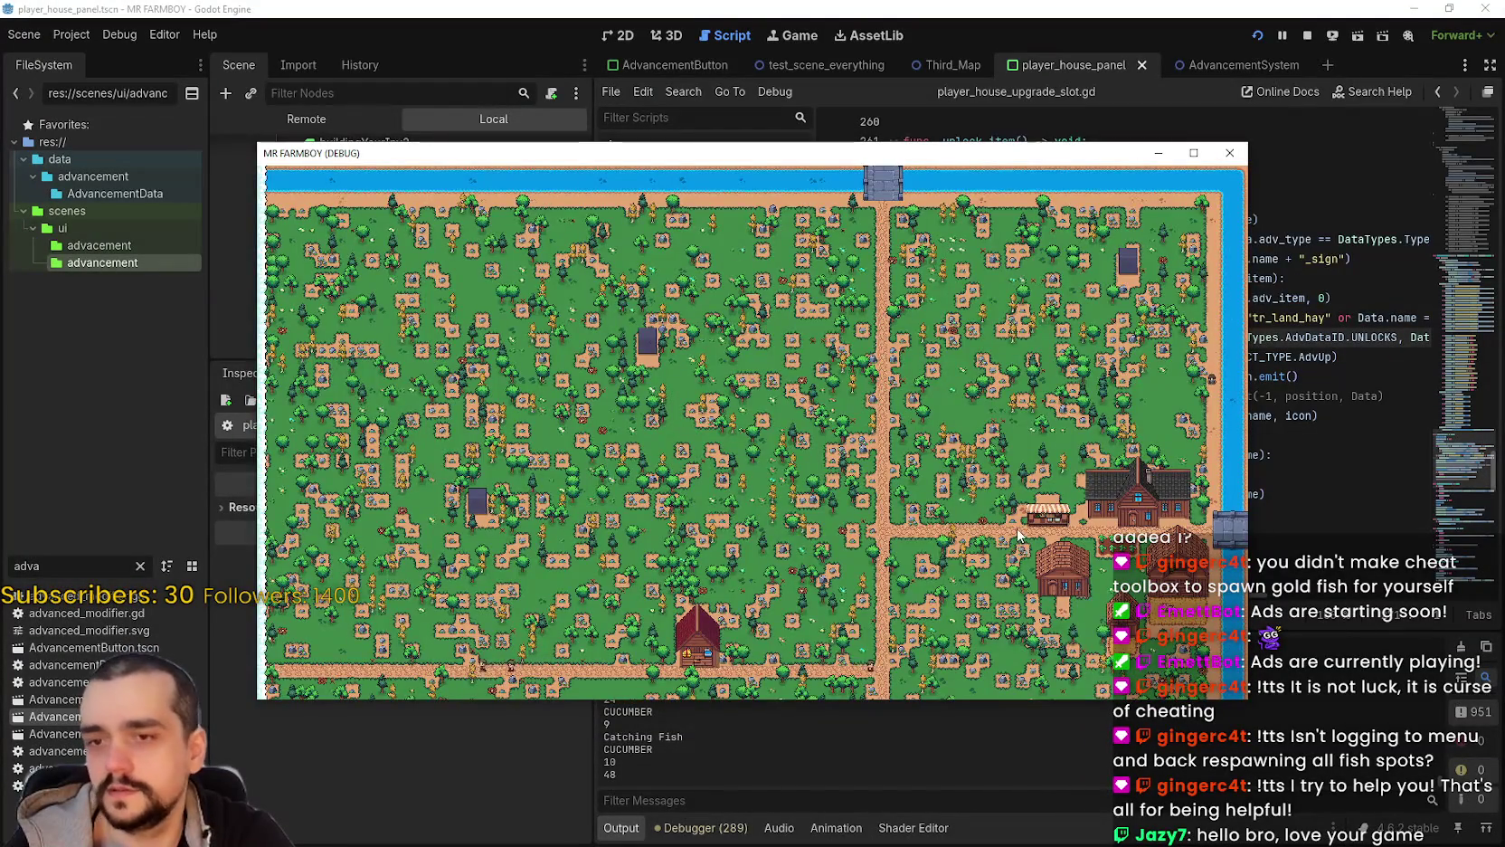
pyautogui.scroll(5, 1017, 528)
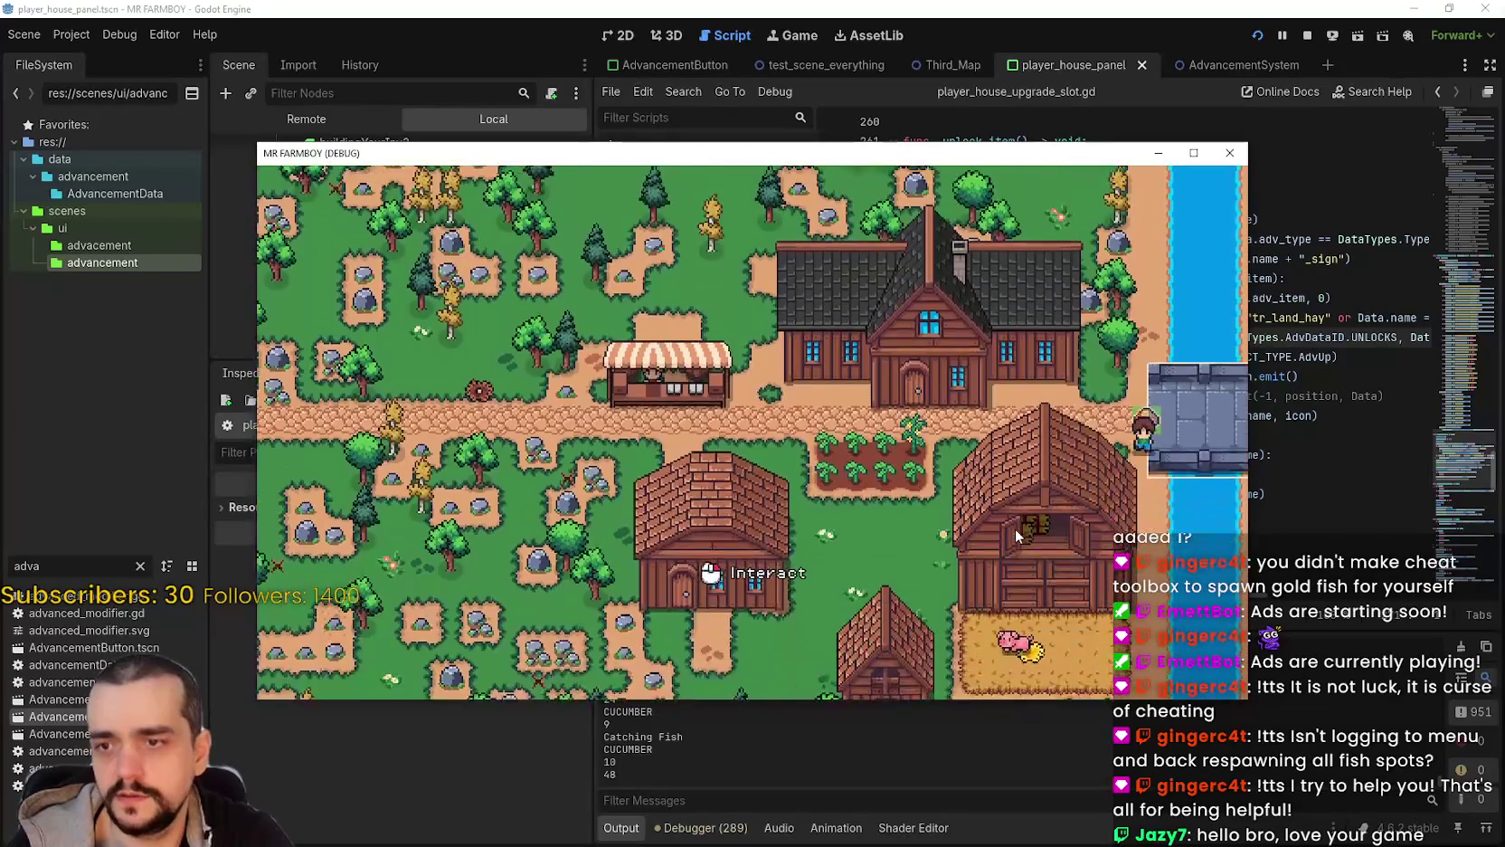
pyautogui.scroll(5, 1050, 537)
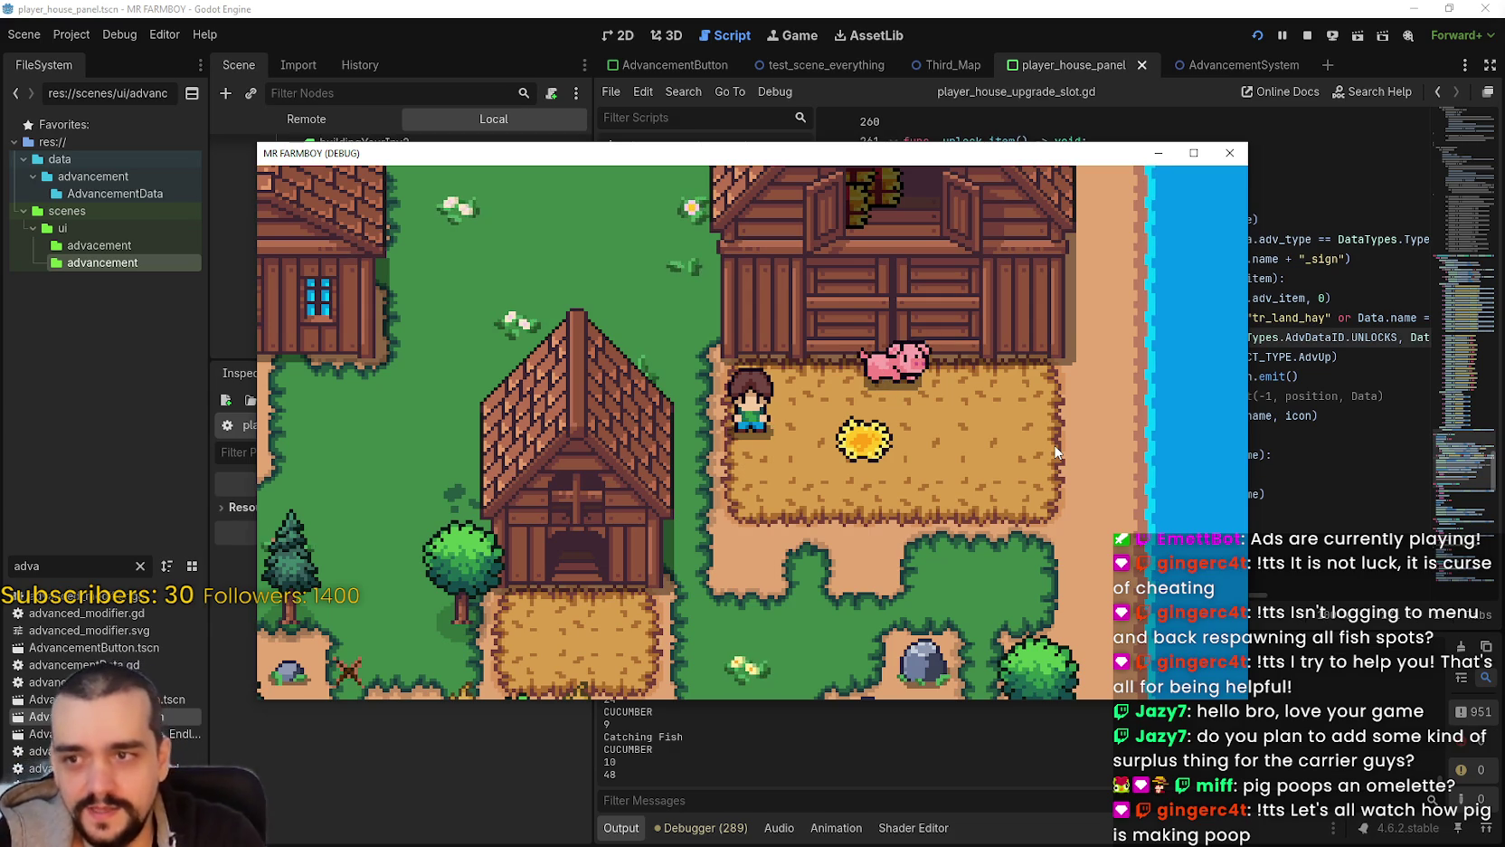
# Step: Walk to the cucumber field and harvest every cucumber plant down to the last one
pyautogui.press('w')
pyautogui.press('a')
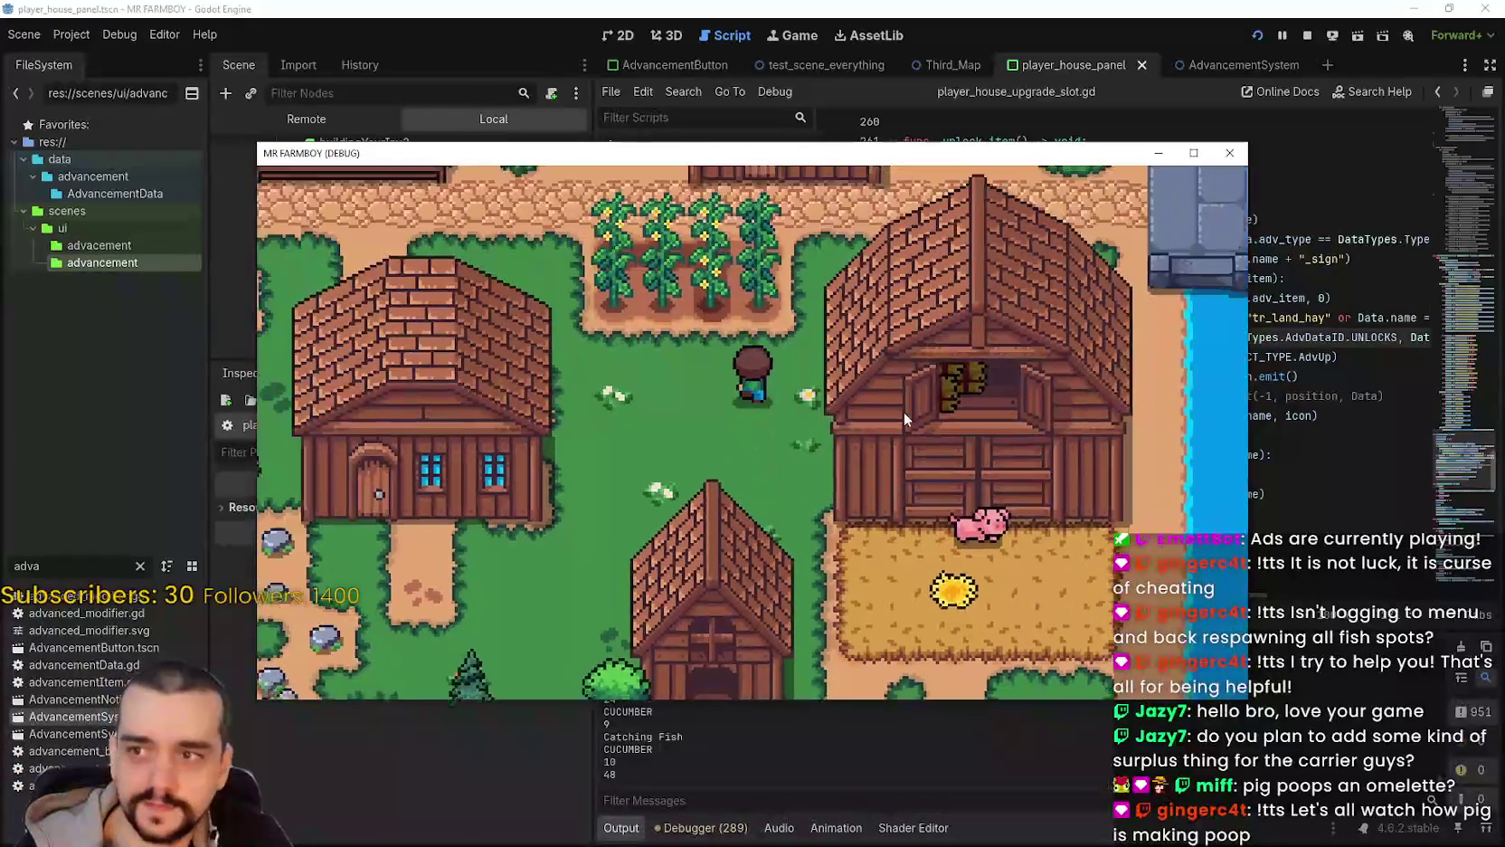
pyautogui.click(894, 402)
pyautogui.press('a')
pyautogui.click(894, 418)
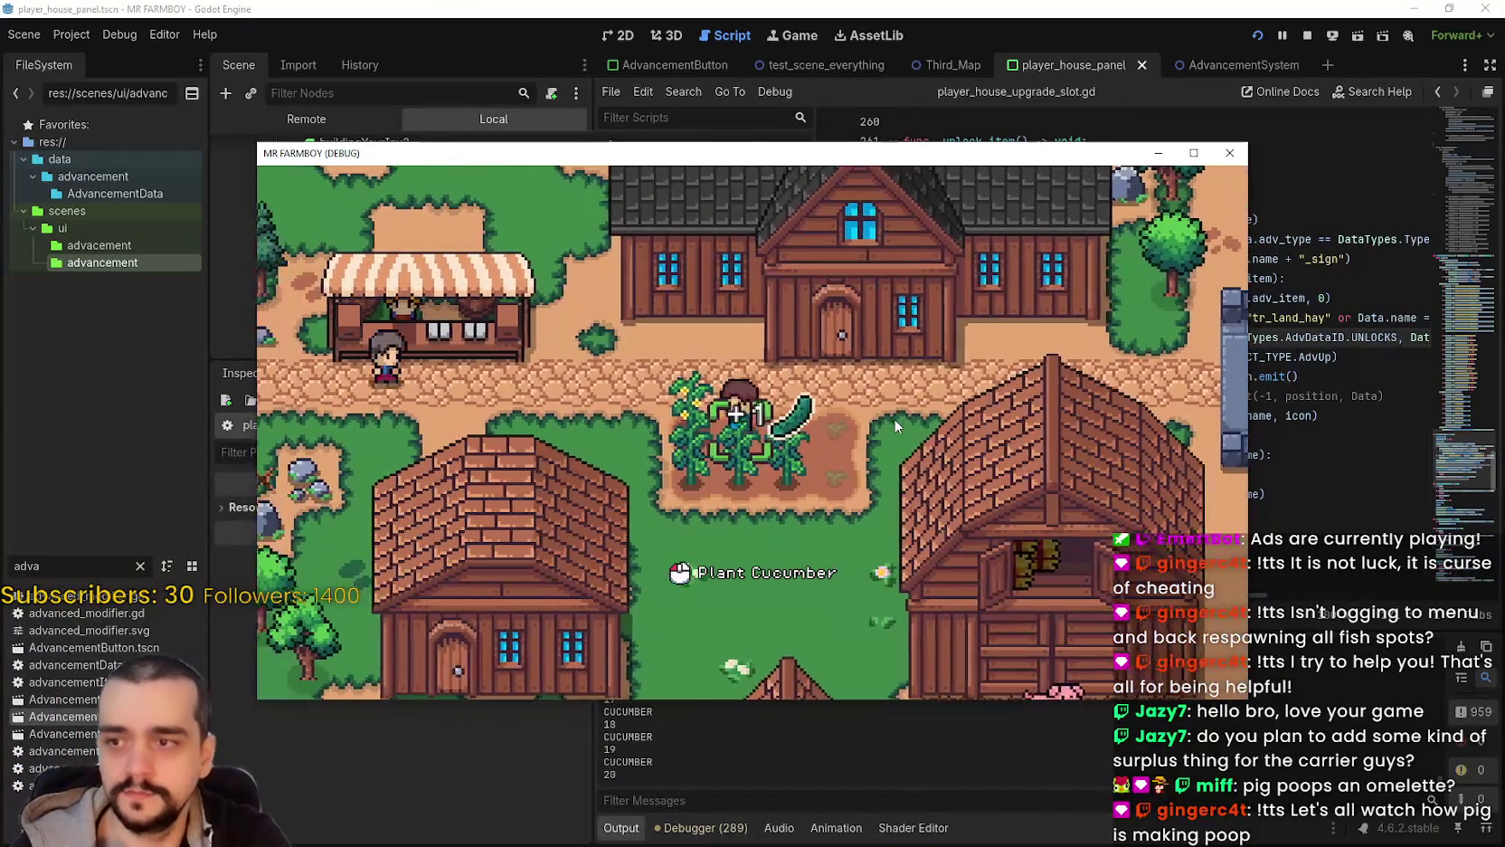
pyautogui.press('a')
pyautogui.click(894, 418)
# Step: Walk below the field to the barn, open its panel, and close it again
pyautogui.press('d')
pyautogui.press('s')
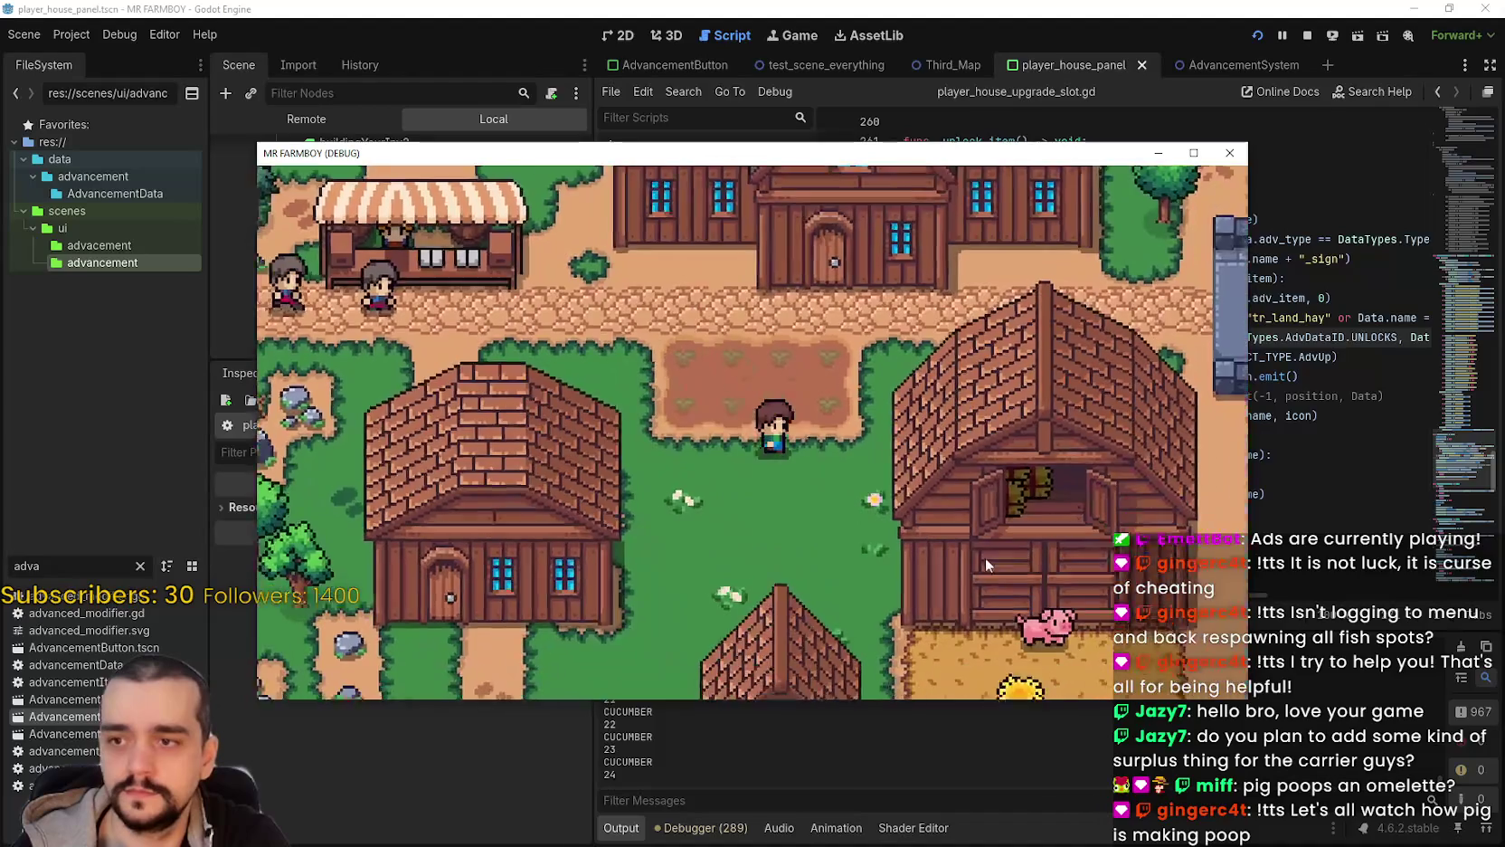
pyautogui.press('d')
pyautogui.press('s')
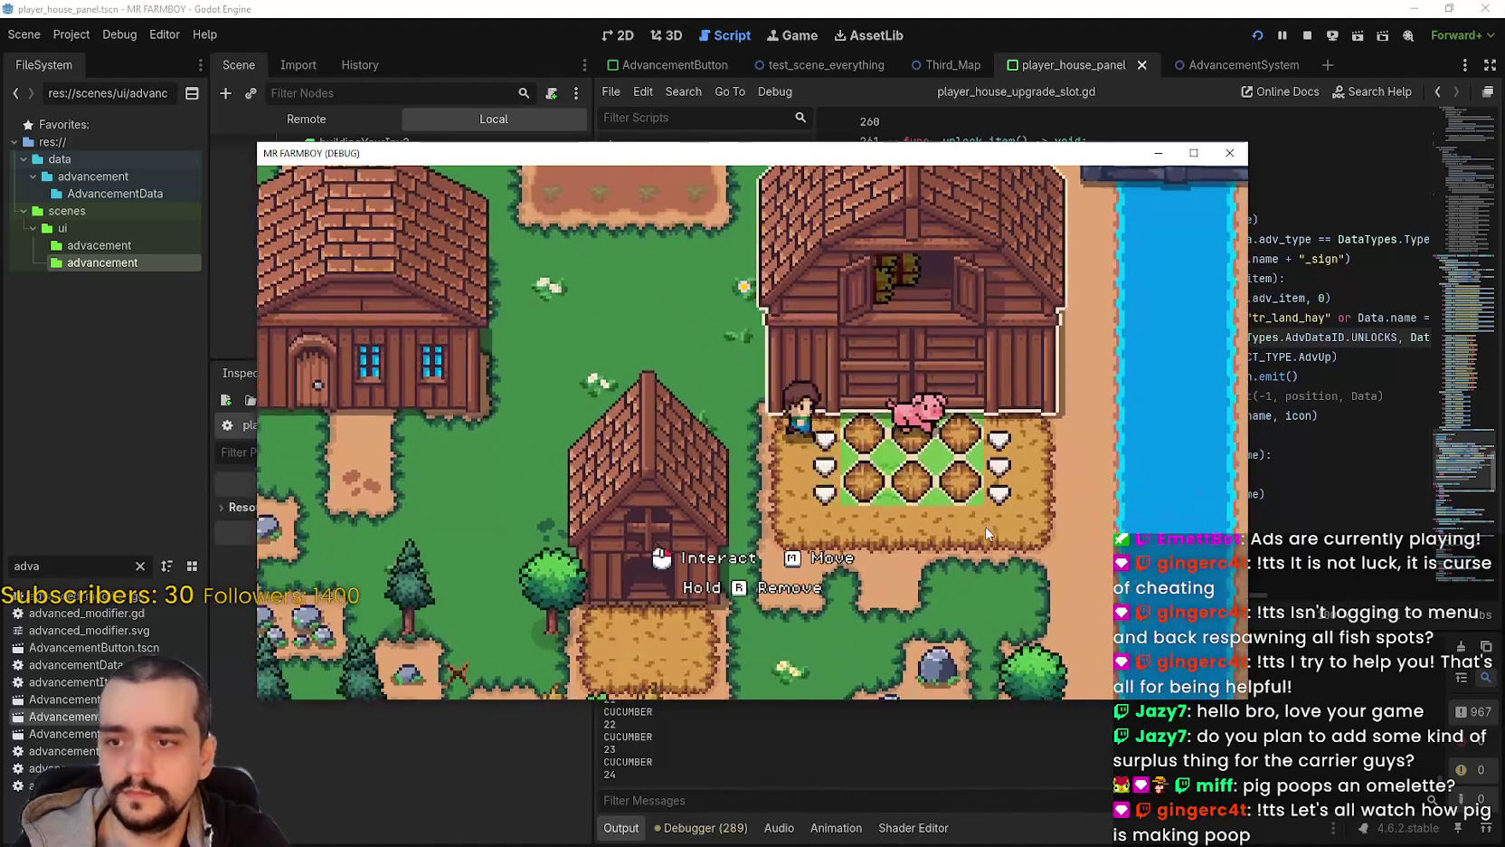
pyautogui.press('Escape')
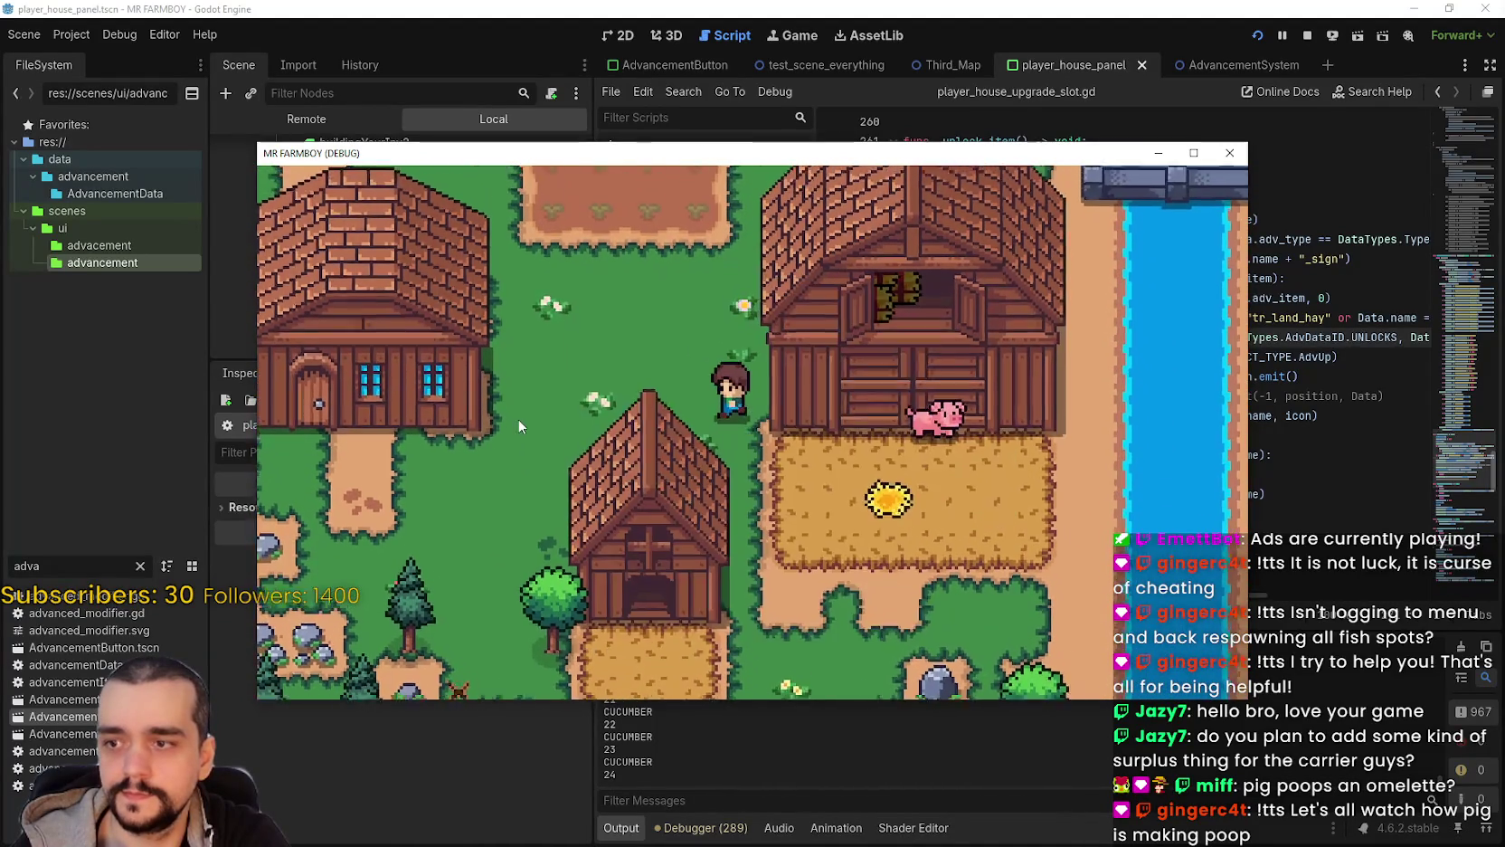
# Step: Walk into the barn's hay pen and step onto the manure to collect it (MANURE 1)
pyautogui.press('a')
pyautogui.press('w')
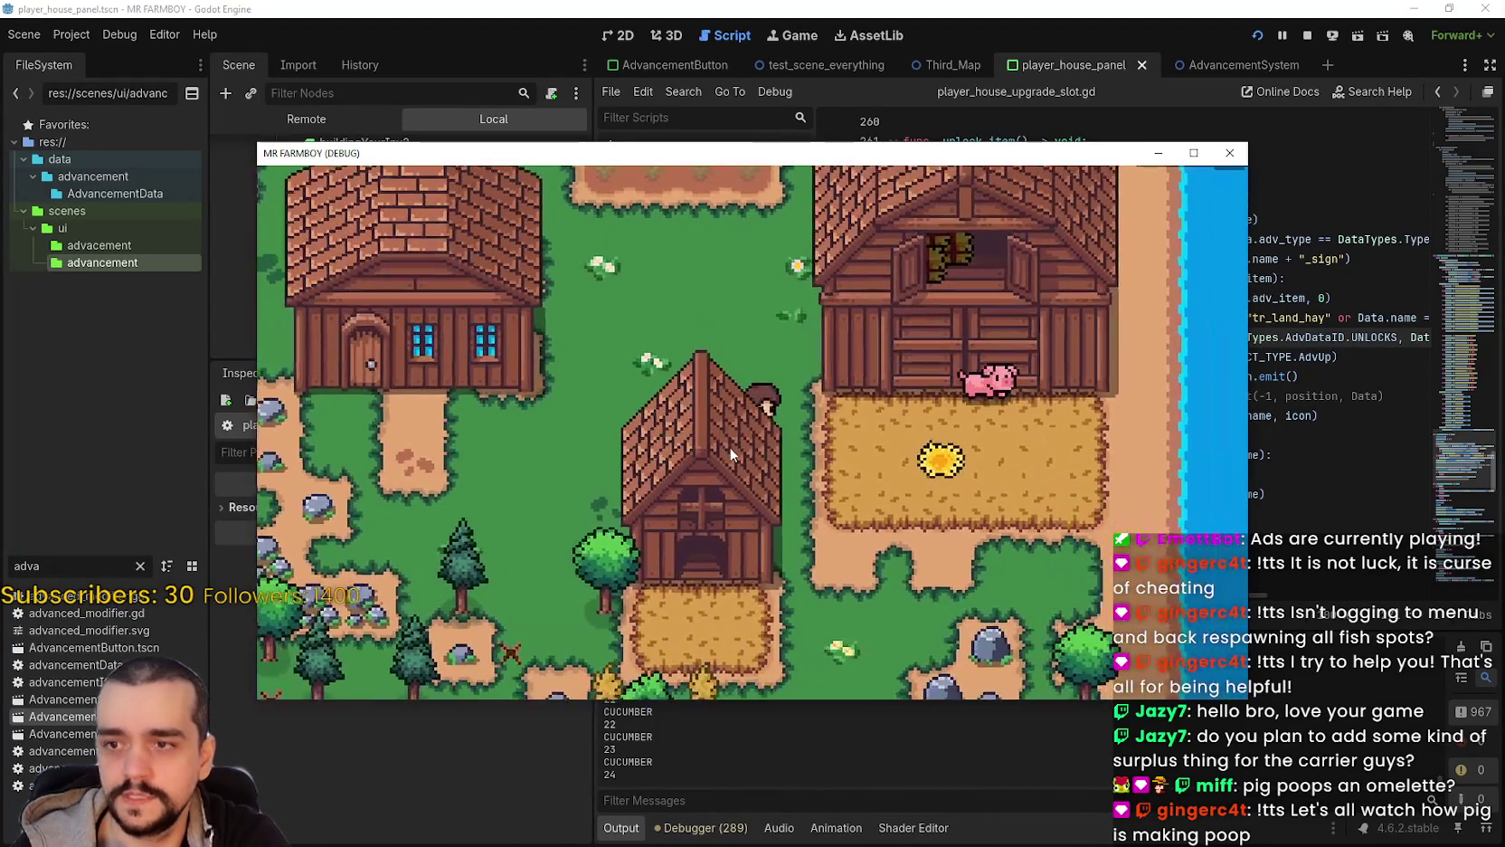
pyautogui.press('d')
pyautogui.press('s')
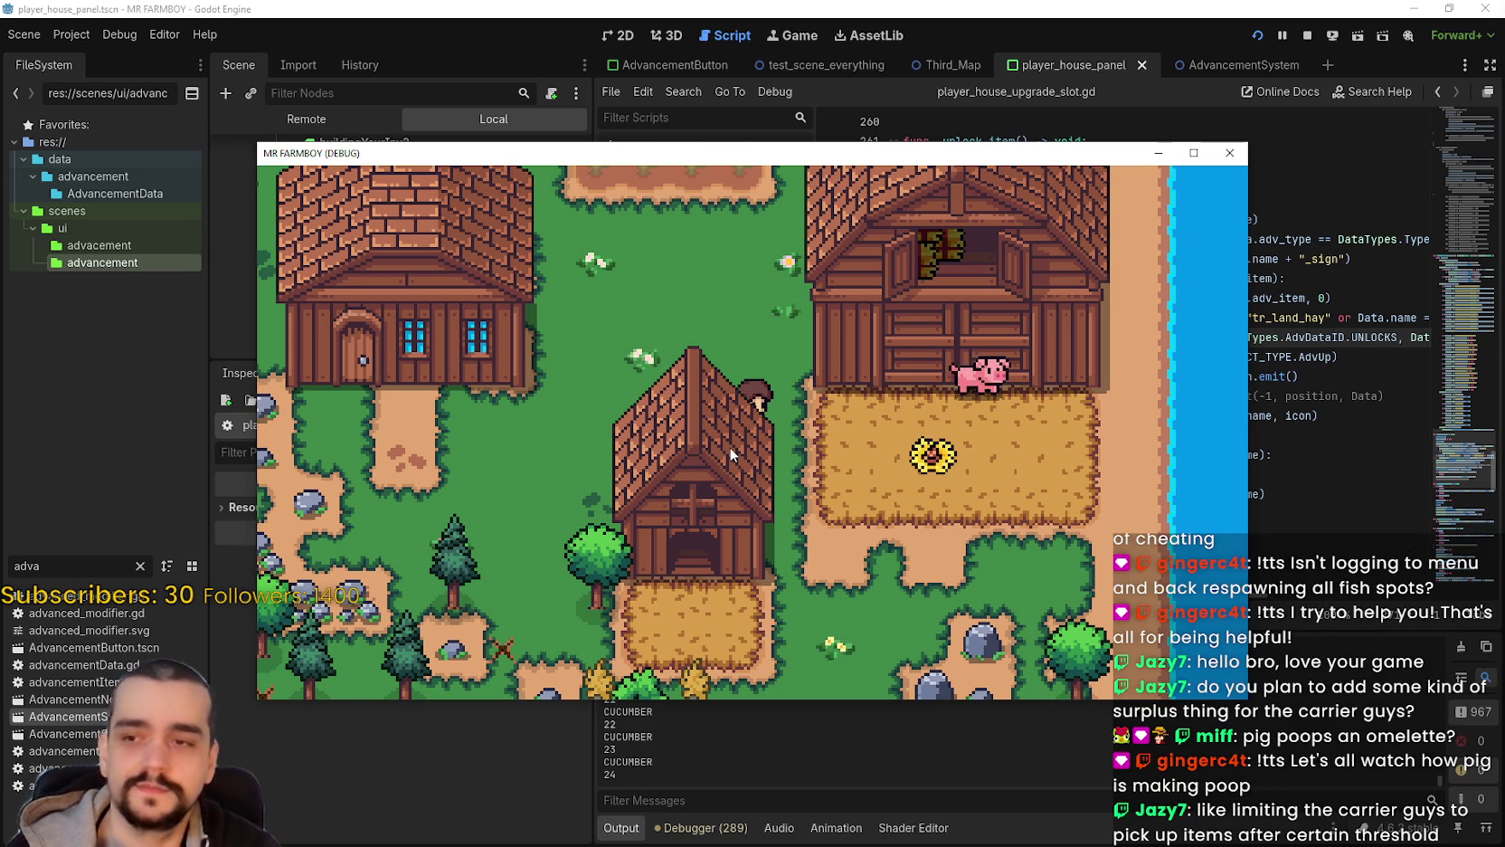
pyautogui.press('d')
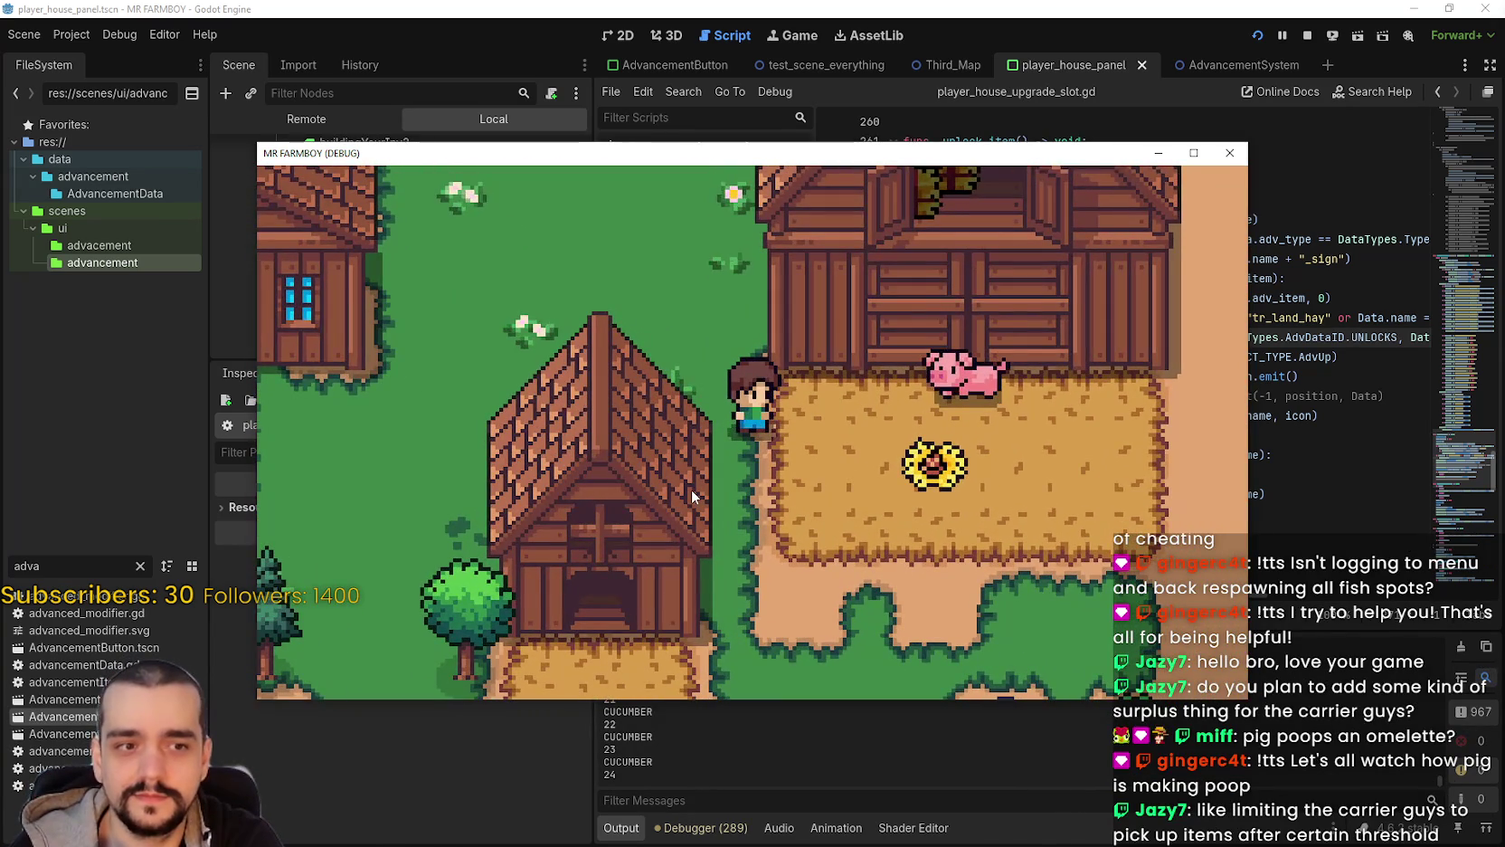
pyautogui.scroll(3, 691, 490)
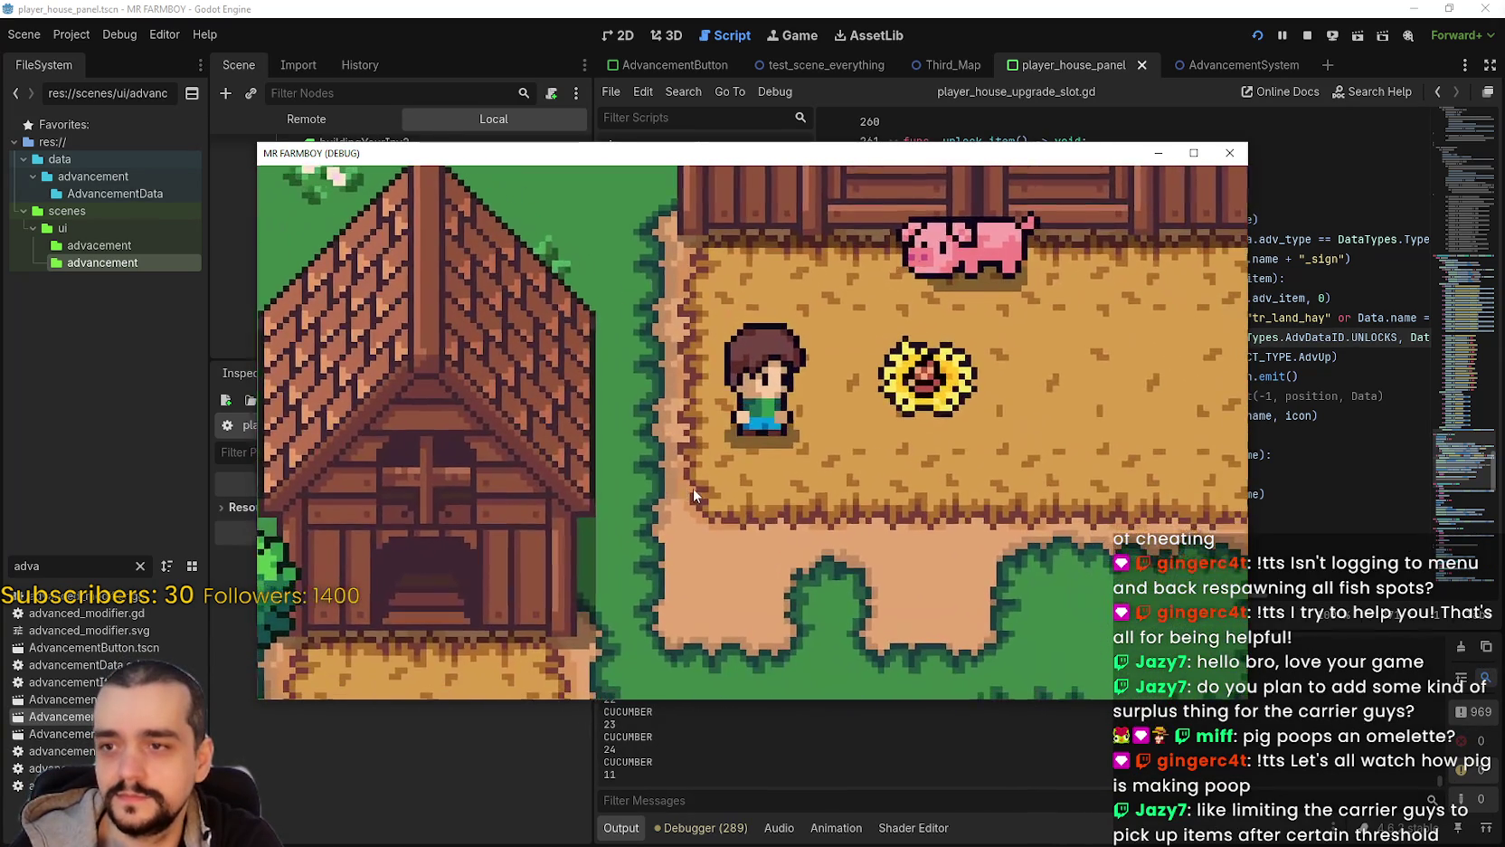
pyautogui.press('w')
pyautogui.press('d')
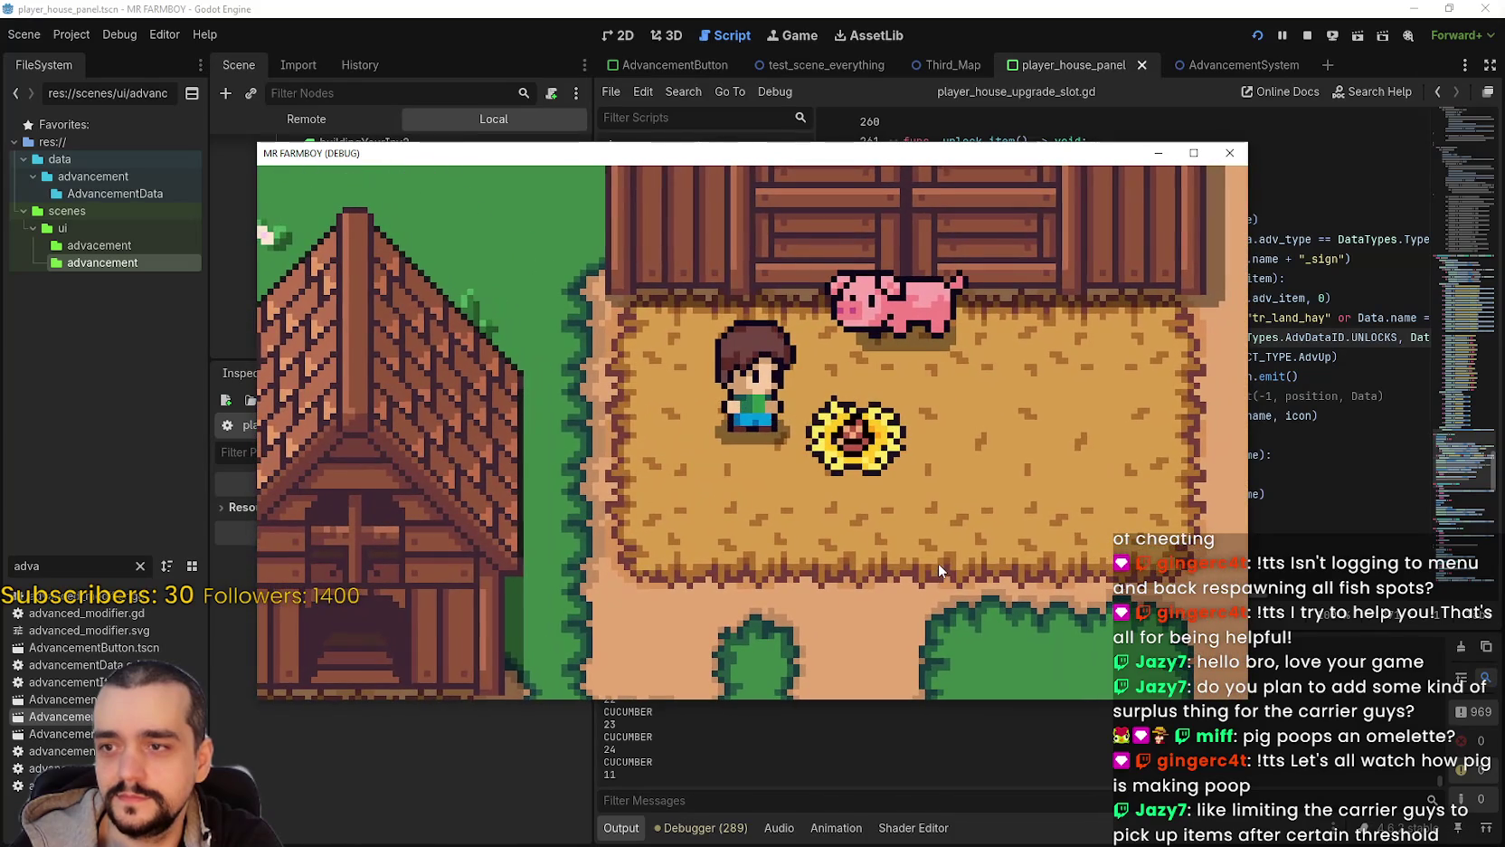
pyautogui.press('d')
pyautogui.press('s')
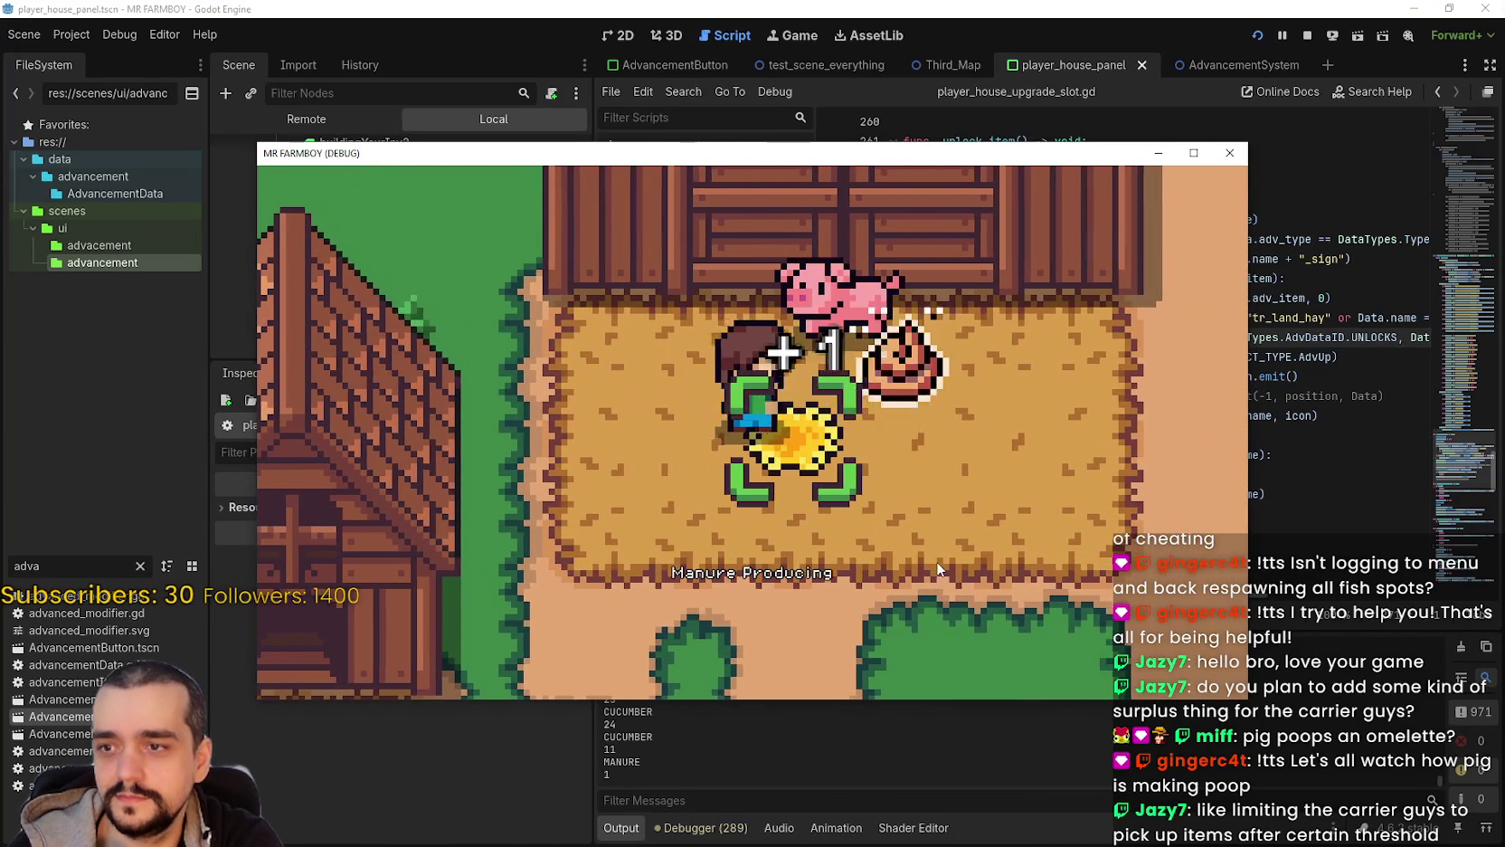
pyautogui.scroll(-4, 936, 561)
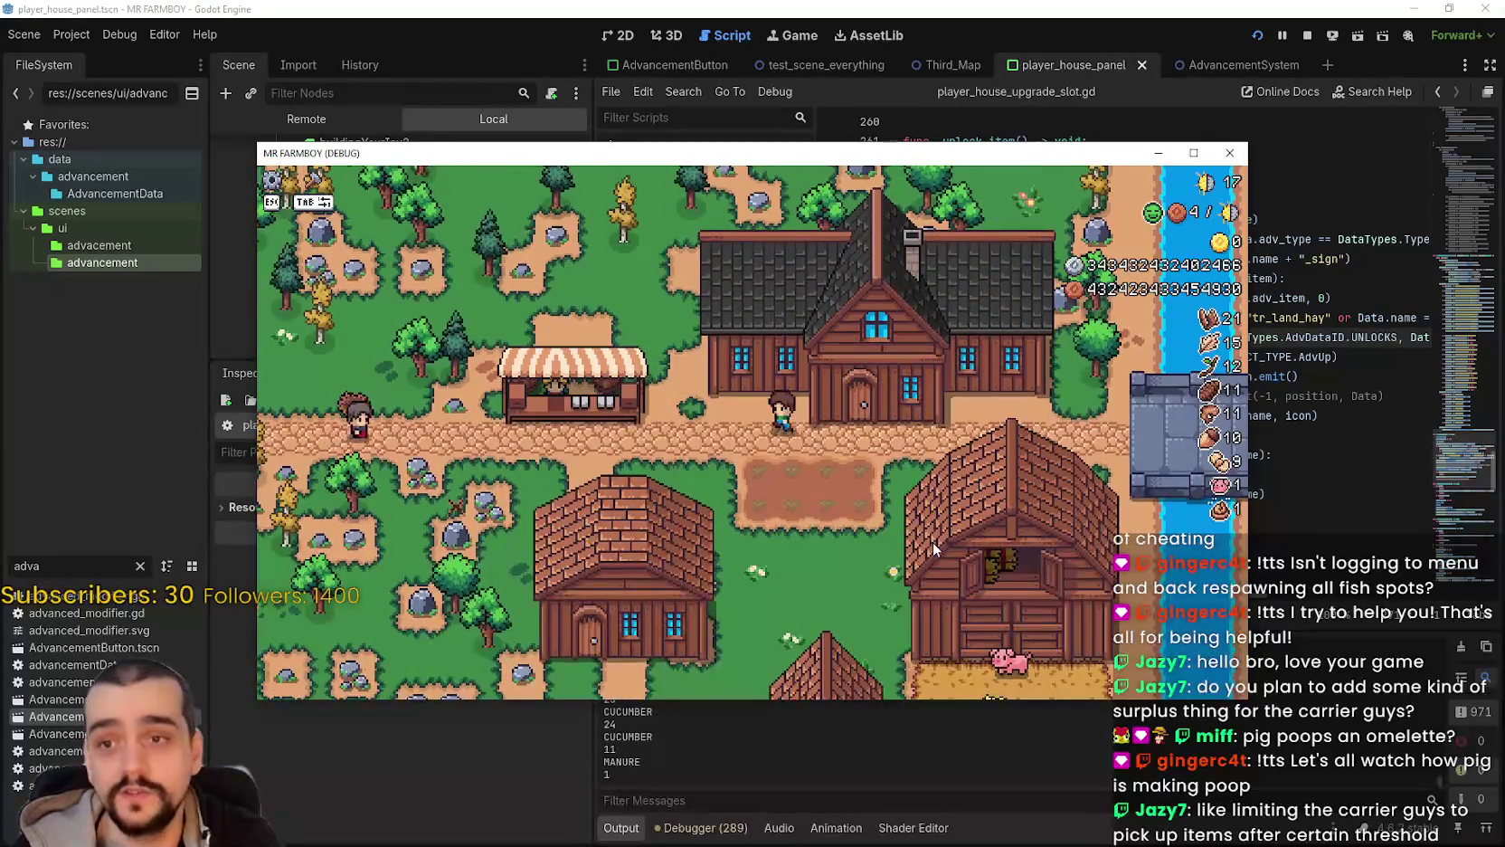
# Step: Pause the game and select the live InventoryManager in the Remote scene tree
pyautogui.press('a')
pyautogui.press('s')
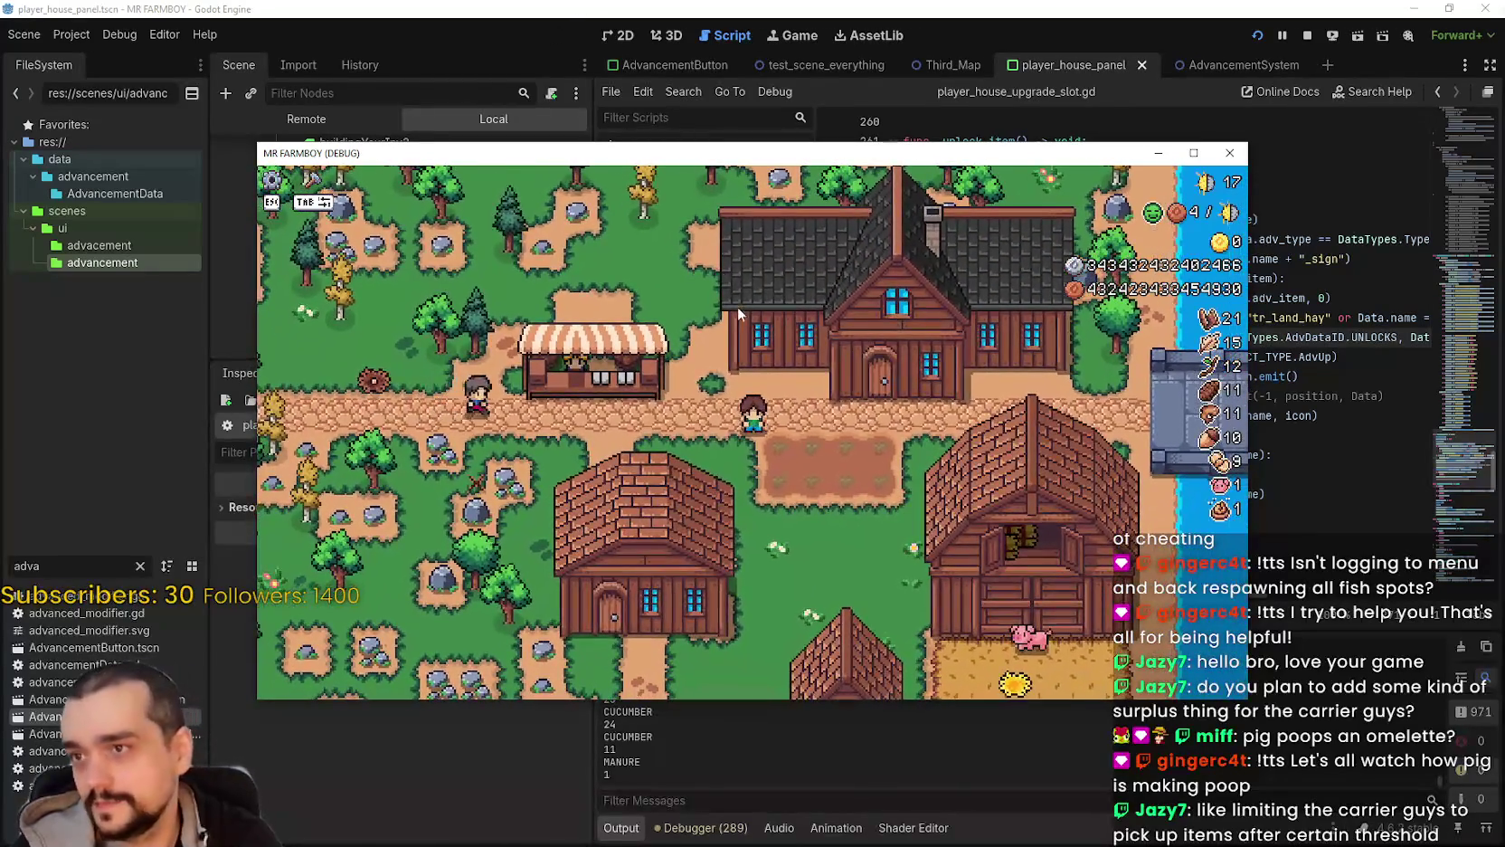
pyautogui.press('Escape')
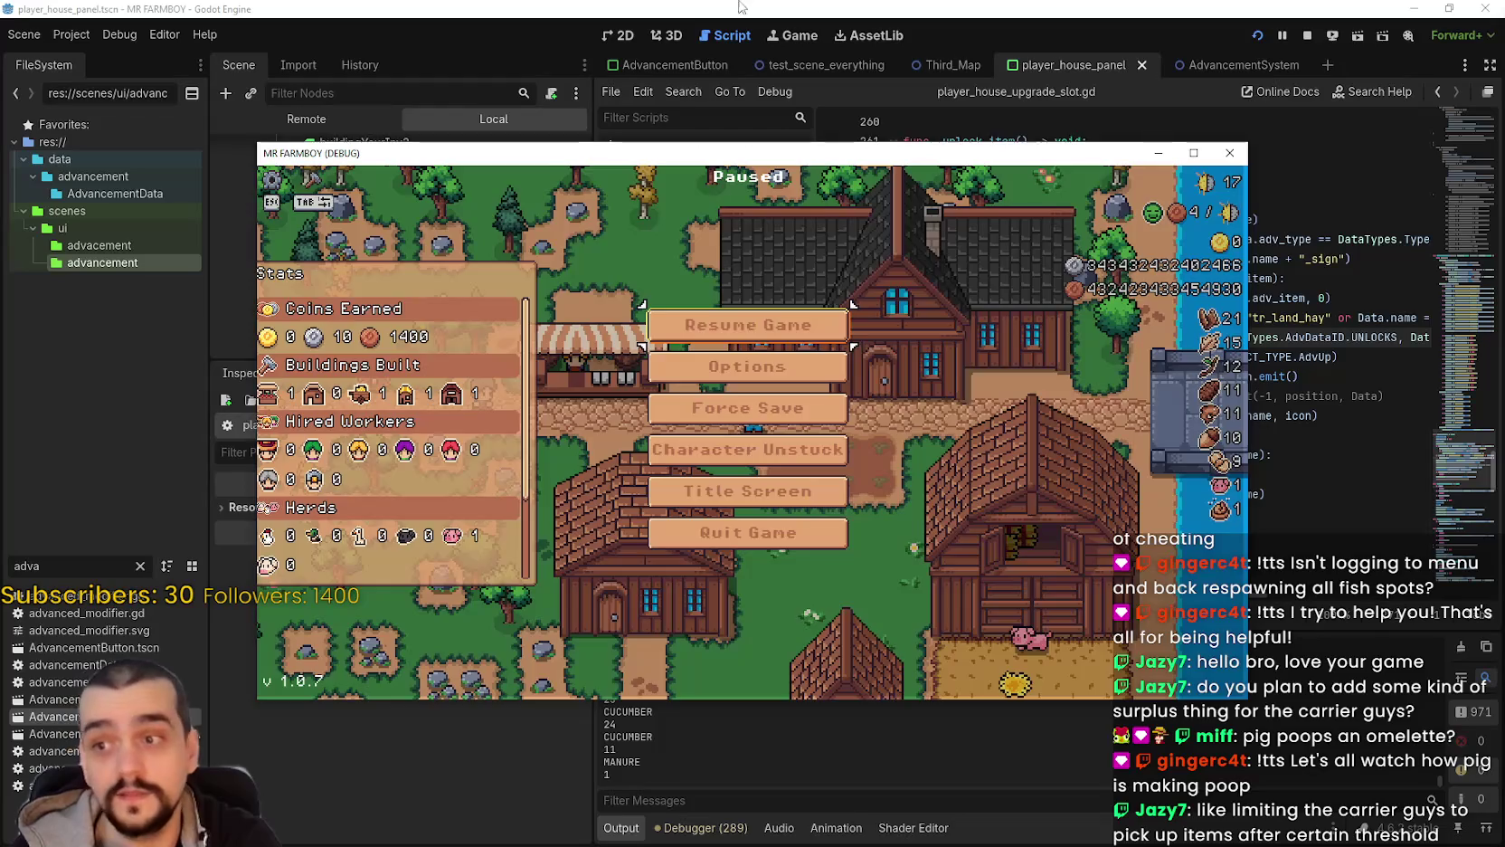
pyautogui.click(722, 530)
pyautogui.click(349, 115)
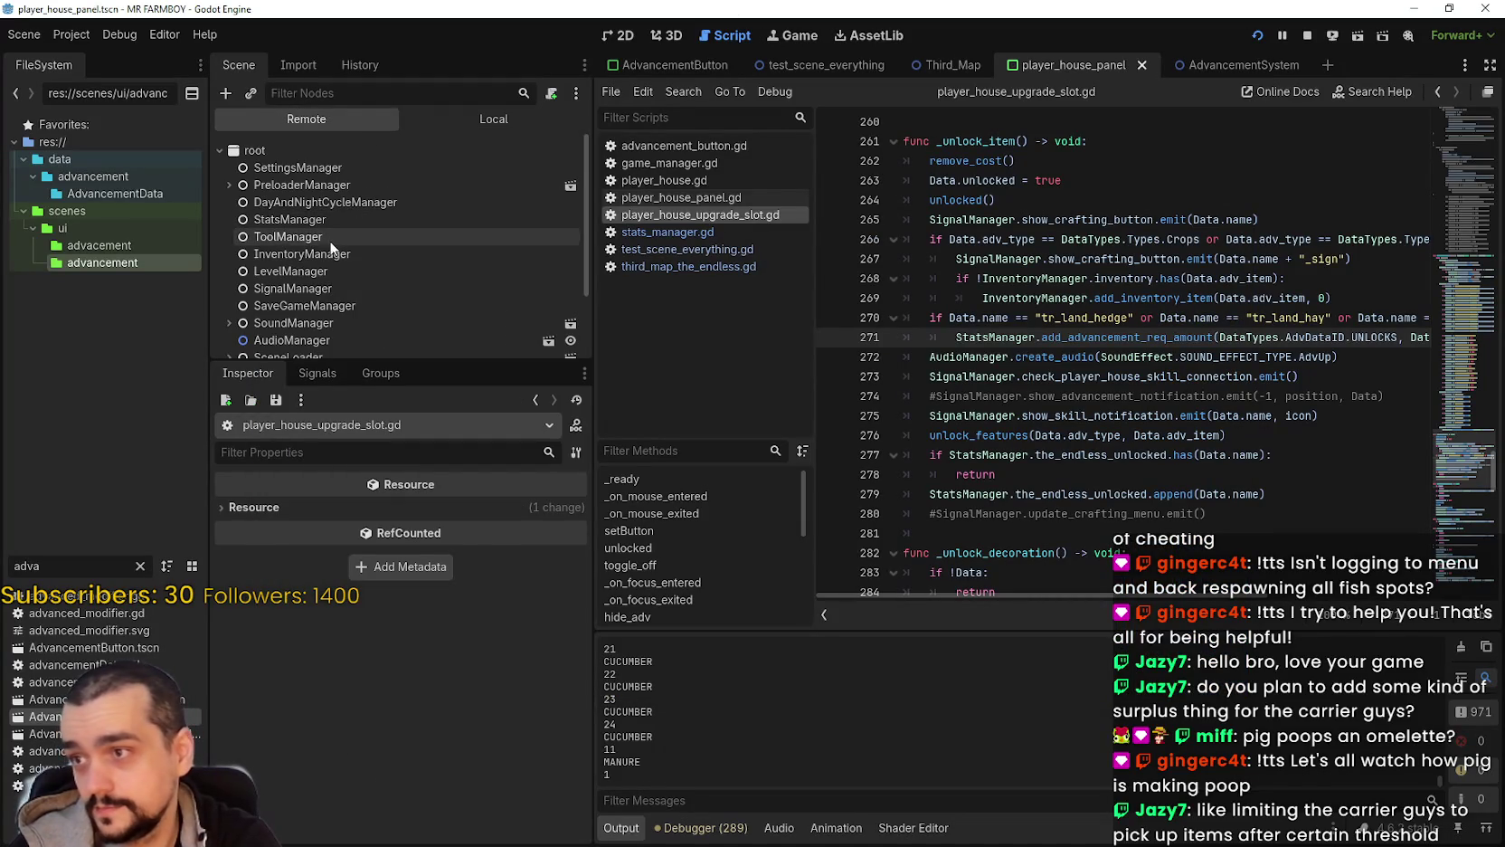
pyautogui.click(302, 254)
# Step: Set inventory entry 199 of the live InventoryManager to 9999999
pyautogui.click(491, 503)
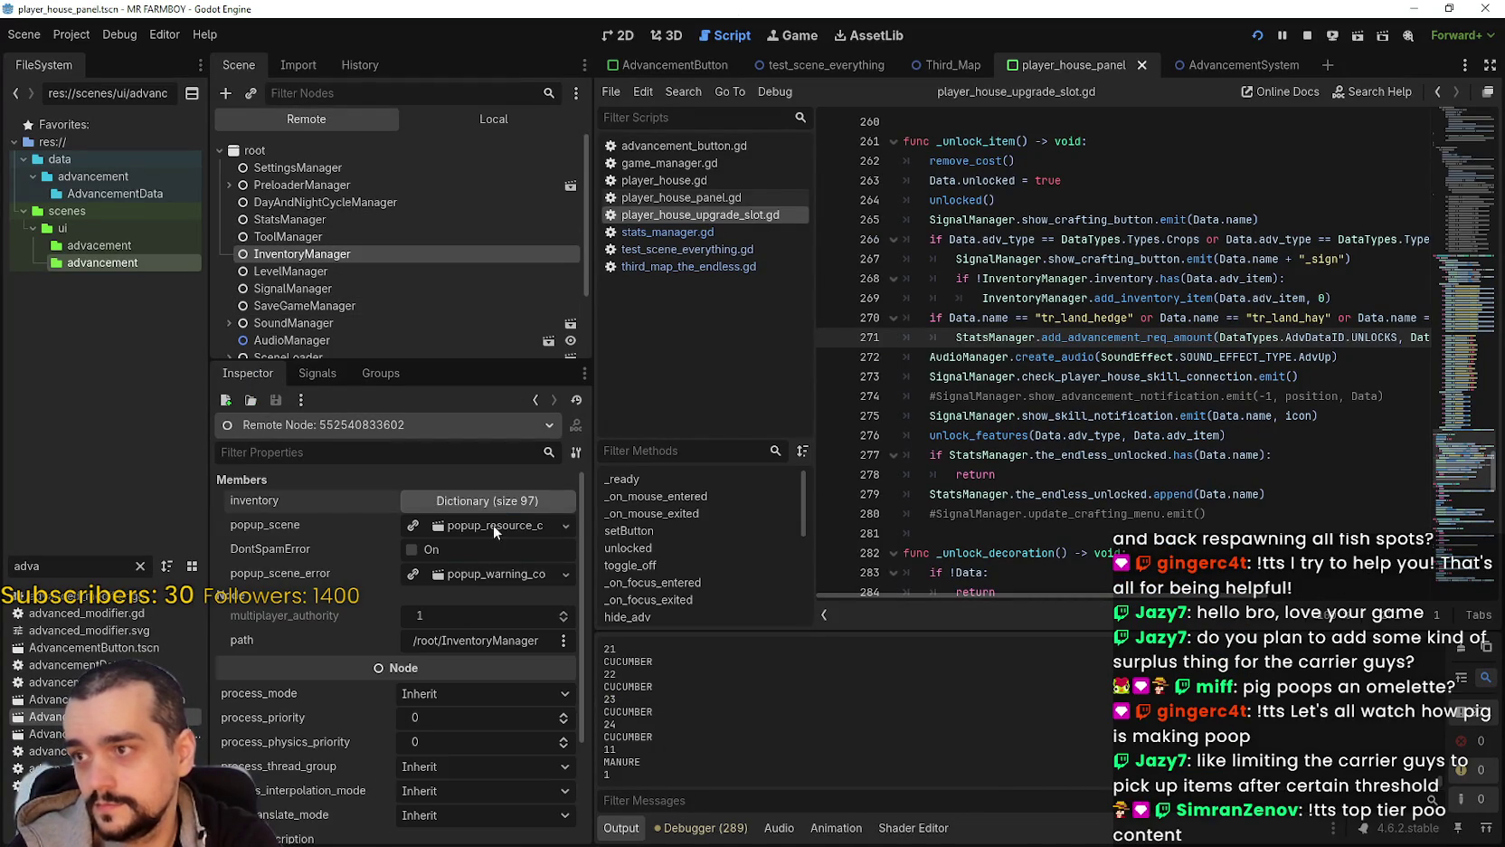
pyautogui.scroll(-5, 441, 697)
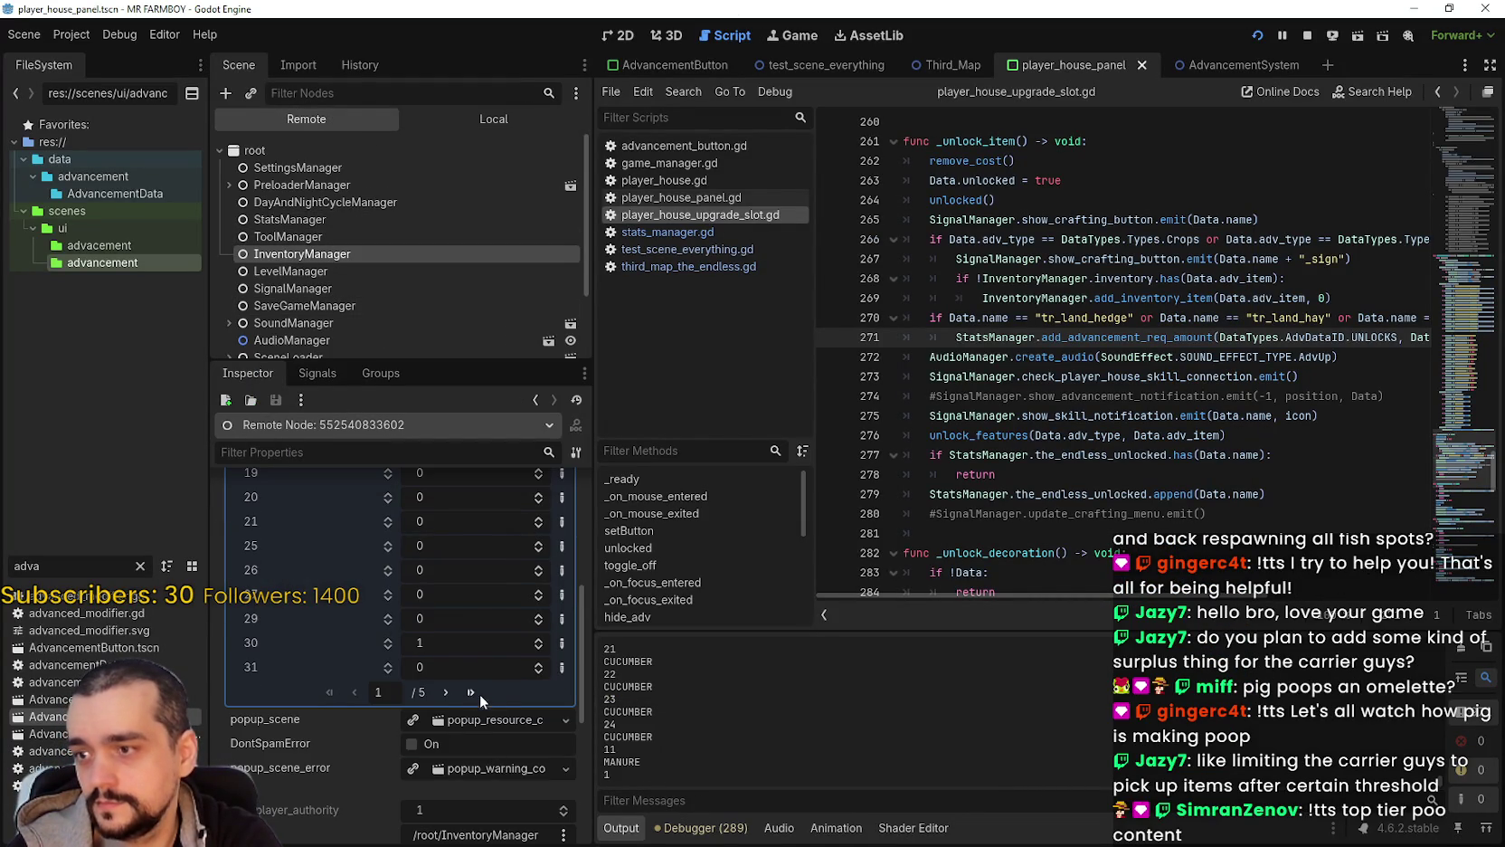
pyautogui.click(479, 694)
pyautogui.scroll(2, 473, 705)
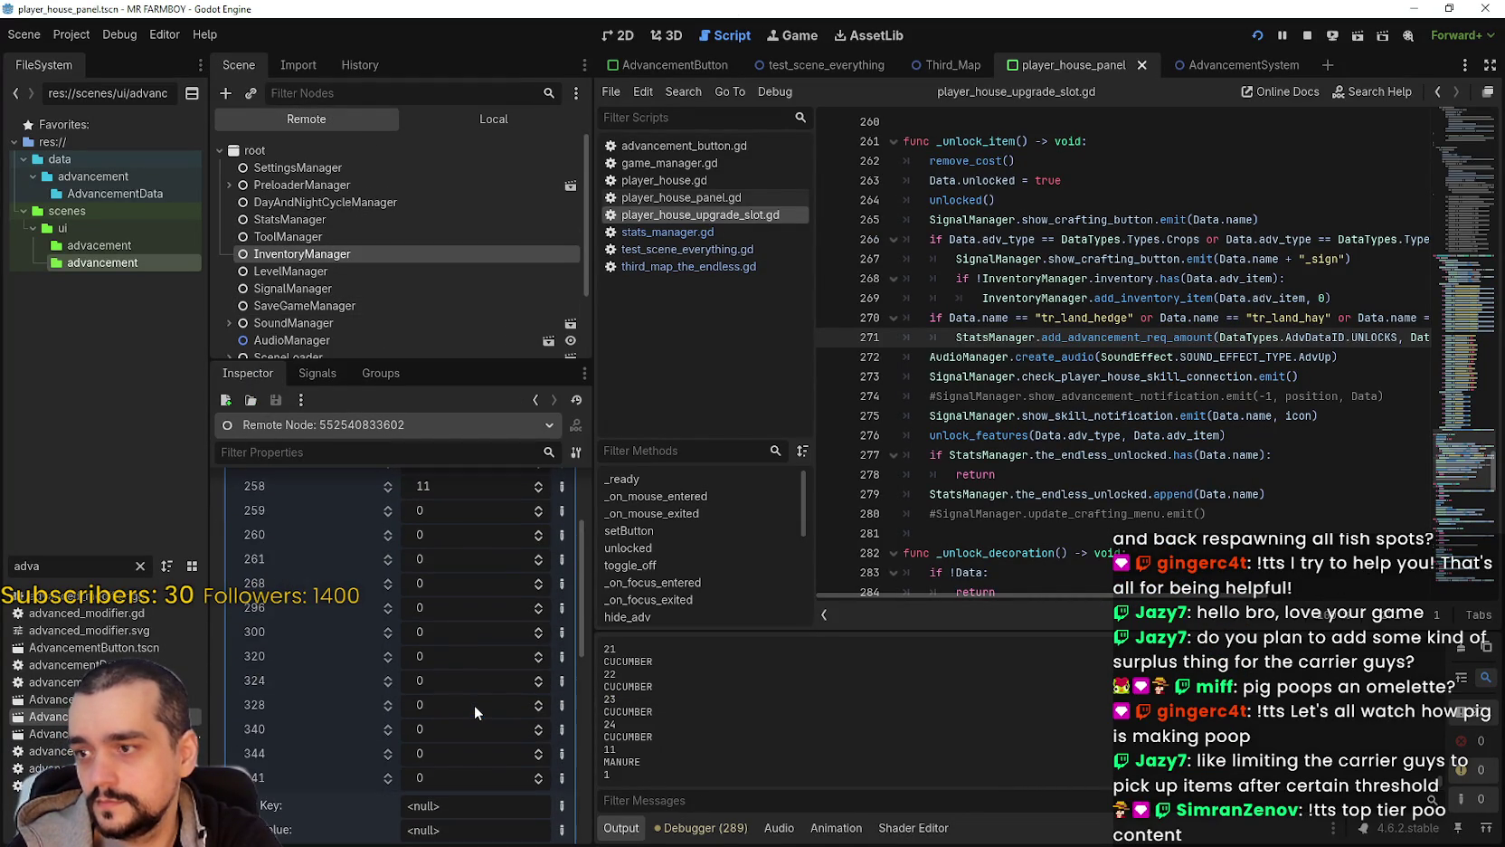
pyautogui.scroll(-3, 474, 705)
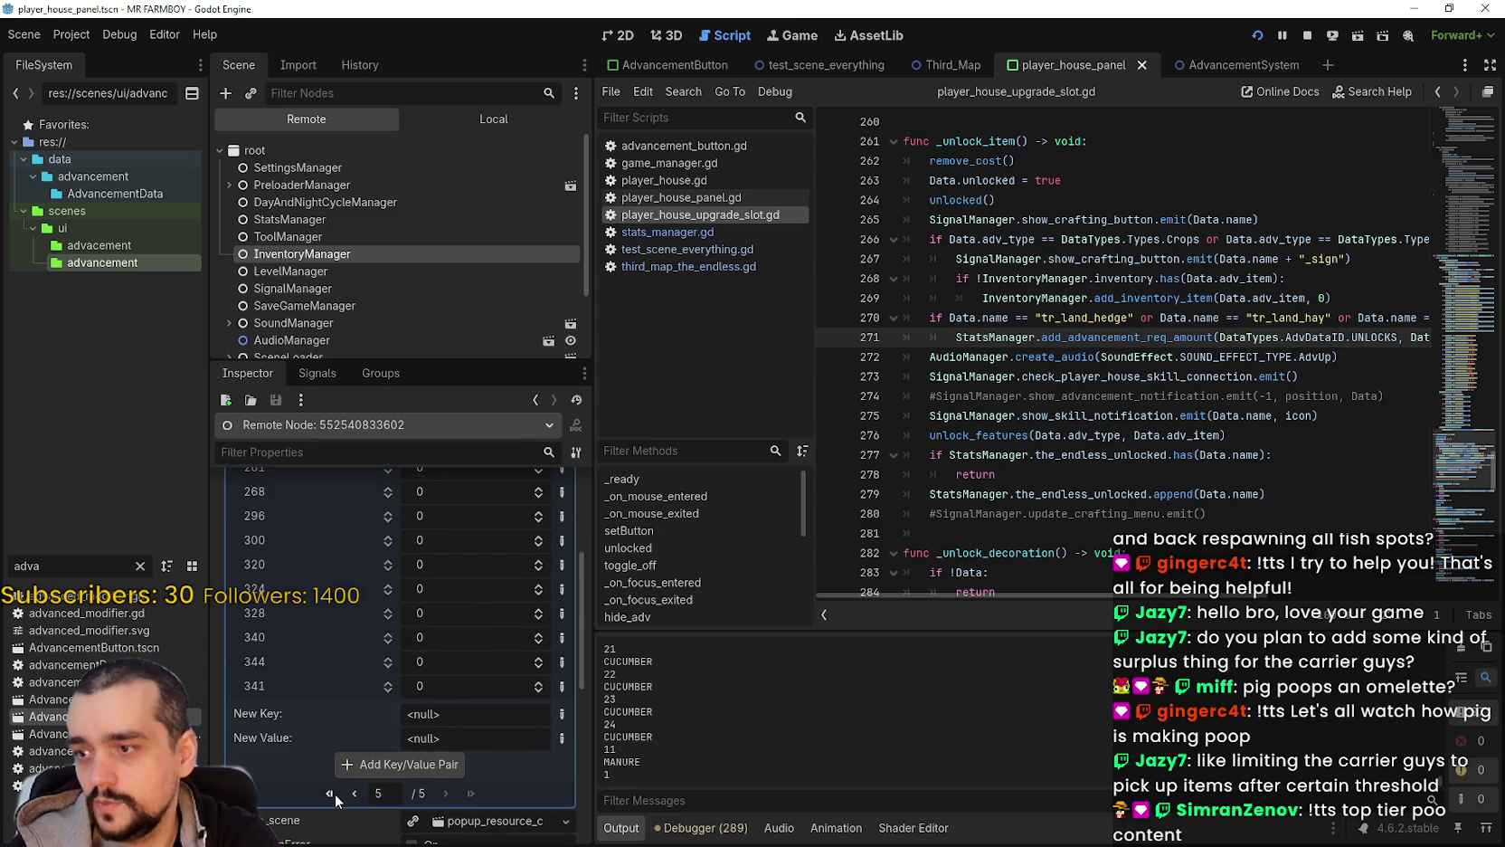
pyautogui.scroll(6, 332, 644)
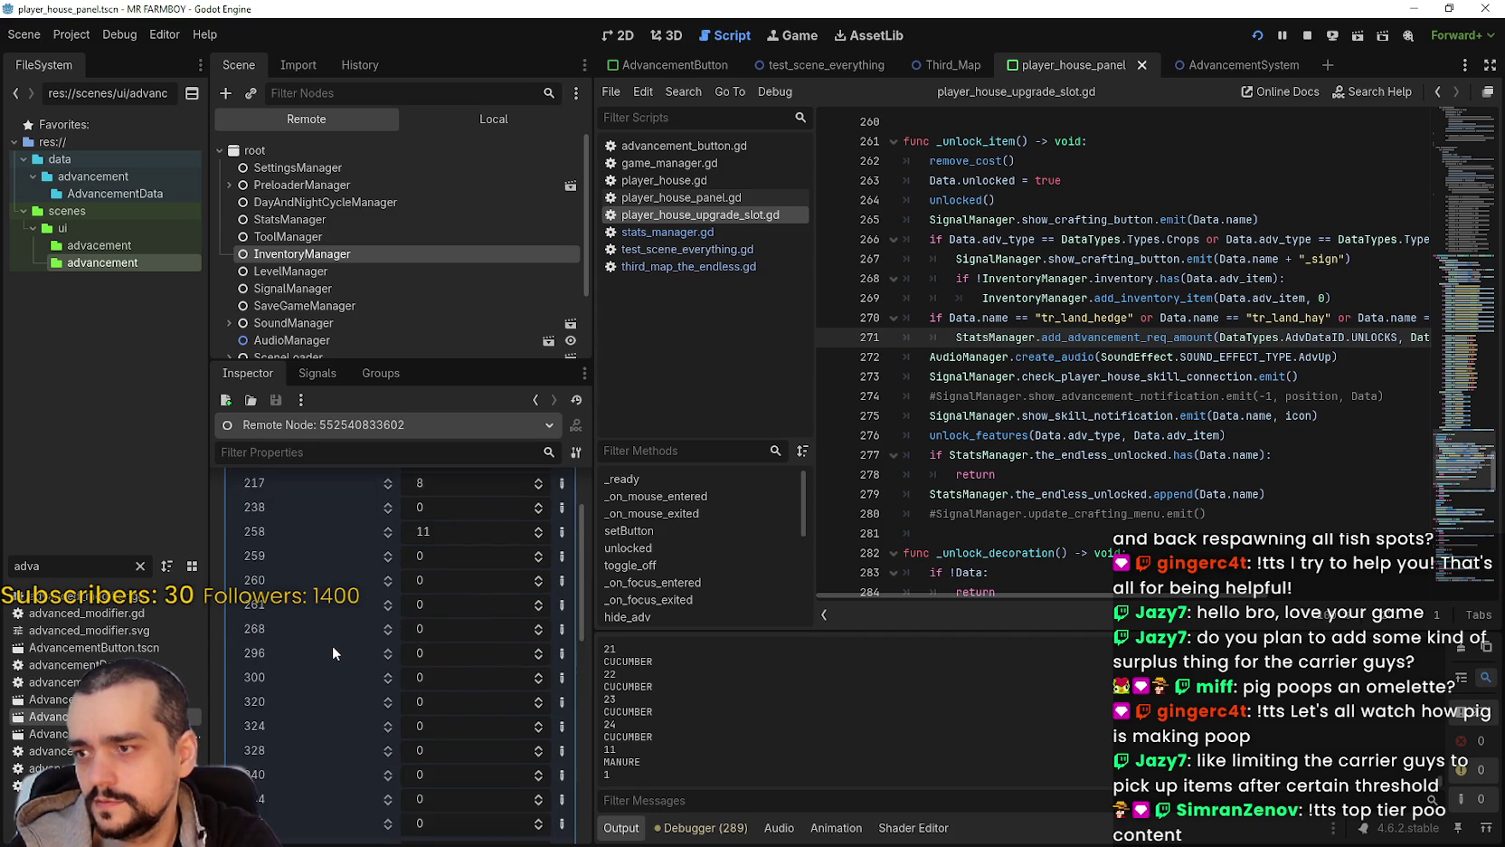
pyautogui.scroll(-5, 332, 644)
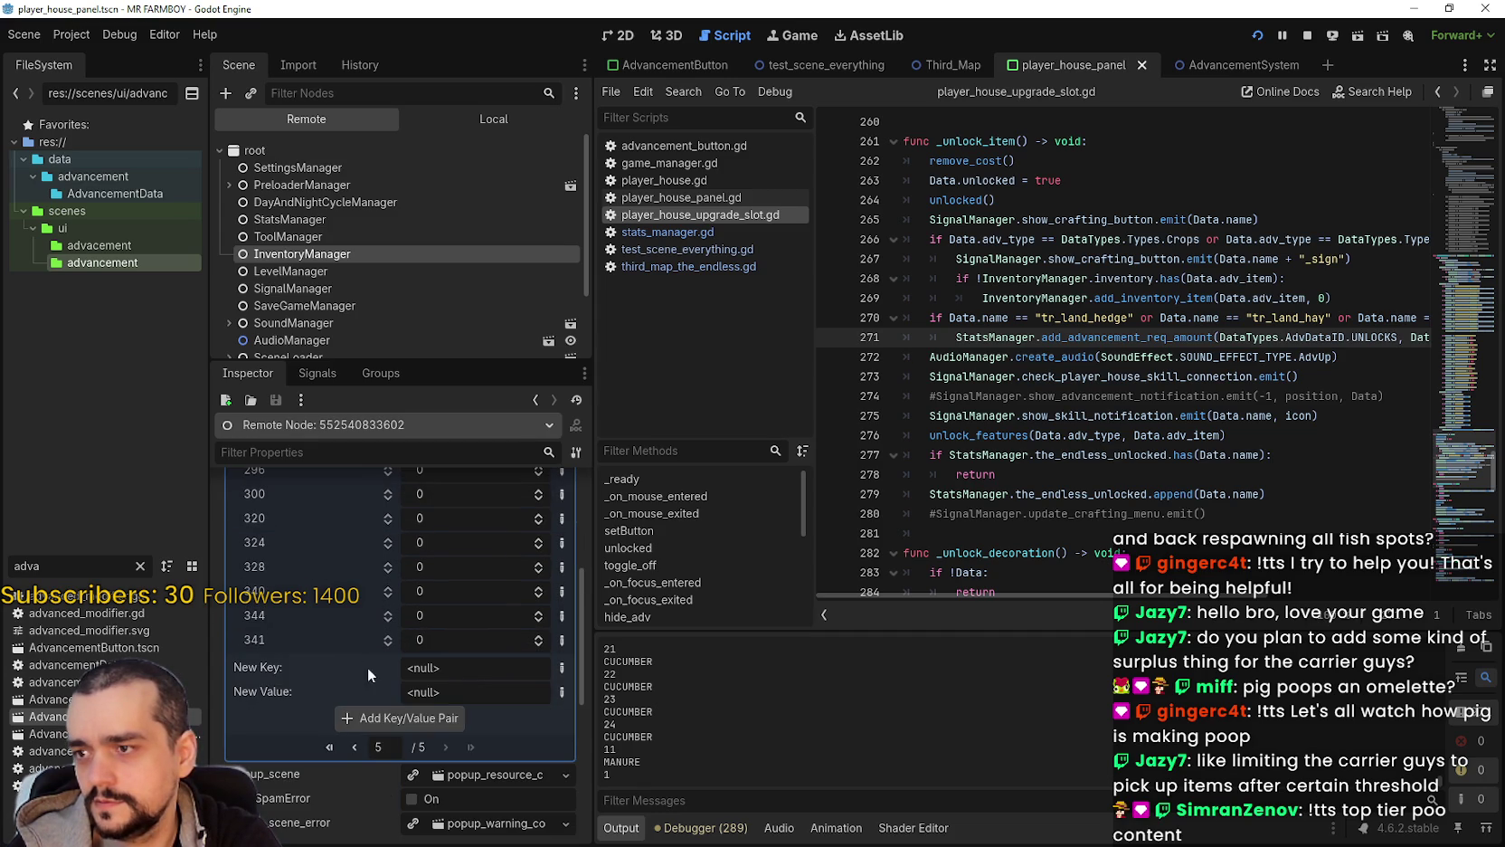
pyautogui.click(350, 749)
pyautogui.scroll(3, 389, 690)
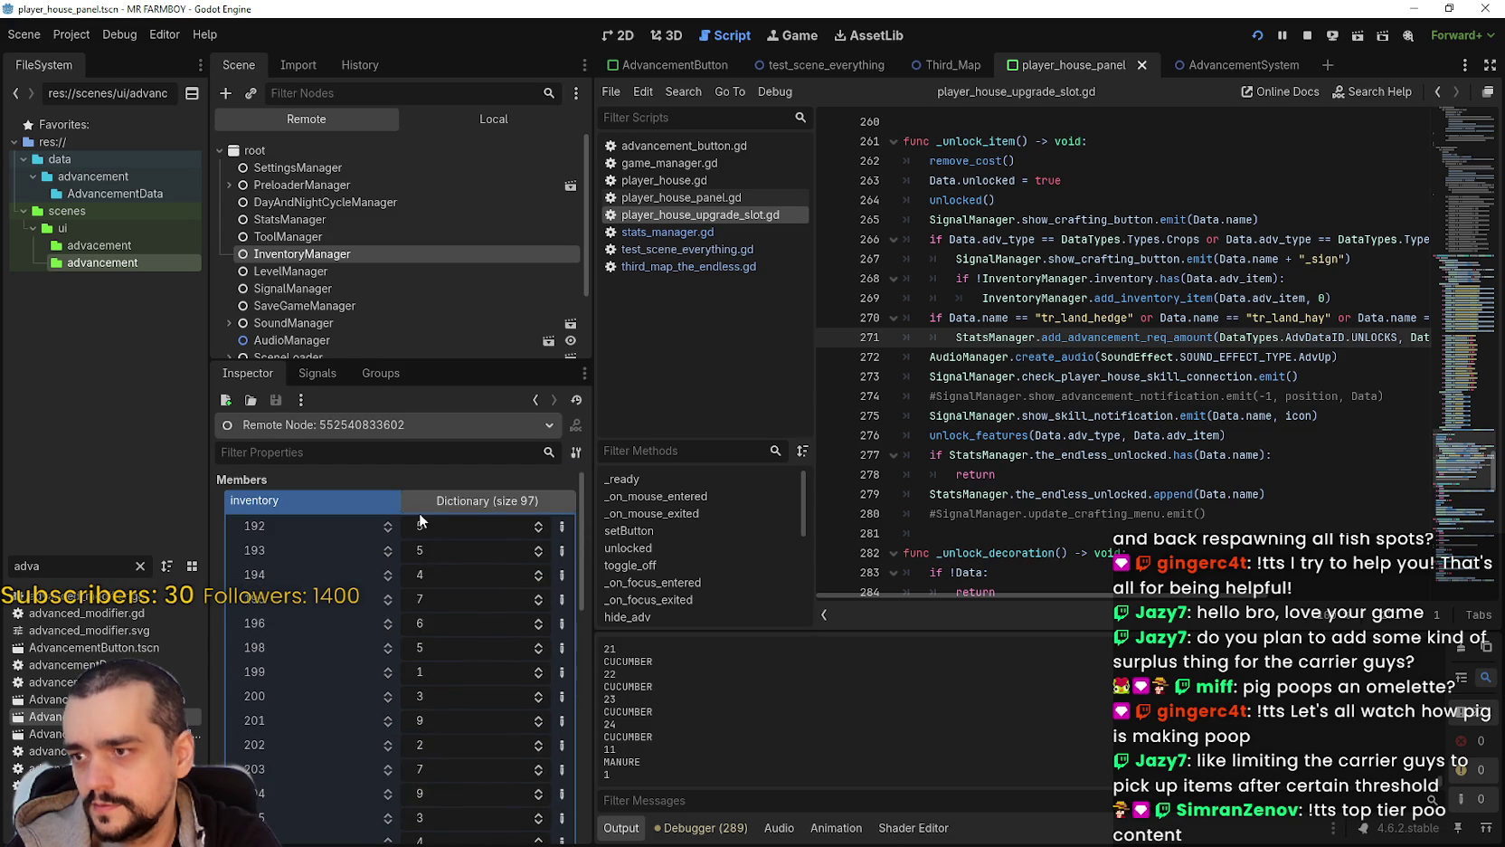
pyautogui.click(468, 669)
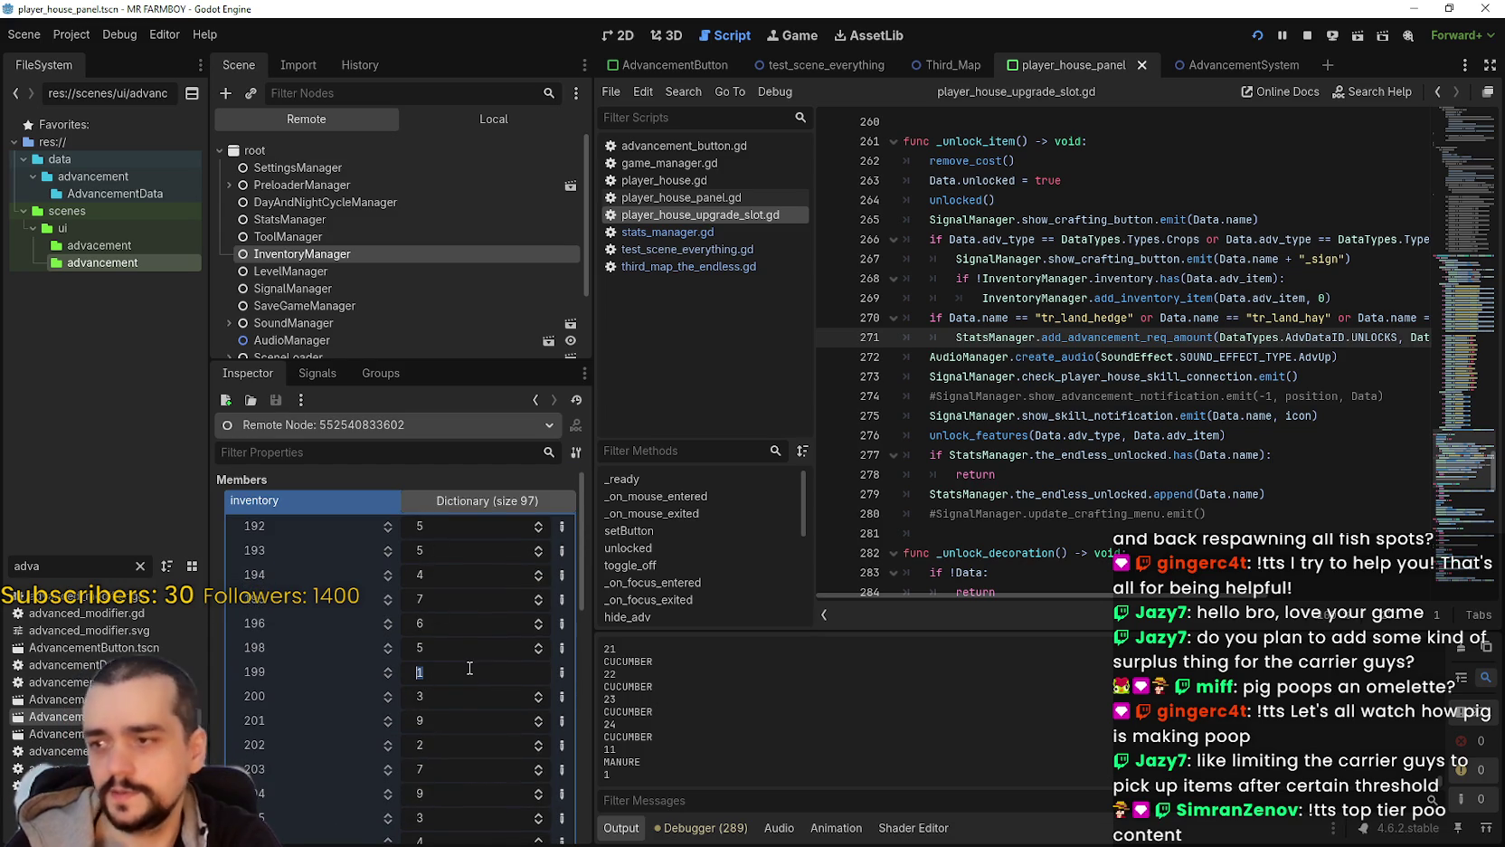
pyautogui.write('9999999')
pyautogui.press('Return')
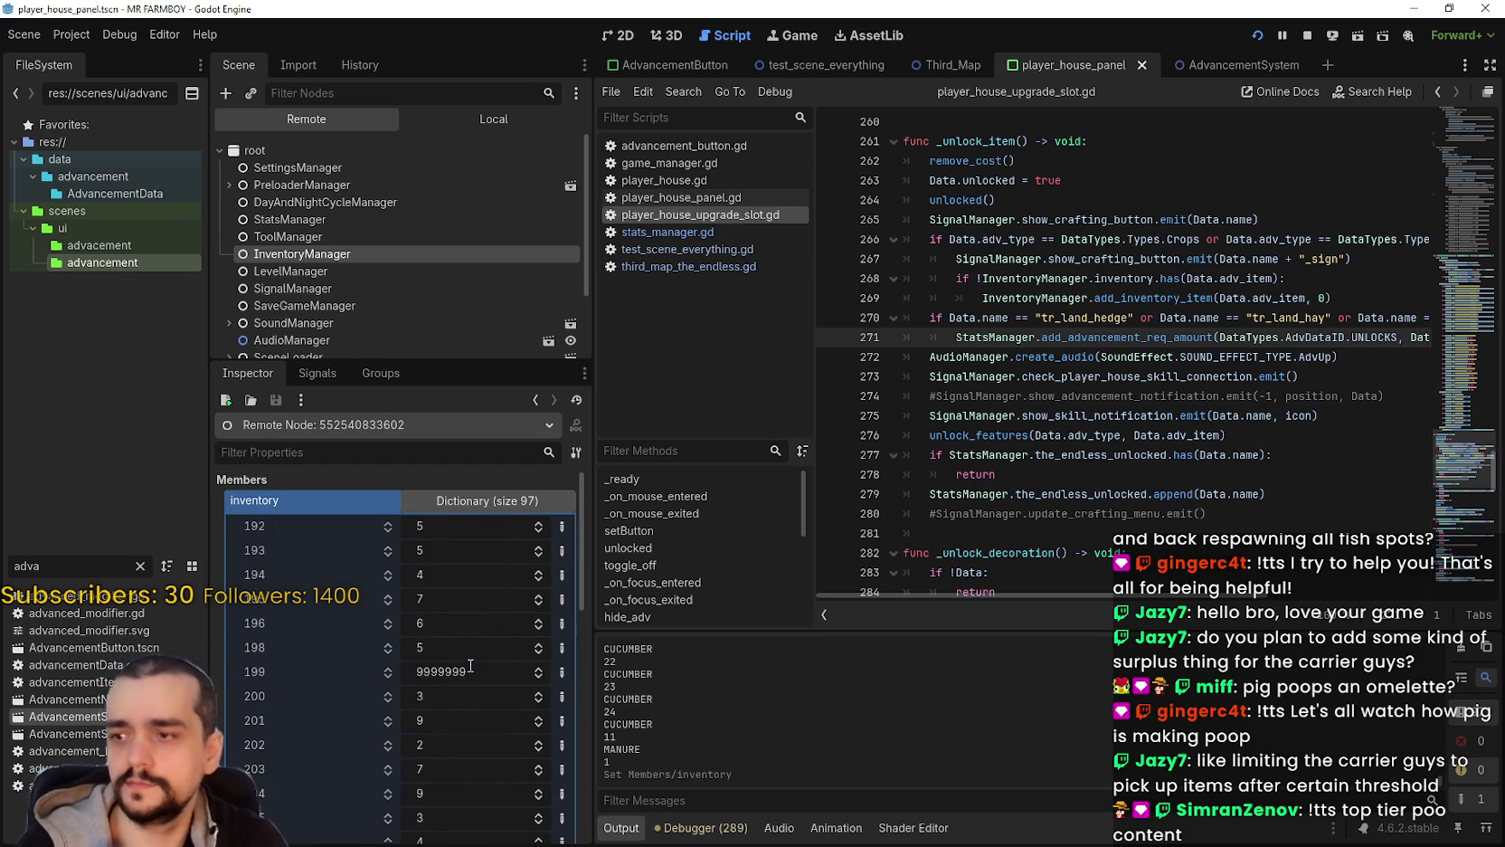
# Step: Return to the local scene tree, resume the game and open the Market
pyautogui.click(494, 118)
pyautogui.click(458, 202)
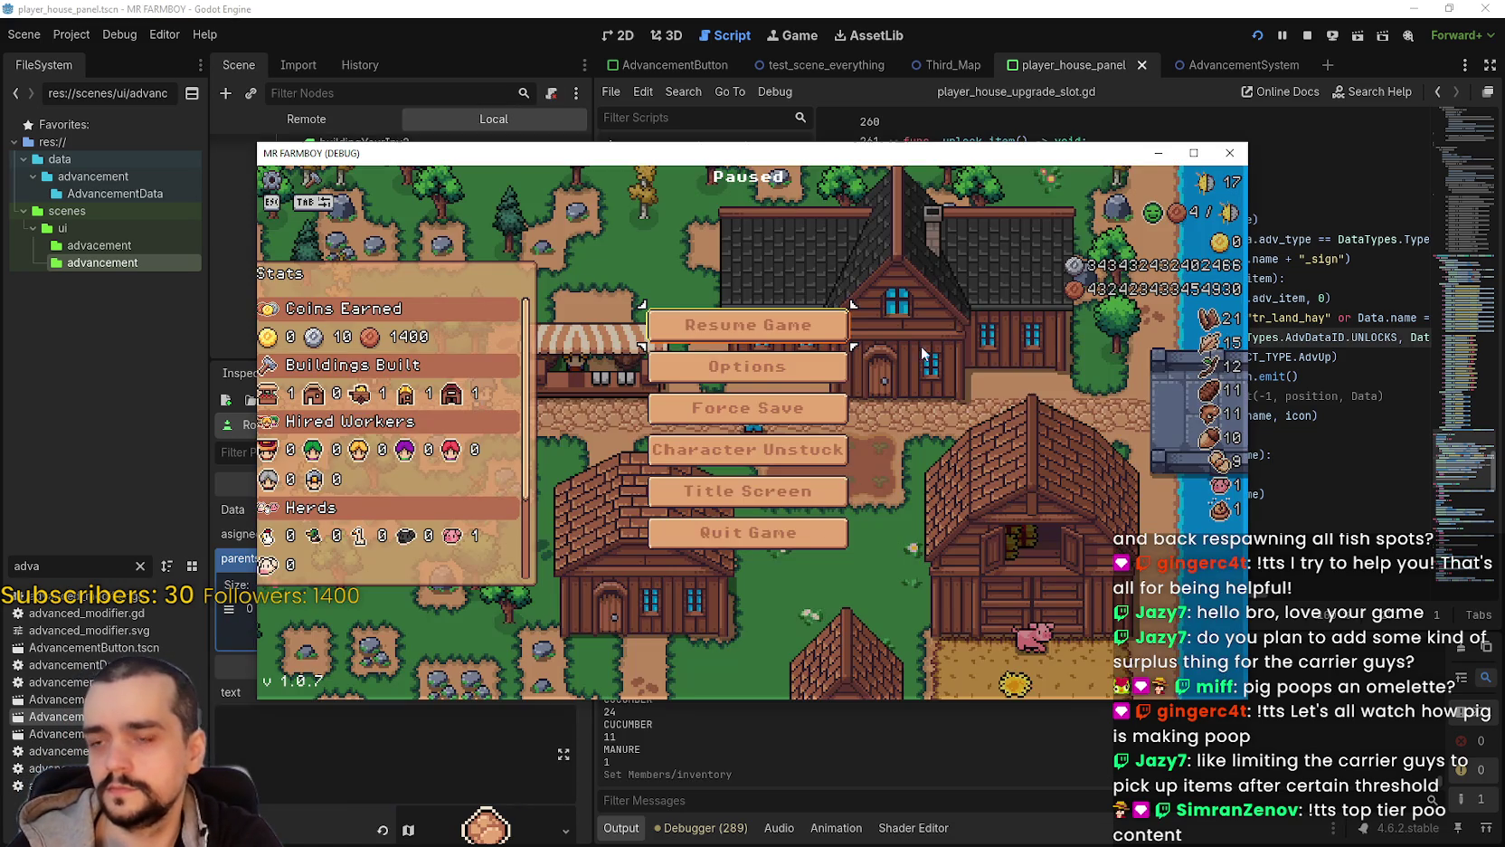
pyautogui.click(801, 327)
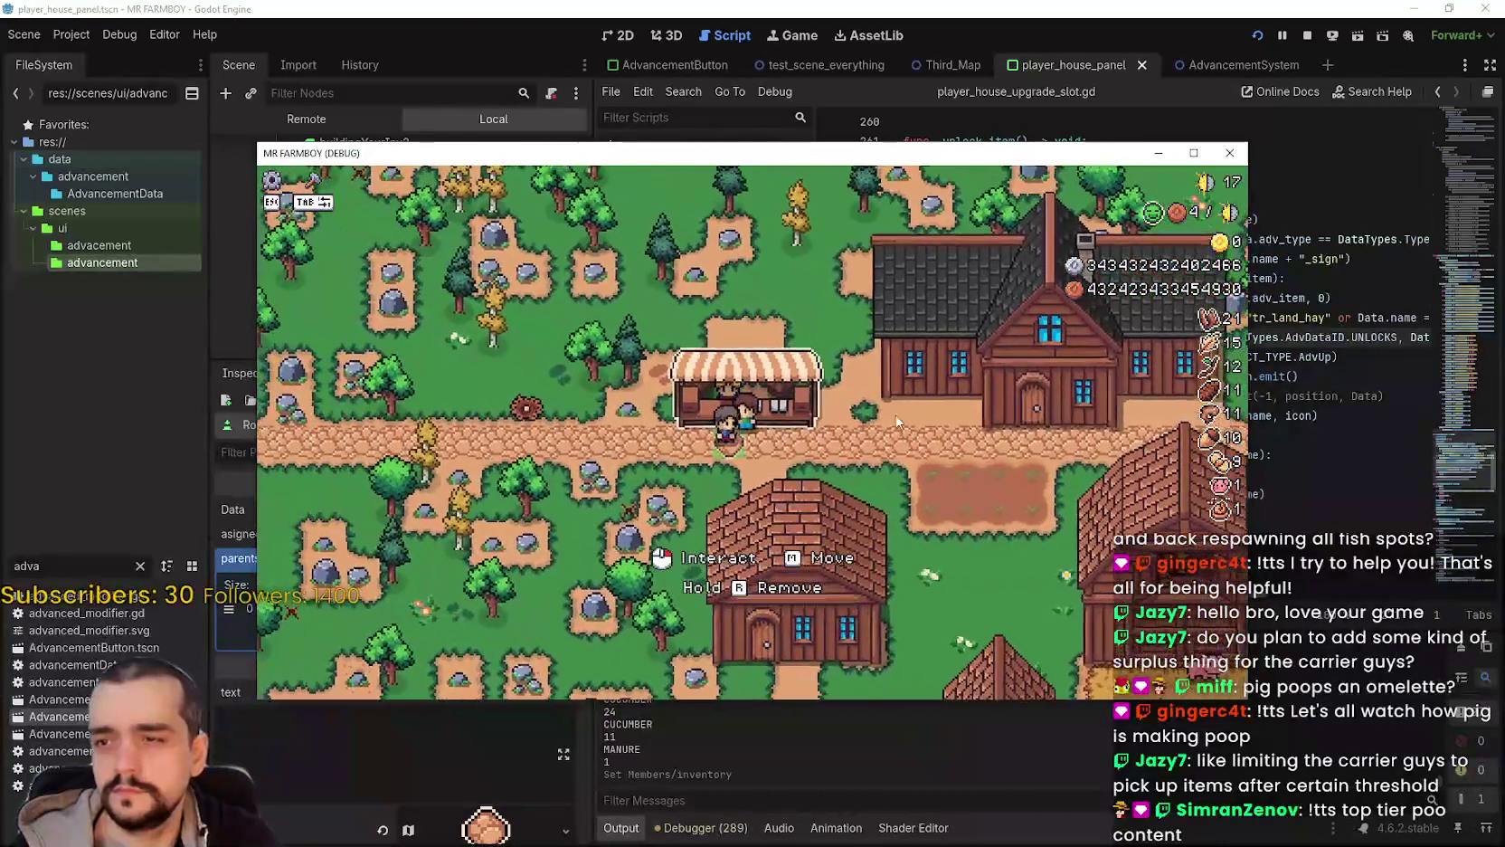
pyautogui.click(818, 402)
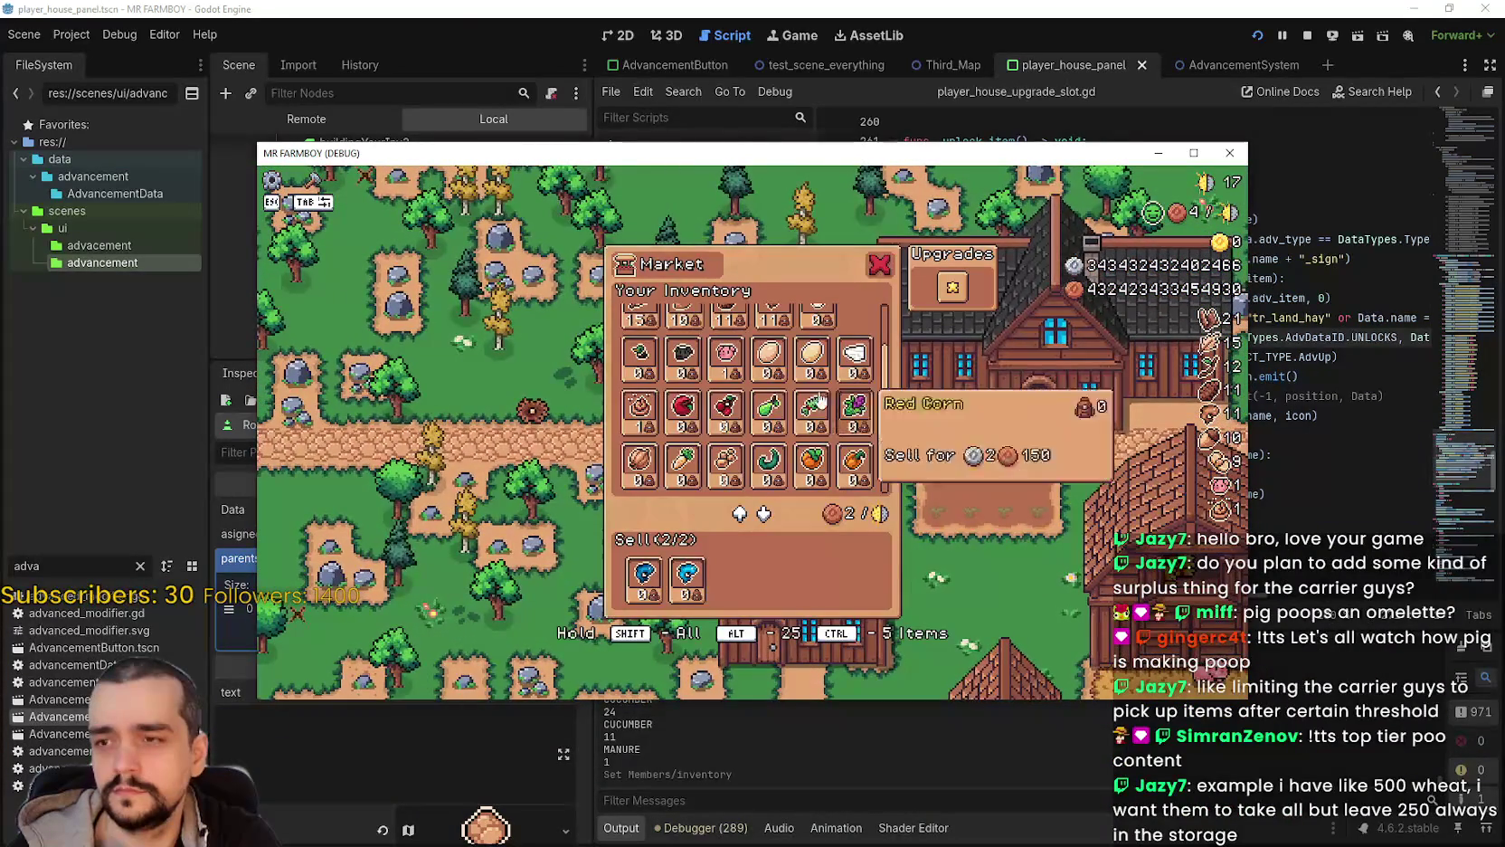
# Step: Leave the Market for Crafting and place Enchanted Farm Tiles on the map
pyautogui.scroll(-5, 892, 421)
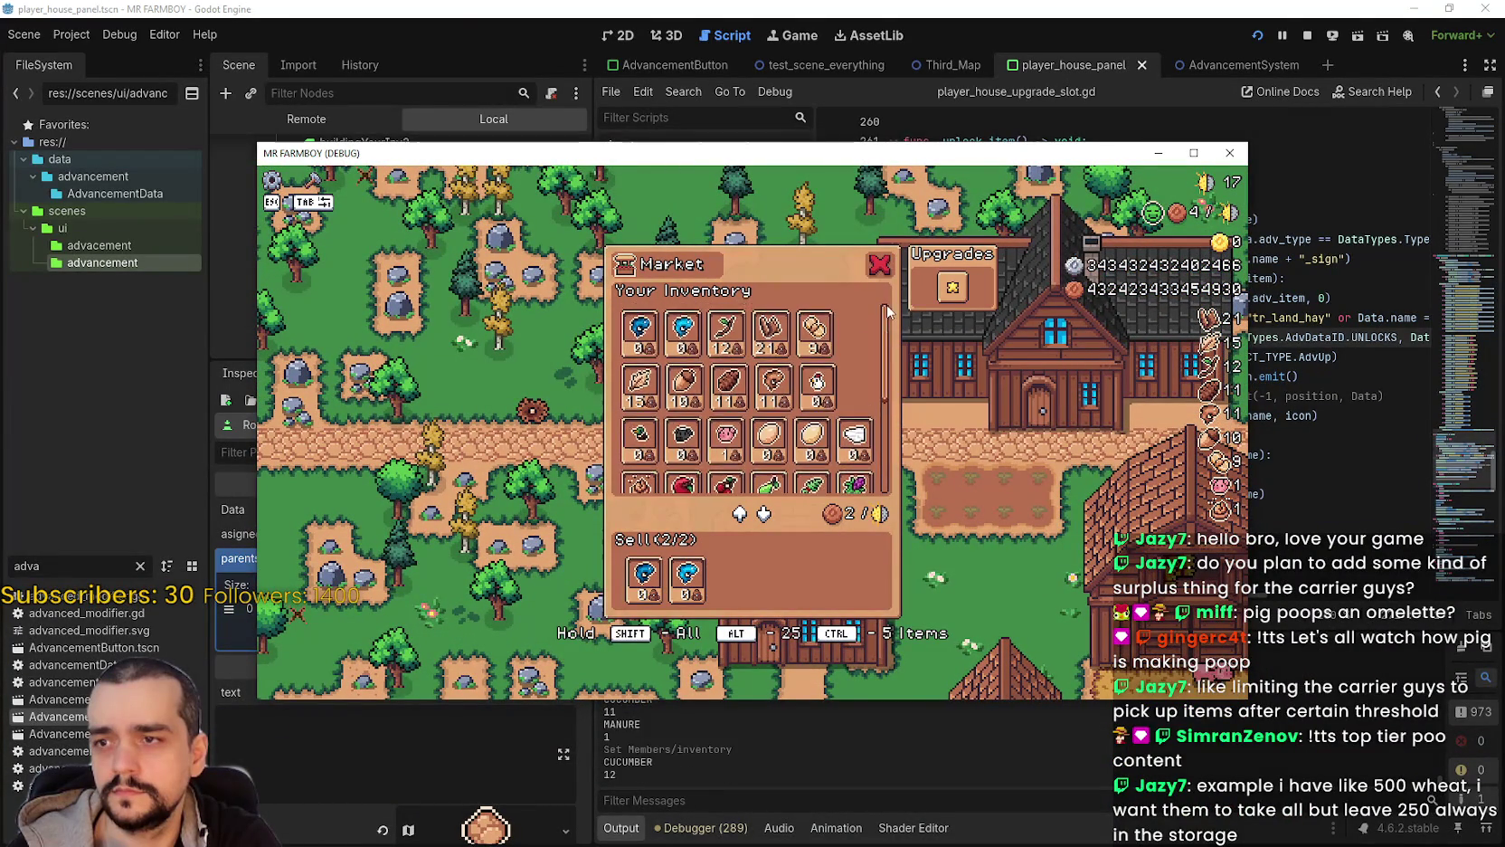
pyautogui.press('Tab')
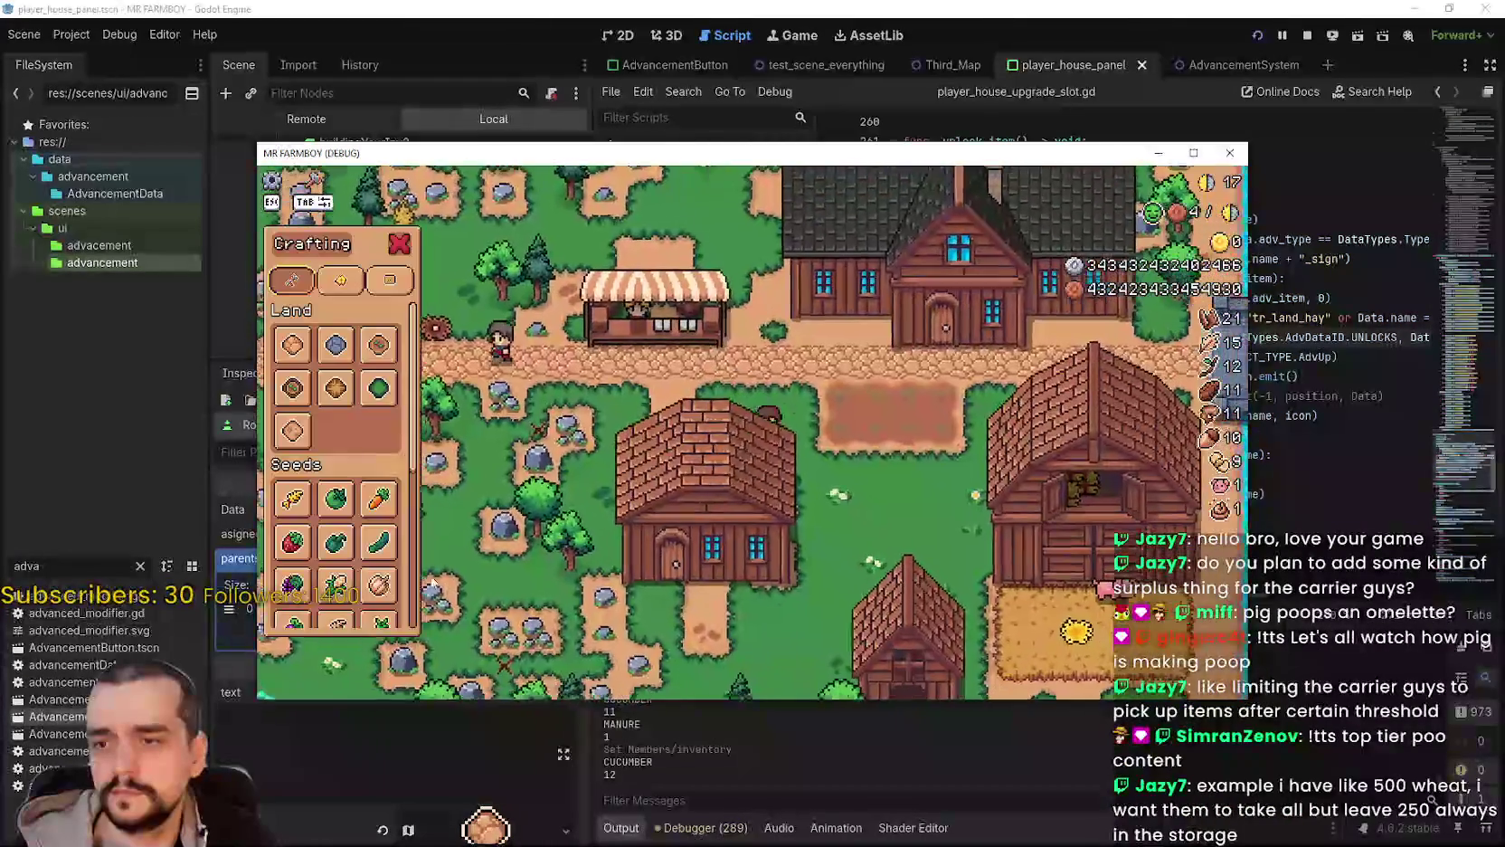
pyautogui.click(294, 387)
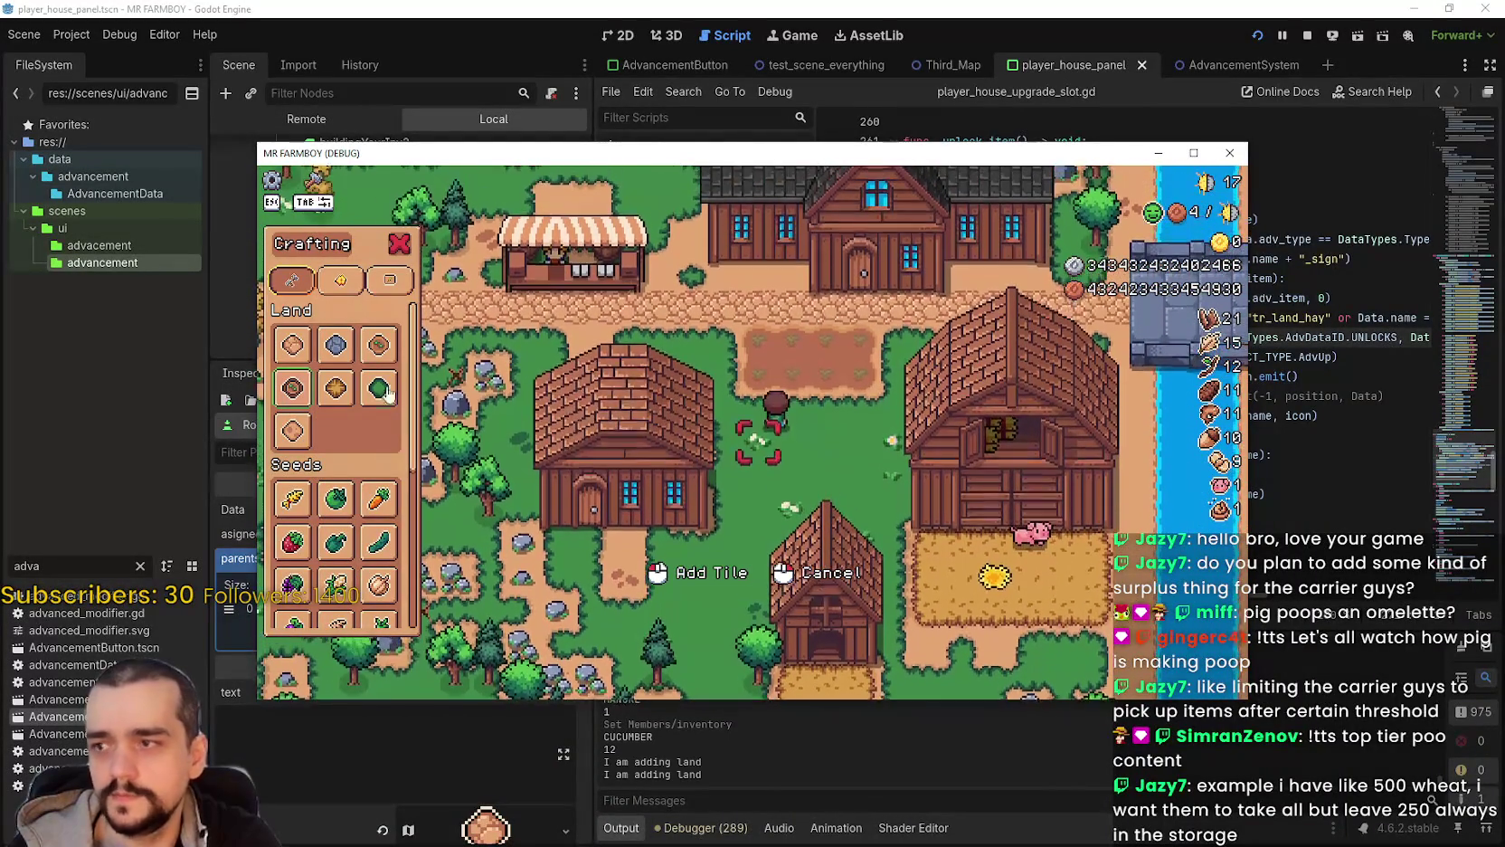
pyautogui.click(294, 388)
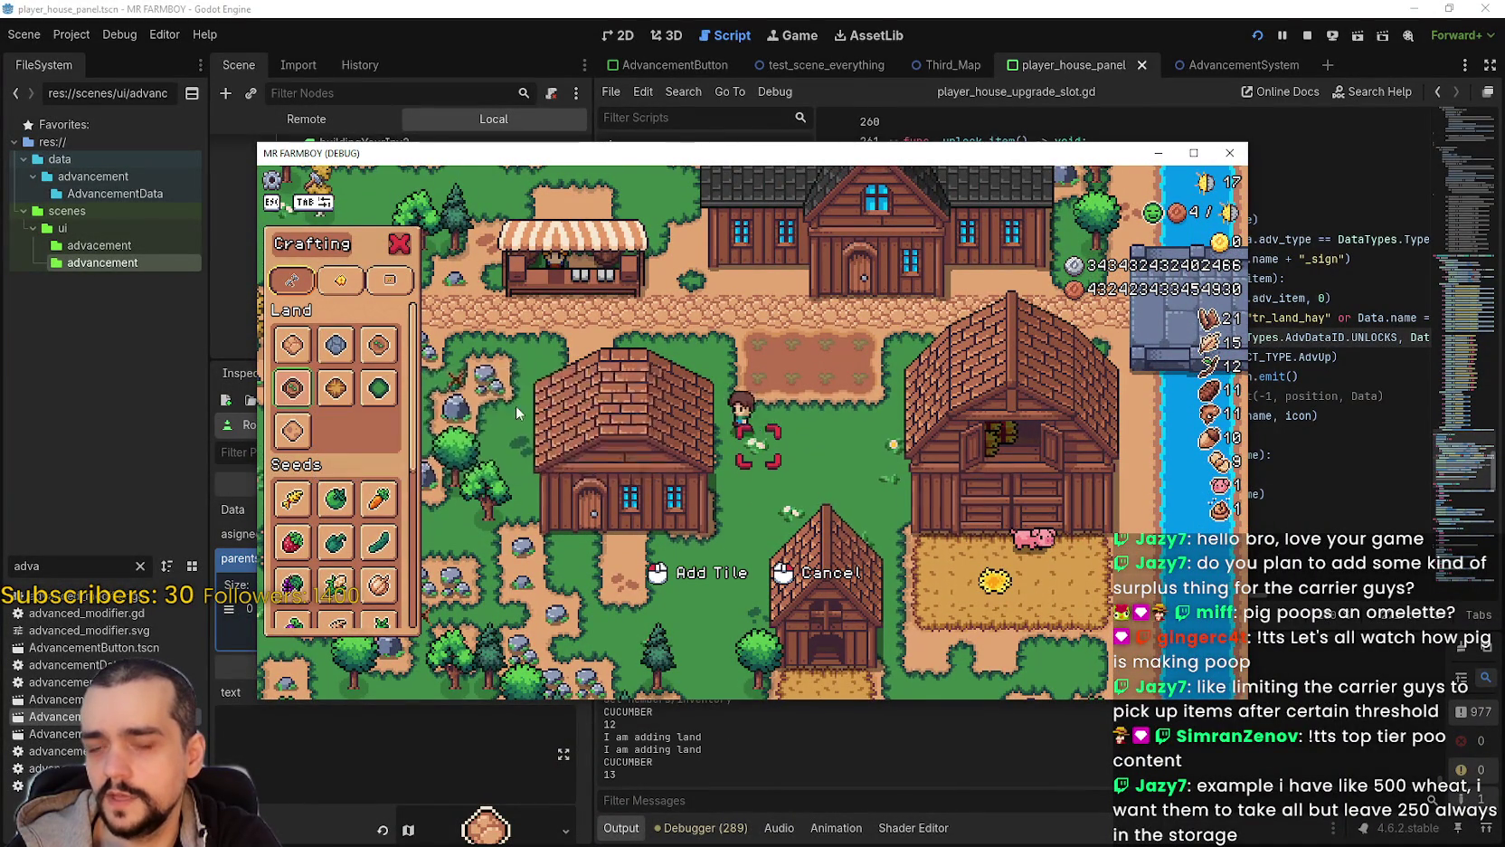
# Step: Pause the game on its stats menu and bring the editor back in front
pyautogui.press('Escape')
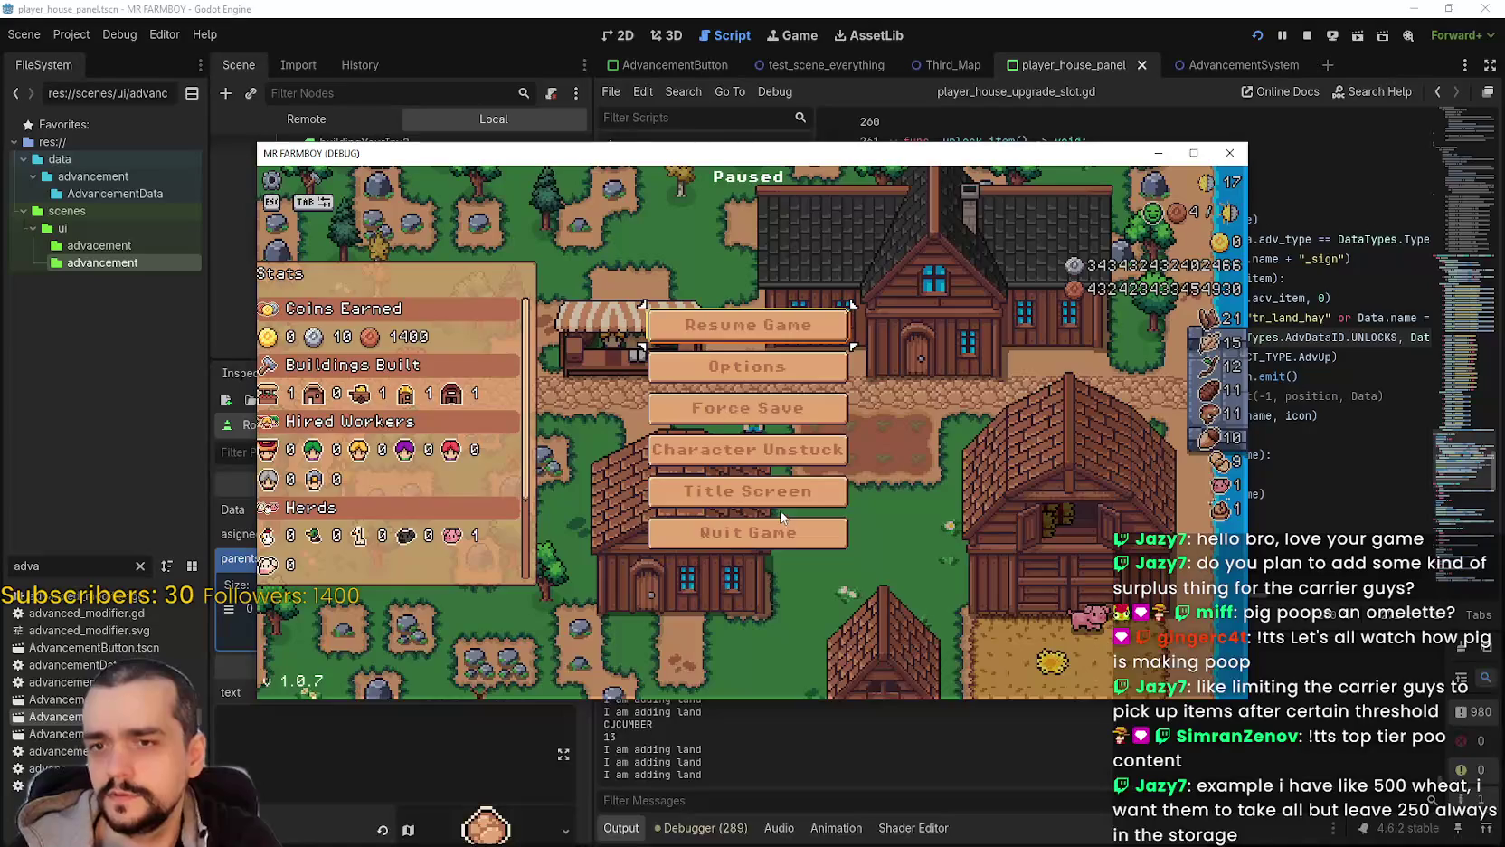
pyautogui.press('Escape')
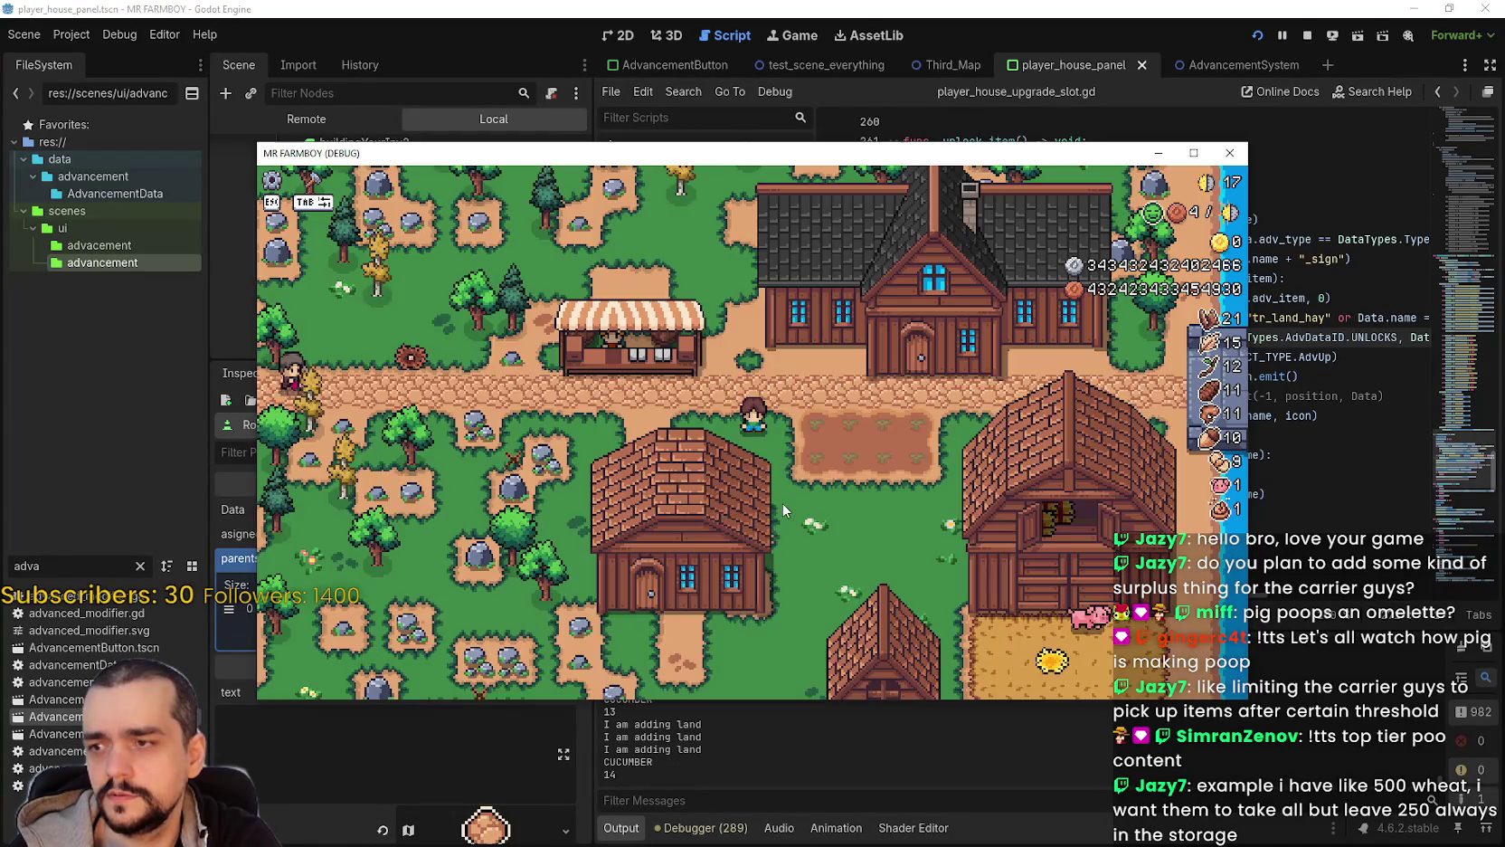
pyautogui.press('Escape')
pyautogui.click(472, 7)
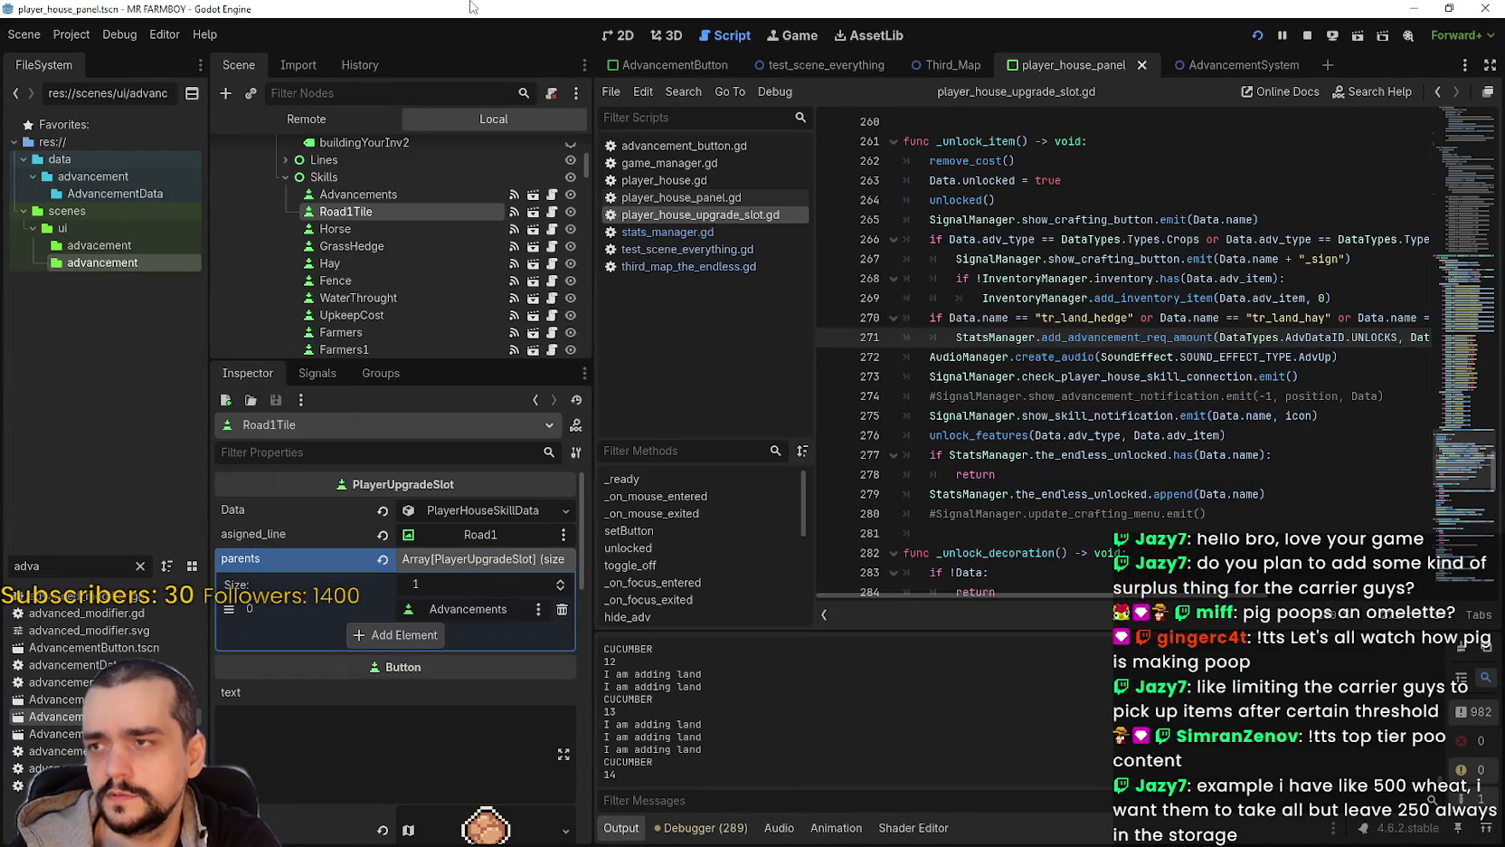
# Step: Inspect the live InventoryManager and set inventory key 30 to 999999
pyautogui.click(306, 119)
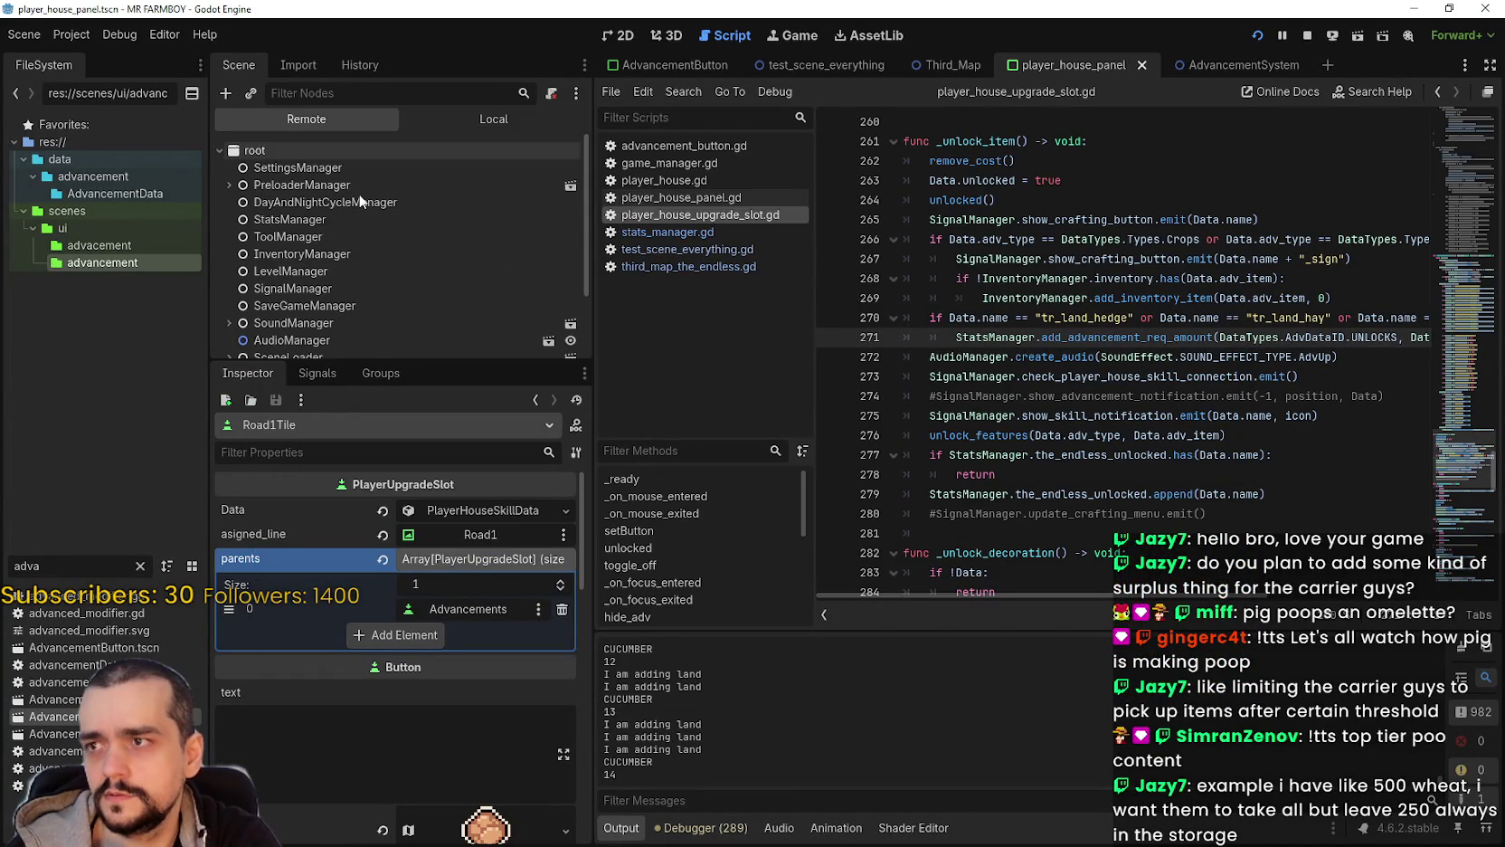
pyautogui.click(340, 253)
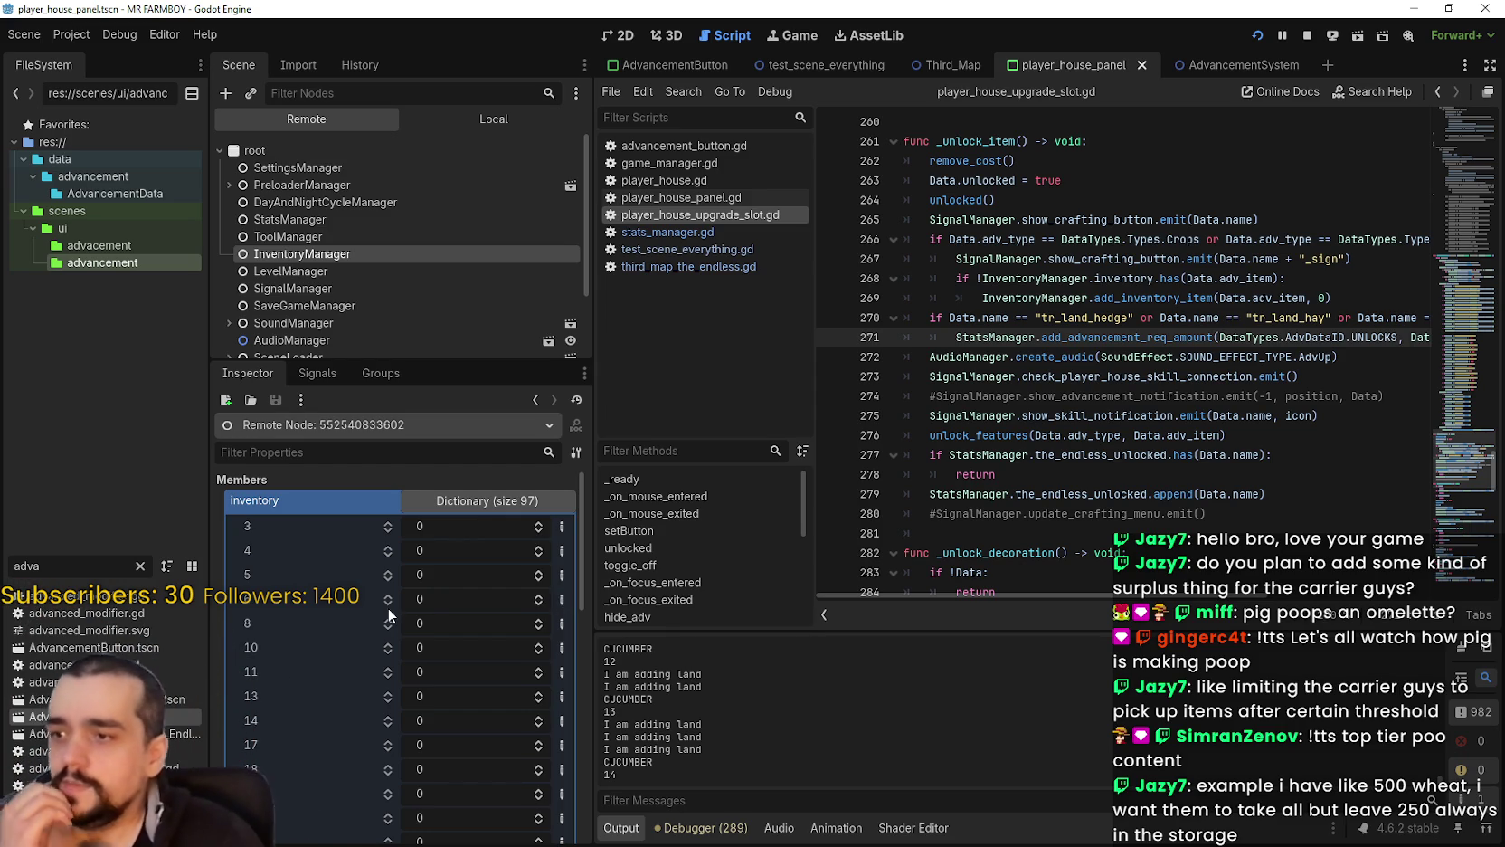
pyautogui.scroll(-2, 423, 599)
pyautogui.scroll(-3, 491, 728)
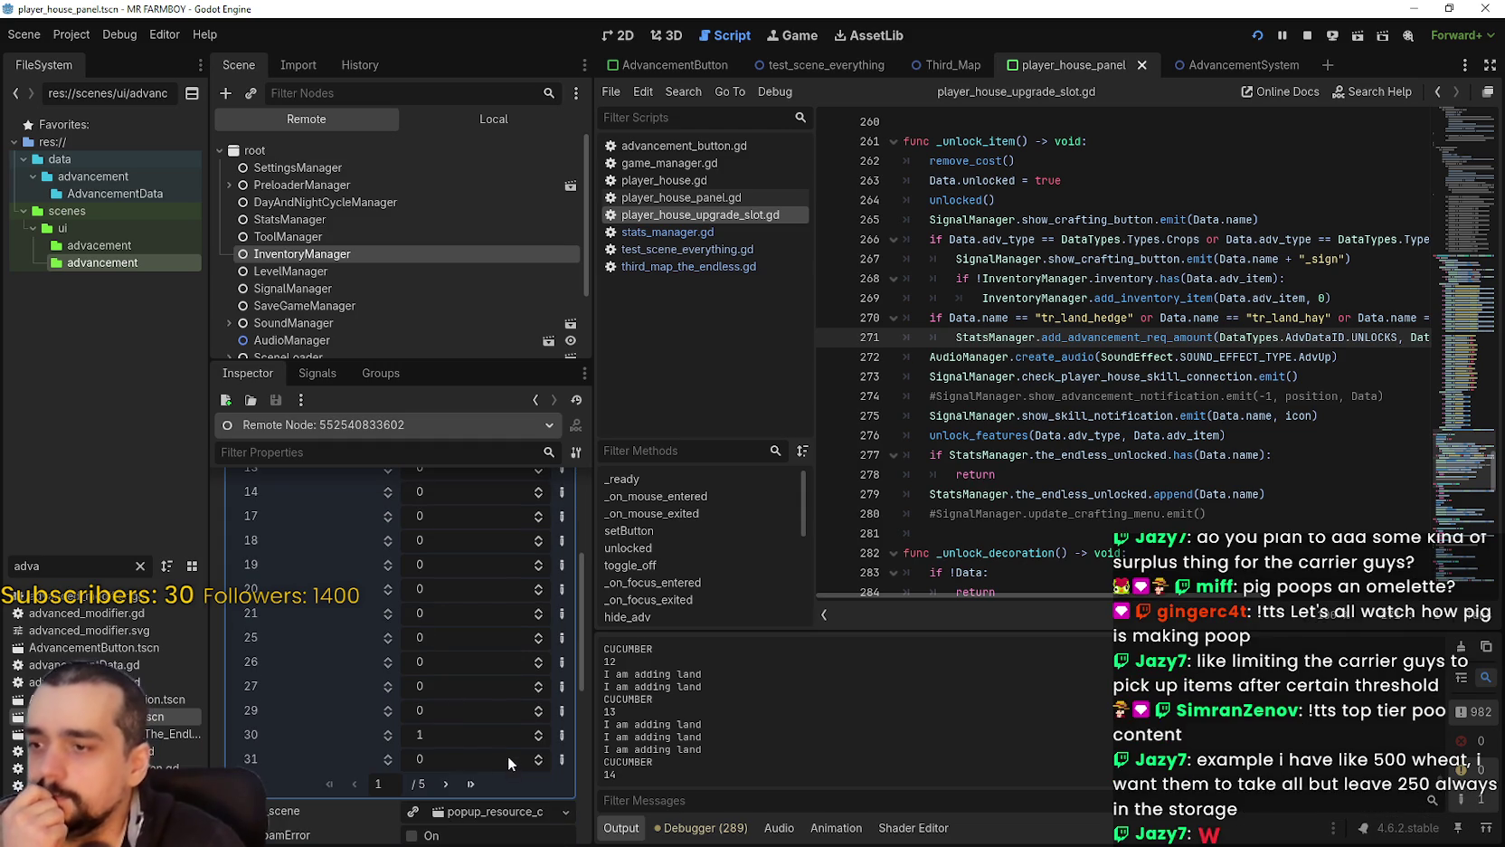
pyautogui.click(436, 728)
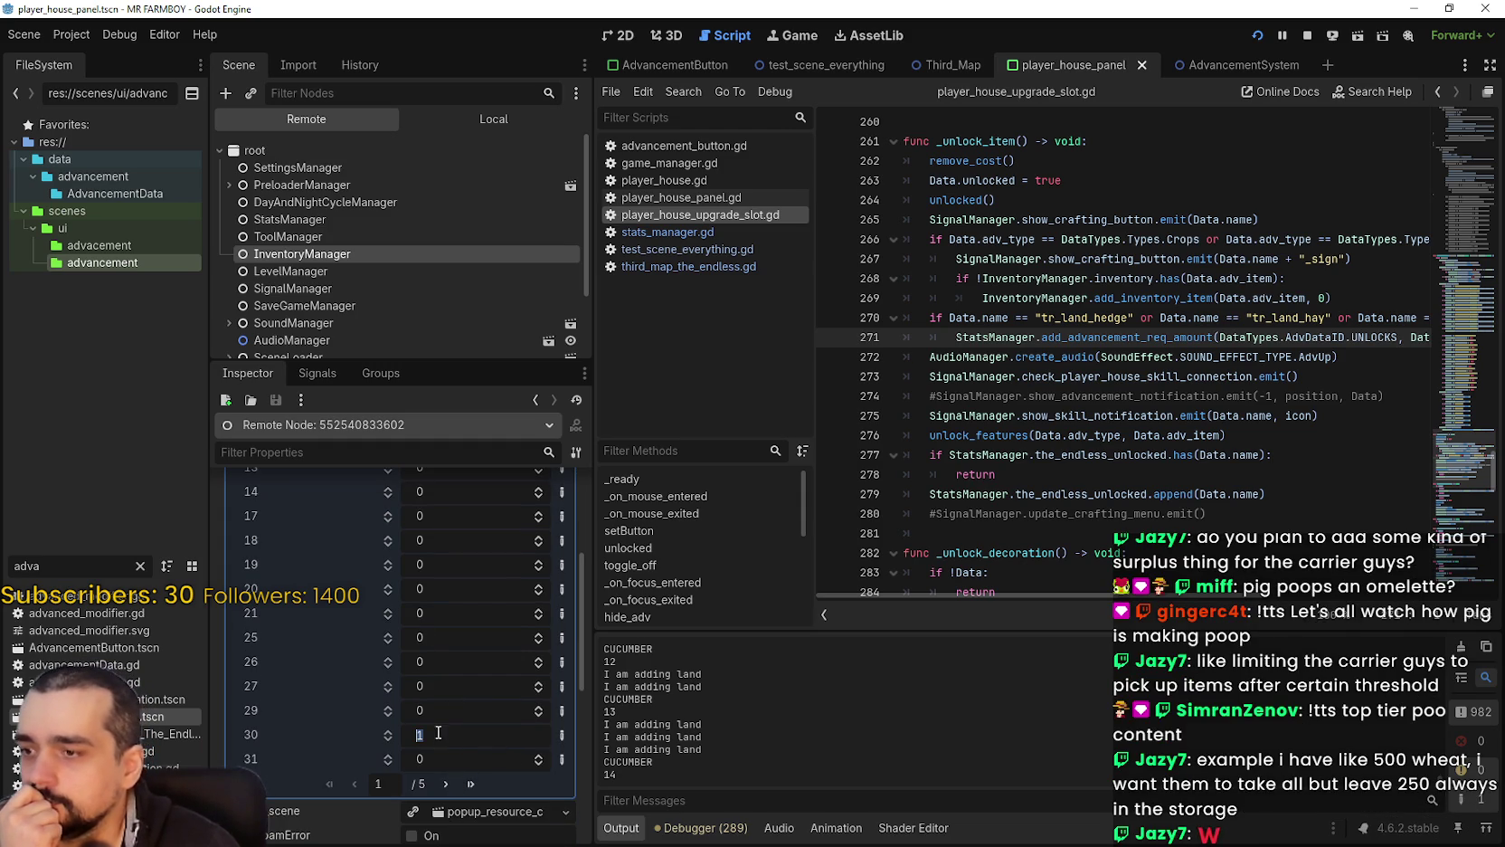
pyautogui.write('99999999999')
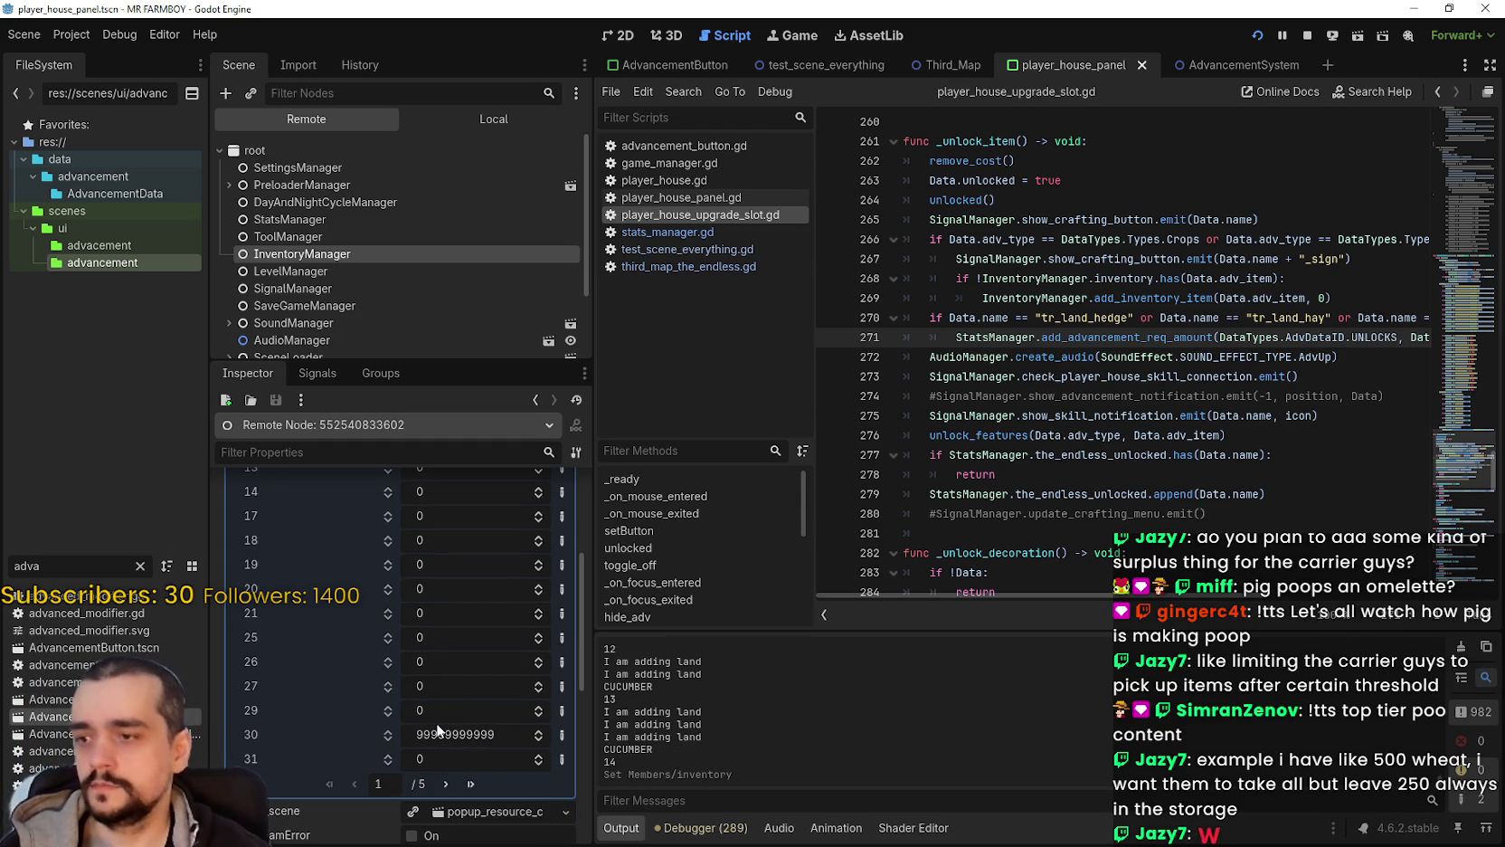
pyautogui.click(450, 781)
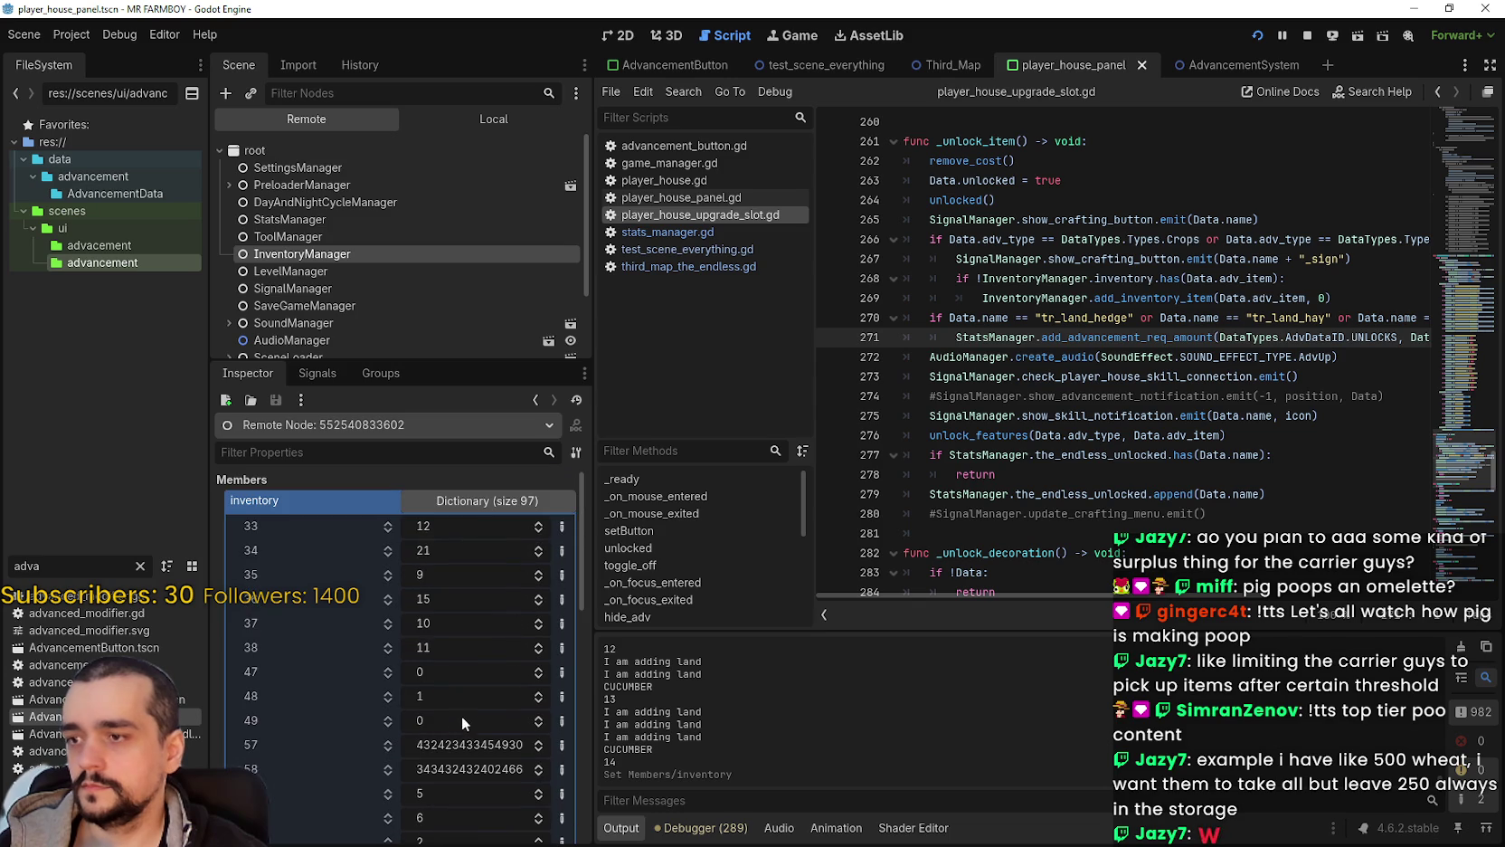
pyautogui.click(450, 695)
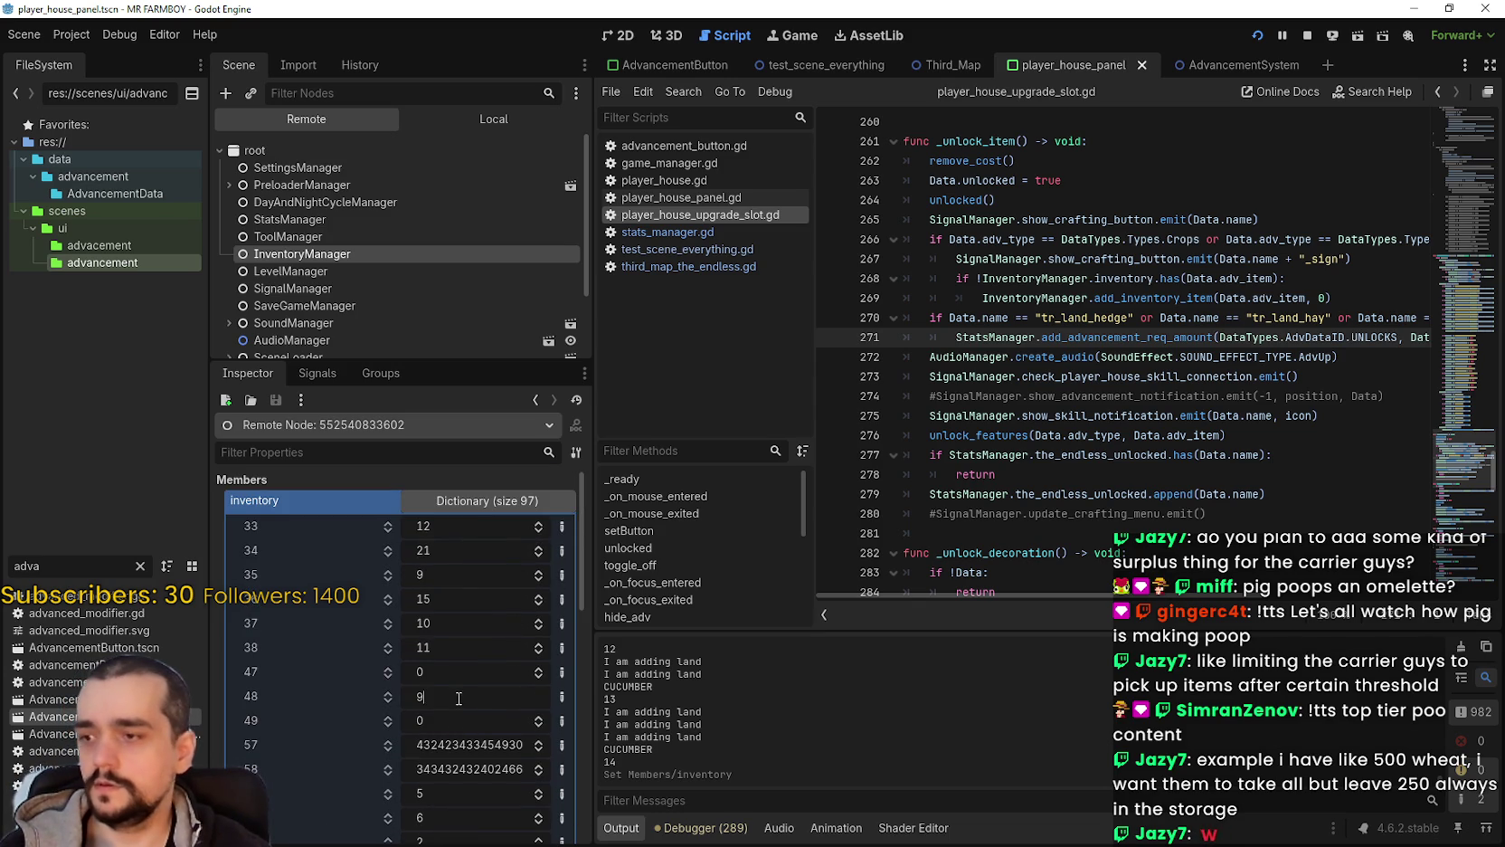
pyautogui.write('99999999999')
pyautogui.press('Return')
pyautogui.scroll(-5, 431, 711)
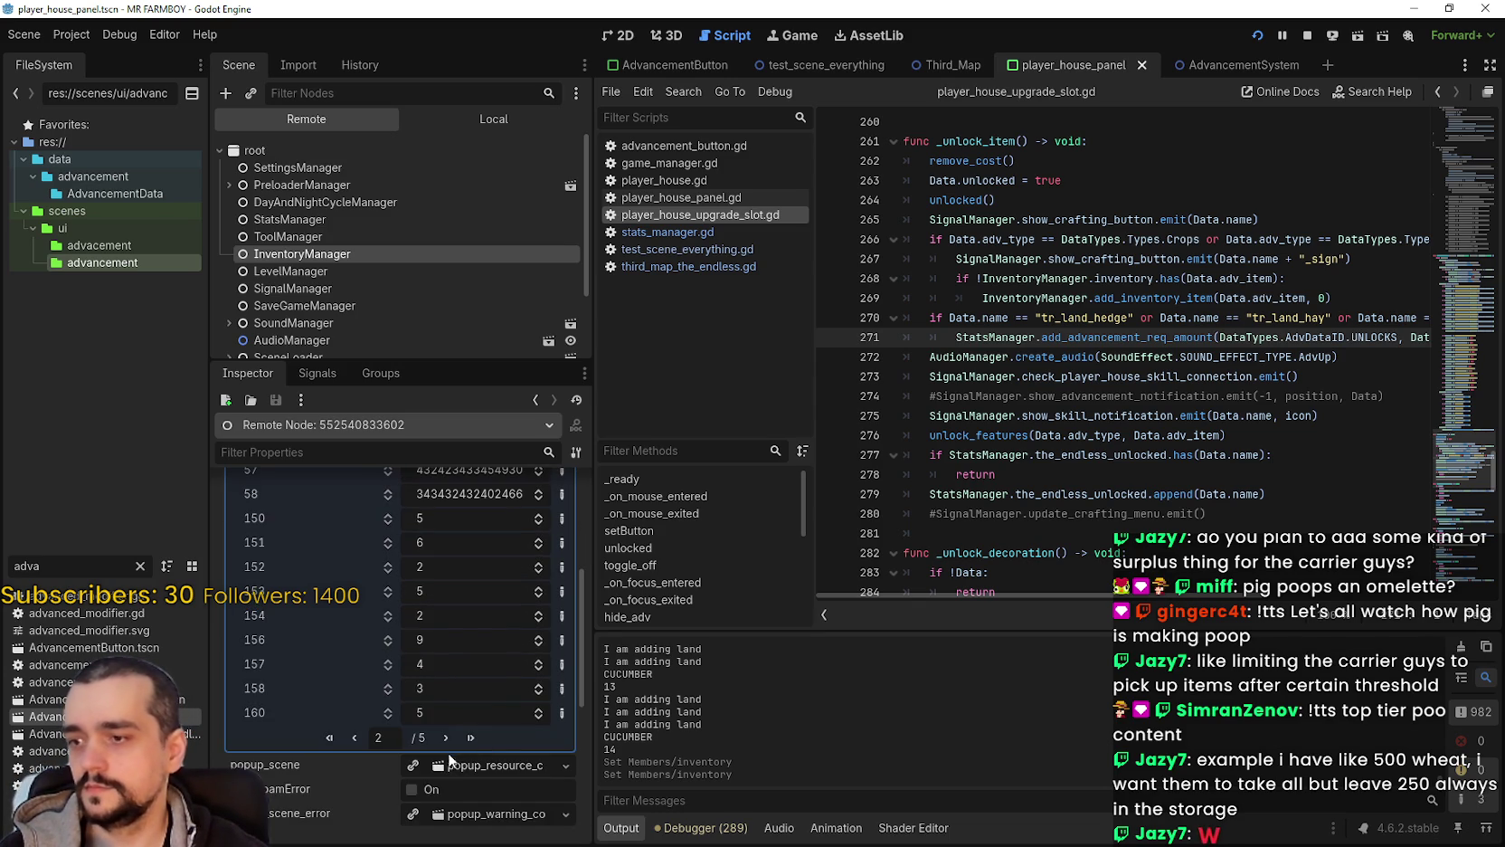
pyautogui.scroll(5, 456, 711)
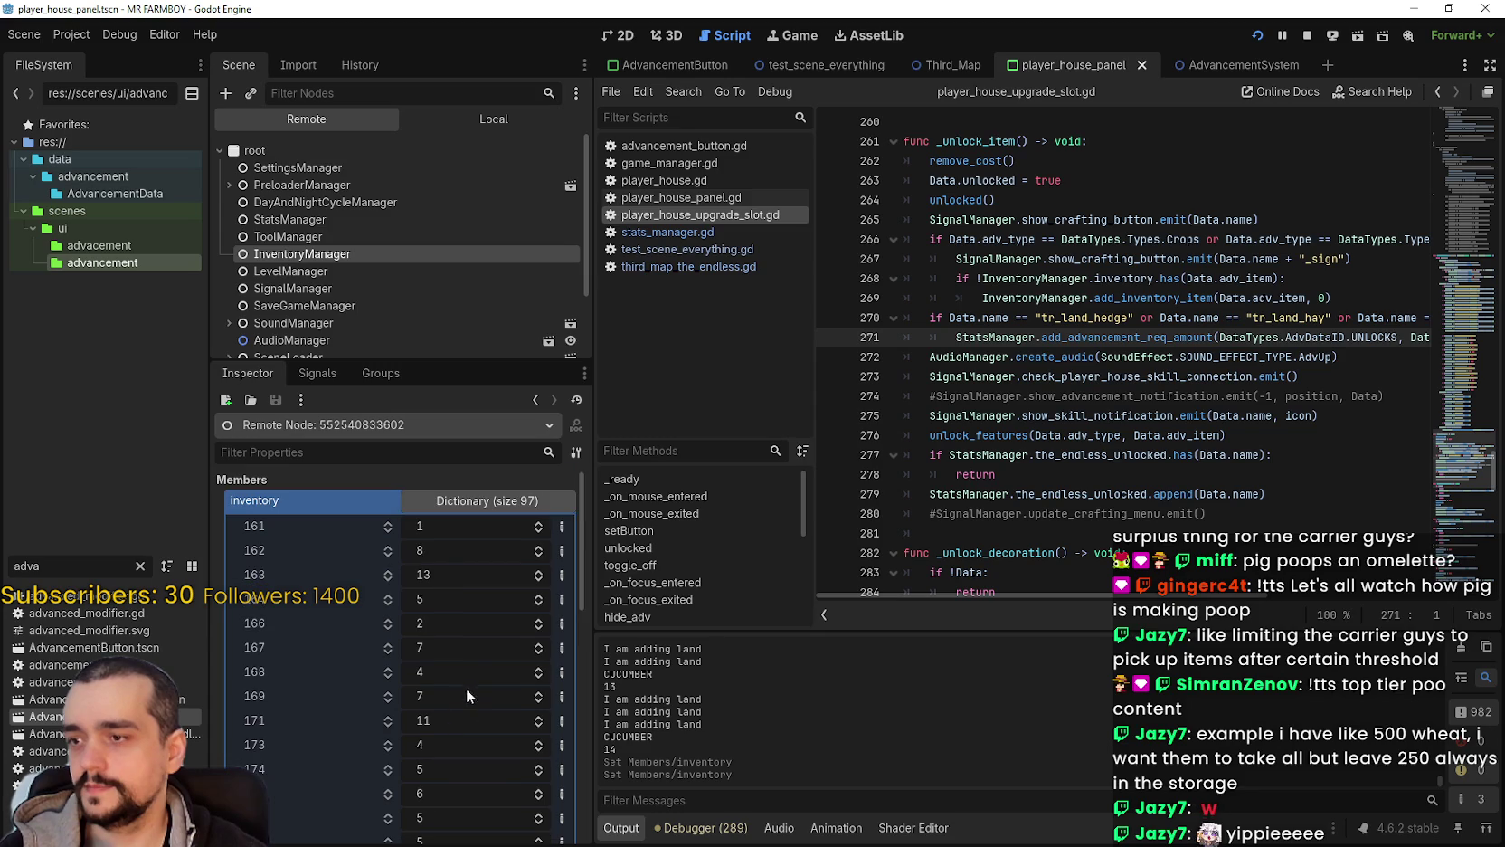
pyautogui.click(445, 520)
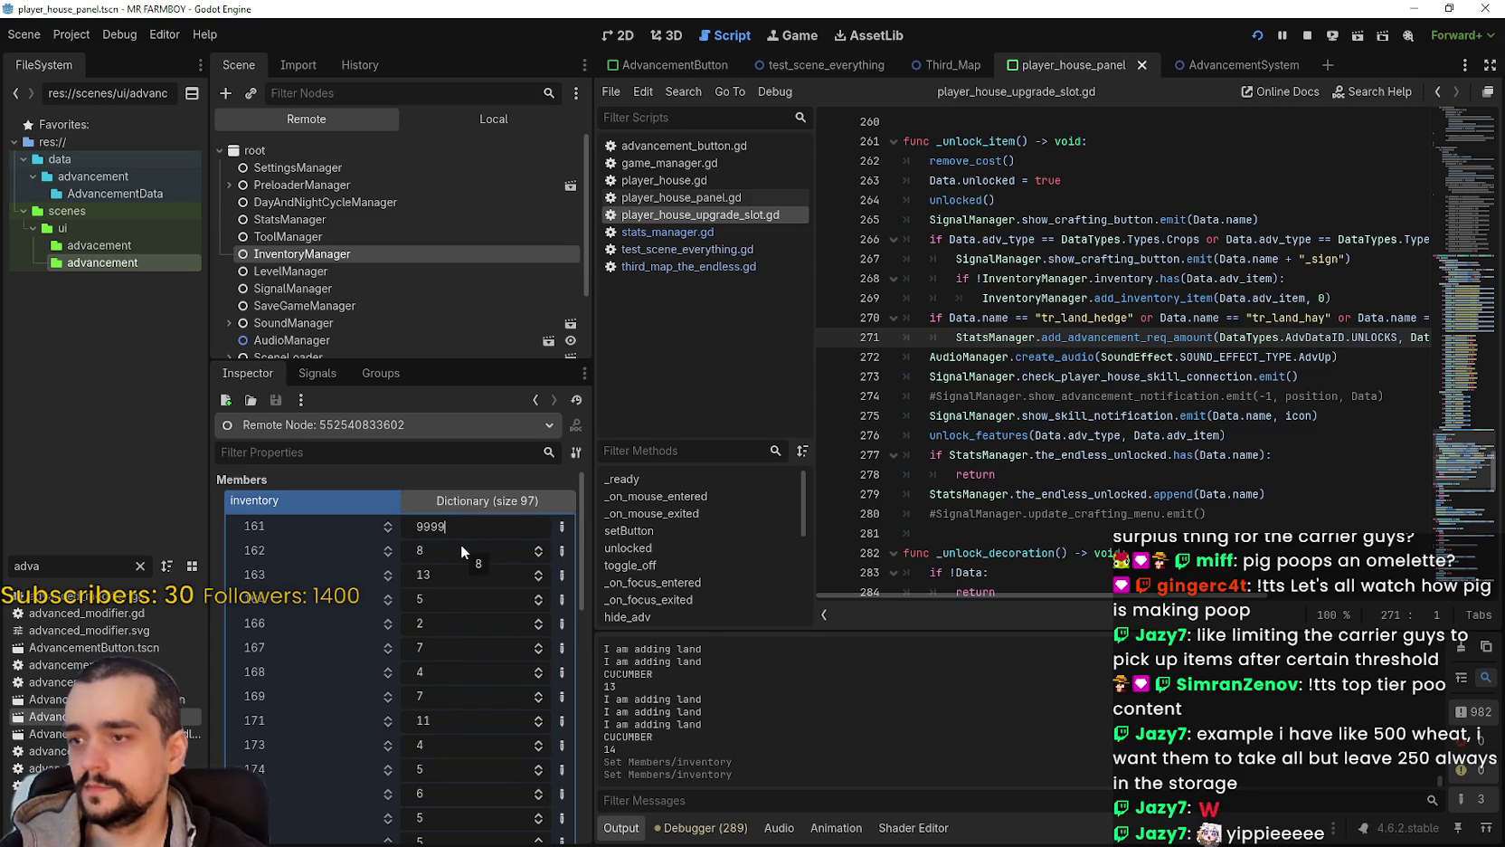
pyautogui.press('Return')
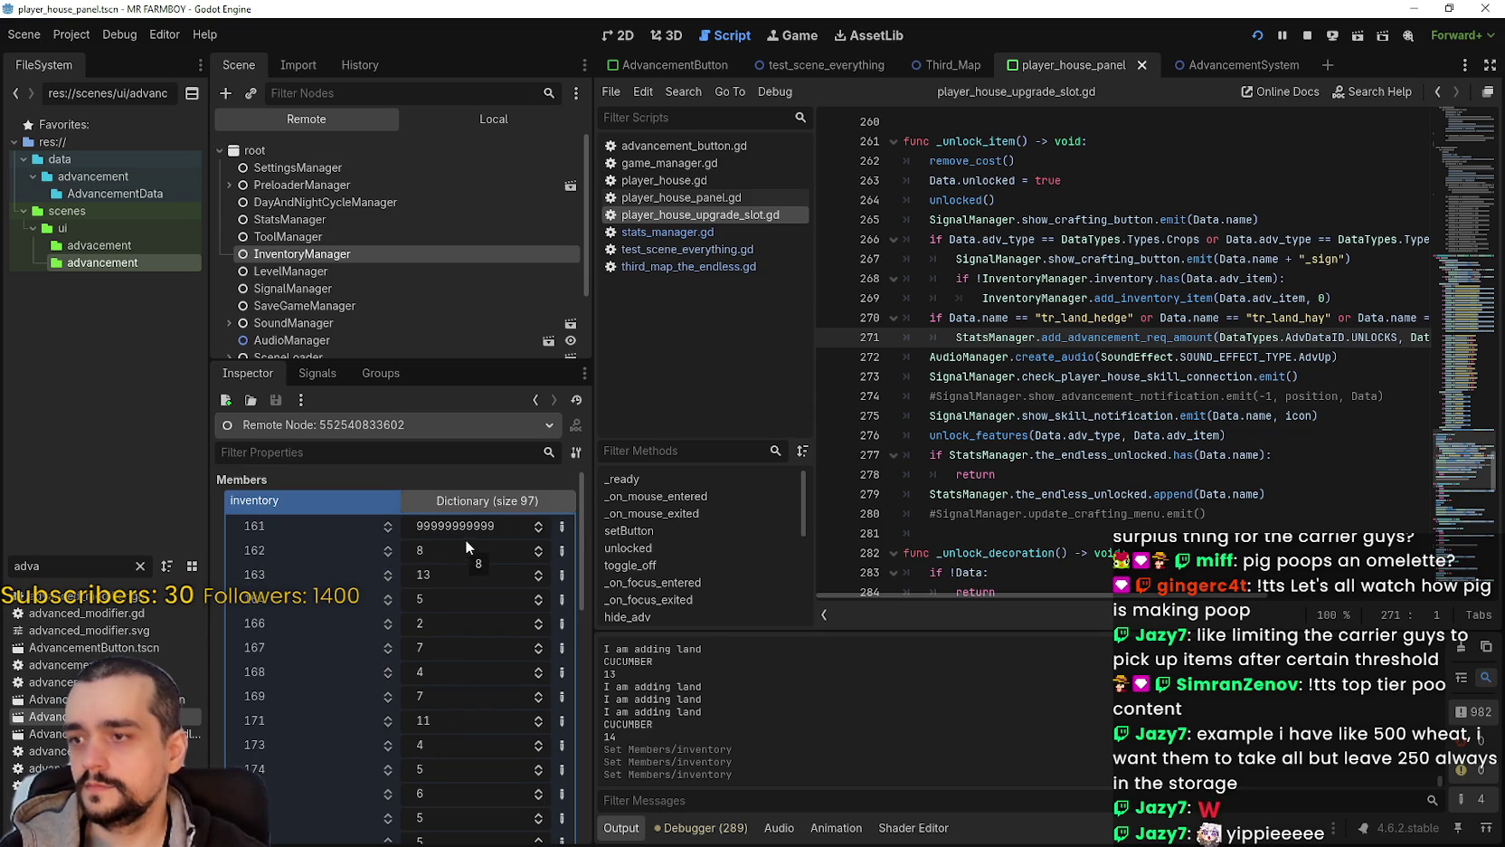
# Step: Check the final page of inventory entries, then inspect the local Skills node
pyautogui.scroll(-2, 458, 594)
pyautogui.scroll(-3, 486, 617)
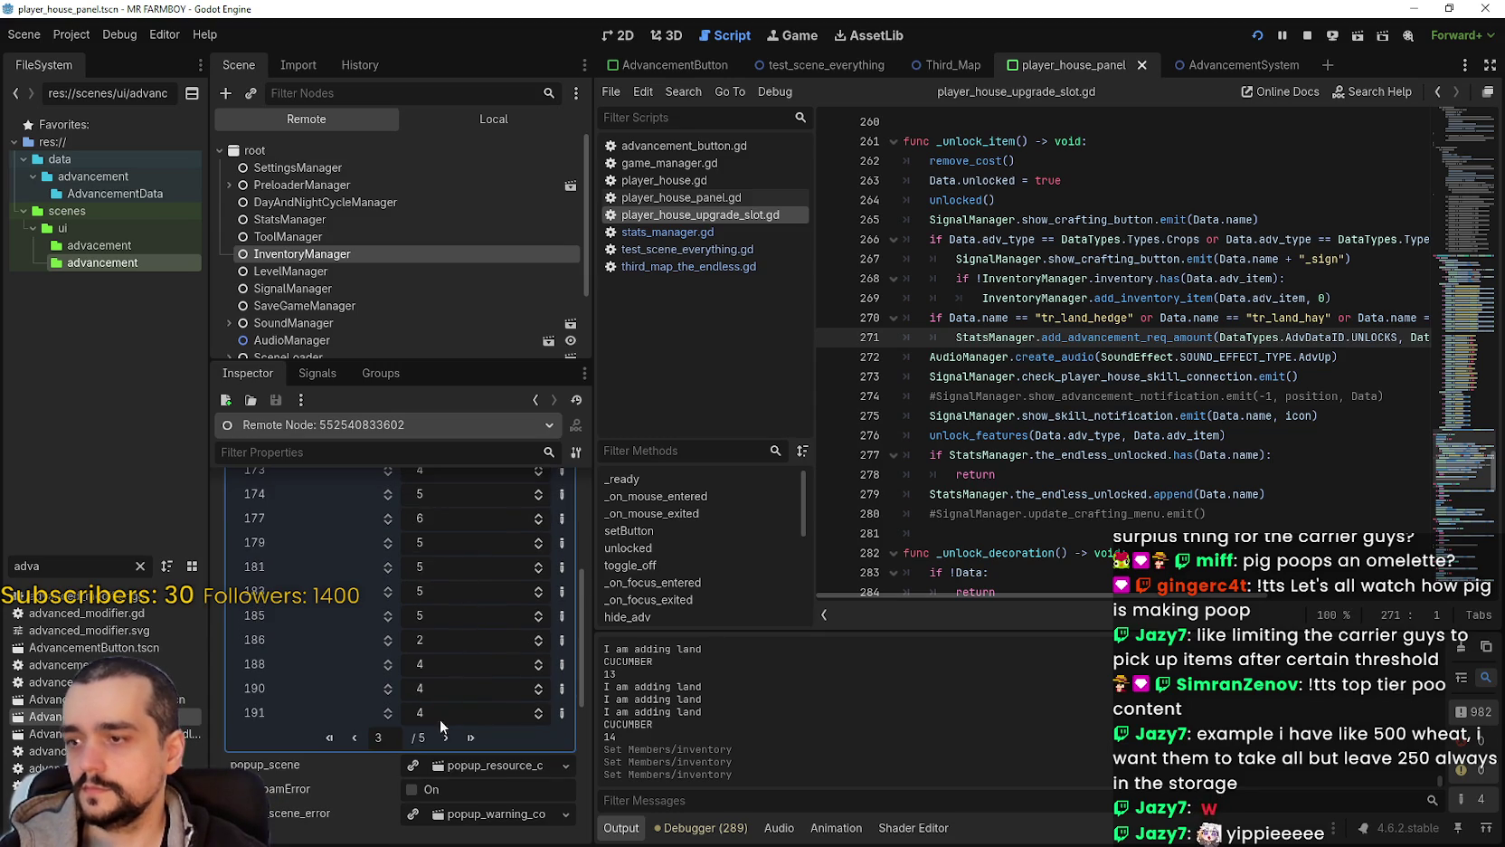
pyautogui.scroll(10, 462, 588)
pyautogui.scroll(-9, 471, 615)
pyautogui.click(445, 783)
pyautogui.scroll(-5, 484, 650)
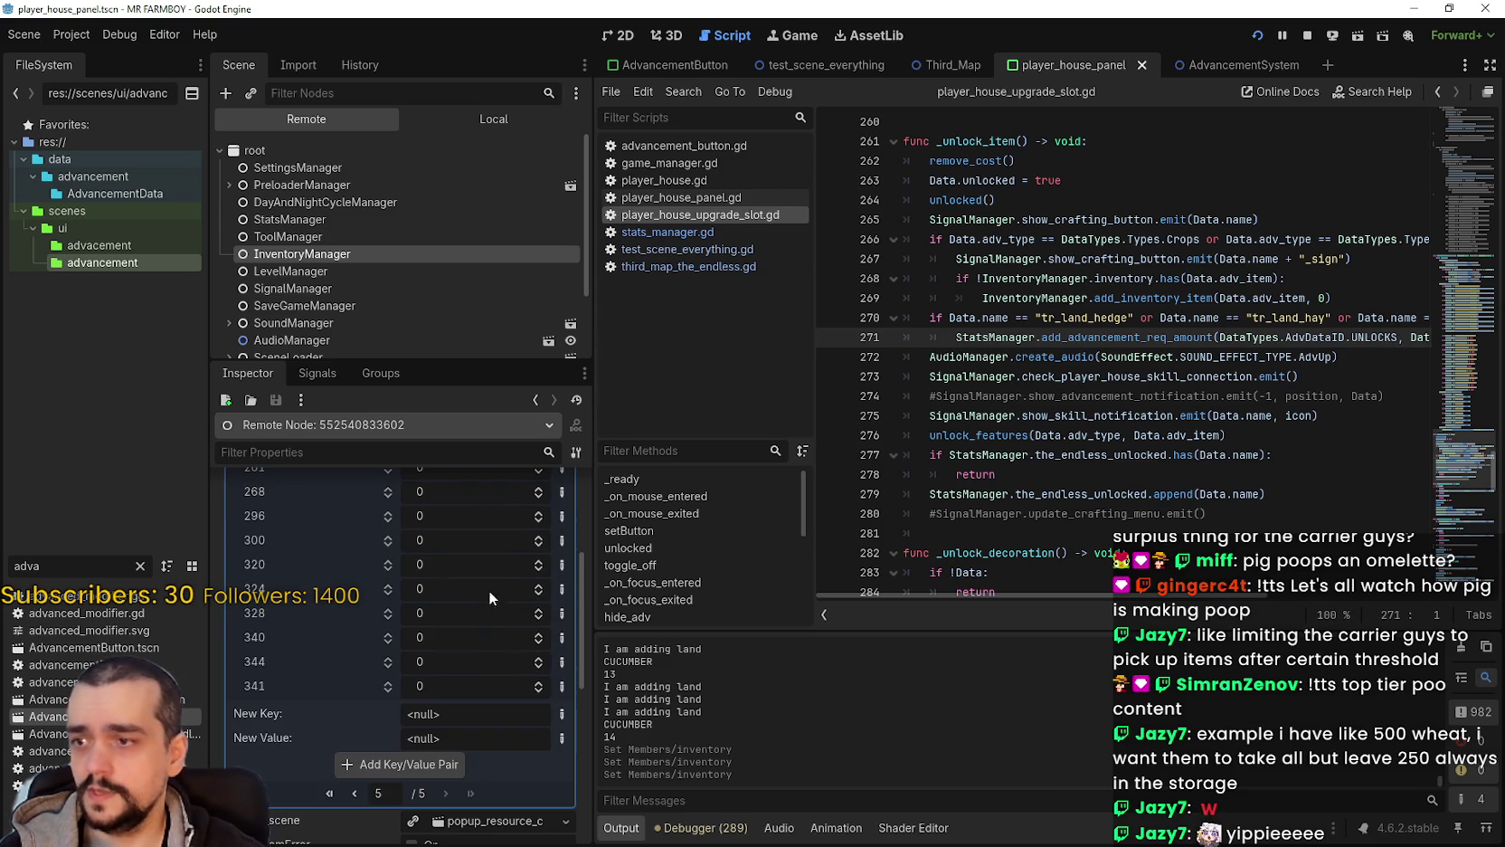
pyautogui.click(499, 125)
pyautogui.click(418, 177)
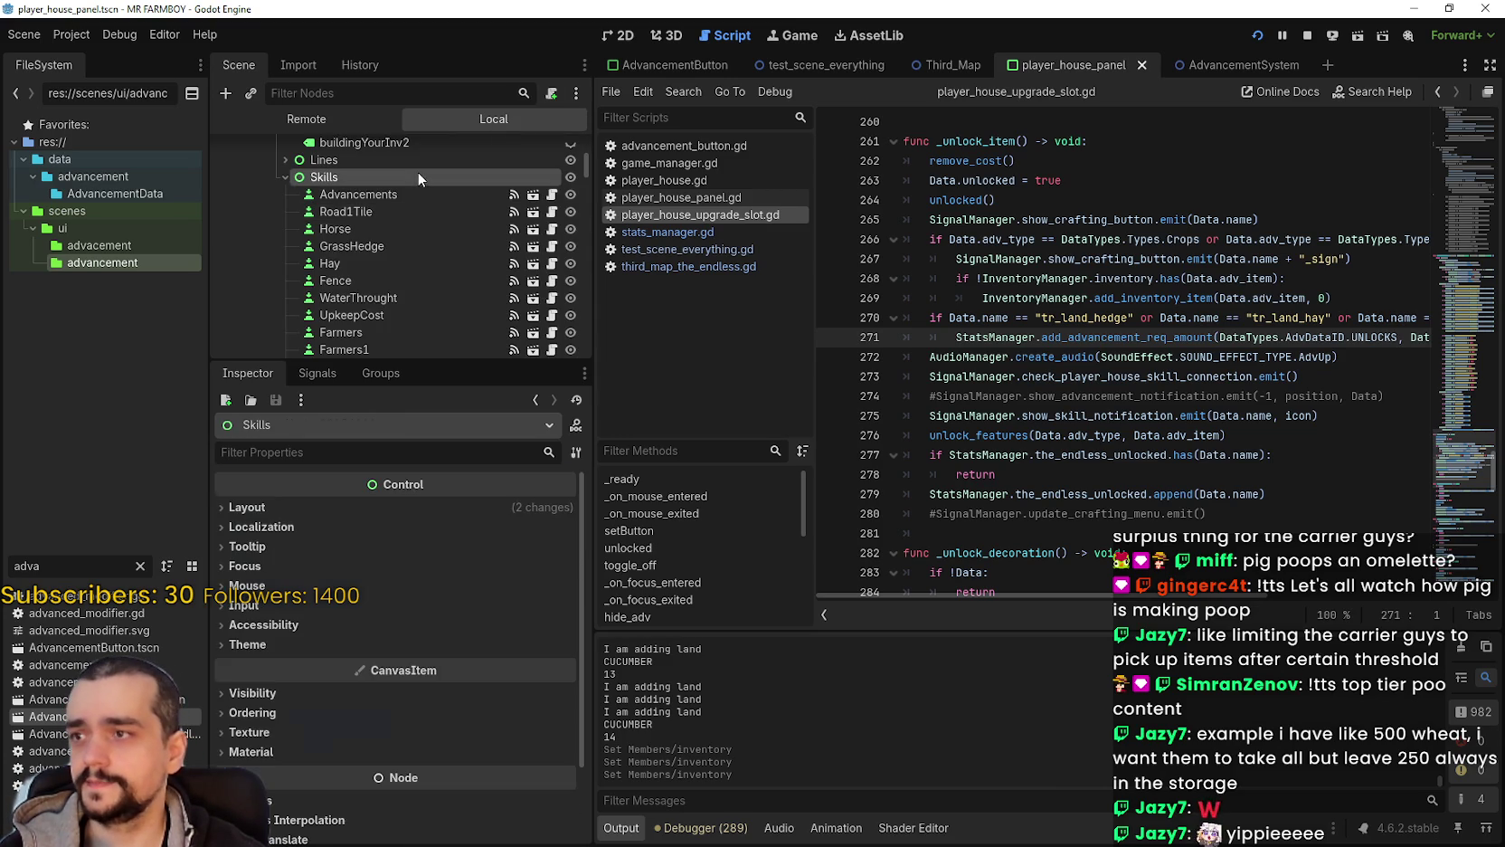
# Step: Resume the game, pick a Land tile from Crafting and lay a strip of tilled land
pyautogui.hotkey('alt', 'Tab')
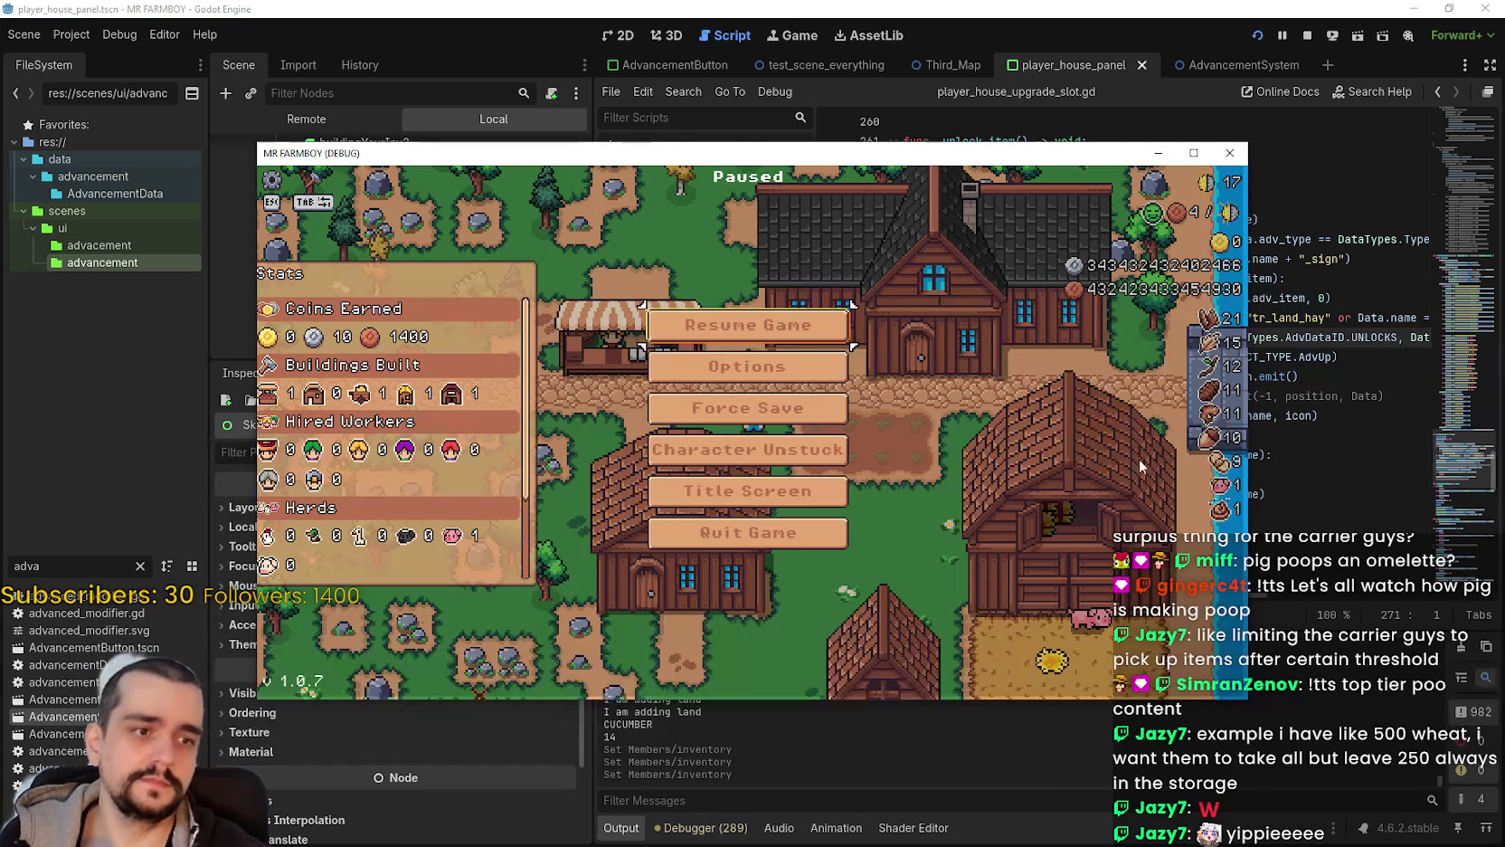
pyautogui.click(706, 329)
pyautogui.press('Tab')
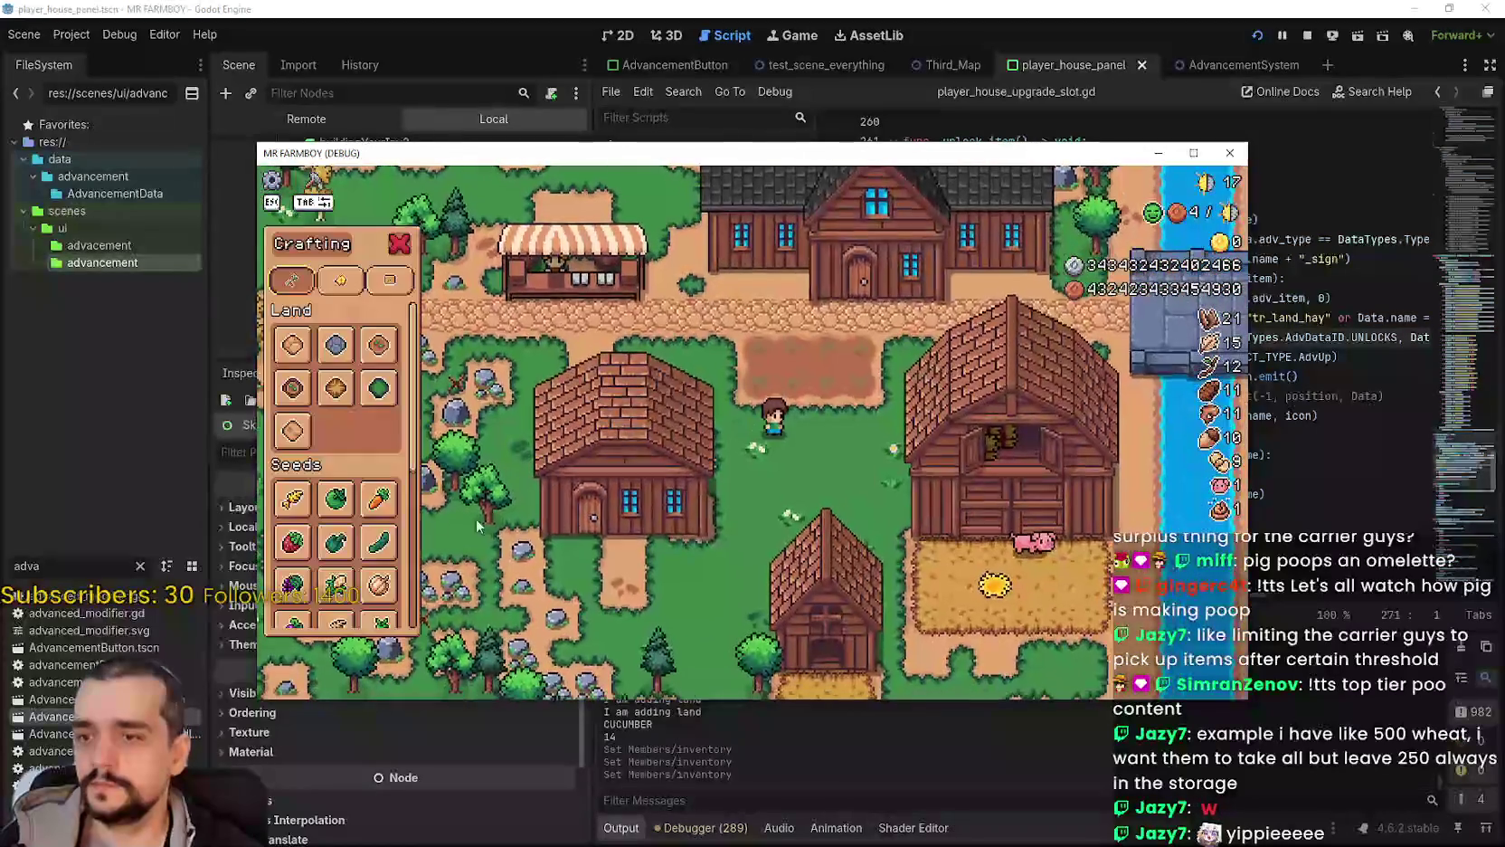
pyautogui.click(292, 387)
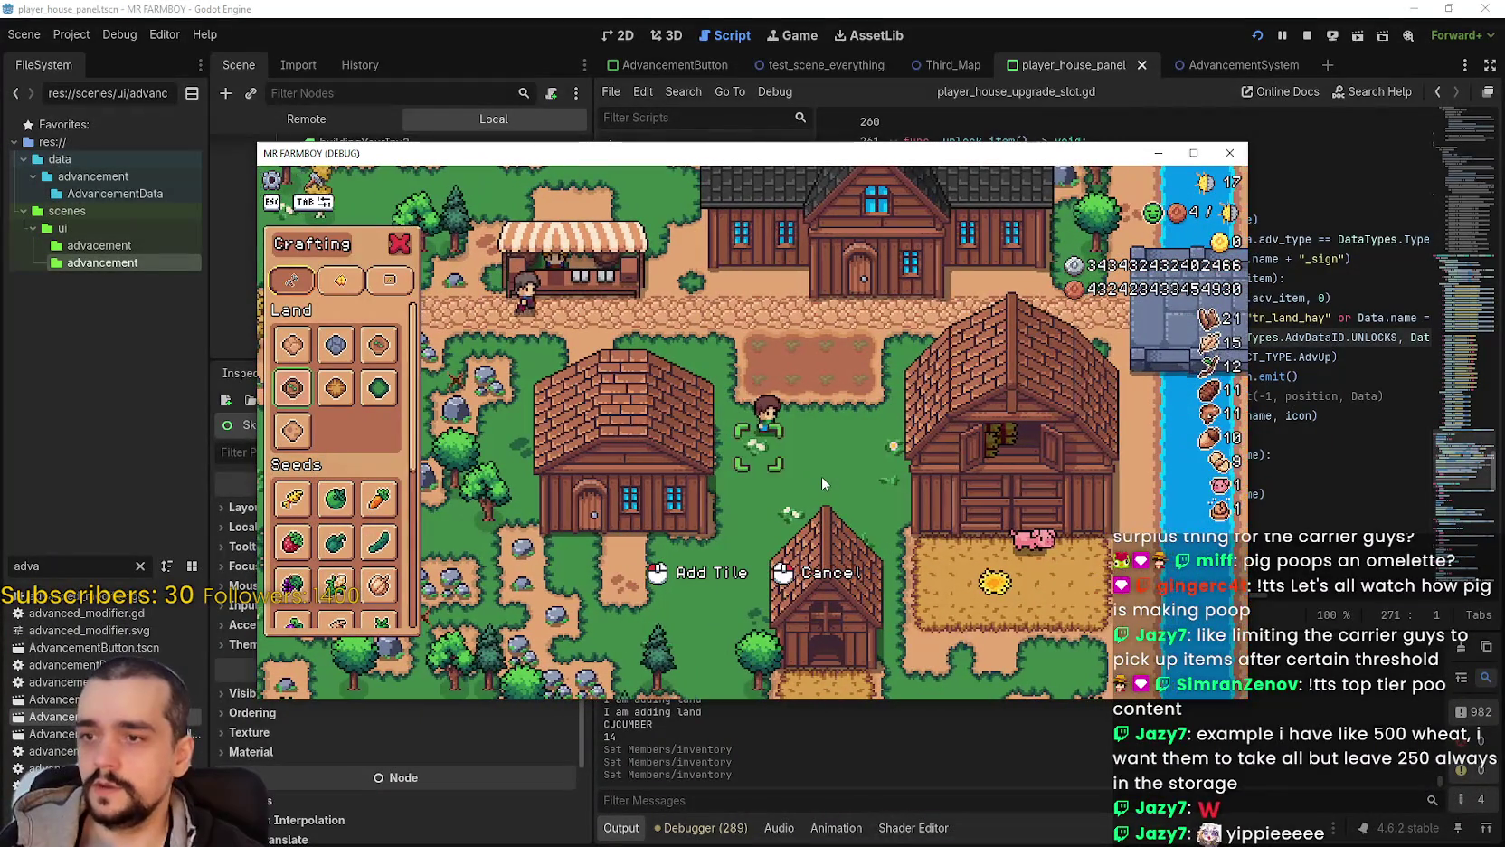
pyautogui.press('d')
pyautogui.moveTo(822, 476); pyautogui.dragTo(905, 482)
# Step: Finish placing the tilled land plot between the houses
pyautogui.press('a')
pyautogui.press('w')
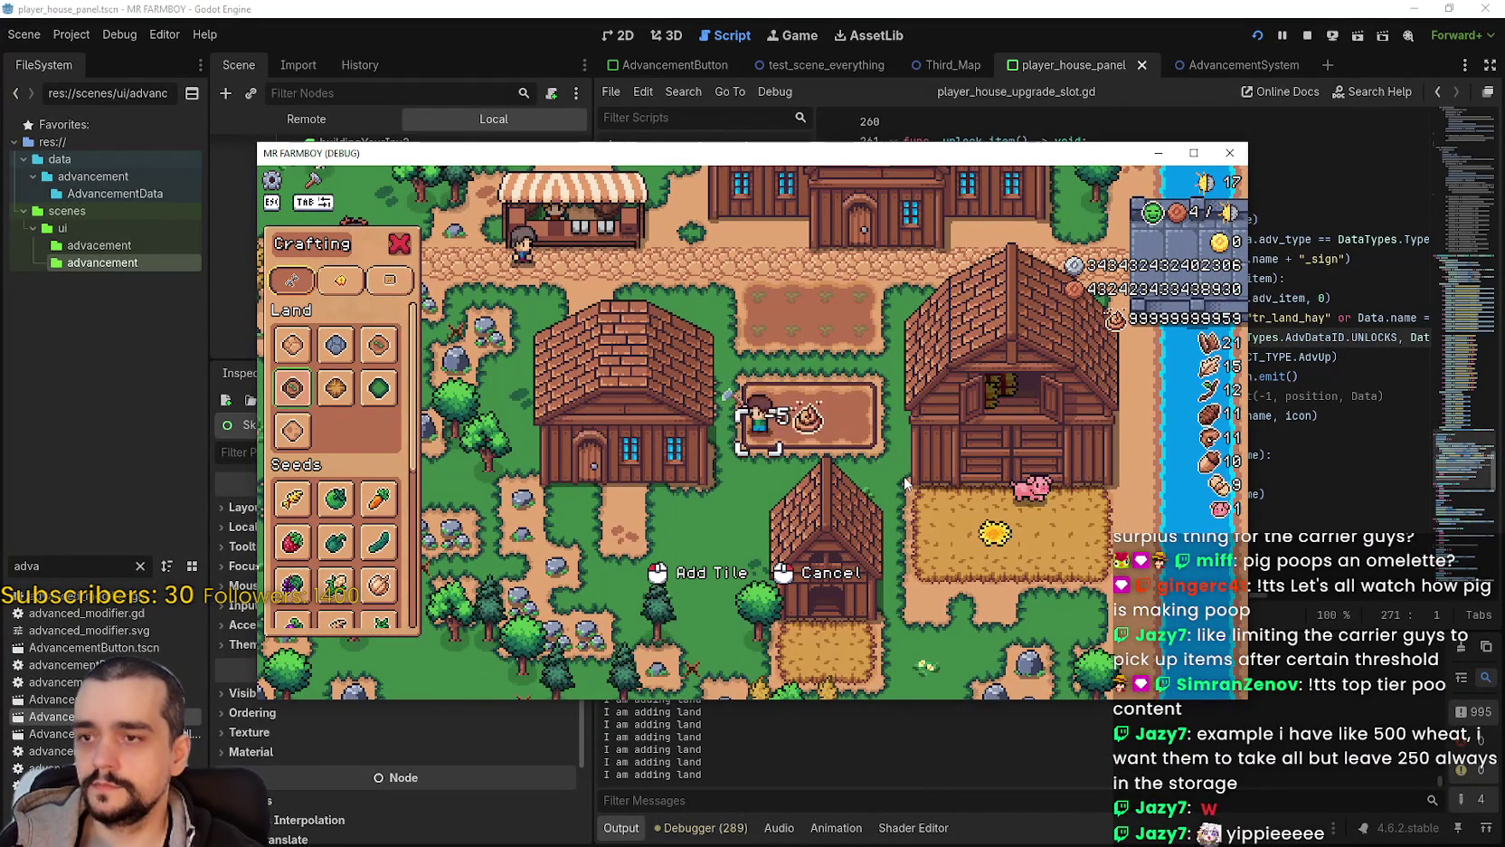
pyautogui.press('w')
pyautogui.click(905, 482)
pyautogui.press('d')
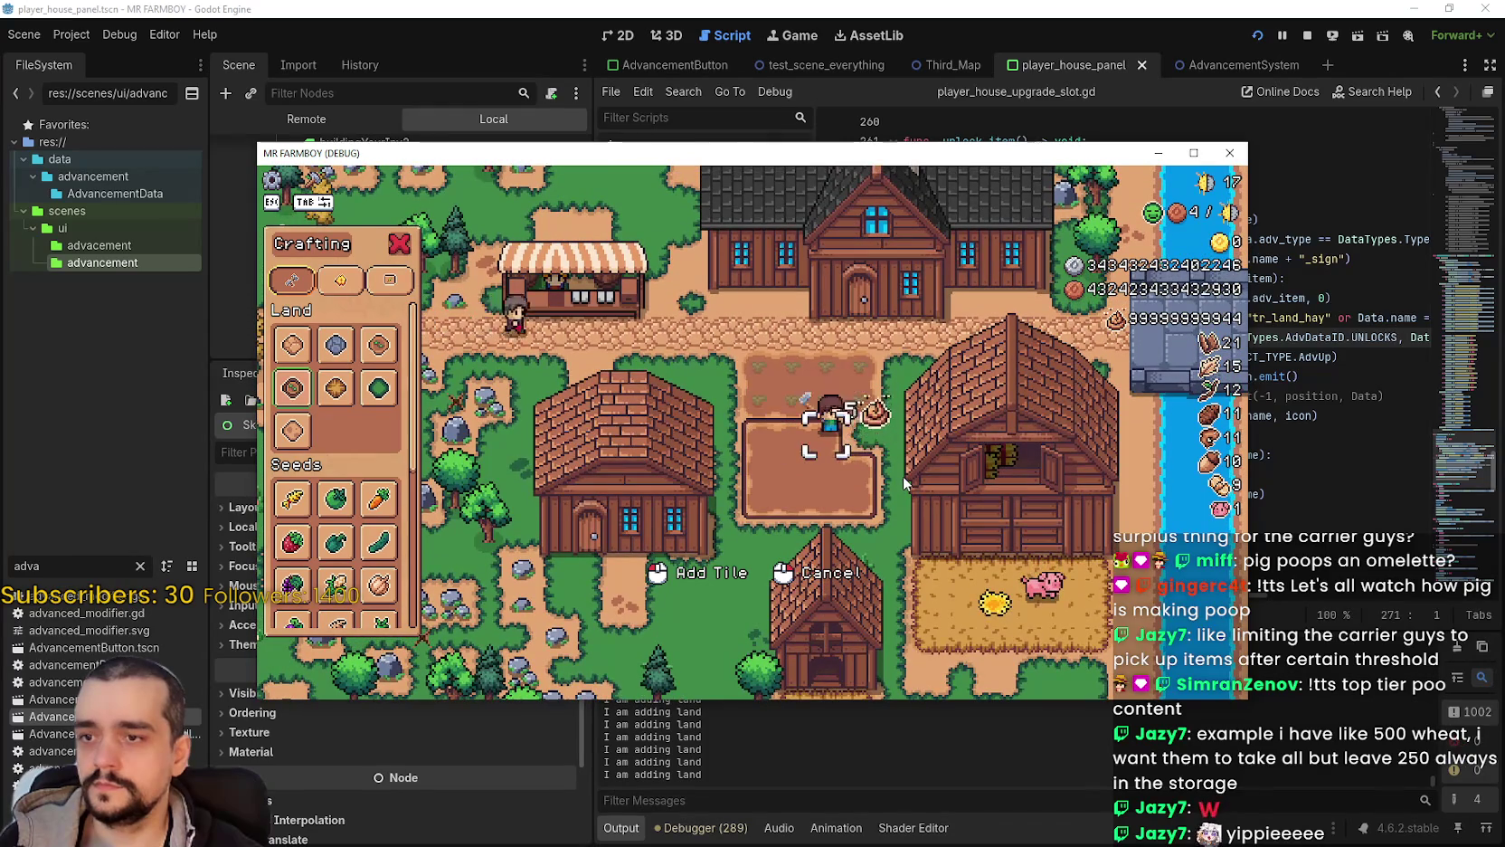
pyautogui.press('w')
pyautogui.press('a')
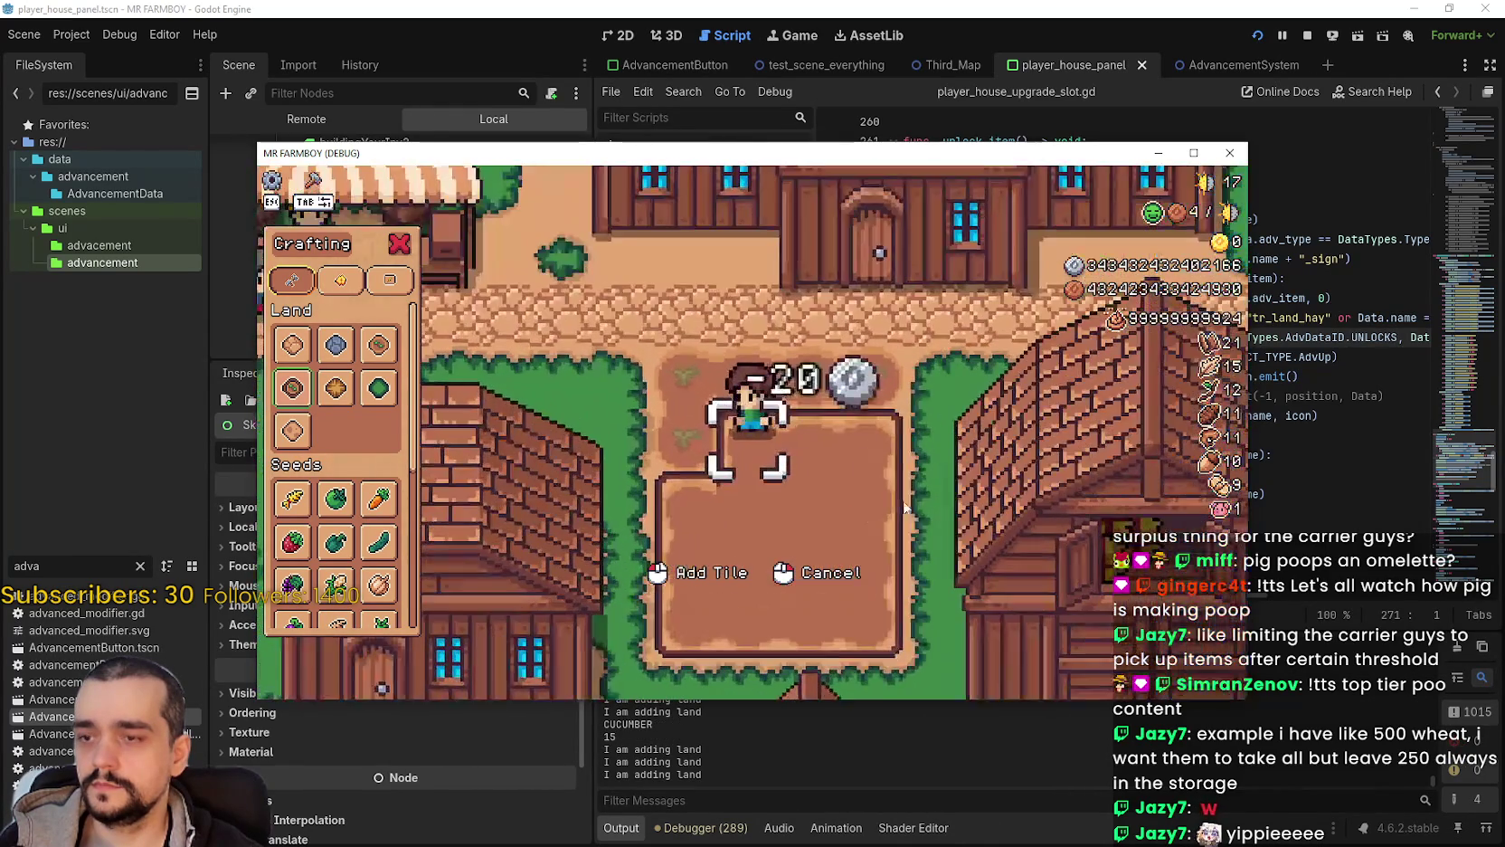
# Step: Walk across the new plot and select wheat seeds for planting
pyautogui.scroll(2, 912, 507)
pyautogui.press('w')
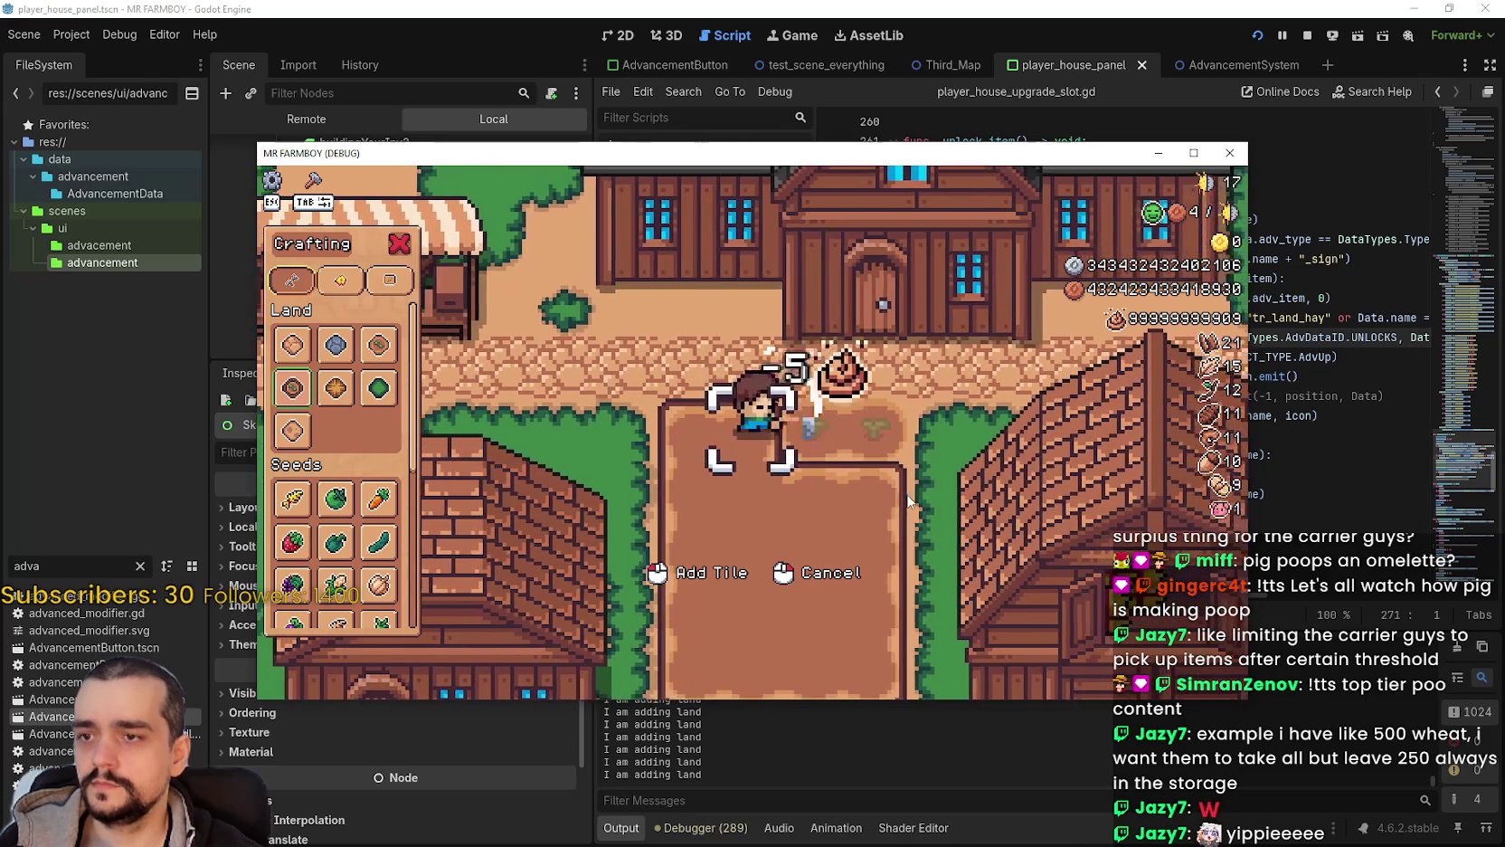
pyautogui.press('d')
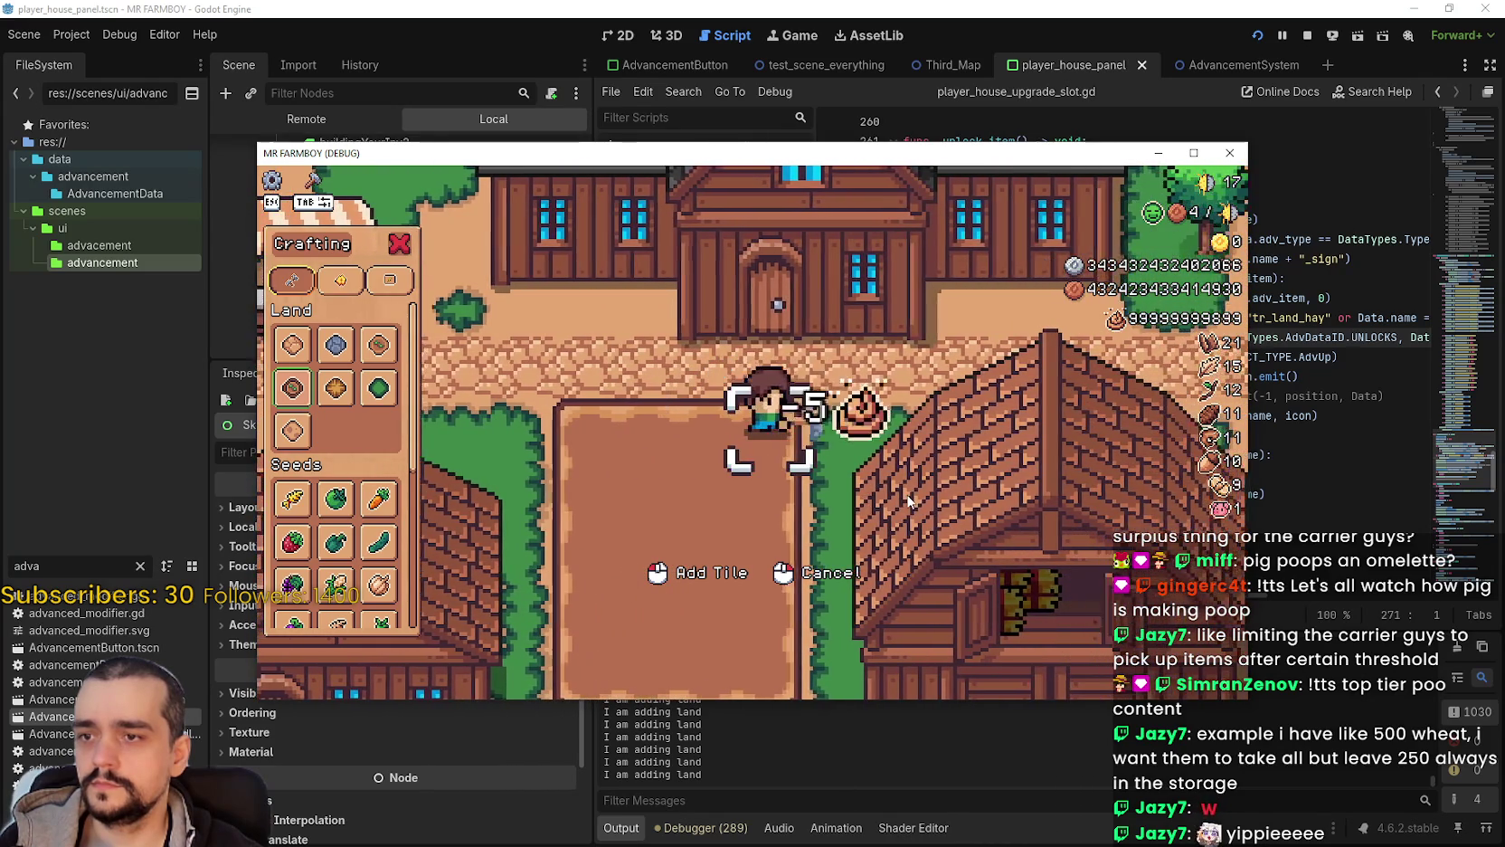
pyautogui.press('s')
pyautogui.press('a')
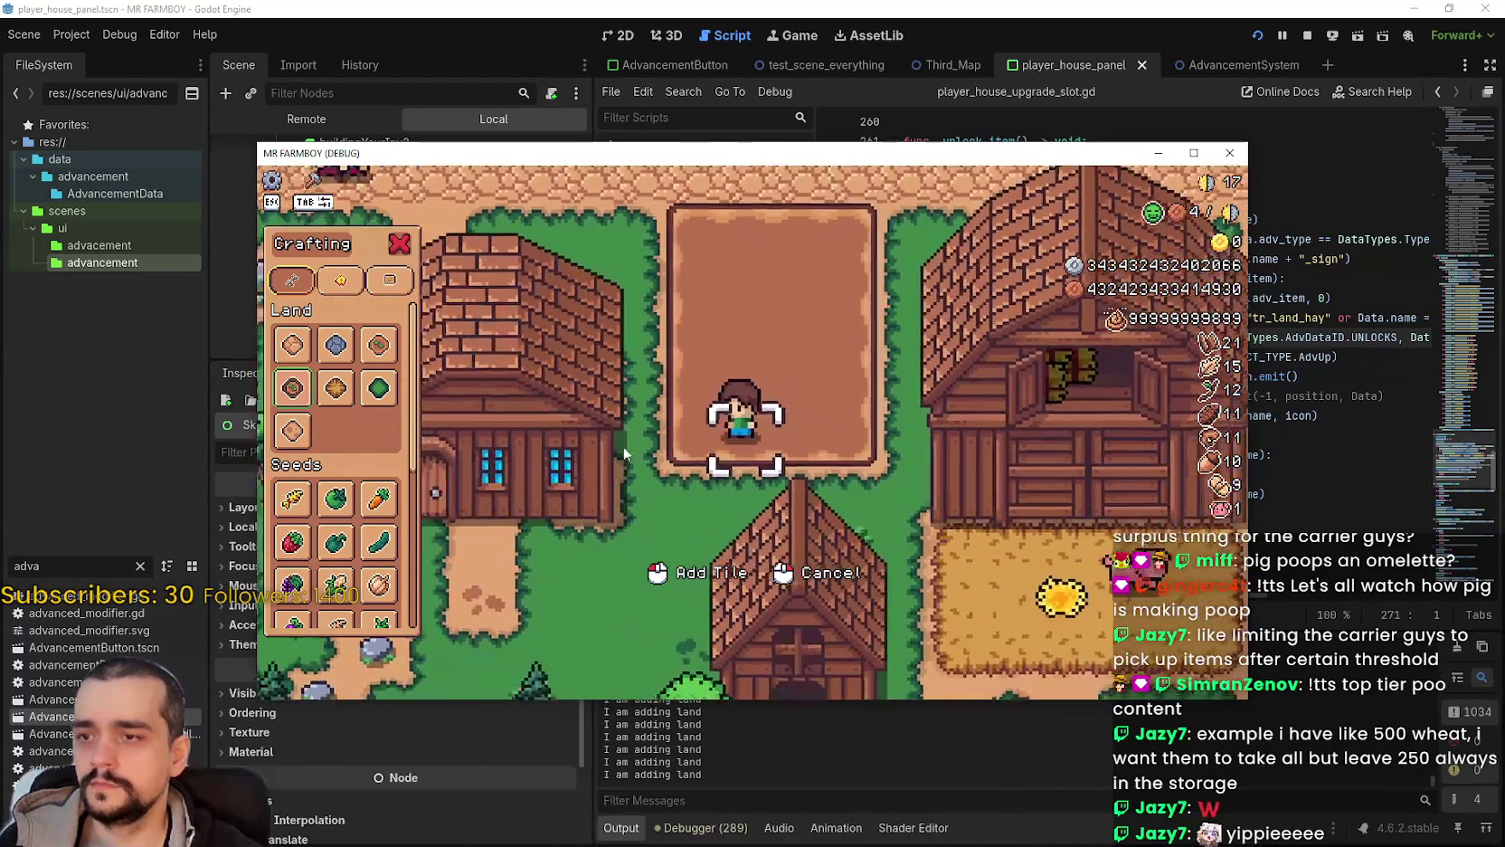
pyautogui.click(301, 512)
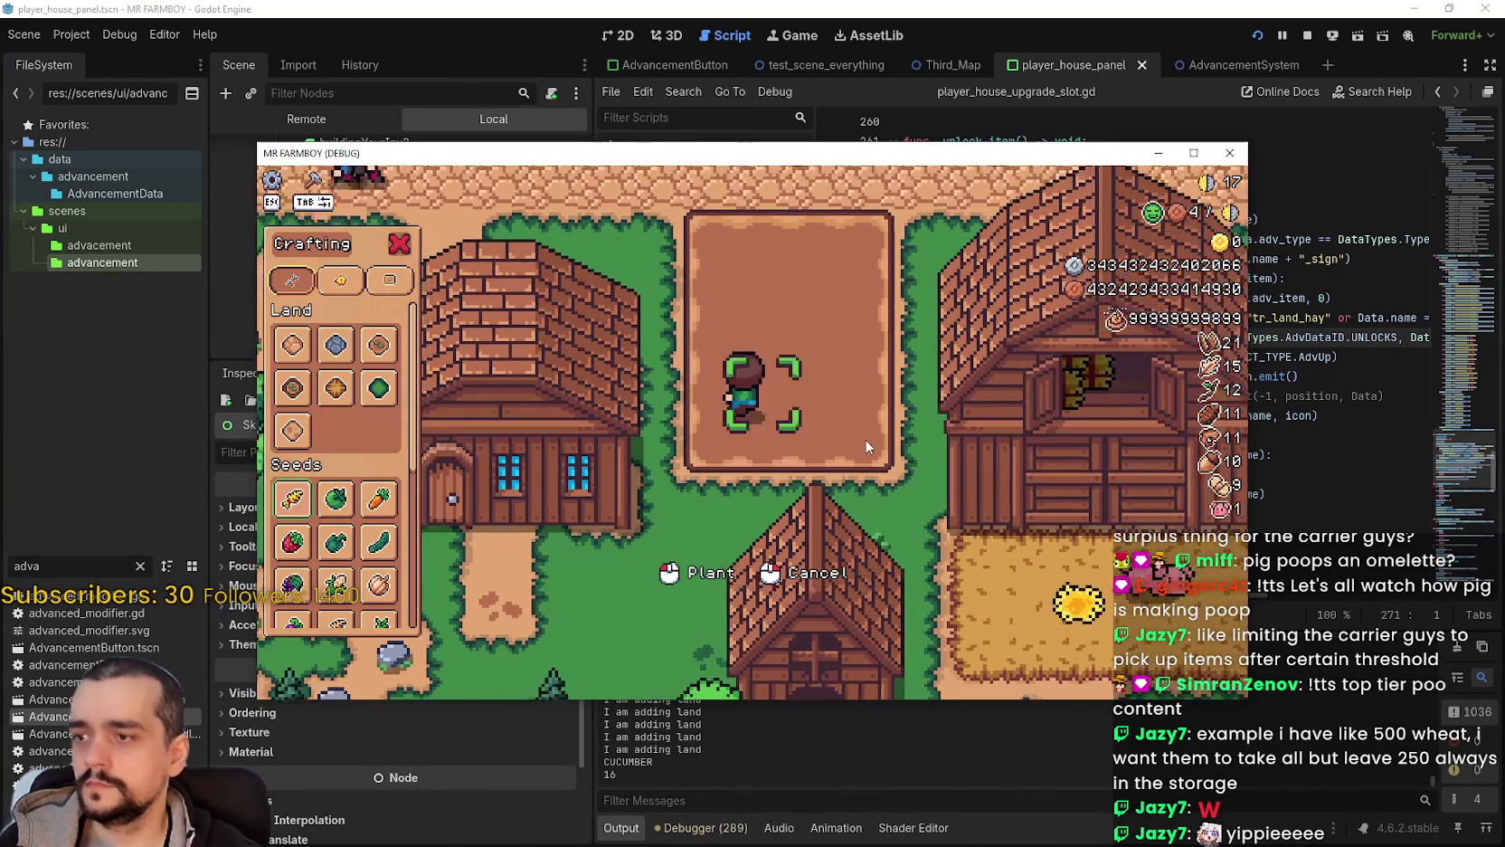
# Step: Plant wheat along the top row of the plot
pyautogui.press('w')
pyautogui.click(896, 488)
pyautogui.press('d')
pyautogui.click(897, 475)
pyautogui.press('s')
pyautogui.click(896, 475)
pyautogui.scroll(-3, 894, 473)
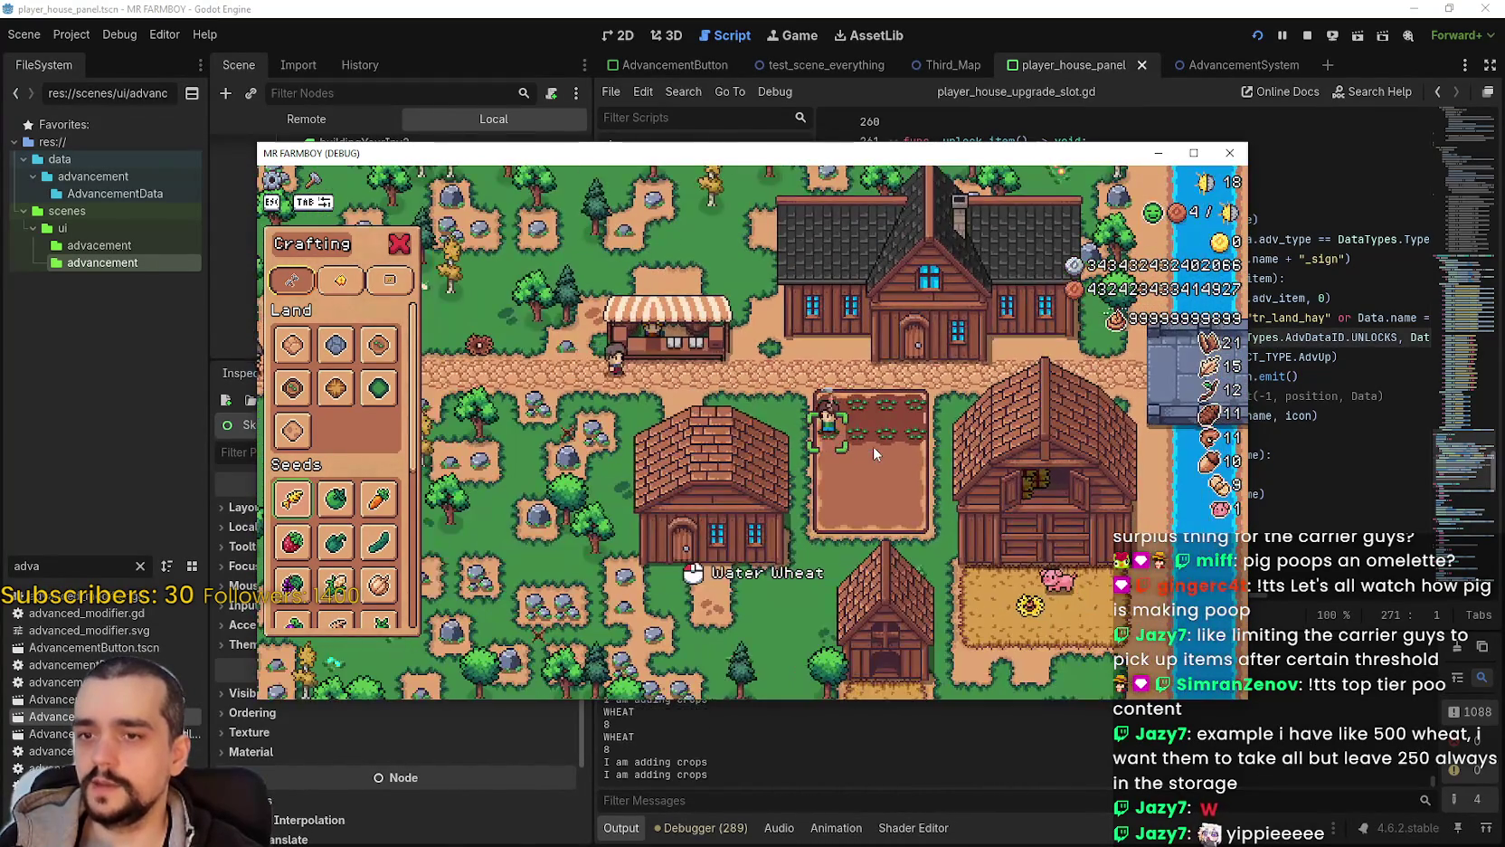
pyautogui.scroll(3, 874, 452)
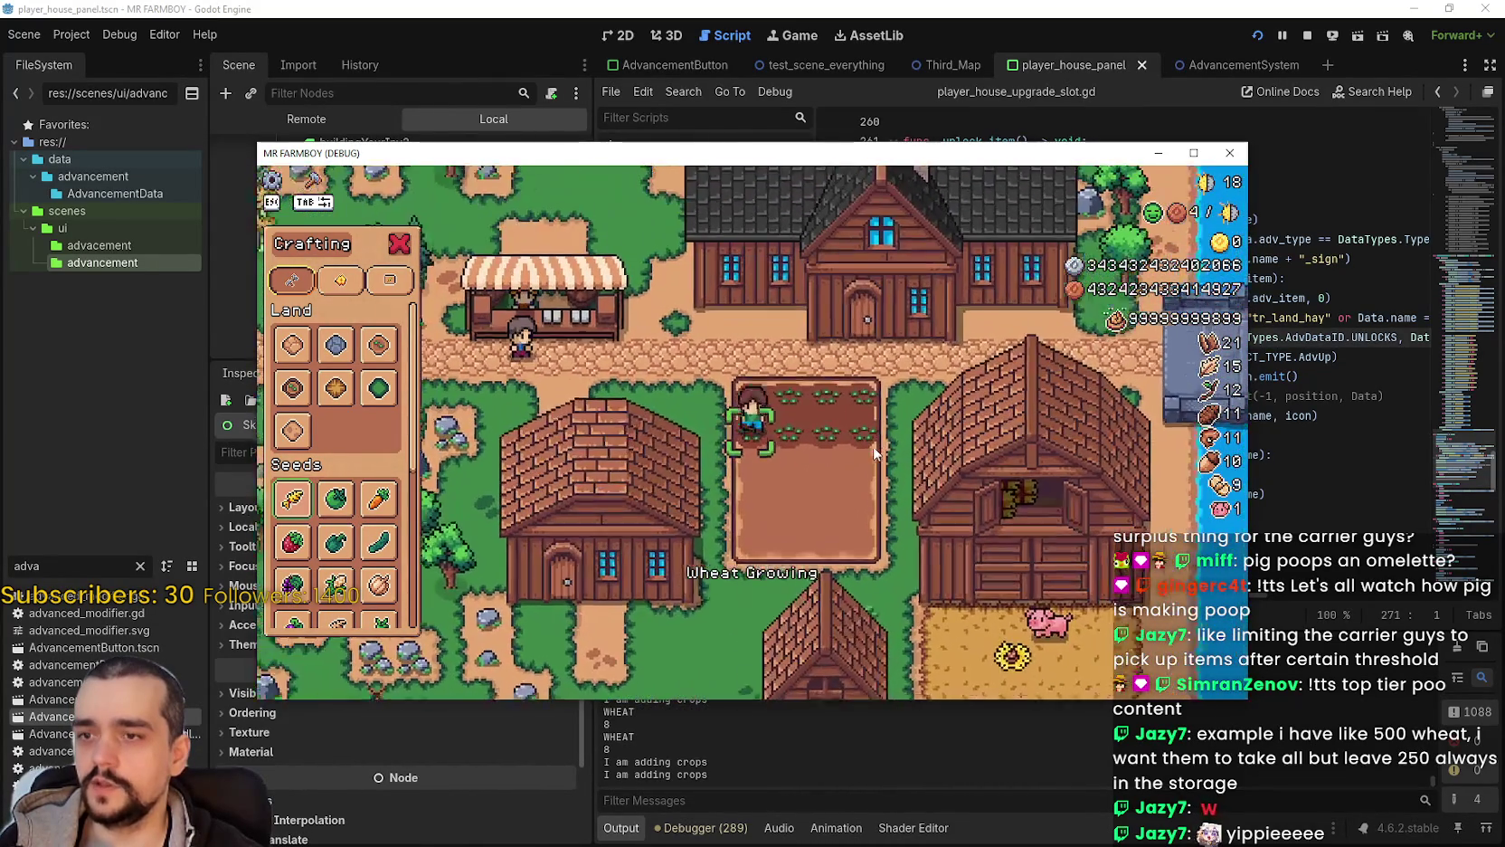
# Step: Water the growing wheat tiles in the plot
pyautogui.press('d')
pyautogui.press('s')
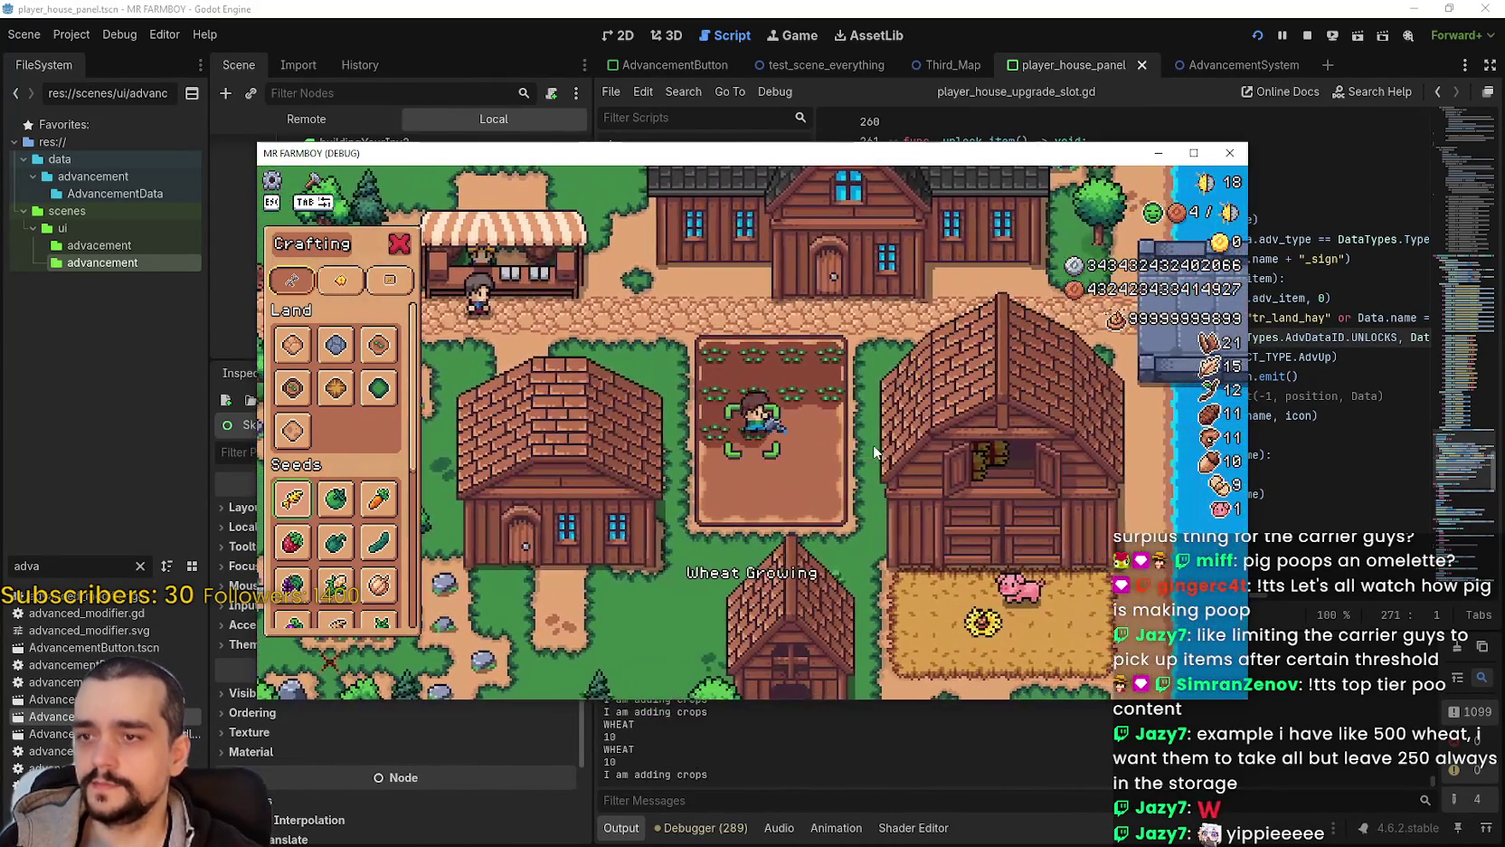
pyautogui.press('d')
pyautogui.click(875, 452)
pyautogui.press('s')
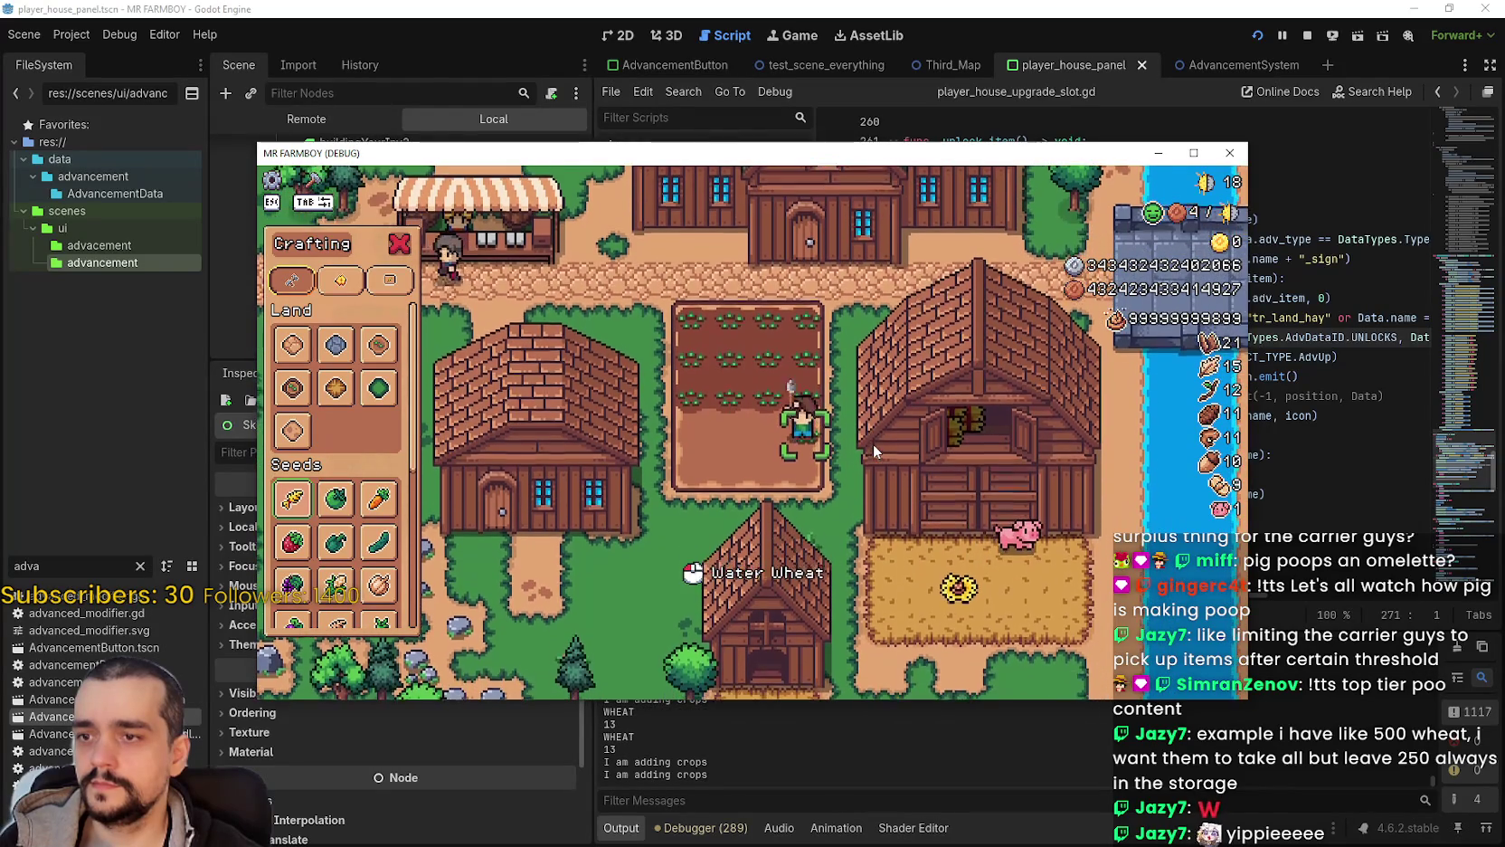
pyautogui.press('a')
pyautogui.press('a')
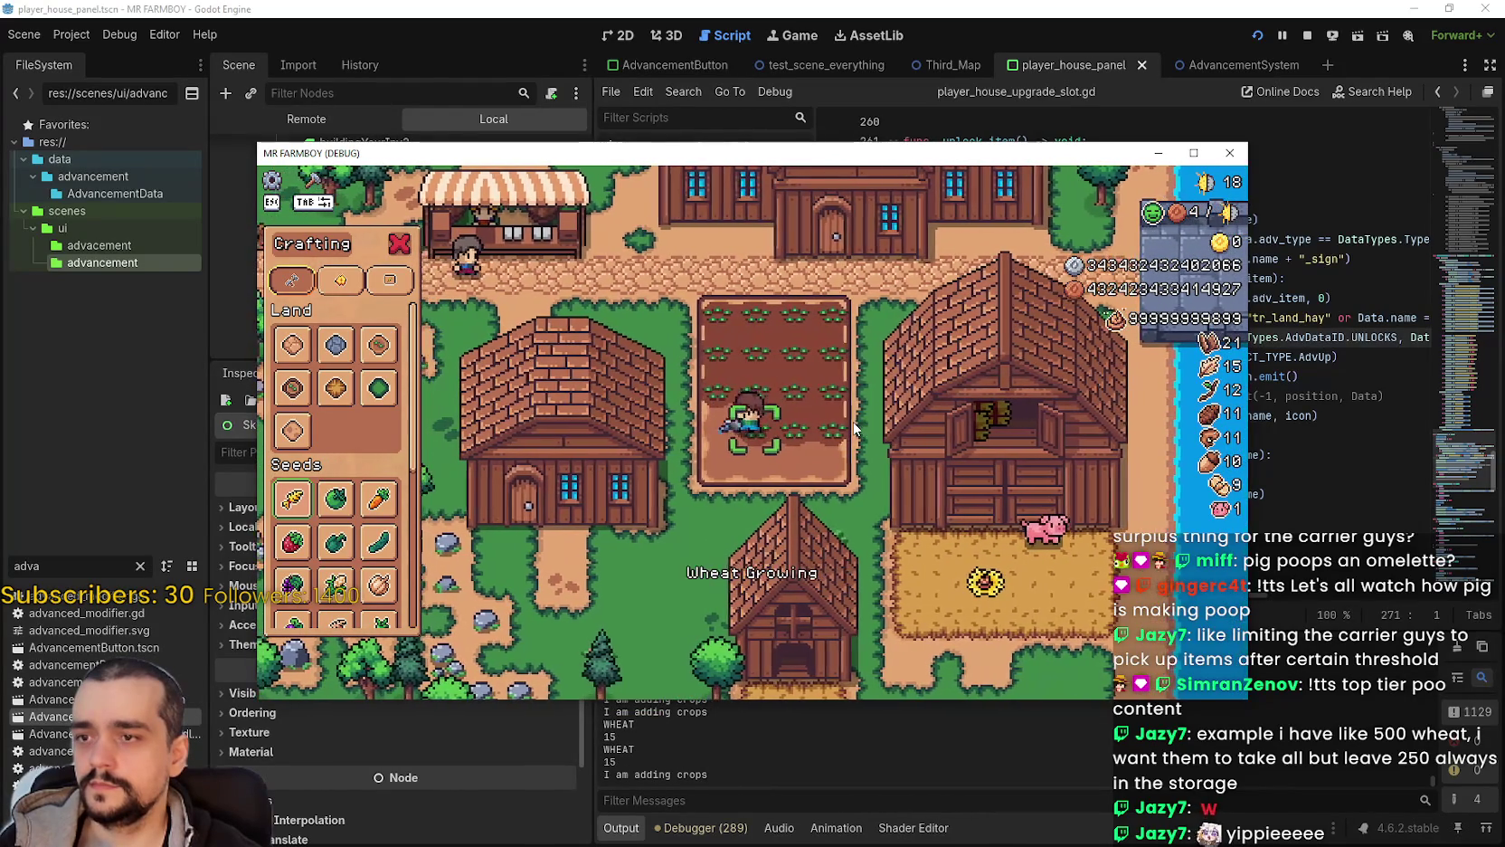
pyautogui.press('s')
pyautogui.click(854, 427)
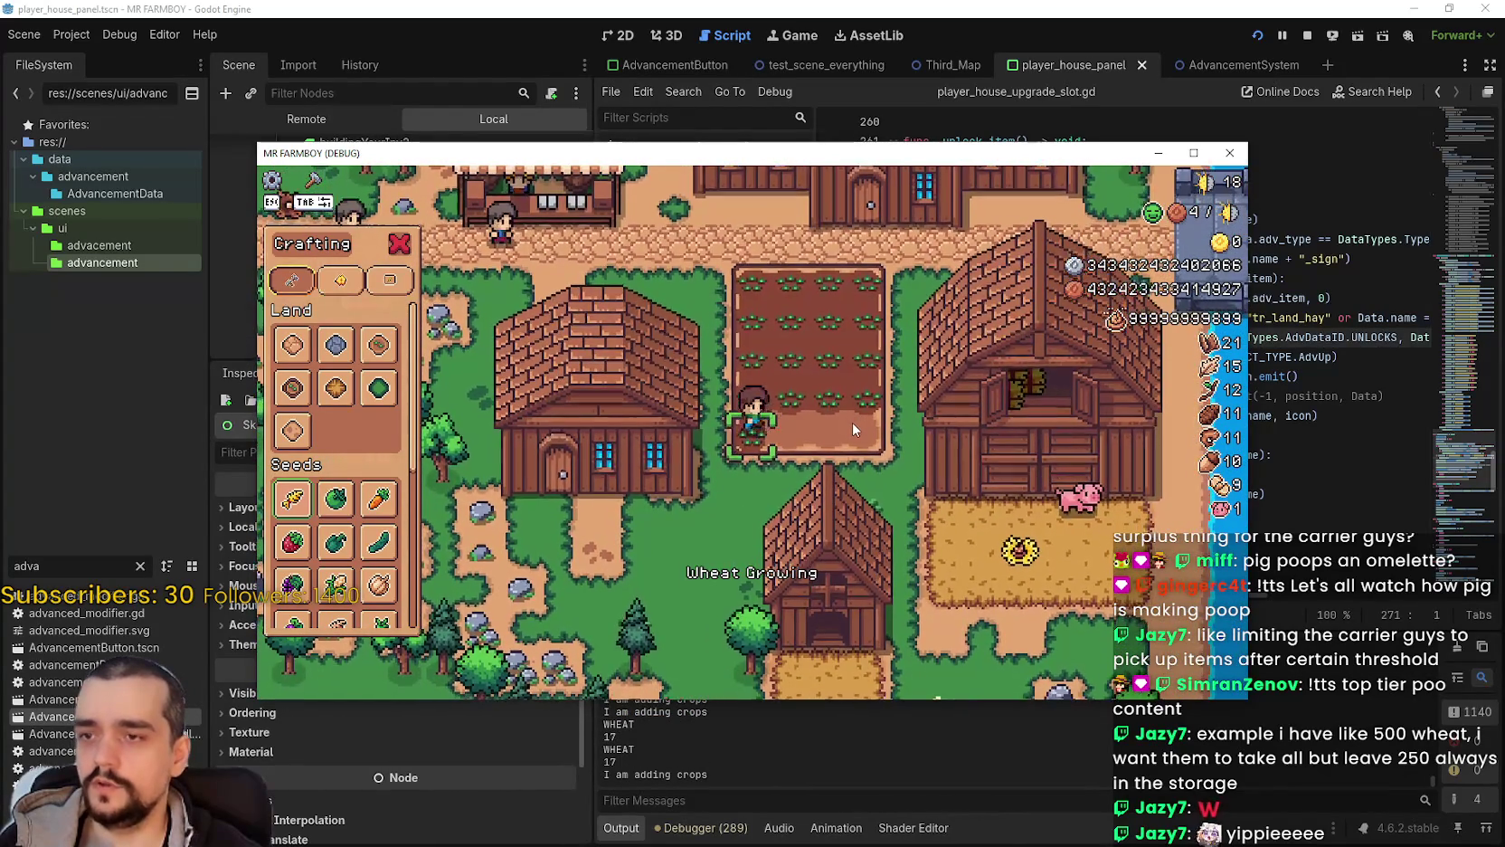
pyautogui.press('d')
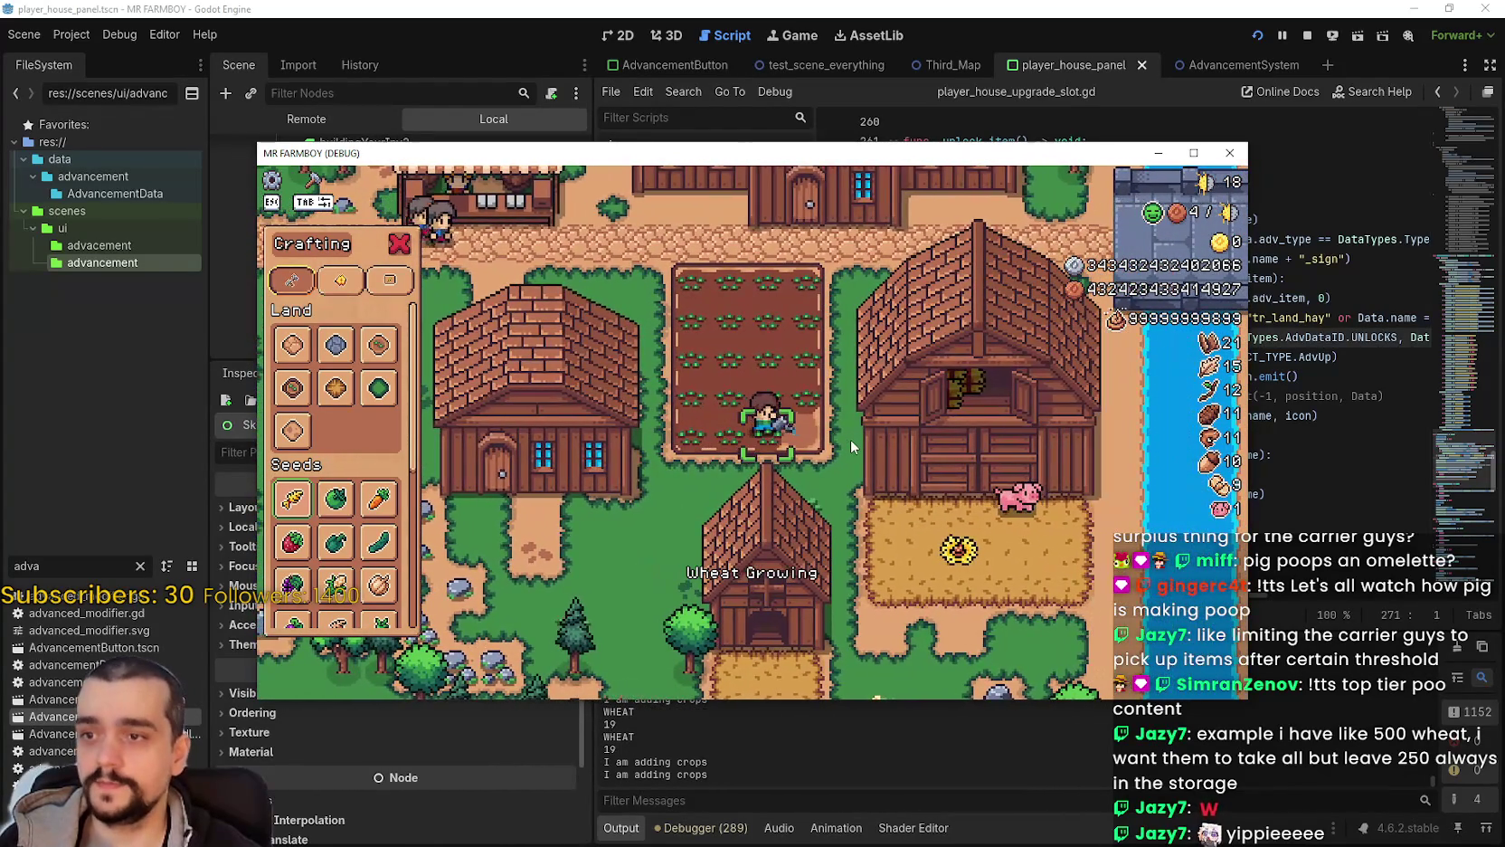
pyautogui.press('d')
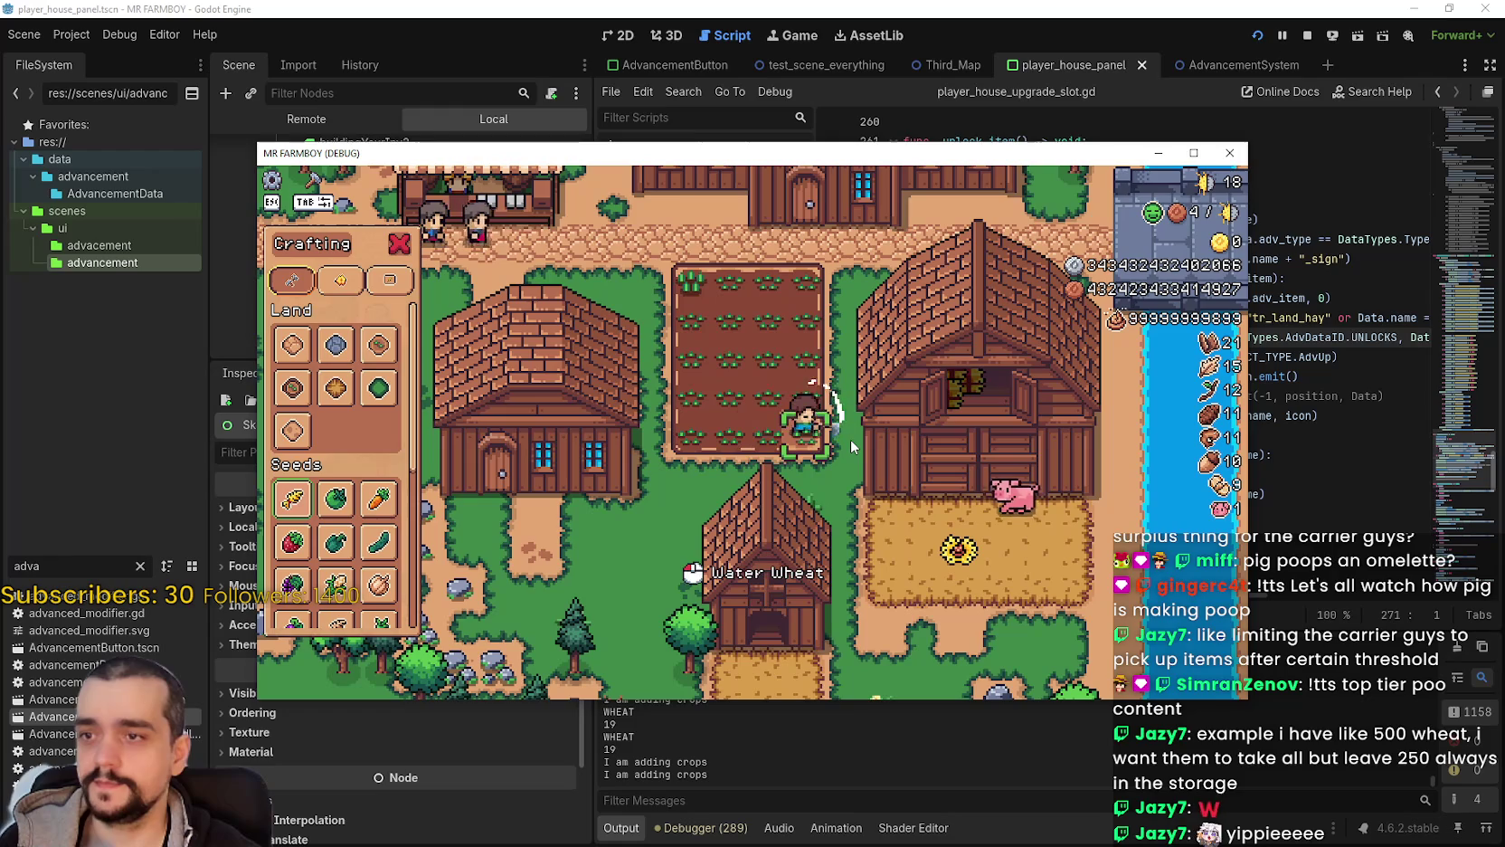
pyautogui.press('a')
pyautogui.press('w')
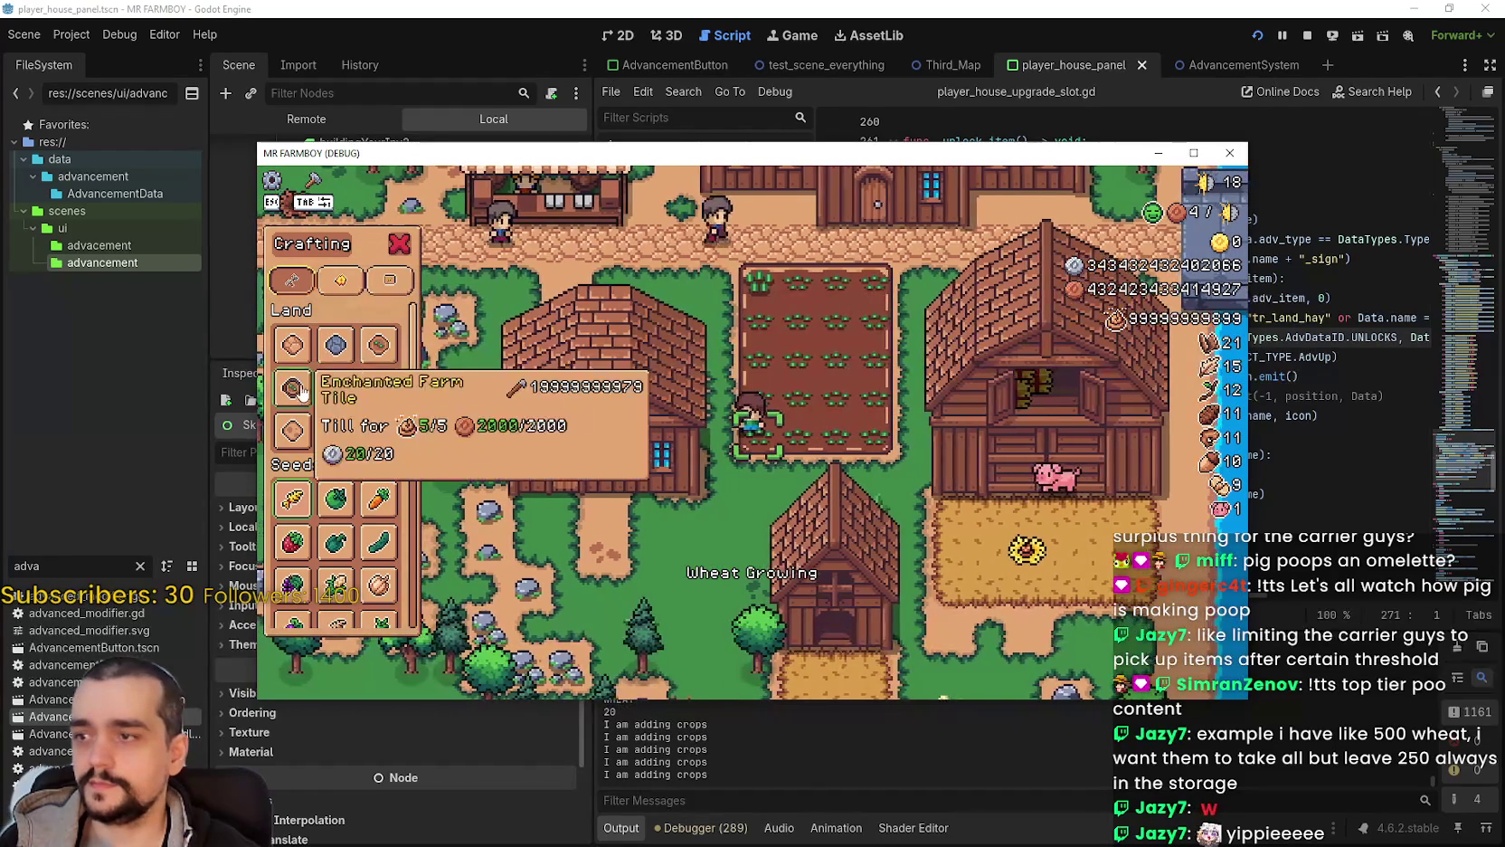
# Step: Extend the wheat field by adding one new farm tile
pyautogui.click(883, 398)
pyautogui.press('s')
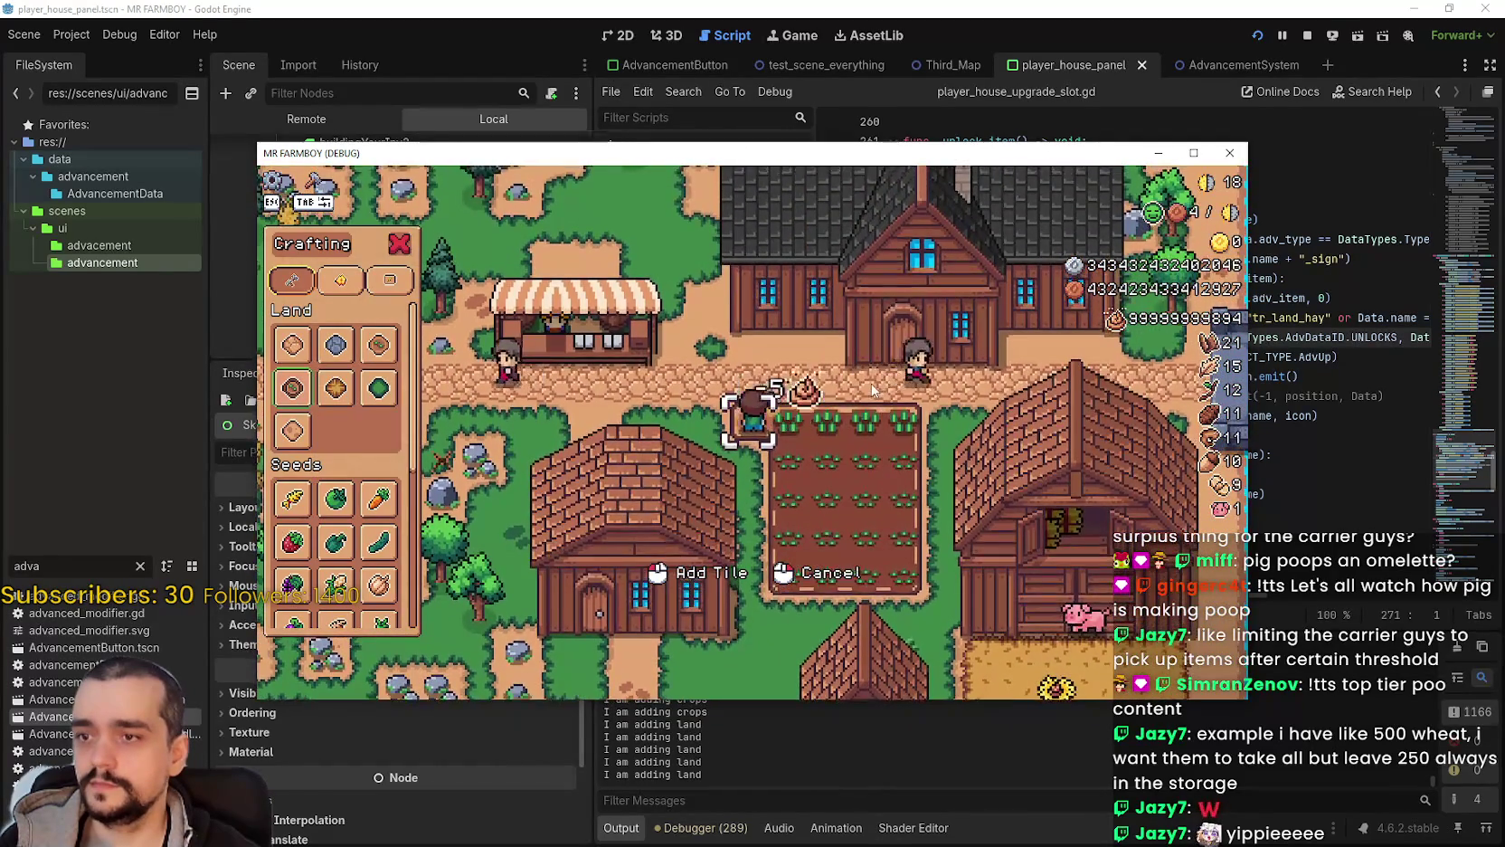
pyautogui.press('s')
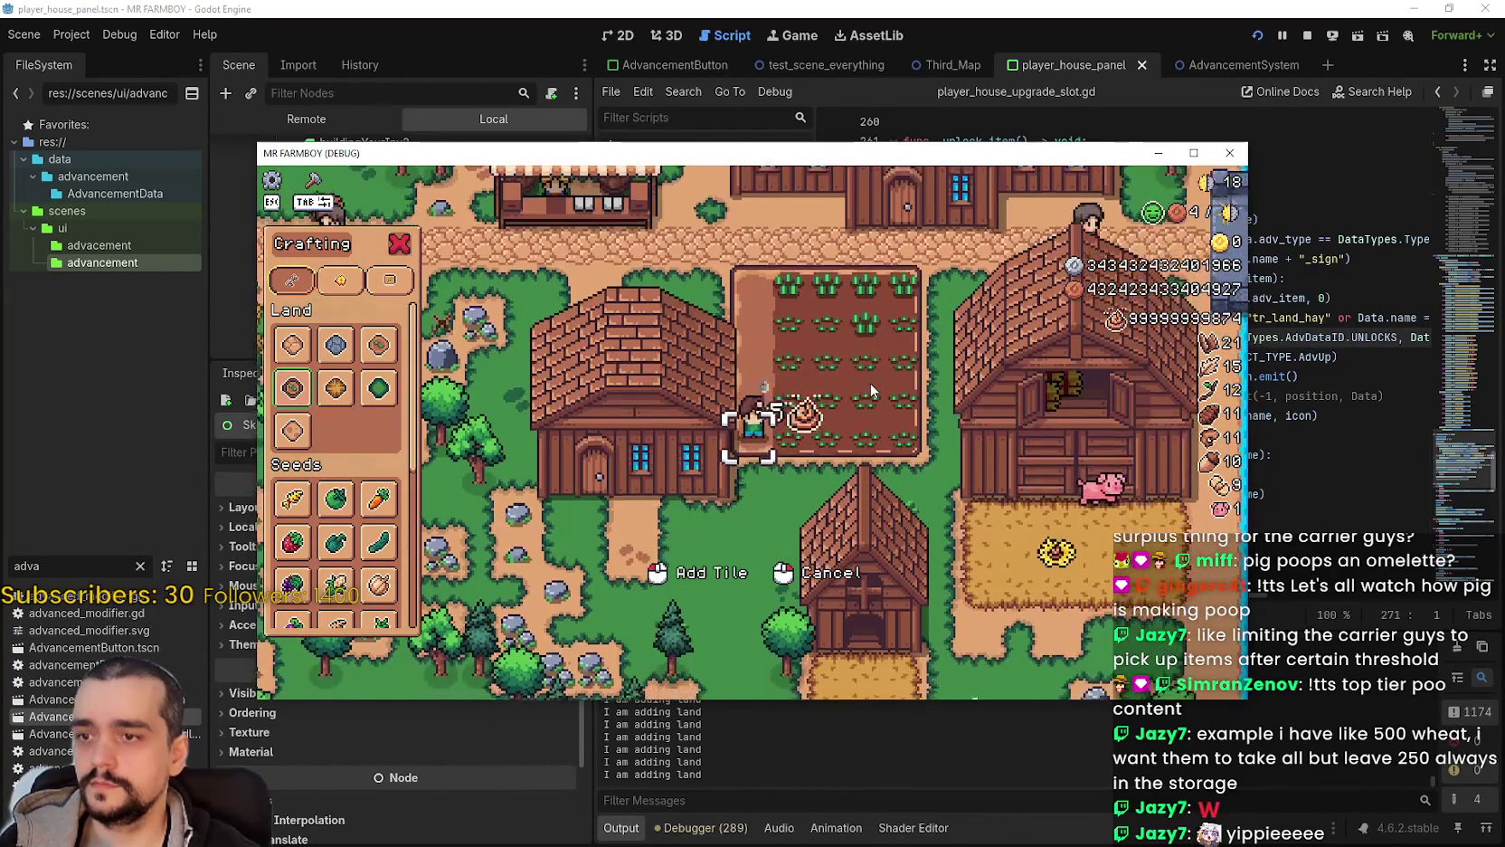
pyautogui.press('d')
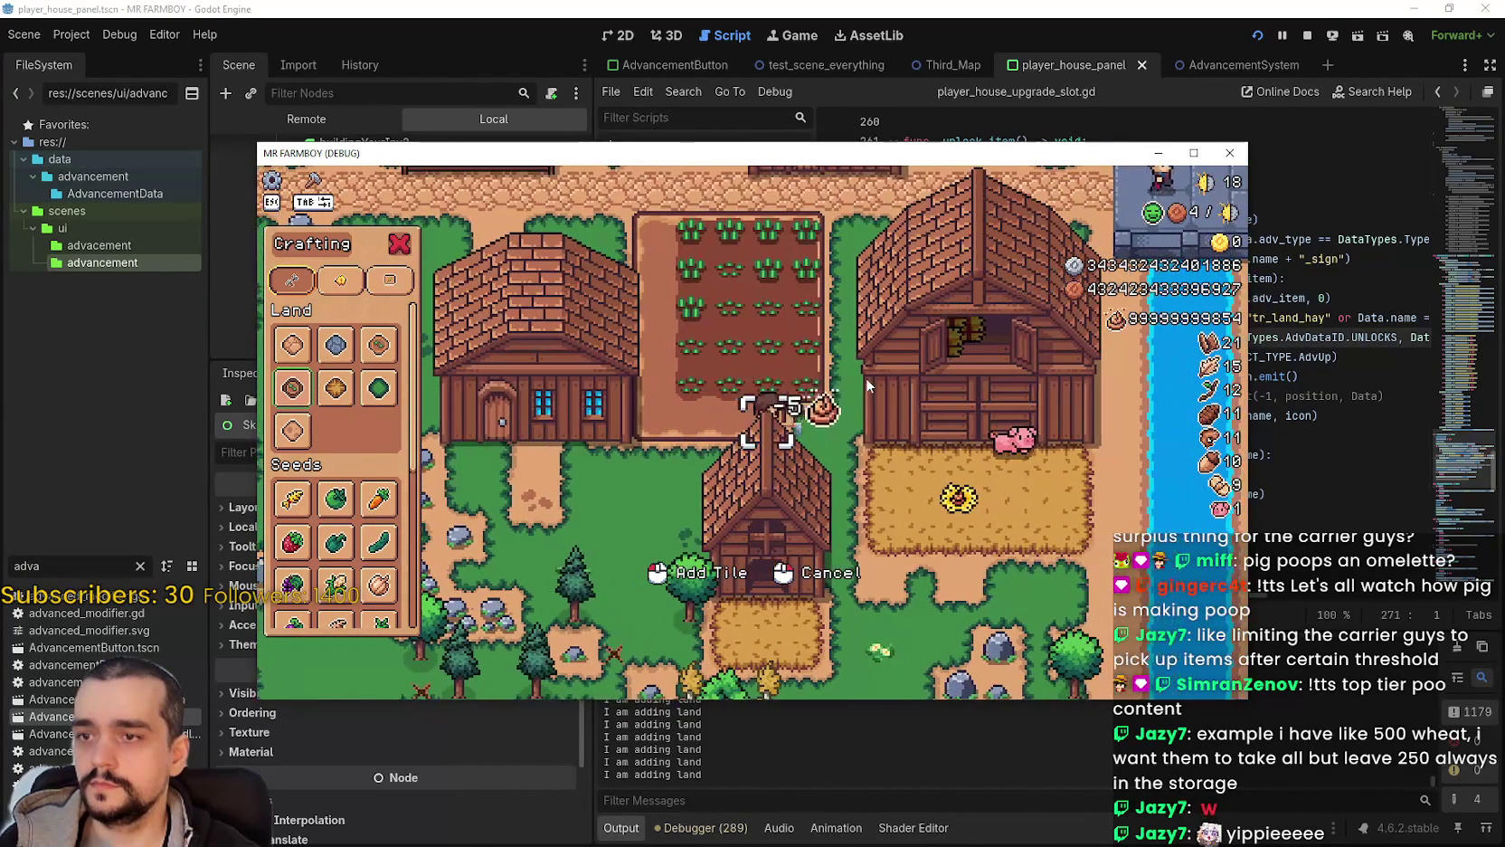
pyautogui.press('w')
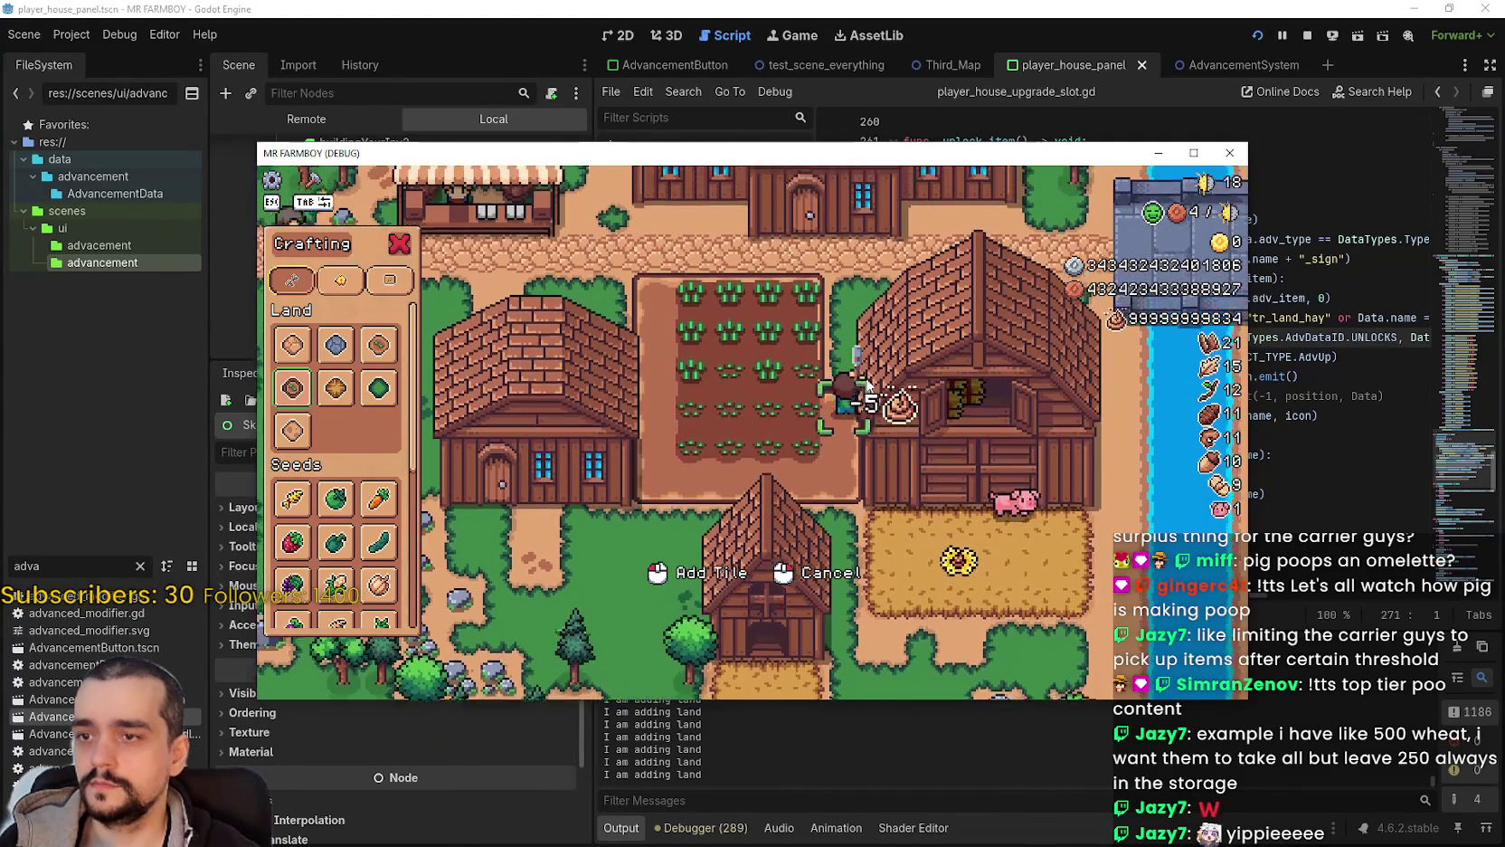
pyautogui.press('w')
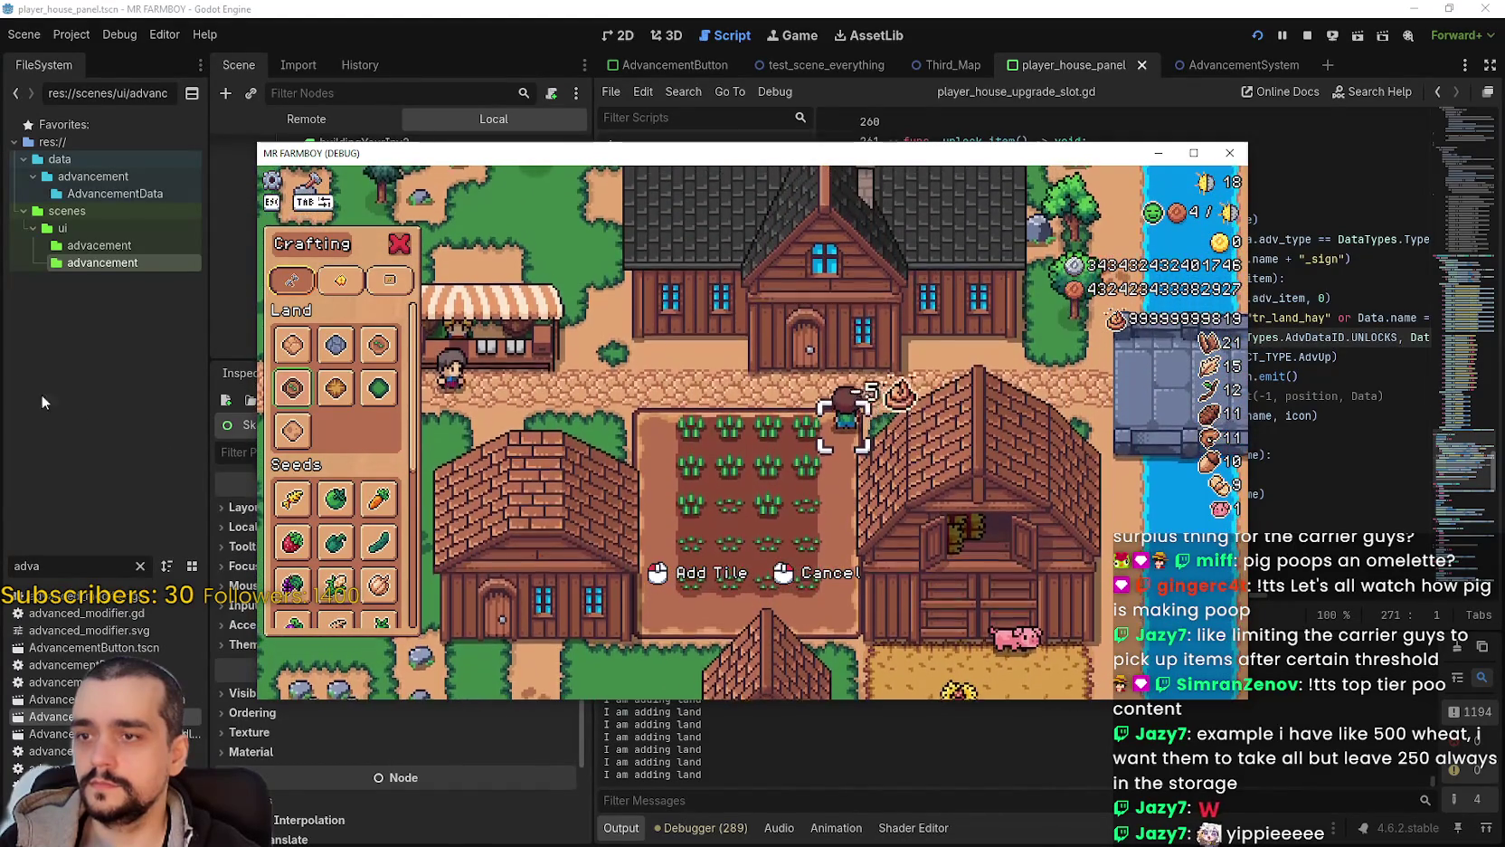
# Step: Plant and water wheat on the empty tiles, including the left-edge tile
pyautogui.click(817, 433)
pyautogui.press('s')
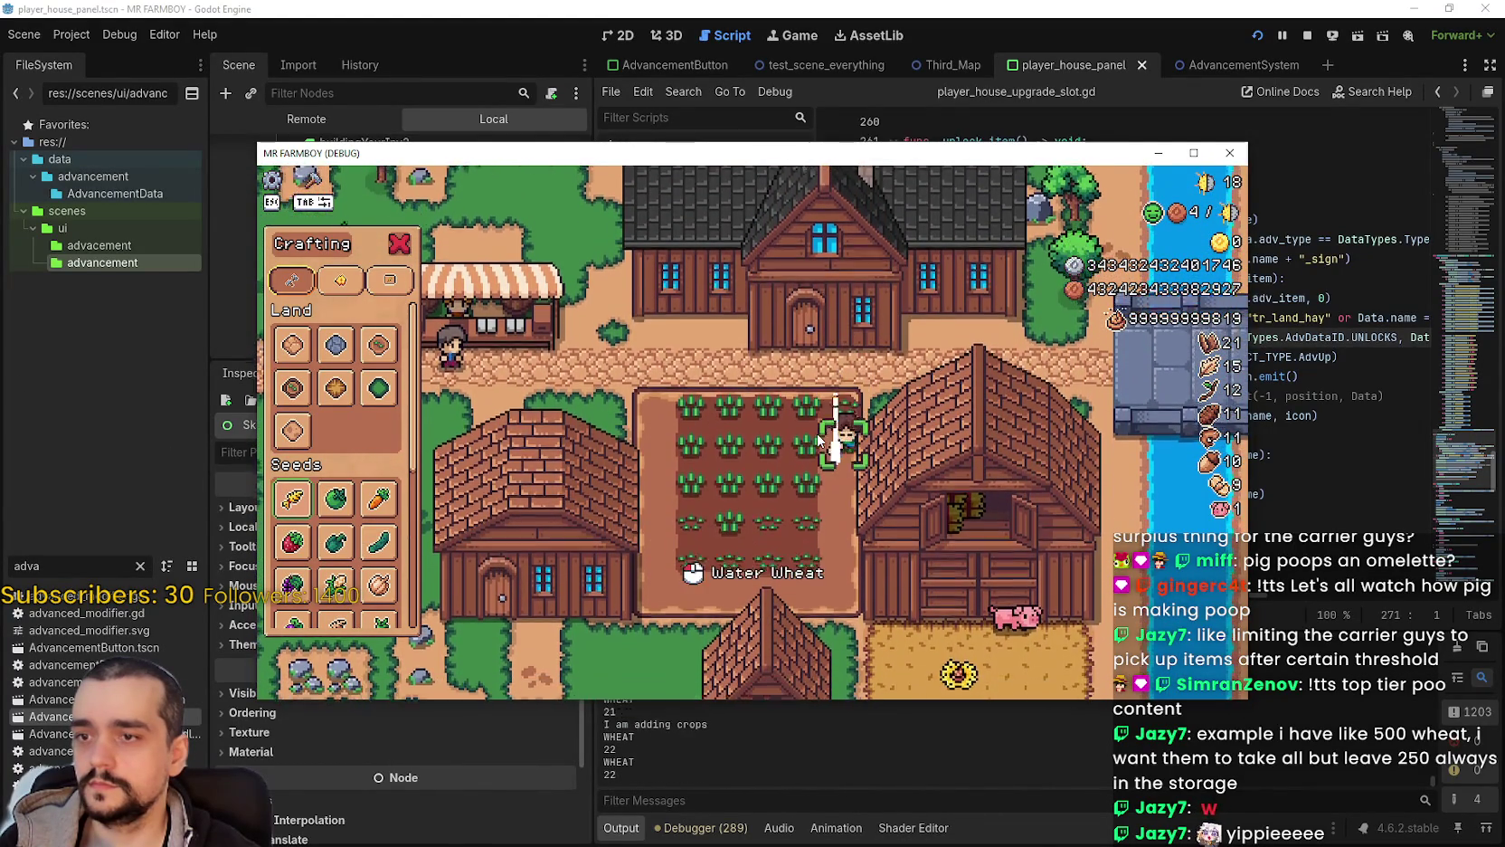
pyautogui.press('s')
pyautogui.click(928, 493)
pyautogui.press('a')
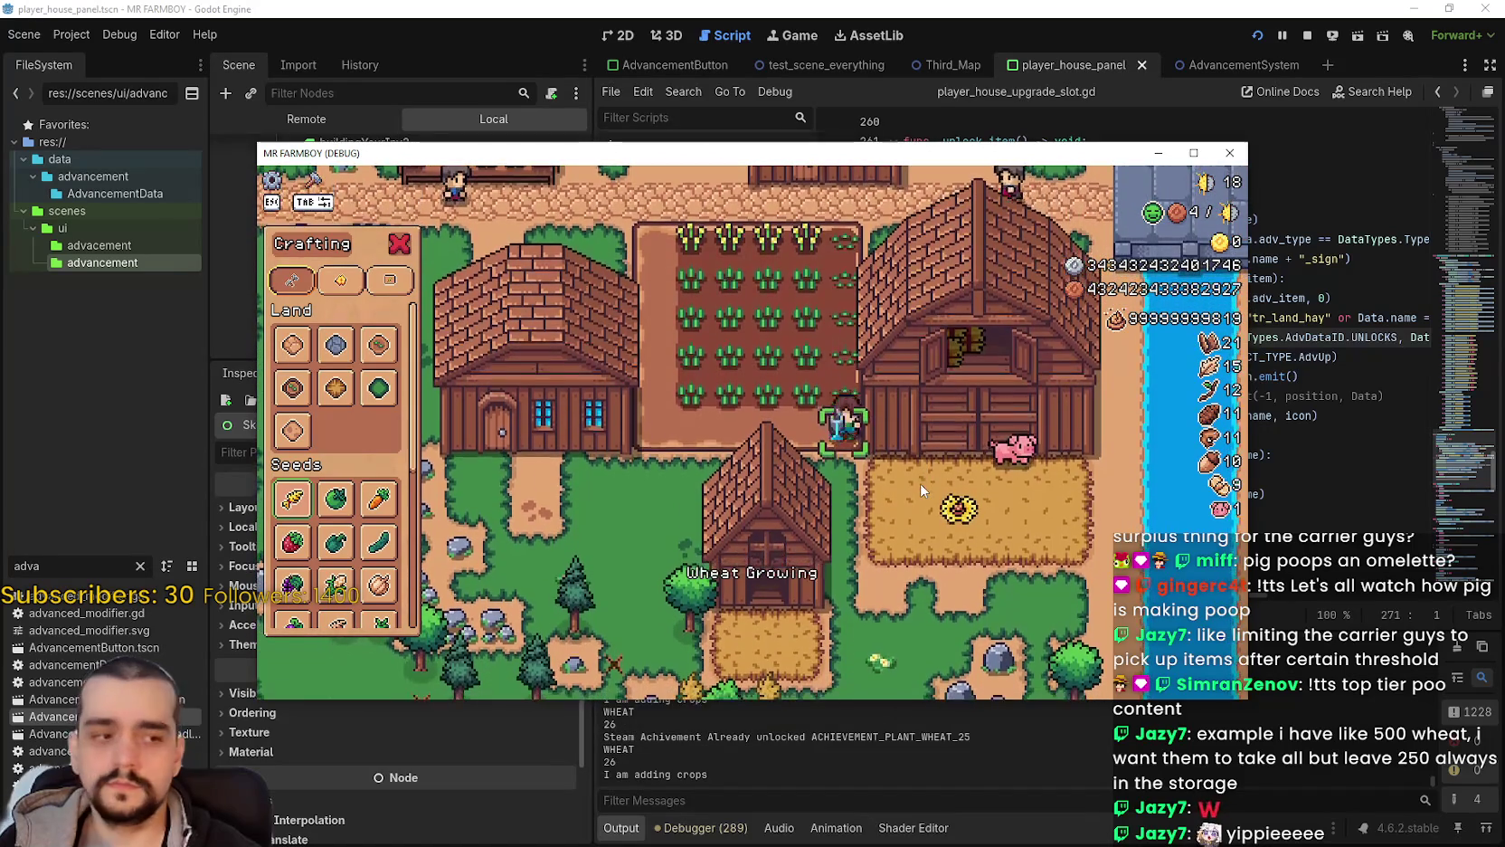
pyautogui.click(913, 482)
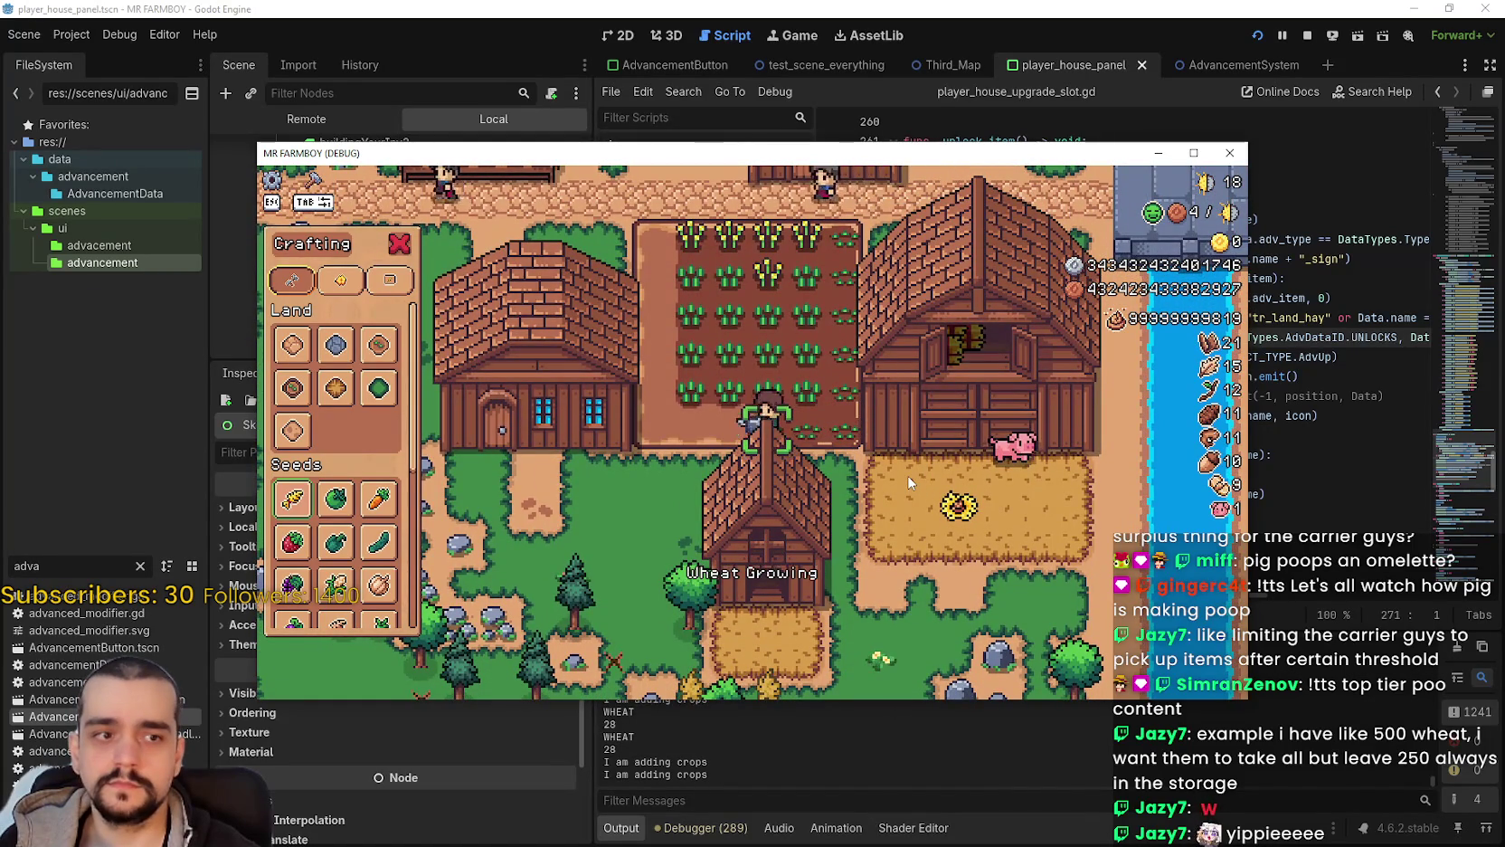
pyautogui.press('a')
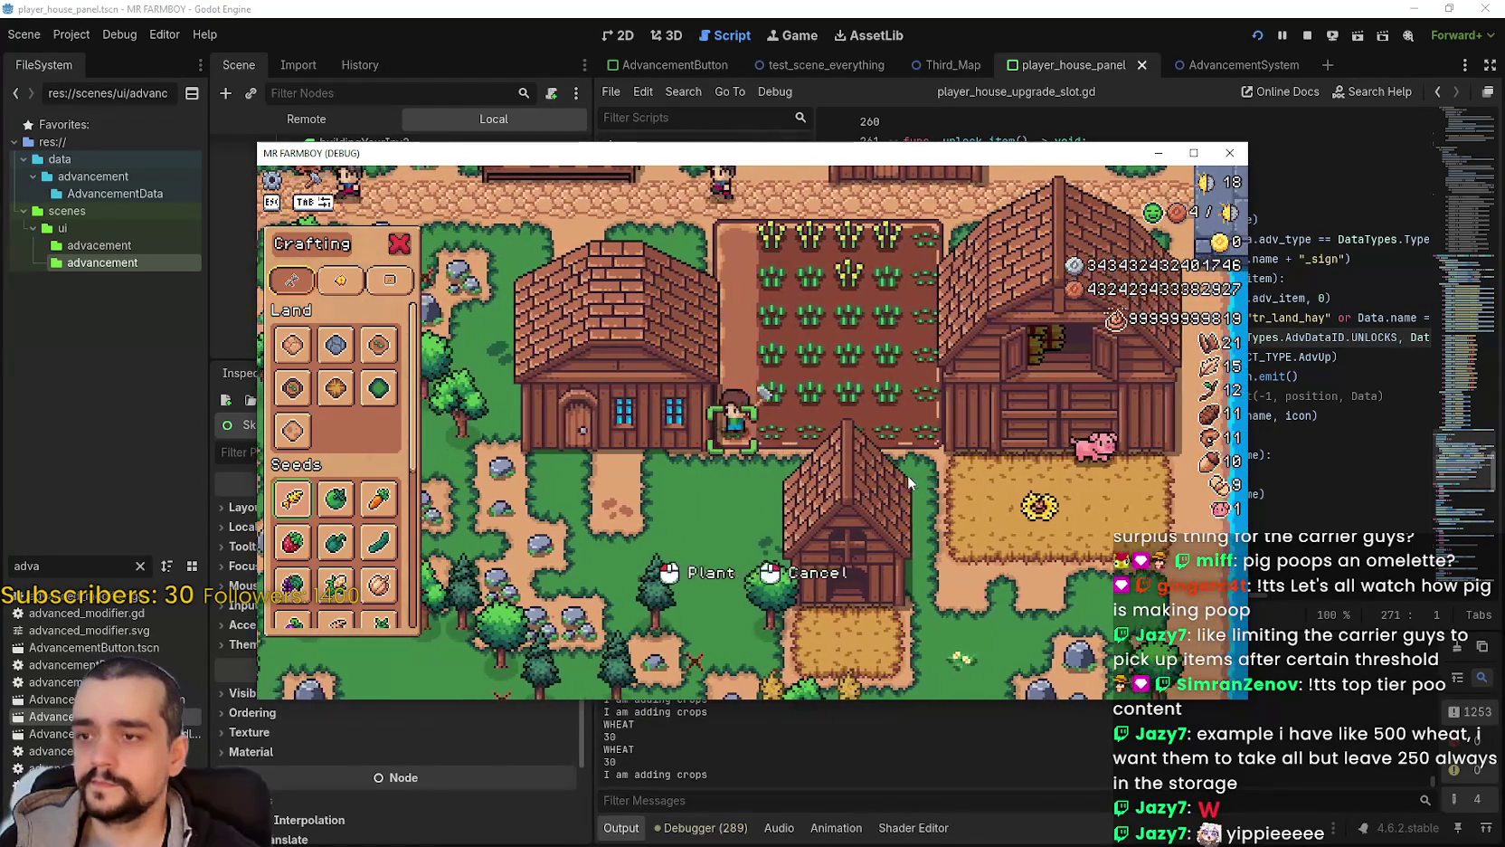
pyautogui.click(909, 482)
# Step: Harvest ripe wheat along the field's top edge and into the field
pyautogui.press('w')
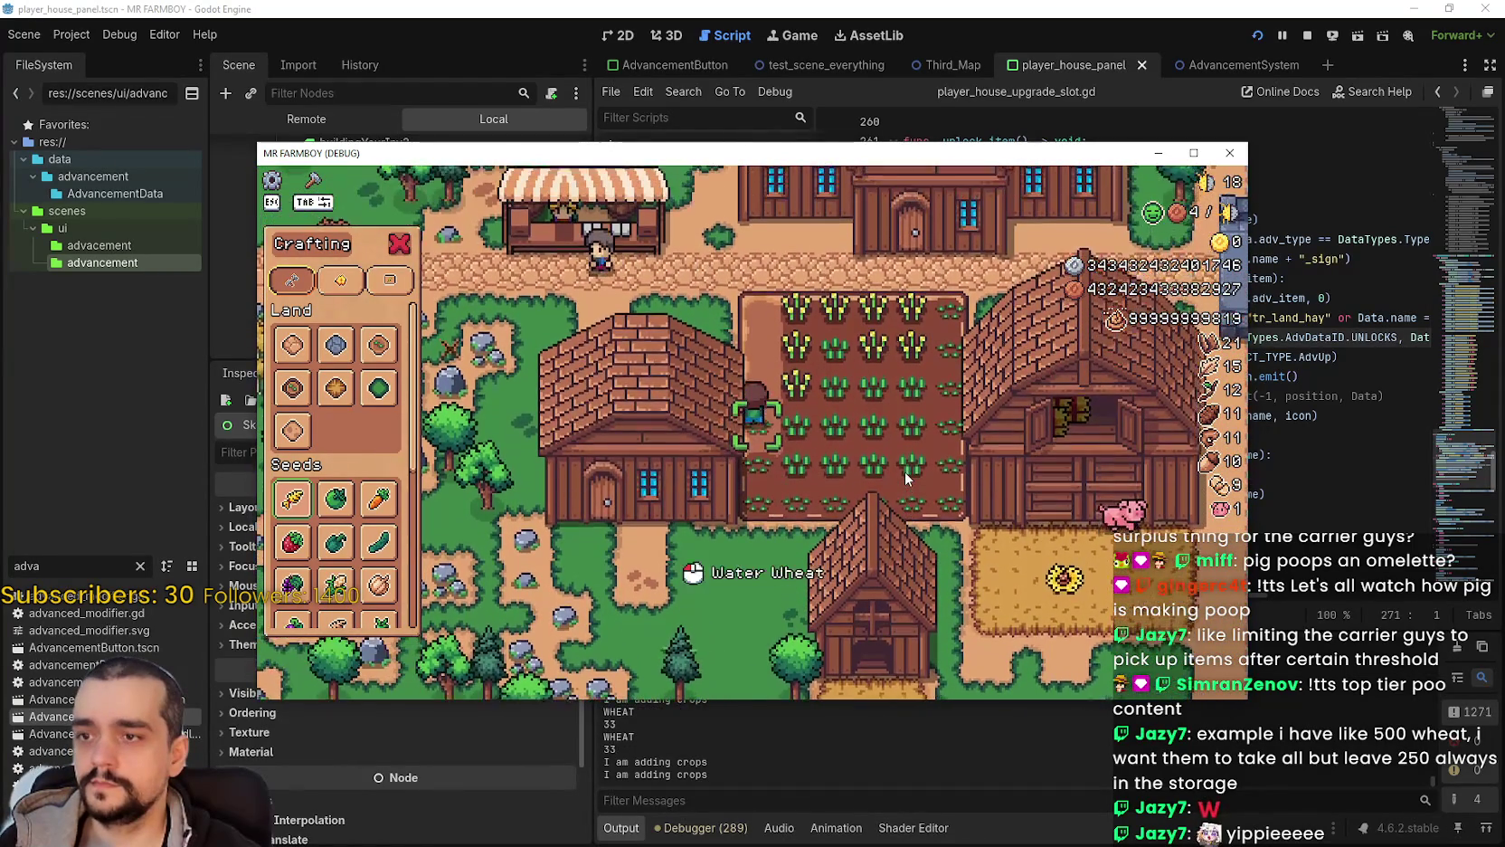
pyautogui.press('w')
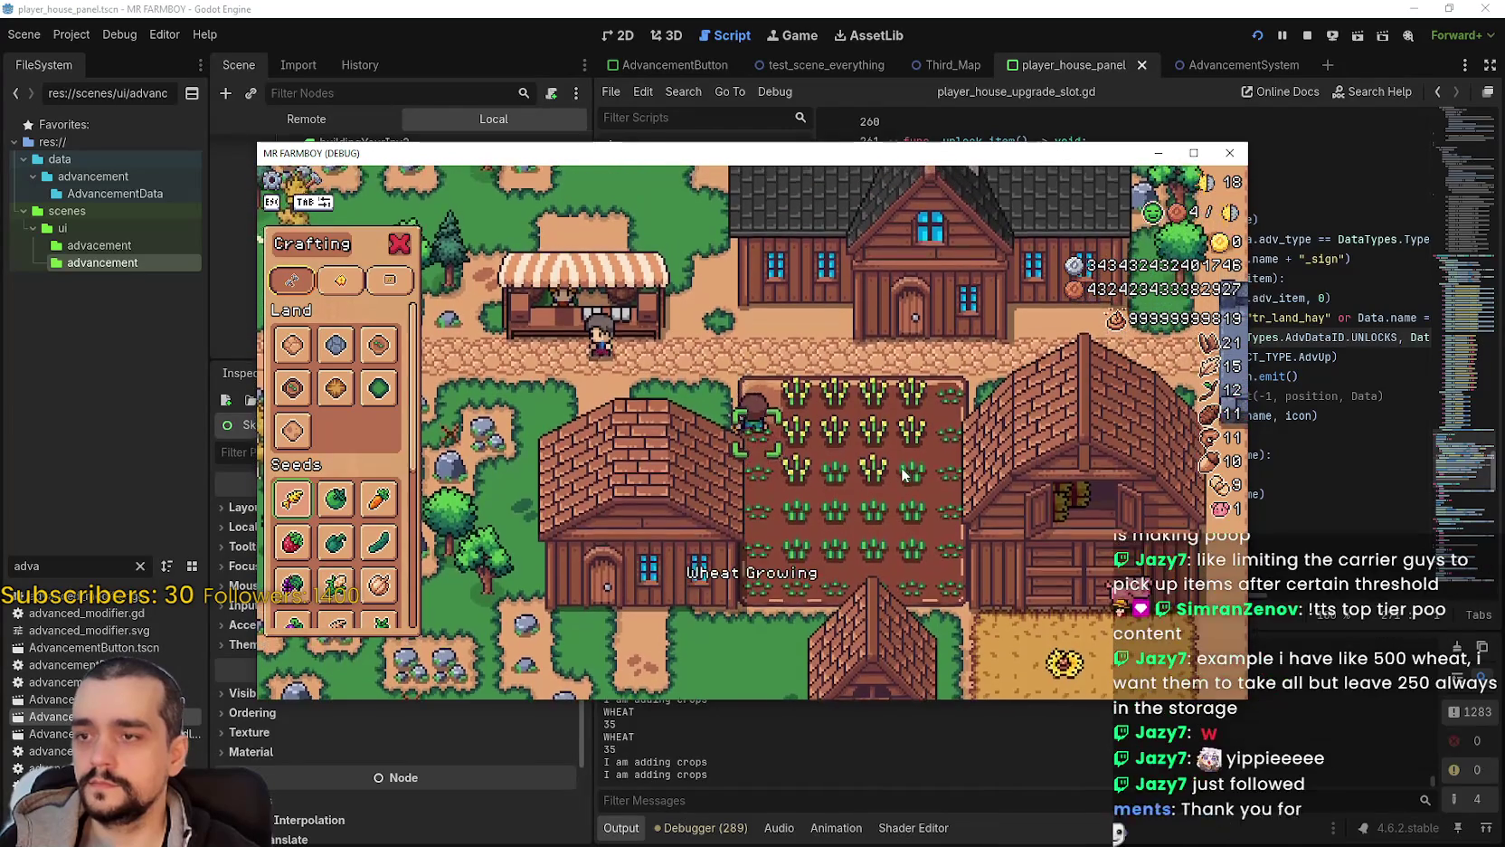
pyautogui.press('w')
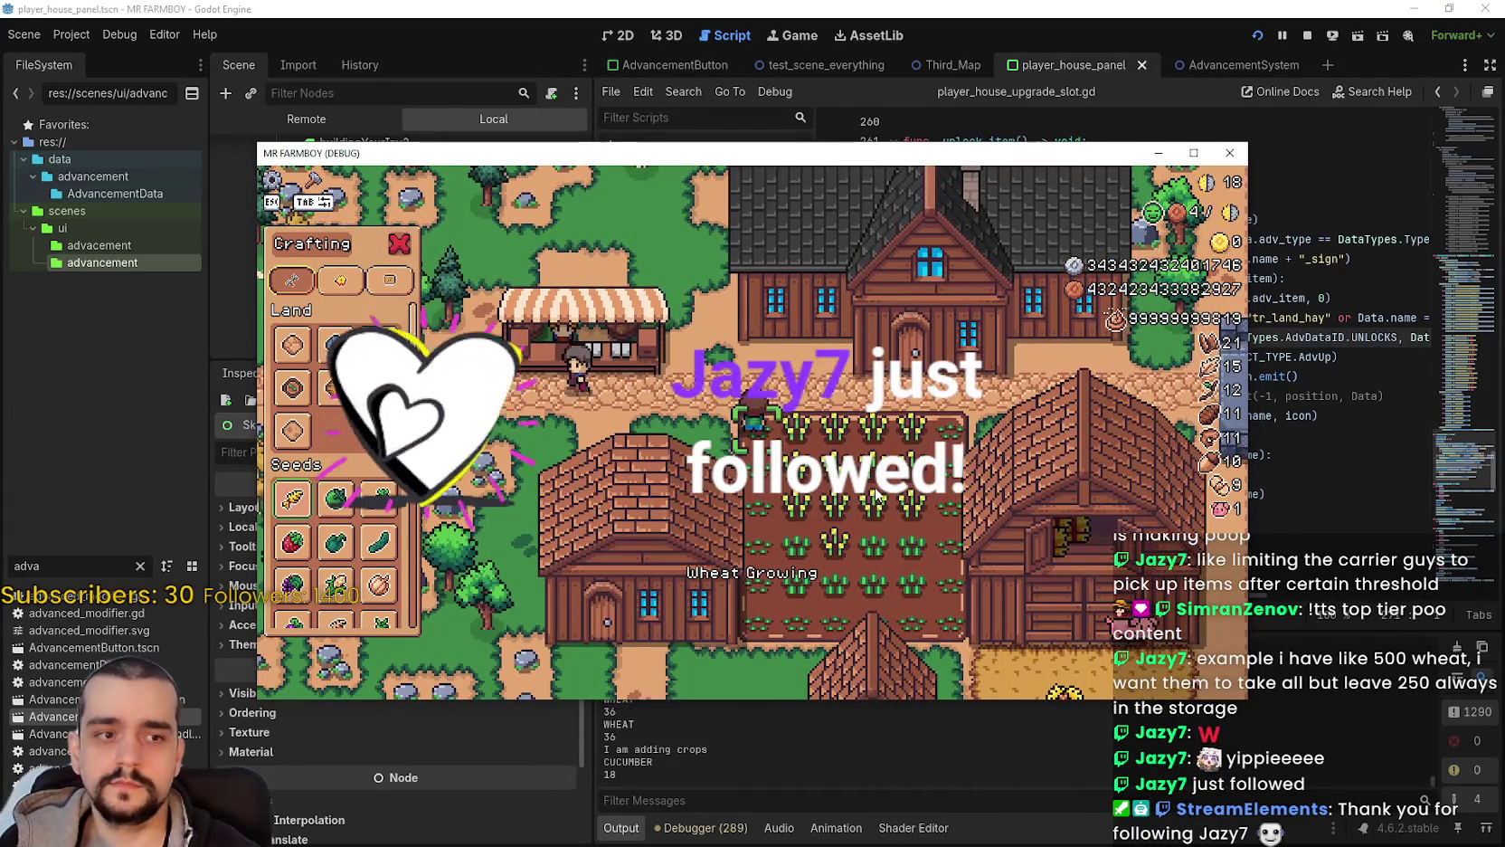
pyautogui.press('d')
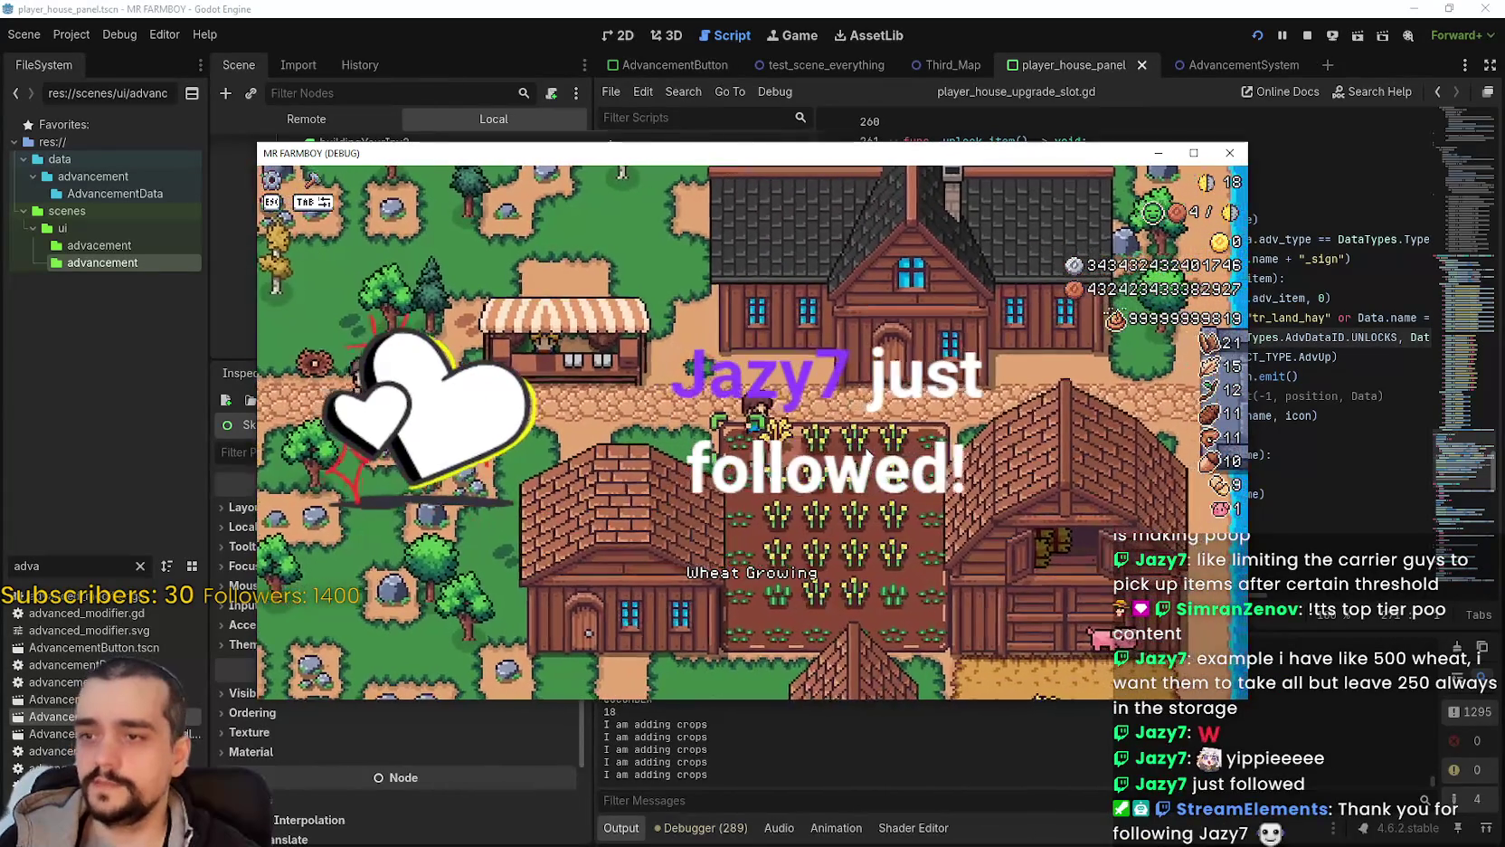
pyautogui.press('d')
pyautogui.scroll(2, 869, 451)
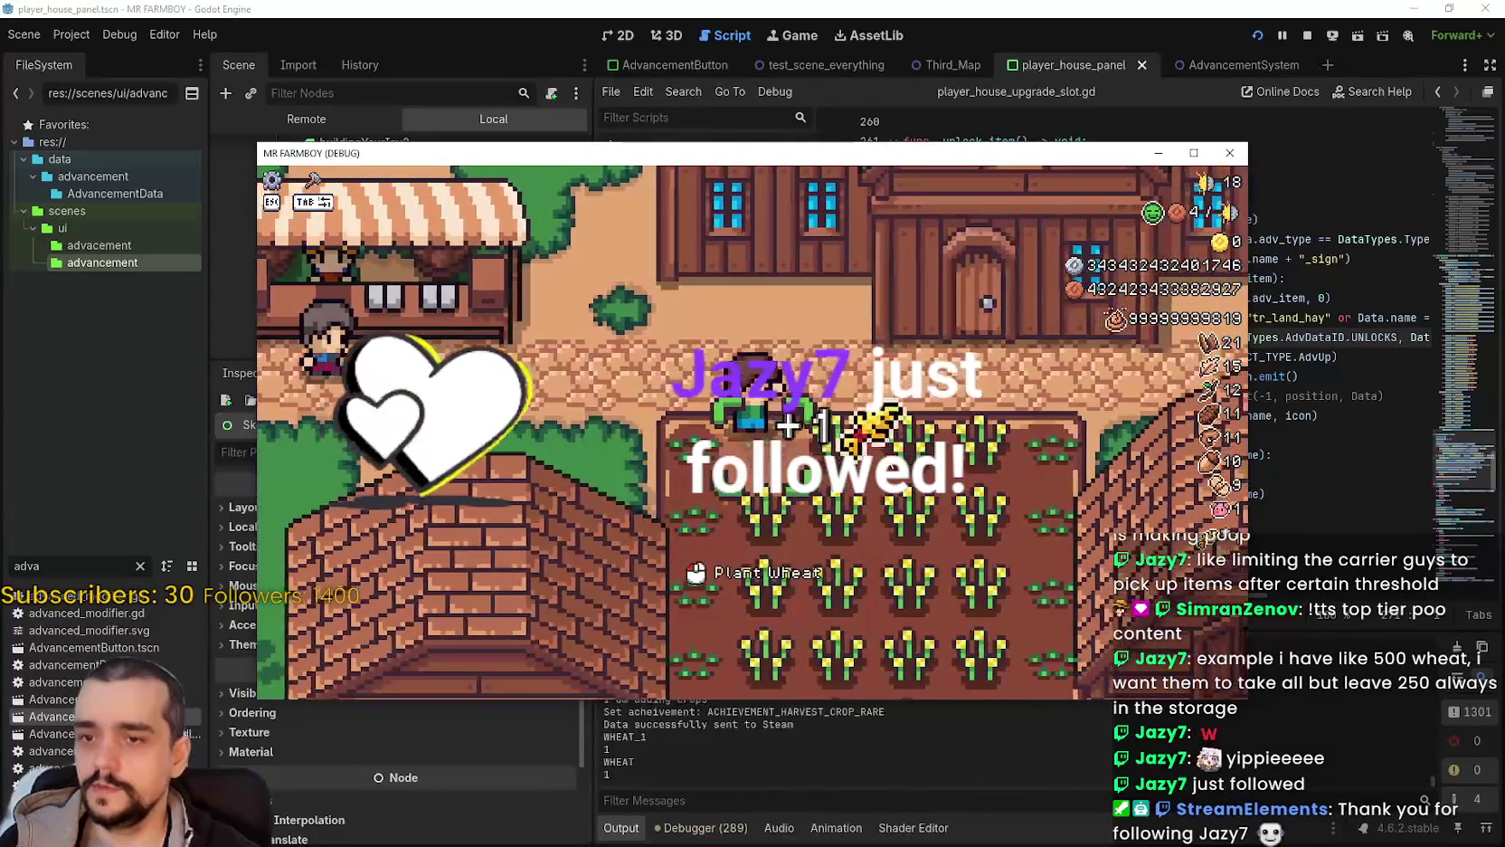
pyautogui.press('a')
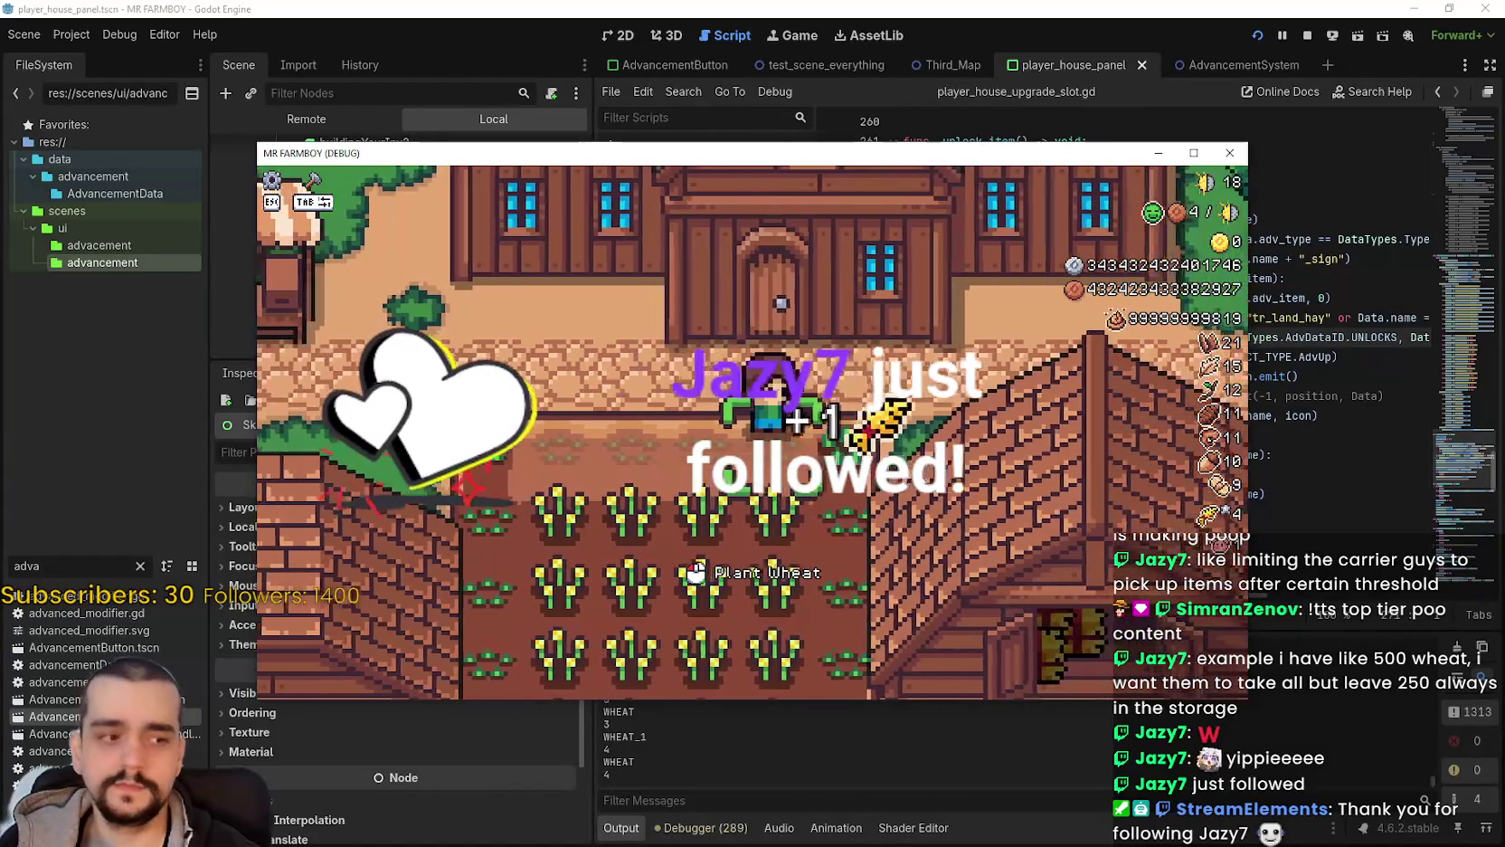
pyautogui.press('s')
pyautogui.press('a')
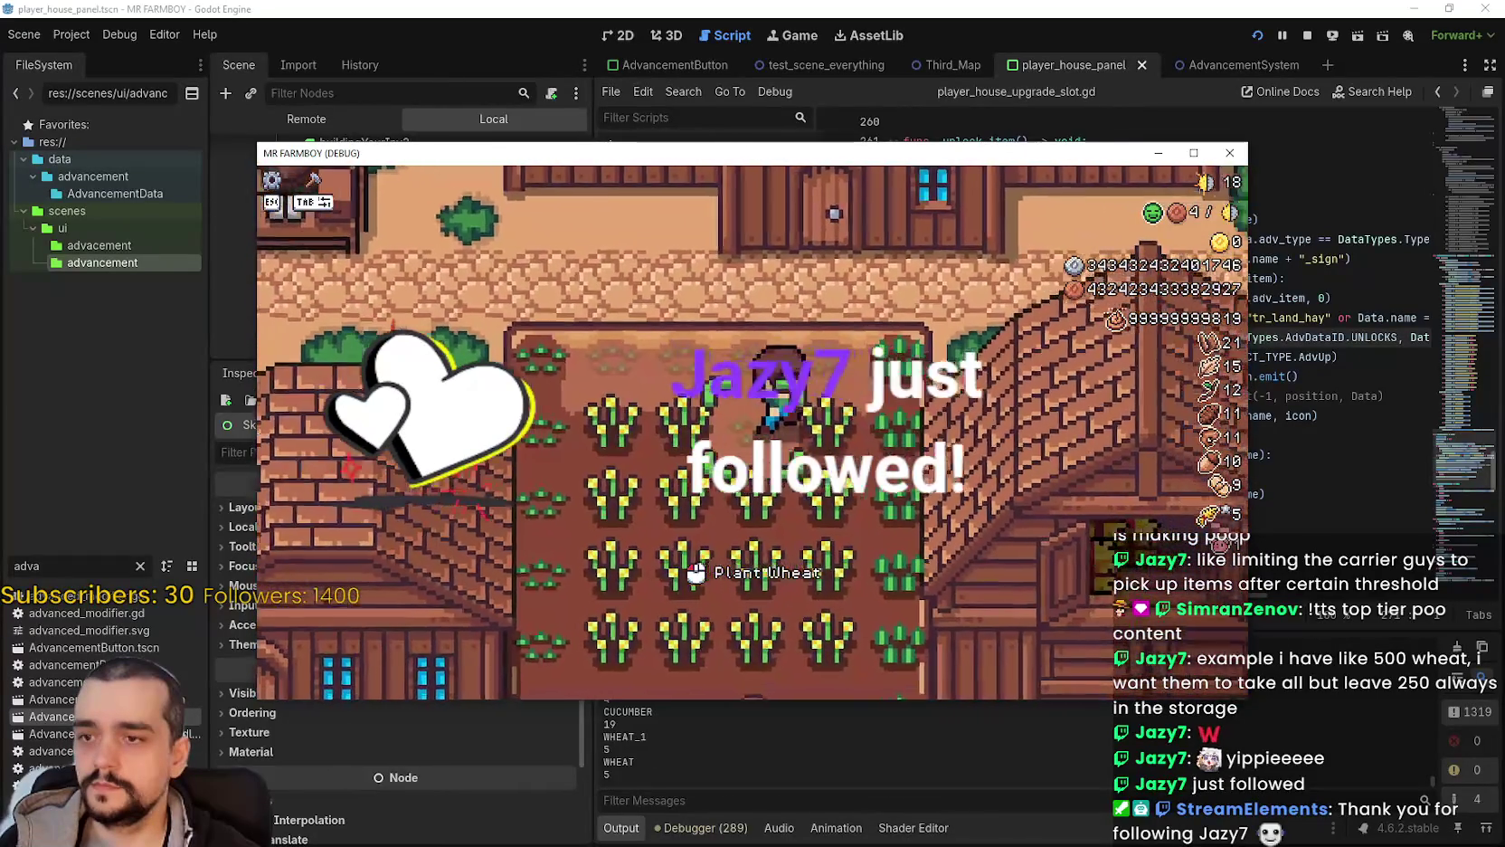
pyautogui.press('a')
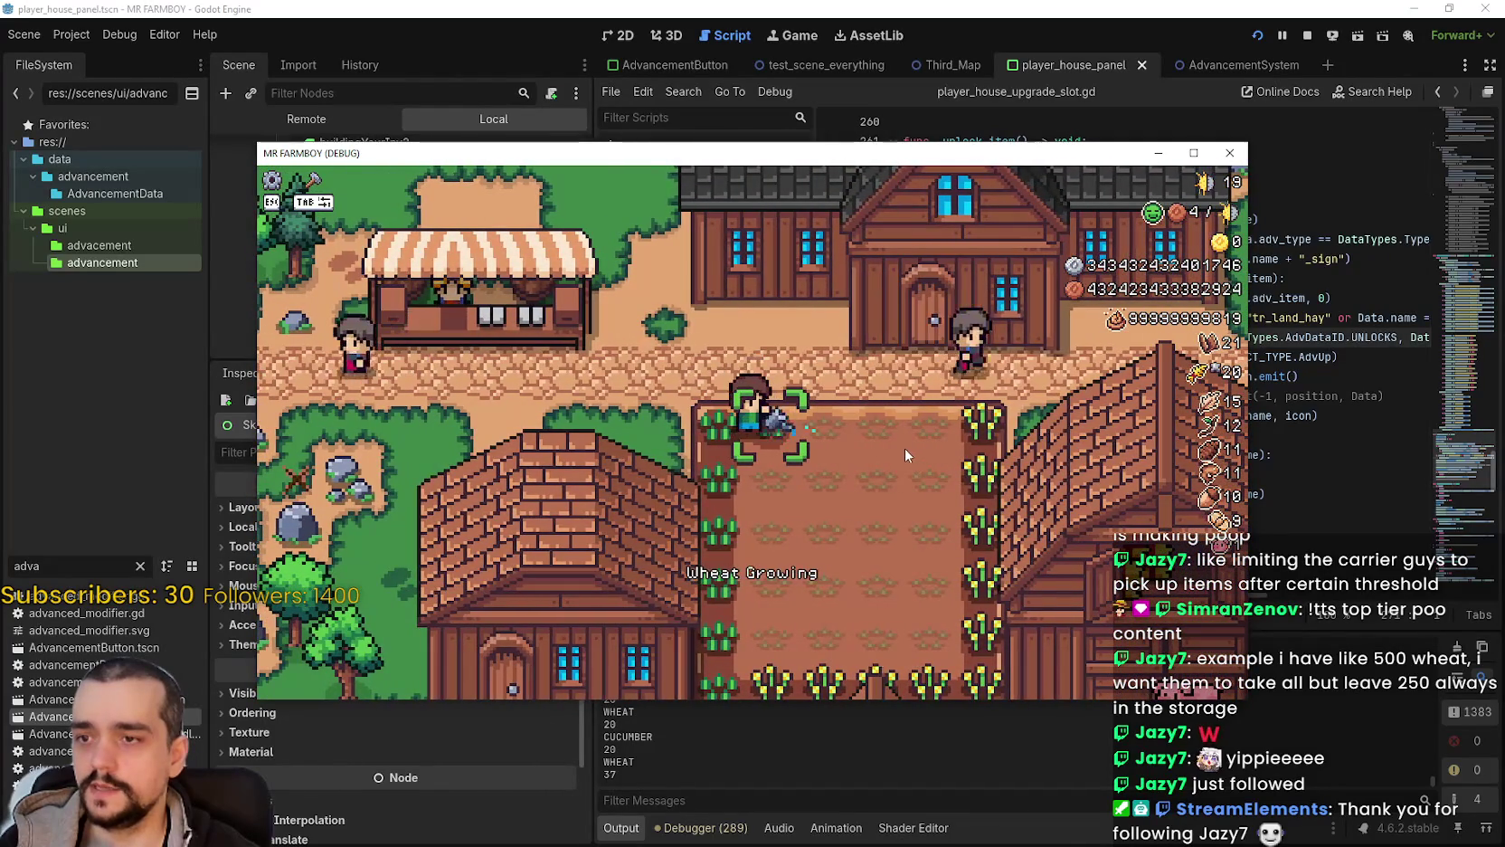
pyautogui.click(781, 38)
# Step: Set the running game's speed to 2.0x and return to the game window
pyautogui.click(669, 93)
pyautogui.click(706, 275)
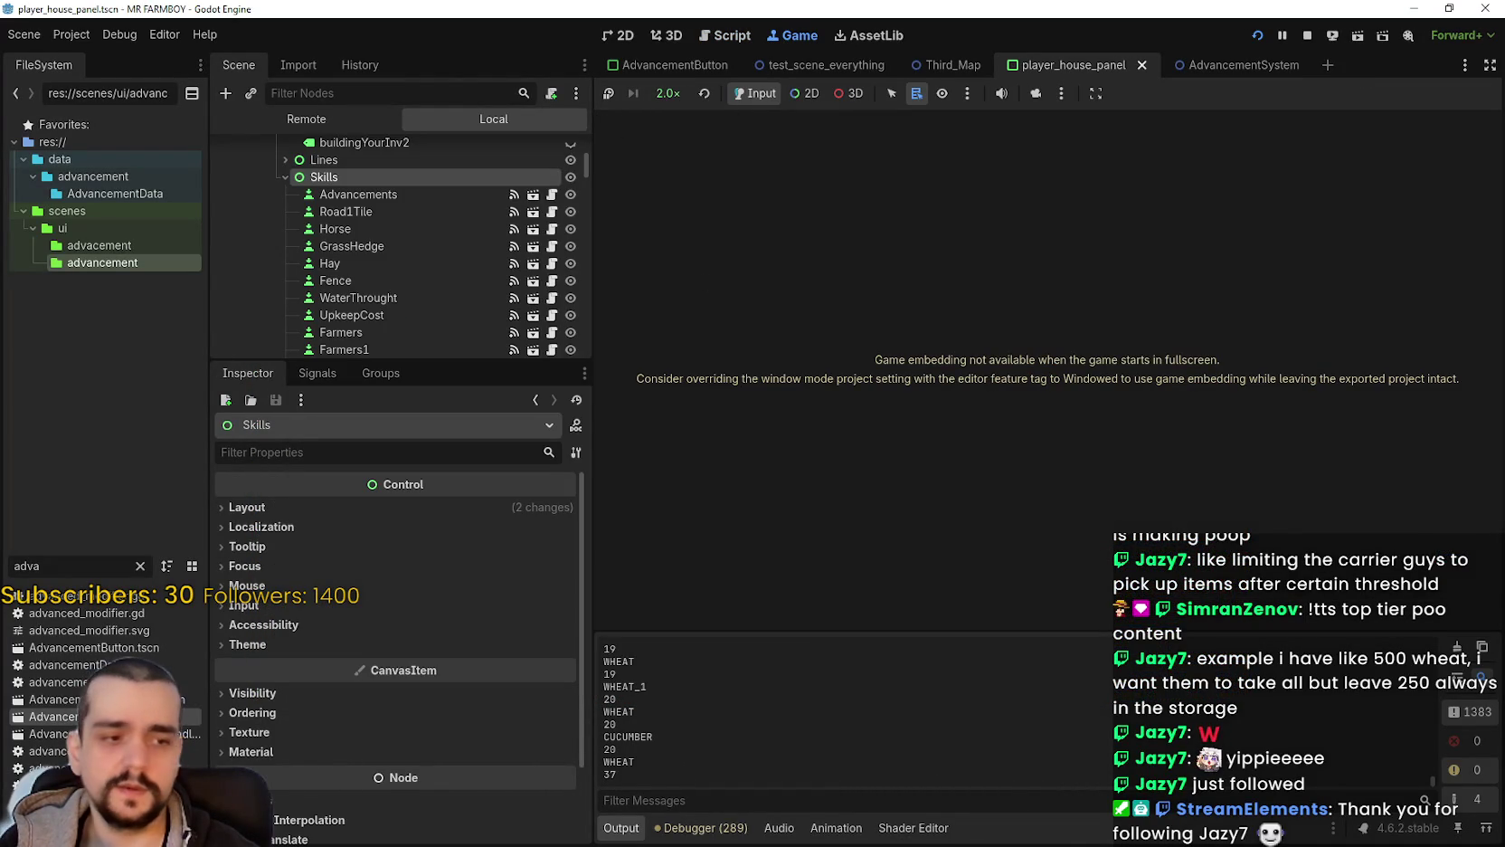
pyautogui.hotkey('alt', 'Tab')
# Step: Water three unwatered wheat tiles in the field
pyautogui.press('s')
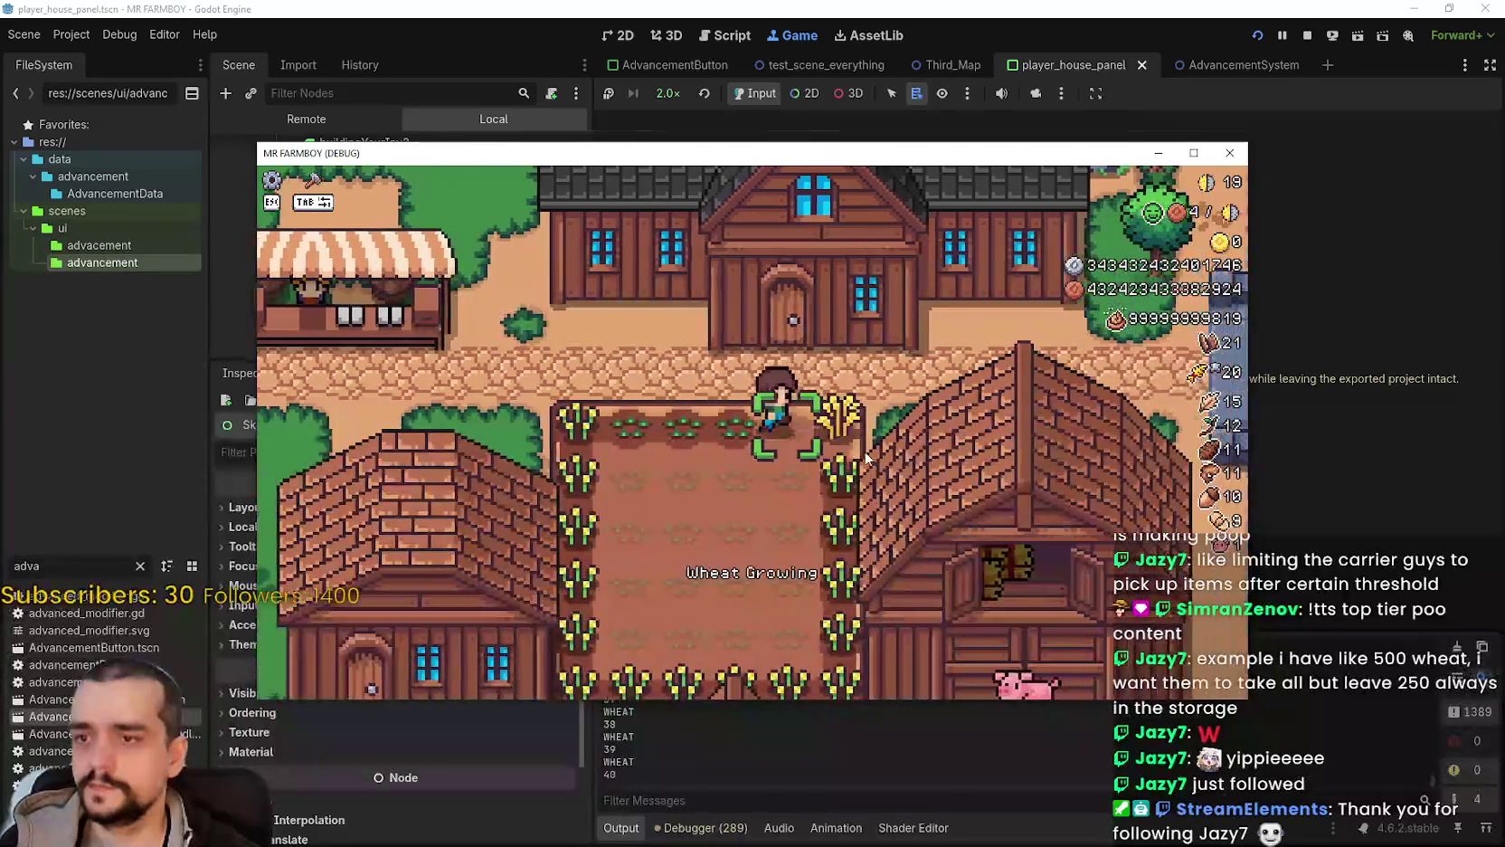
pyautogui.press('s')
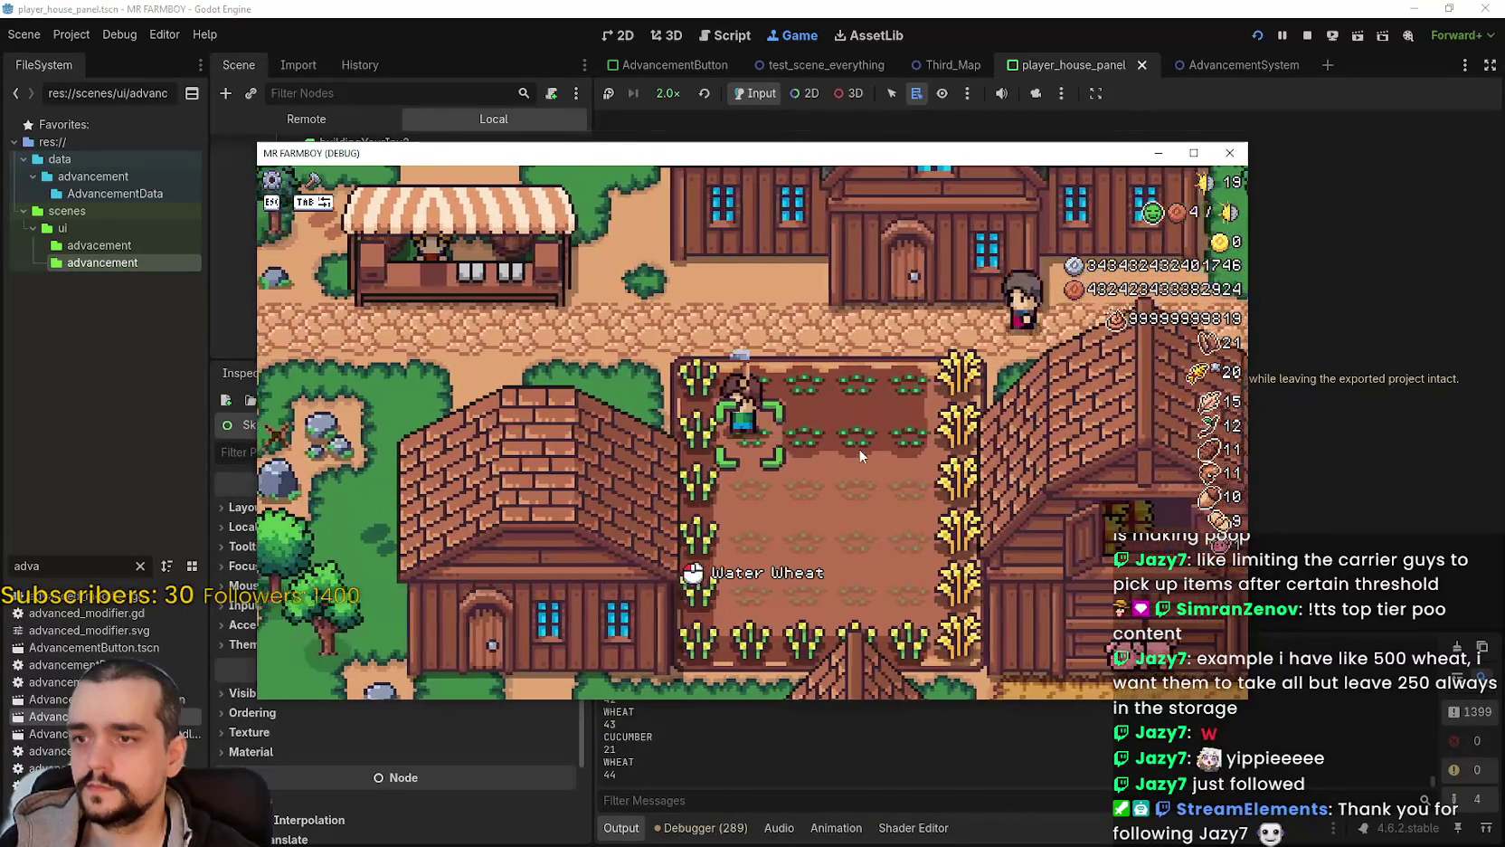
pyautogui.press('d')
pyautogui.click(856, 450)
pyautogui.press('a')
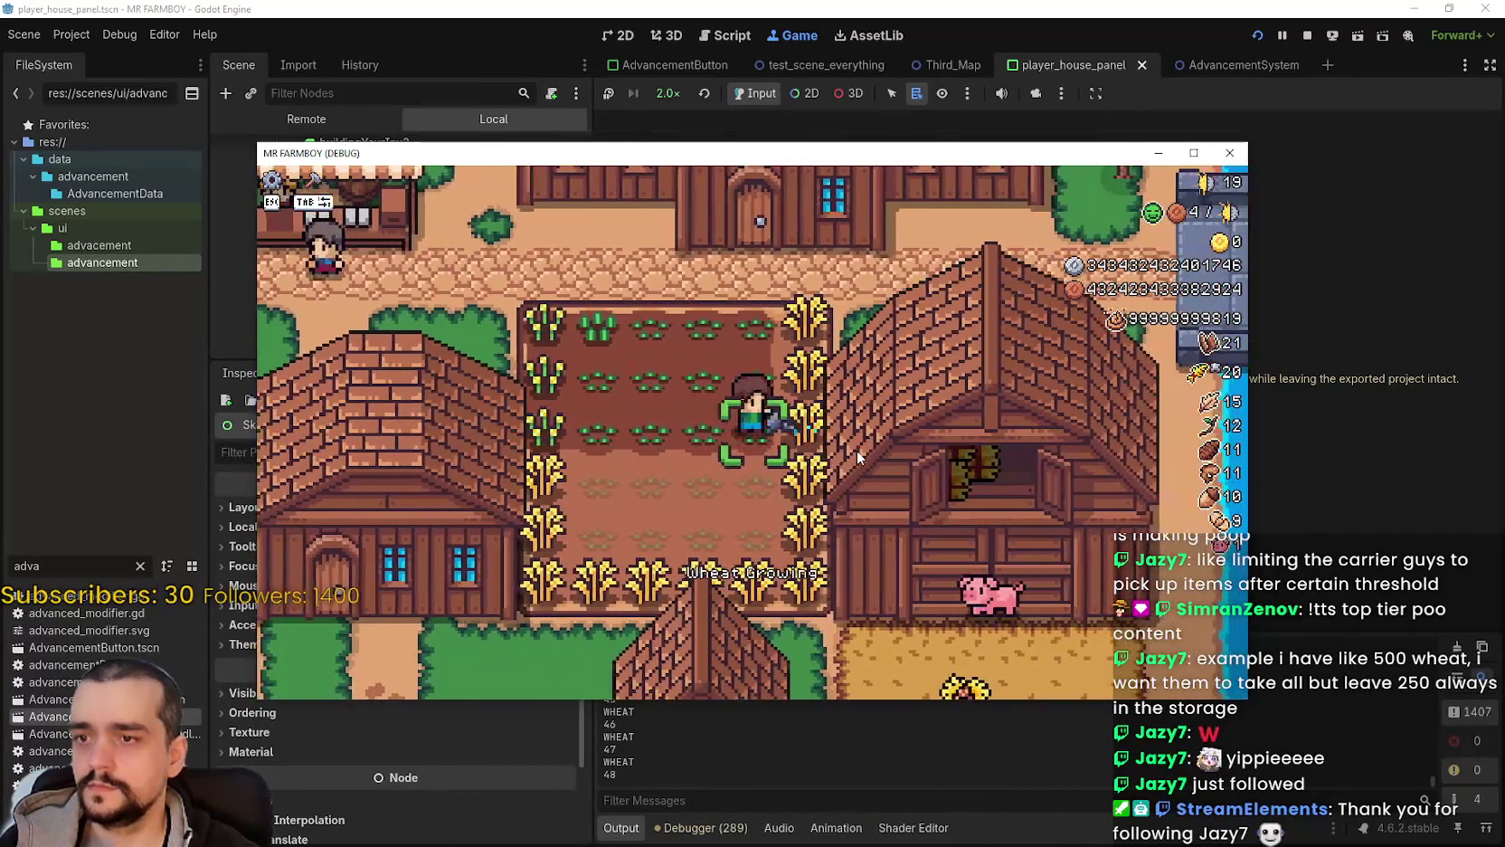
pyautogui.press('s')
pyautogui.click(856, 450)
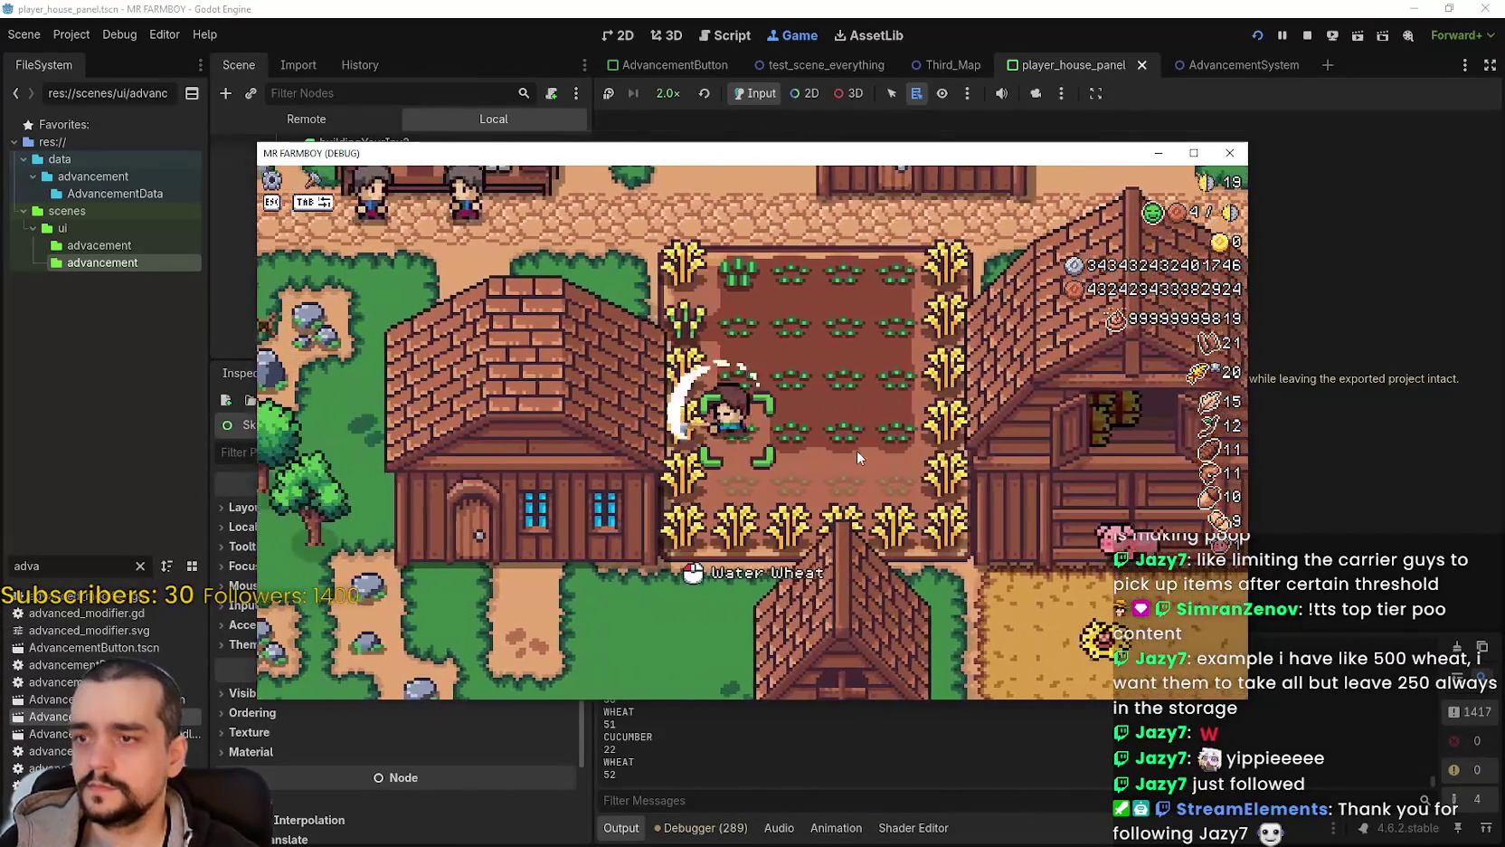
pyautogui.press('d')
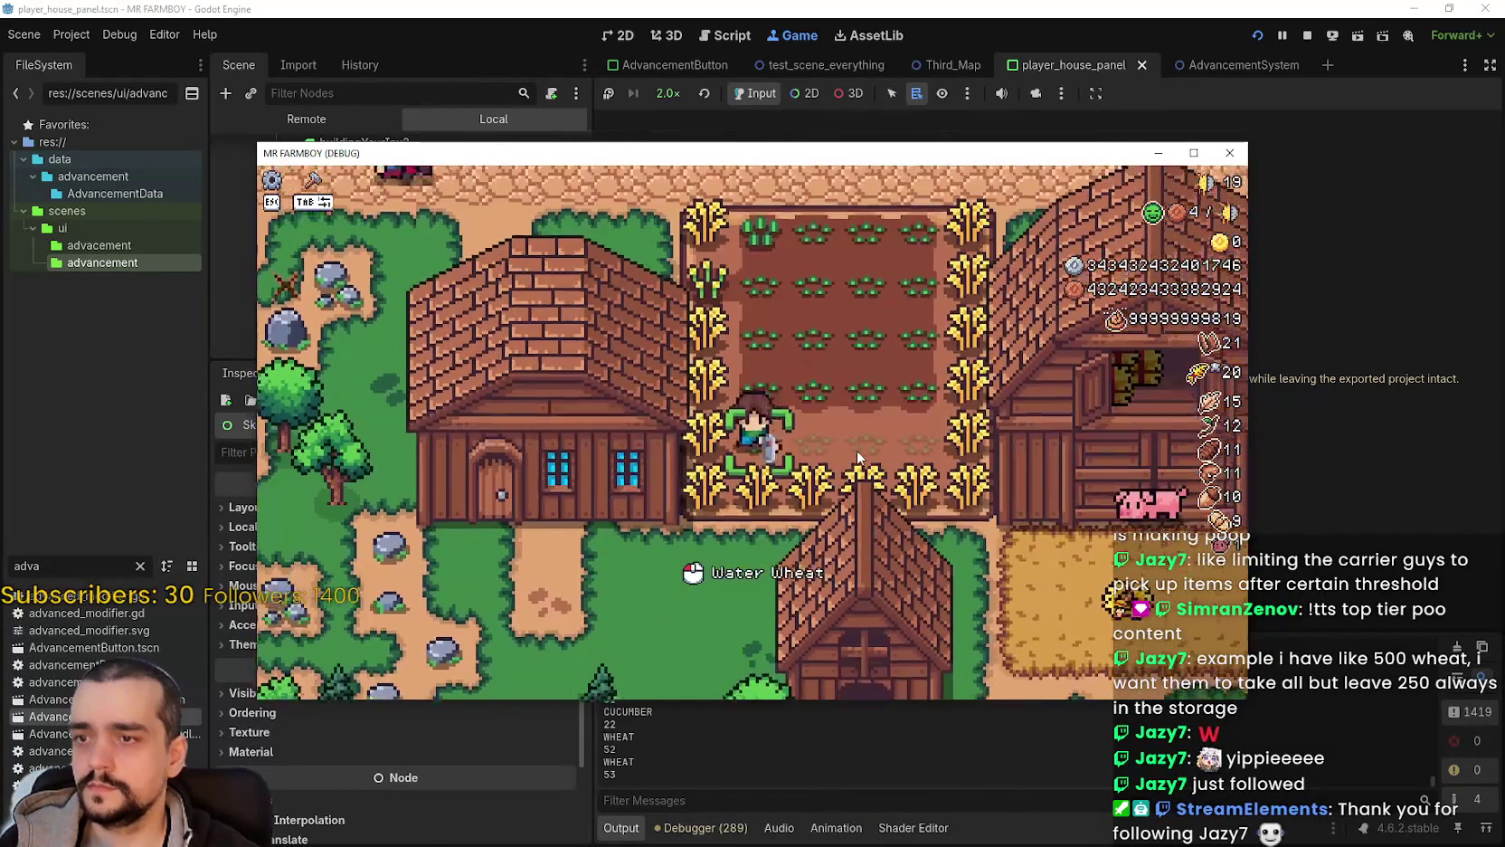
pyautogui.press('s')
pyautogui.click(856, 450)
pyautogui.press('w')
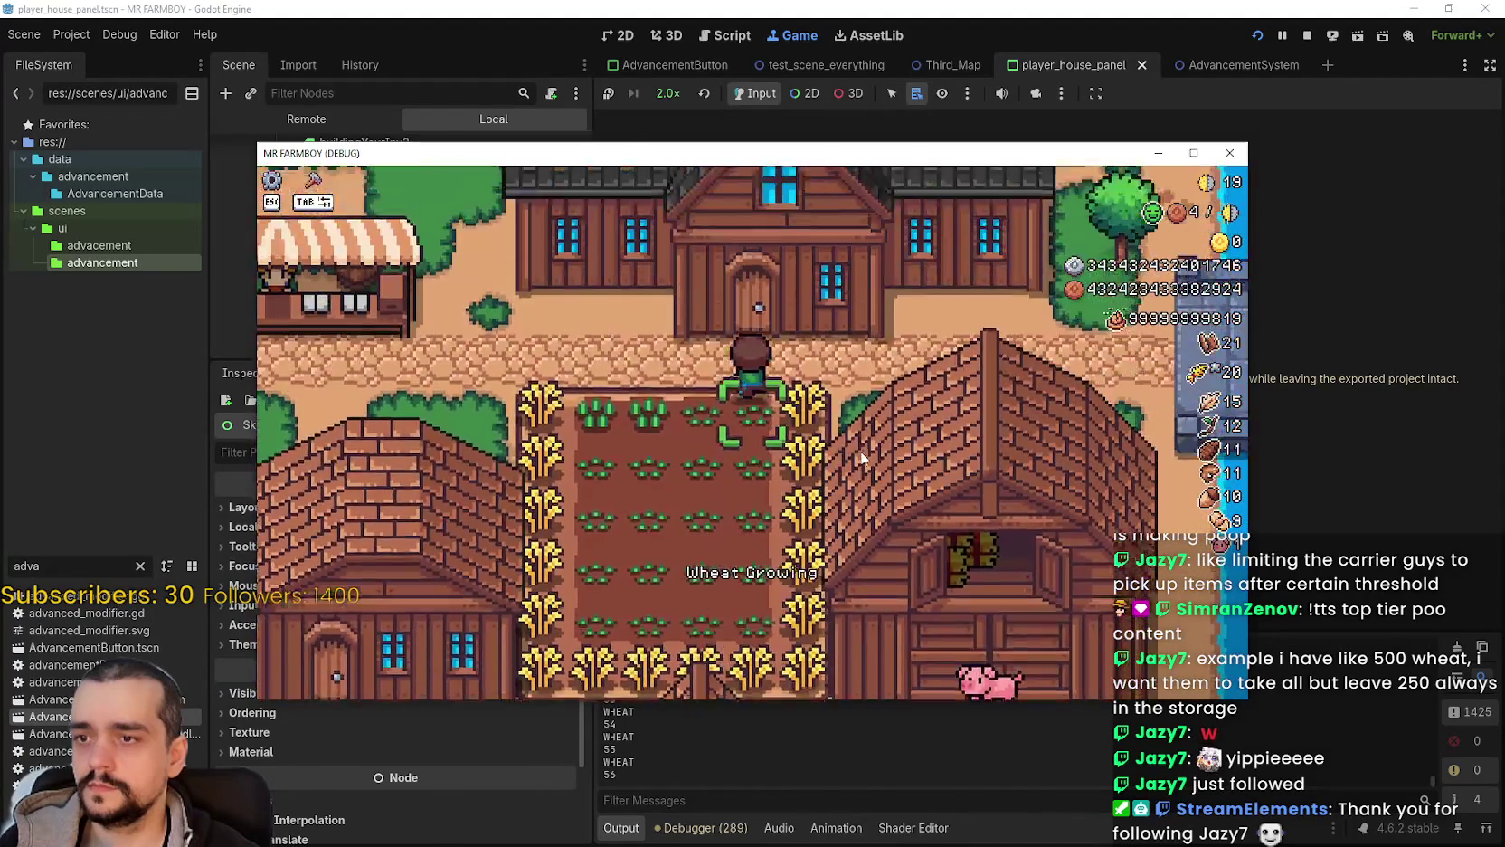
pyautogui.press('d')
# Step: Harvest wheat along the bottom row and left column, then open the Market
pyautogui.press('s')
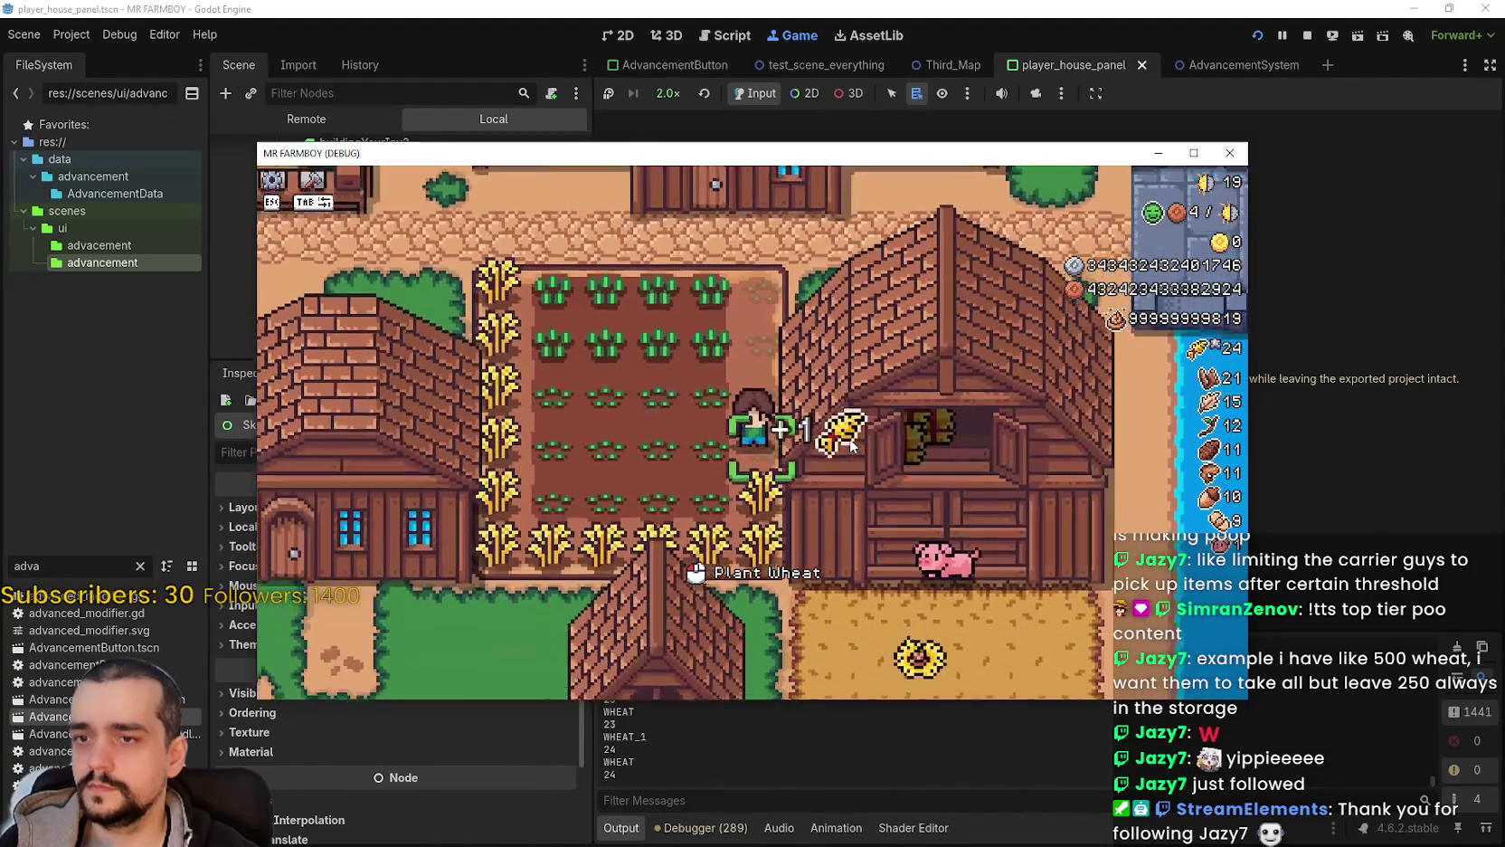
pyautogui.press('a')
pyautogui.click(849, 438)
pyautogui.press('a')
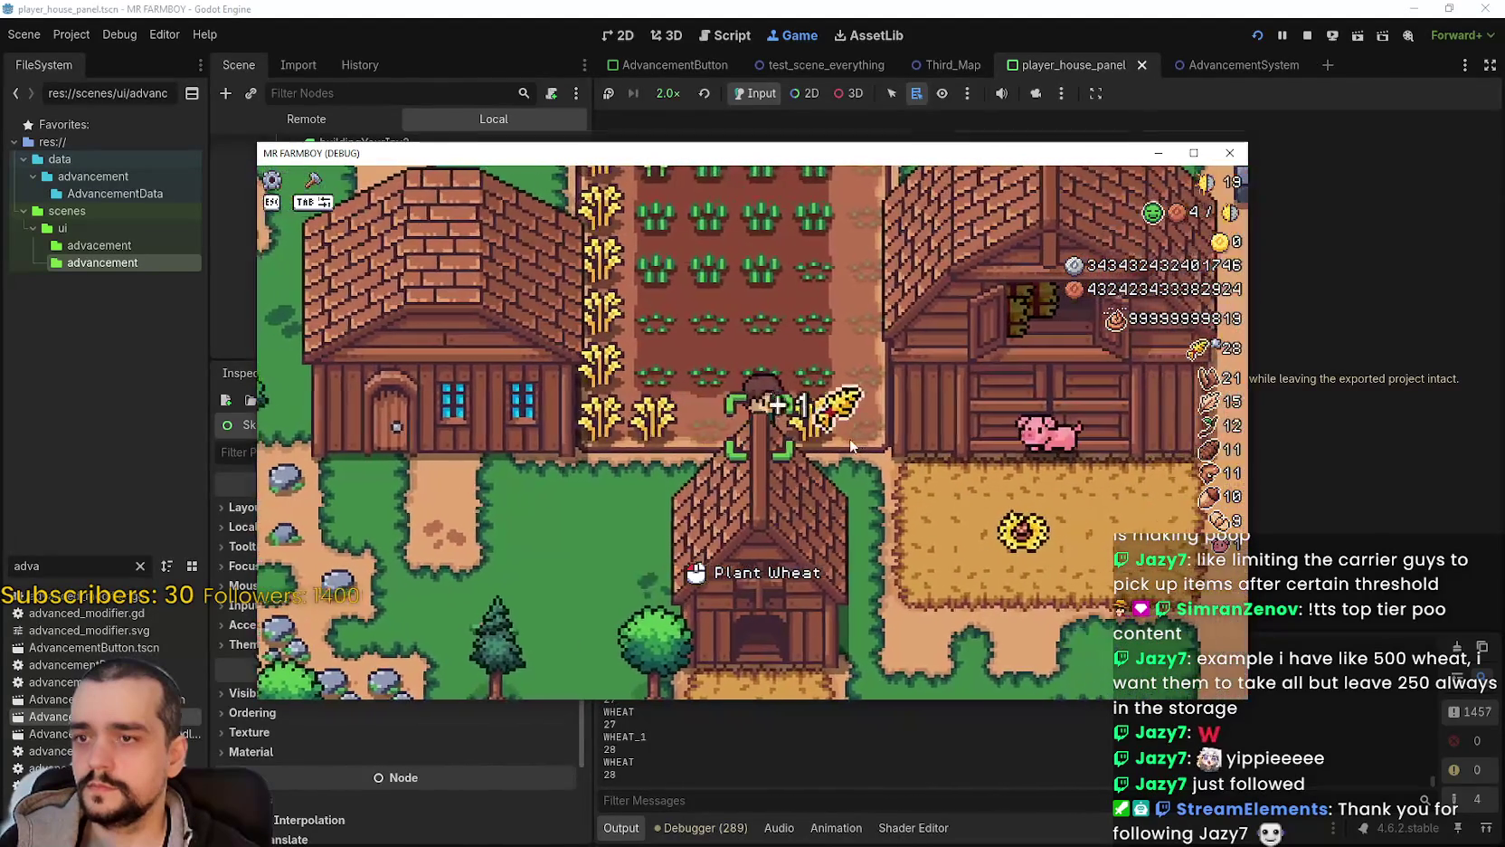
pyautogui.press('w')
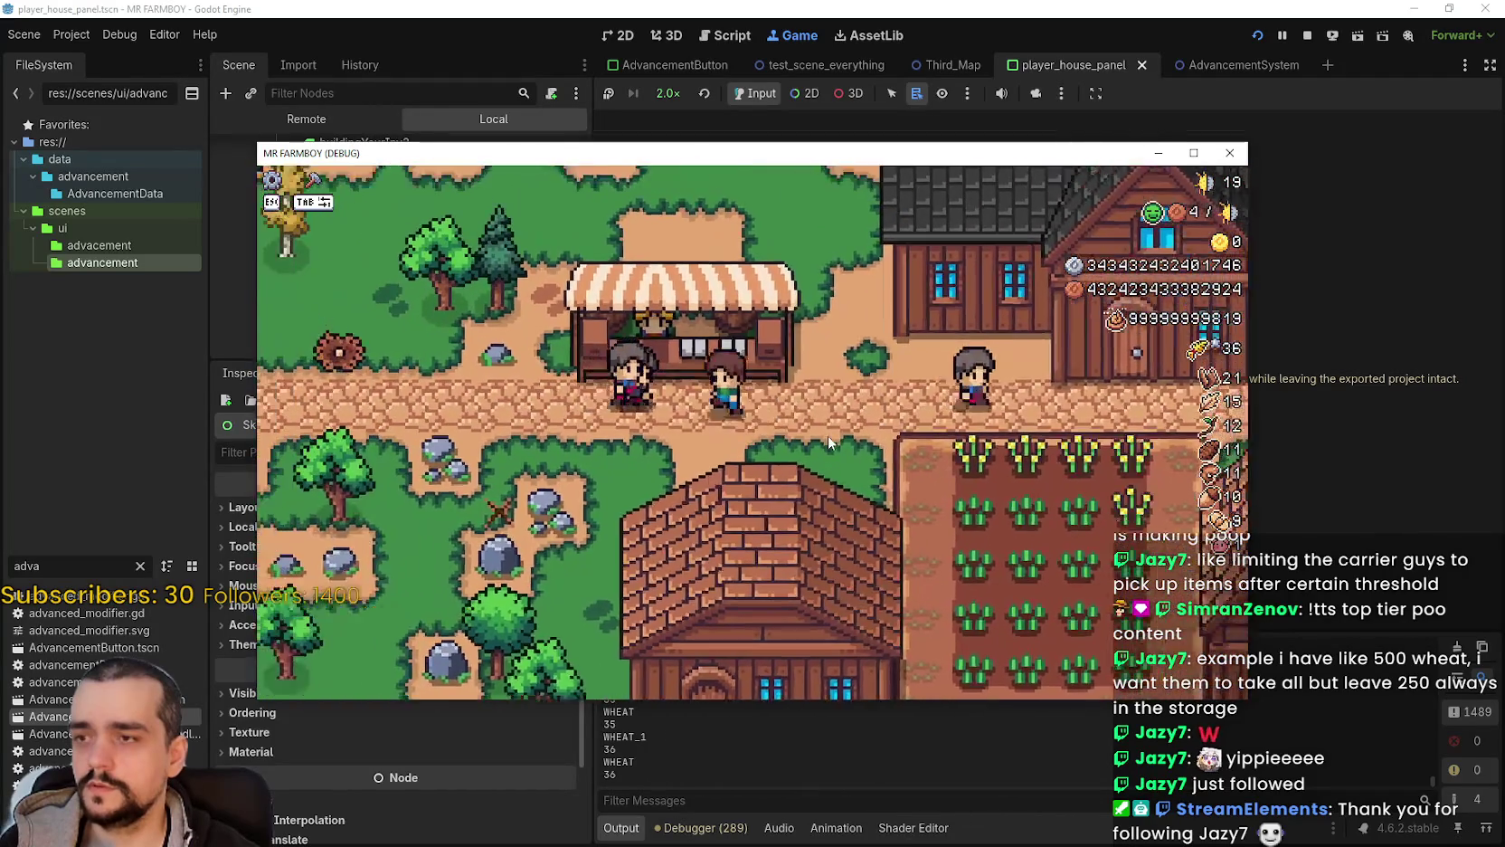
pyautogui.press('m')
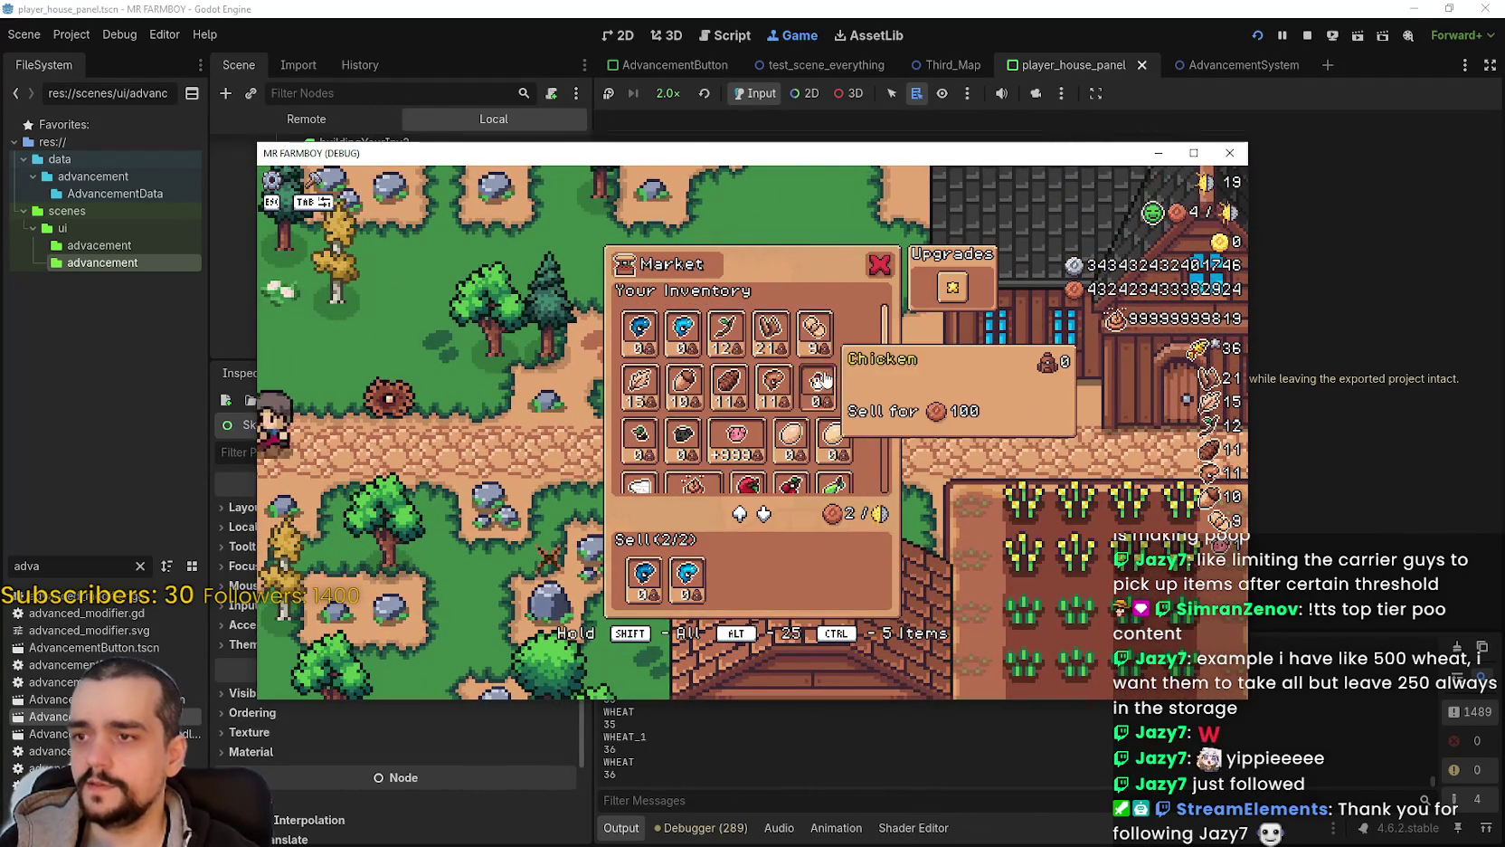
# Step: Swap the fish out of the Sell slots and put the 36 wheat up for sale
pyautogui.moveTo(885, 348); pyautogui.dragTo(889, 476)
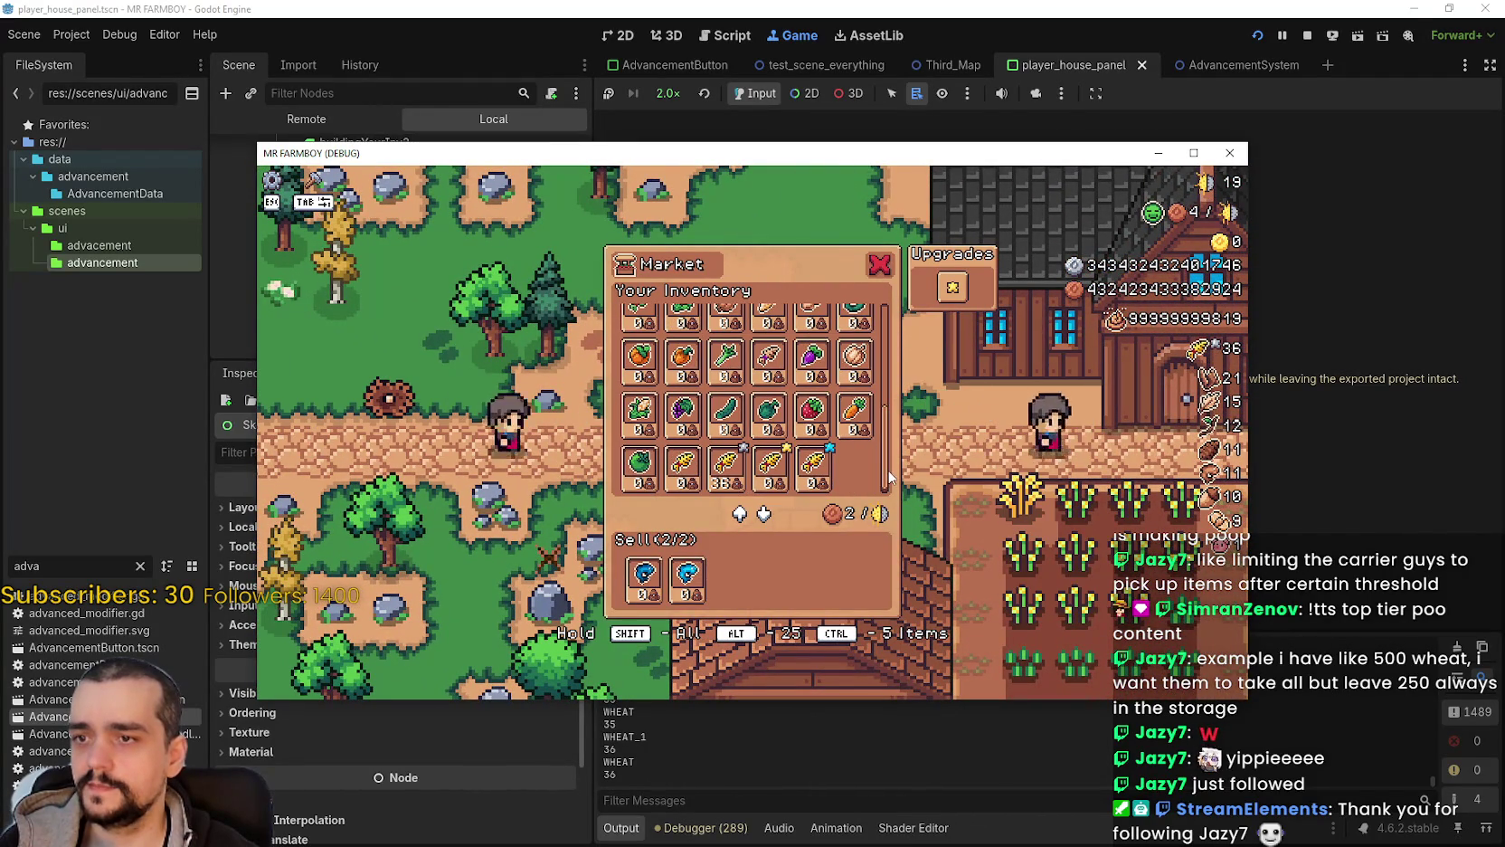
pyautogui.click(676, 597)
pyautogui.click(653, 575)
pyautogui.click(738, 479)
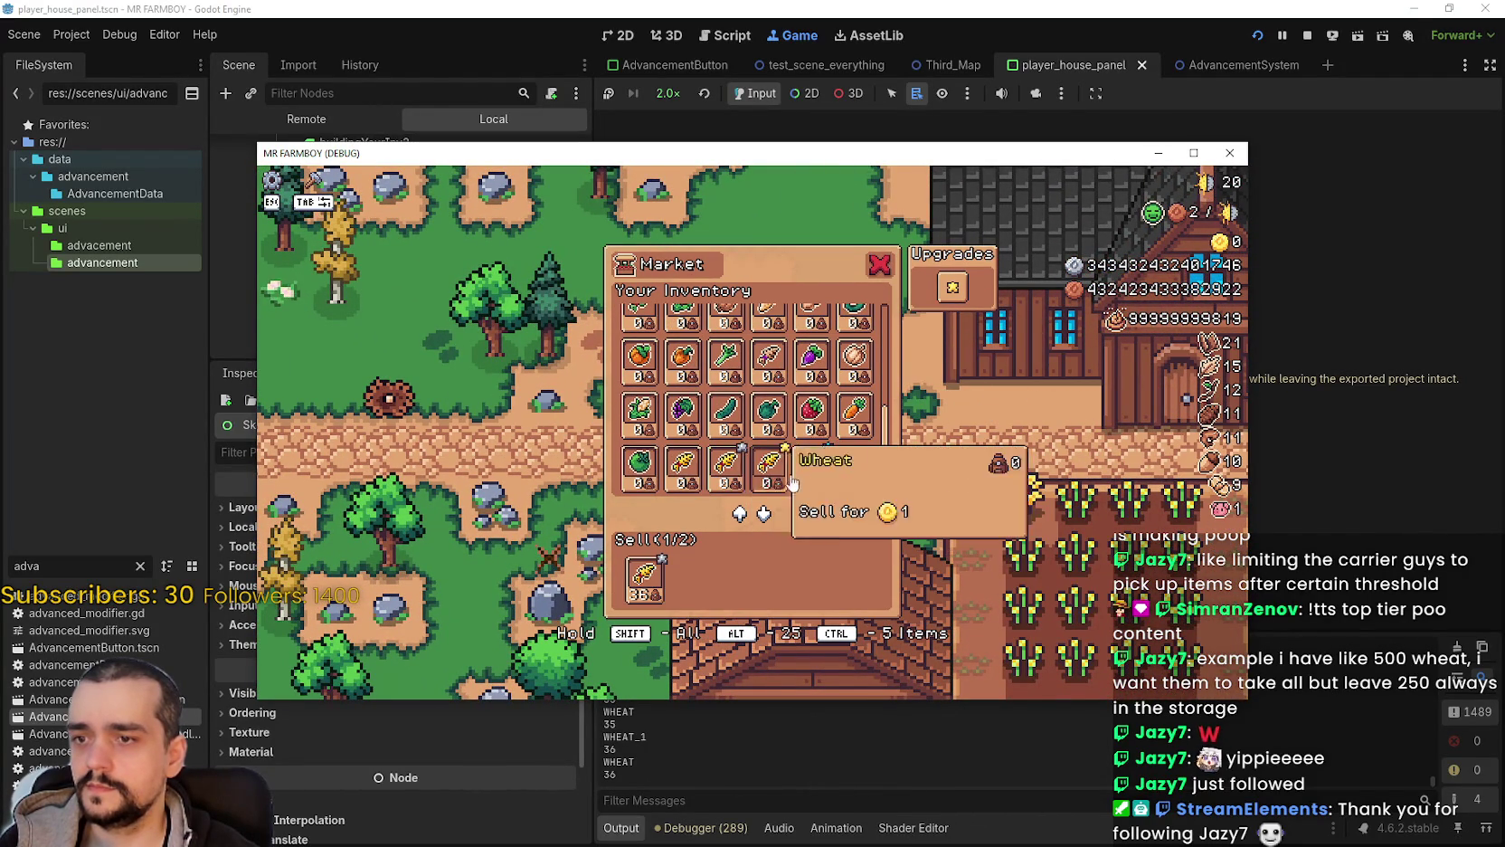
# Step: Close the Market, reopen and close it at the stall, then pause the game
pyautogui.press('Escape')
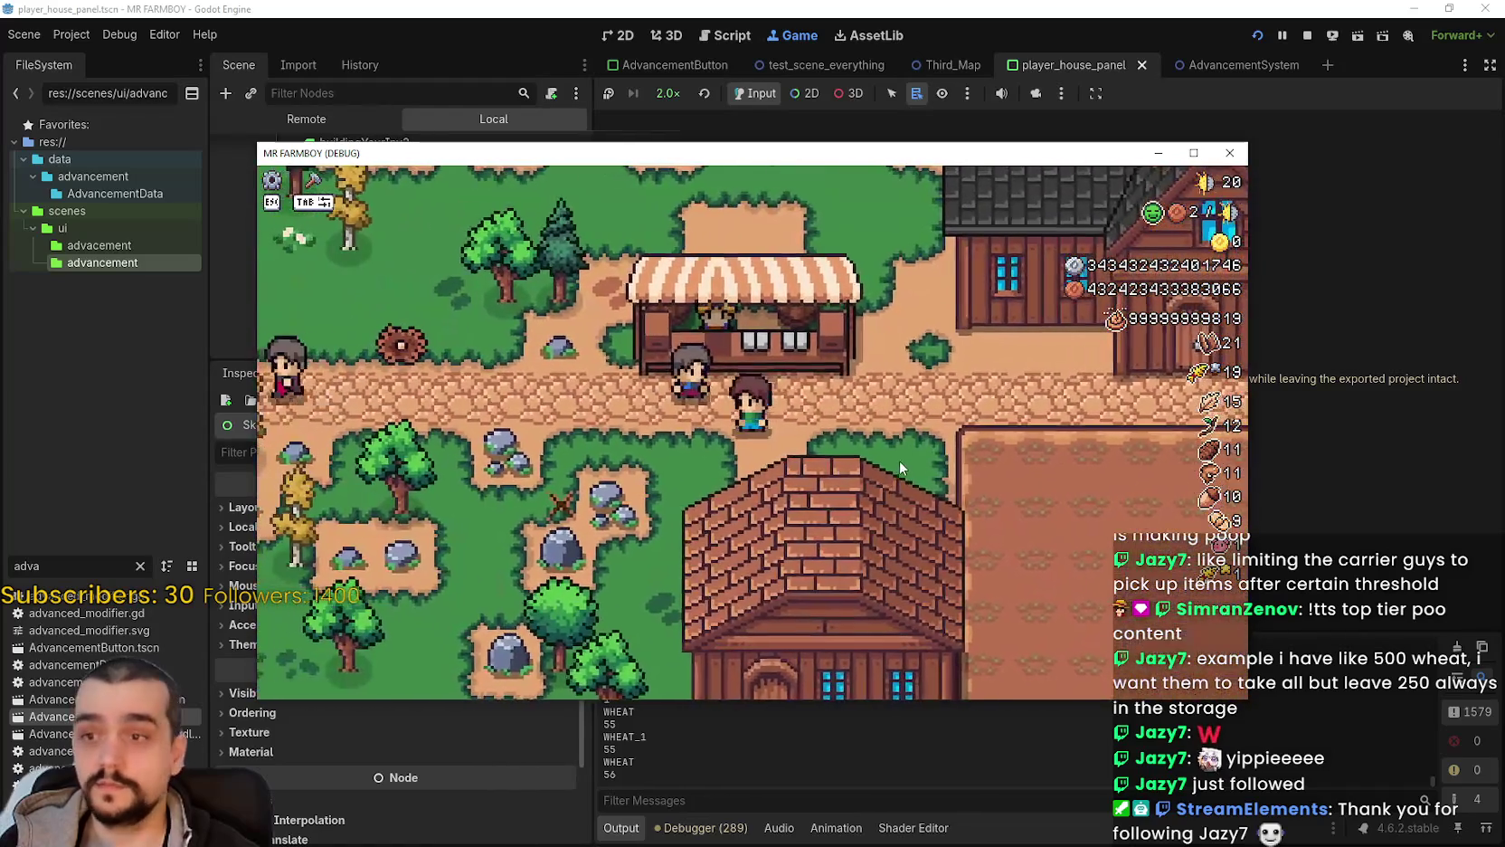
pyautogui.press('e')
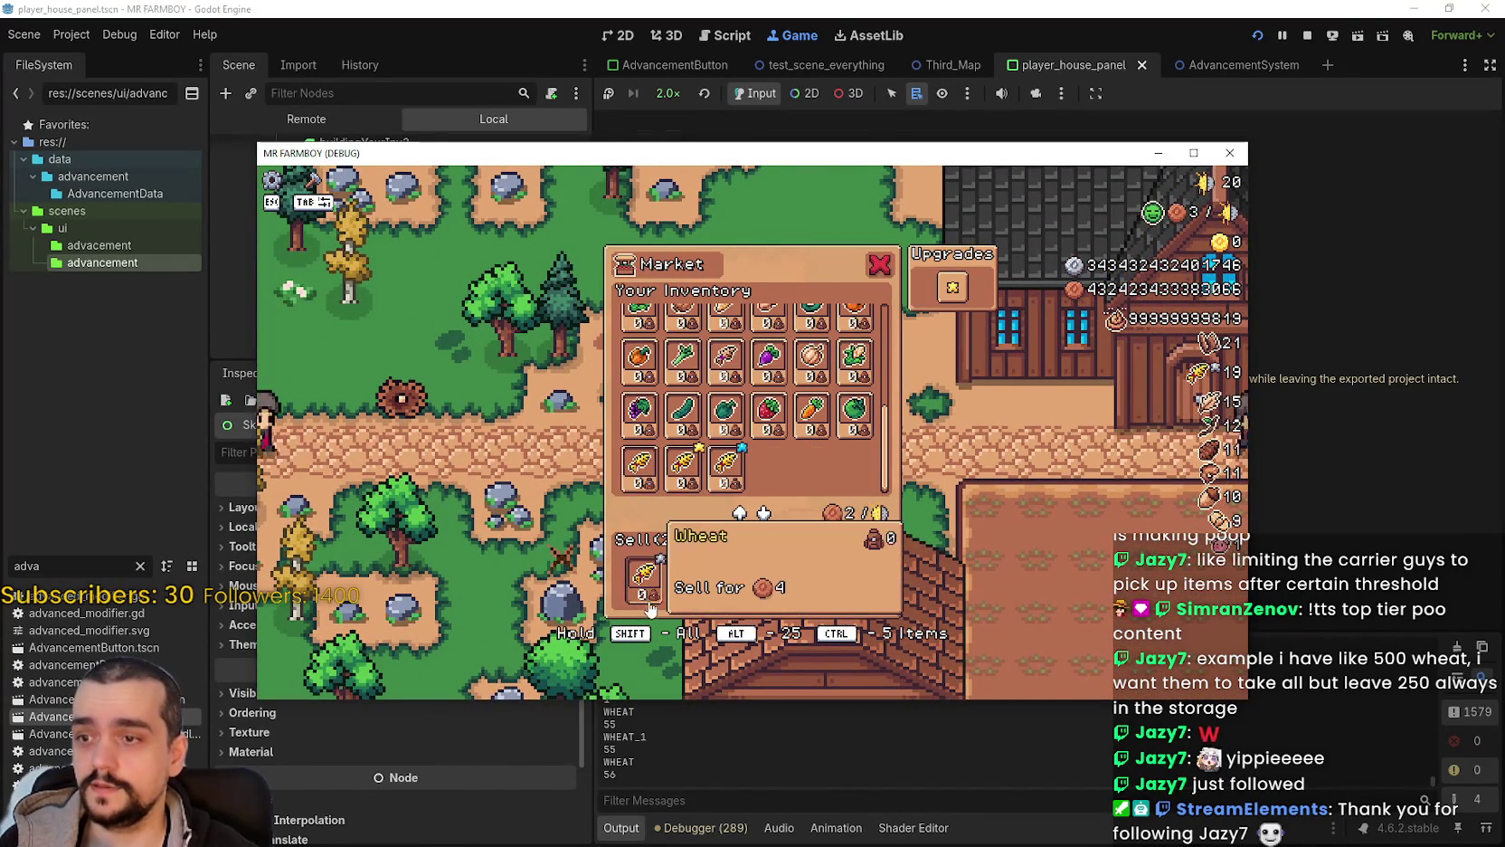
pyautogui.press('Escape')
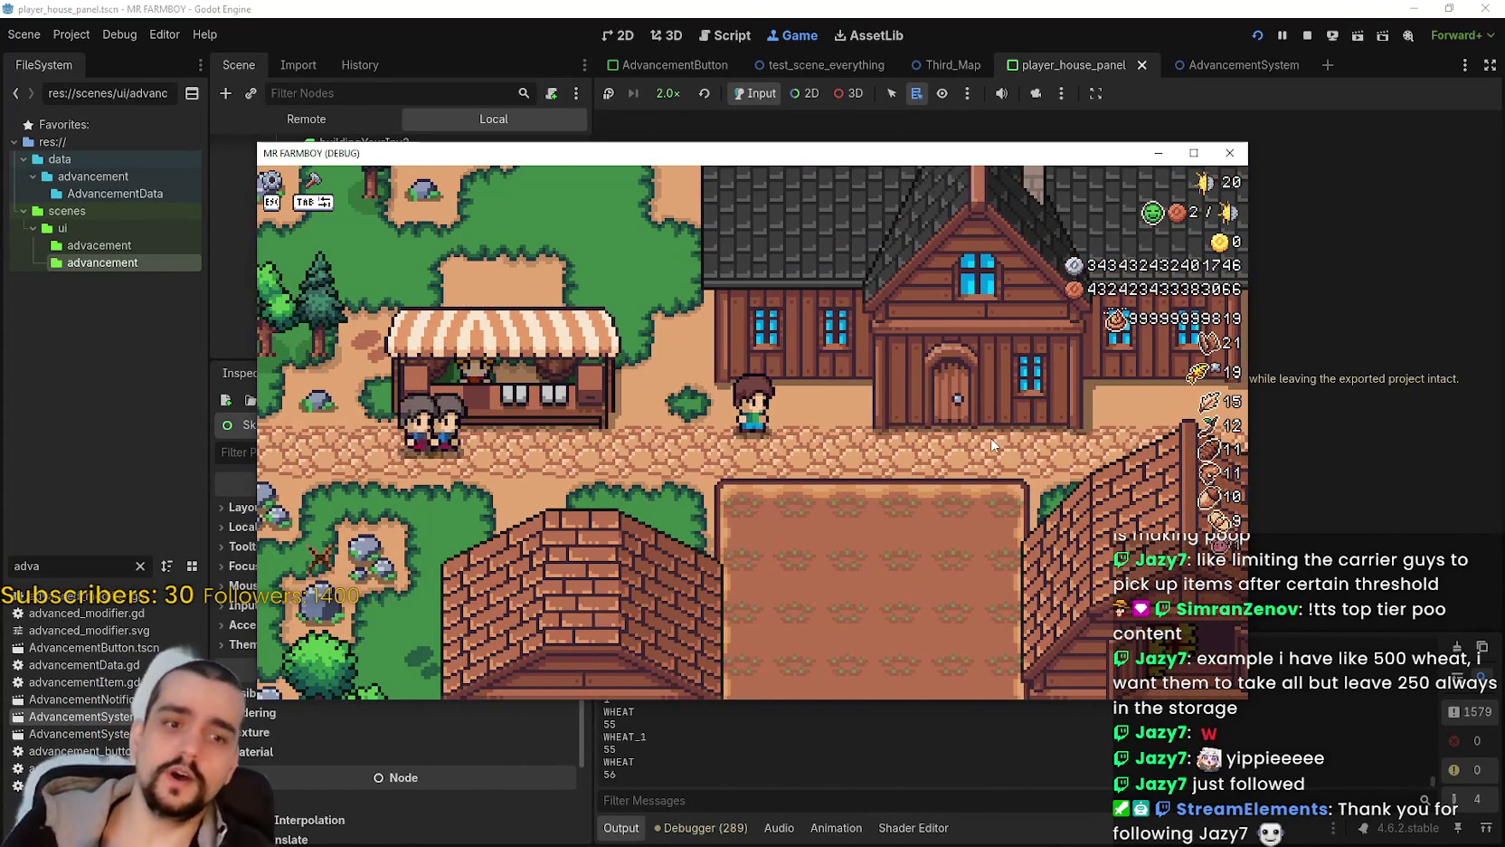
pyautogui.press('Escape')
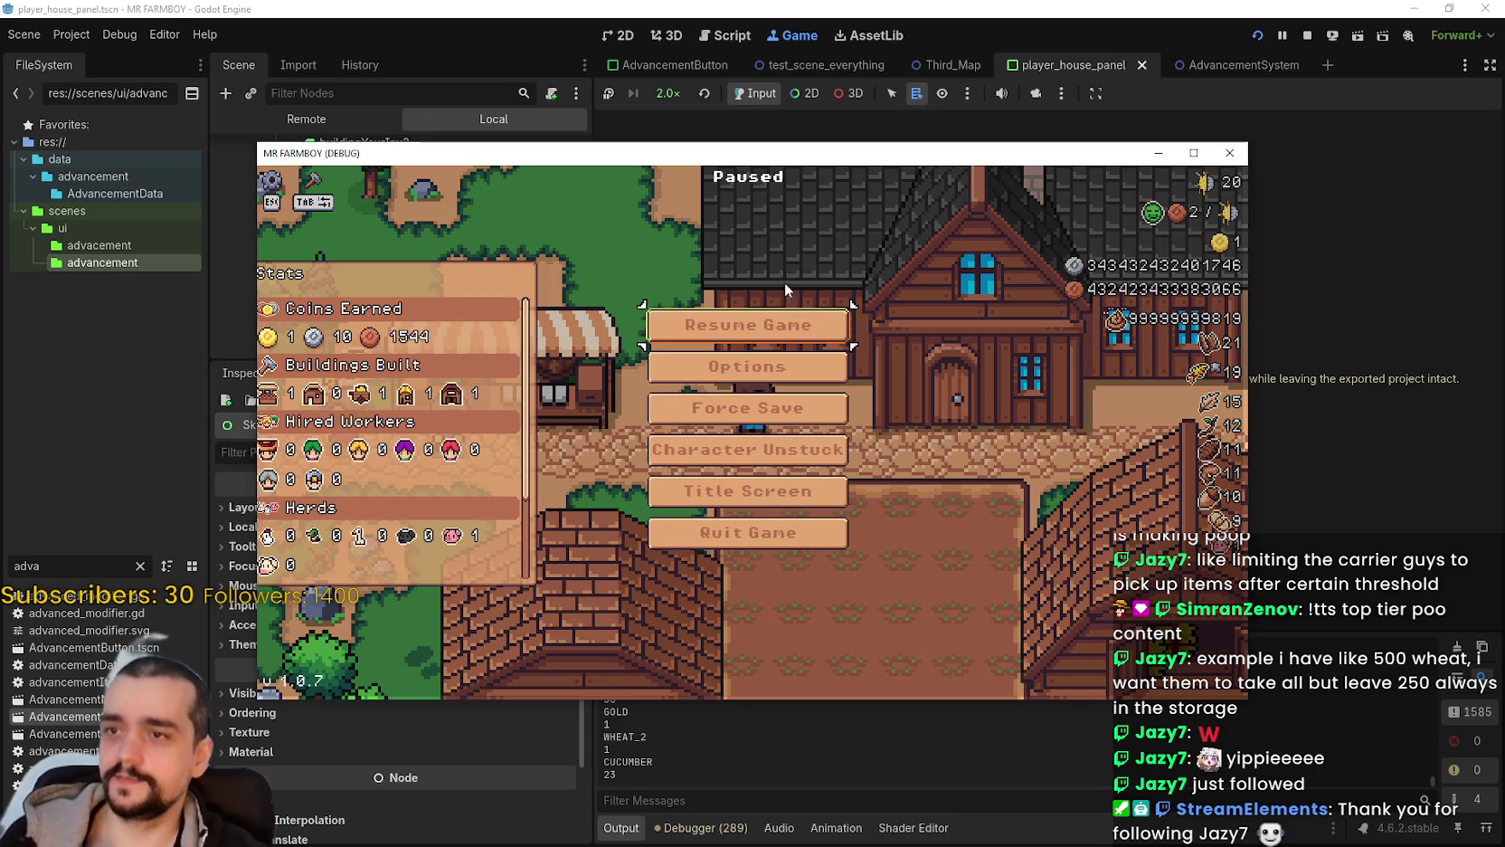
# Step: Set game speed back to 1.0× and select the live InventoryManager in the Remote tree
pyautogui.click(669, 93)
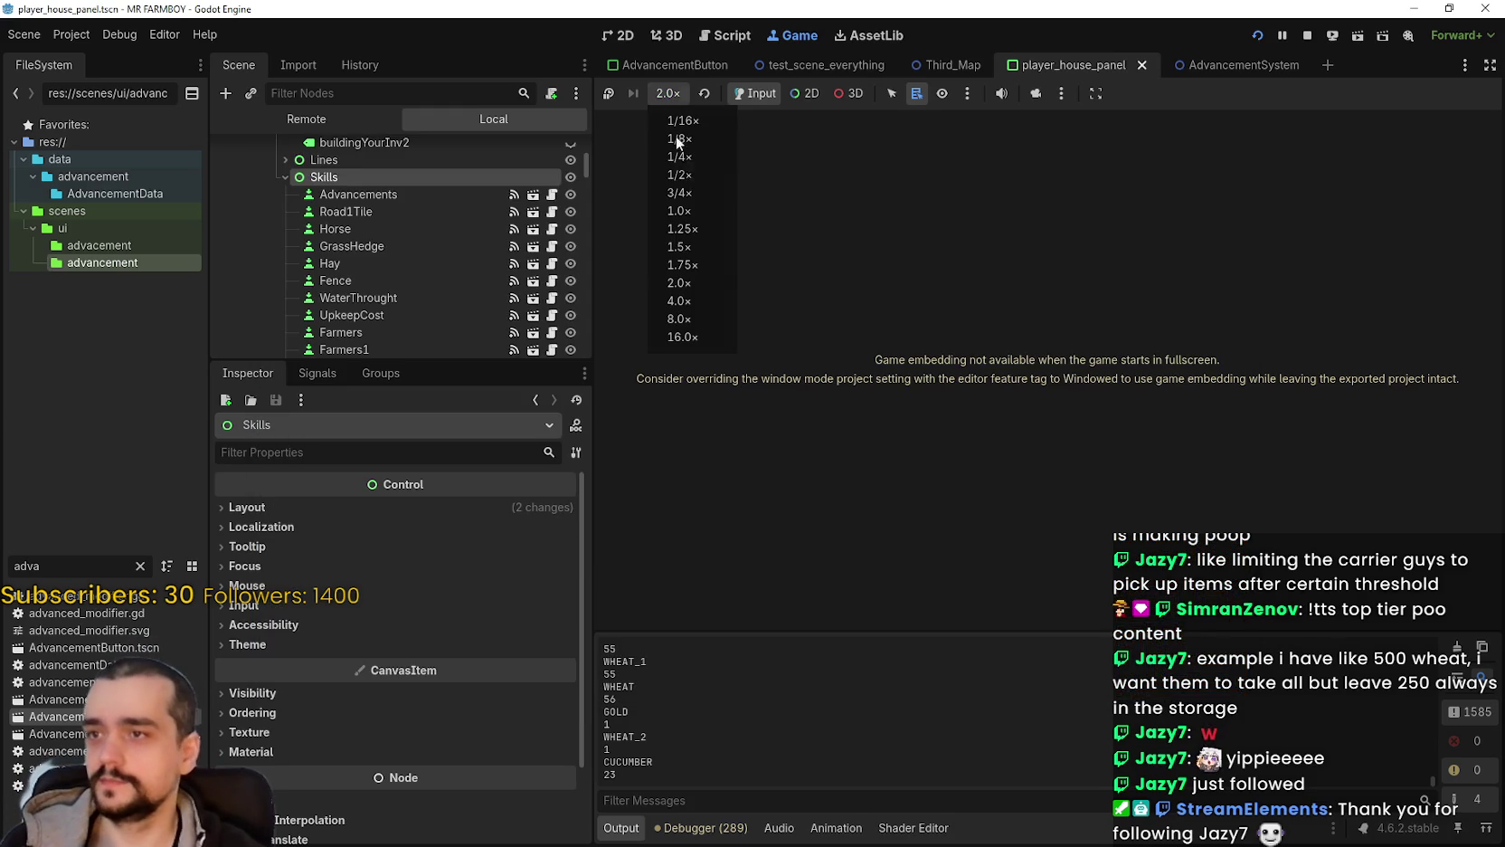
pyautogui.click(698, 210)
pyautogui.click(369, 123)
pyautogui.click(335, 257)
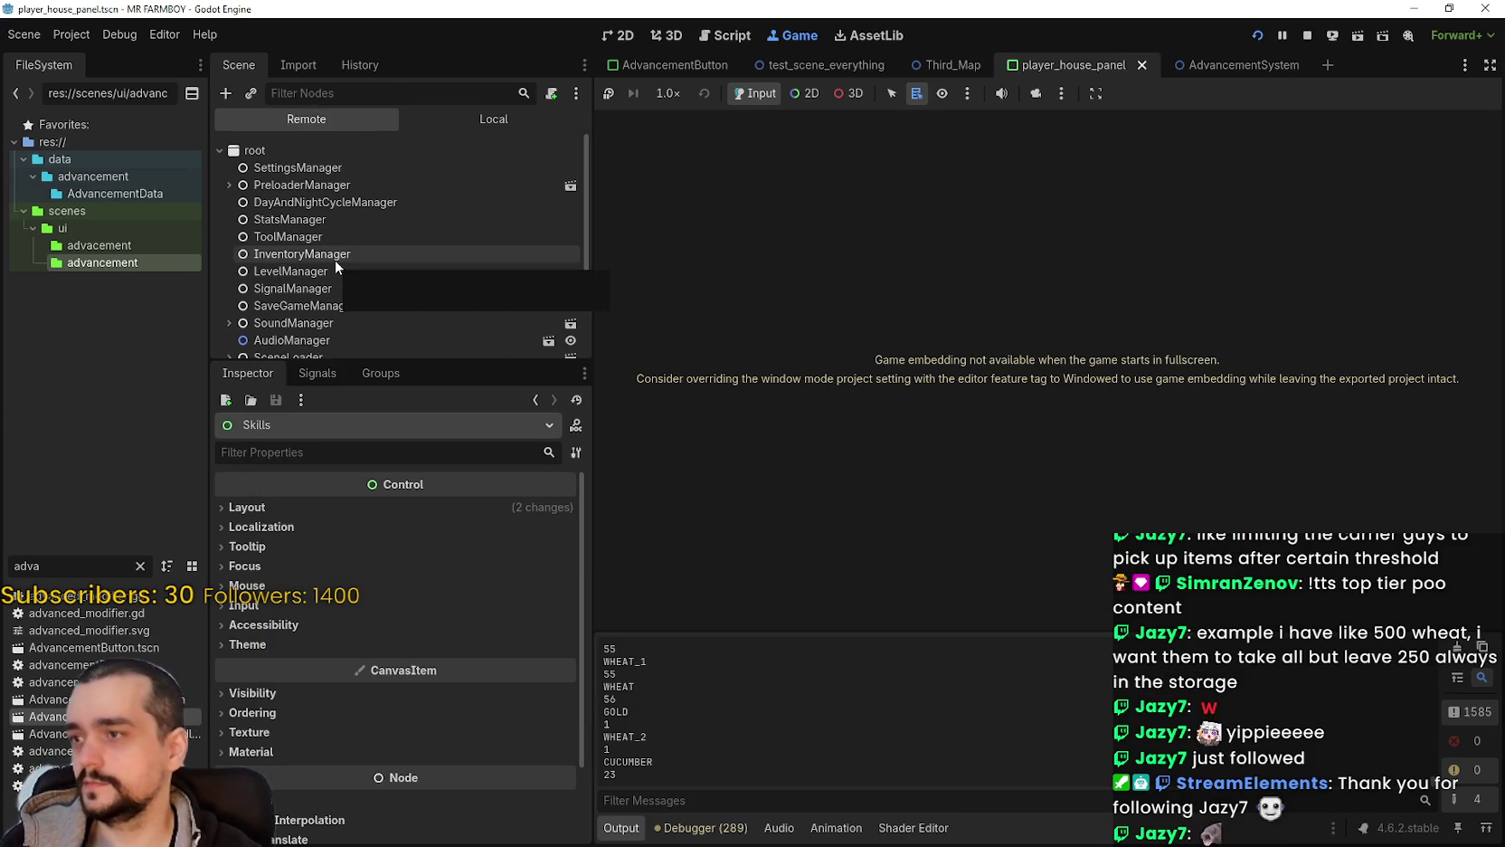
pyautogui.click(472, 785)
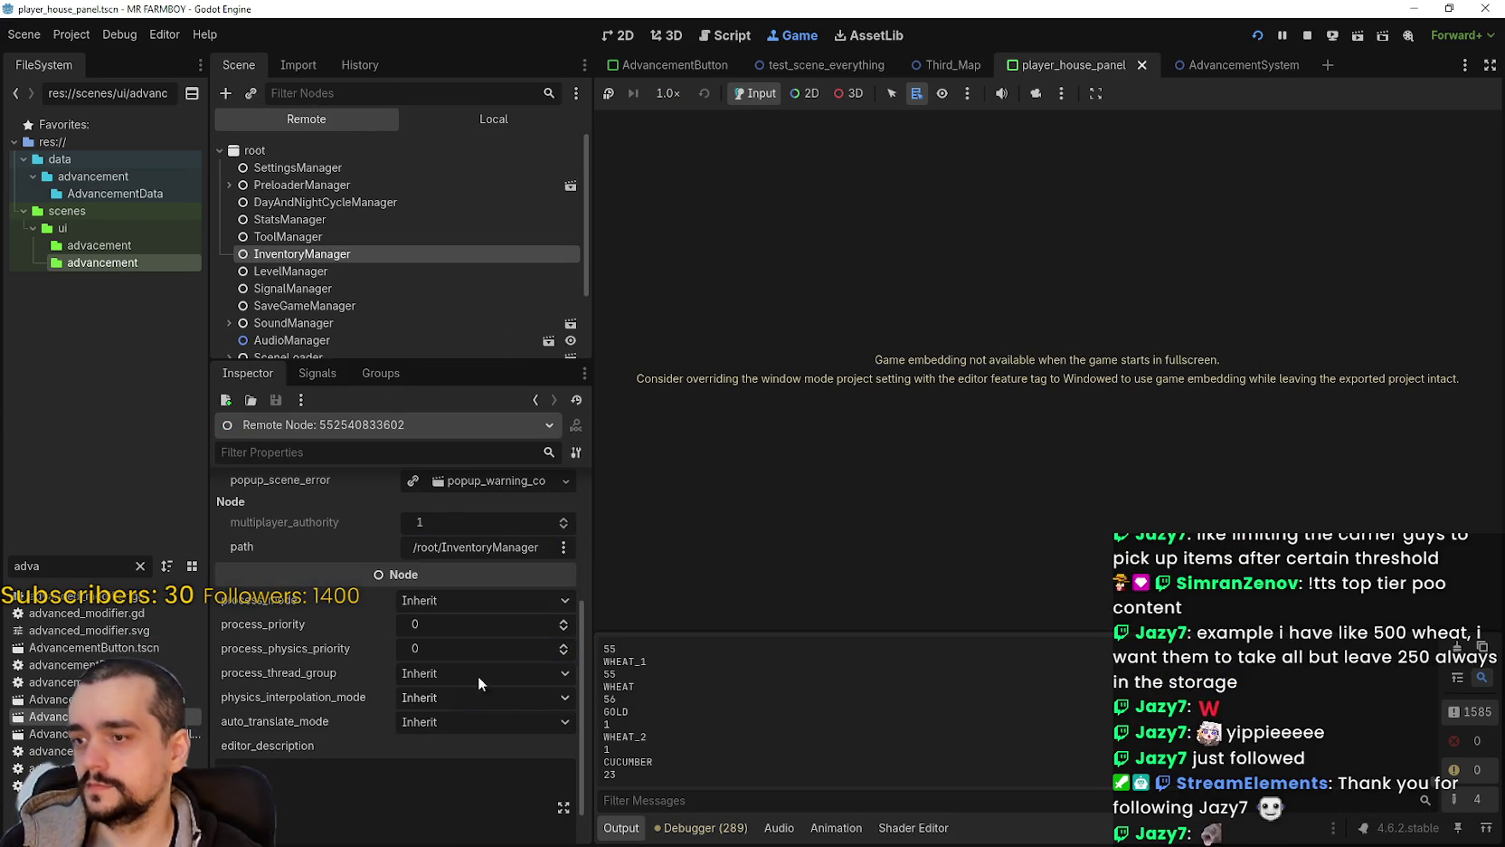
pyautogui.scroll(1, 449, 515)
pyautogui.click(450, 526)
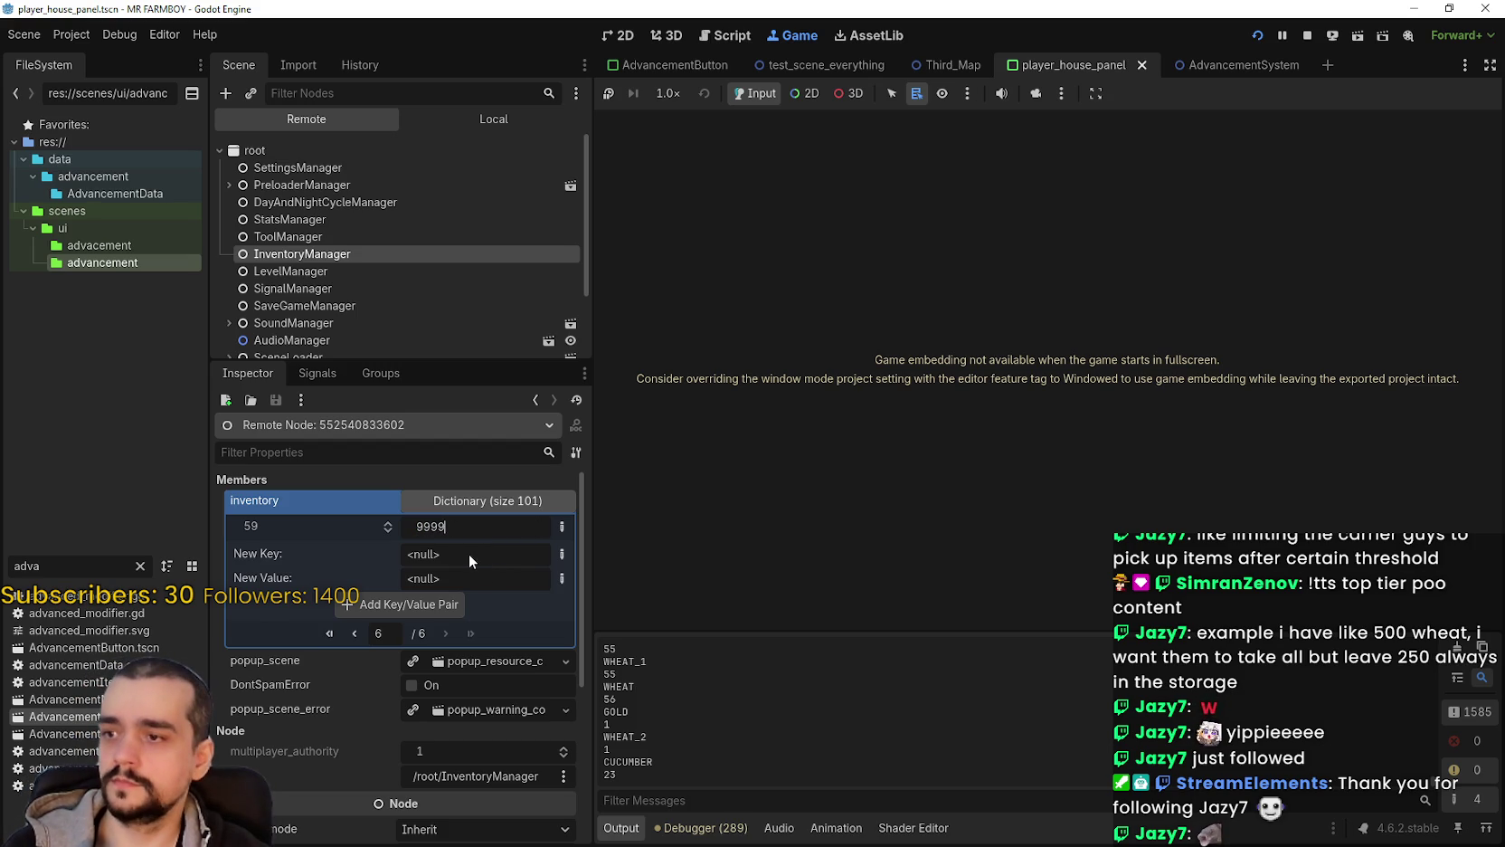
pyautogui.write('999999999999')
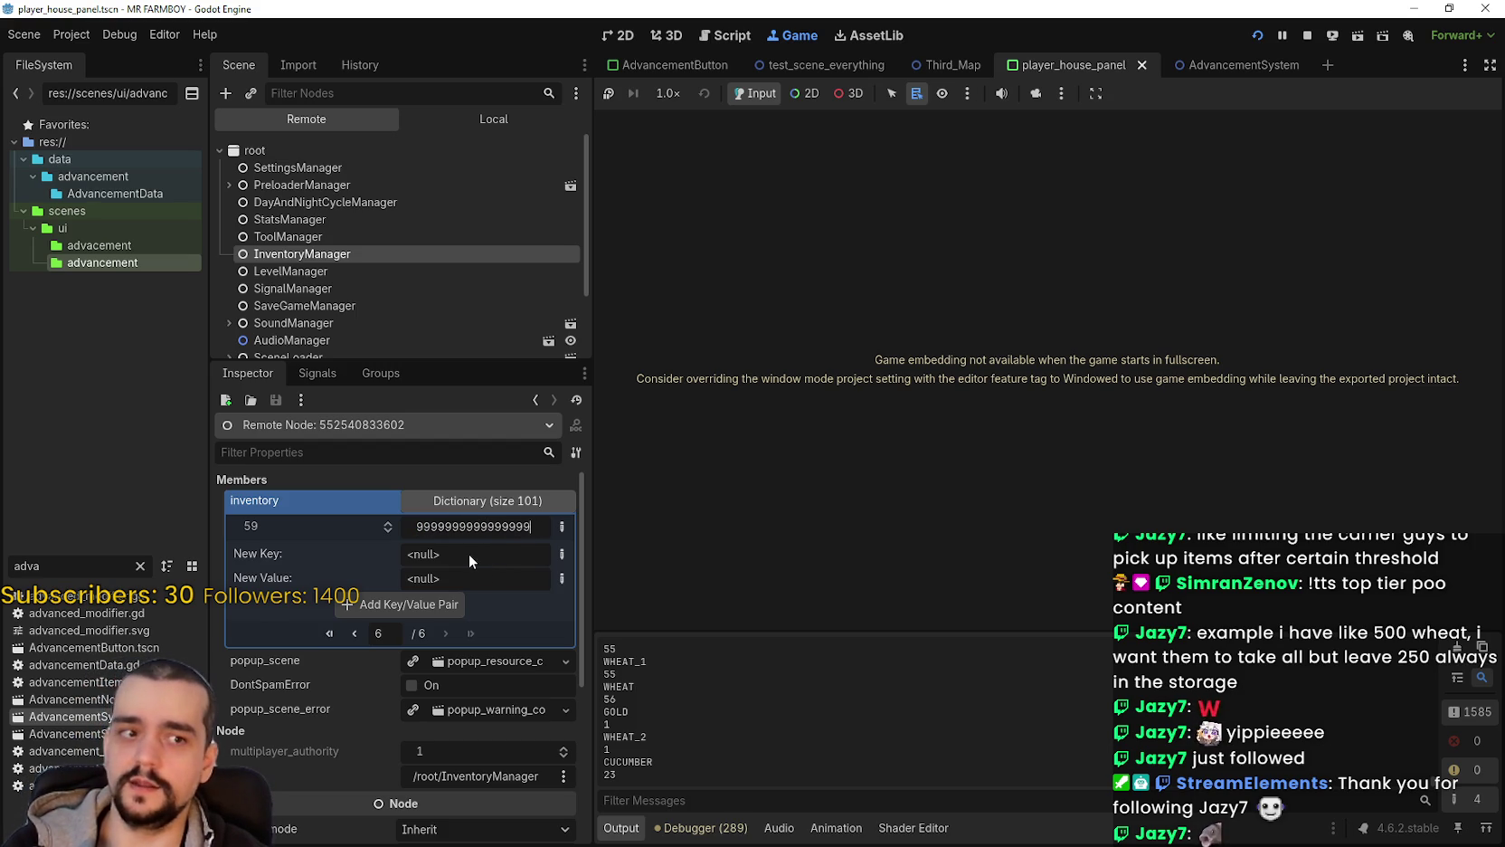
pyautogui.press('Return')
# Step: Return to the local scene tree with Skills selected and bring the running game forward
pyautogui.click(467, 126)
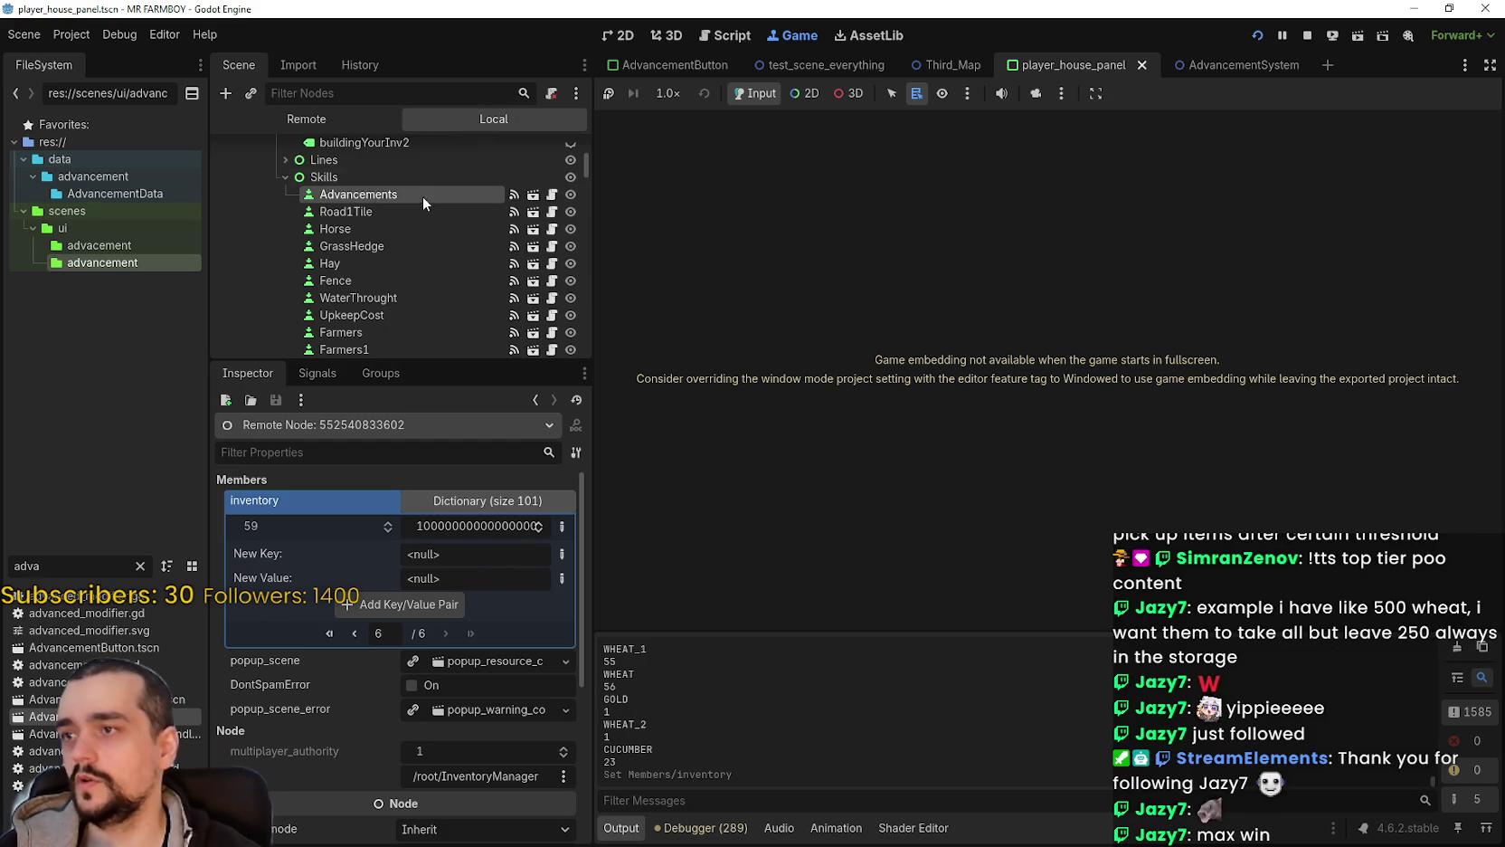
pyautogui.click(406, 176)
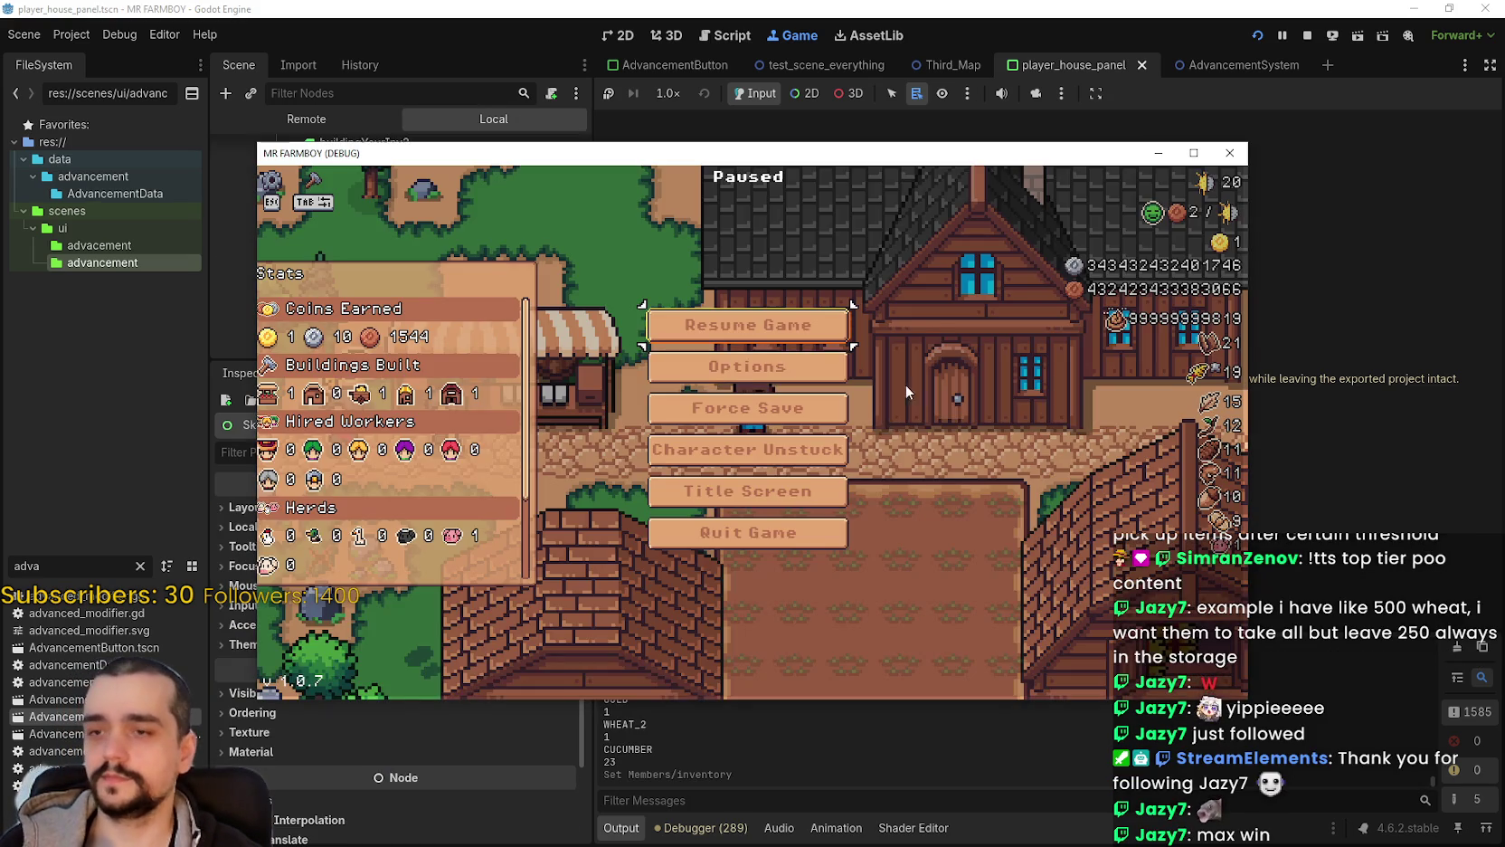
pyautogui.click(802, 334)
# Step: In the Player House advancements tree, buy Island Expansion VI and VII
pyautogui.press('e')
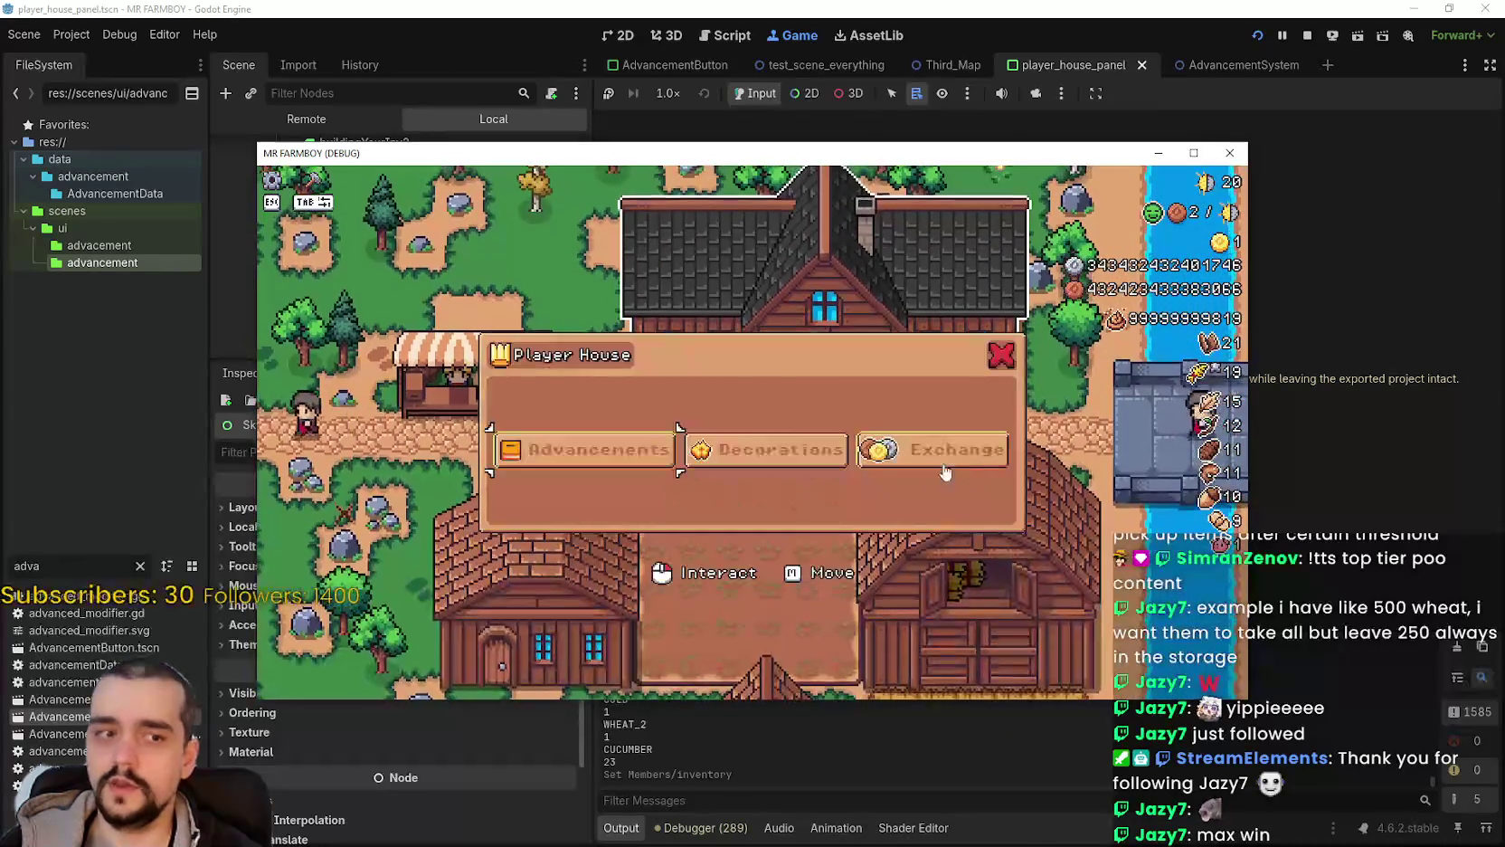
pyautogui.press('Return')
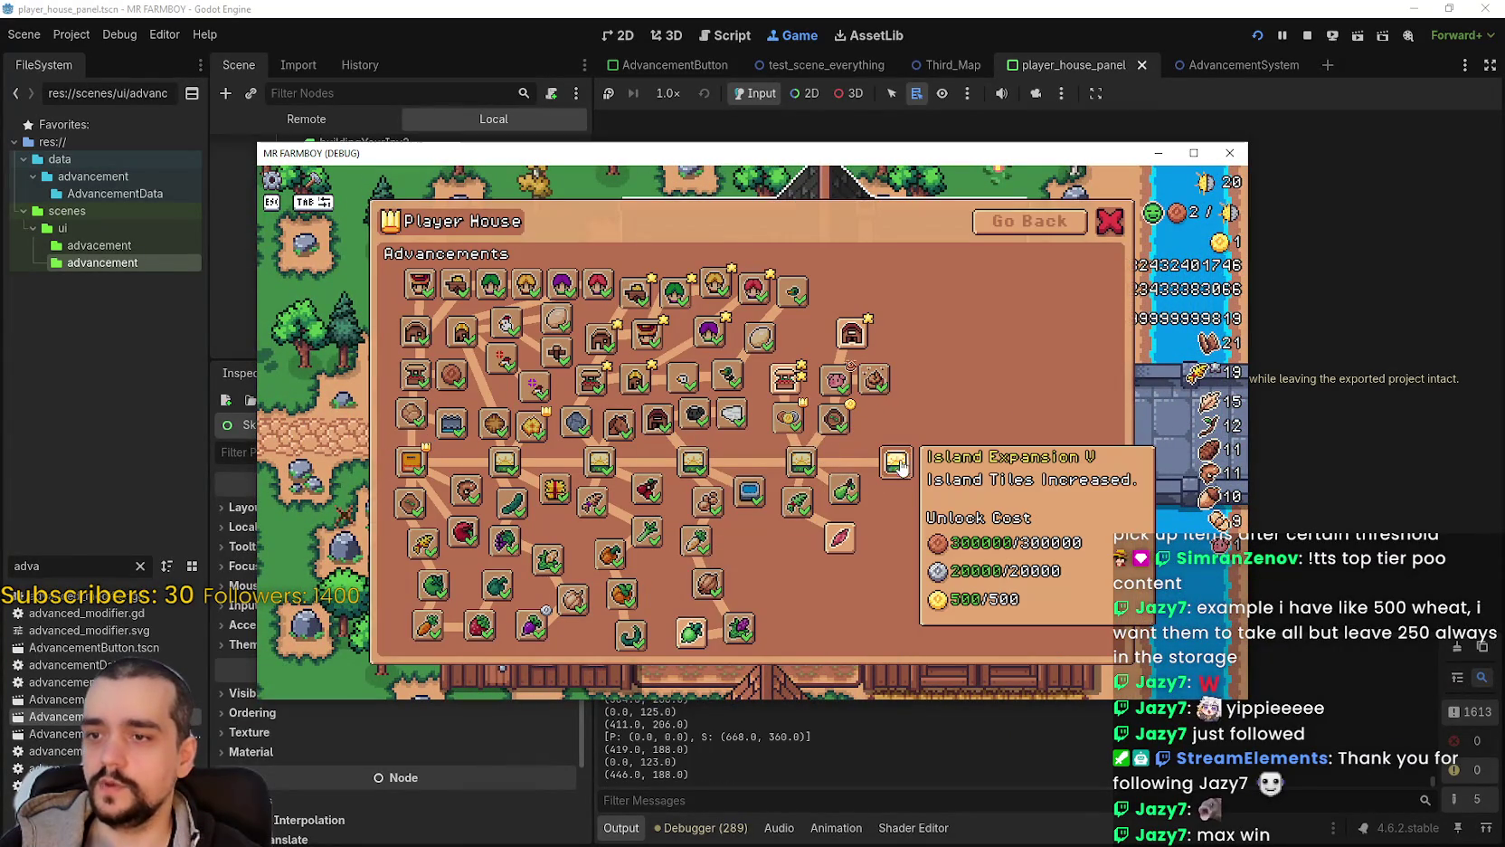
pyautogui.click(991, 461)
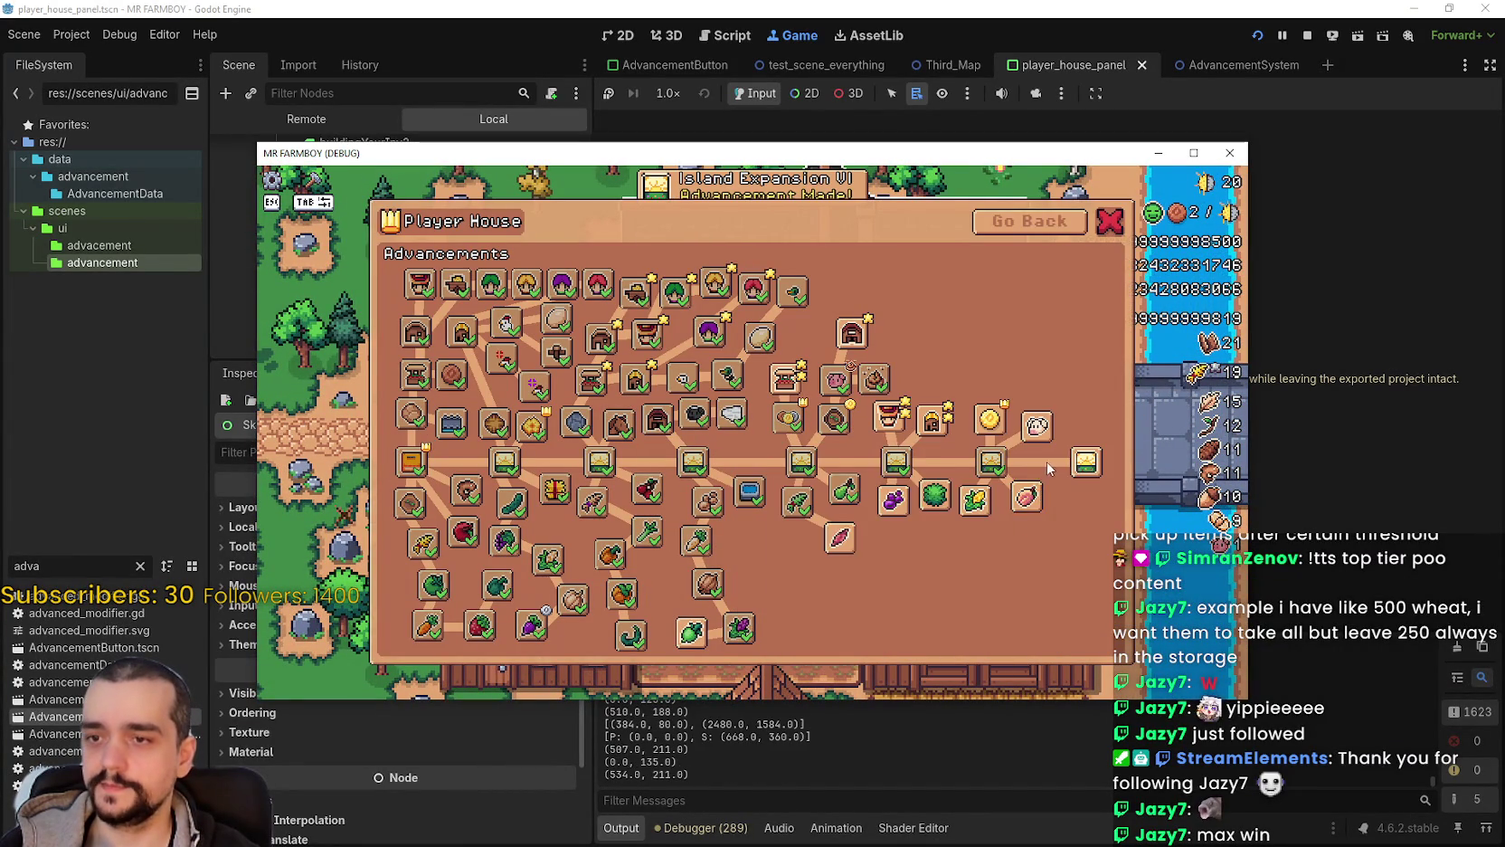
pyautogui.click(1068, 593)
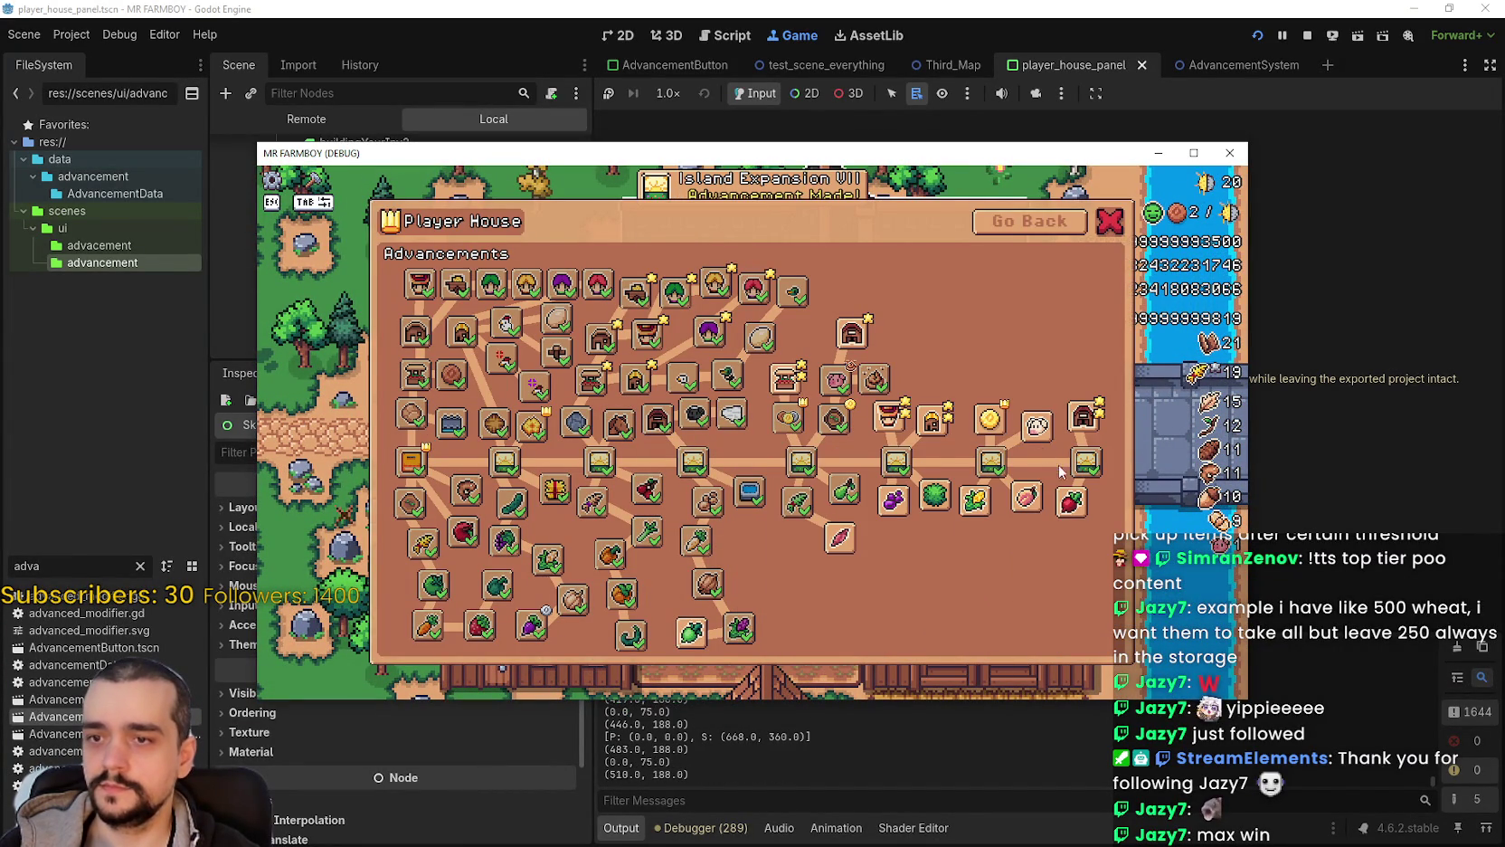
pyautogui.click(977, 226)
# Step: Roll and claim five batches of 16 decorations
pyautogui.click(802, 442)
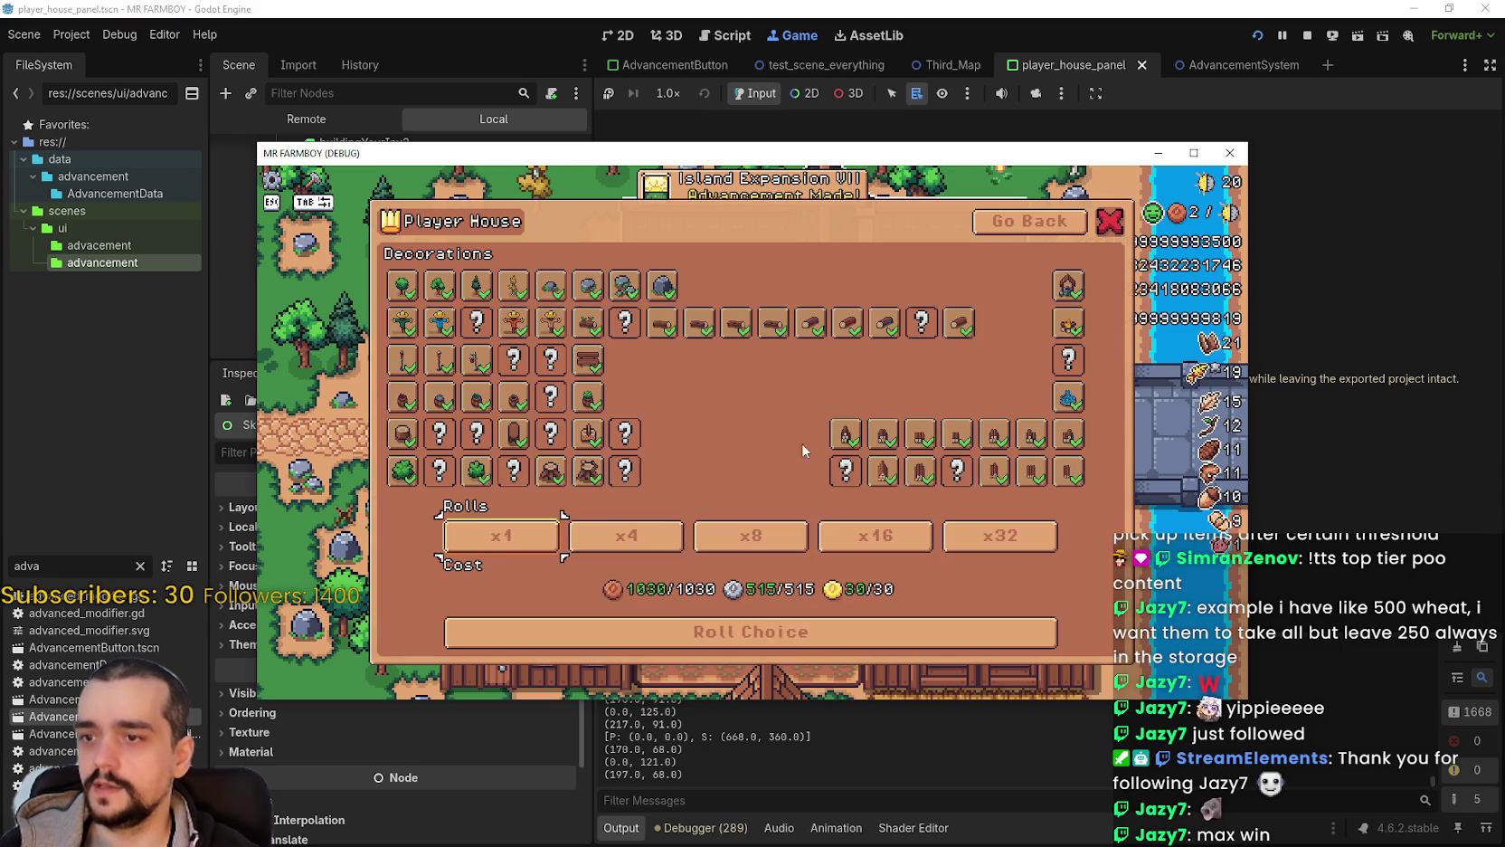
pyautogui.click(769, 541)
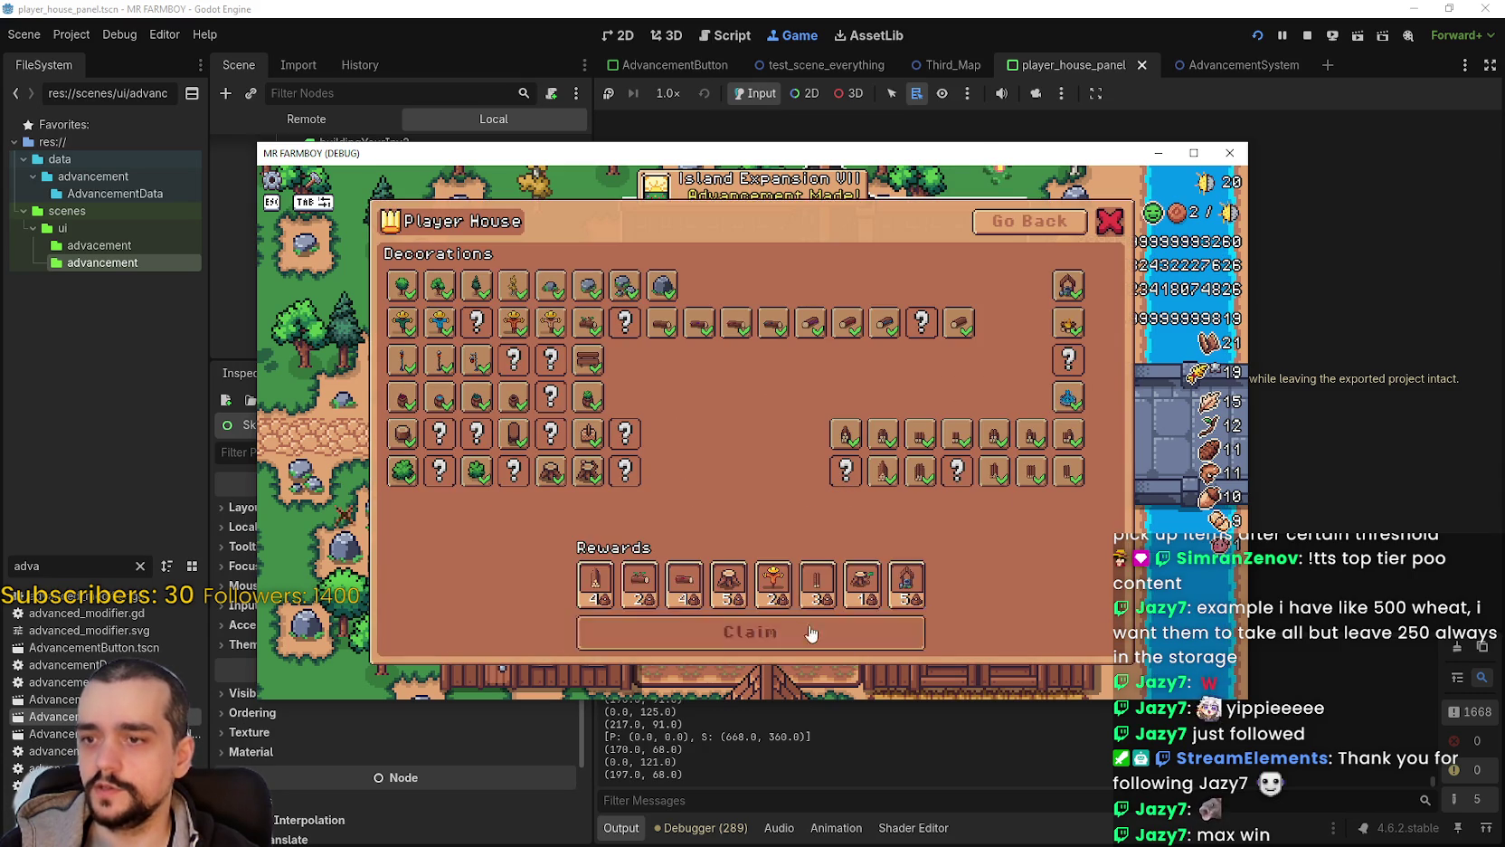
pyautogui.click(861, 543)
pyautogui.click(860, 633)
pyautogui.click(860, 633)
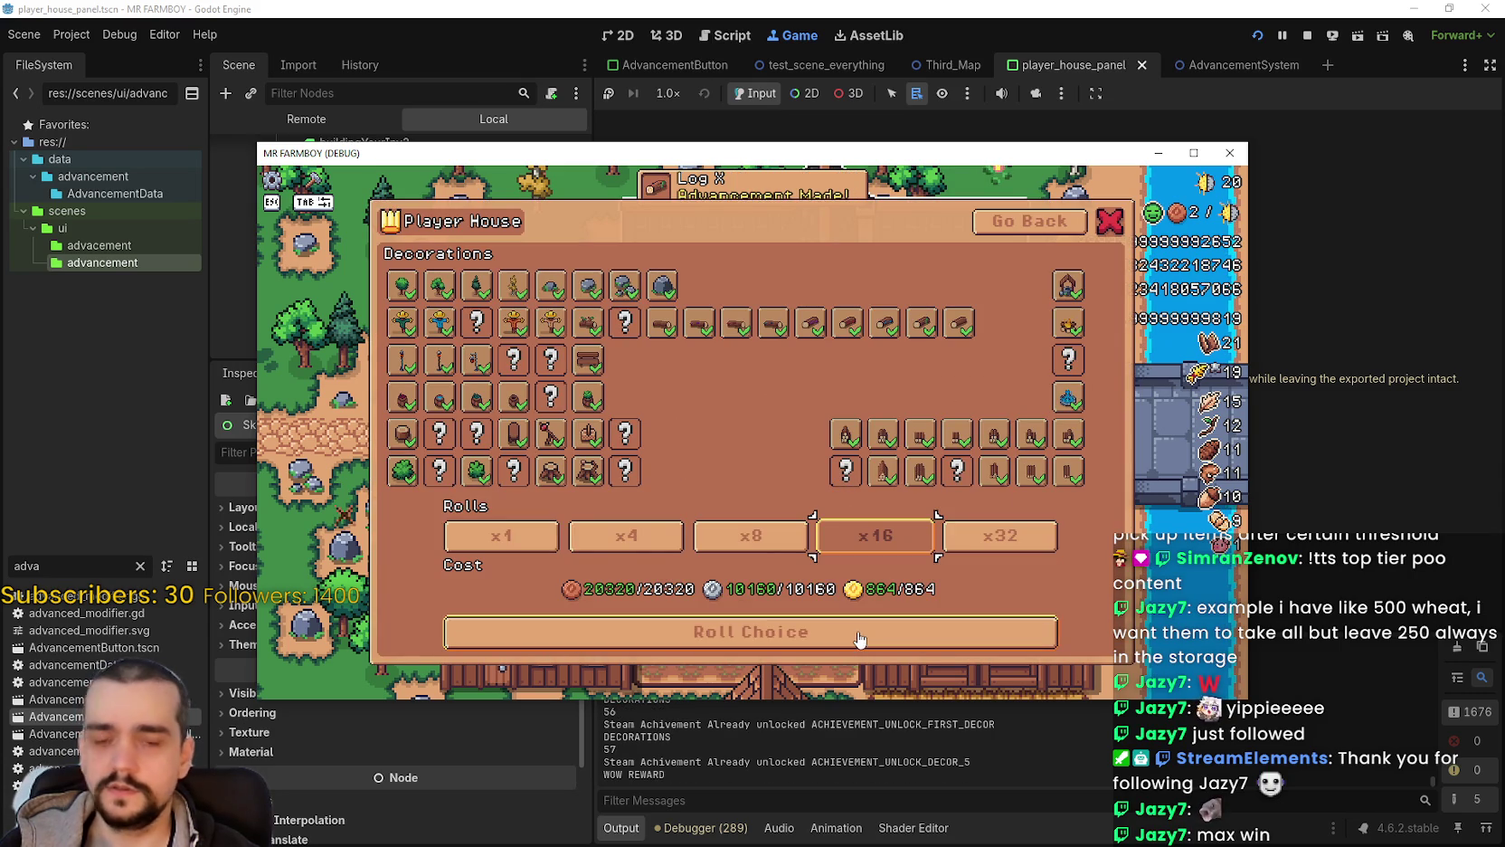
pyautogui.click(859, 633)
pyautogui.click(861, 643)
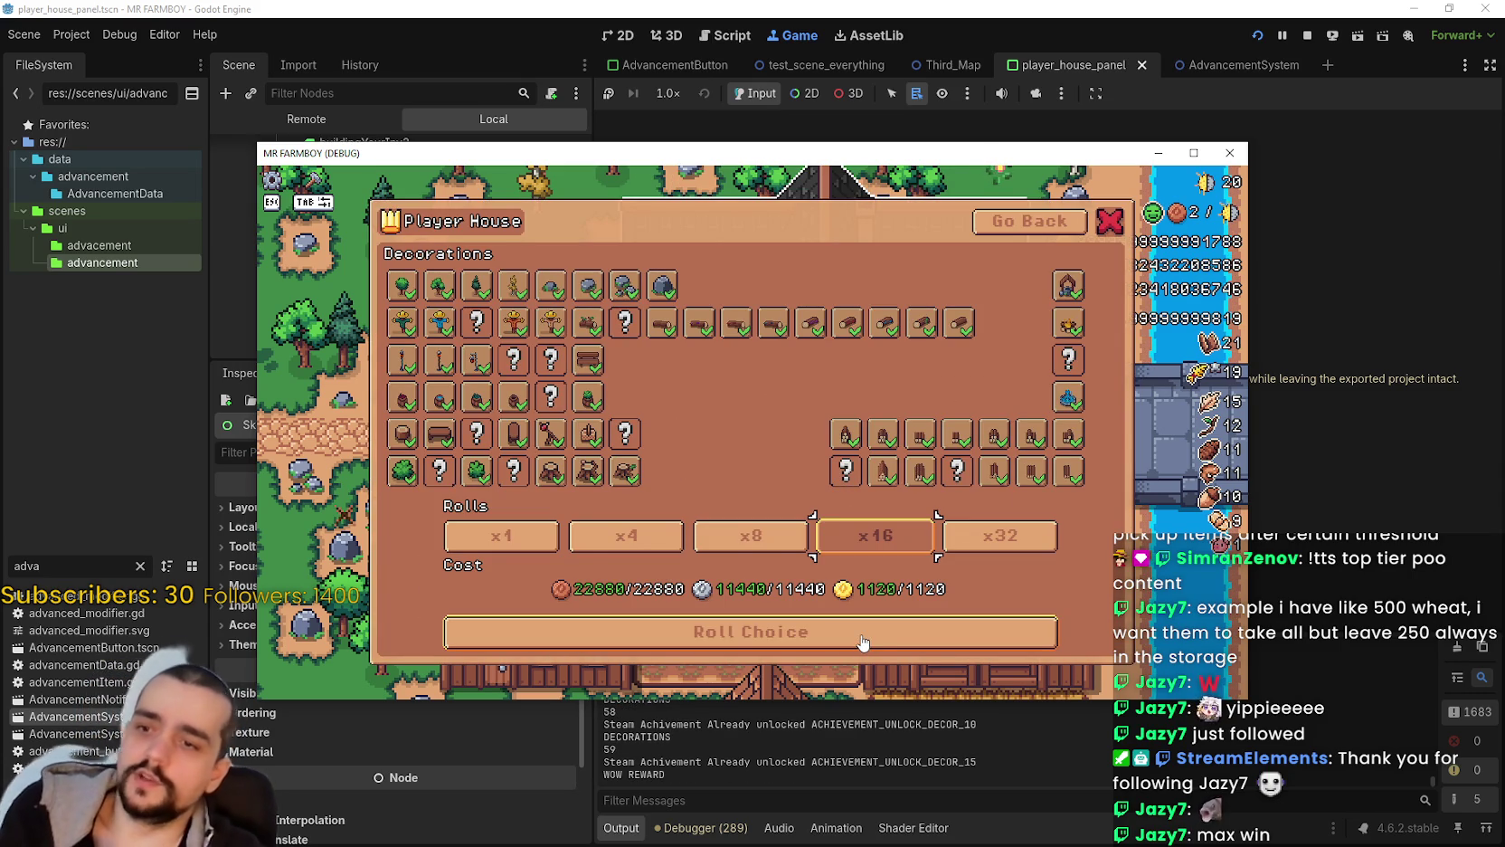
pyautogui.click(863, 637)
pyautogui.click(861, 631)
pyautogui.click(861, 630)
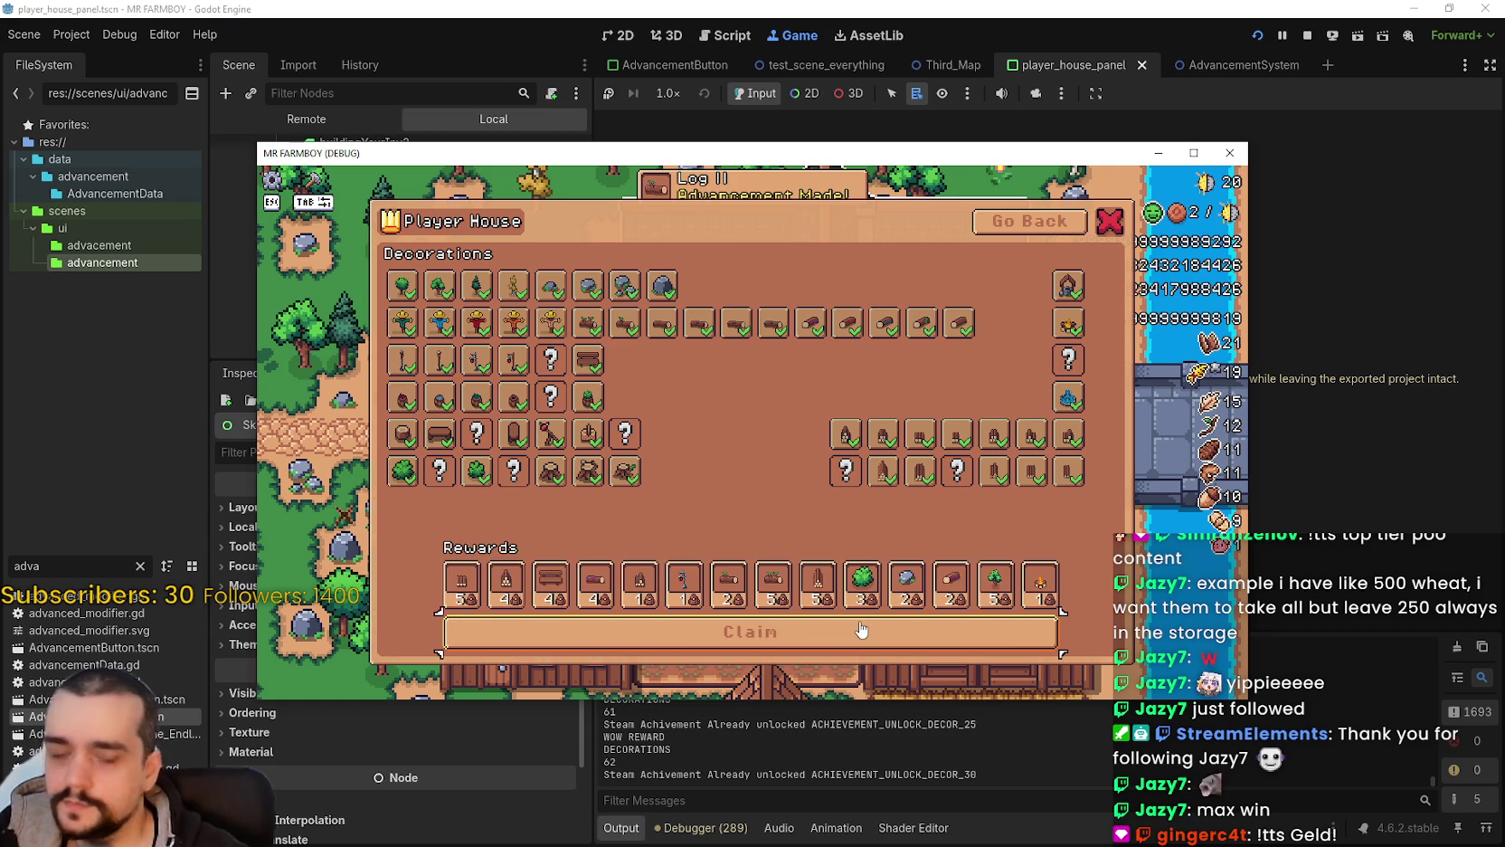
pyautogui.click(861, 631)
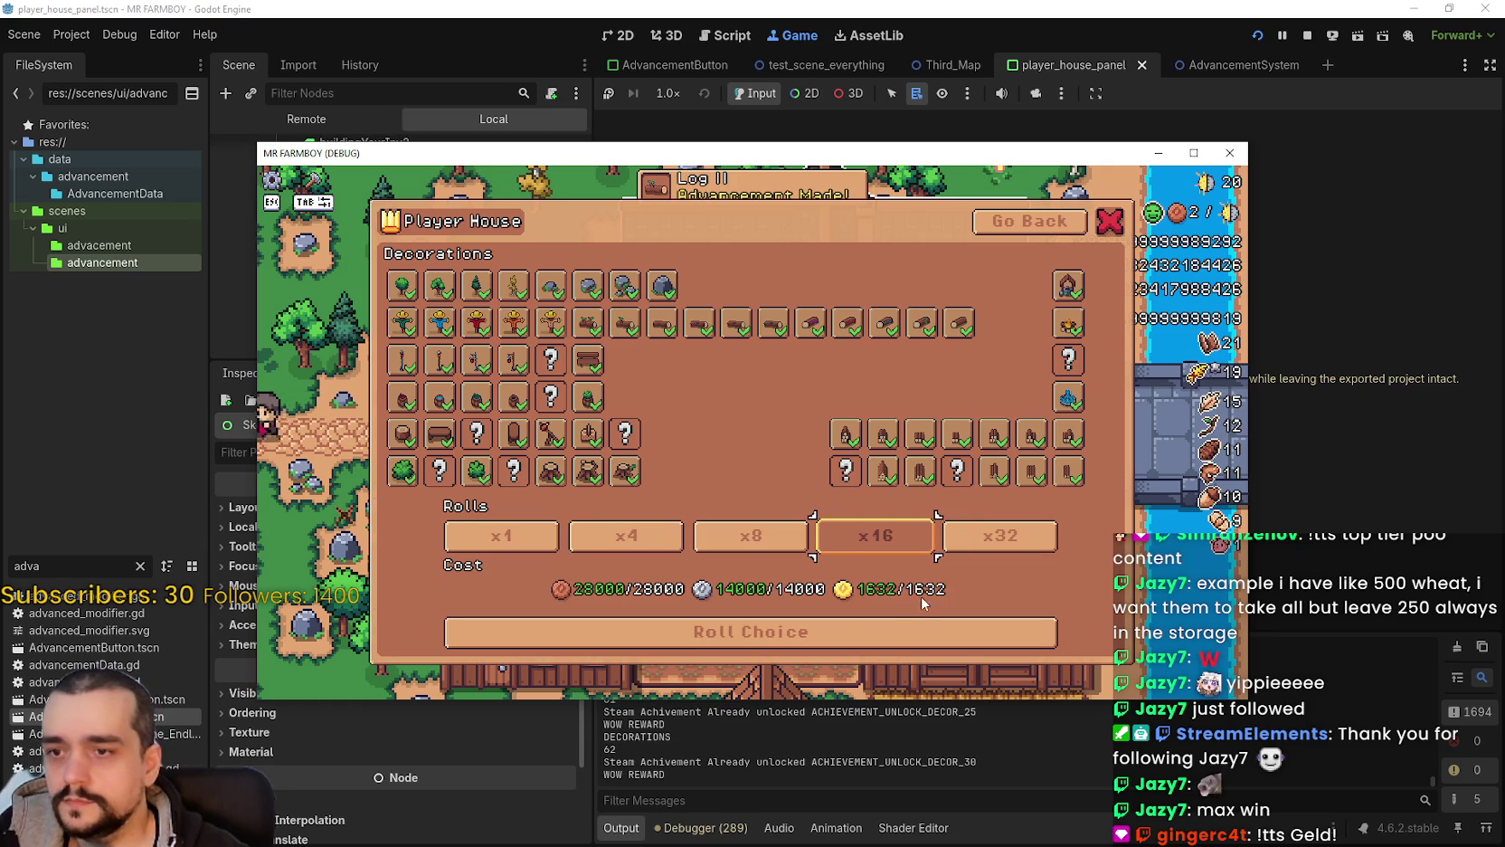
pyautogui.click(907, 631)
pyautogui.click(866, 644)
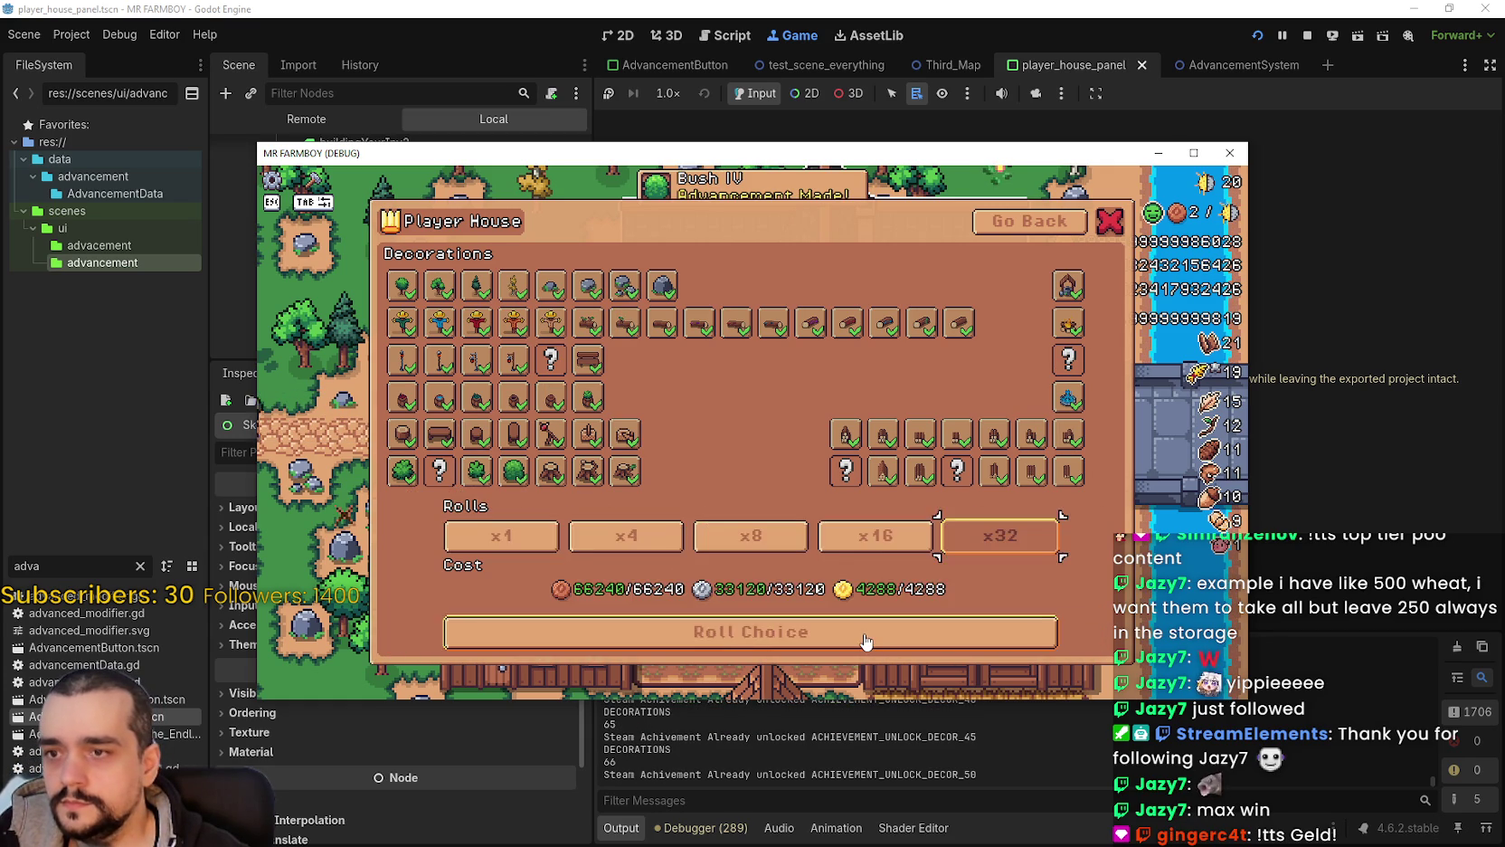
# Step: Roll and claim four batches of 32 decorations, then reopen the advancements tree
pyautogui.click(873, 638)
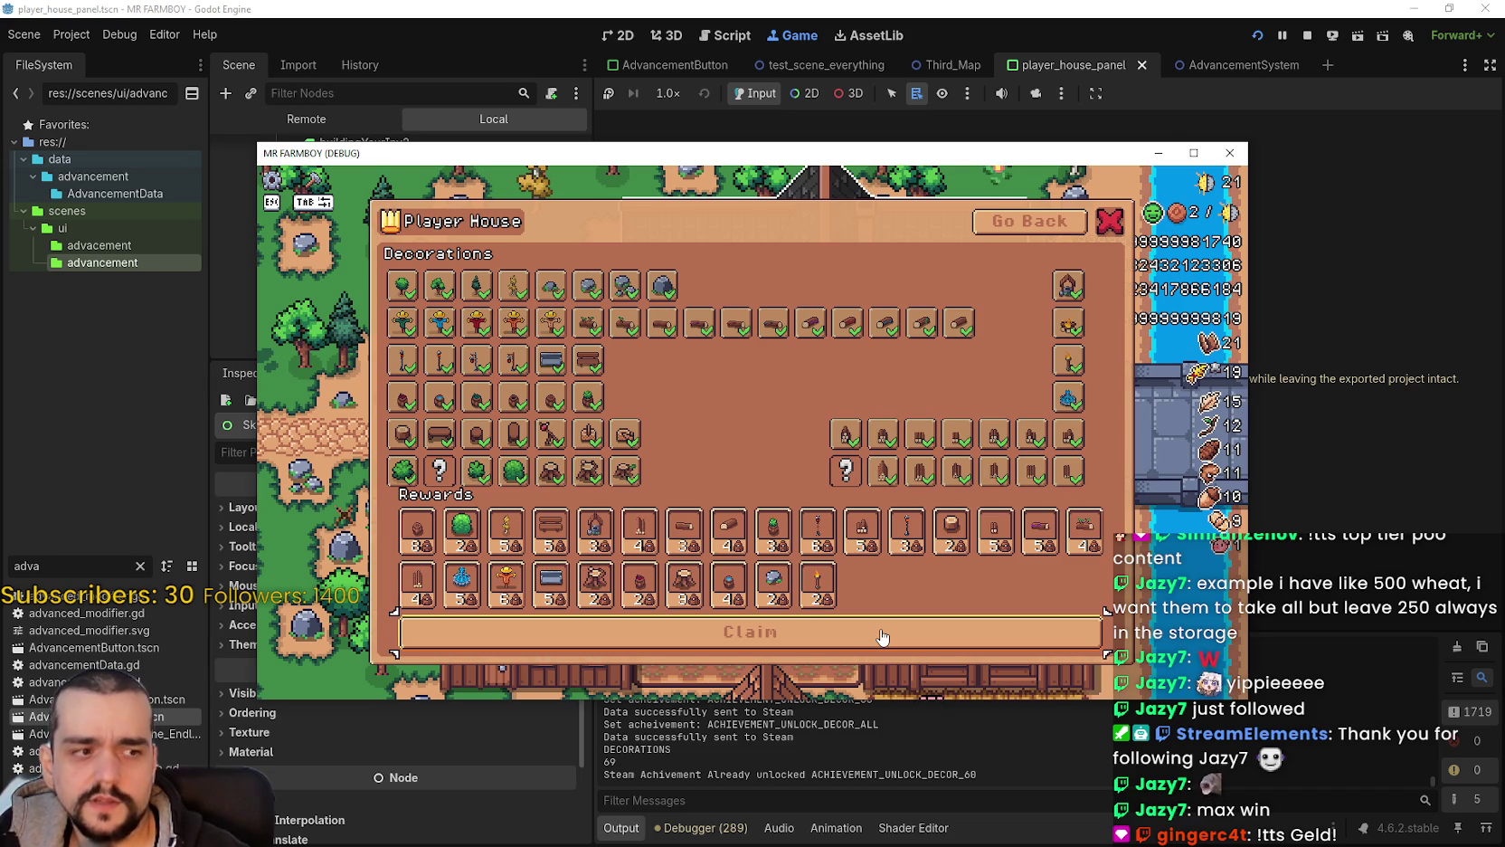
pyautogui.click(882, 637)
pyautogui.click(882, 637)
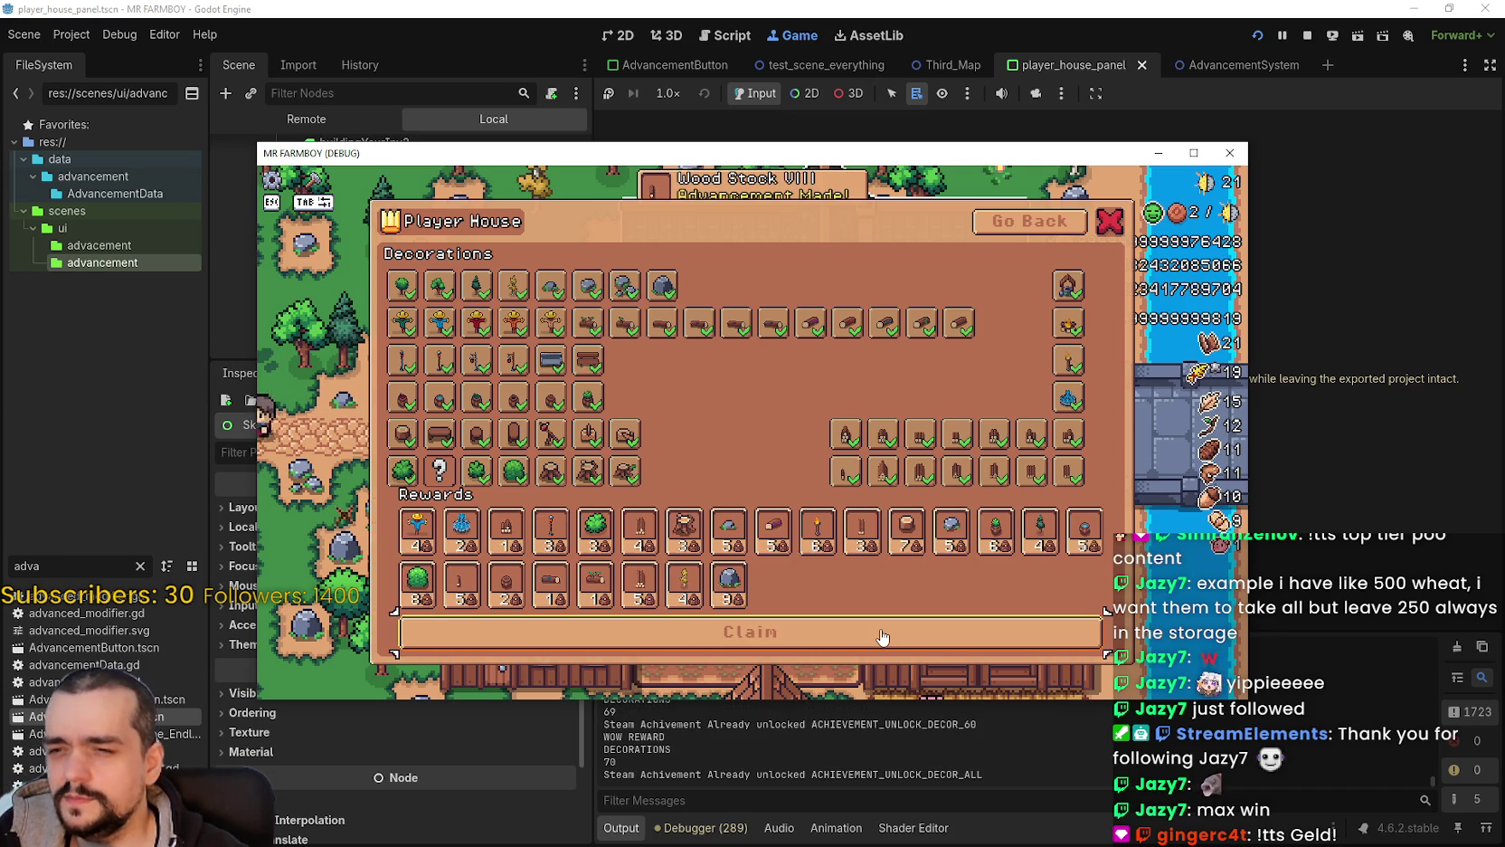
pyautogui.click(882, 637)
pyautogui.click(881, 637)
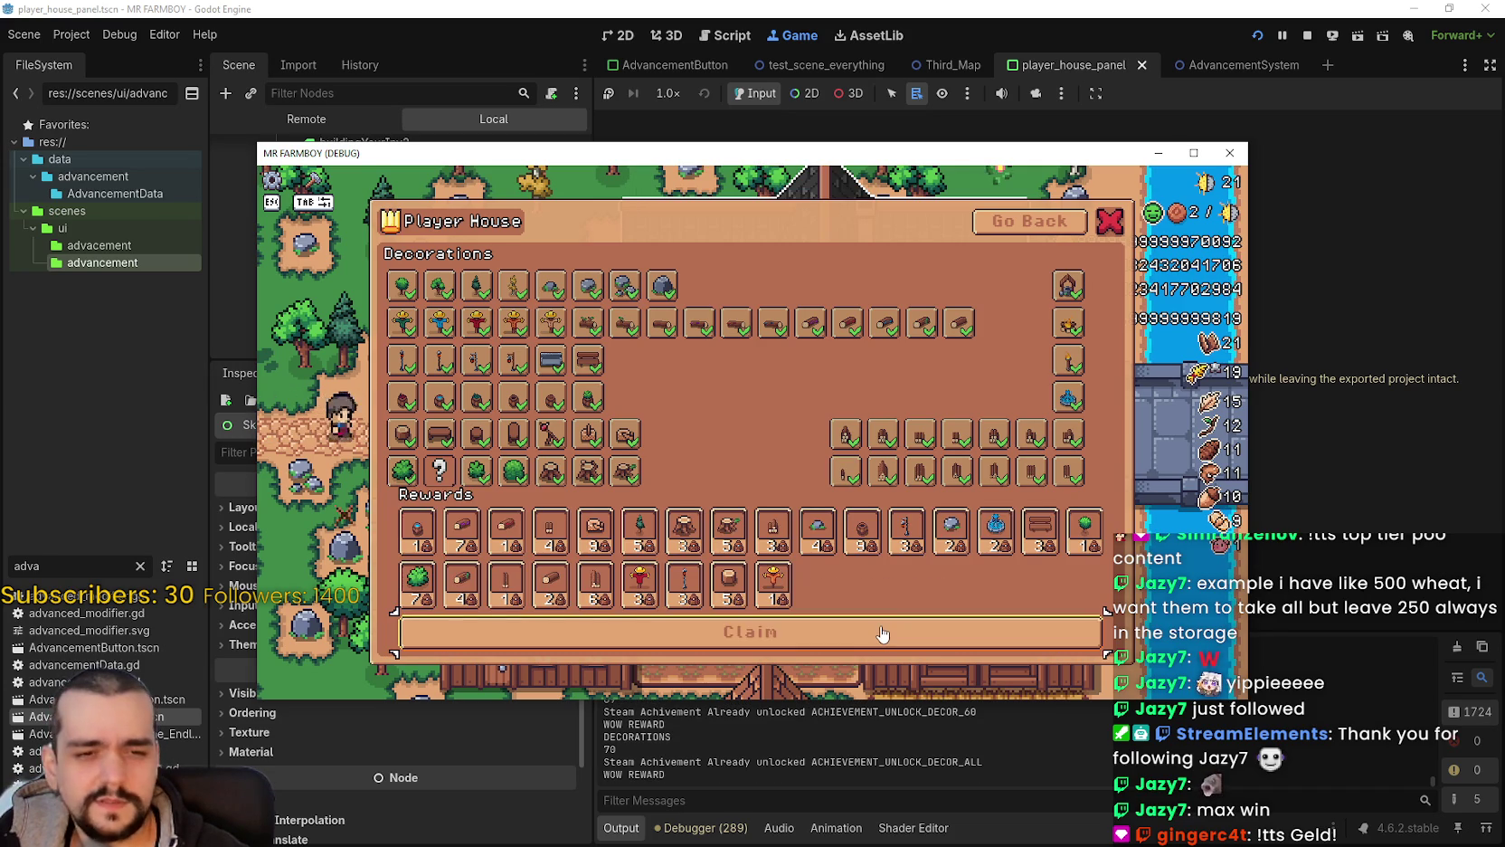
pyautogui.click(882, 633)
pyautogui.click(882, 633)
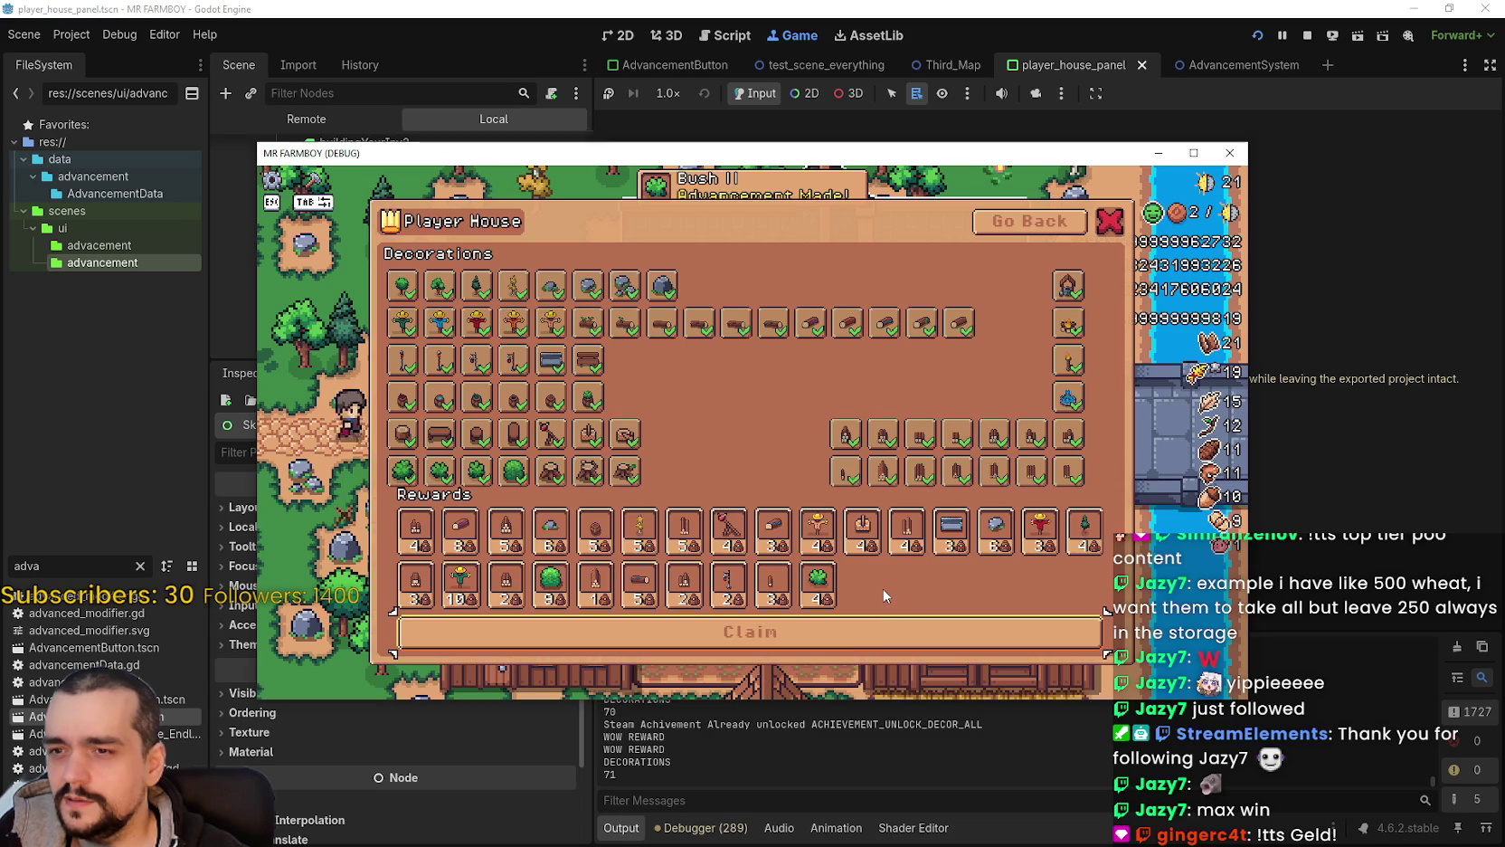
pyautogui.click(882, 633)
pyautogui.click(1013, 222)
pyautogui.press('Return')
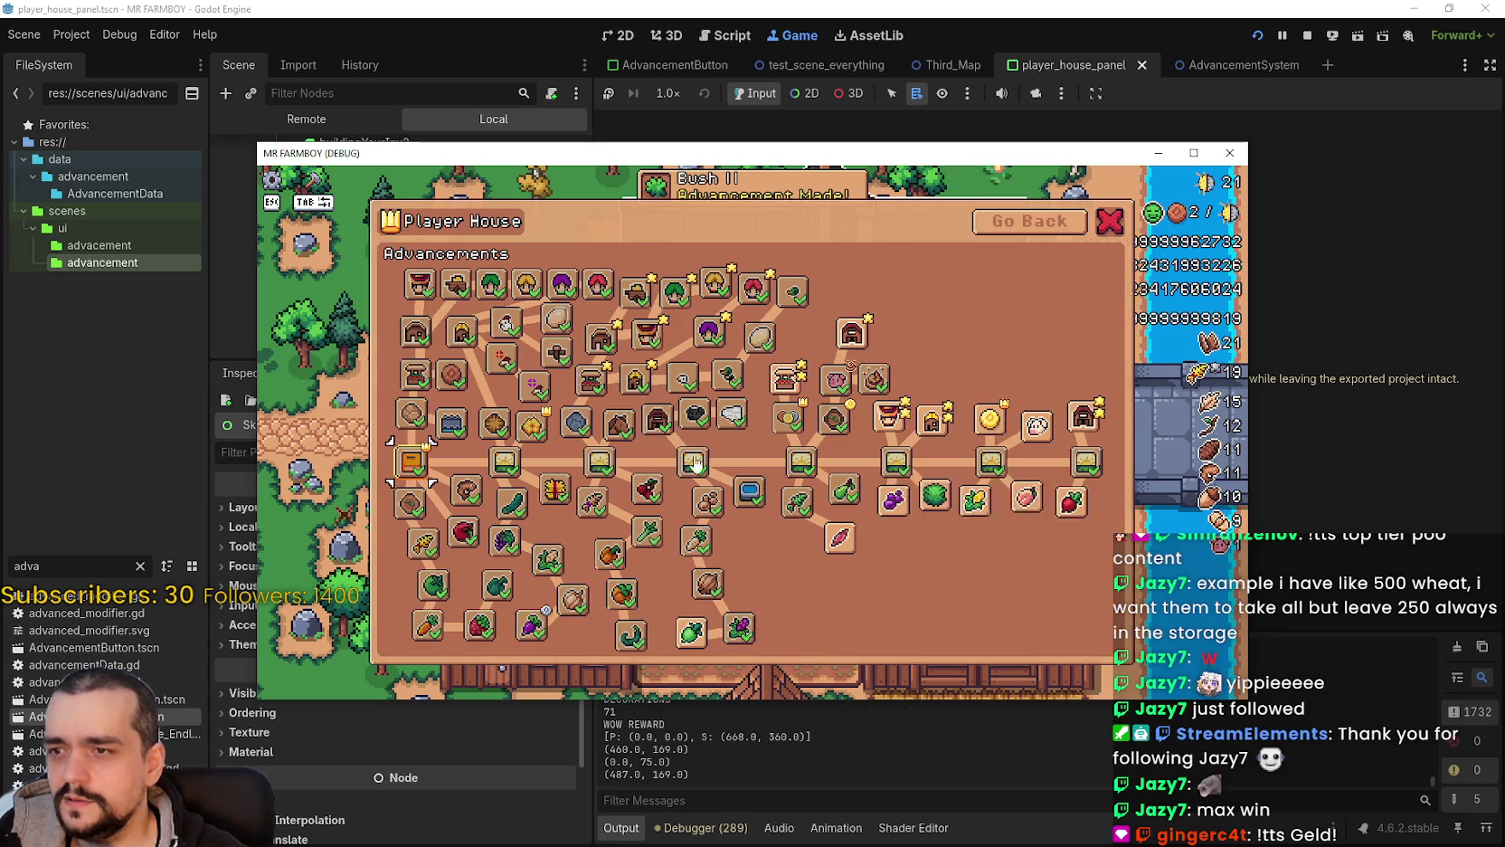
# Step: Unlock the Grass Hedge, Corn, Radish, Milk and Market Upgrade 2 advancements
pyautogui.click(935, 493)
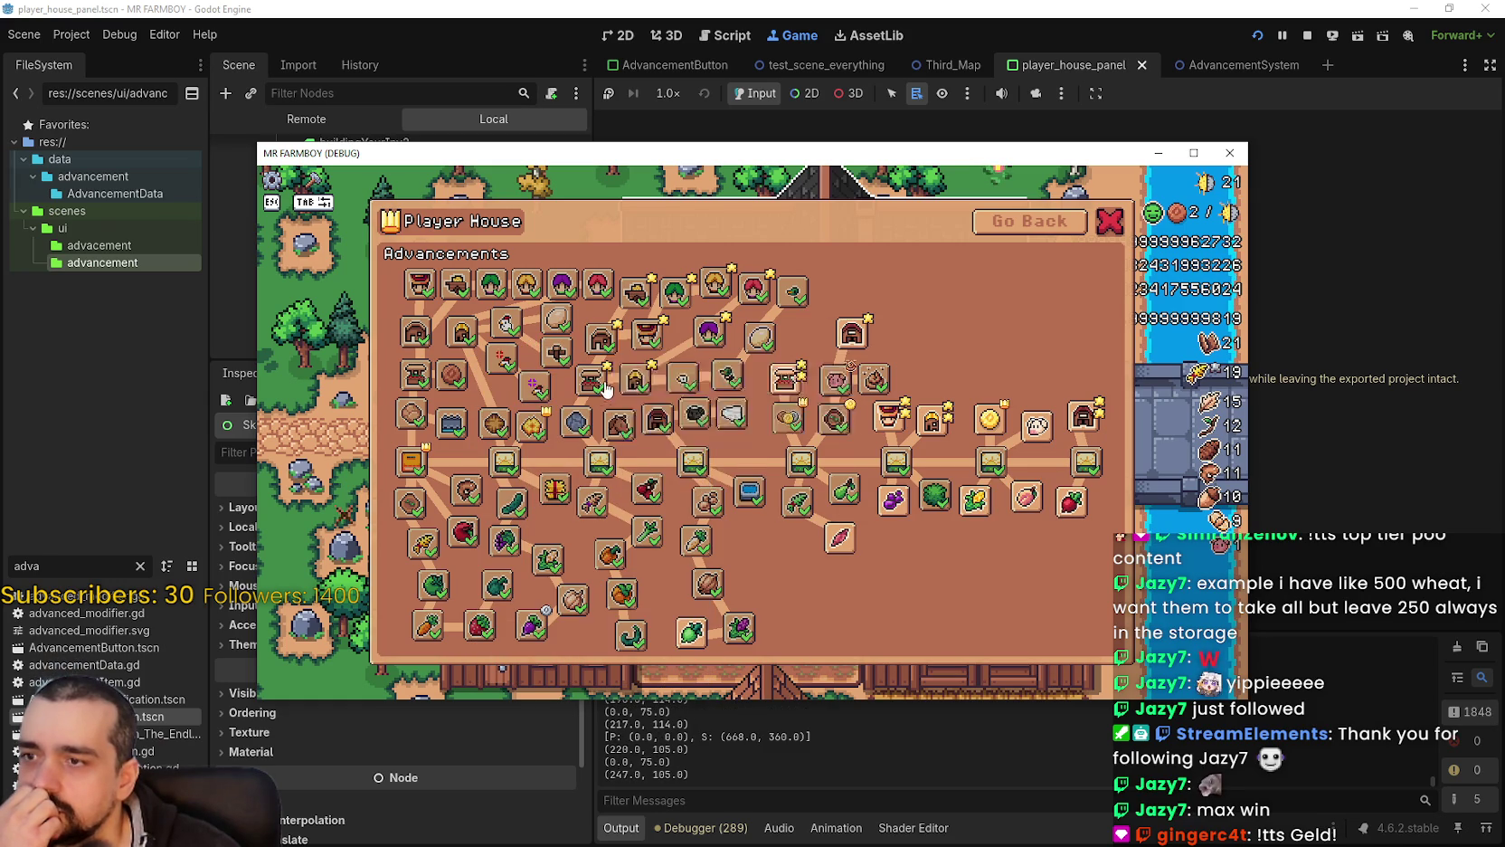
pyautogui.moveTo(600, 395)
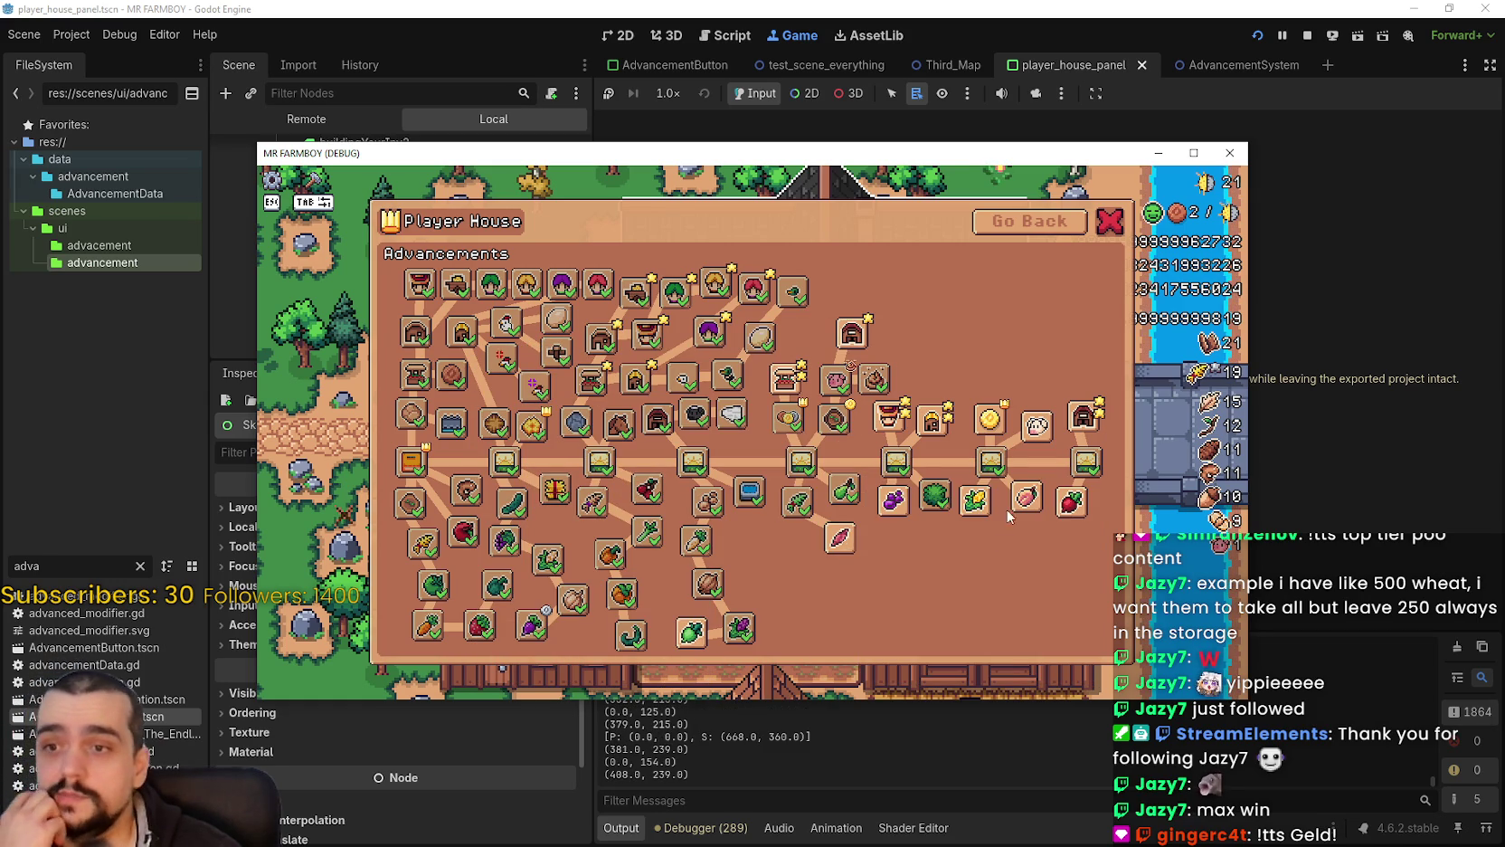
pyautogui.click(975, 499)
pyautogui.click(1071, 500)
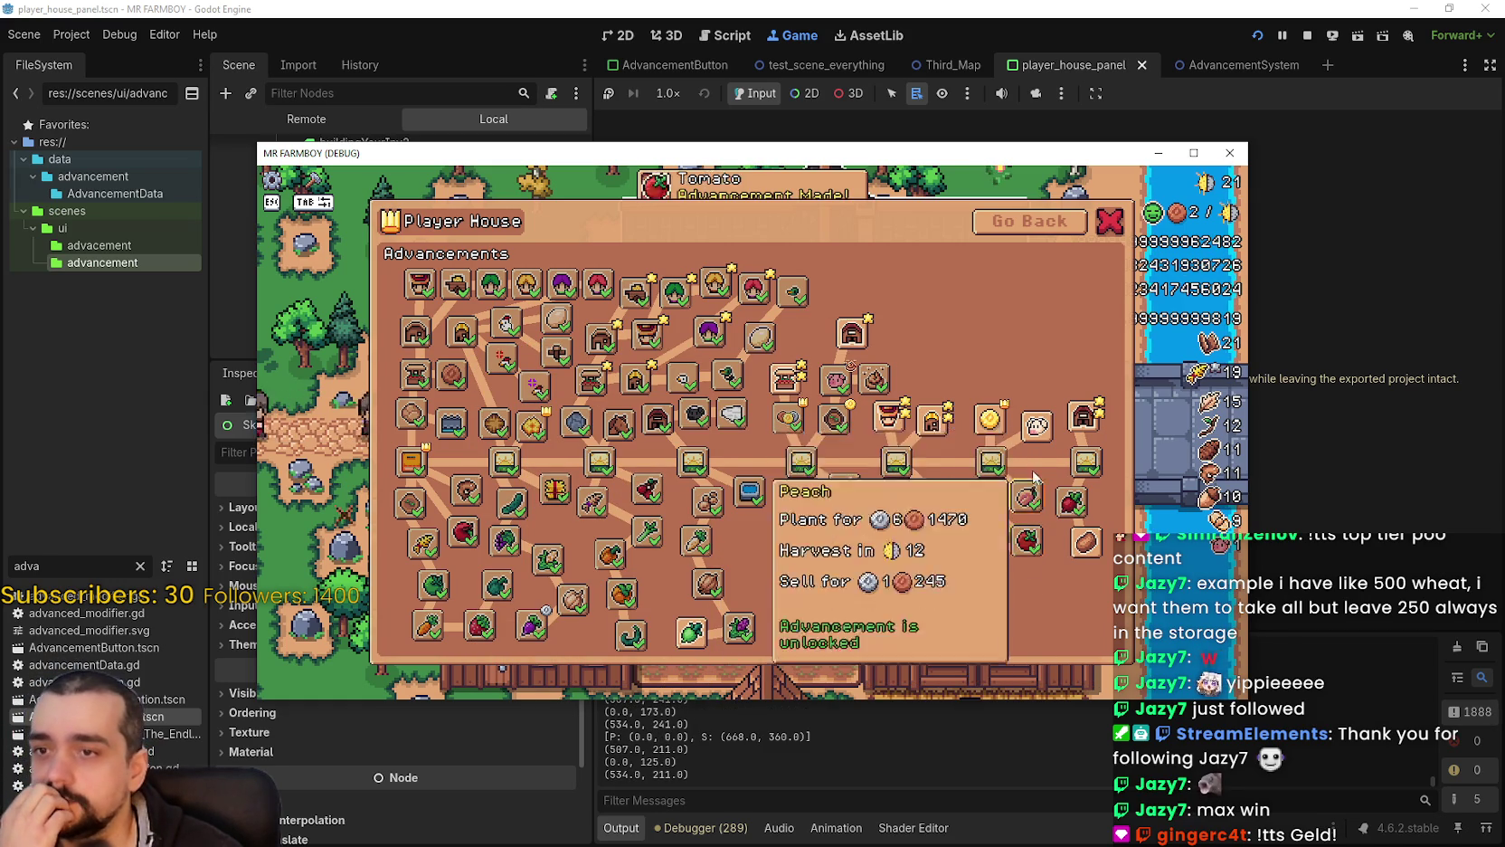
pyautogui.click(1046, 382)
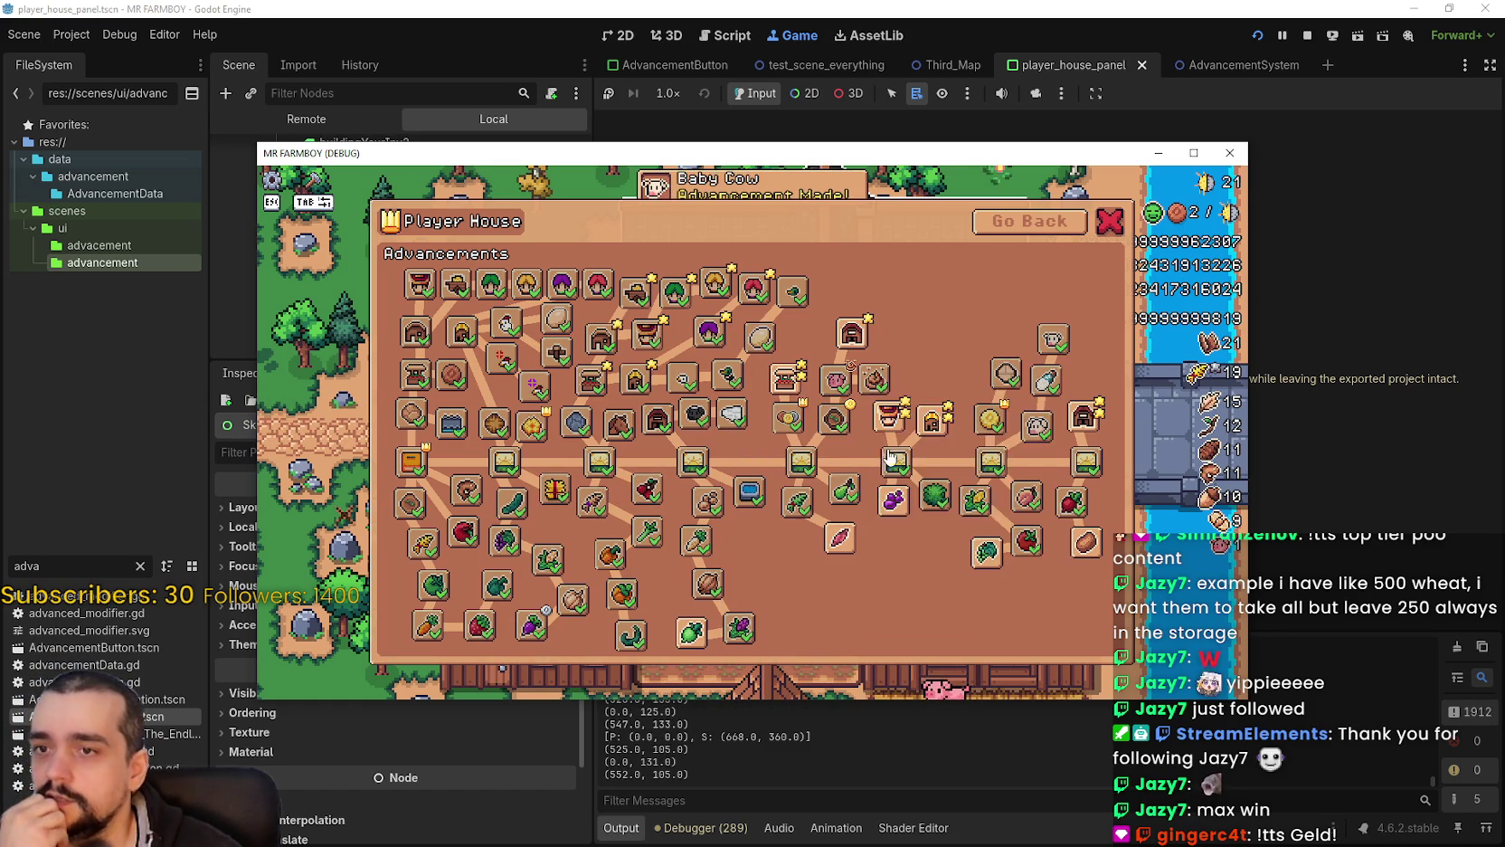
pyautogui.click(862, 421)
# Step: Unlock Sweet Potato, Gatherer Upgrade 2, House Upgrade 2 and Barn Upgrade 1
pyautogui.click(889, 414)
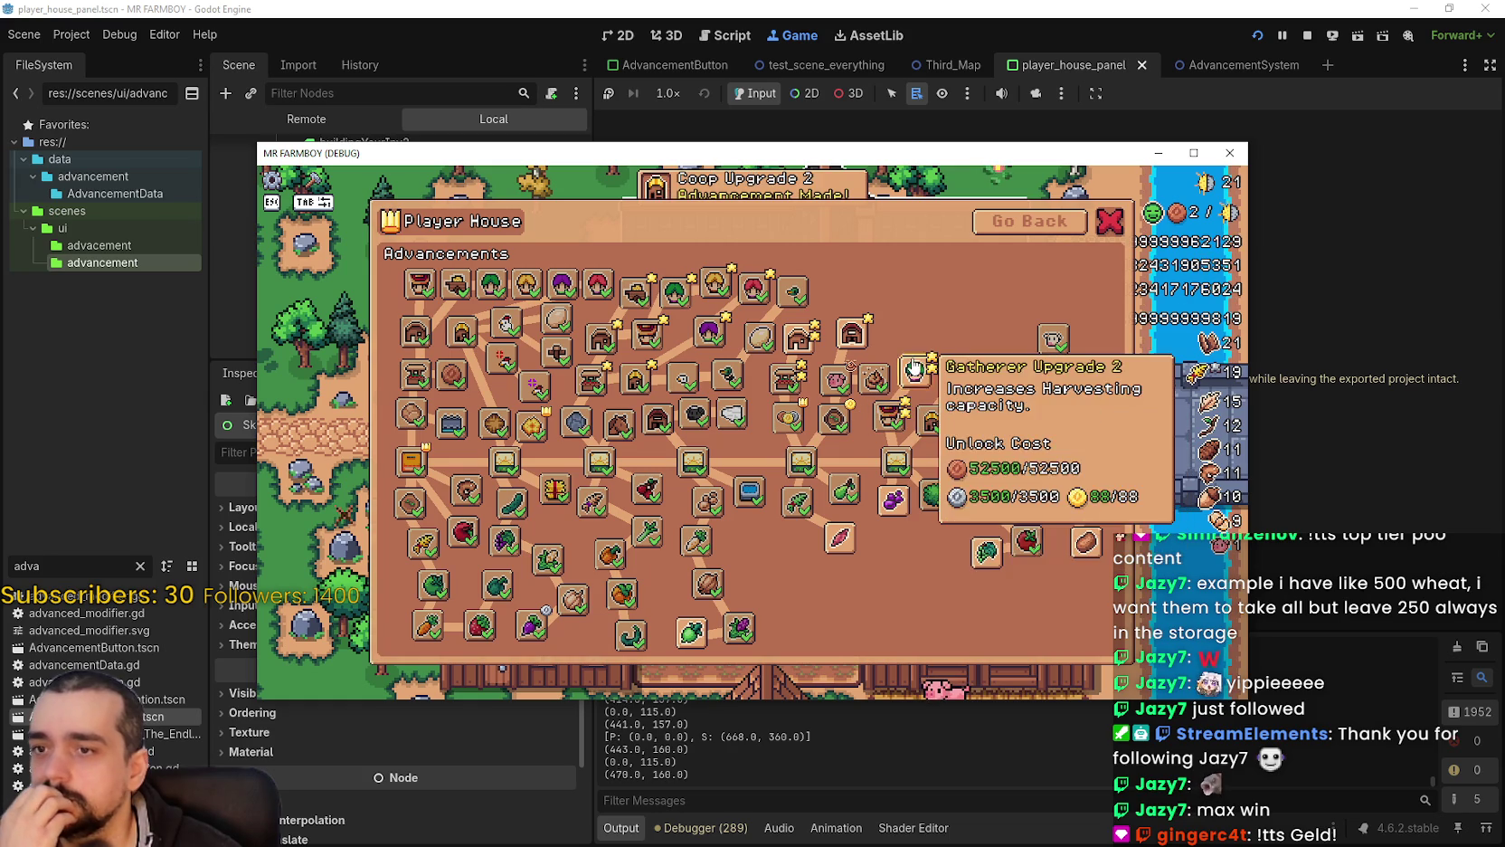
pyautogui.click(916, 371)
pyautogui.click(839, 539)
pyautogui.click(938, 328)
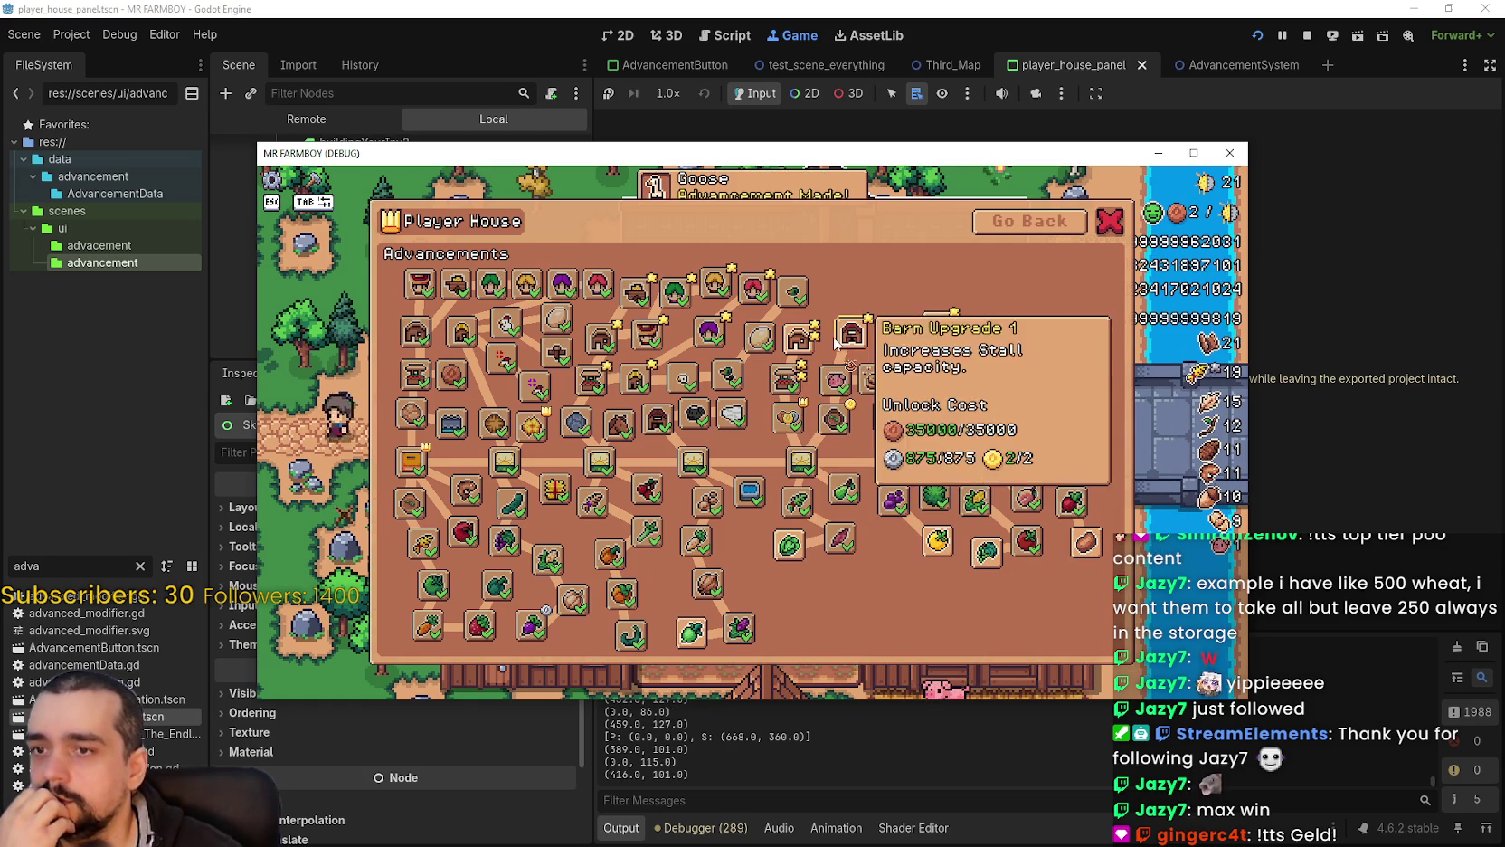
pyautogui.click(846, 336)
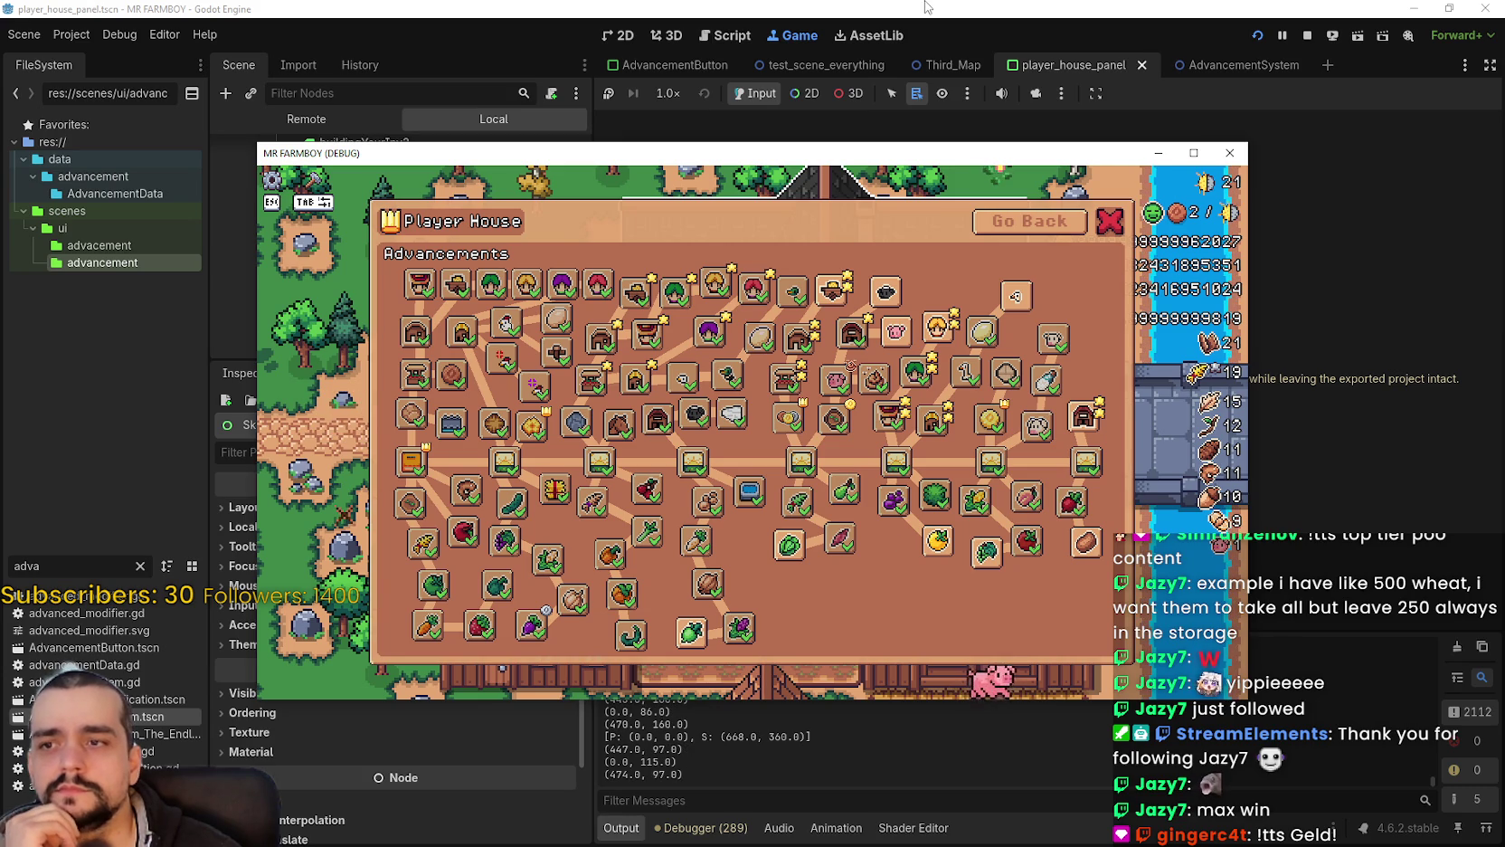
# Step: Get back to the editor and select the live StatsManager in the Remote tree
pyautogui.press('F8')
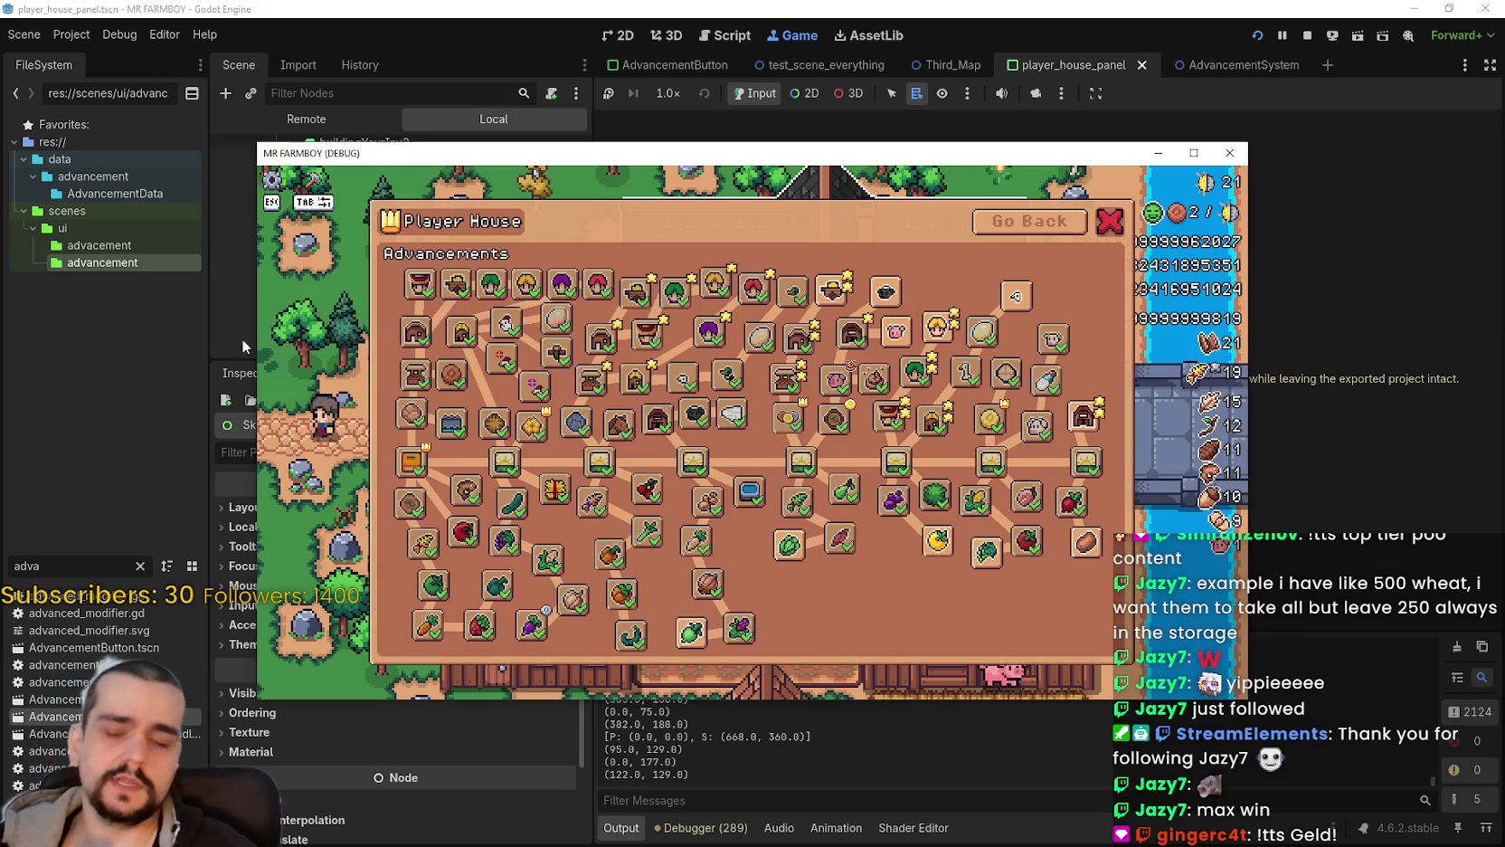
pyautogui.press('Escape')
pyautogui.press('Escape')
pyautogui.hotkey('alt', 'Tab')
pyautogui.click(379, 126)
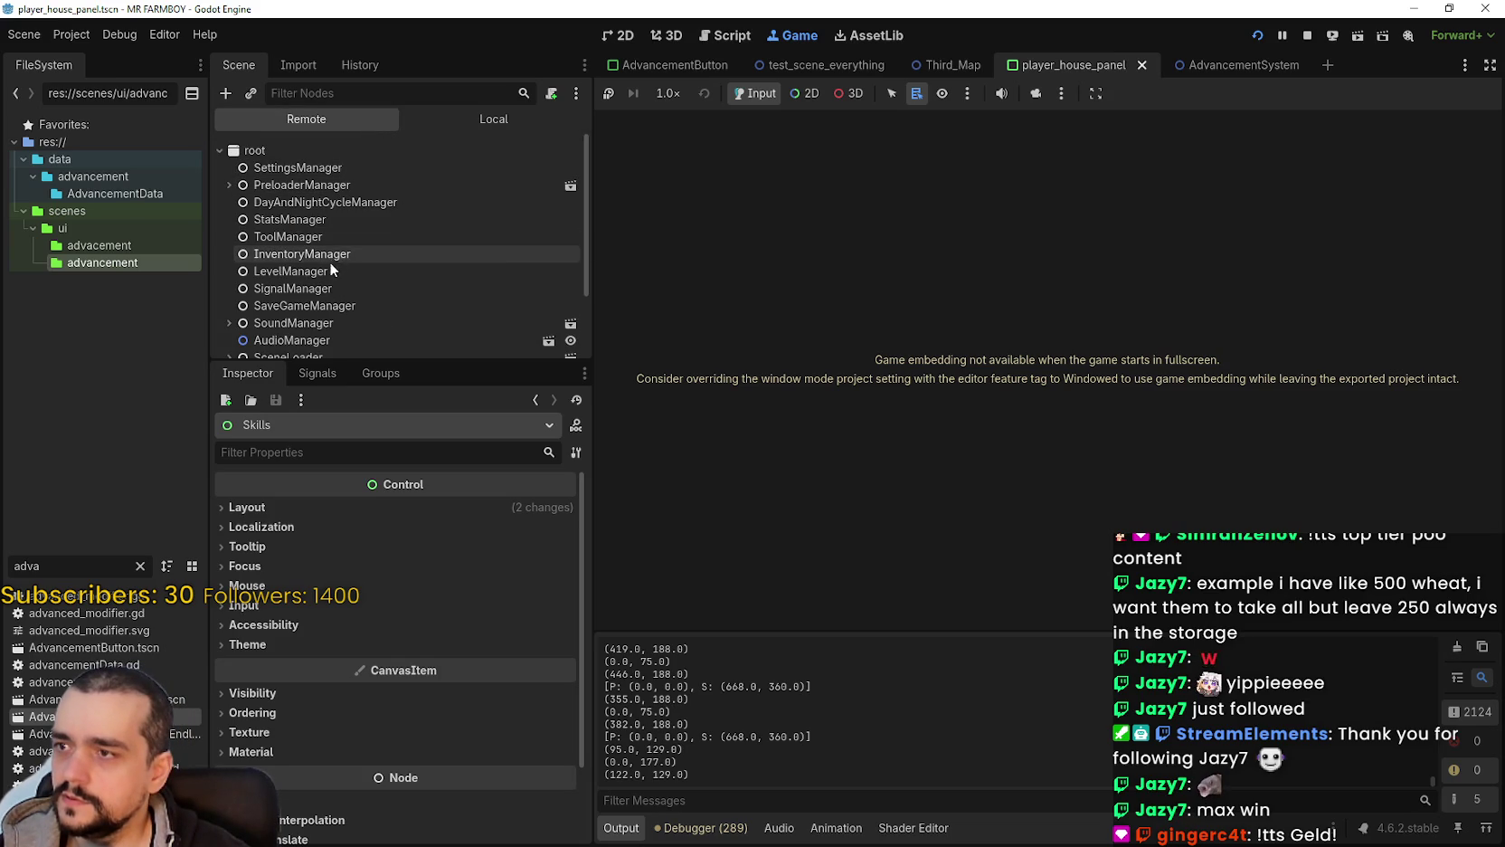
pyautogui.click(329, 221)
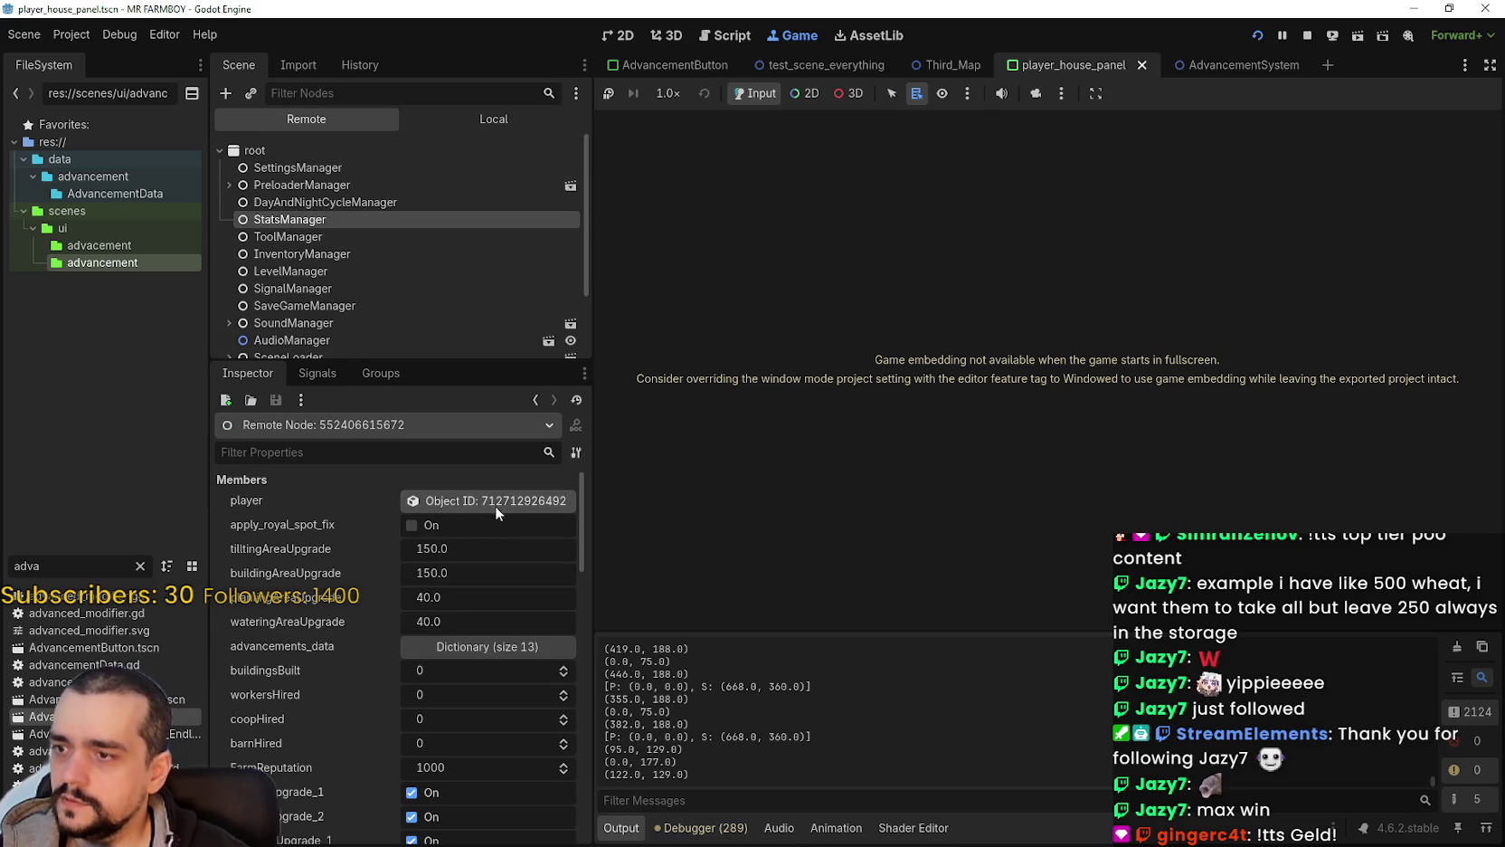
# Step: Expand StatsManager's advancements_data and its 79-entry dictionary
pyautogui.click(484, 645)
pyautogui.scroll(-3, 407, 674)
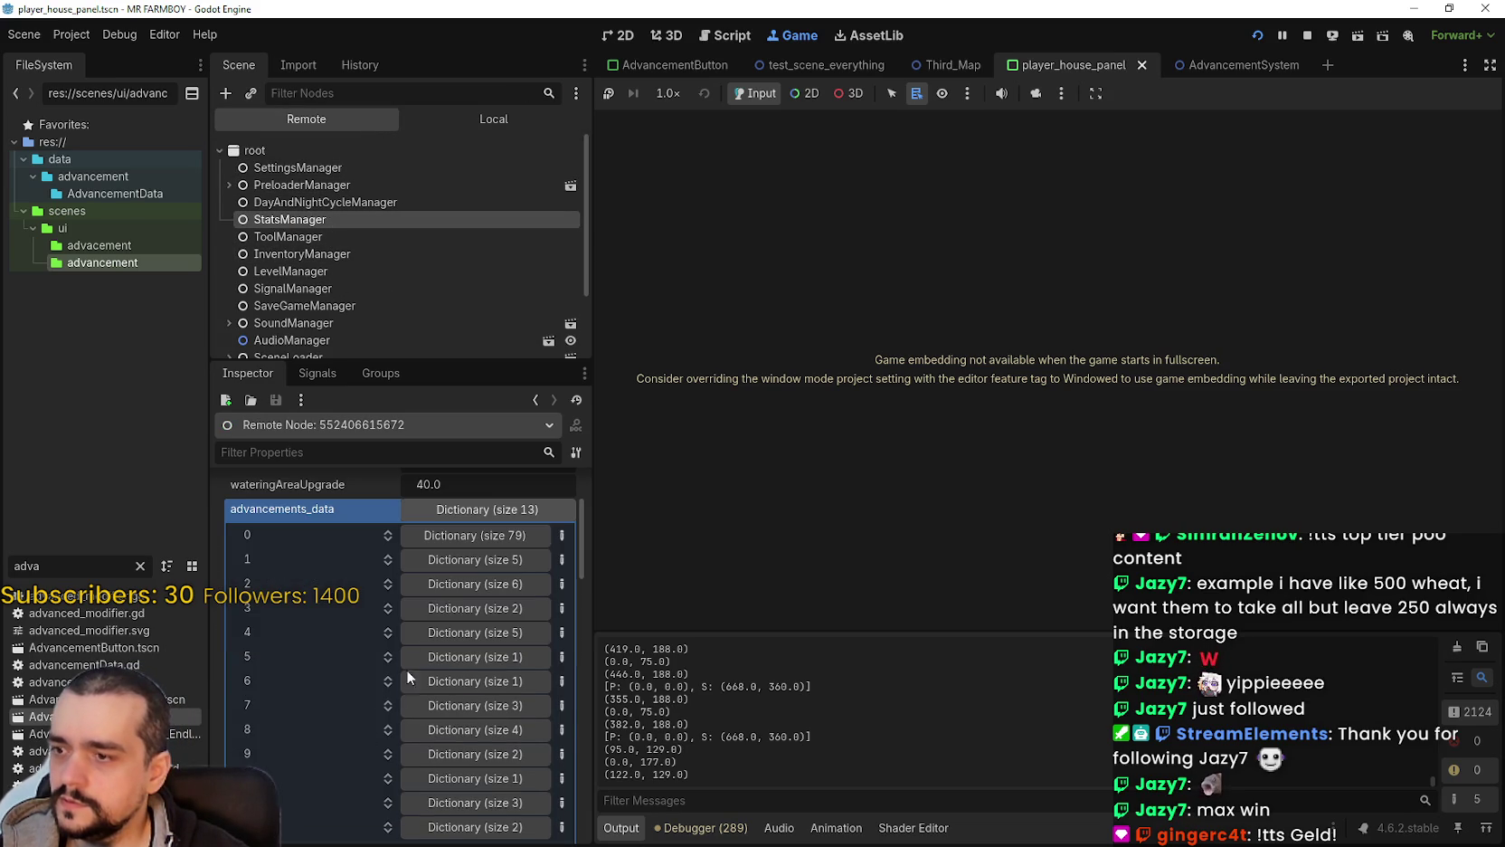
pyautogui.click(459, 537)
pyautogui.scroll(-5, 353, 751)
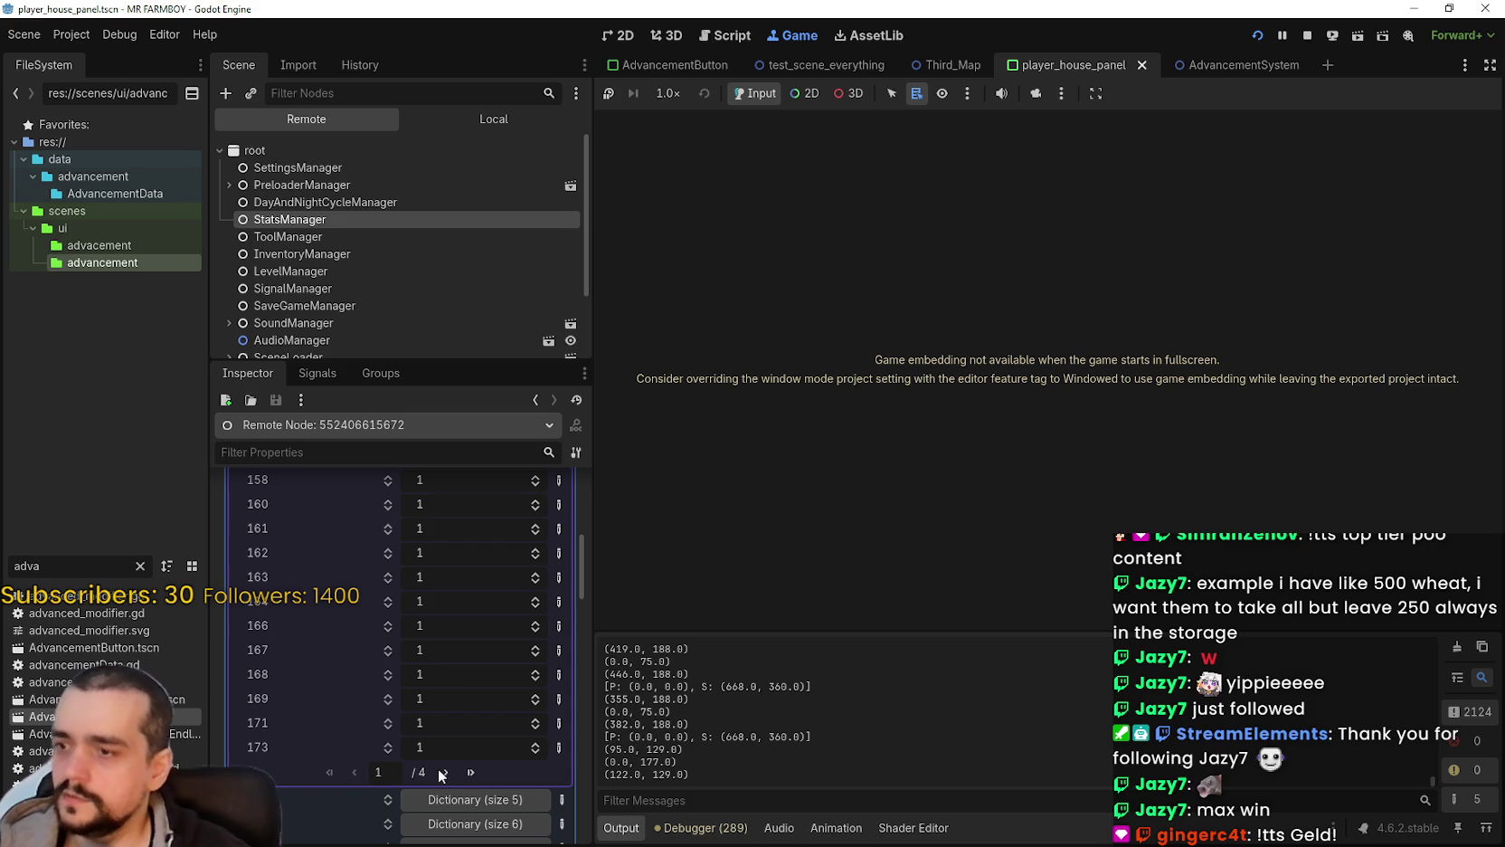
# Step: Page through the dictionary to the last page, back to page 3, then return to Local
pyautogui.click(445, 770)
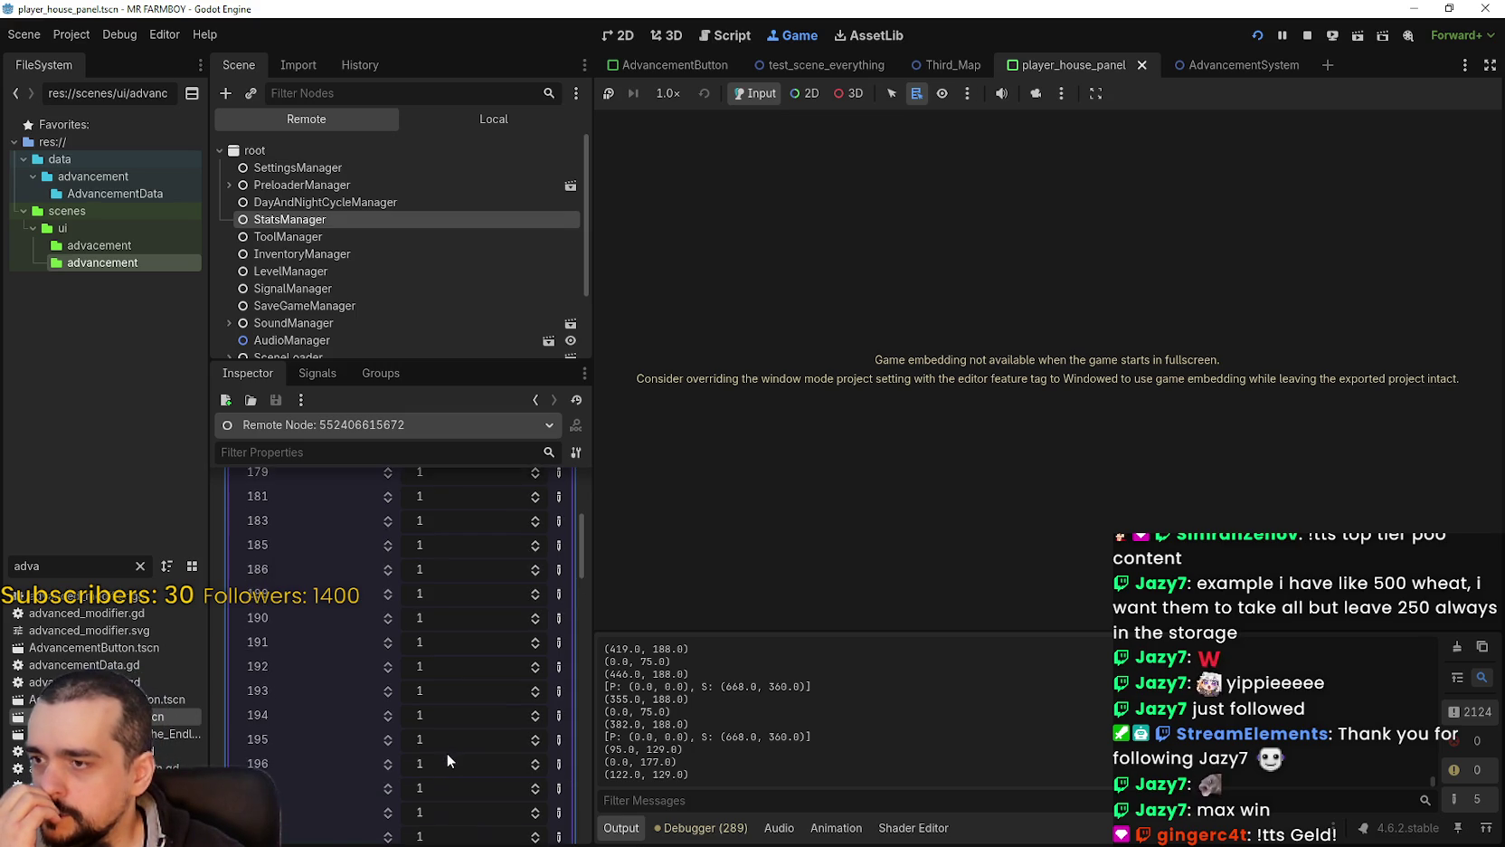
pyautogui.click(445, 769)
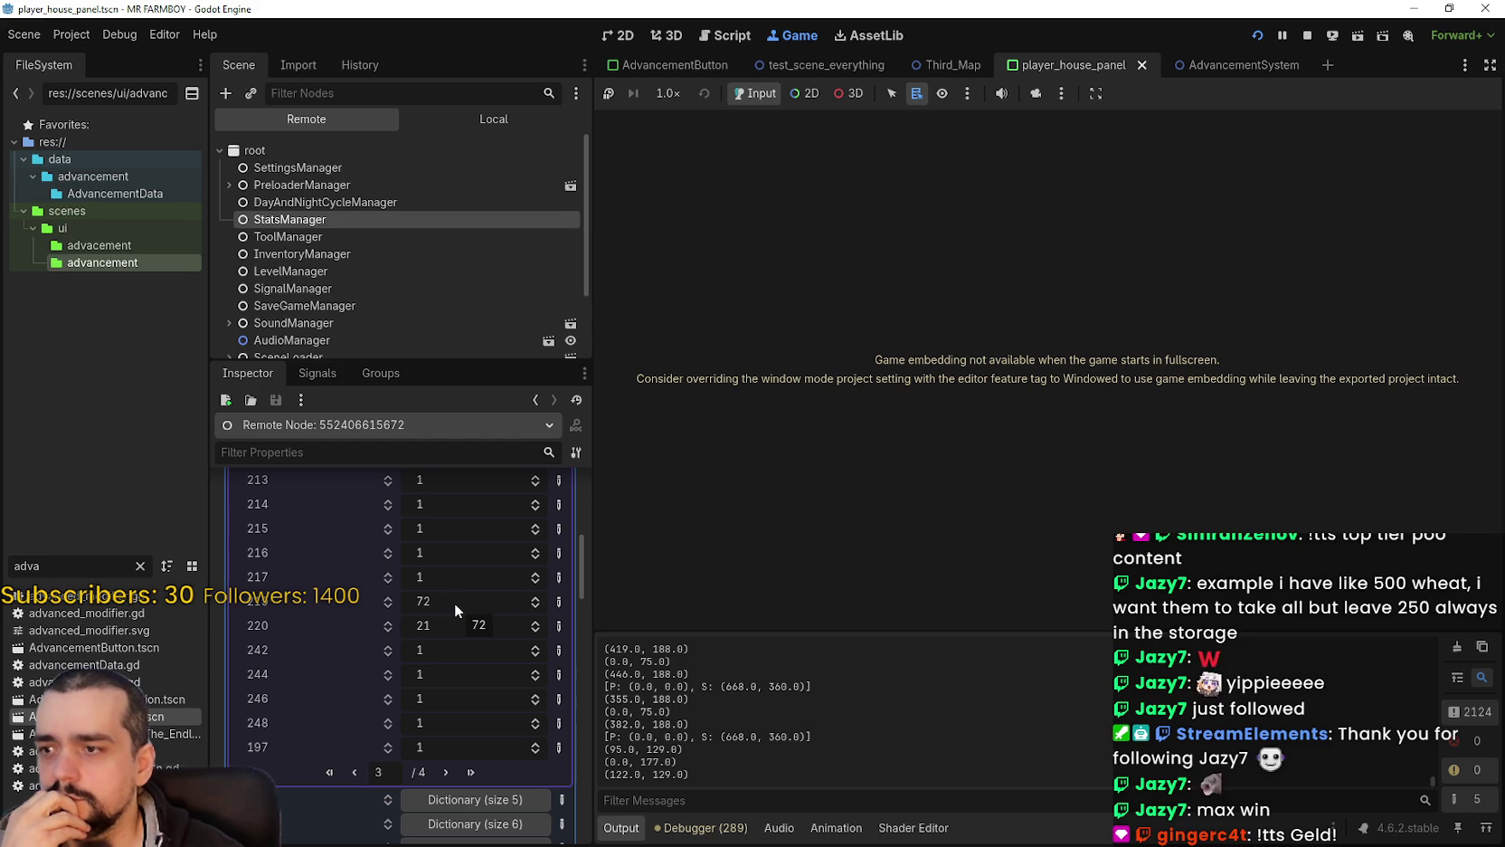
pyautogui.click(447, 771)
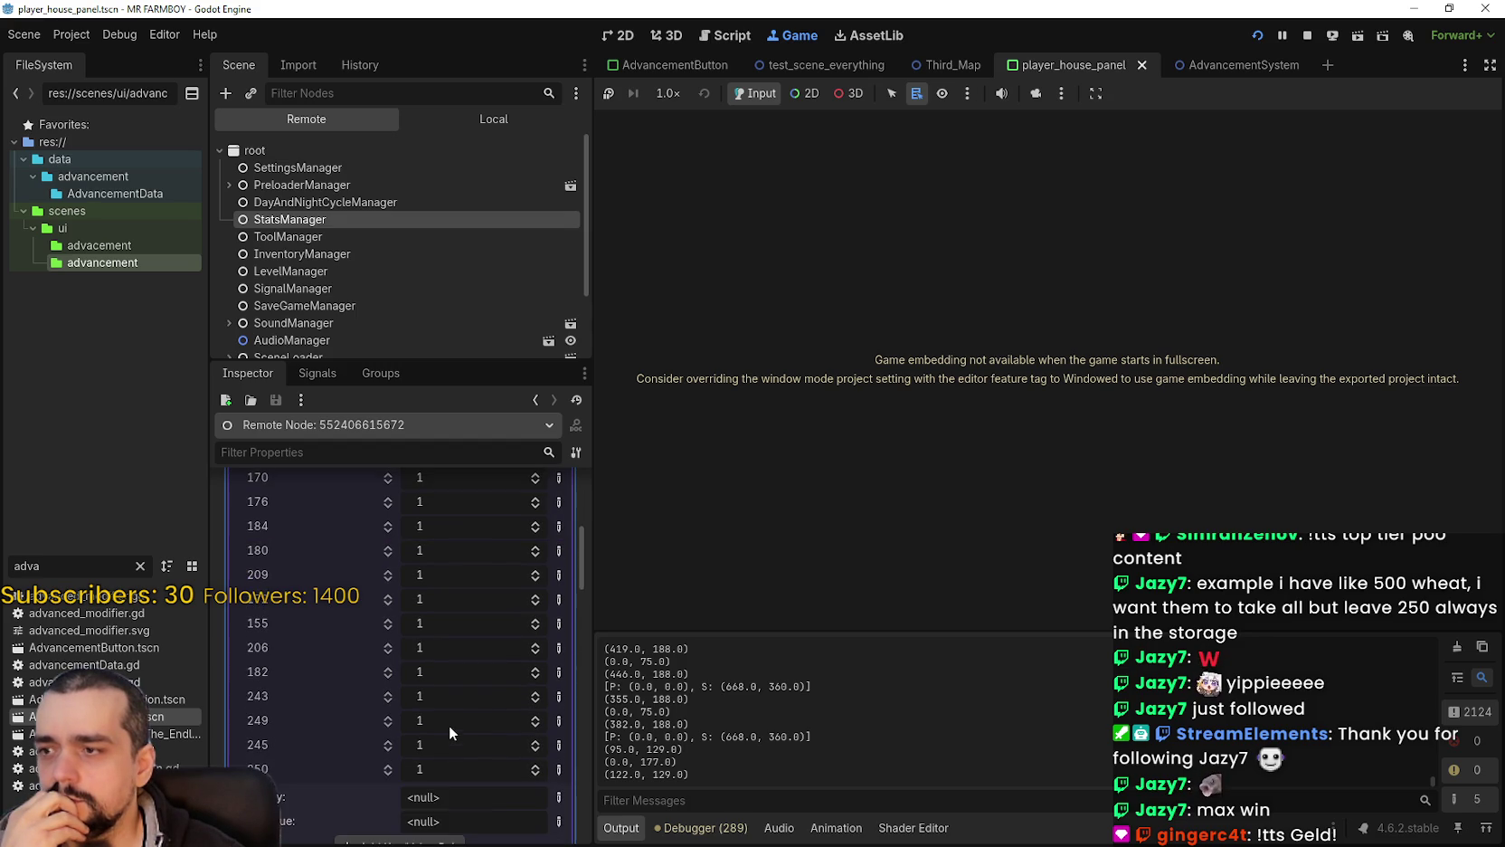
pyautogui.scroll(-1, 373, 831)
pyautogui.click(353, 785)
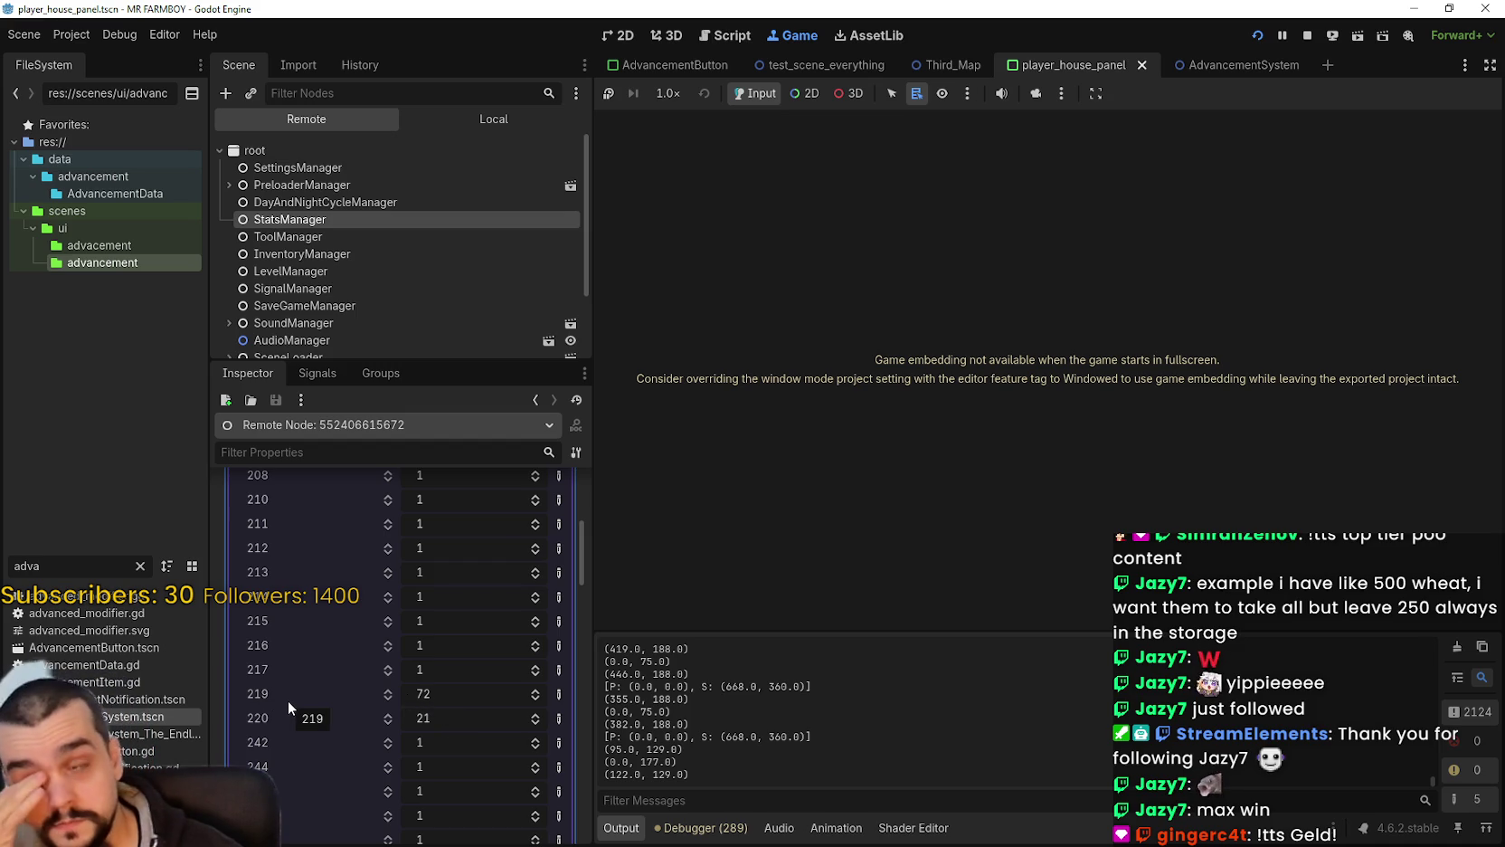
pyautogui.scroll(1, 290, 701)
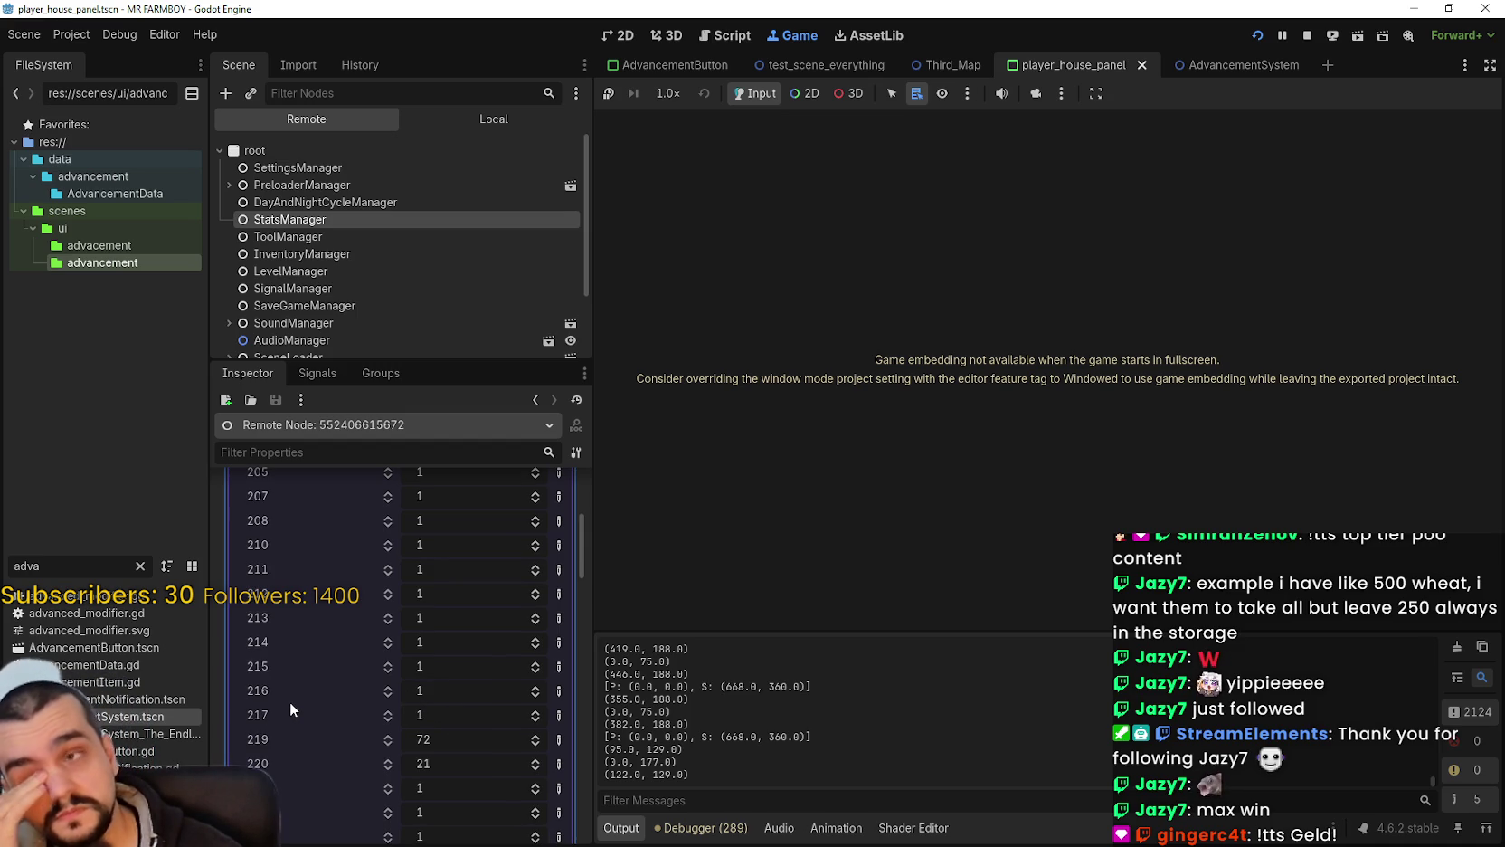
pyautogui.click(476, 115)
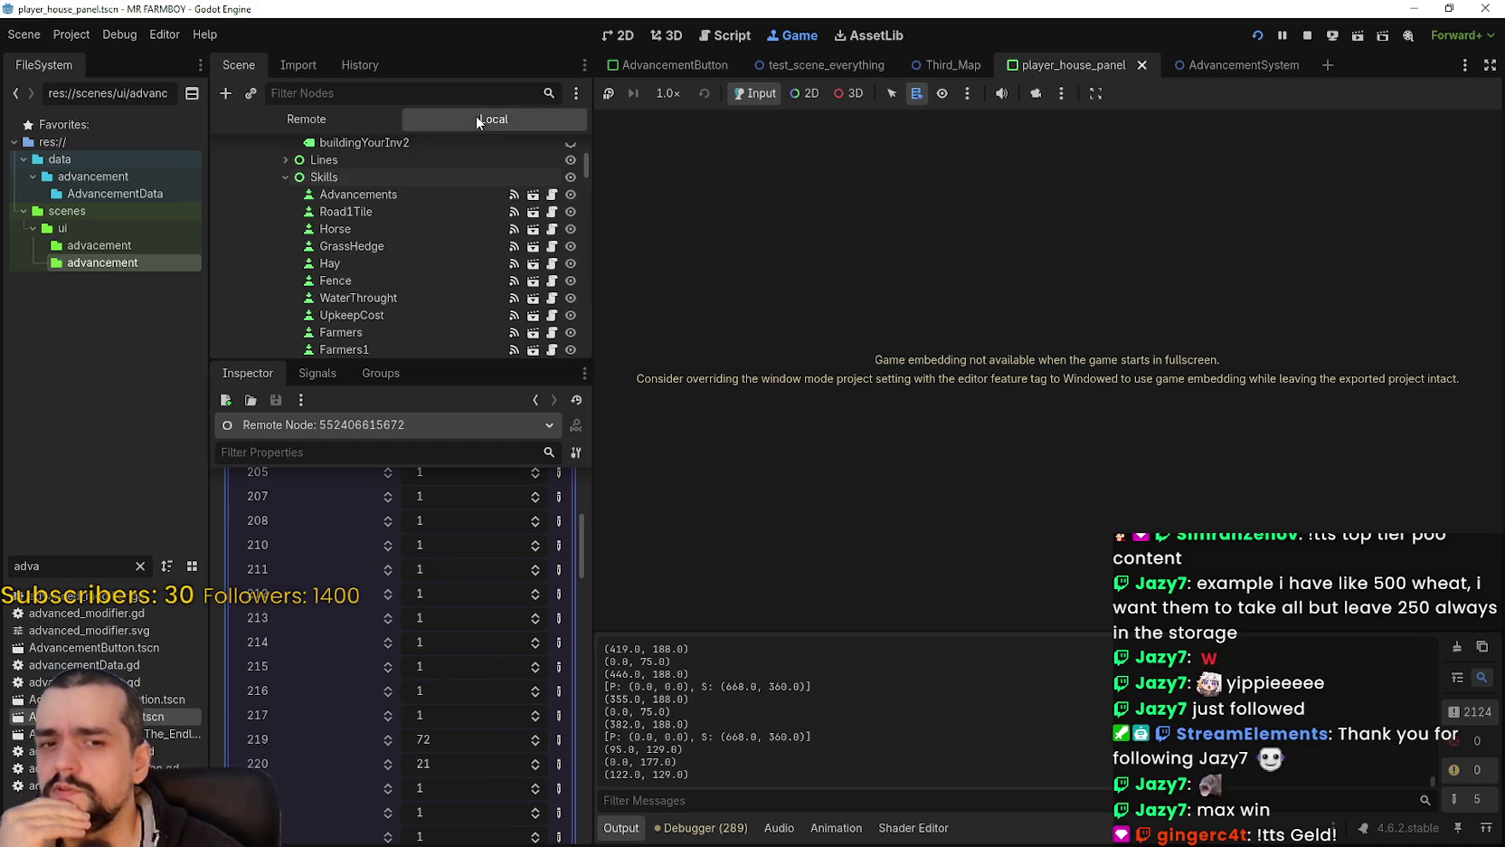
# Step: Select Skills, resume the game, check the Player House decorations, then return to the editor
pyautogui.click(475, 159)
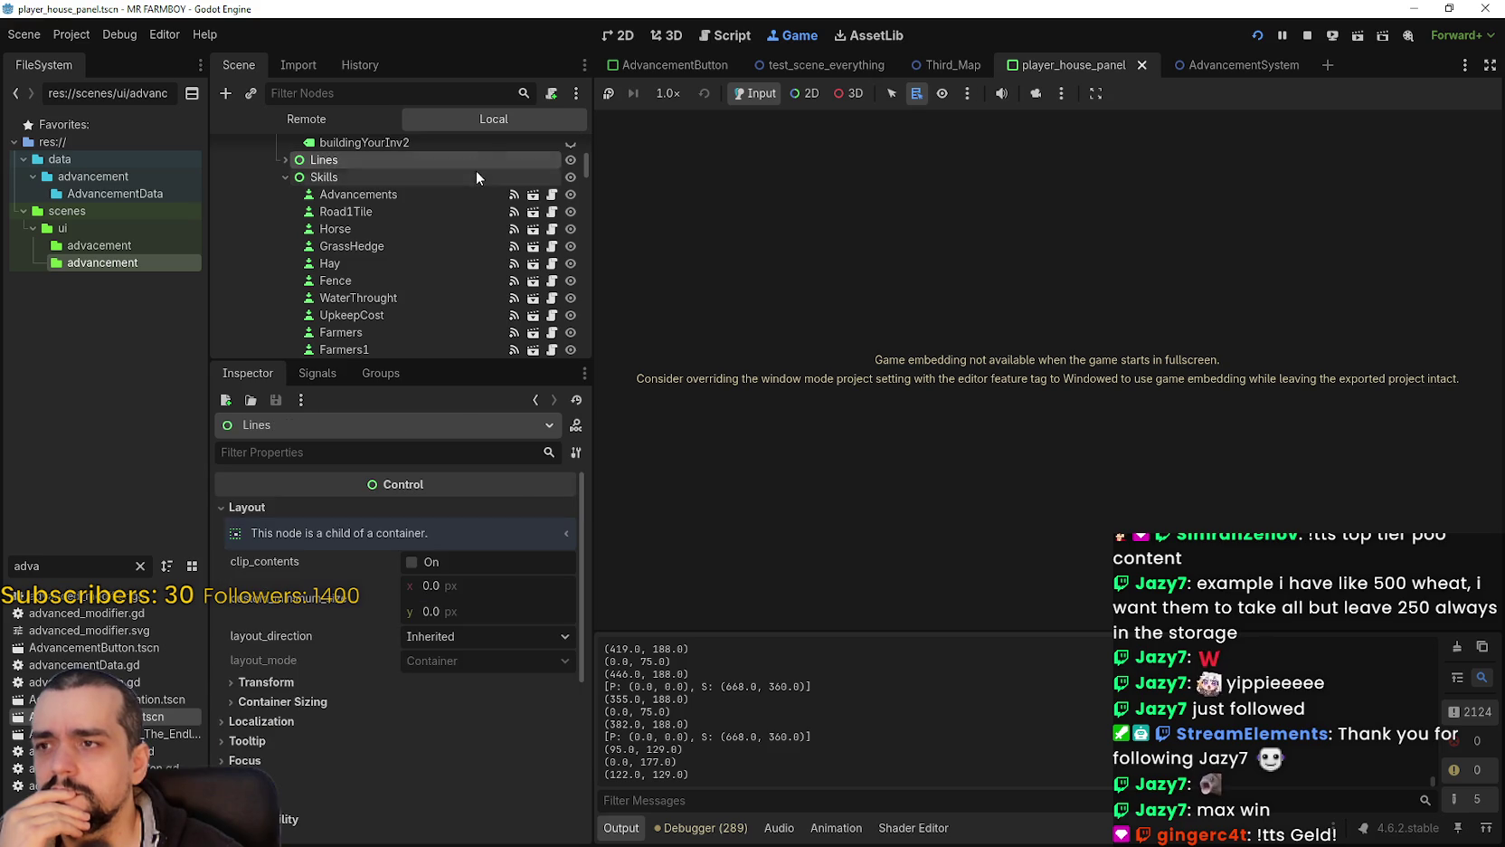
pyautogui.click(476, 172)
pyautogui.hotkey('alt', 'Tab')
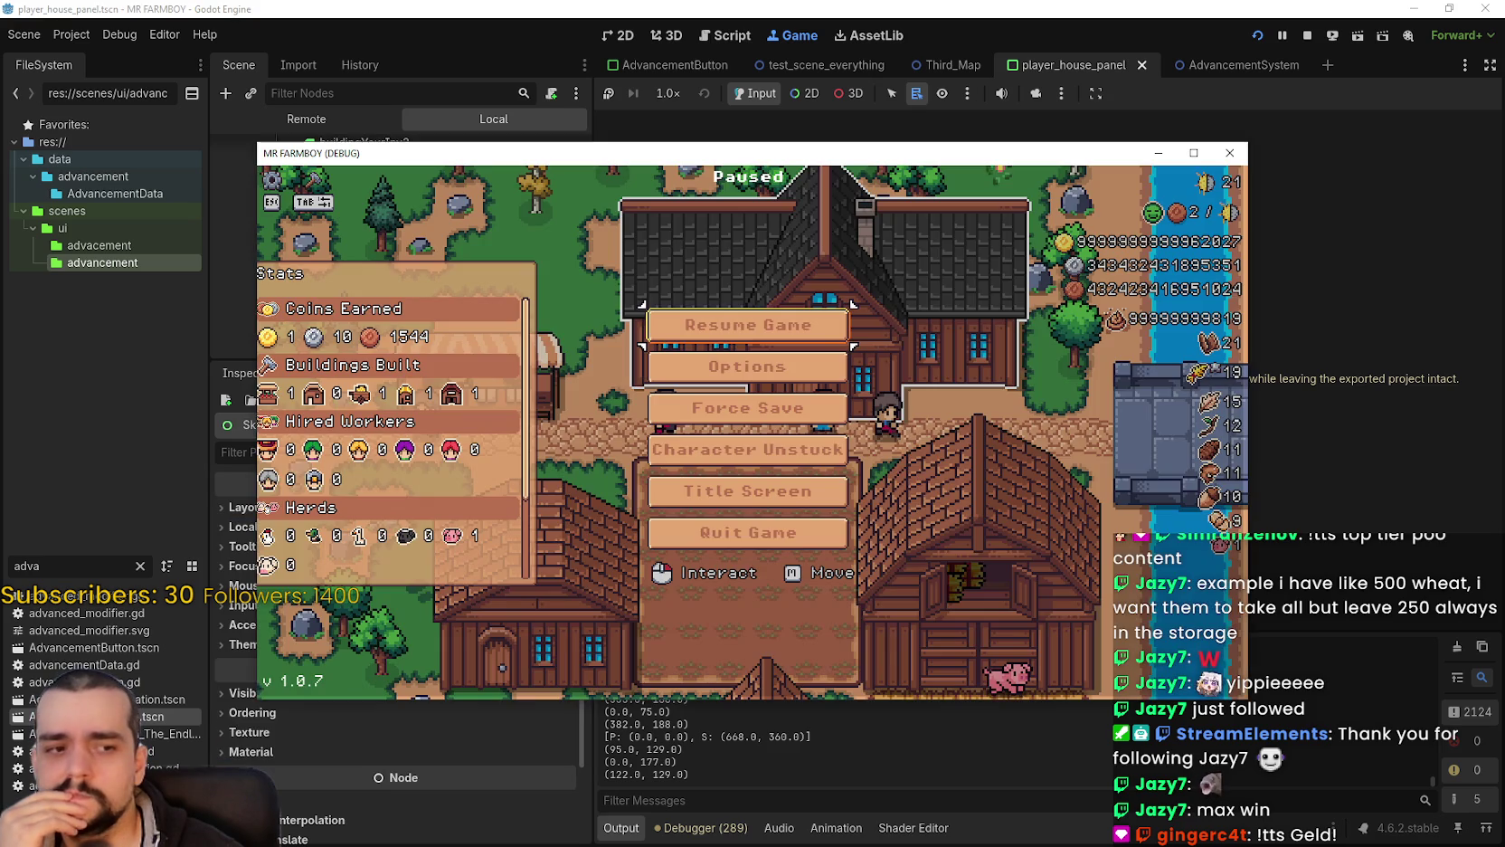
pyautogui.click(815, 333)
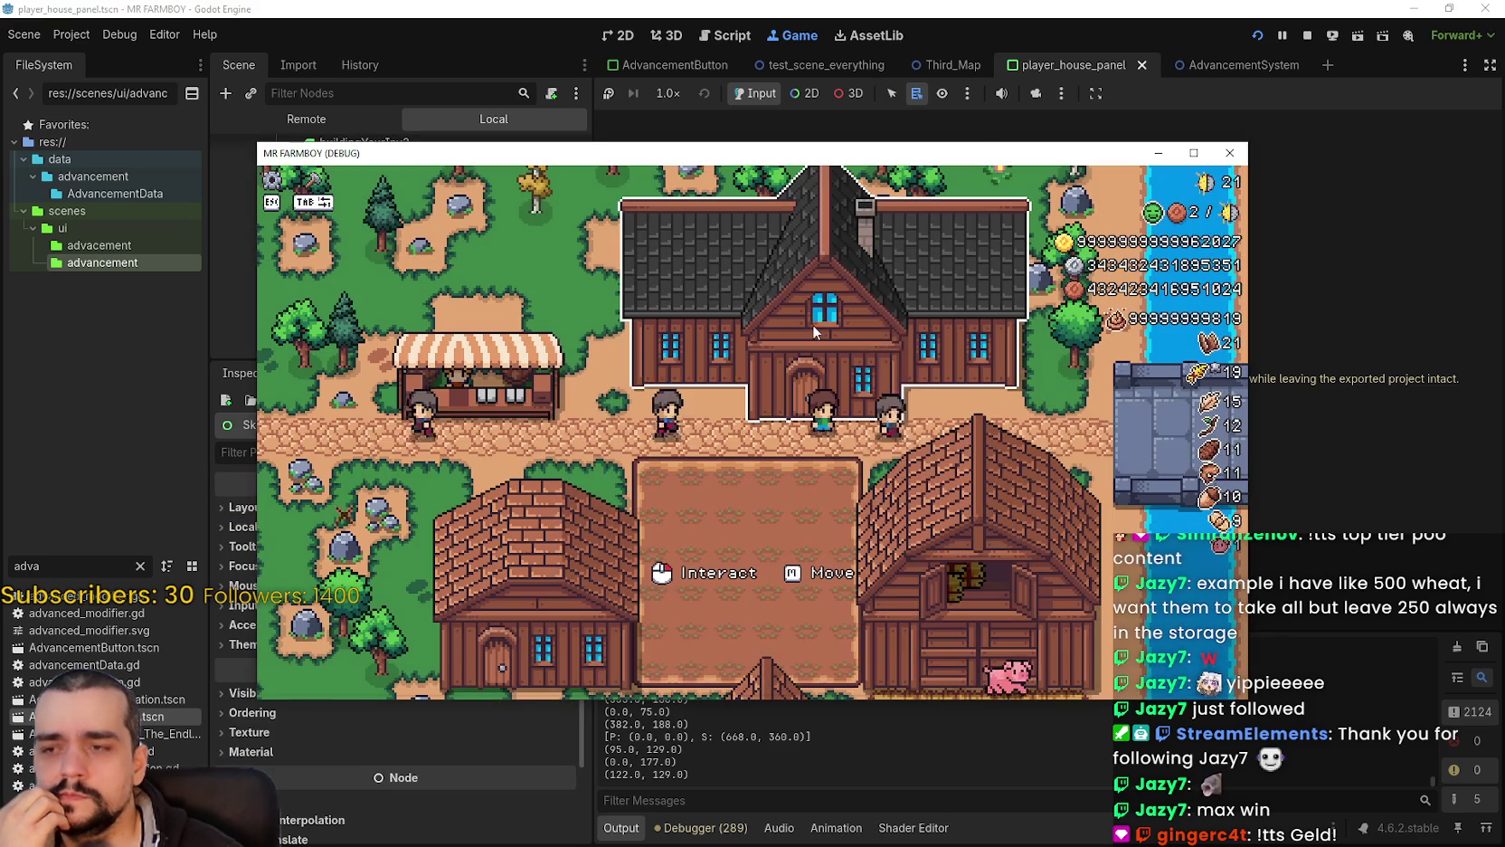
pyautogui.click(838, 400)
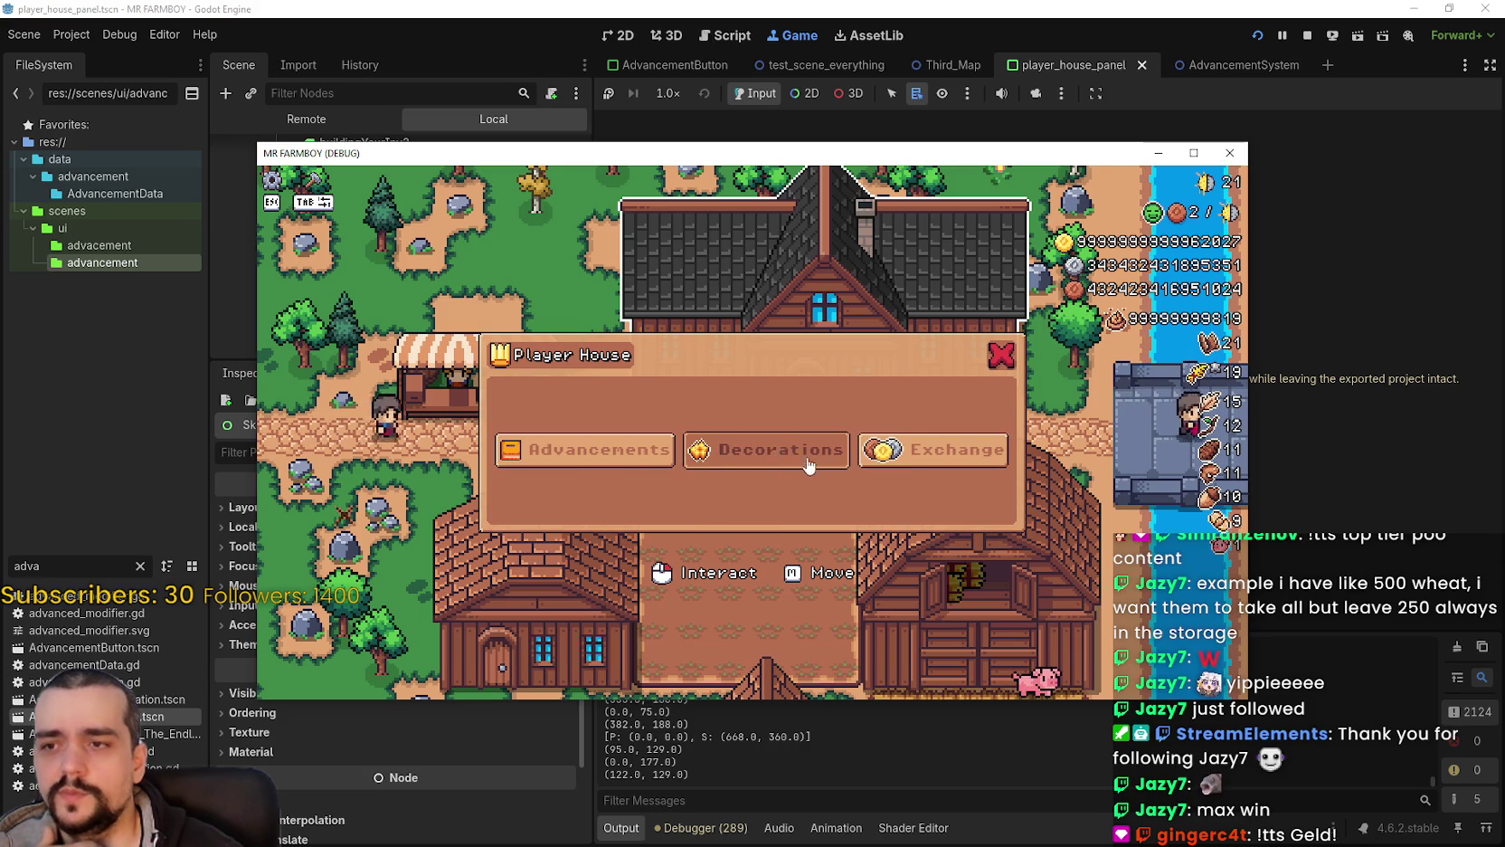
pyautogui.click(808, 455)
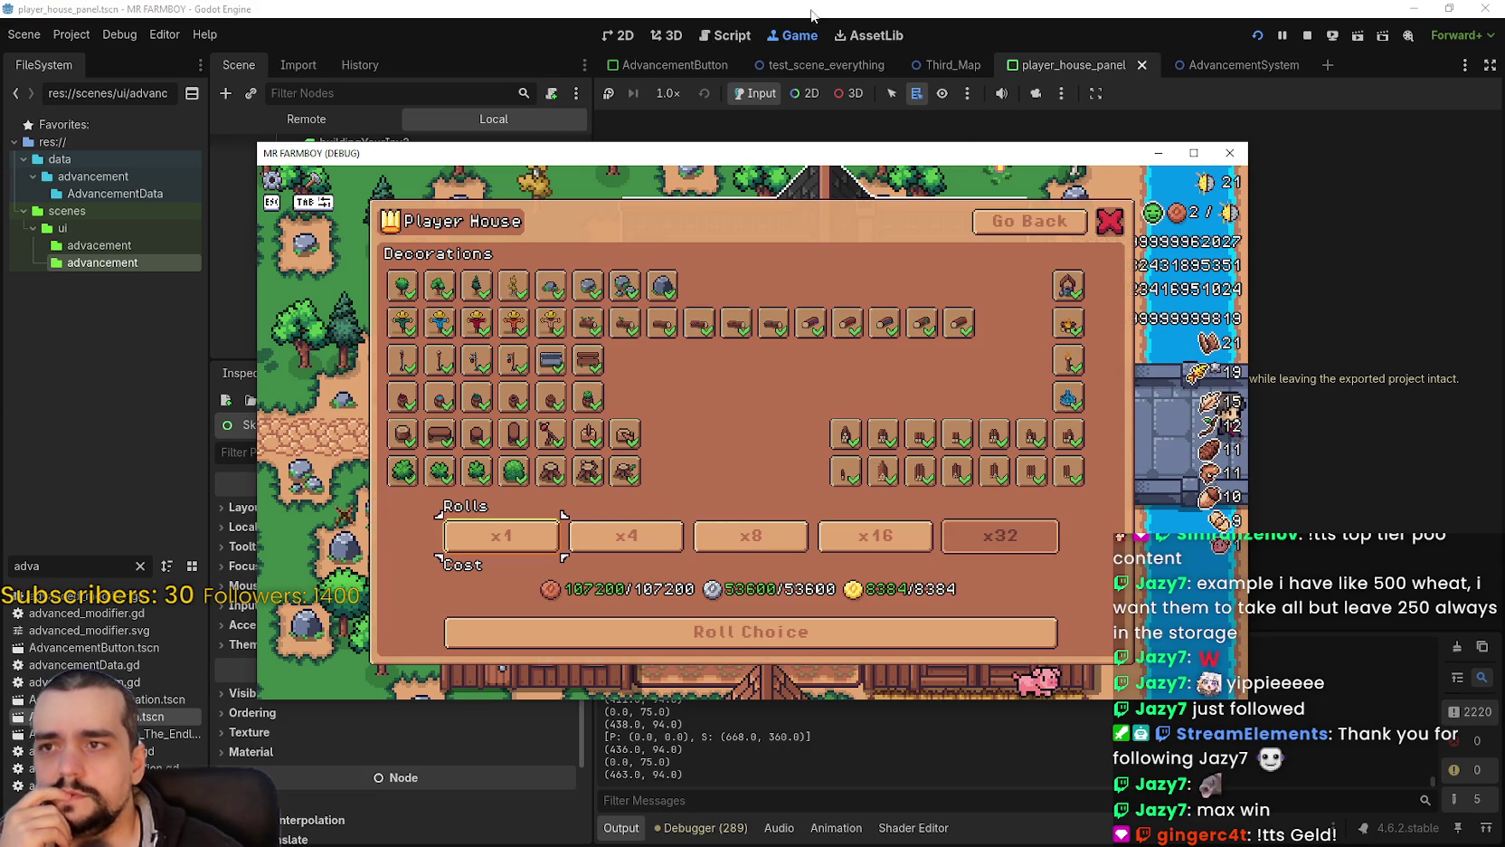
pyautogui.click(1229, 153)
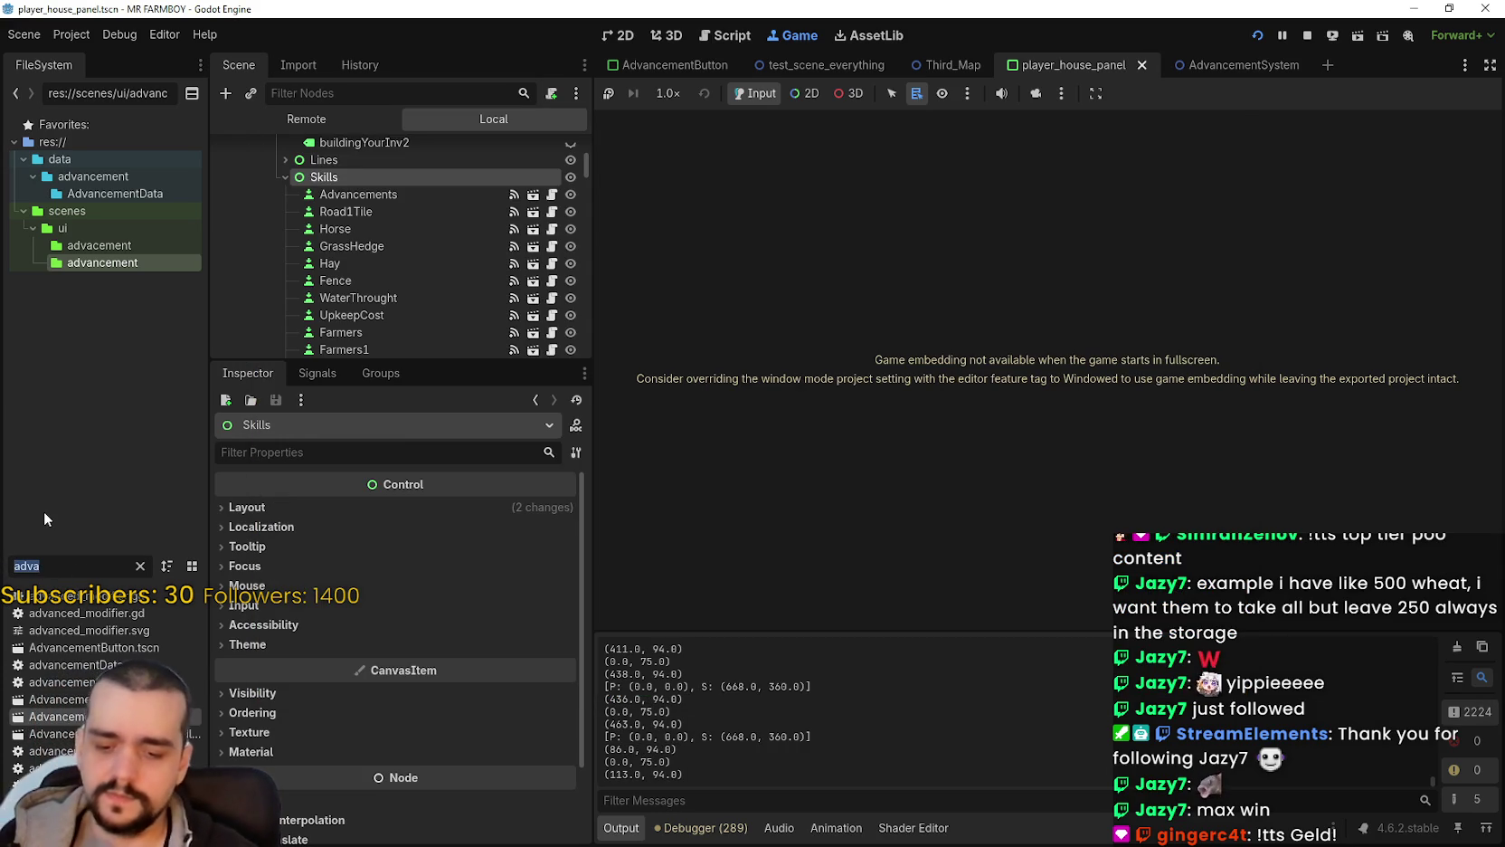
# Step: Filter FileSystem for 'steam' and review the achievement thresholds in steamworks.gd
pyautogui.write('steam')
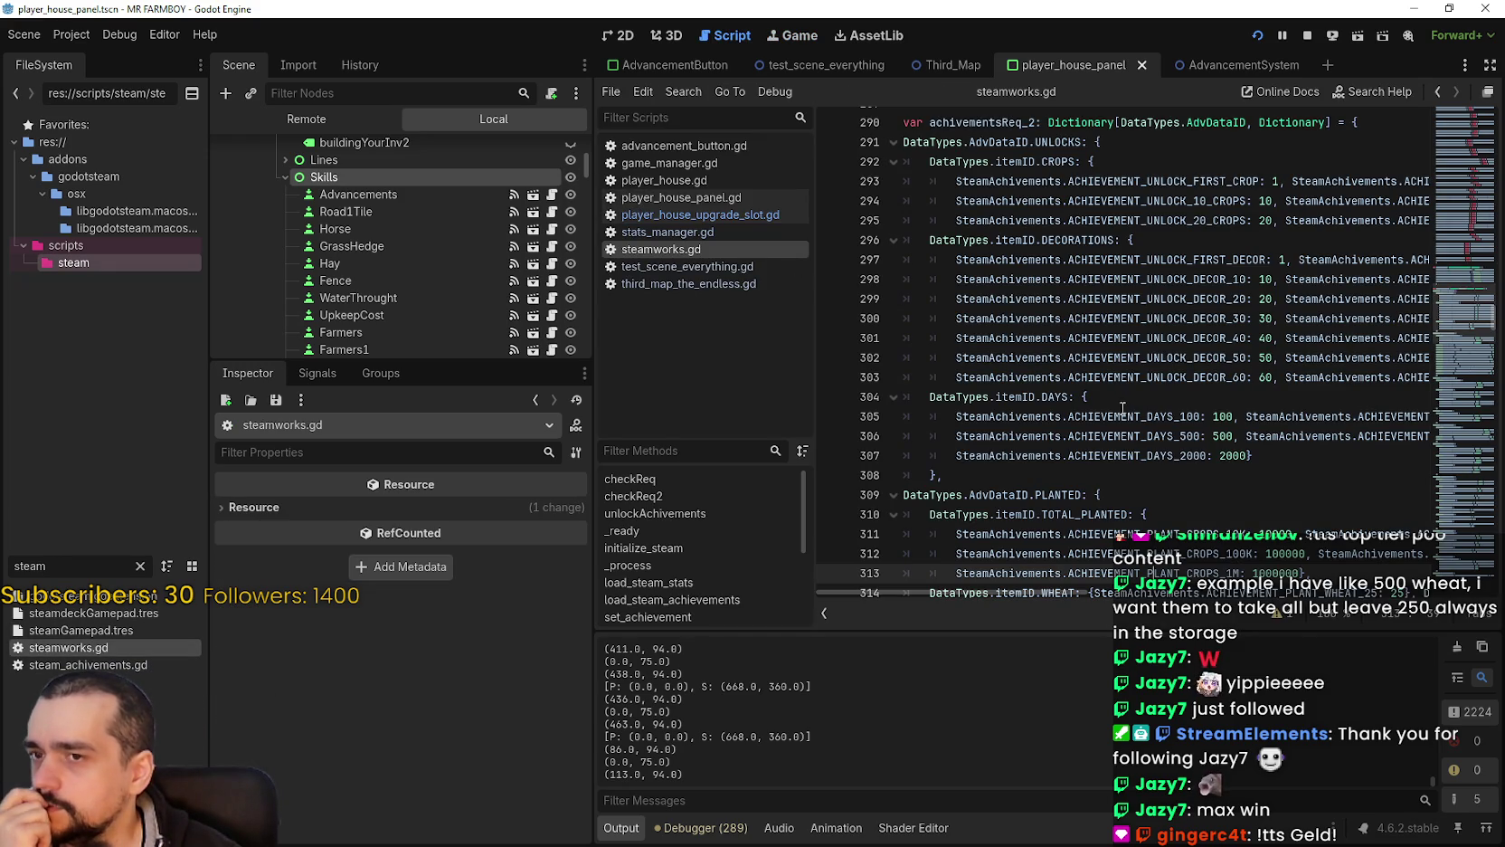
pyautogui.scroll(-1, 1243, 318)
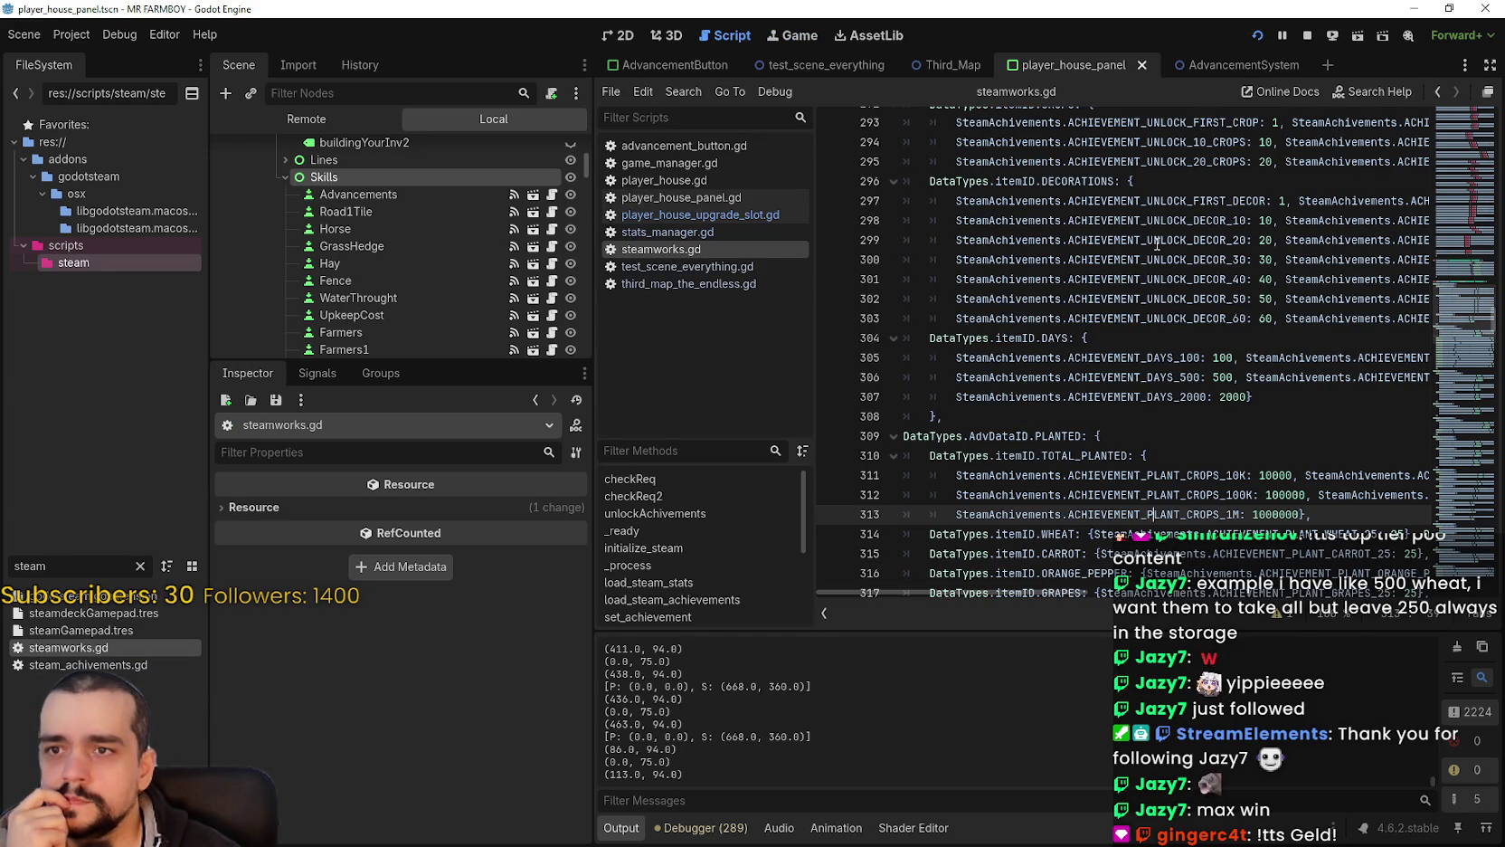
pyautogui.moveTo(1091, 596); pyautogui.dragTo(1235, 595)
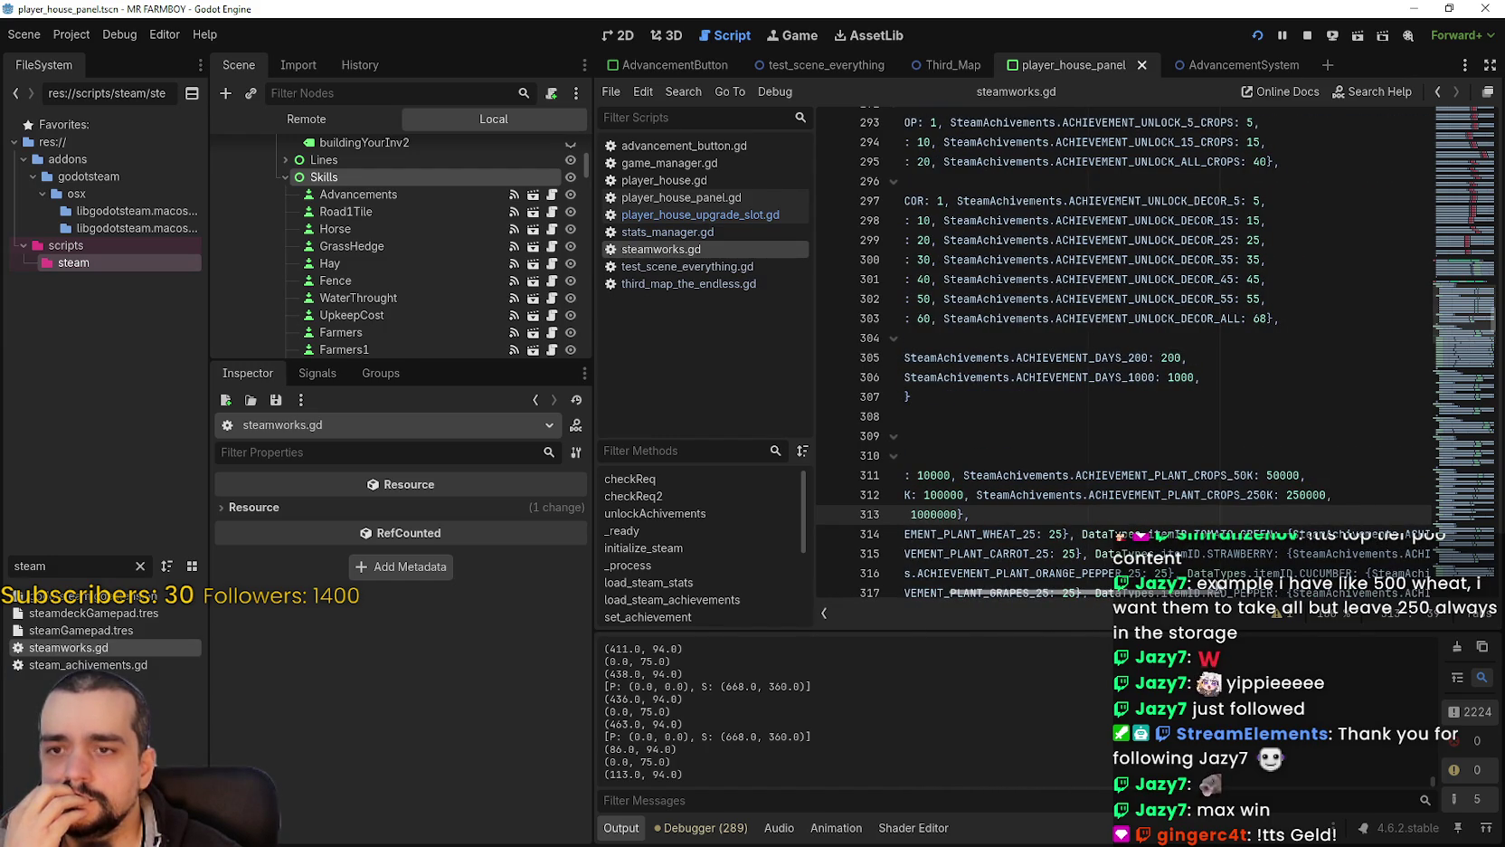
pyautogui.hotkey('alt', 'Tab')
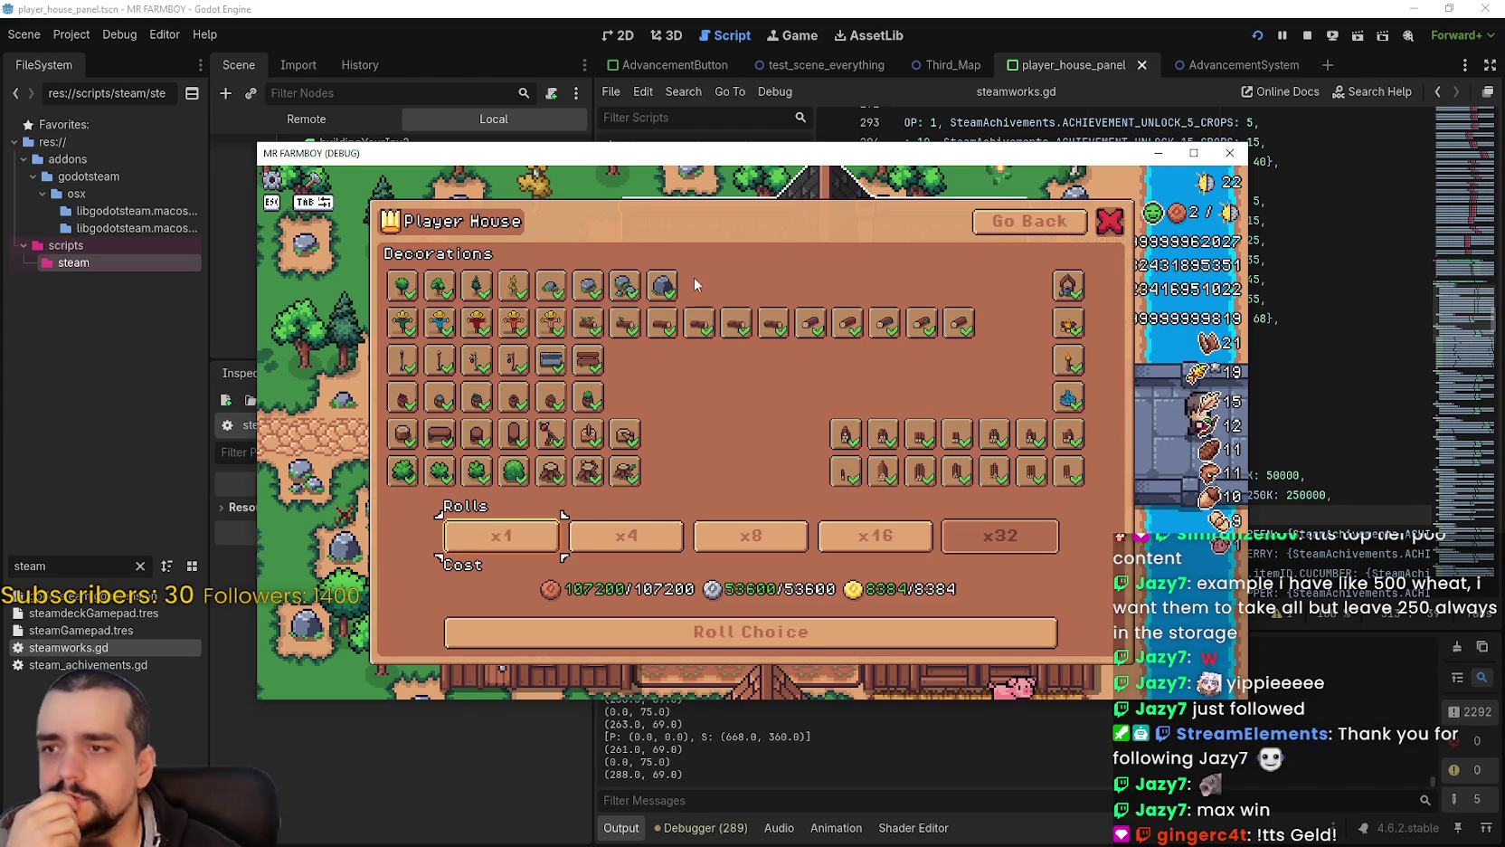
pyautogui.moveTo(439, 308)
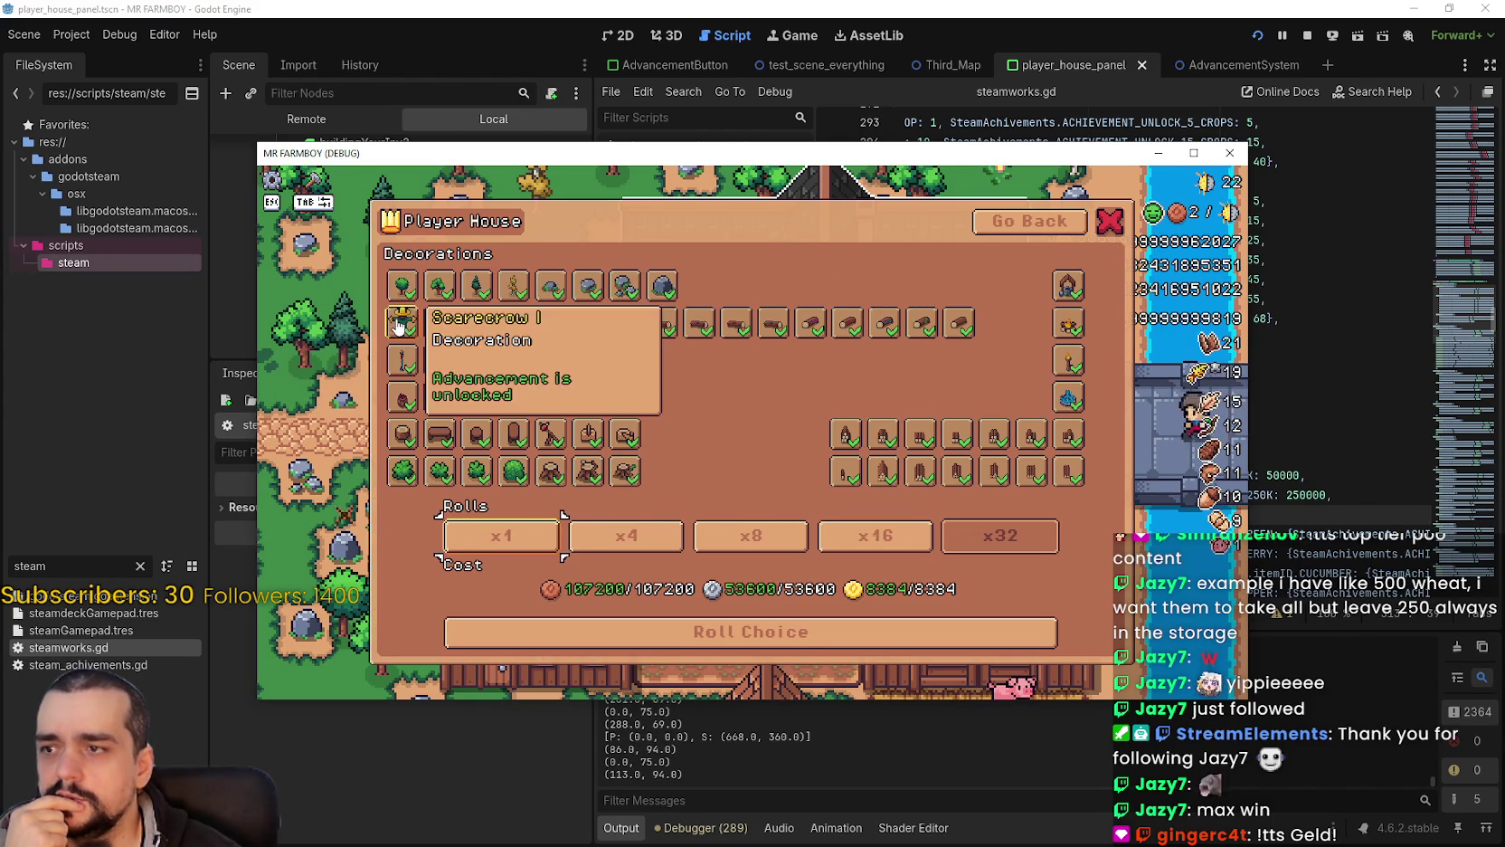
pyautogui.moveTo(499, 324)
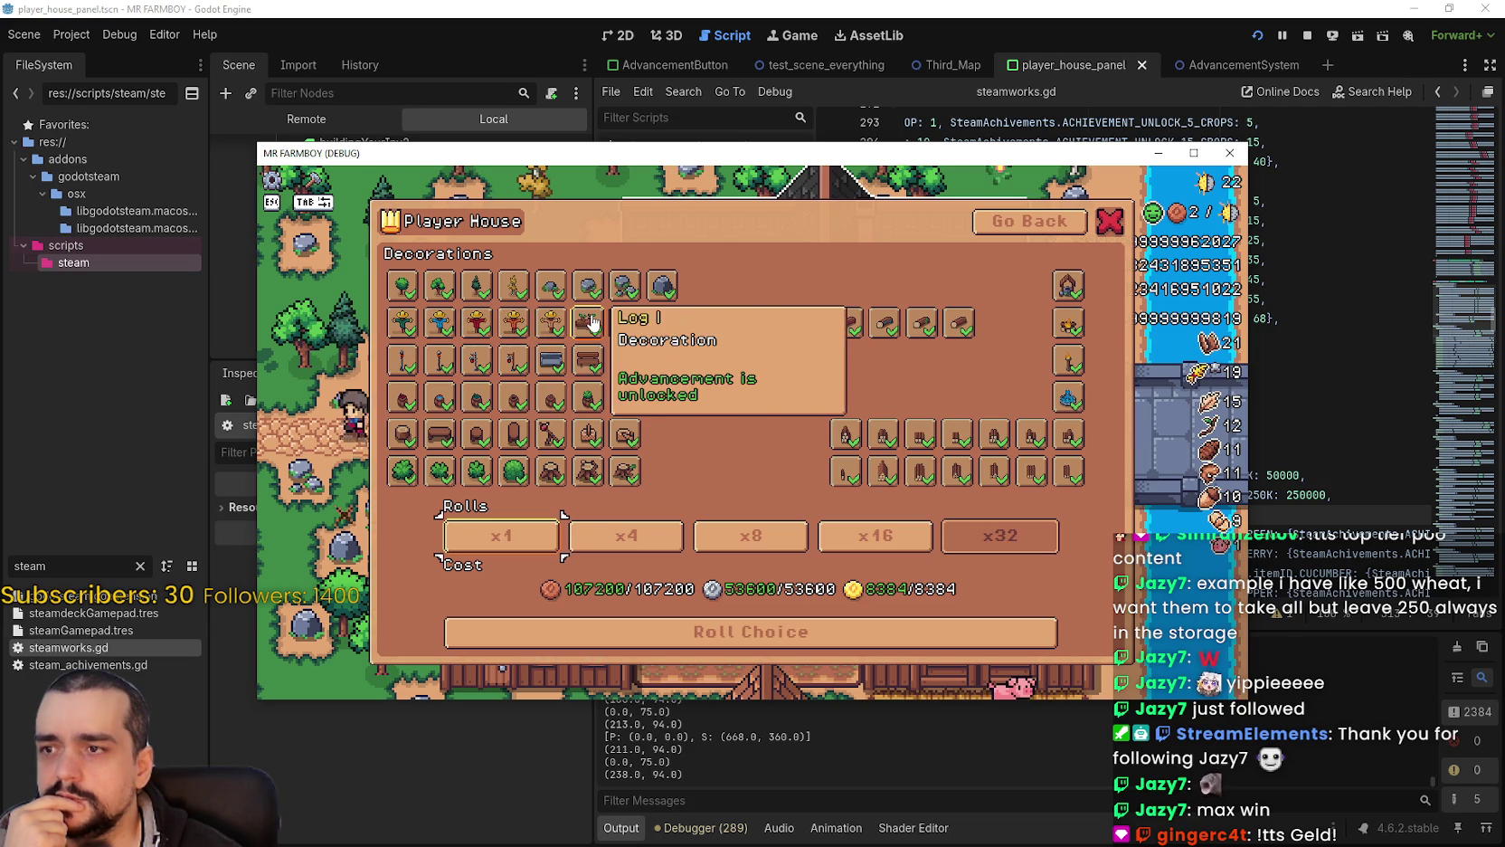
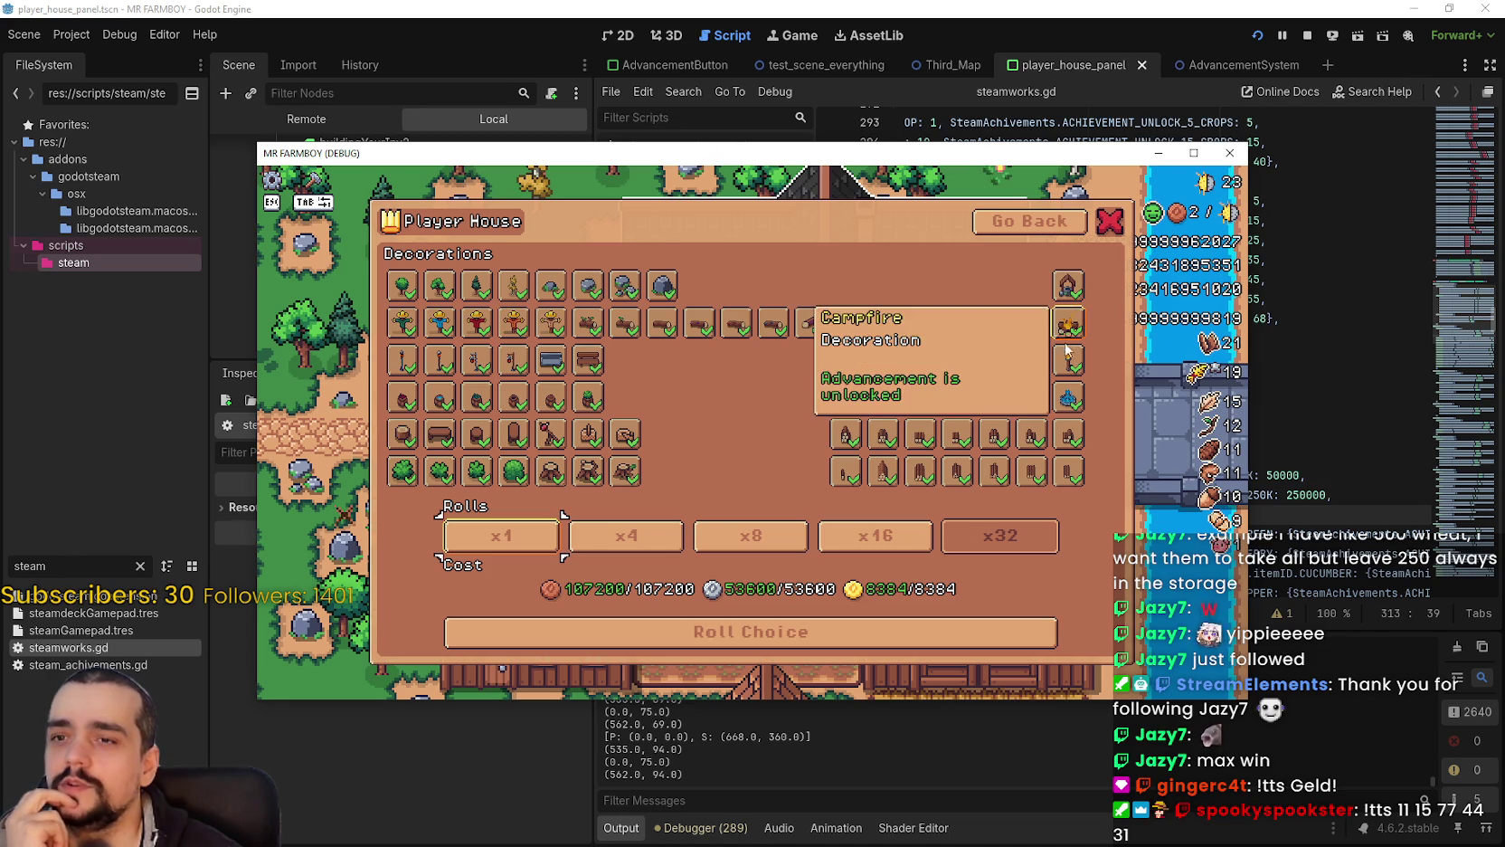
# Step: Go from the Decorations panel to the Player House Advancements tree, then stop the game with F8
pyautogui.moveTo(1069, 405)
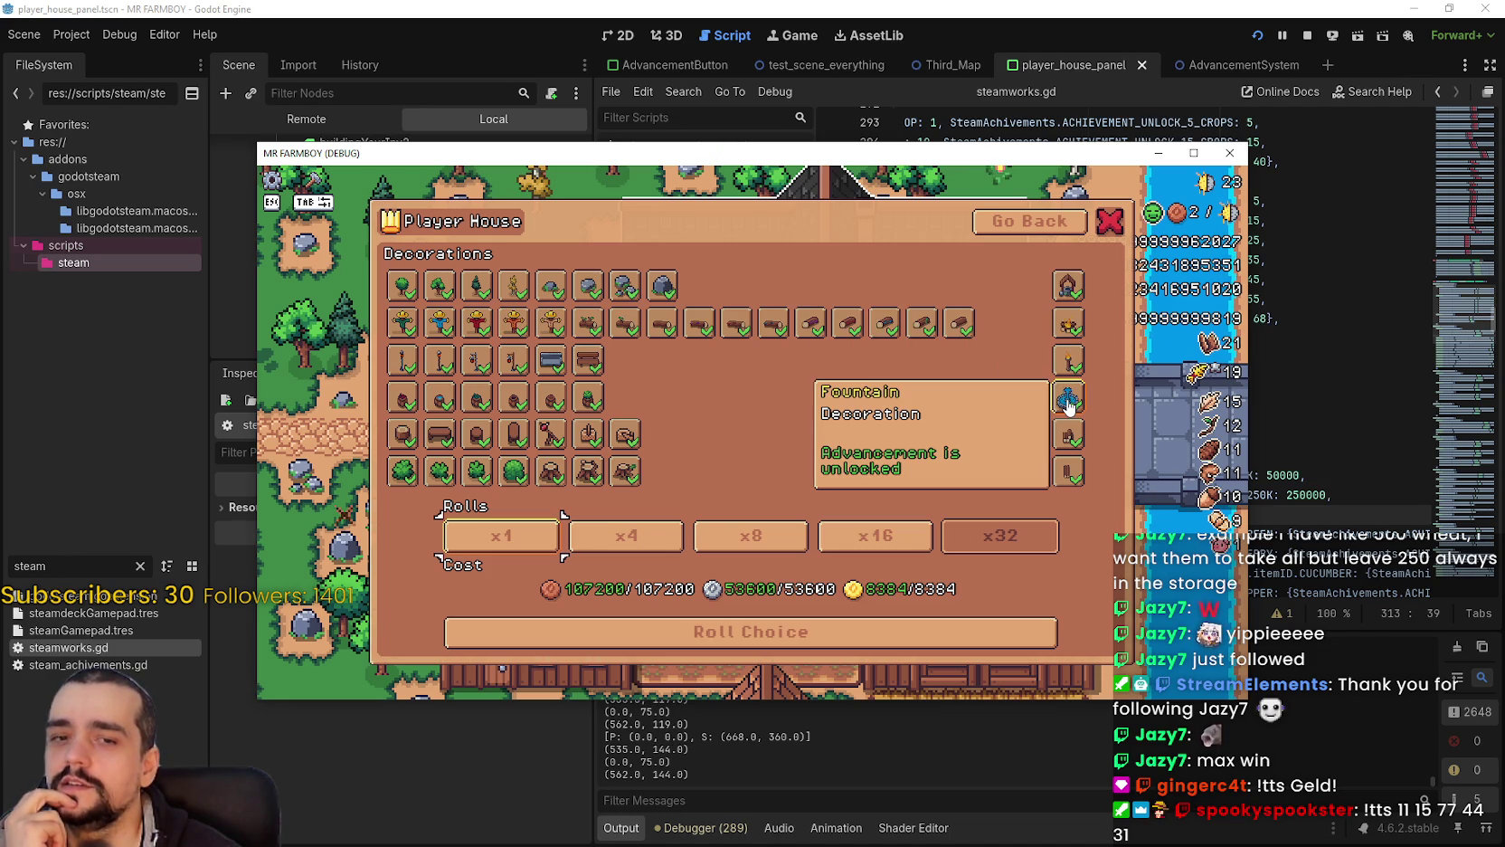
pyautogui.moveTo(859, 455)
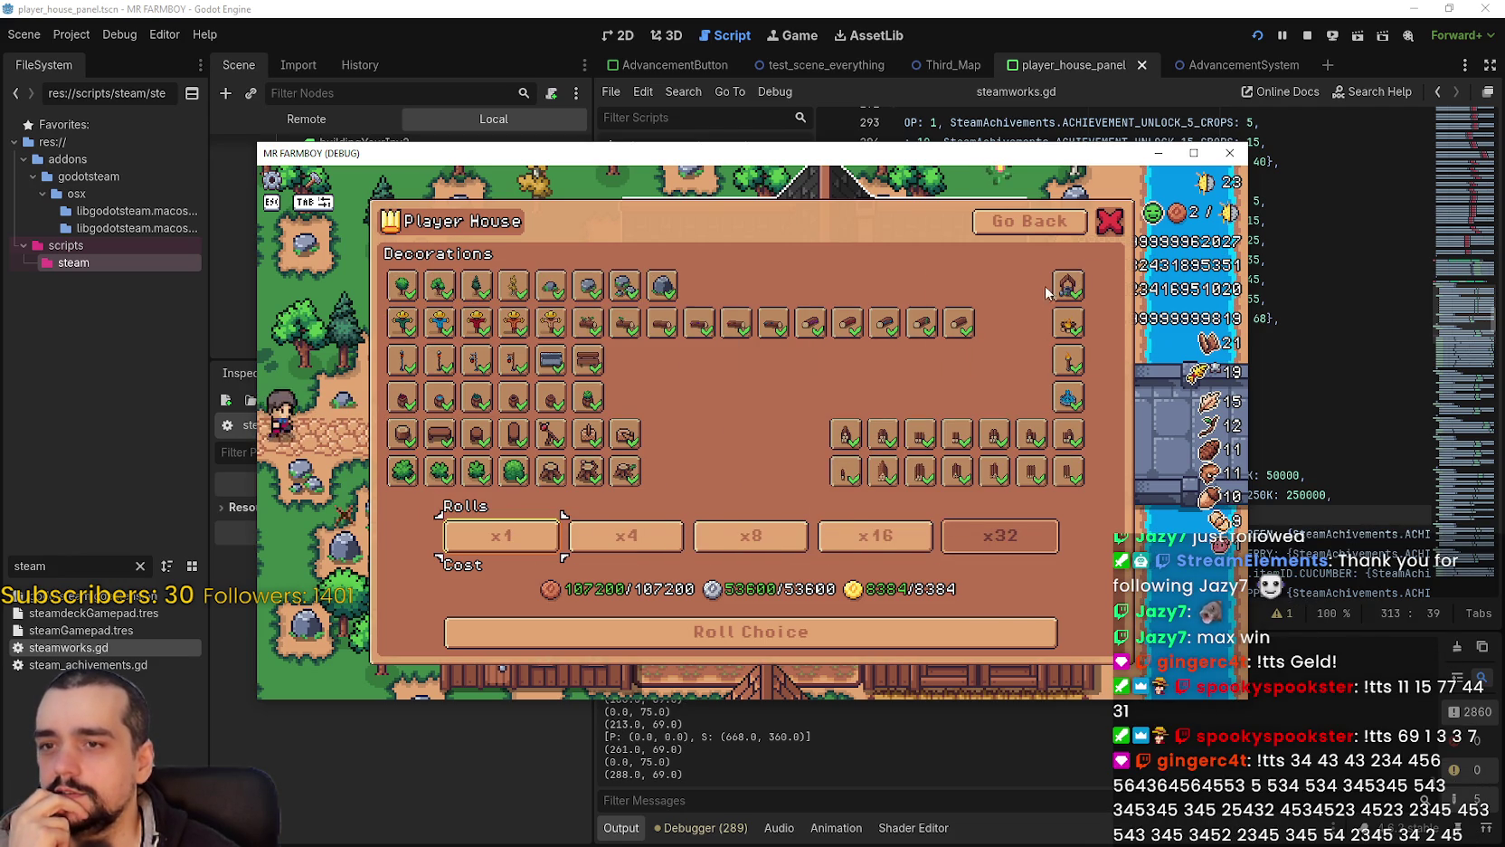
pyautogui.click(1022, 226)
pyautogui.click(740, 456)
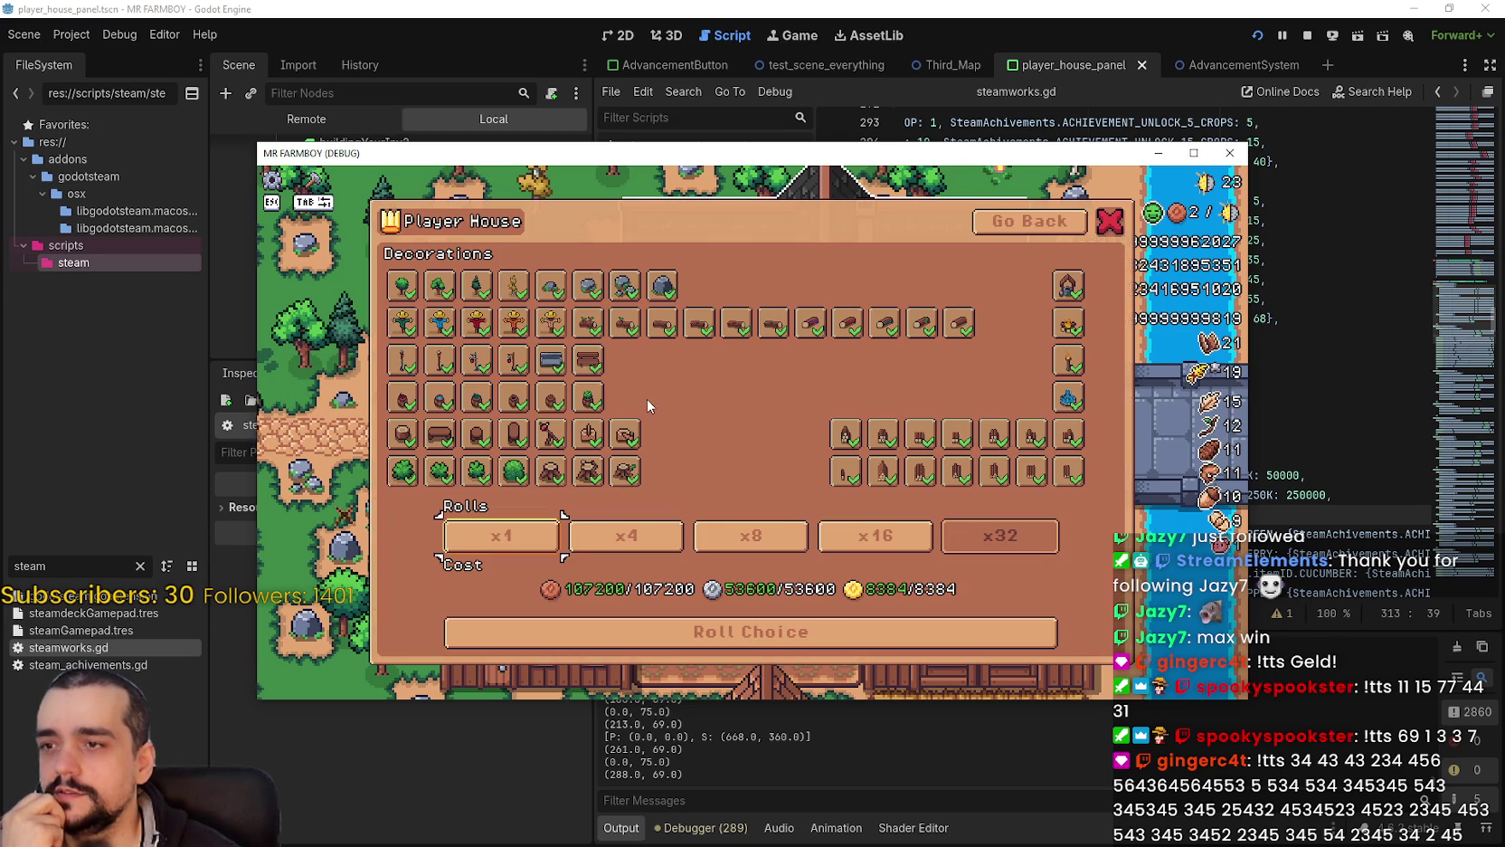
pyautogui.click(982, 226)
pyautogui.click(586, 452)
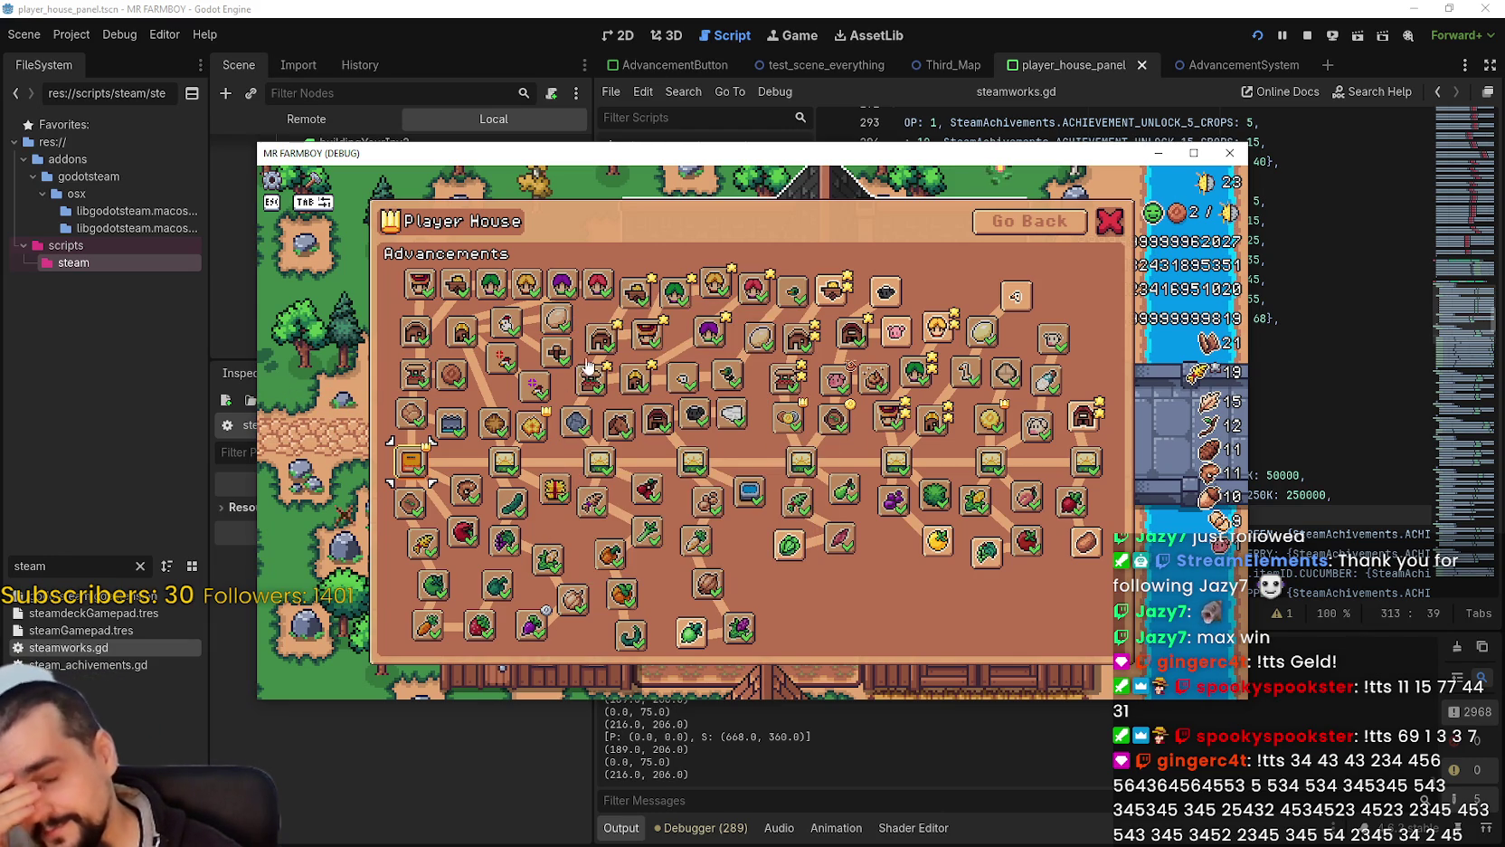
pyautogui.press('F8')
# Step: In the Remote tree, inspect StatsManager's advancements_data entry 0 against code lines 295–297
pyautogui.click(360, 119)
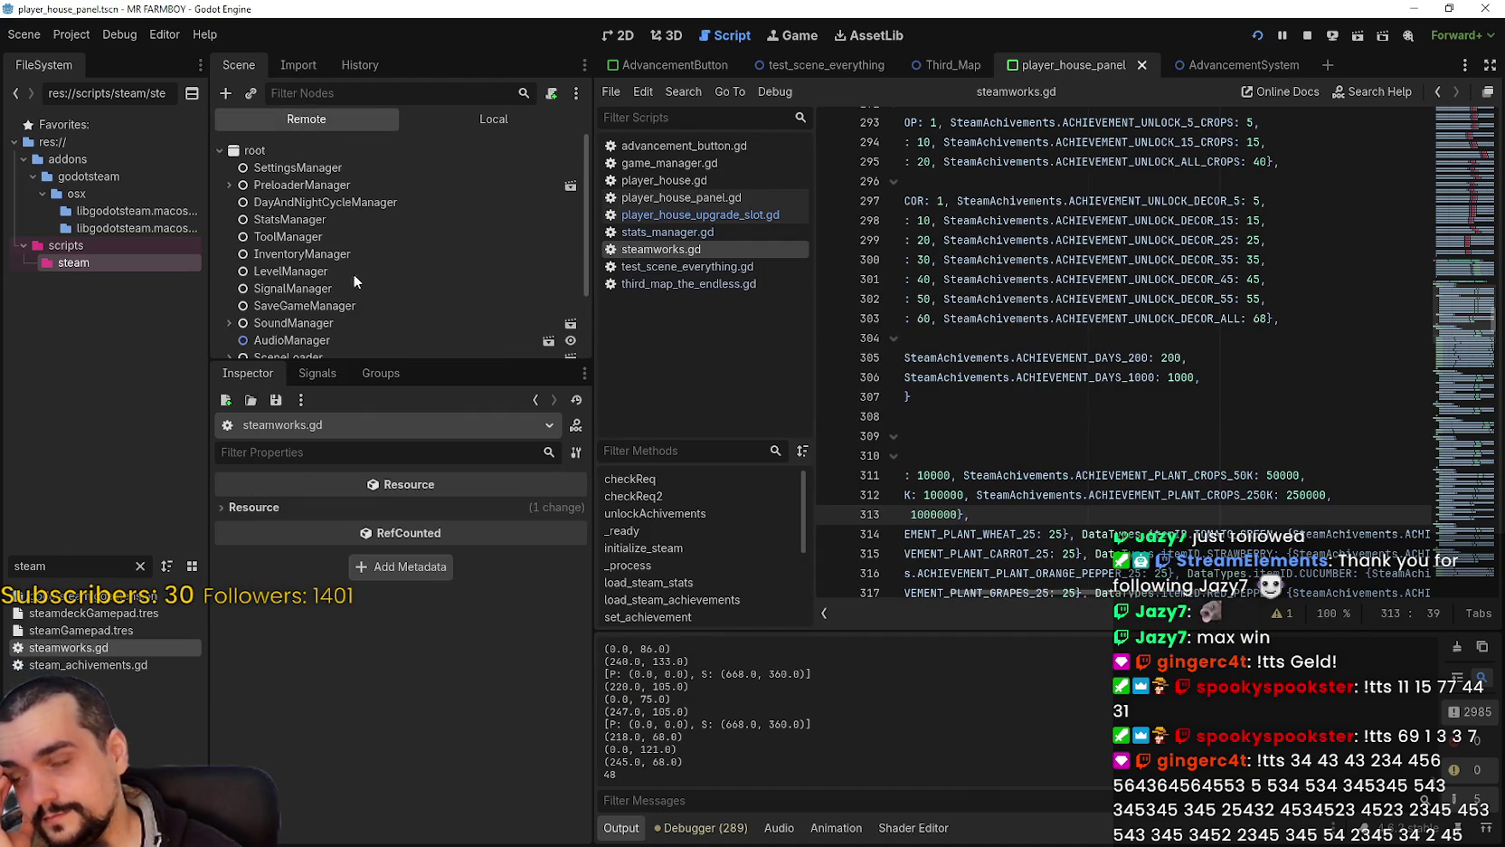
pyautogui.click(332, 219)
pyautogui.scroll(3, 355, 500)
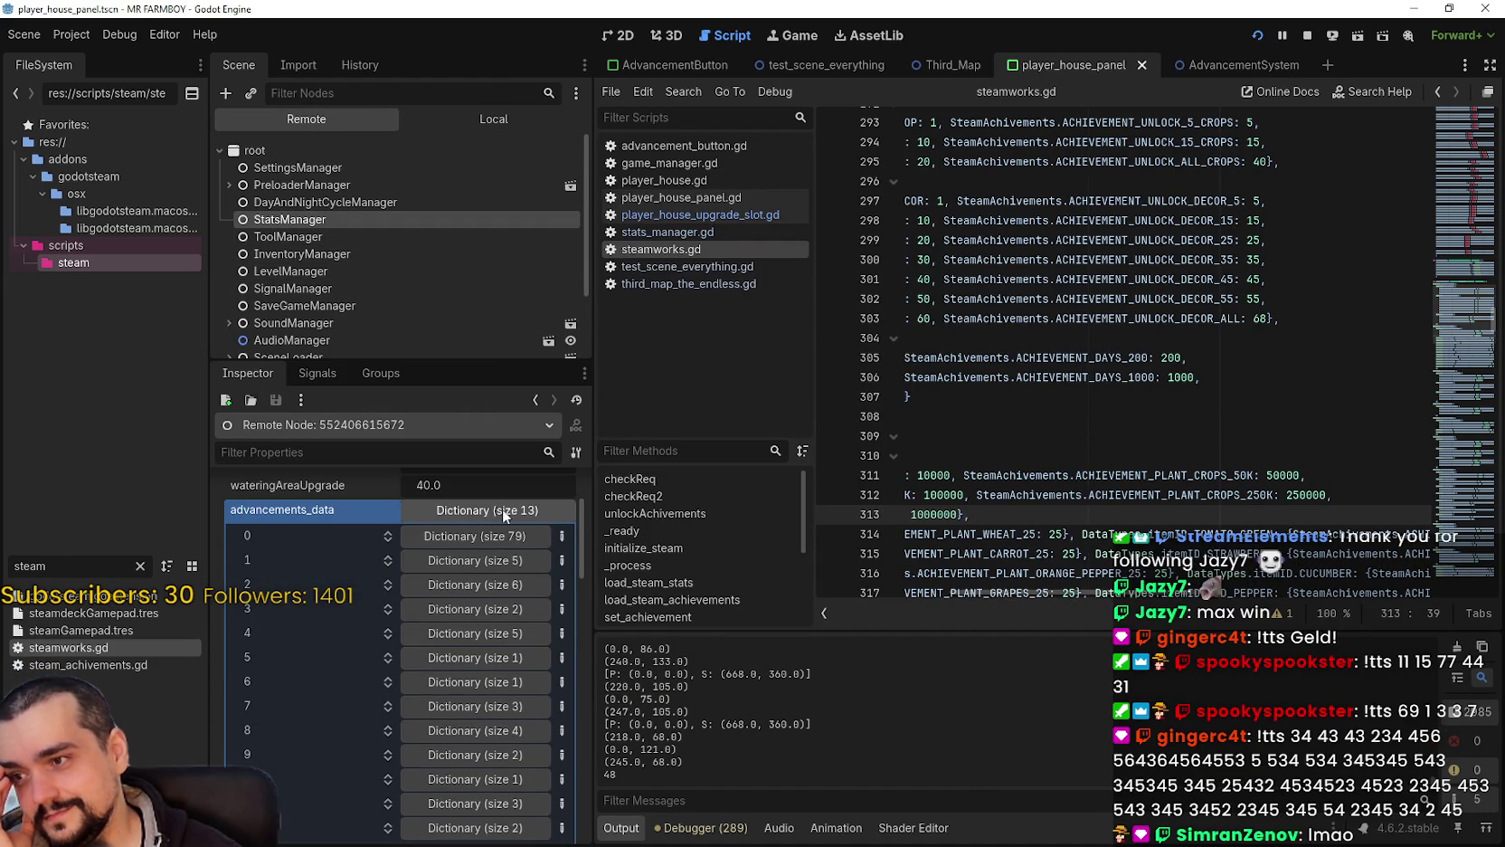
pyautogui.click(492, 534)
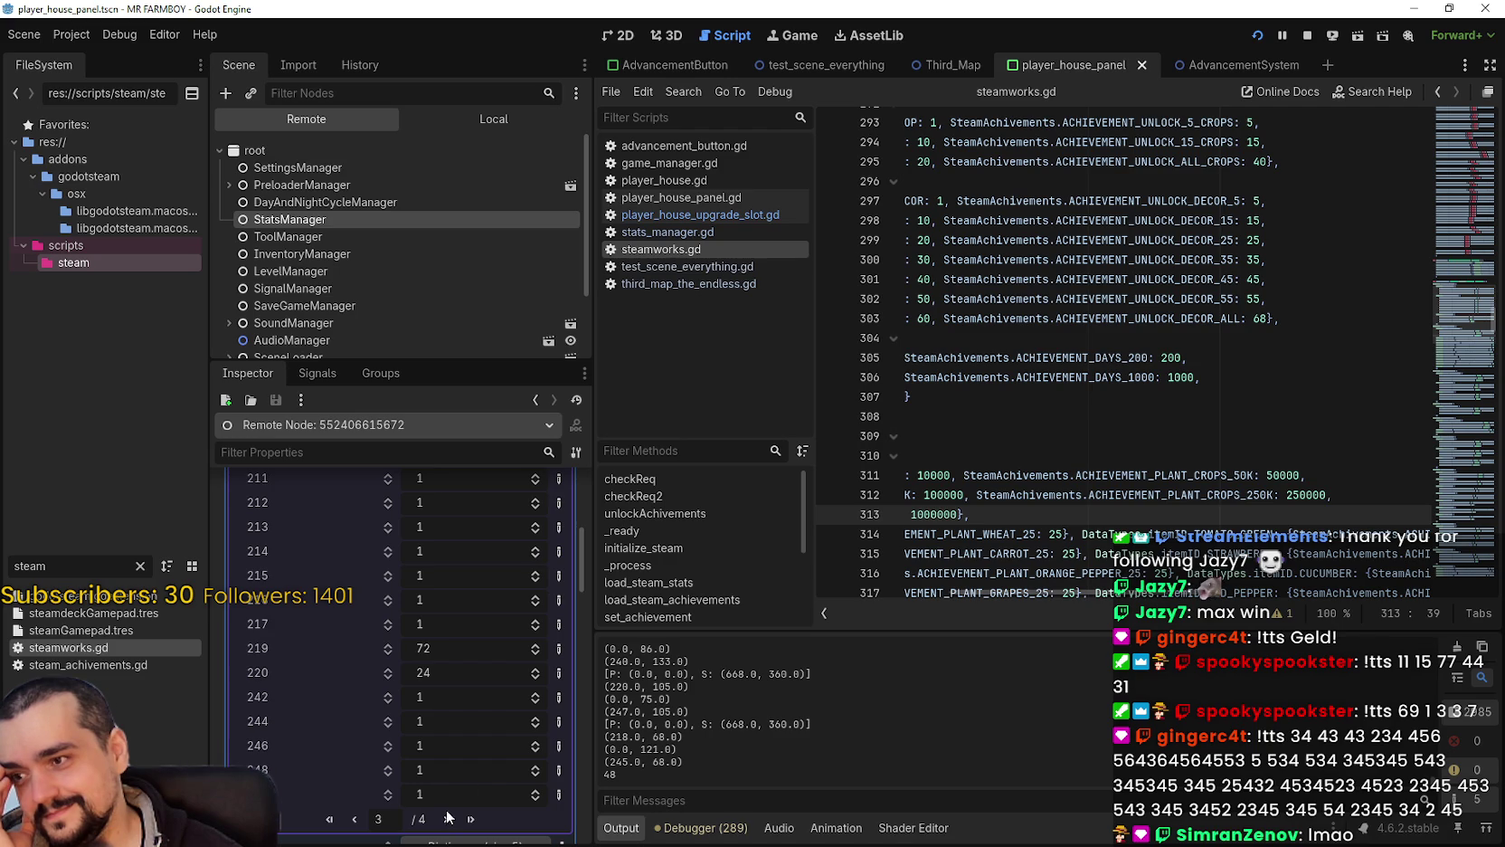
pyautogui.click(1224, 201)
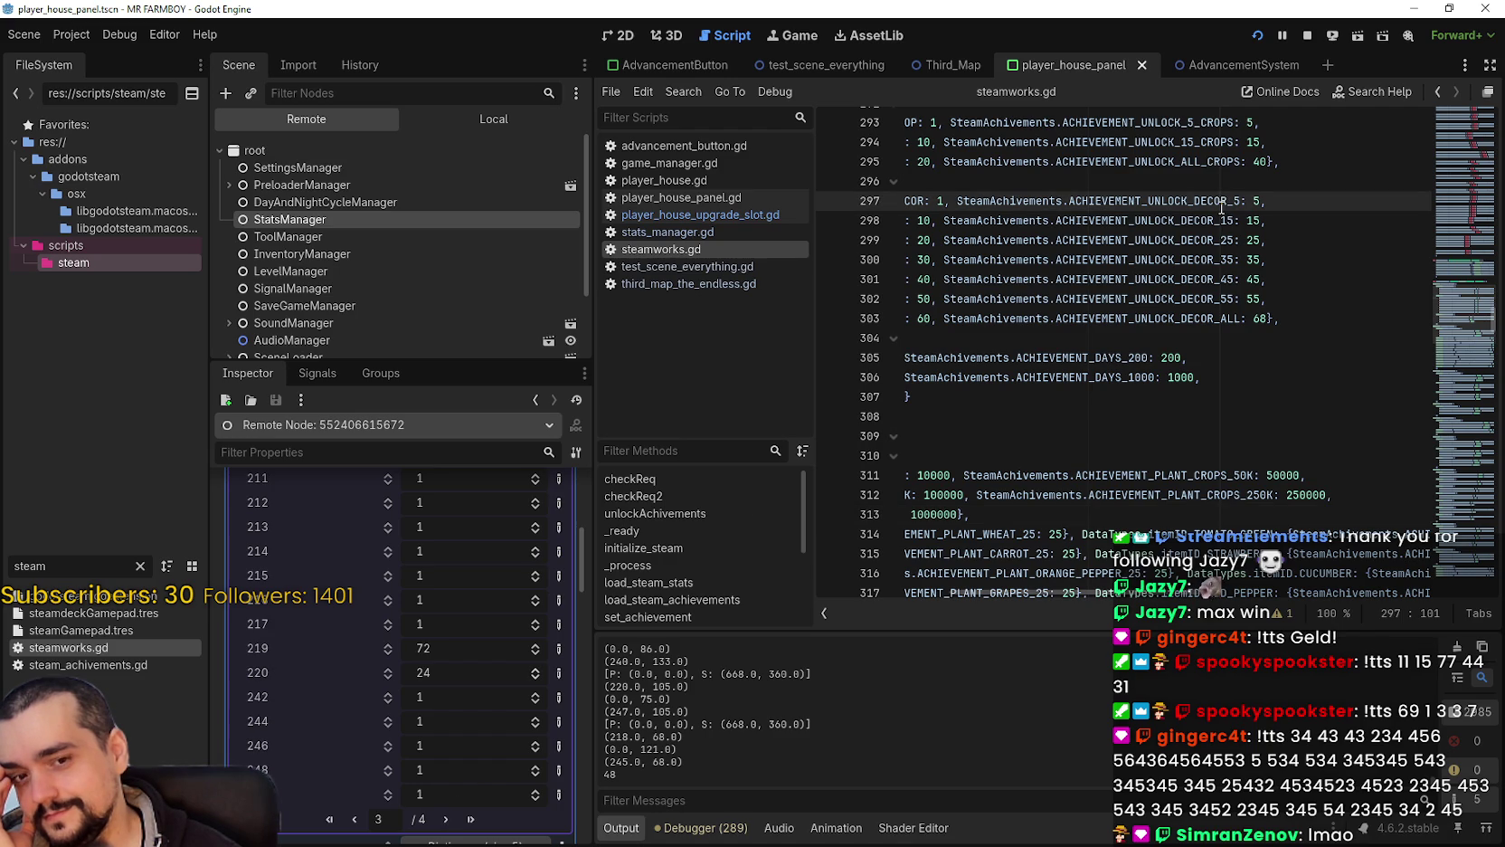
pyautogui.click(1201, 163)
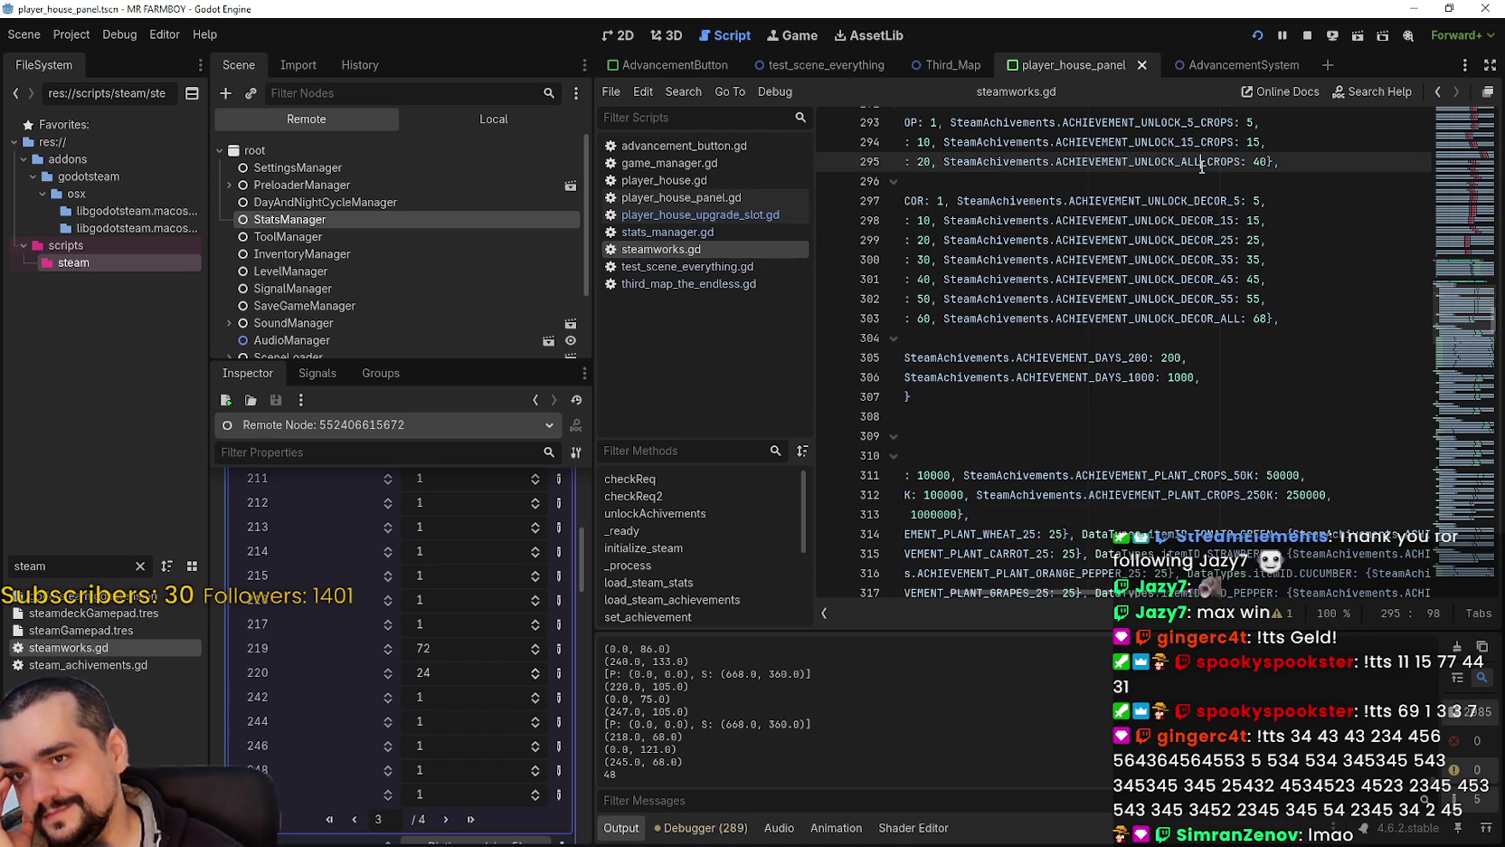
pyautogui.click(1194, 182)
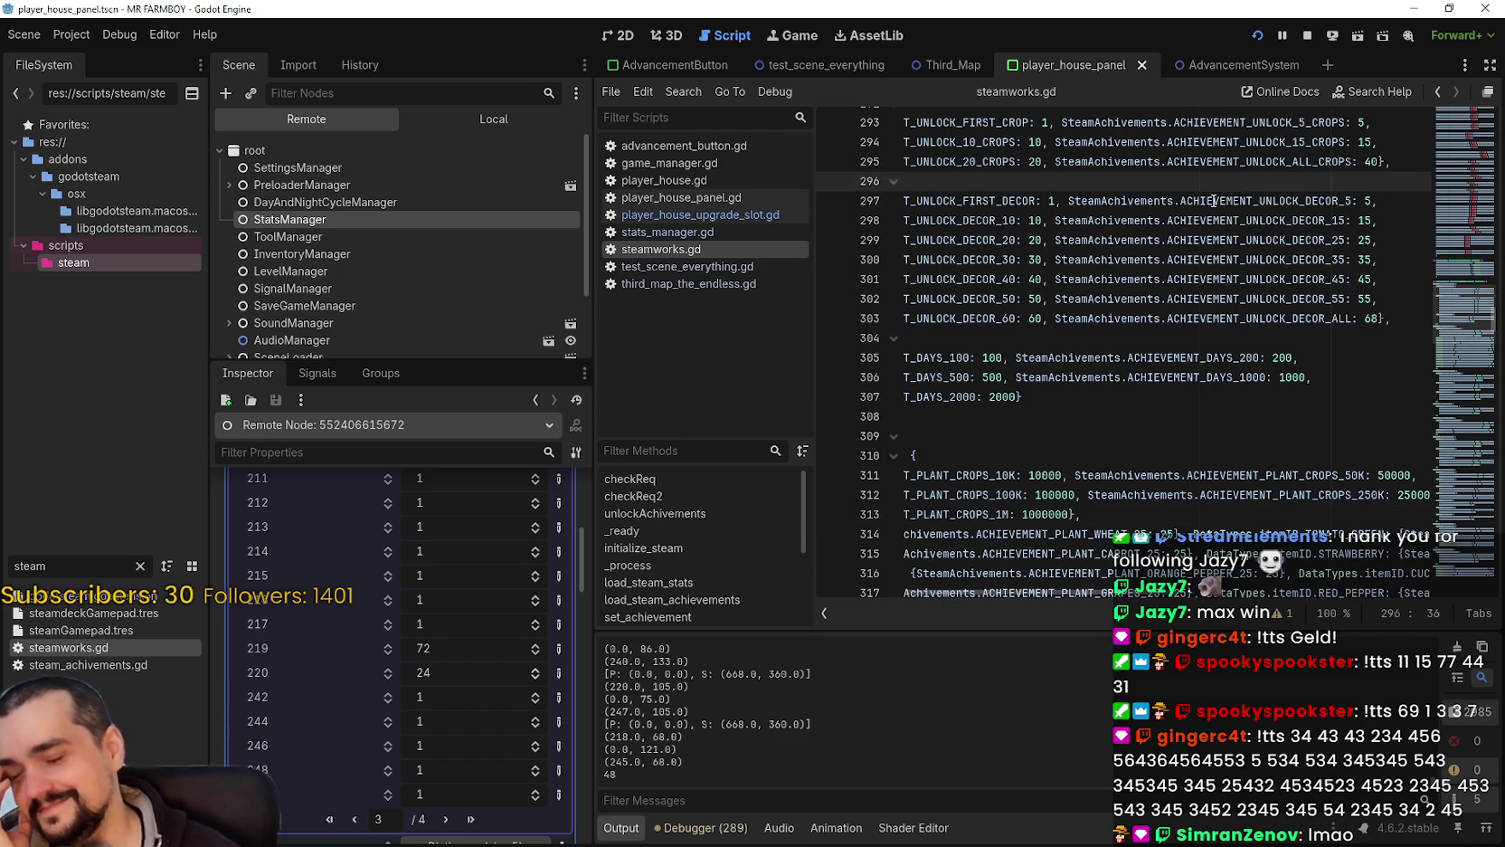
# Step: Check the GrassHedge slot and Lines node settings, then relaunch the game to the Player House menu
pyautogui.click(523, 120)
pyautogui.click(418, 242)
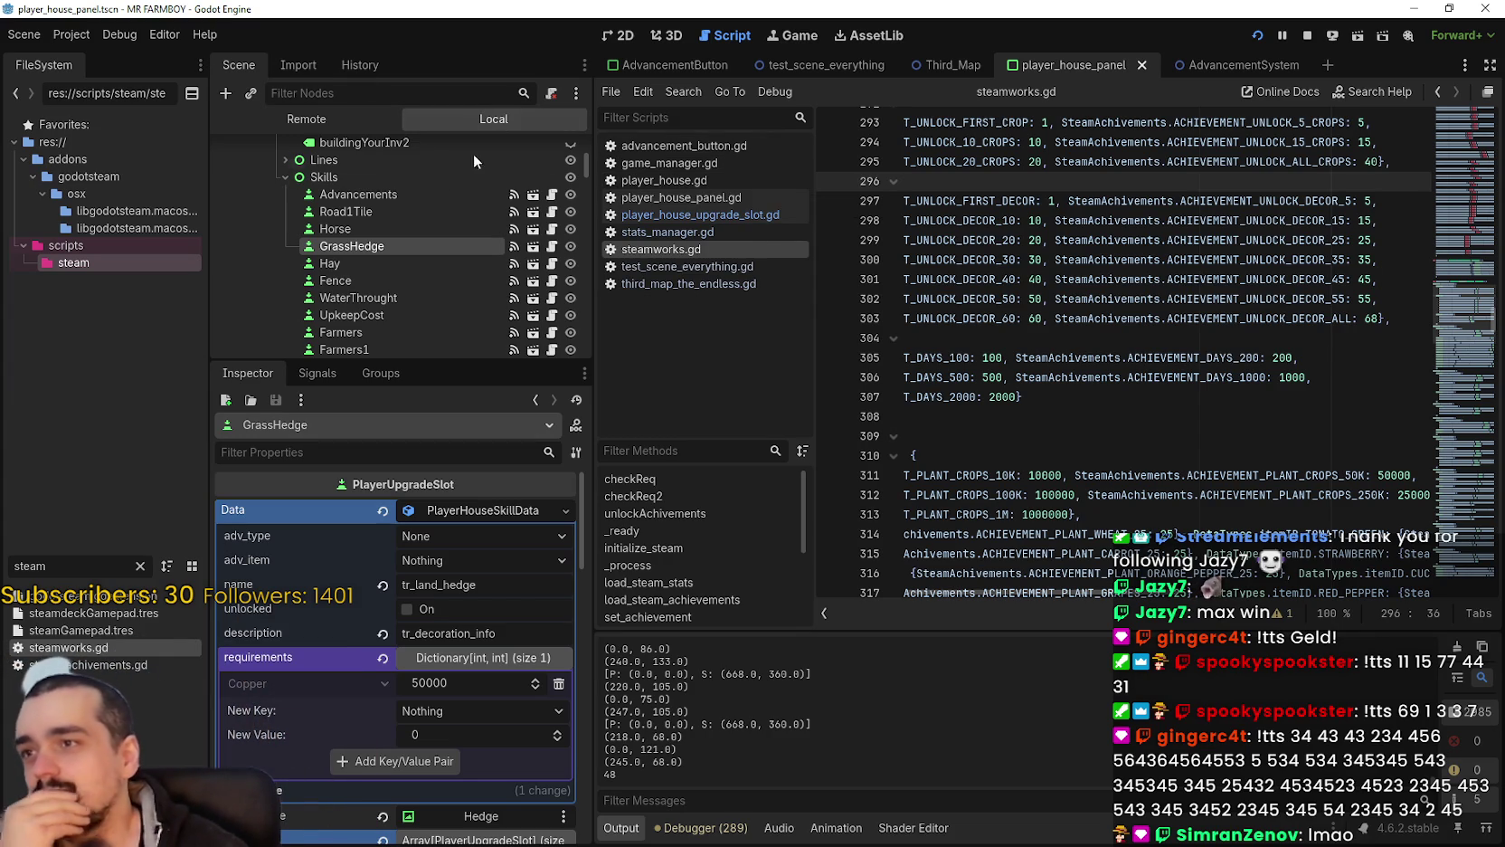
pyautogui.click(398, 163)
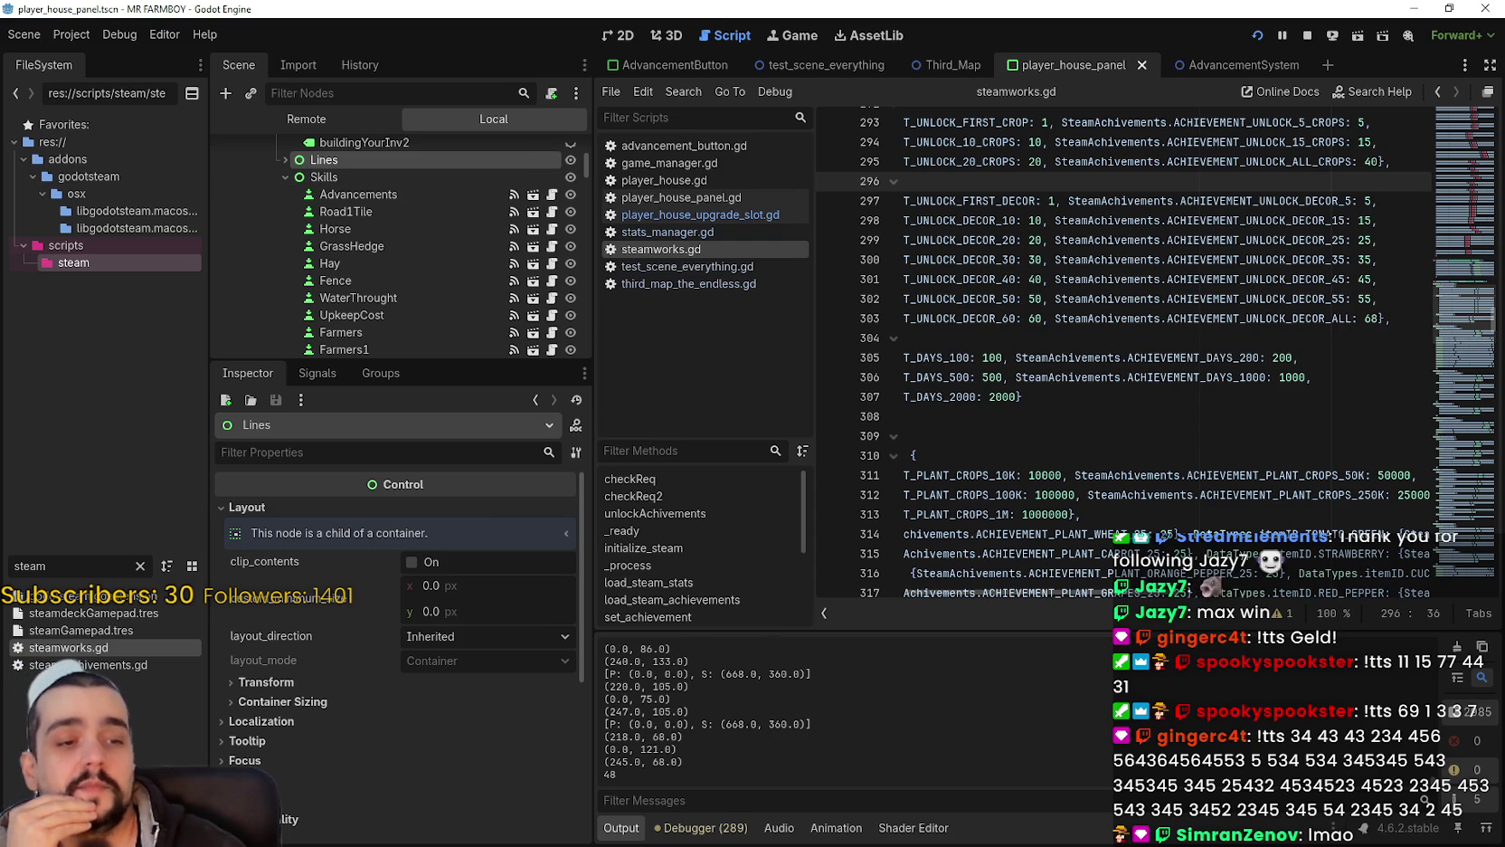
pyautogui.press('F5')
pyautogui.click(1031, 220)
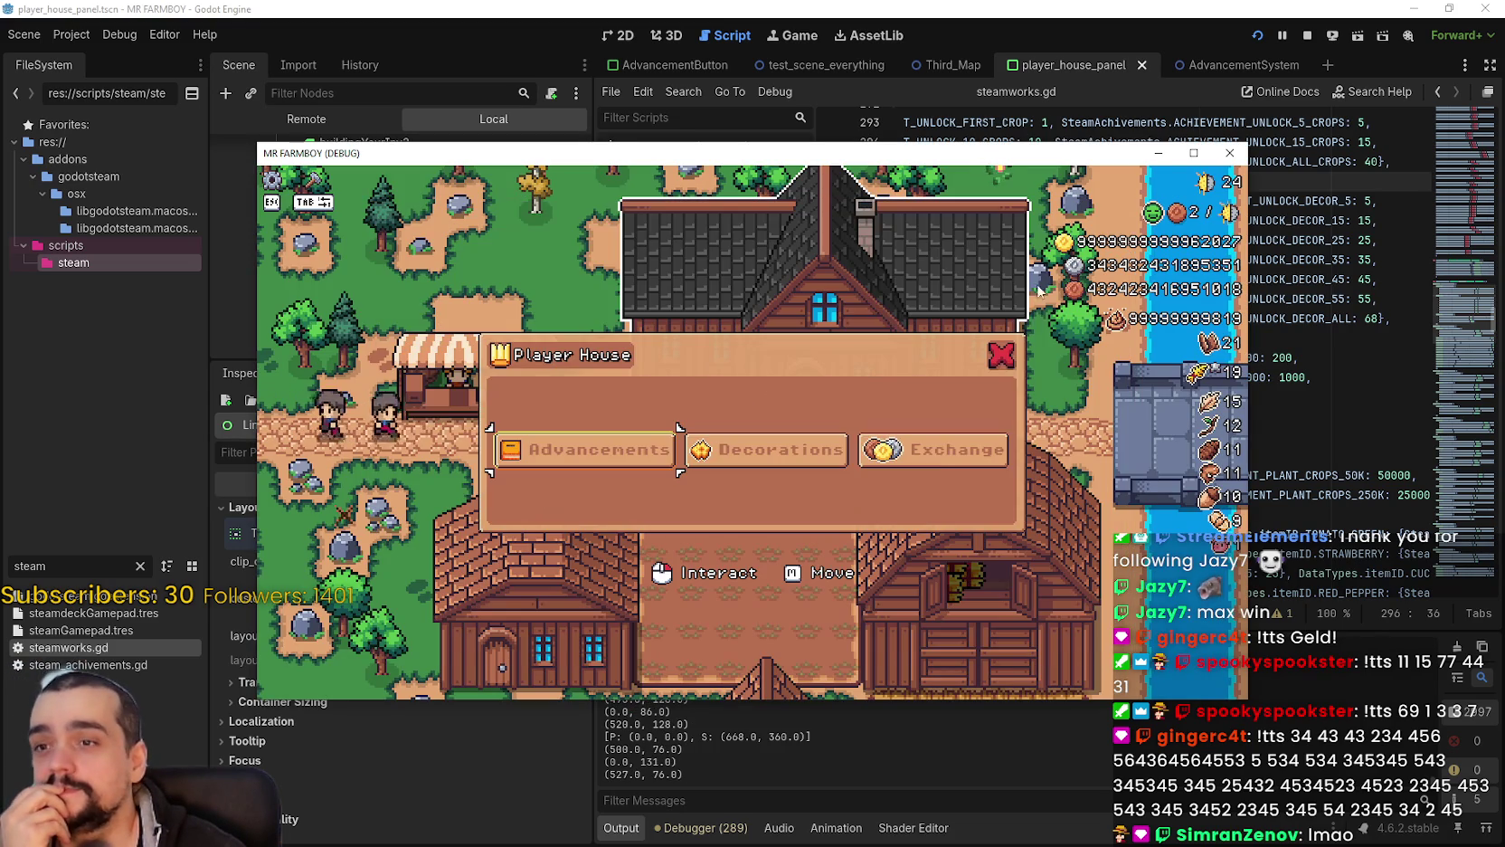
# Step: Close the Player House panel so the farmer walks in the village outside
pyautogui.click(992, 357)
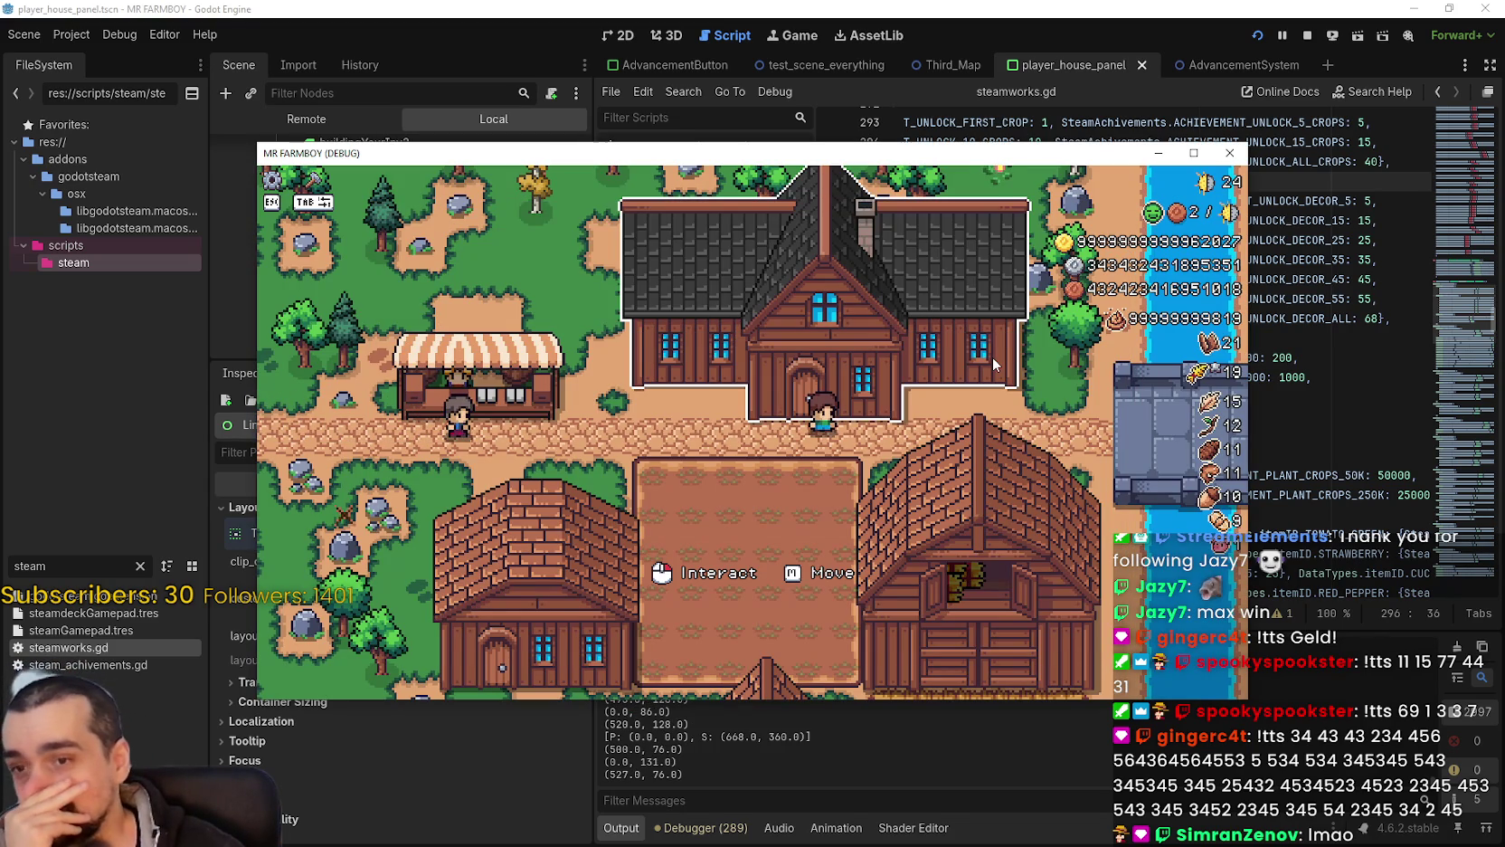
pyautogui.scroll(2, 922, 484)
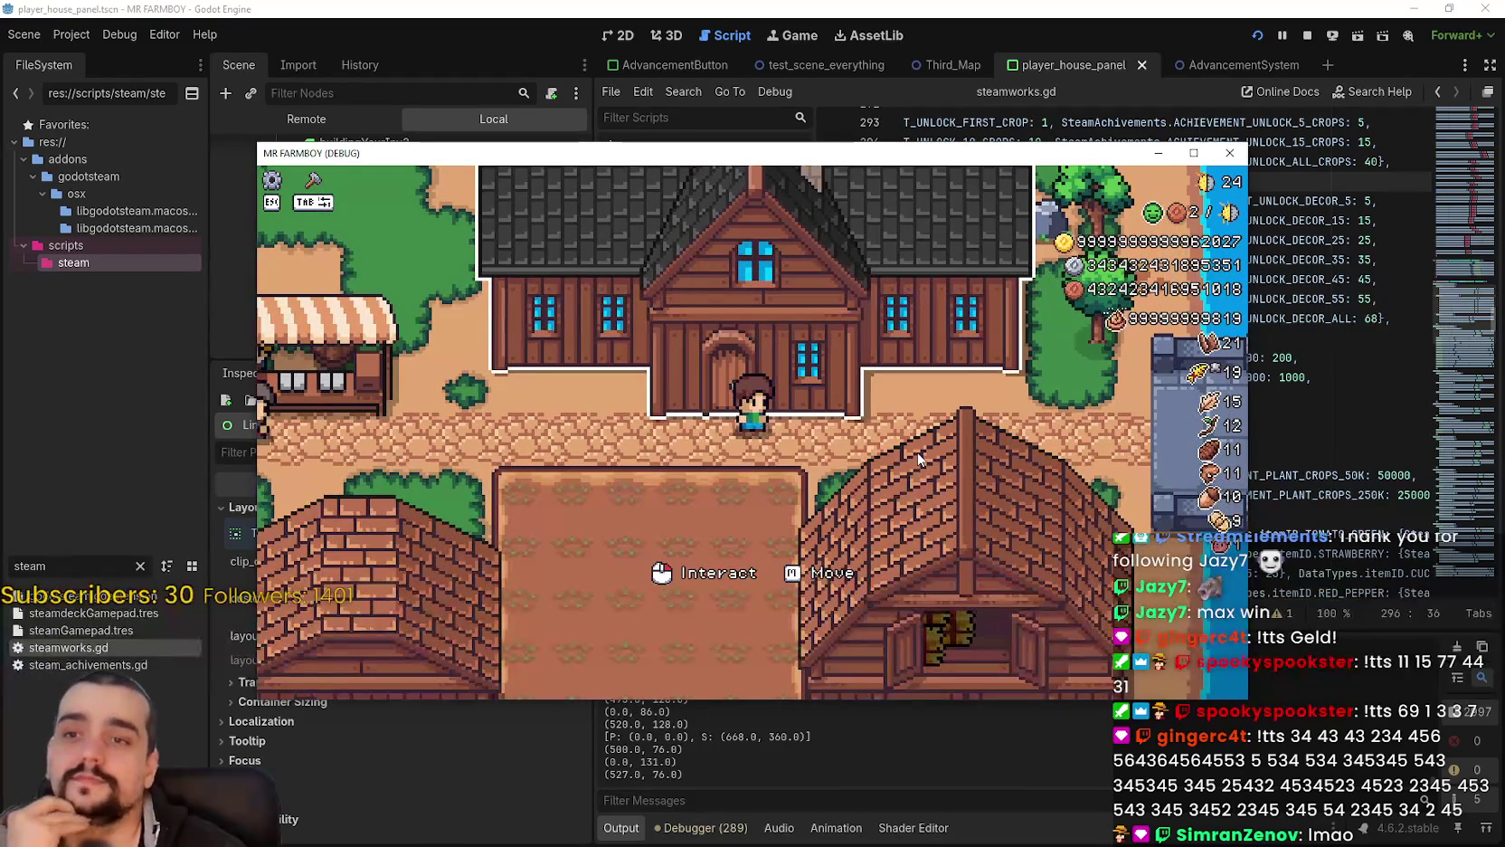
pyautogui.scroll(-2, 920, 460)
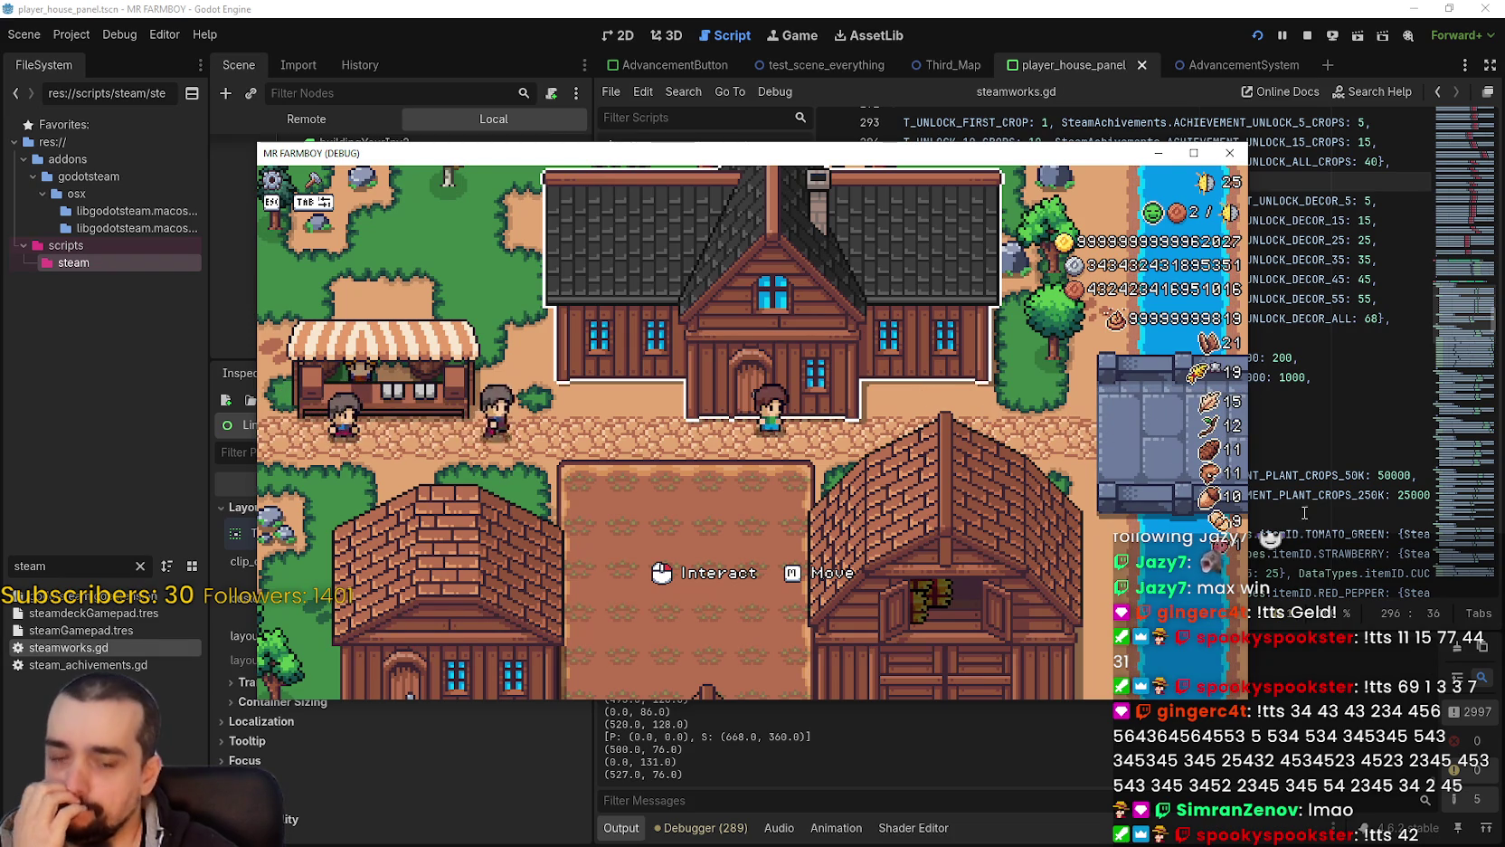
# Step: Read the advancements entries in save_6's player_data.tres in Notepad, then return to Godot
pyautogui.hotkey('alt', 'Tab')
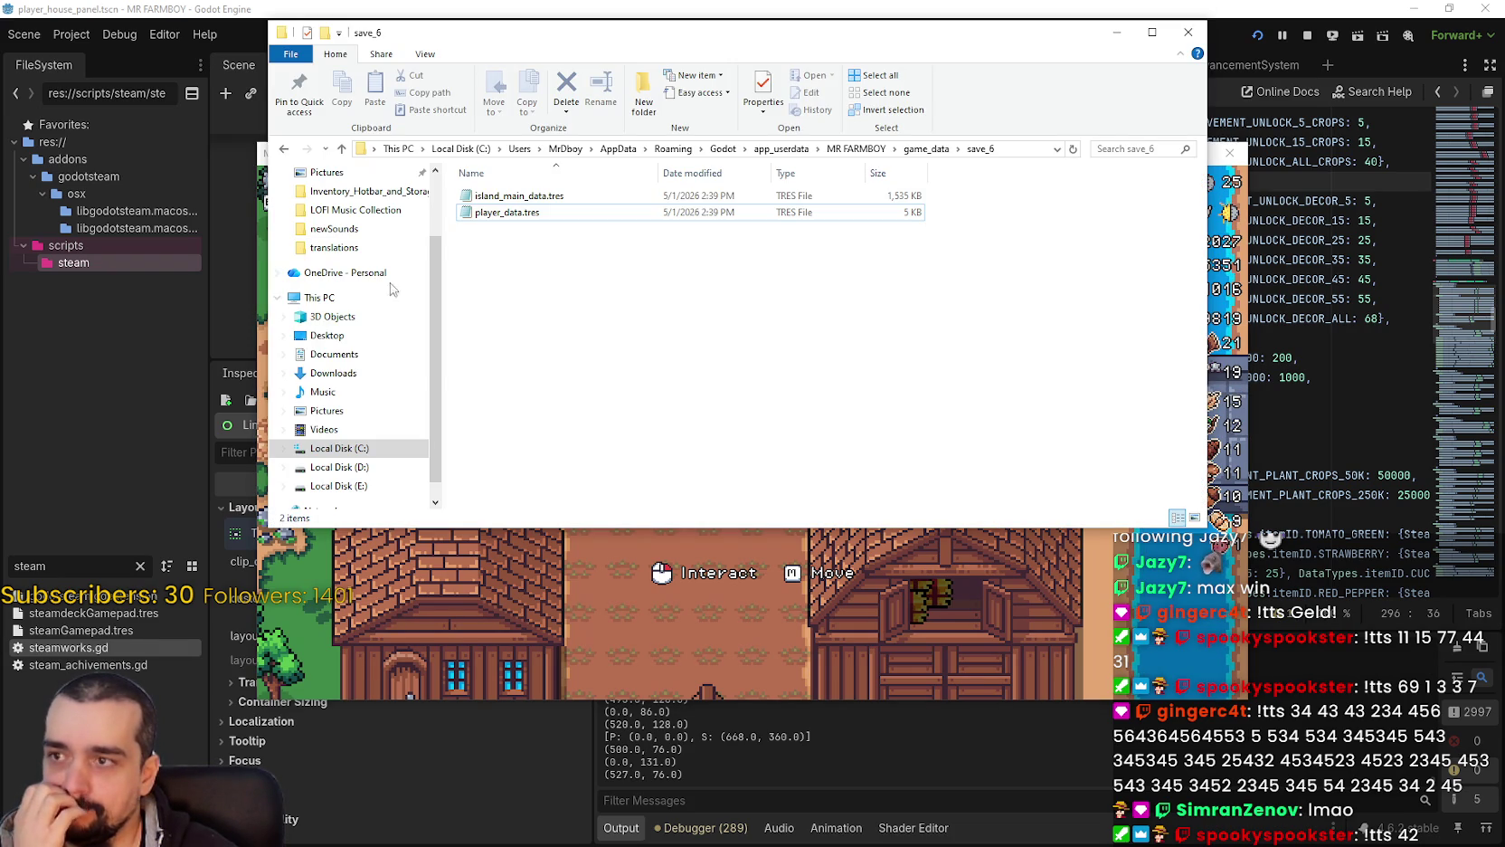
pyautogui.click(584, 215)
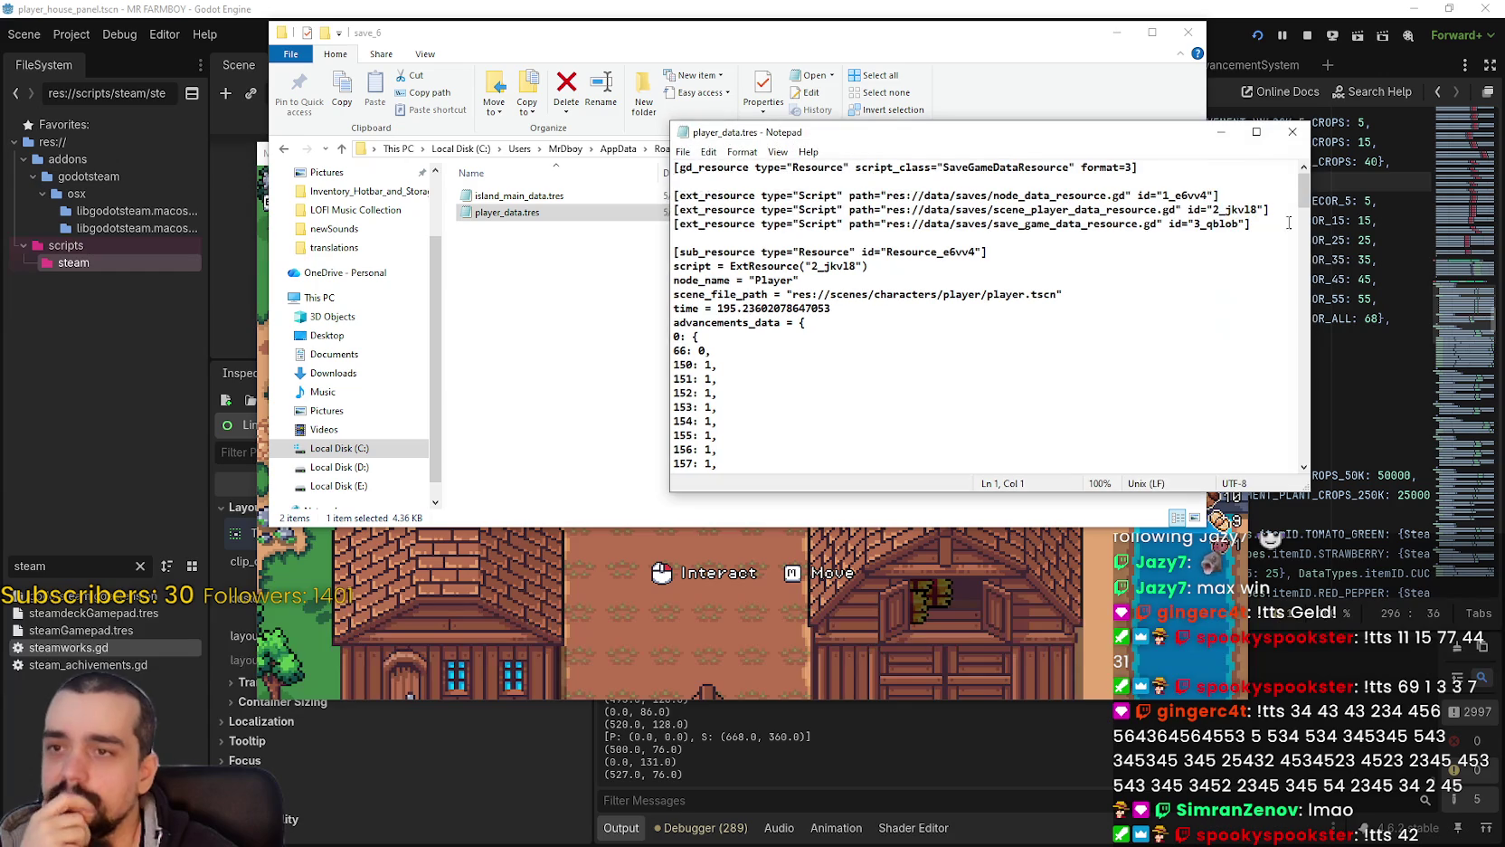
pyautogui.moveTo(1303, 190); pyautogui.dragTo(1298, 310)
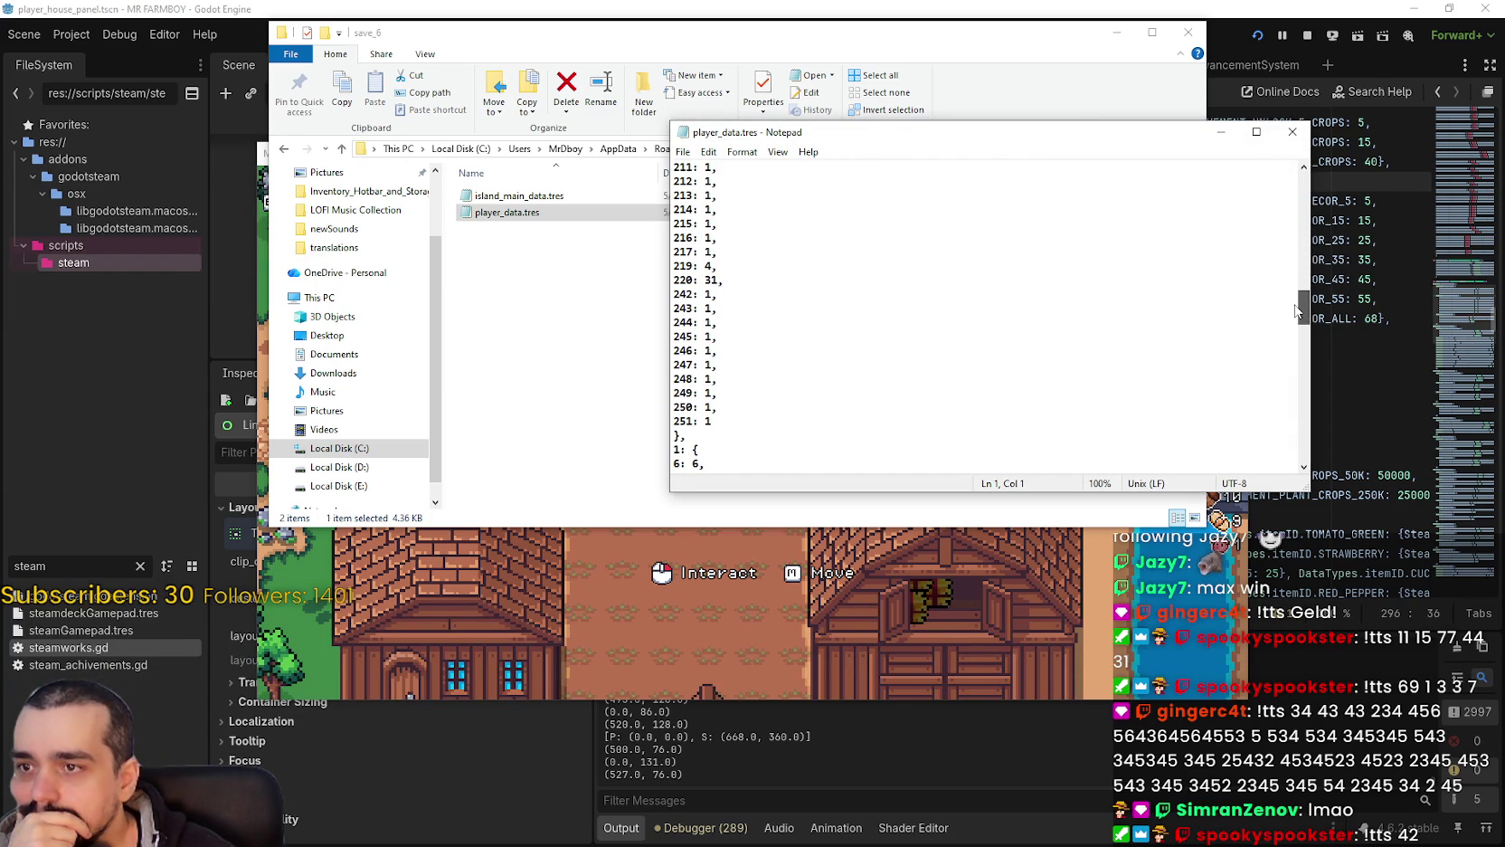
pyautogui.click(1293, 131)
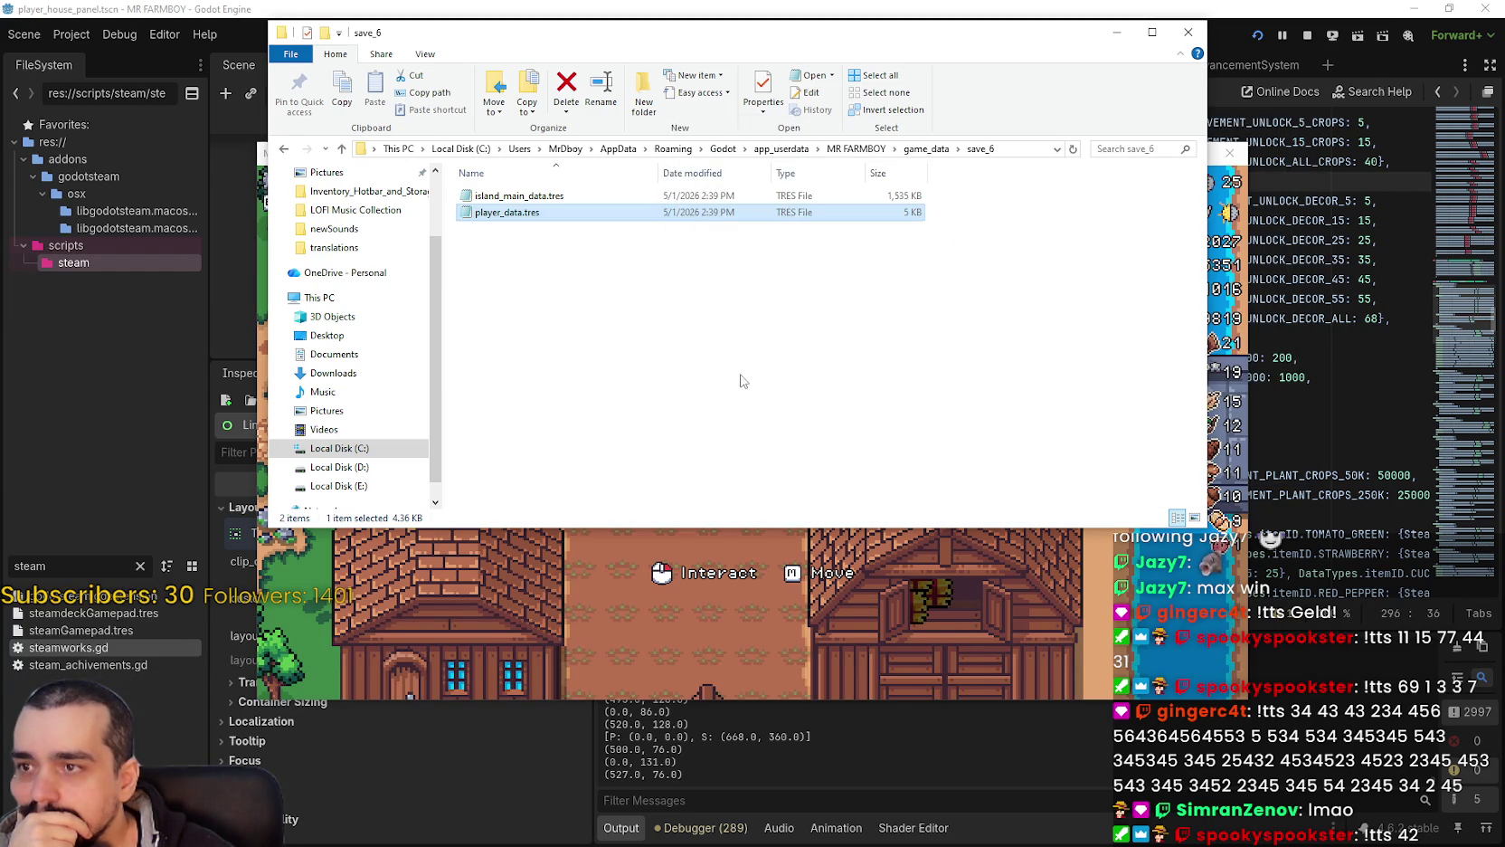
pyautogui.doubleClick(543, 218)
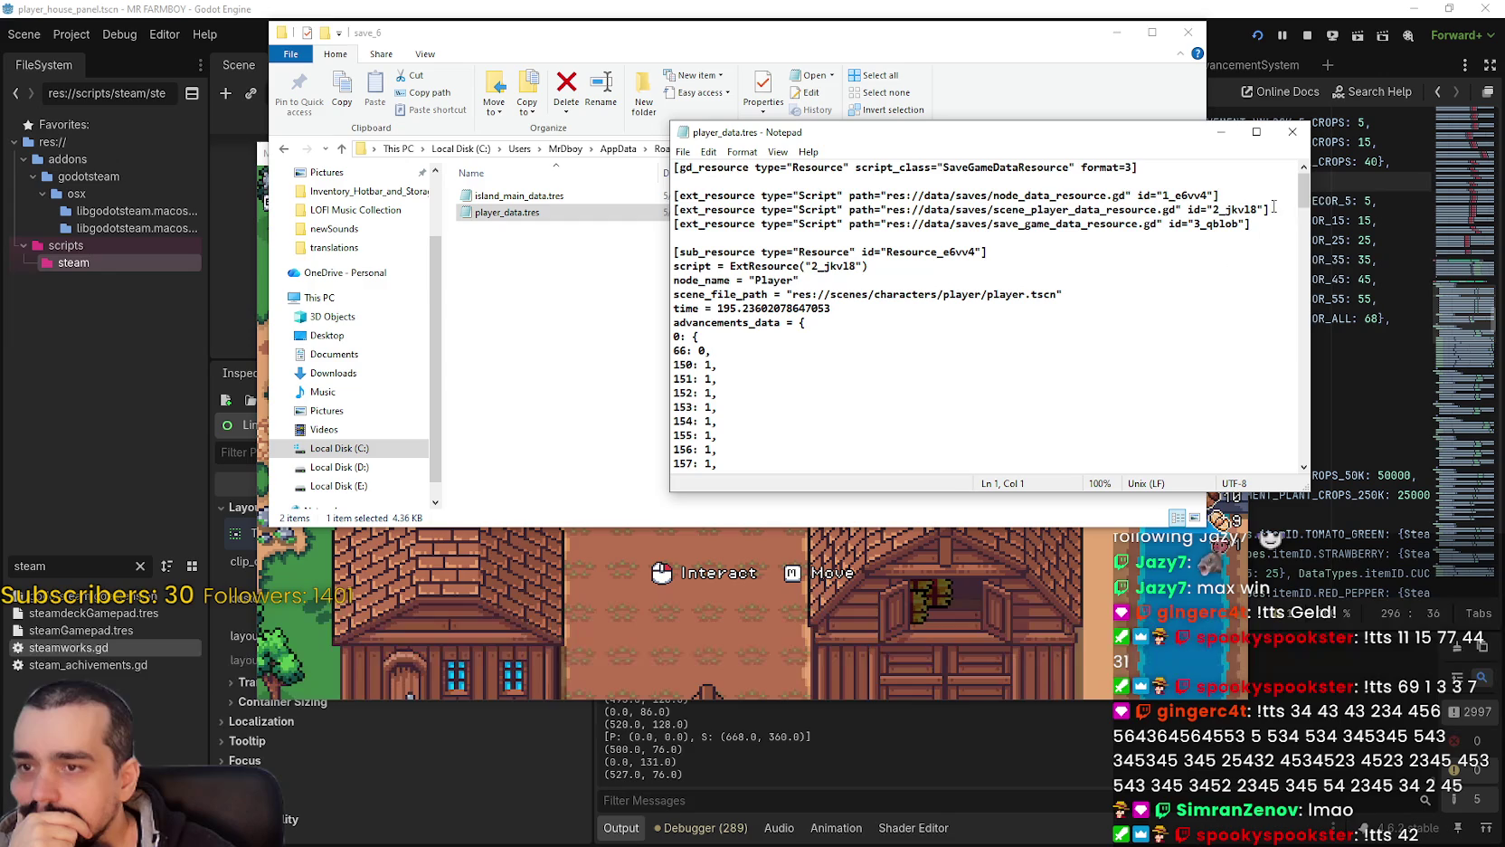
pyautogui.moveTo(1305, 190); pyautogui.dragTo(1303, 312)
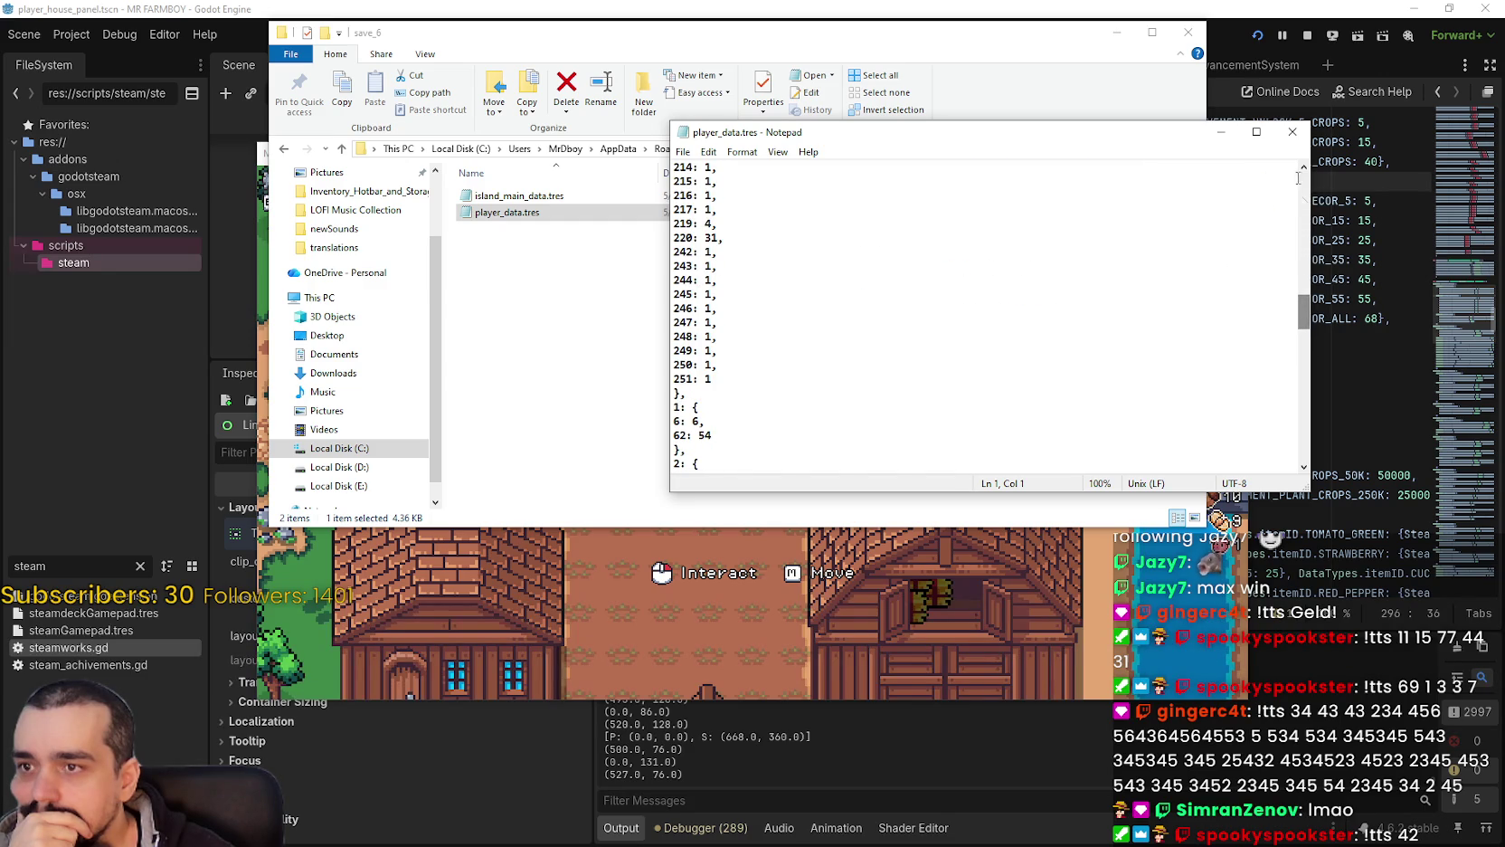
pyautogui.click(1293, 131)
pyautogui.click(1303, 306)
pyautogui.press('F5')
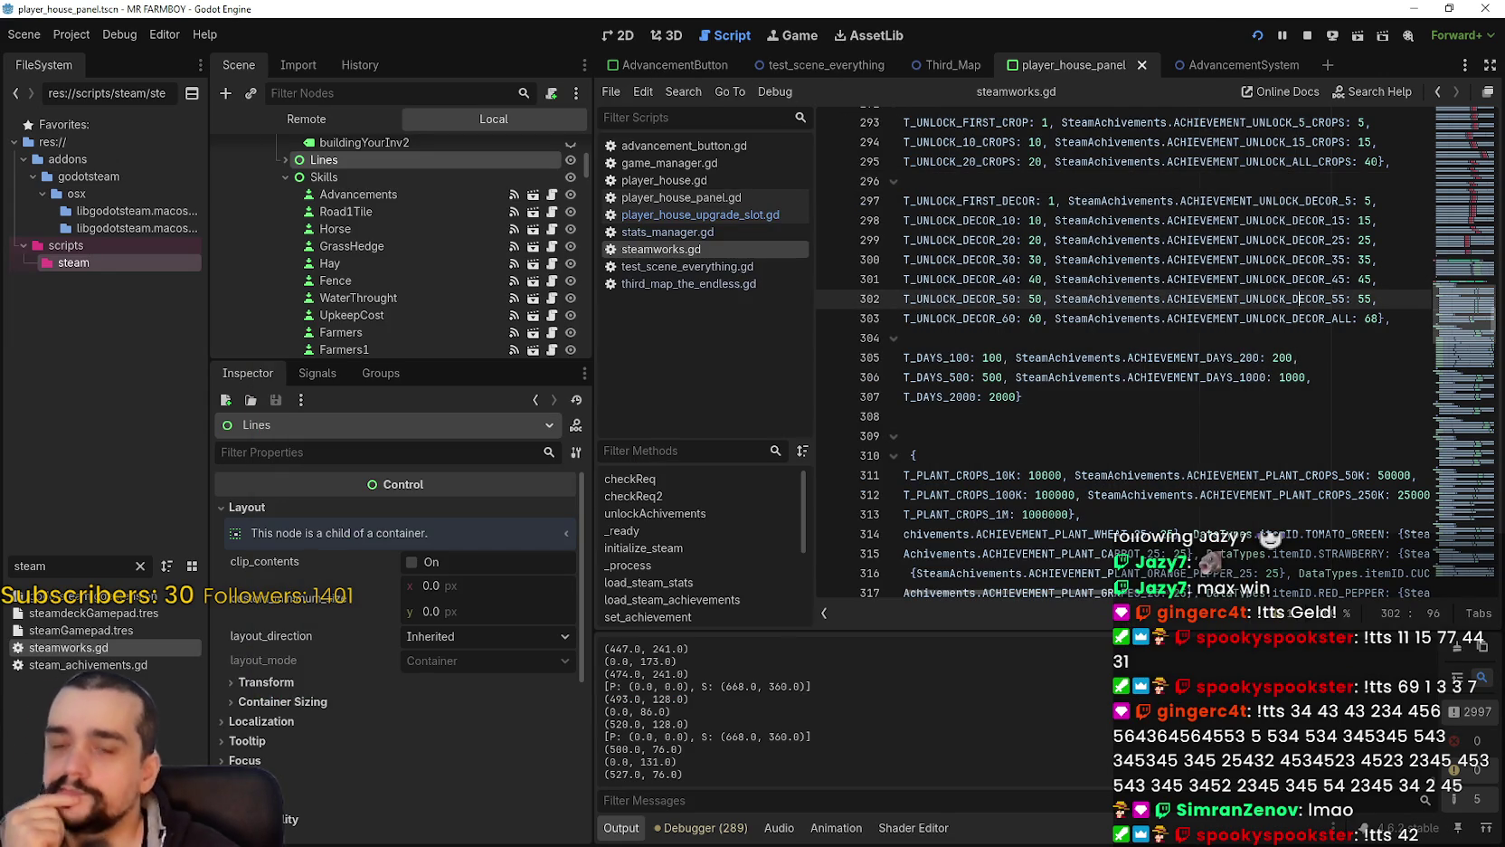
# Step: Force Save from the pause menu, then open save_6's new player_data.tres showing entries 197–219
pyautogui.press('Escape')
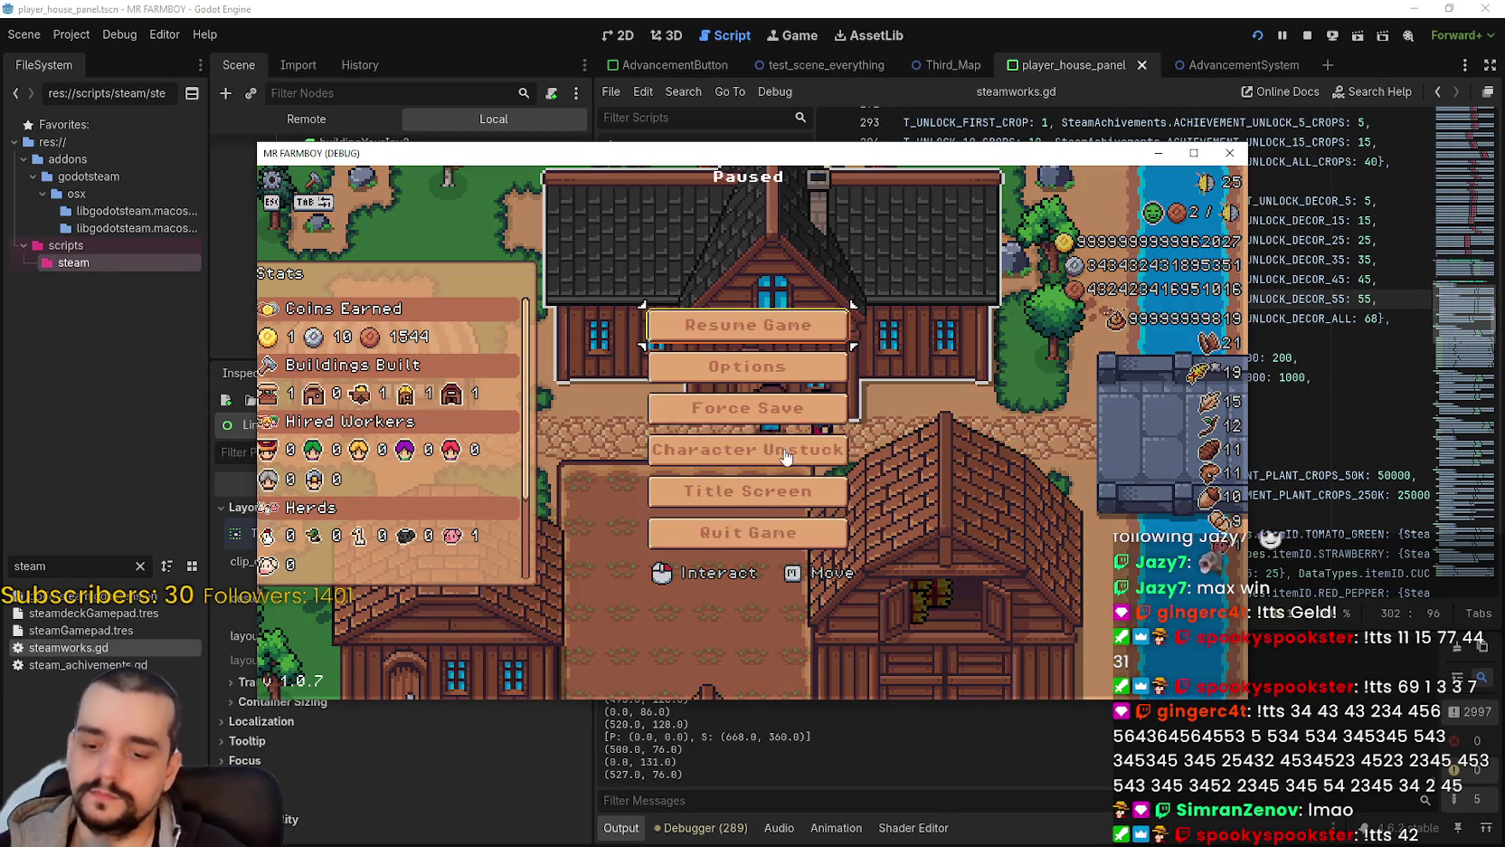
pyautogui.click(762, 409)
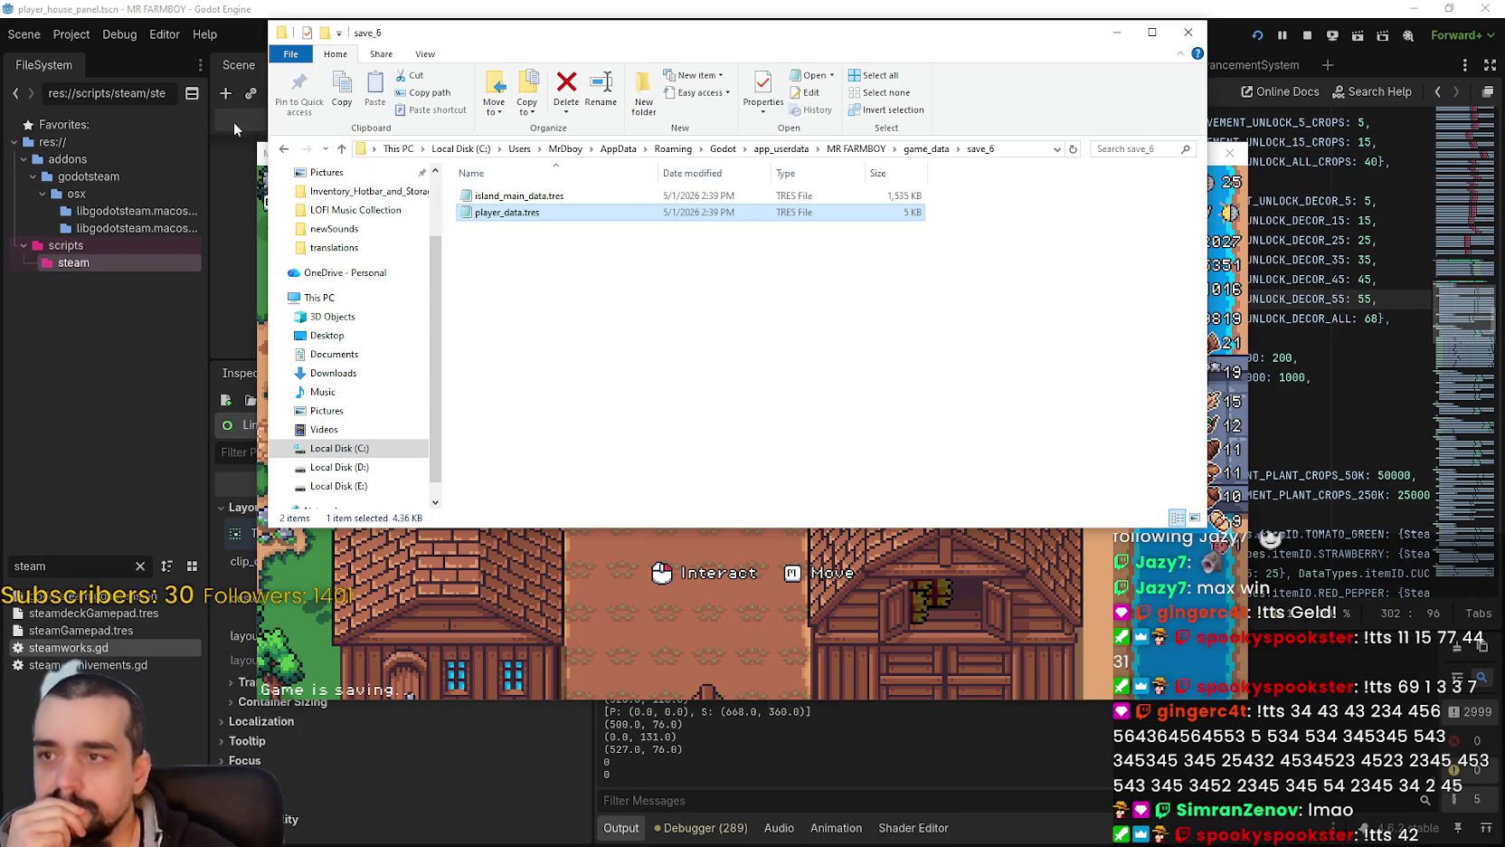
pyautogui.click(587, 213)
pyautogui.doubleClick(586, 214)
pyautogui.moveTo(1304, 183)
pyautogui.mouseDown()
pyautogui.moveTo(1297, 383)
pyautogui.moveTo(1274, 190)
pyautogui.moveTo(1282, 288)
pyautogui.mouseUp()
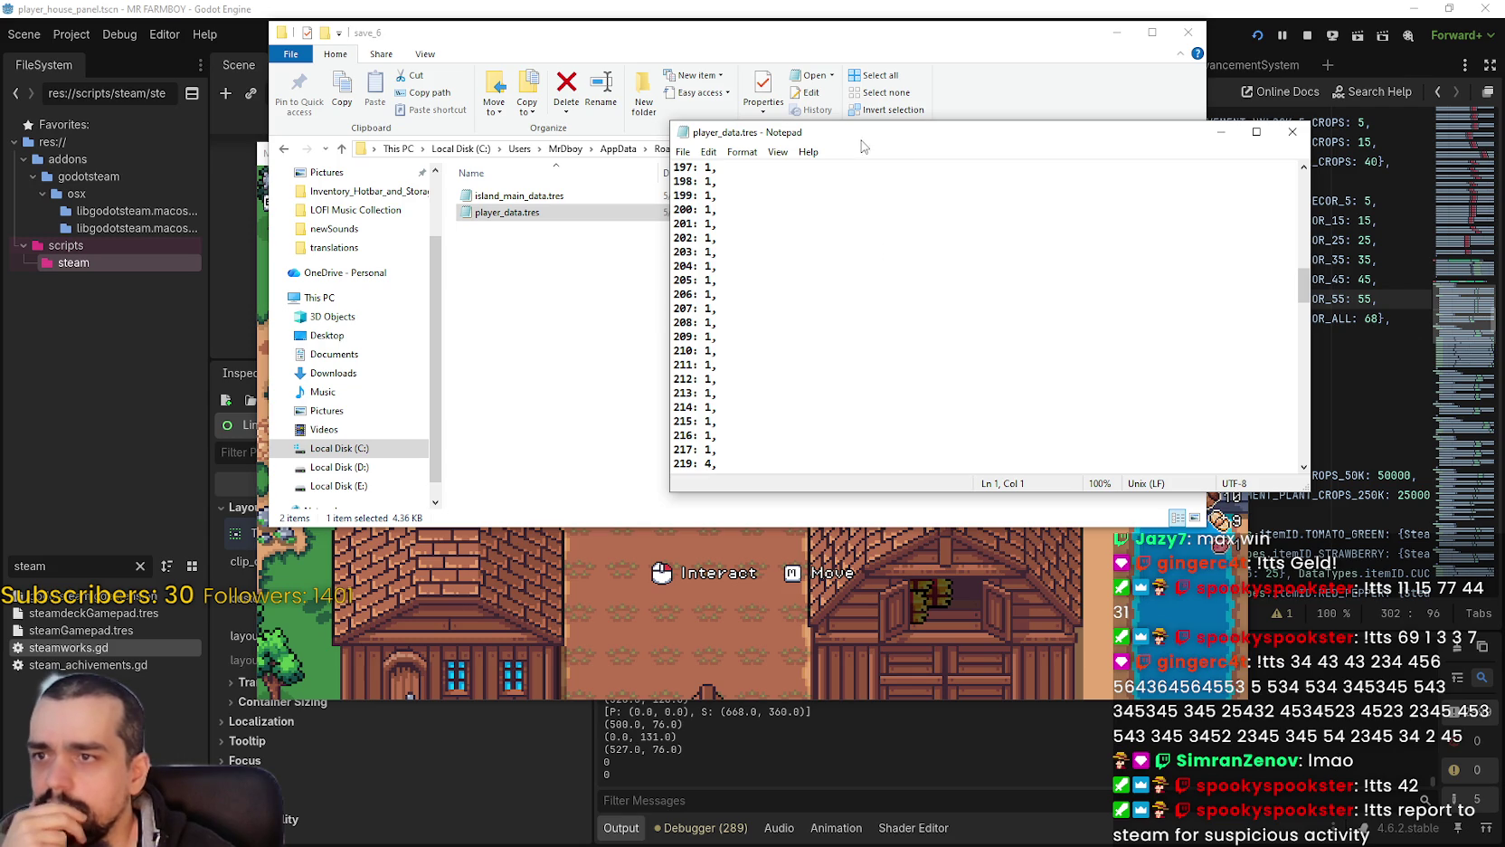
# Step: Close the save_6 file and open save_7's player_data.tres in Notepad
pyautogui.moveTo(864, 146); pyautogui.dragTo(830, 343)
pyautogui.click(1259, 330)
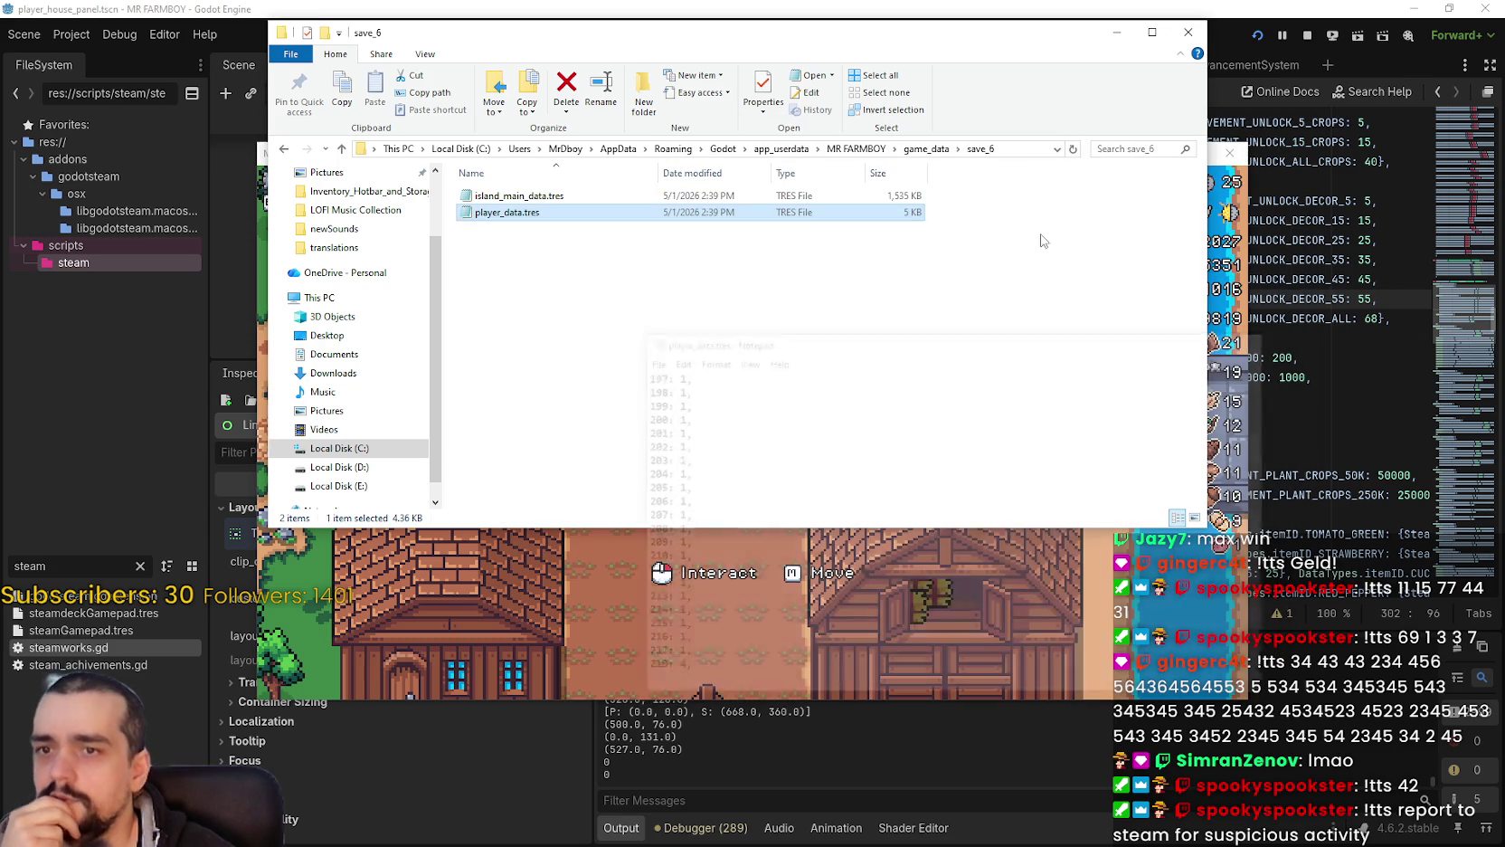
pyautogui.click(943, 152)
pyautogui.doubleClick(575, 376)
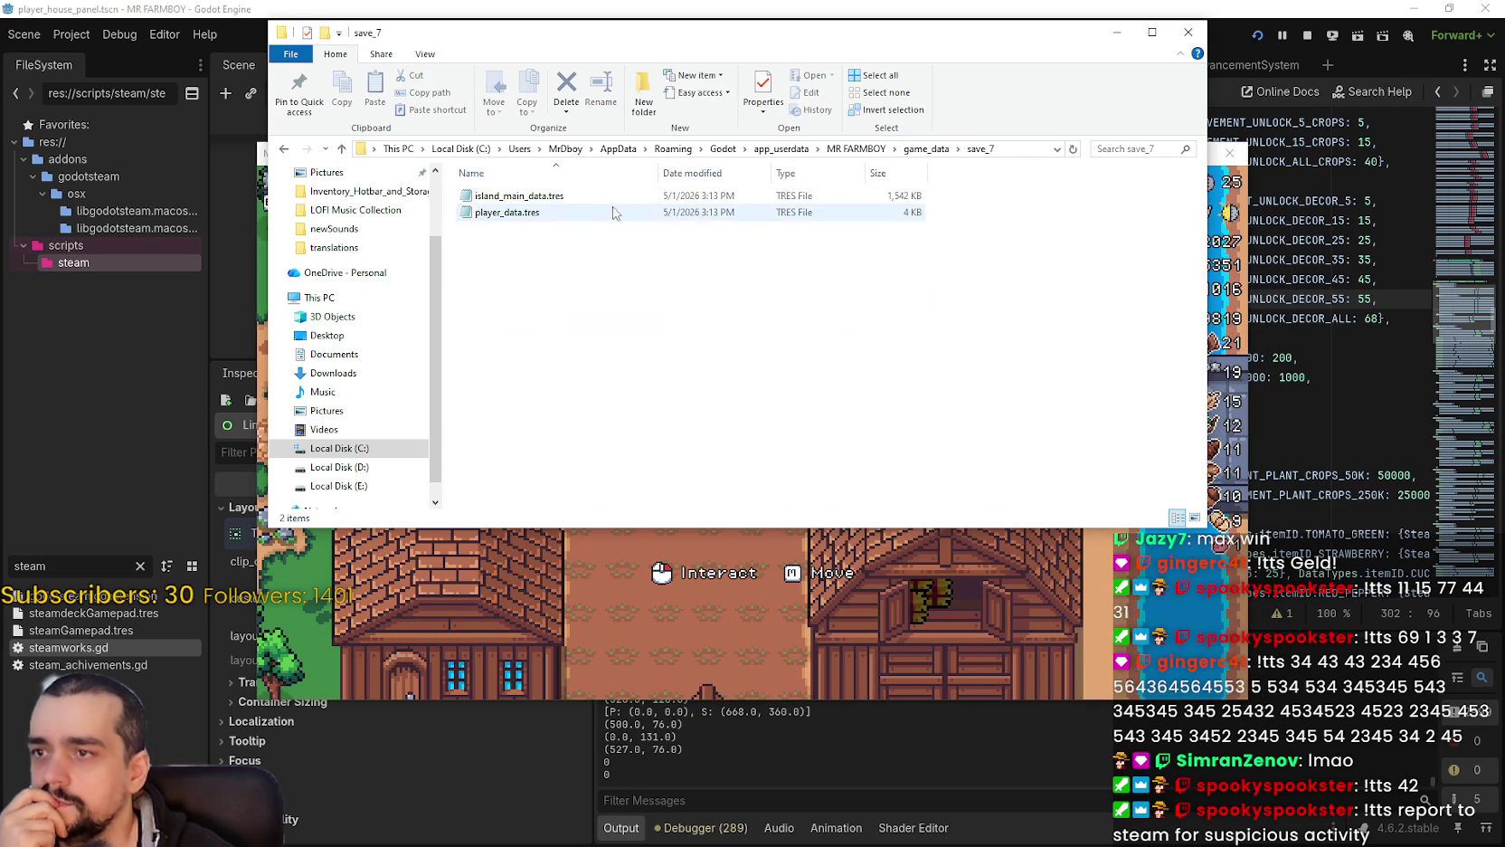
pyautogui.click(576, 215)
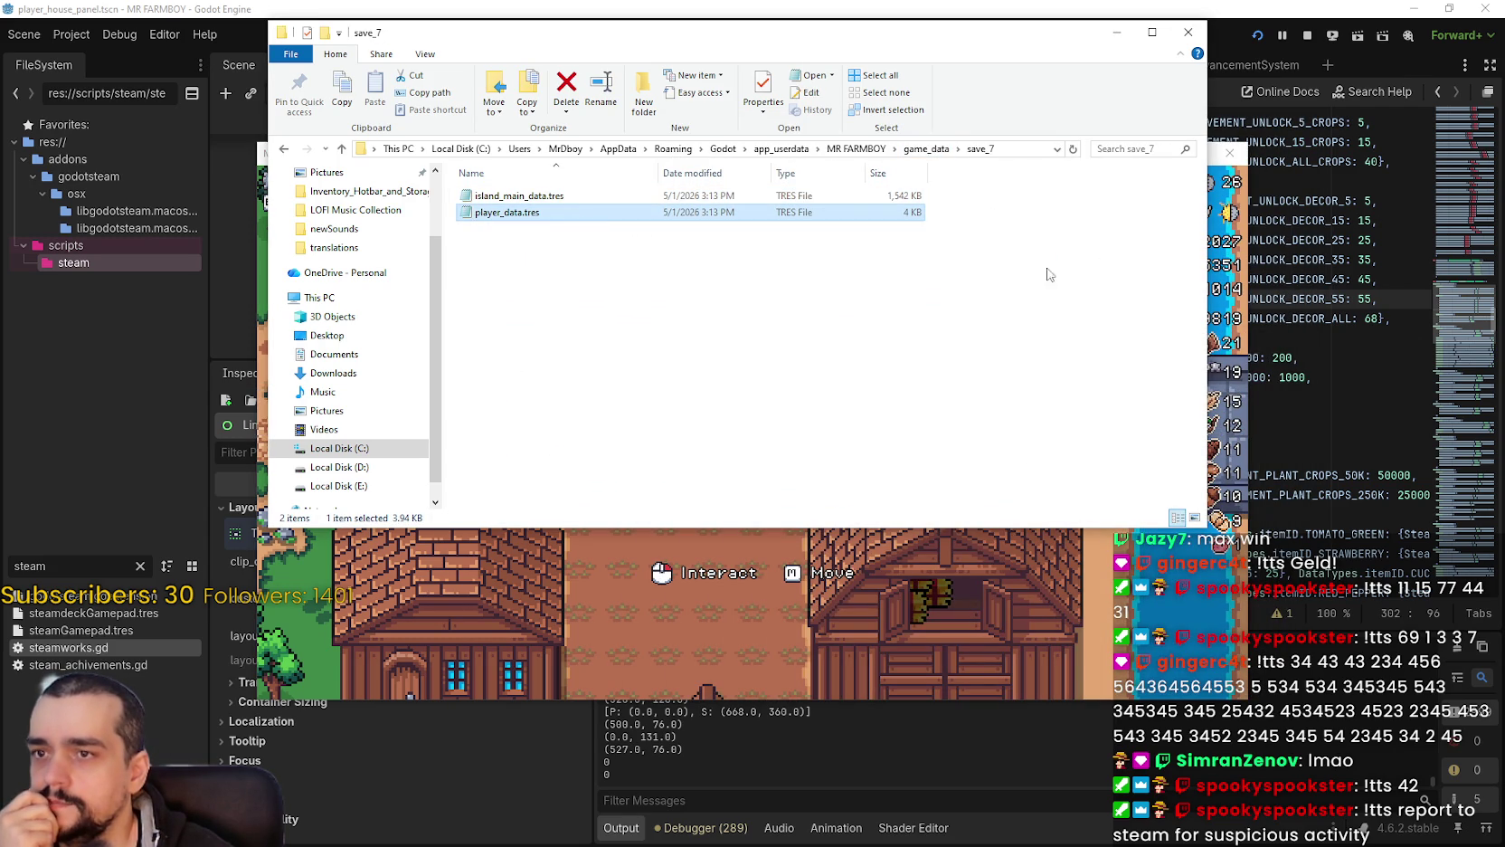
pyautogui.press('Return')
# Step: Scroll through save_7's advancements_data, marking the 219: 72 entry, then return to Godot
pyautogui.moveTo(1269, 396); pyautogui.dragTo(1265, 509)
pyautogui.moveTo(732, 521); pyautogui.dragTo(611, 514)
pyautogui.scroll(-2, 750, 512)
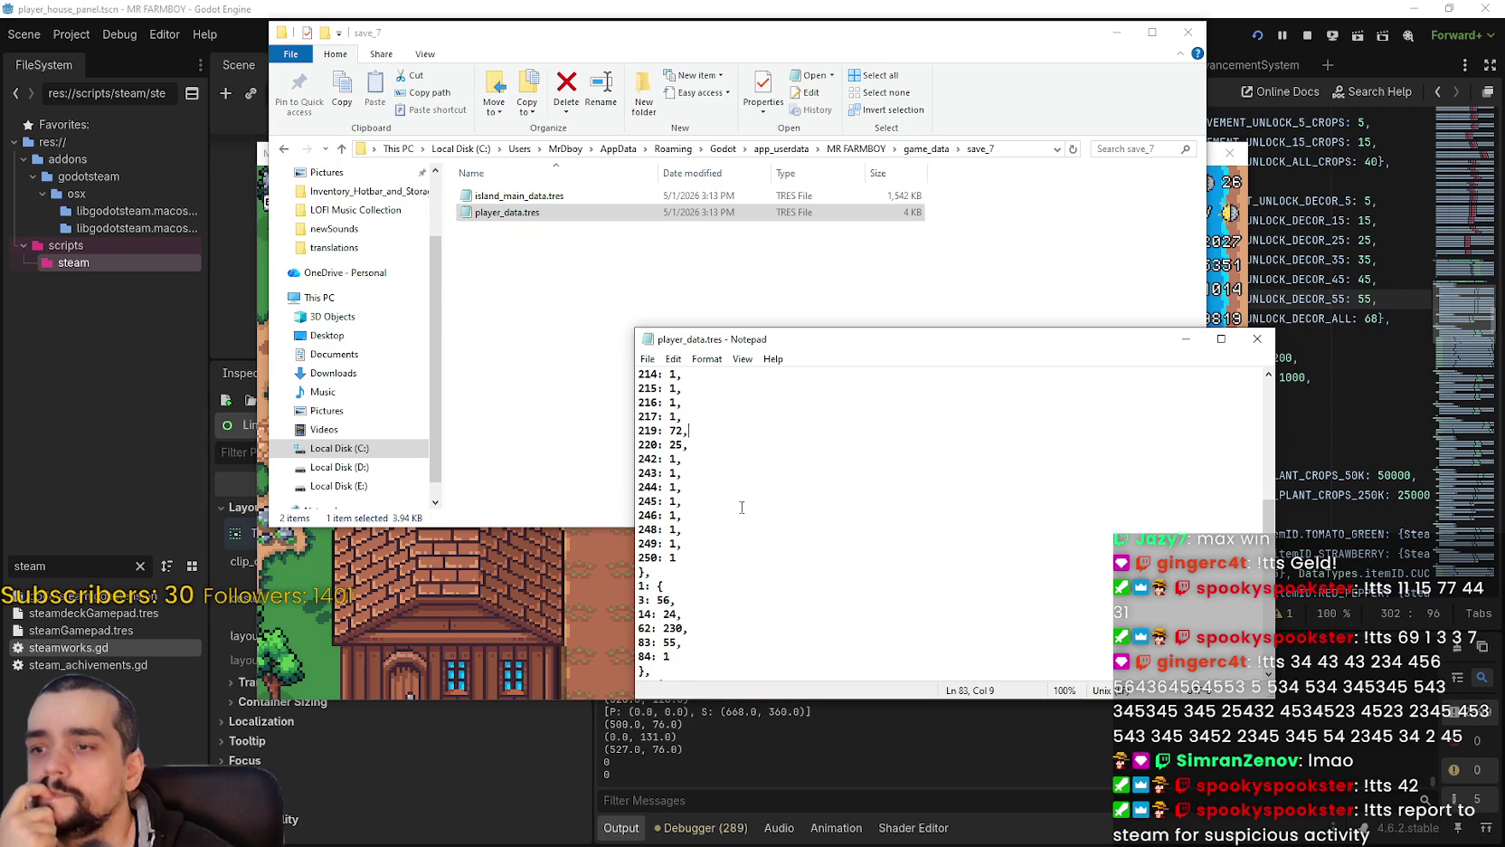
pyautogui.scroll(-5, 742, 504)
pyautogui.scroll(-2, 742, 500)
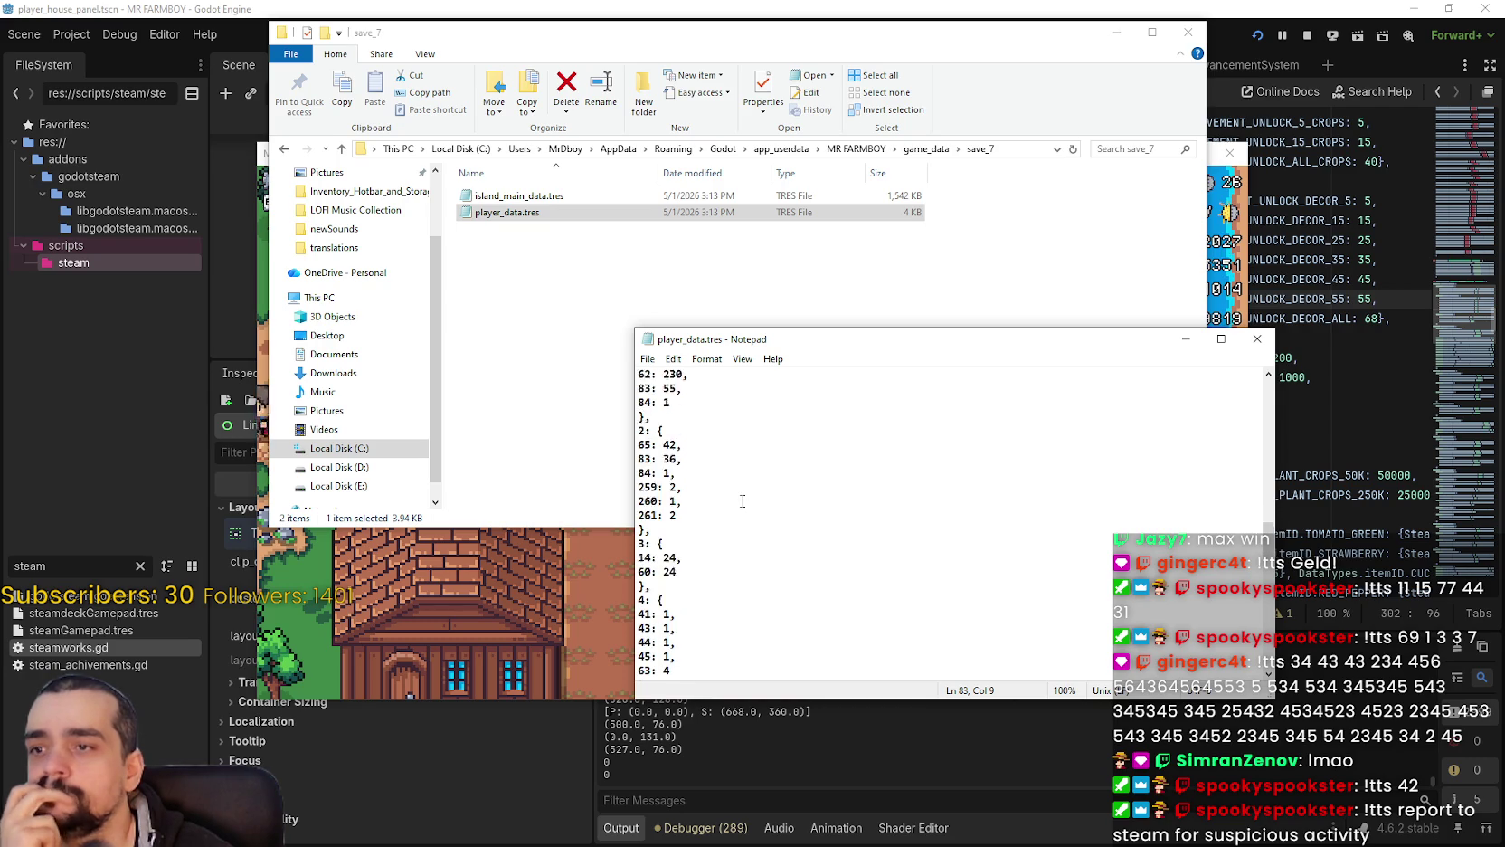
pyautogui.scroll(-10, 1259, 540)
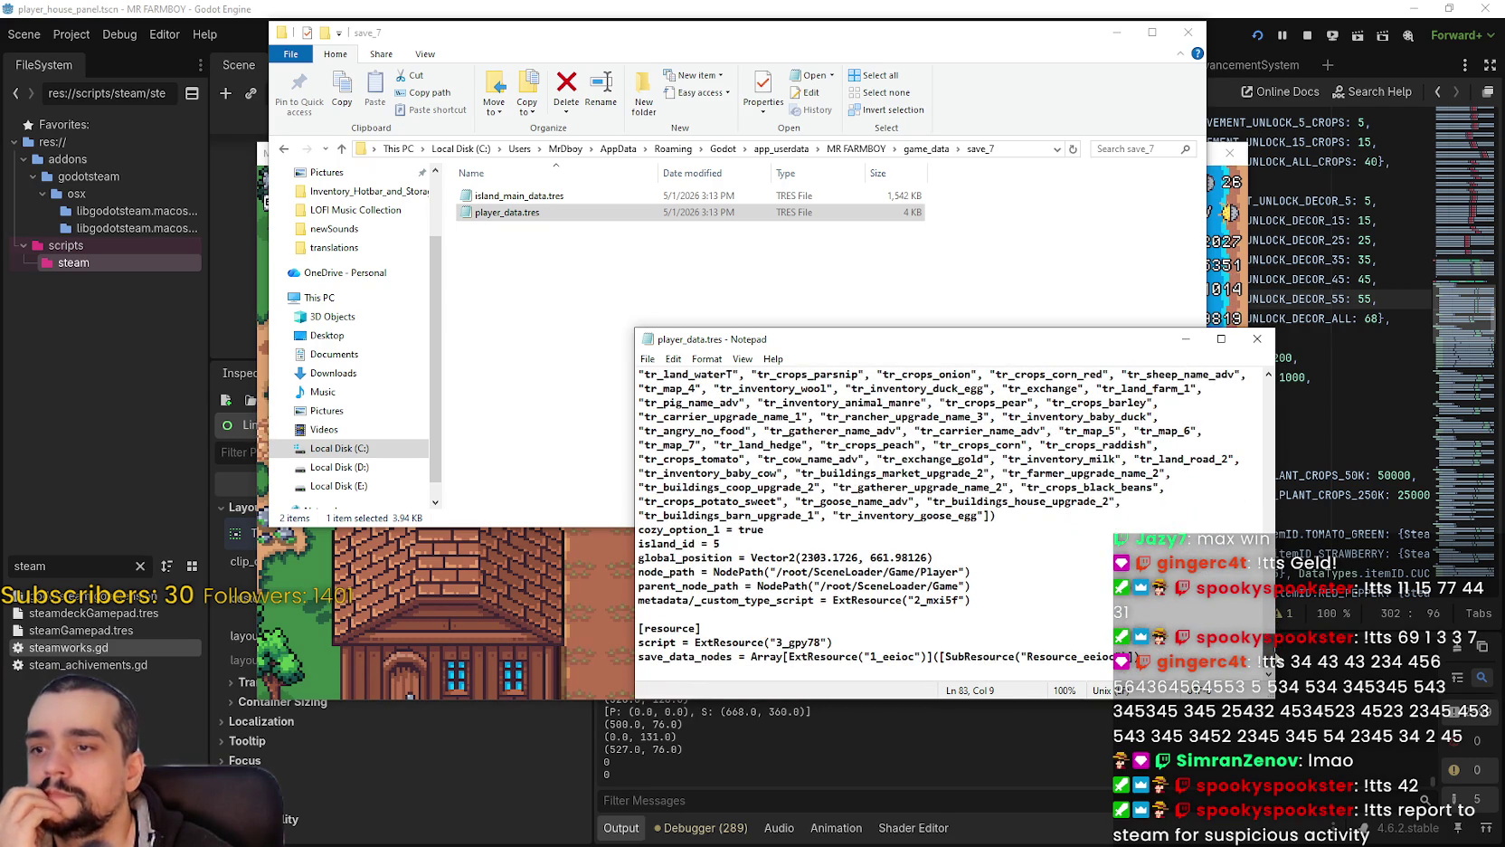
pyautogui.scroll(2, 1274, 658)
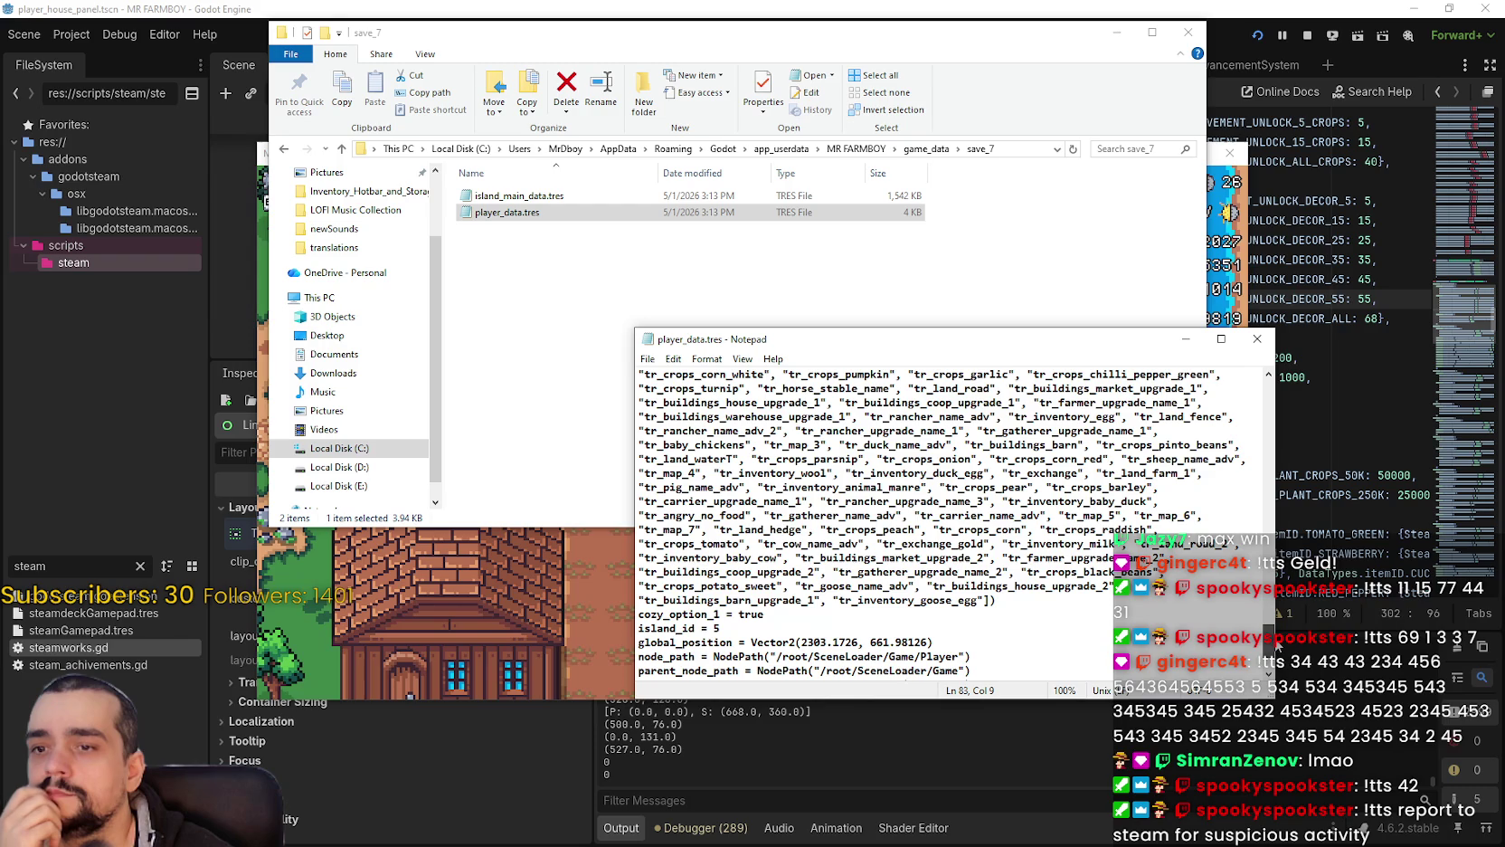
pyautogui.moveTo(1274, 642)
pyautogui.mouseDown()
pyautogui.moveTo(1266, 403)
pyautogui.moveTo(1276, 518)
pyautogui.mouseUp()
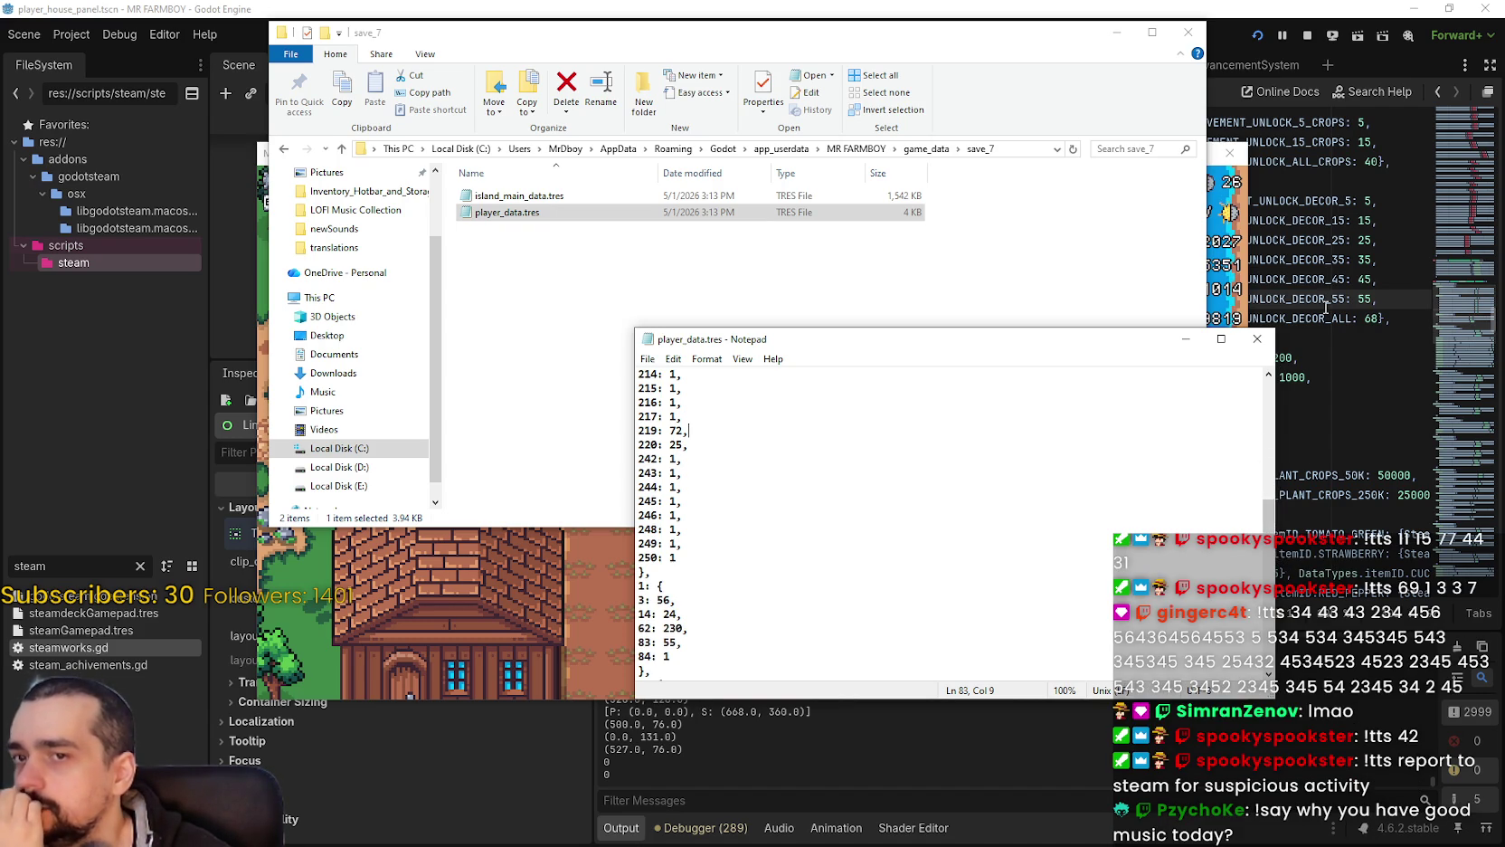
pyautogui.hotkey('alt', 'Tab')
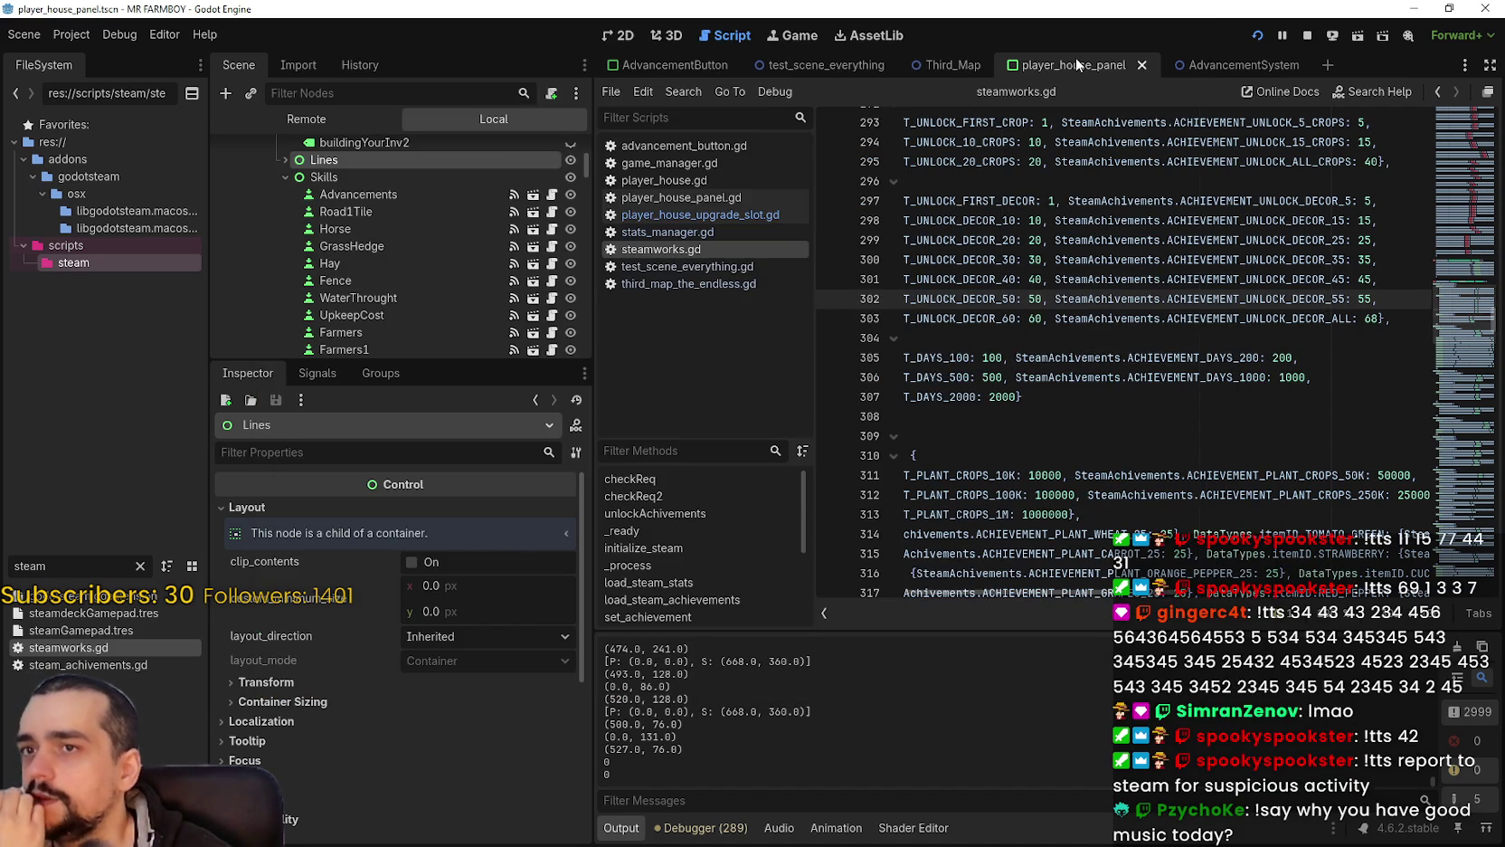
# Step: Collapse Skills, expand Decorations, select small_tree_1 and open its player_house_upgrade_slot.gd script
pyautogui.click(284, 177)
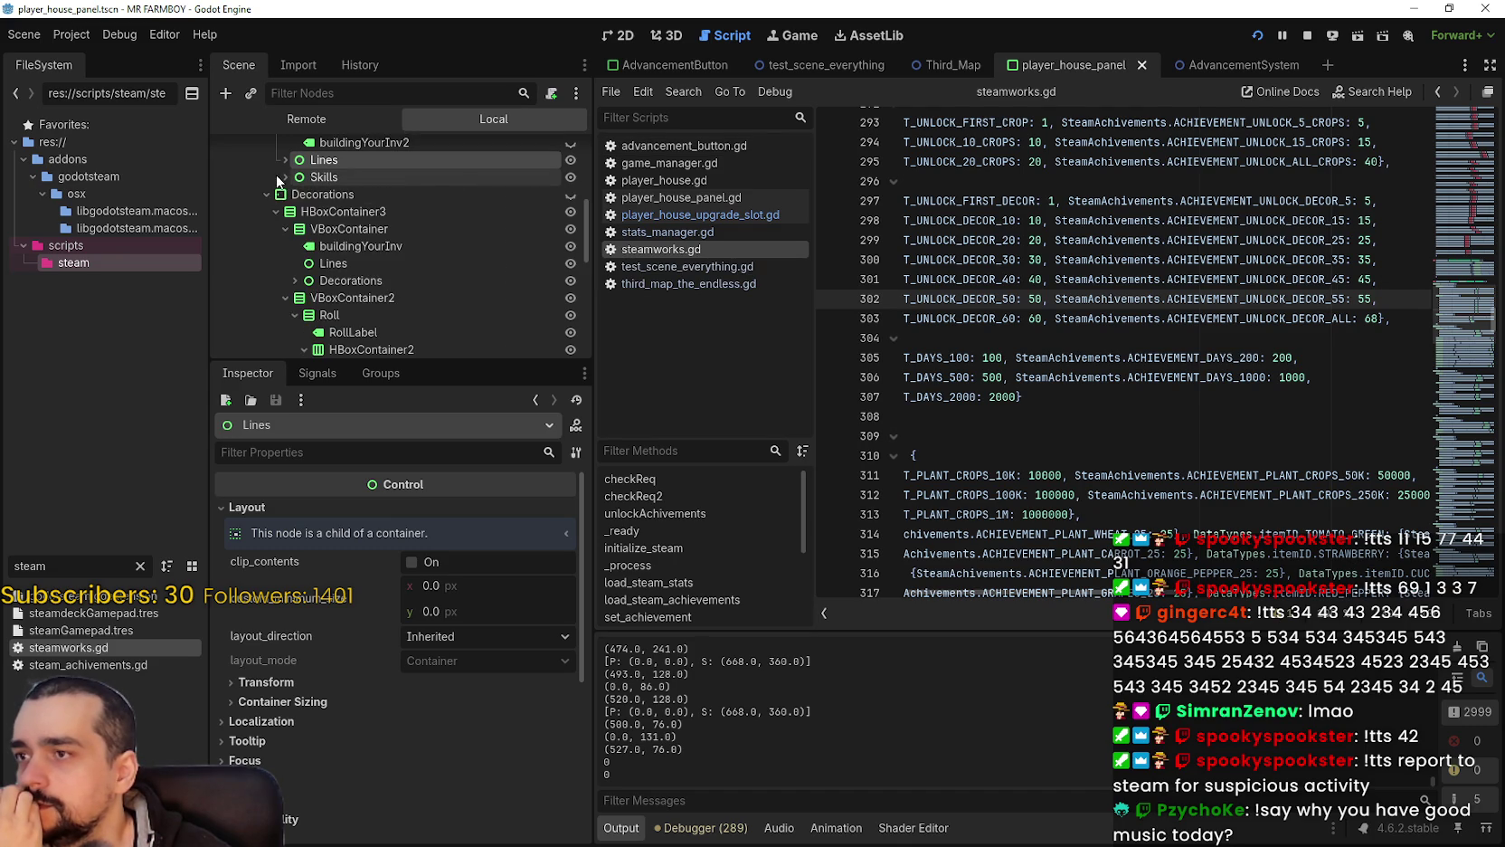
pyautogui.scroll(-2, 298, 231)
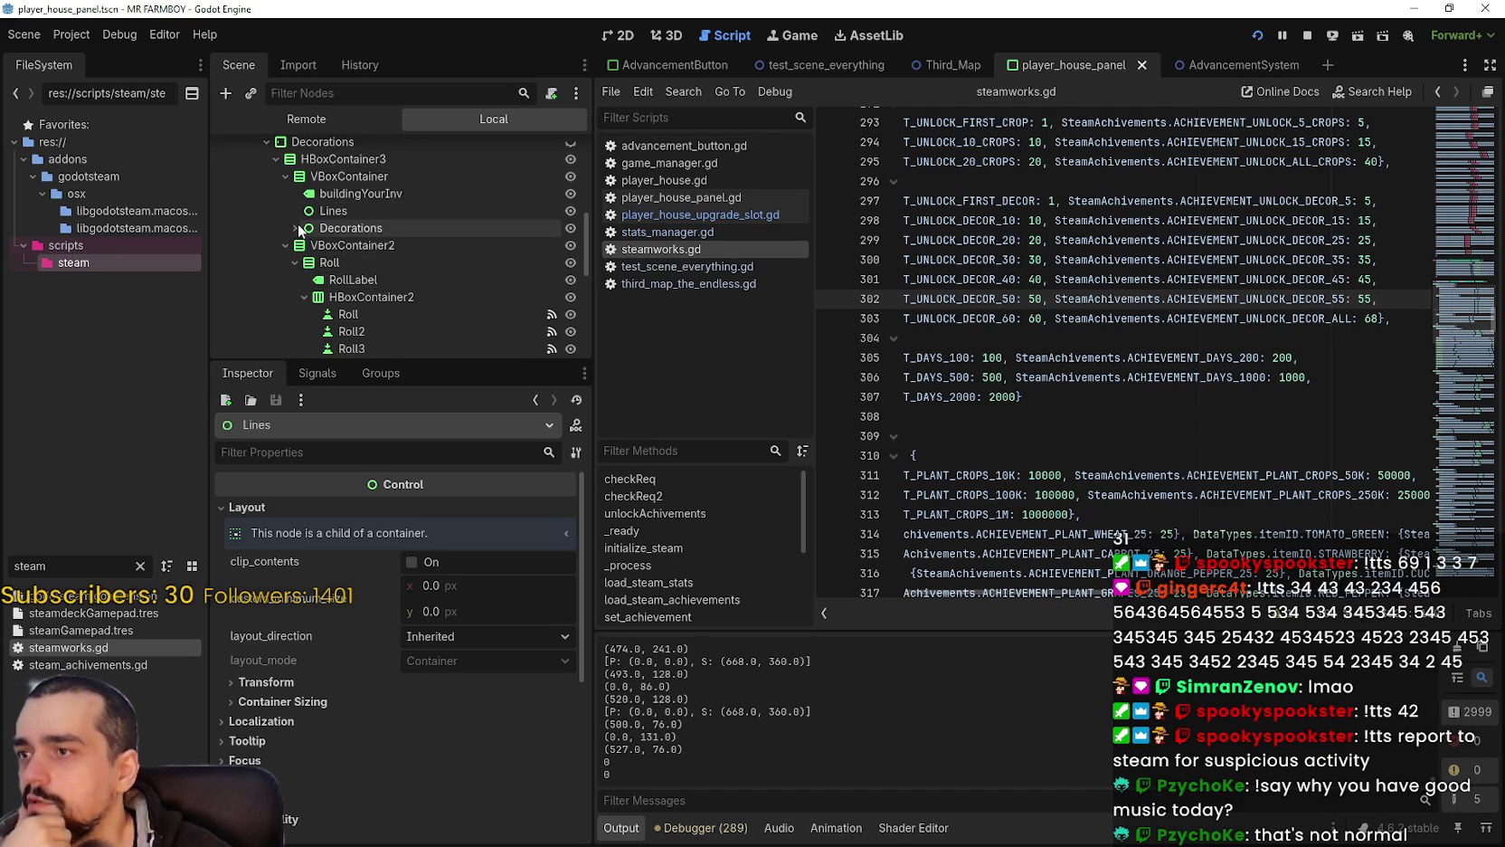
pyautogui.click(295, 228)
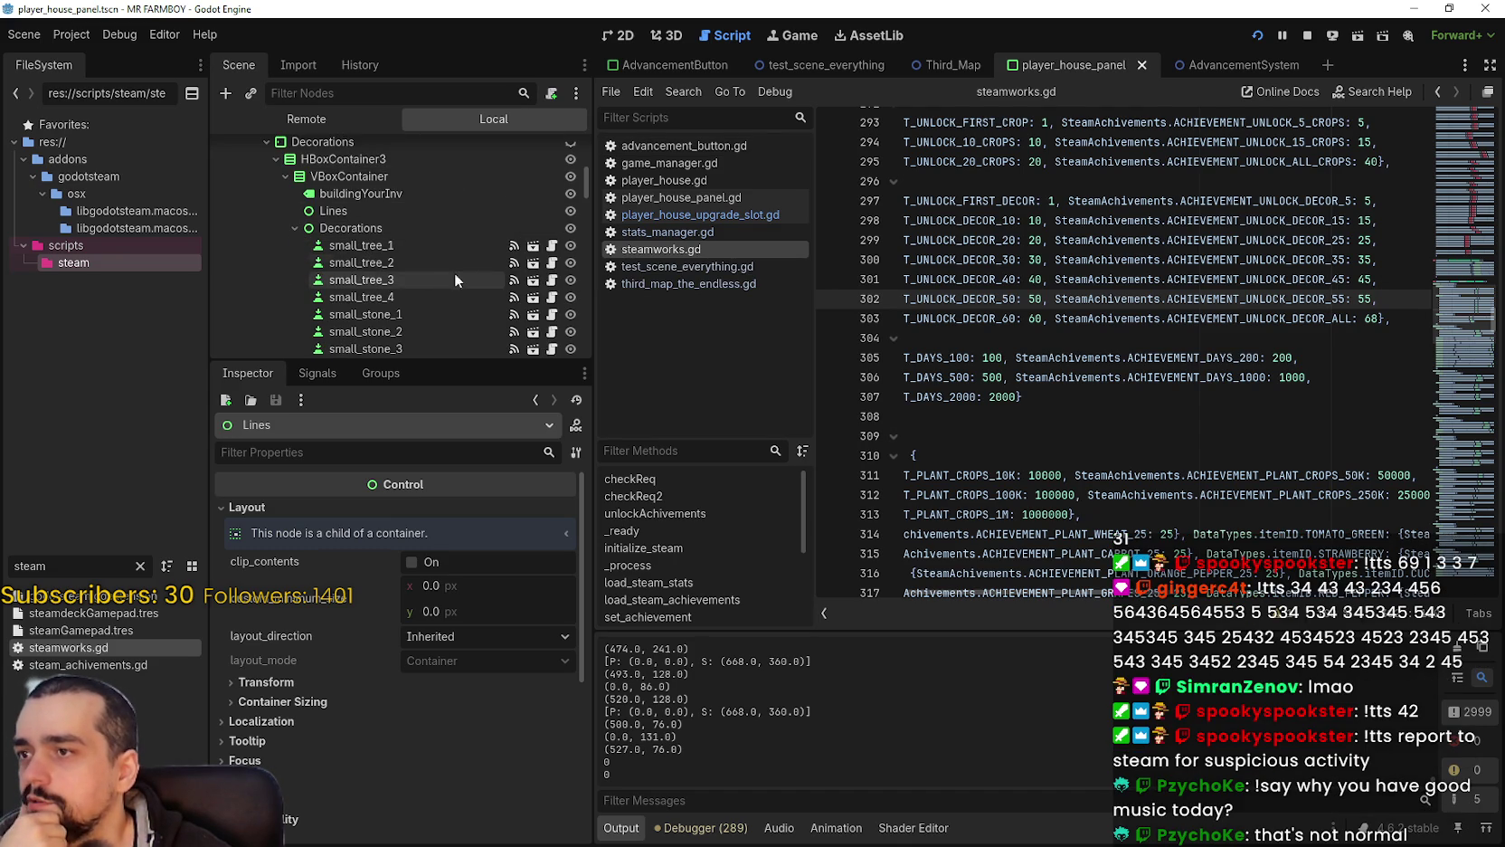
pyautogui.click(408, 251)
pyautogui.scroll(3, 411, 303)
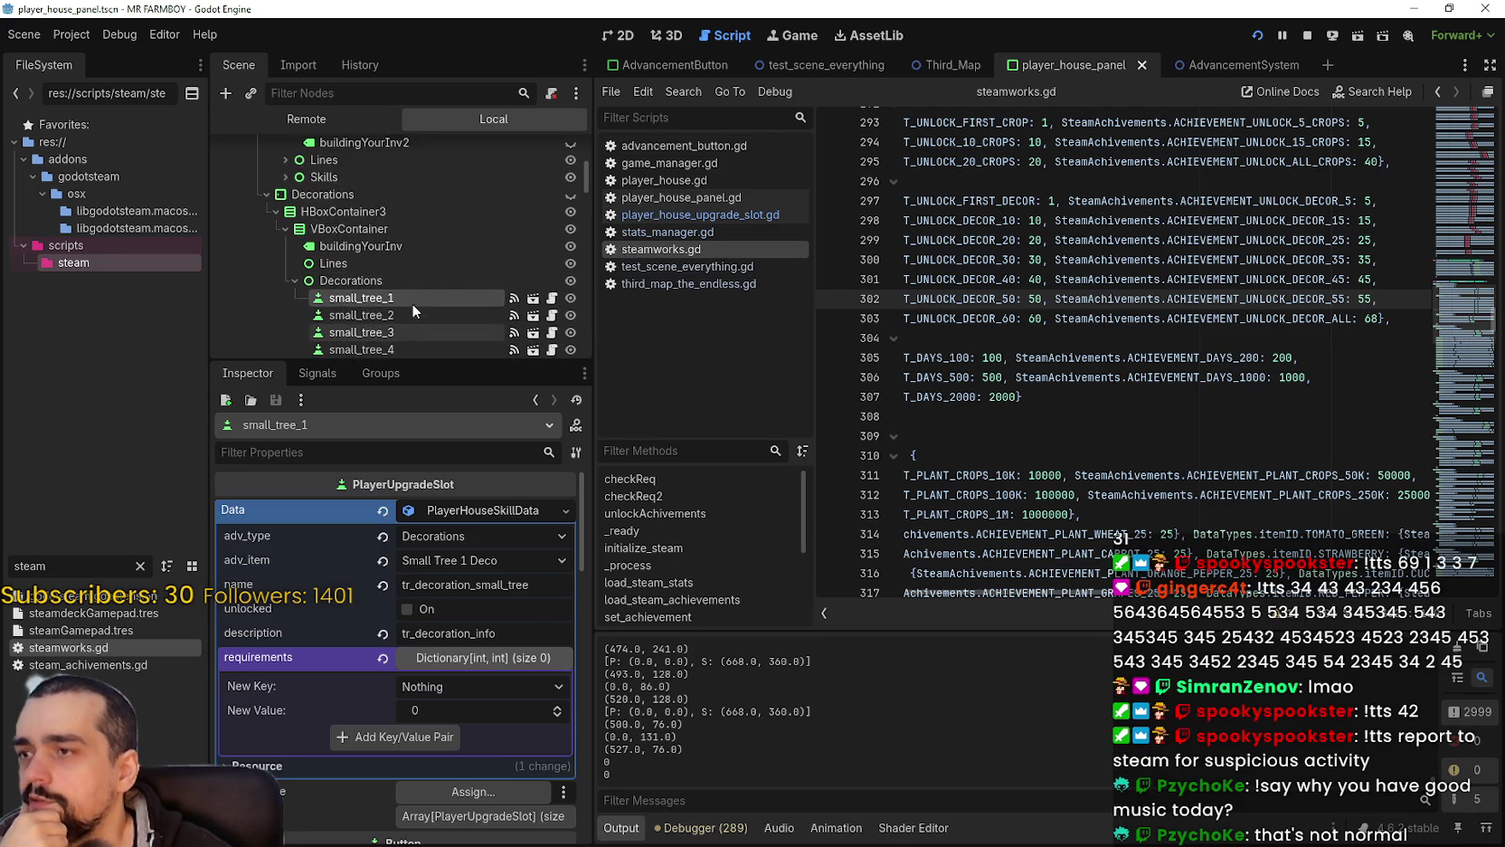
pyautogui.scroll(-5, 411, 253)
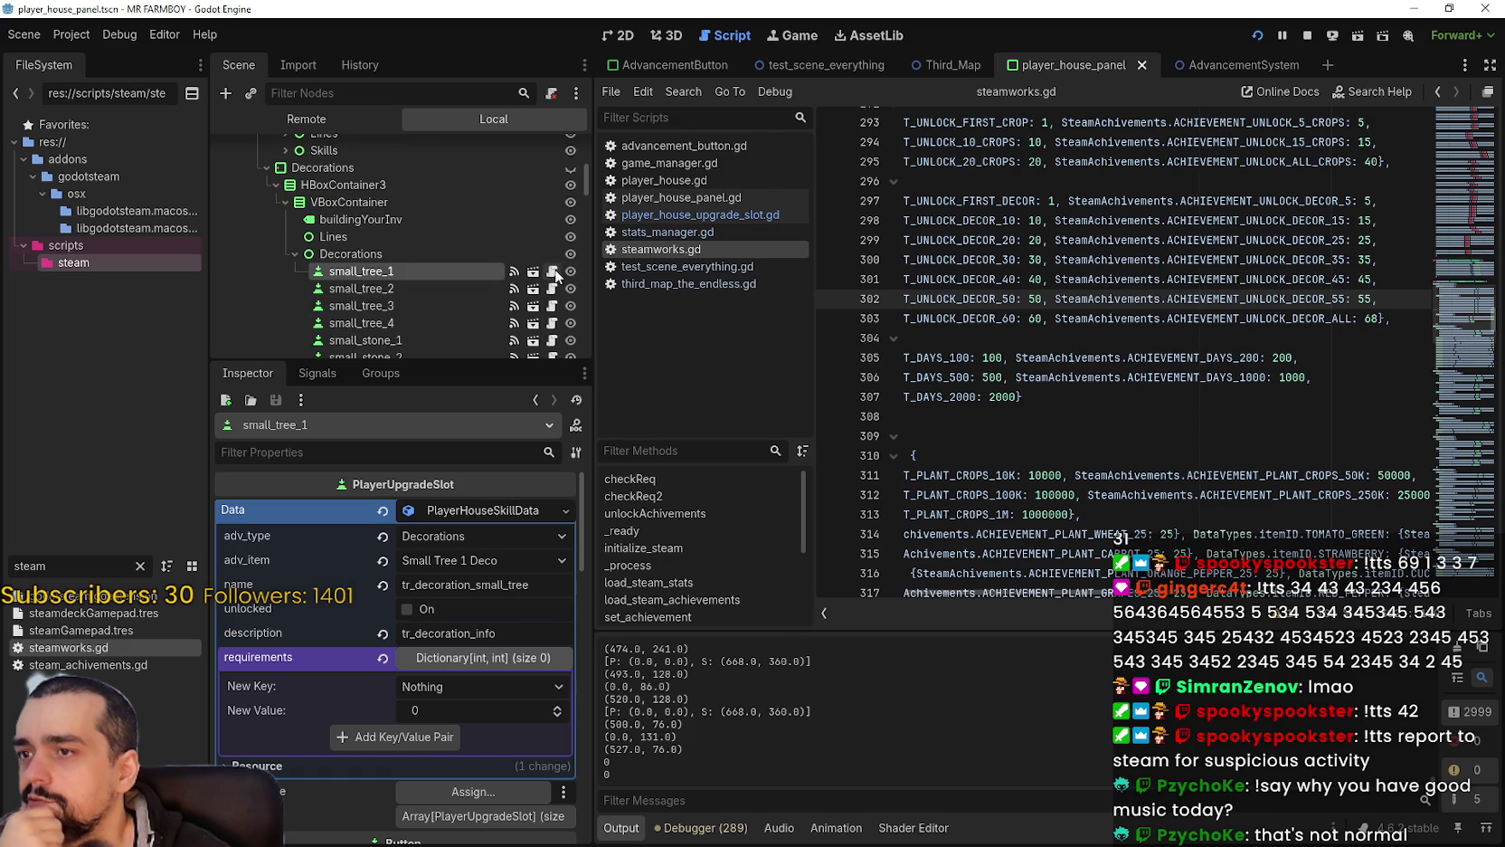
pyautogui.click(553, 272)
pyautogui.scroll(2, 1162, 293)
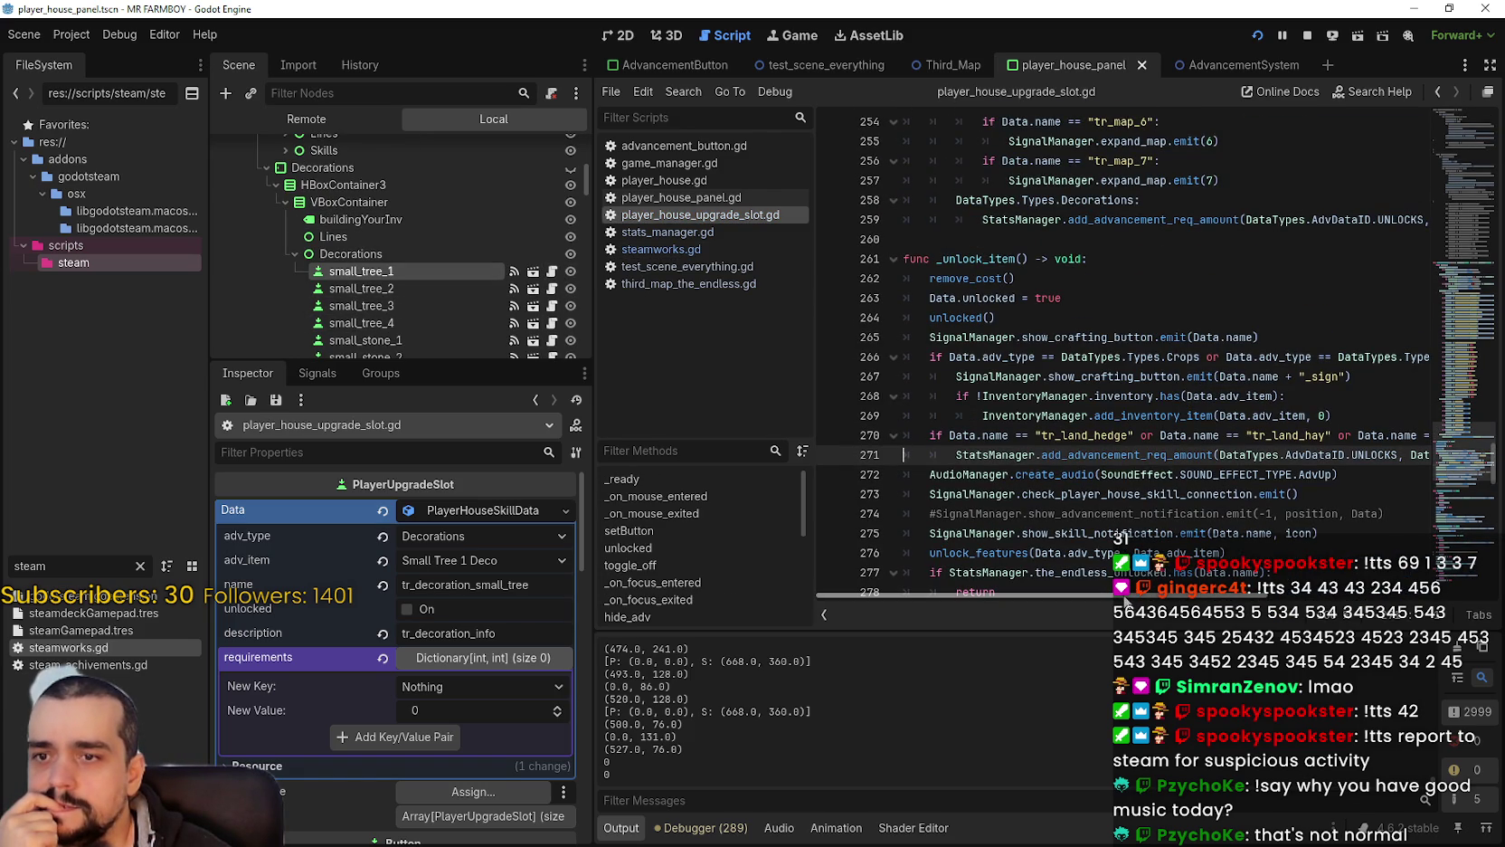
pyautogui.scroll(1, 1074, 434)
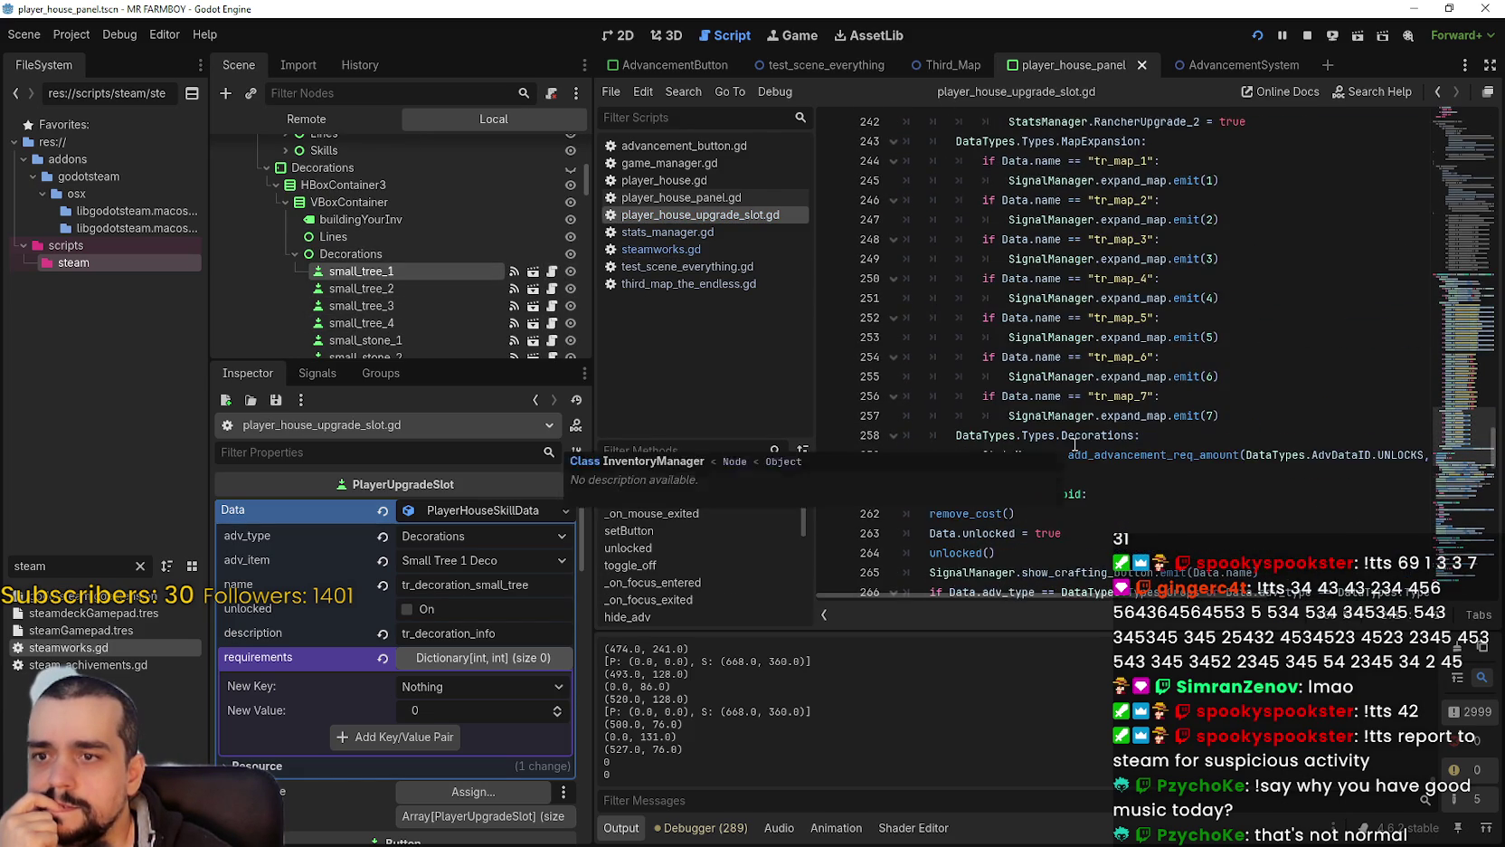
pyautogui.scroll(-3, 1074, 428)
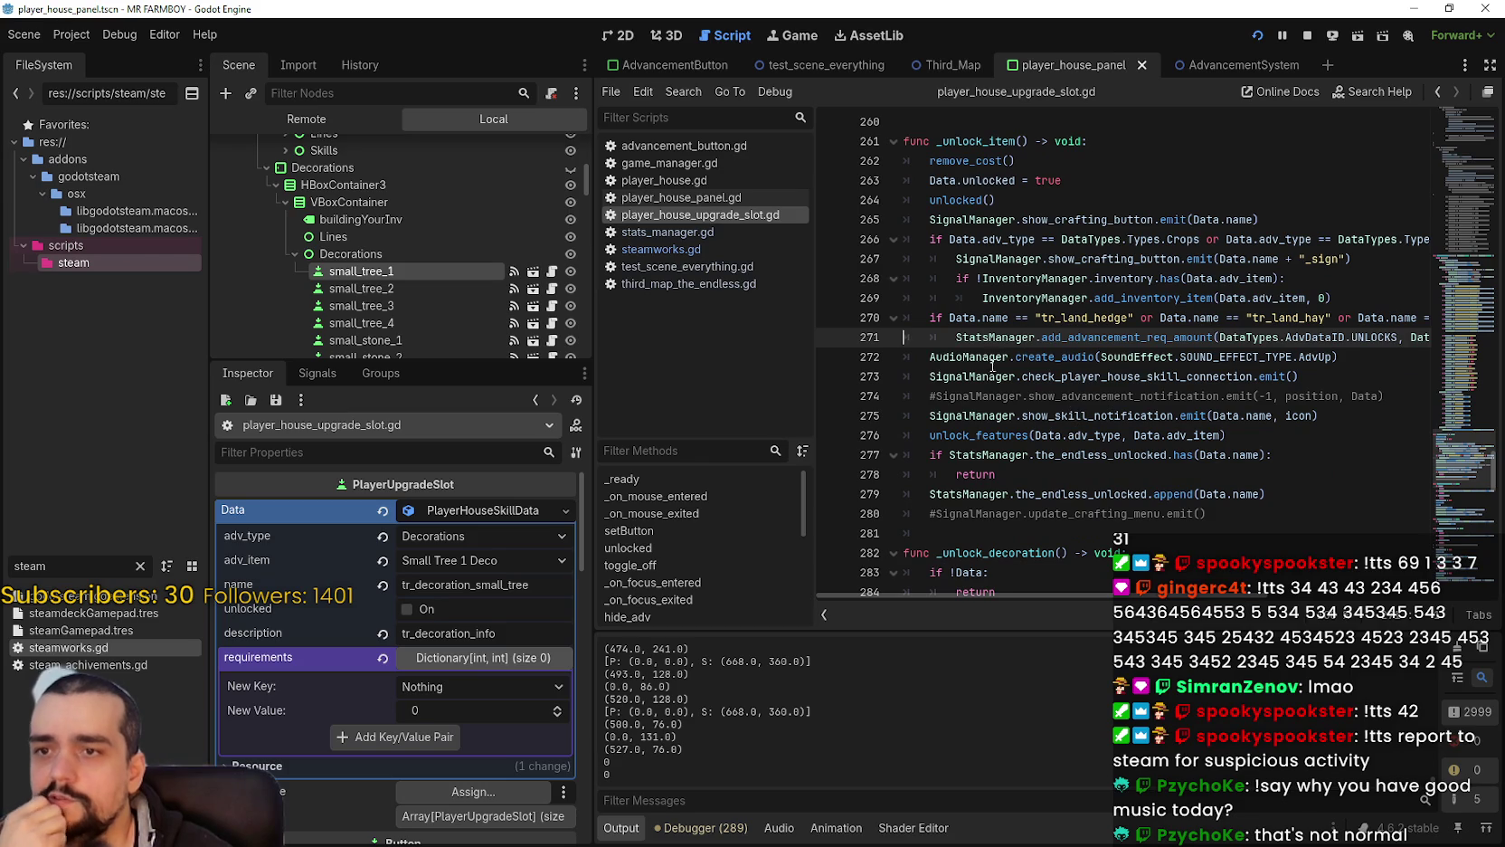
pyautogui.scroll(-1, 947, 377)
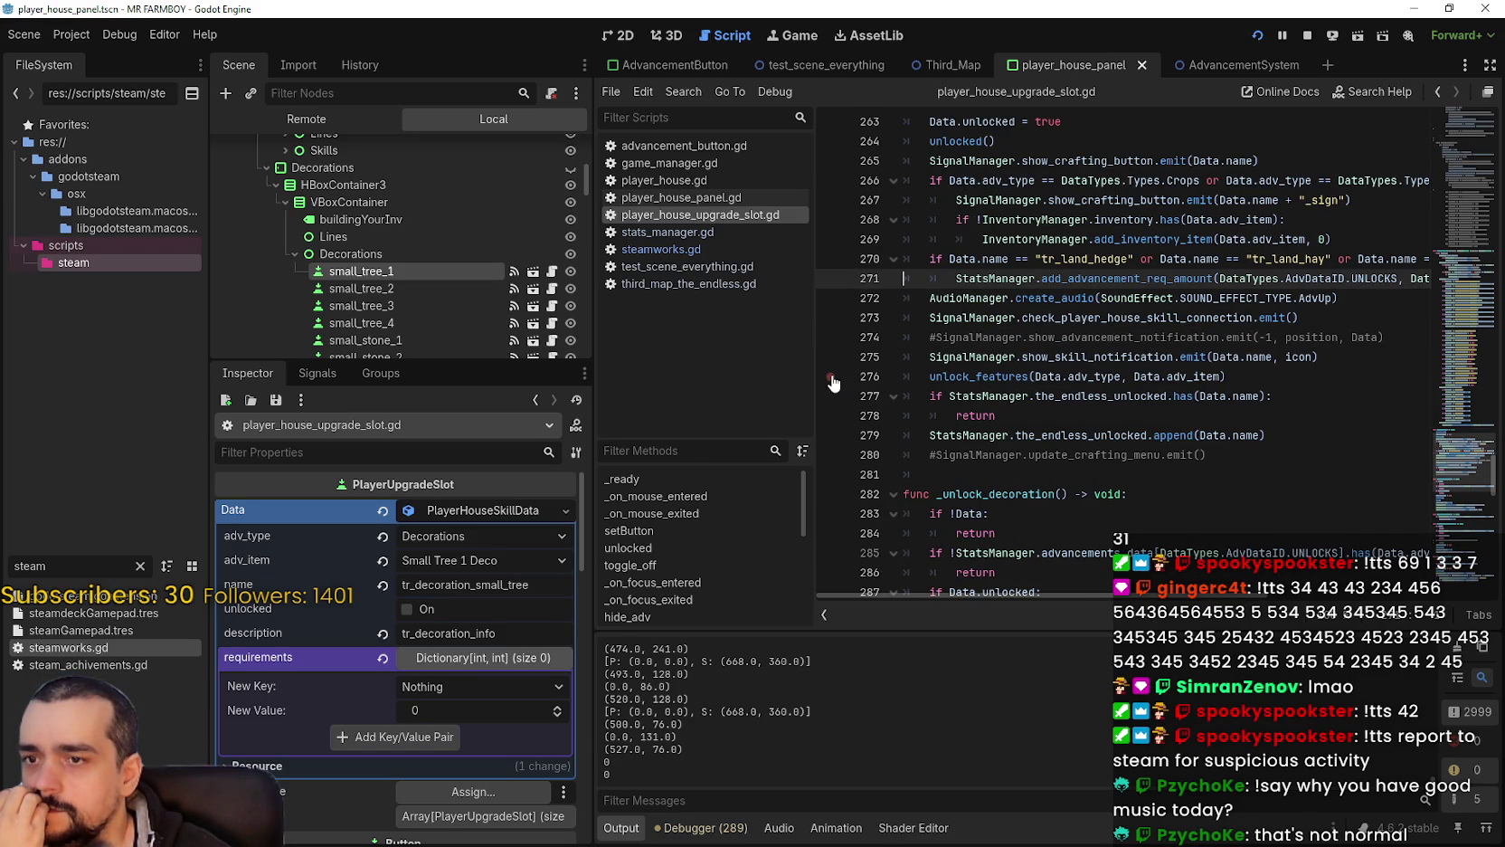
pyautogui.scroll(-3, 1120, 380)
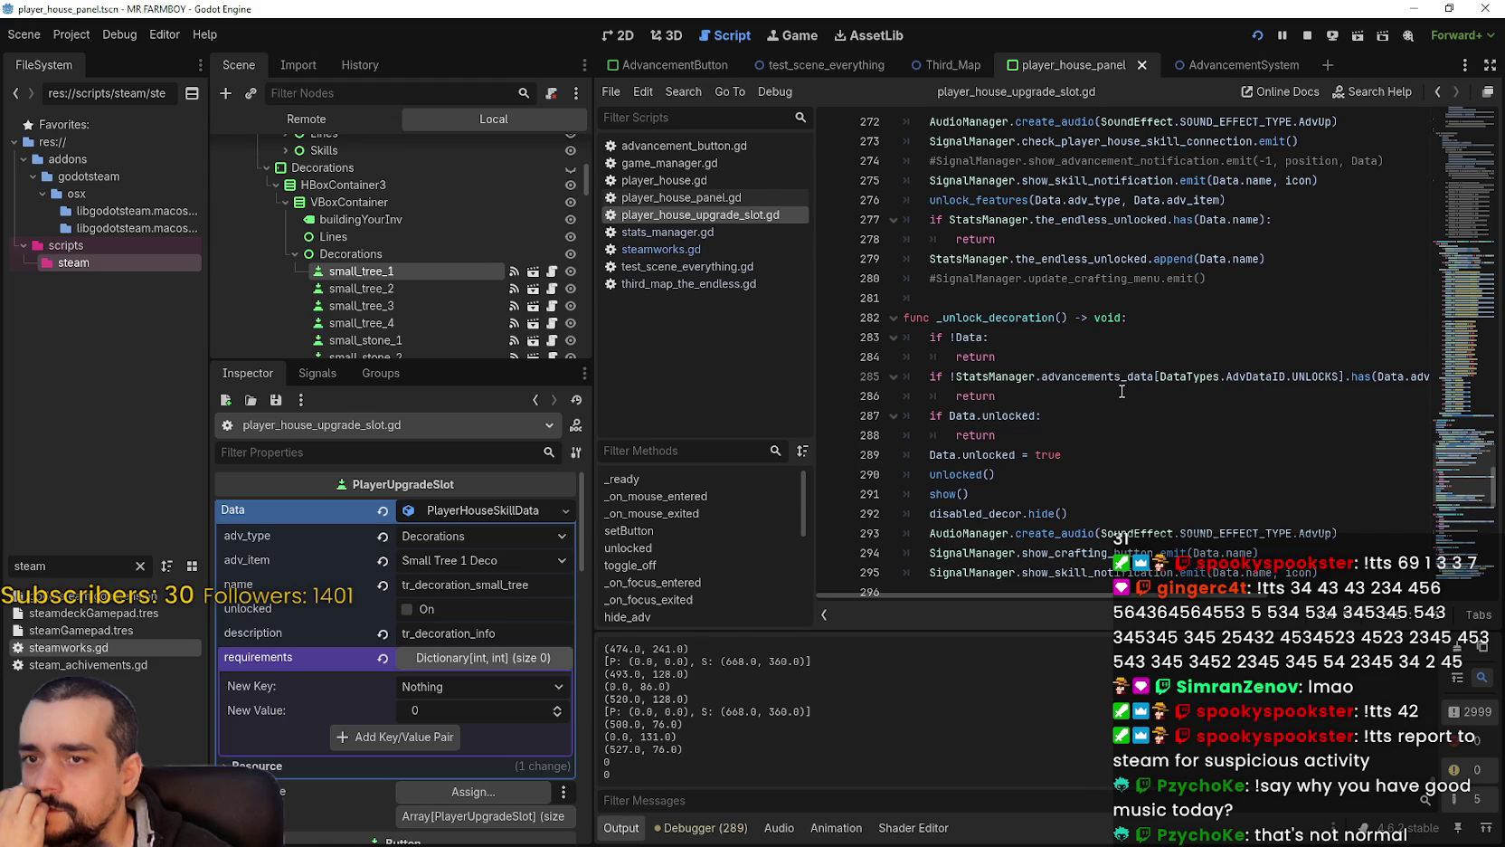
pyautogui.hscroll(5, 1101, 595)
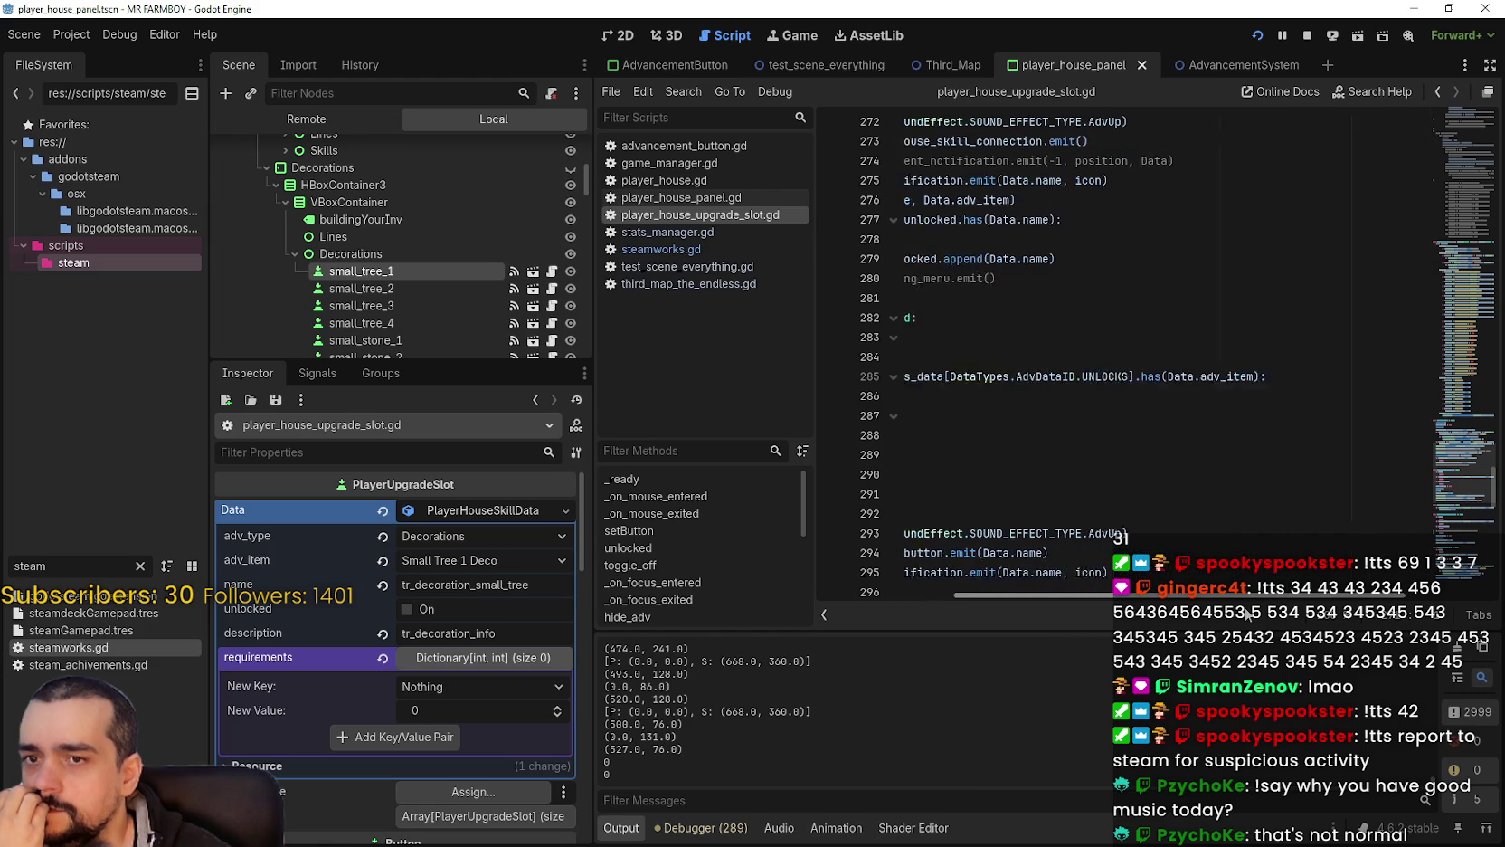
pyautogui.hscroll(-5, 1049, 606)
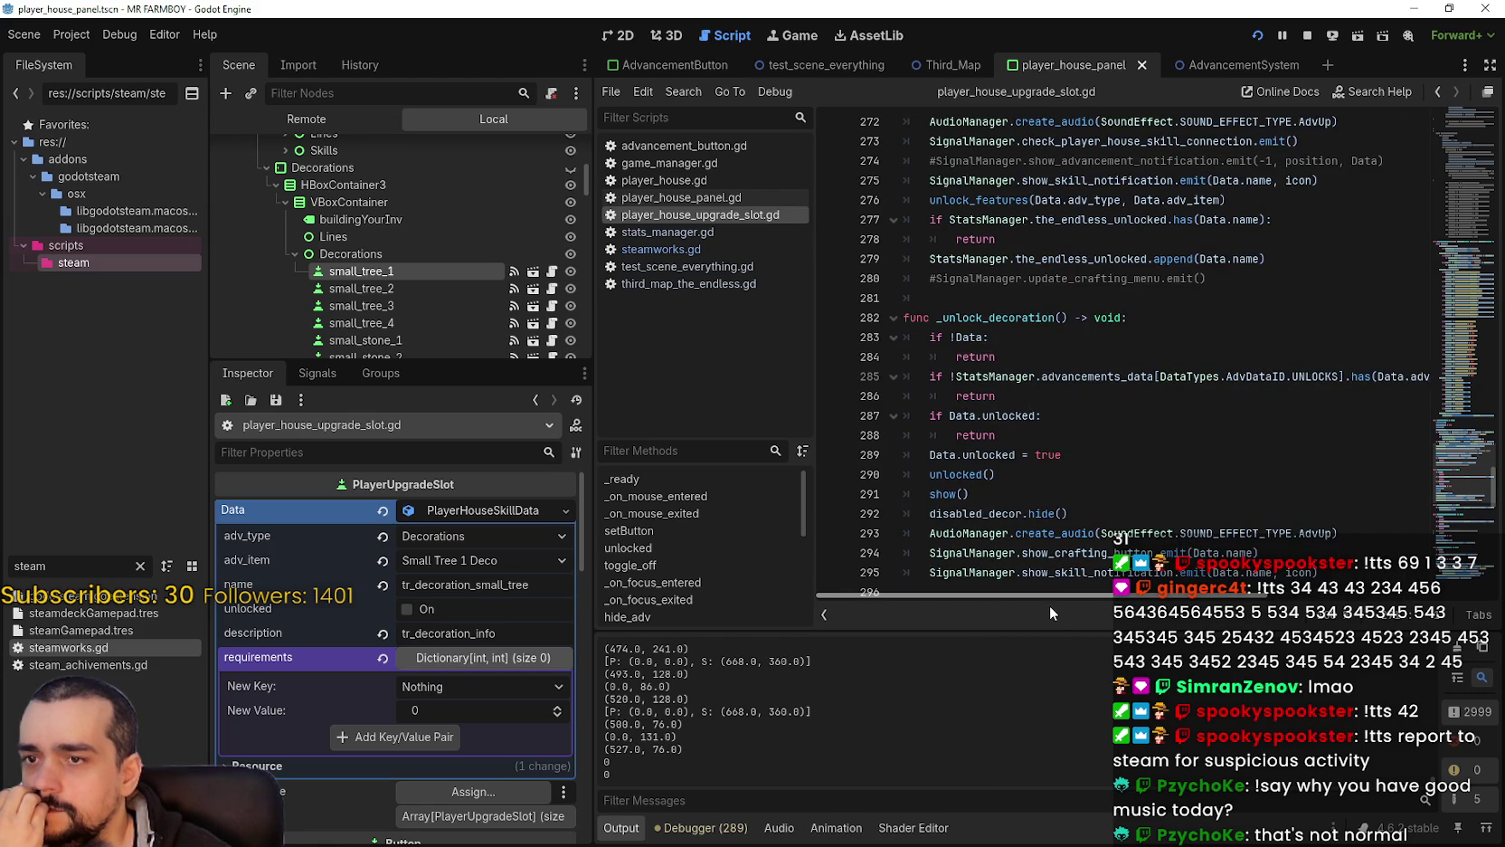
pyautogui.scroll(-2, 1238, 503)
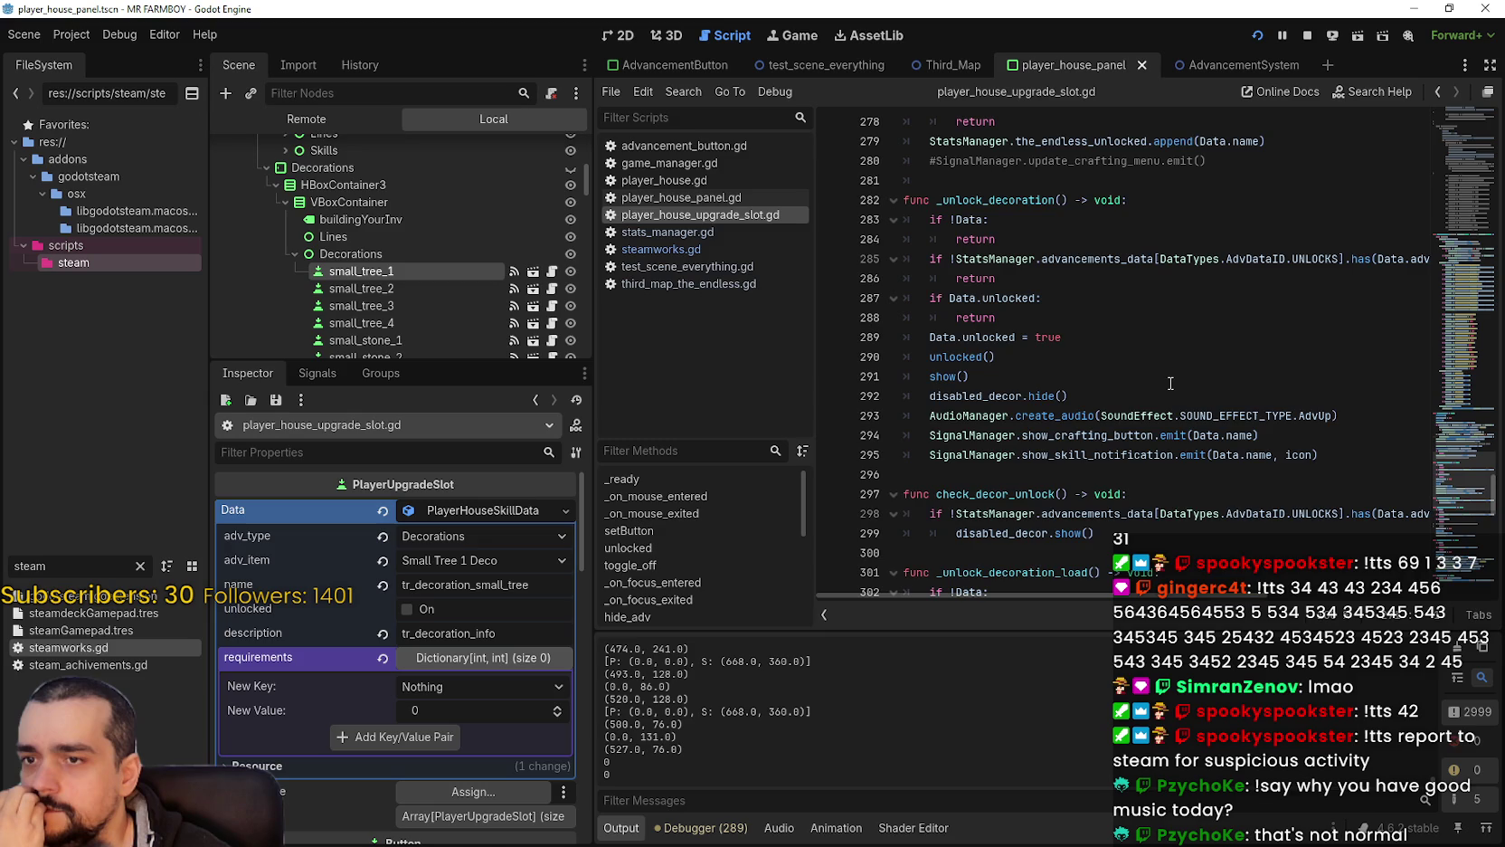
pyautogui.scroll(-1, 1170, 383)
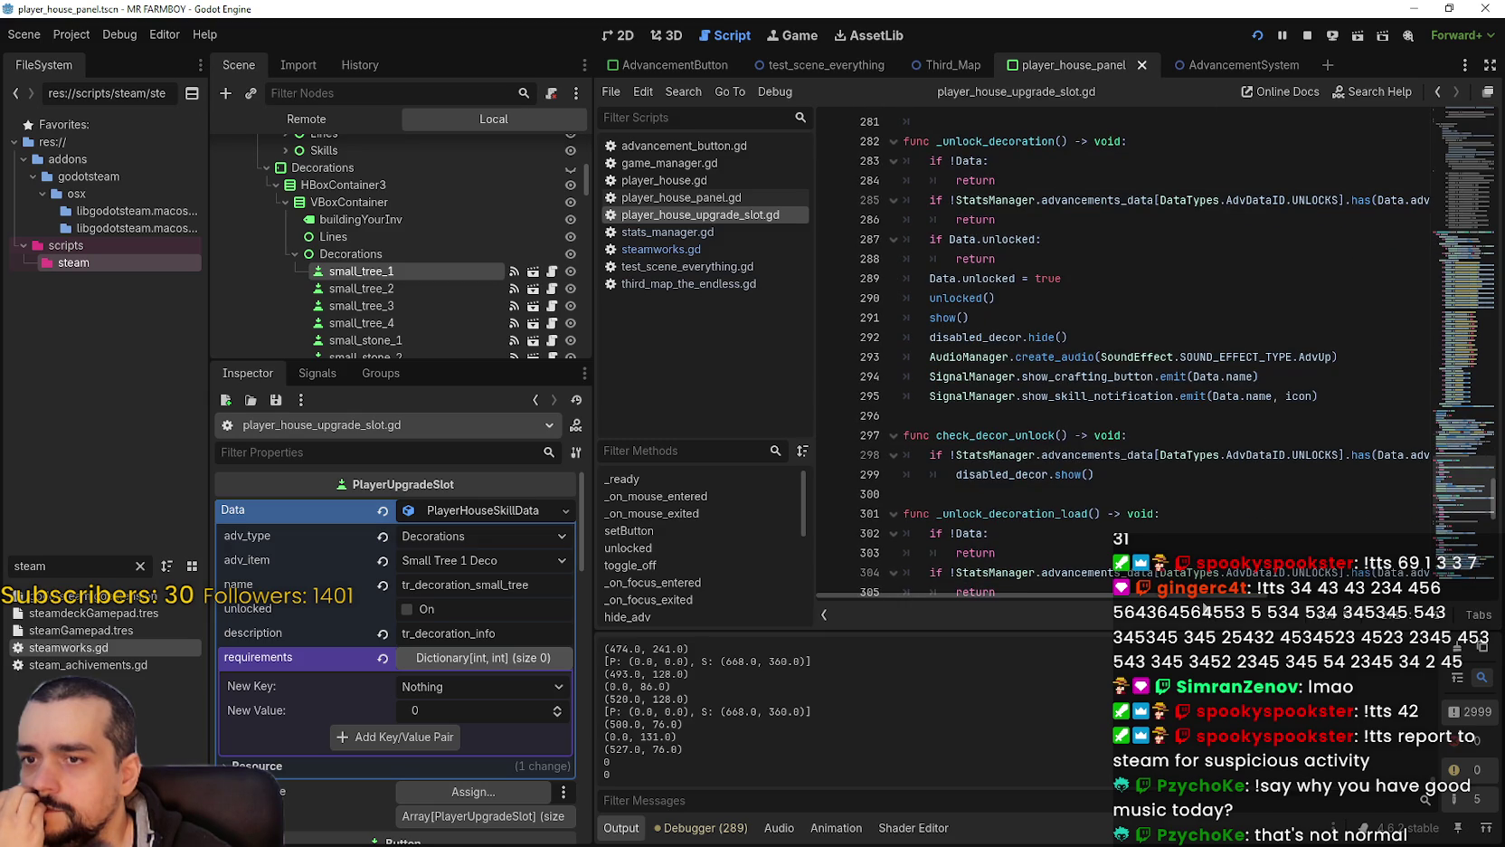
pyautogui.moveTo(1204, 599)
pyautogui.mouseDown()
pyautogui.moveTo(1257, 604)
pyautogui.moveTo(1184, 601)
pyautogui.mouseUp()
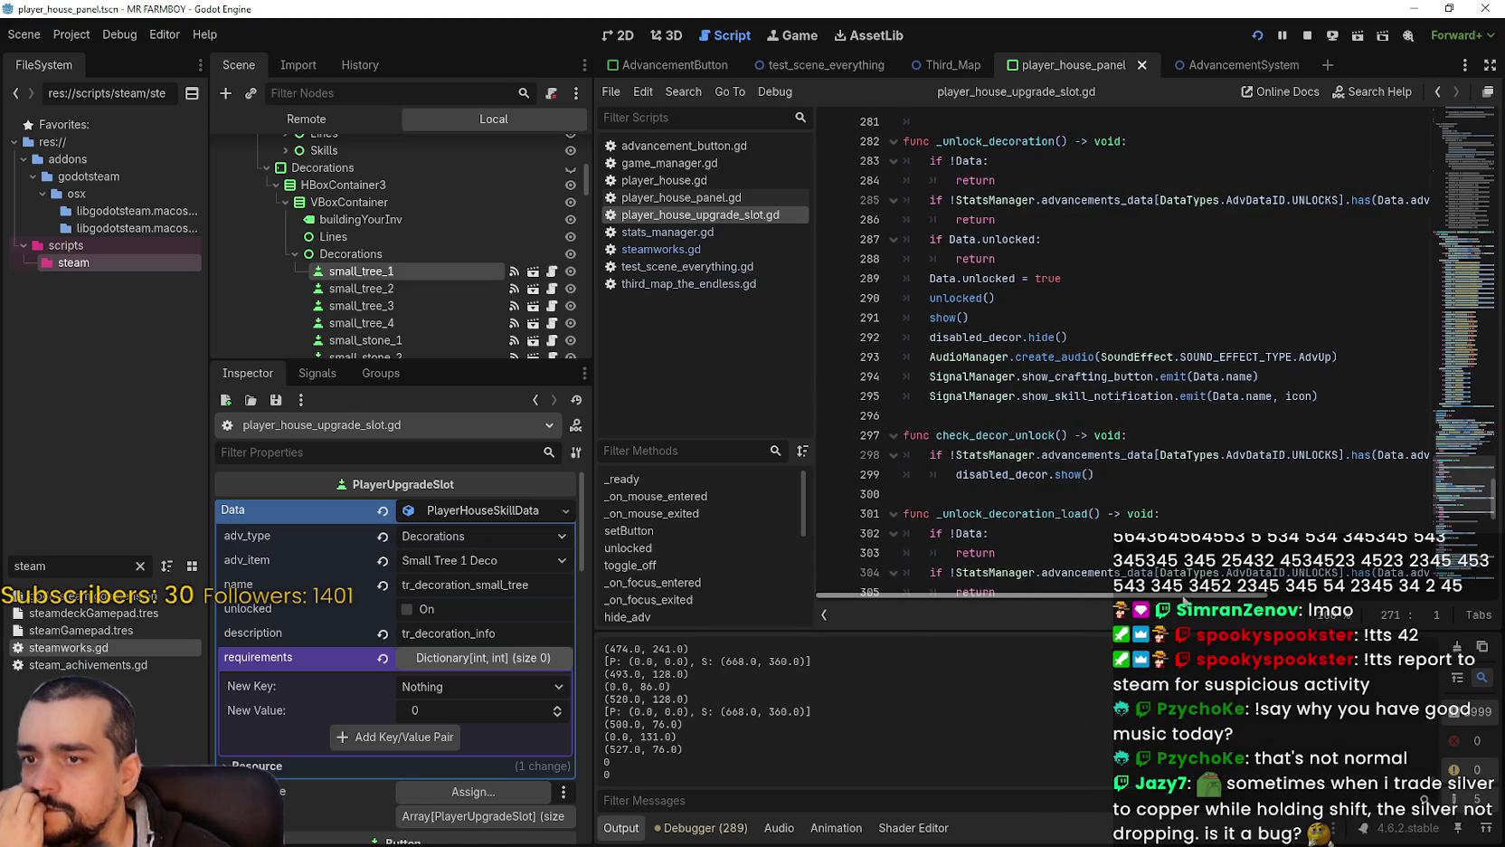
pyautogui.moveTo(1298, 454); pyautogui.dragTo(1447, 462)
# Step: Add a new line 299 under line 298 and search this script for check_decor_unlock
pyautogui.click(1423, 455)
pyautogui.press('Return')
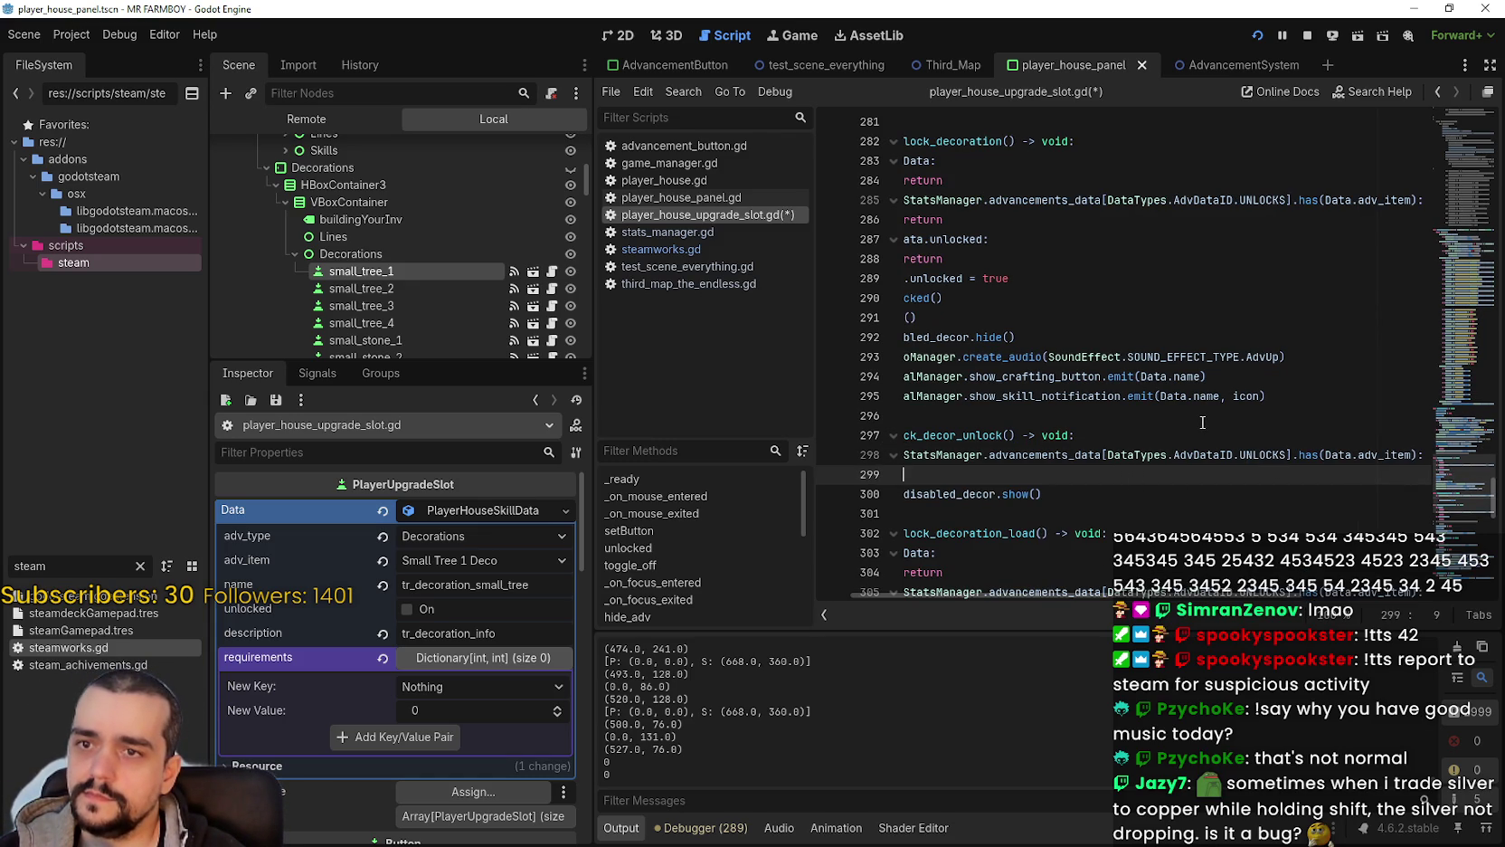
pyautogui.hotkey('shift', 'Home')
pyautogui.doubleClick(994, 435)
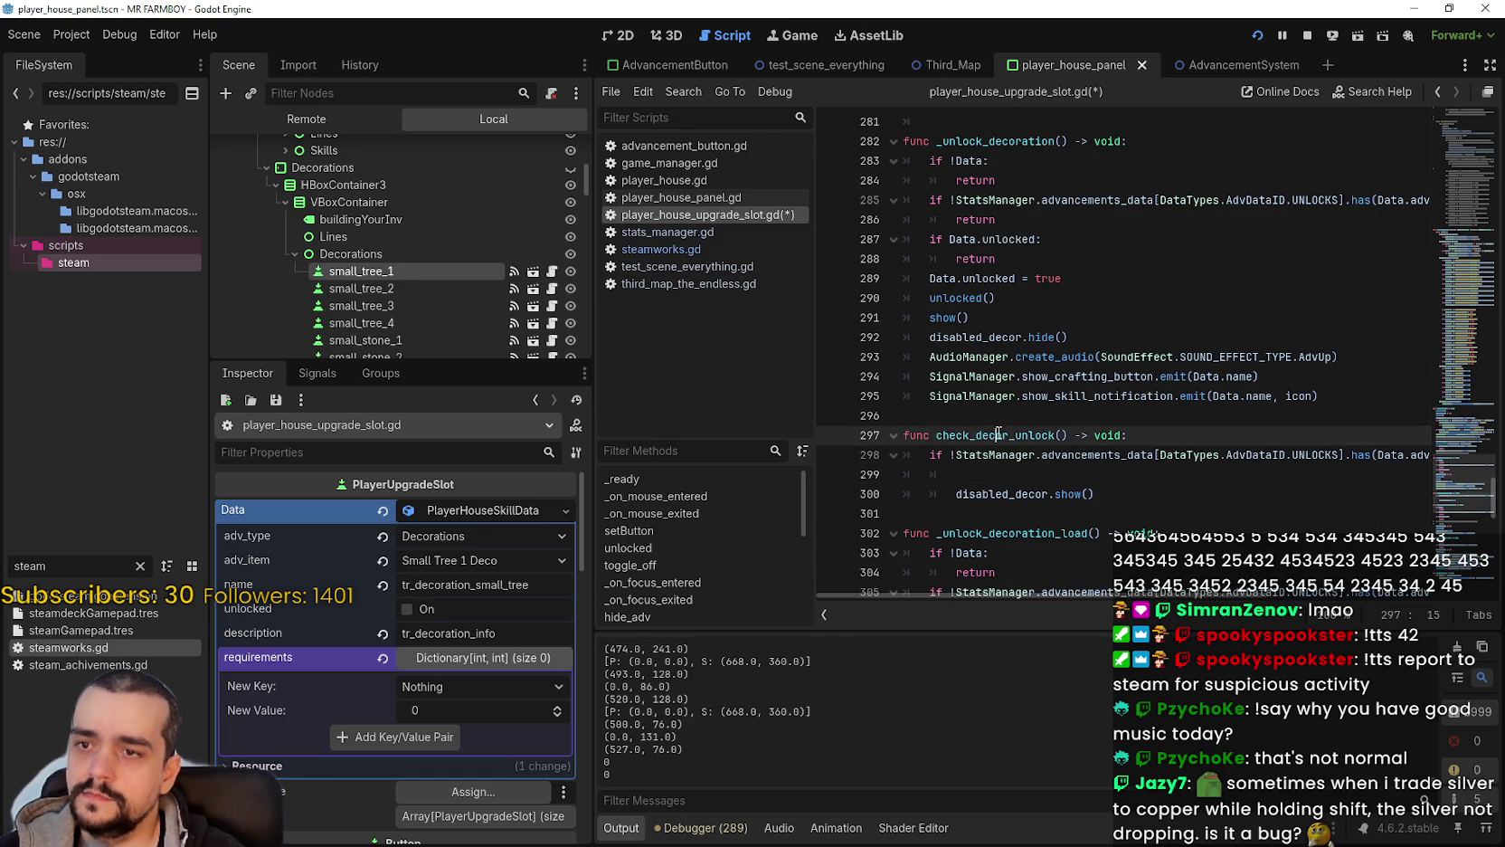
pyautogui.hotkey('ctrl', 'f')
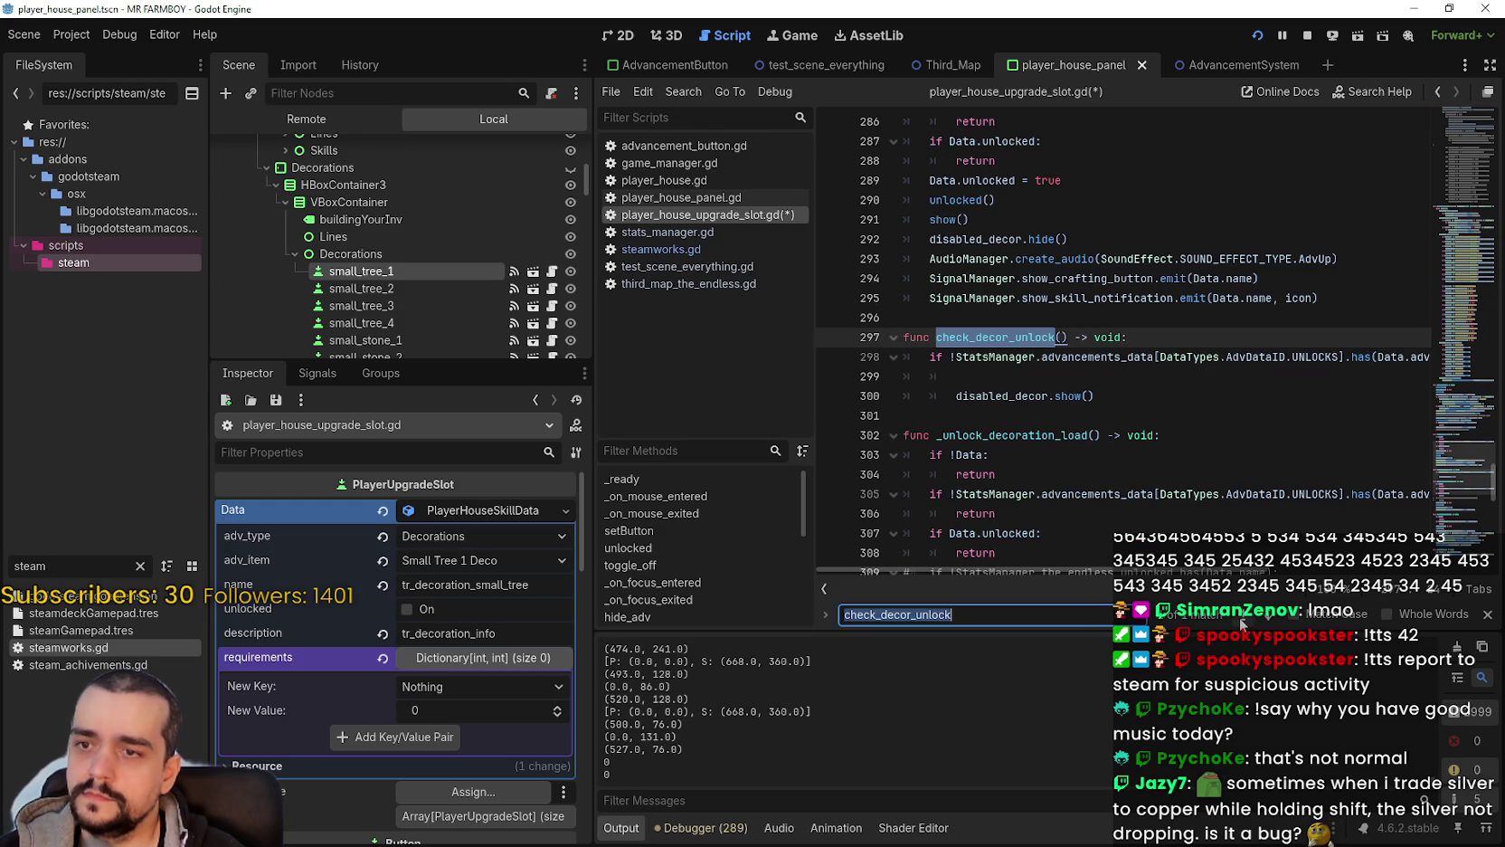
pyautogui.scroll(2, 1040, 452)
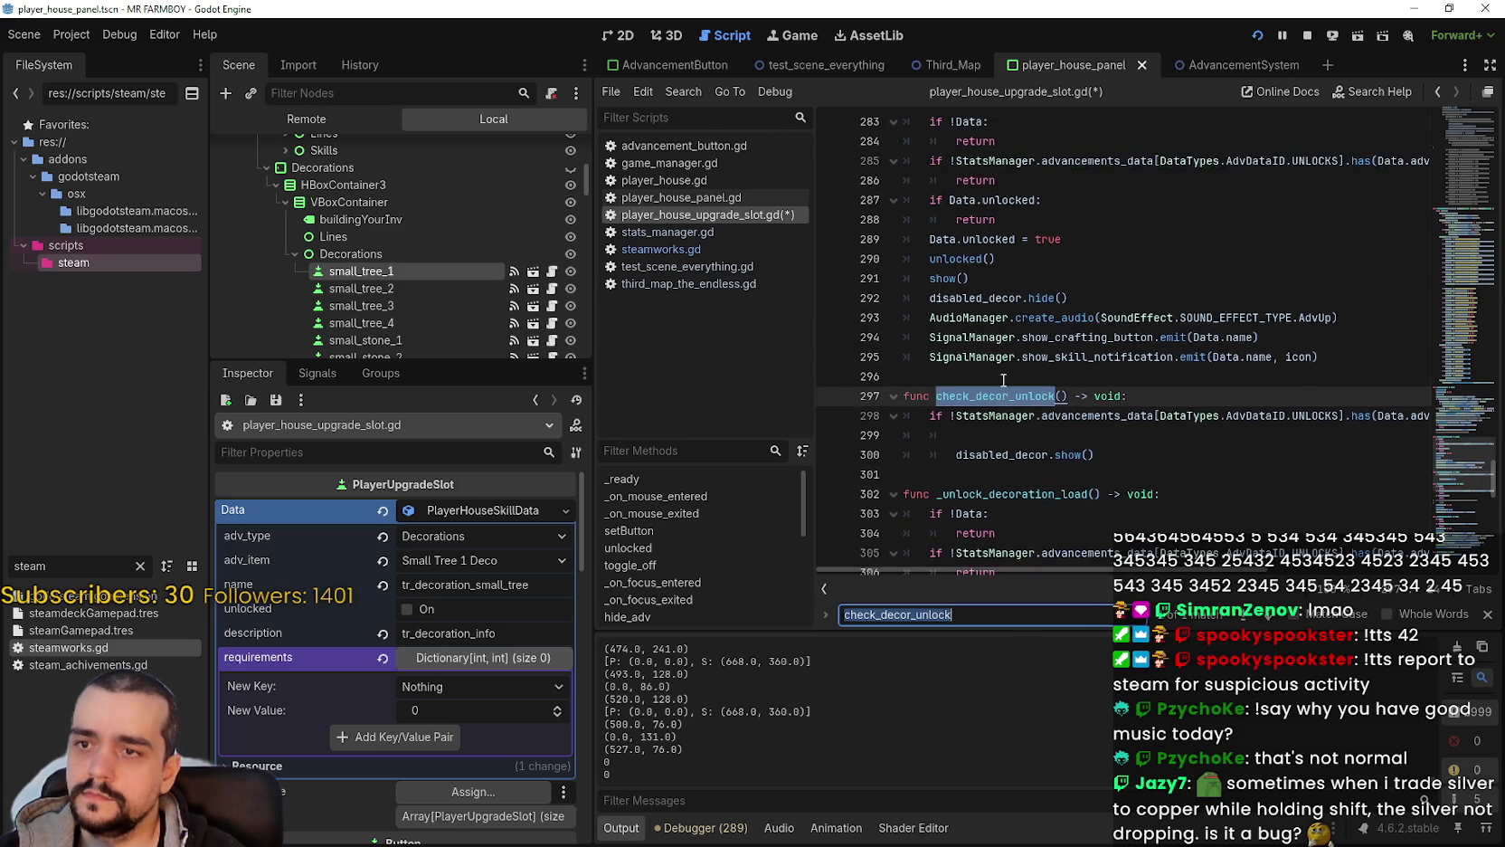
pyautogui.click(995, 452)
# Step: Find check_decor_unlock project-wide: its definition and a call at player_house_panel.gd line 157
pyautogui.doubleClick(995, 453)
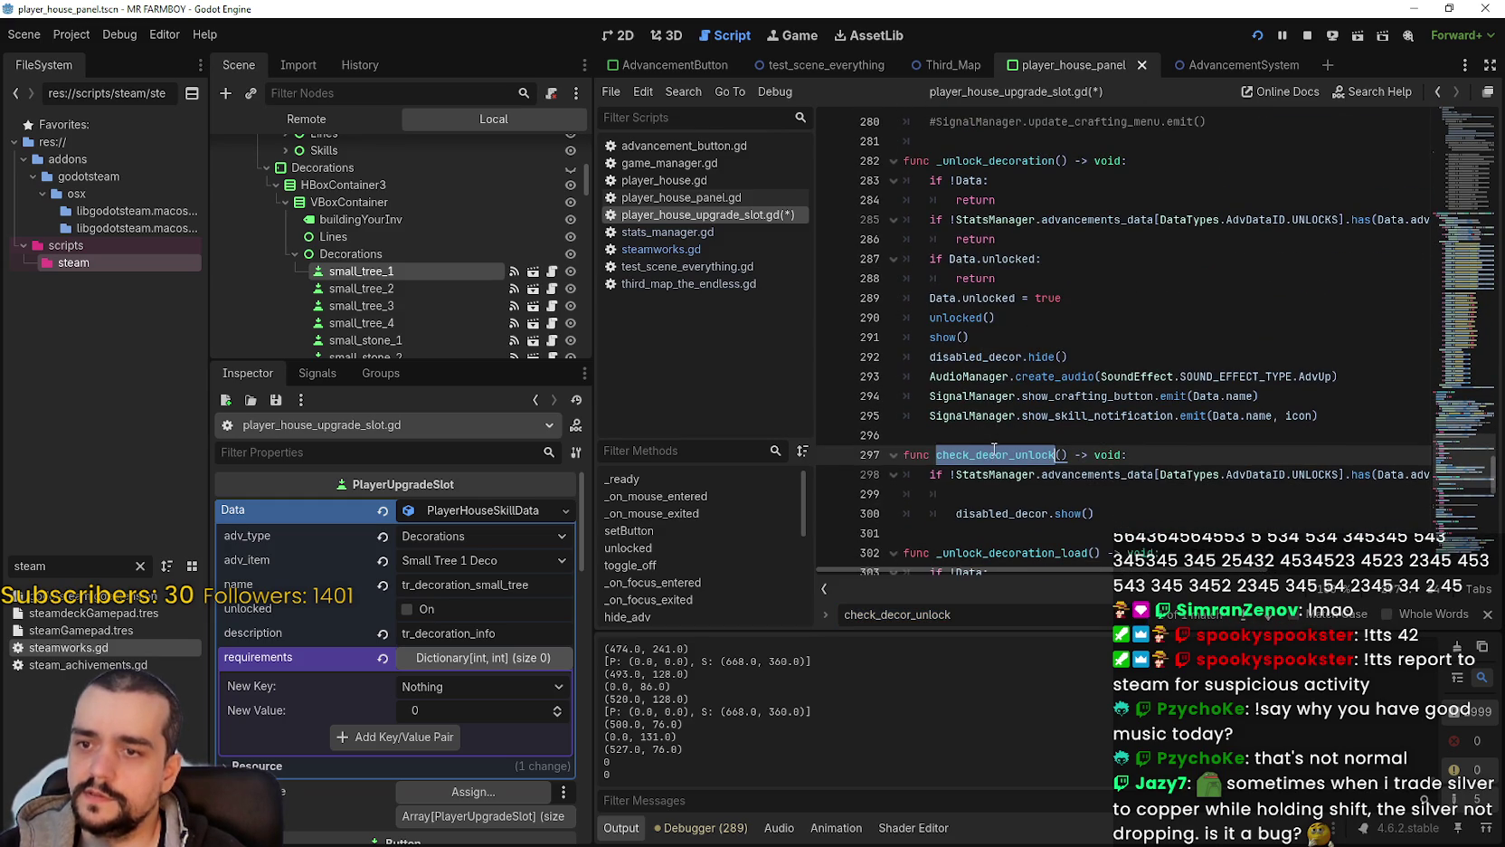
pyautogui.hotkey('ctrl', 'shift', 'f')
pyautogui.click(773, 508)
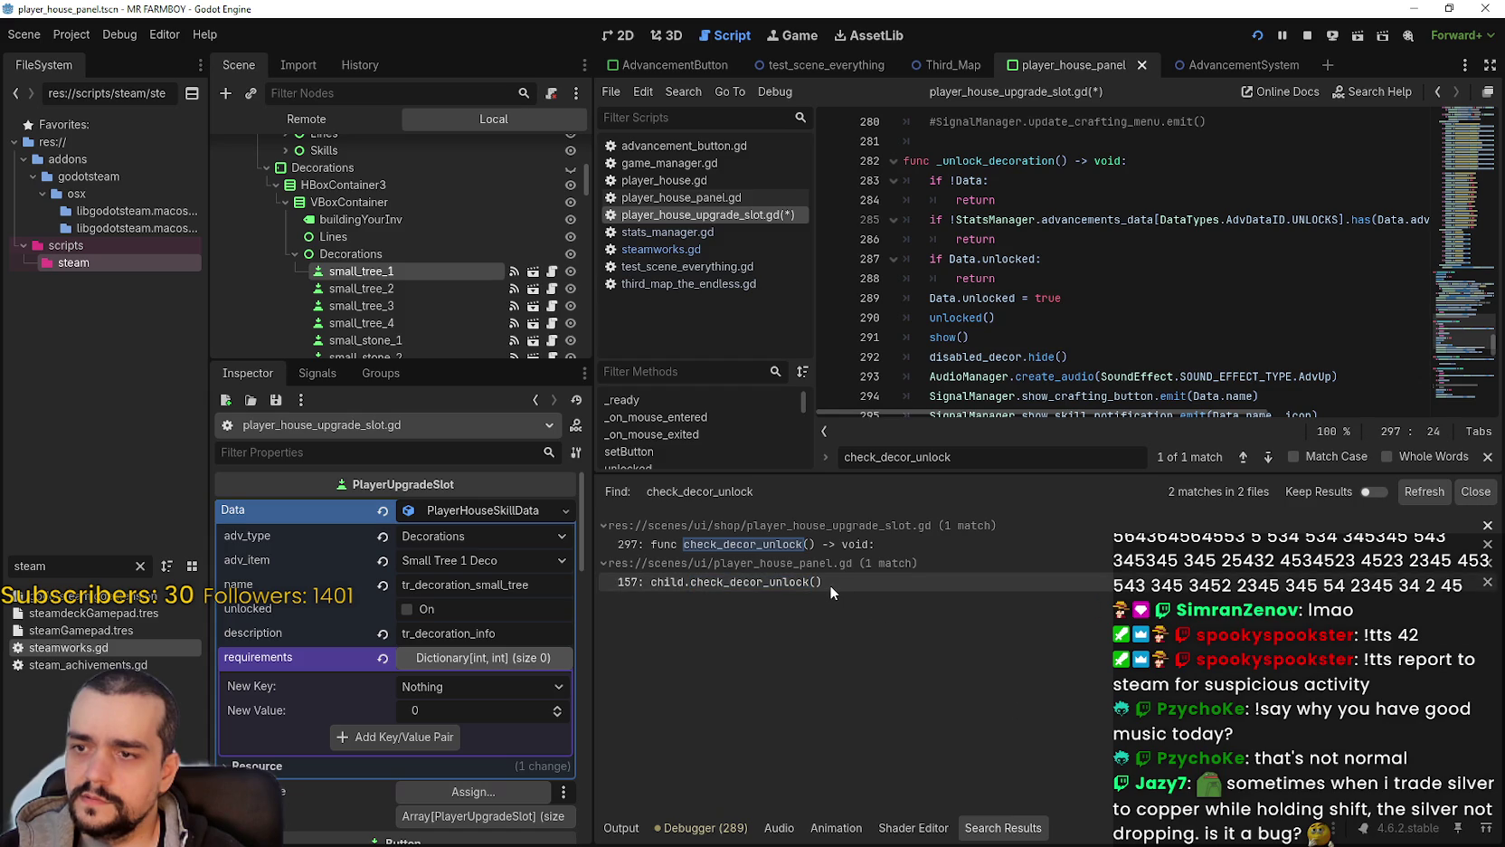
pyautogui.click(828, 583)
pyautogui.scroll(-4, 1141, 330)
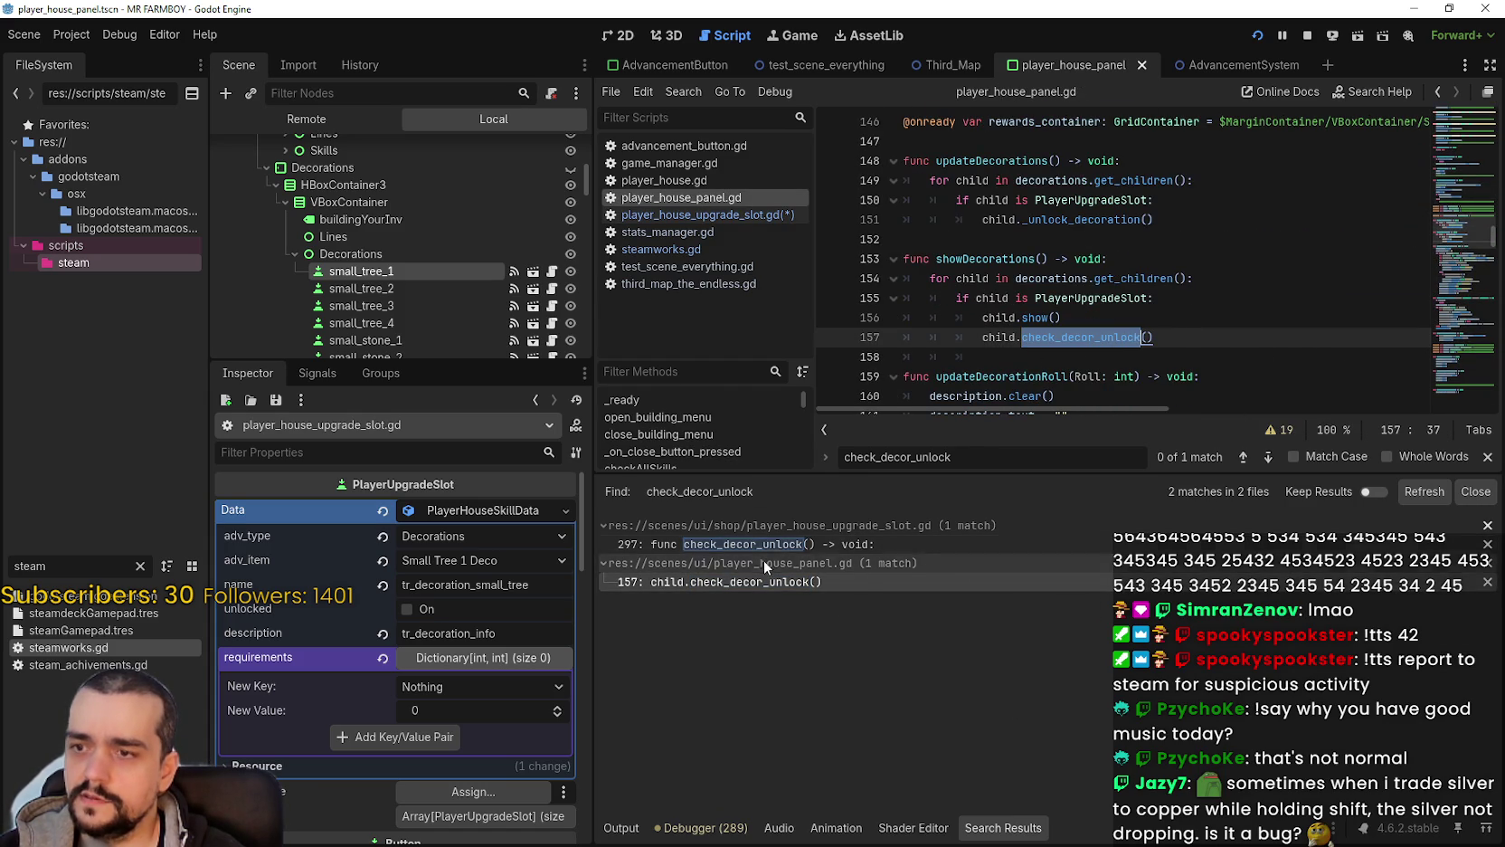
pyautogui.click(762, 545)
pyautogui.click(1132, 199)
pyautogui.scroll(2, 1131, 203)
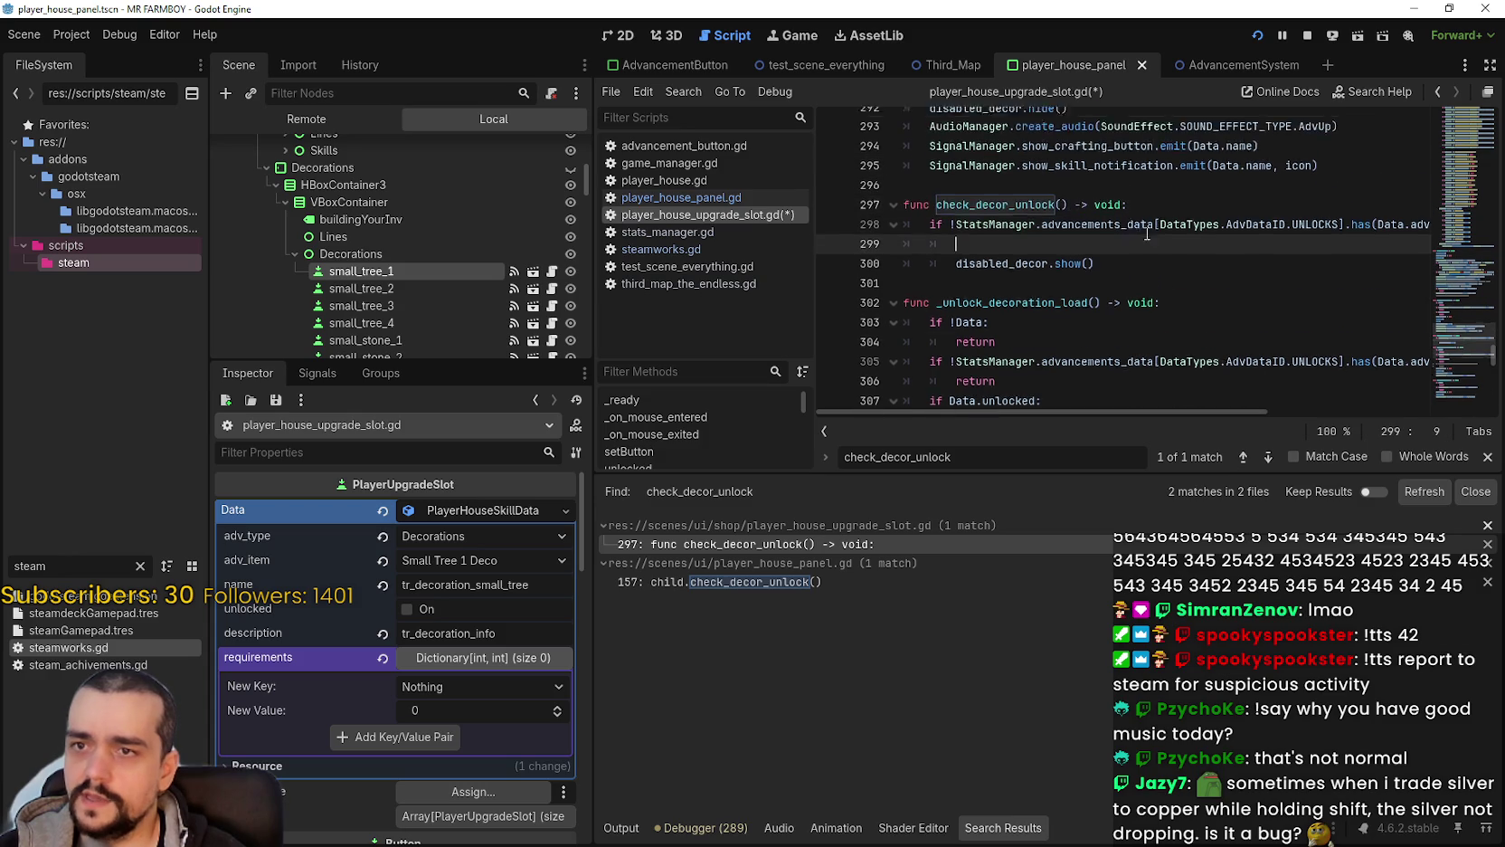
pyautogui.moveTo(1172, 414)
pyautogui.mouseDown()
pyautogui.moveTo(1254, 414)
pyautogui.moveTo(1214, 419)
pyautogui.mouseUp()
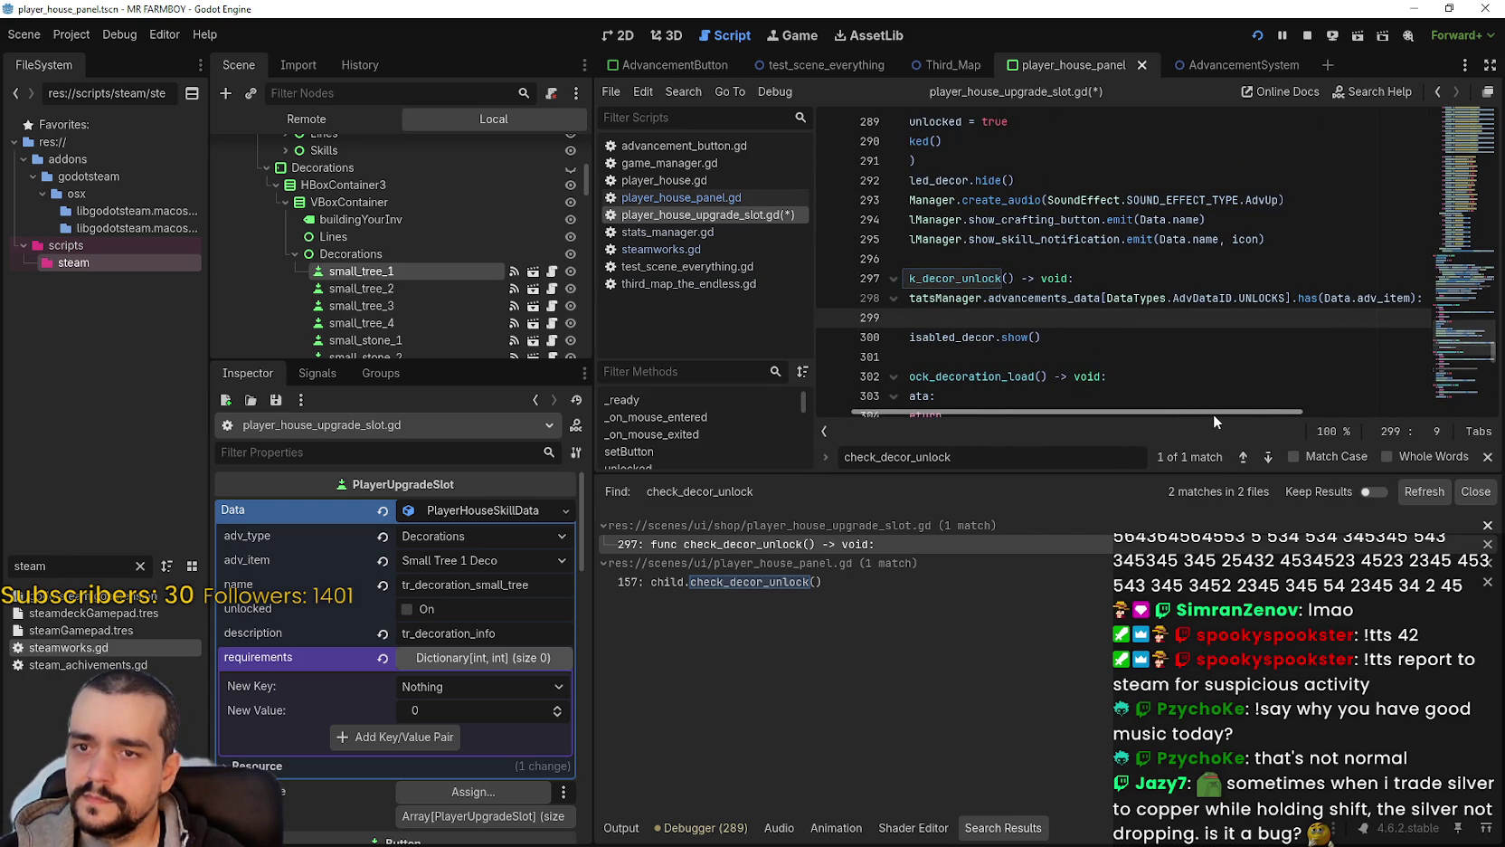
pyautogui.moveTo(1214, 414); pyautogui.dragTo(1090, 409)
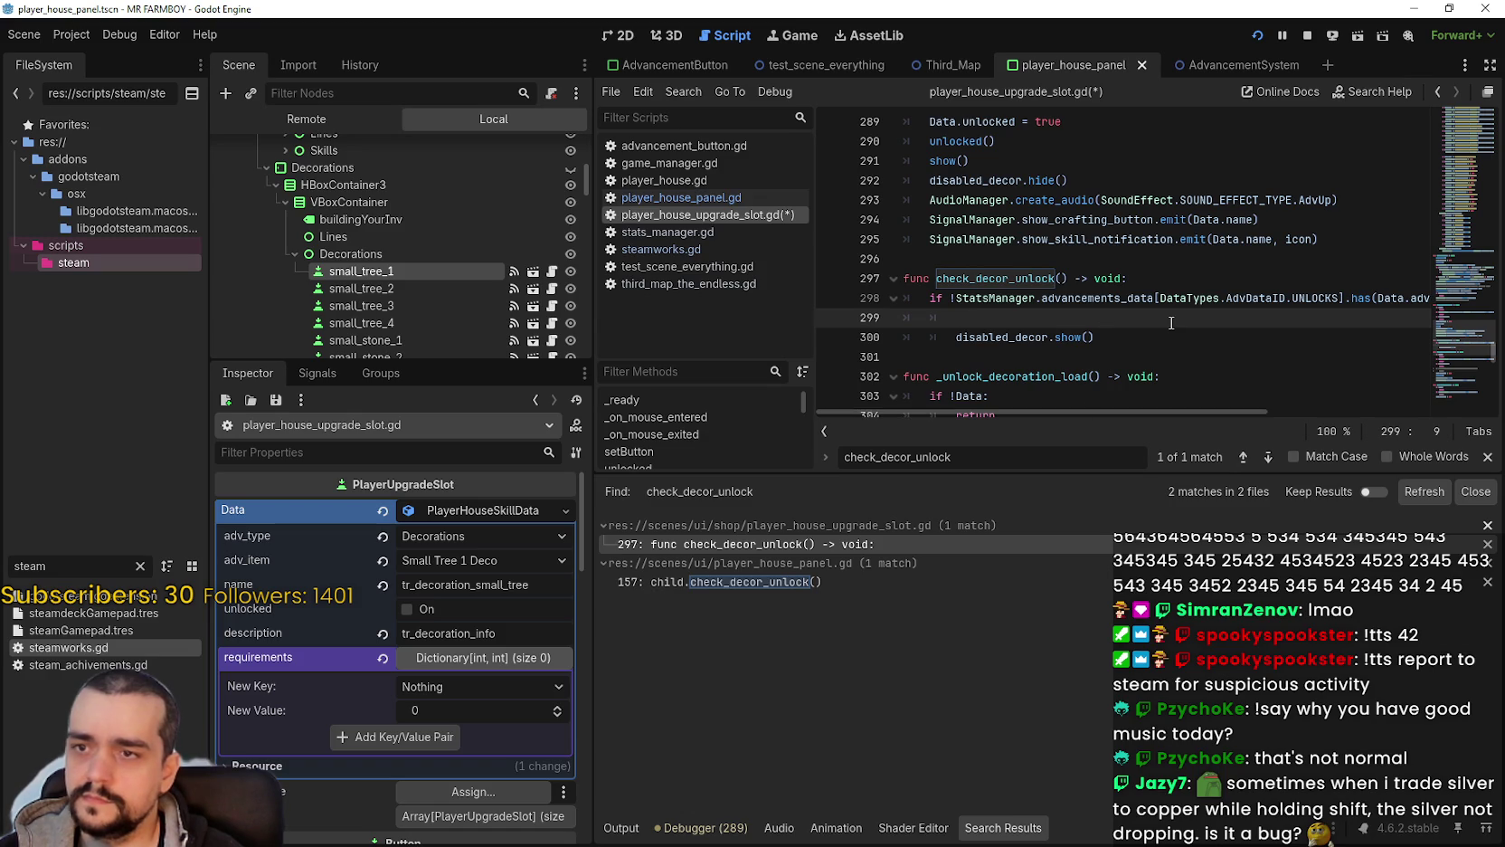
pyautogui.press('BackSpace')
# Step: Compare the small_tree_4 and small_tree_1 decoration nodes, viewing small_tree_1's requirements dictionary
pyautogui.click(1087, 331)
pyautogui.write('for')
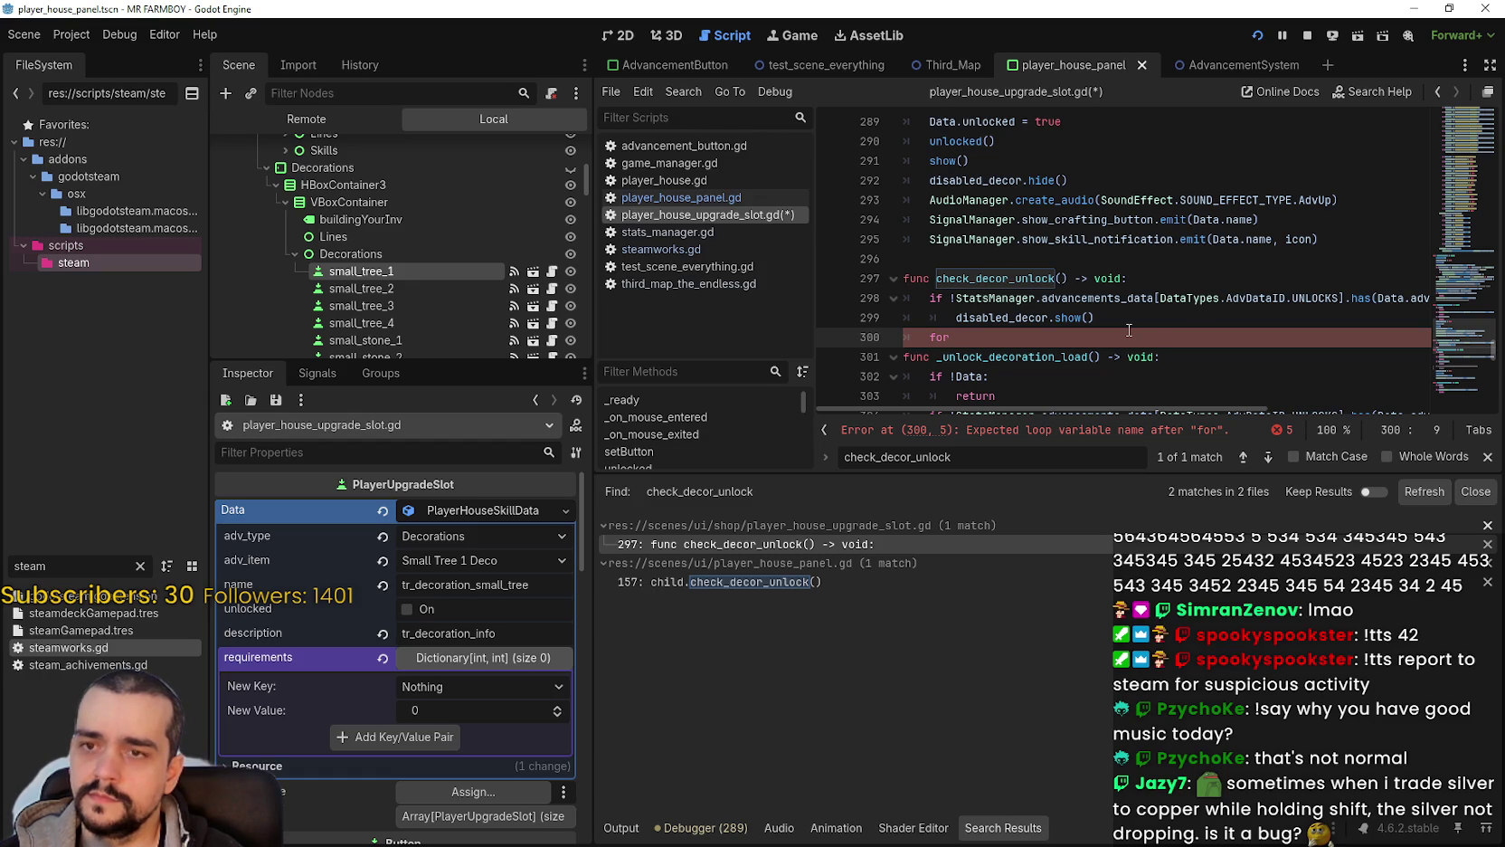
pyautogui.moveTo(996, 395)
pyautogui.mouseDown()
pyautogui.moveTo(1288, 414)
pyautogui.moveTo(1110, 391)
pyautogui.mouseUp()
pyautogui.click(1114, 288)
pyautogui.scroll(-2, 426, 248)
pyautogui.click(415, 242)
pyautogui.click(362, 193)
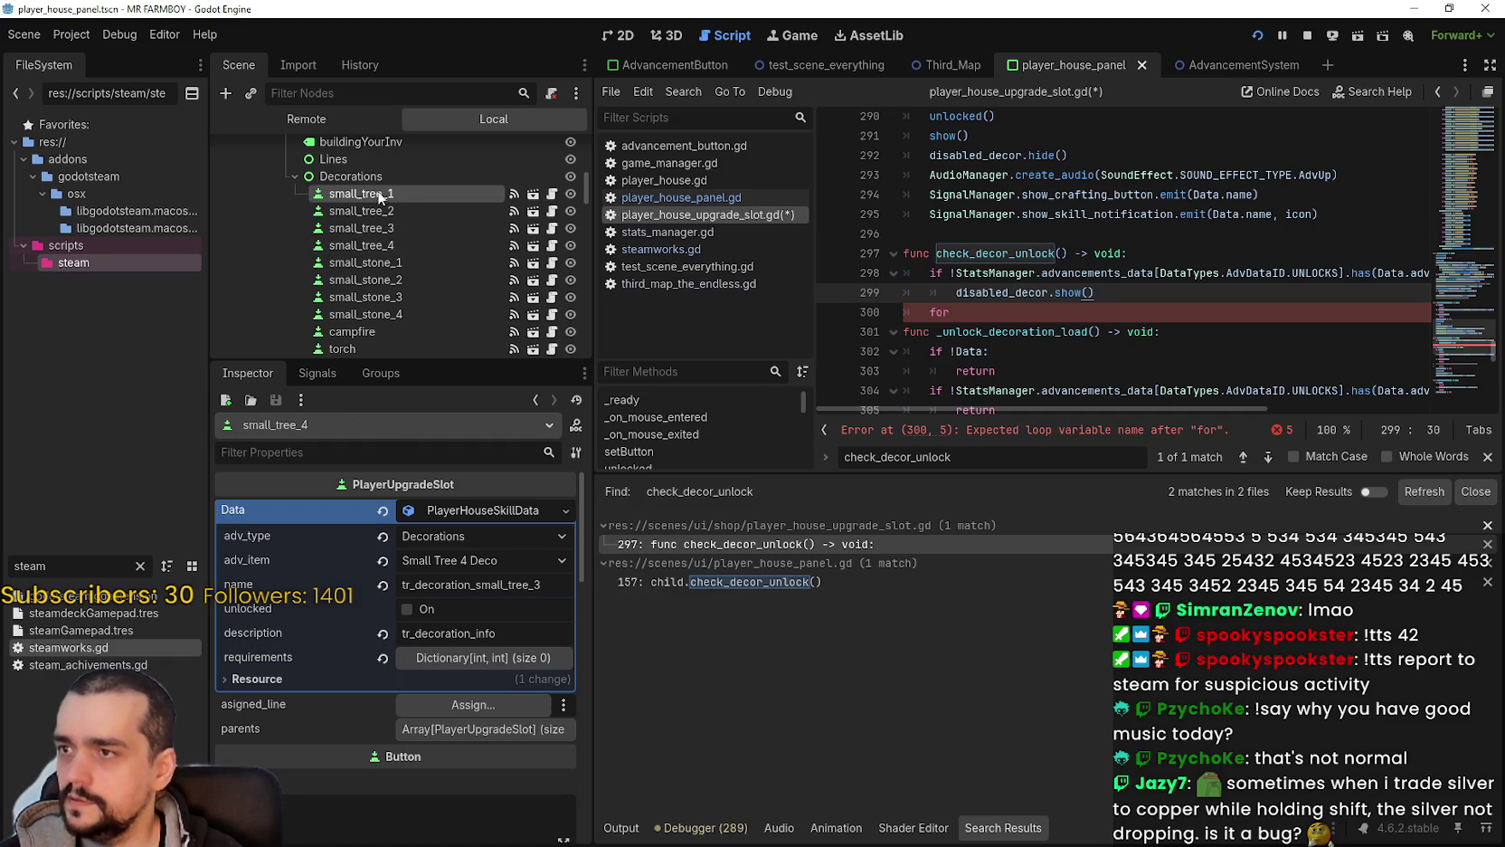
pyautogui.click(470, 658)
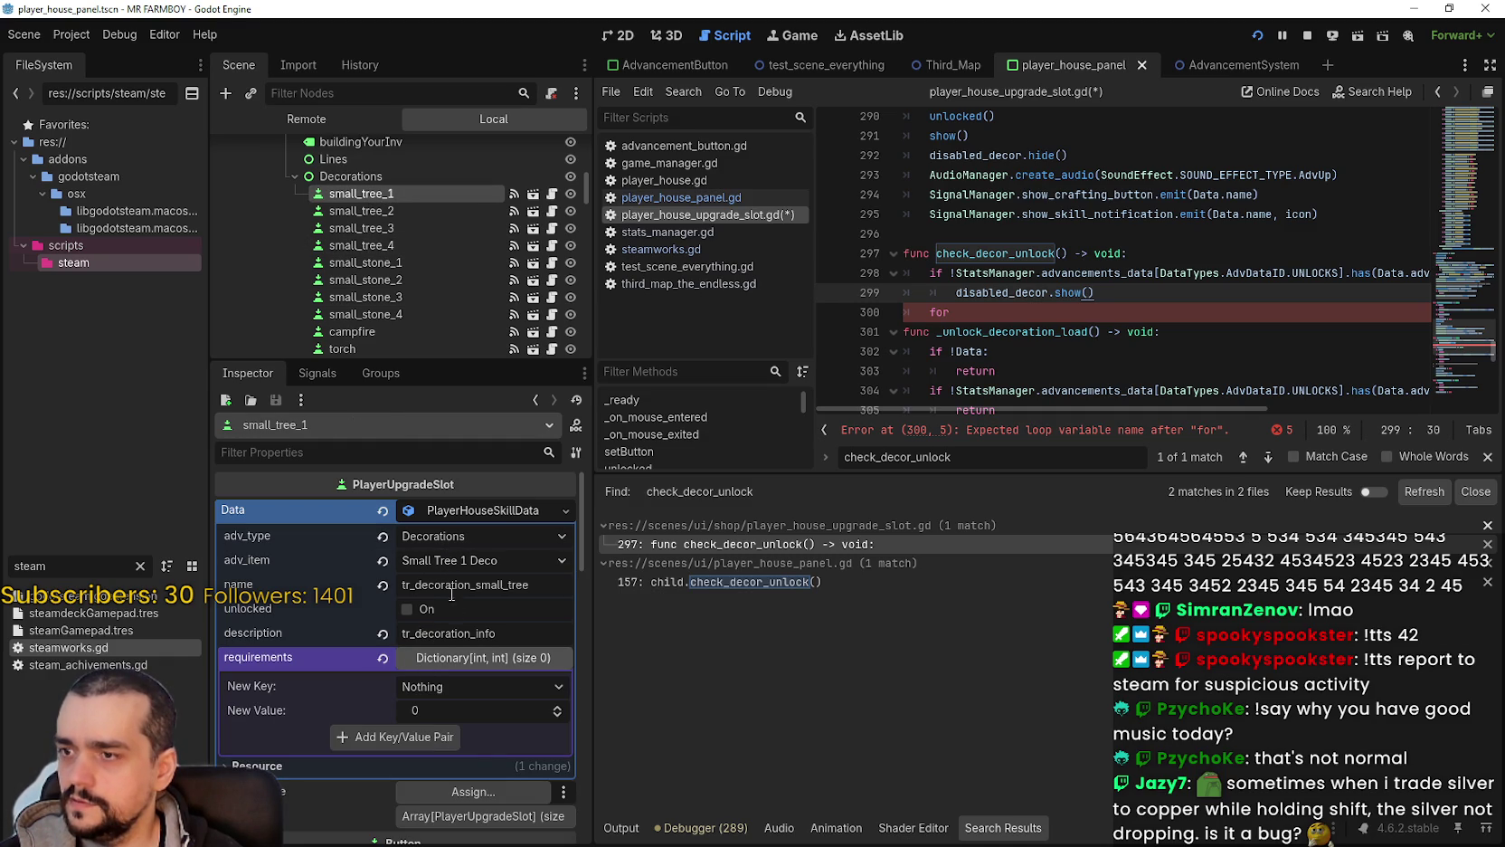
# Step: Review Data.adv_item on line 298 and the load function's unlock check around line 300
pyautogui.click(1007, 310)
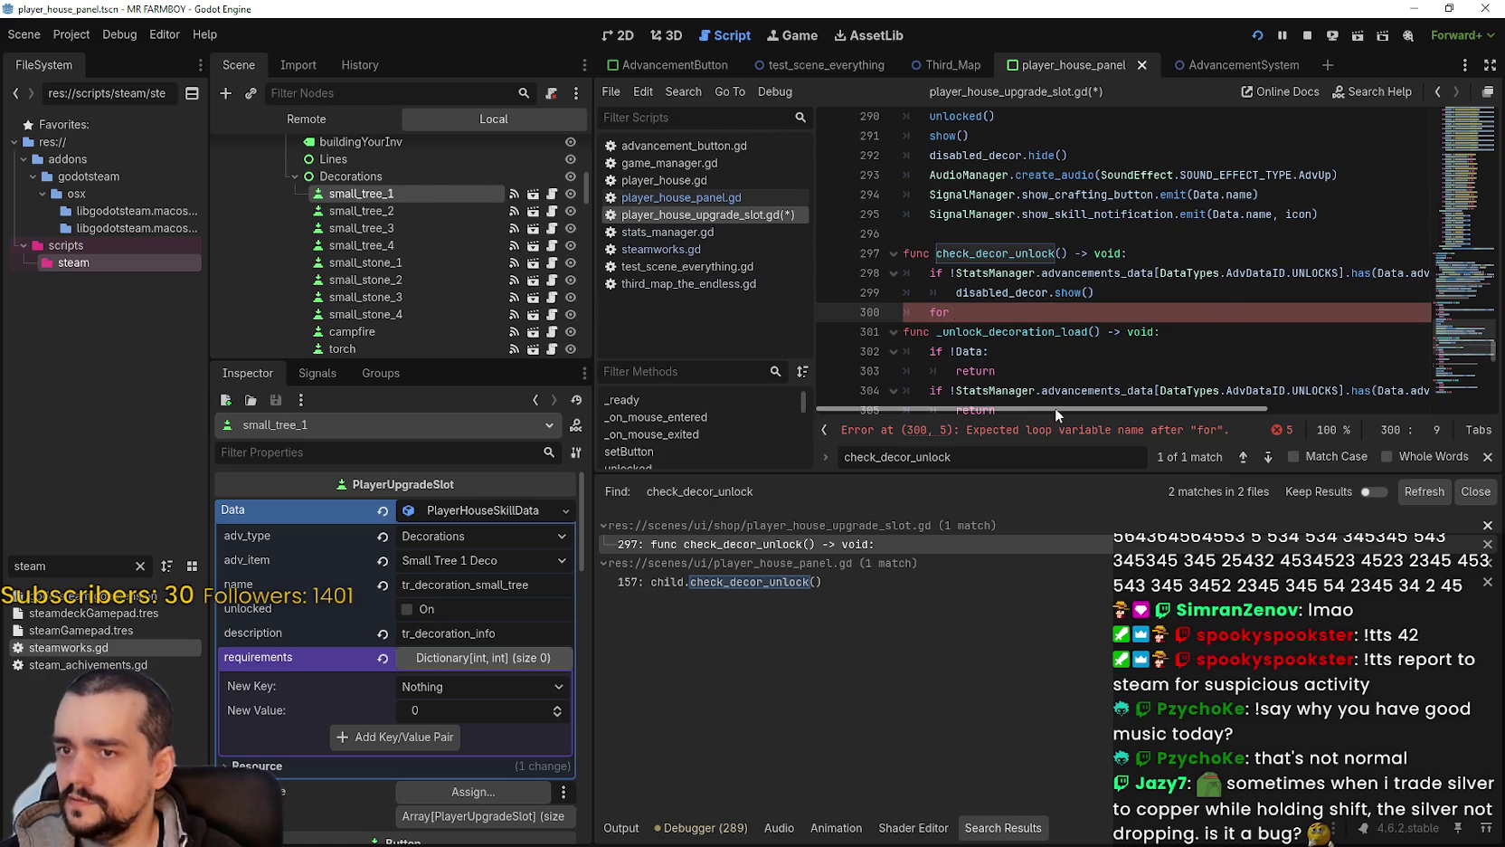
pyautogui.moveTo(1054, 407); pyautogui.dragTo(1197, 412)
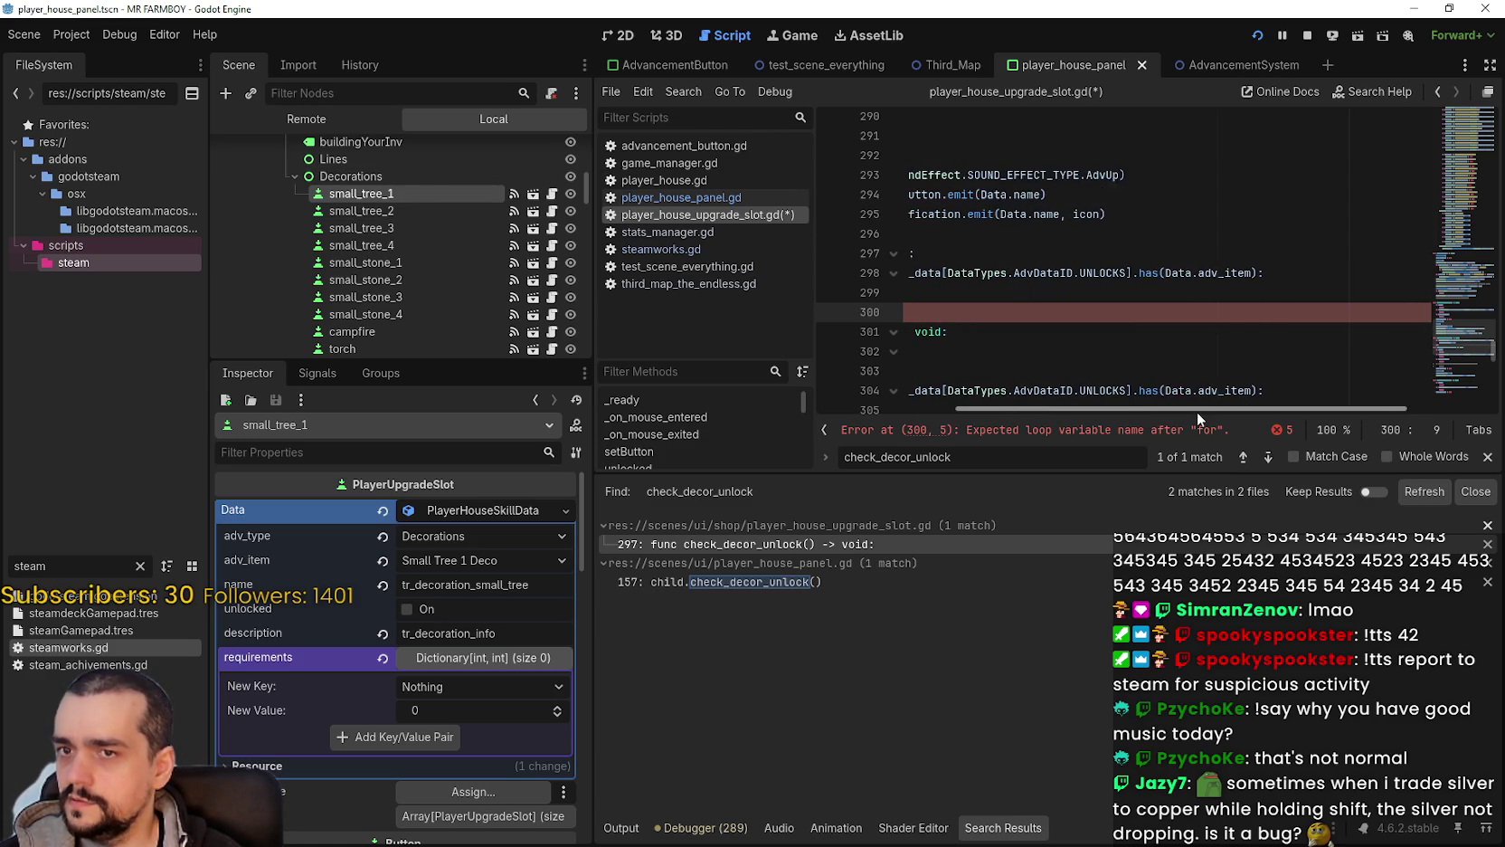
pyautogui.doubleClick(1204, 271)
pyautogui.moveTo(1204, 271); pyautogui.dragTo(1175, 275)
pyautogui.moveTo(1167, 407); pyautogui.dragTo(1066, 407)
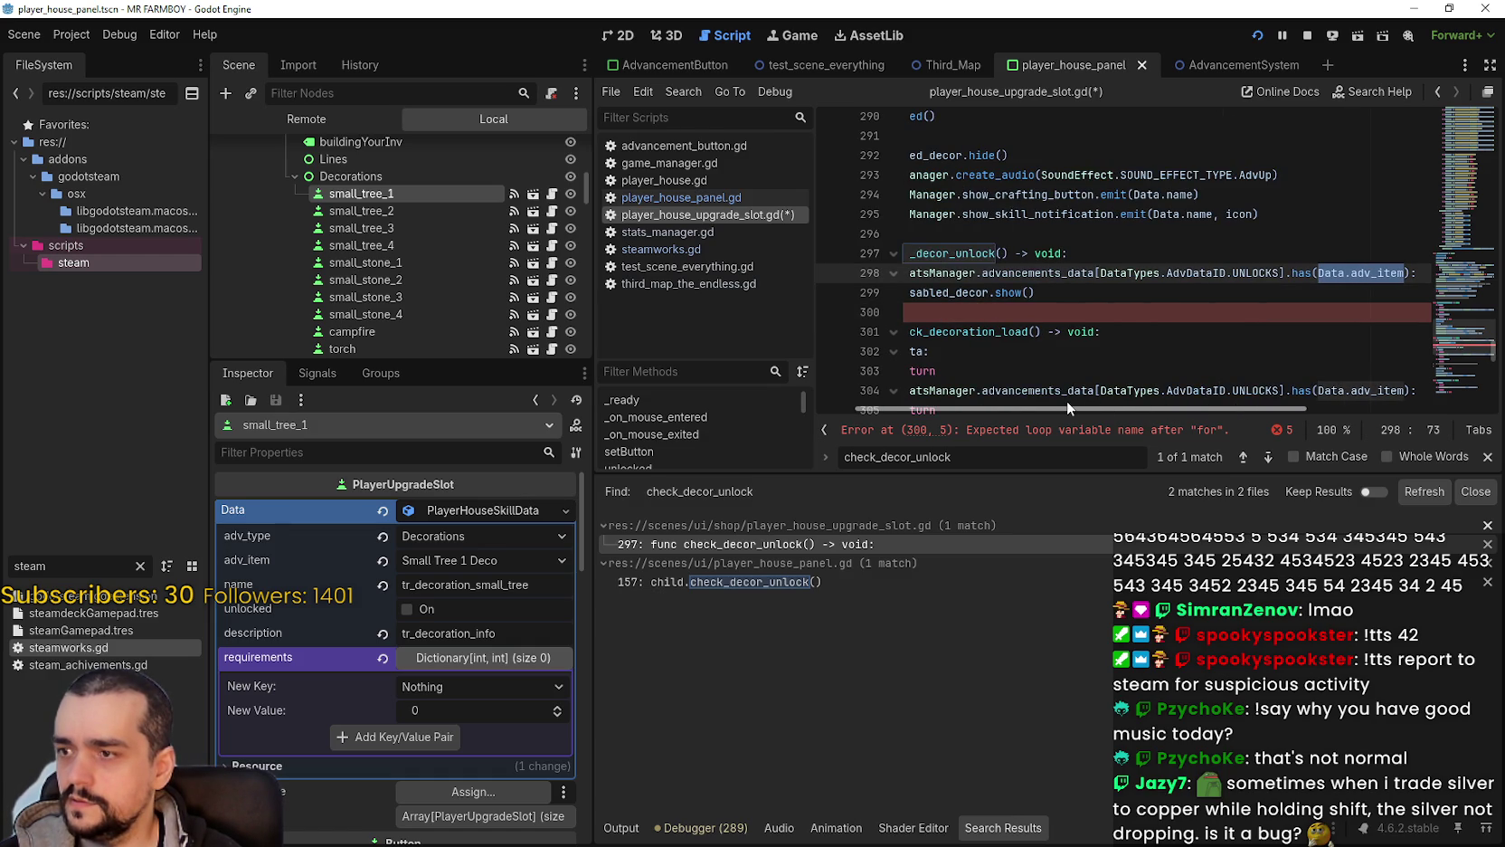
pyautogui.moveTo(1067, 400); pyautogui.dragTo(997, 395)
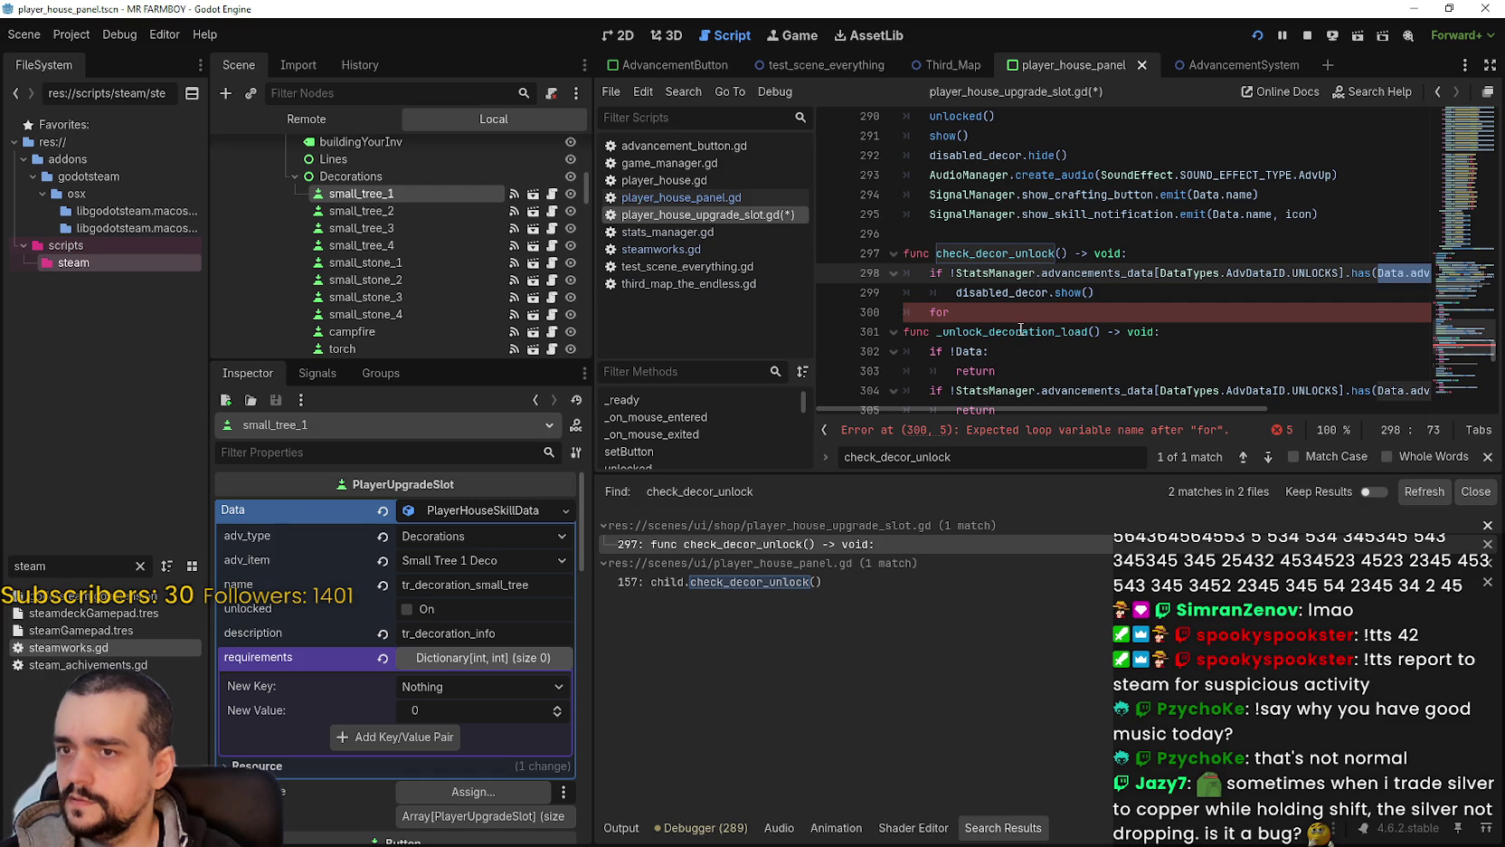
pyautogui.click(977, 310)
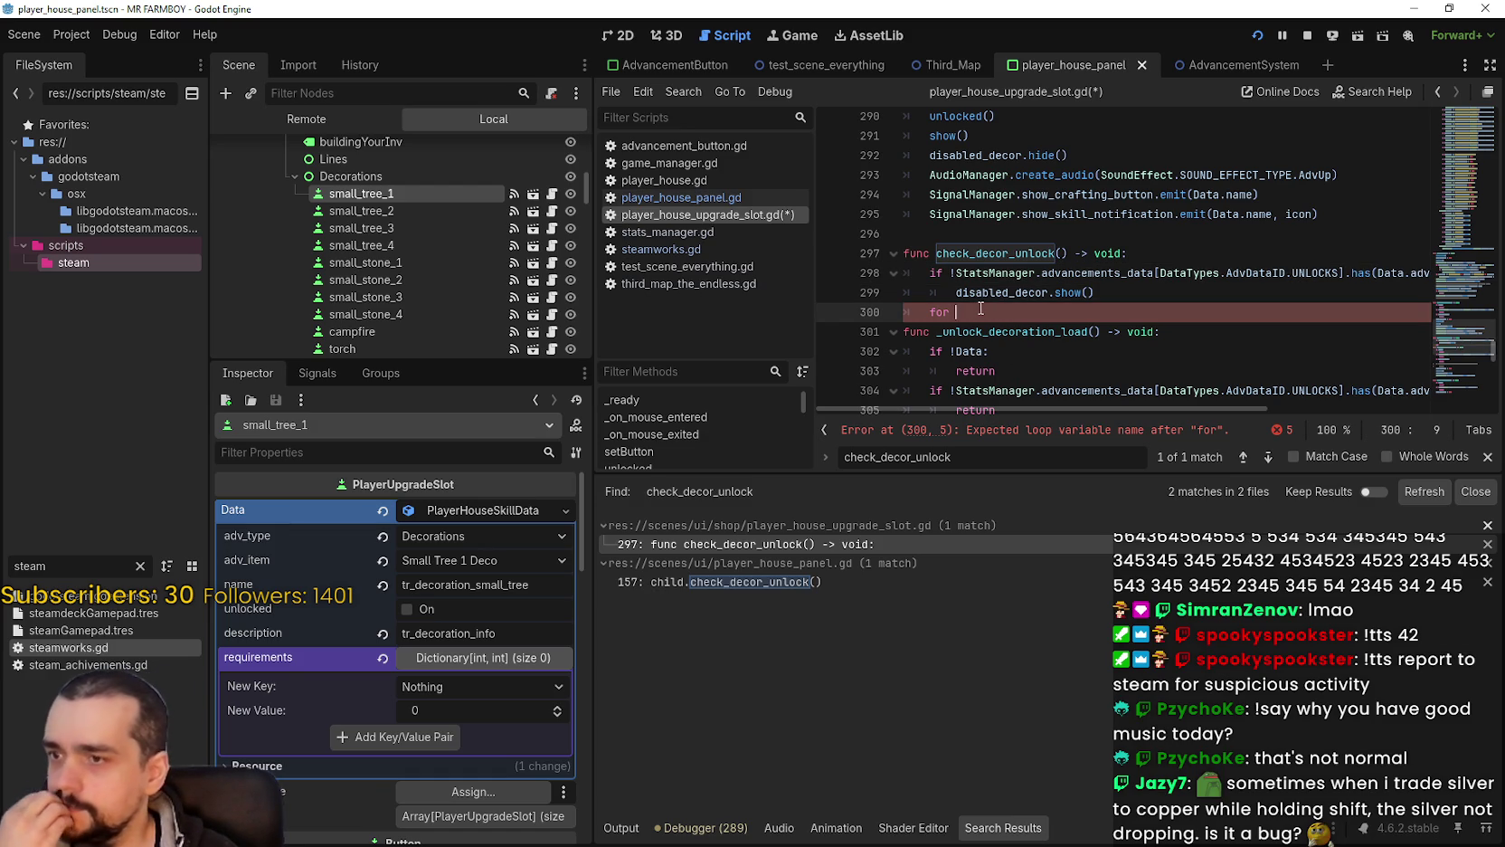
pyautogui.click(1103, 294)
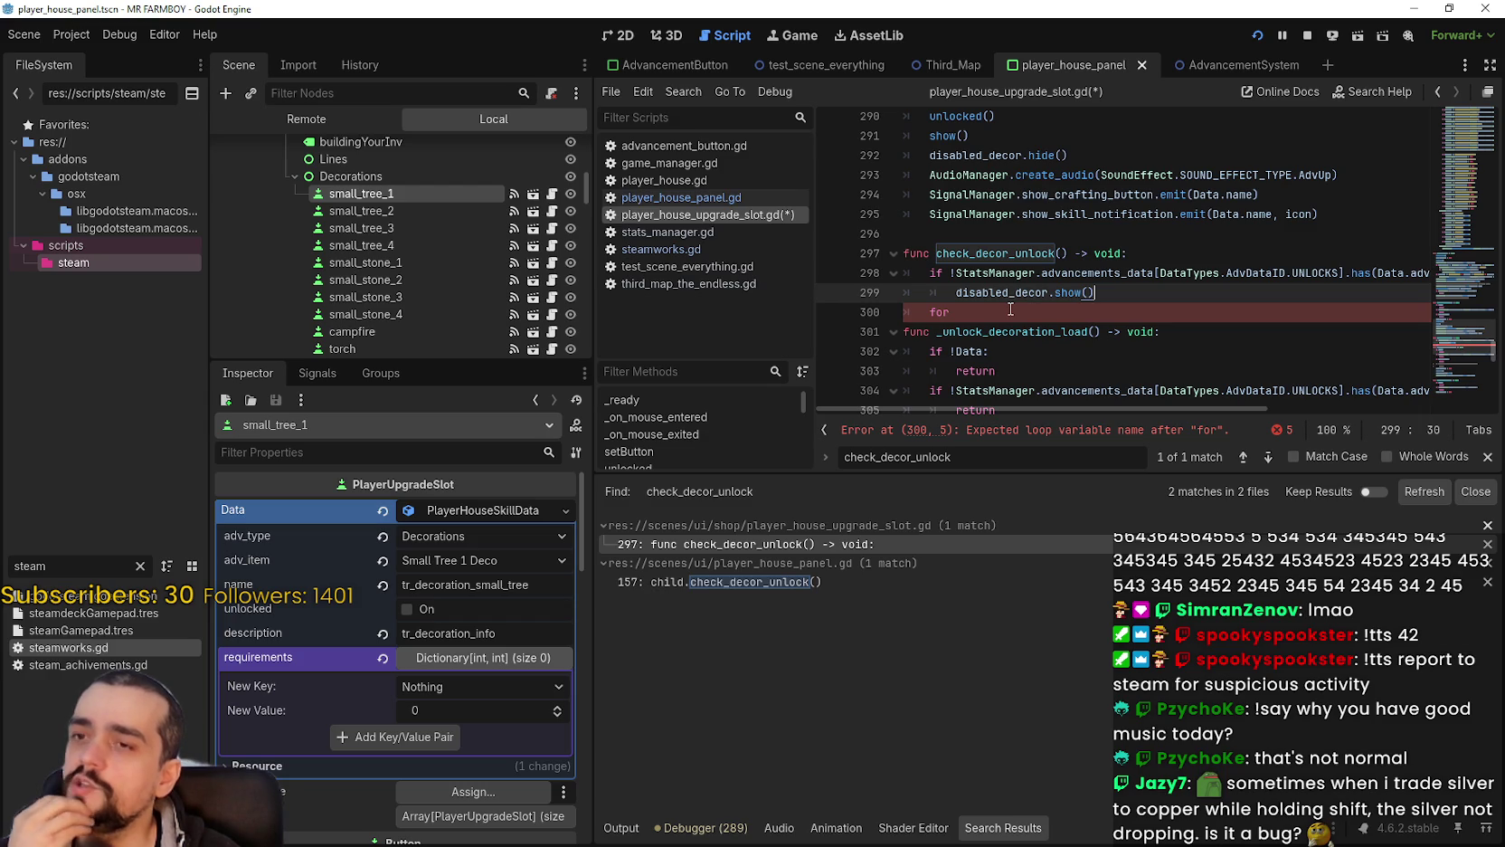
# Step: Replace the start of line 300 under disabled_decor.show() with 'for'
pyautogui.scroll(-3, 1004, 312)
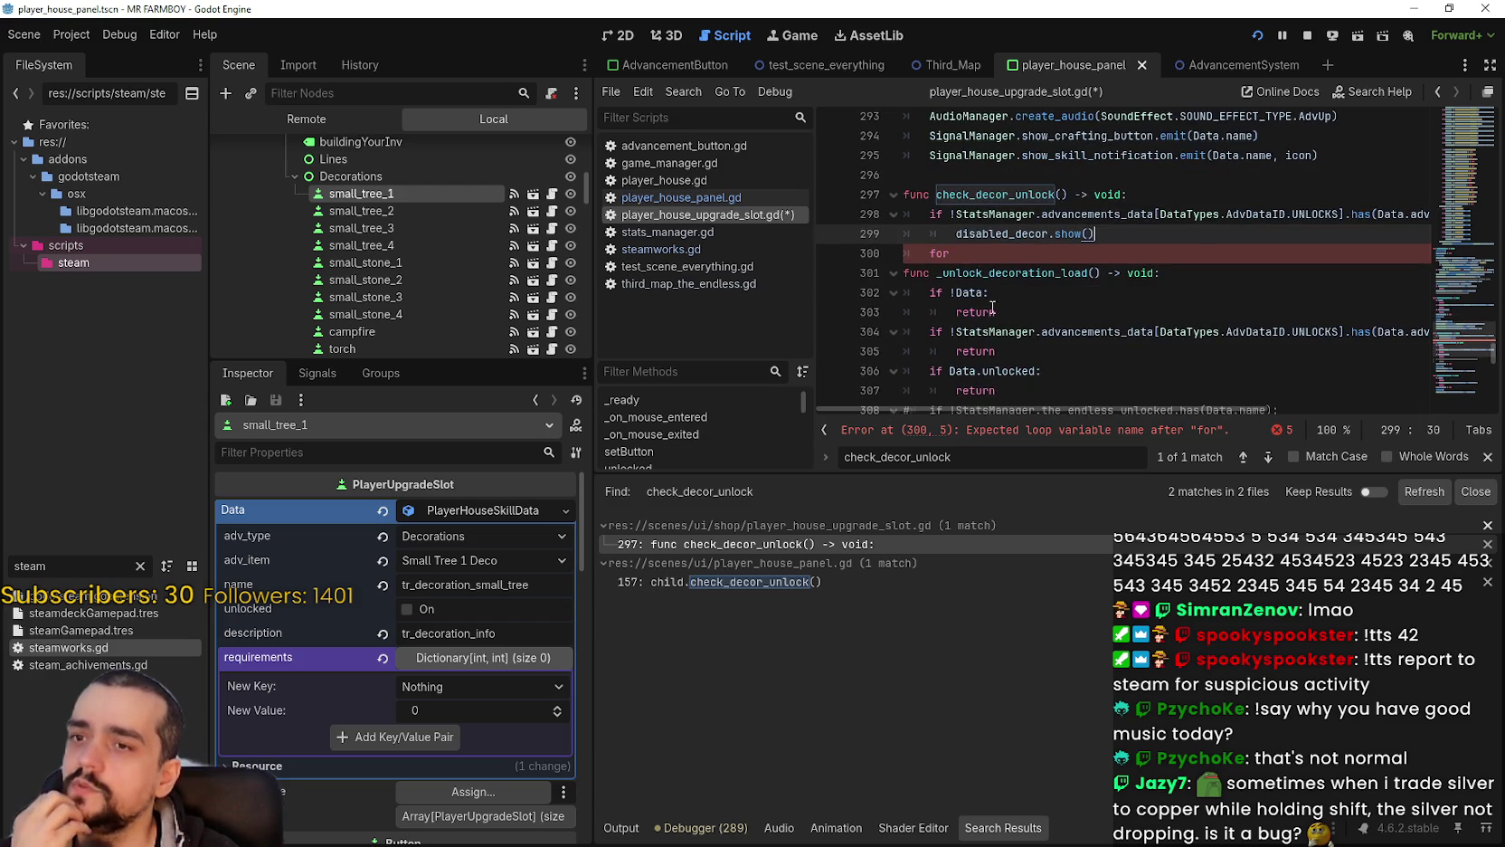
pyautogui.scroll(3, 1002, 316)
pyautogui.scroll(1, 1002, 316)
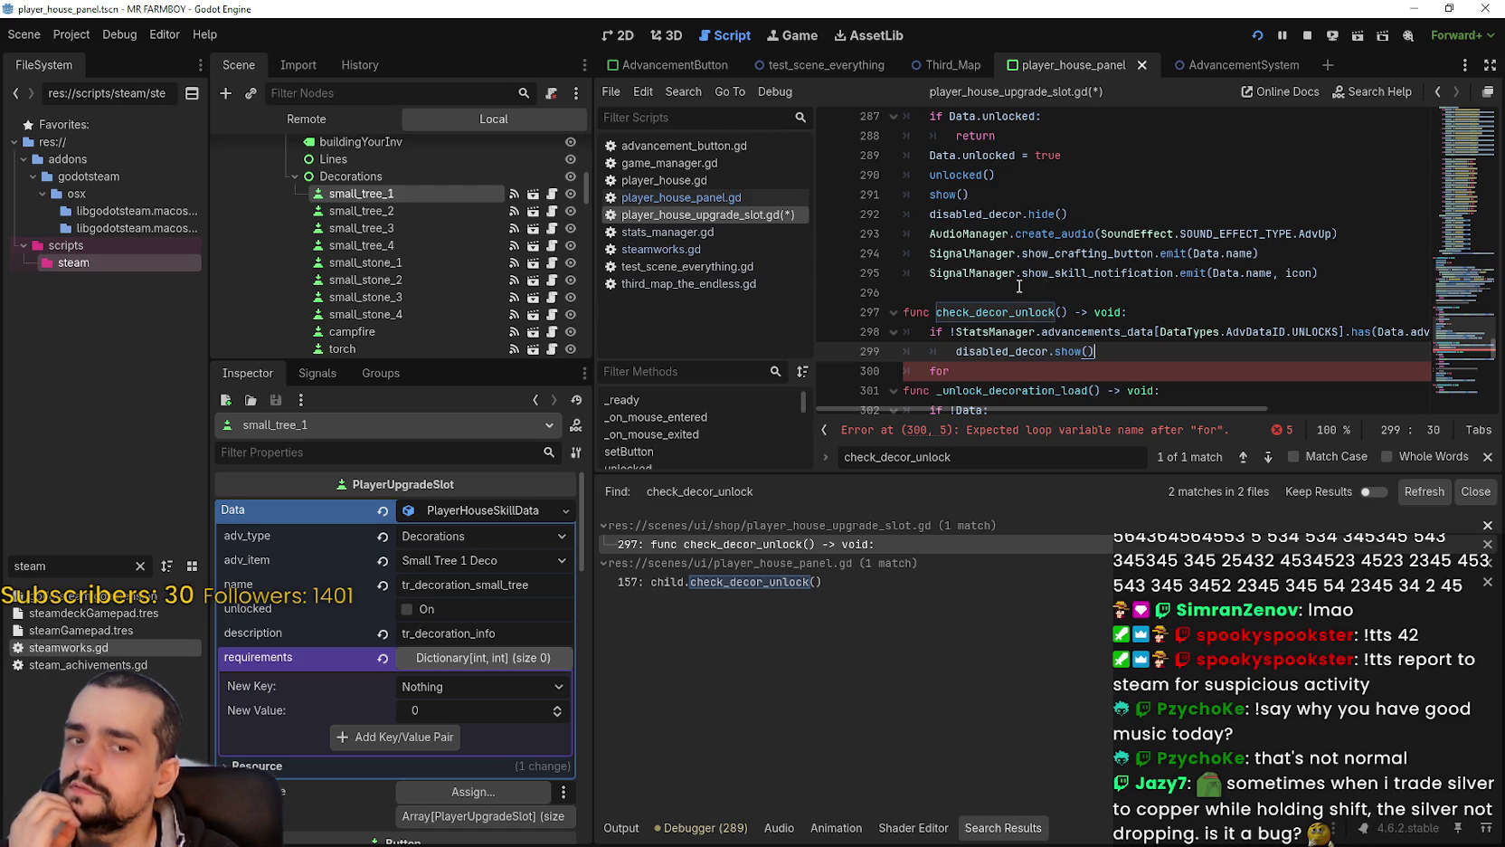
pyautogui.scroll(-2, 1019, 286)
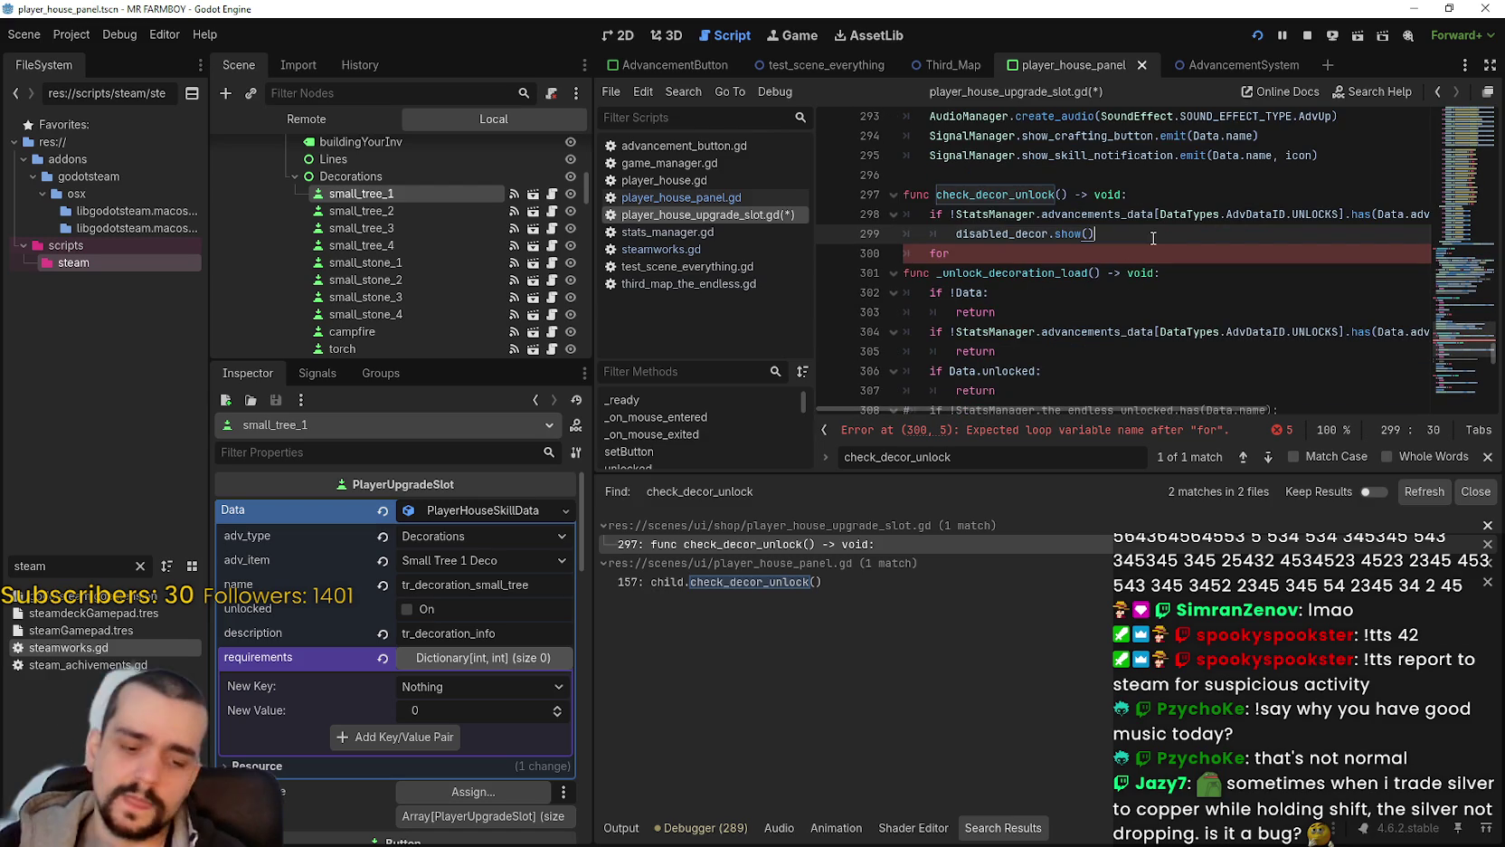
pyautogui.moveTo(957, 255); pyautogui.dragTo(929, 255)
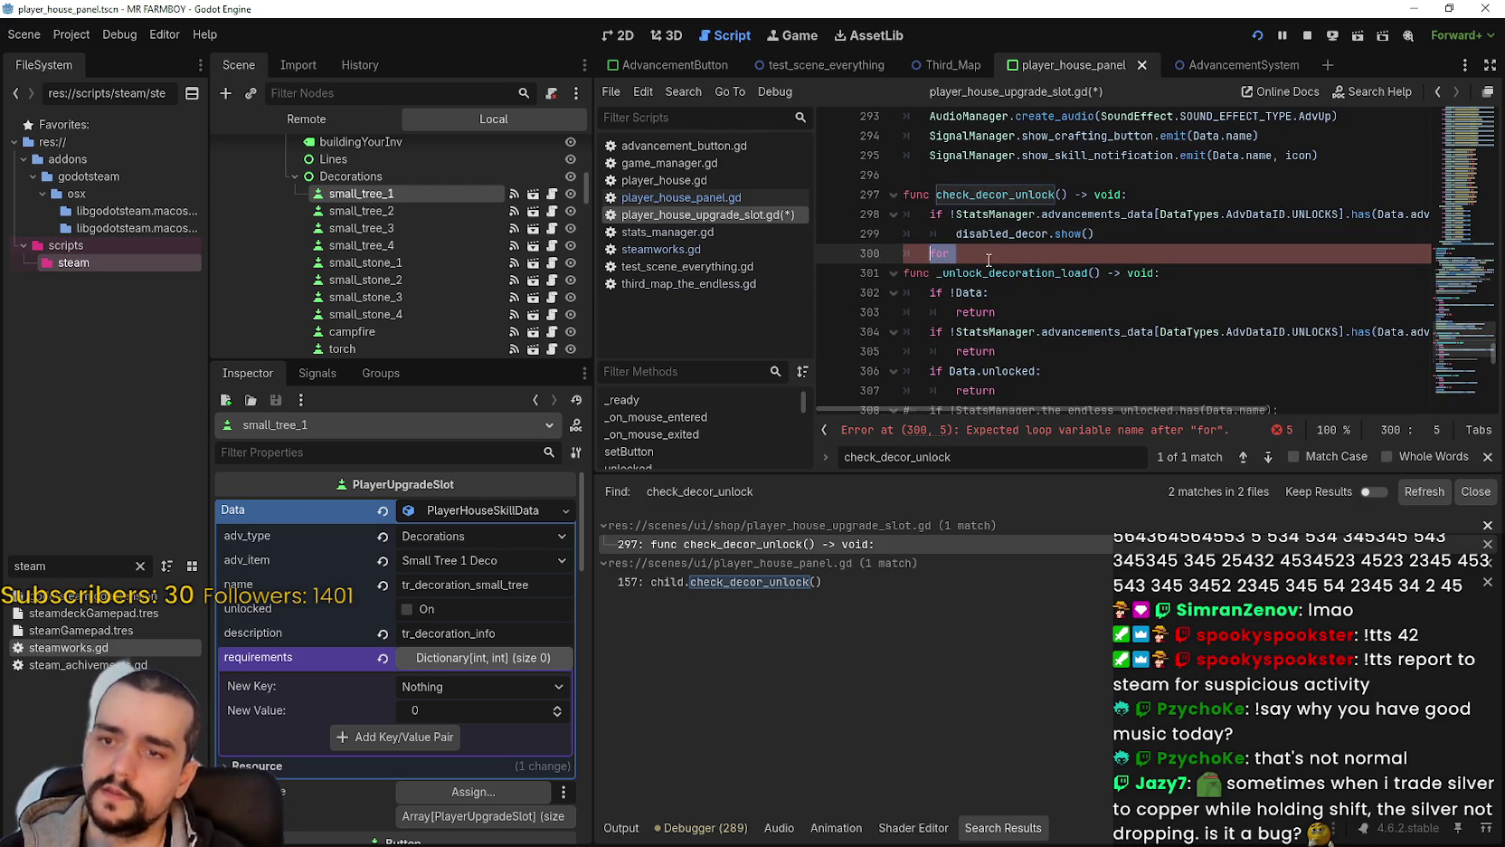
pyautogui.write('for')
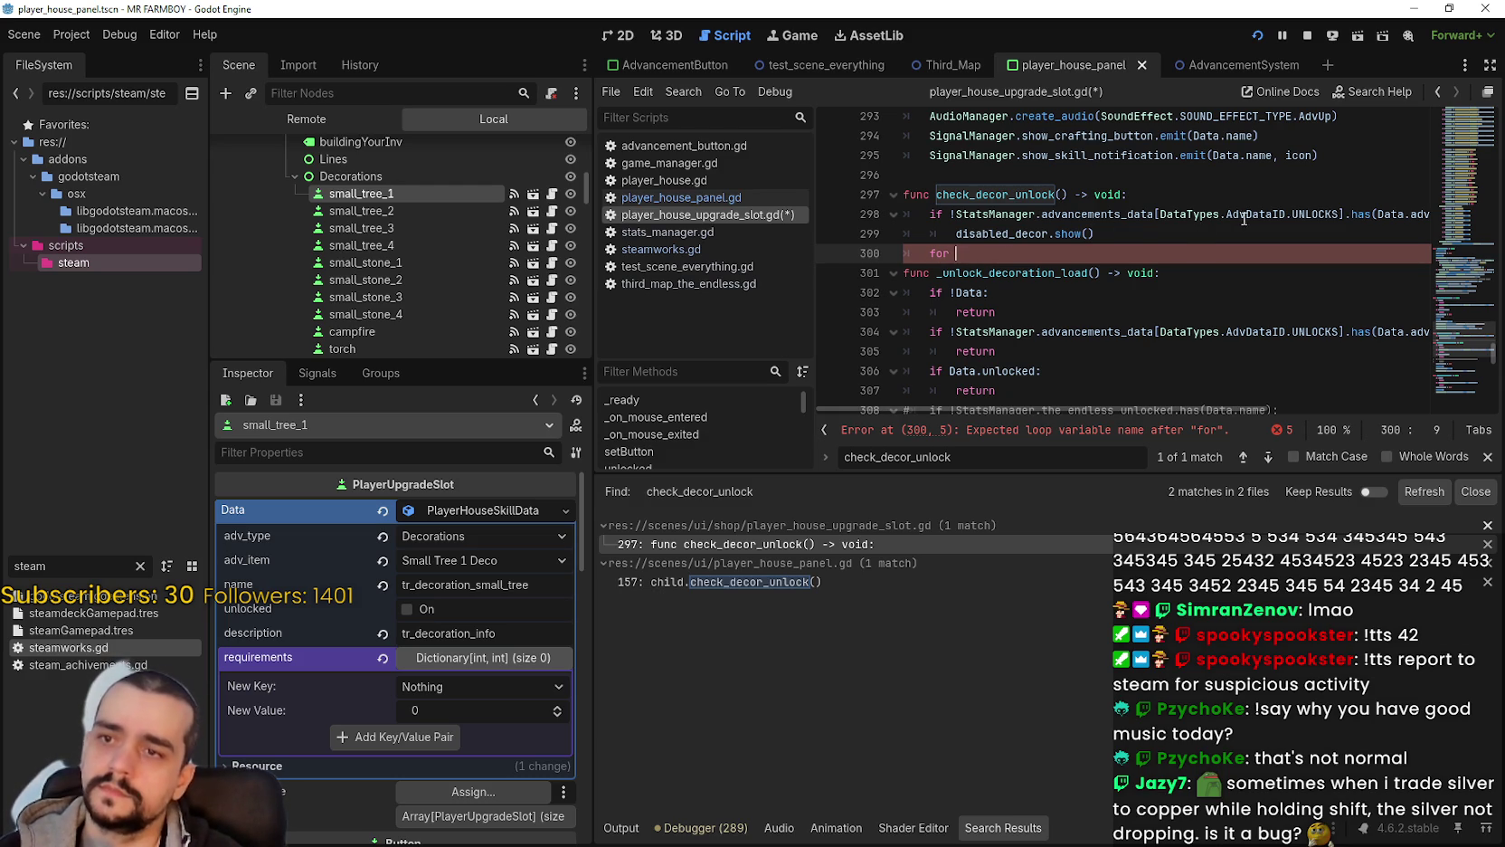
pyautogui.moveTo(1185, 411)
pyautogui.mouseDown()
pyautogui.moveTo(1241, 410)
pyautogui.moveTo(1181, 408)
pyautogui.mouseUp()
pyautogui.hotkey('shift', 'Home')
pyautogui.write('if')
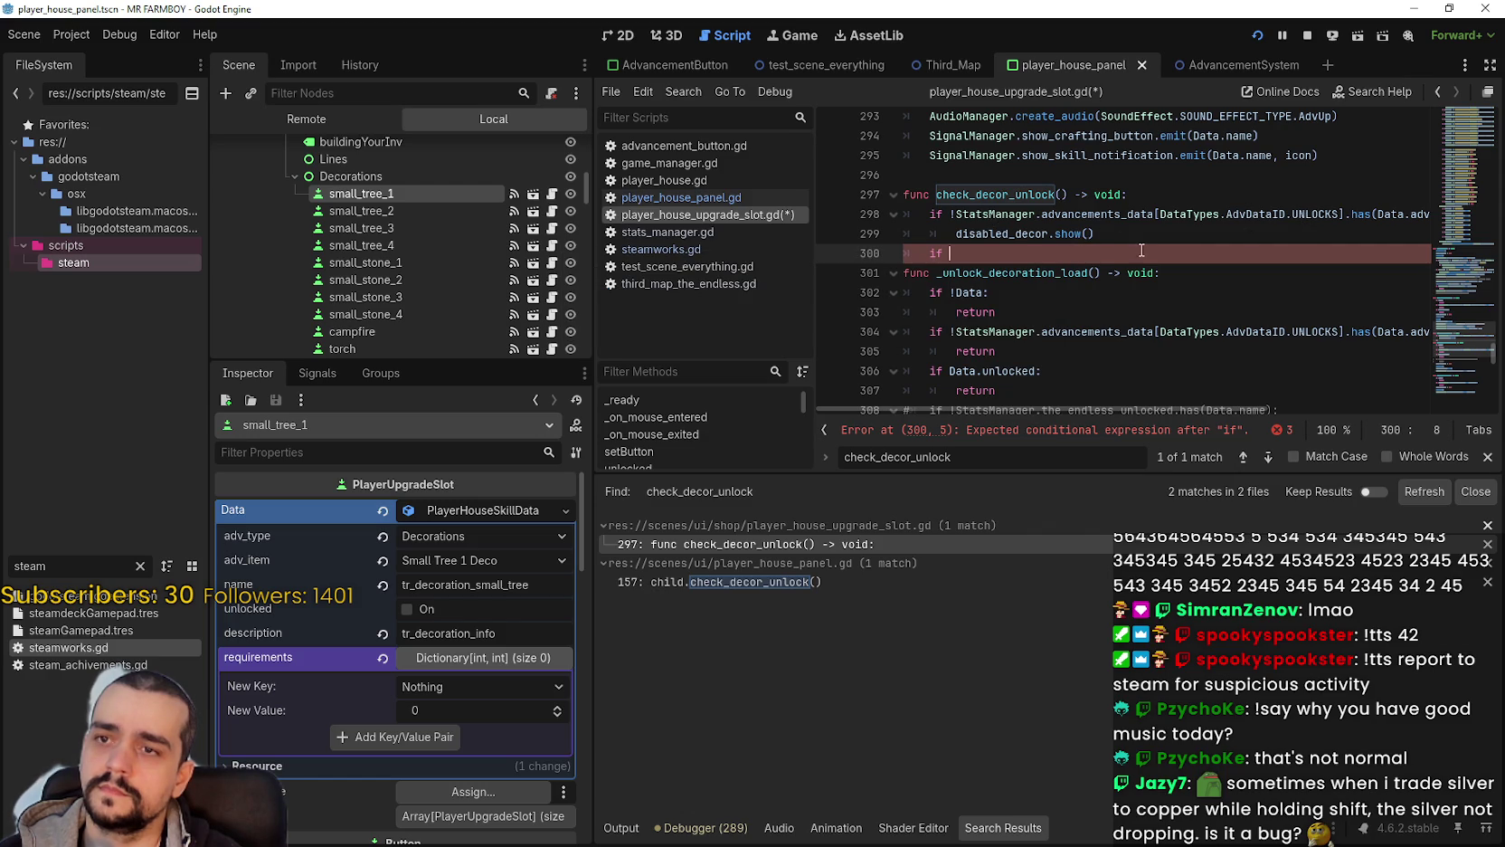
pyautogui.scroll(2, 990, 217)
pyautogui.moveTo(1005, 332)
pyautogui.mouseDown()
pyautogui.moveTo(1410, 332)
pyautogui.moveTo(1308, 333)
pyautogui.mouseUp()
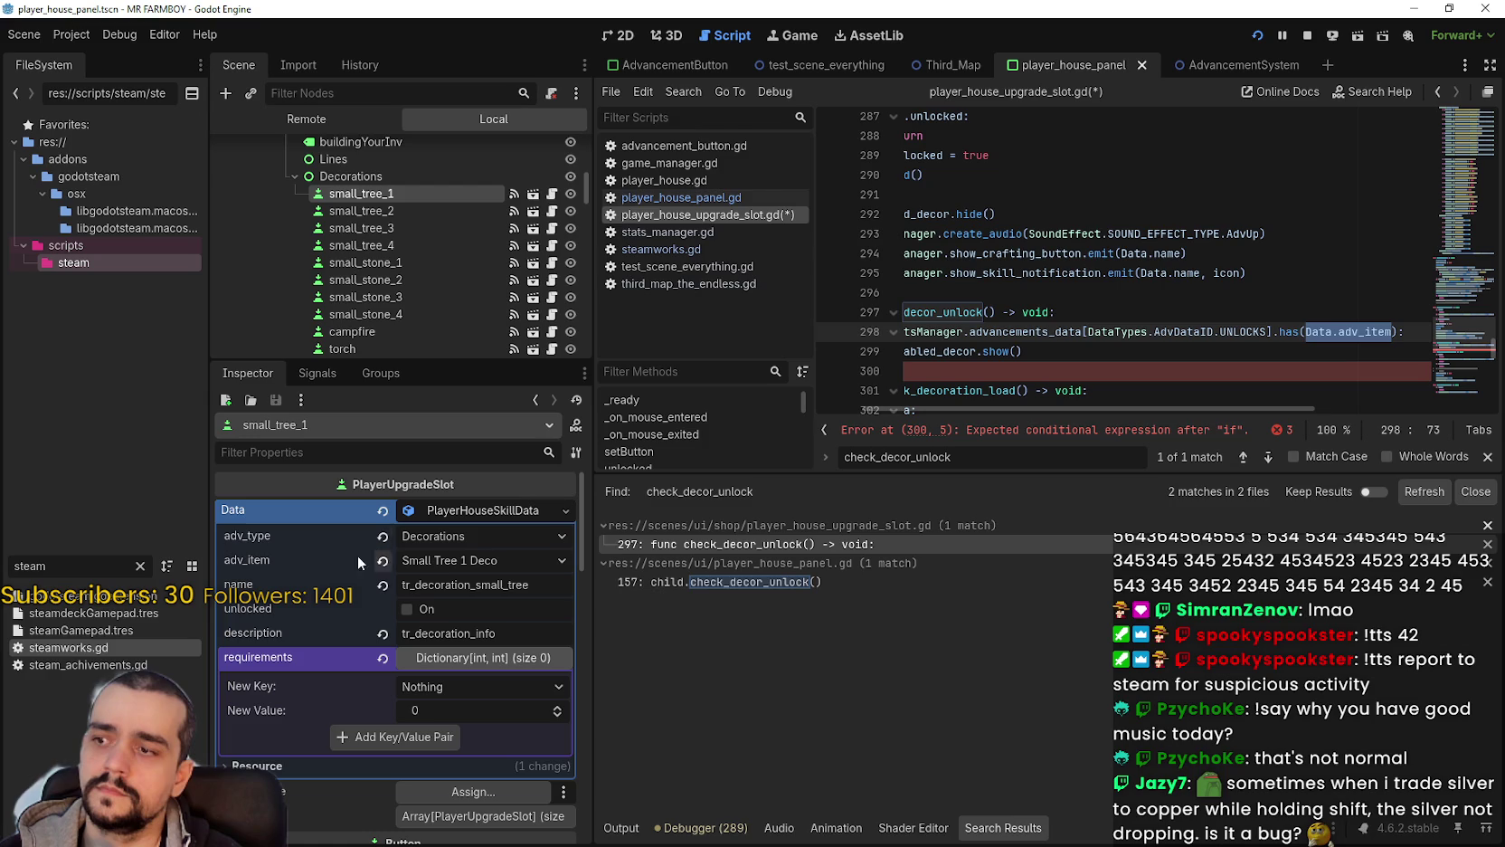
pyautogui.moveTo(1073, 411); pyautogui.dragTo(935, 409)
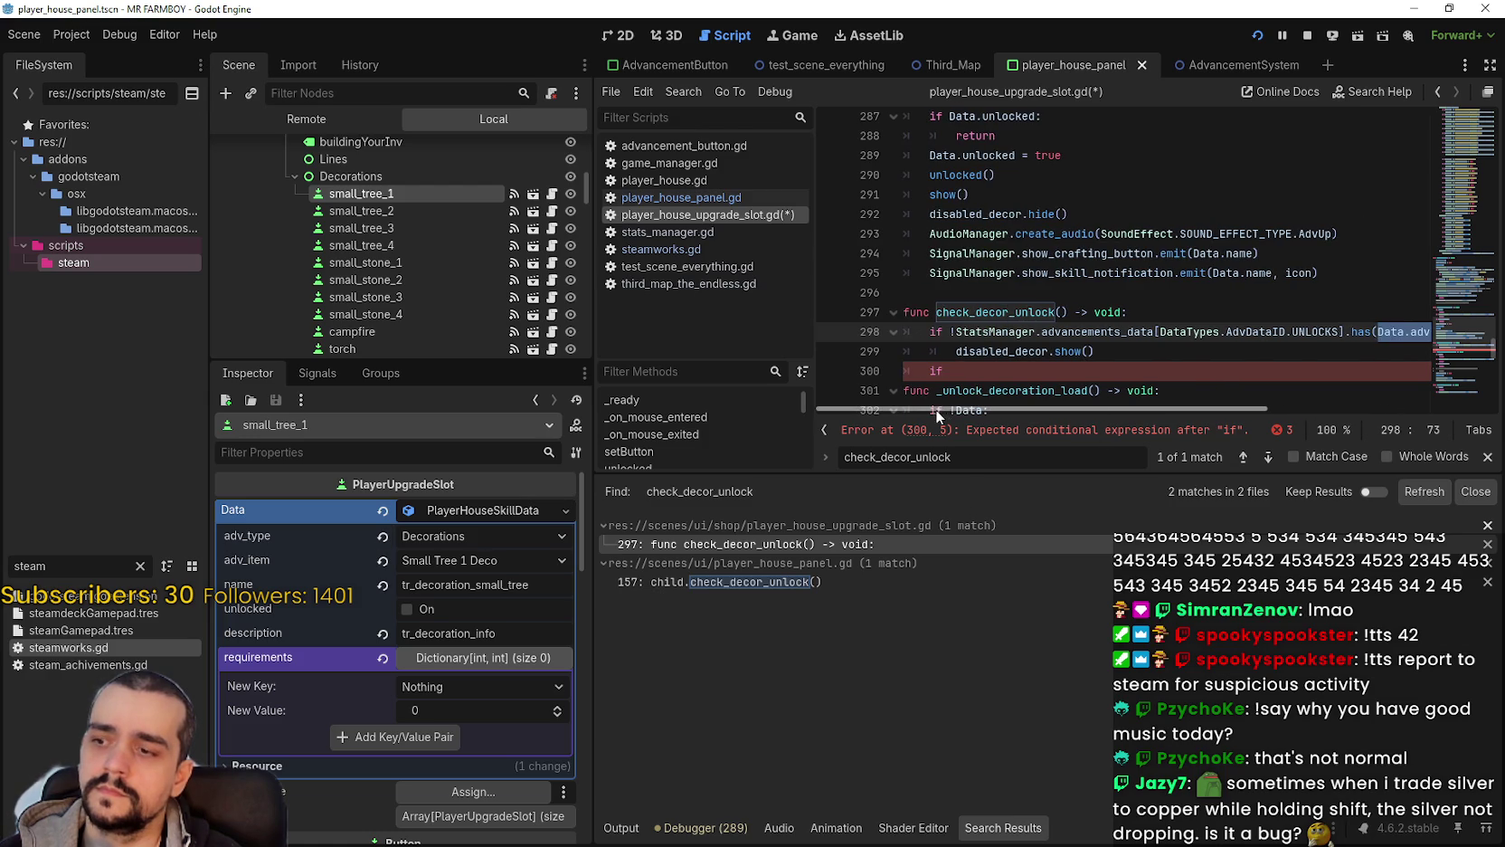
pyautogui.click(934, 371)
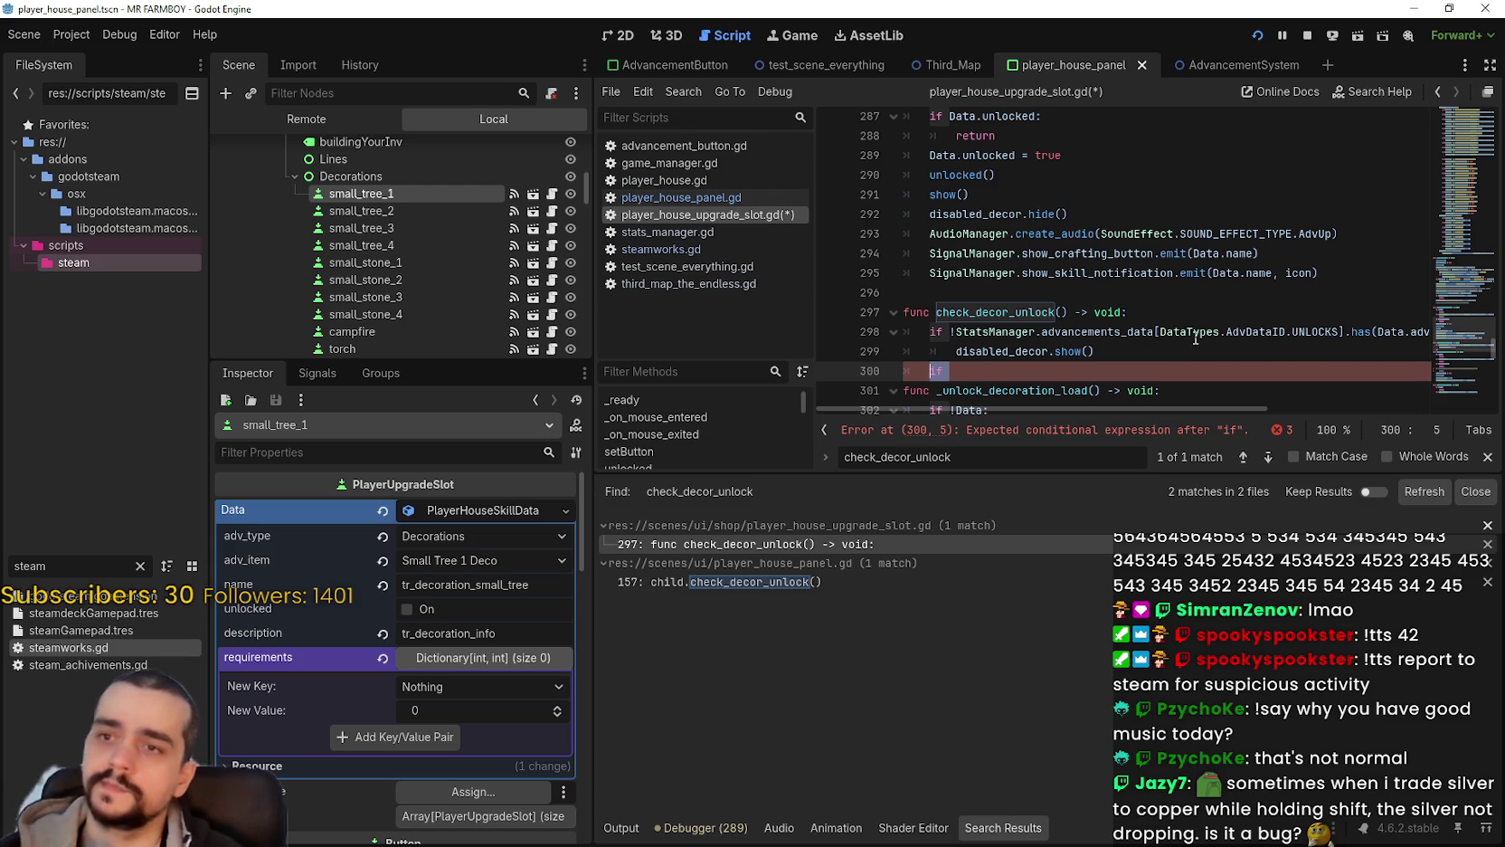
pyautogui.scroll(7, 1189, 351)
pyautogui.scroll(-9, 1085, 273)
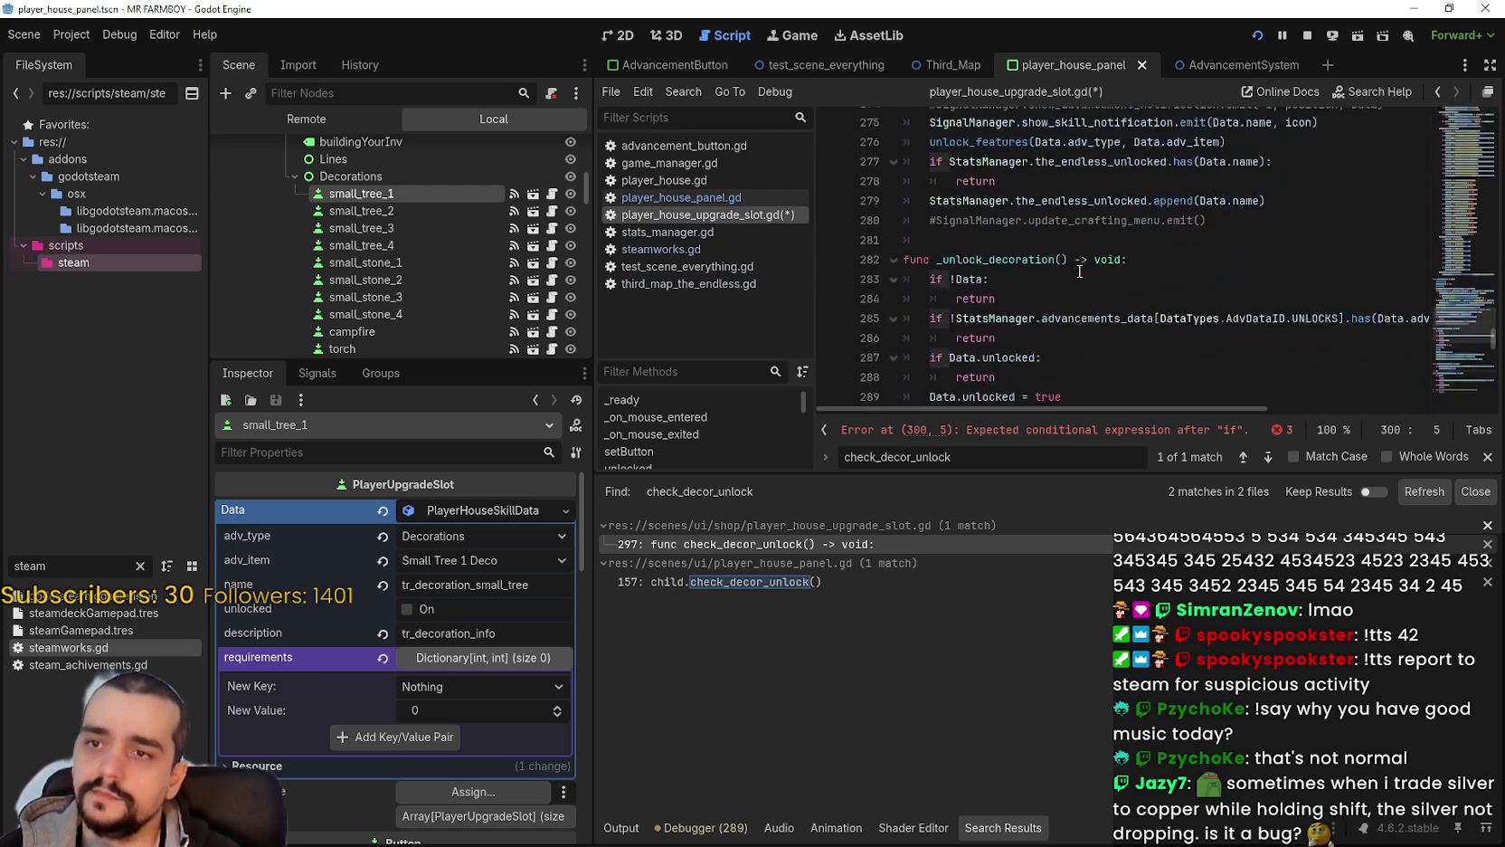
pyautogui.scroll(3, 975, 262)
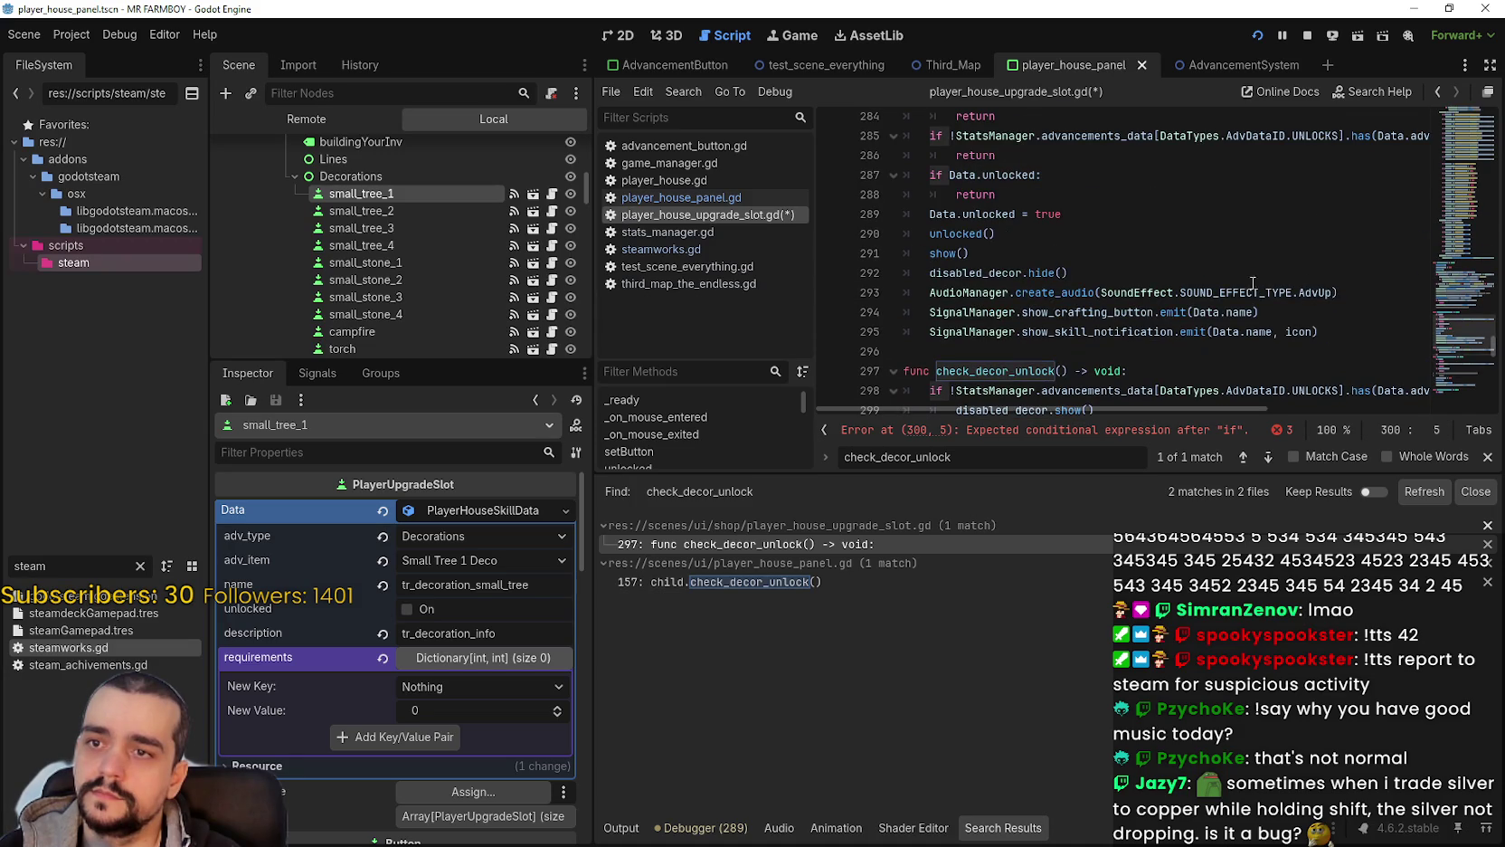
pyautogui.scroll(-1, 1445, 301)
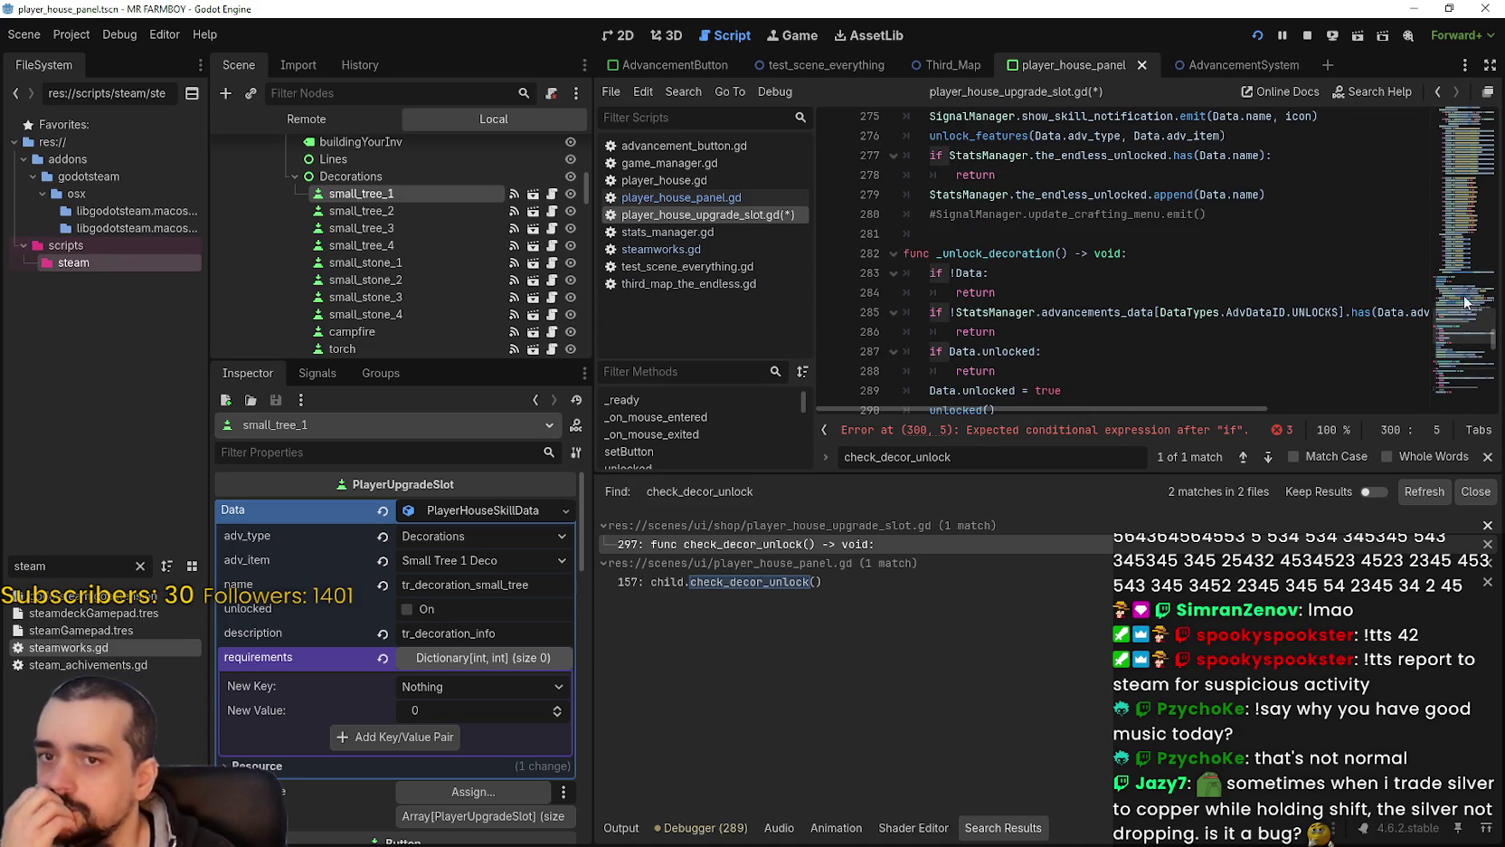
pyautogui.scroll(9, 1458, 312)
pyautogui.scroll(-2, 1456, 312)
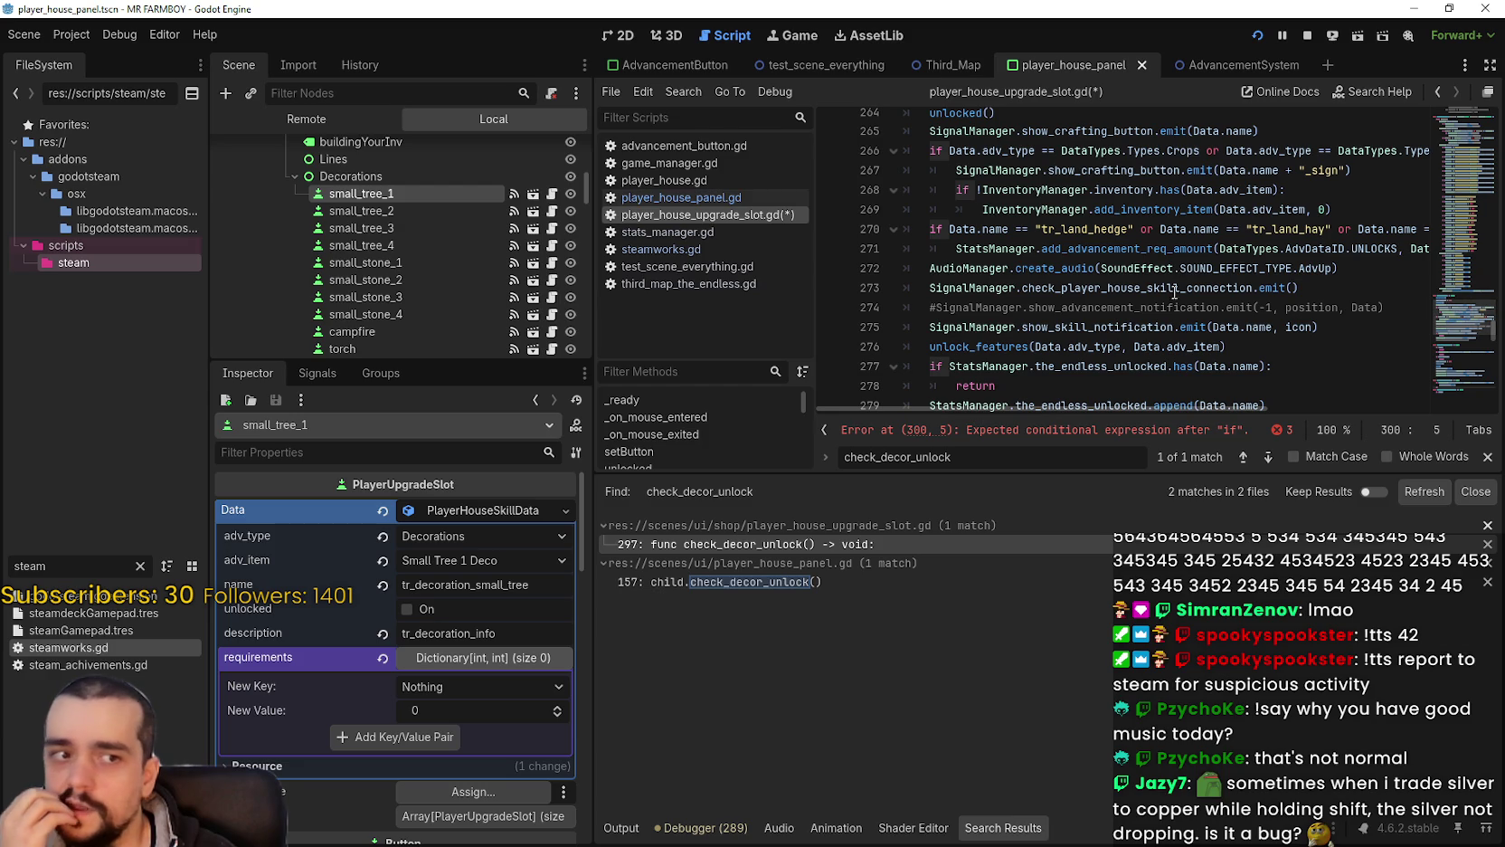
pyautogui.scroll(-1, 1183, 324)
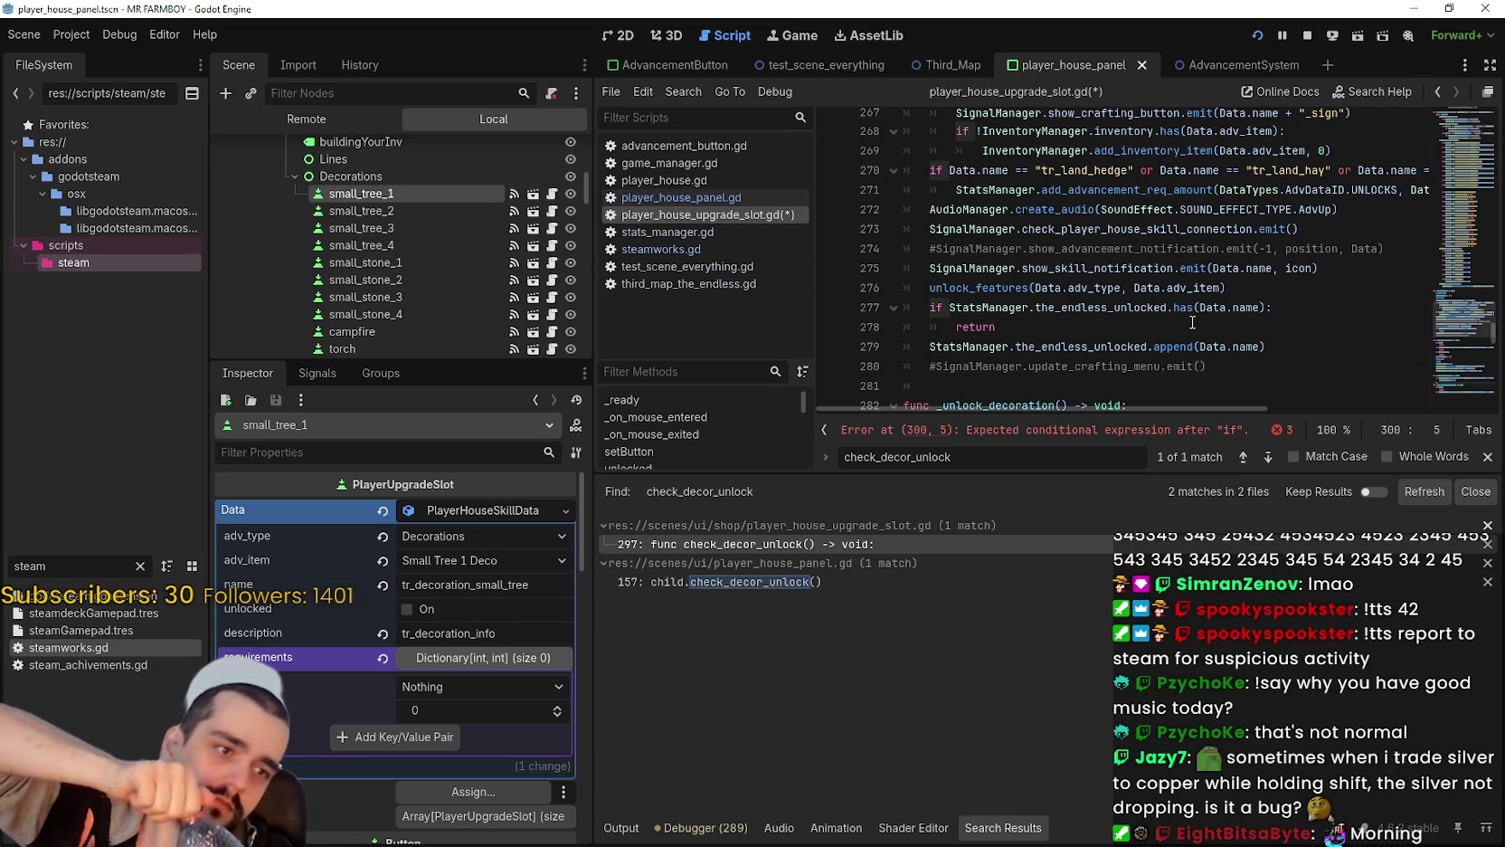
pyautogui.moveTo(1249, 355)
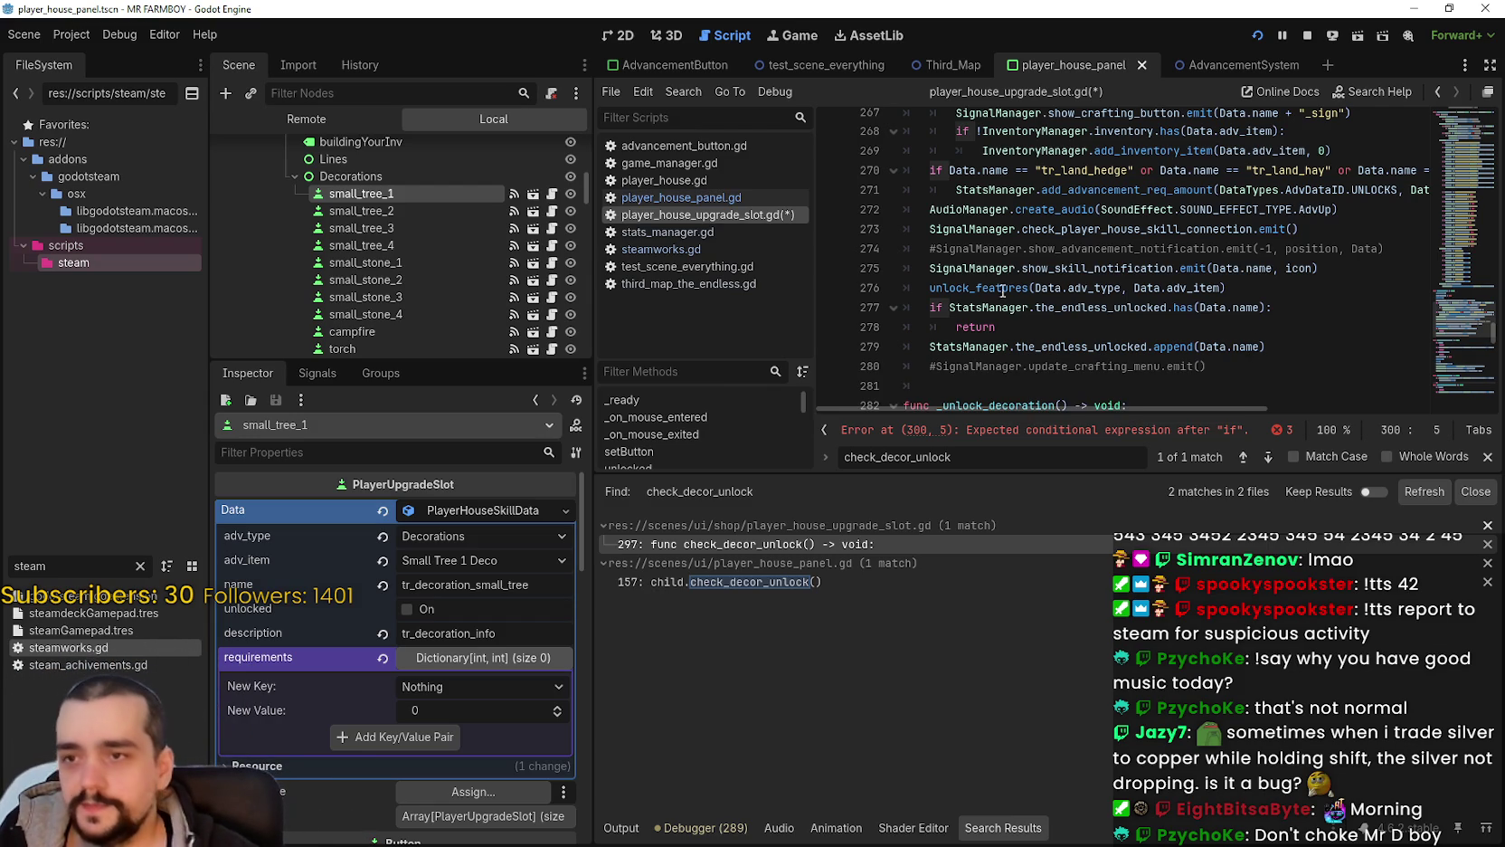
pyautogui.click(1047, 324)
pyautogui.scroll(-3, 1049, 319)
pyautogui.scroll(3, 1040, 319)
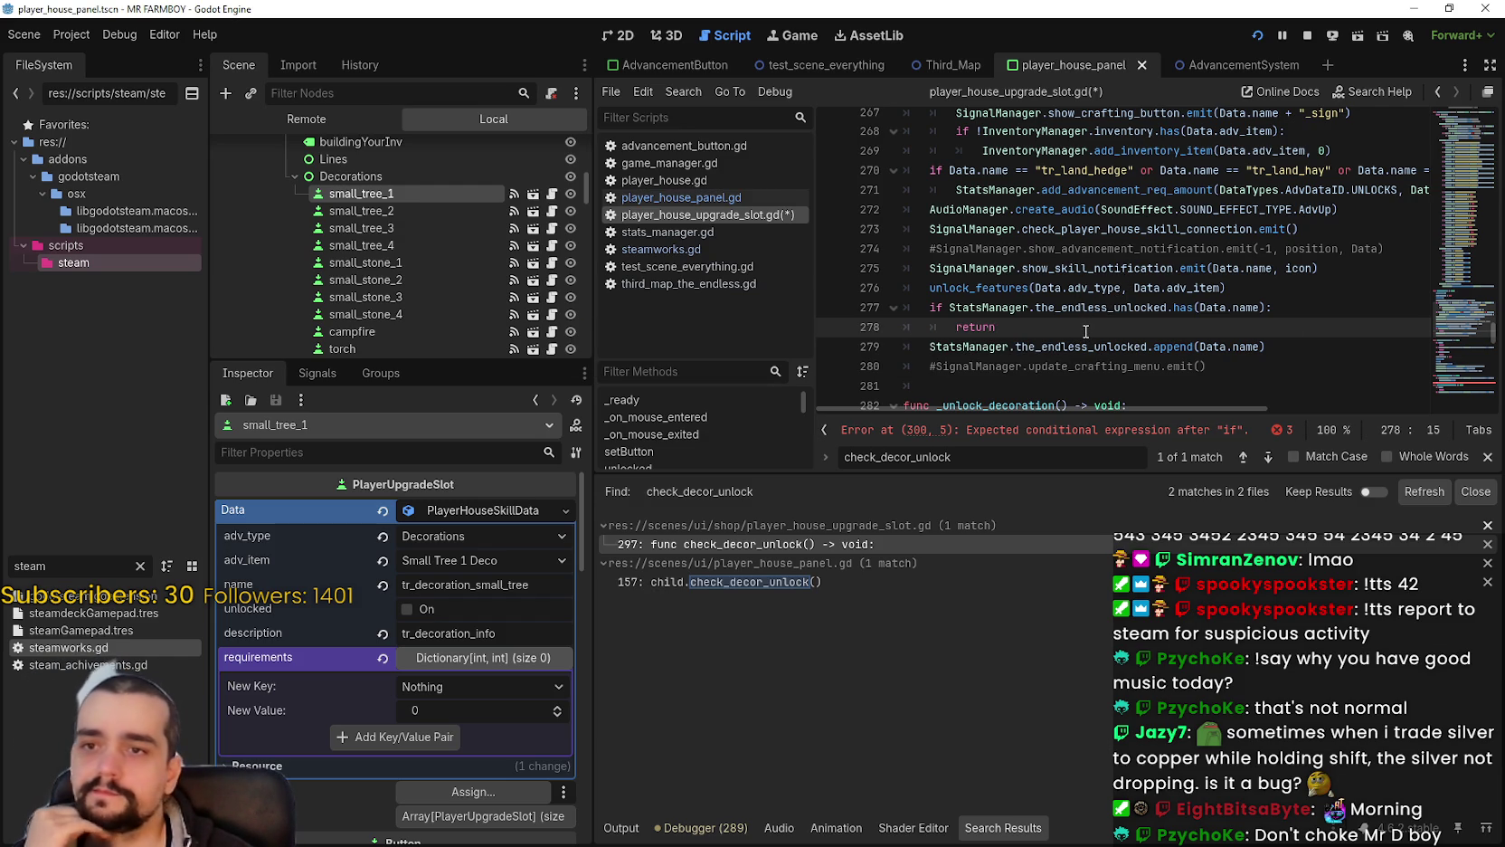
pyautogui.scroll(-8, 1086, 334)
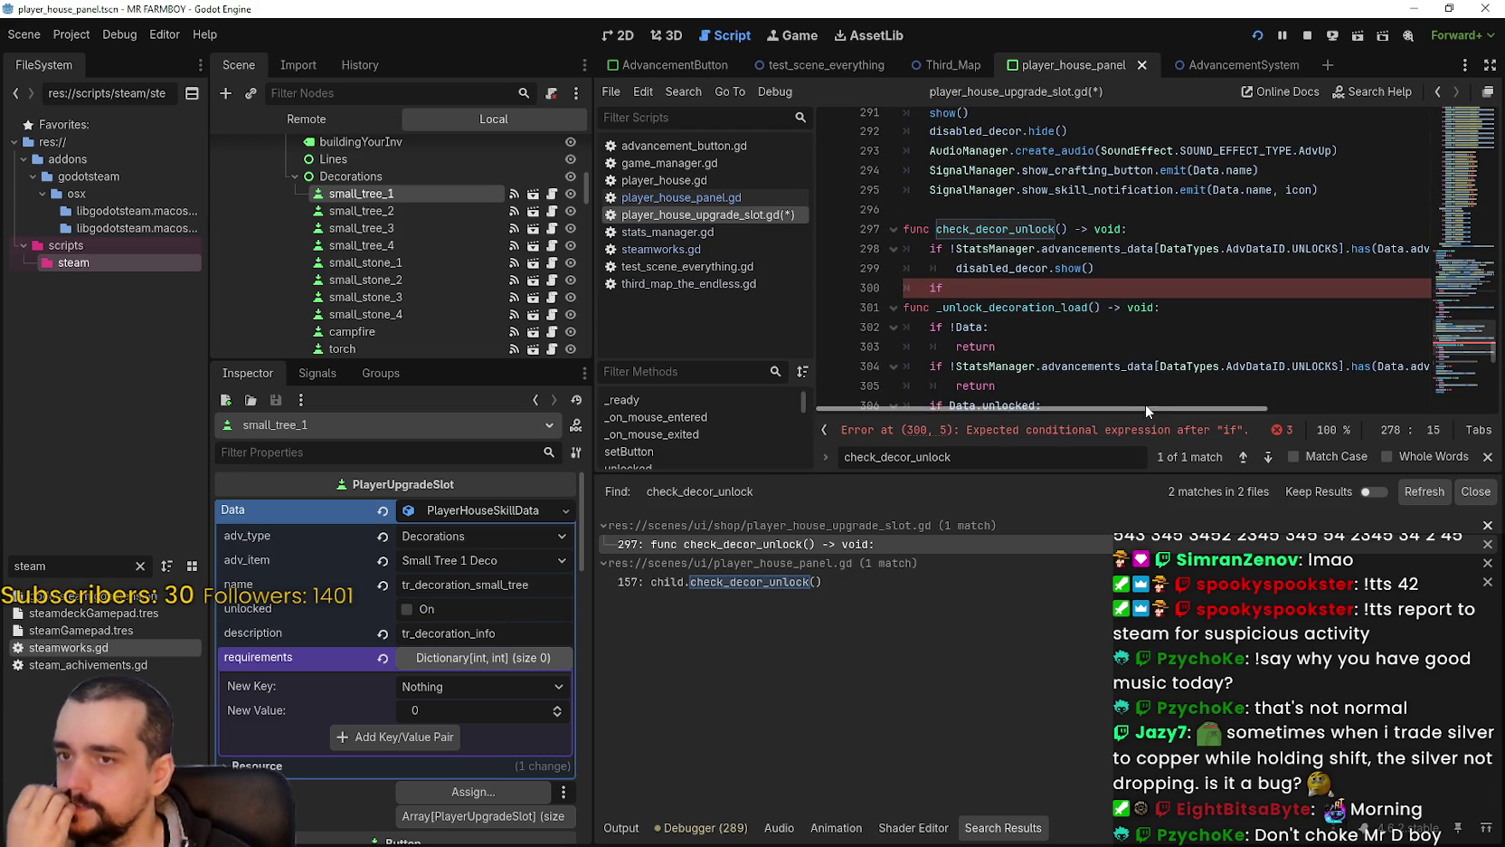
pyautogui.moveTo(1153, 407)
pyautogui.mouseDown()
pyautogui.moveTo(1283, 411)
pyautogui.moveTo(1083, 398)
pyautogui.mouseUp()
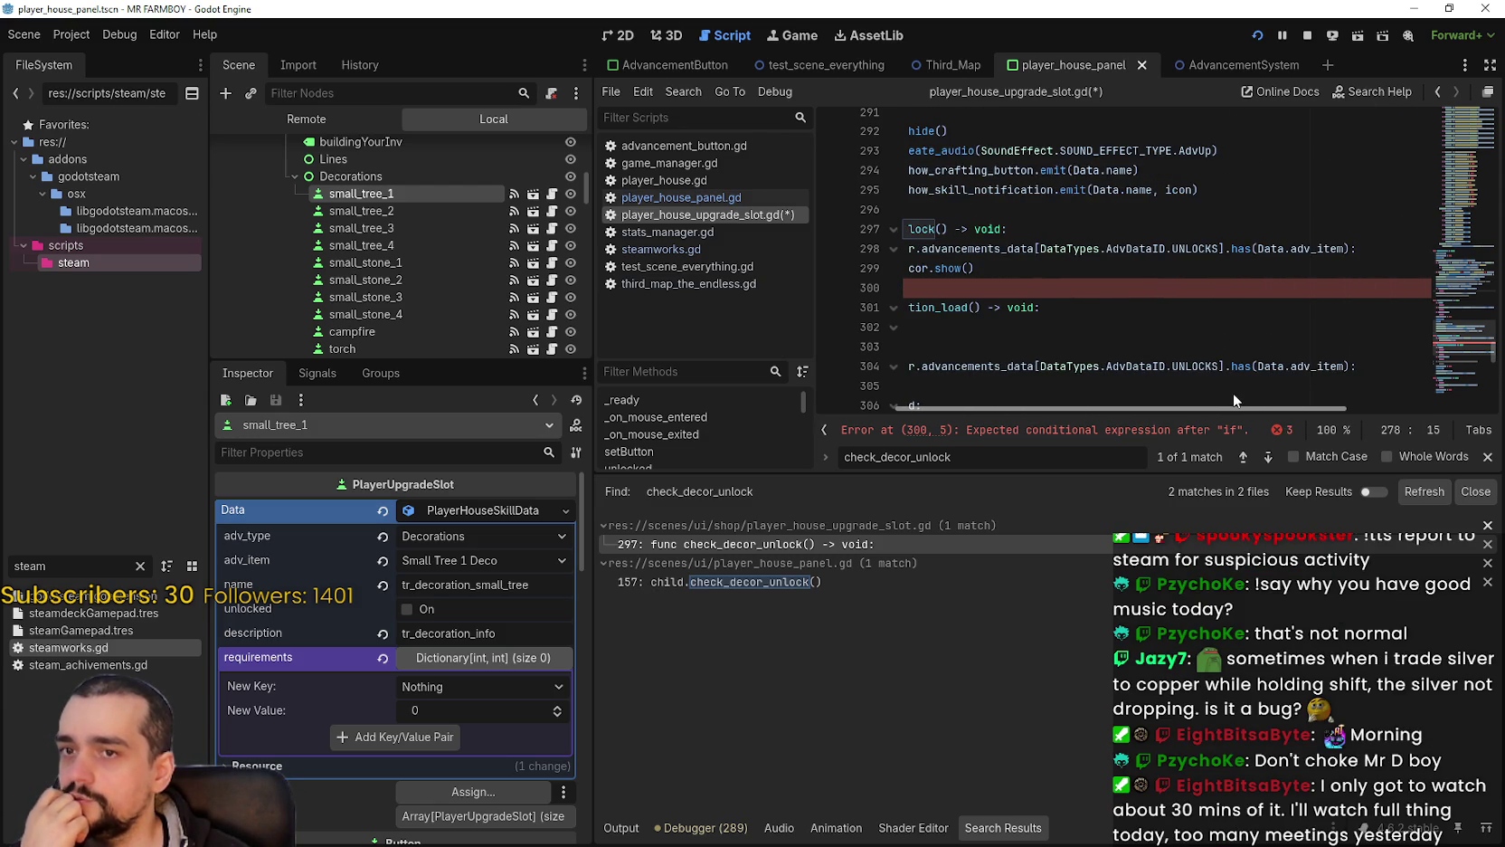
pyautogui.click(953, 287)
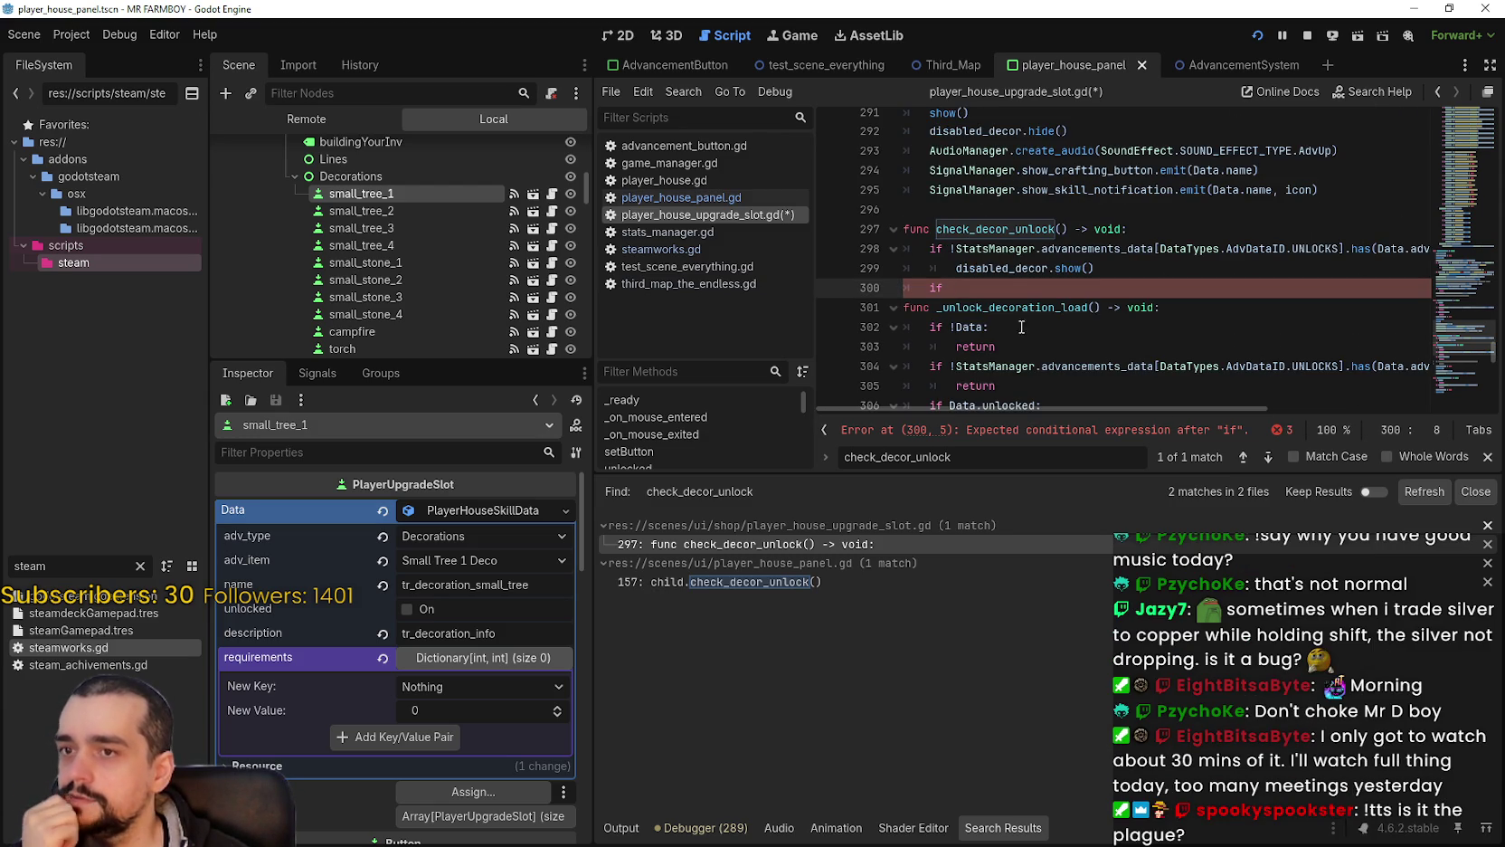
pyautogui.scroll(-3, 1138, 354)
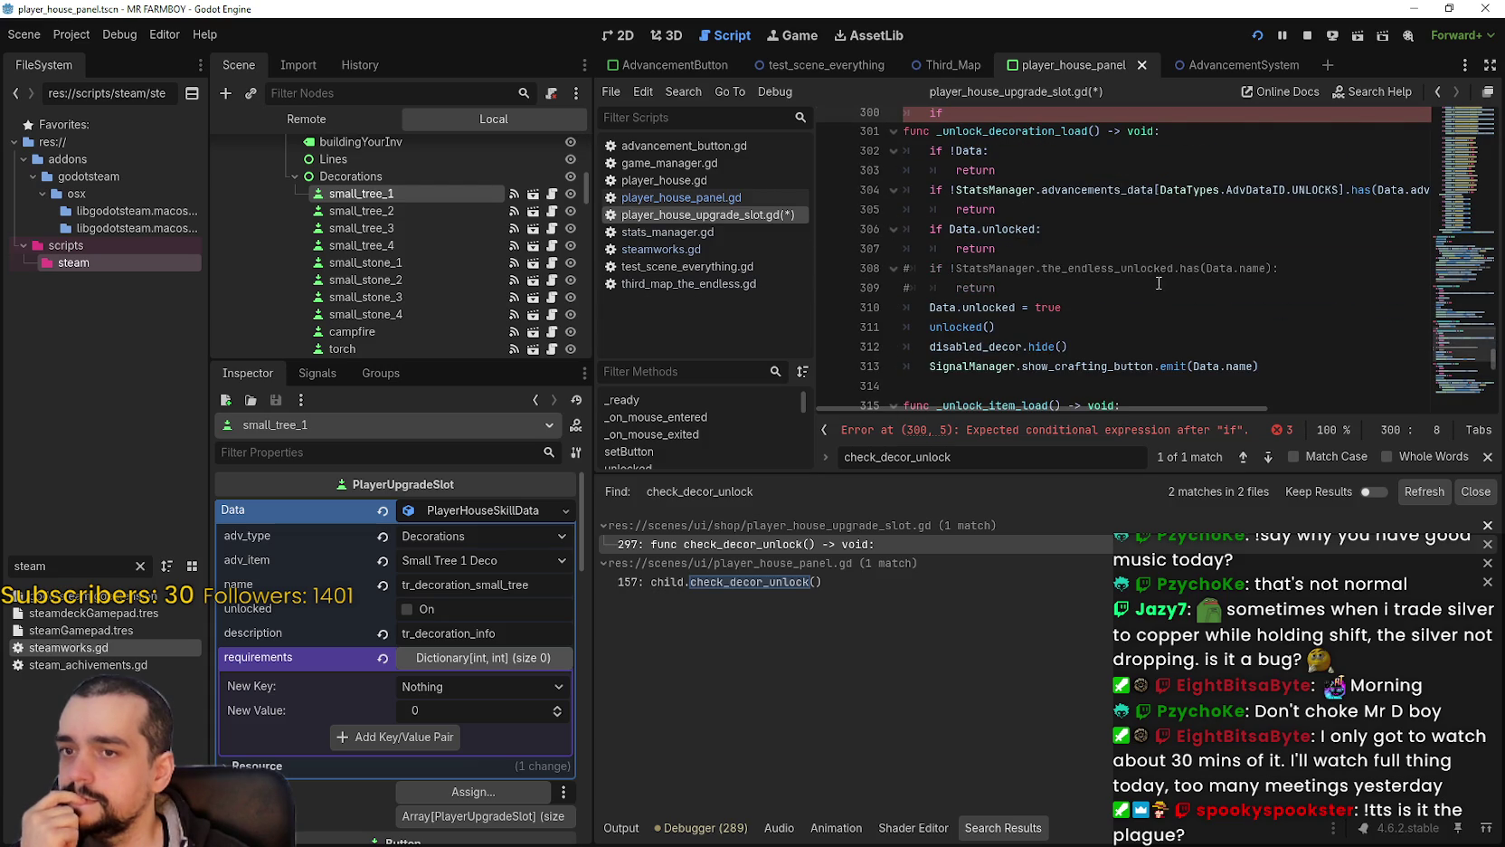
pyautogui.scroll(2, 1154, 278)
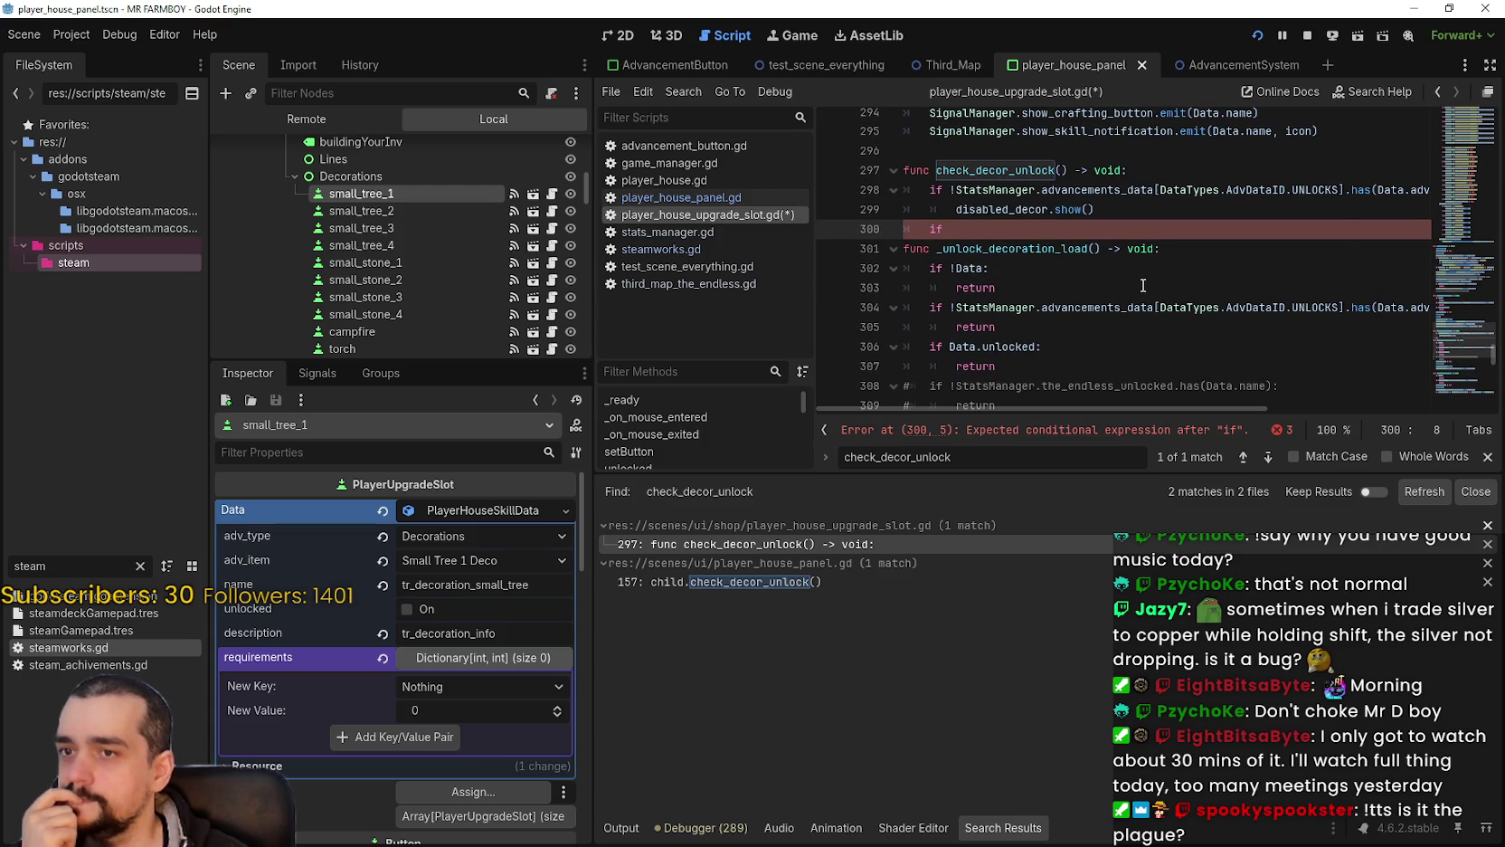
pyautogui.scroll(-4, 1176, 326)
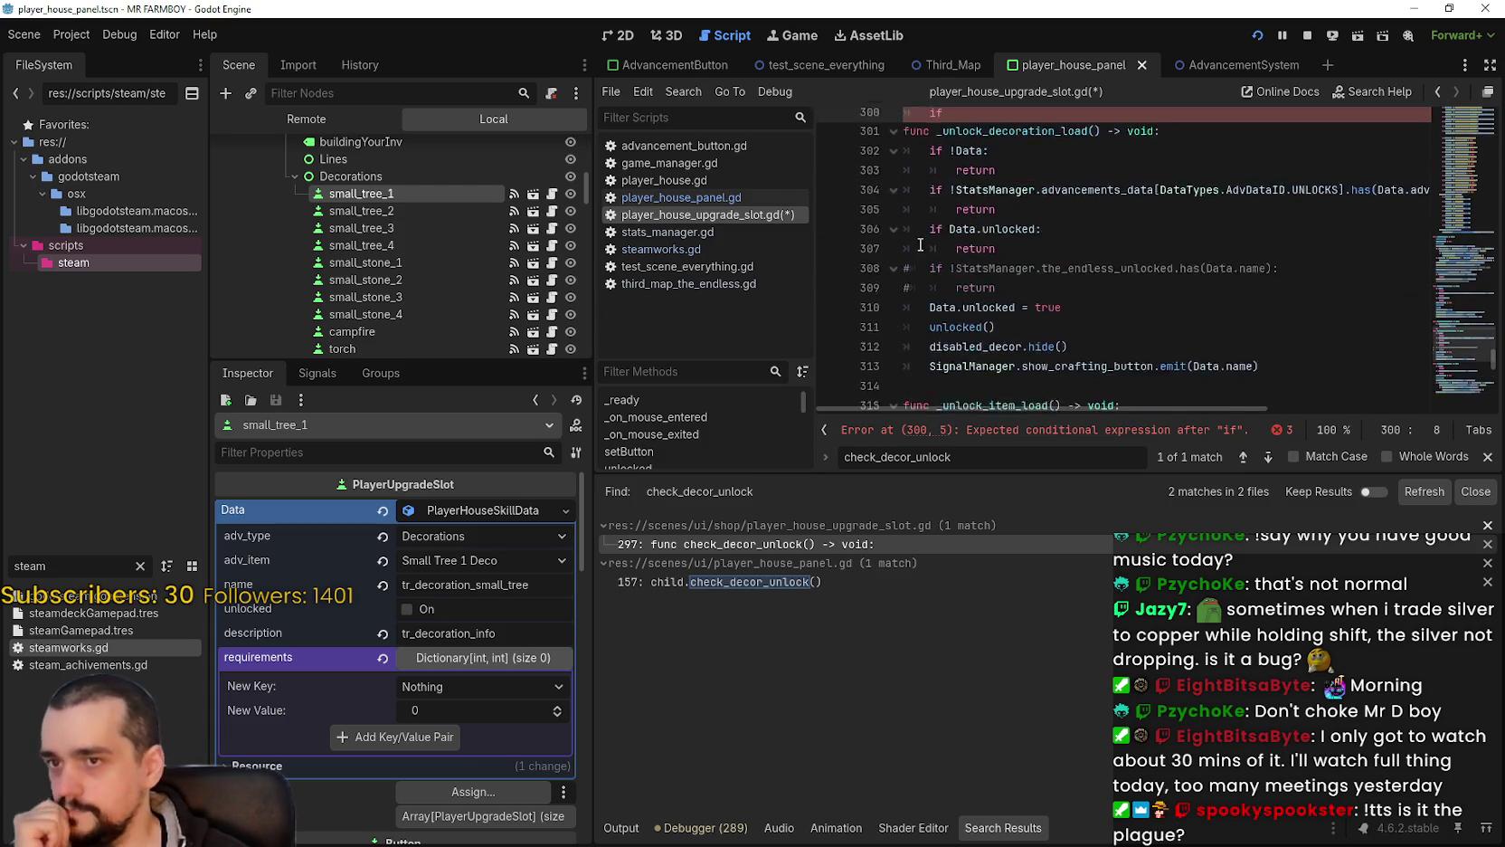
pyautogui.scroll(4, 1131, 290)
pyautogui.doubleClick(1049, 251)
pyautogui.scroll(-3, 1085, 271)
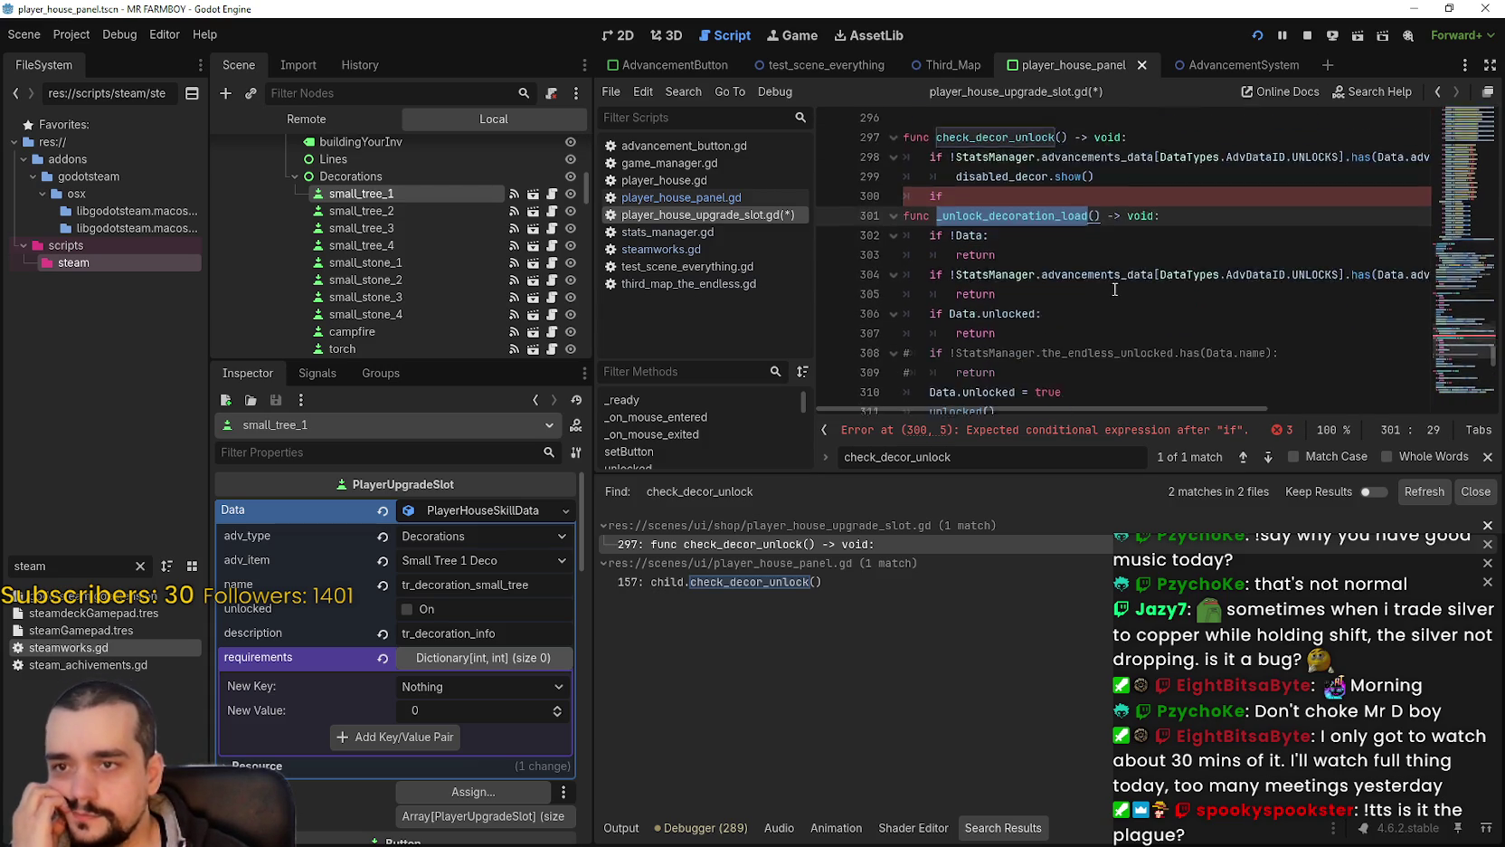
pyautogui.moveTo(1295, 310)
pyautogui.mouseDown()
pyautogui.moveTo(995, 276)
pyautogui.moveTo(963, 256)
pyautogui.moveTo(898, 289)
pyautogui.mouseUp()
pyautogui.doubleClick(955, 268)
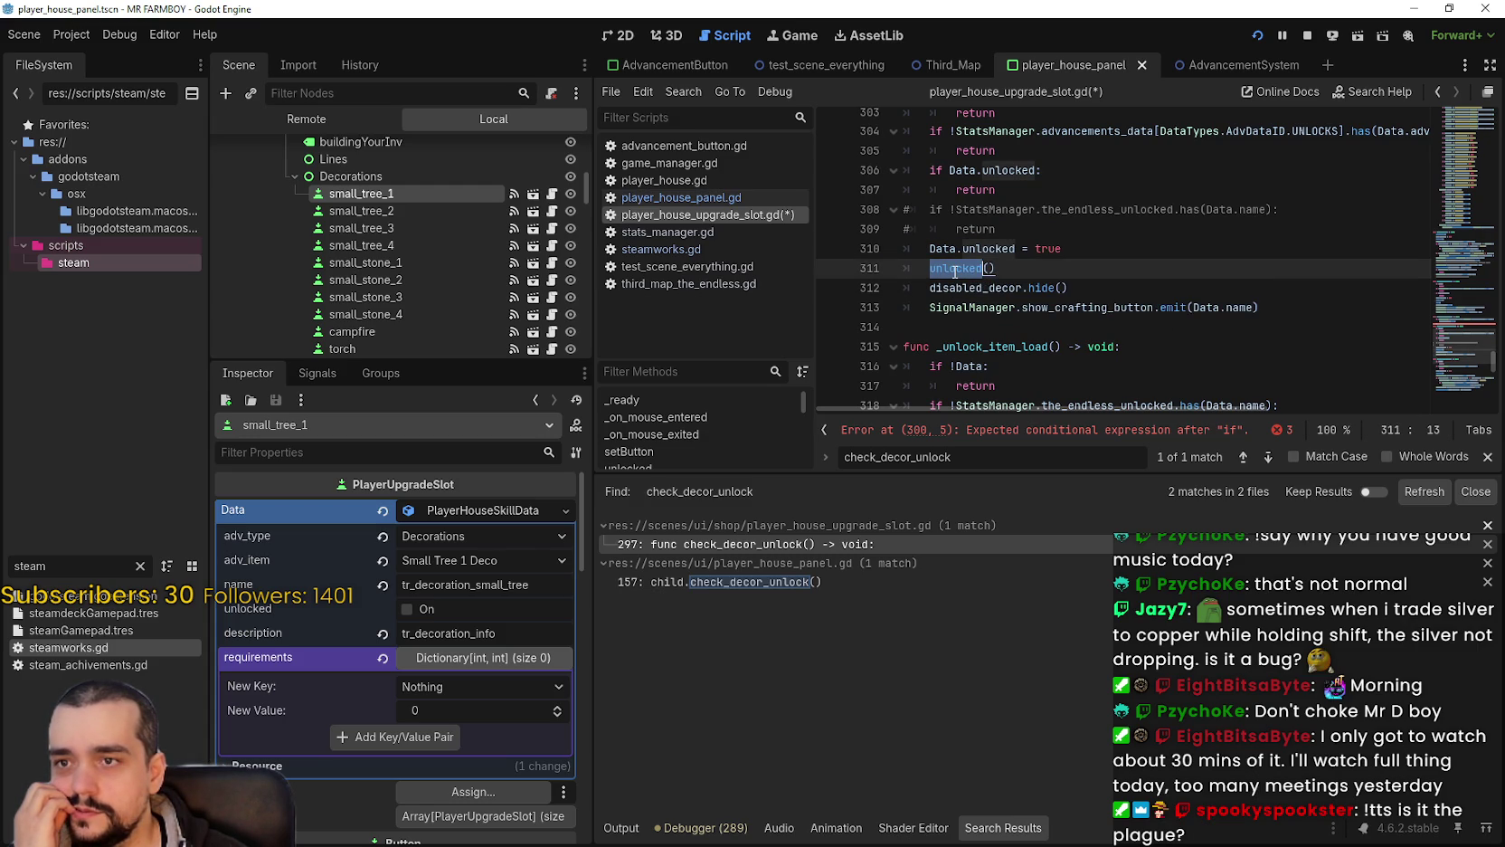
pyautogui.rightClick(955, 267)
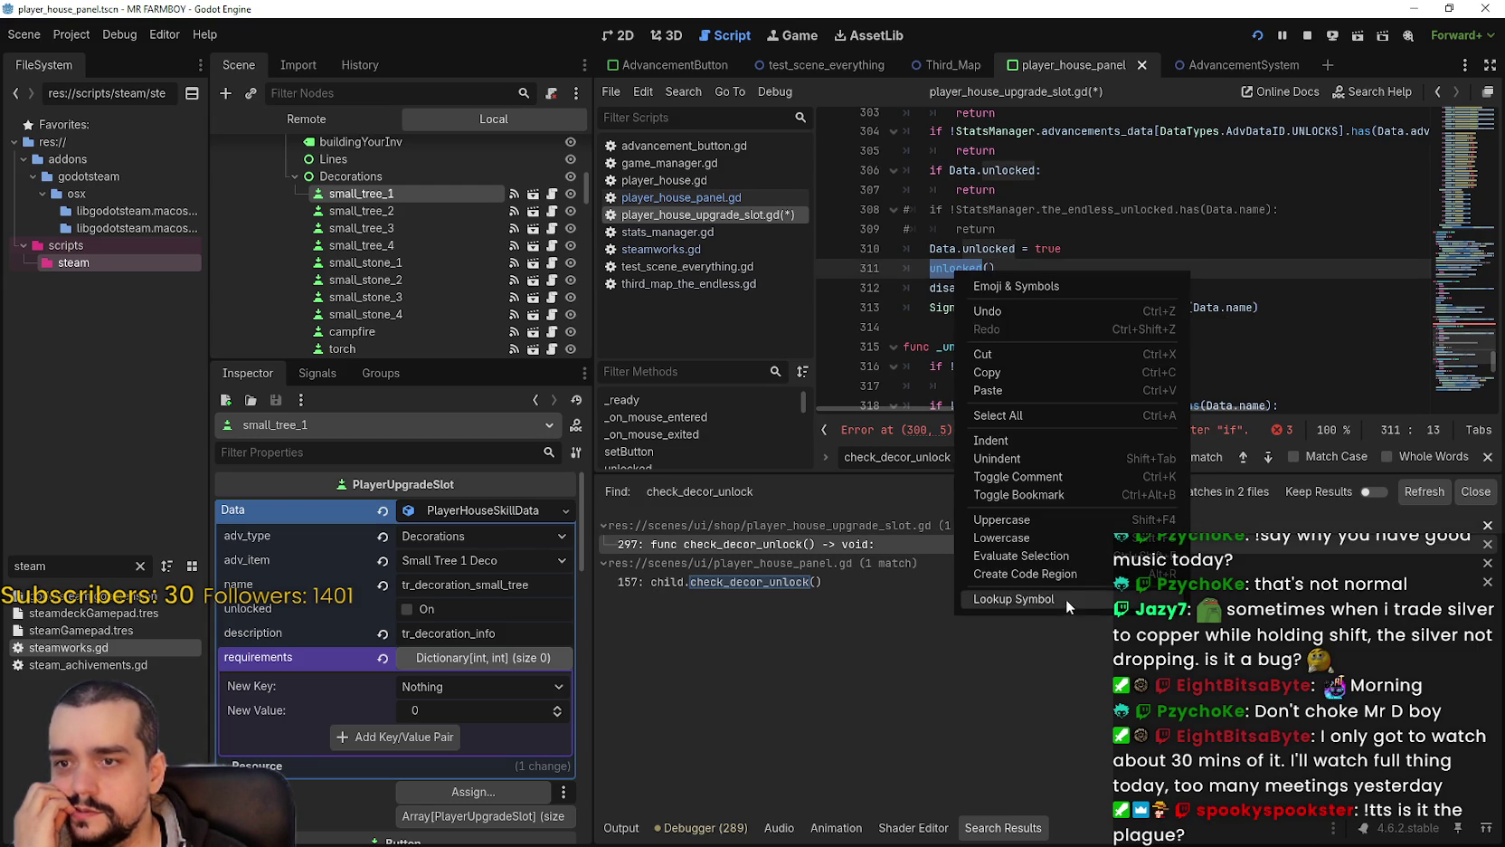
pyautogui.click(1066, 599)
pyautogui.scroll(-2, 995, 322)
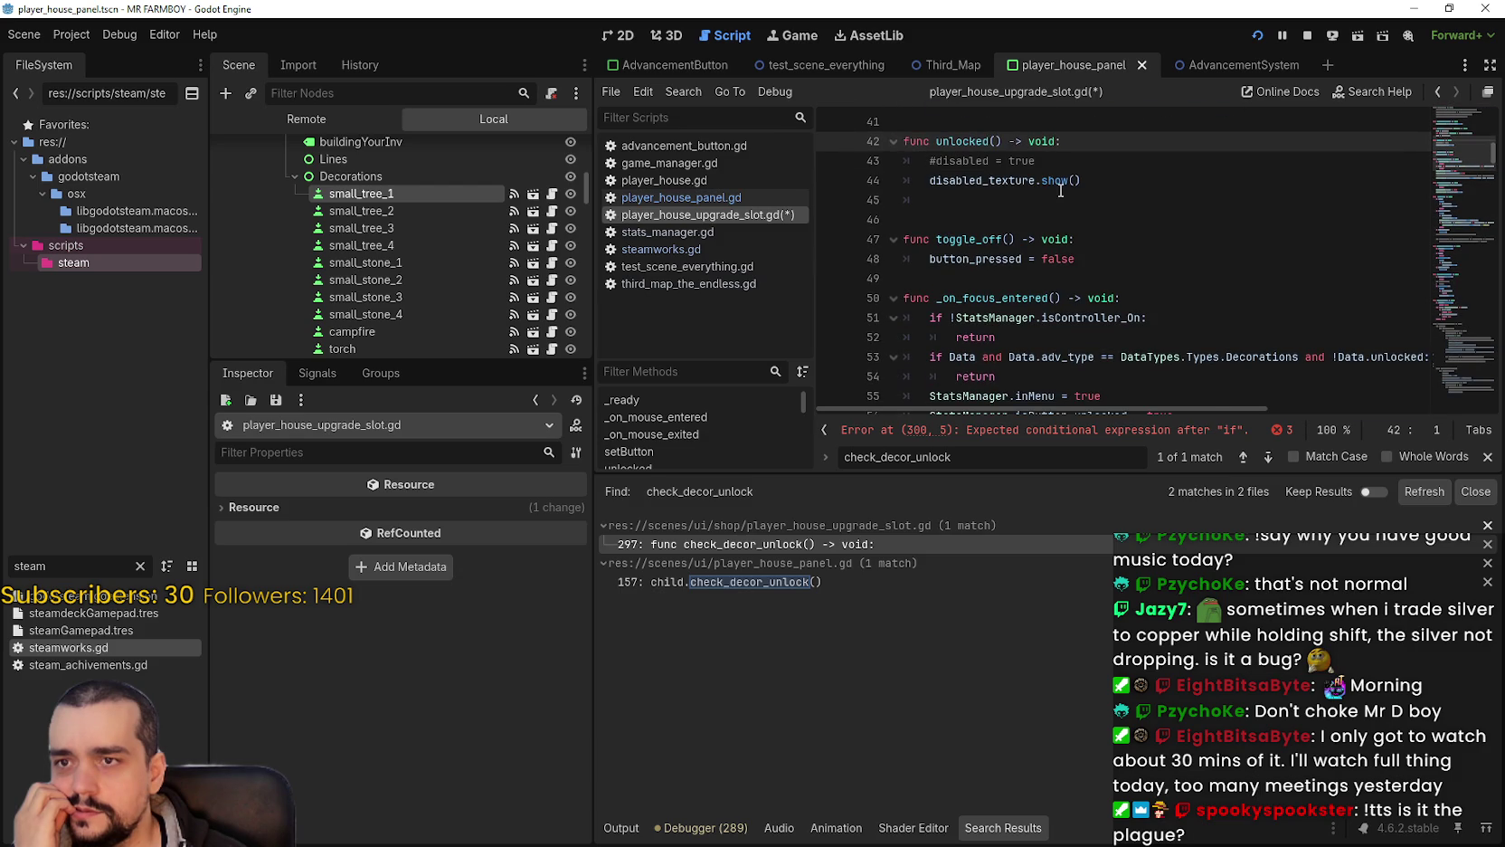
pyautogui.click(1102, 180)
pyautogui.scroll(-2, 1176, 253)
pyautogui.moveTo(1445, 149)
pyautogui.mouseDown()
pyautogui.moveTo(1444, 204)
pyautogui.moveTo(1430, 206)
pyautogui.mouseUp()
pyautogui.scroll(-8, 1429, 201)
pyautogui.scroll(2, 1425, 217)
pyautogui.click(1436, 93)
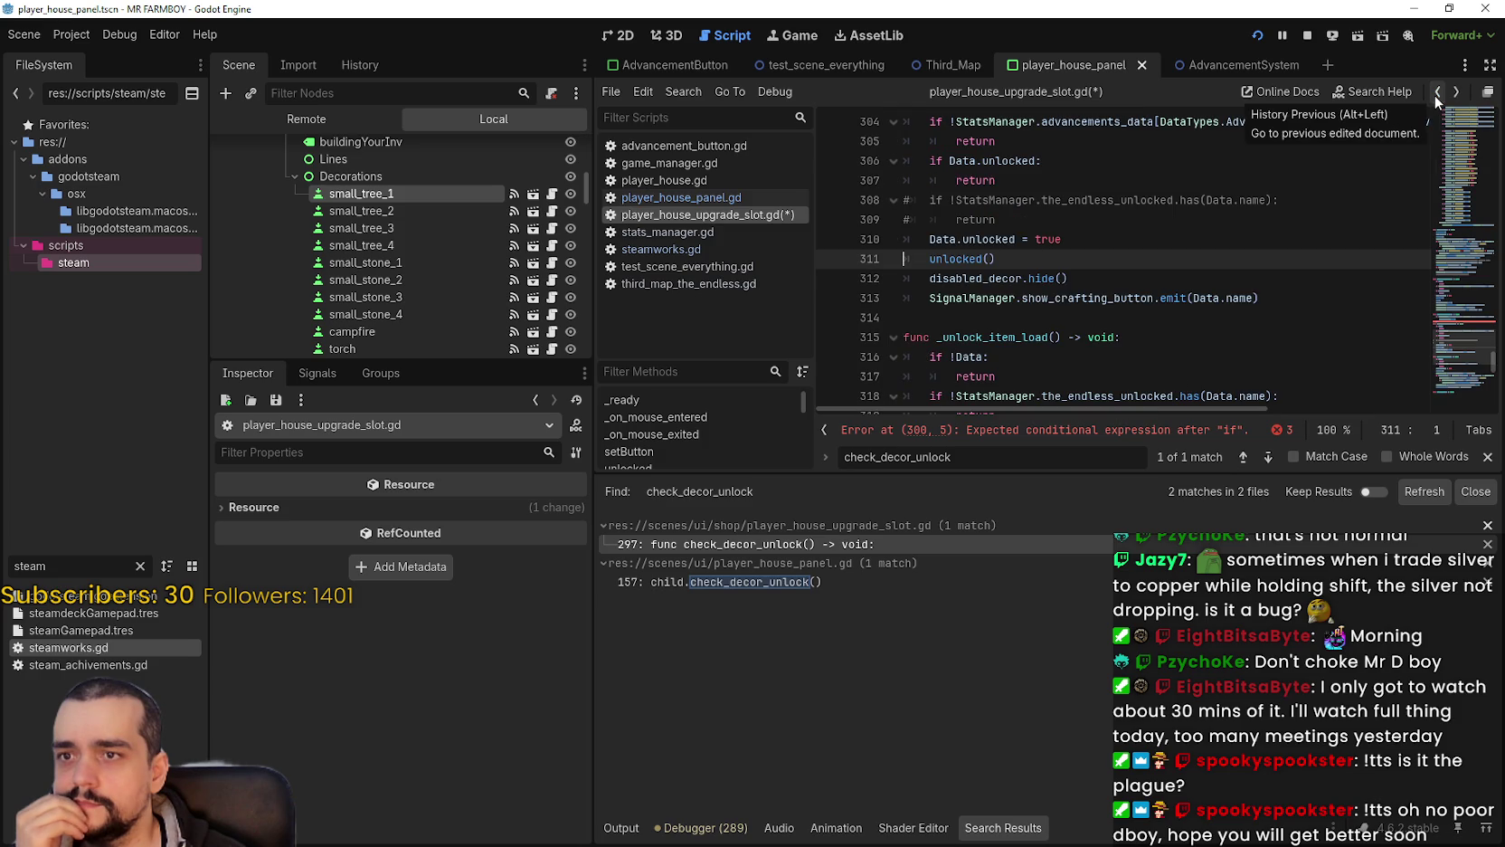
pyautogui.scroll(-2, 1012, 292)
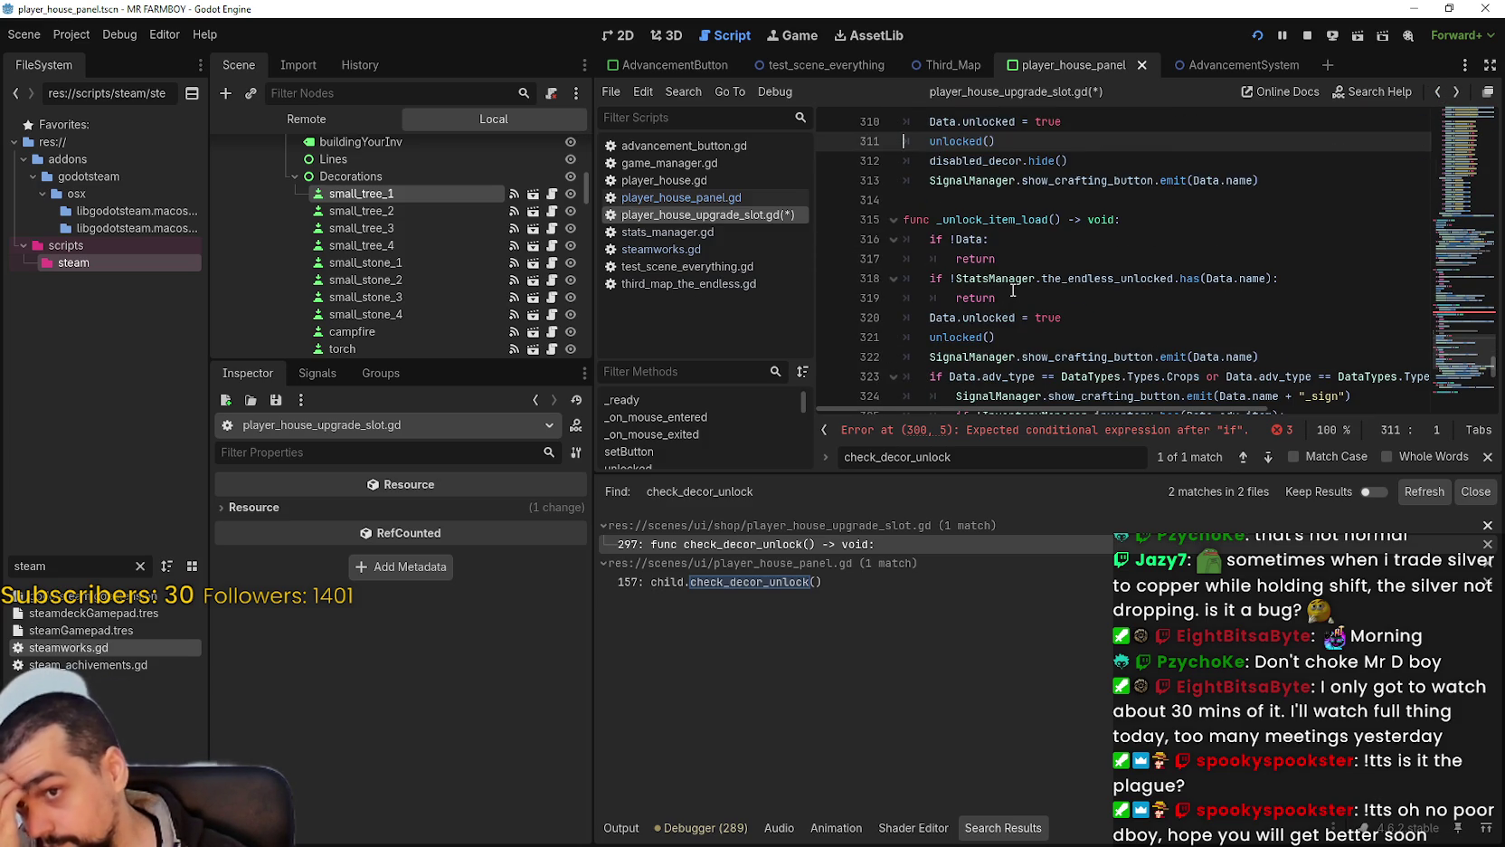
pyautogui.click(1233, 287)
pyautogui.moveTo(1003, 298); pyautogui.dragTo(935, 220)
pyautogui.doubleClick(992, 278)
pyautogui.scroll(-2, 1461, 248)
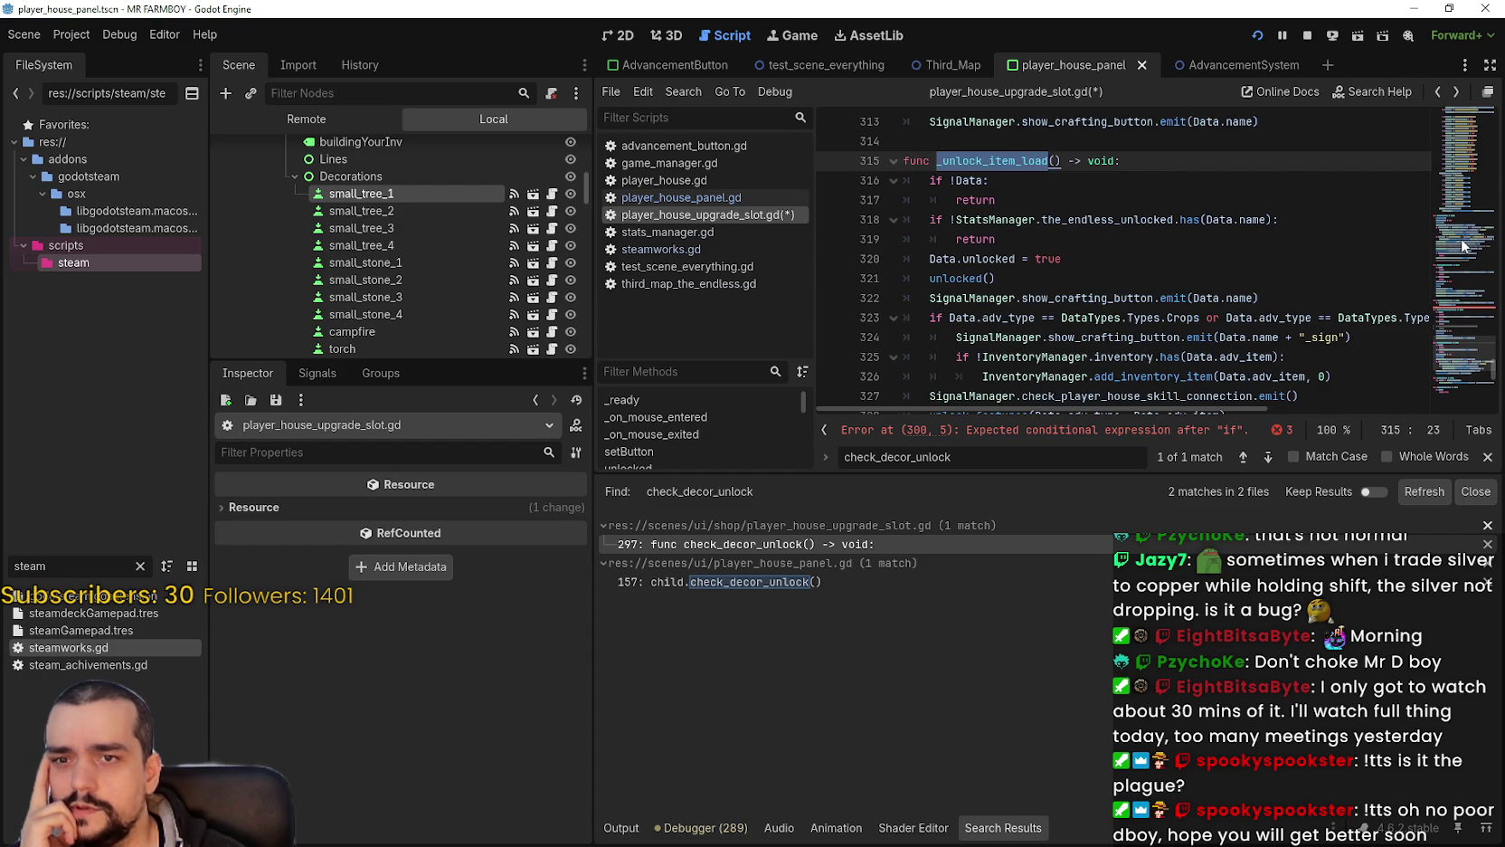
pyautogui.click(1450, 295)
pyautogui.scroll(-3, 1451, 303)
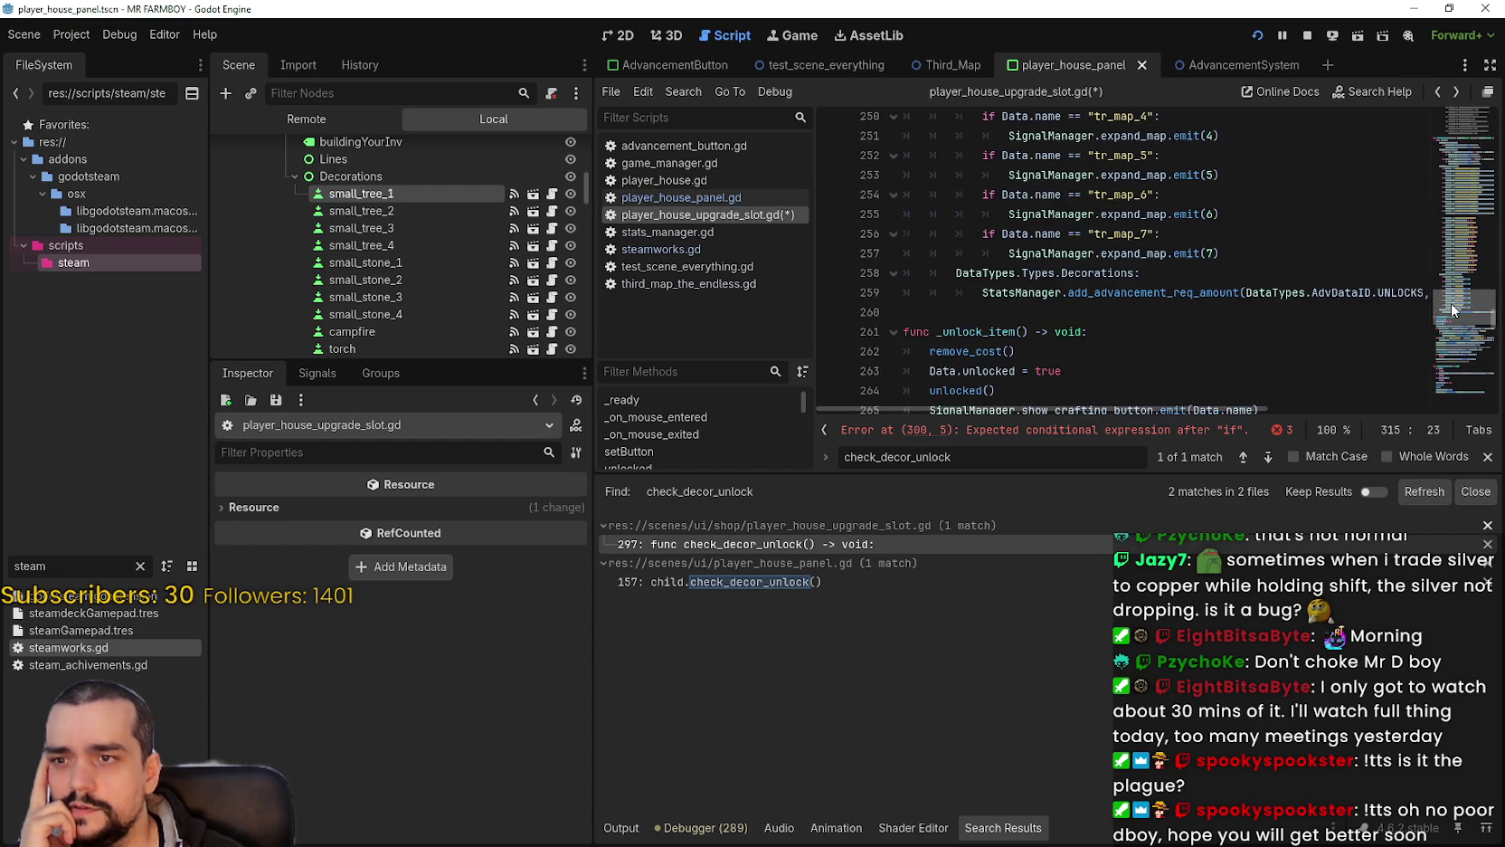
pyautogui.scroll(-8, 1447, 325)
pyautogui.scroll(-7, 1441, 347)
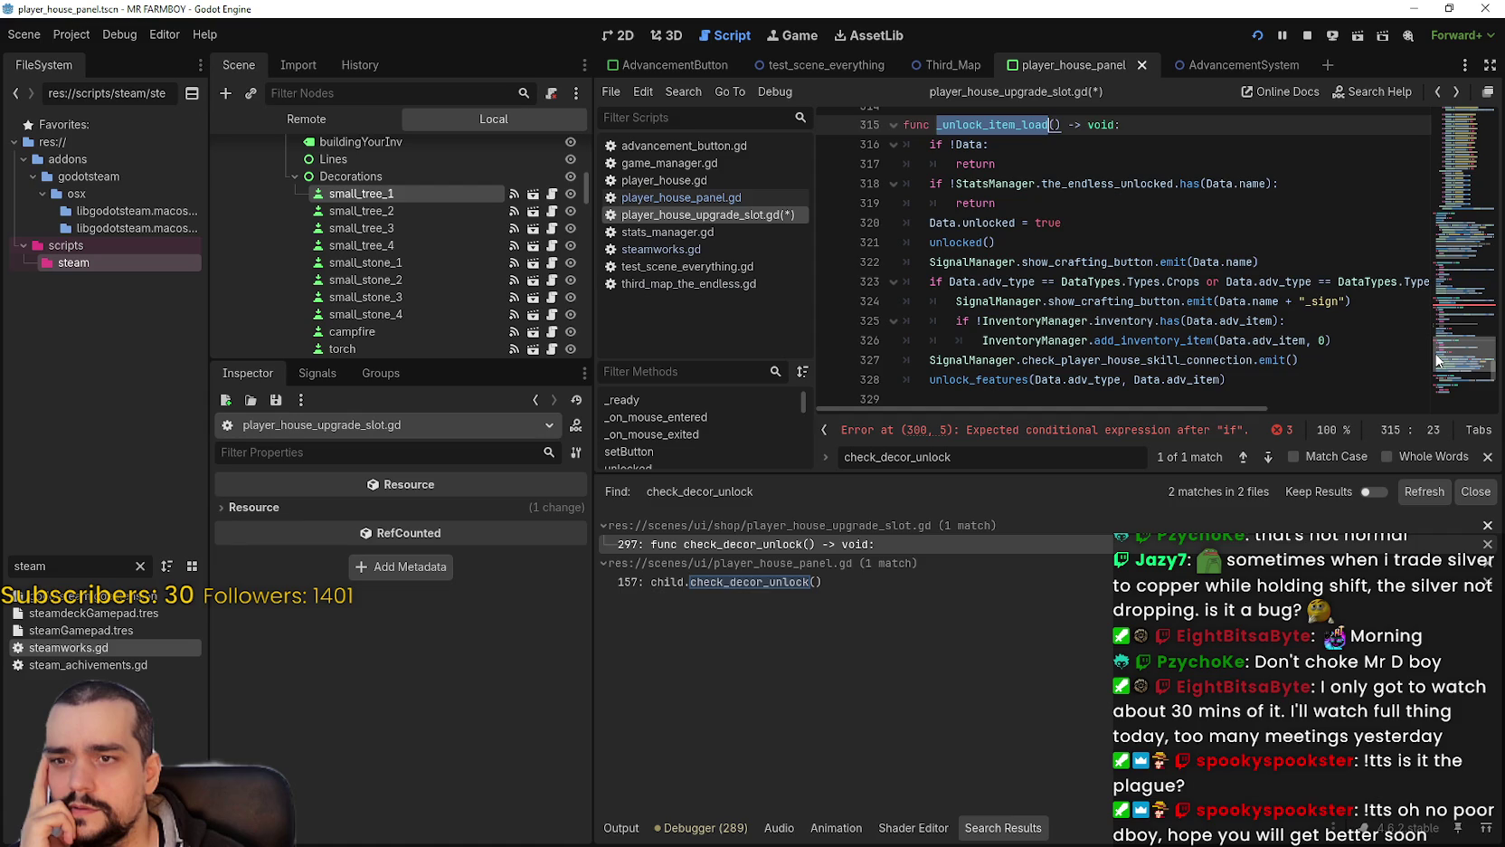
pyautogui.scroll(-9, 1434, 366)
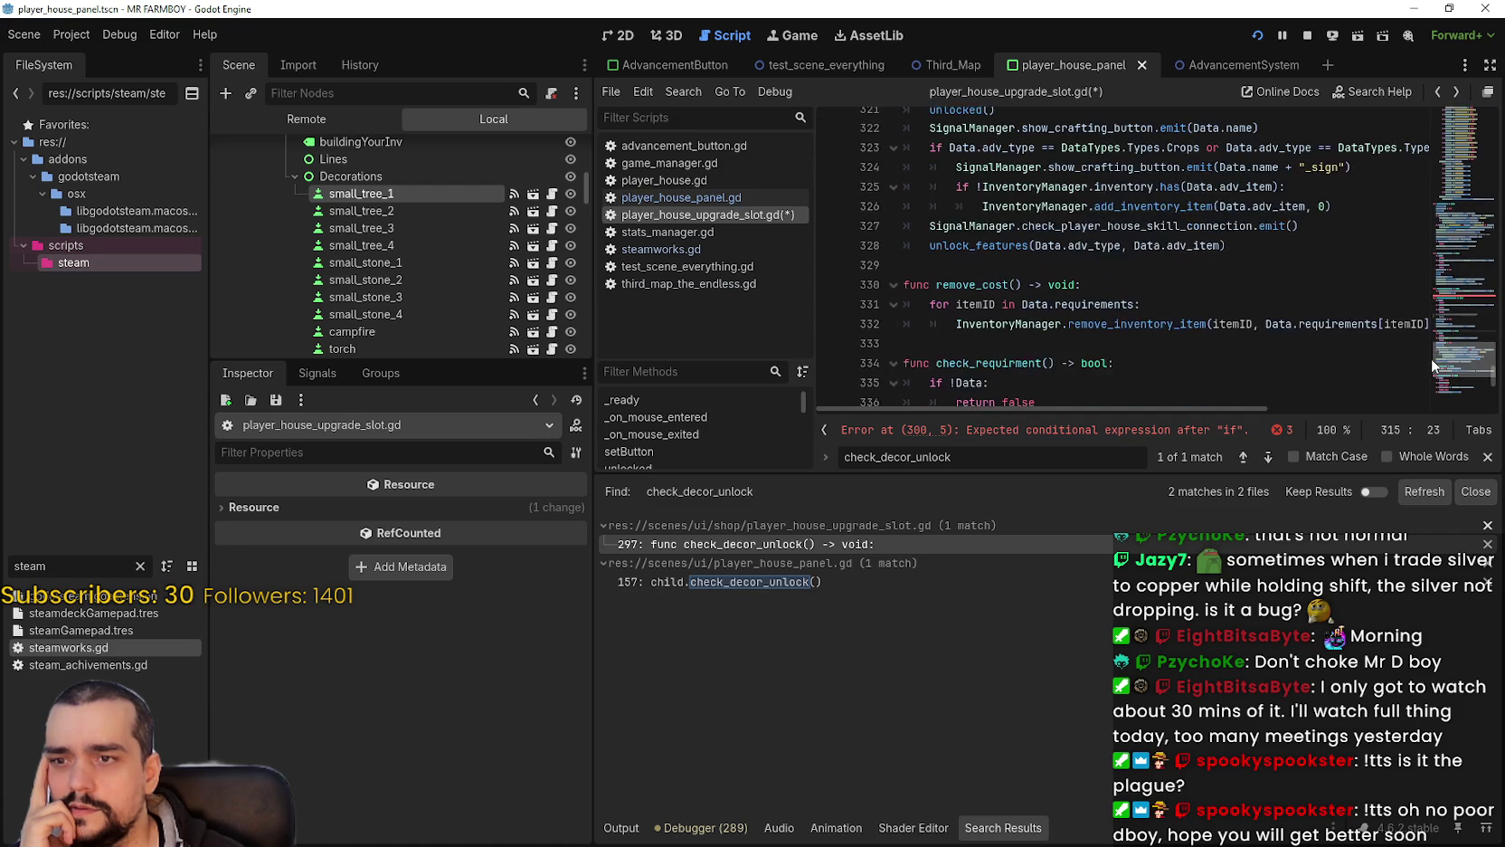